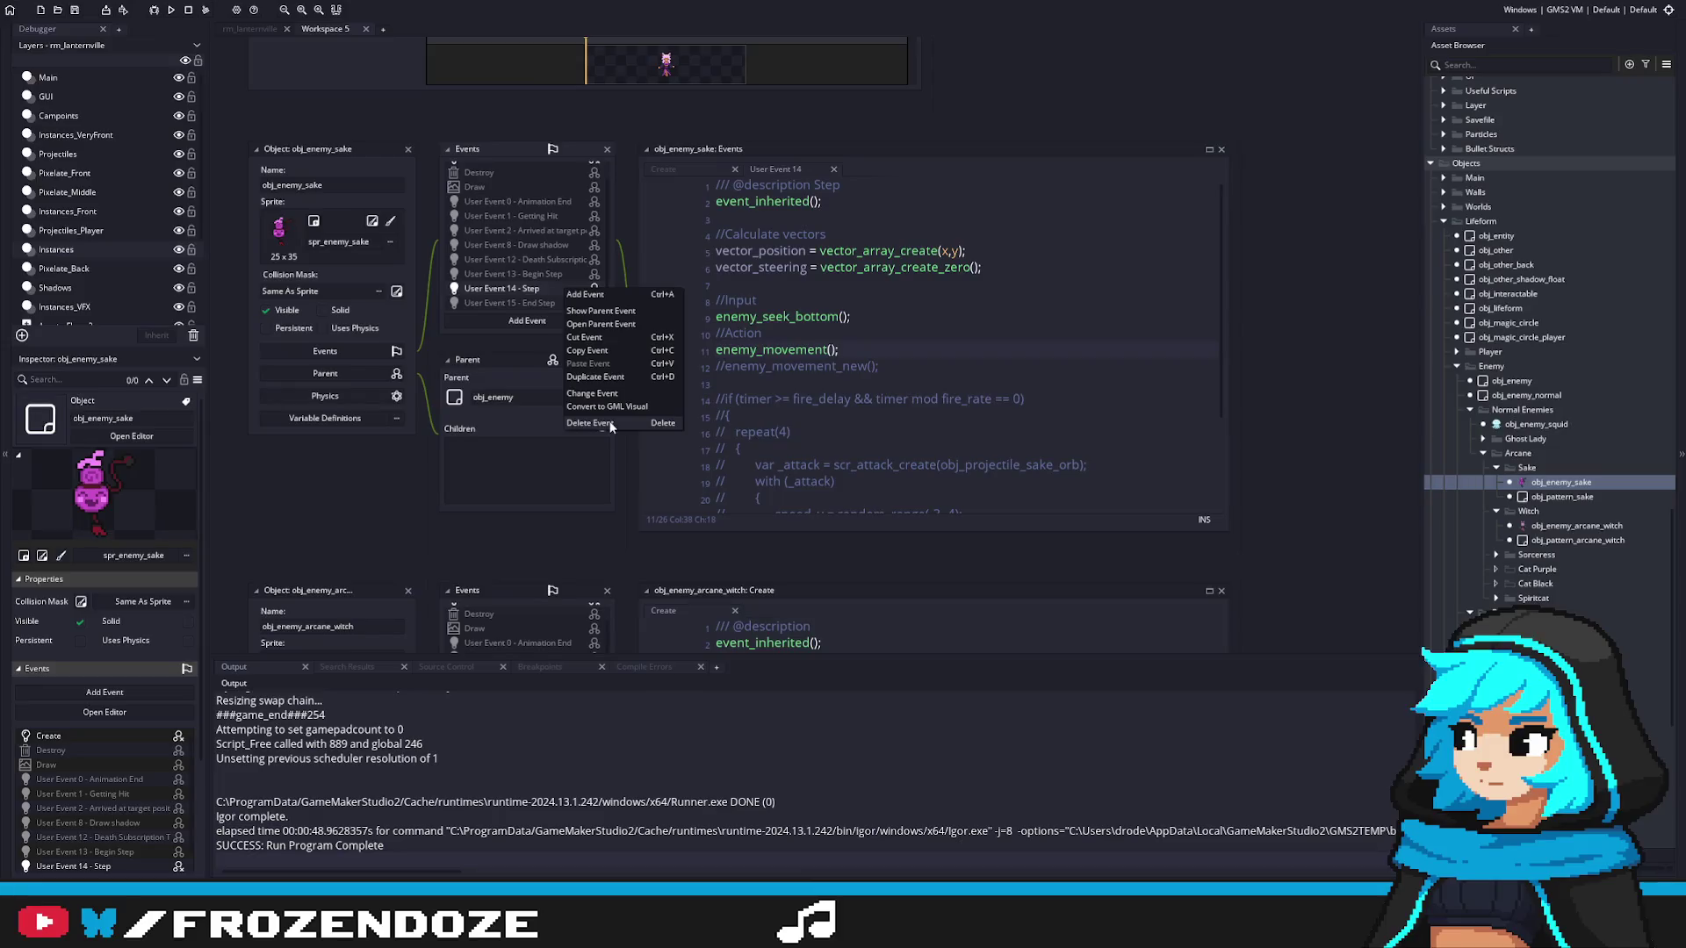
Step: Delete obj_enemy_sake's User Event 14 - Step event, confirming with Yes
left_click(780, 375)
scroll(780, 375, "down", 3)
scroll(779, 375, "up", 3)
right_click(539, 298)
left_click(628, 429)
left_click(890, 456)
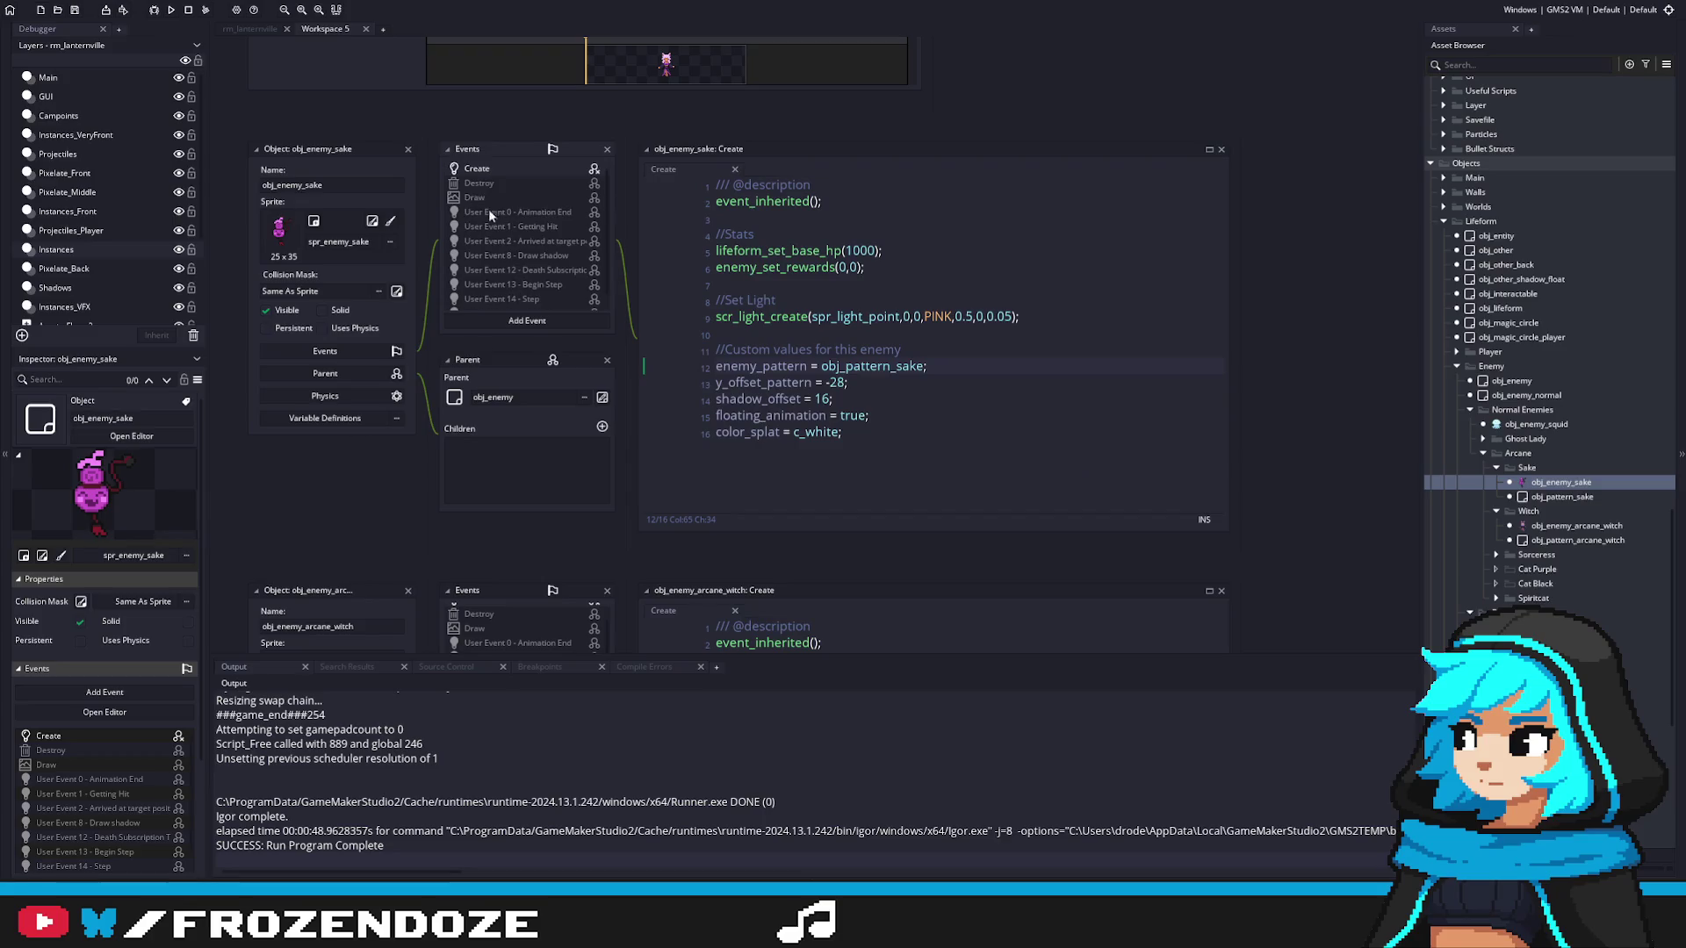
Step: Review obj_enemy_sake's Create code, then open obj_enemy_arcane_spiritcat from the Spiritcat folder
left_click(1019, 387)
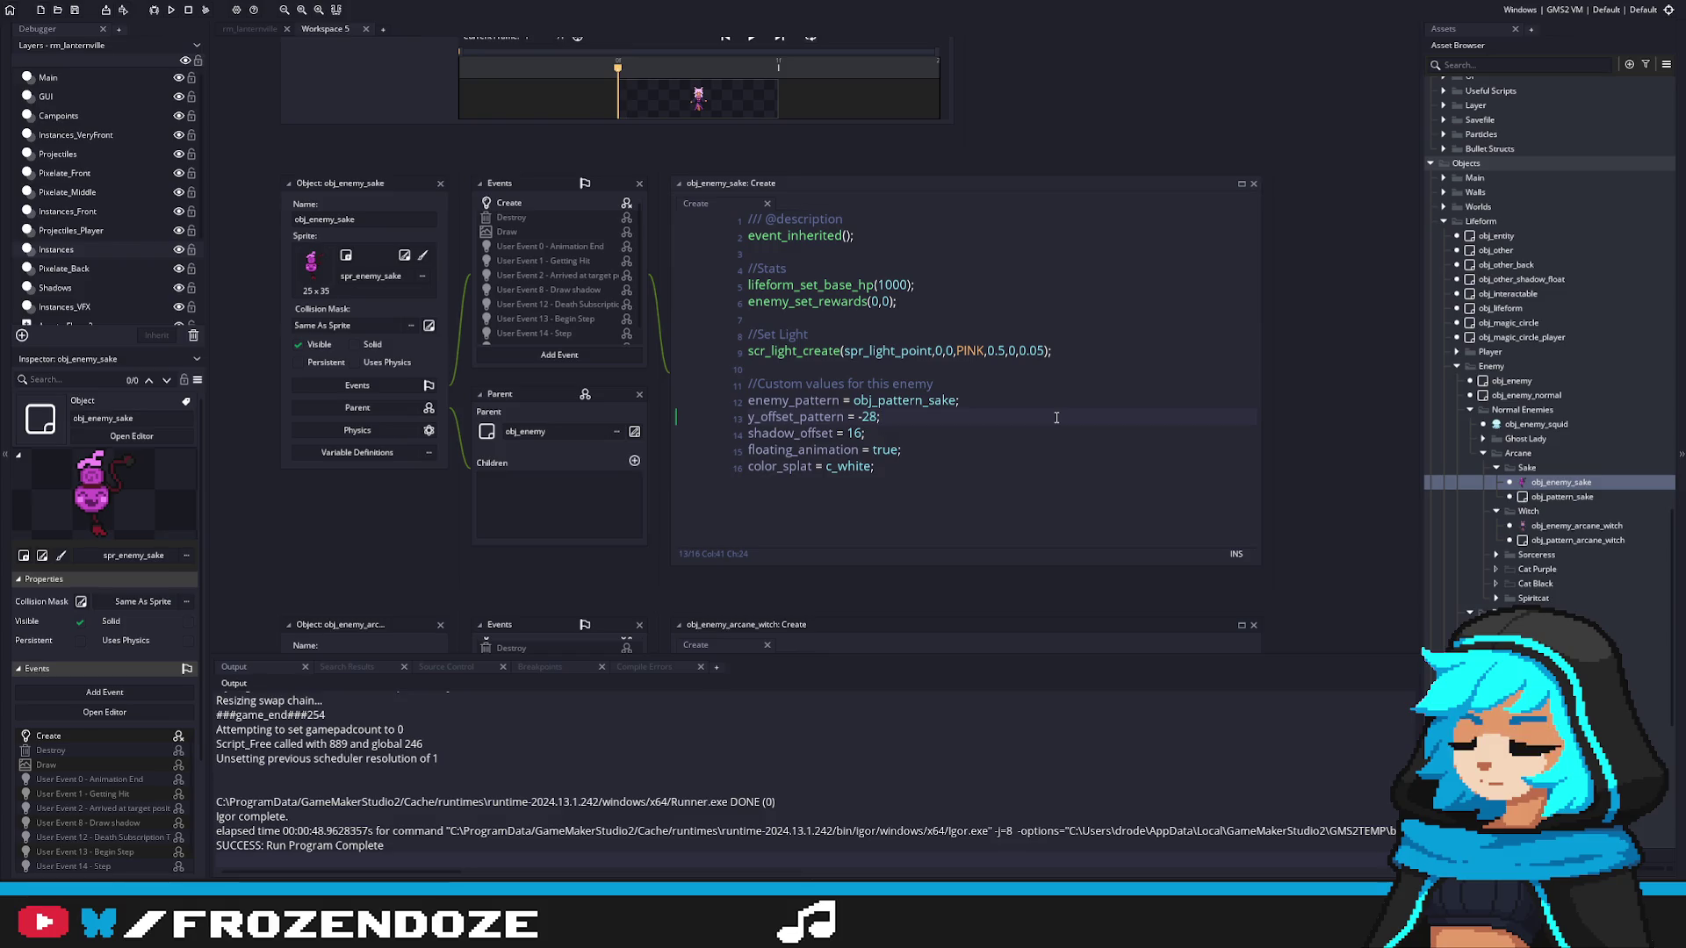
left_click(1056, 400)
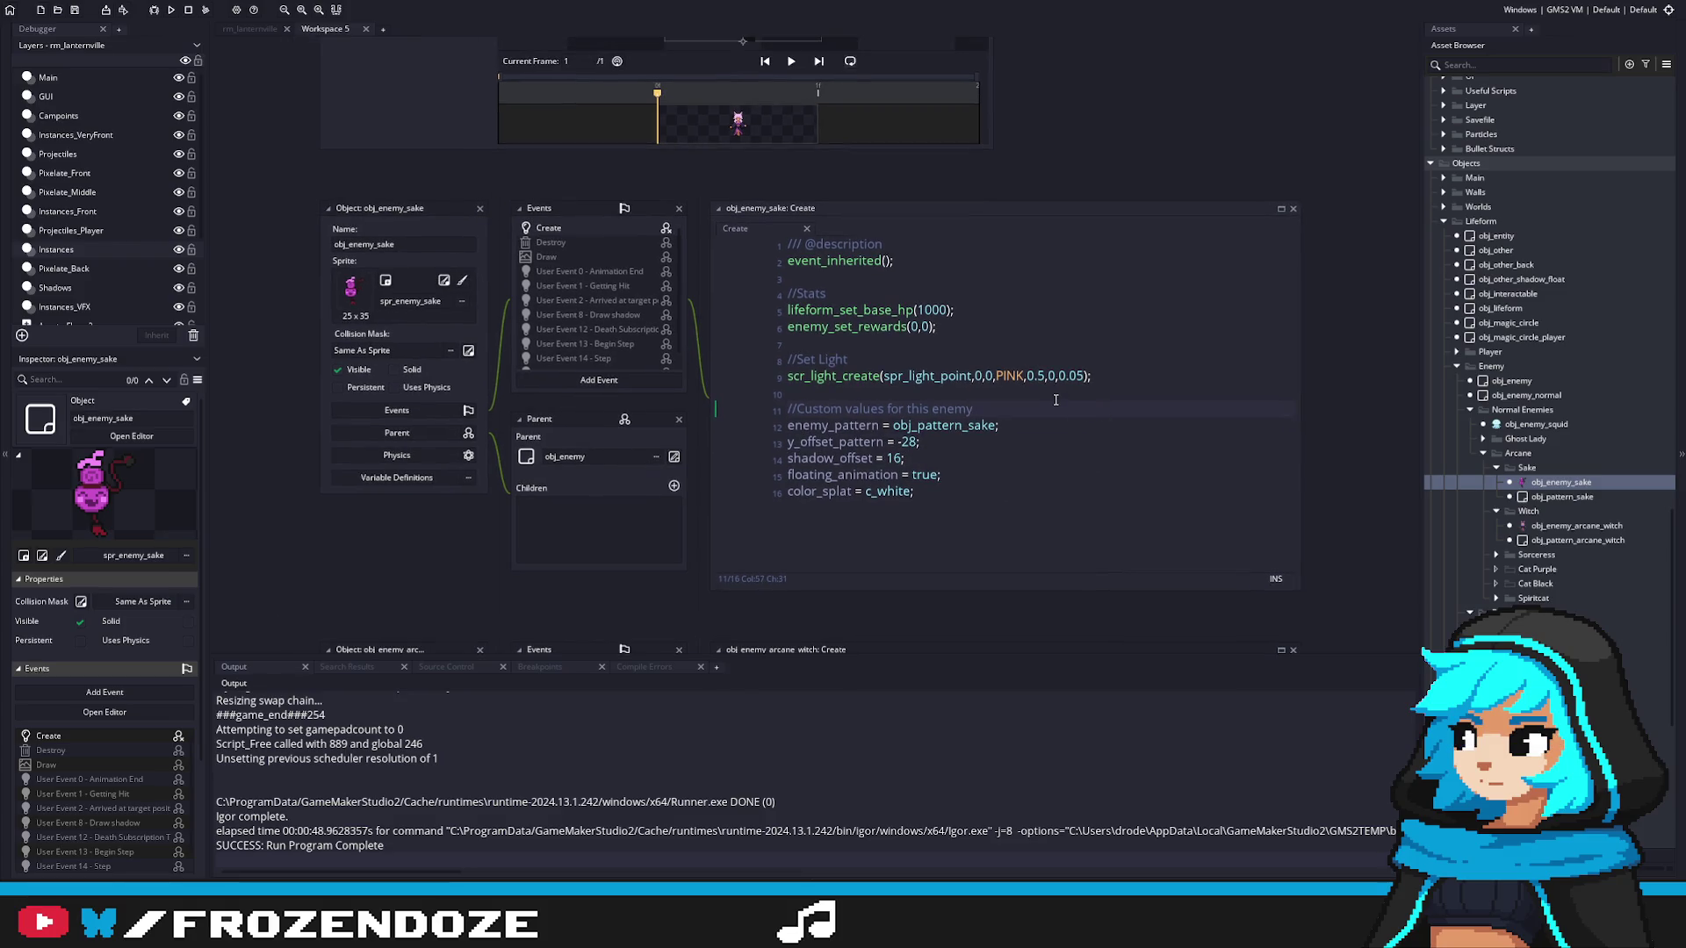
left_click(1063, 377)
left_click(932, 326)
left_click(923, 309)
left_click(1041, 307)
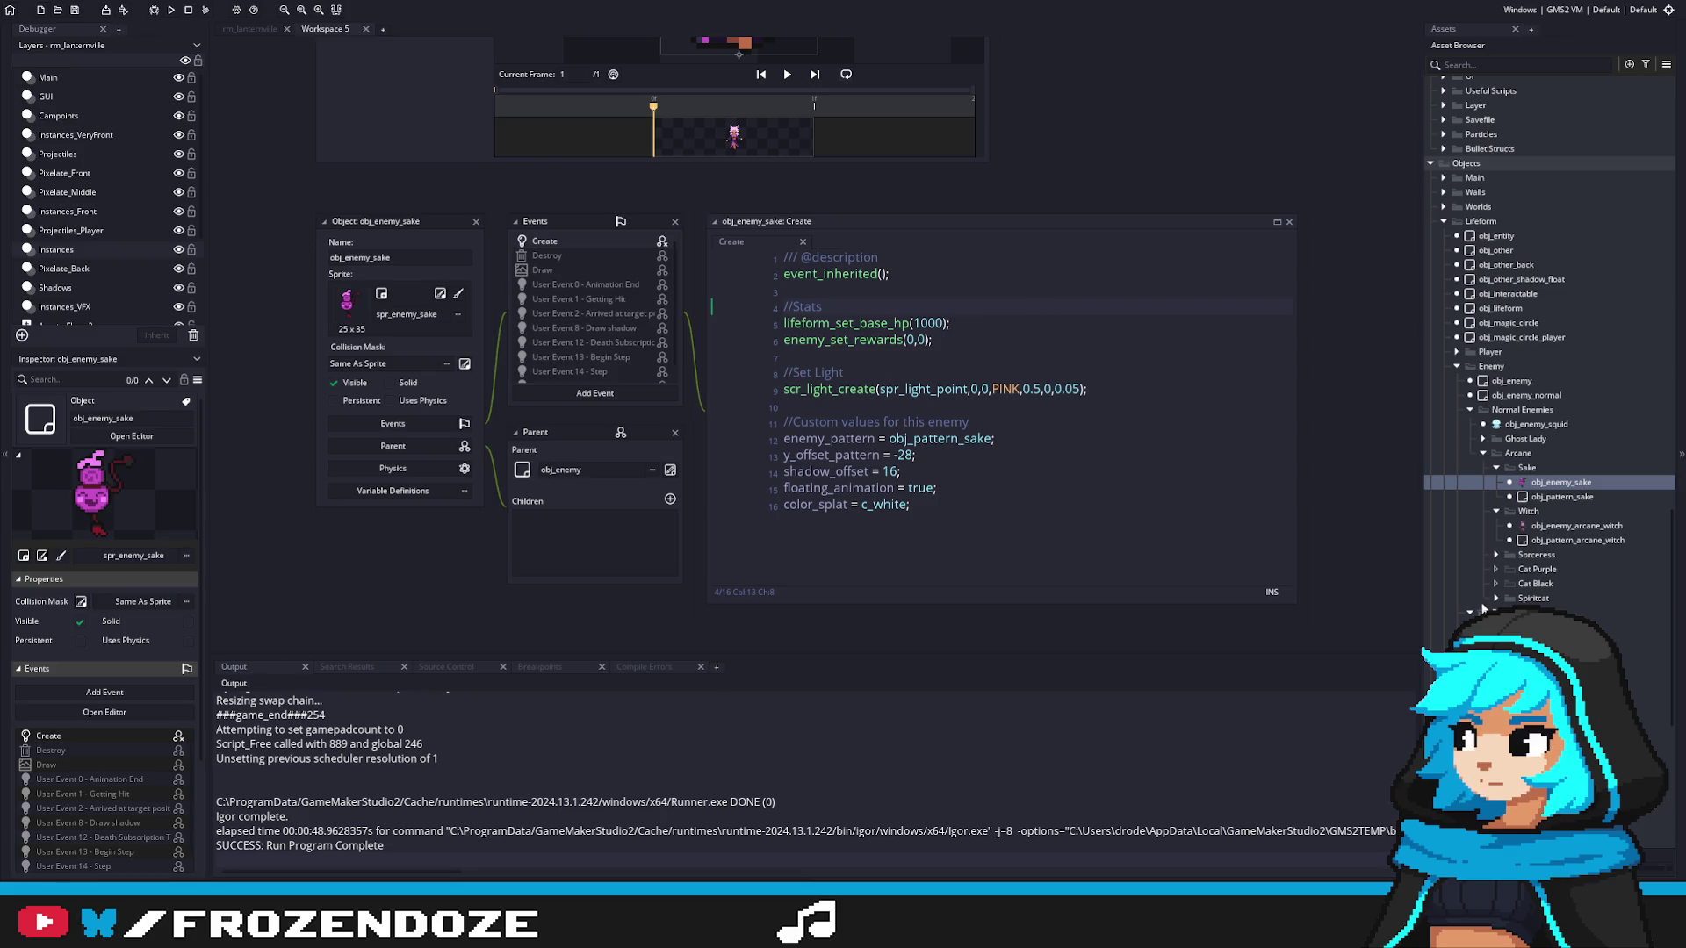
double_click(1533, 598)
double_click(1580, 612)
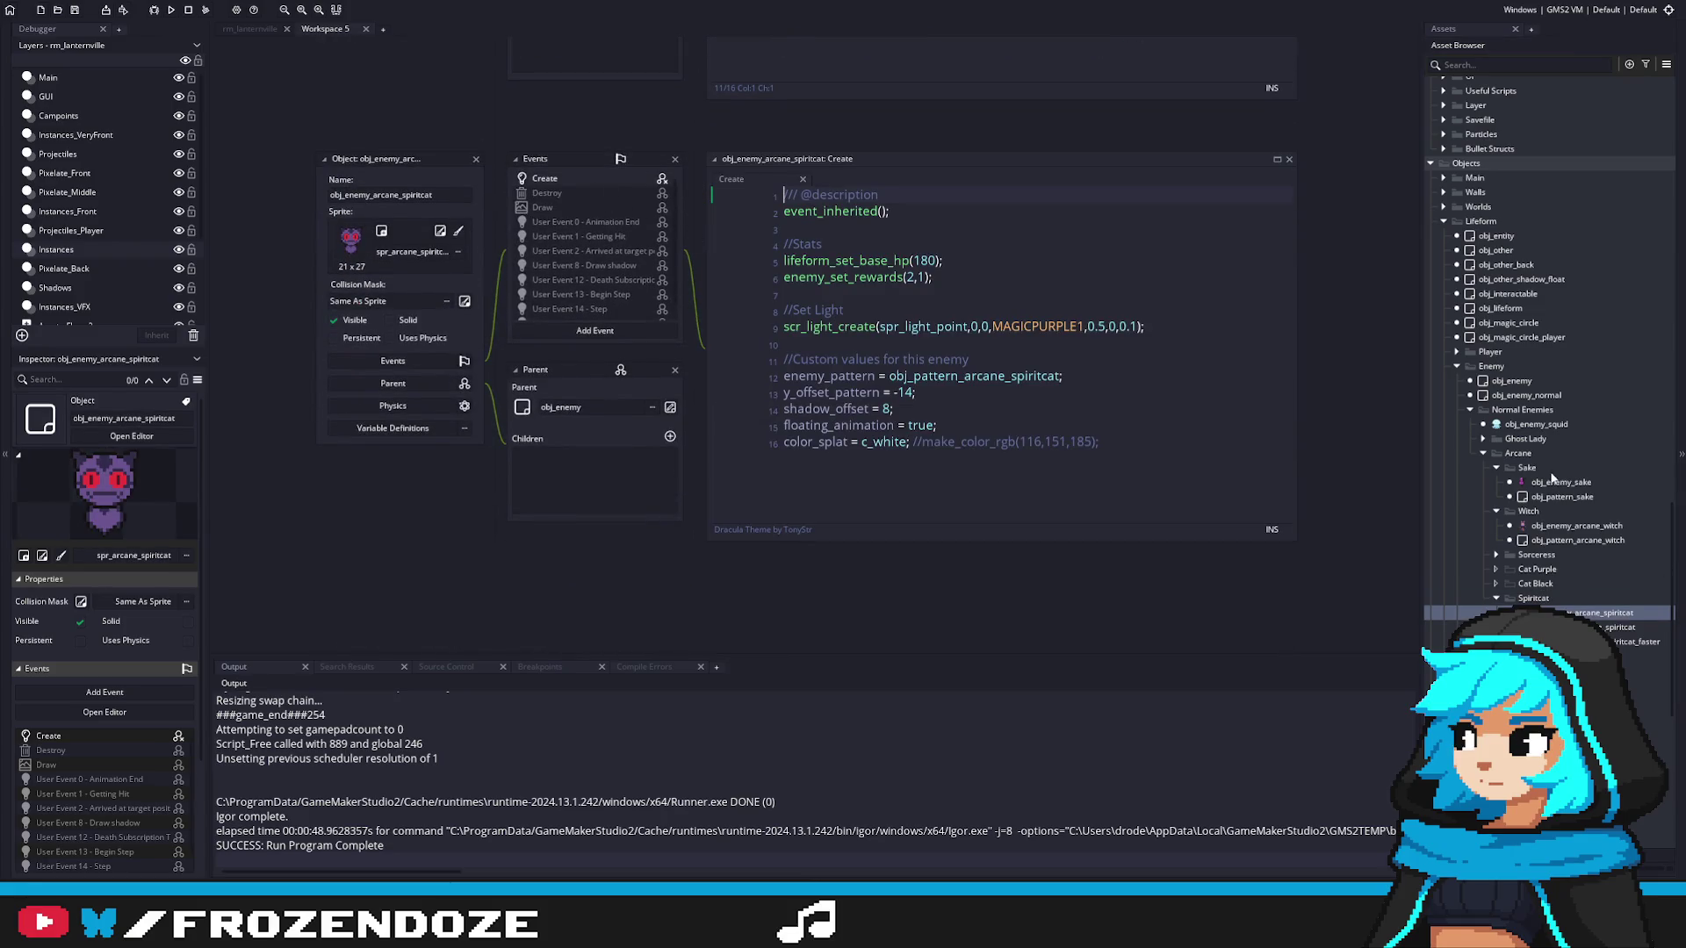
Step: Reopen obj_enemy_sake and its Create code
left_click(1545, 486)
double_click(1545, 485)
left_click(1089, 398)
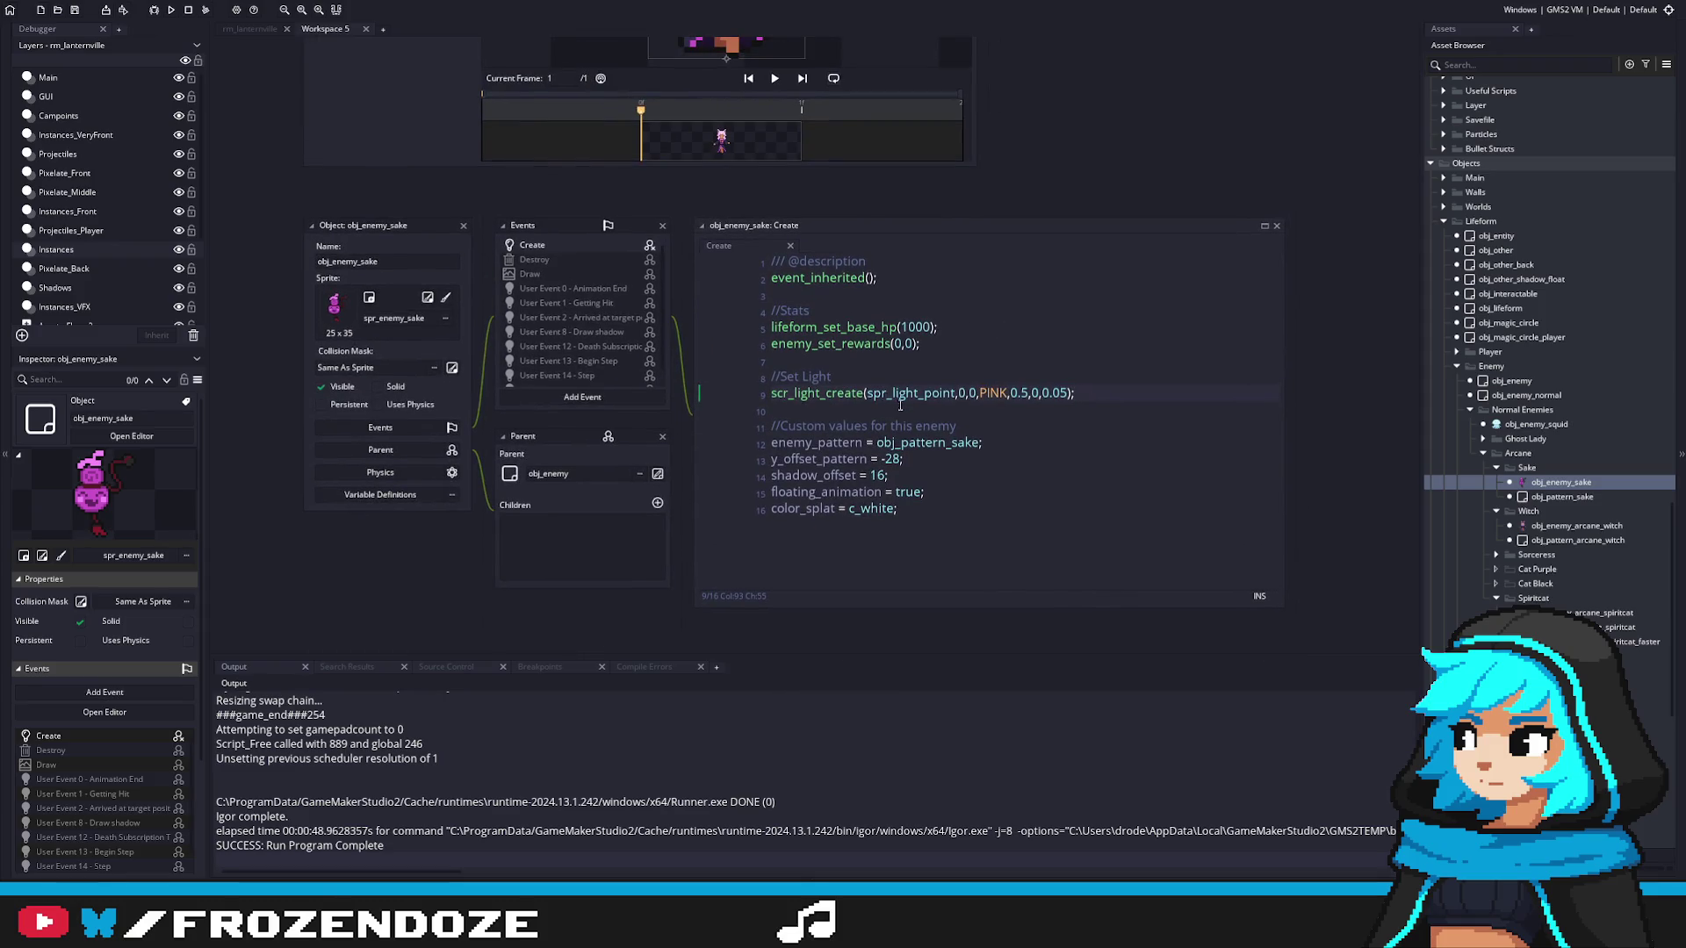
Step: Open obj_pattern_sake from the code and inspect its User Event 1 - Emit and Create code
middle_click(922, 442)
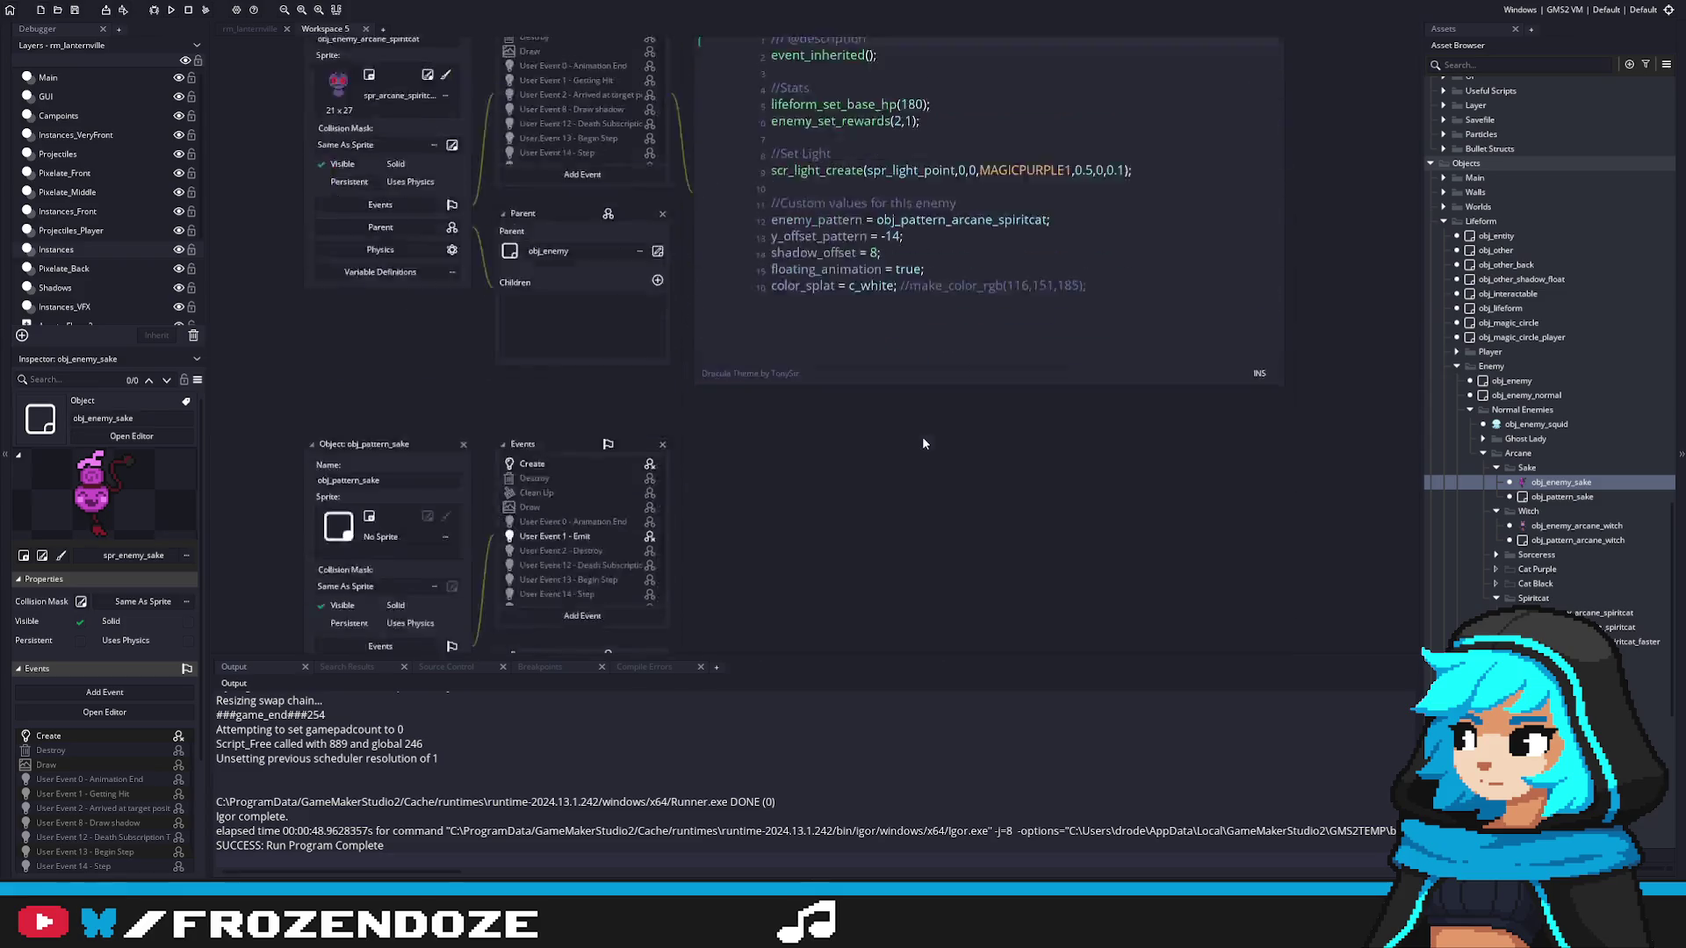
left_click(619, 251)
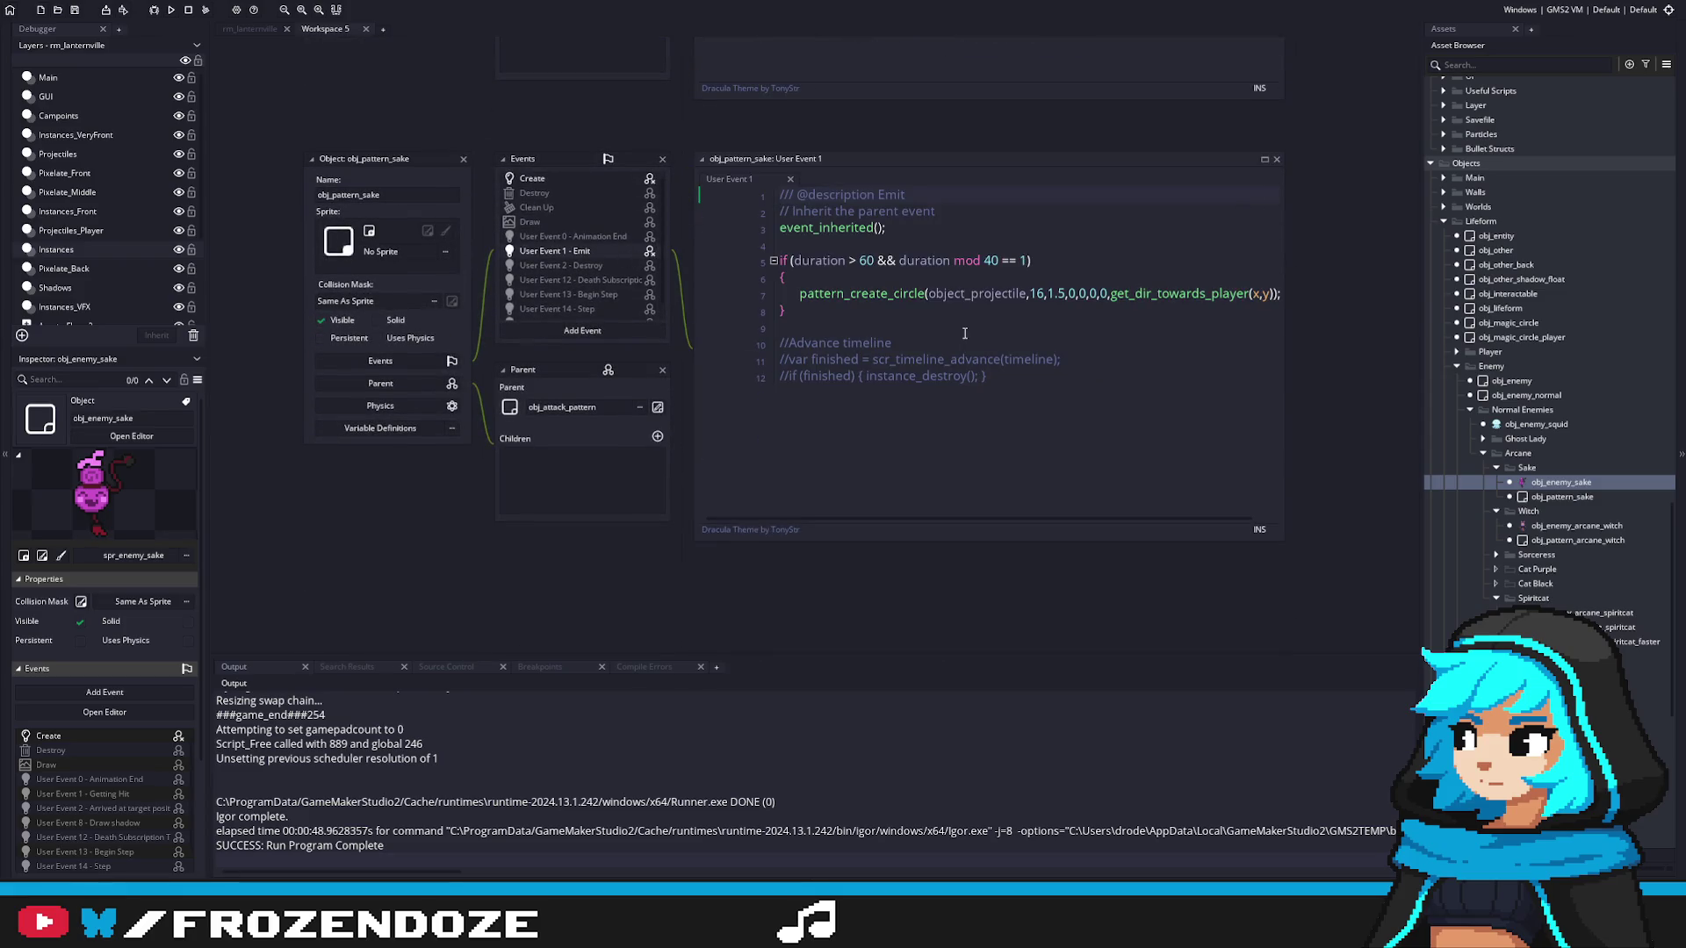
scroll(1510, 492, "up", 10)
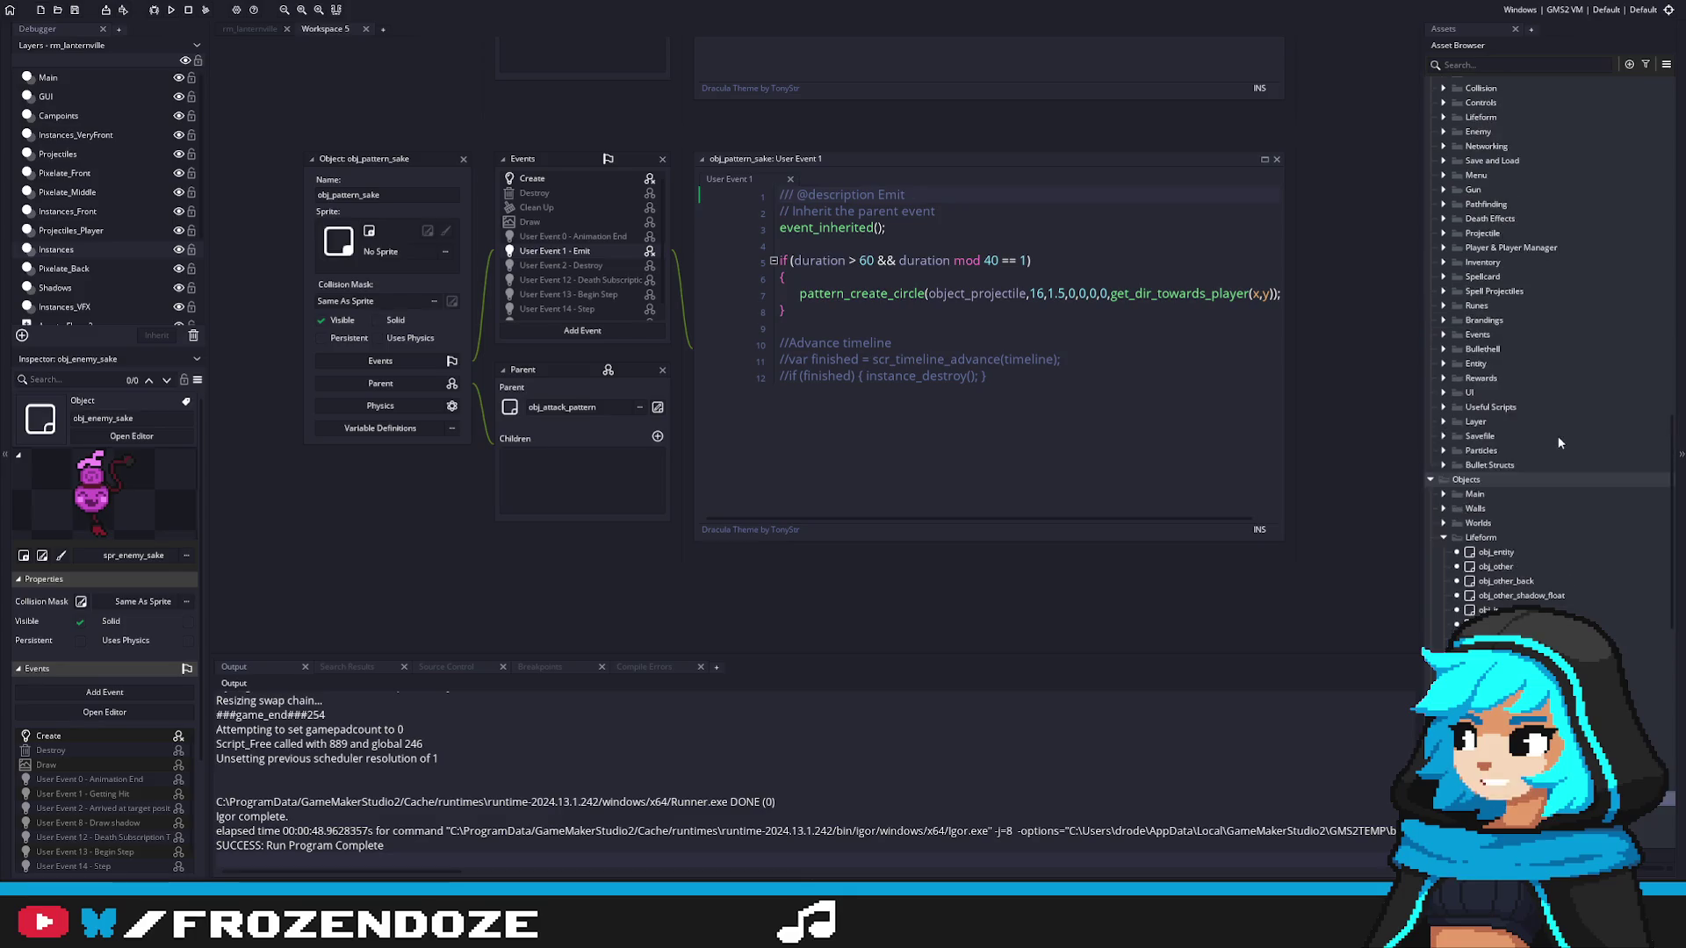
left_click(1109, 335)
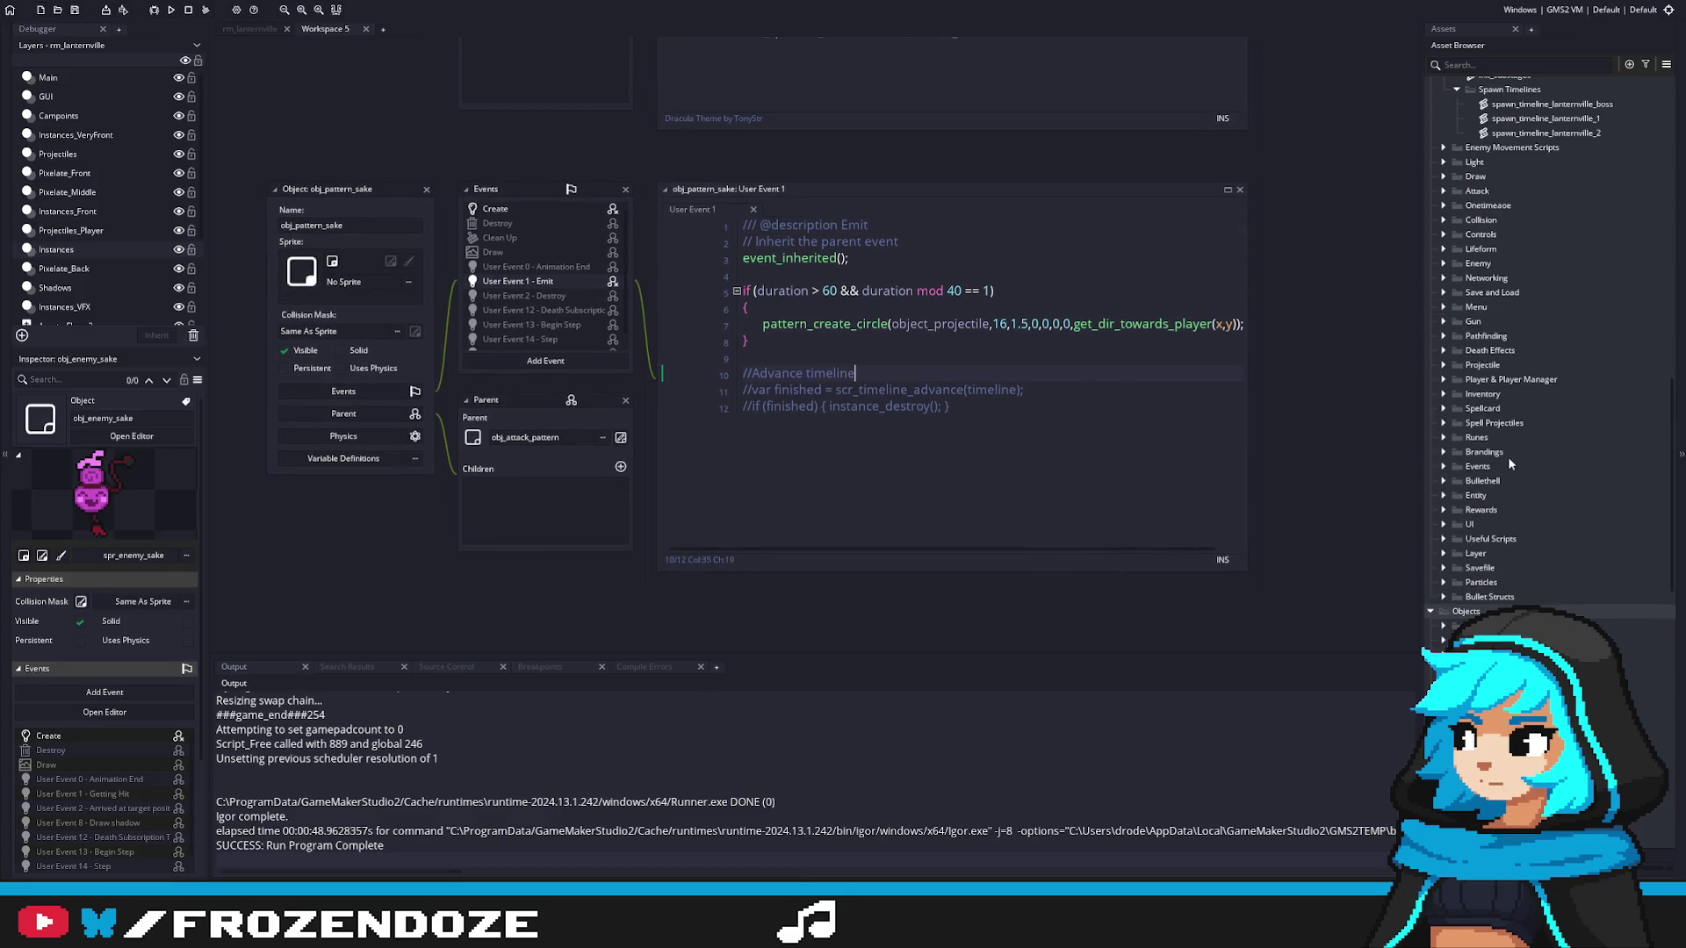
scroll(1509, 462, "up", 3)
left_click(515, 211)
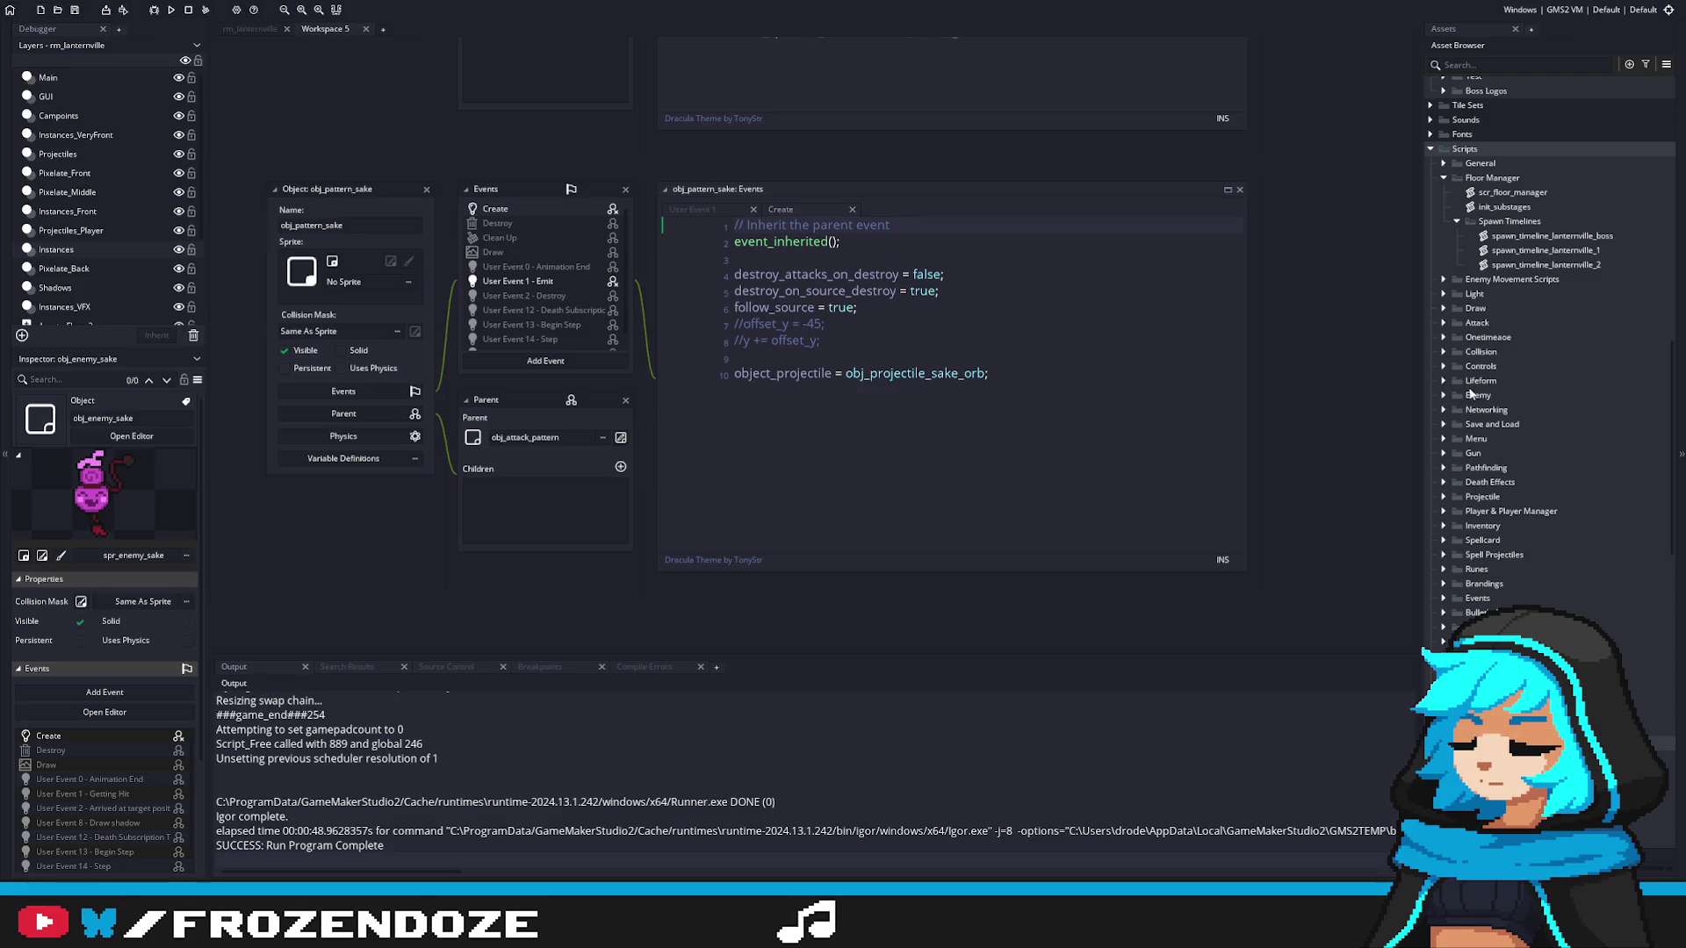
left_click(882, 307)
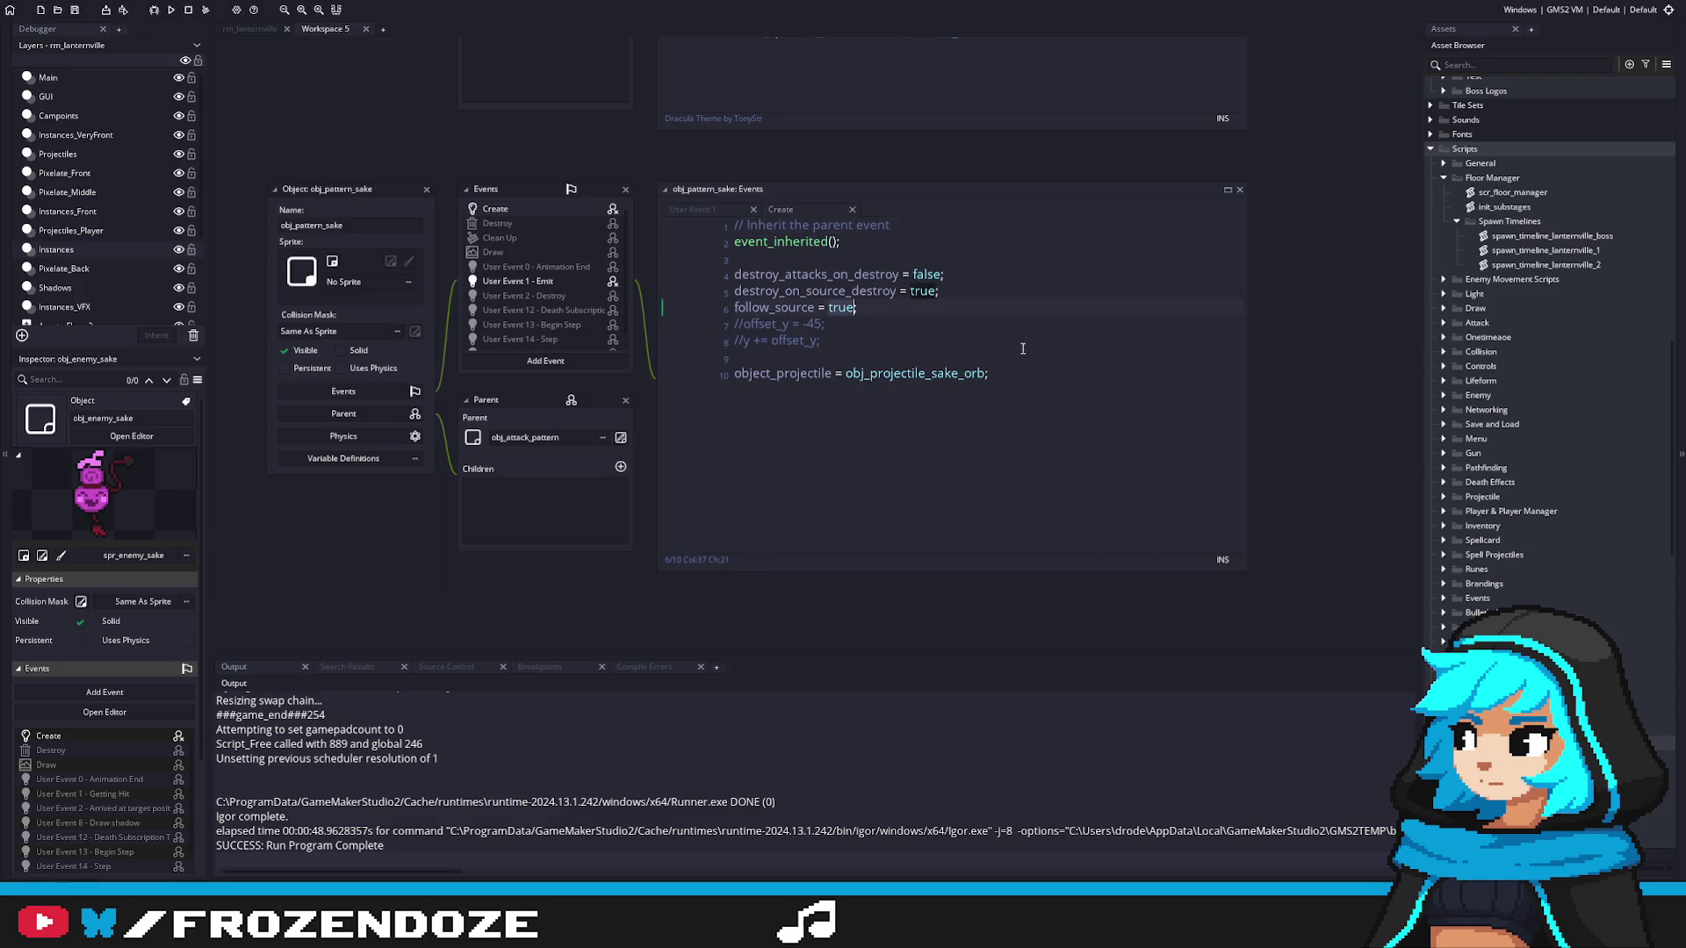
type(";")
scroll(1555, 343, "up", 3)
Step: Open obj_boss_saki from the recent assets
left_click(1559, 367)
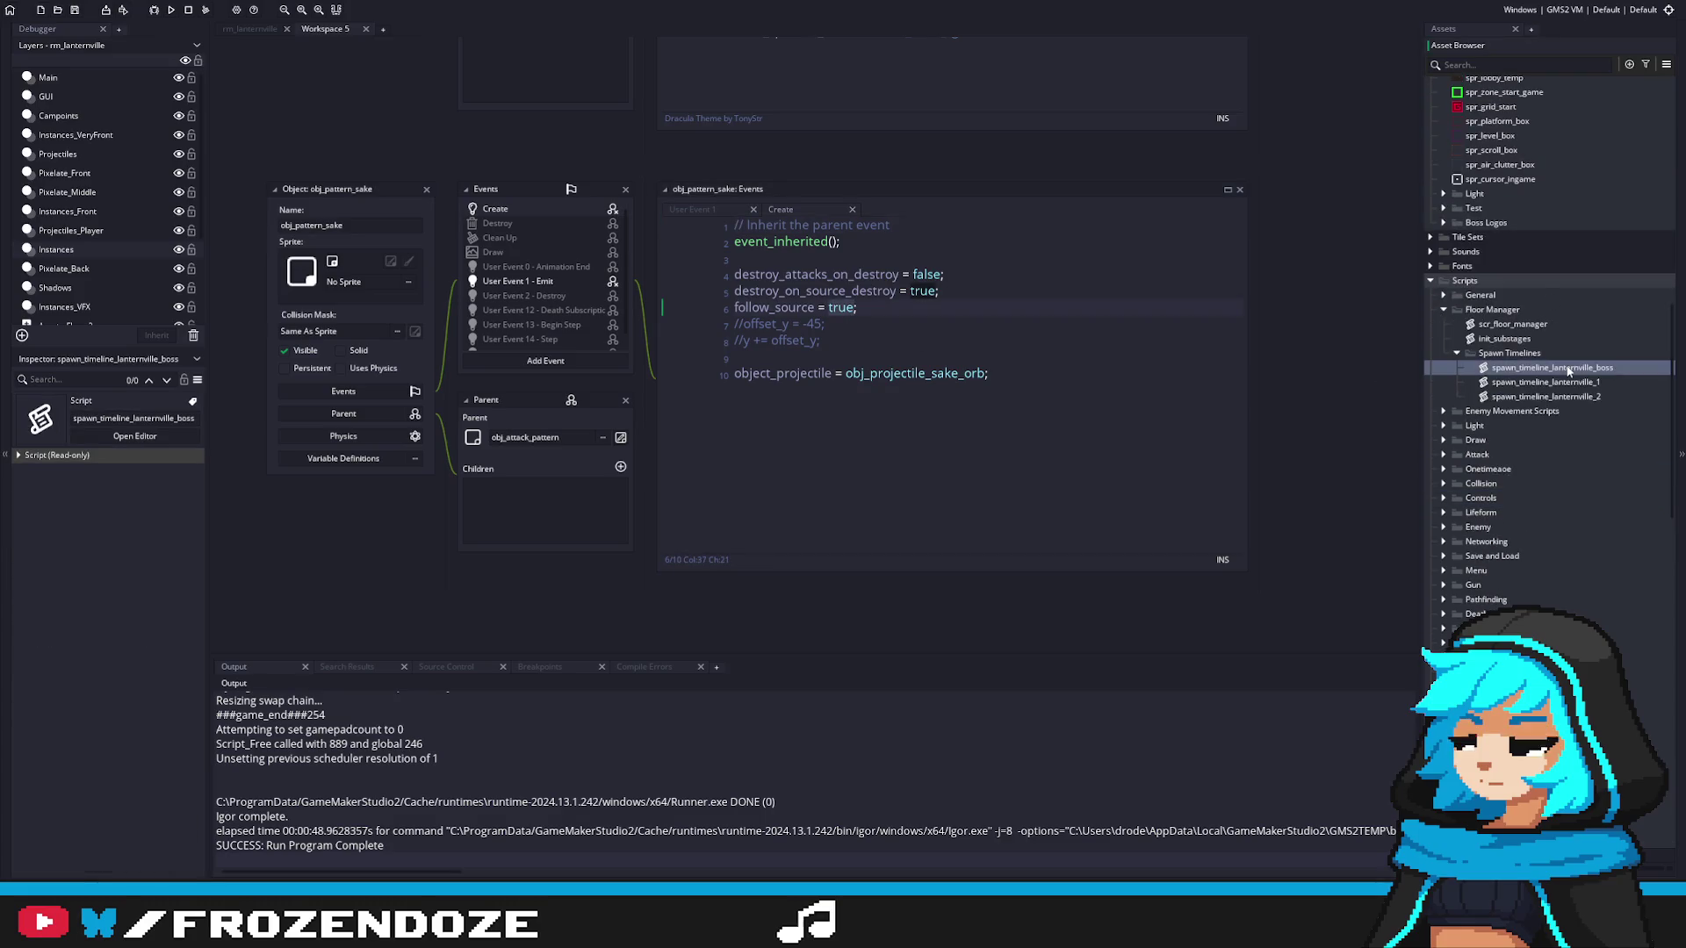
scroll(1559, 367, "up", 8)
scroll(1556, 360, "up", 10)
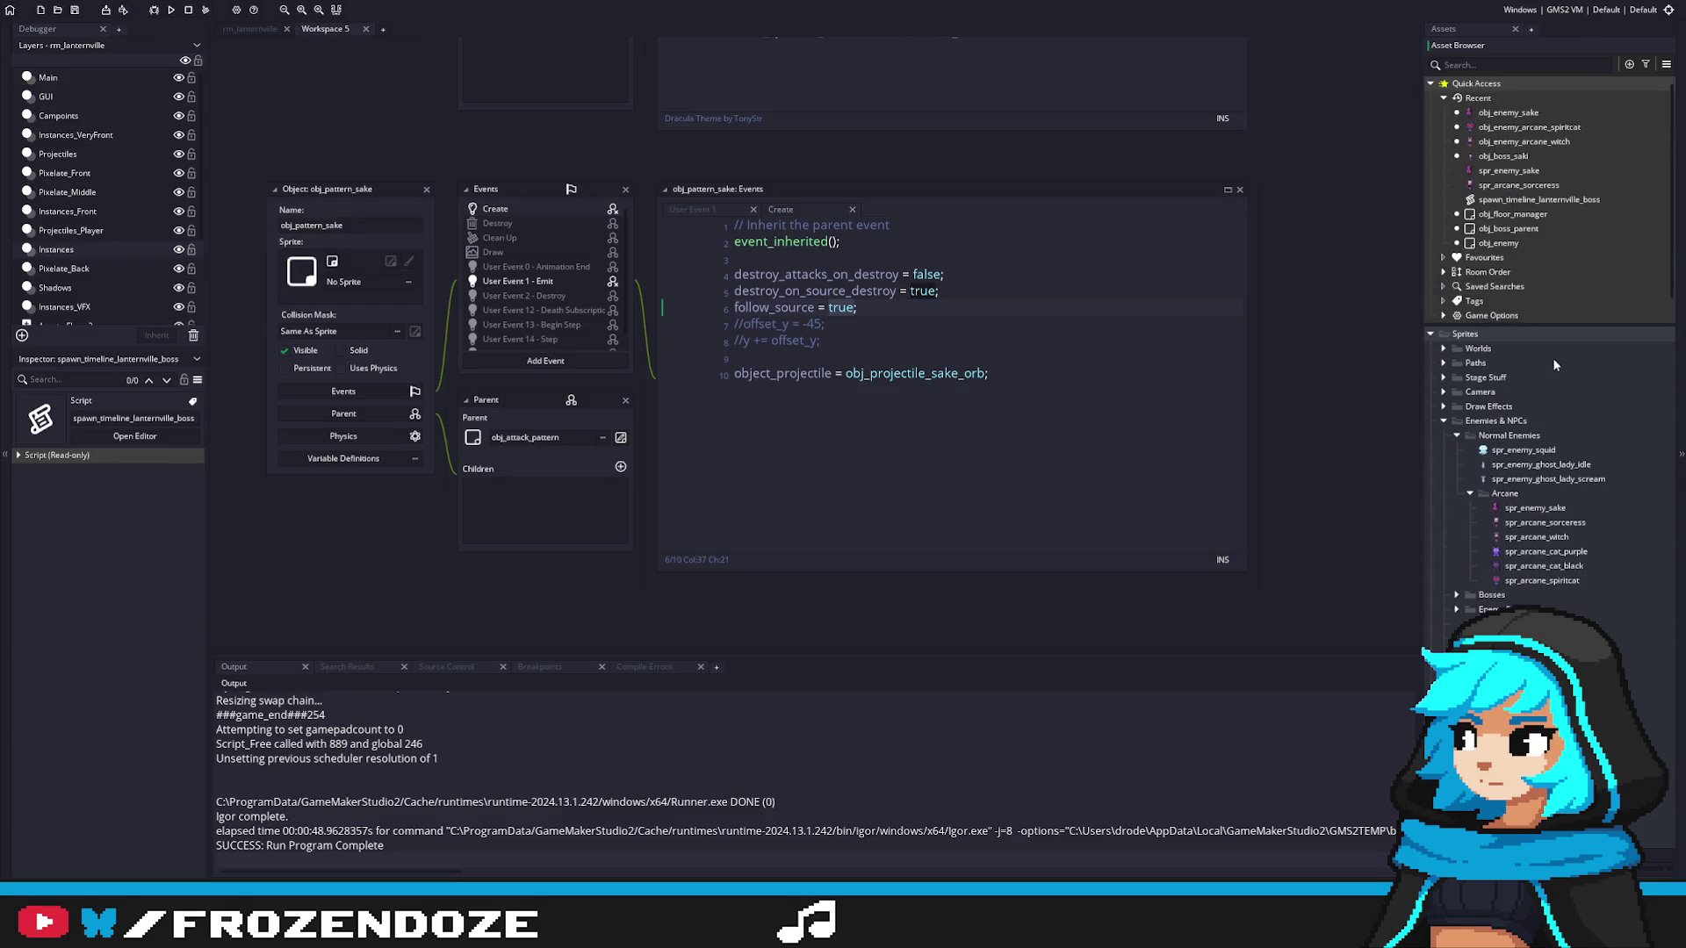
double_click(1527, 156)
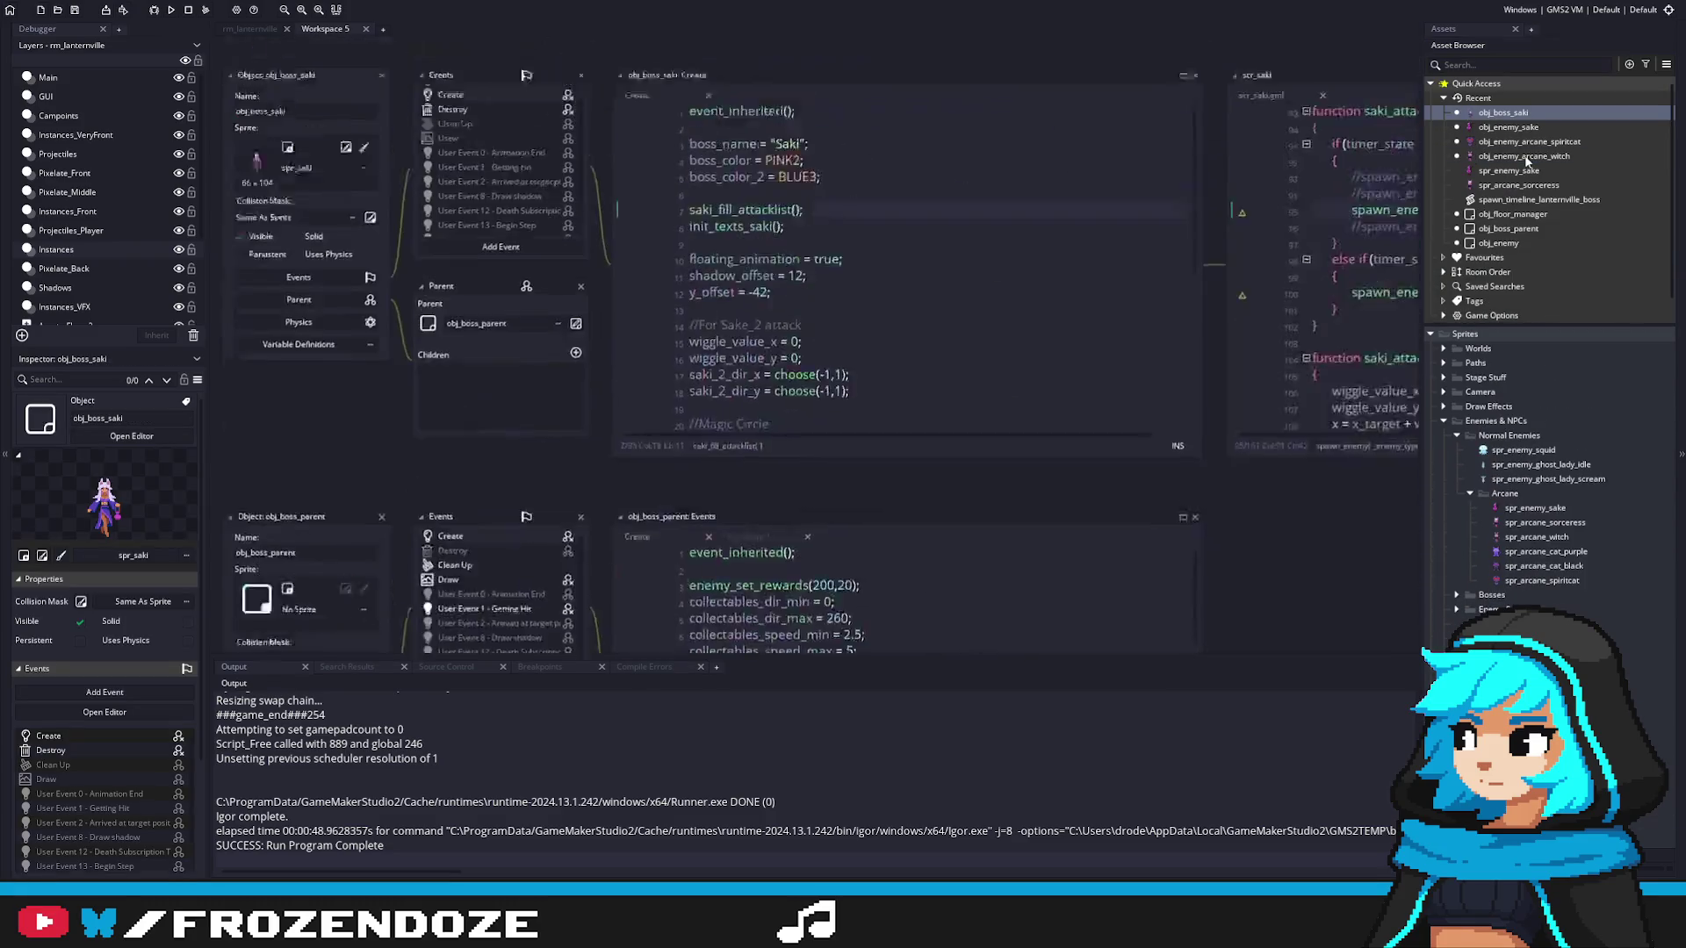
Step: Inspect the arguments of the second spawn_enemy call in scr_saki
left_click(777, 359)
left_click(1109, 357)
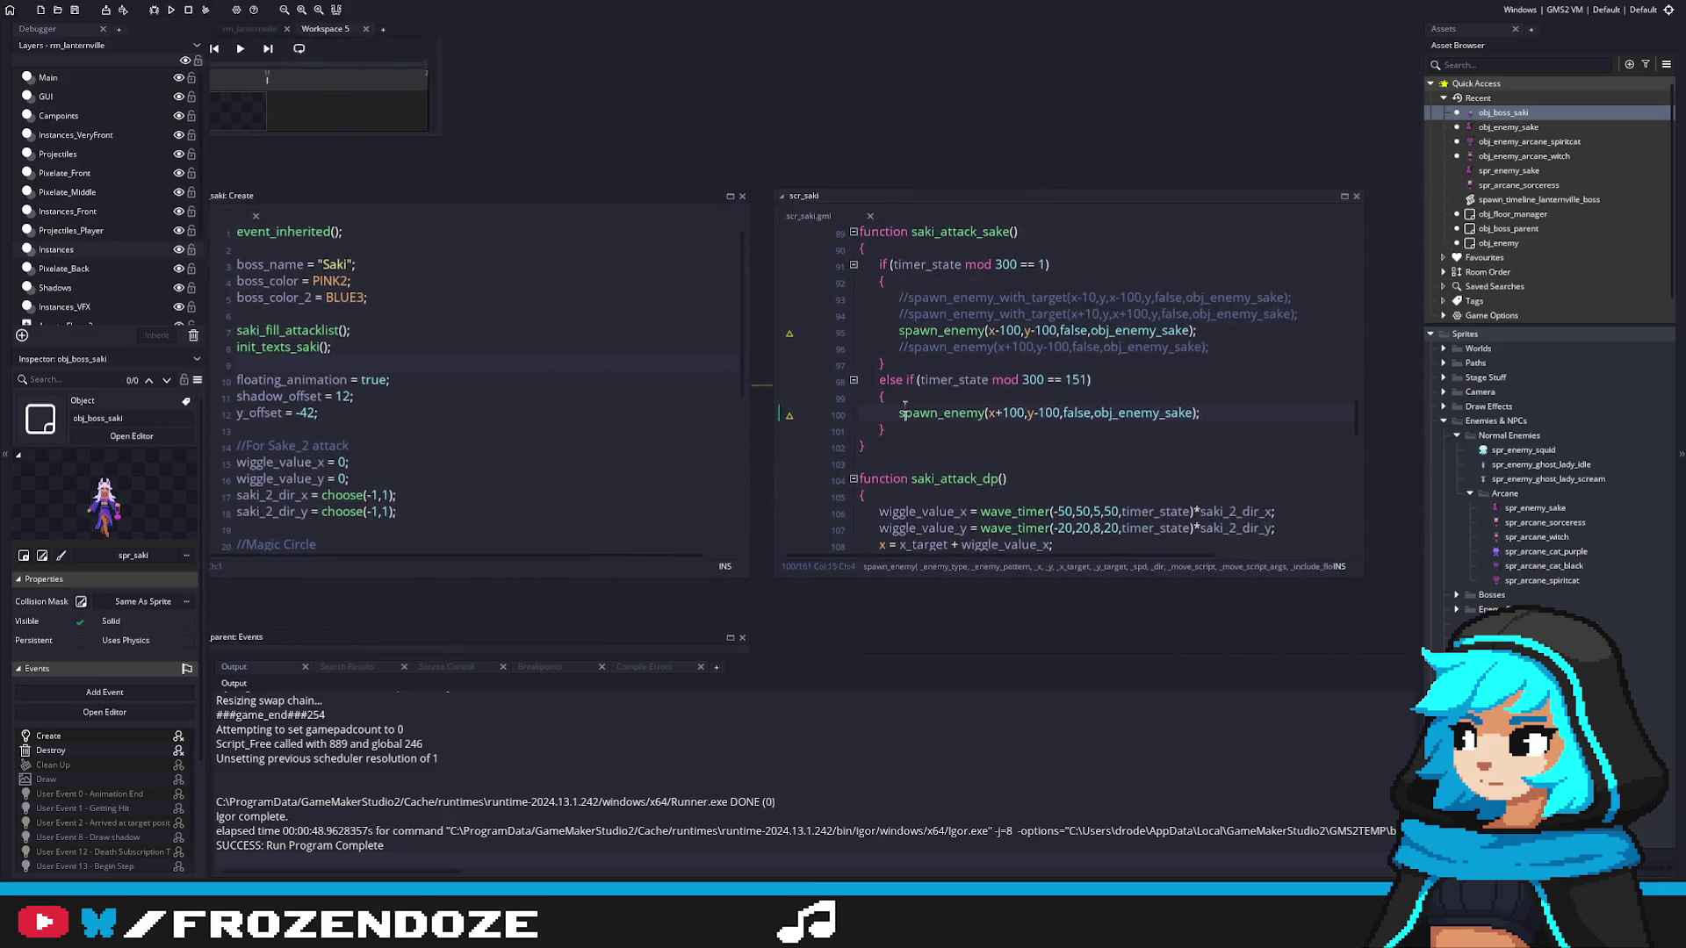
left_click(1003, 438)
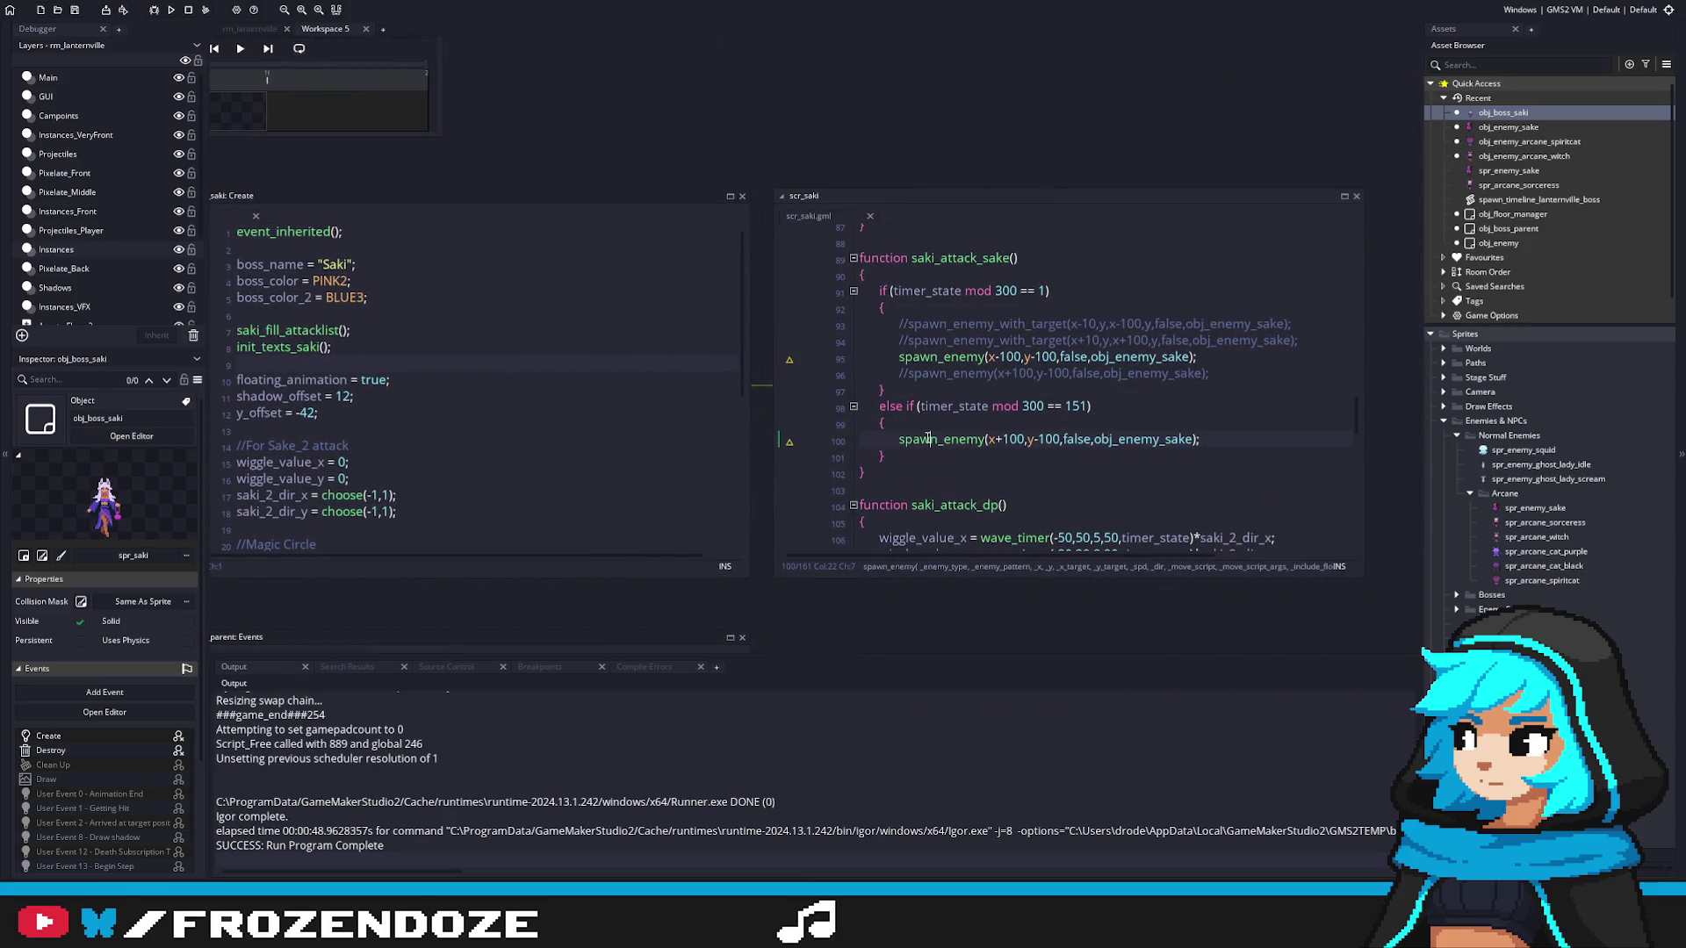
left_click(1047, 439)
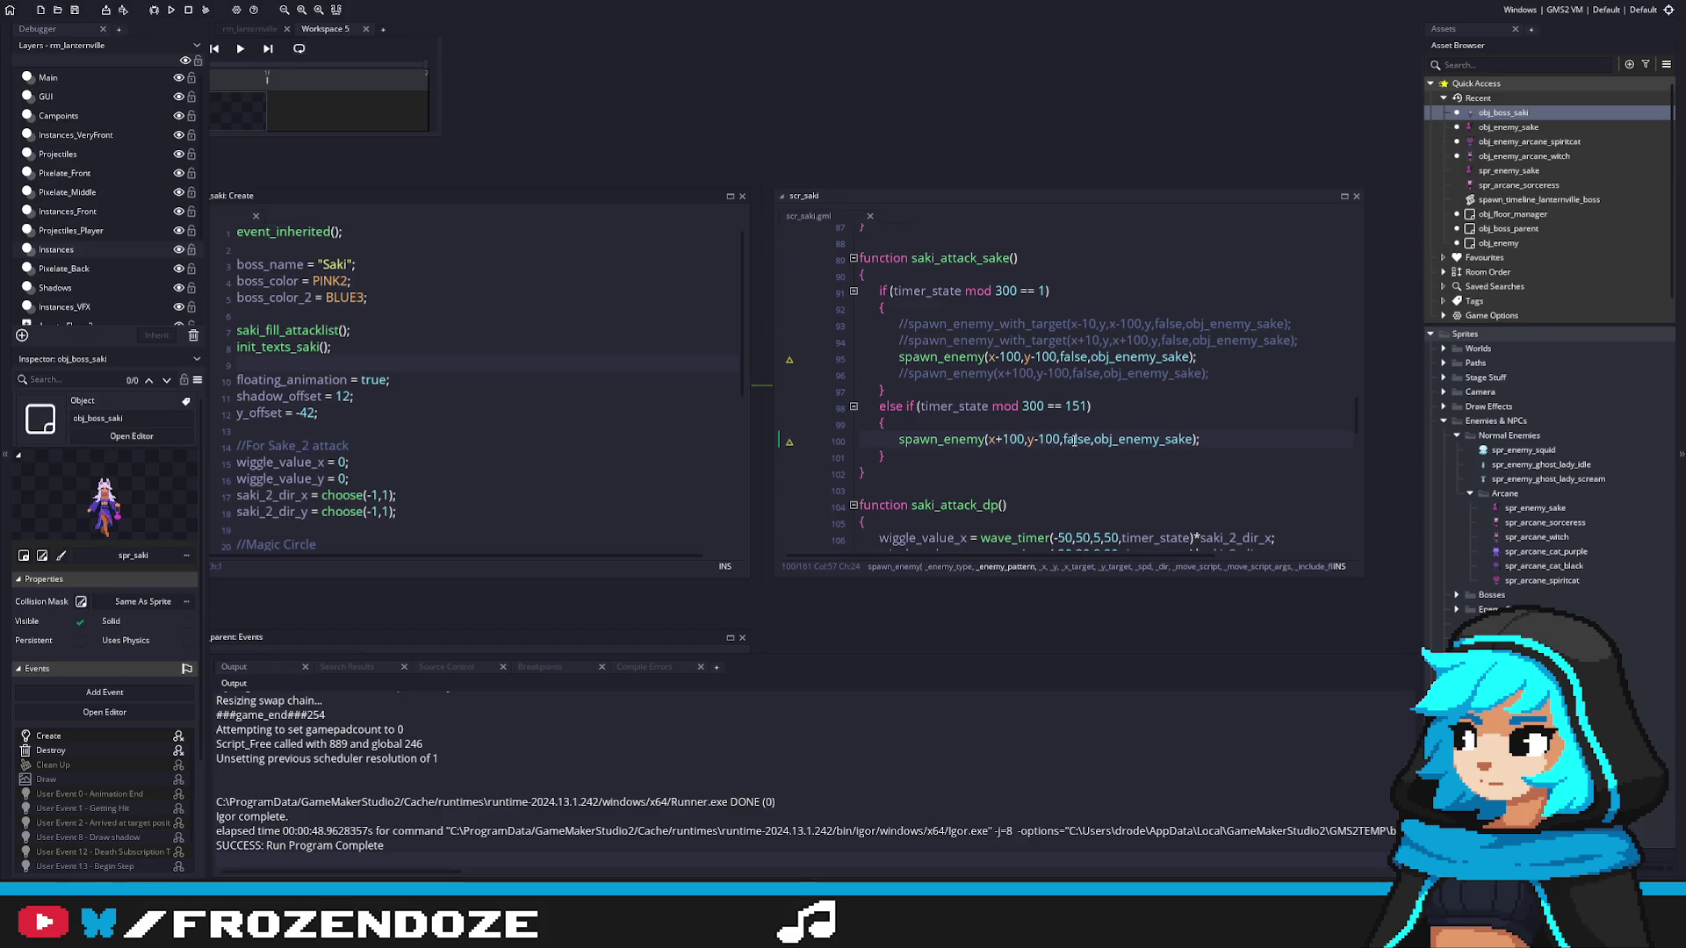
left_click(1025, 439)
Step: Move obj_enemy_sake to be the first argument of the second spawn_enemy call
double_click(1108, 439)
key("ctrl+c")
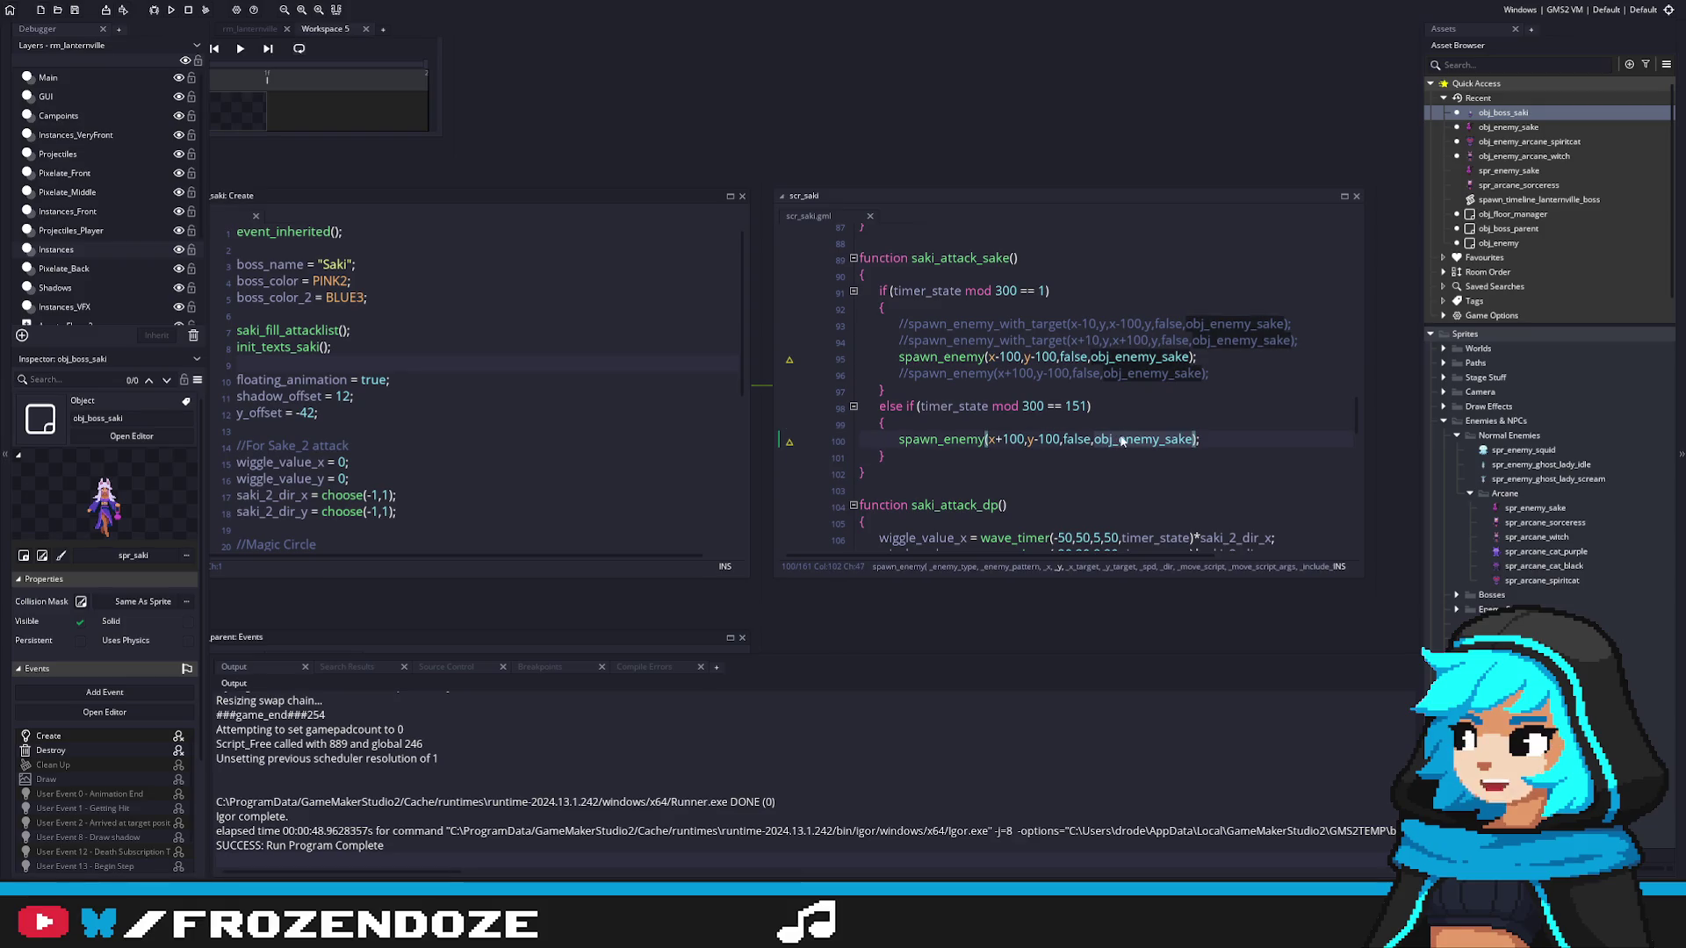
left_click(987, 439)
key("ctrl+v")
double_click(1214, 438)
key("BackSpace")
key("BackSpace")
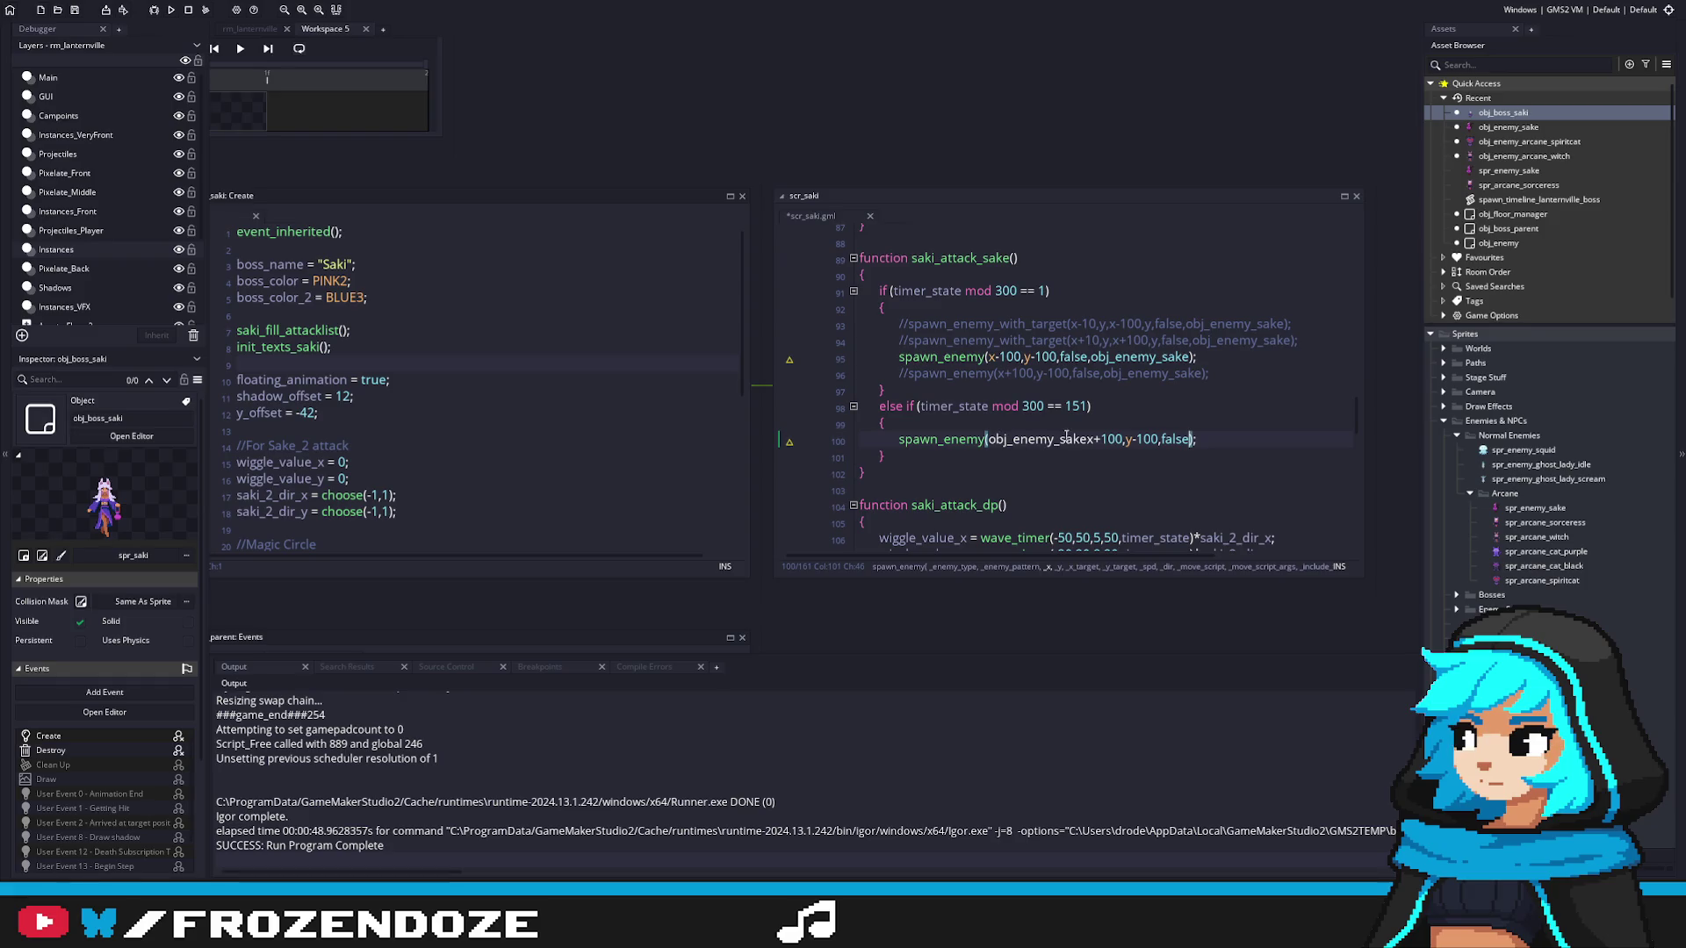
Step: Insert ,-1, after obj_enemy_sake and -1,-1, before false in that call
left_click(1091, 439)
type(",-1,")
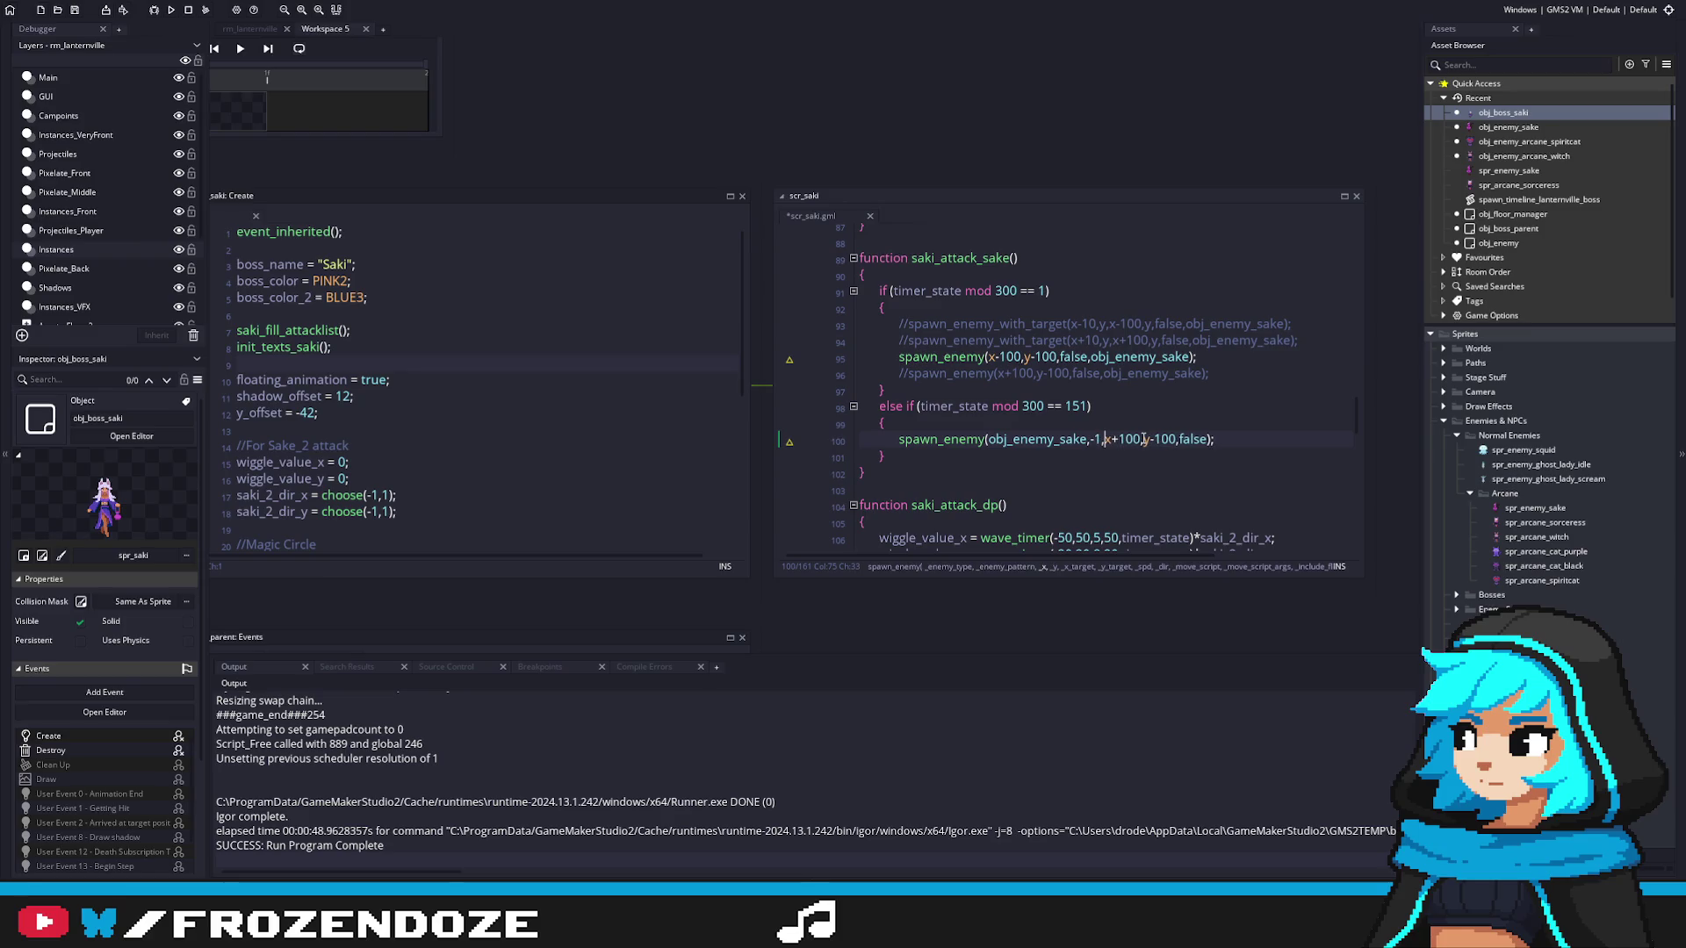
left_click(1178, 439)
type("-1,-1,")
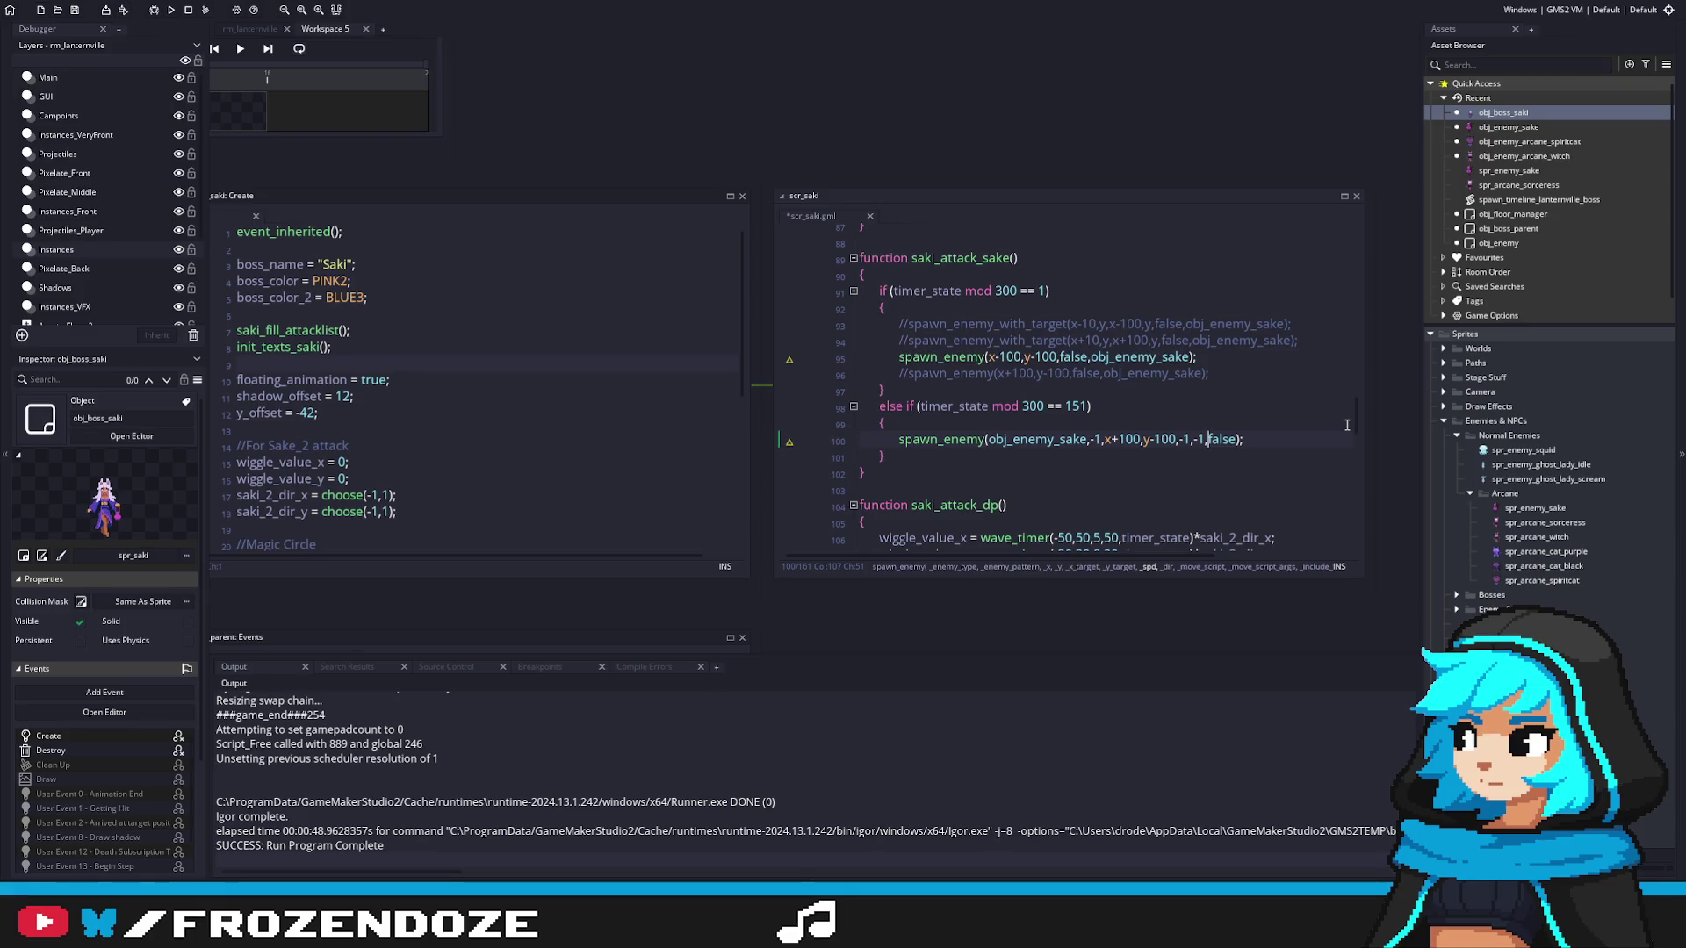
left_click(1064, 423)
Step: Add 1,0, before false in the second spawn_enemy call and save scr_saki
left_click(1013, 452)
key("ctrl+s")
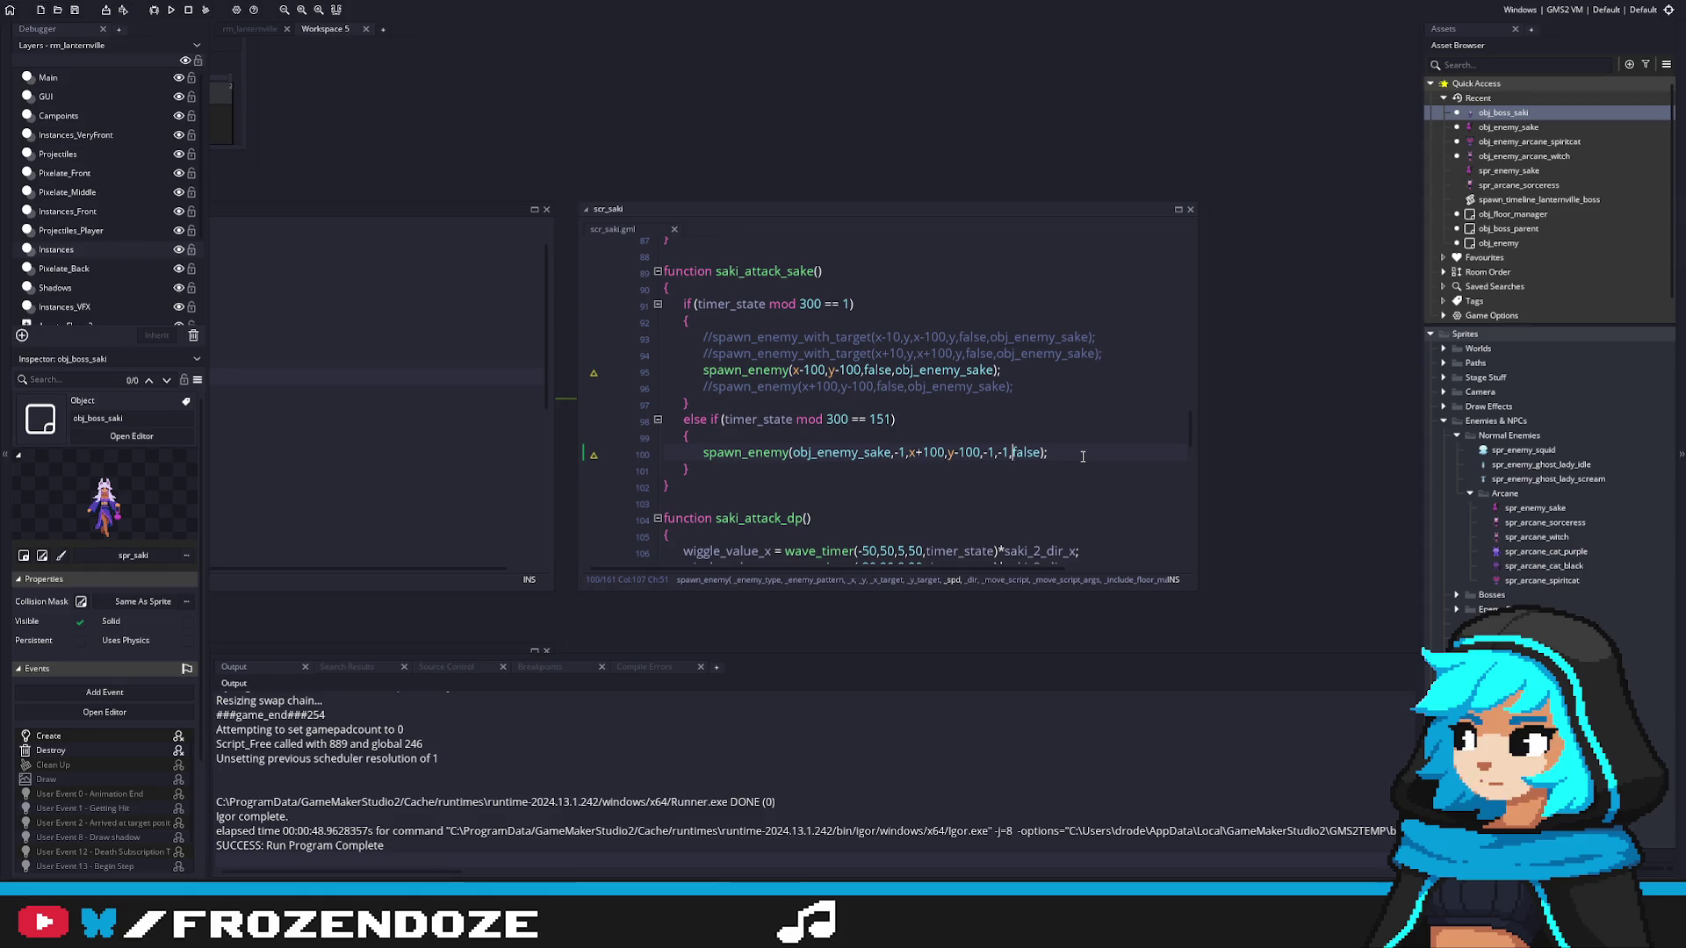
type("1,")
type("1")
key("BackSpace")
type("0,")
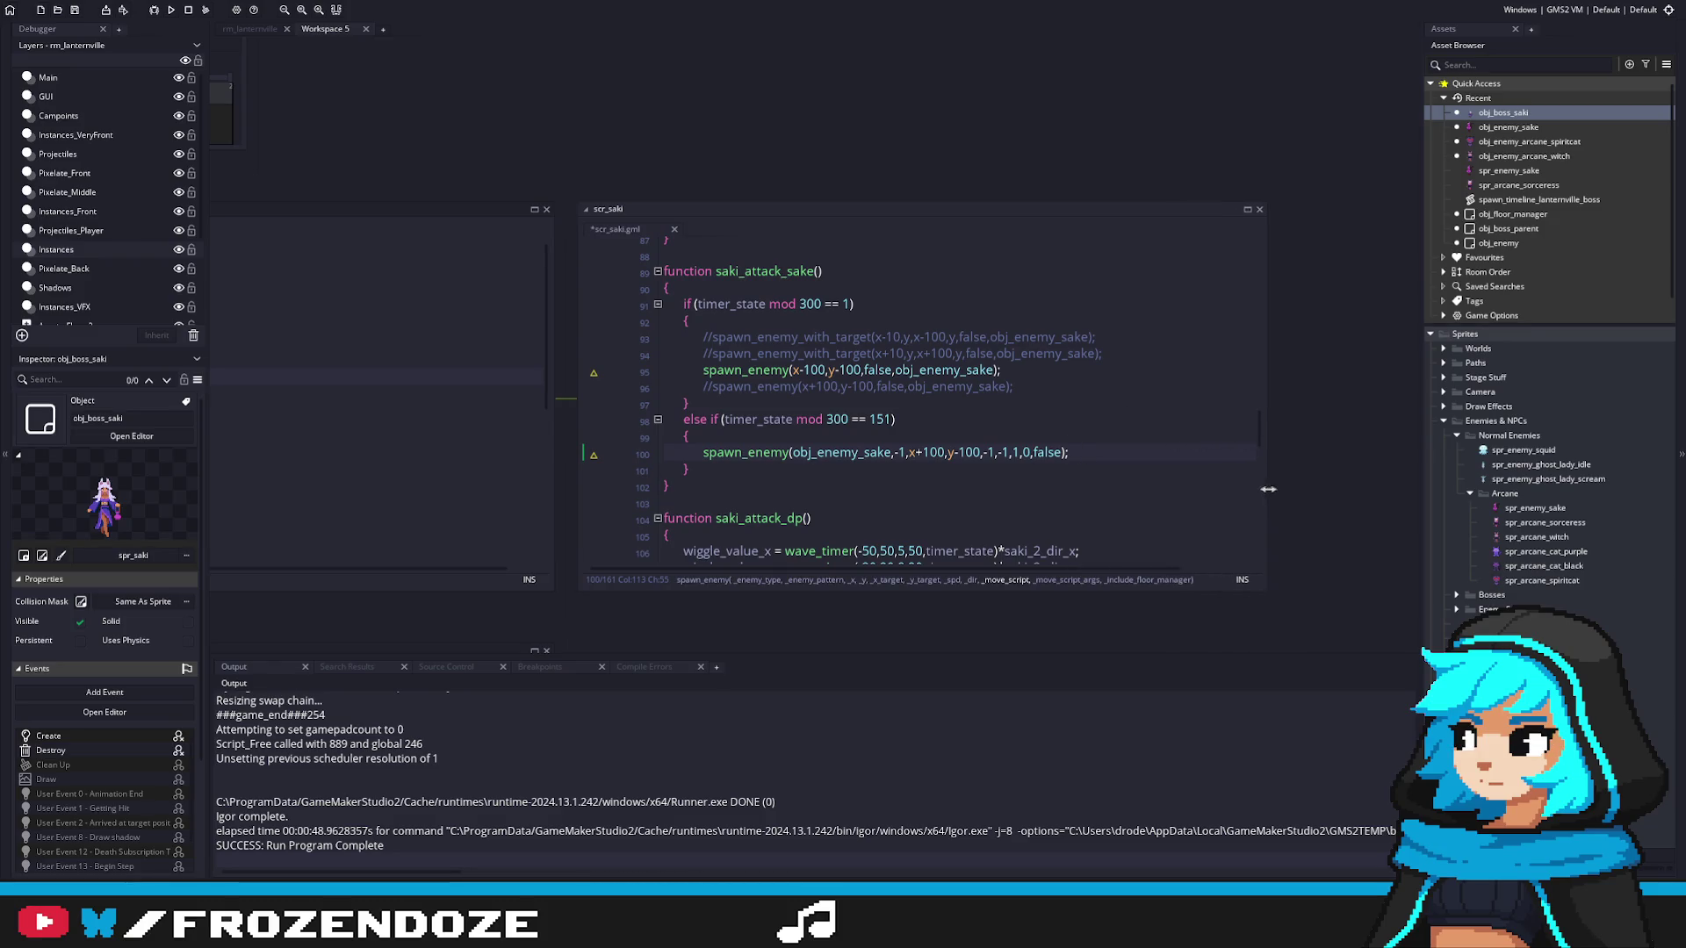
left_click(1080, 451)
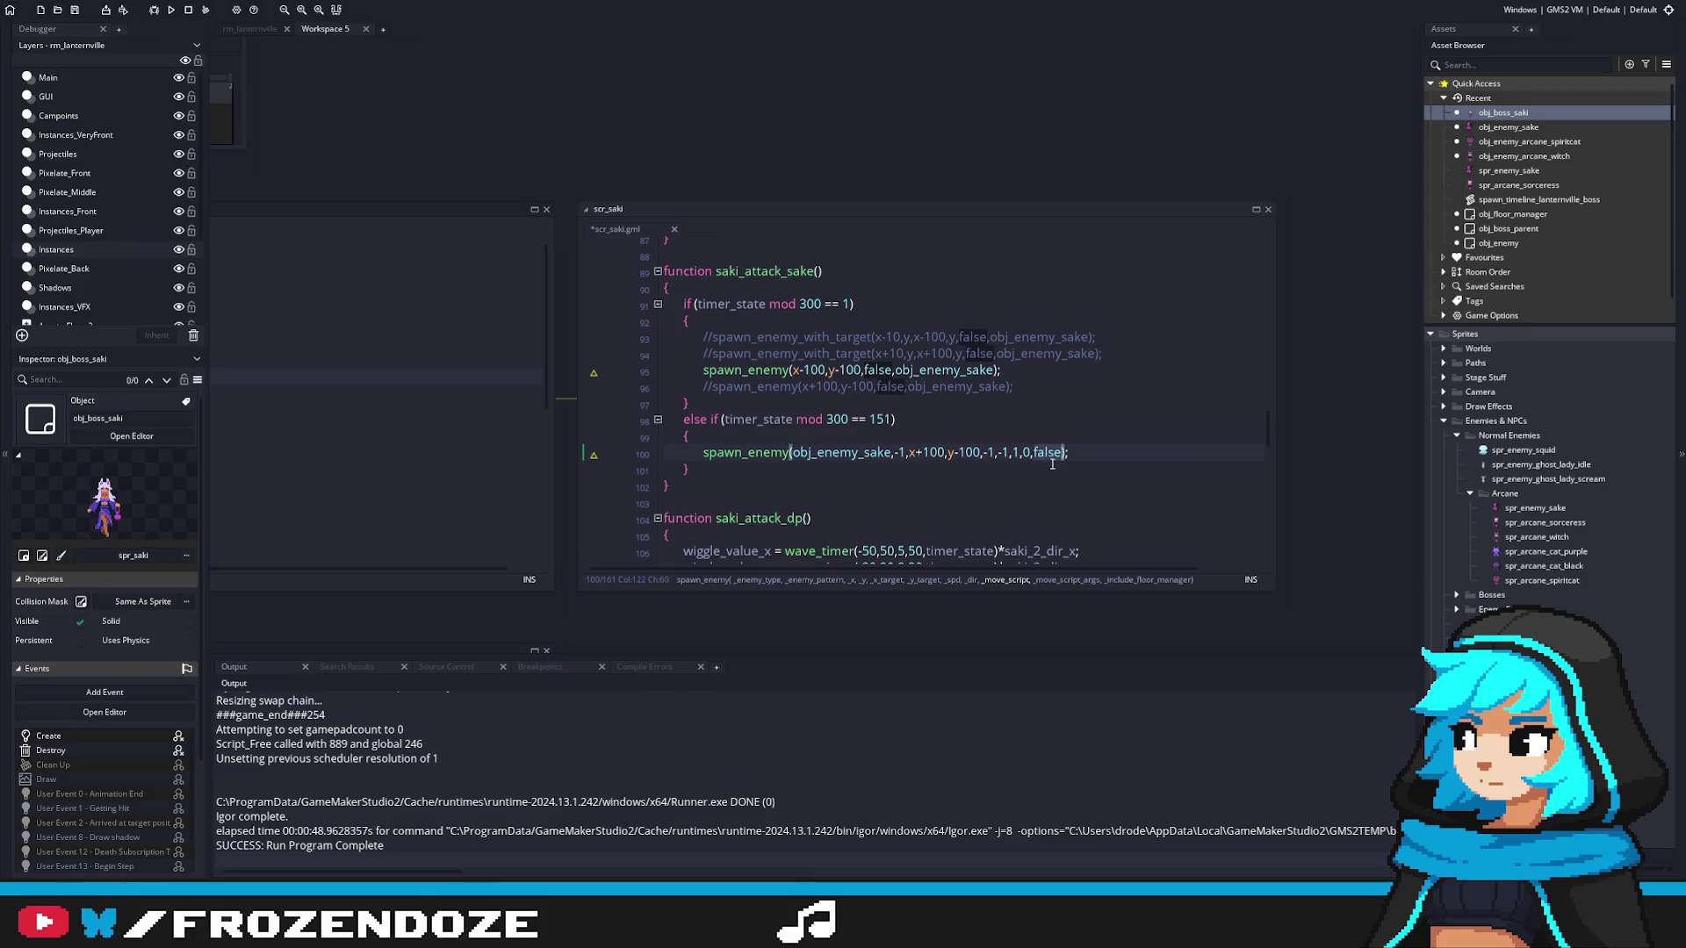
key("ctrl+s")
Step: Delete the commented-out spawn lines under the first spawn_enemy call
left_click(1016, 369)
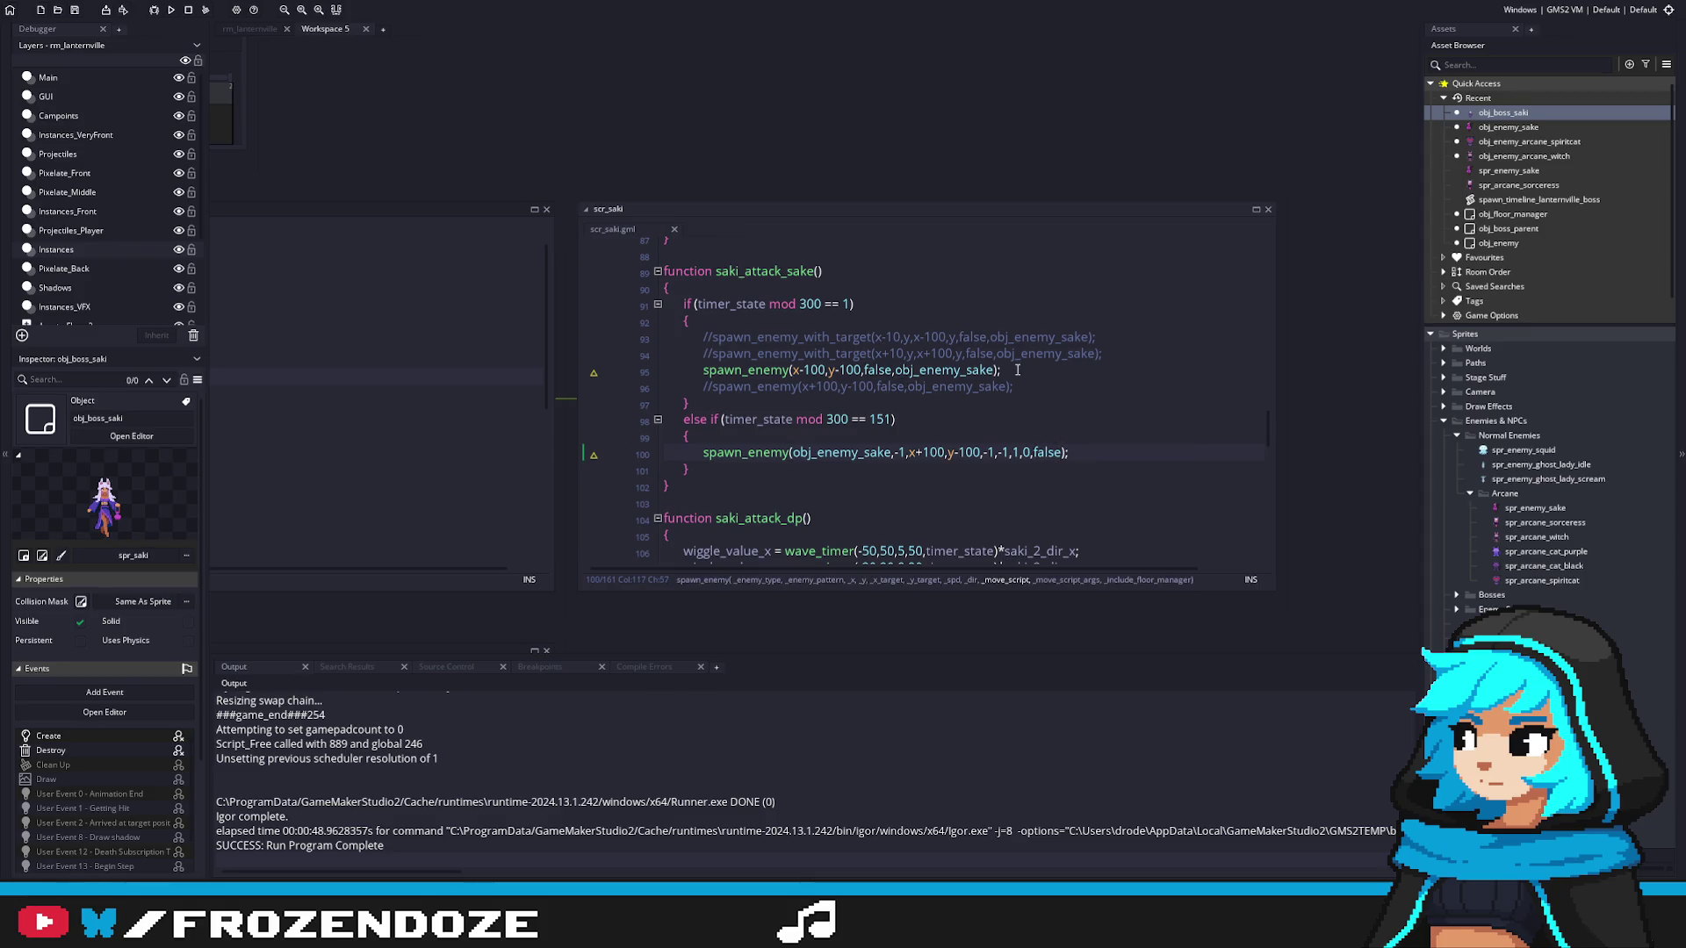
mouse_move(1043, 391)
left_mouse_down()
mouse_move(1108, 339)
mouse_move(1074, 318)
left_mouse_up()
key("BackSpace")
key("BackSpace")
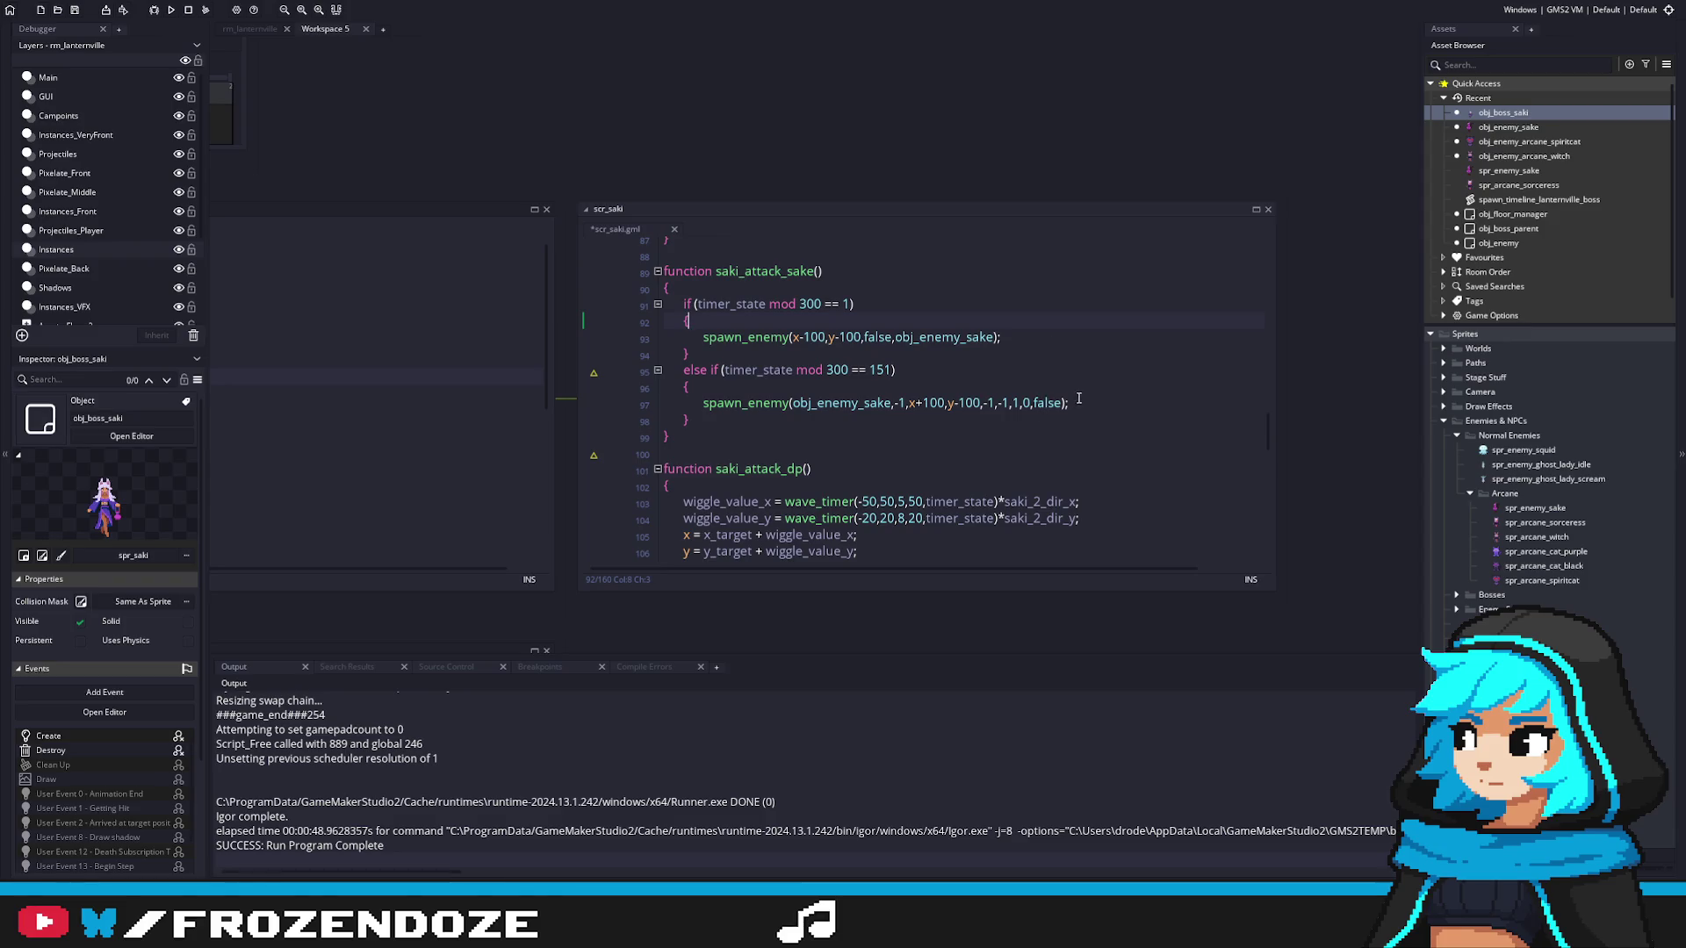
Step: Insert enemy_move_curve,[] before false on line 97 and open enemy_move_curve's definition
left_click(1028, 402)
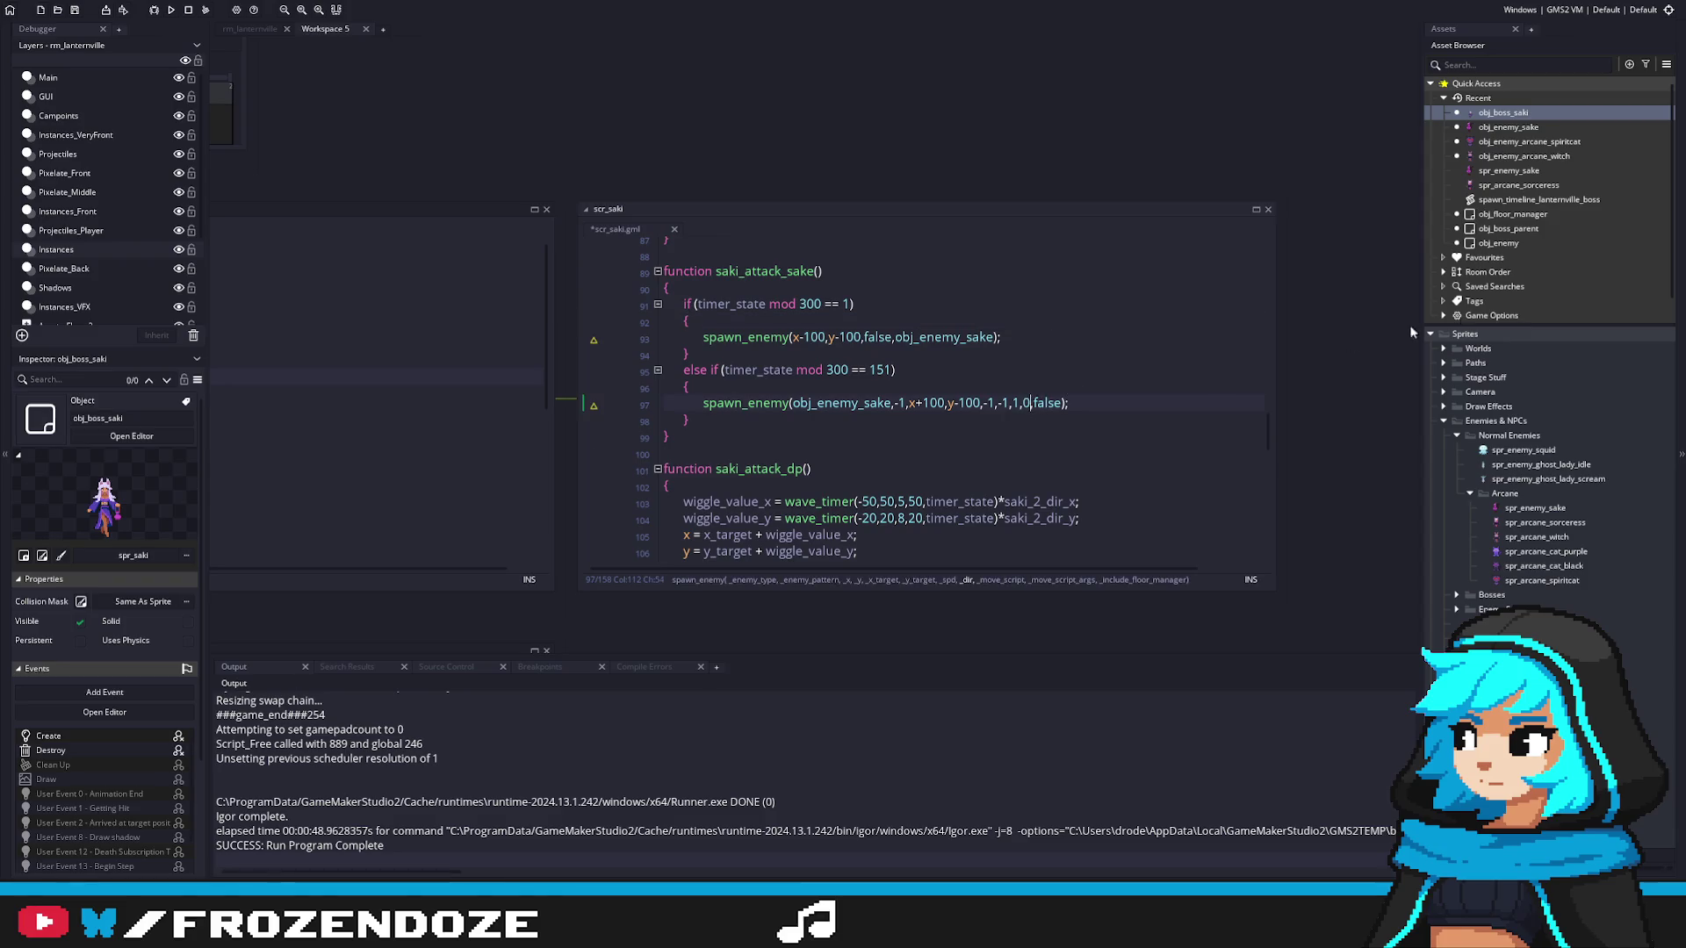
scroll(1561, 444, "down", 5)
scroll(1561, 444, "down", 5)
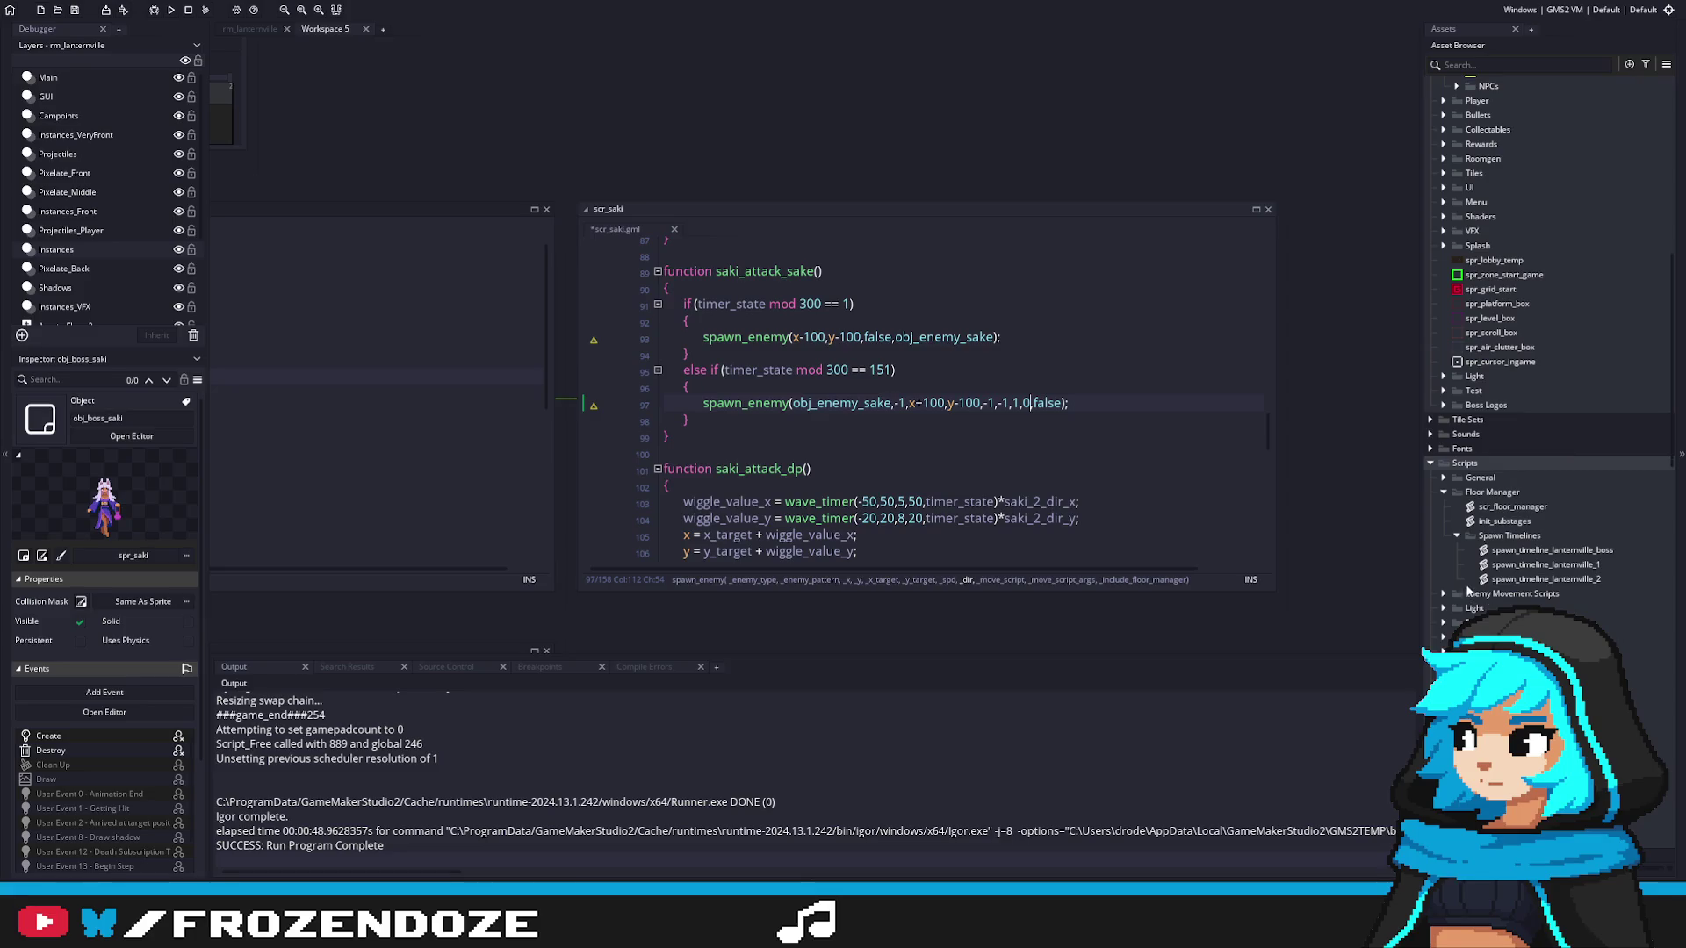
key("Left")
key("Left")
key("Left")
key("Right")
key("Right")
key("Right")
key("Right")
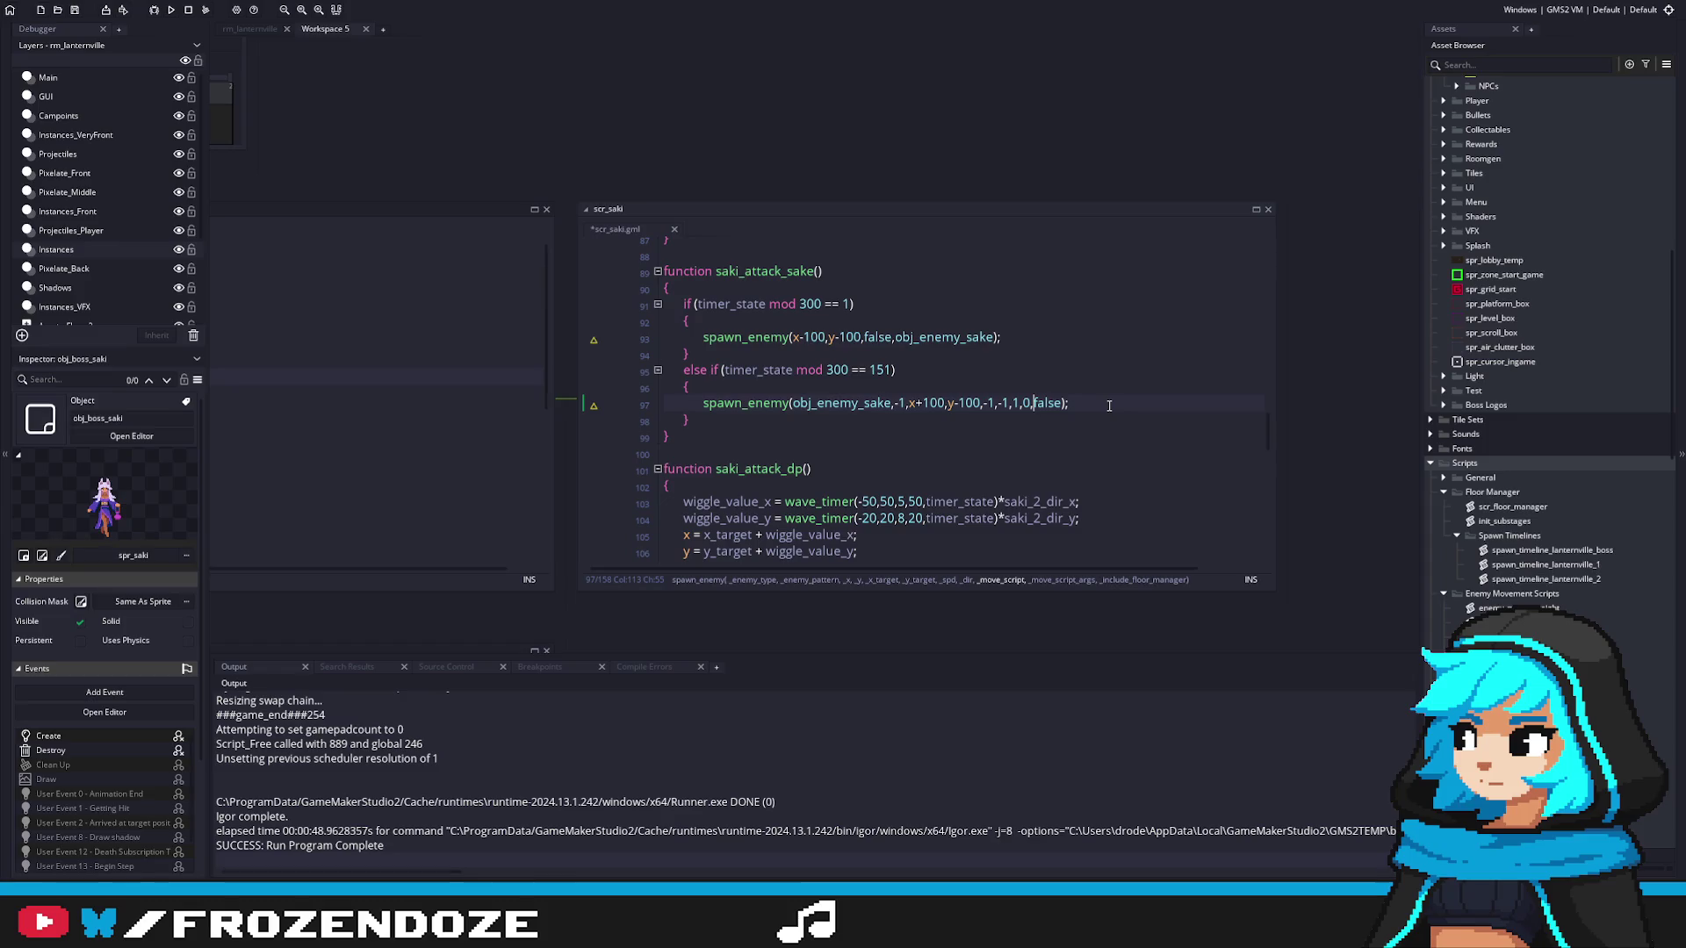
type("enemy_")
type("move_cu")
type("rve,")
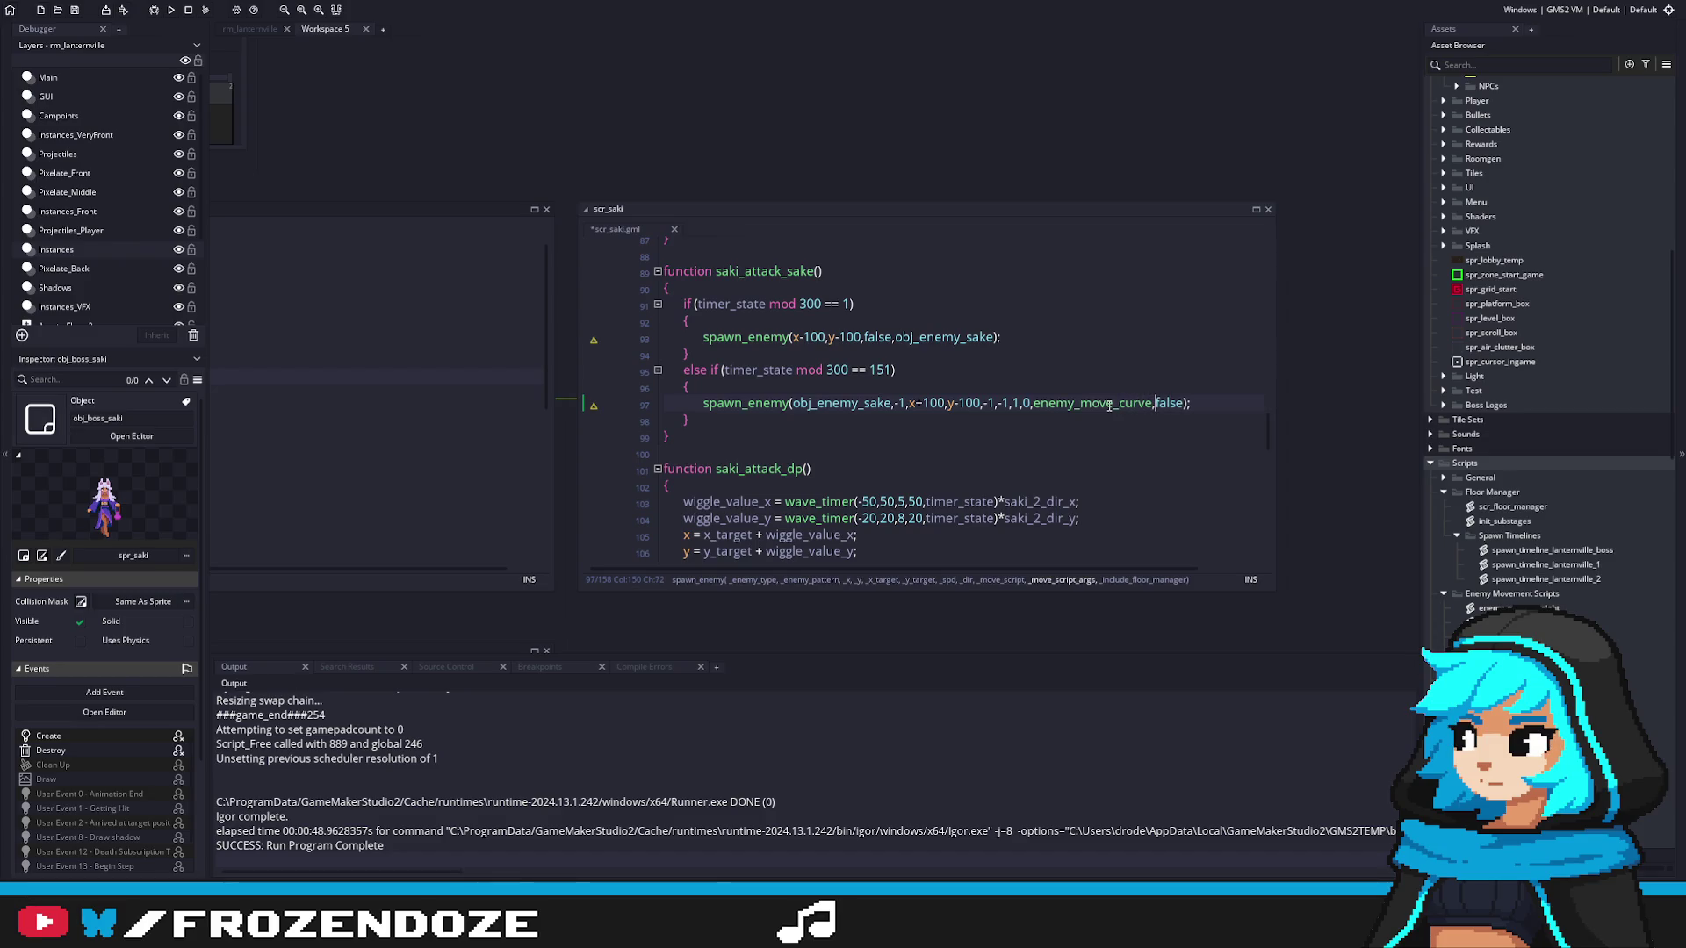
type("[]")
left_click(1120, 403)
middle_click(1120, 403)
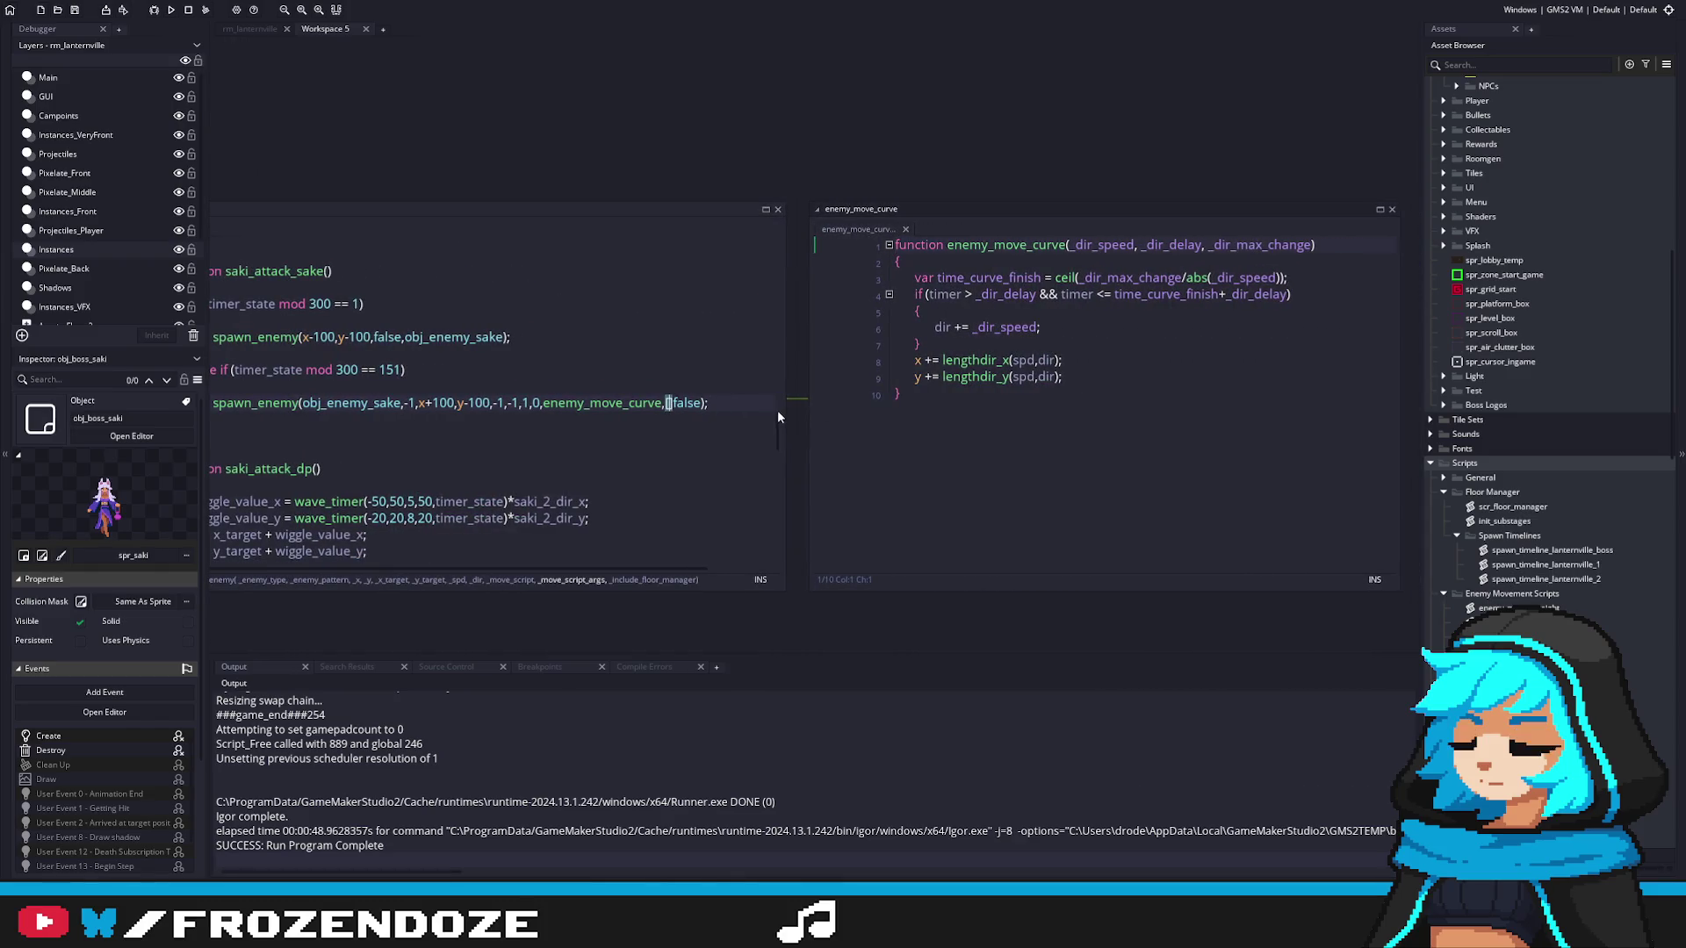
Step: Fill the second spawn call's curve brackets with [2,0,30]
scroll(794, 411, "left", 2)
key("Right")
key("Right")
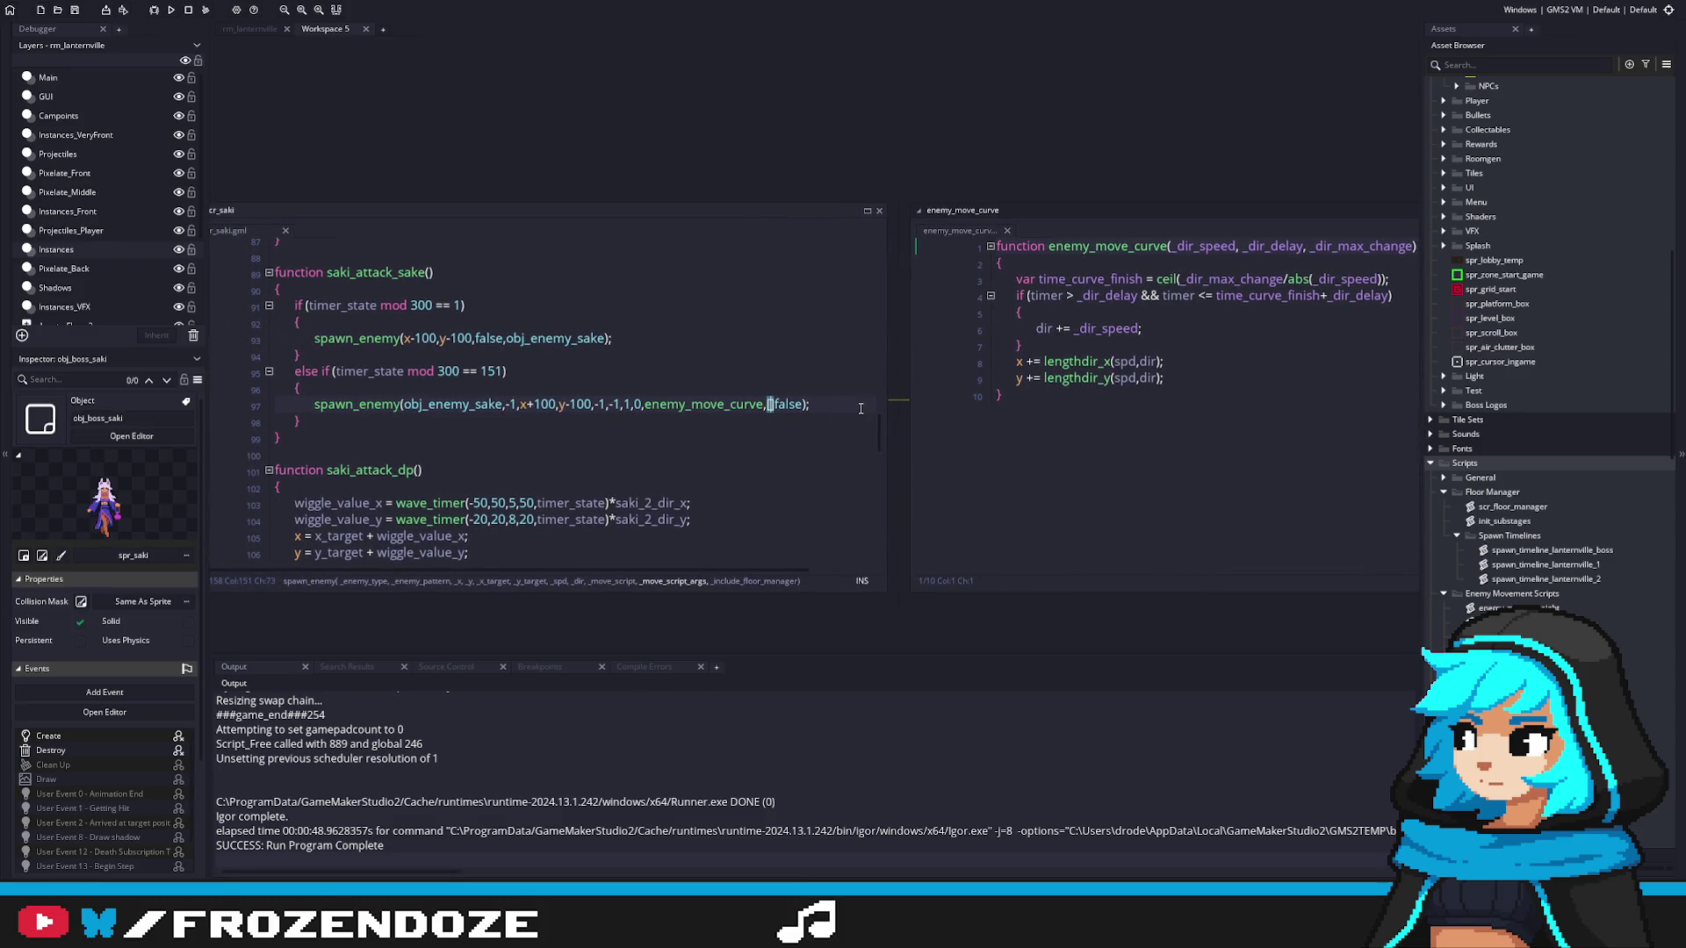
type("2,")
type("0,")
type("30")
Step: Copy line 97's spawn call over the first spawn call on line 93
left_click_drag(860, 408, 294, 404)
key("ctrl+c")
left_click(309, 399)
key("End")
left_click(315, 338)
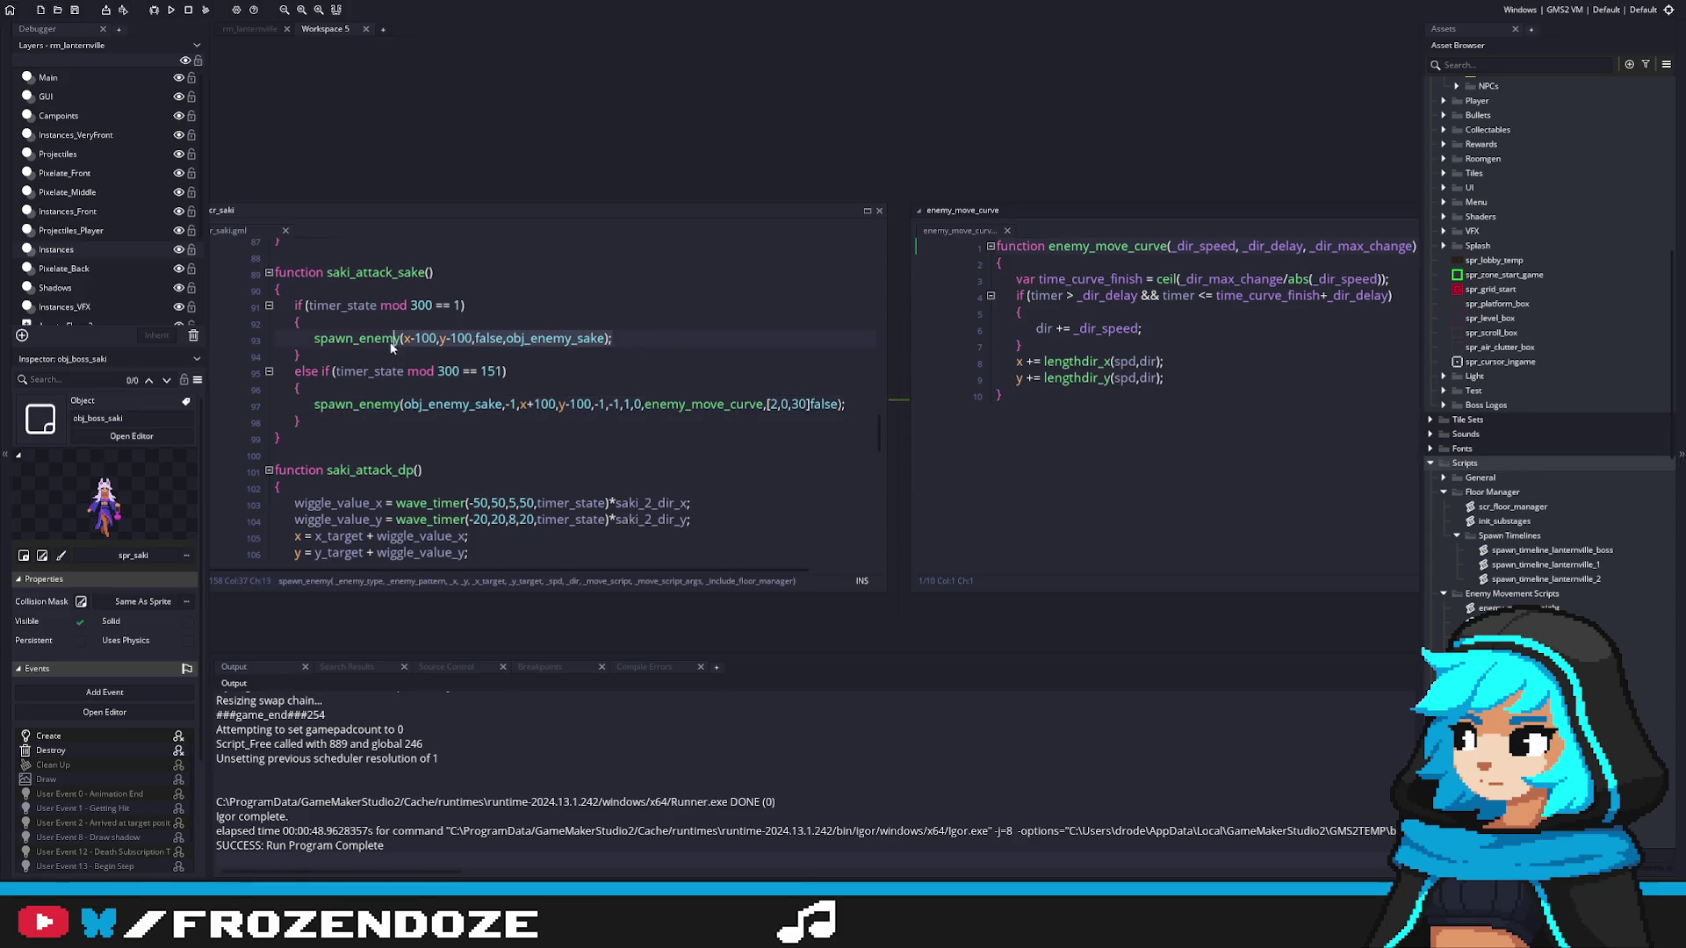
key("shift+End")
key("ctrl+v")
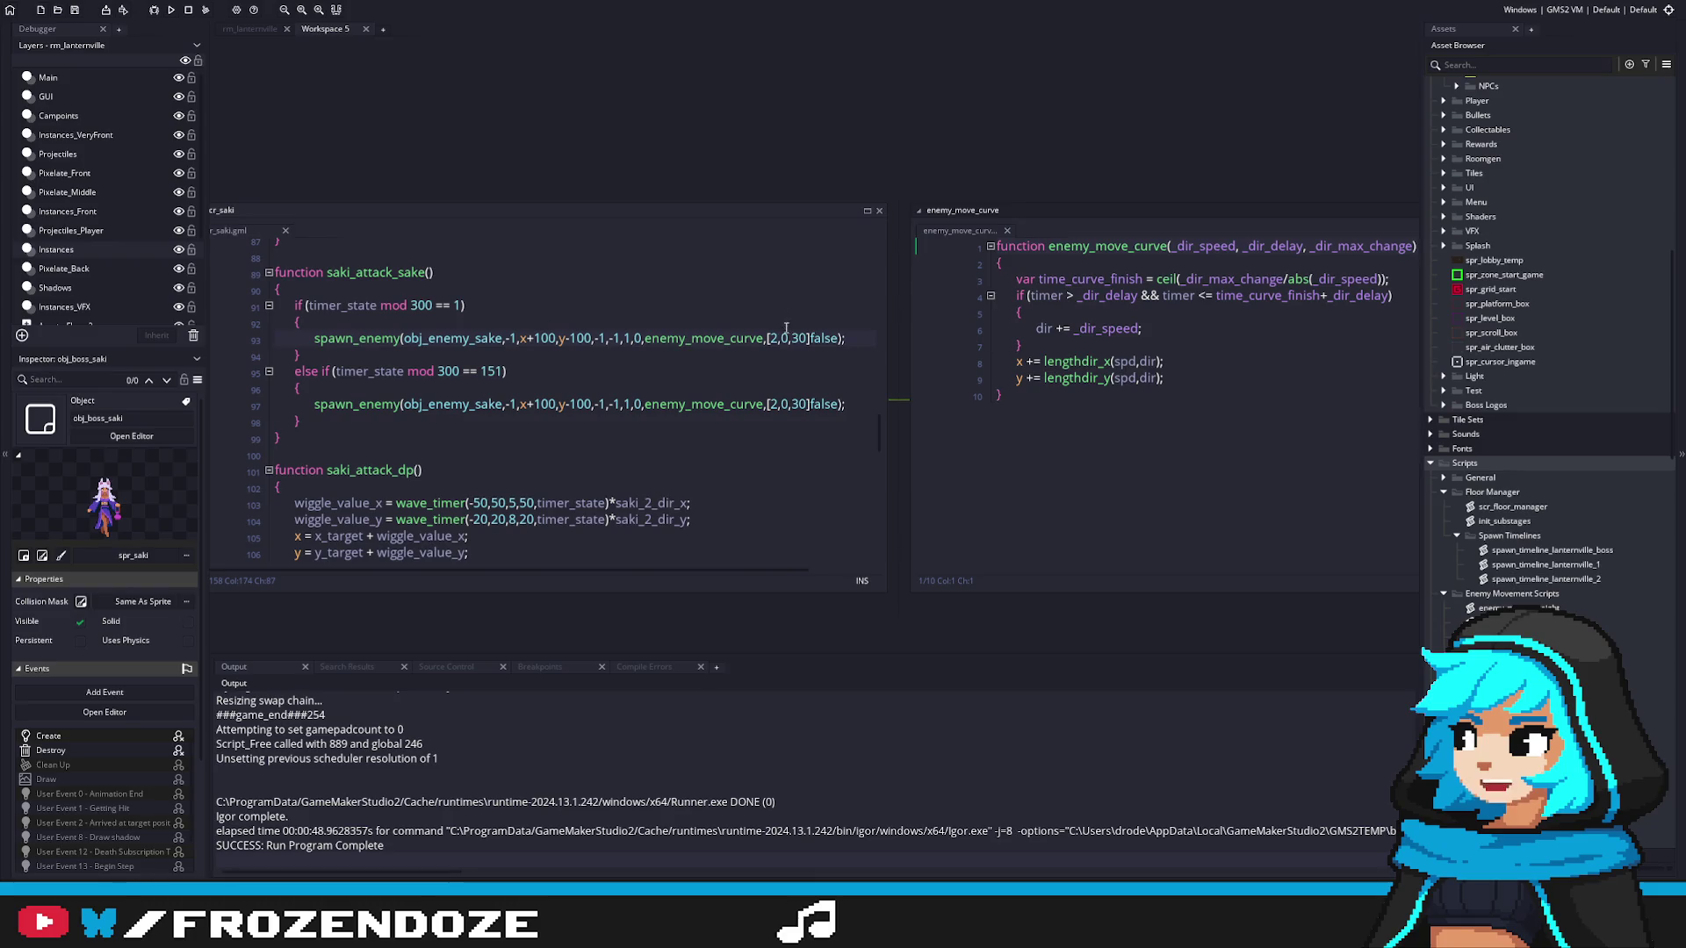
Step: Set the first call's direction to 180 and curve values to [-2,0,30]
left_click(644, 338)
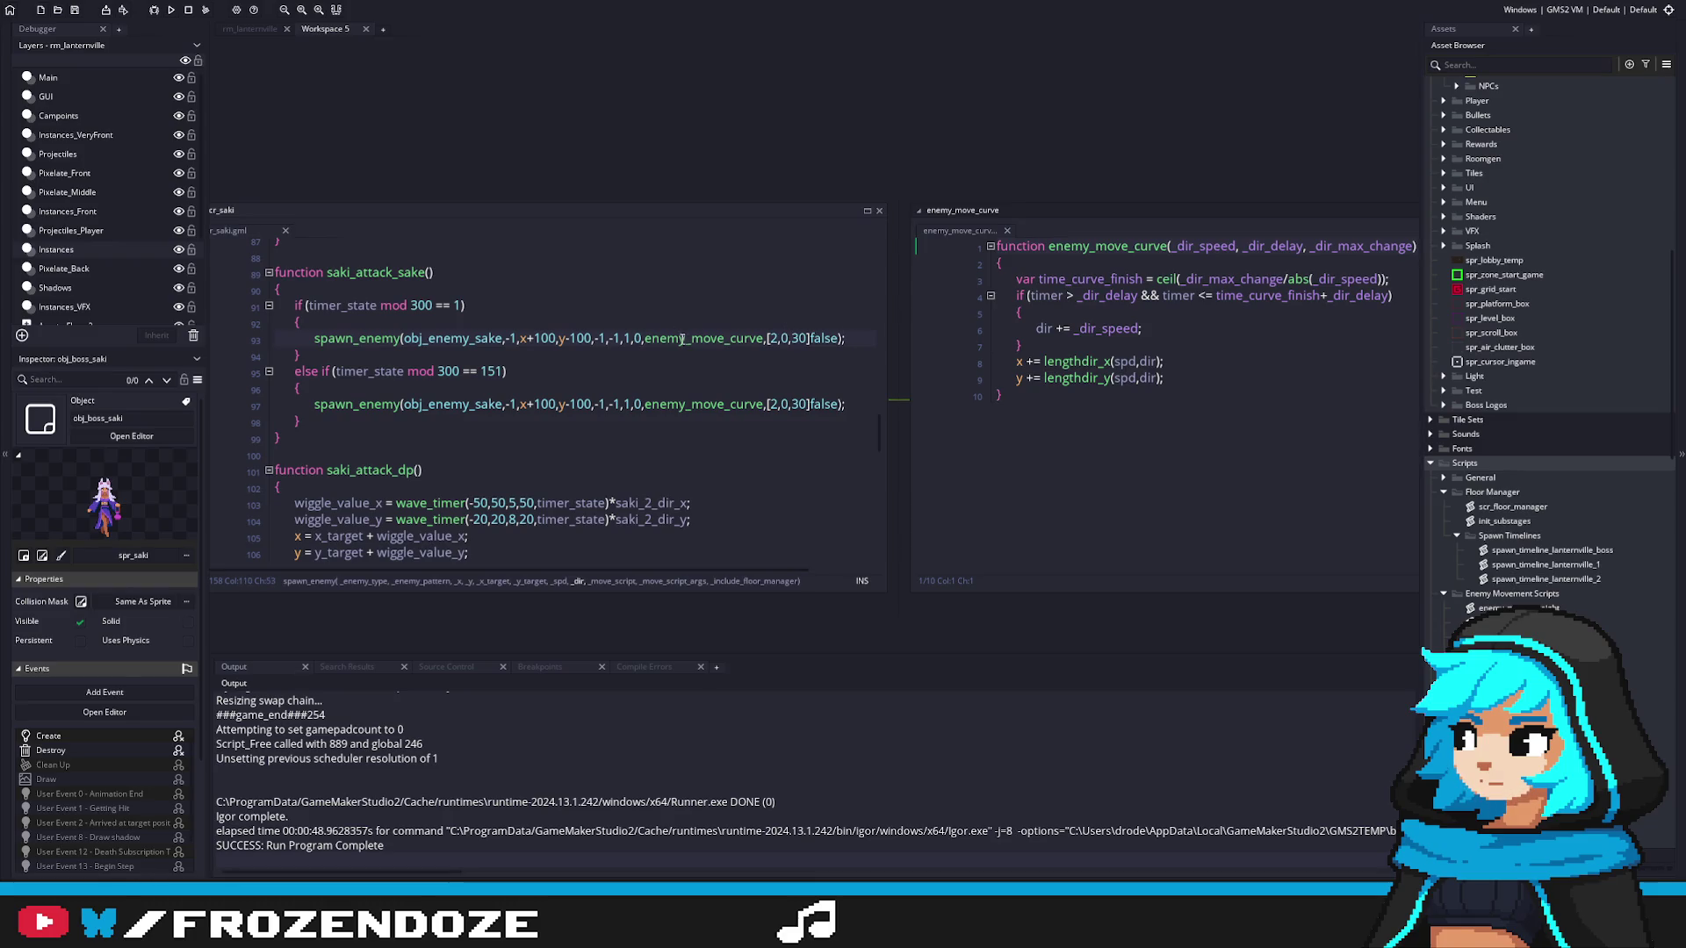
type("1,8")
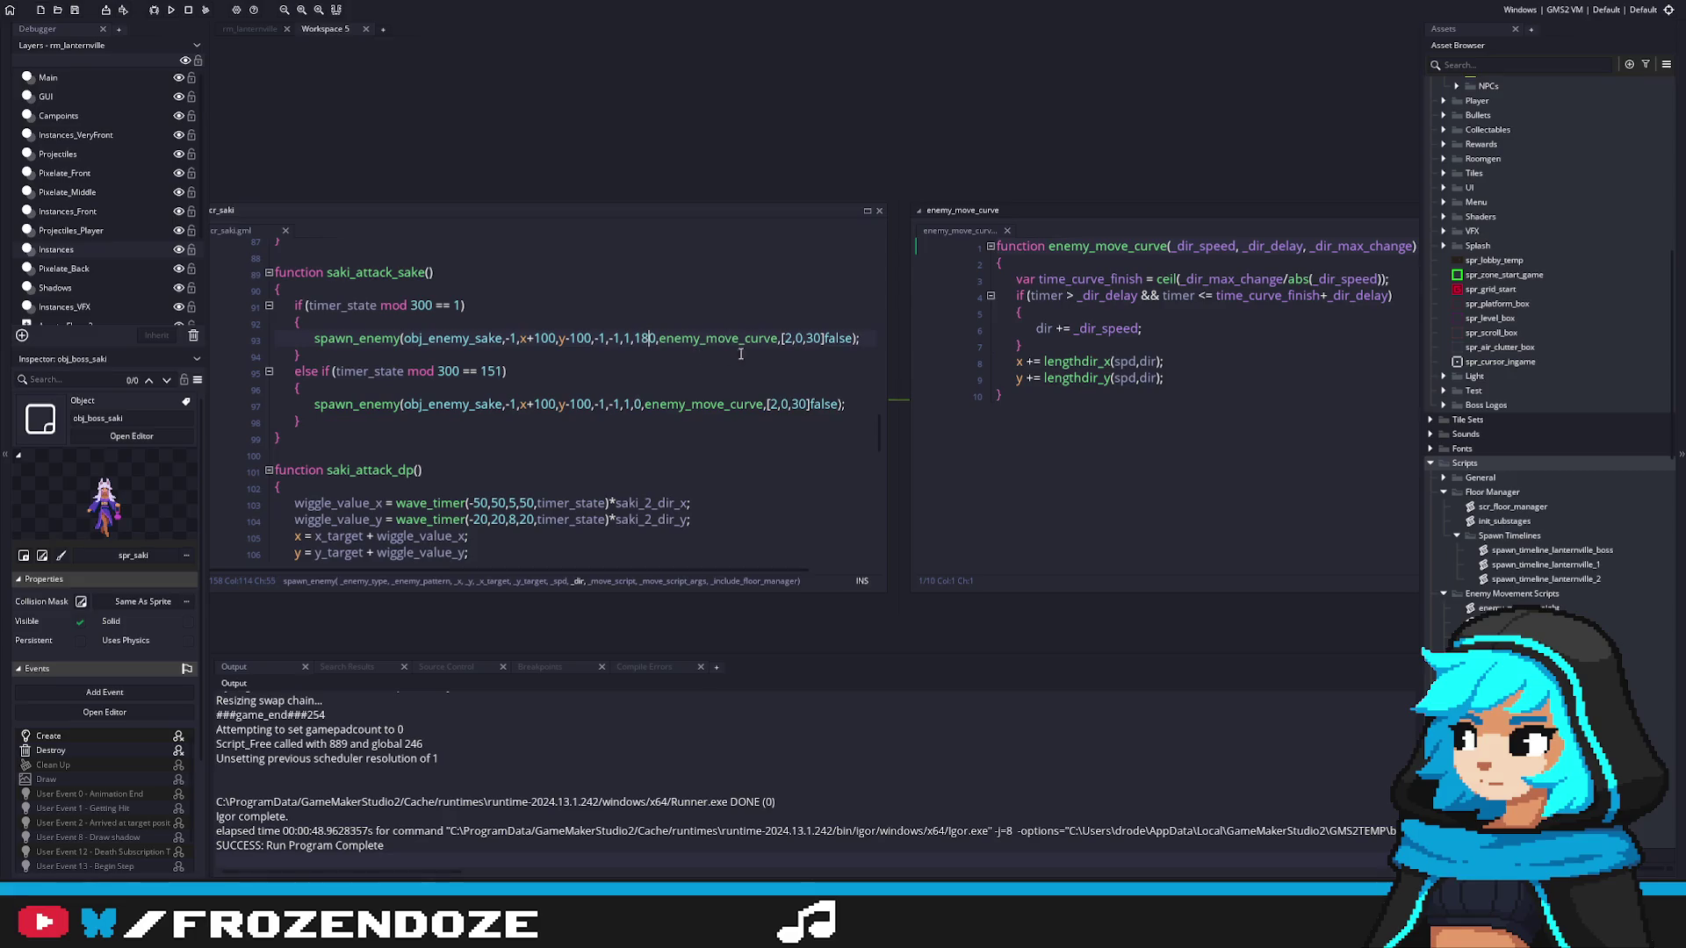
left_click(783, 341)
type("-1")
type(",1,")
Step: Add a boss_add_phase(saki_attack_sake, 3000) line atop the attack list, then save and run with F5
left_click(427, 273)
scroll(880, 397, "up", 20)
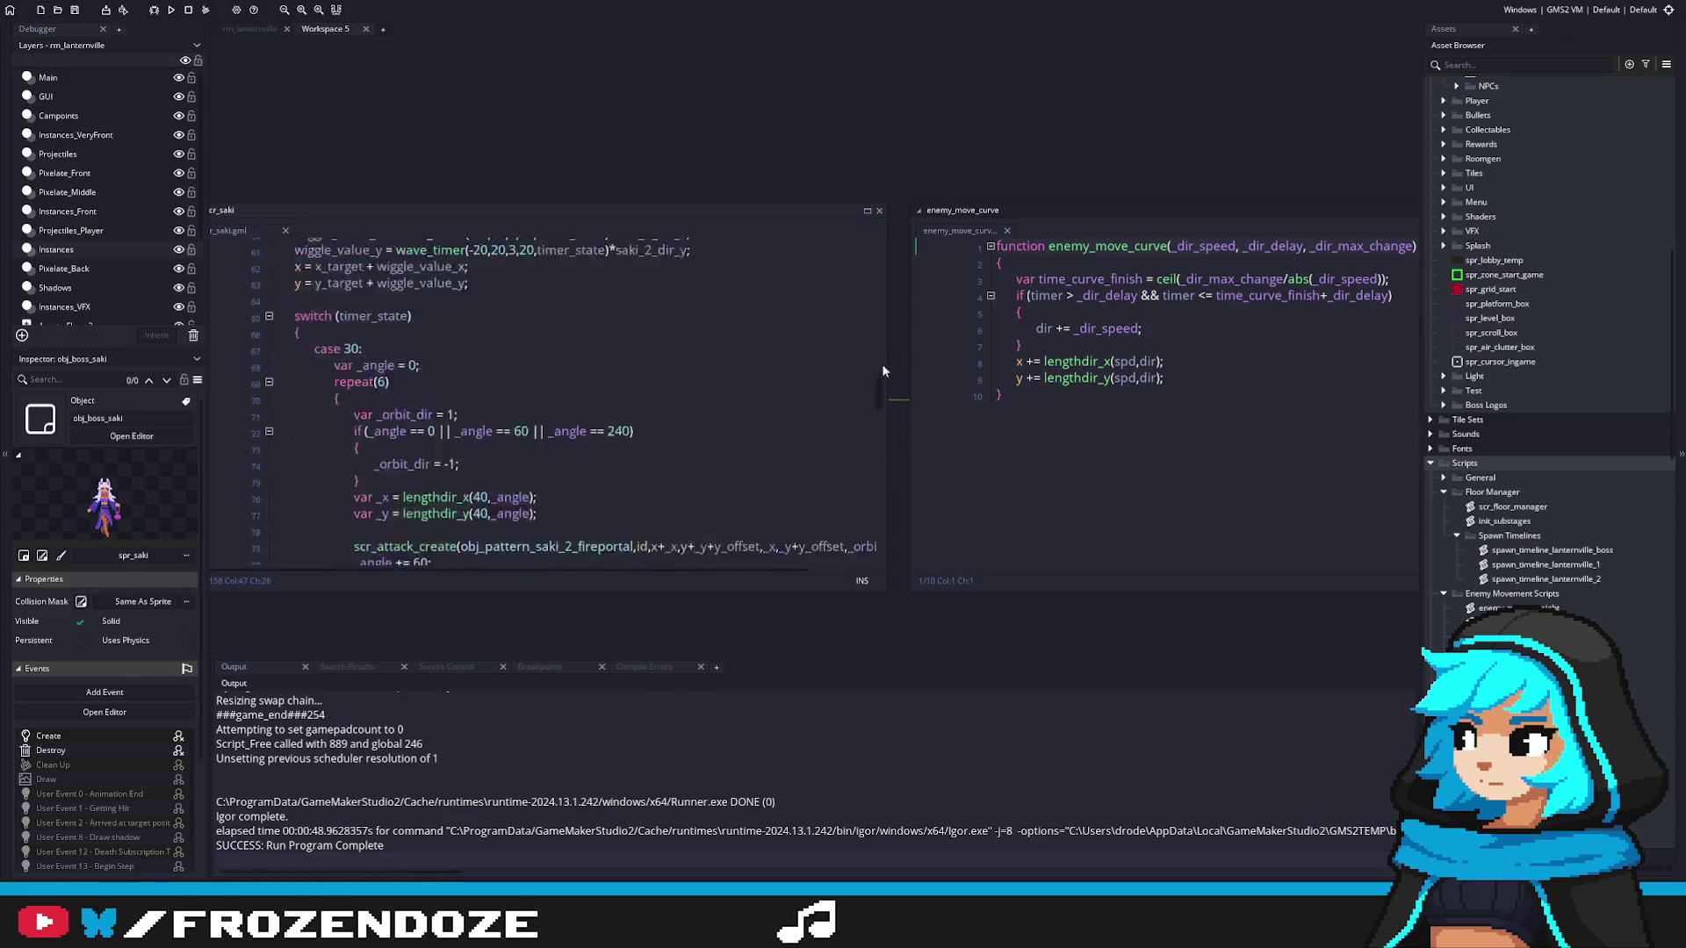
left_click(1015, 363)
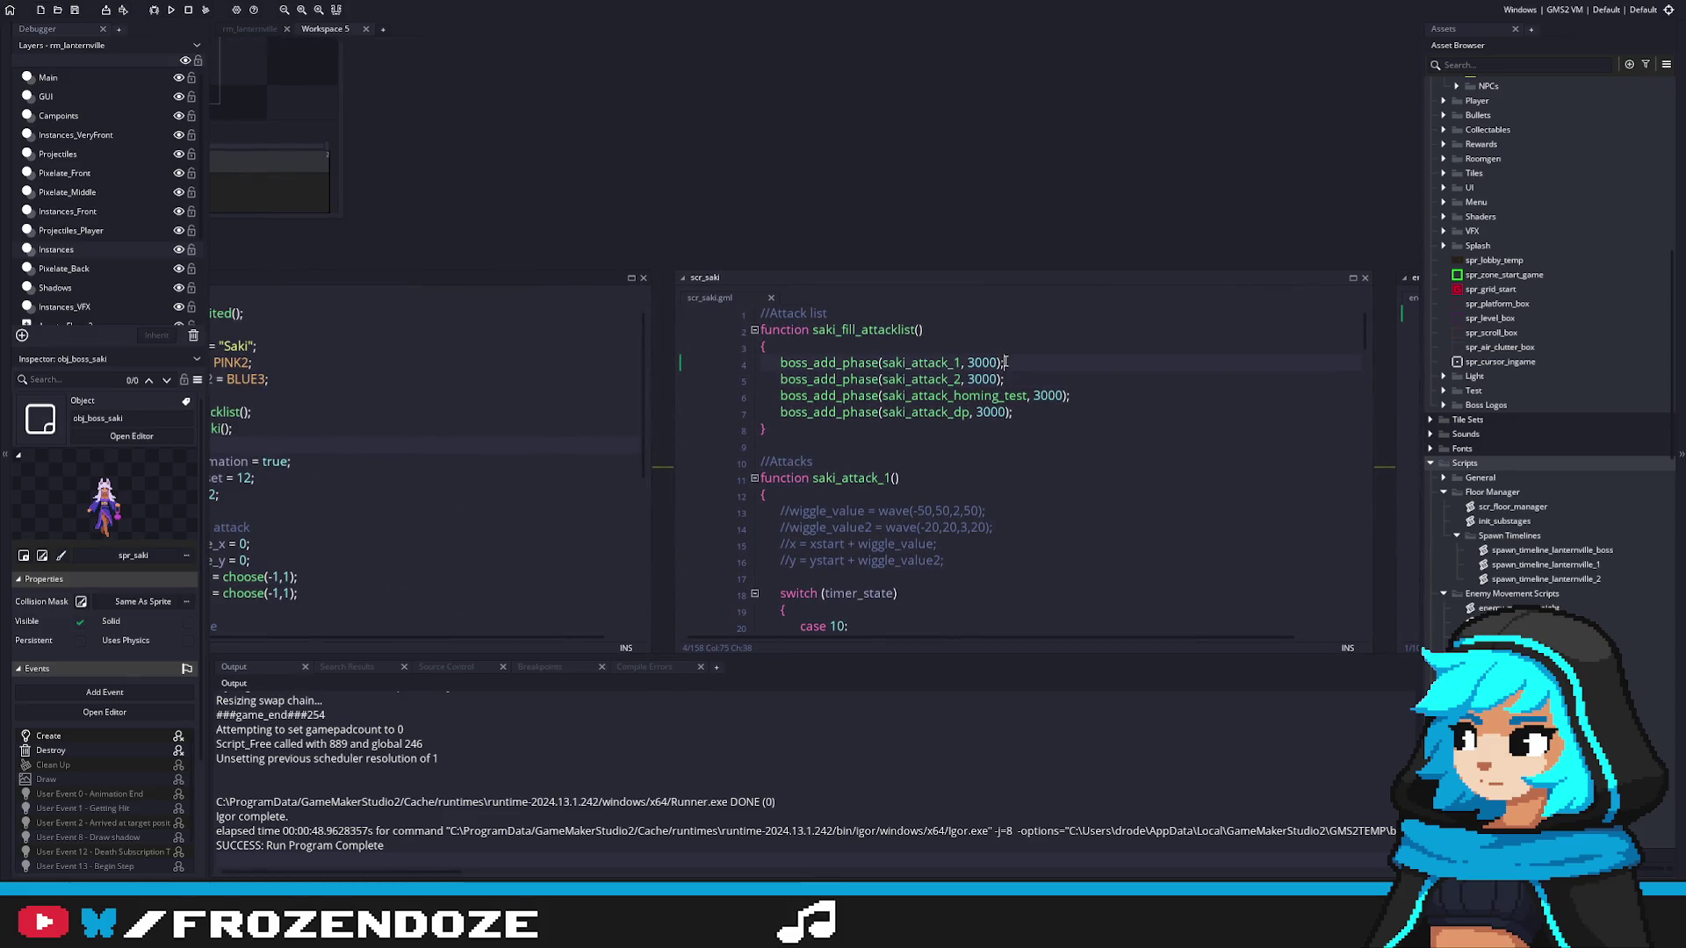
key("ctrl+d")
key("Left")
key("Left")
key("Left")
key("BackSpace")
type("sake")
left_click(1069, 349)
key("F5")
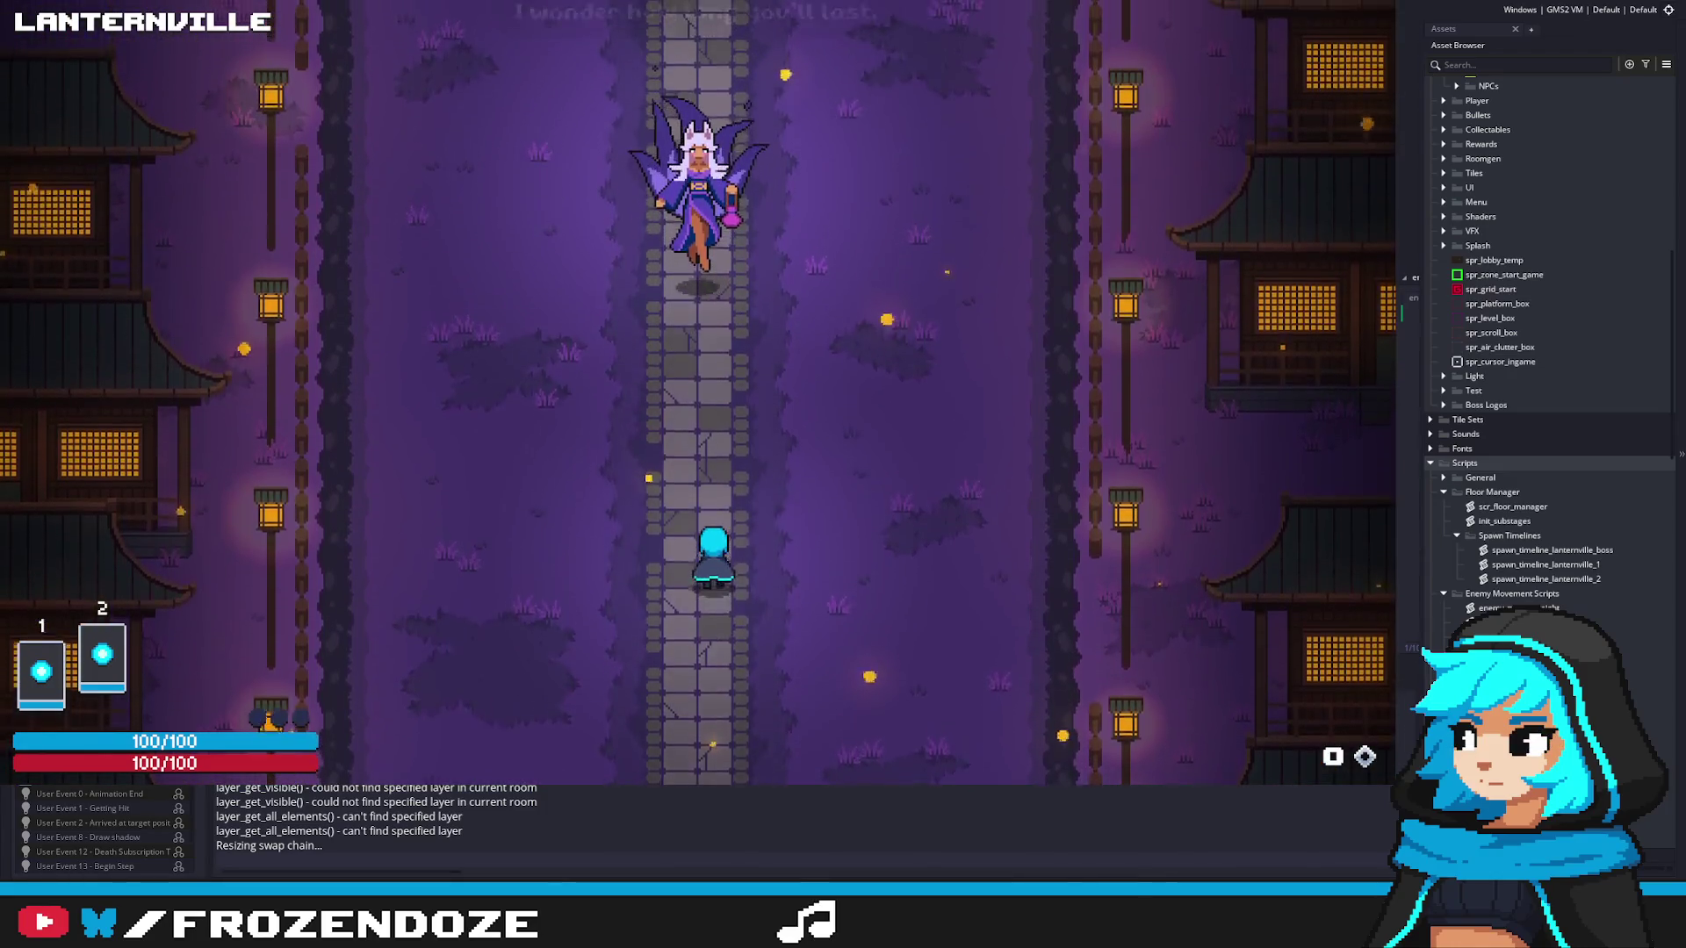
Step: Advance Saki's intro dialogue and move the player up and to the right
key("a")
key("d")
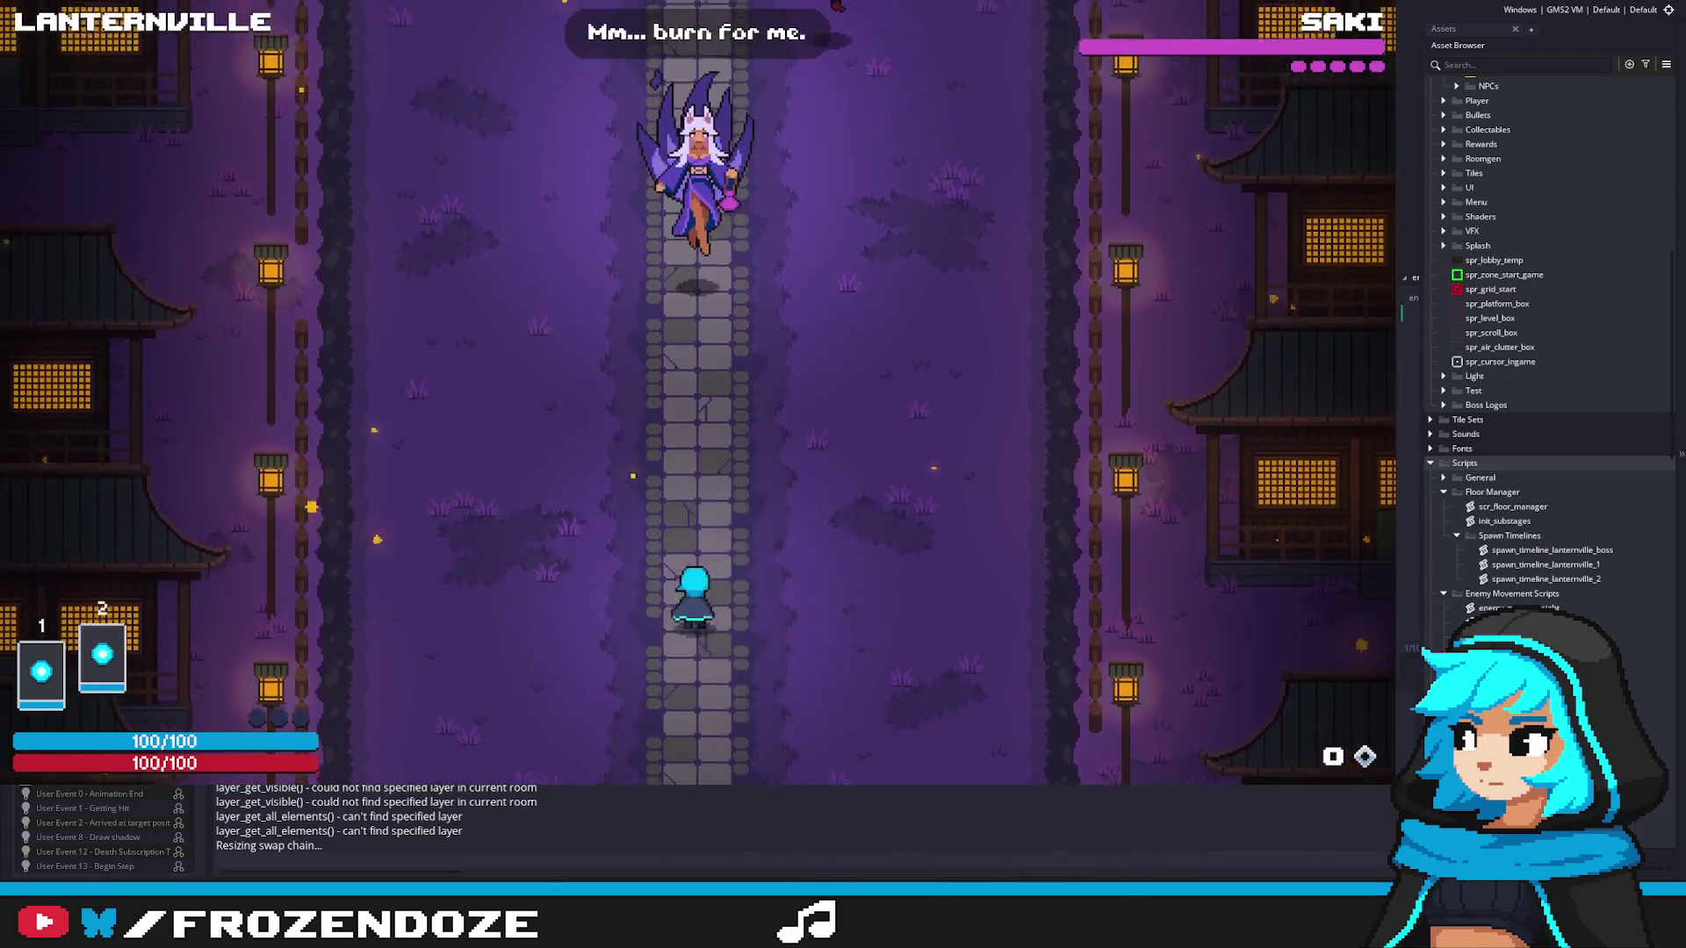
key("w")
key("d")
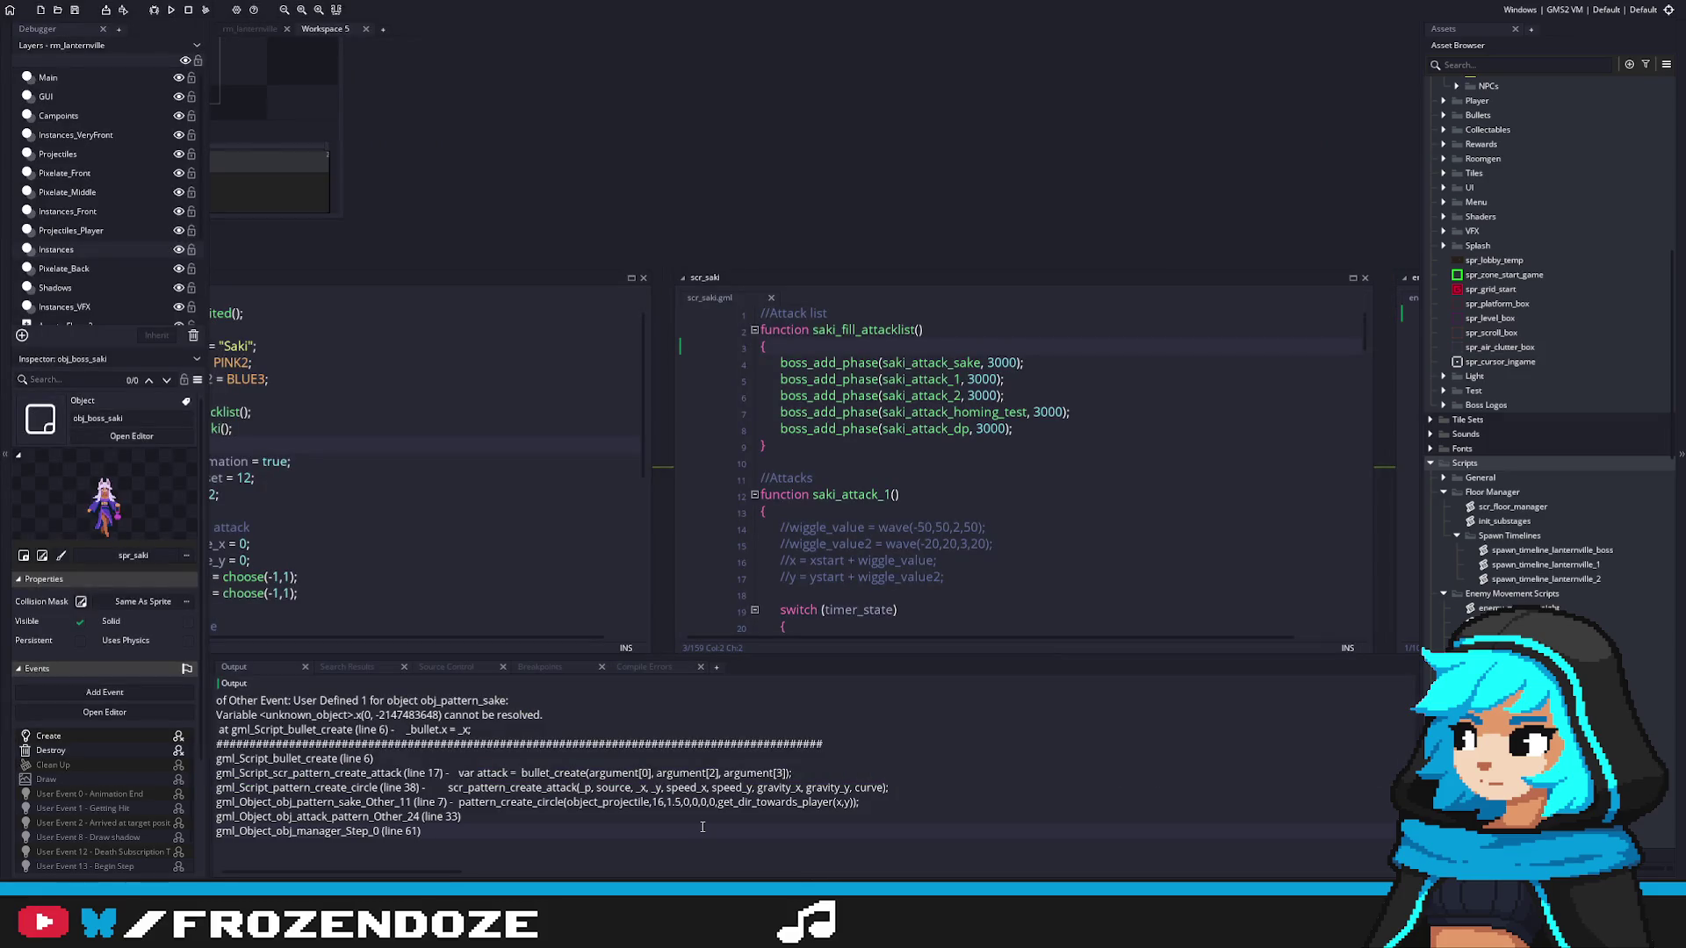
Step: Open saki_attack_sake and enemy_move_curve side by side and widen the scr_saki window
scroll(1010, 387, "down", 5)
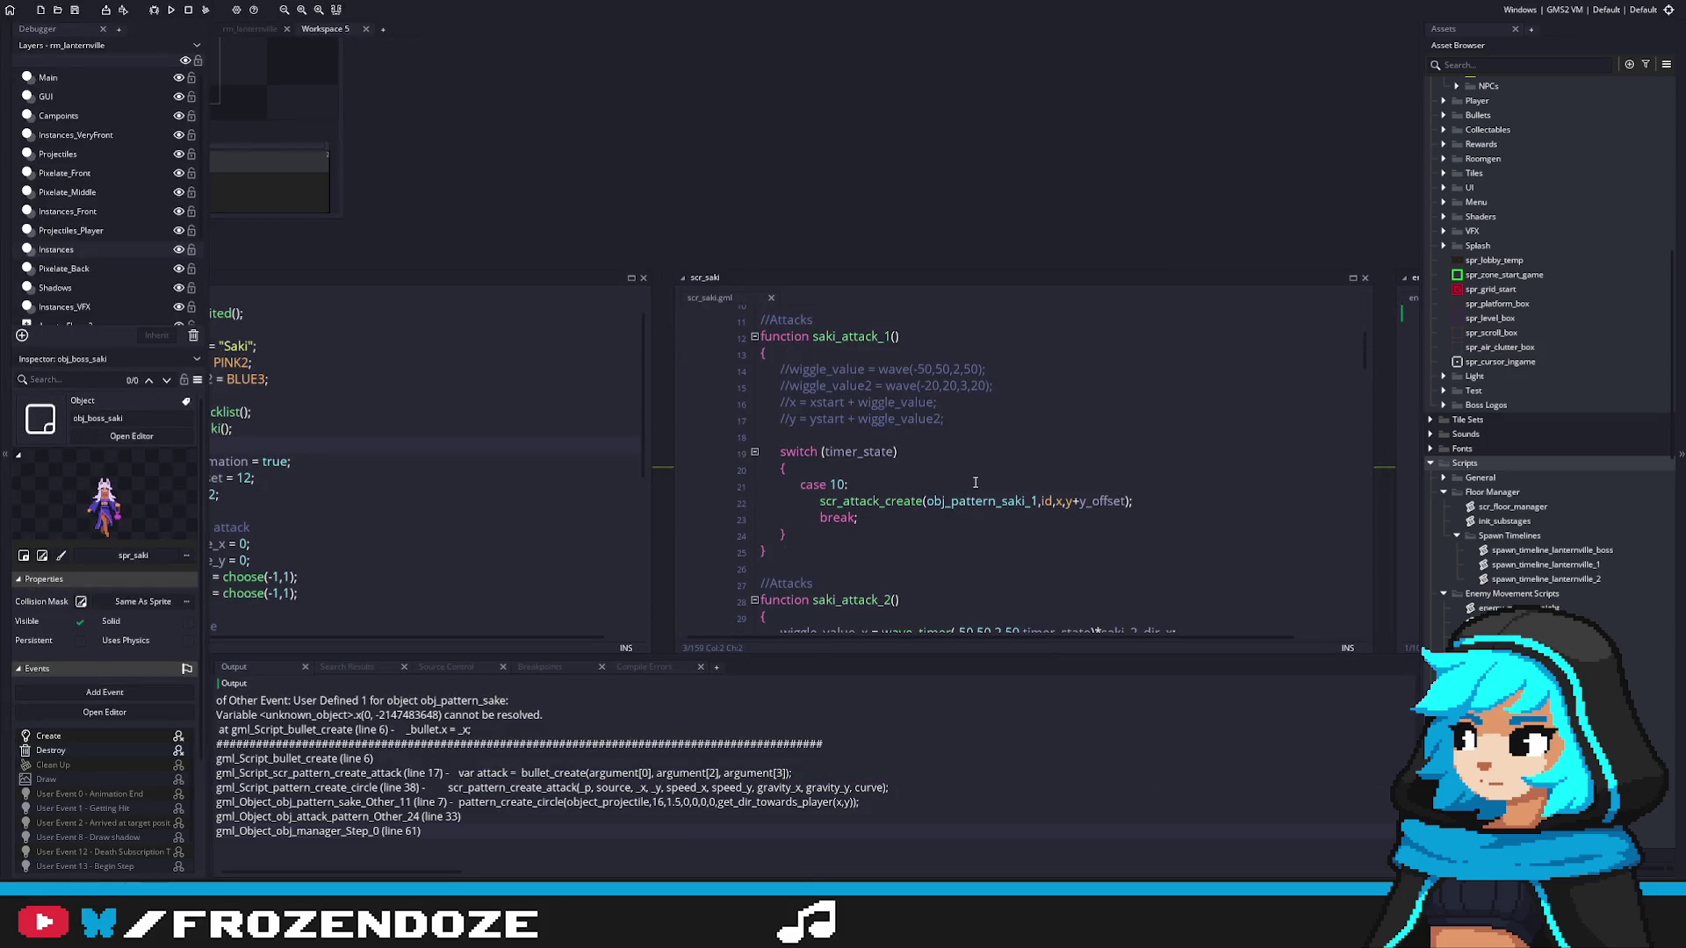
scroll(974, 483, "up", 4)
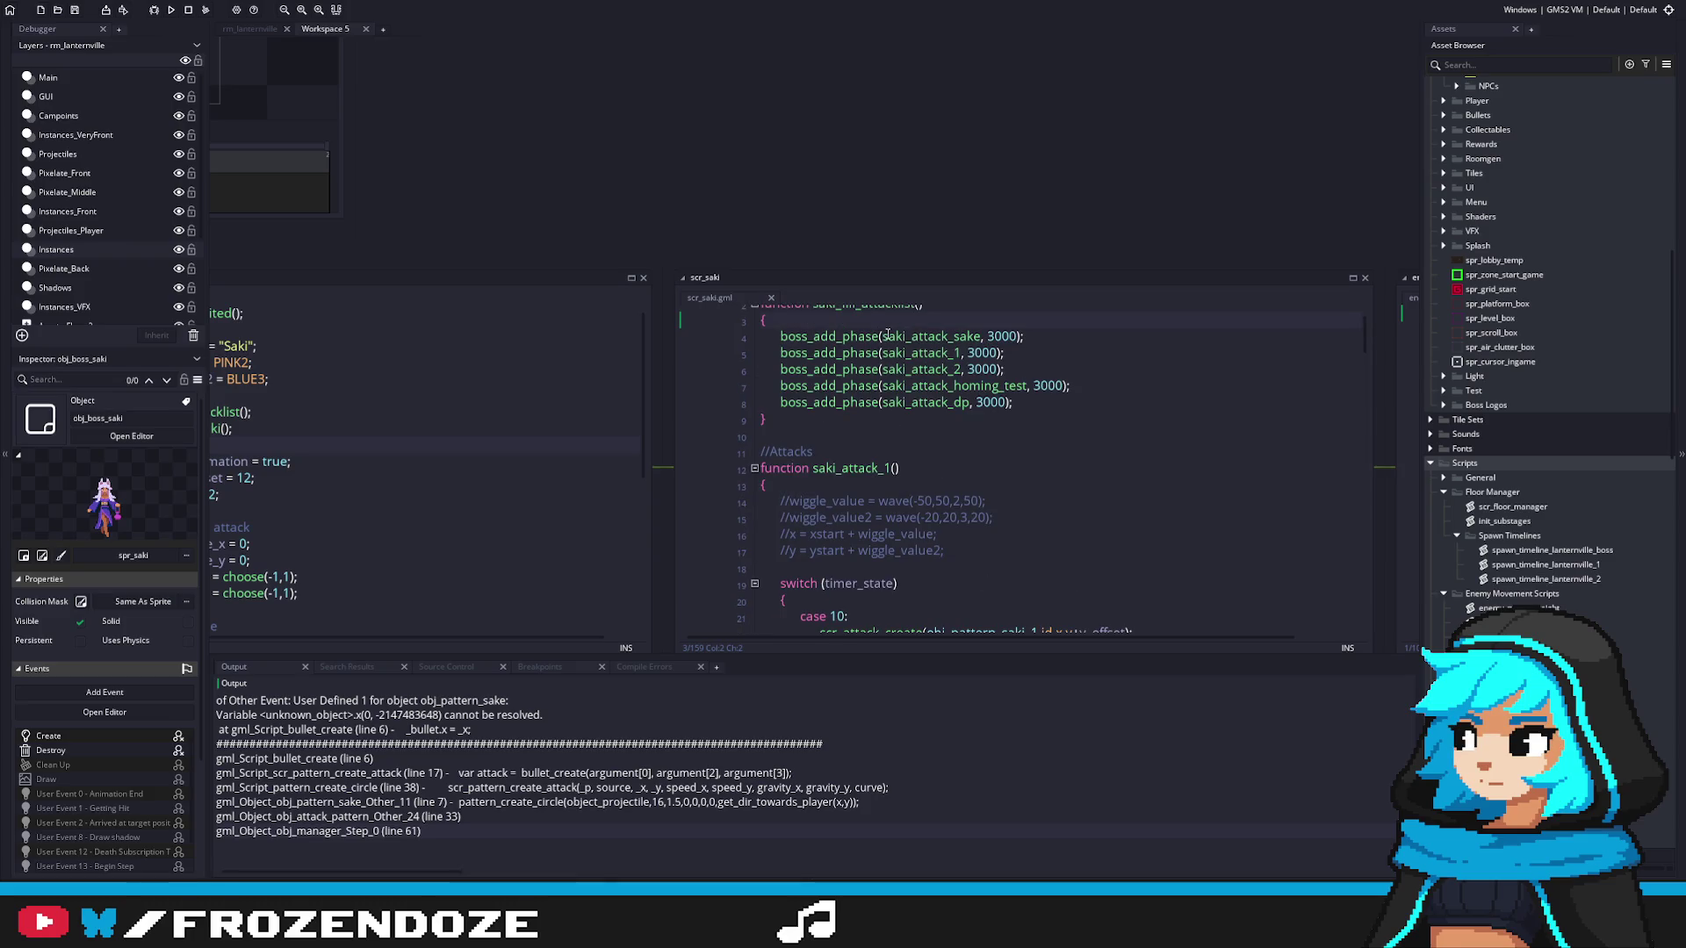
middle_click(933, 336)
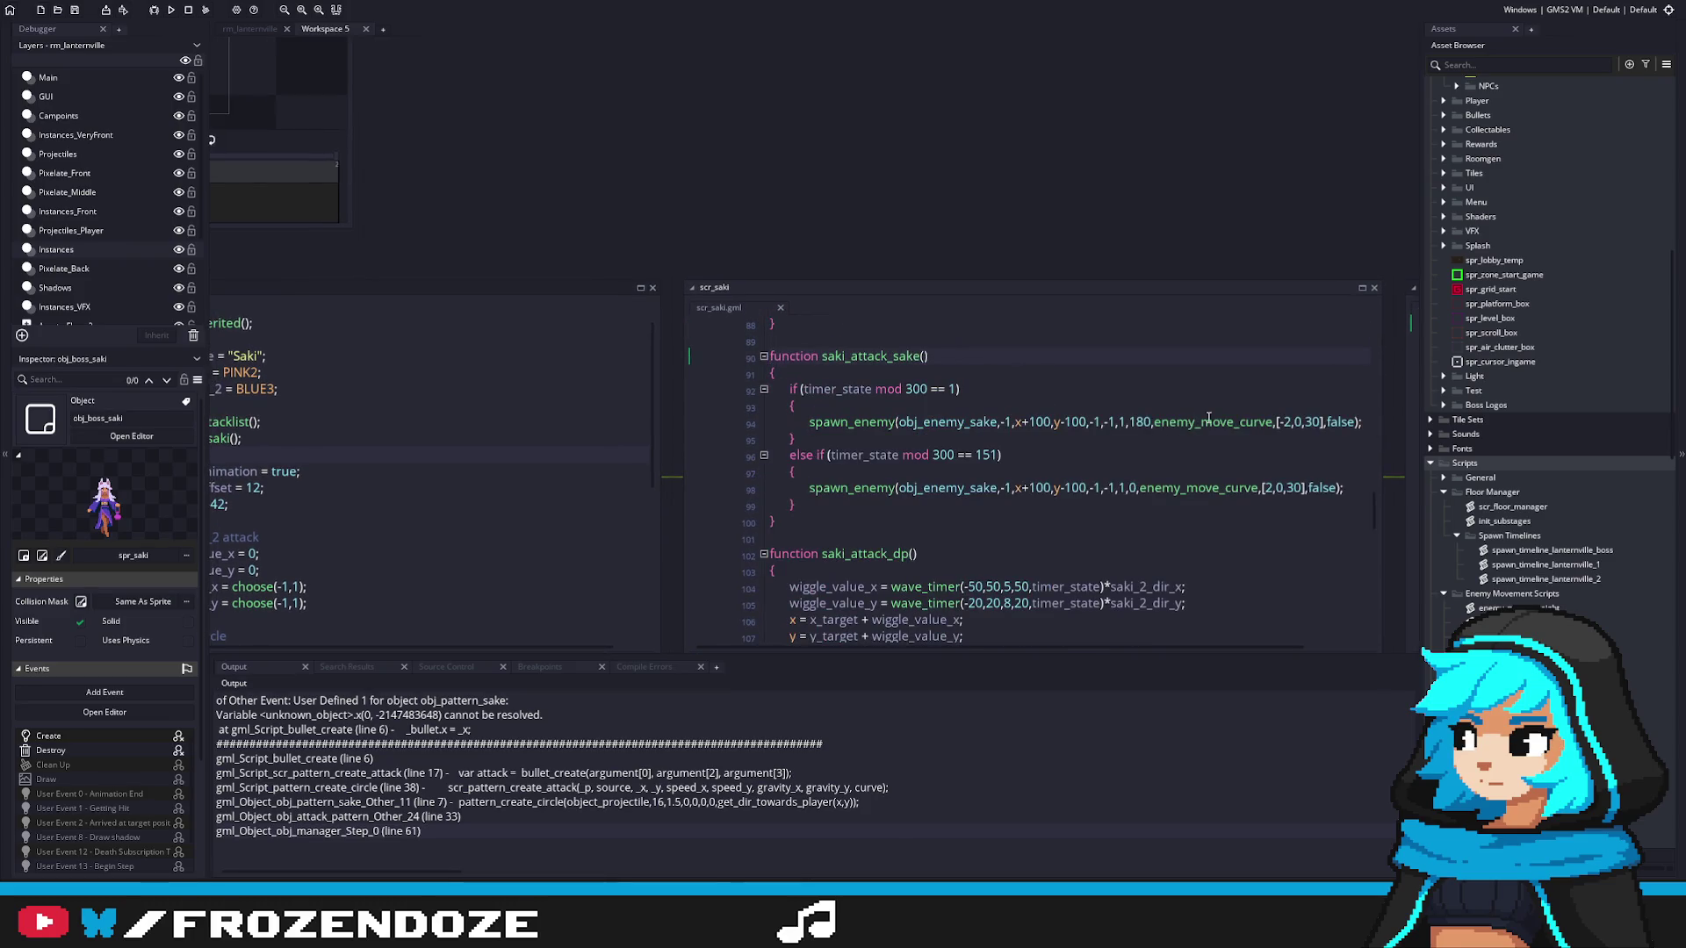
middle_click(1205, 422)
left_click_drag(1254, 406, 1290, 406)
Step: Remove the +100 and -100 offsets from both sake spawn calls and save
left_click(887, 426)
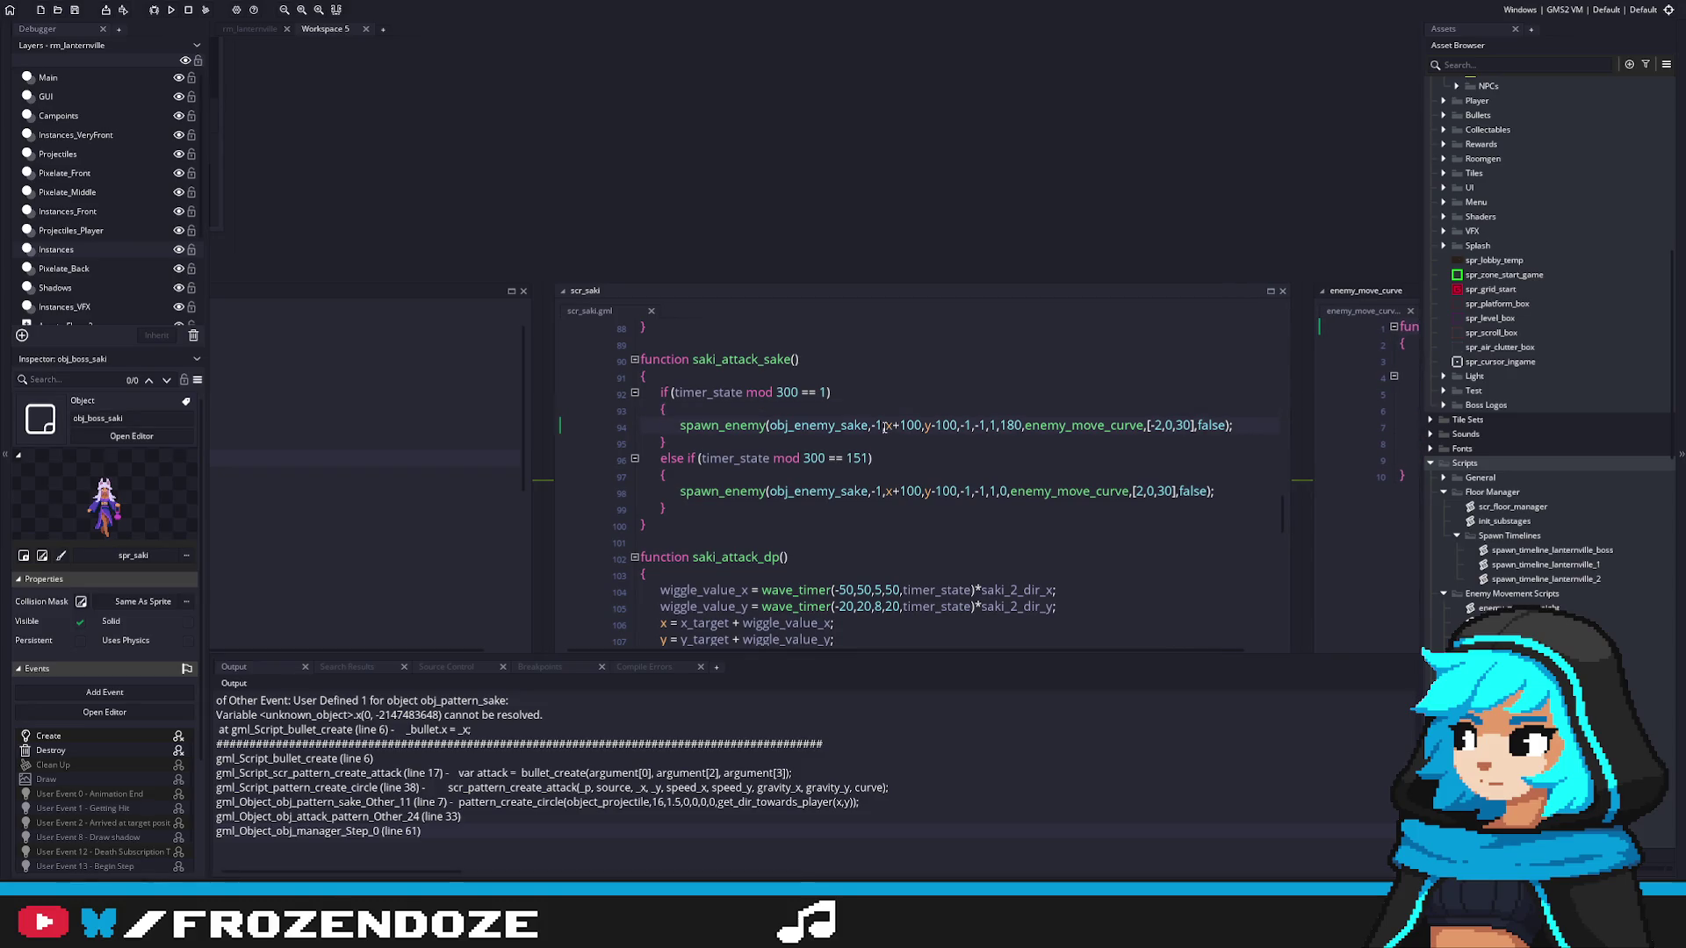
scroll(902, 428, "down", 2)
scroll(904, 421, "up", 3)
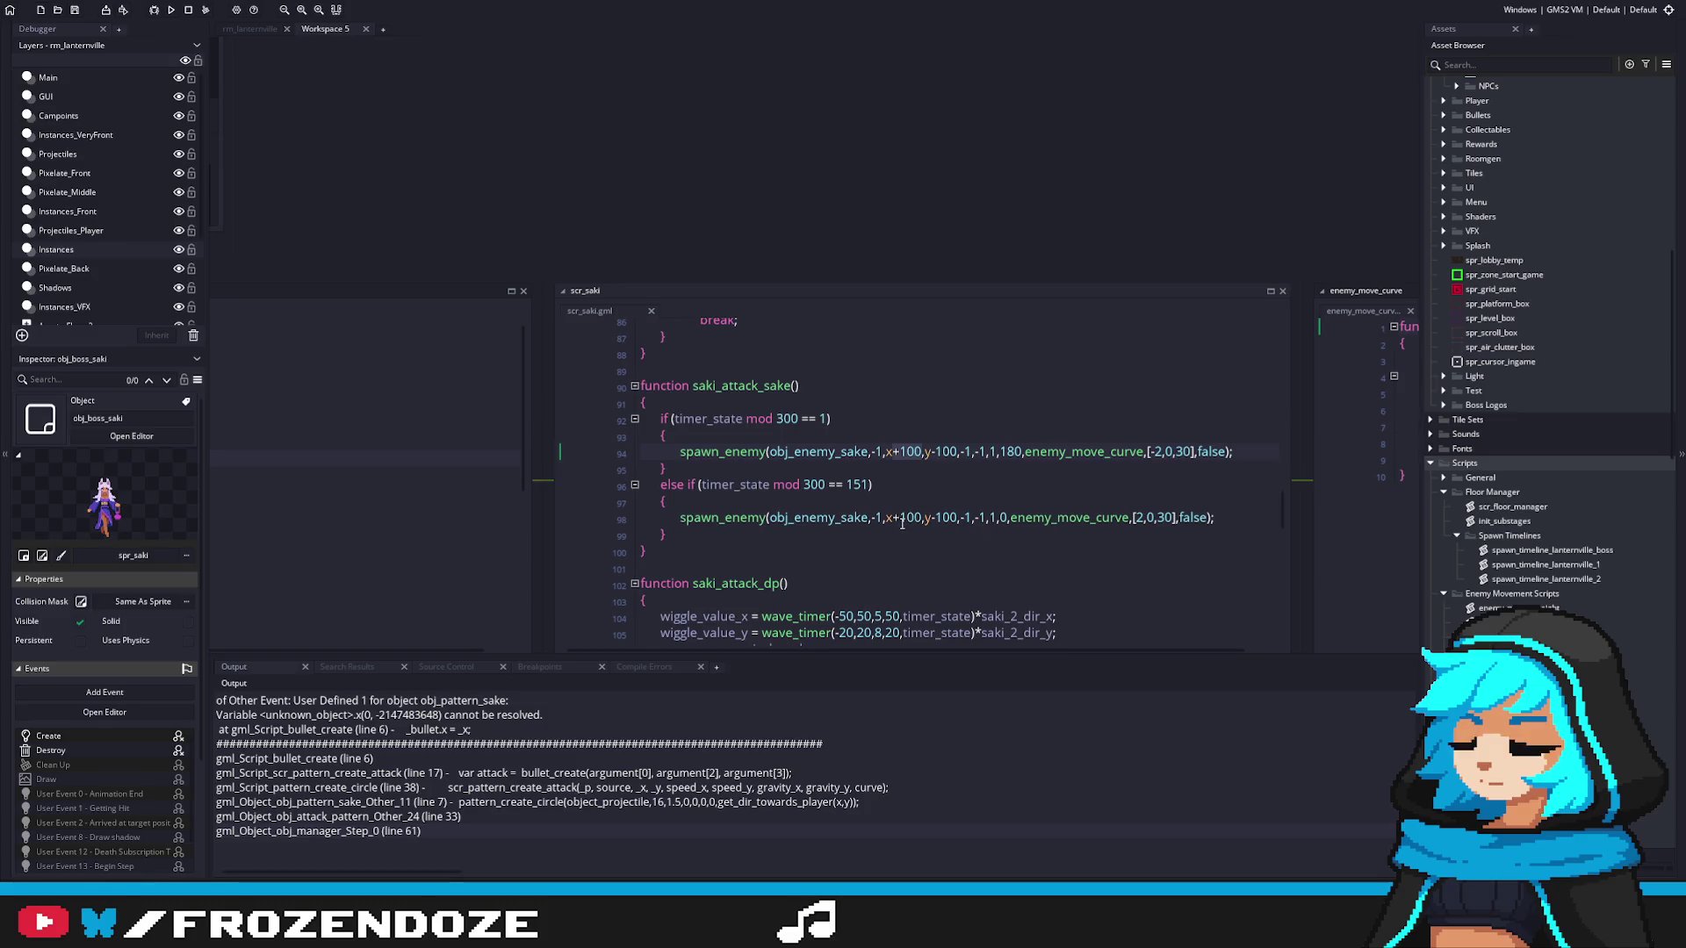
type("zone_type.next_substage")
key("ctrl+z")
mouse_move(922, 518)
left_mouse_down()
mouse_move(896, 518)
mouse_move(935, 518)
left_mouse_up()
key("BackSpace")
key("BackSpace")
left_click_drag(929, 451, 904, 452)
key("BackSpace")
key("ctrl+s")
Step: Move the minus sign from line 94's curve values to line 98's
left_click(1121, 431)
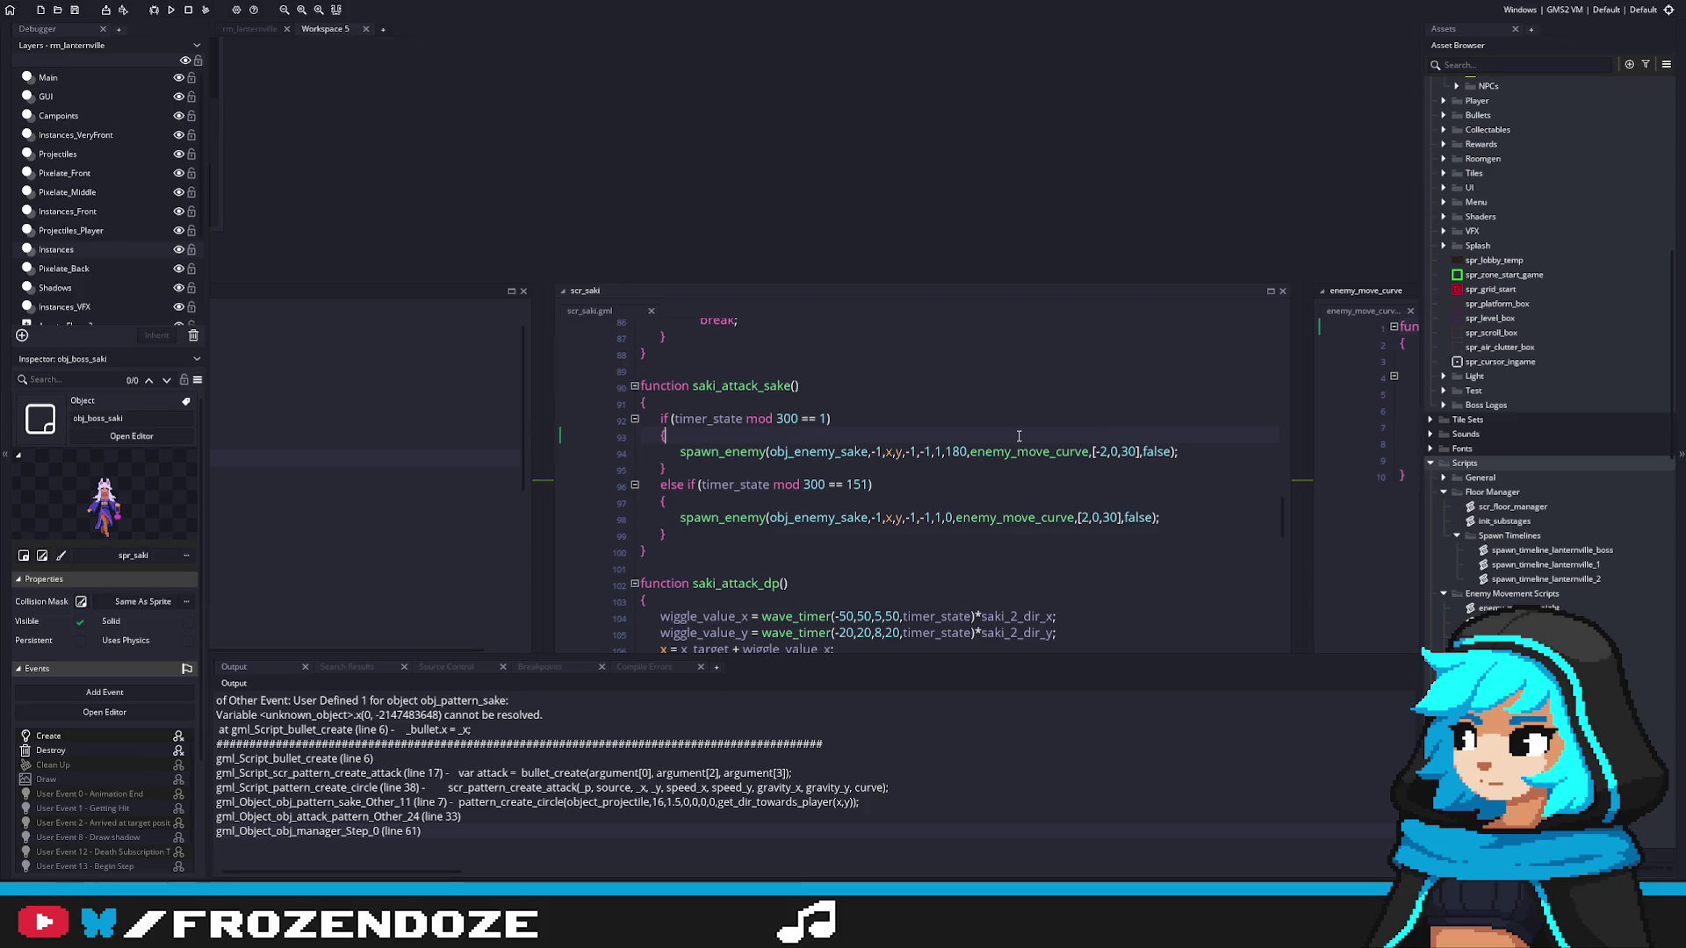
left_click(1095, 451)
key("Delete")
left_click(1082, 517)
type("-")
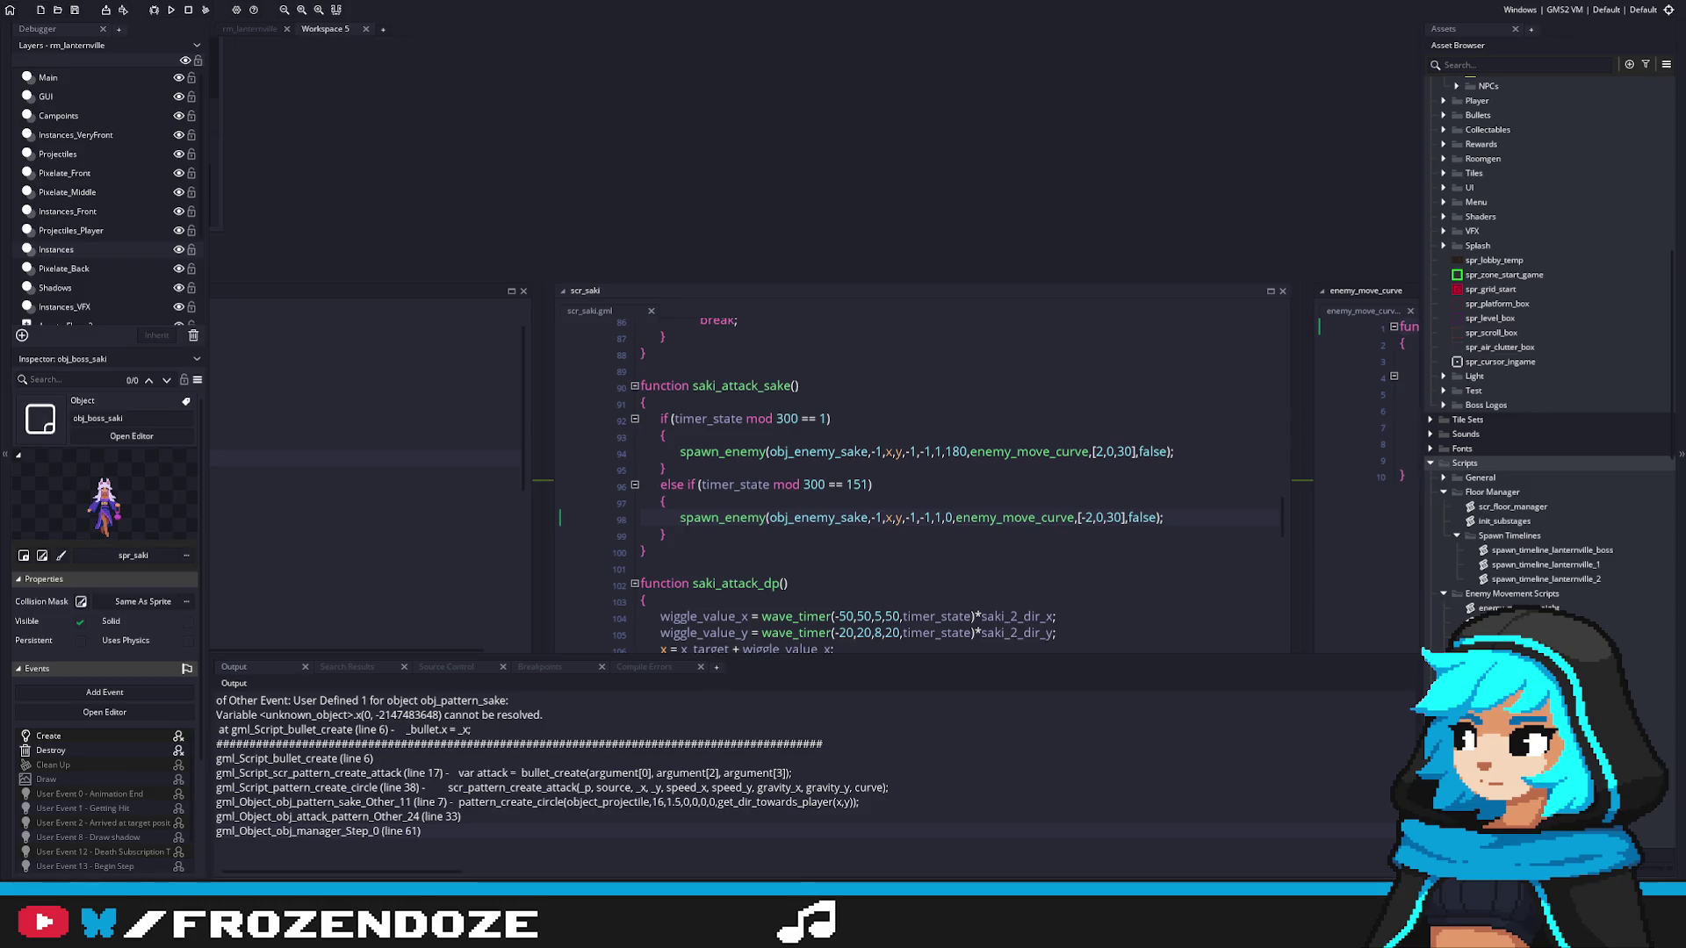
key("alt+Tab")
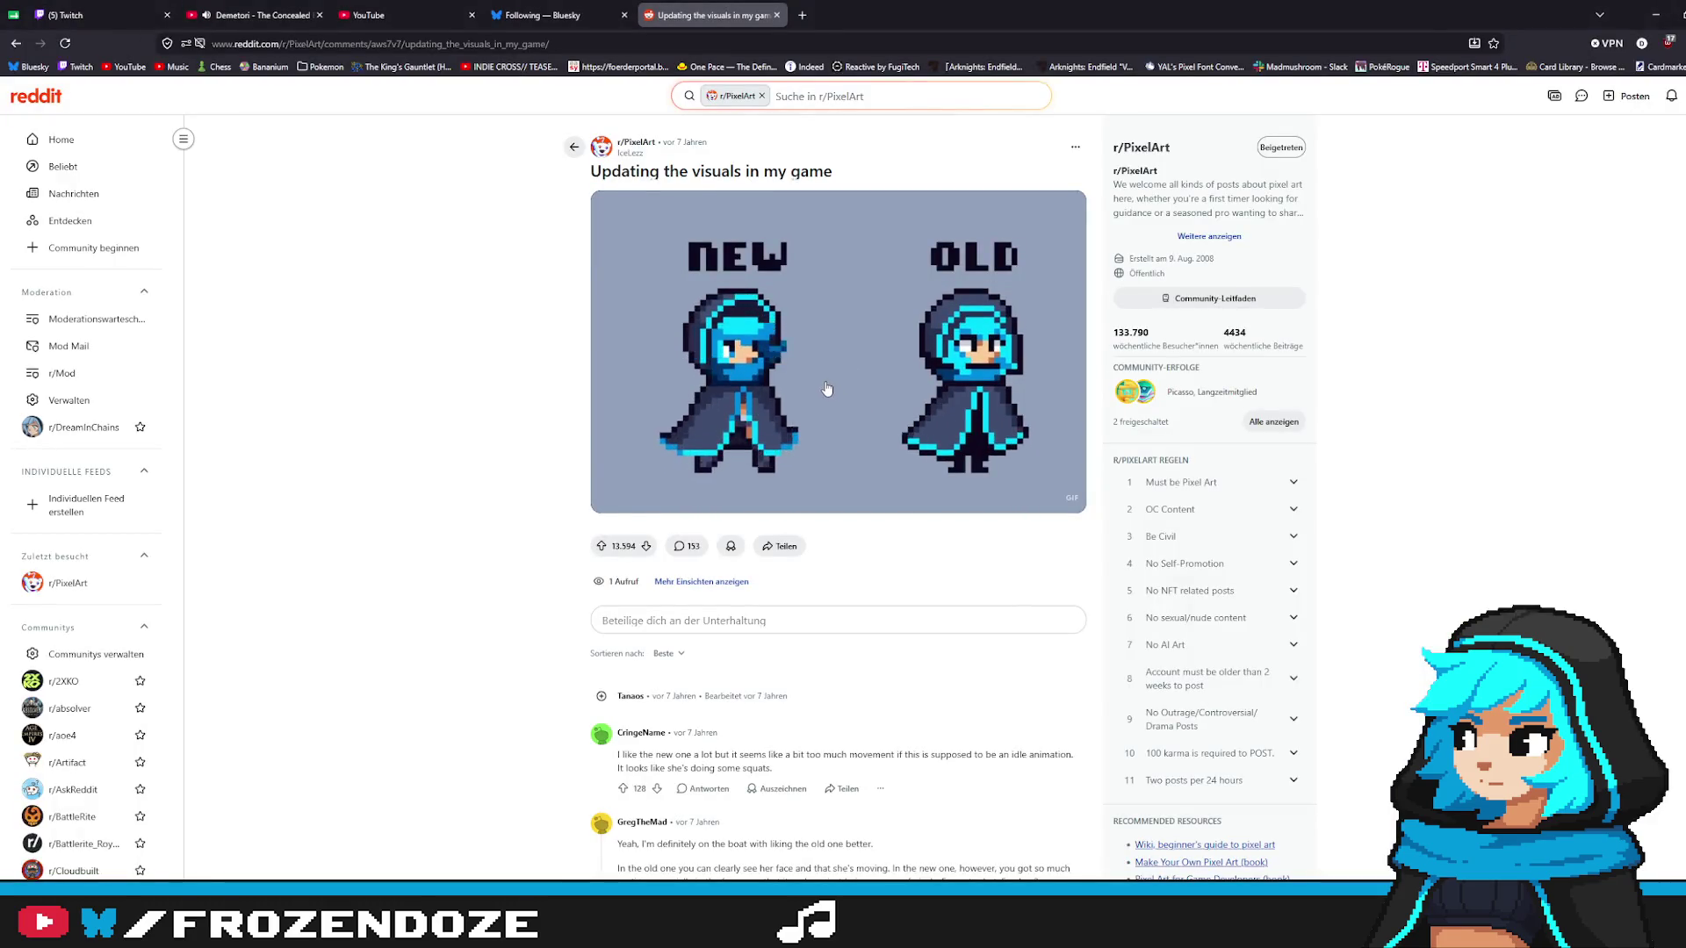
Step: Zoom the Reddit page to 120% and sort the comments by Kontrovers
key("ctrl+plus")
key("ctrl+plus")
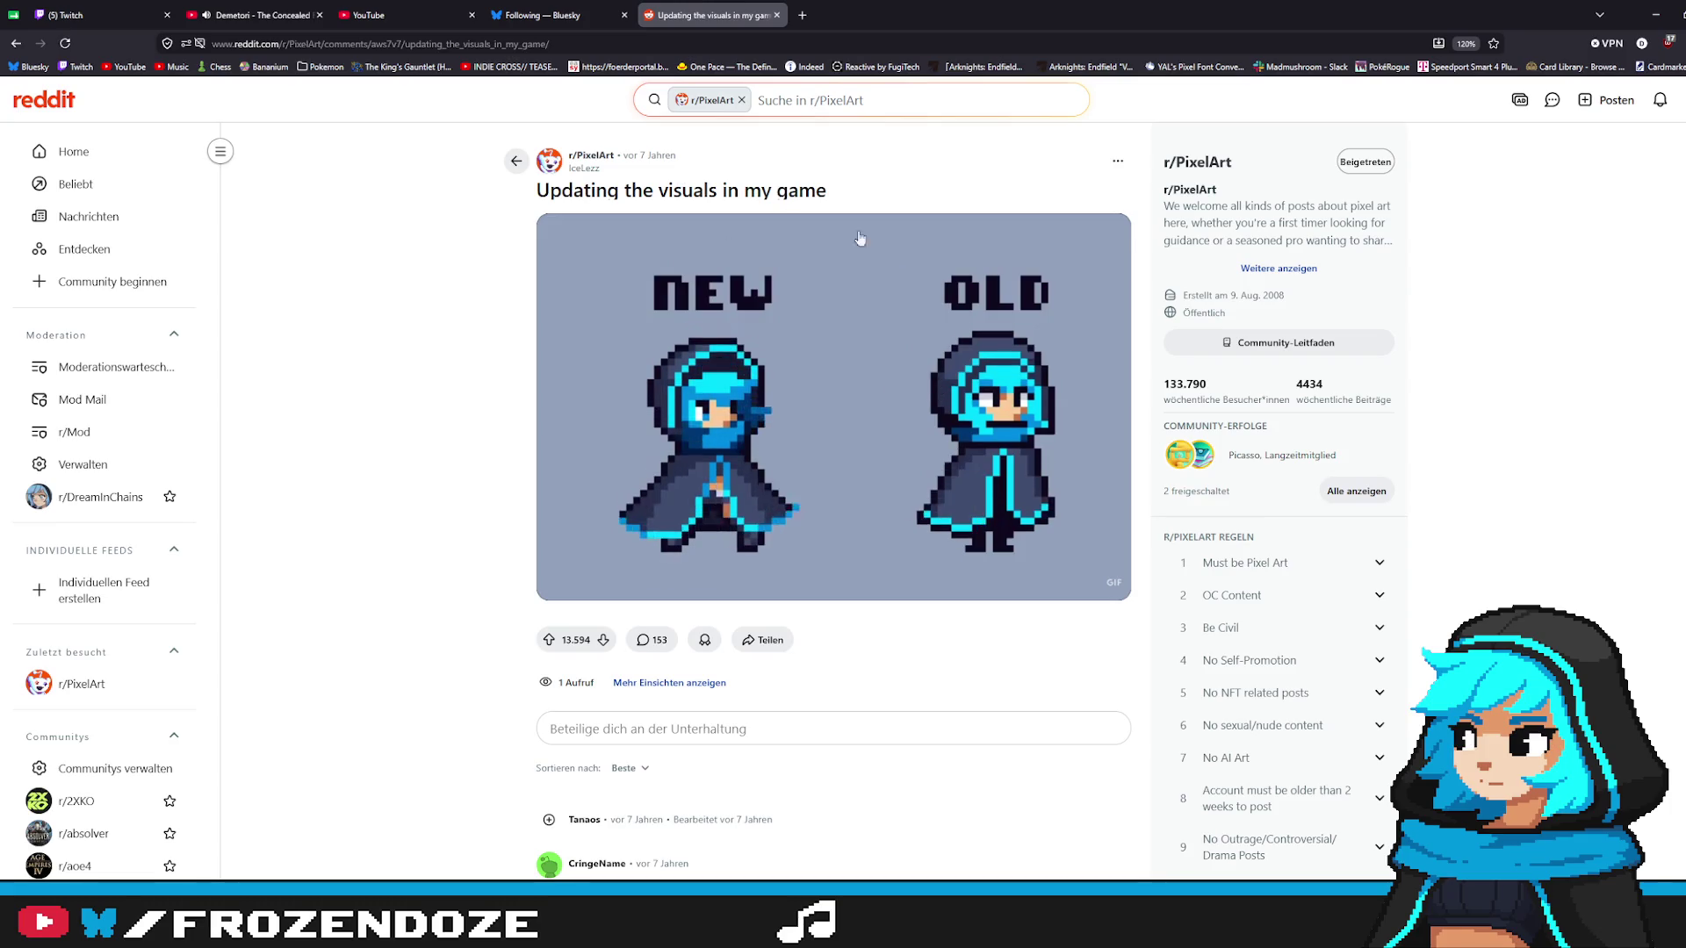
mouse_move(1176, 298)
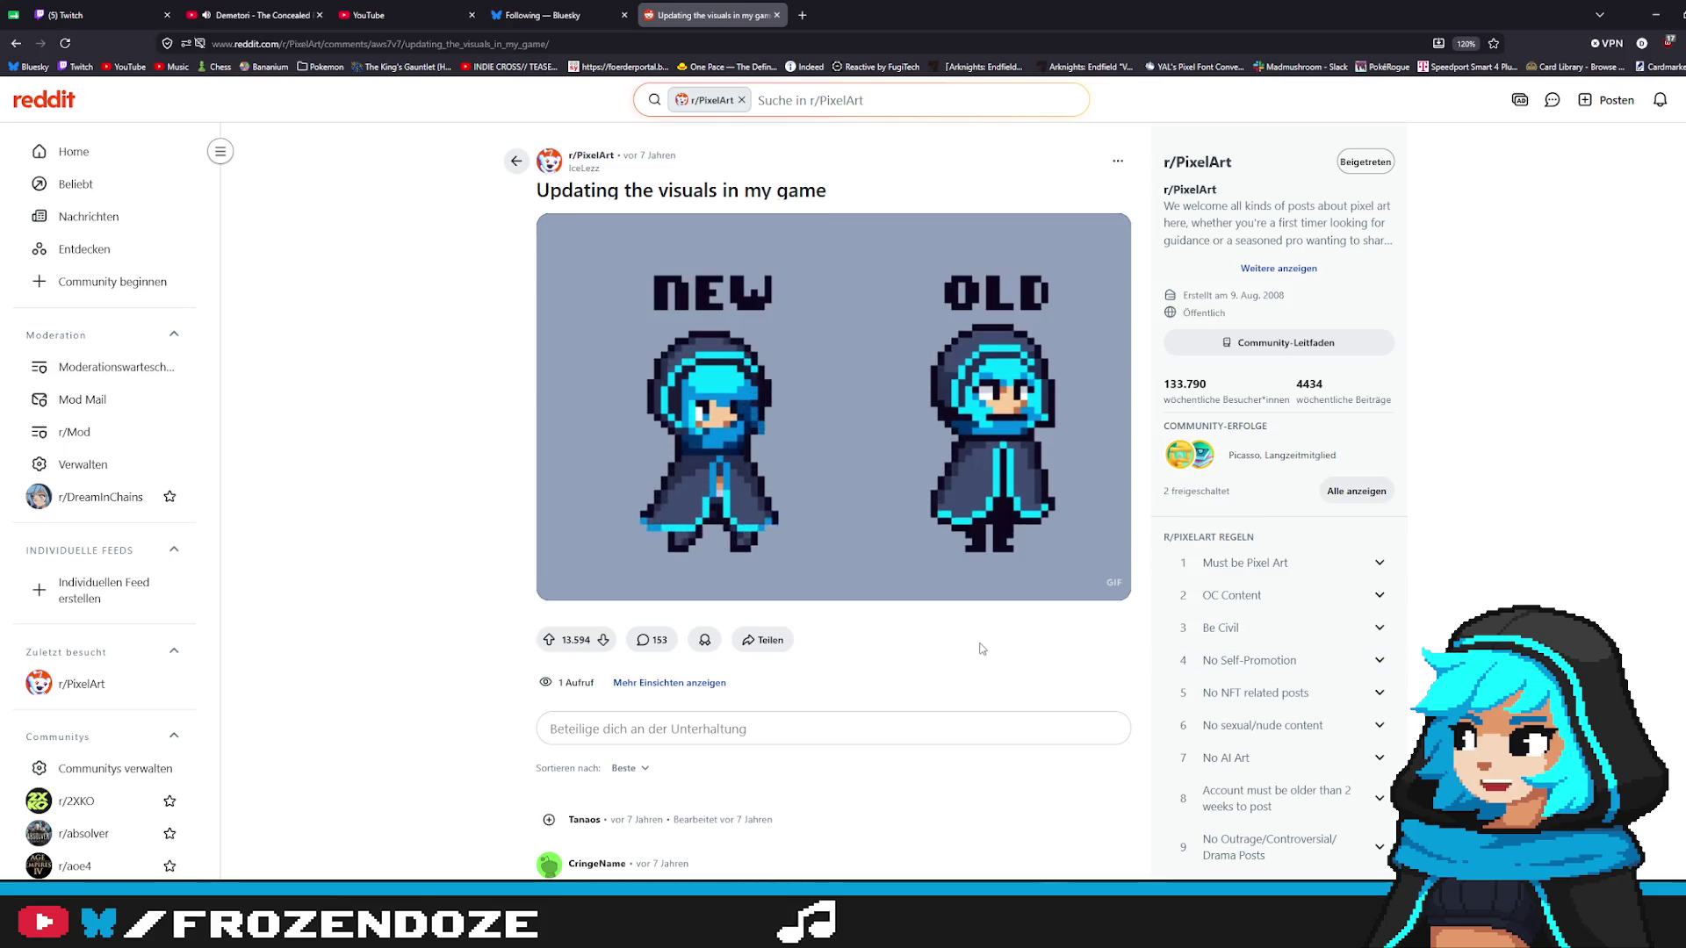
scroll(843, 659, "down", 1)
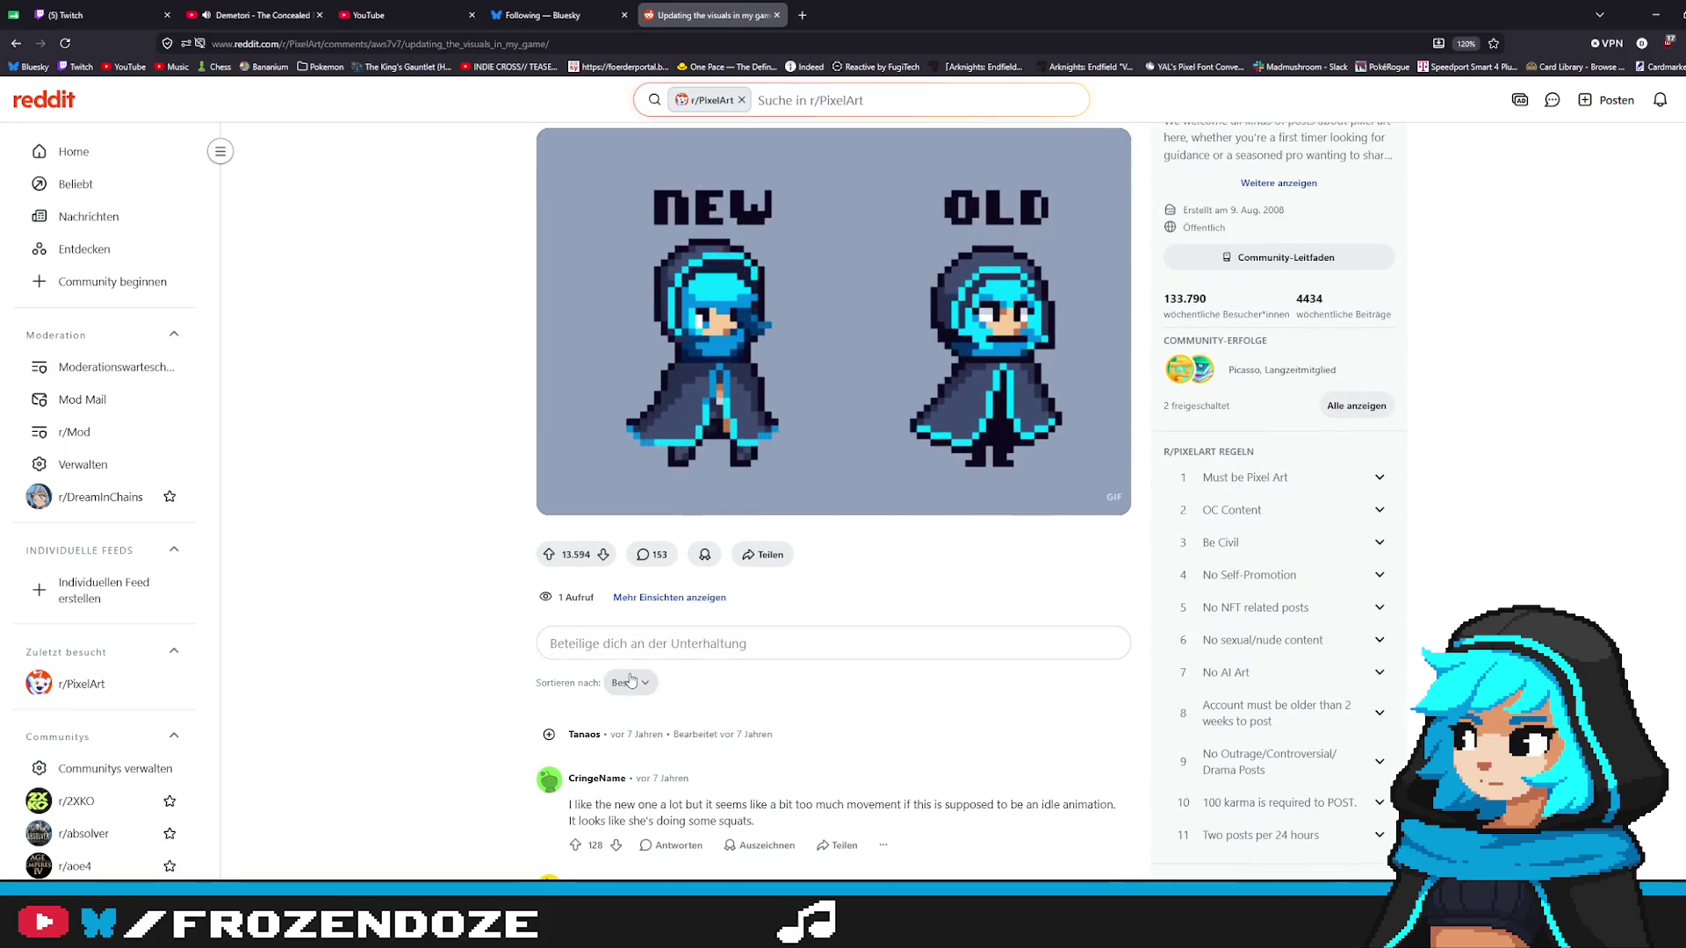
scroll(689, 681, "down", 4)
scroll(678, 605, "up", 2)
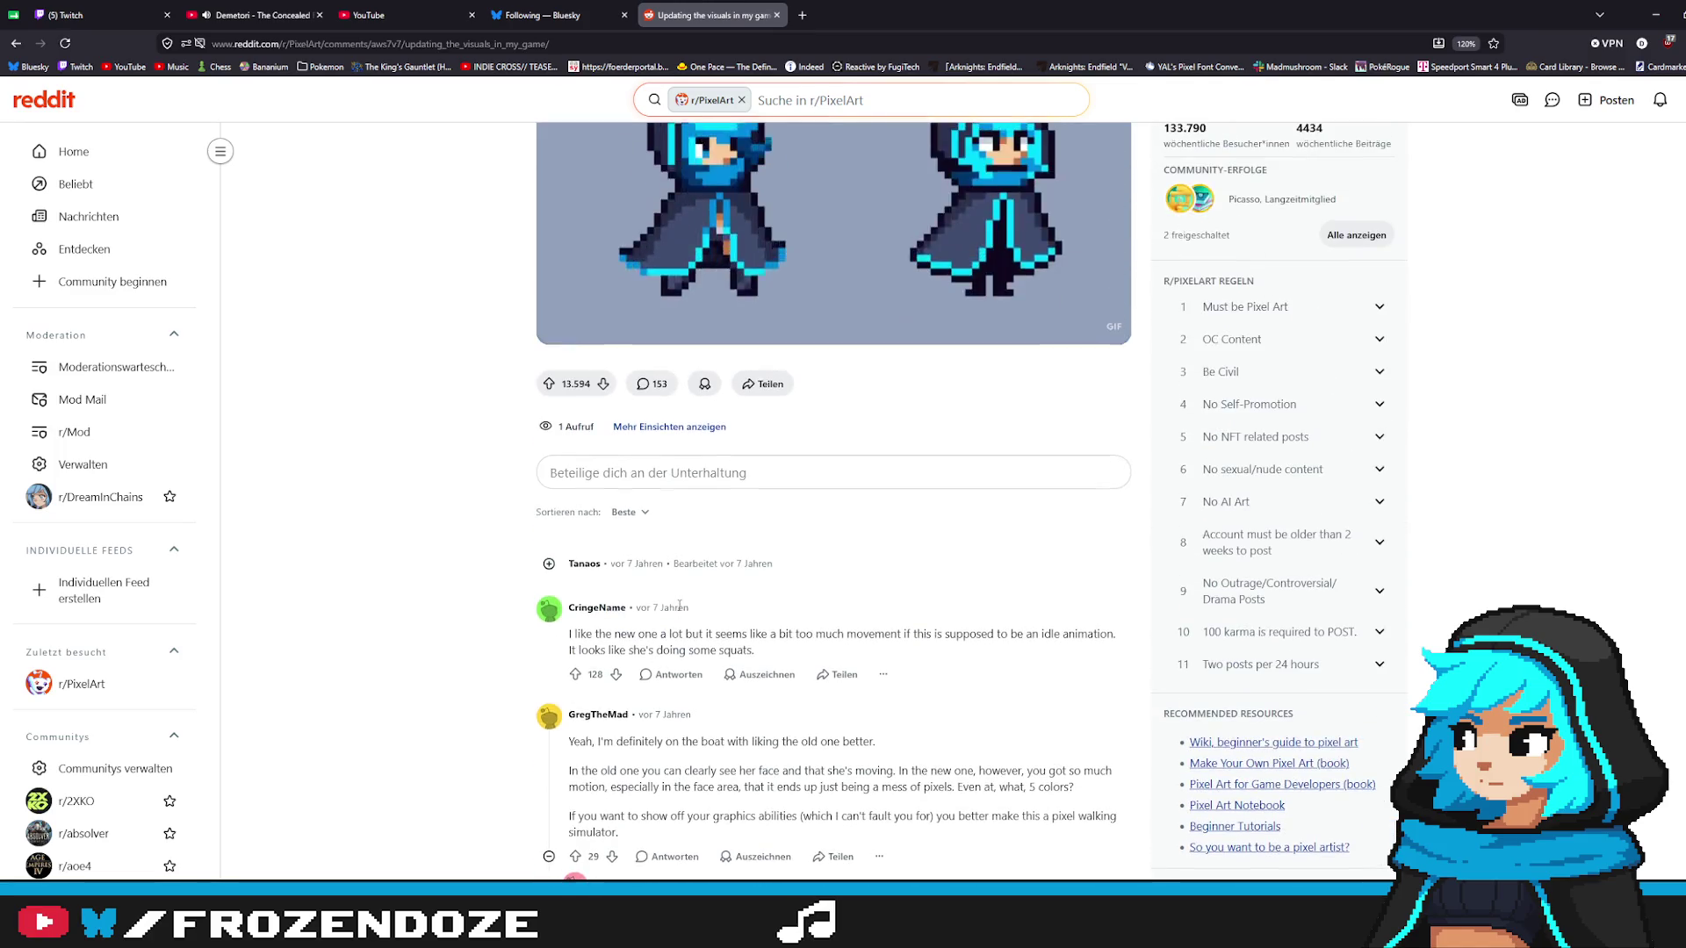
left_click(628, 512)
left_click(668, 673)
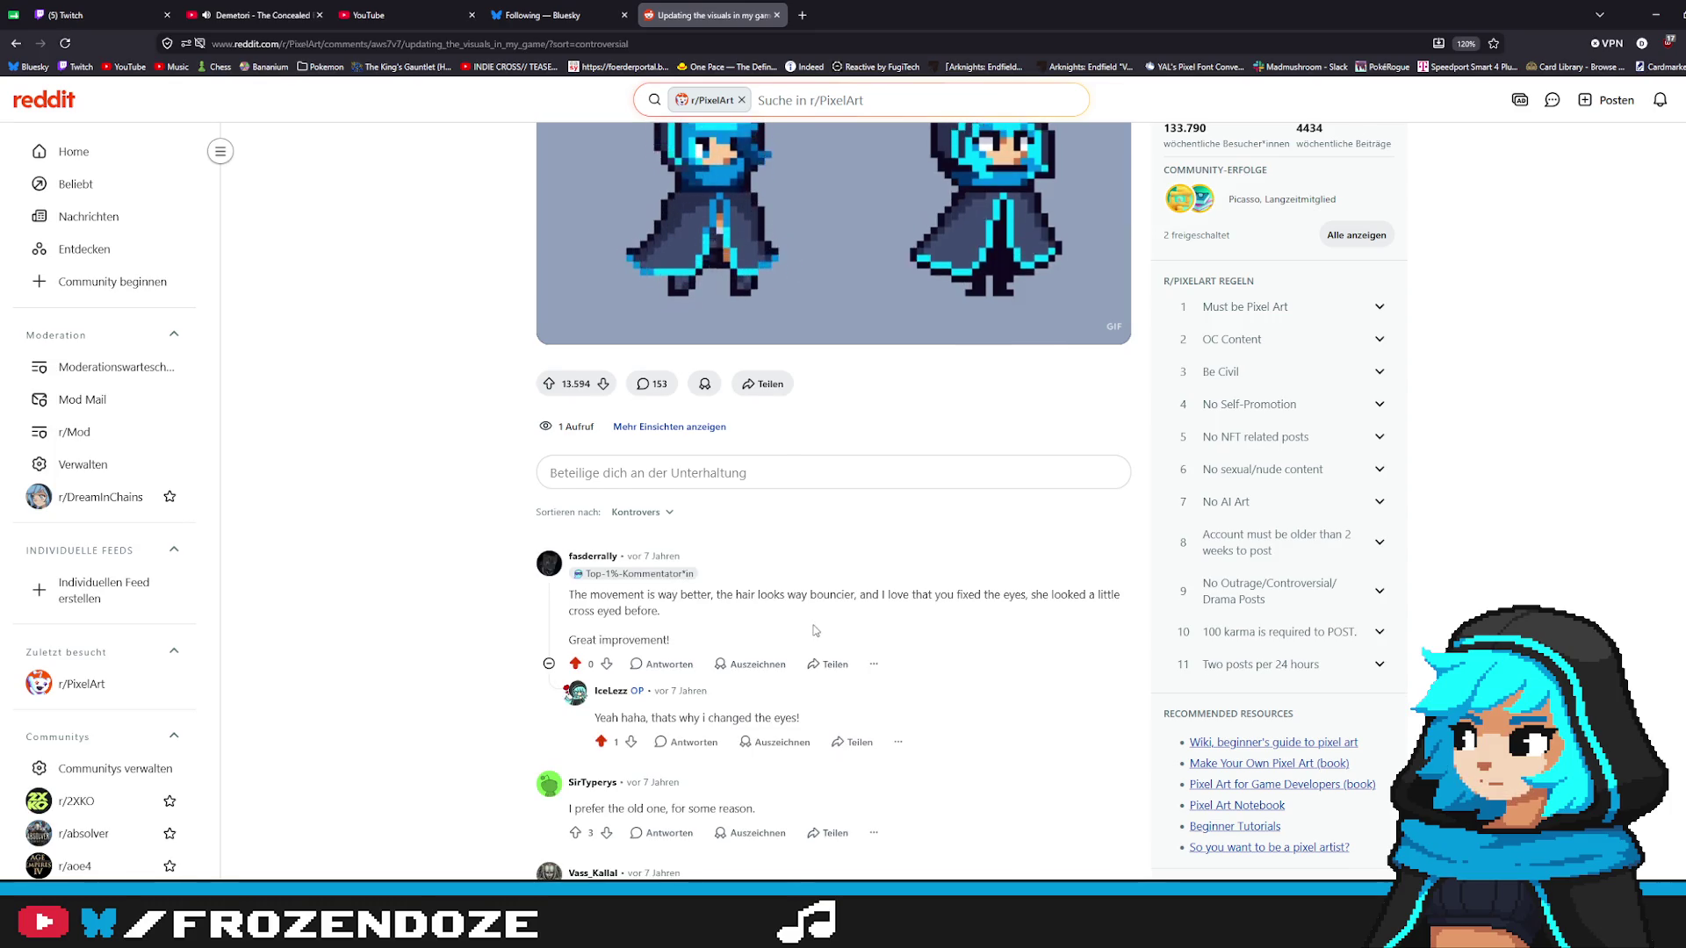
Step: Read through the comments, return to the top, and switch back to GameMaker Studio 2
scroll(757, 600, "up", 1)
scroll(814, 630, "down", 3)
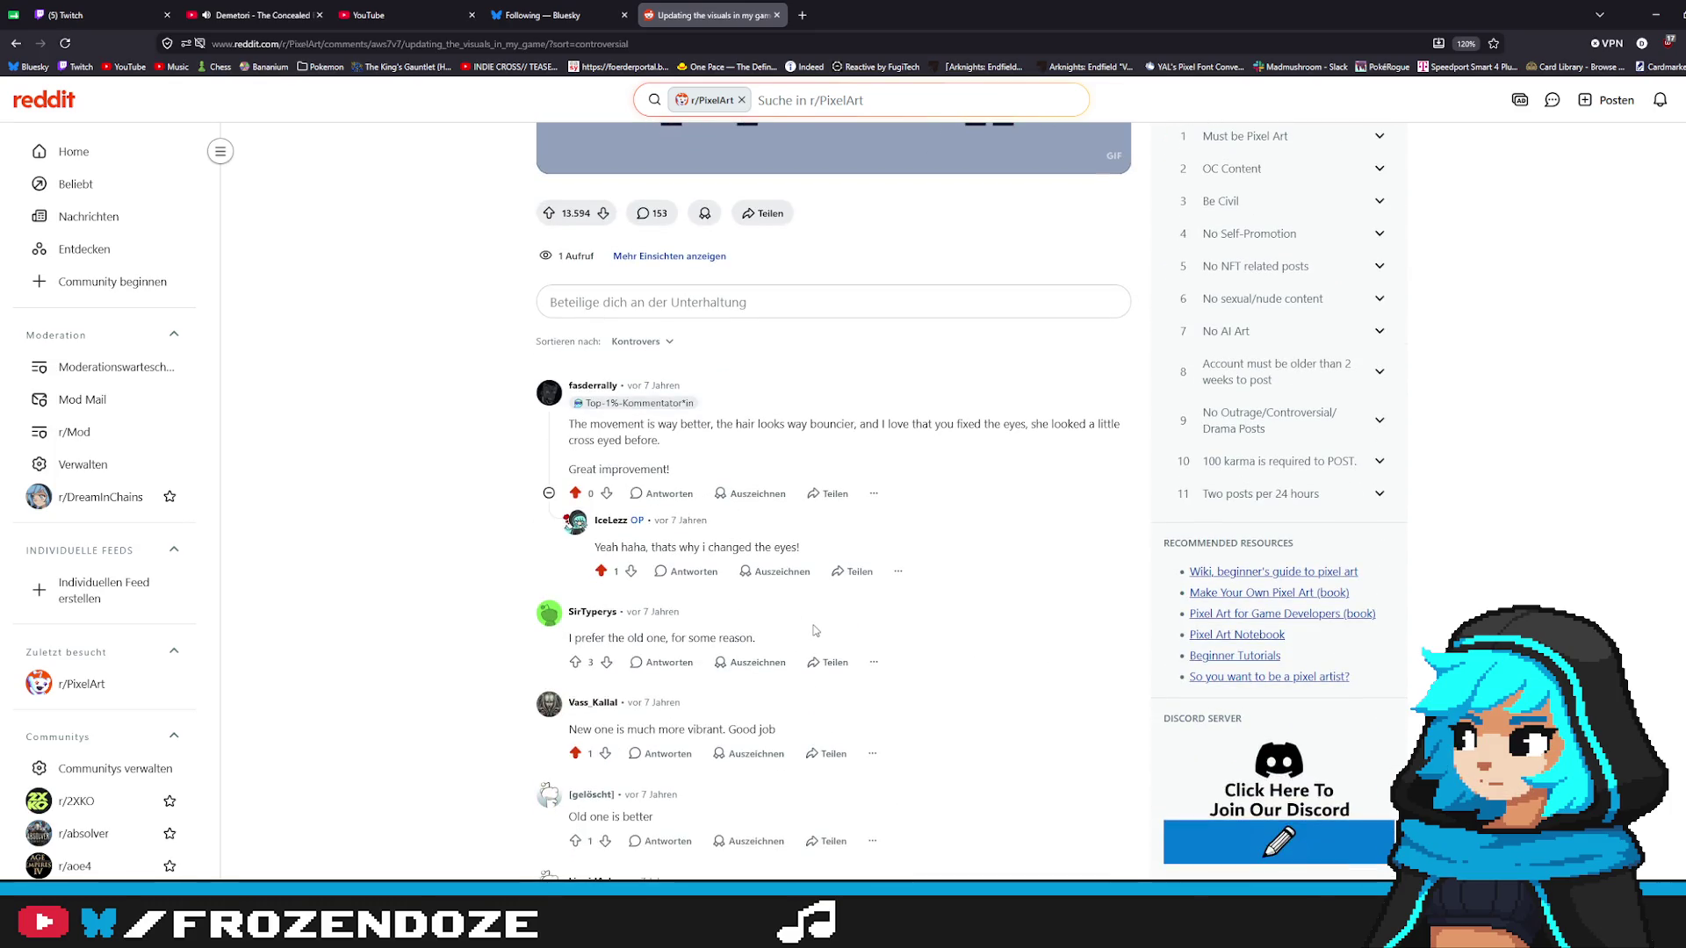
scroll(743, 632, "down", 3)
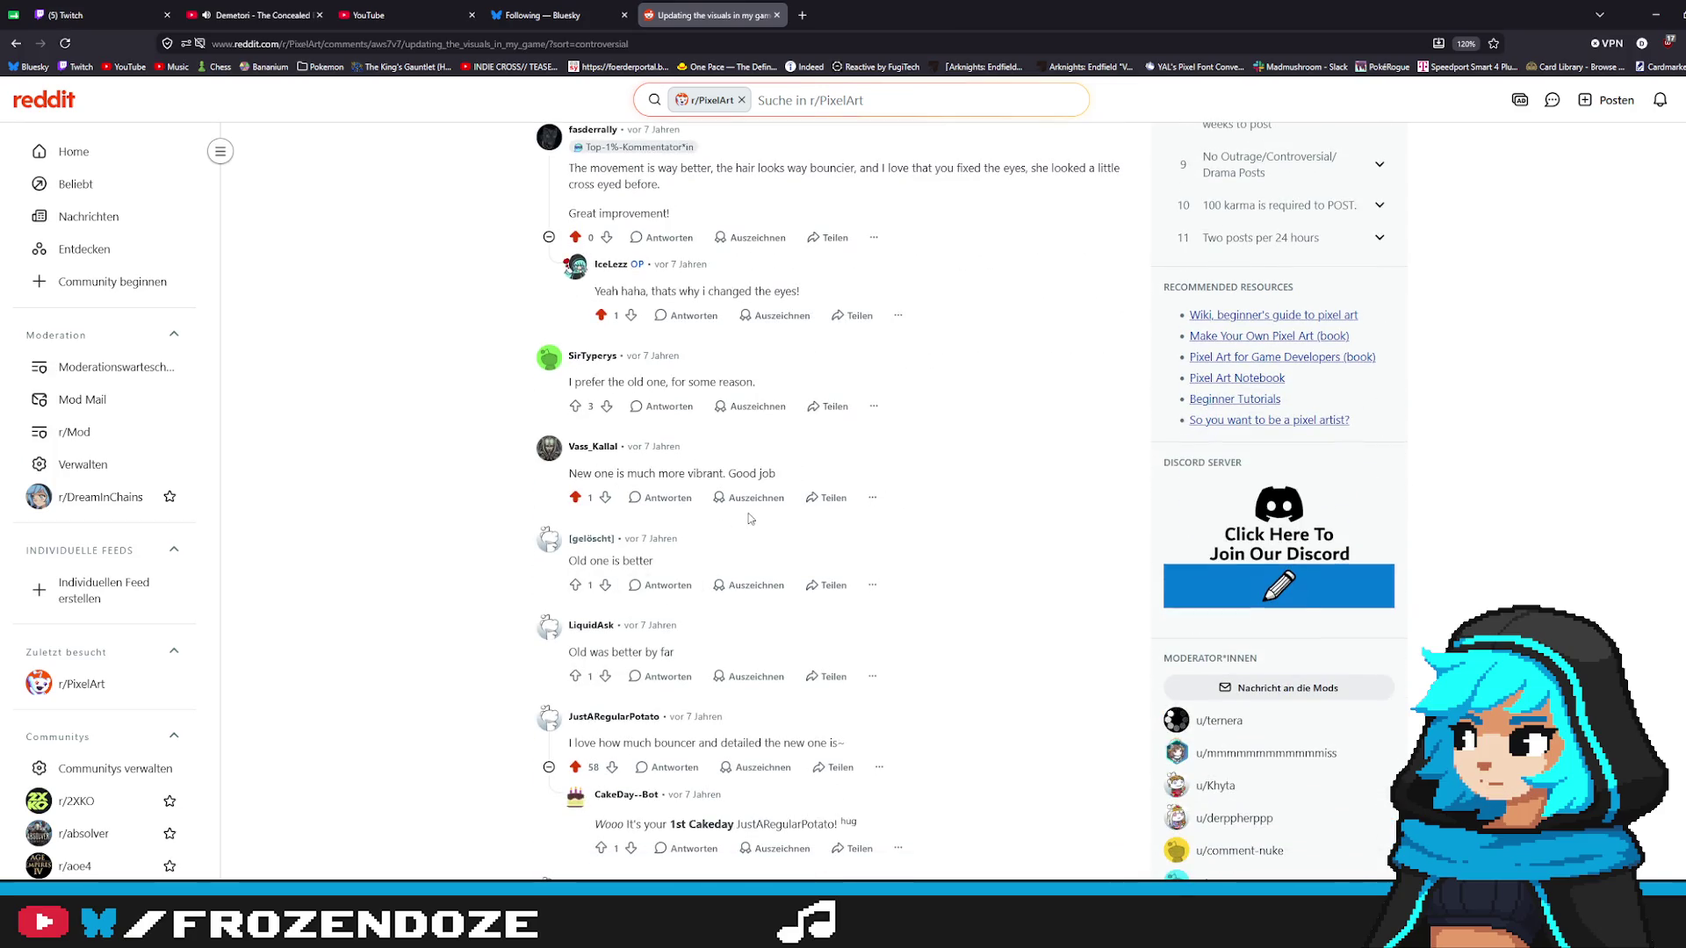
scroll(724, 580, "down", 1)
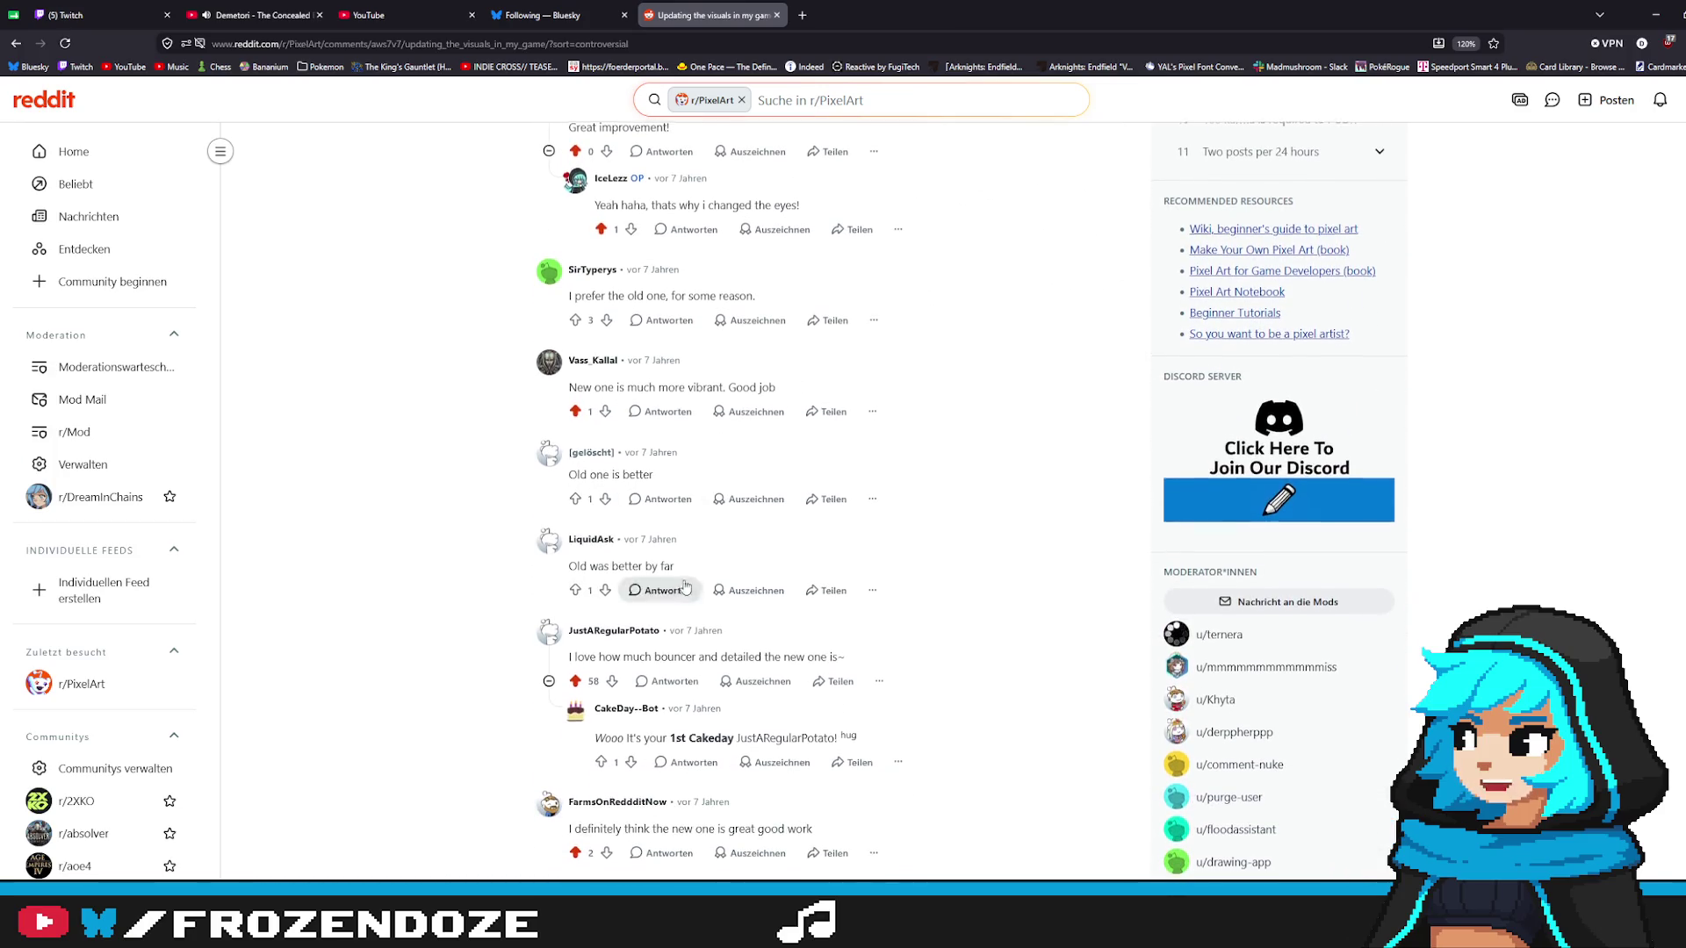
scroll(666, 398, "down", 3)
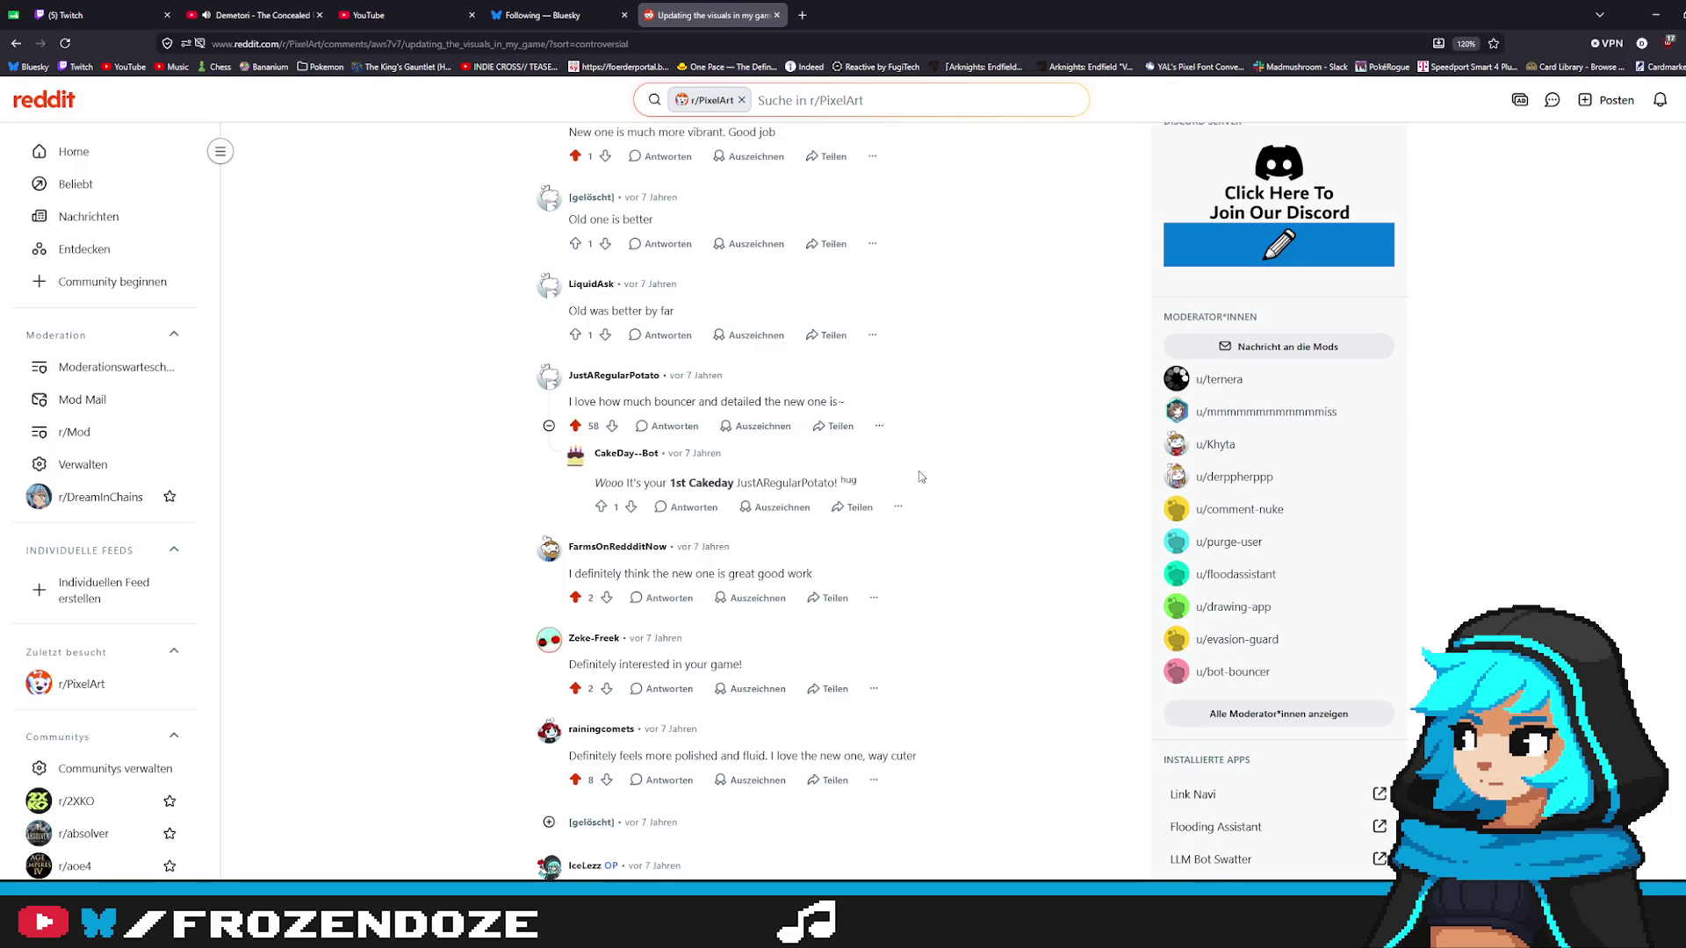
scroll(920, 476, "down", 7)
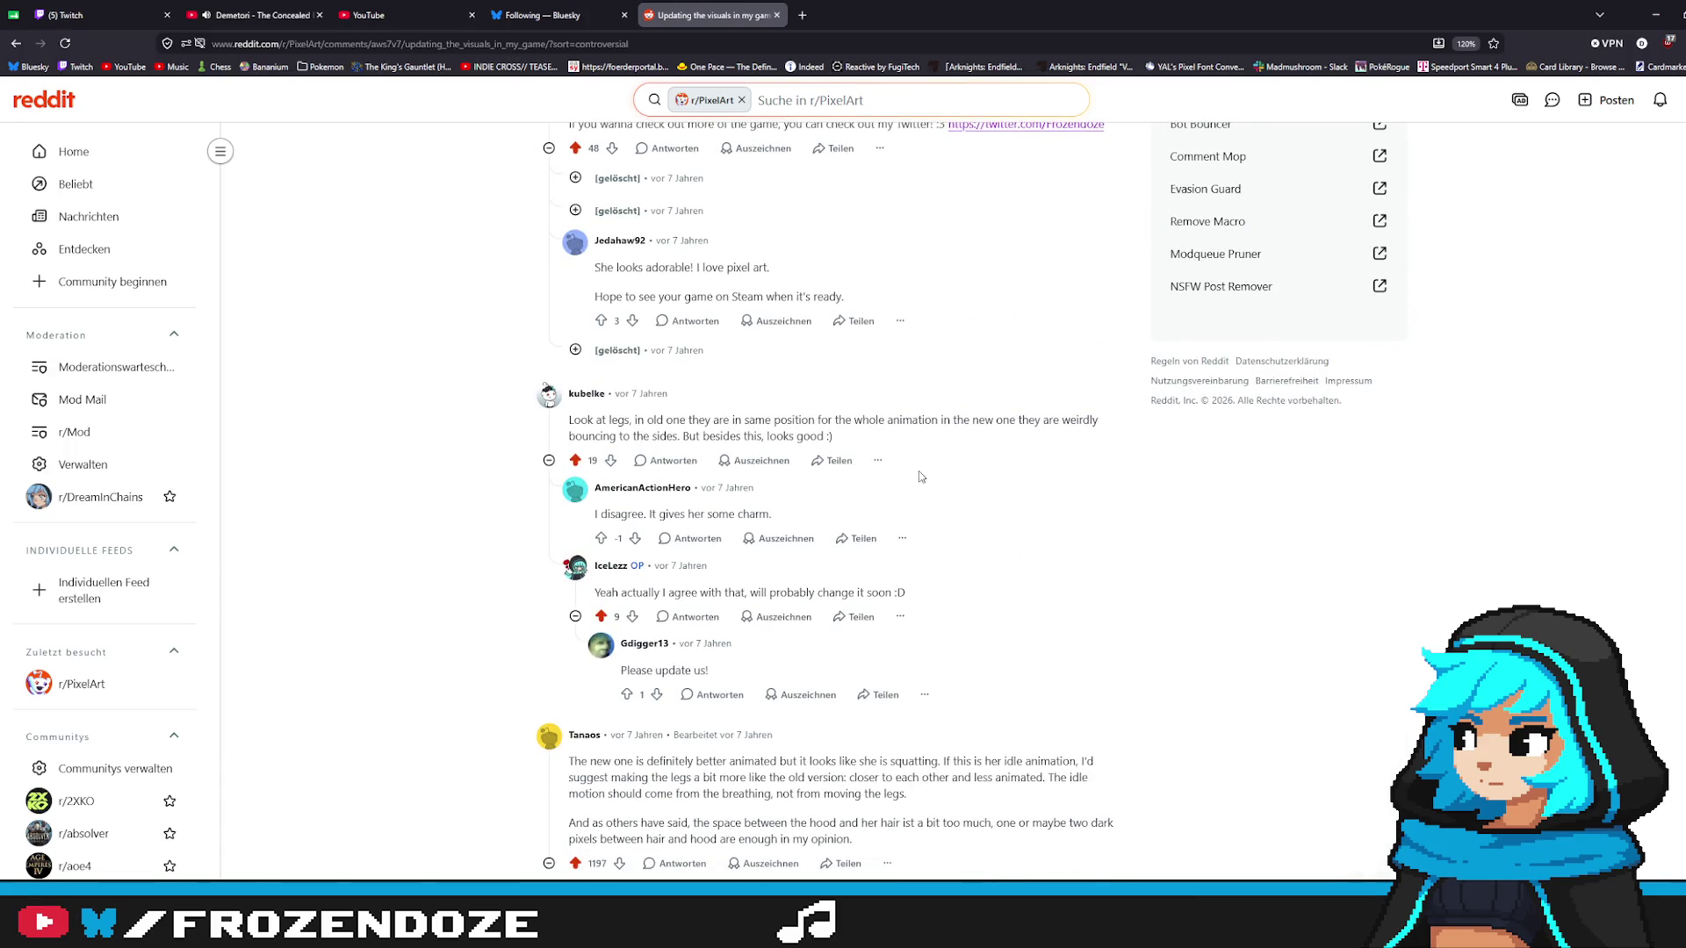
scroll(920, 477, "up", 5)
scroll(920, 477, "down", 3)
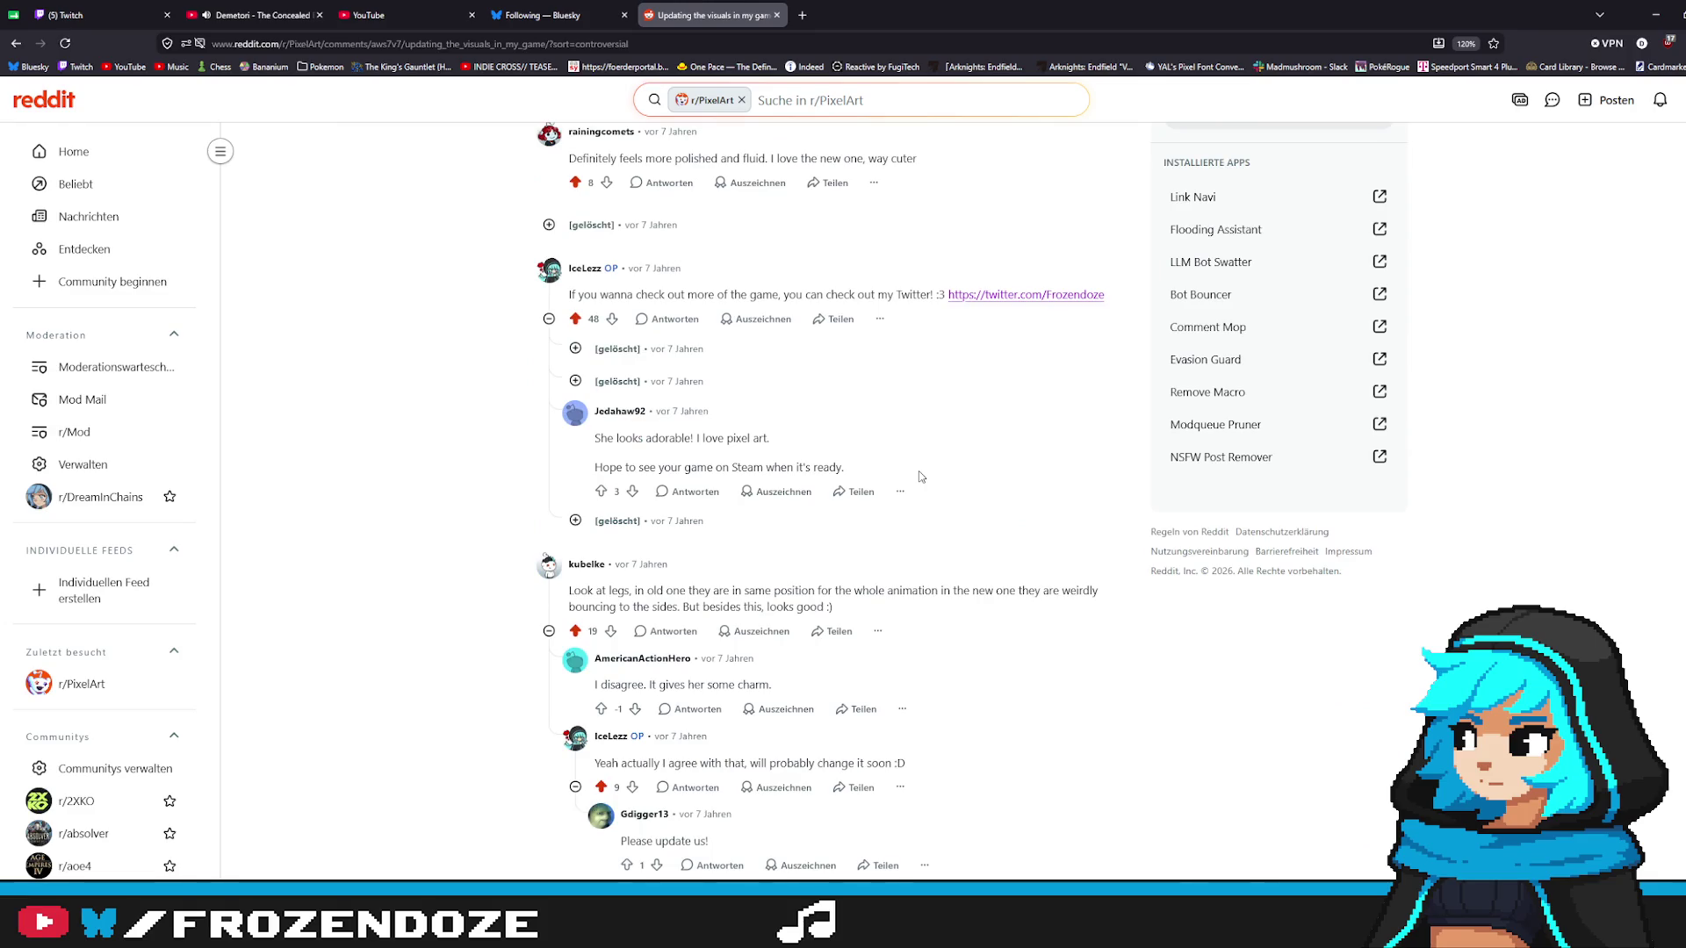
scroll(920, 477, "up", 10)
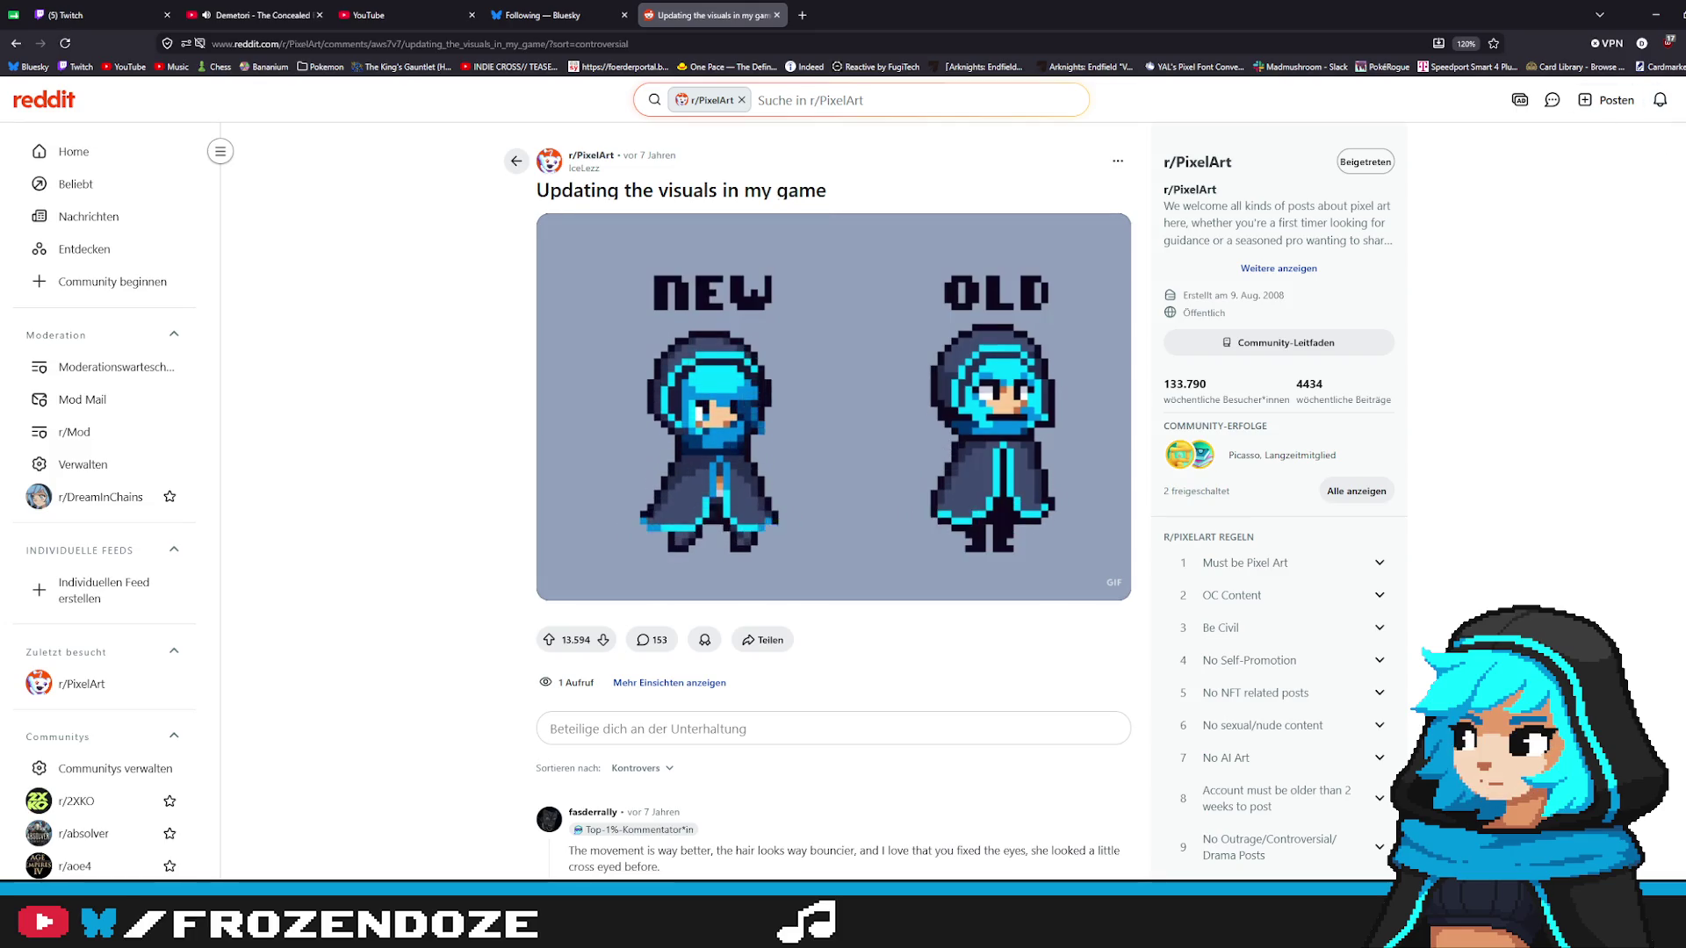
key("alt+Tab")
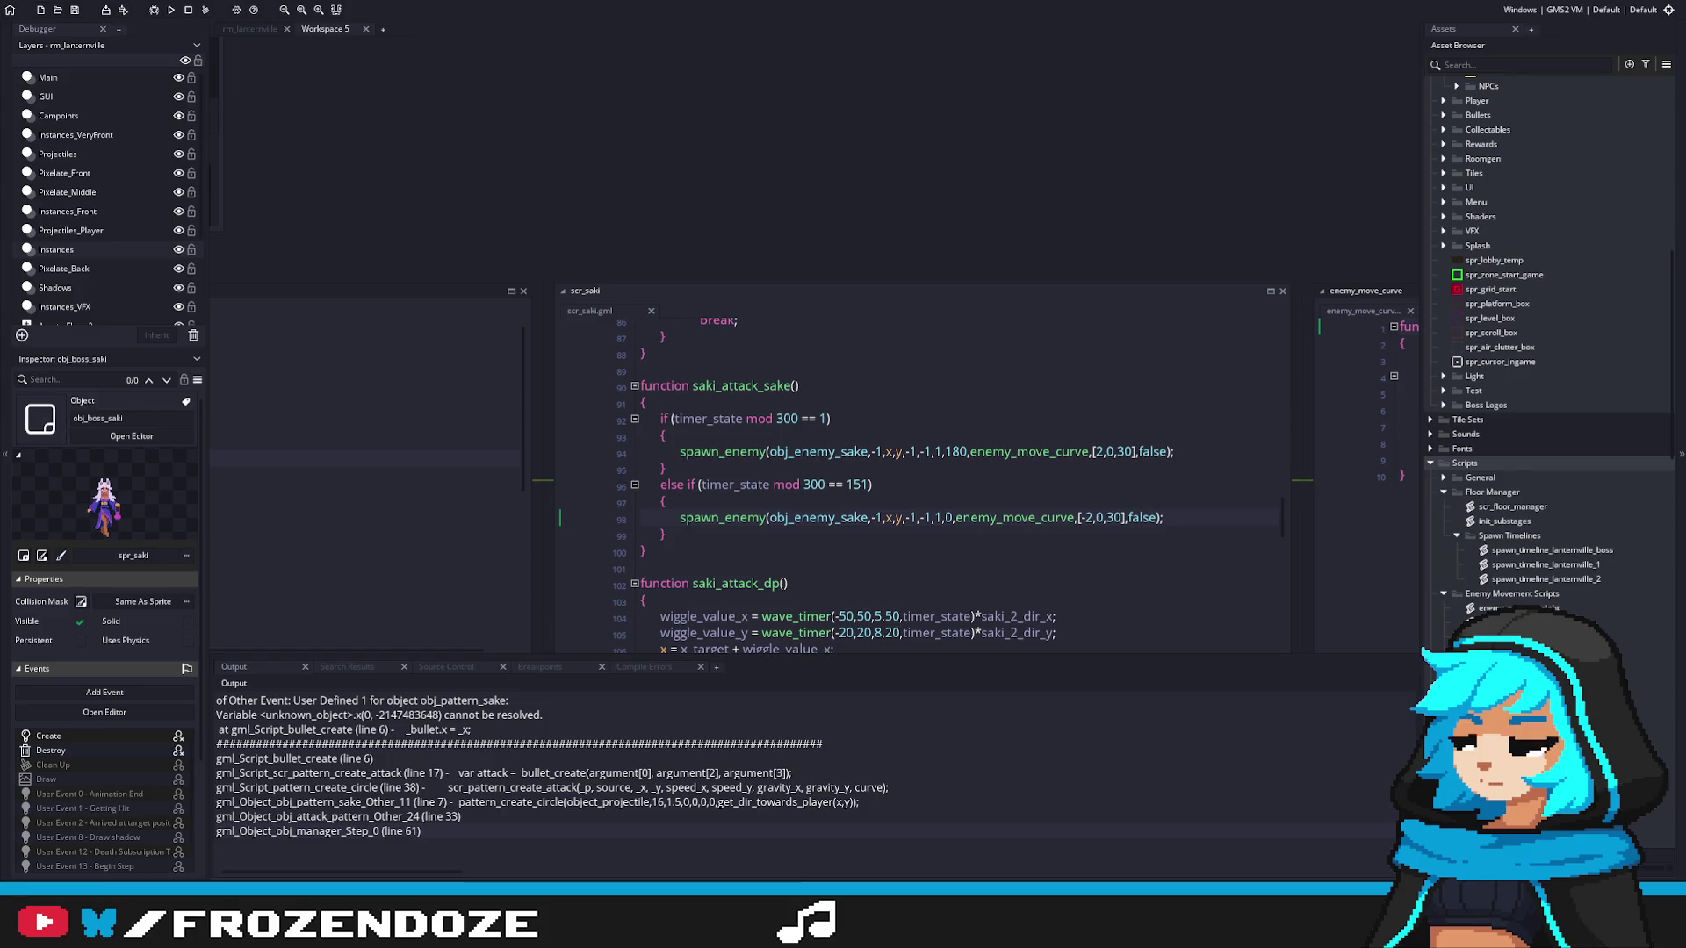
Step: Follow obj_enemy_sake to obj_pattern_sake and show its Emit code beside the bullet_create error
left_click(1010, 436)
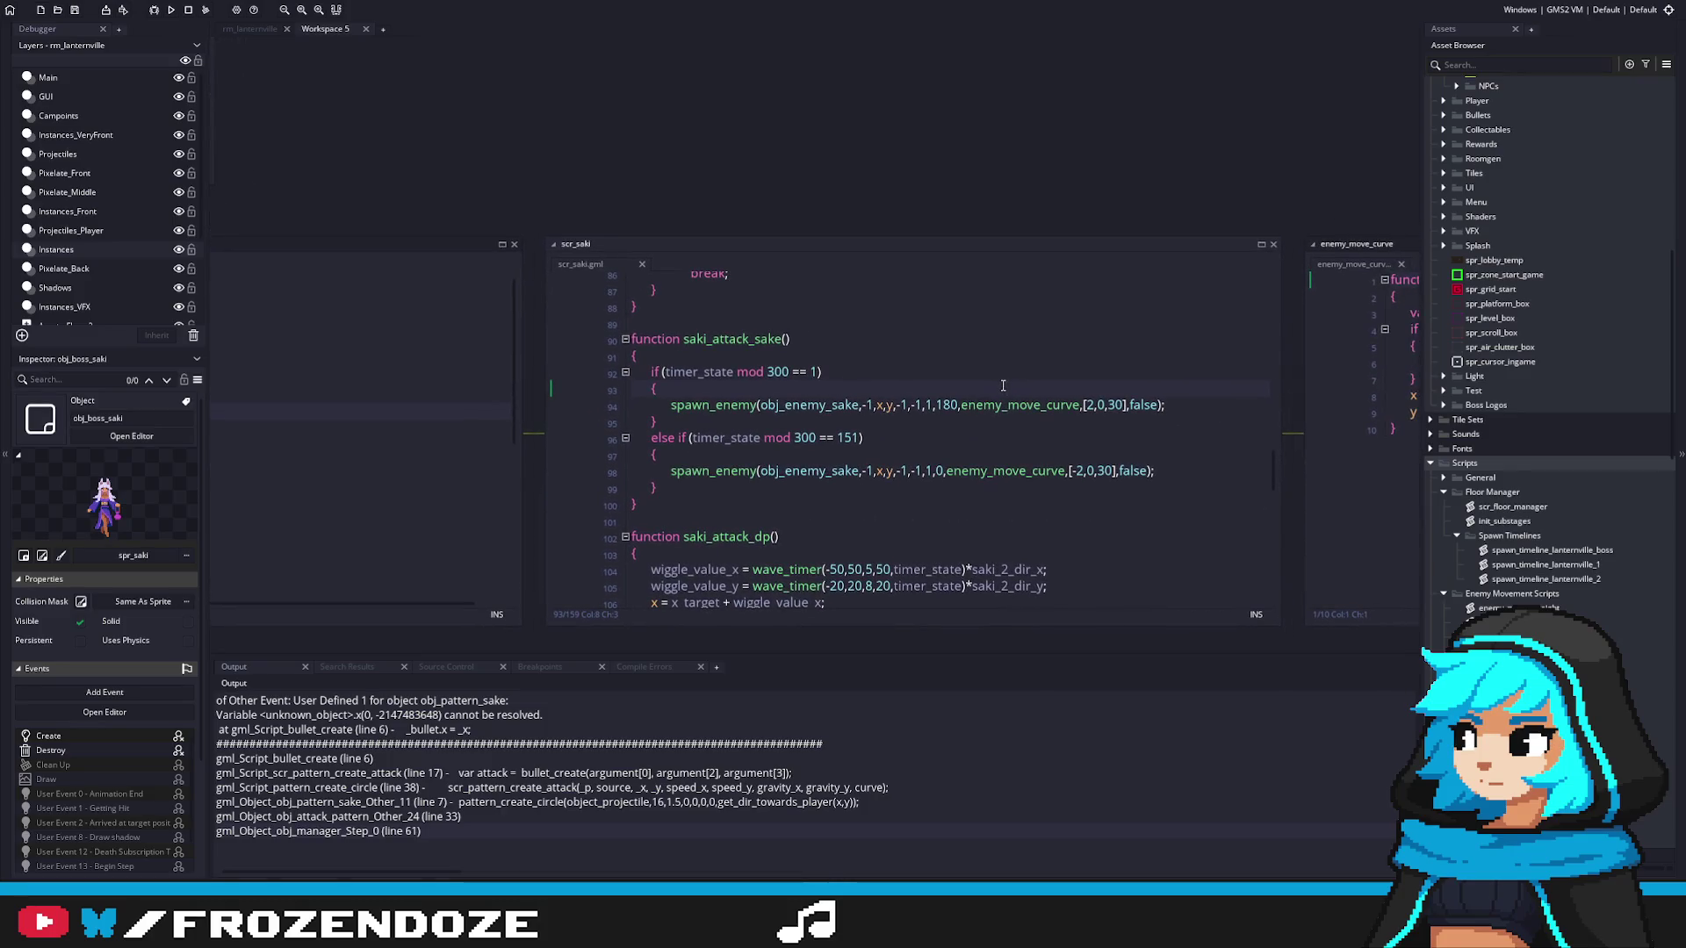
scroll(537, 775, "up", 1)
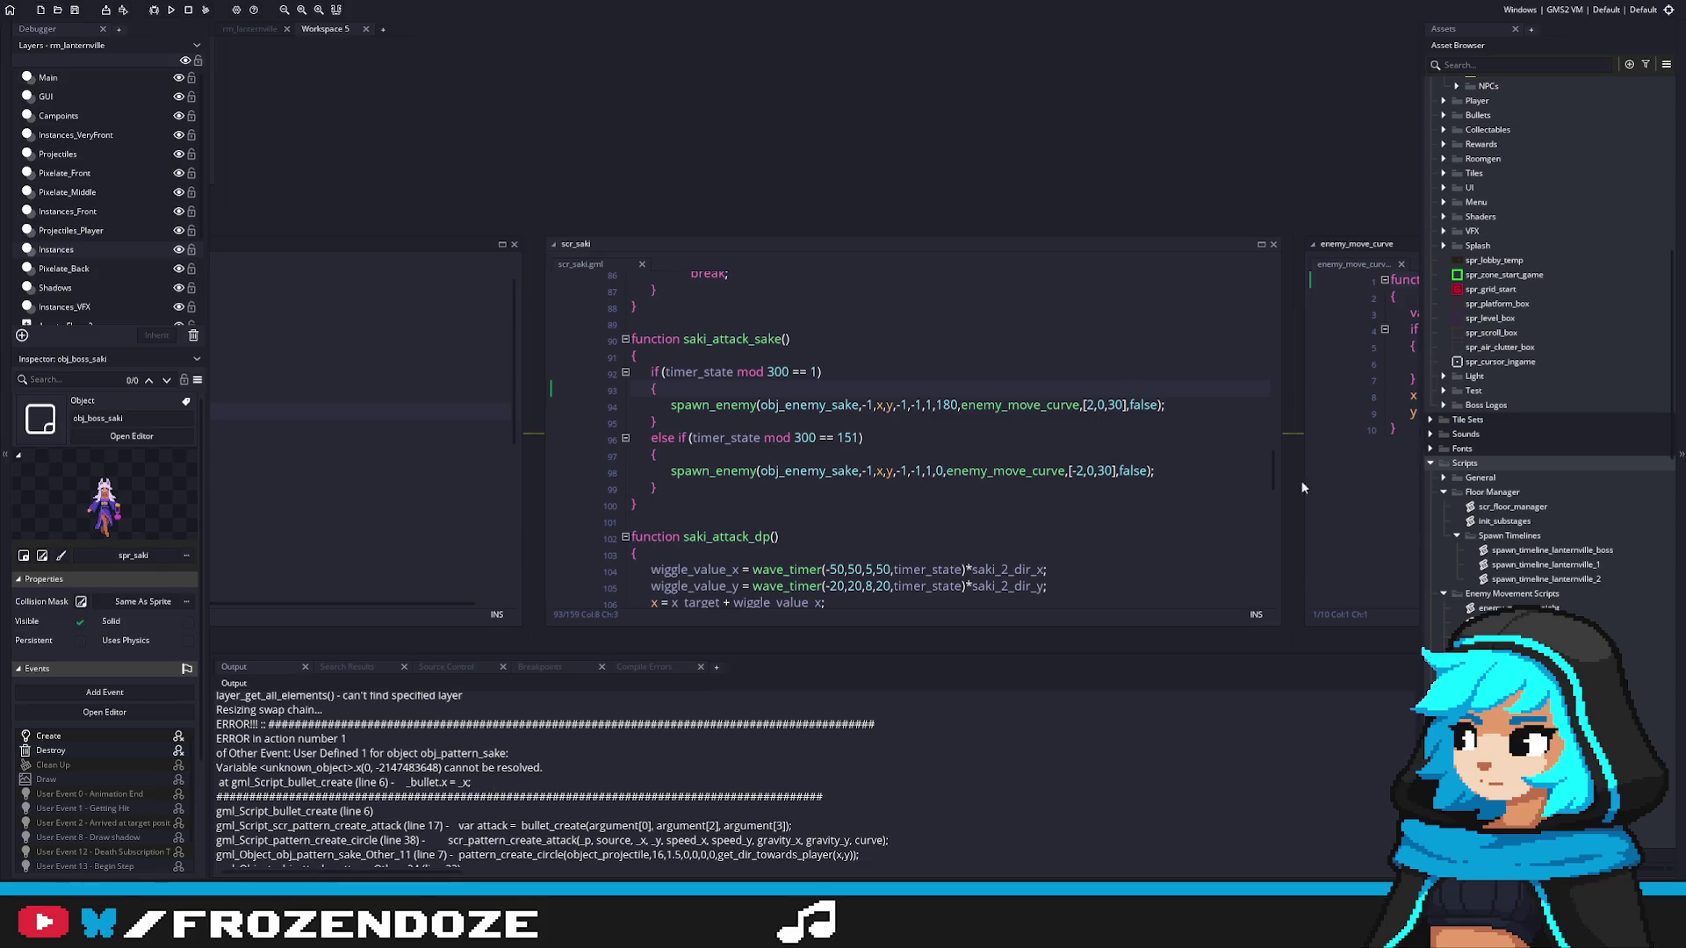
middle_click(825, 471)
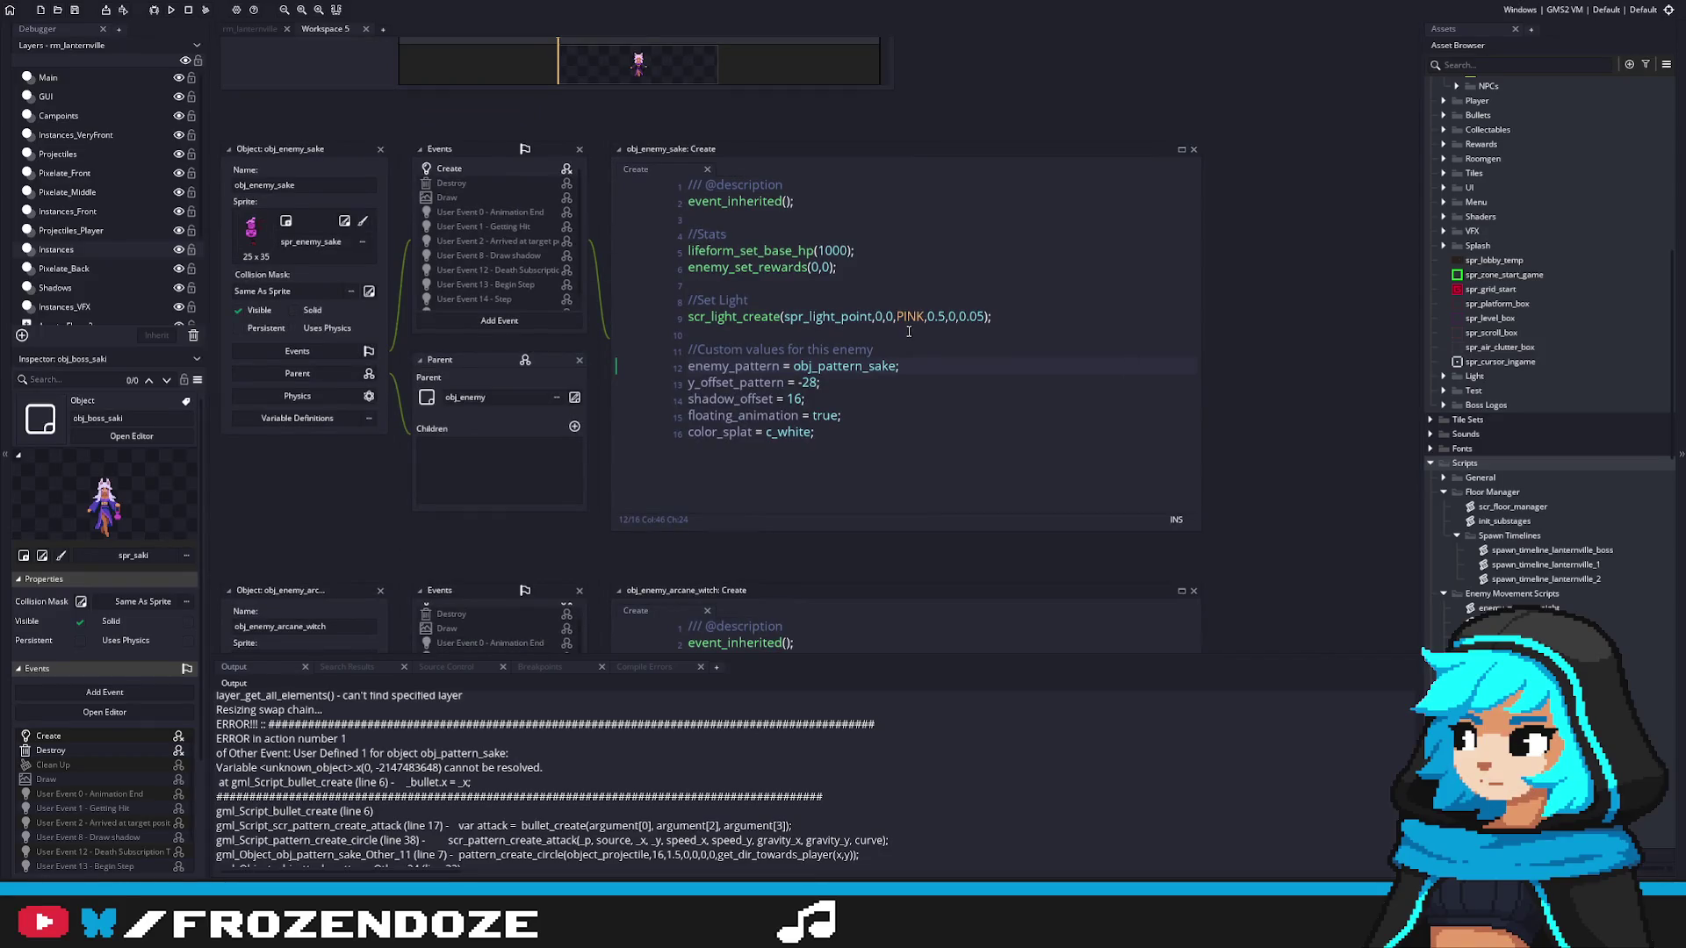
middle_click(829, 366)
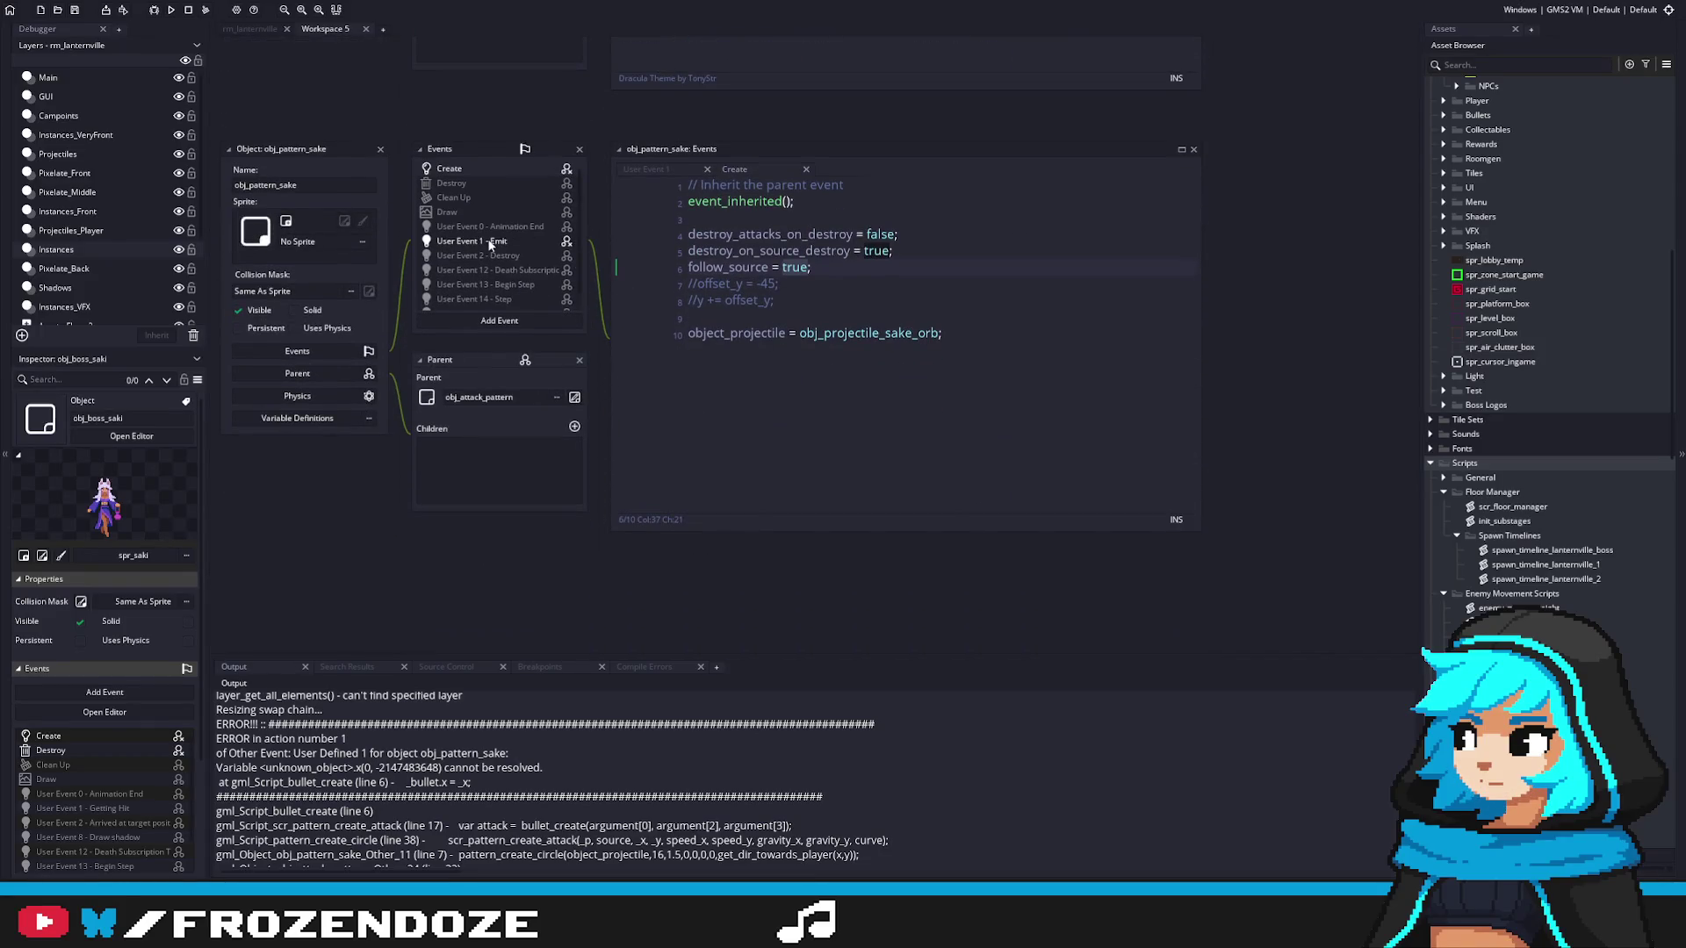
left_click(489, 242)
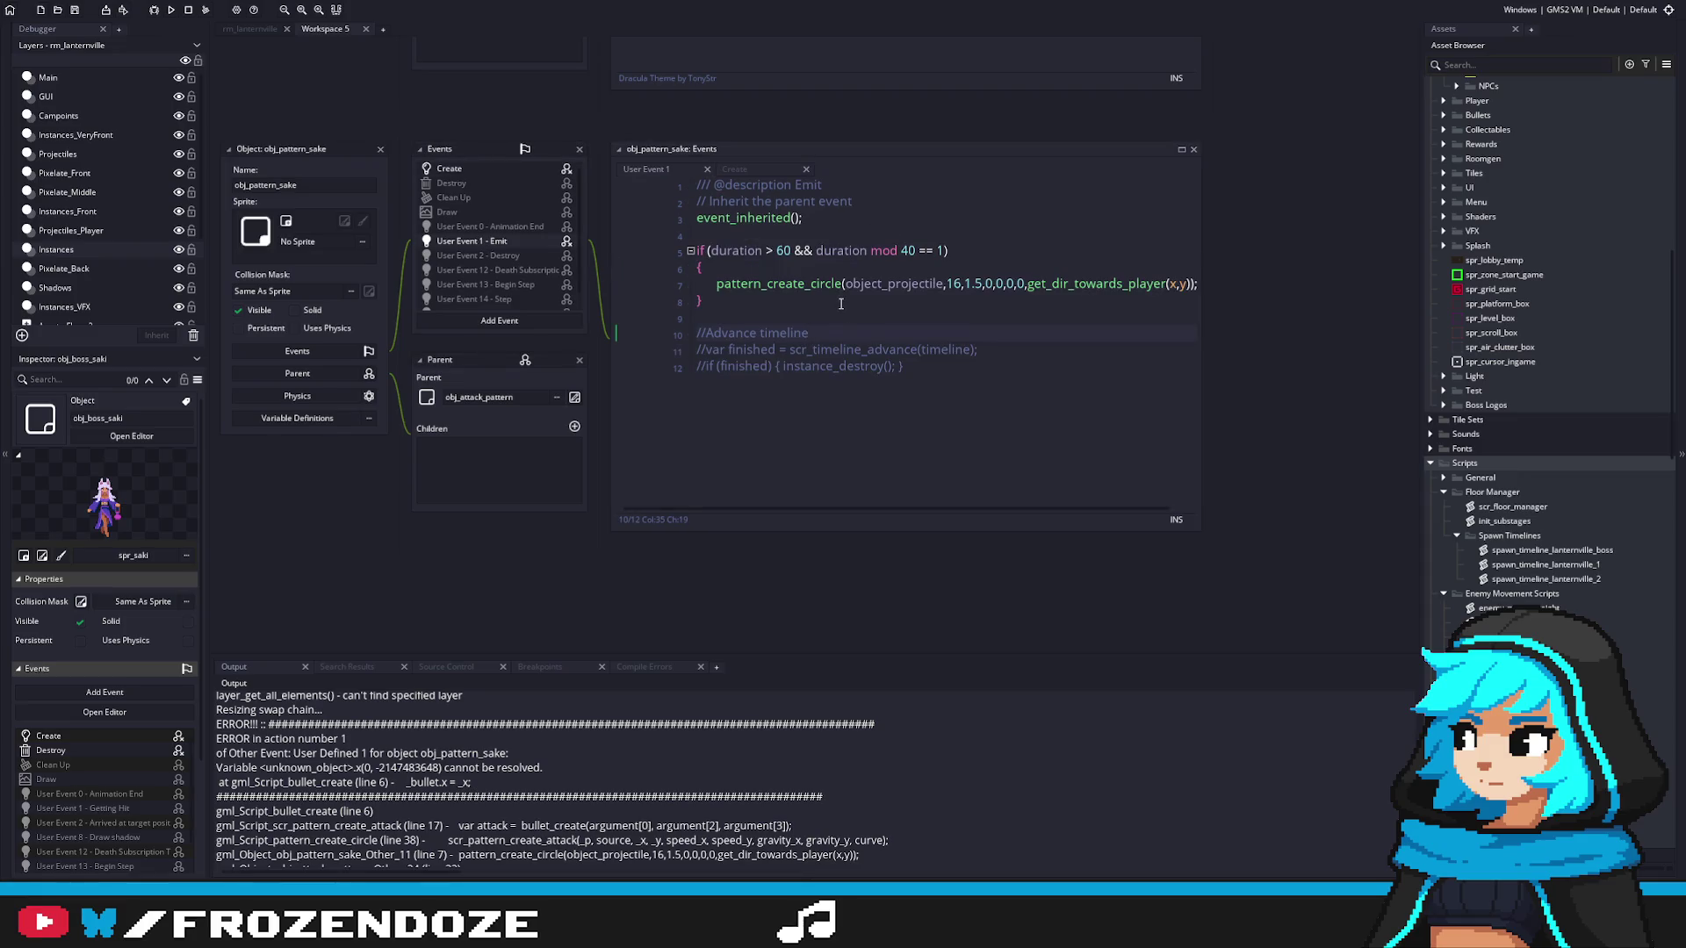
left_click_drag(840, 304, 760, 335)
left_click(1095, 315)
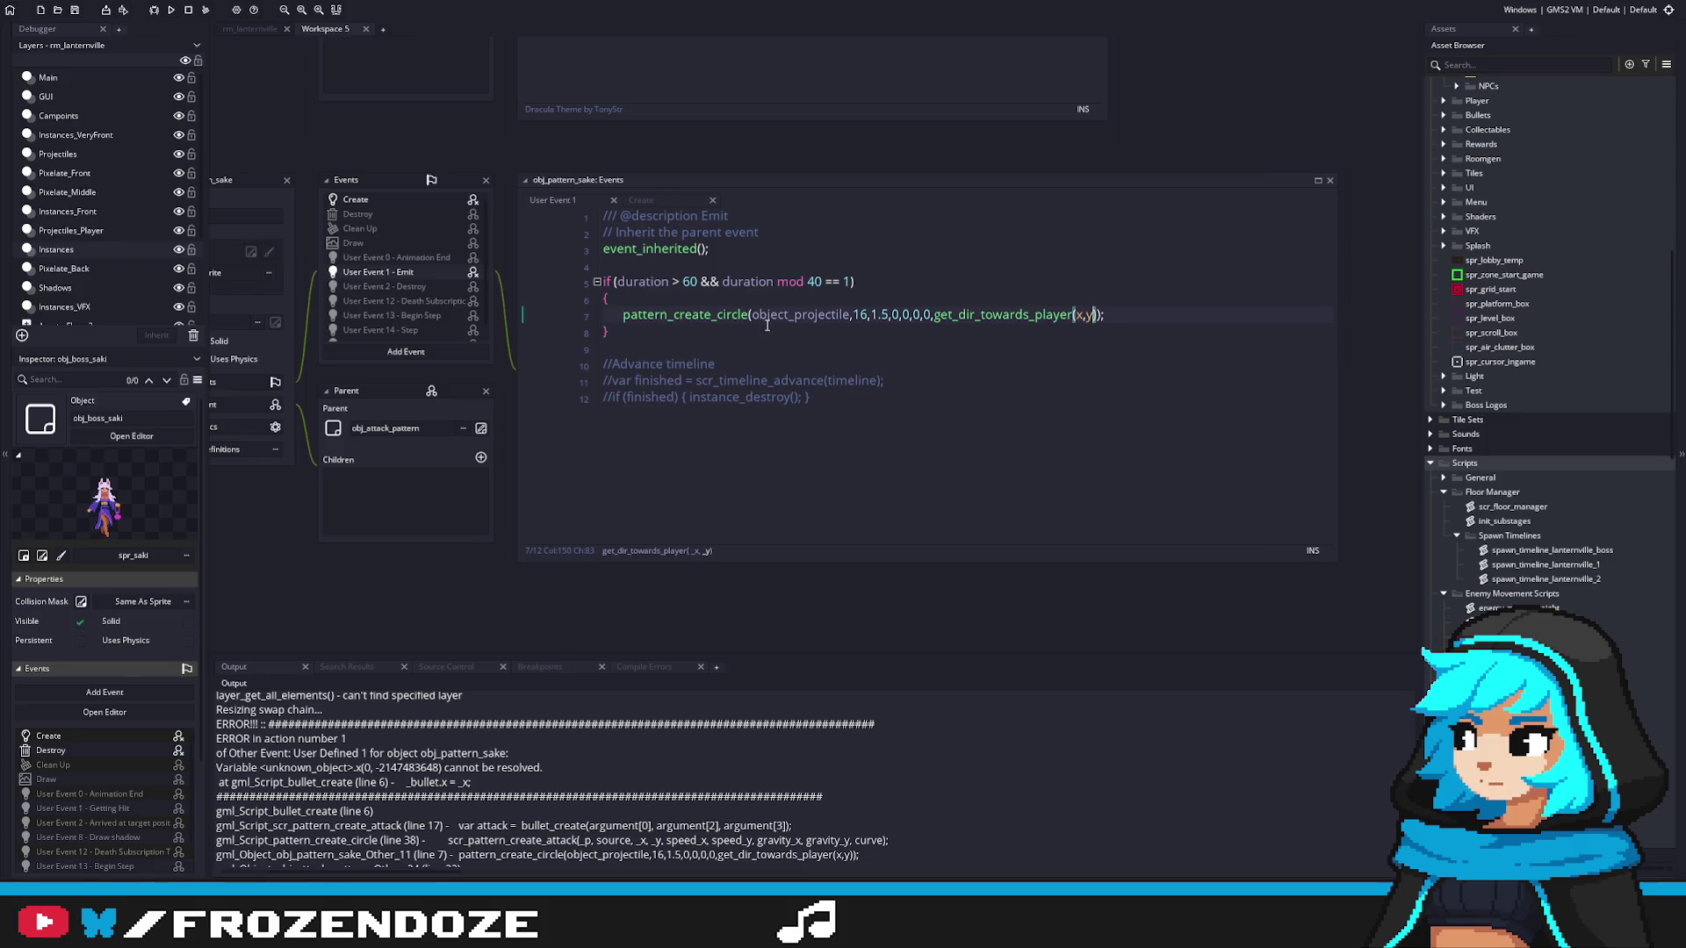
left_click(407, 782)
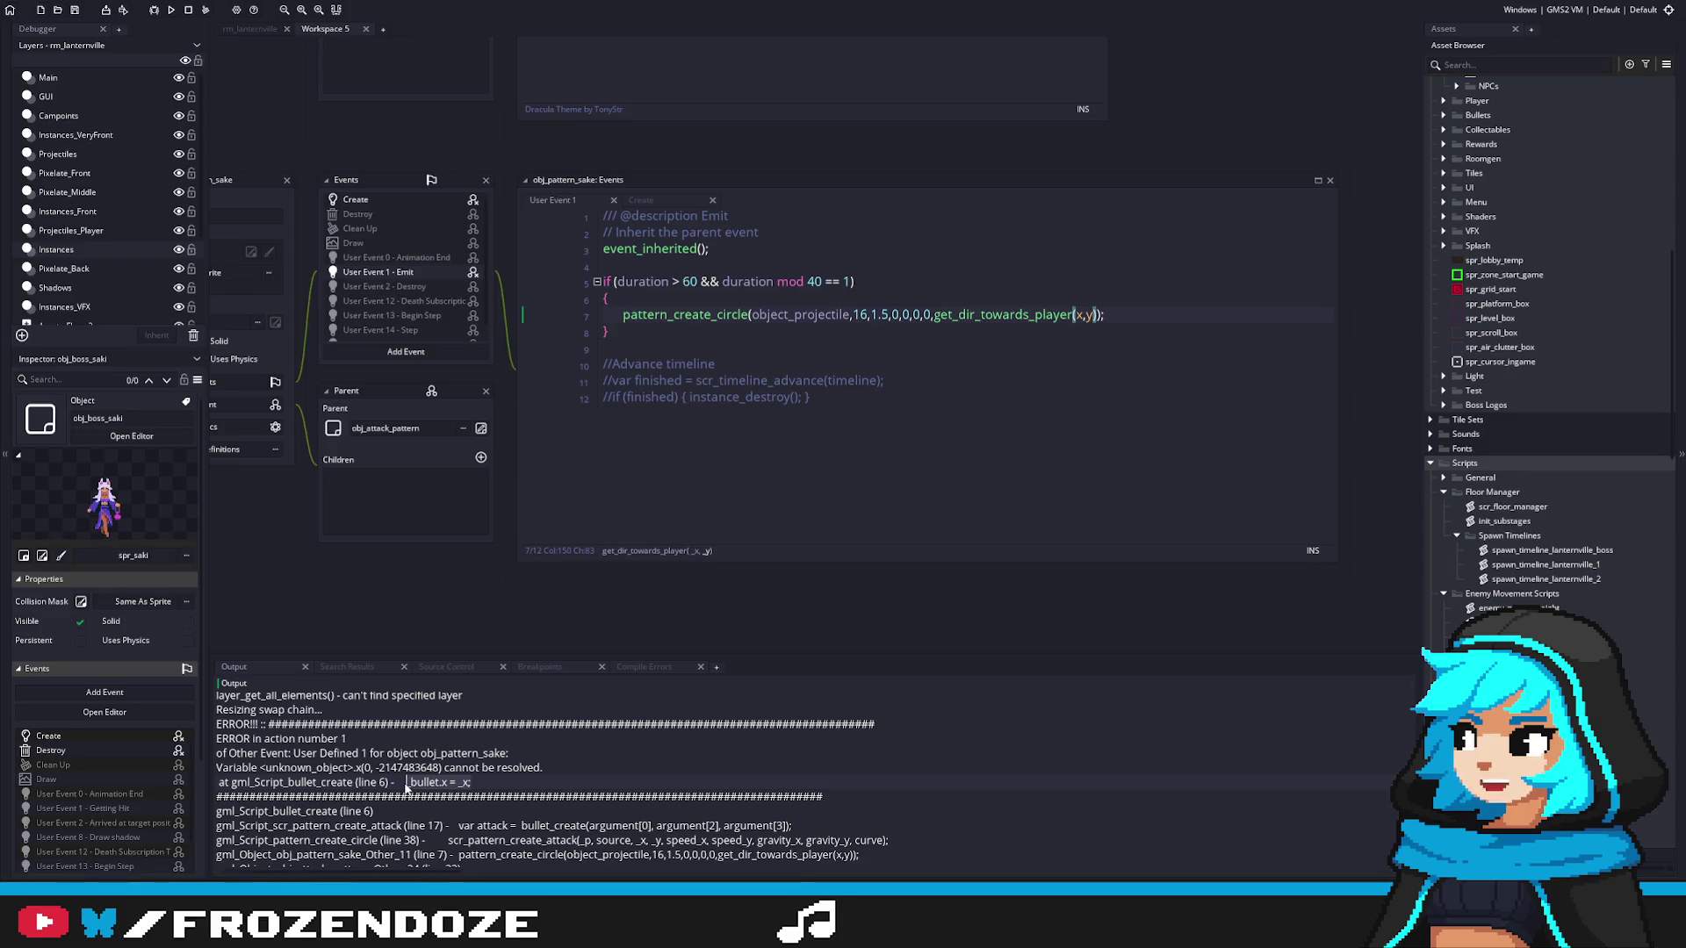
Step: Insert 'x,y,' after object_projectile in the pattern_create_circle call, then save and run with F5
left_click(859, 314)
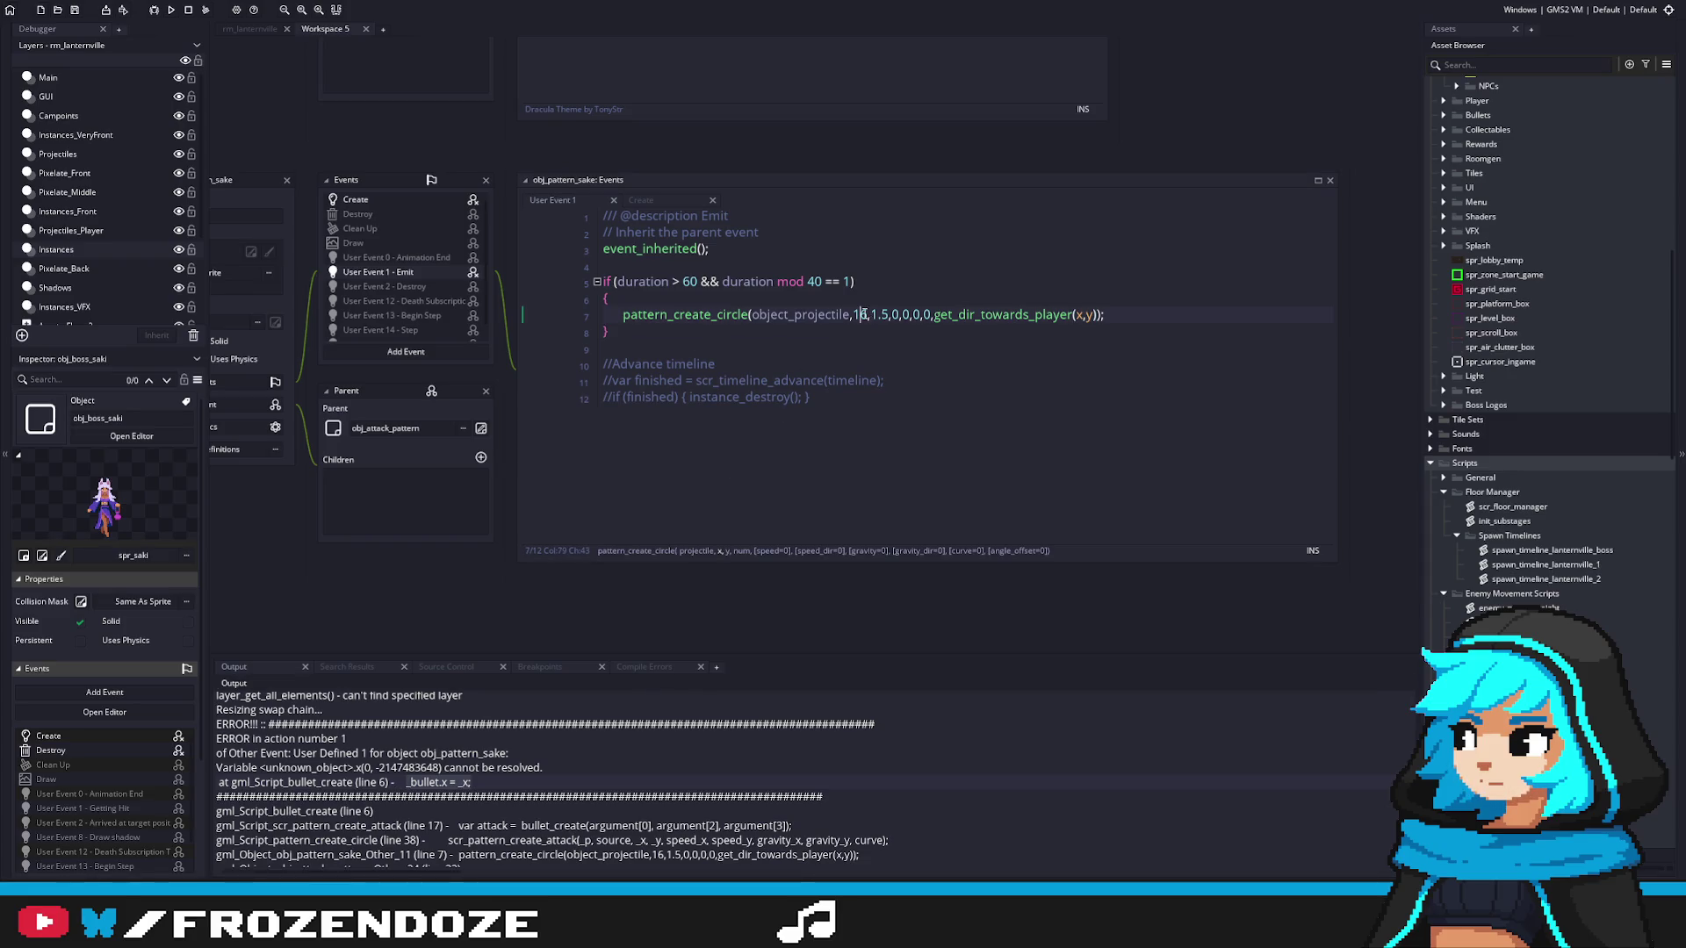
left_click(892, 314)
key("Left")
key("Left")
type("0,")
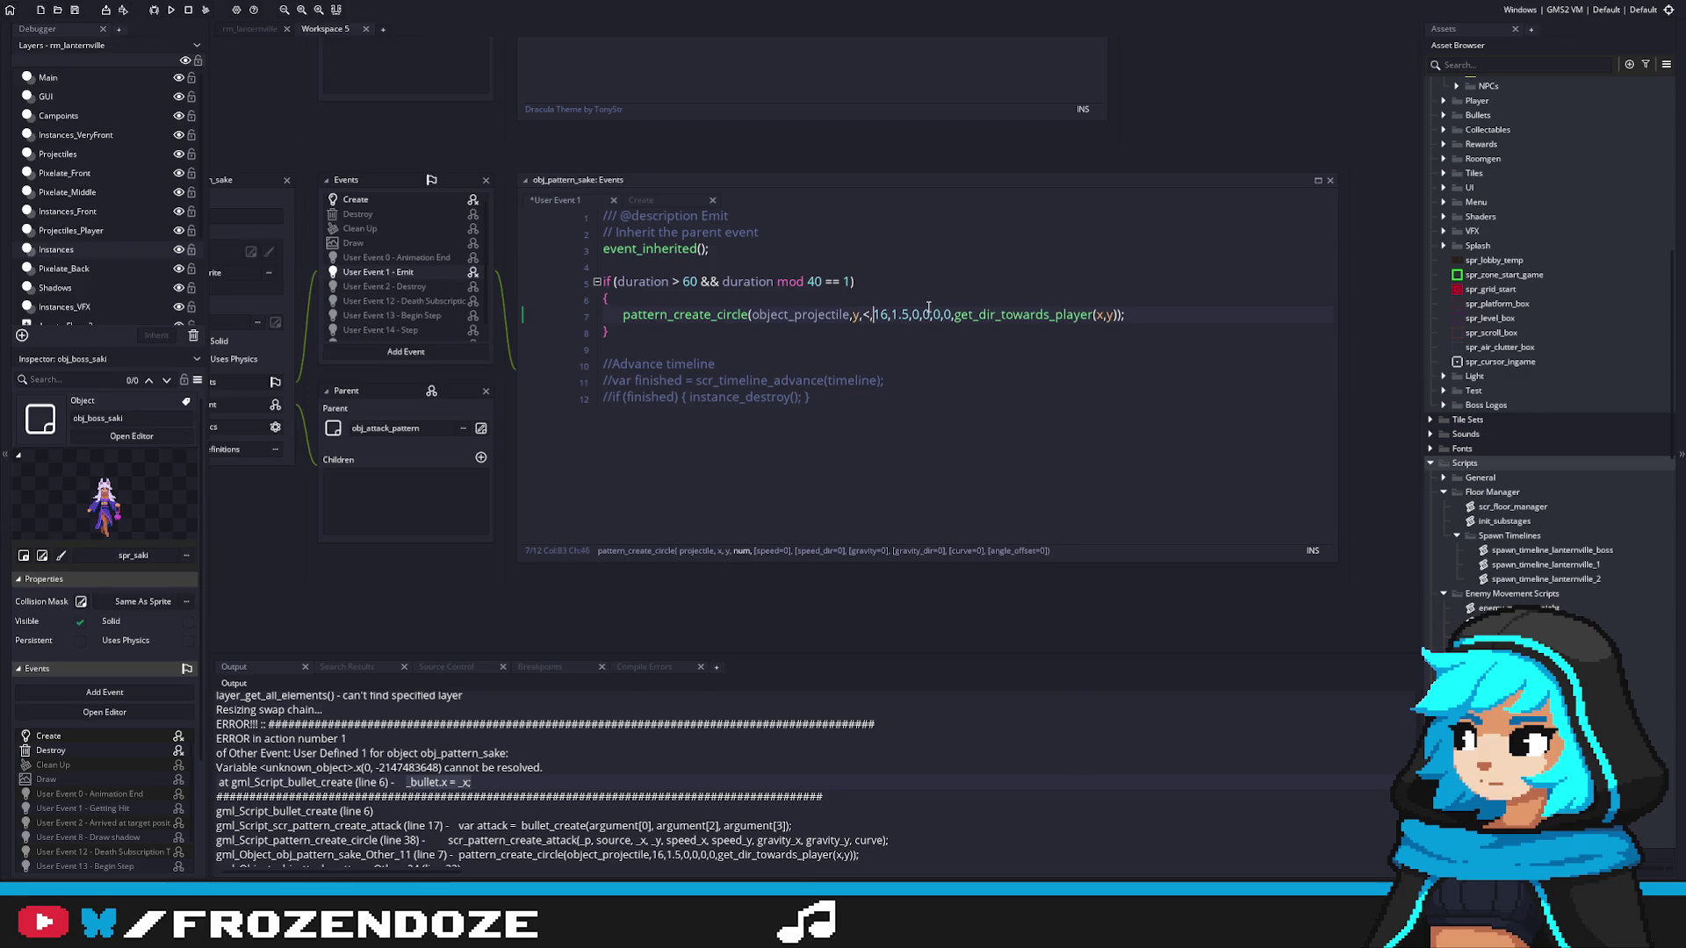
key("BackSpace")
key("BackSpace")
type("x,y,")
left_click(991, 315)
left_click(953, 314)
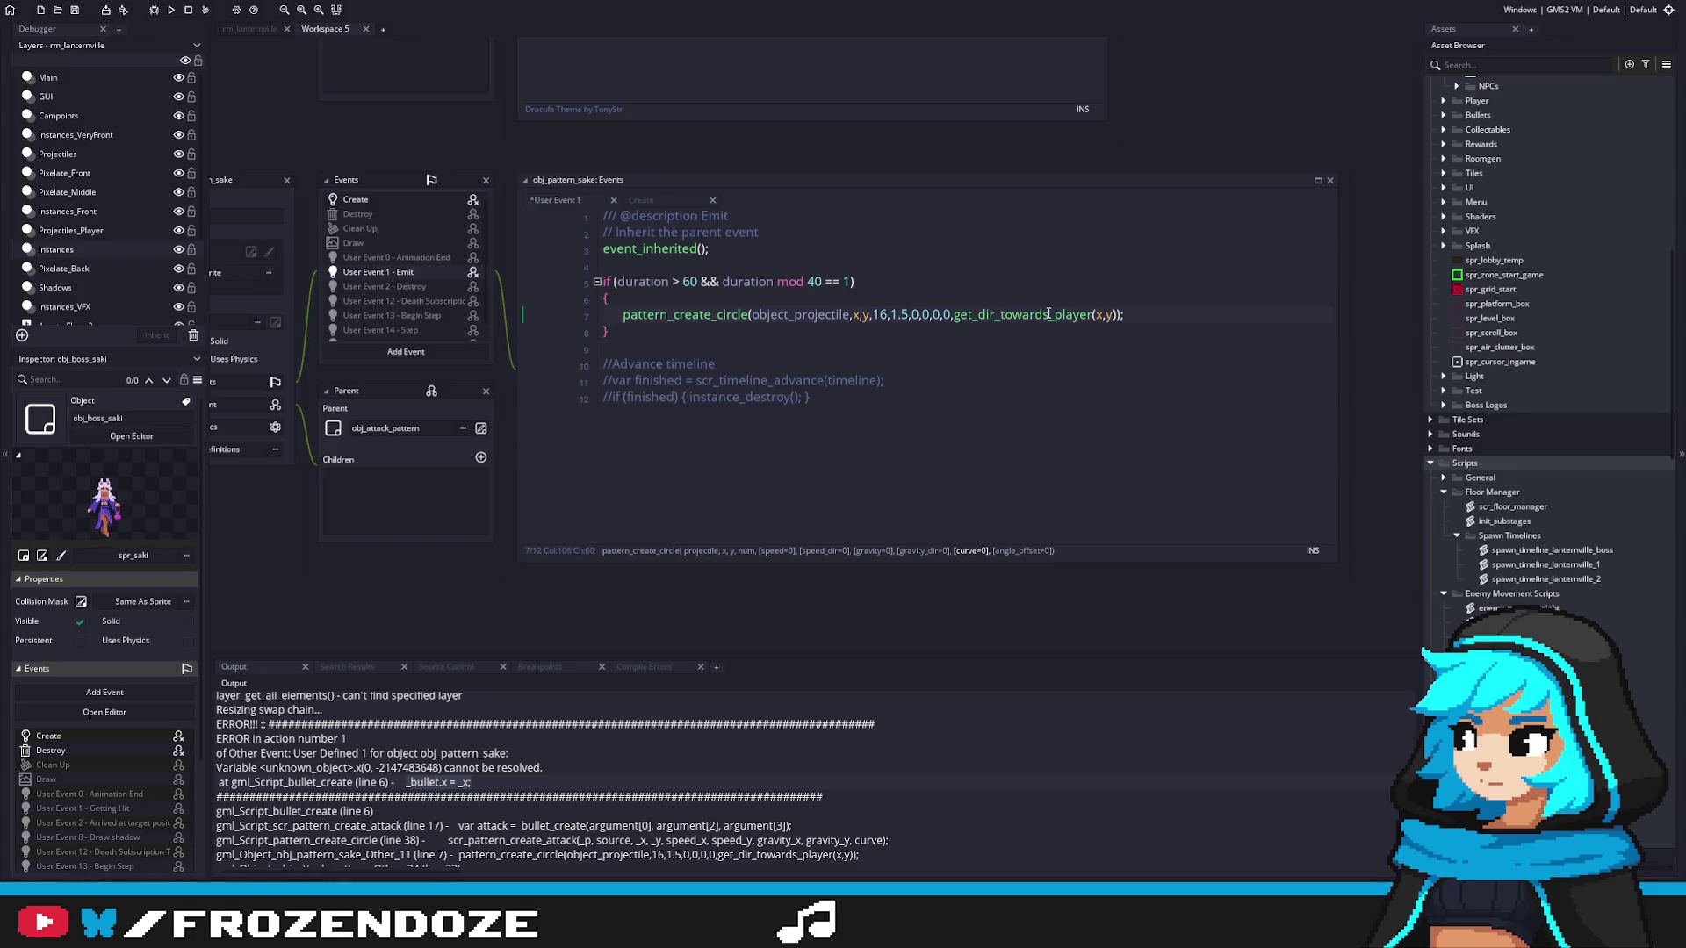
key("F5")
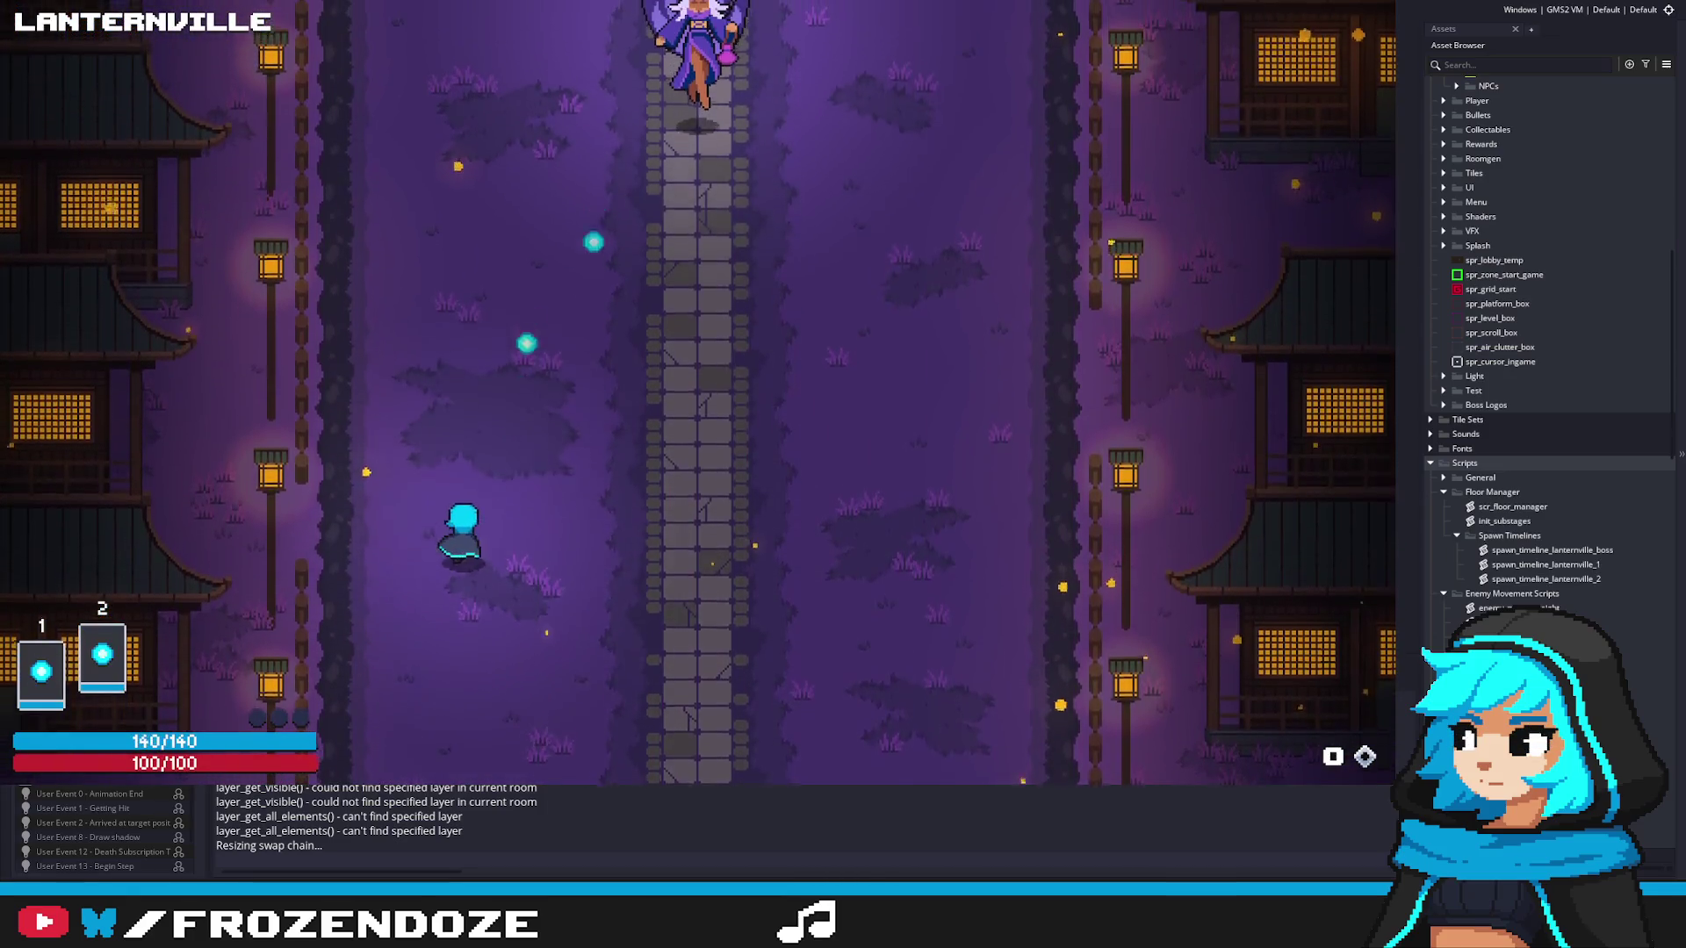
Step: Move the player with A, D and S until Saki appears, then close the game
key("a")
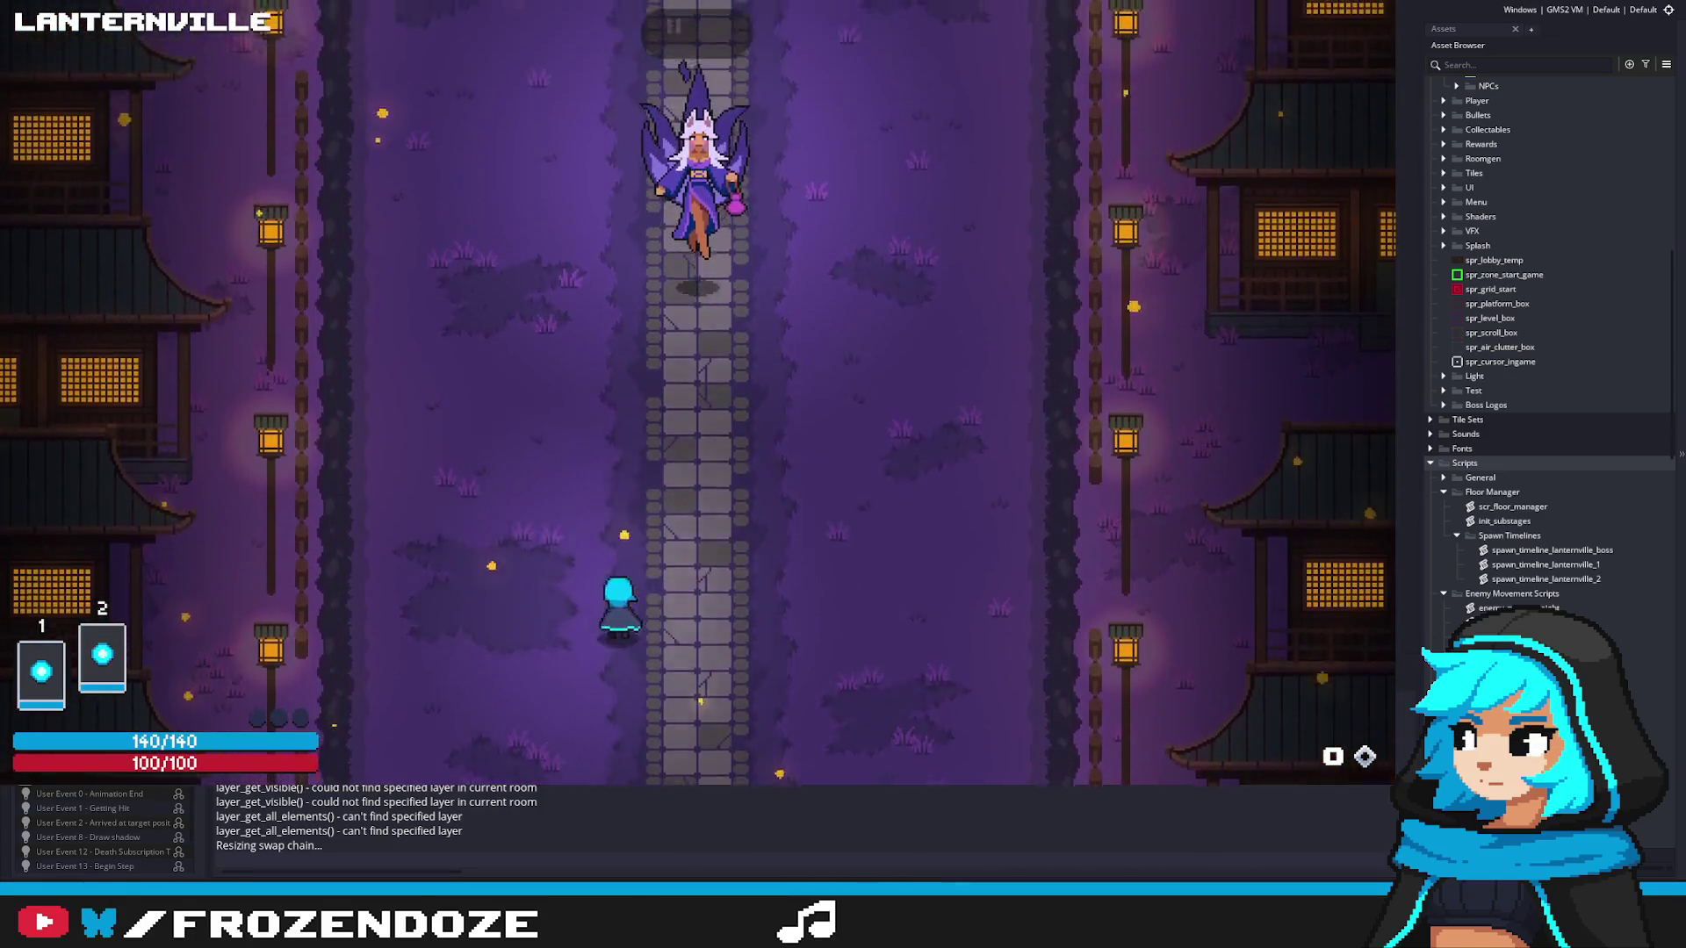
key("d")
key("d")
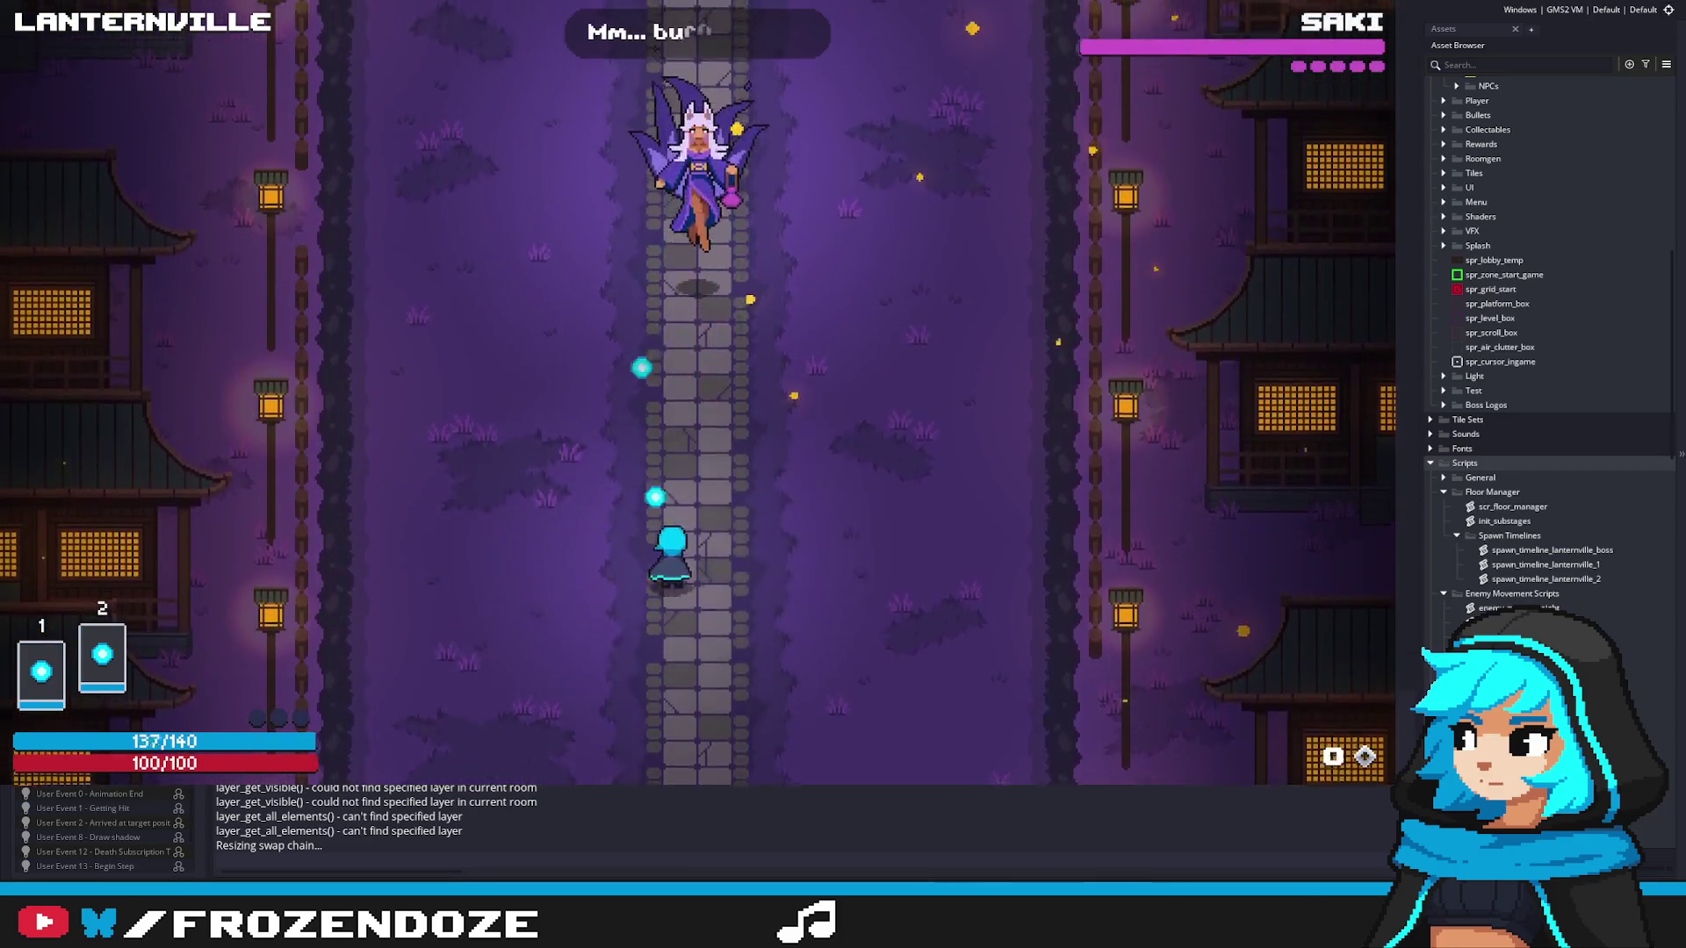
key("s")
key("a")
key("d")
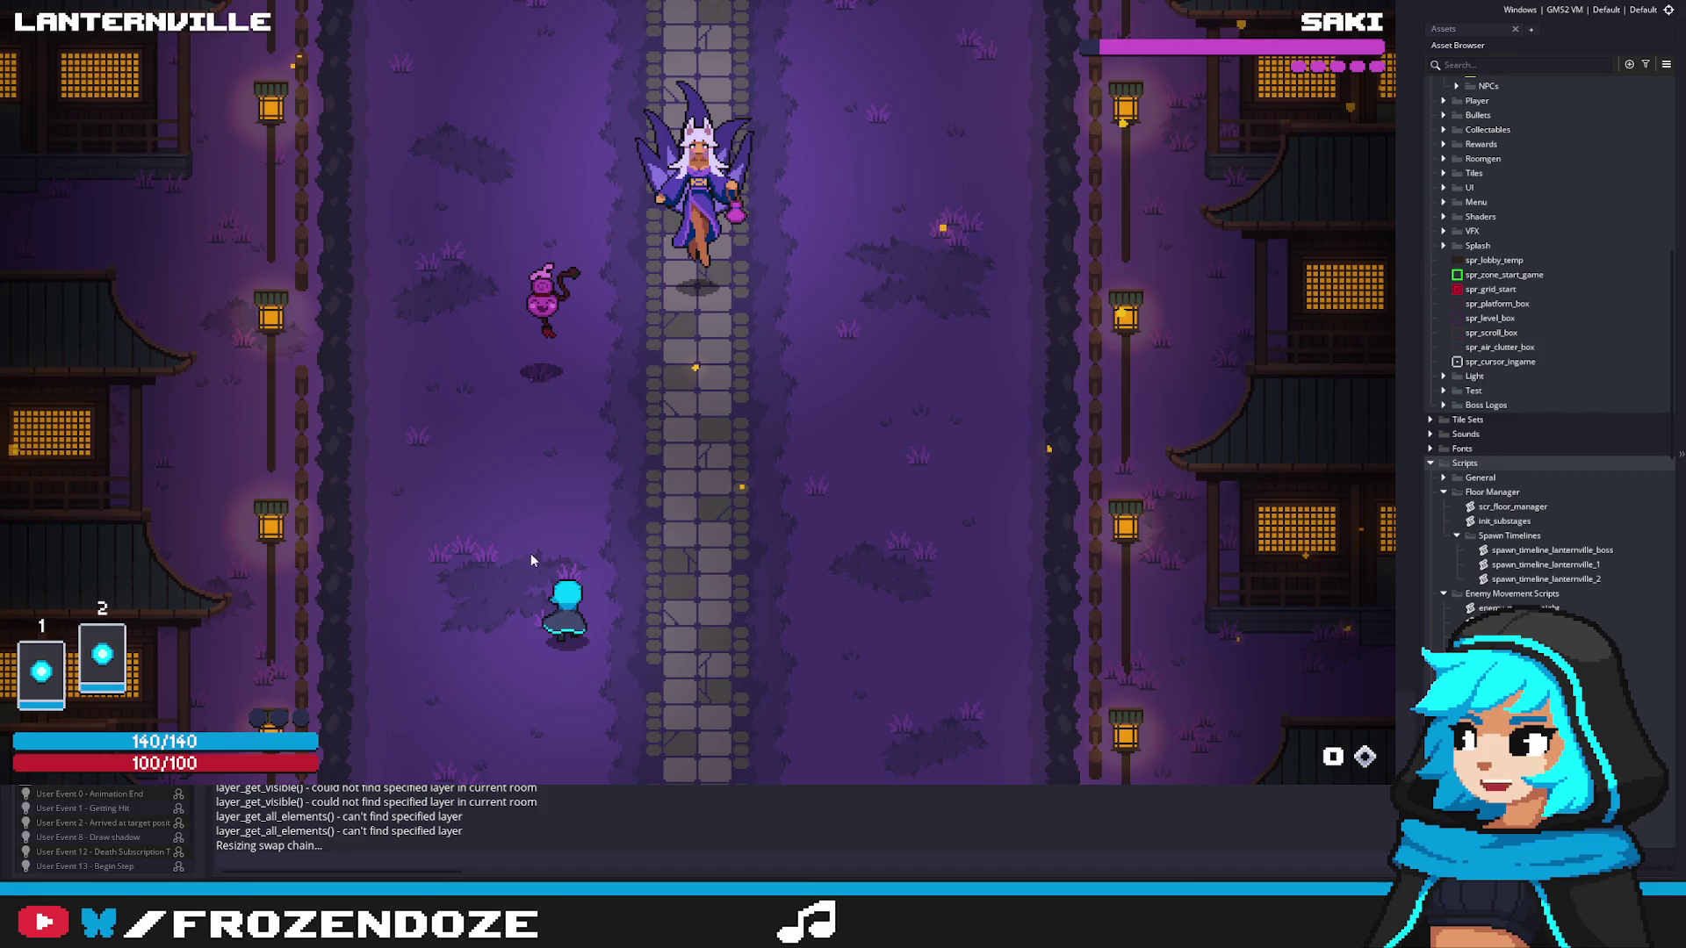
left_click(743, 818)
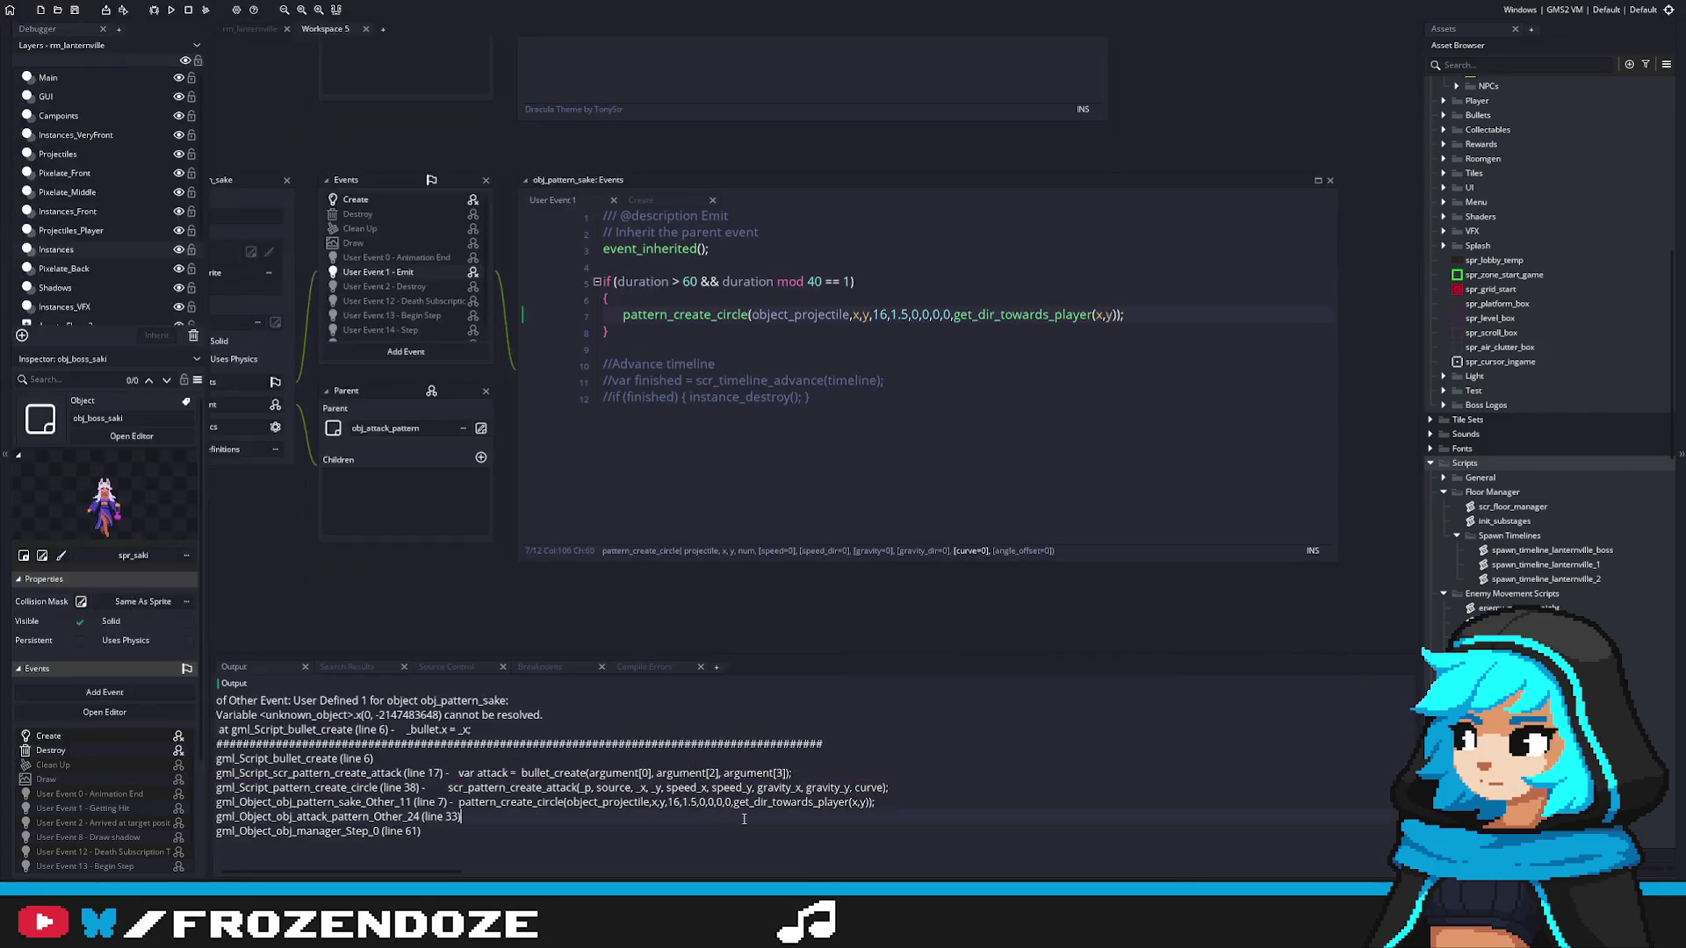
Step: Grab the pattern_create_circle_range line from obj_pattern_arcane_witch's Emit code
scroll(1587, 393, "down", 10)
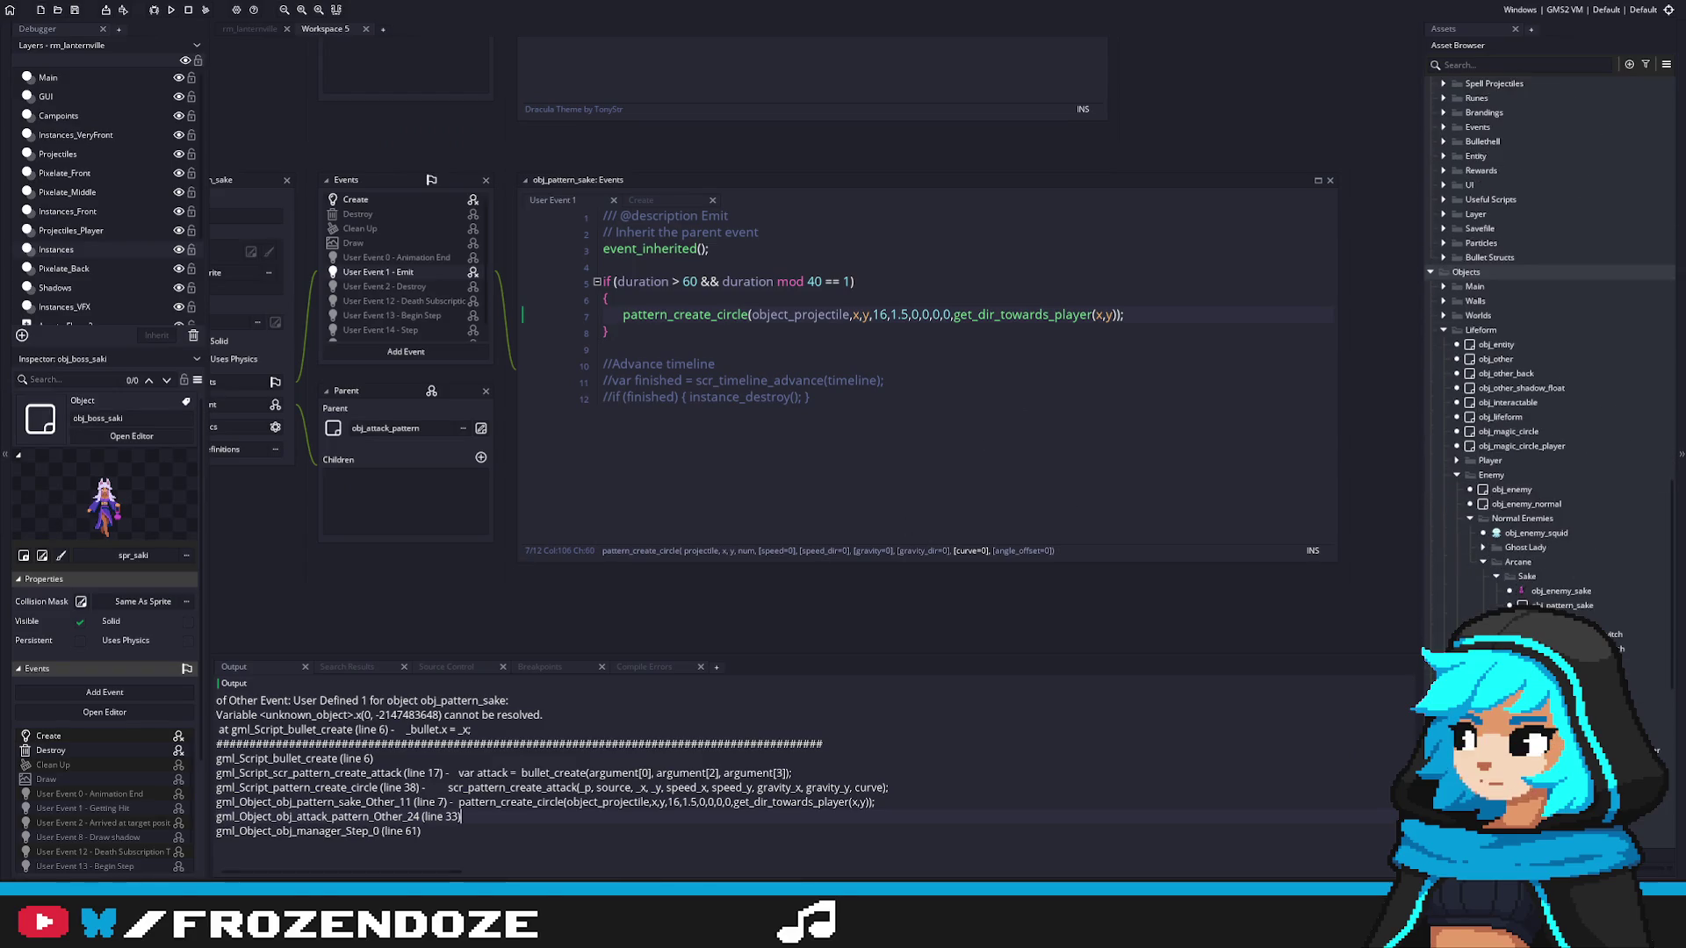
double_click(1620, 649)
left_click(506, 254)
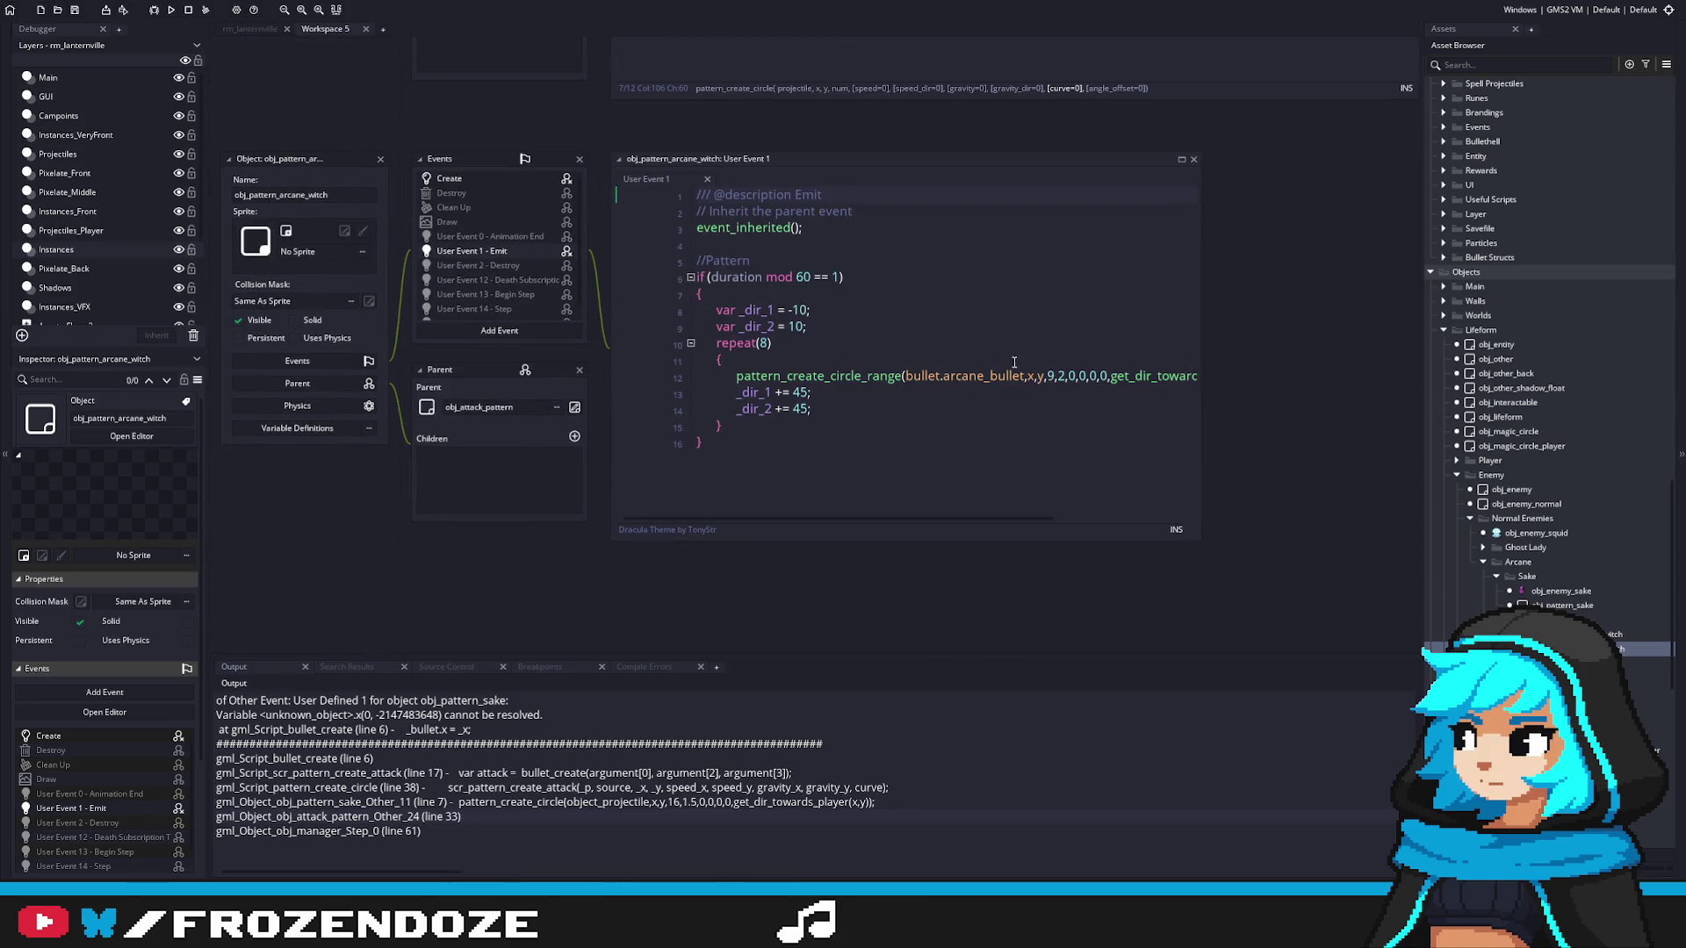
left_click(730, 373)
key("End")
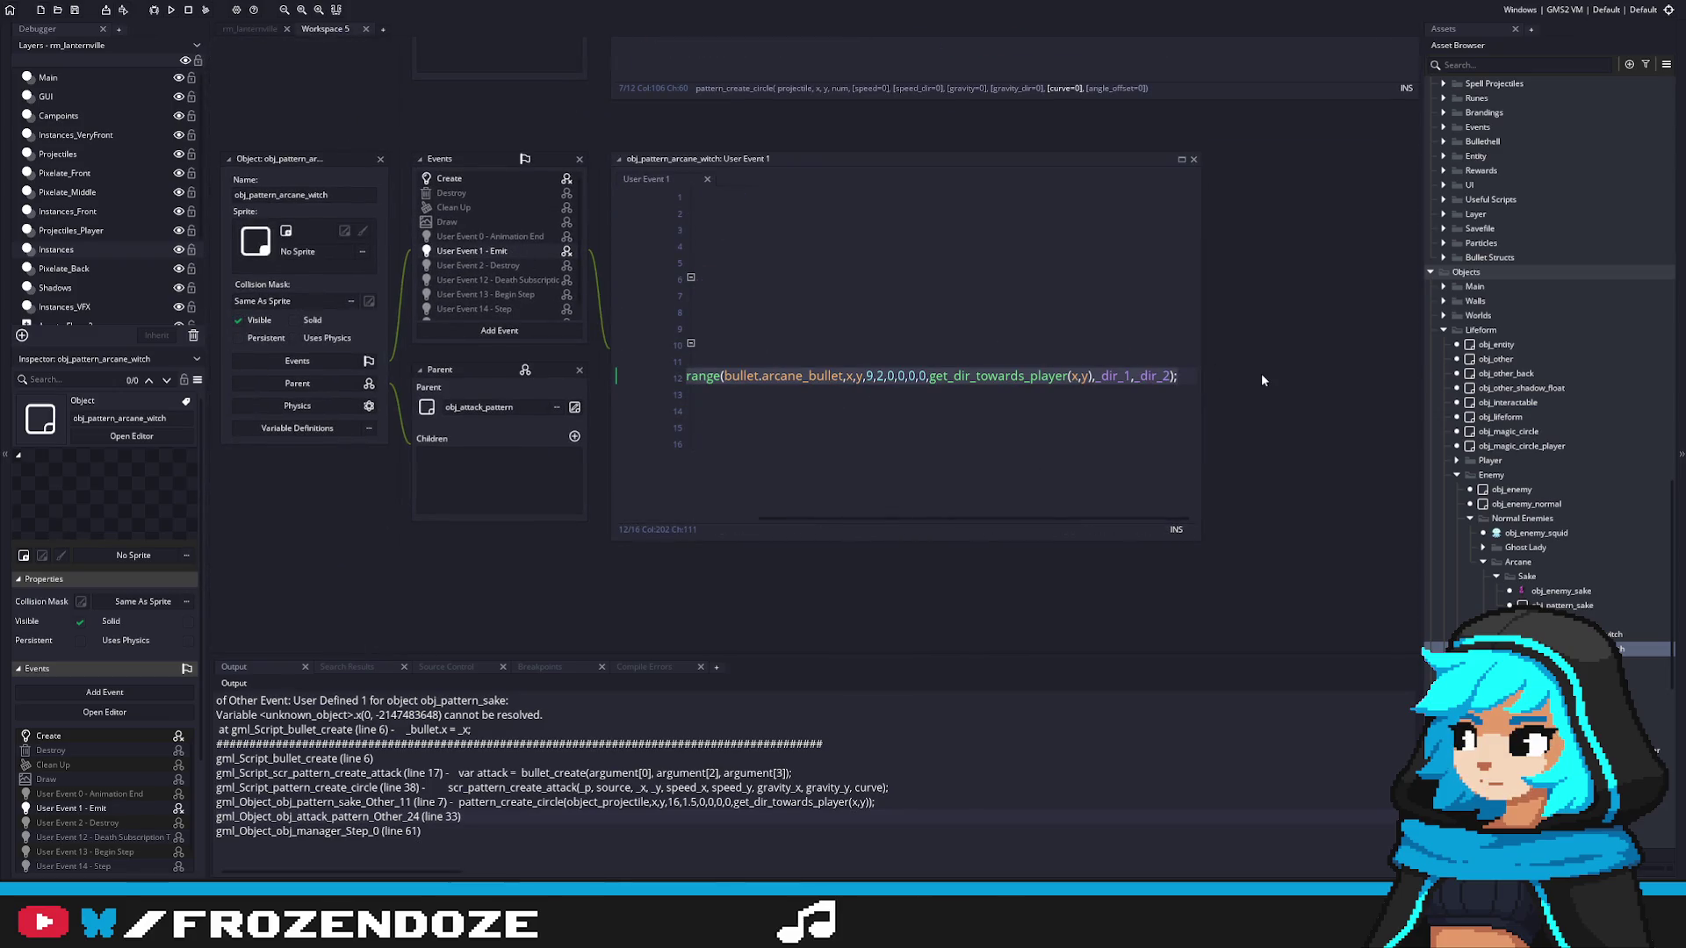
scroll(944, 522, "left", 5)
Step: Paste the pattern_create_circle_range call into line 9 of obj_pattern_sake's Emit code
double_click(1540, 594)
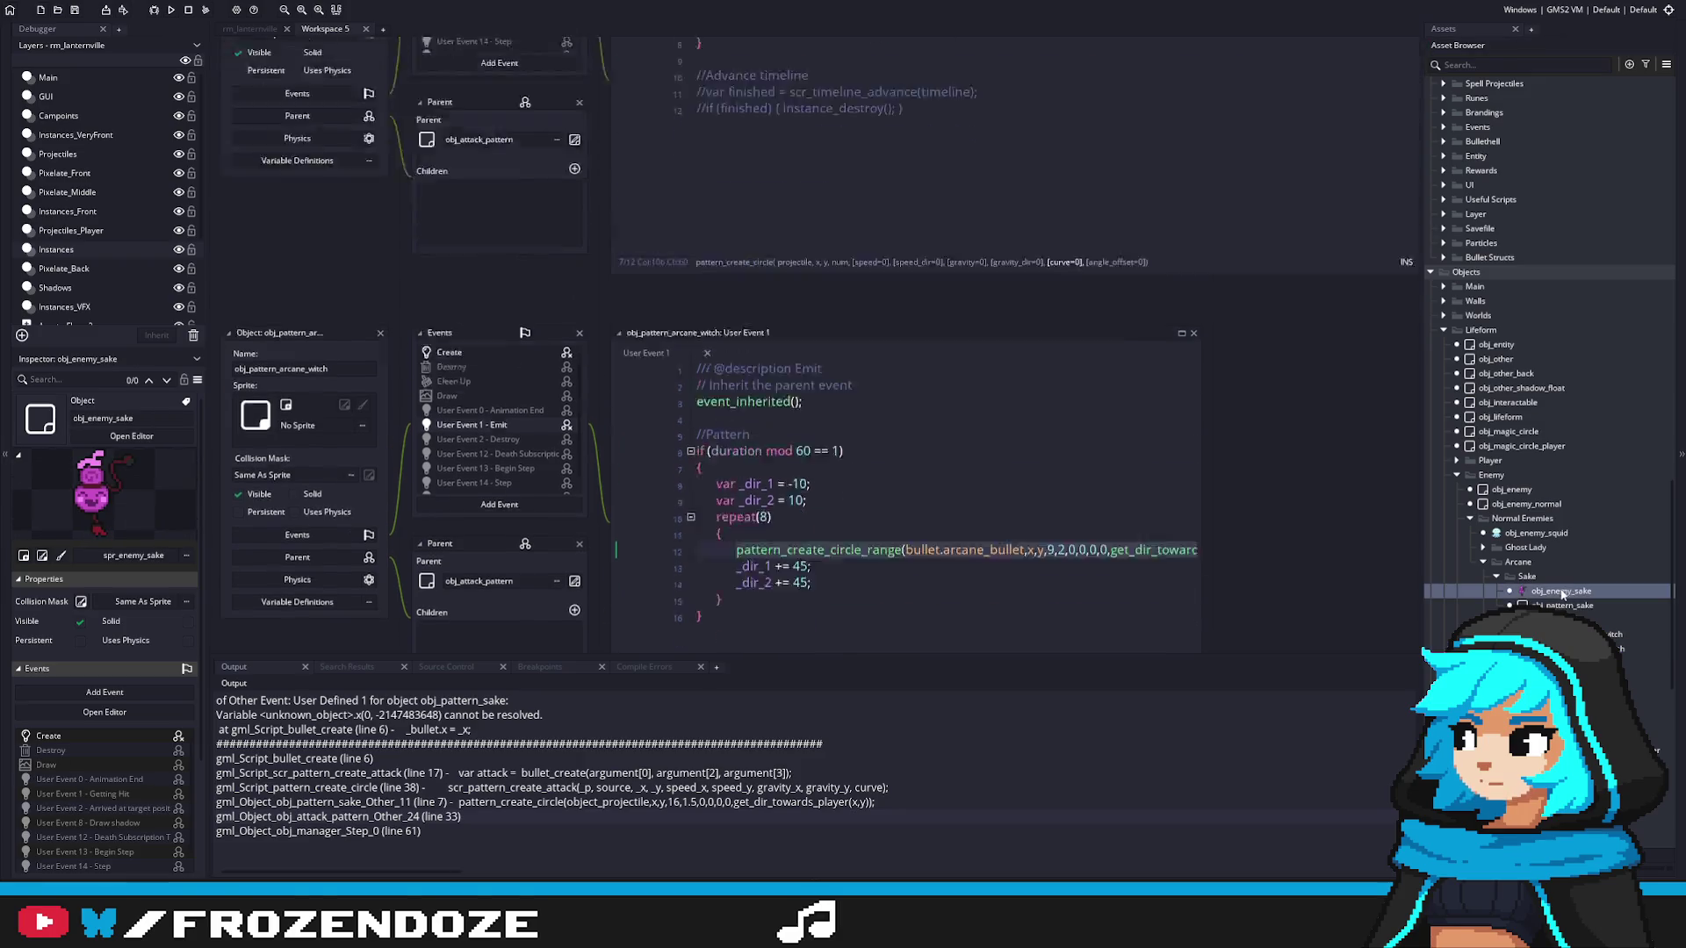
double_click(1563, 605)
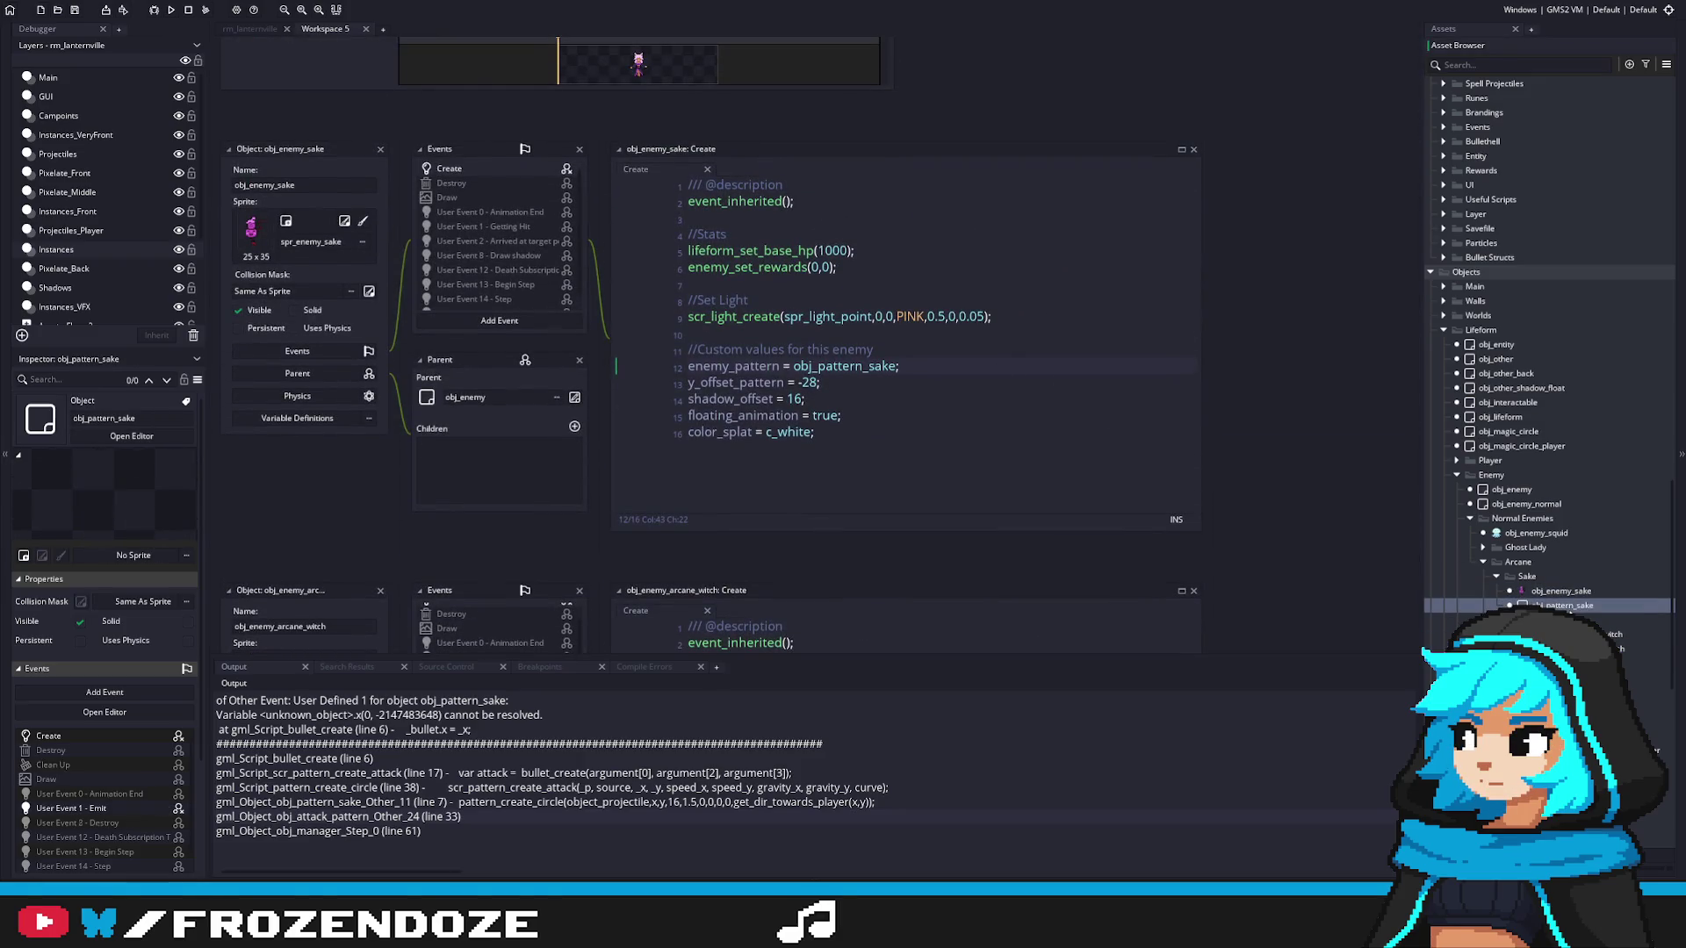
left_click(809, 316)
type("pattern_create_circle_range(bullet.arcane_bullet,x,y,9,2,0,0,0,0,get_dir_towards_player(x,y),_dir_1,_dir_2);")
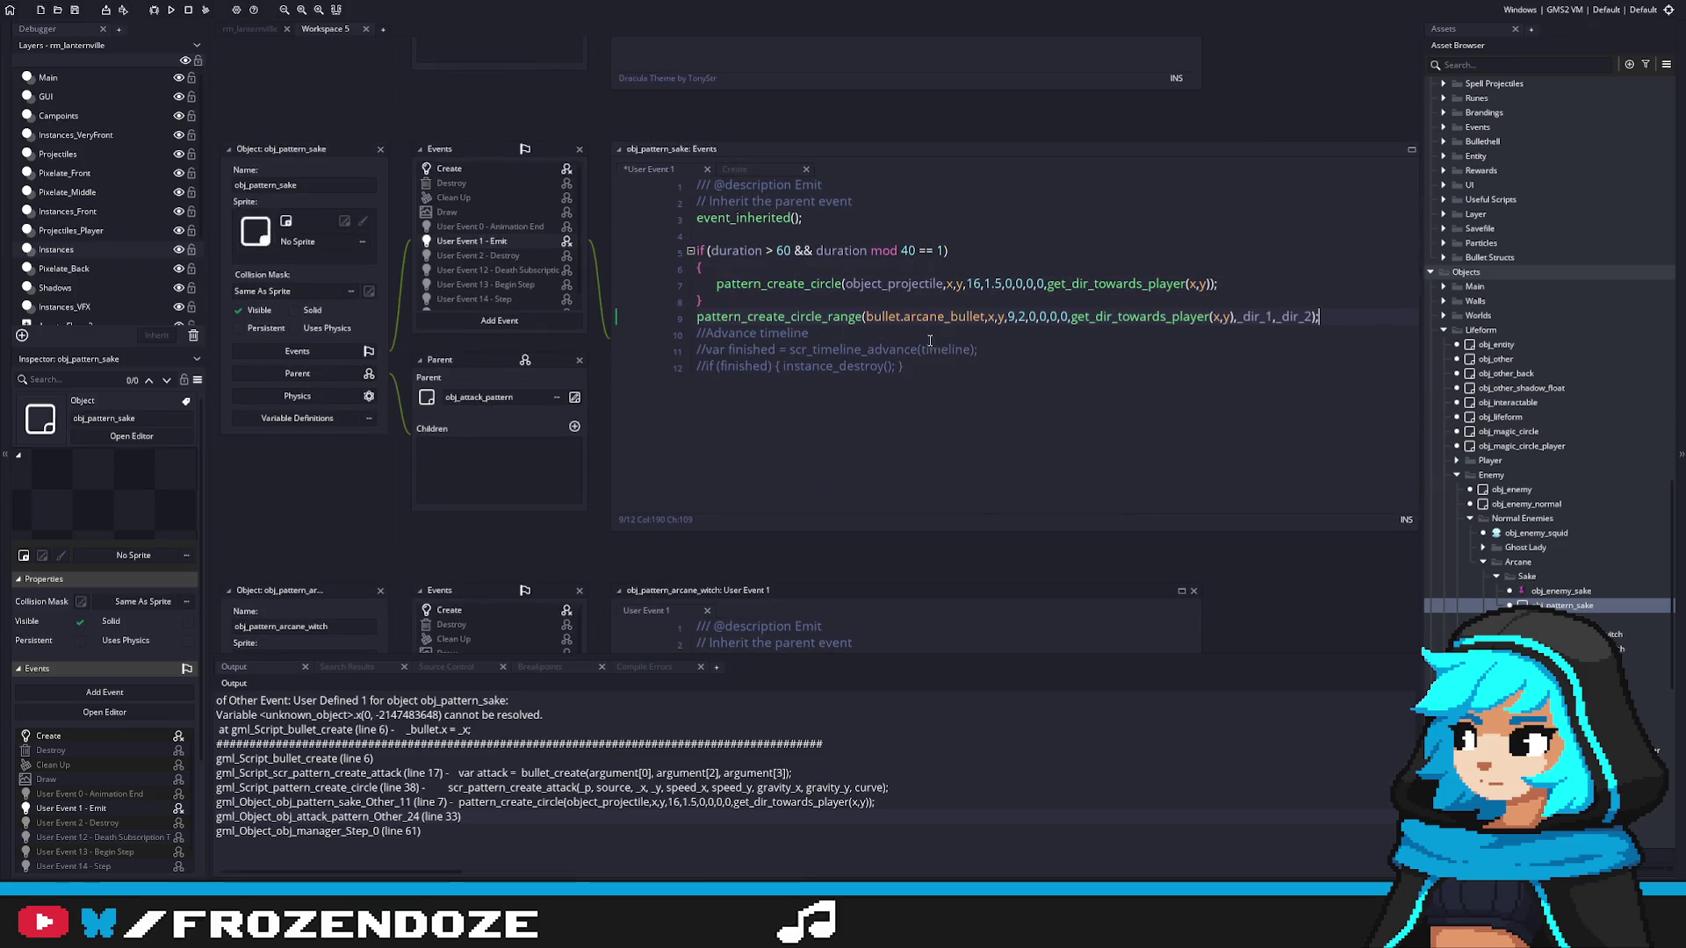
key("Down")
Step: Compare Sake's Create and Emit code, then open the bullet enum definition in init_bullets
left_click(785, 339)
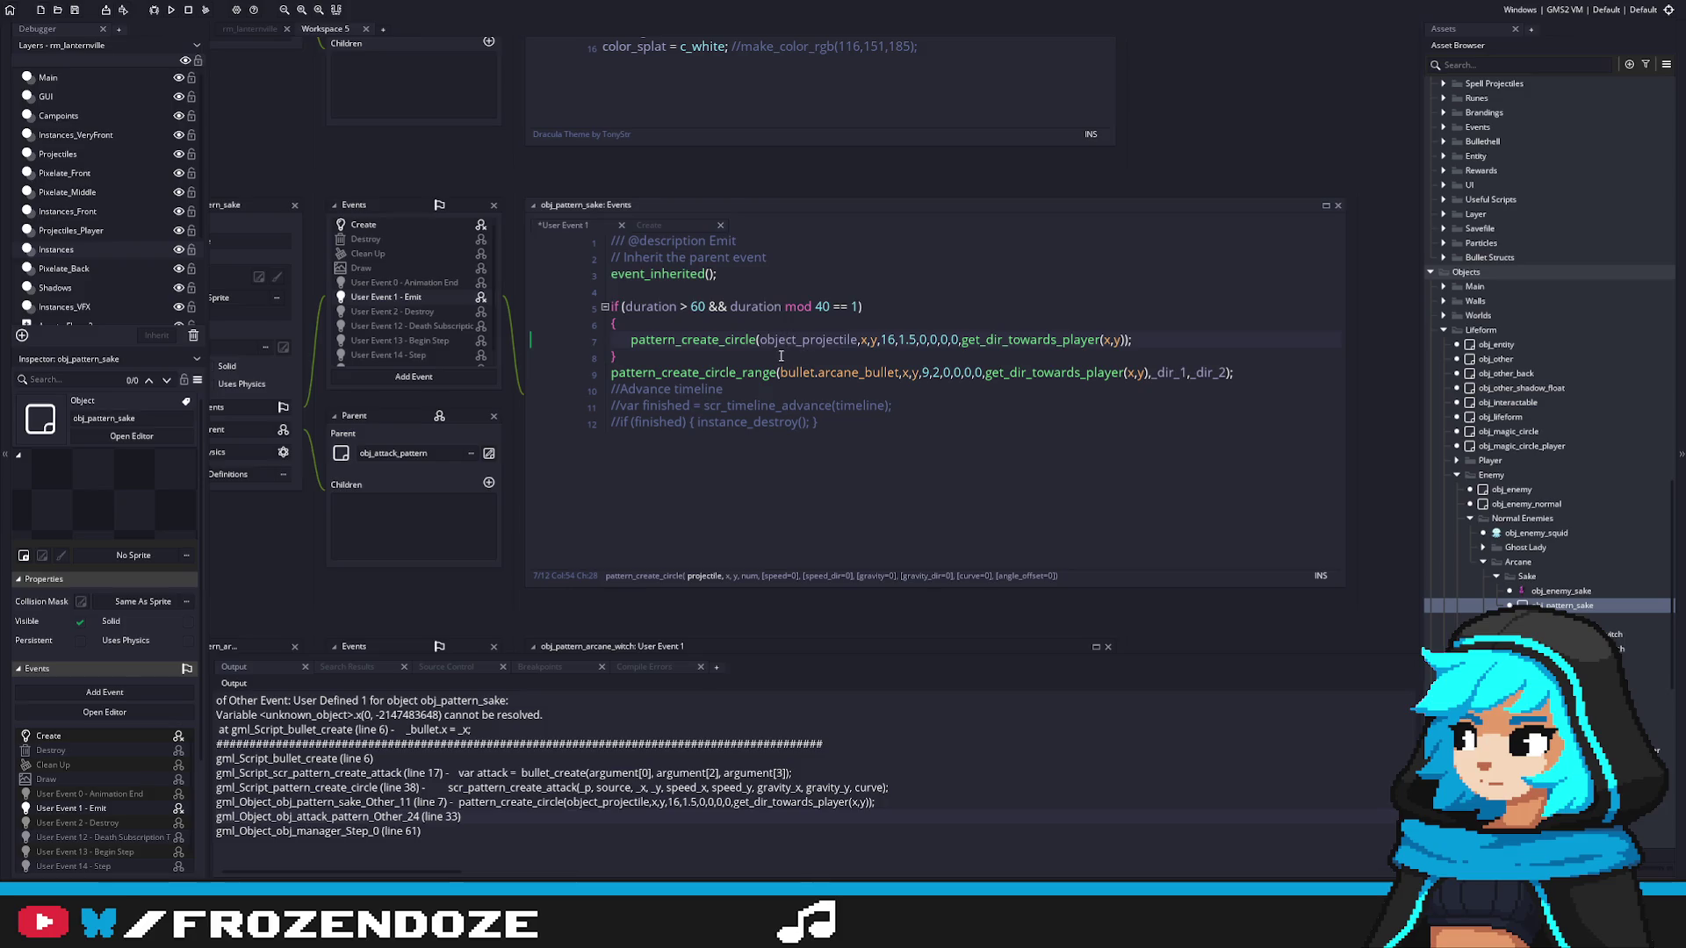
left_click(425, 226)
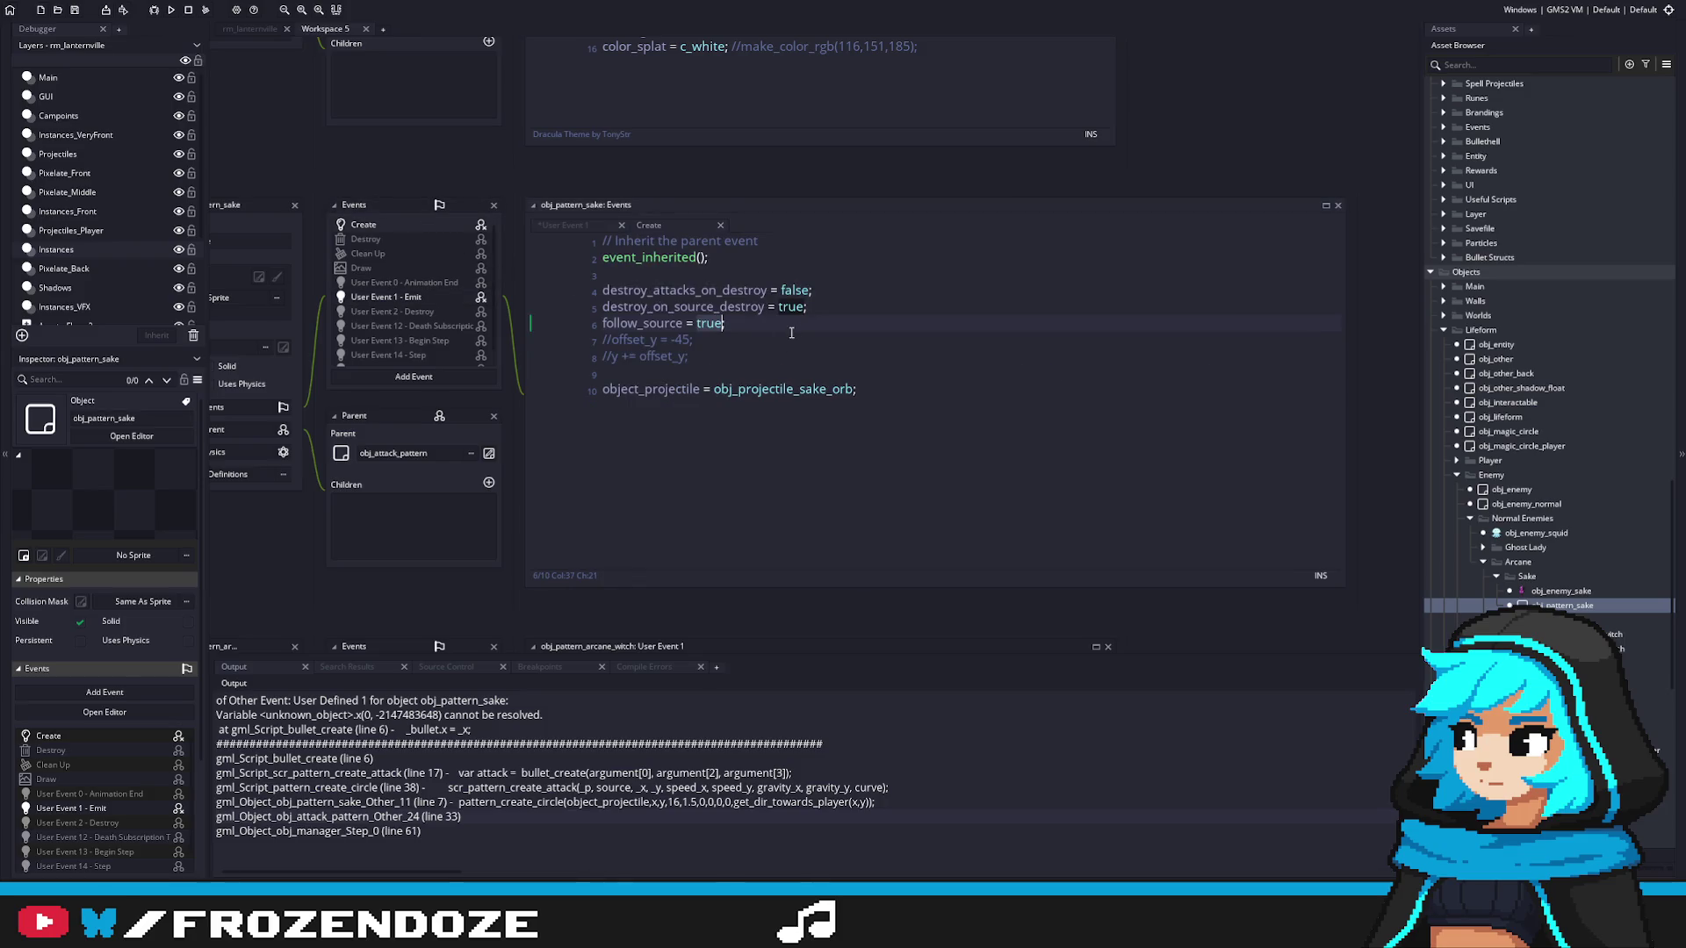
left_click(391, 296)
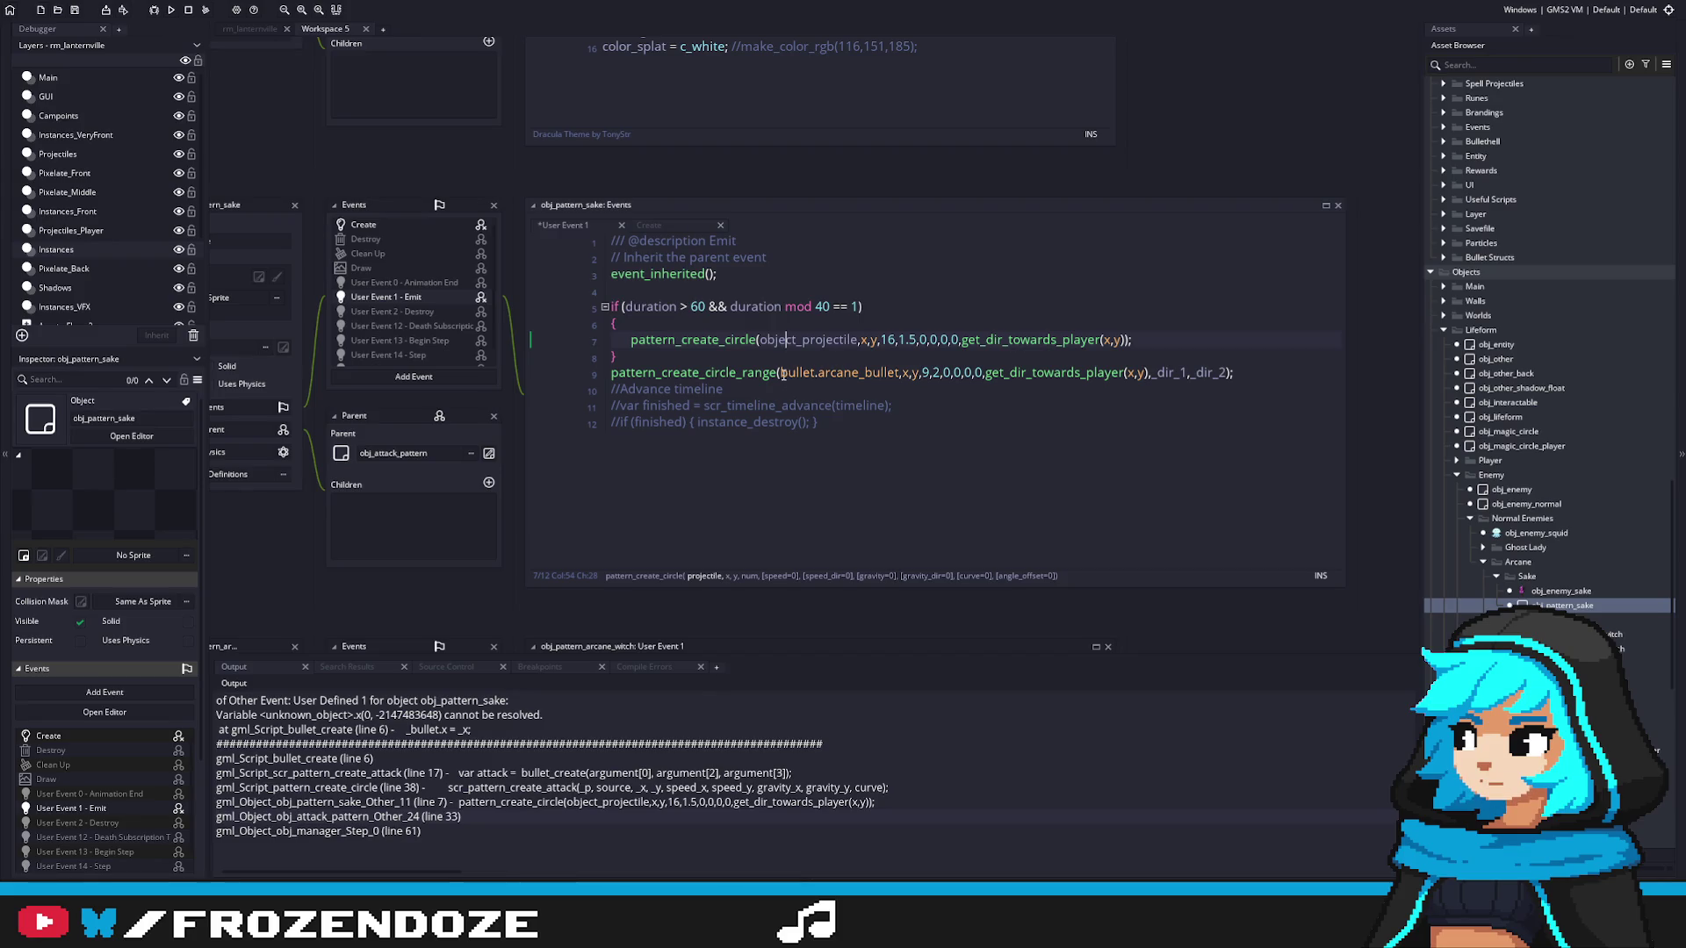
left_click(381, 229)
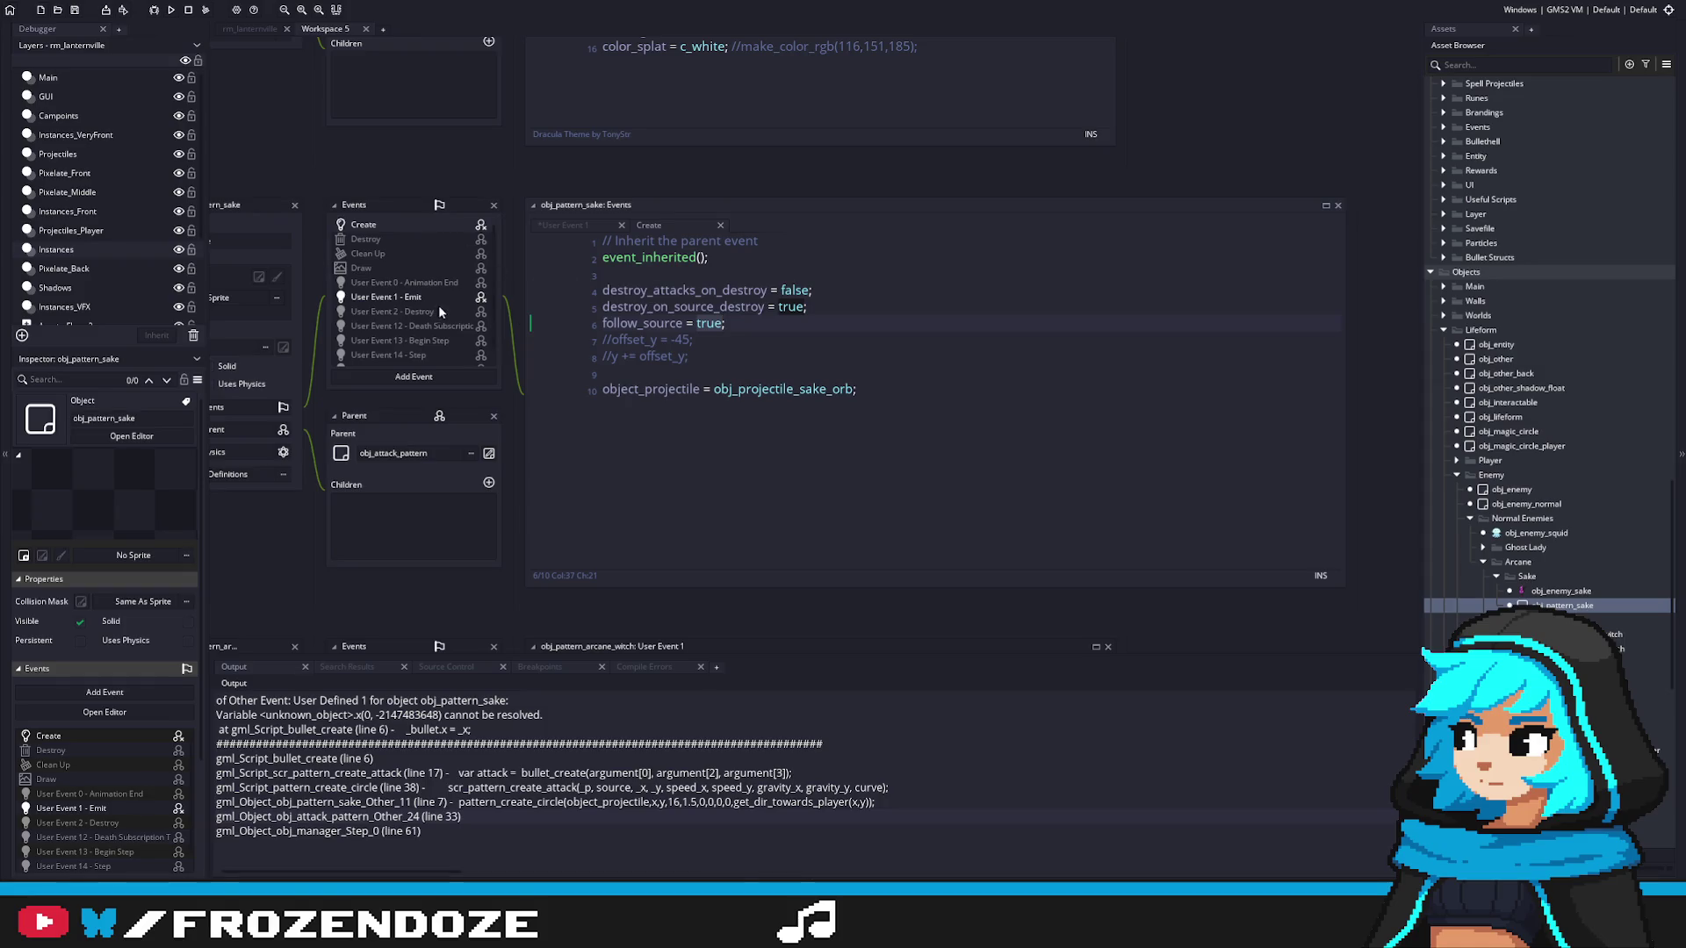
left_click(413, 296)
left_click(797, 372)
middle_click(797, 373)
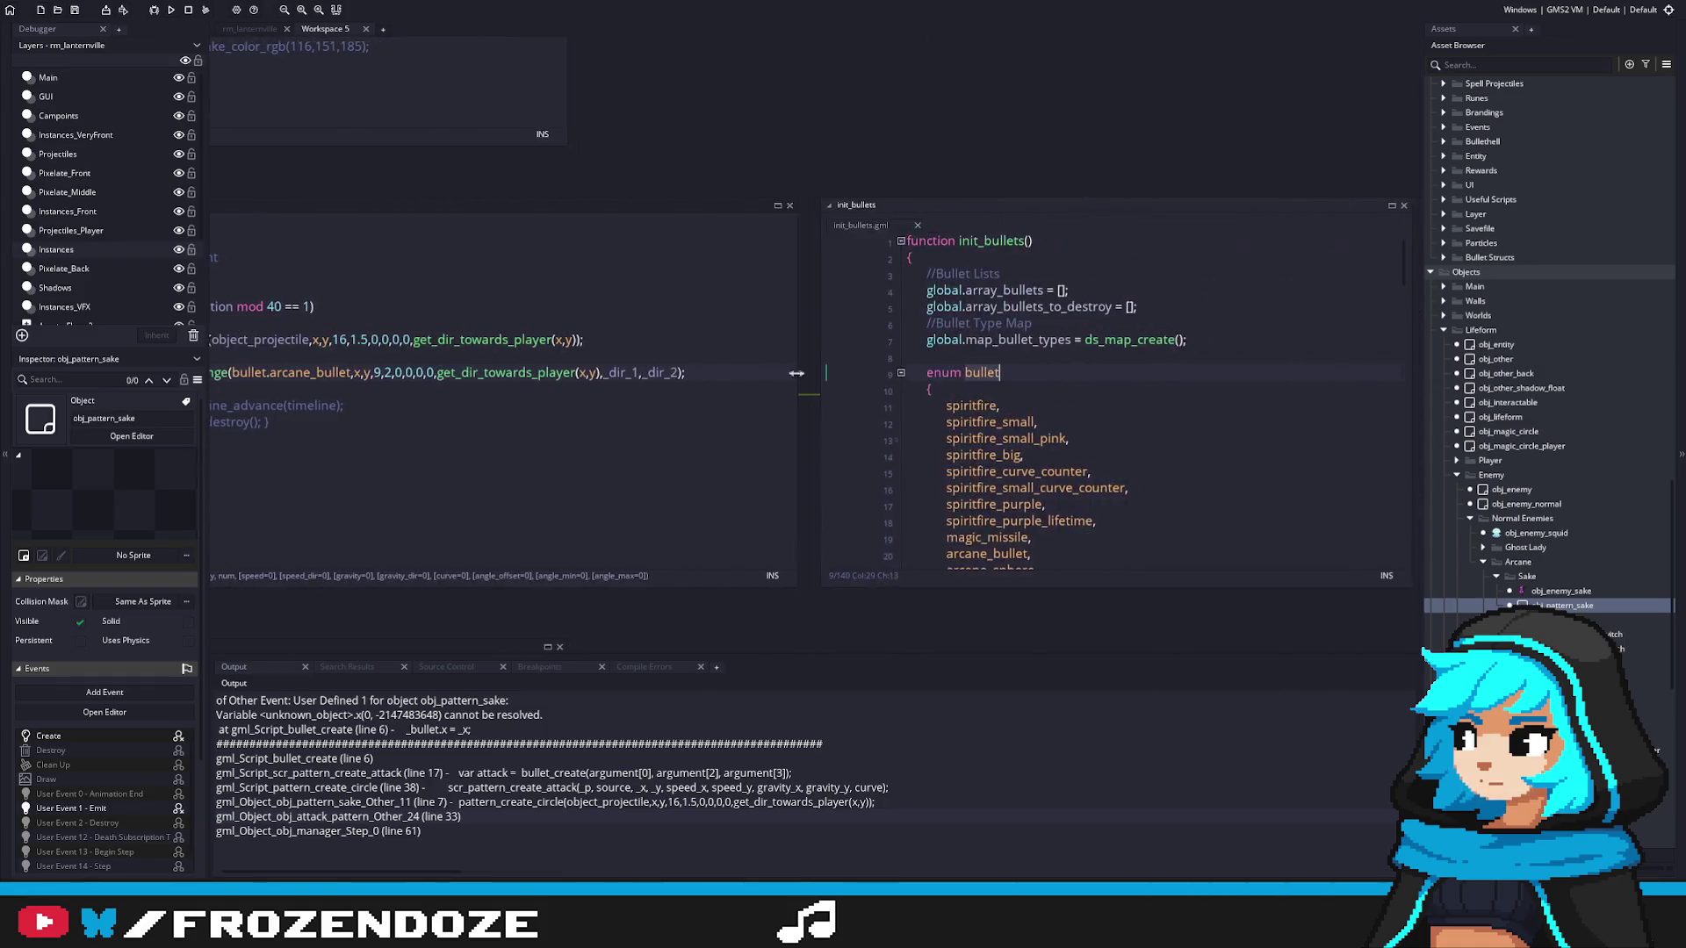
Step: Pan the workspace back to obj_pattern_sake, then open obj_pattern_arcane_spiritcat
scroll(1056, 451, "down", 2)
left_click_drag(1056, 469, 1321, 475)
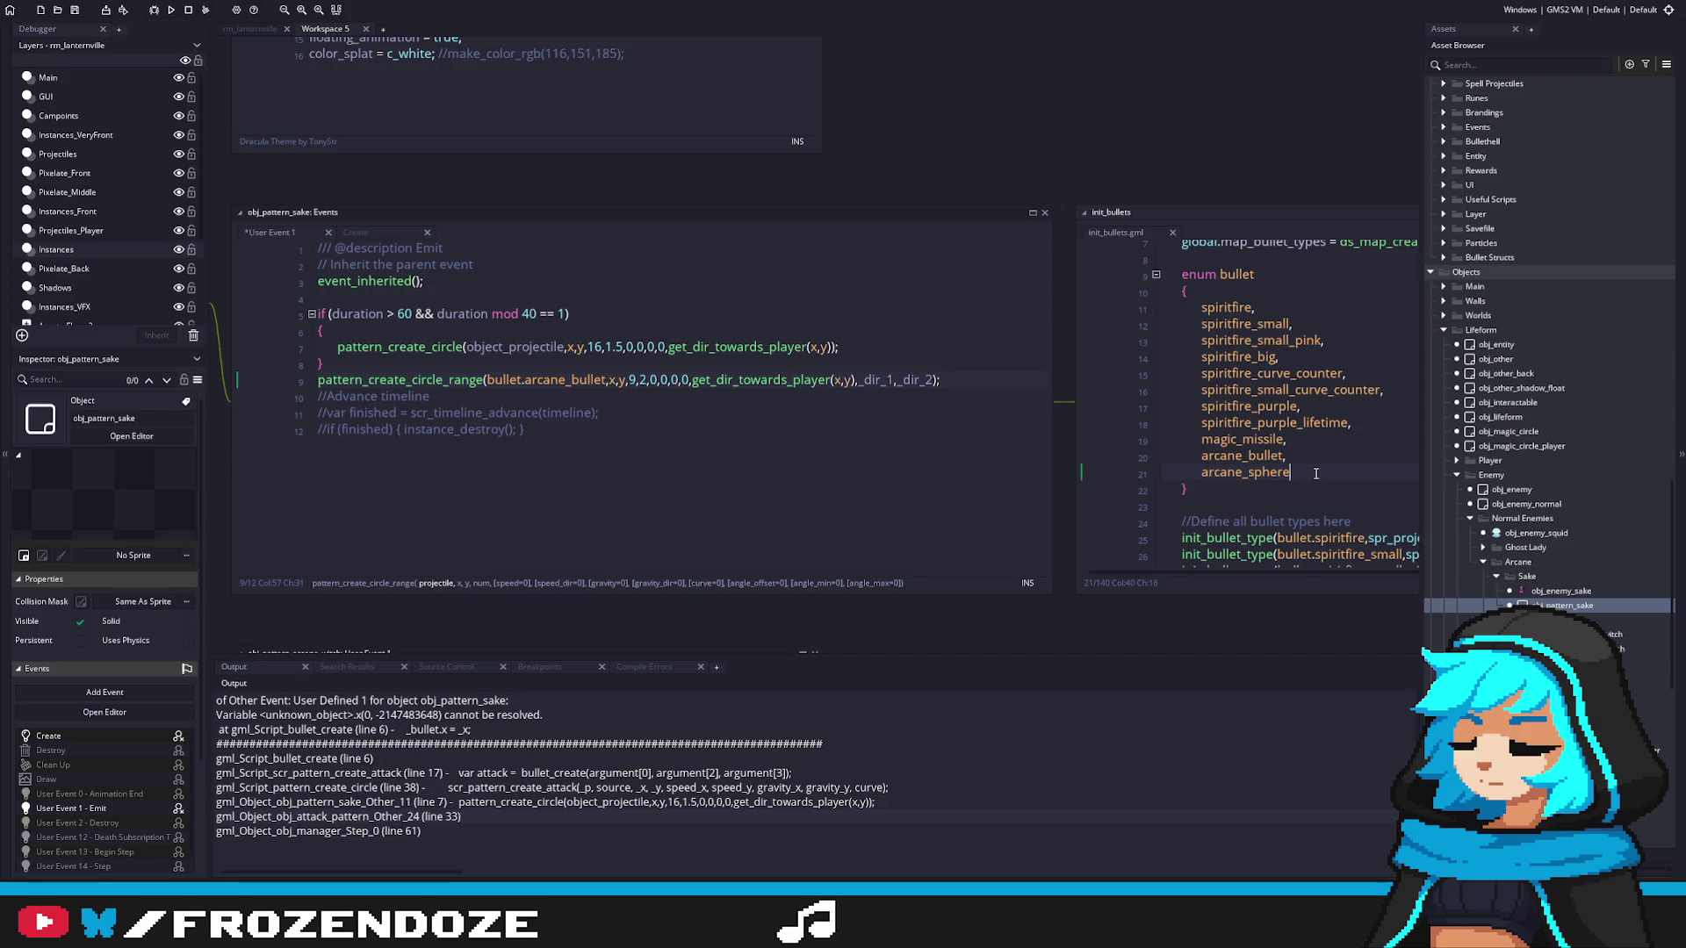
left_click(356, 232)
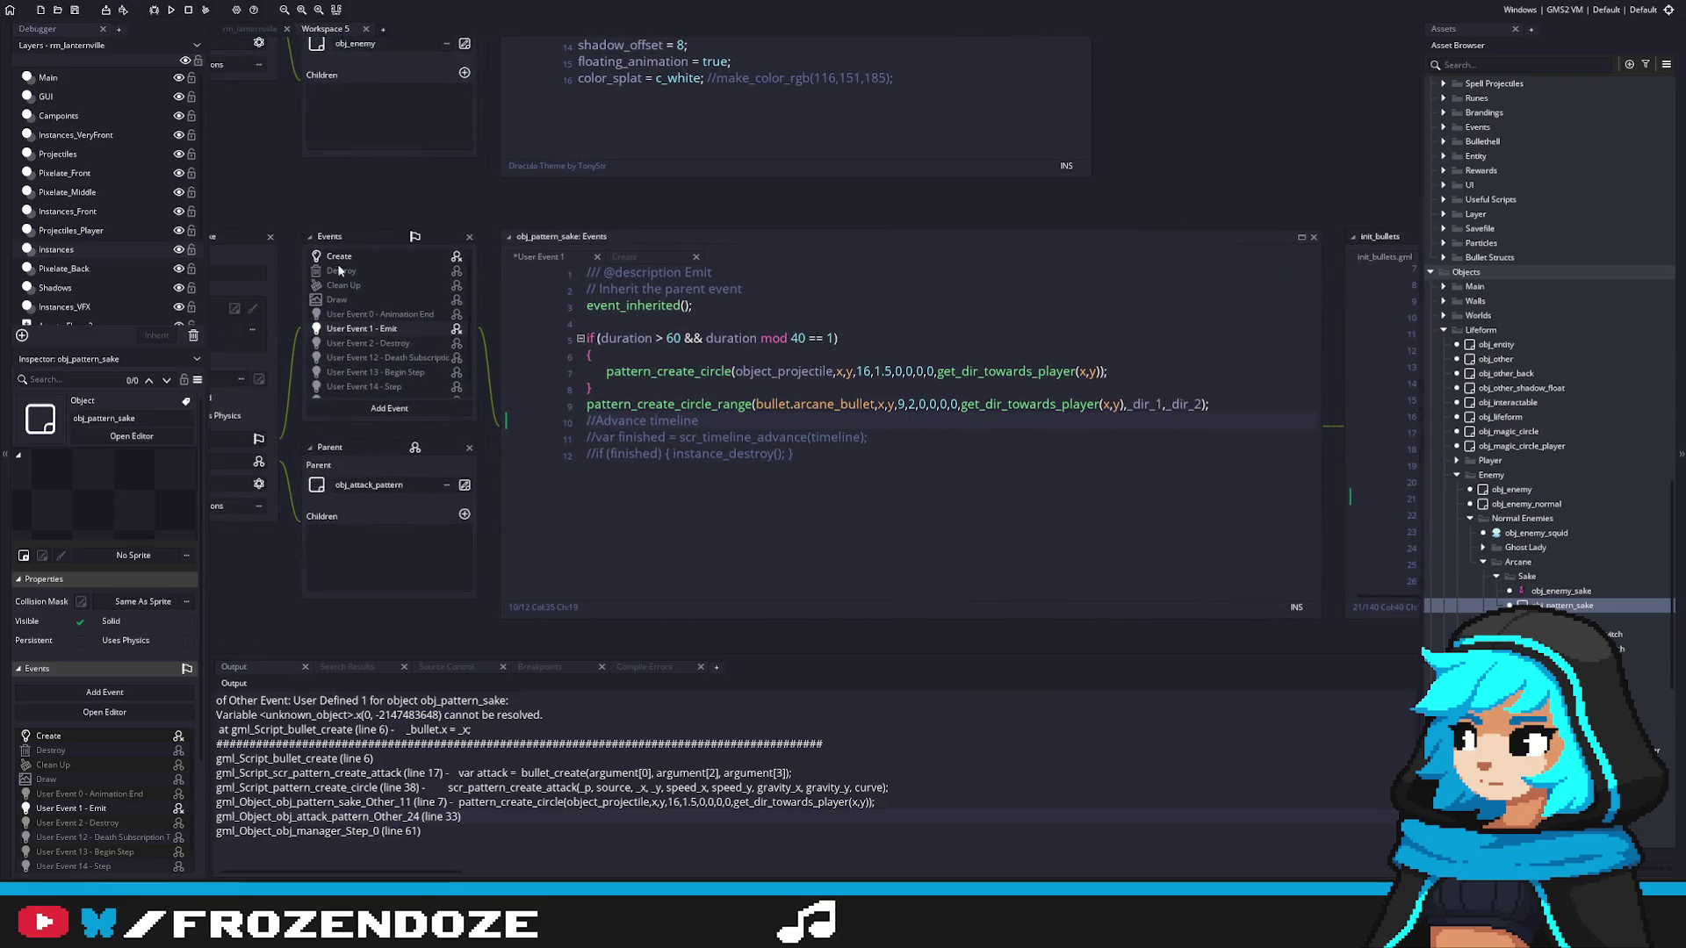
scroll(753, 430, "down", 5)
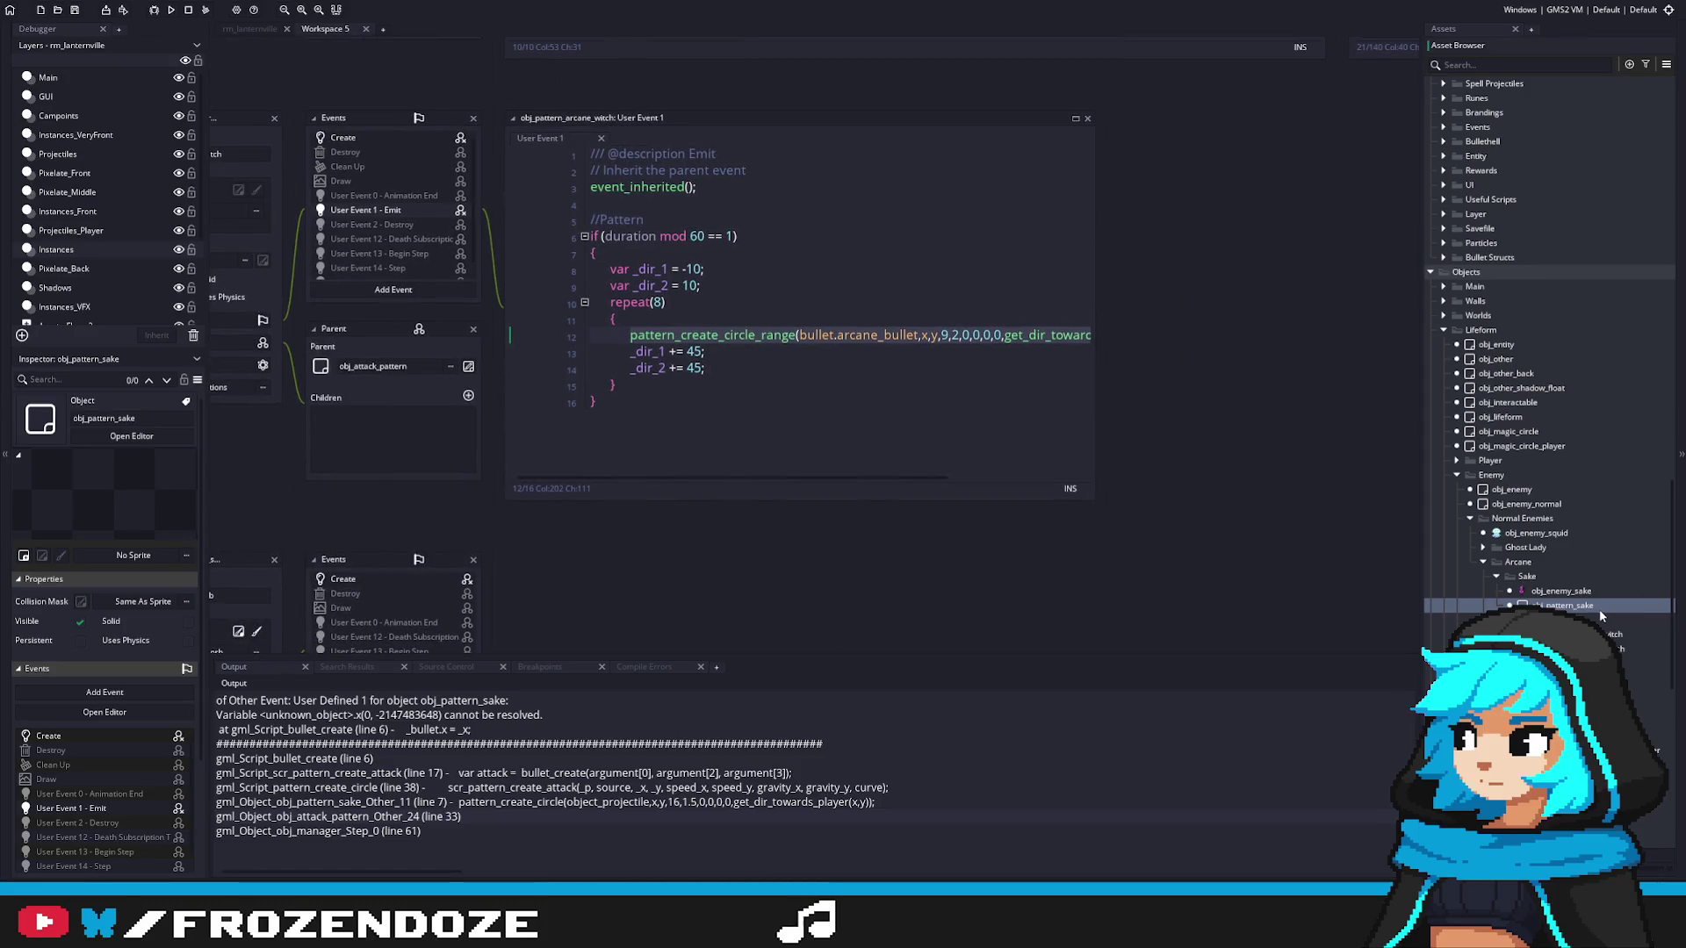
double_click(1572, 736)
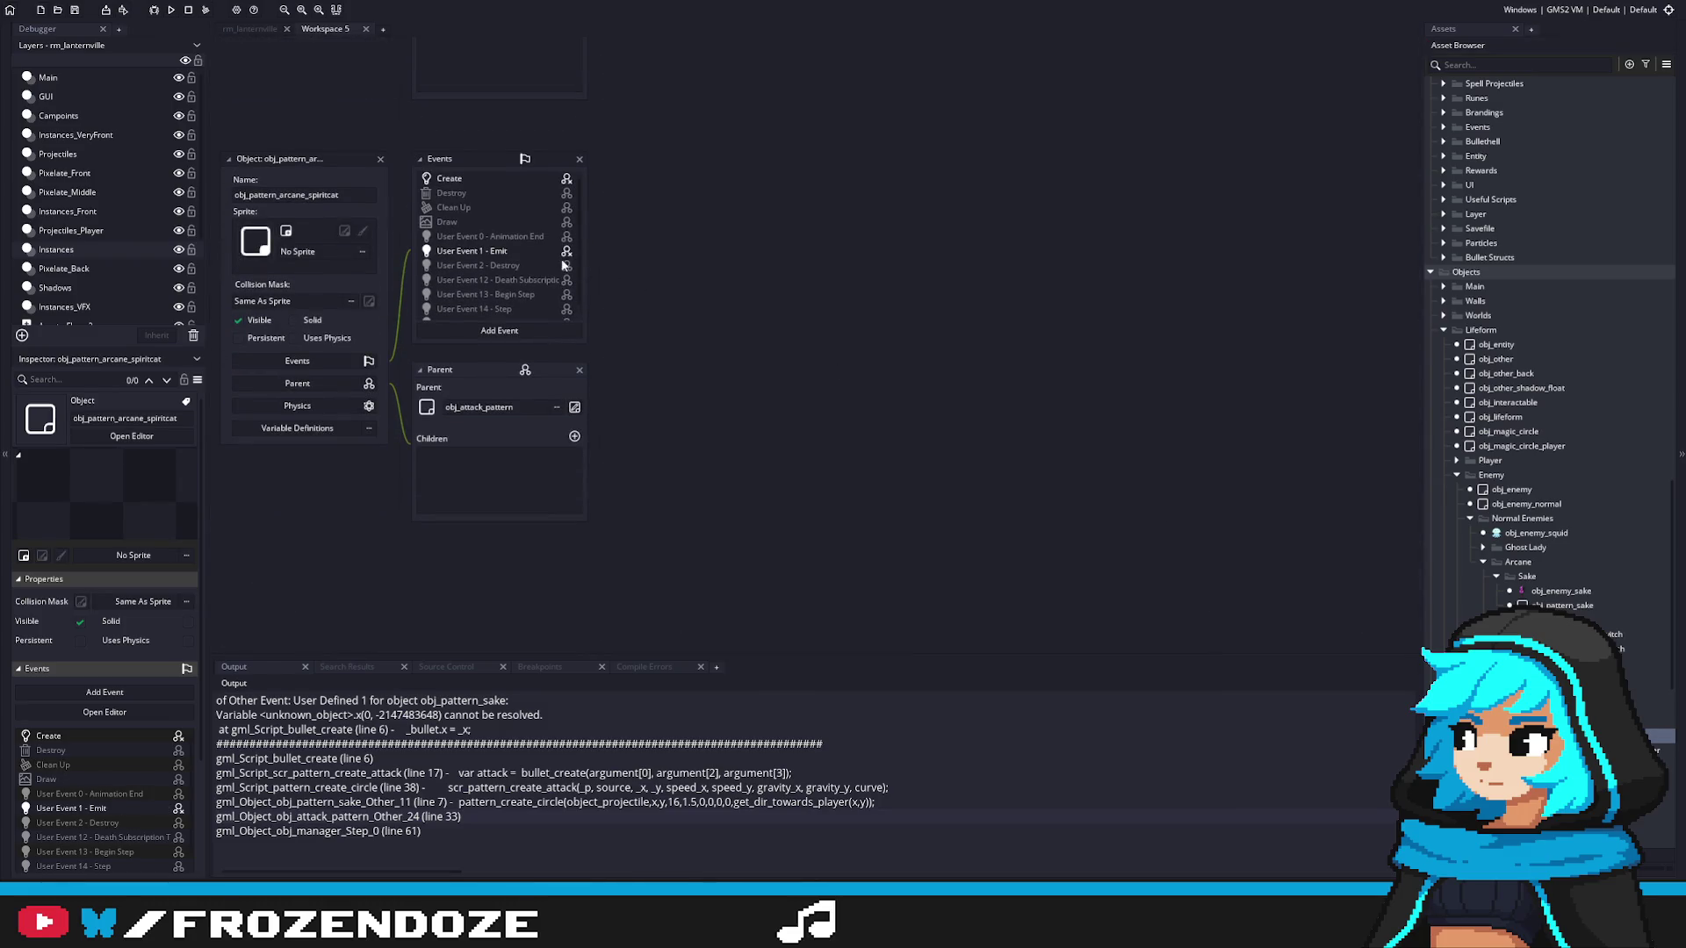
Step: Compare obj_enemy_arcane_witch's Create code with the witch and sorceress pattern emit calls
double_click(1580, 633)
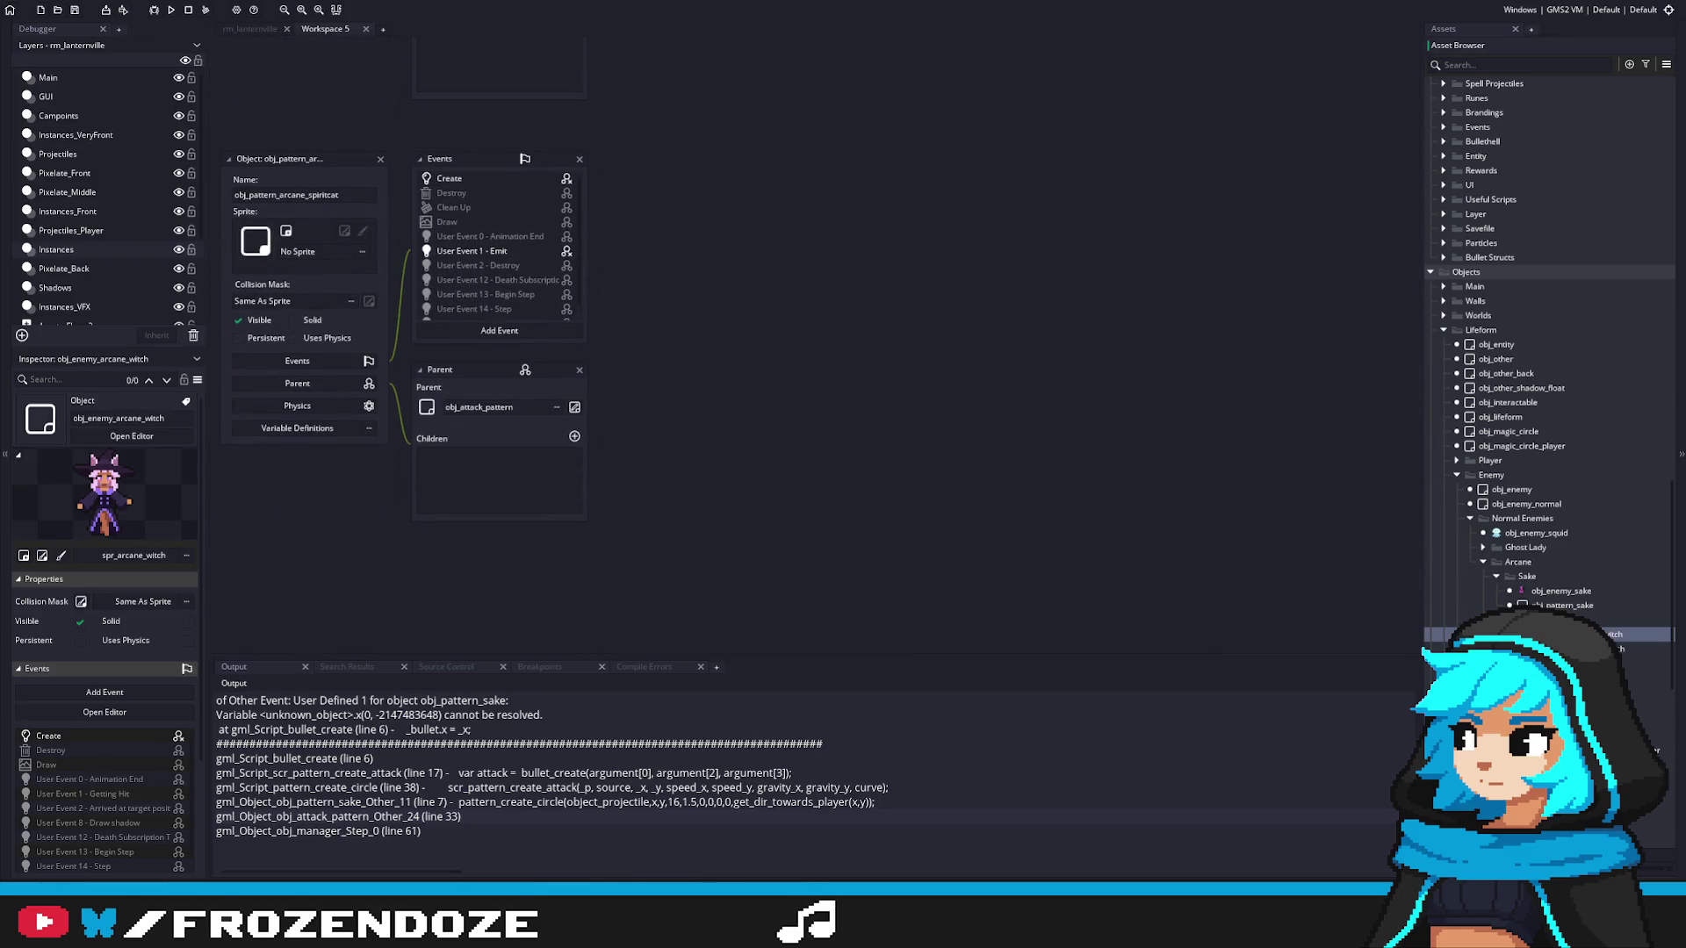
left_click(949, 396)
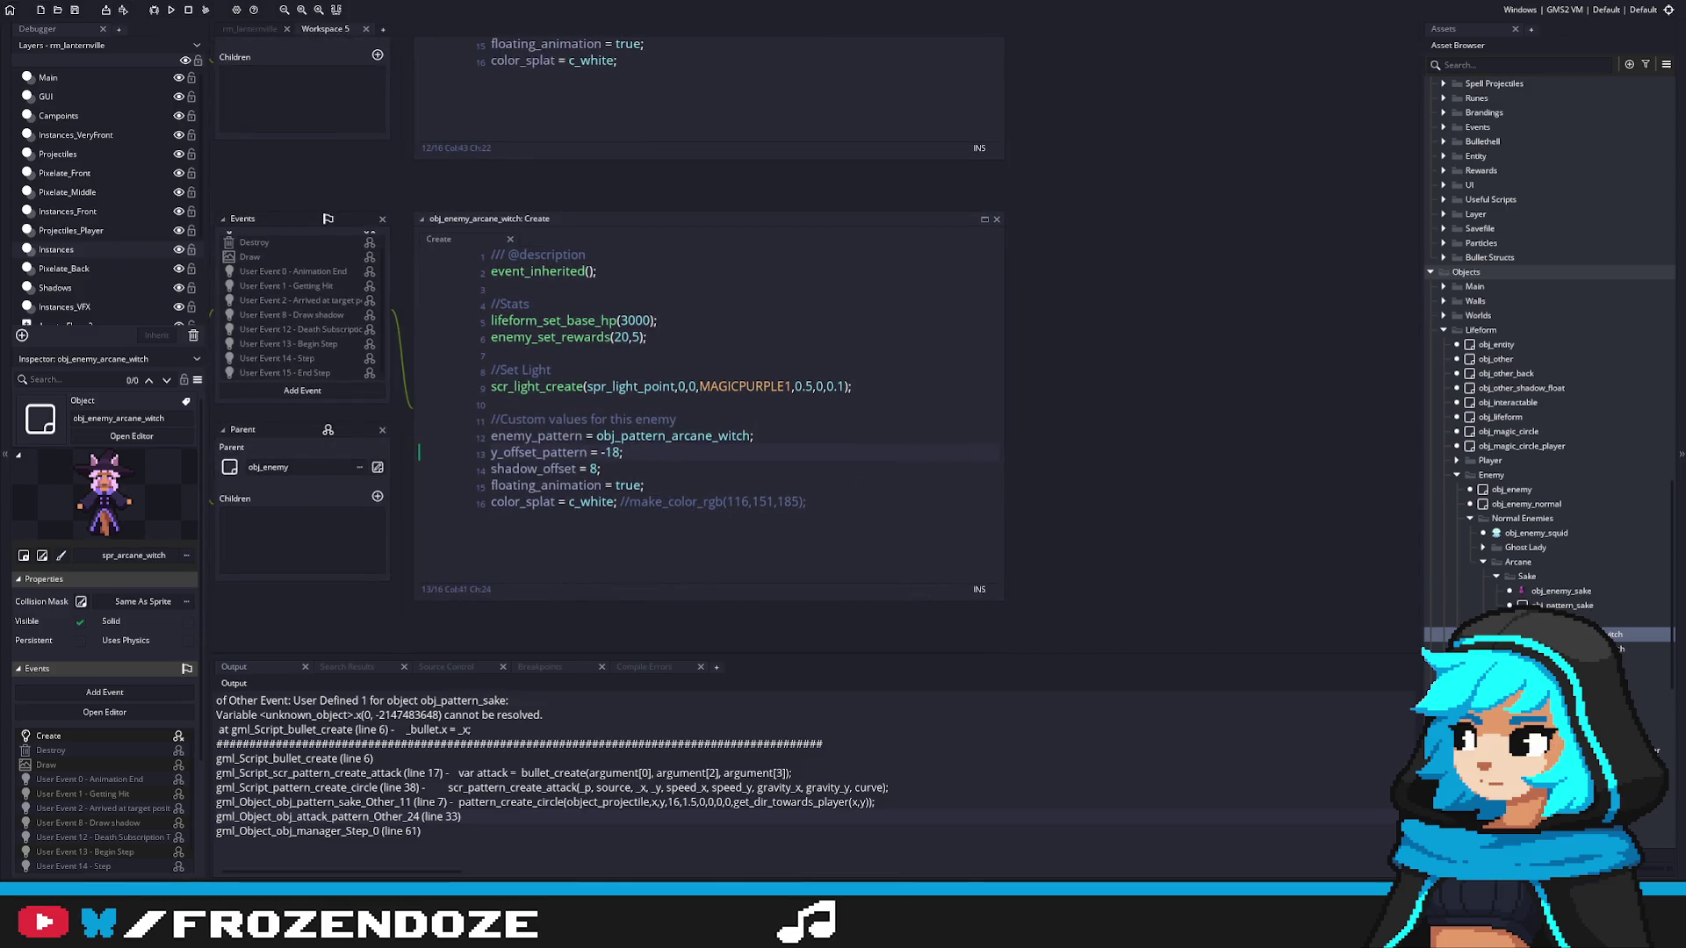
double_click(1616, 648)
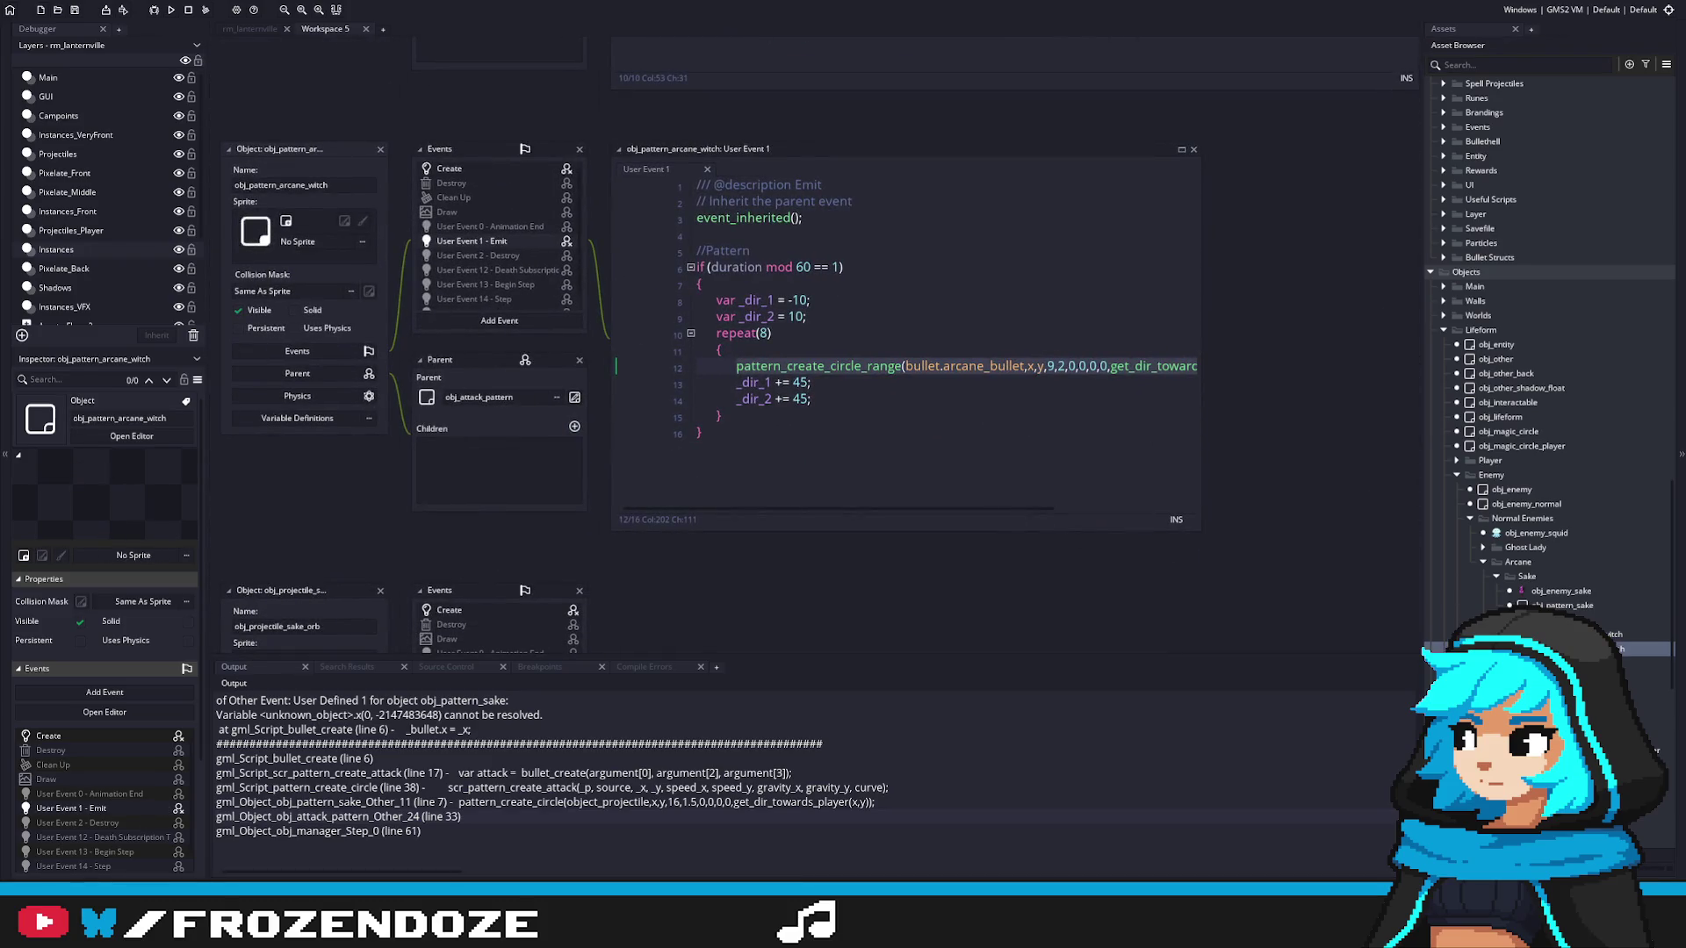
double_click(1619, 692)
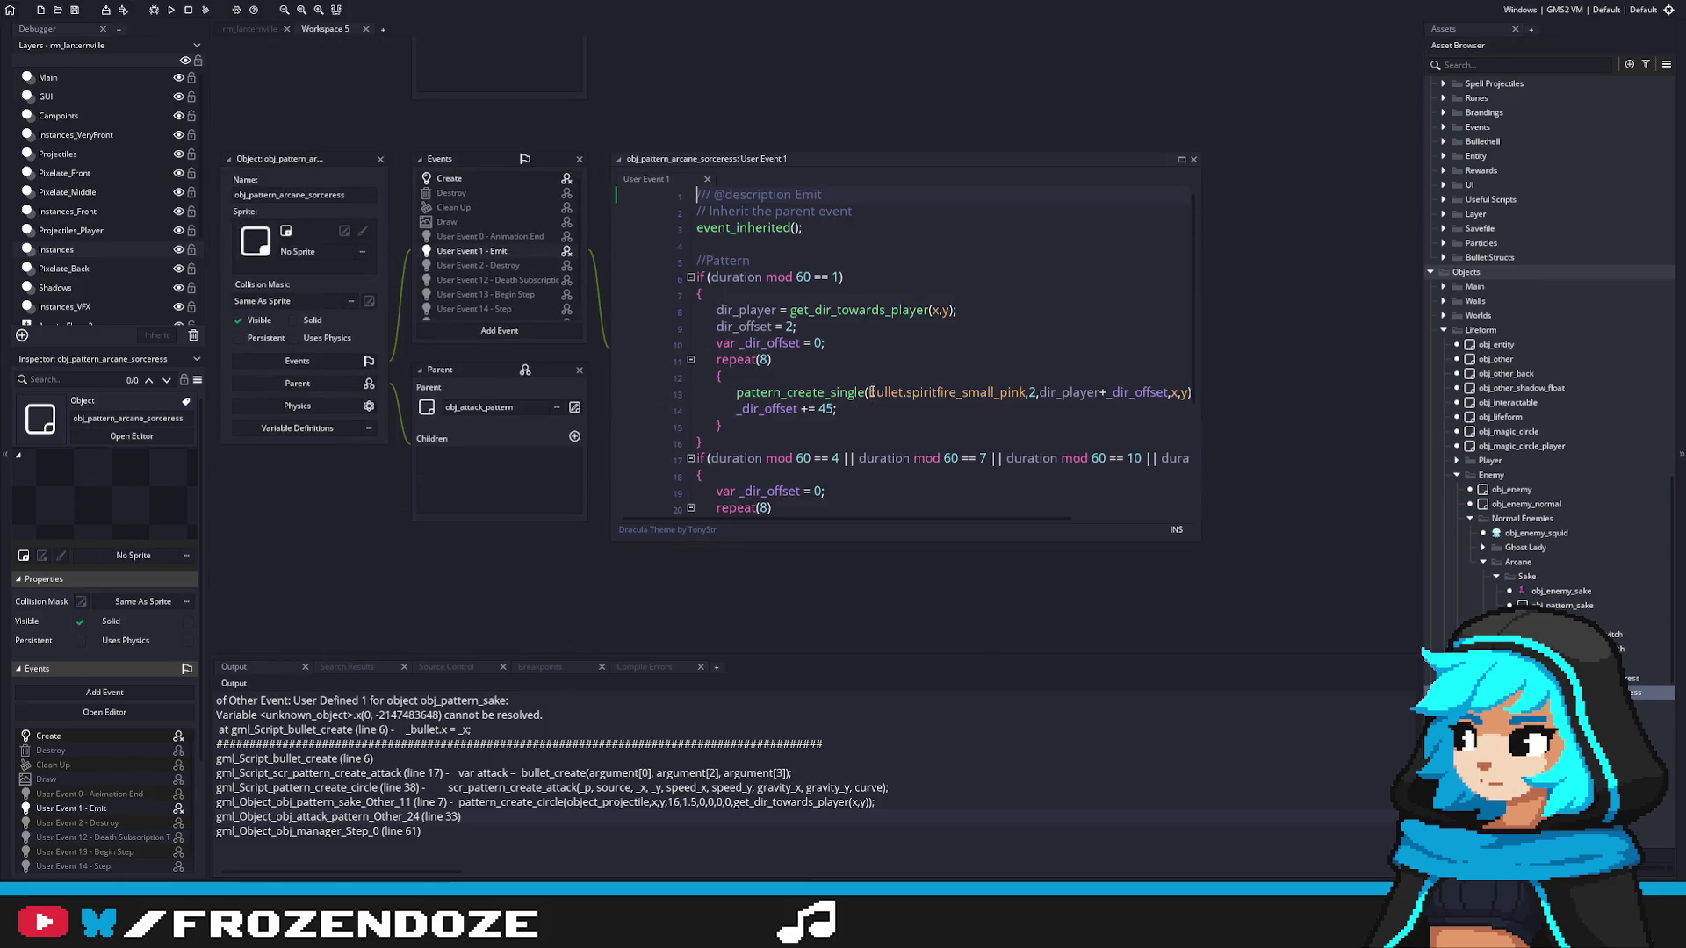
left_click_drag(868, 393, 1026, 392)
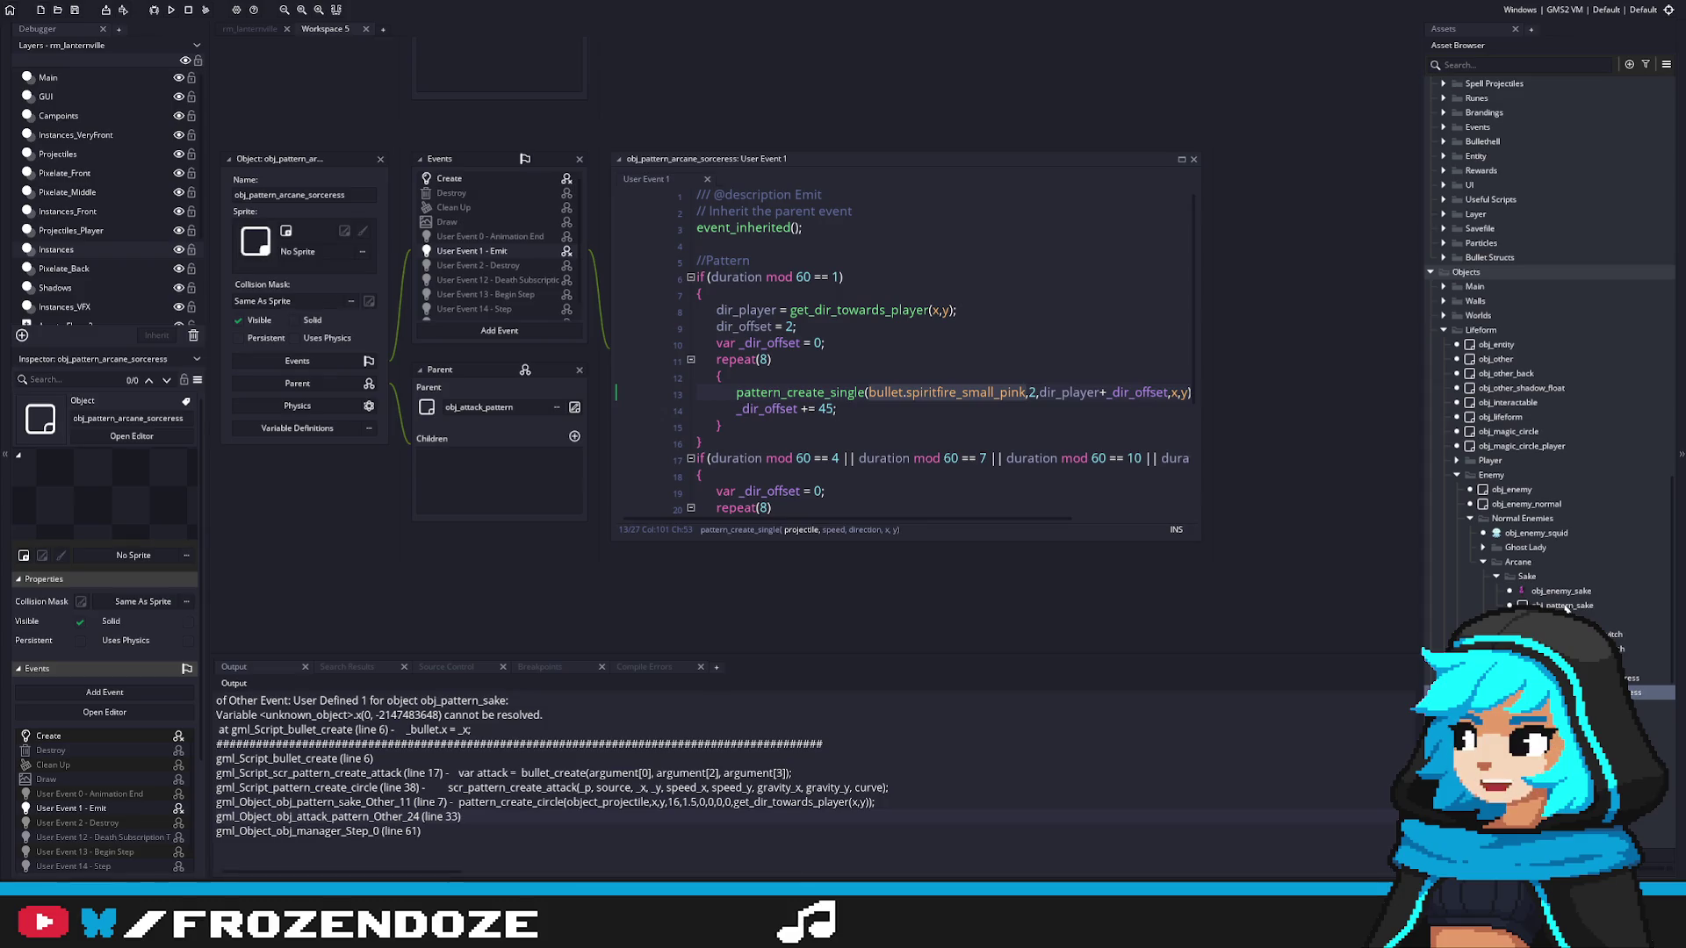
key("ctrl+Tab")
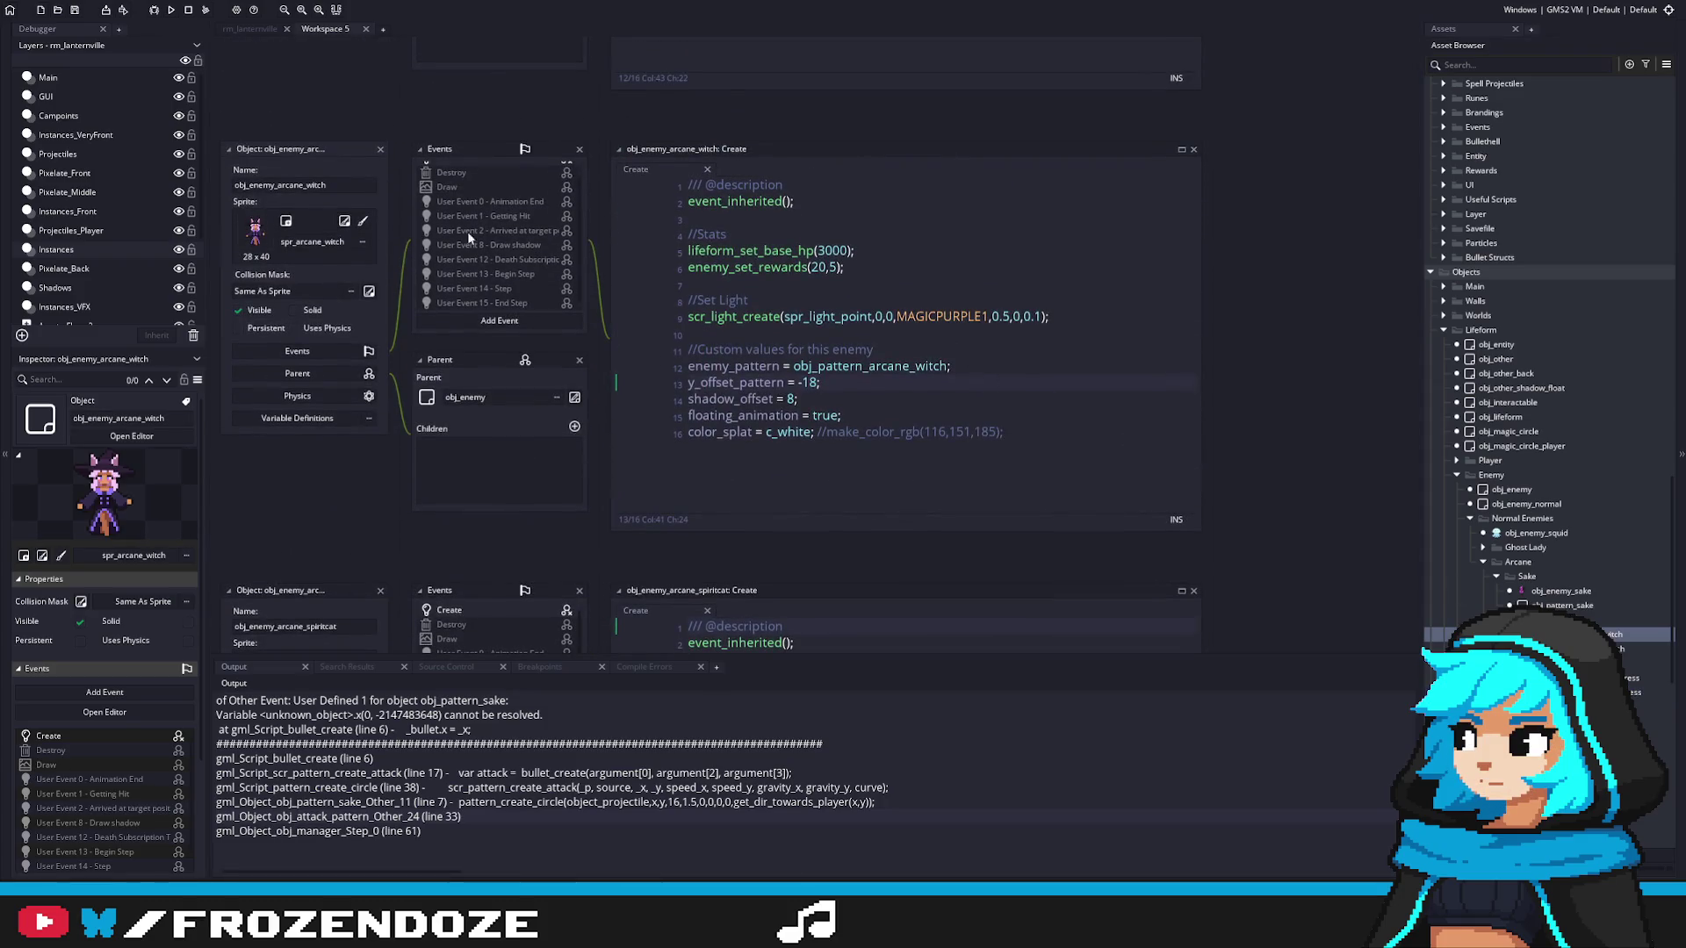
Step: Select the witch's bullet.arcane_bullet argument, then select Sake's object_projectile Create line
scroll(475, 234, "up", 1)
double_click(1606, 648)
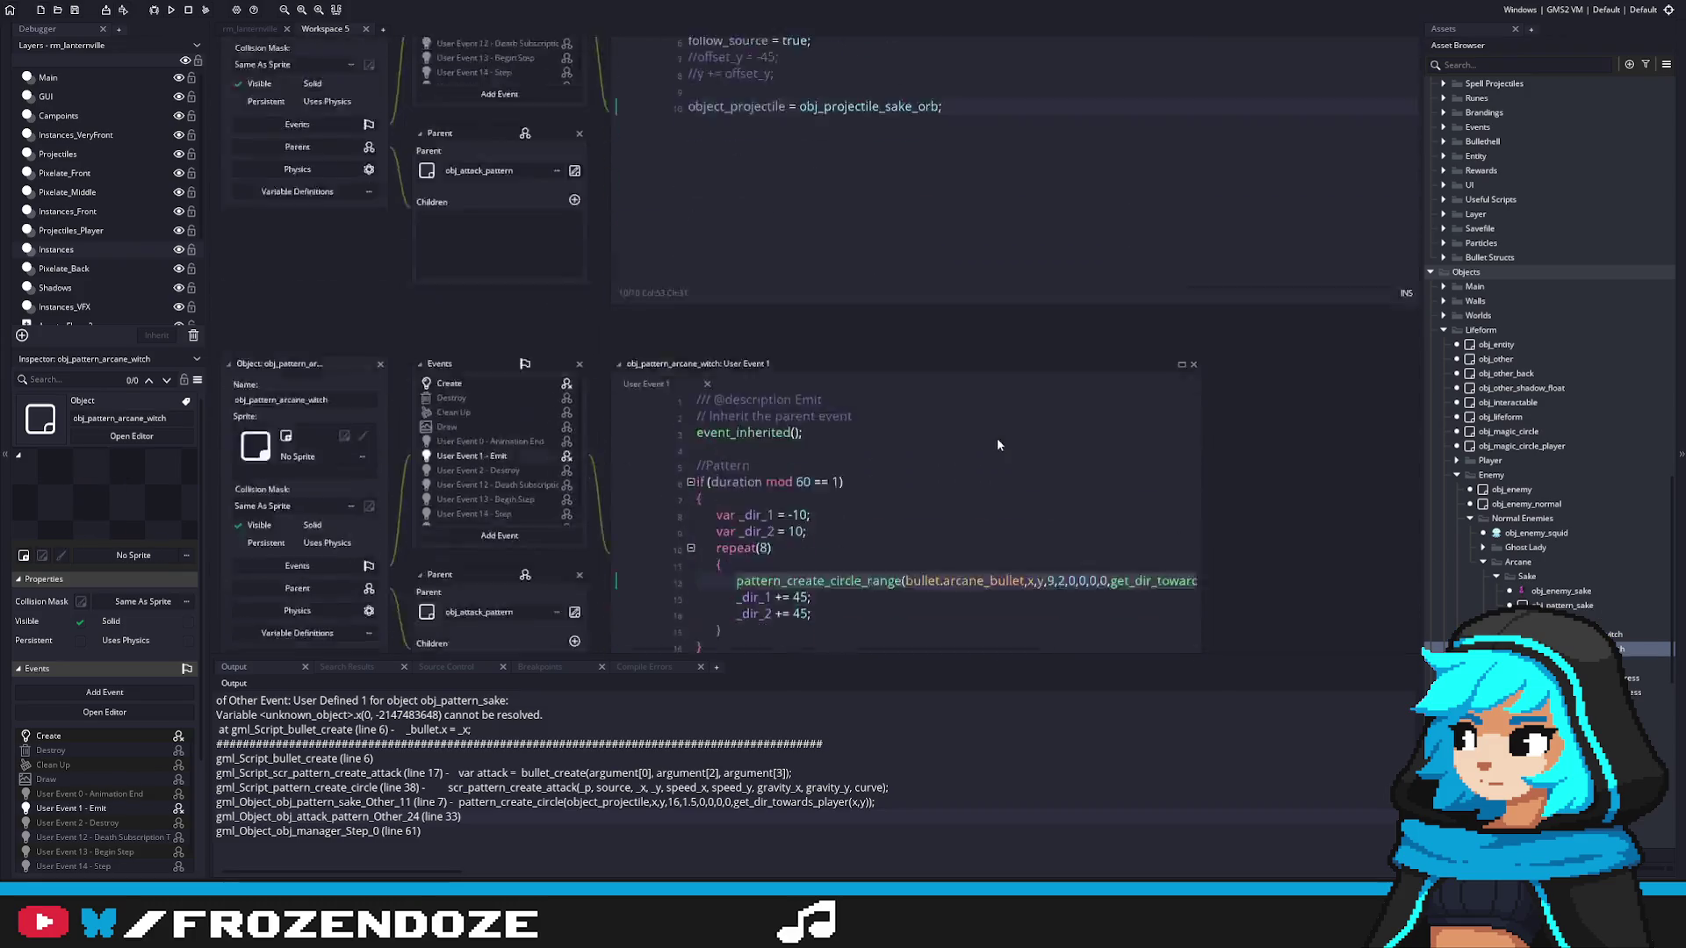
left_click(906, 369)
left_click_drag(906, 369, 1025, 380)
key("ctrl+c")
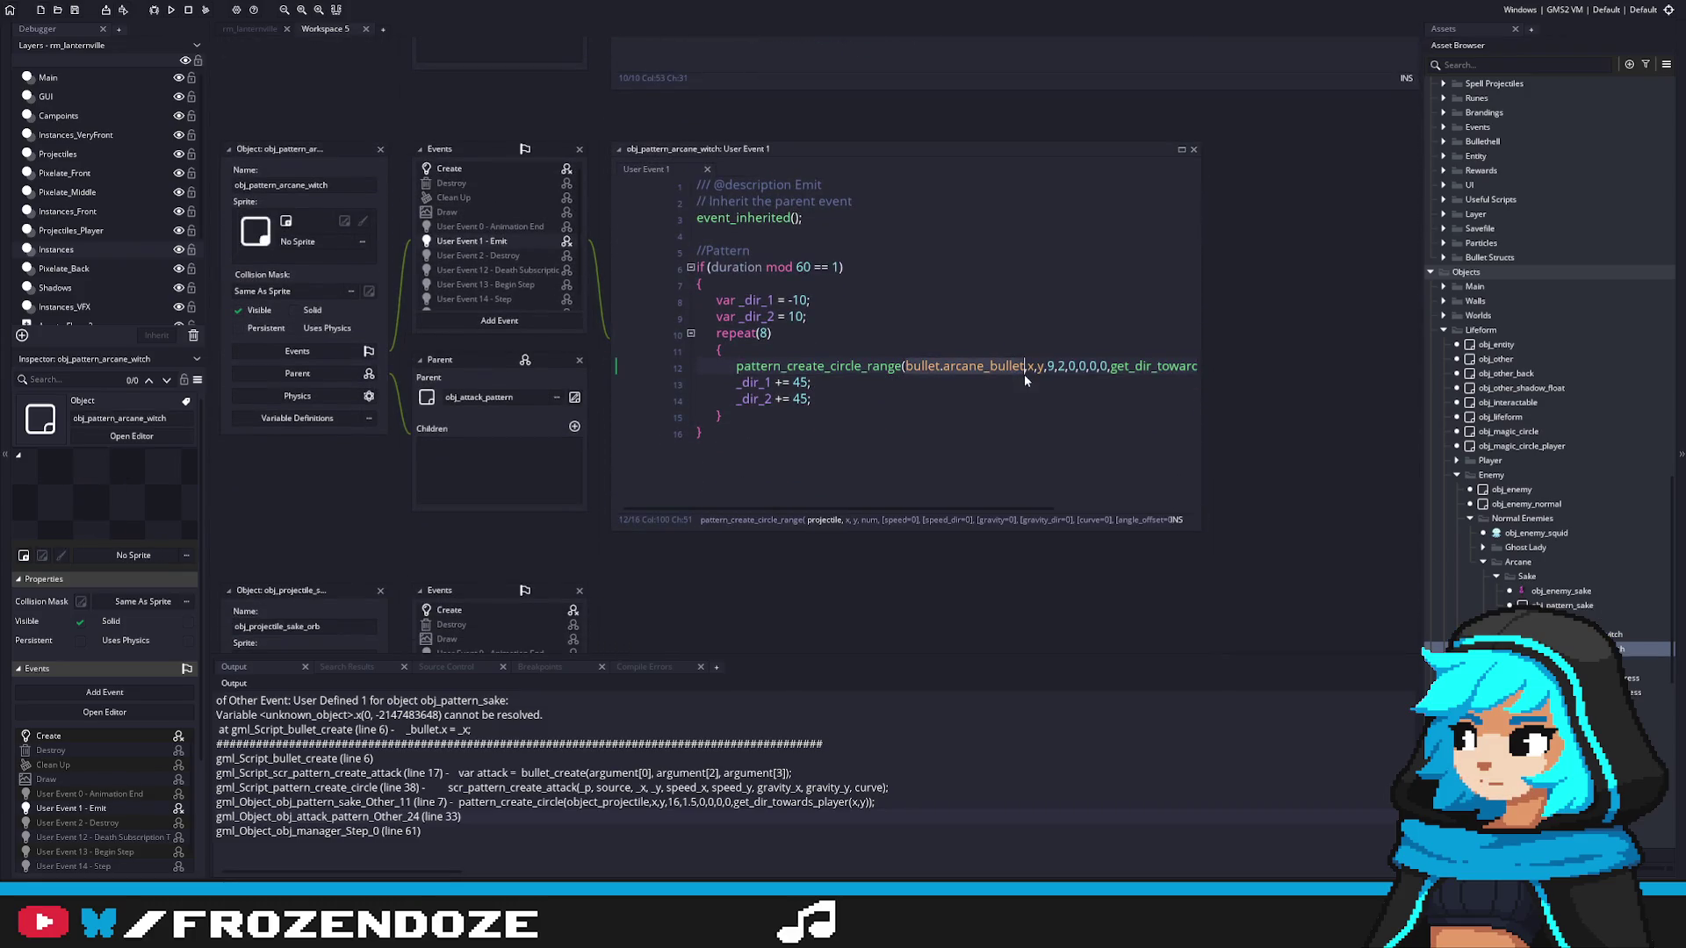
double_click(1539, 605)
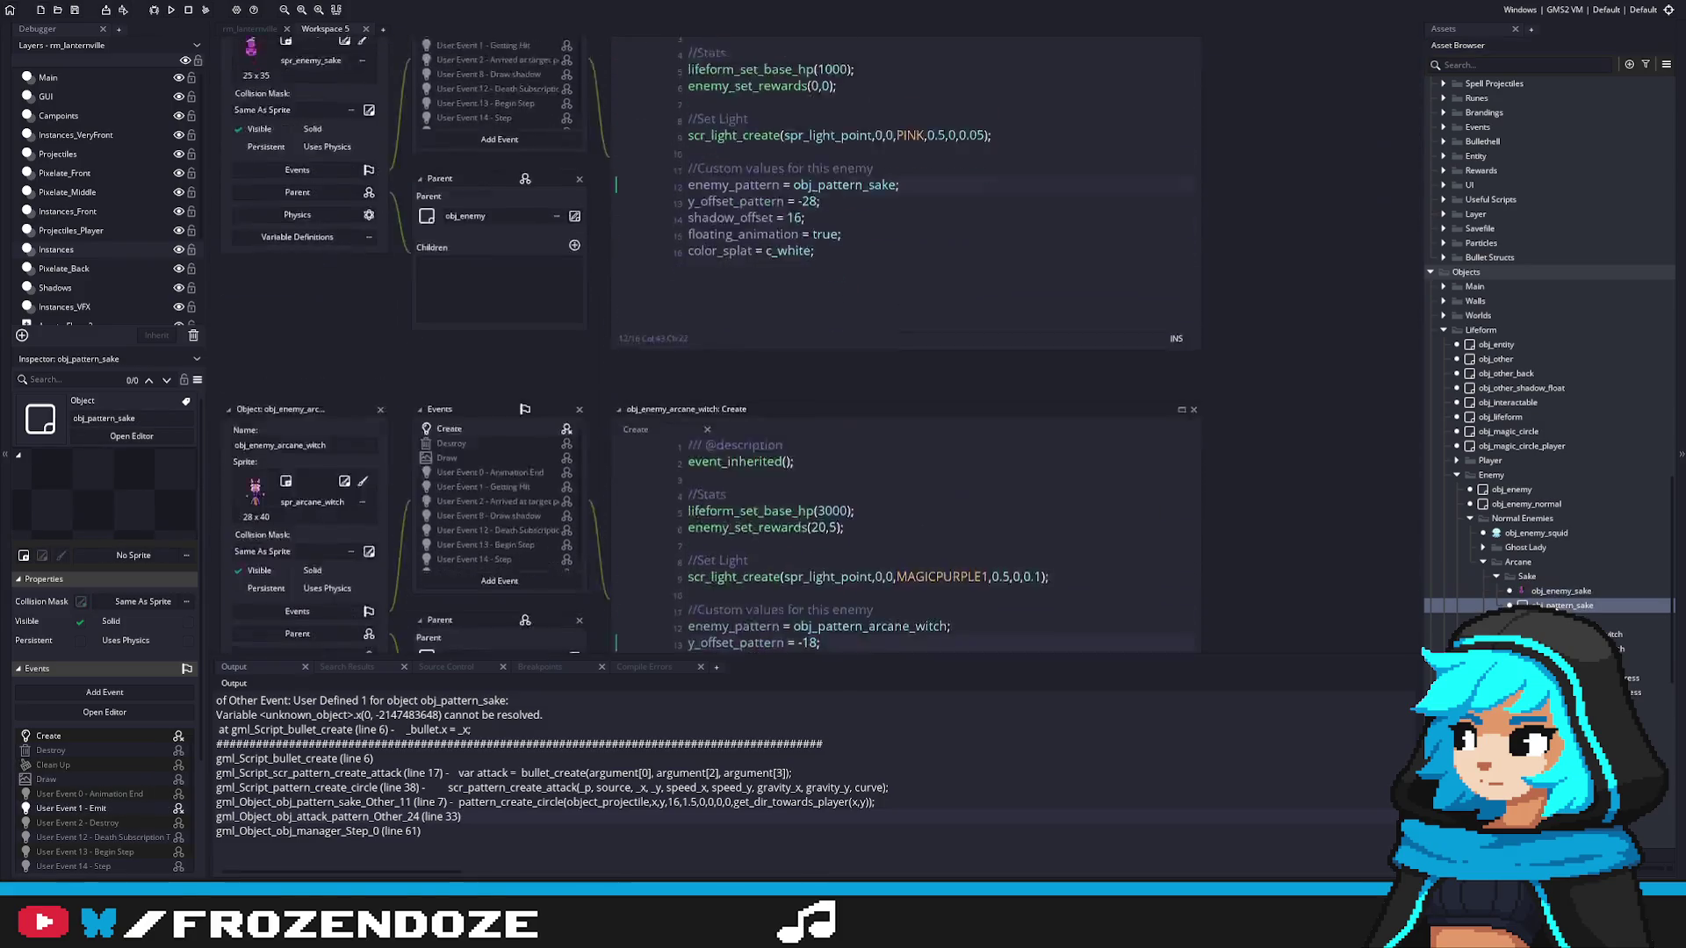
key("shift+Home")
Step: Delete the object_projectile line and the two commented offset lines from Sake's Create code
key("BackSpace")
key("BackSpace")
key("BackSpace")
left_click(640, 267, "shift")
left_click(632, 287, "shift")
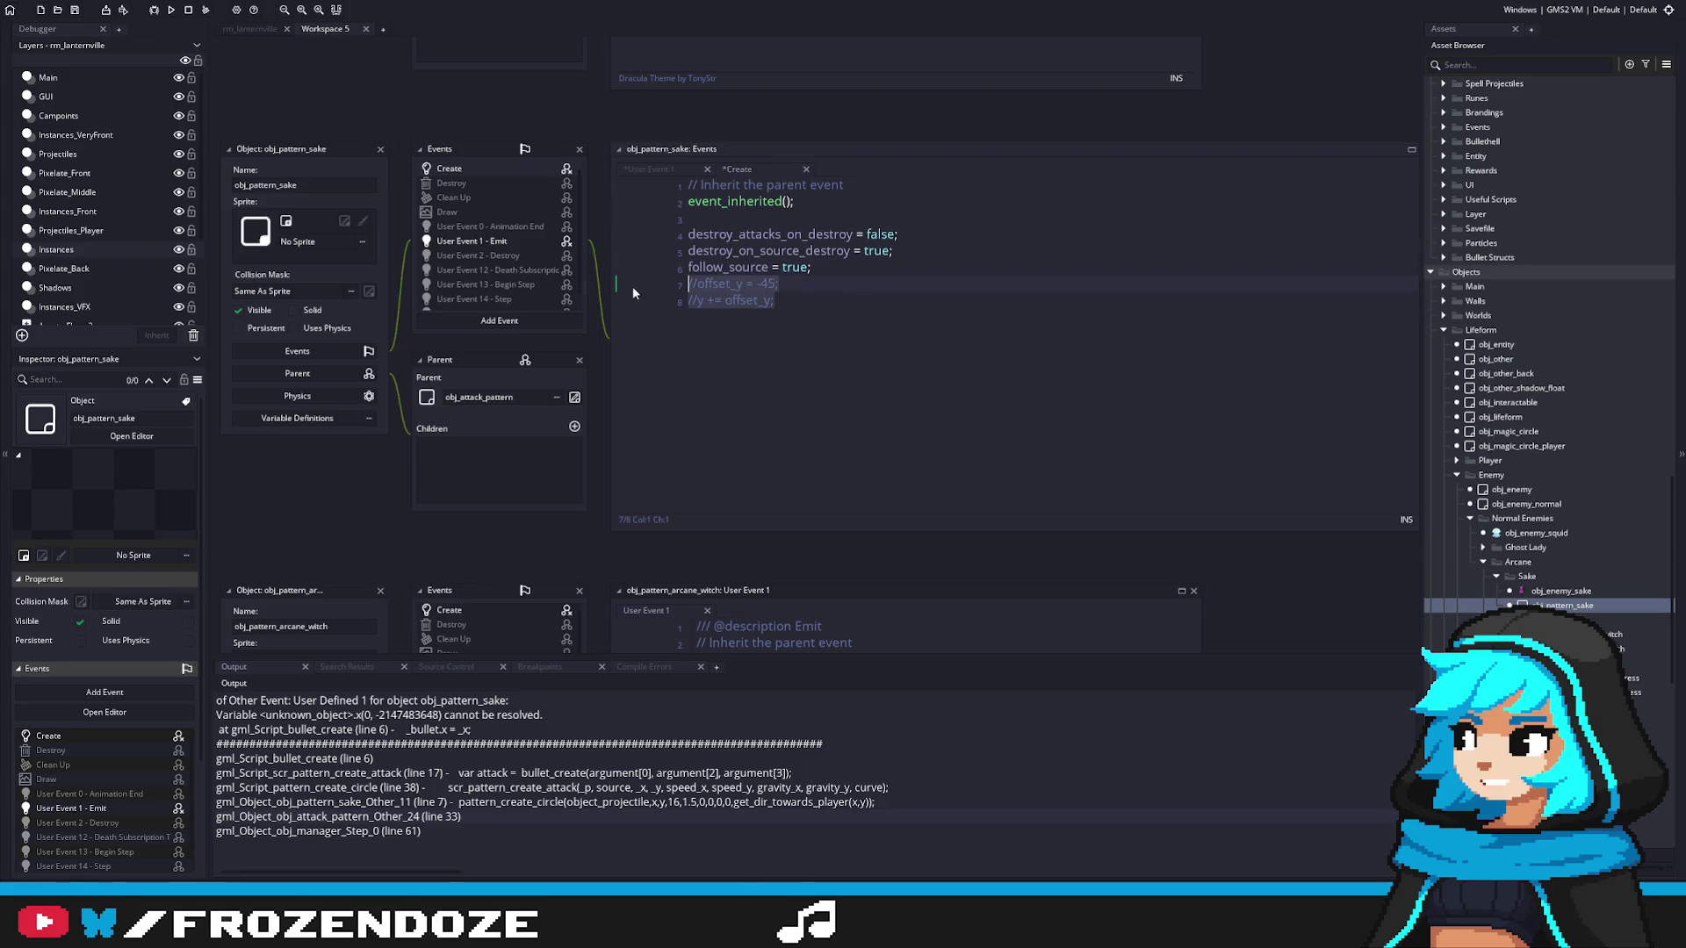
key("BackSpace")
key("BackSpace")
Step: Replace object_projectile with bullet.arcane_bullet in the Emit circle call and run the game
left_click(462, 244)
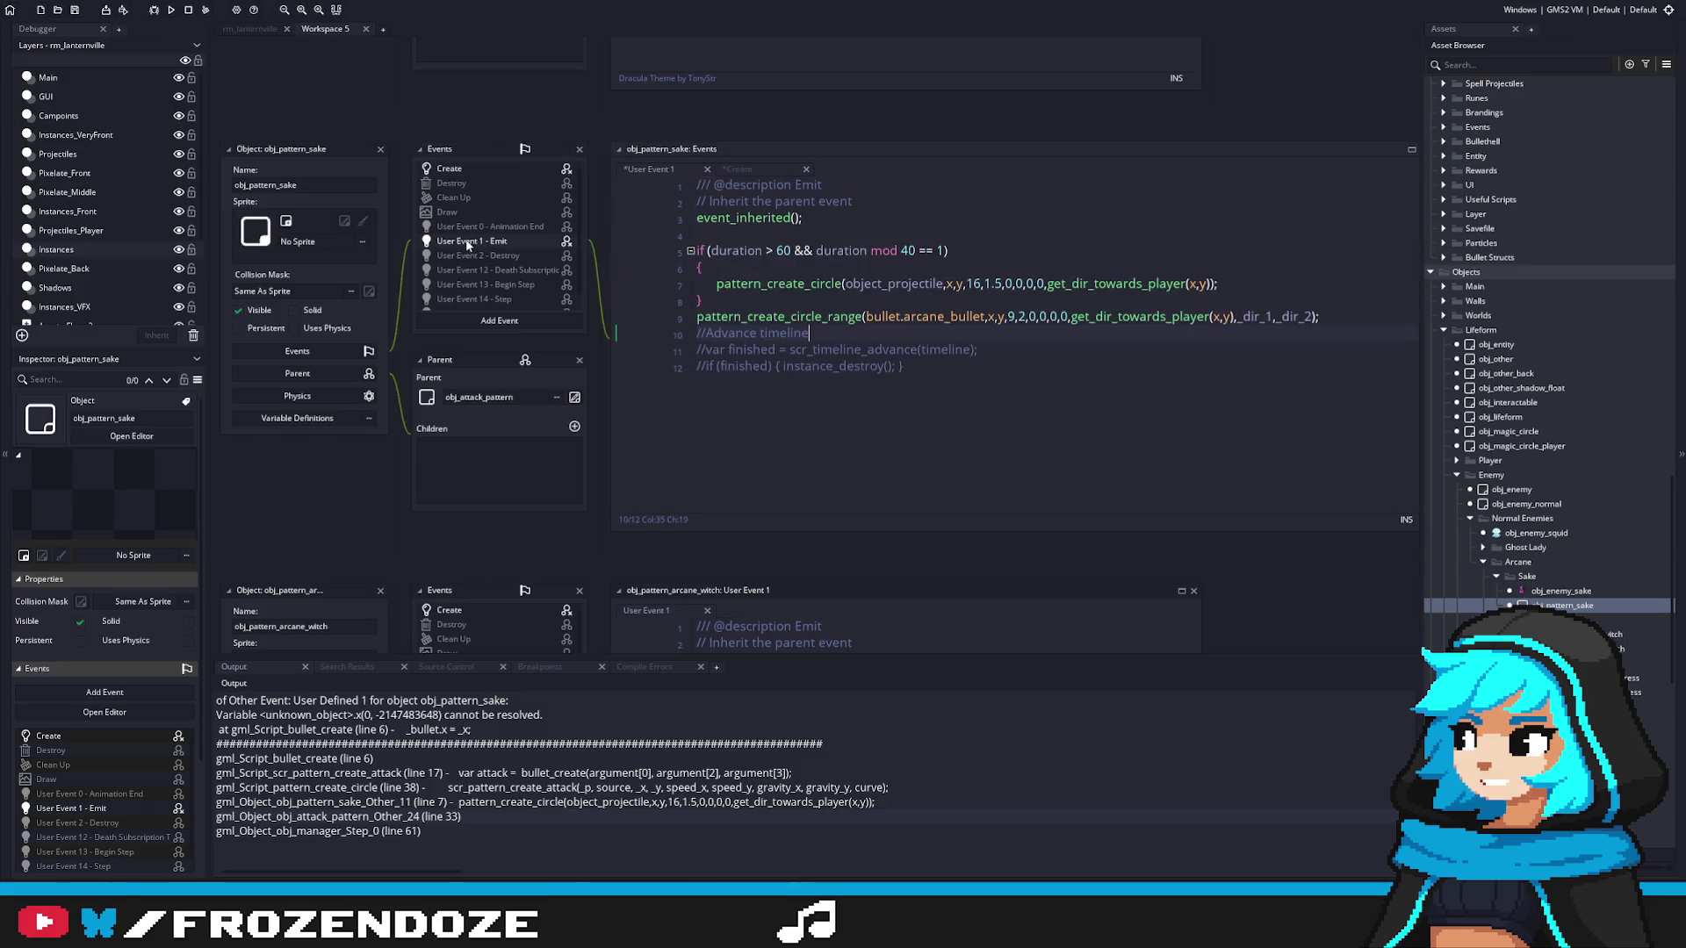
double_click(848, 284)
key("ctrl+v")
left_click(1335, 313)
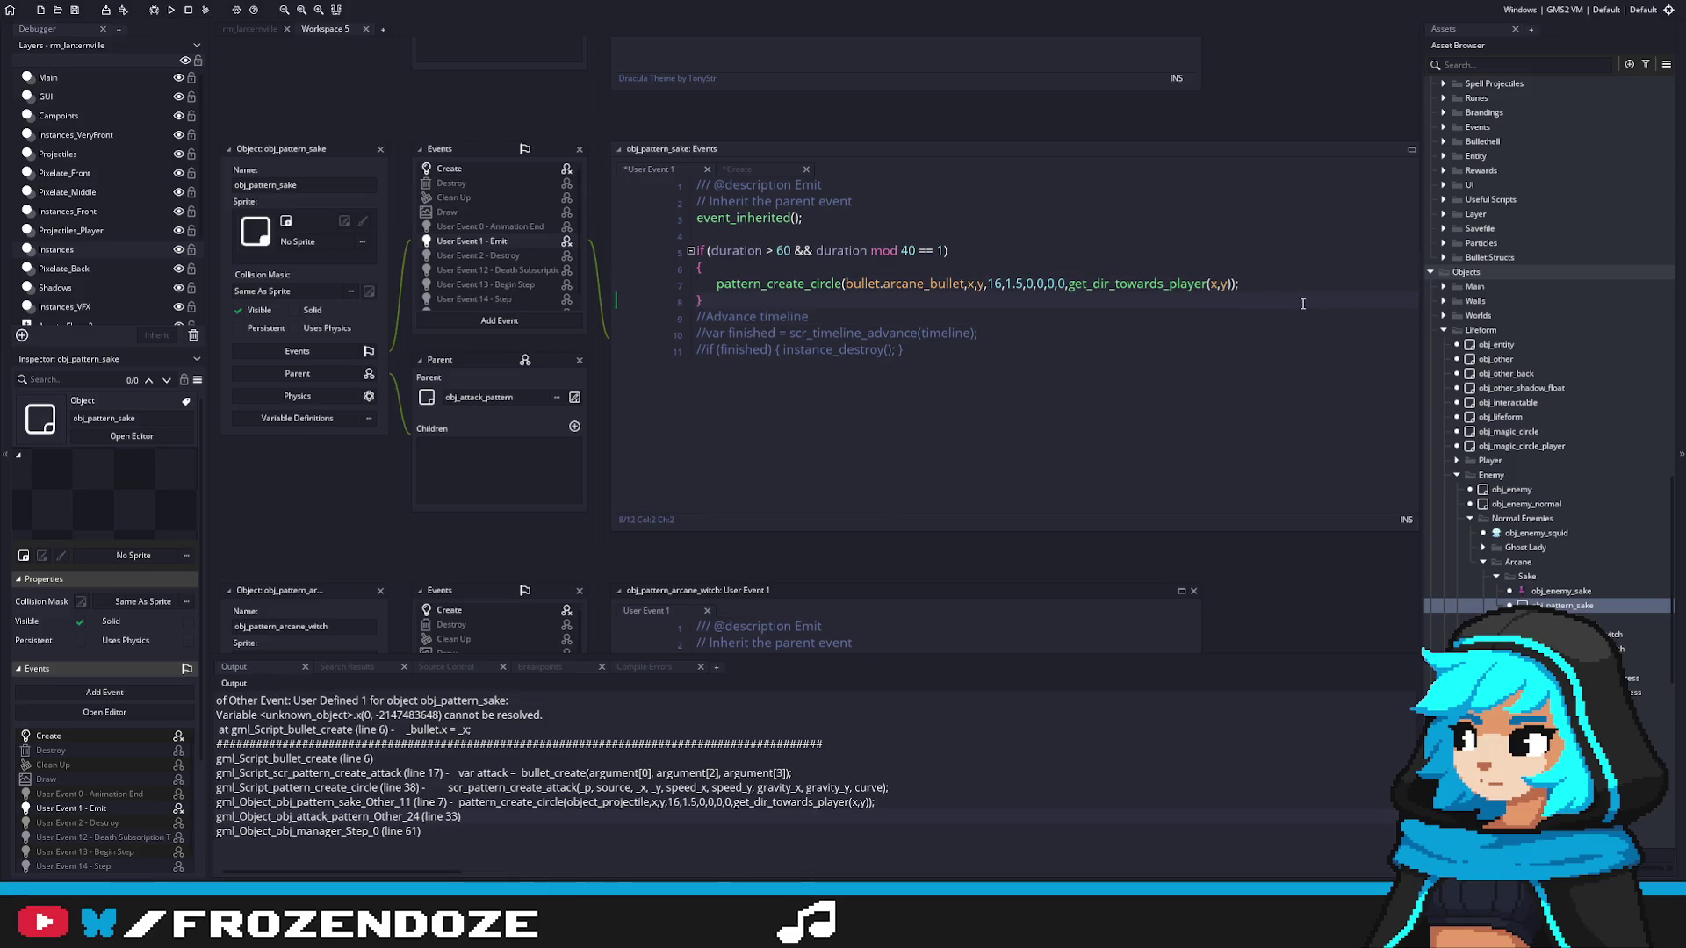
key("Return")
key("F5")
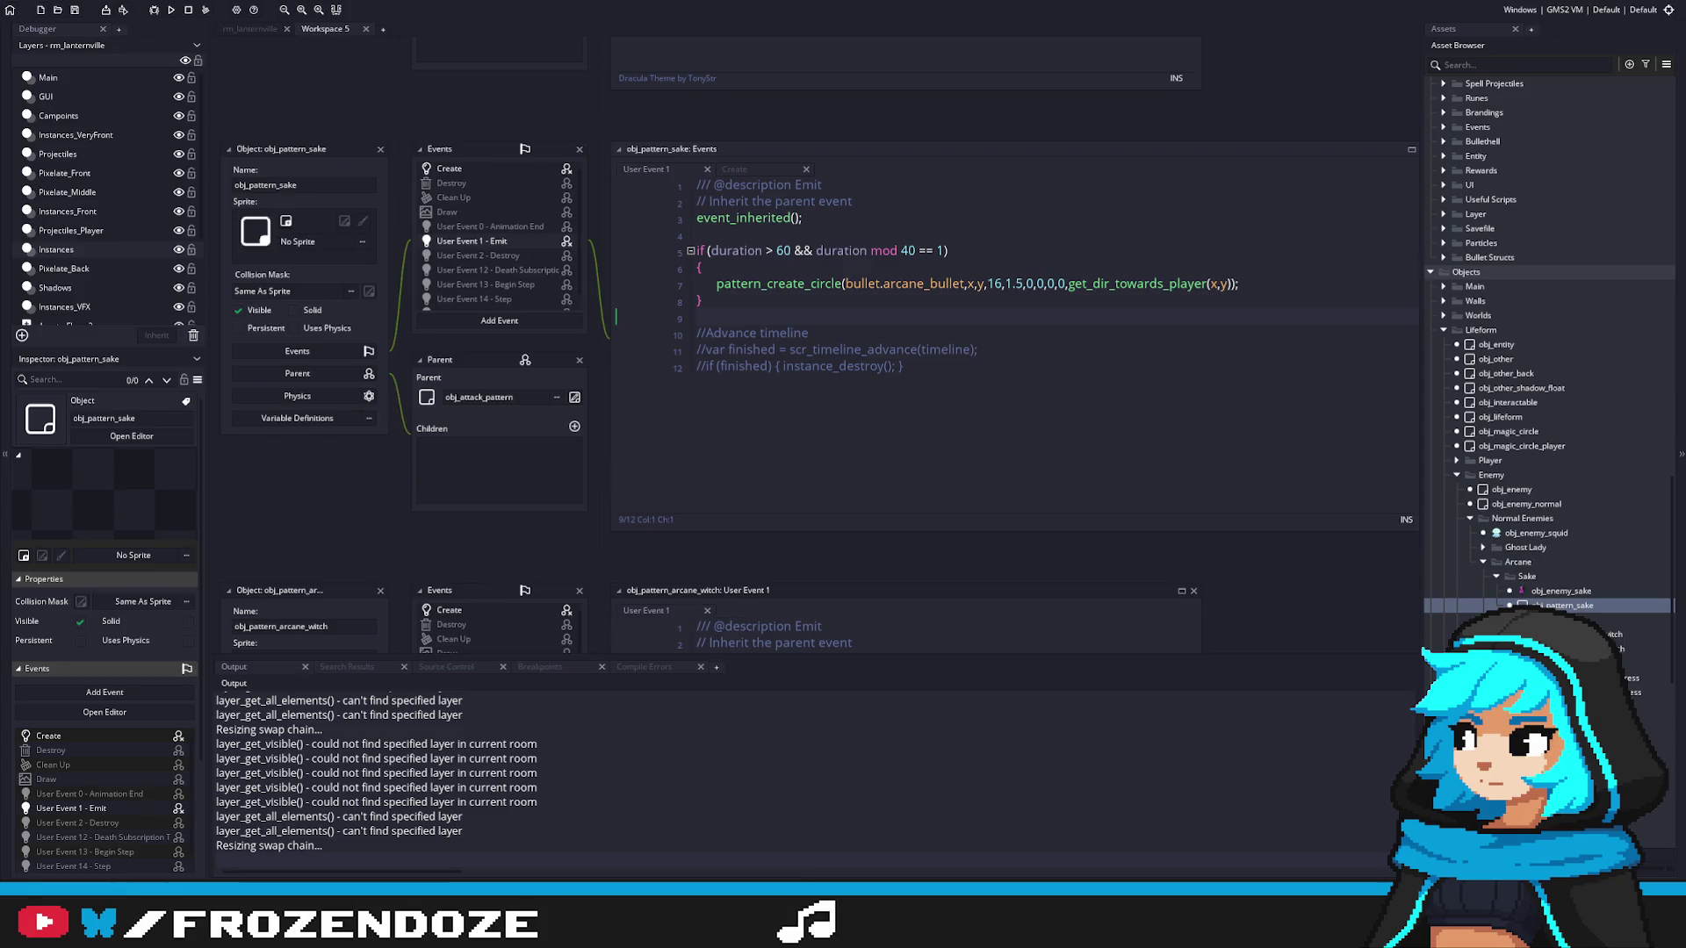
Step: Dodge Sake's bullet rings with WASD, then quit the game with Escape
key("d")
key("a")
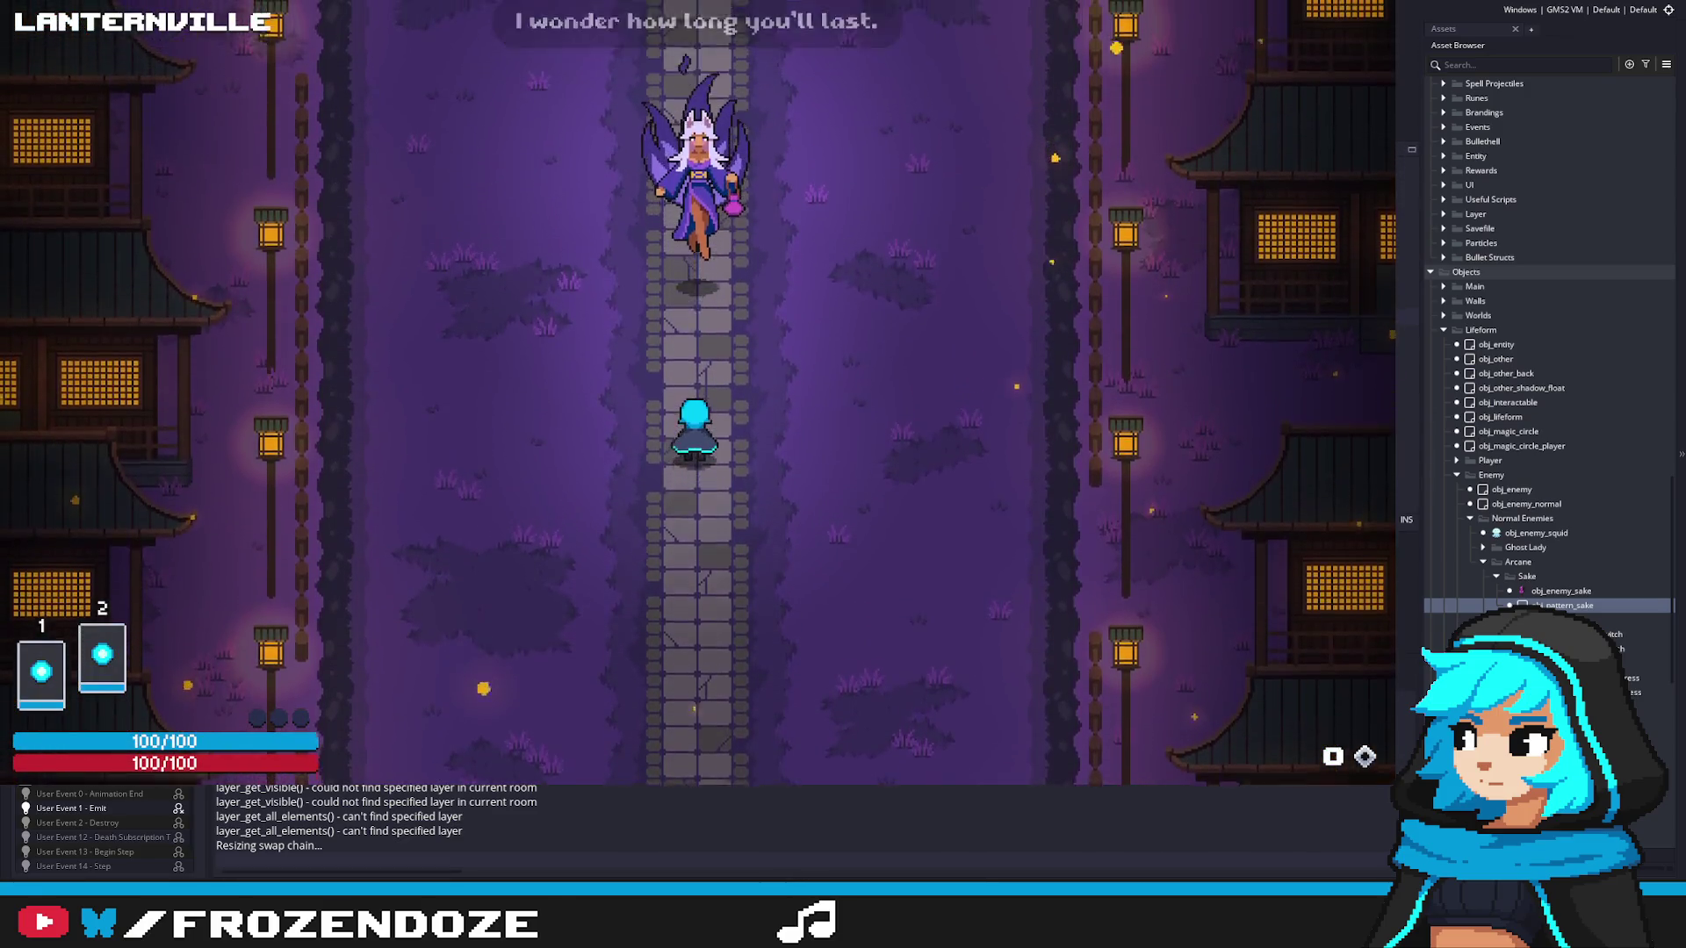
key("a")
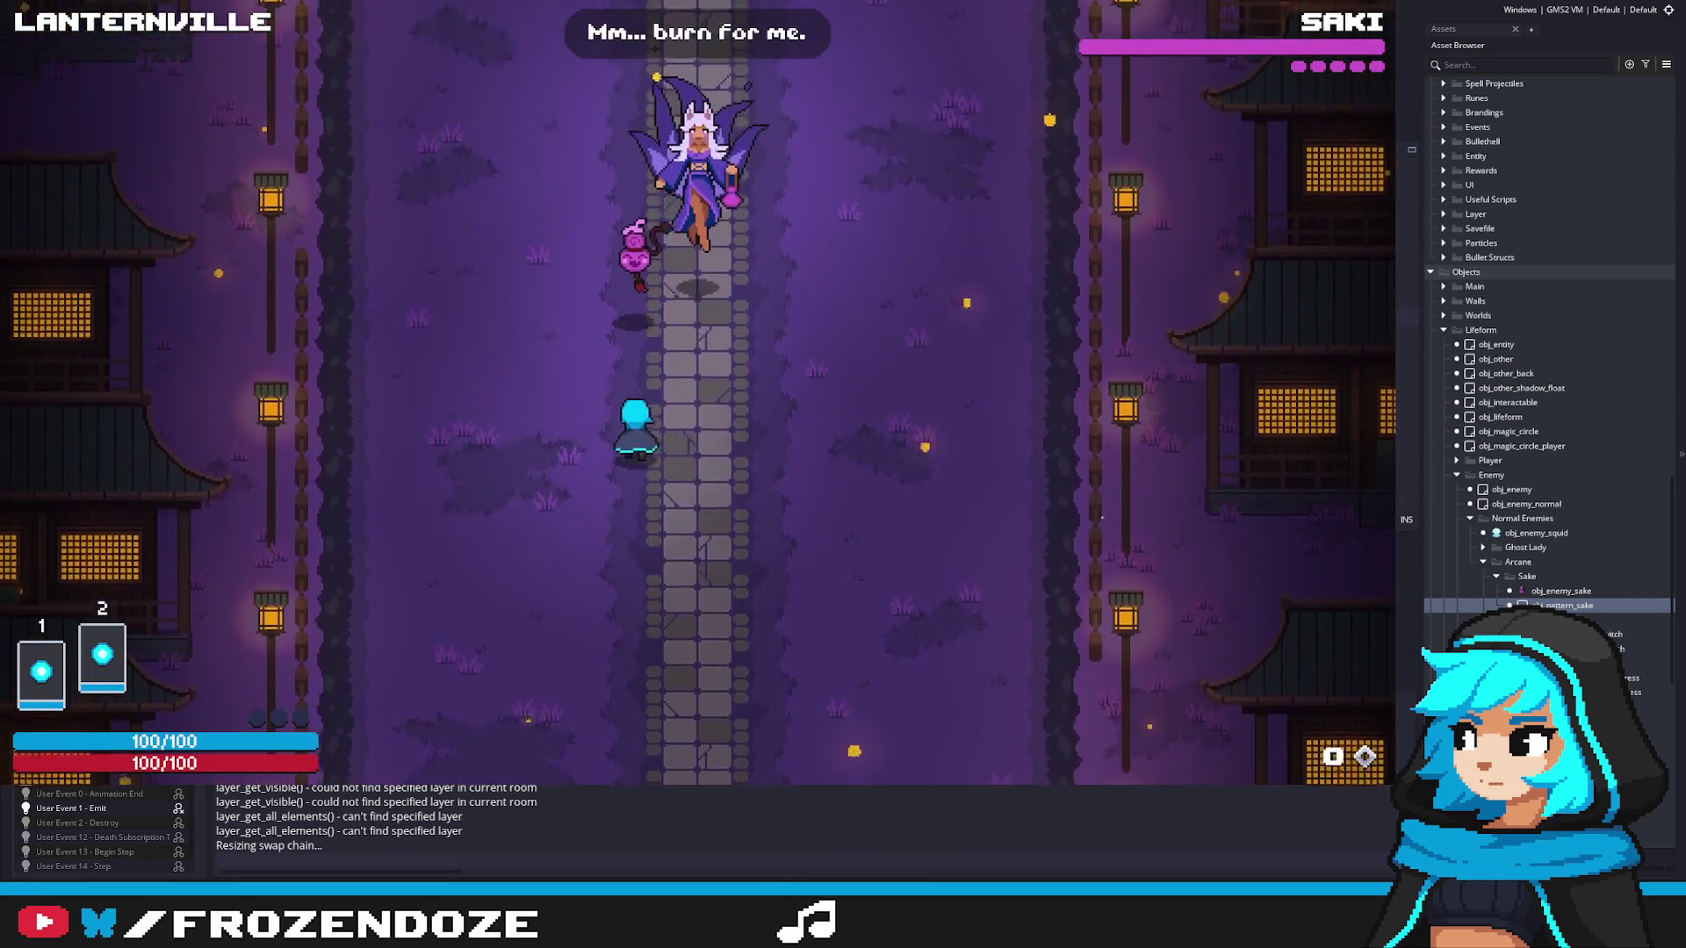
key("d")
key("a")
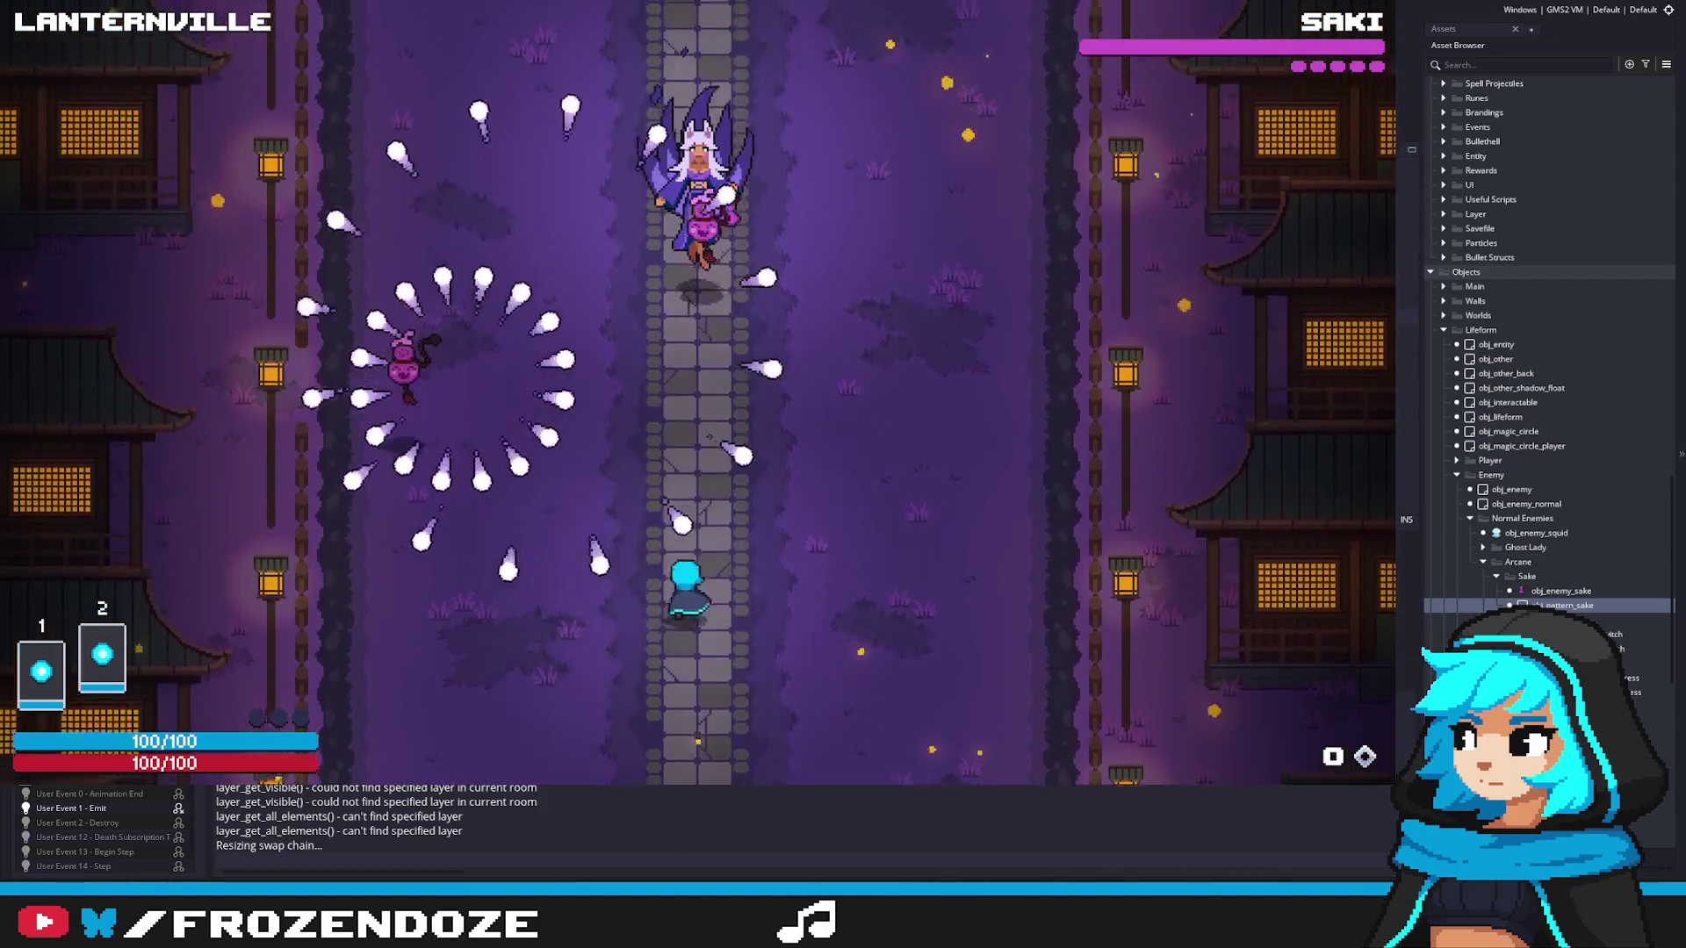
key("d")
key("a")
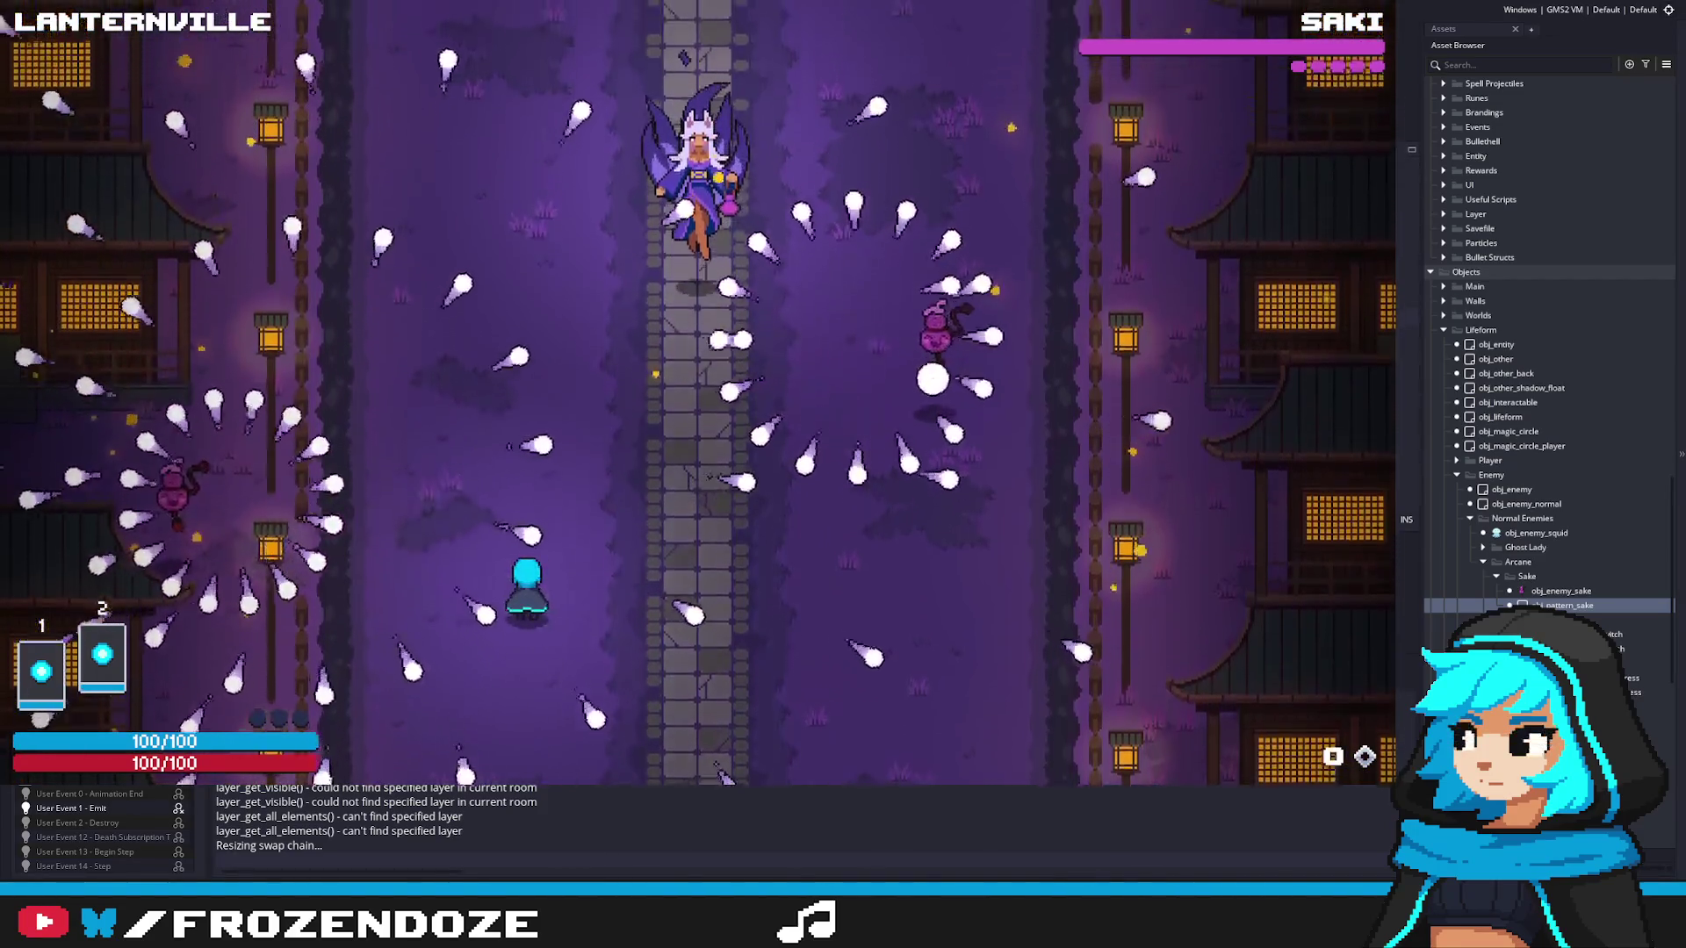
key("a")
key("d")
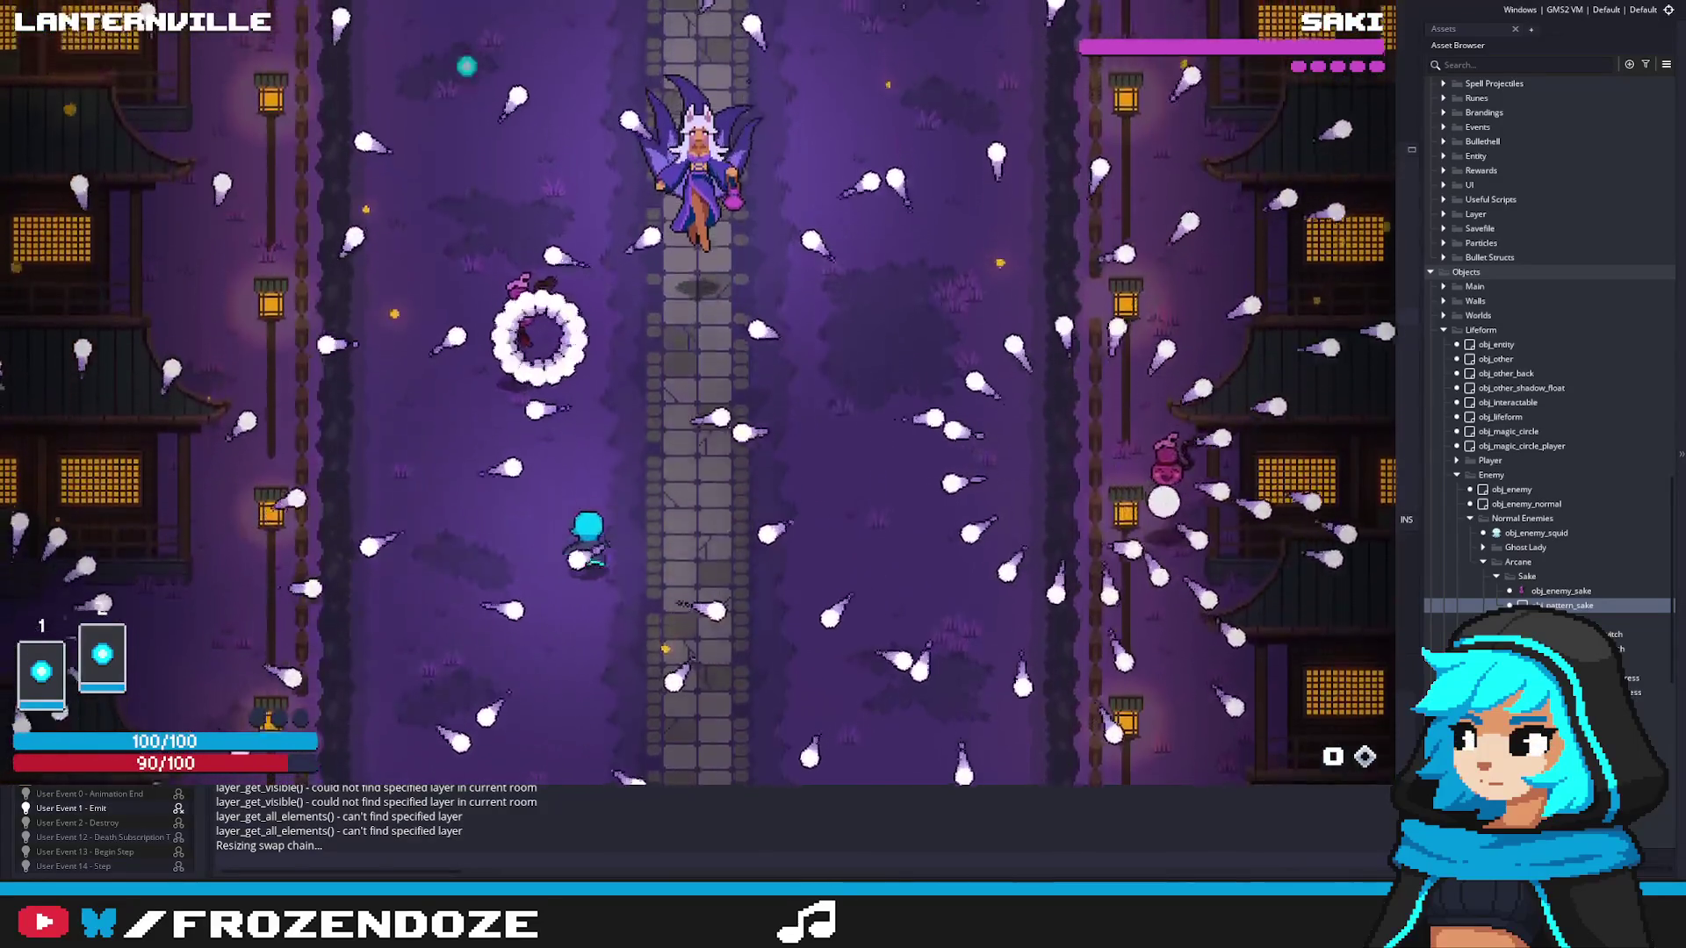
key("d")
key("s")
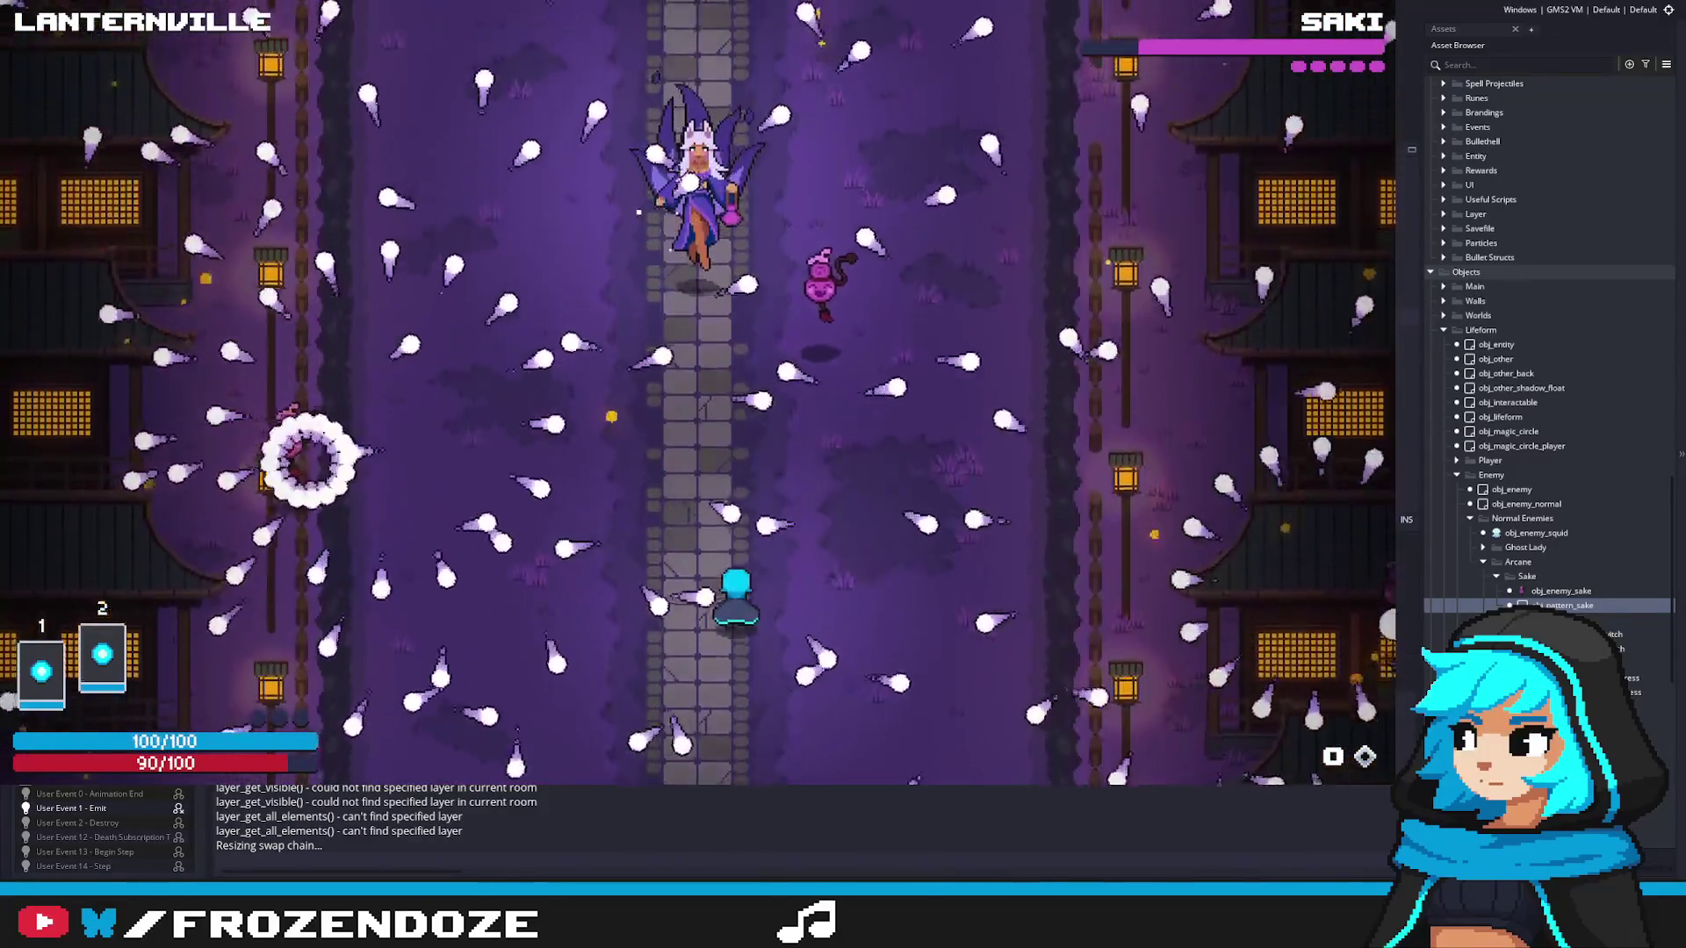
key("a")
key("w")
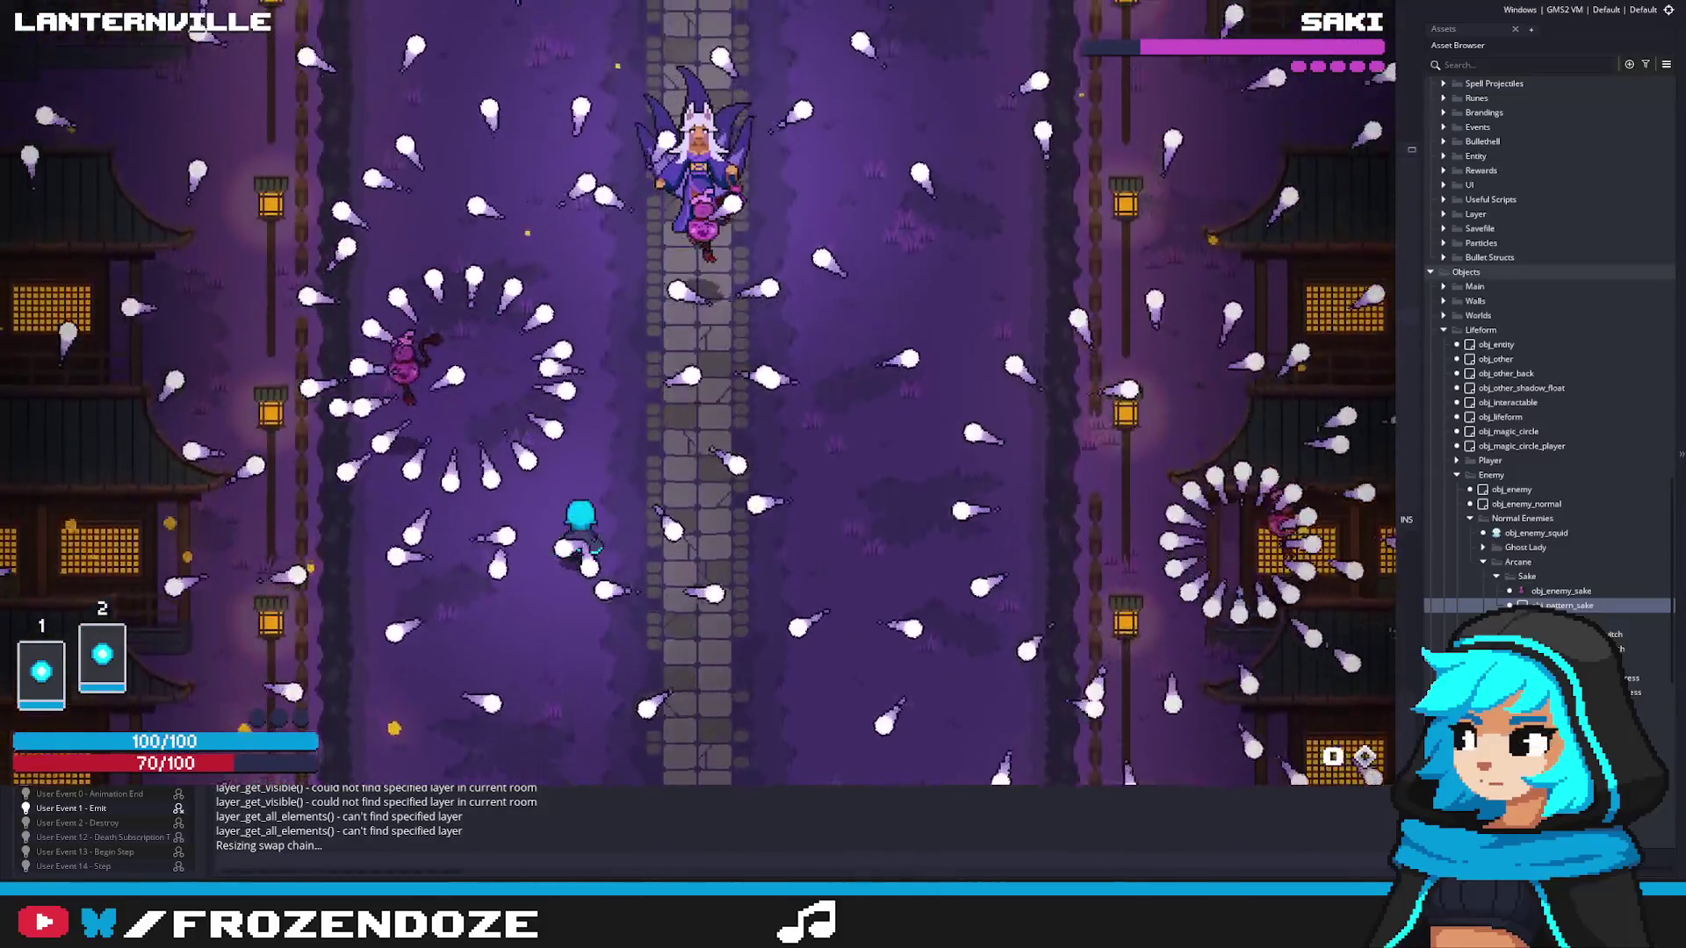
key("Escape")
scroll(493, 205, "down", 5)
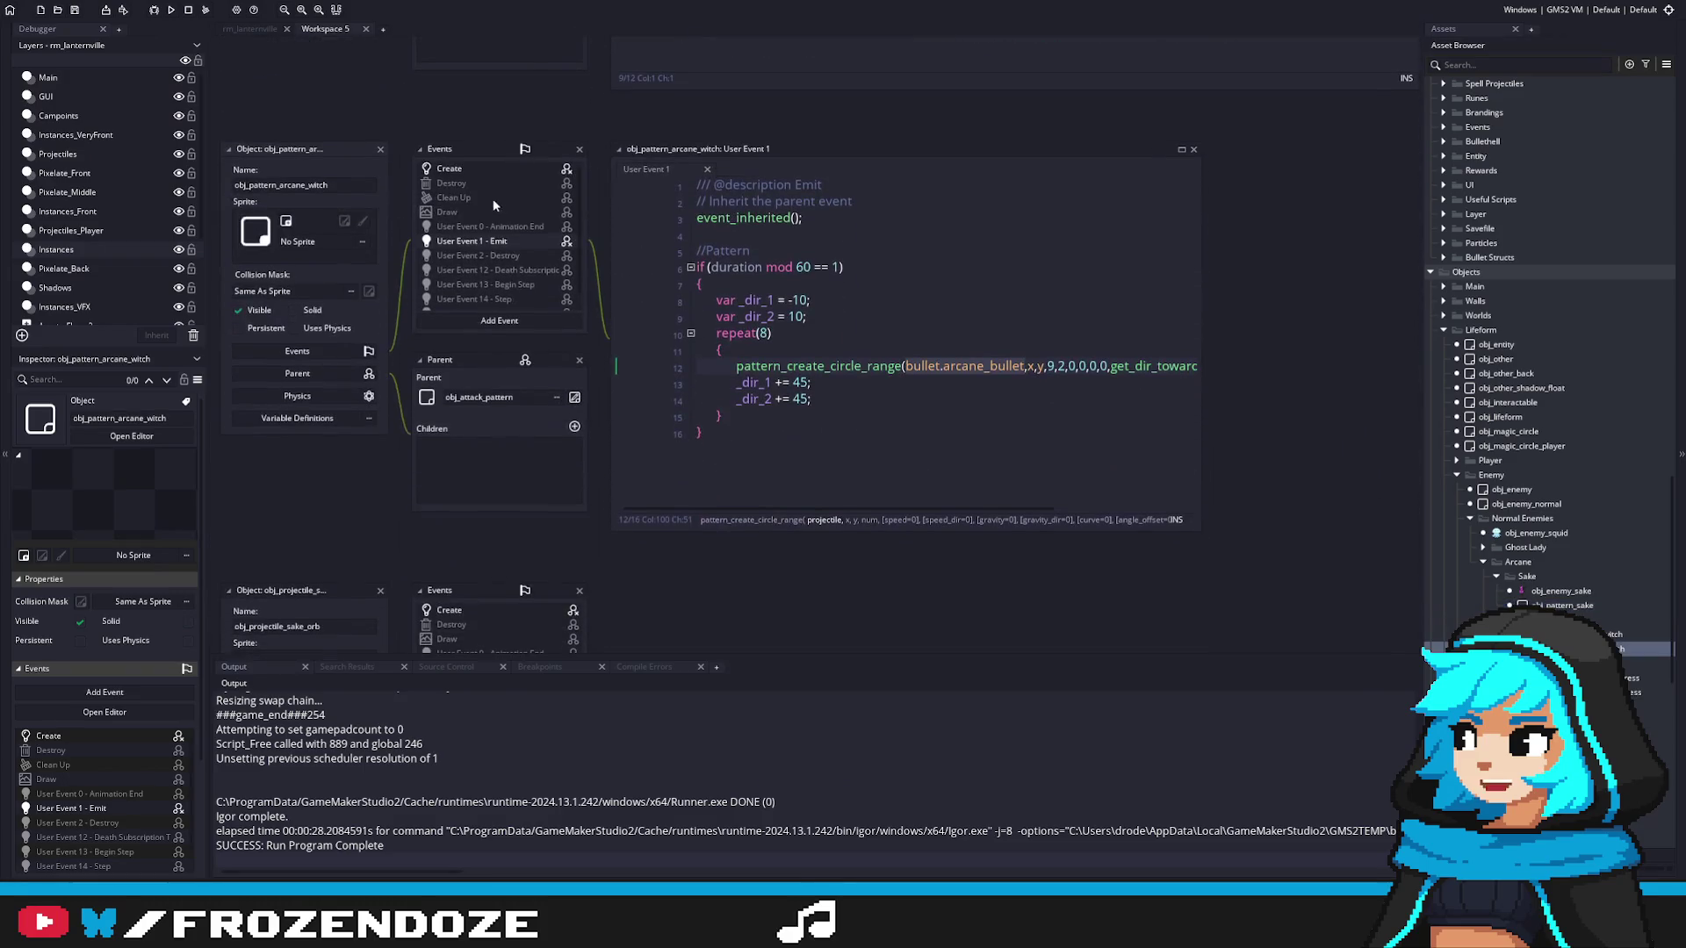
Step: View the Create code of the witch pattern and obj_pattern_sake
left_click(486, 169)
left_click(627, 307)
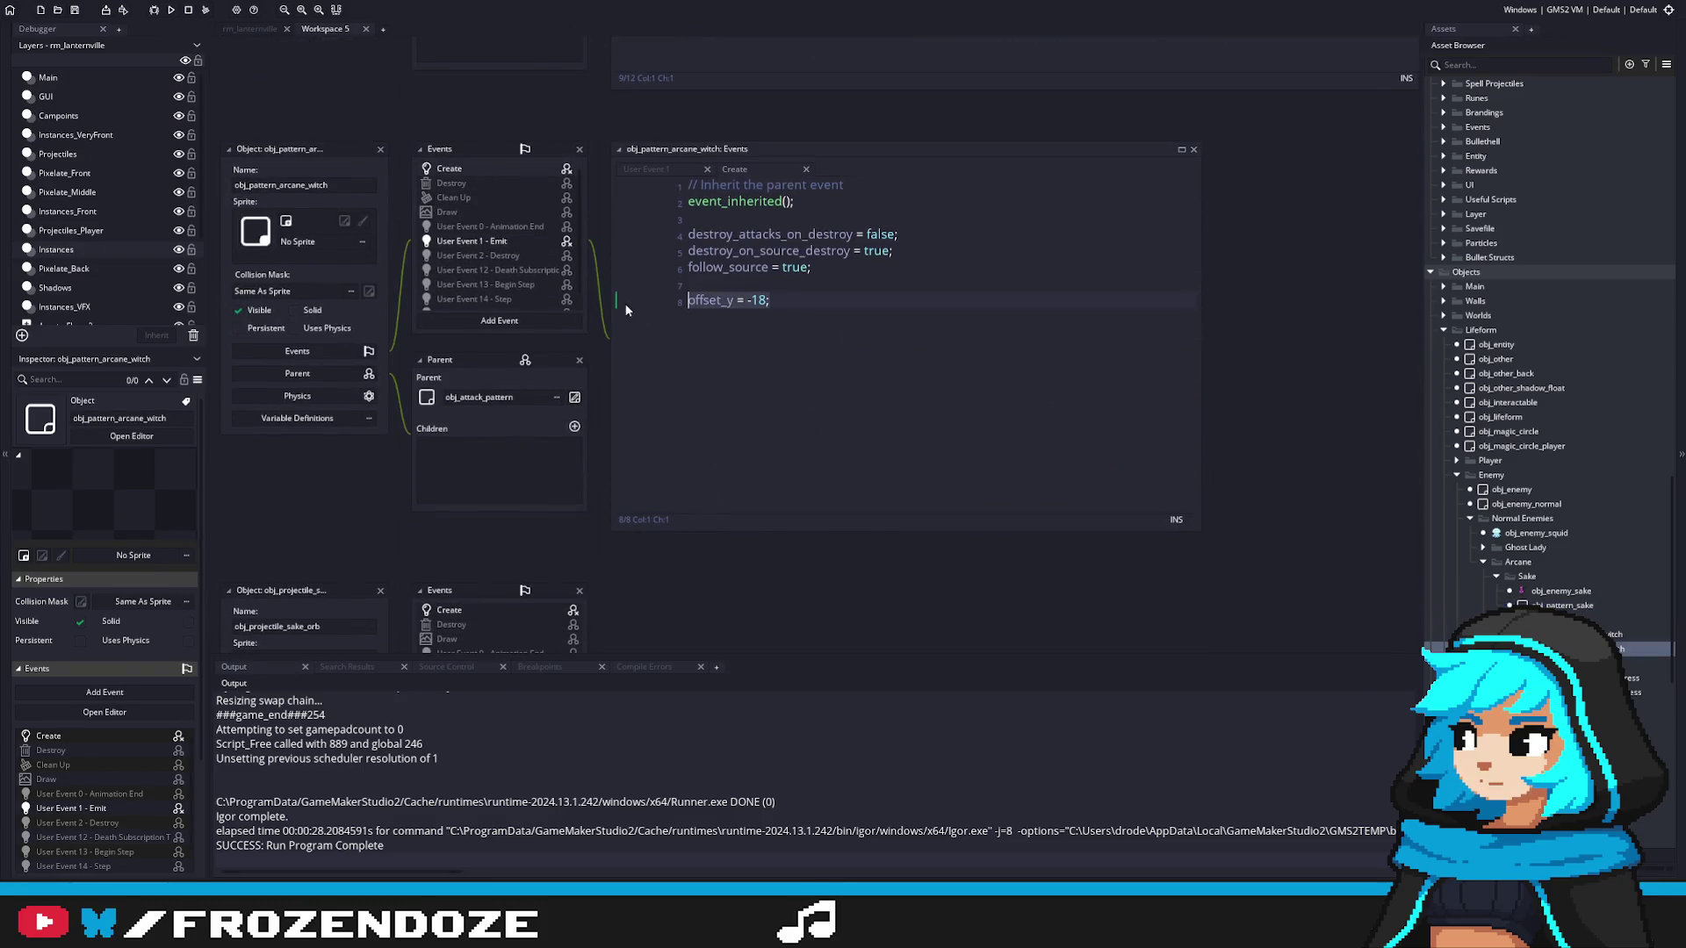
double_click(1539, 604)
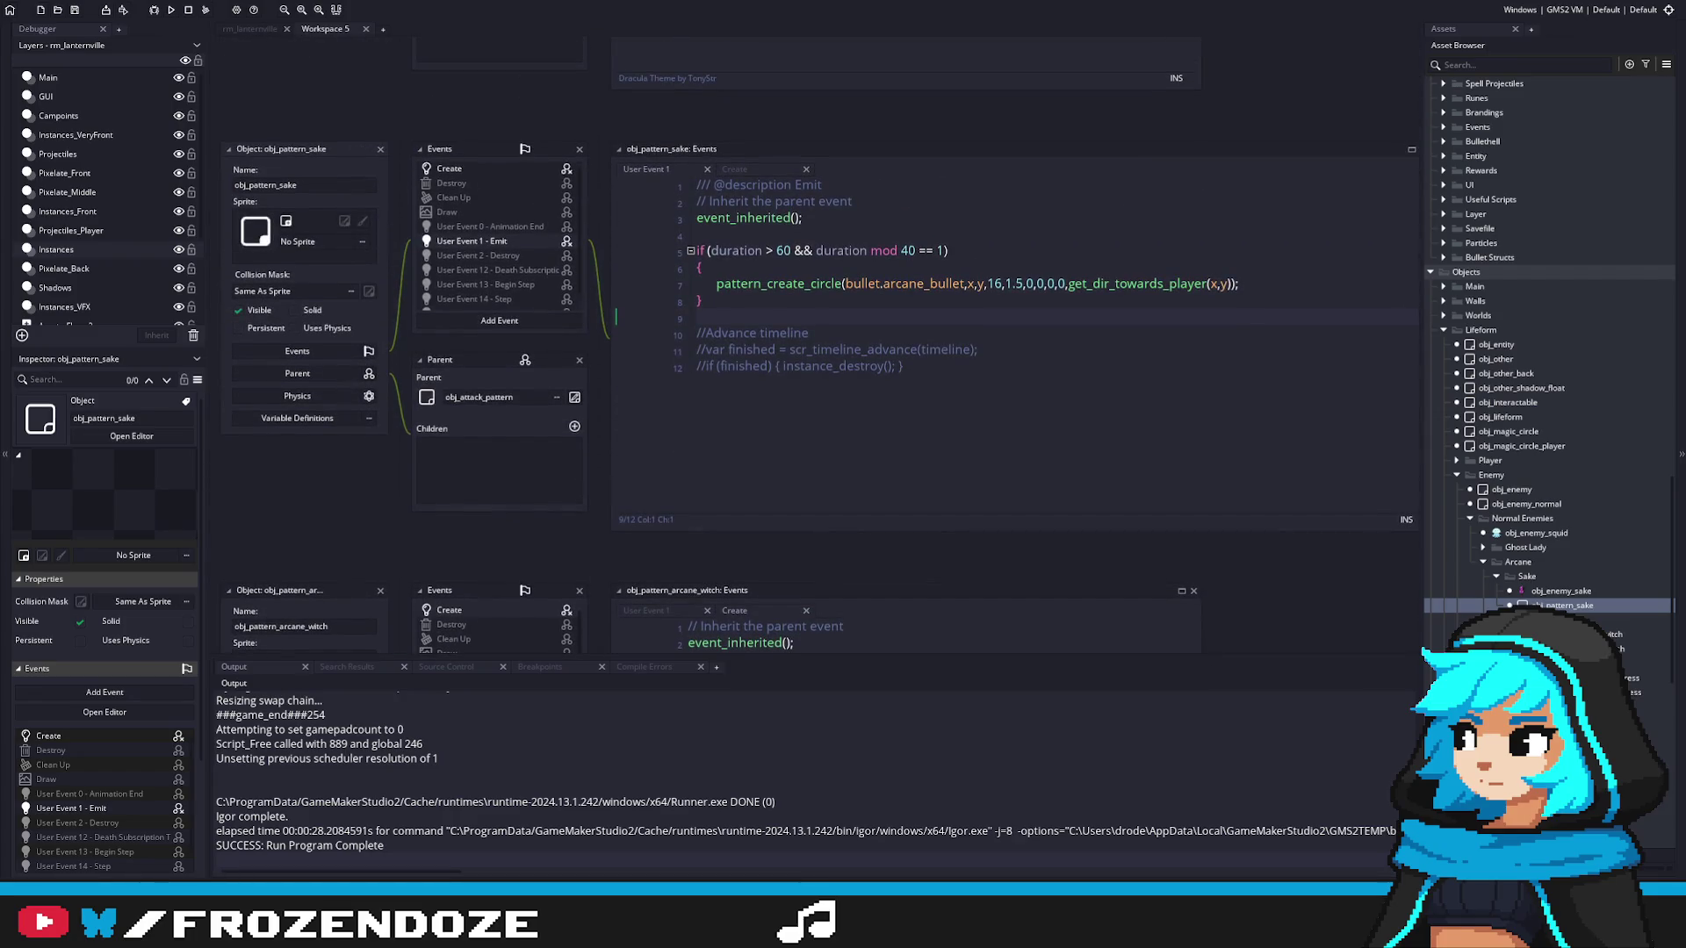
left_click(471, 171)
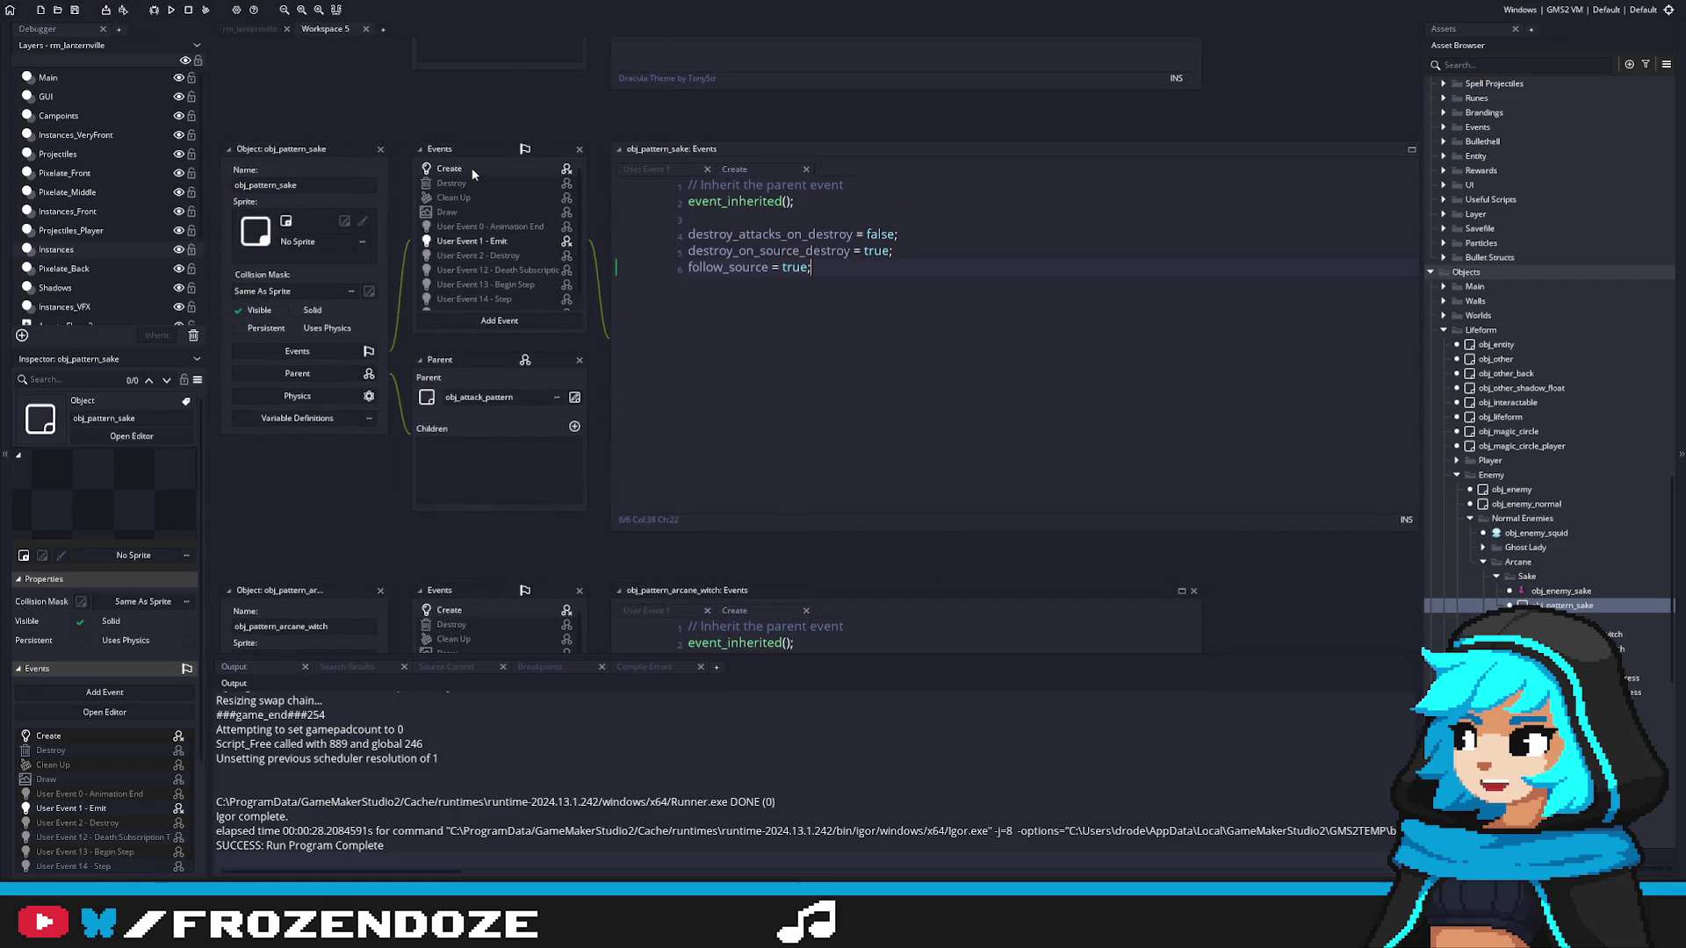
Step: Open obj_enemy_sake's Create code showing enemy_pattern = obj_pattern_sake and y_offset_pattern = -28
double_click(1579, 578)
left_click(1495, 577)
double_click(1560, 590)
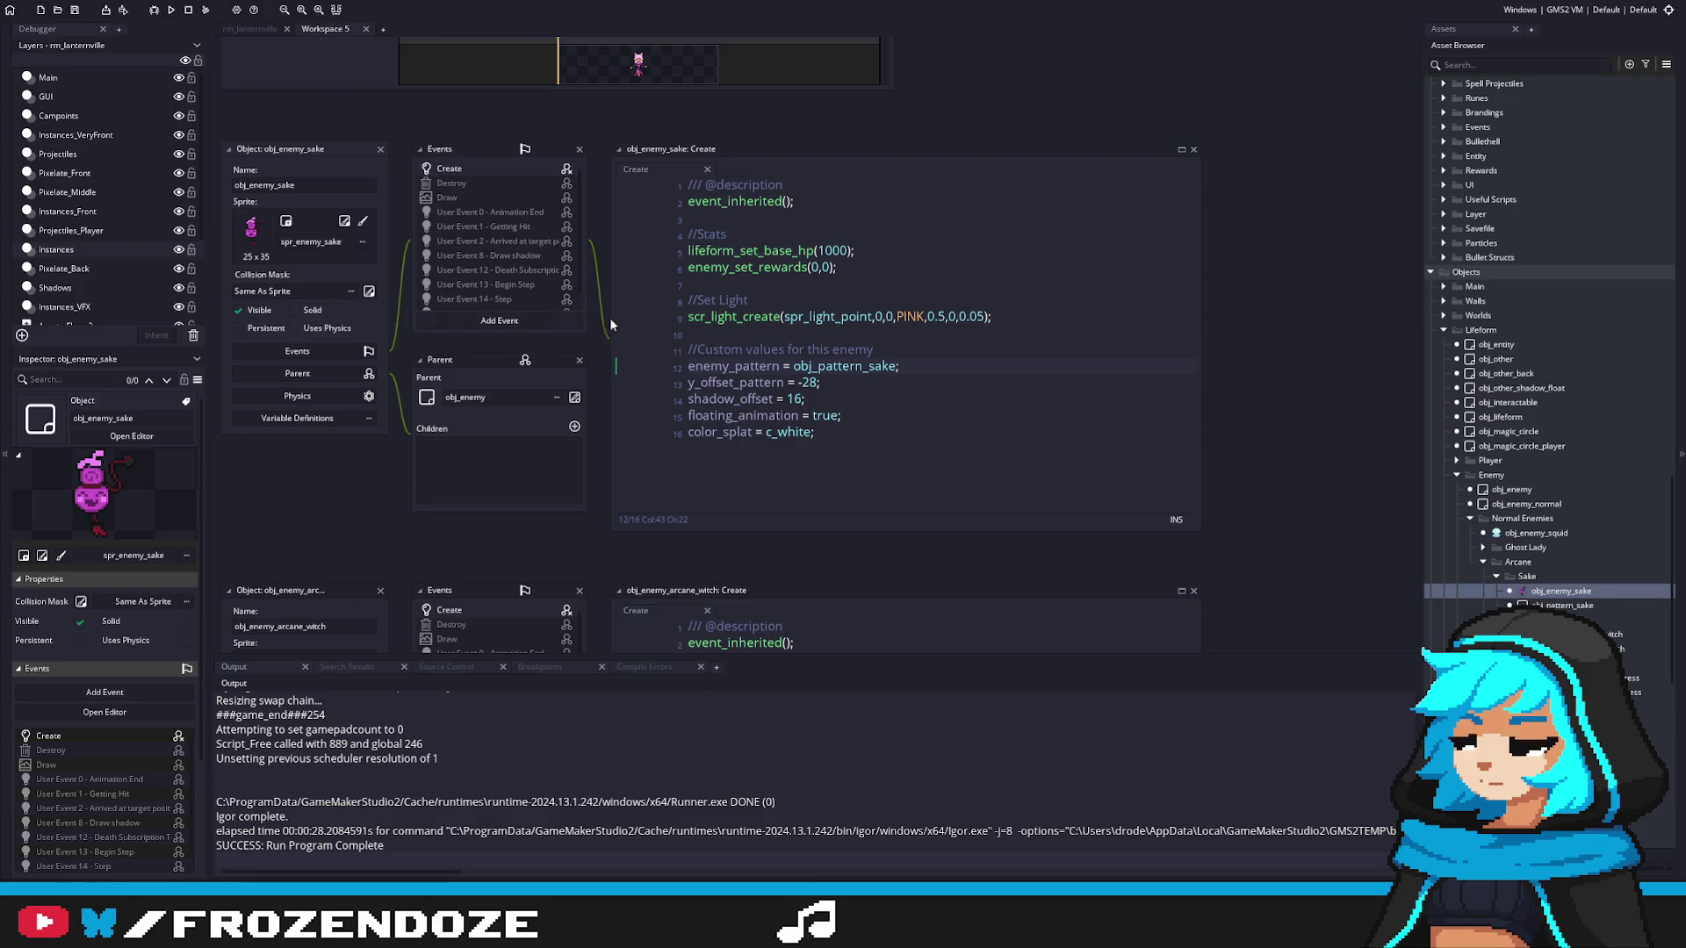
scroll(516, 281, "down", 1)
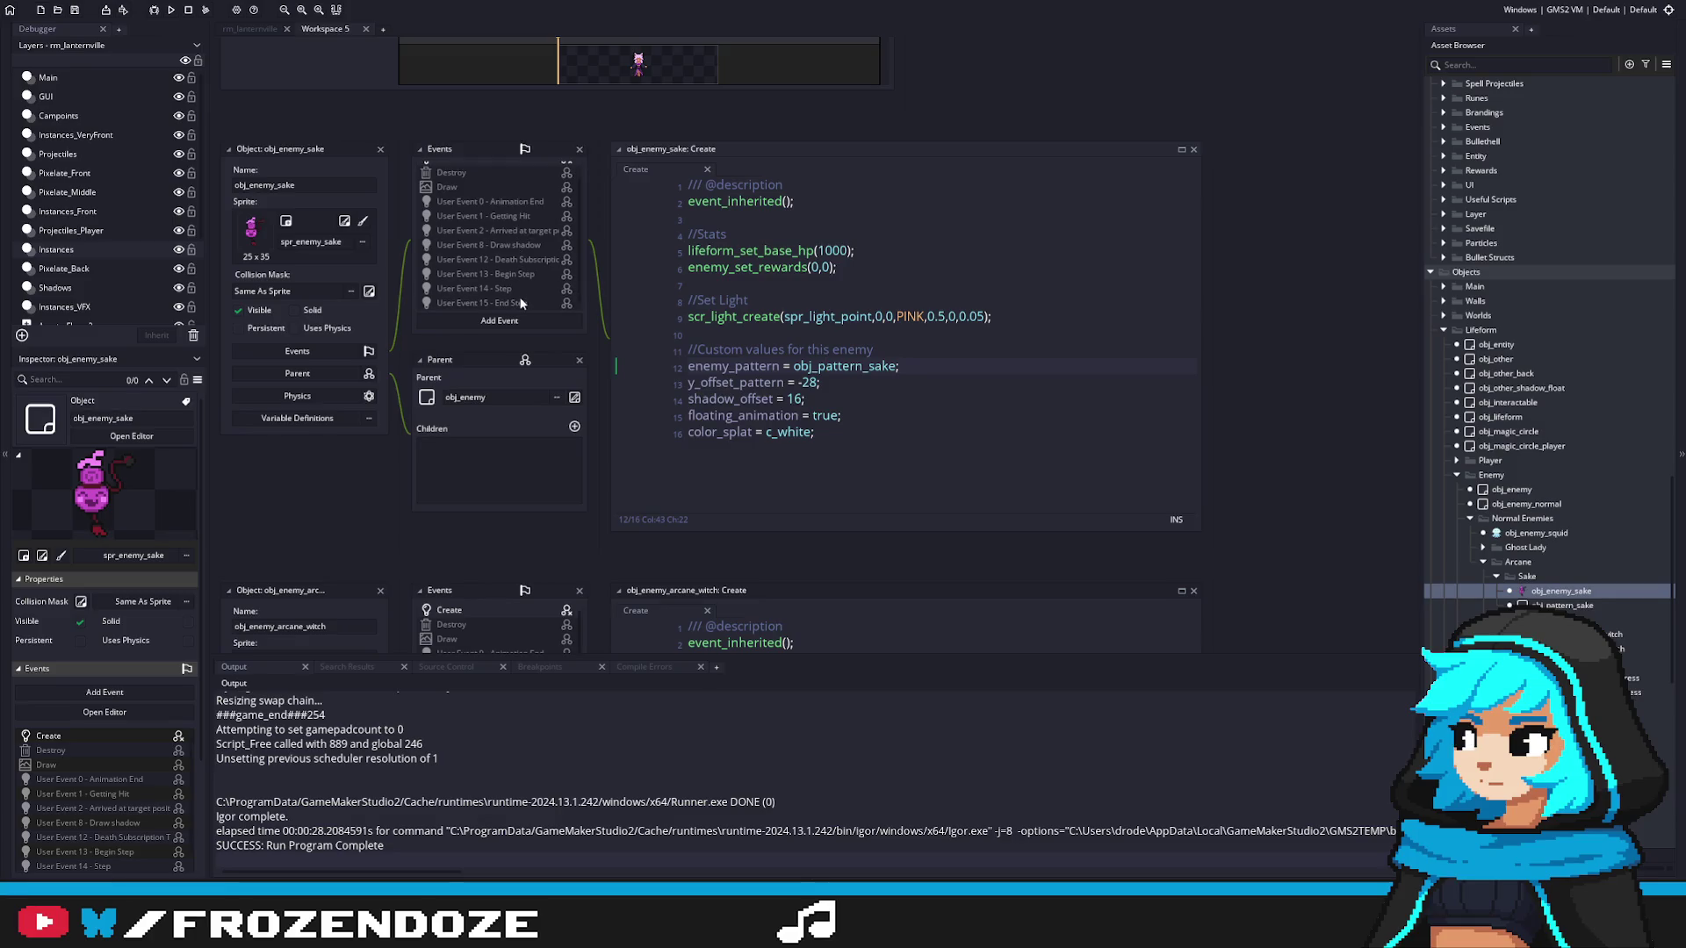
double_click(1562, 605)
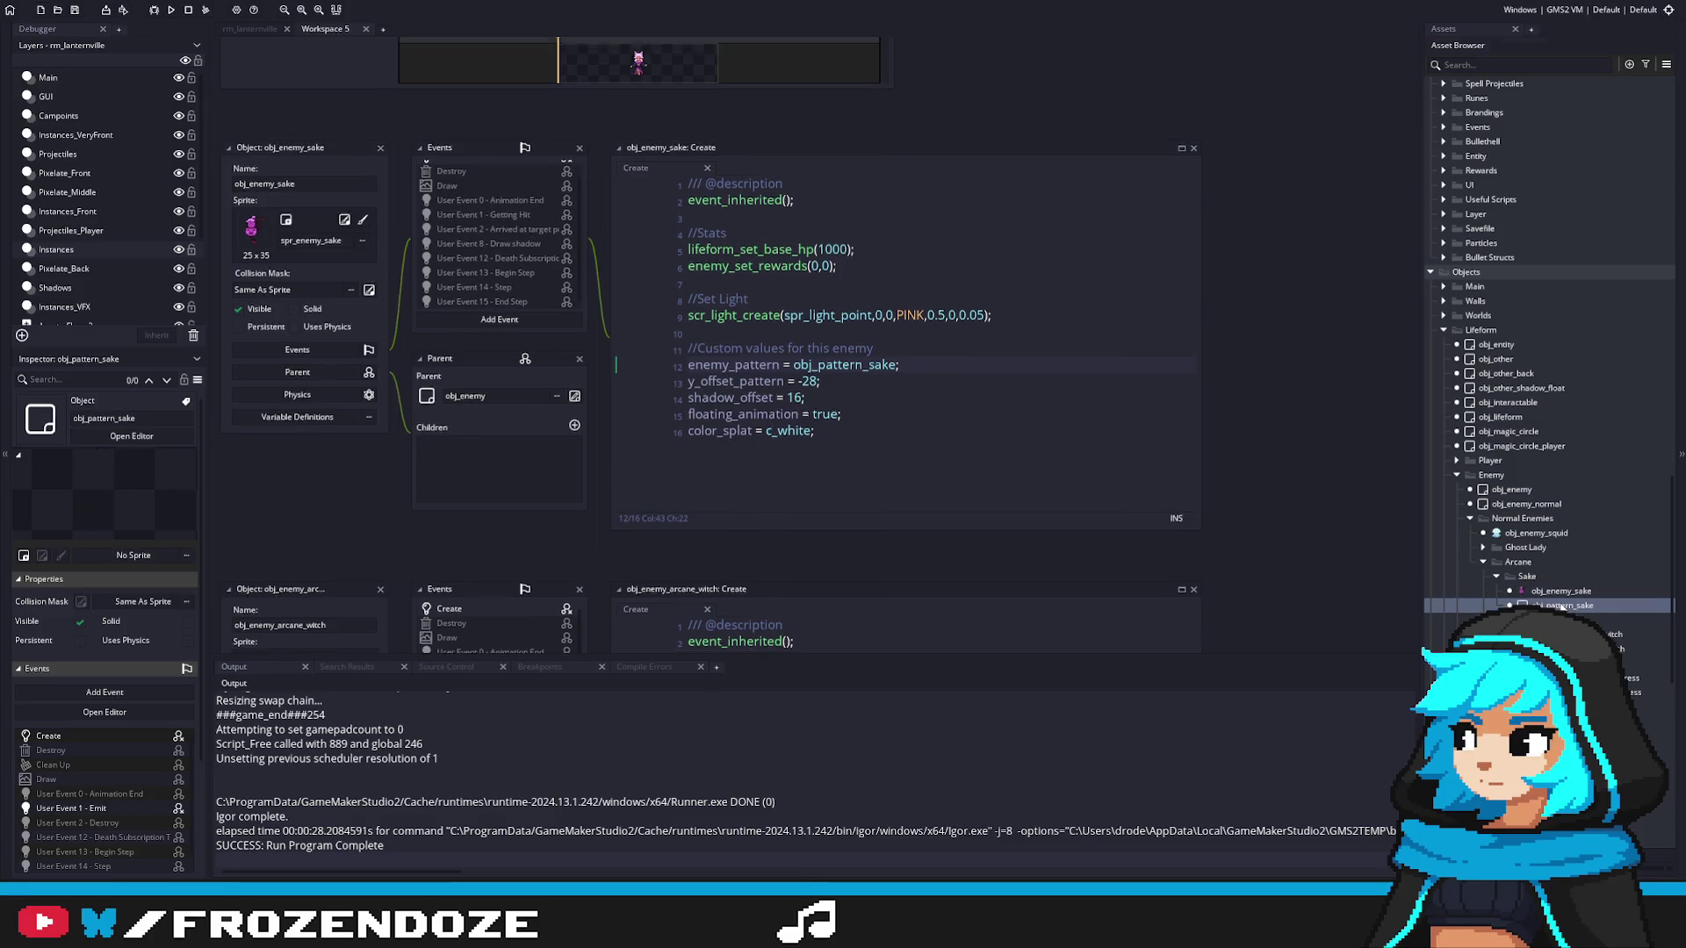
double_click(1560, 591)
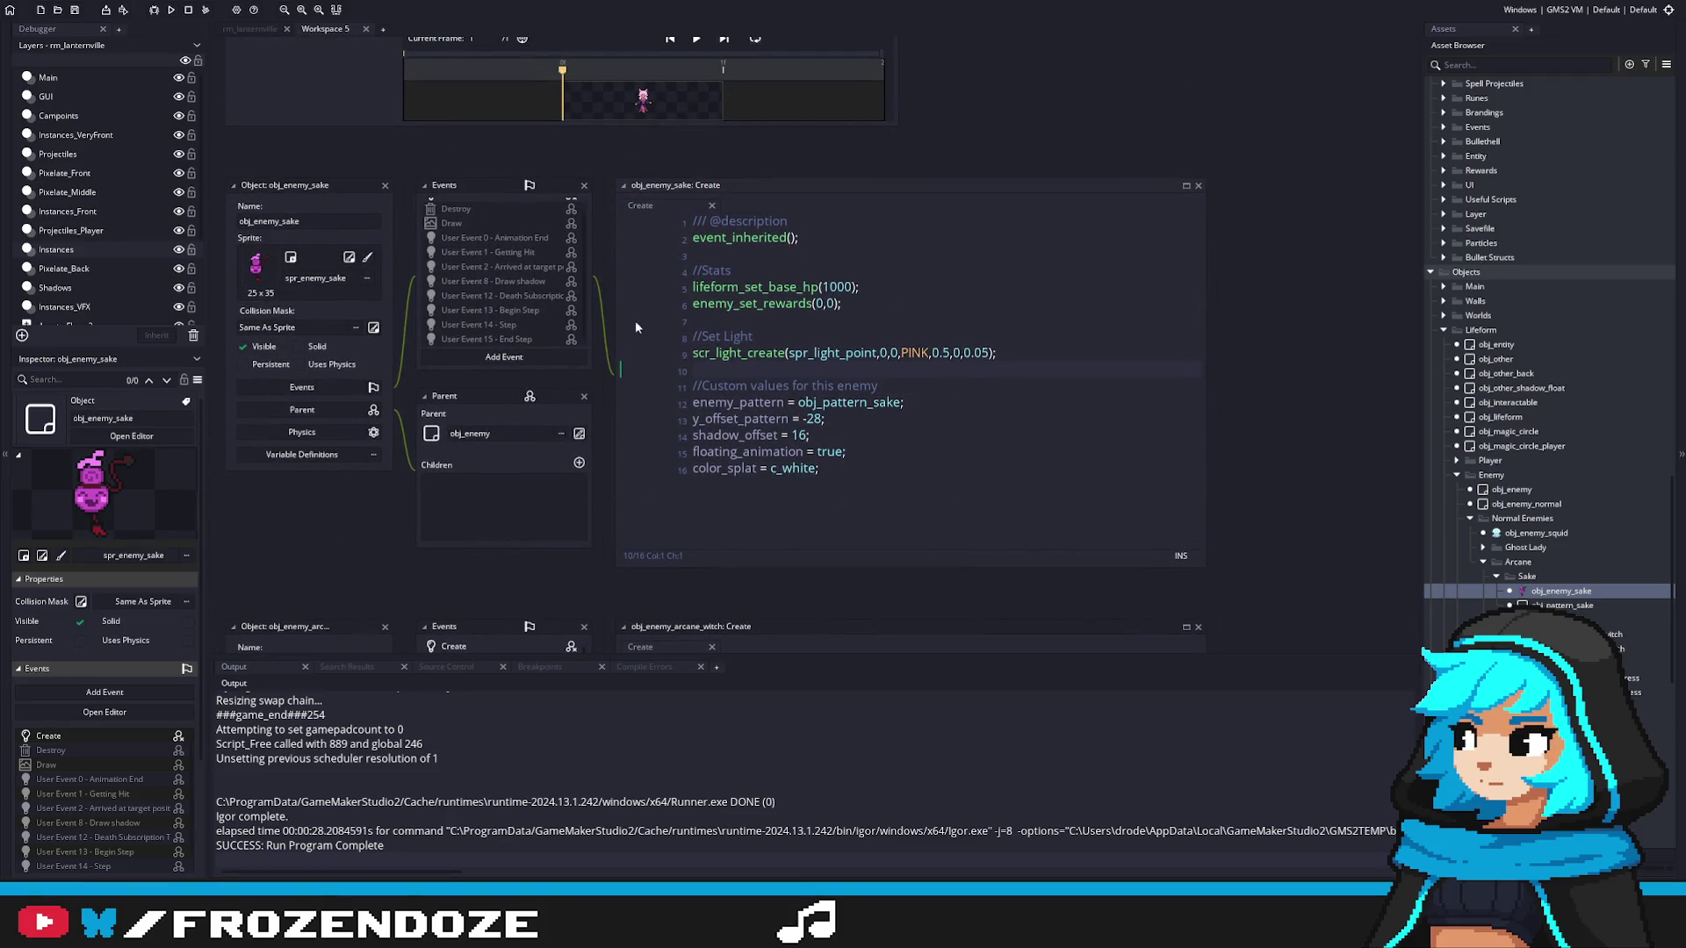
left_click(844, 418)
key("ctrl+d")
key("Home")
key("Delete")
type("x")
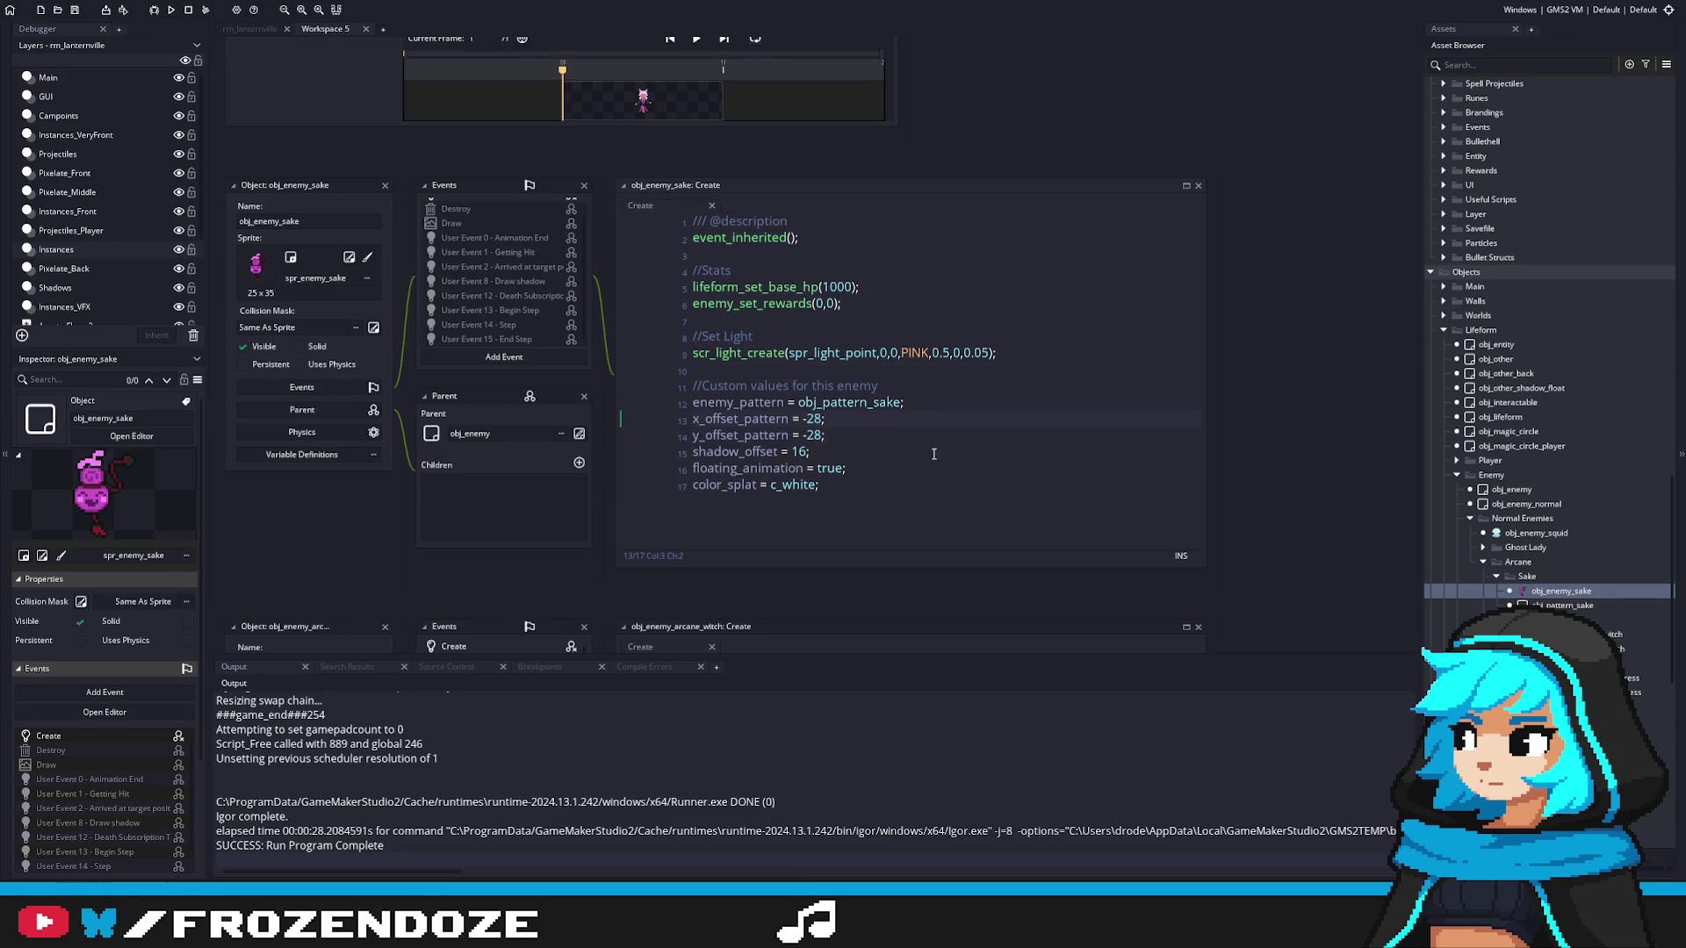
middle_click(847, 402)
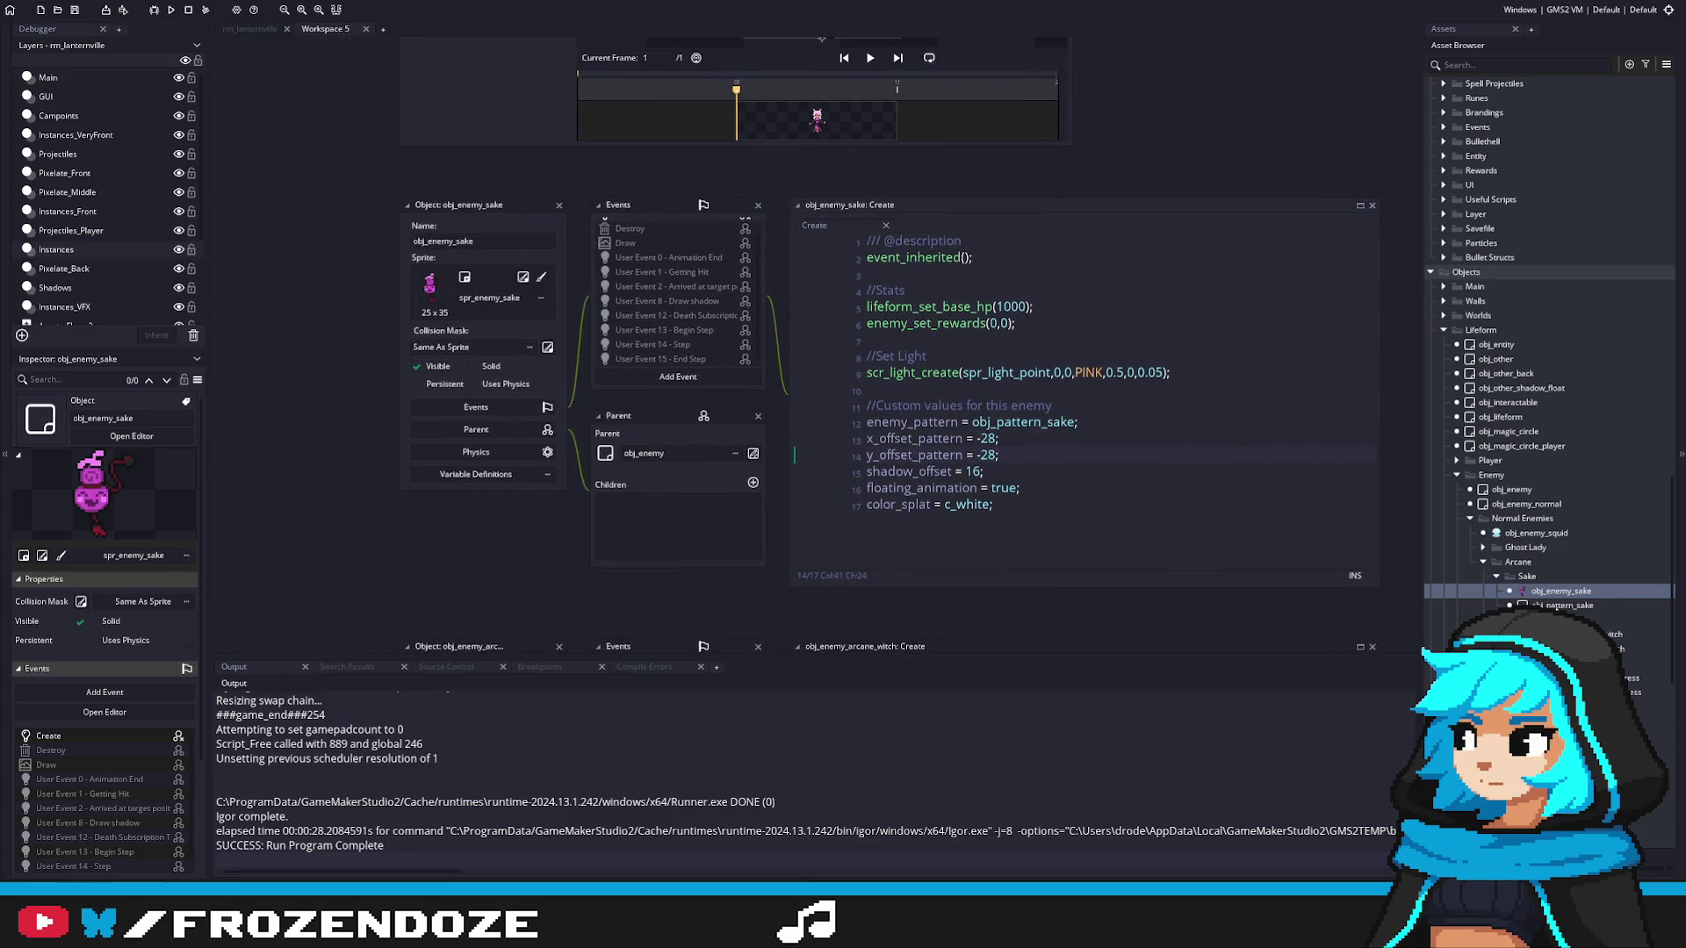
double_click(1552, 592)
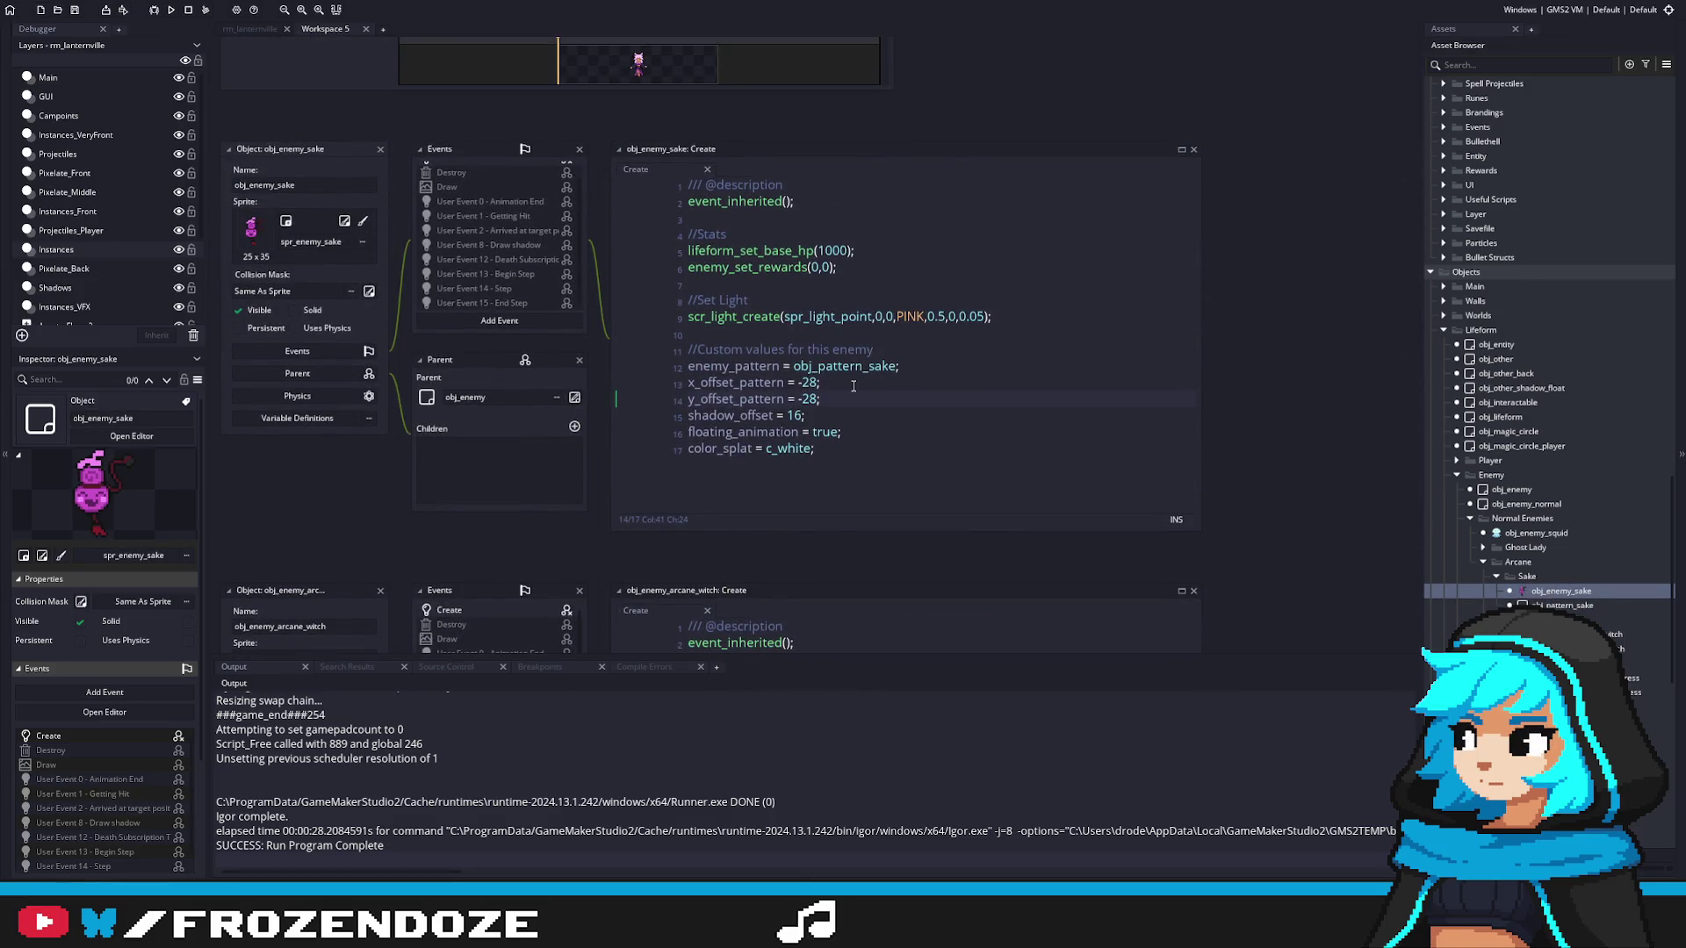
left_click(852, 386)
scroll(860, 413, "up", 1)
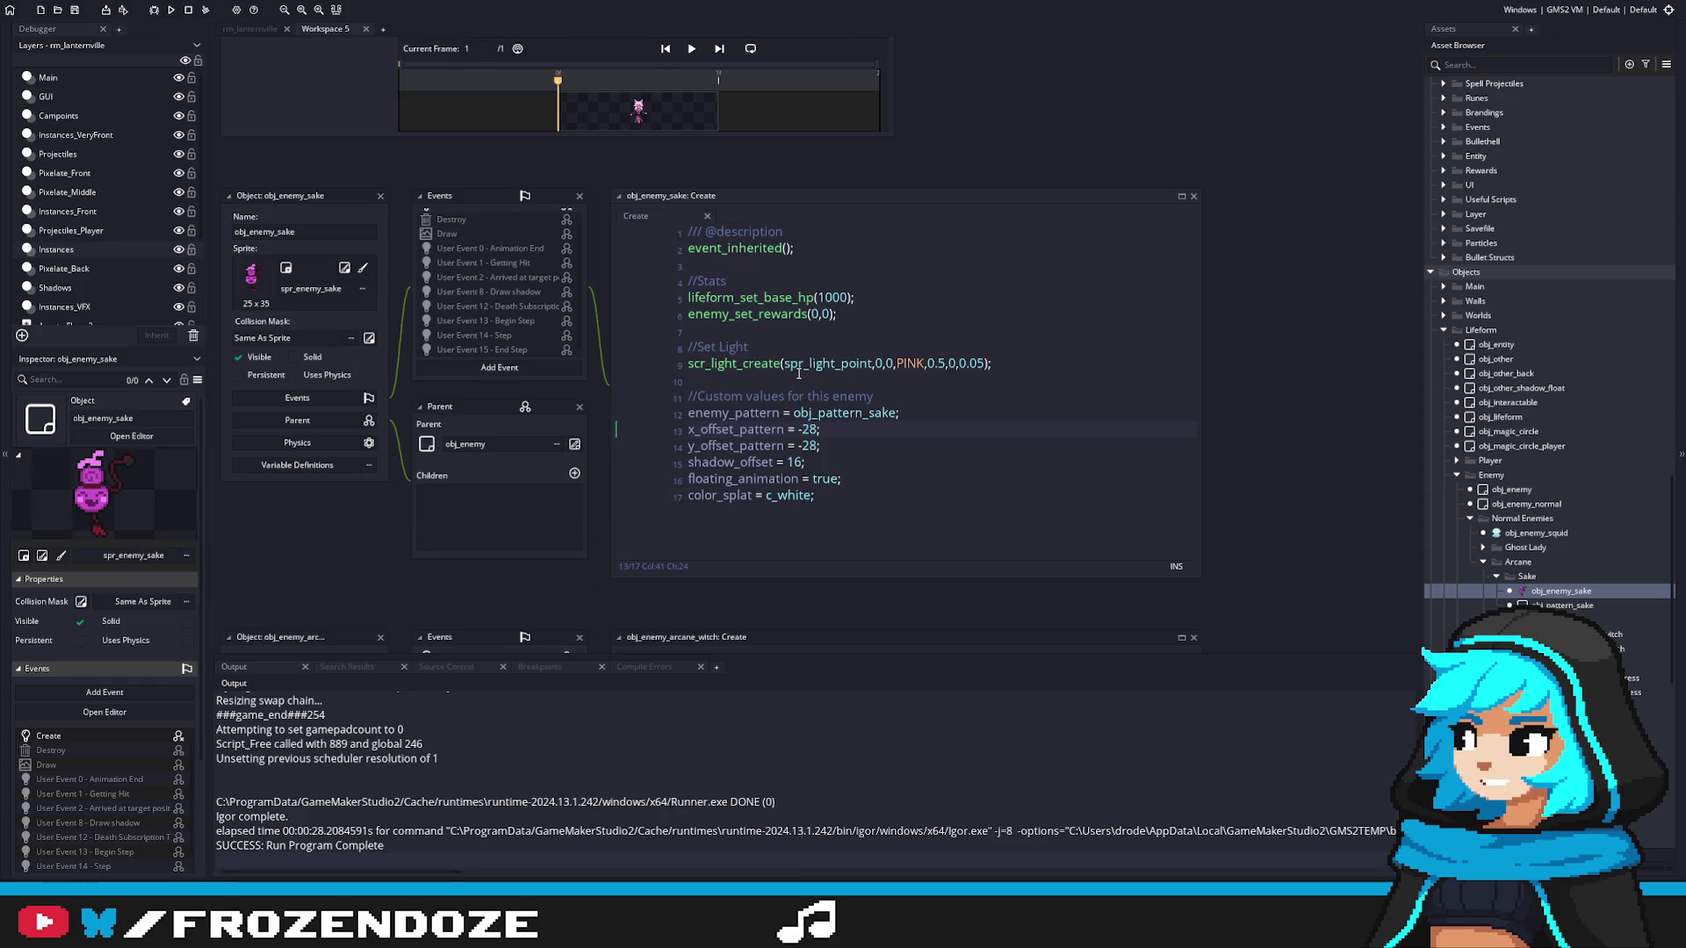
left_click(756, 428)
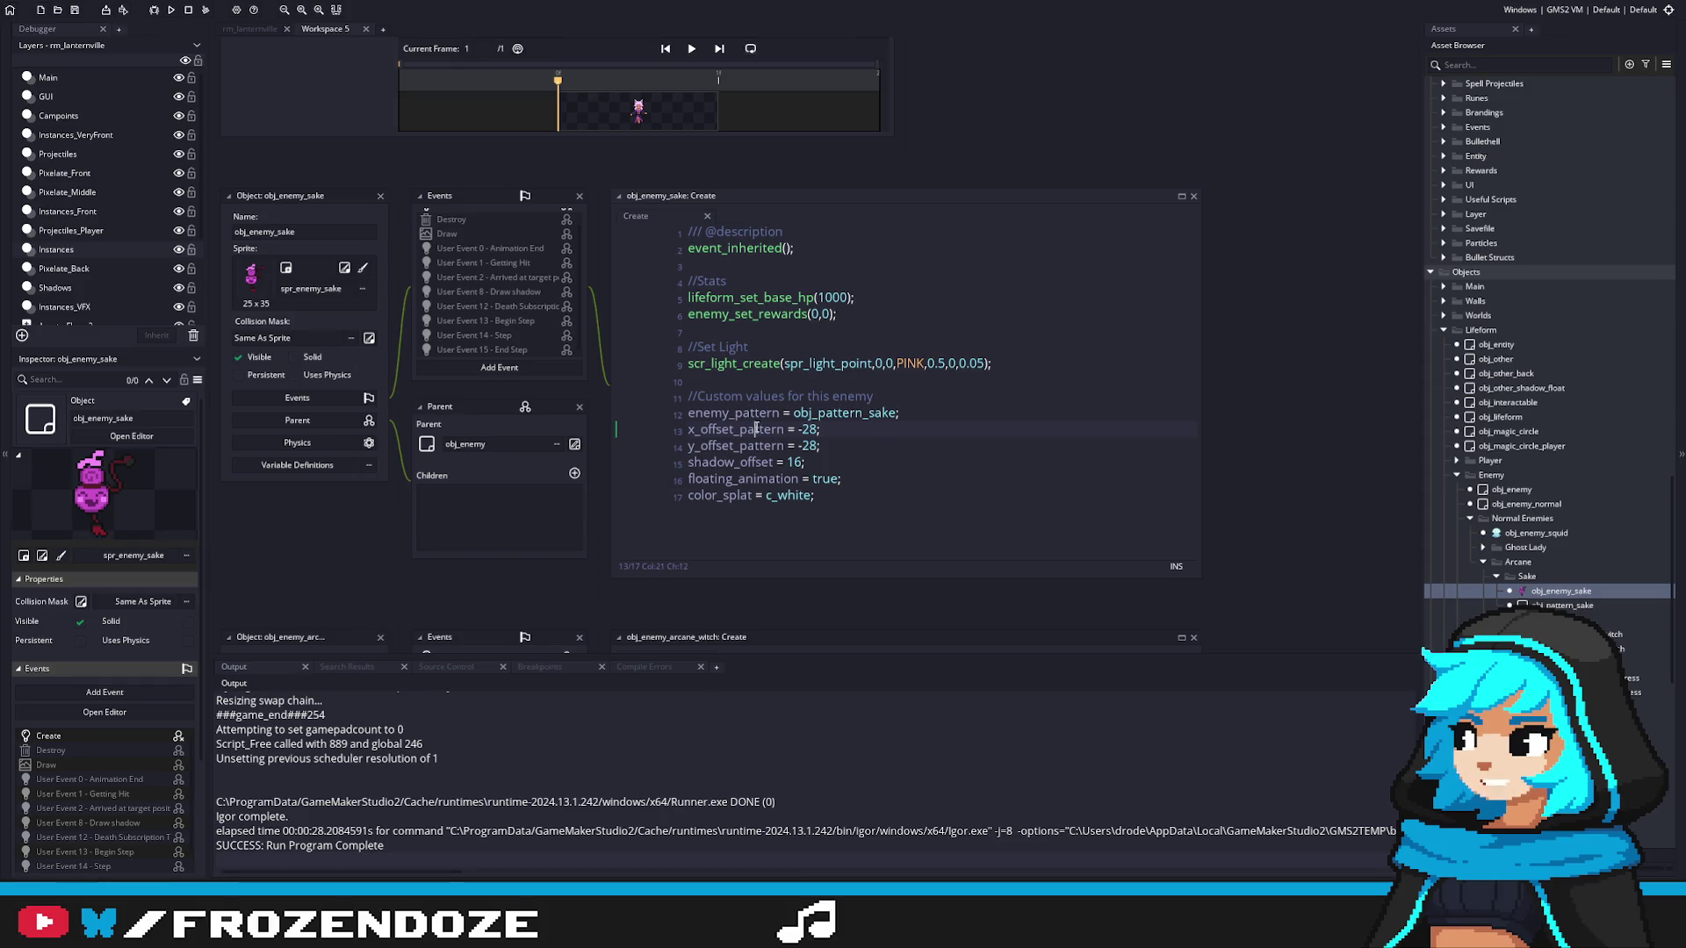
left_click(820, 445)
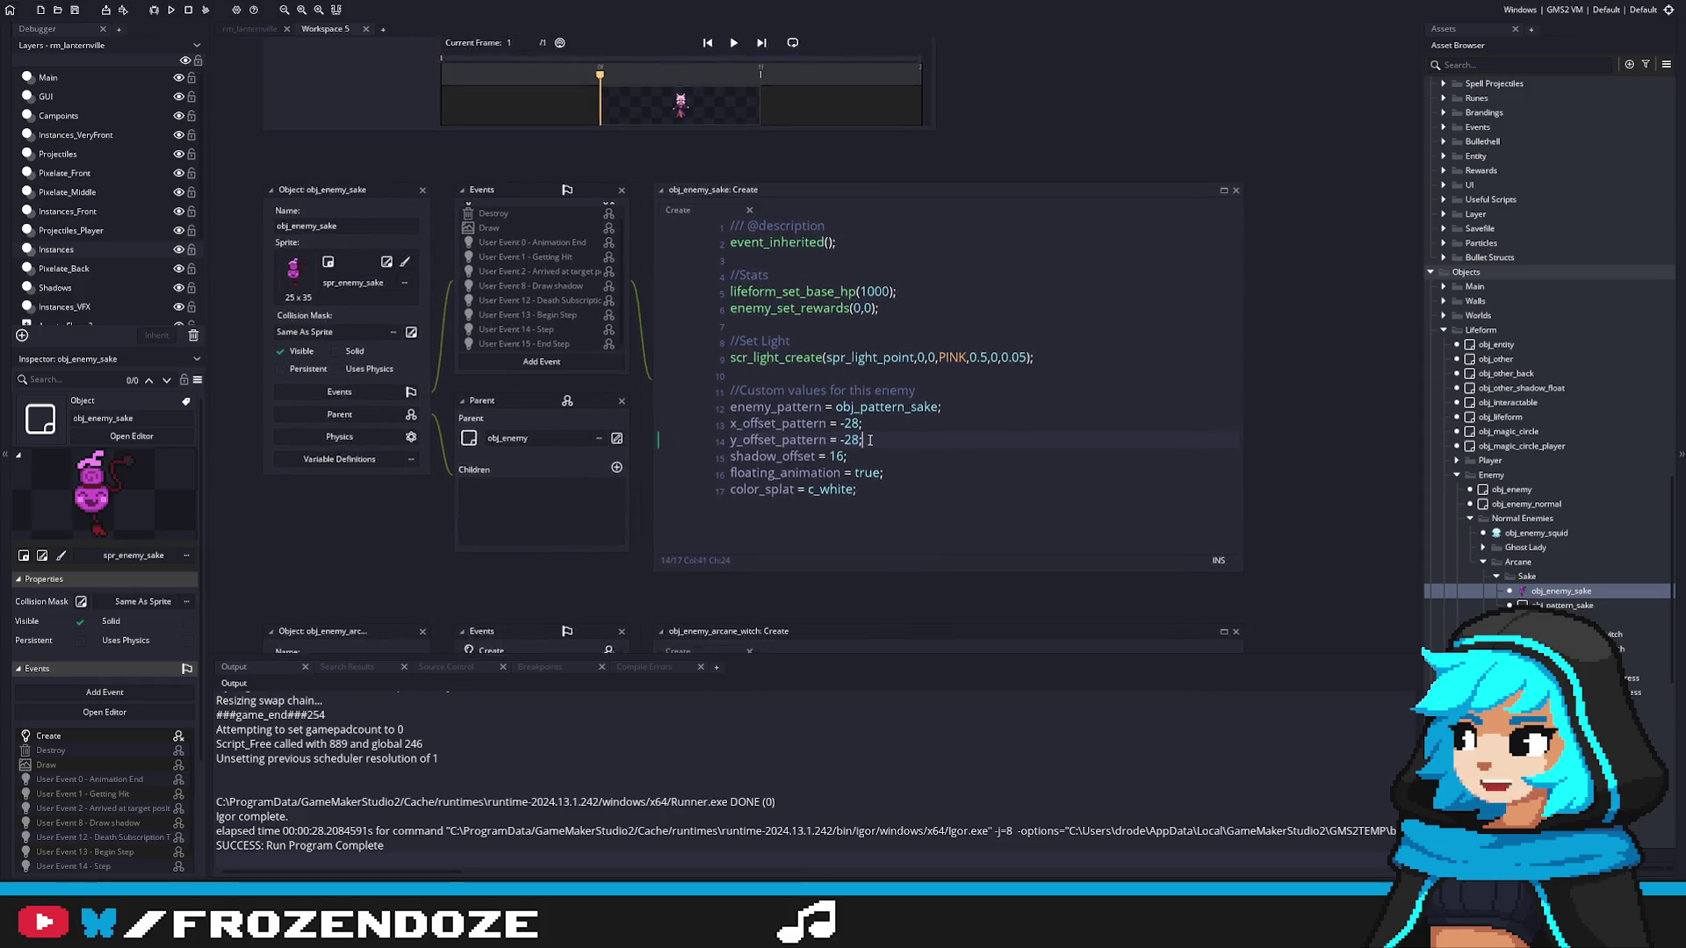
left_click(875, 415)
key("ctrl+d")
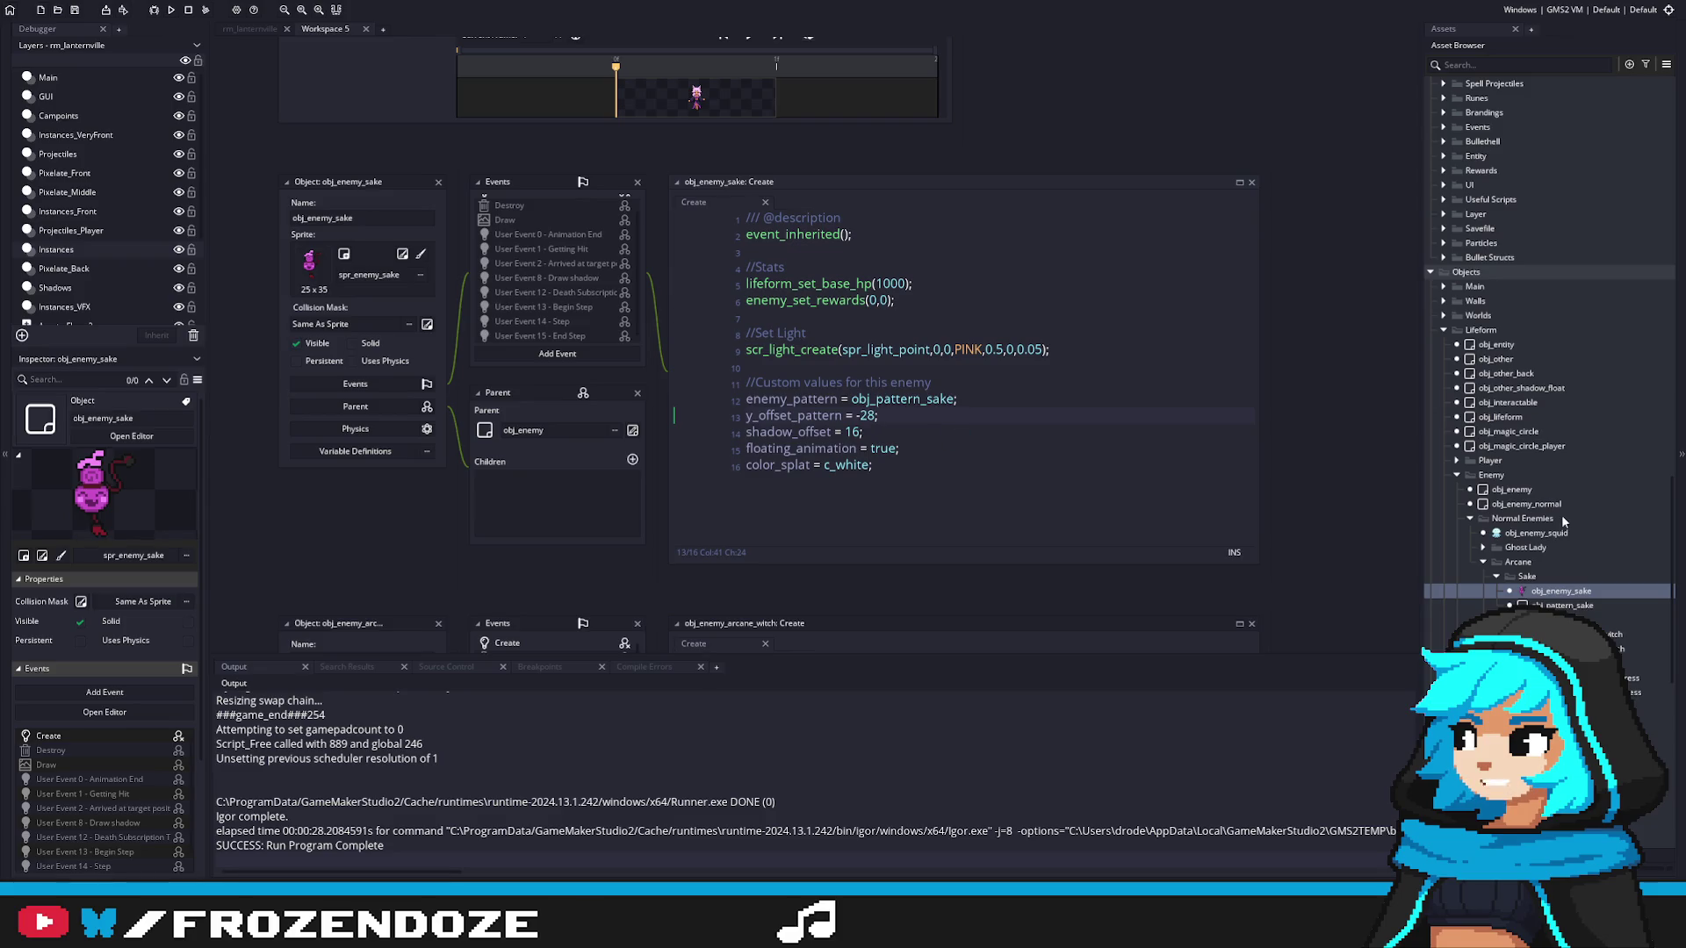
double_click(1564, 605)
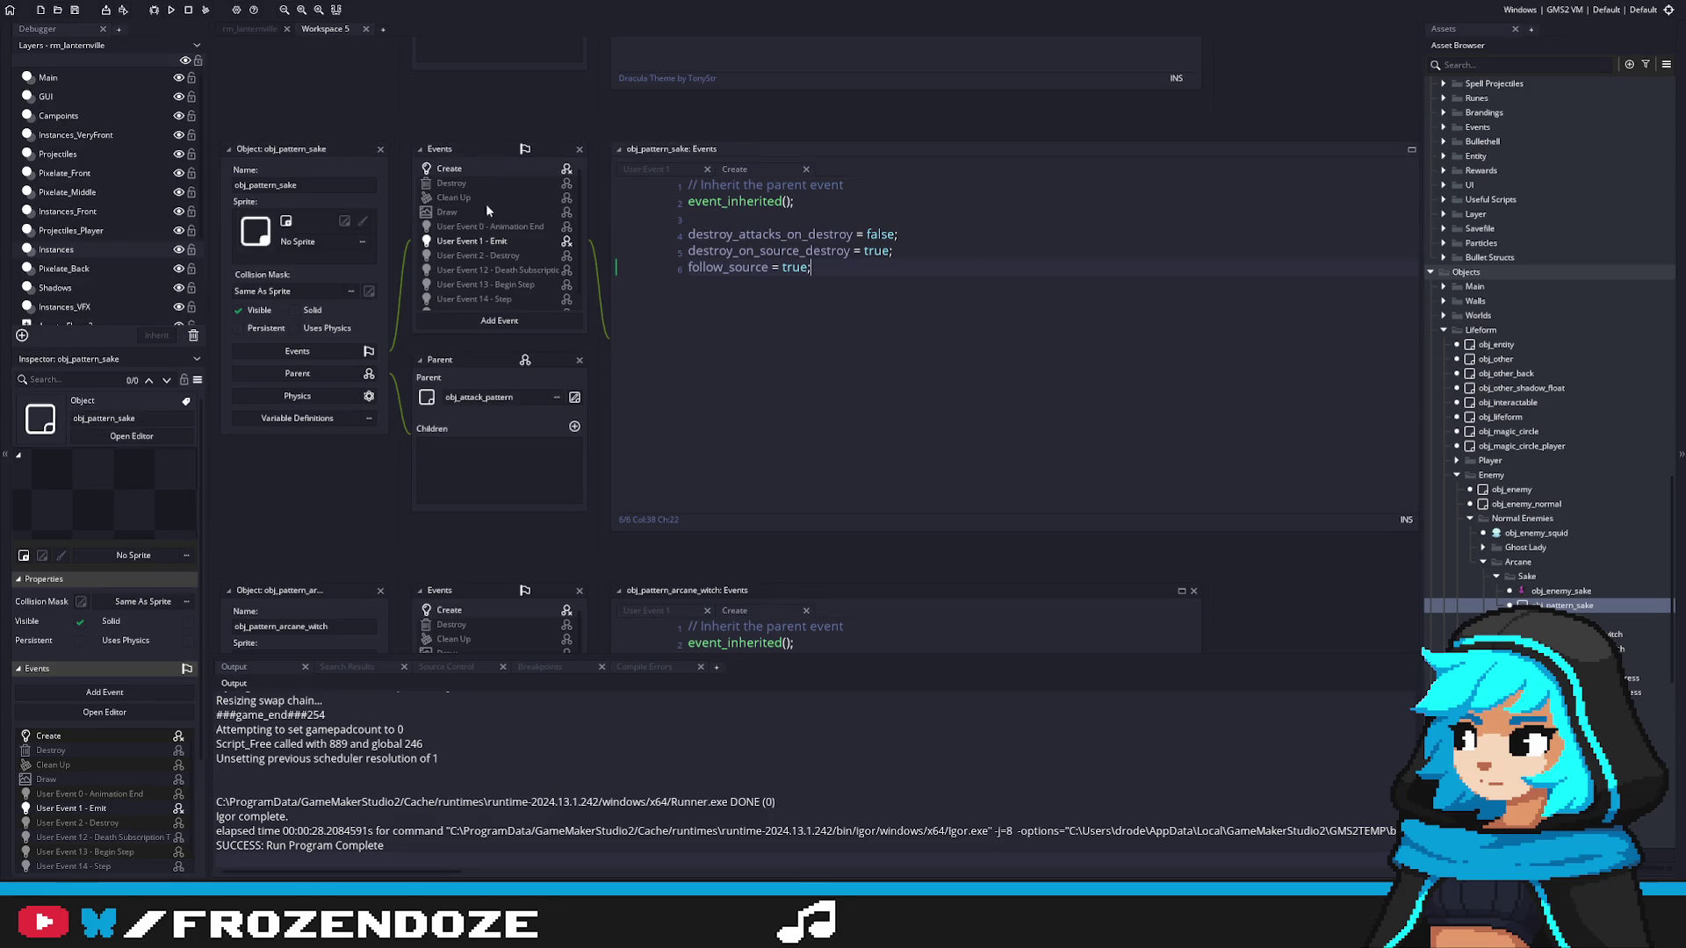
Step: Open obj_enemy_sake's Arrived at target position code and jump to scr_attack_create's definition
double_click(468, 241)
double_click(1554, 590)
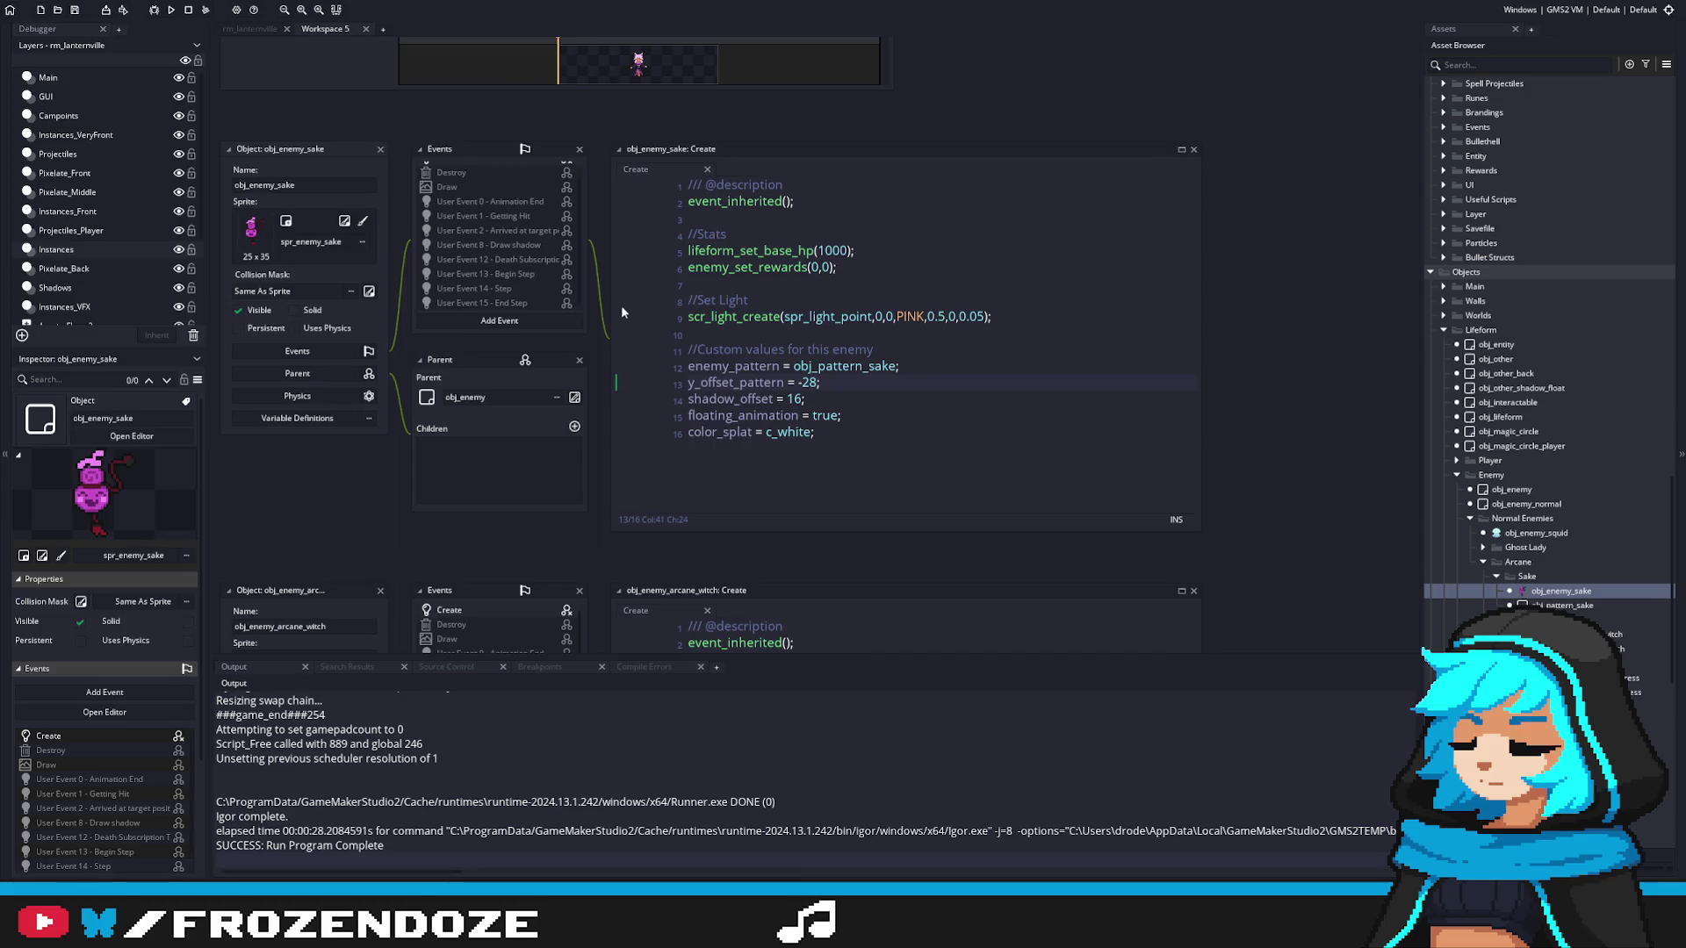
scroll(487, 235, "up", 1)
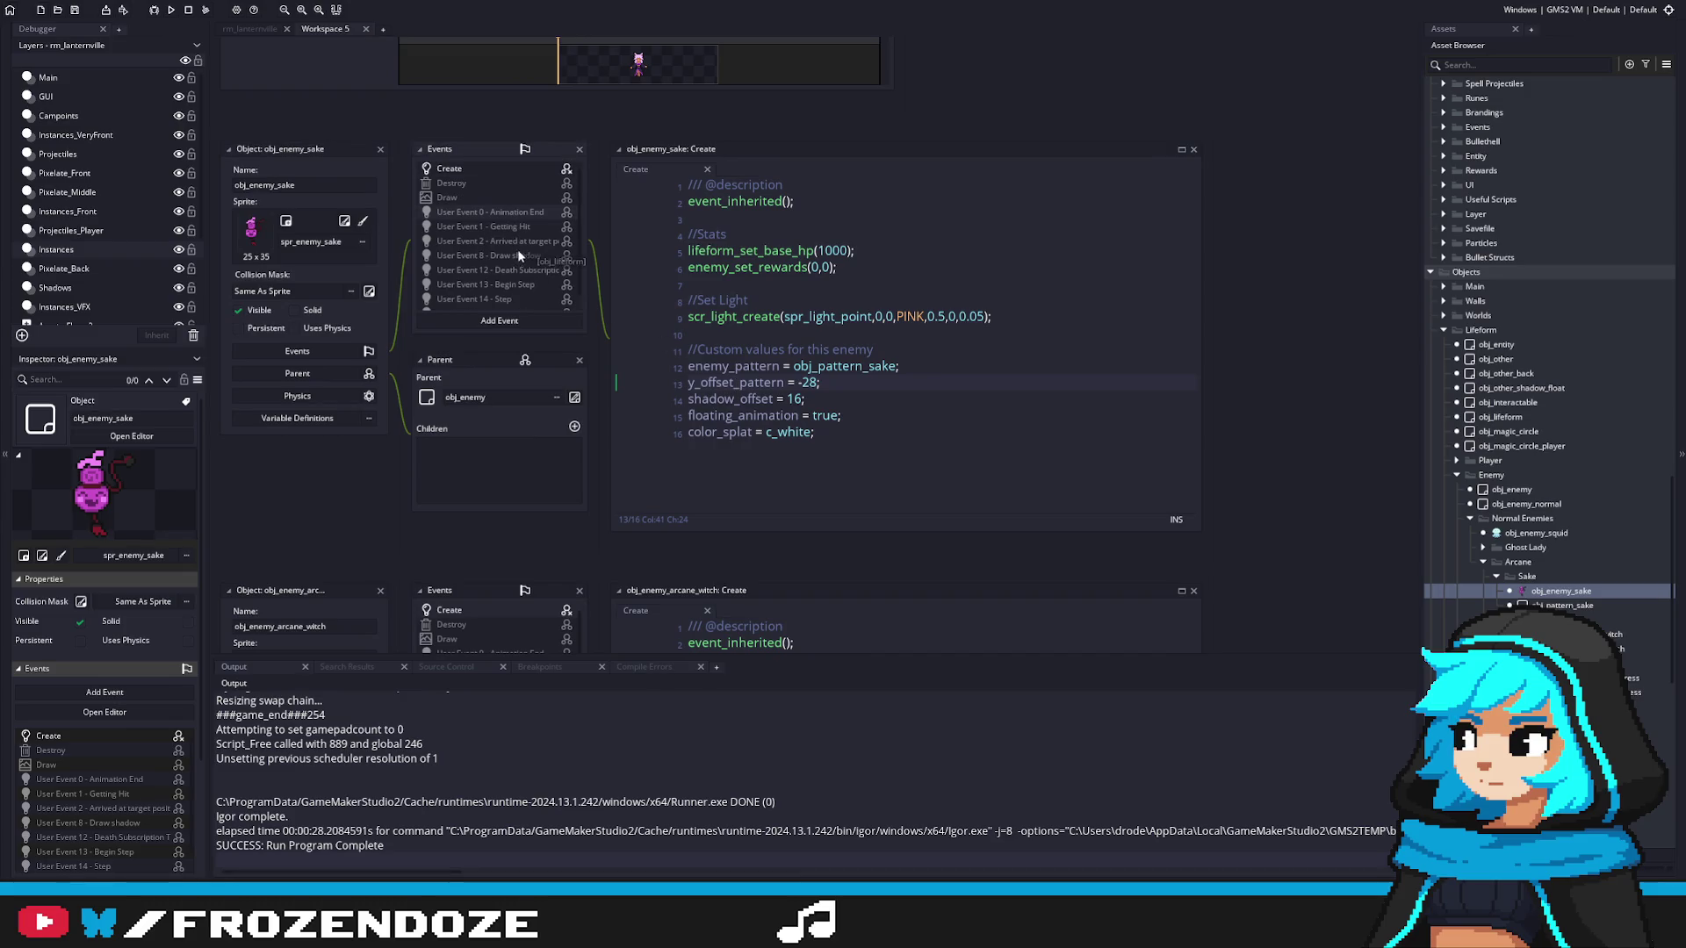
double_click(520, 241)
middle_click(809, 267)
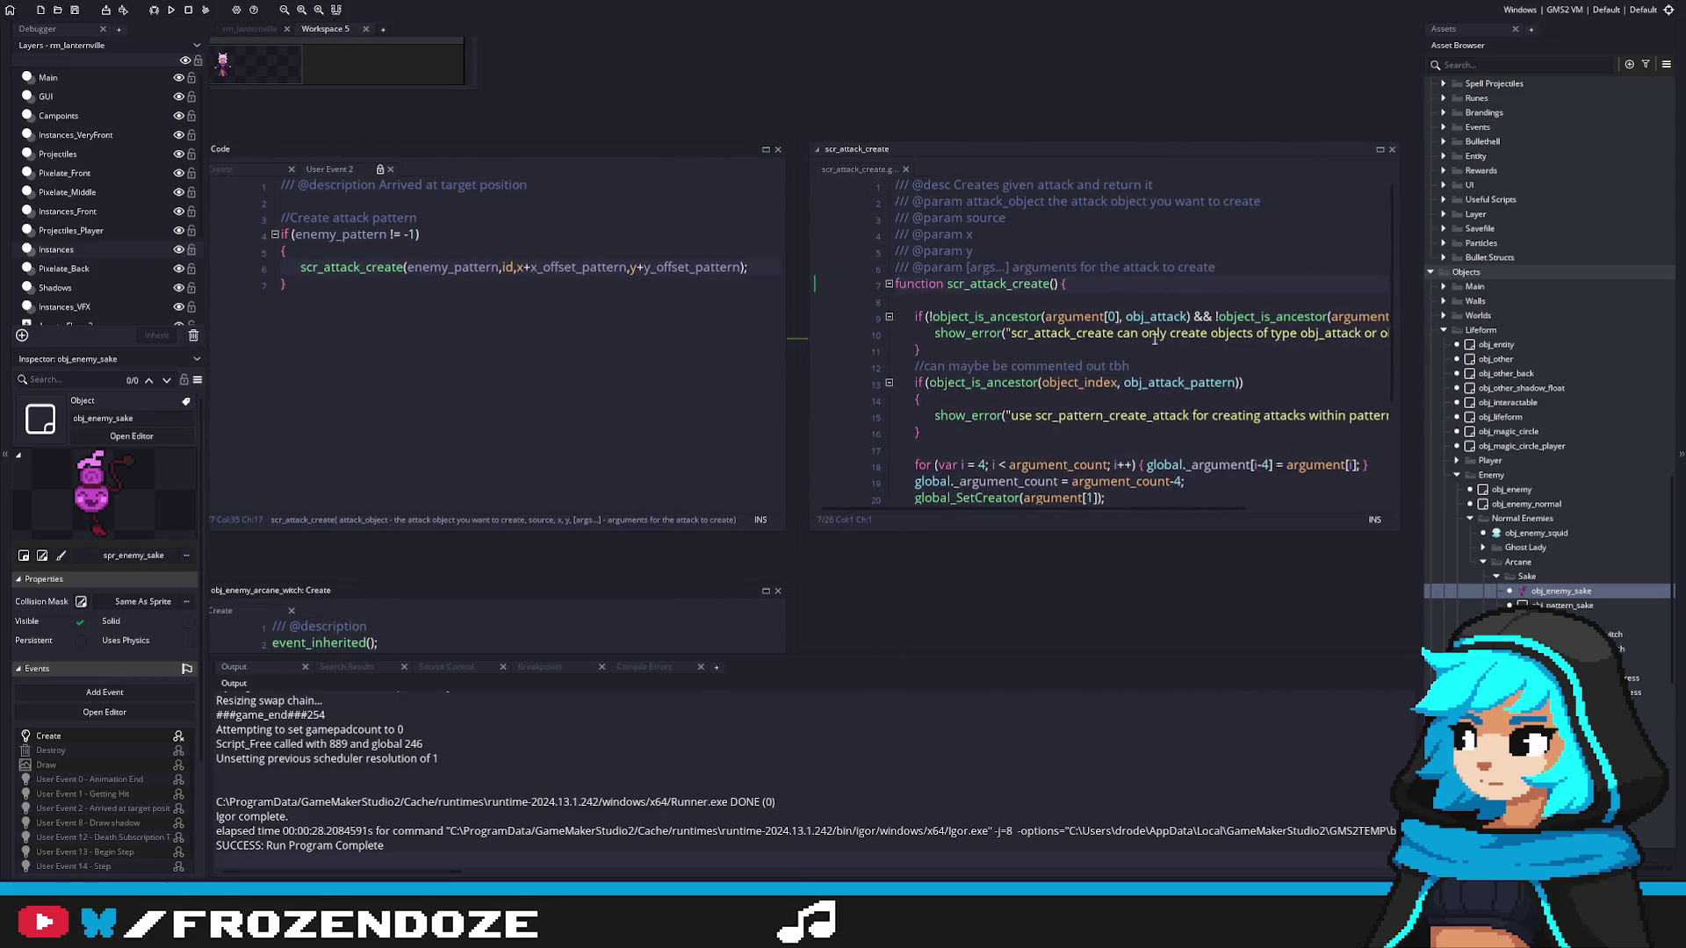
Step: Browse obj_pattern_sake's Draw, Clean Up, Destroy, User Event 2, Death Subscription and Begin Step code
scroll(1154, 338, "down", 3)
double_click(1554, 605)
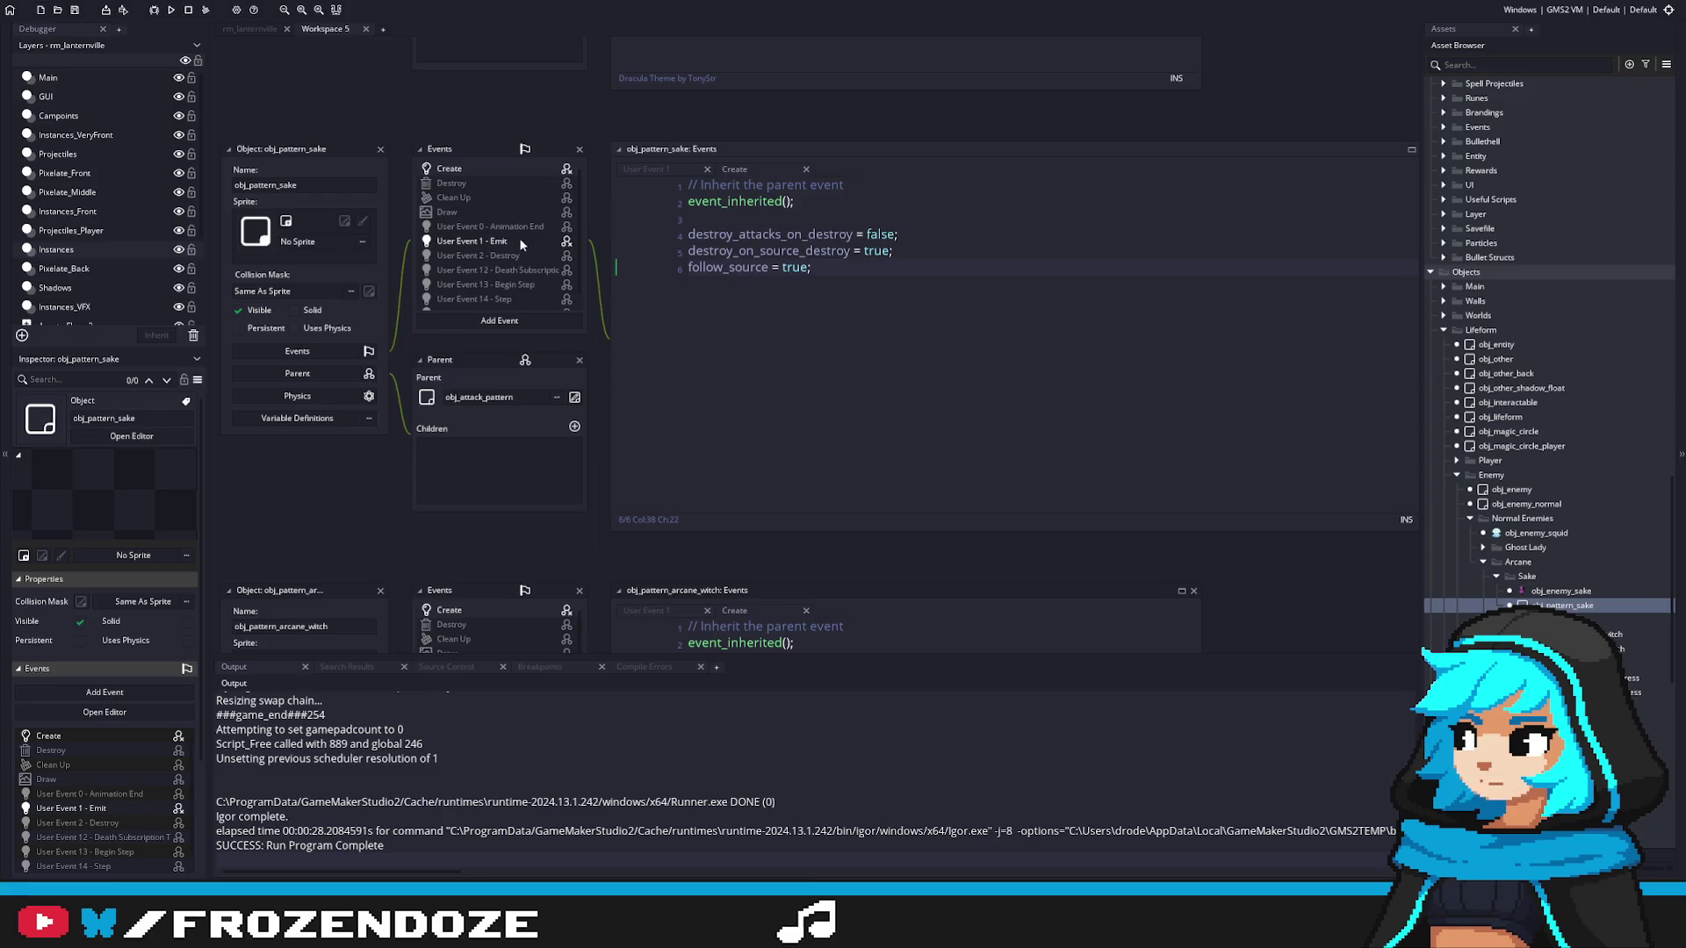
left_click(472, 226)
left_click(470, 212)
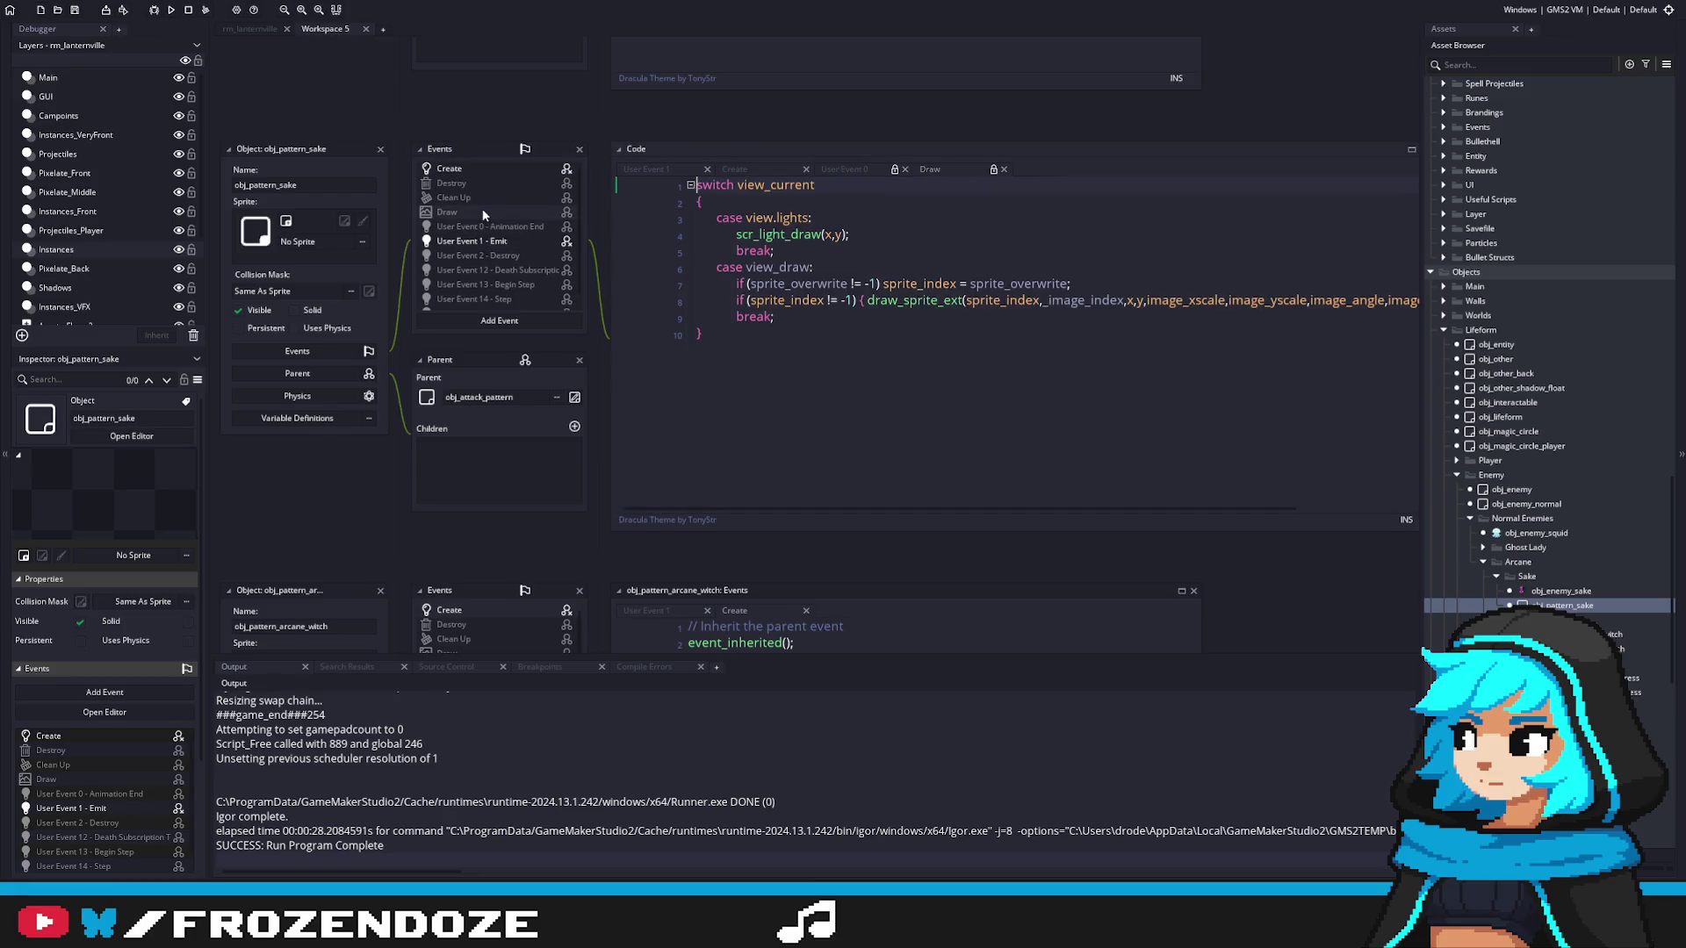
left_click(466, 195)
left_click(471, 183)
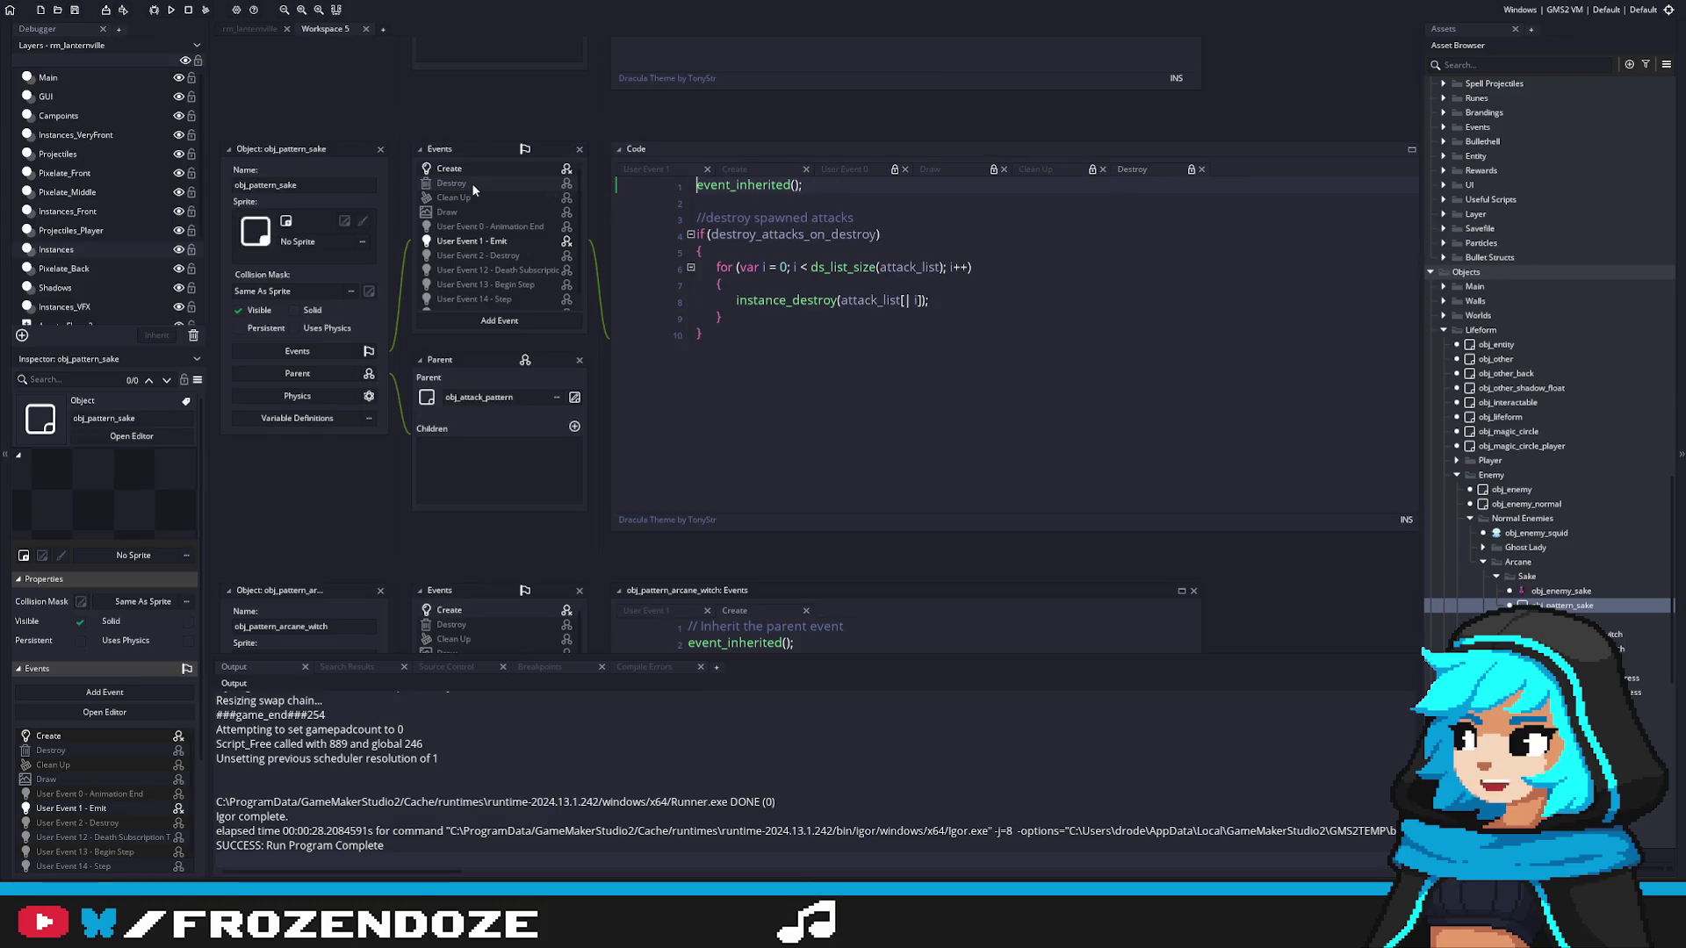
left_click(487, 256)
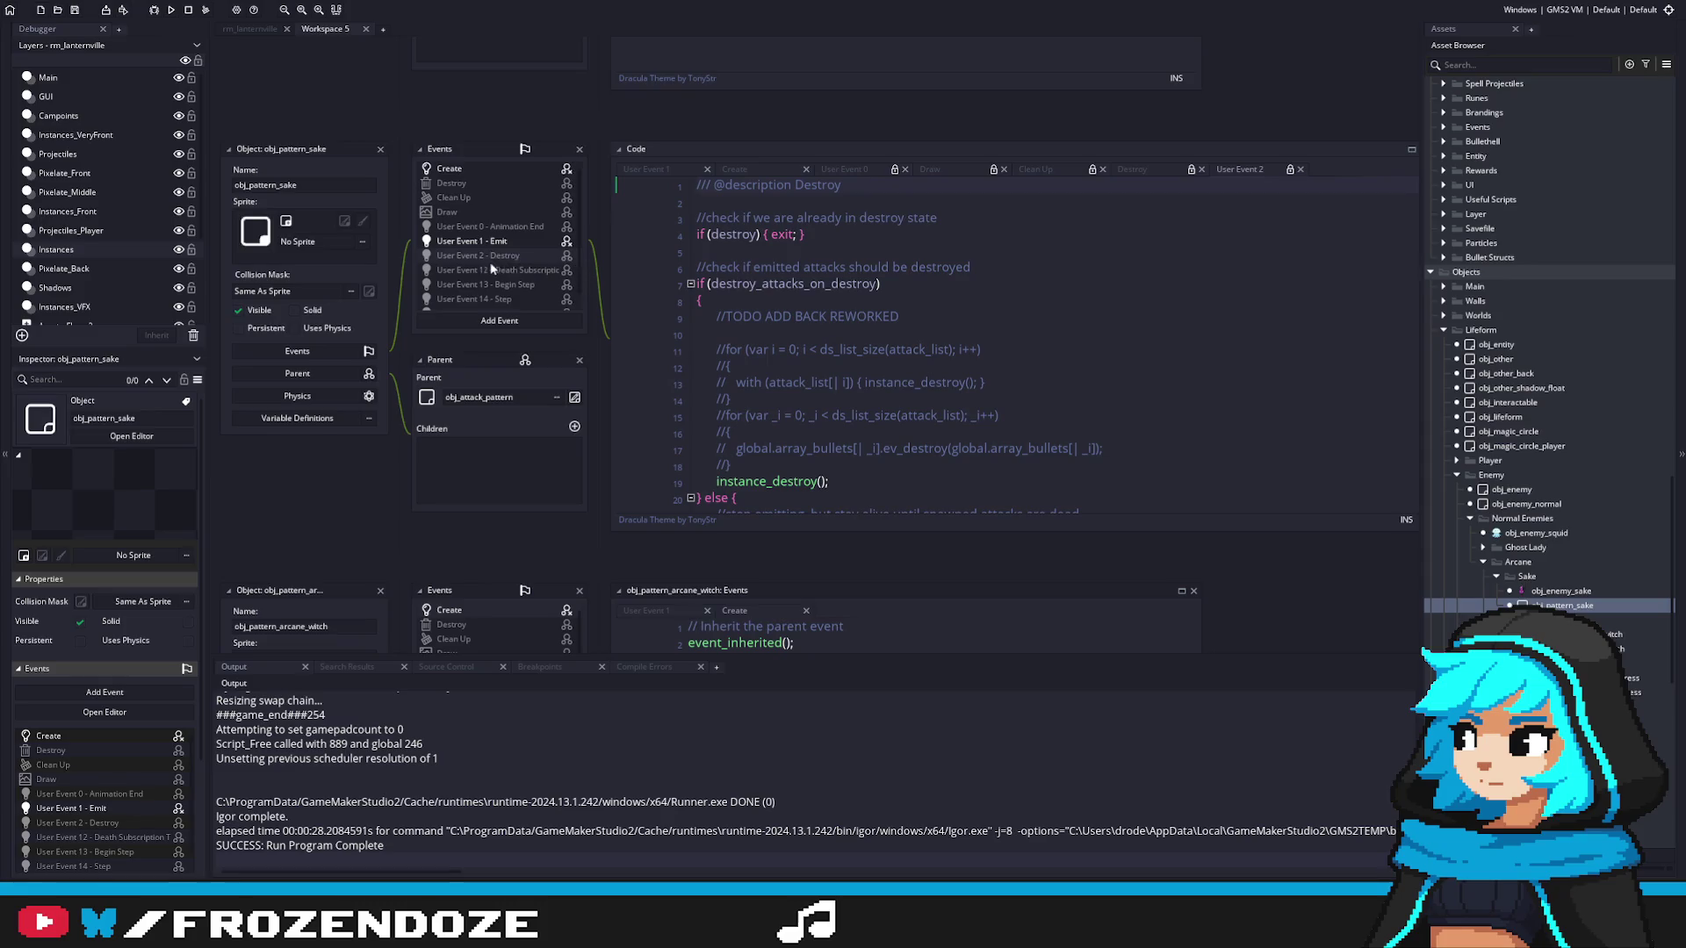
left_click(507, 272)
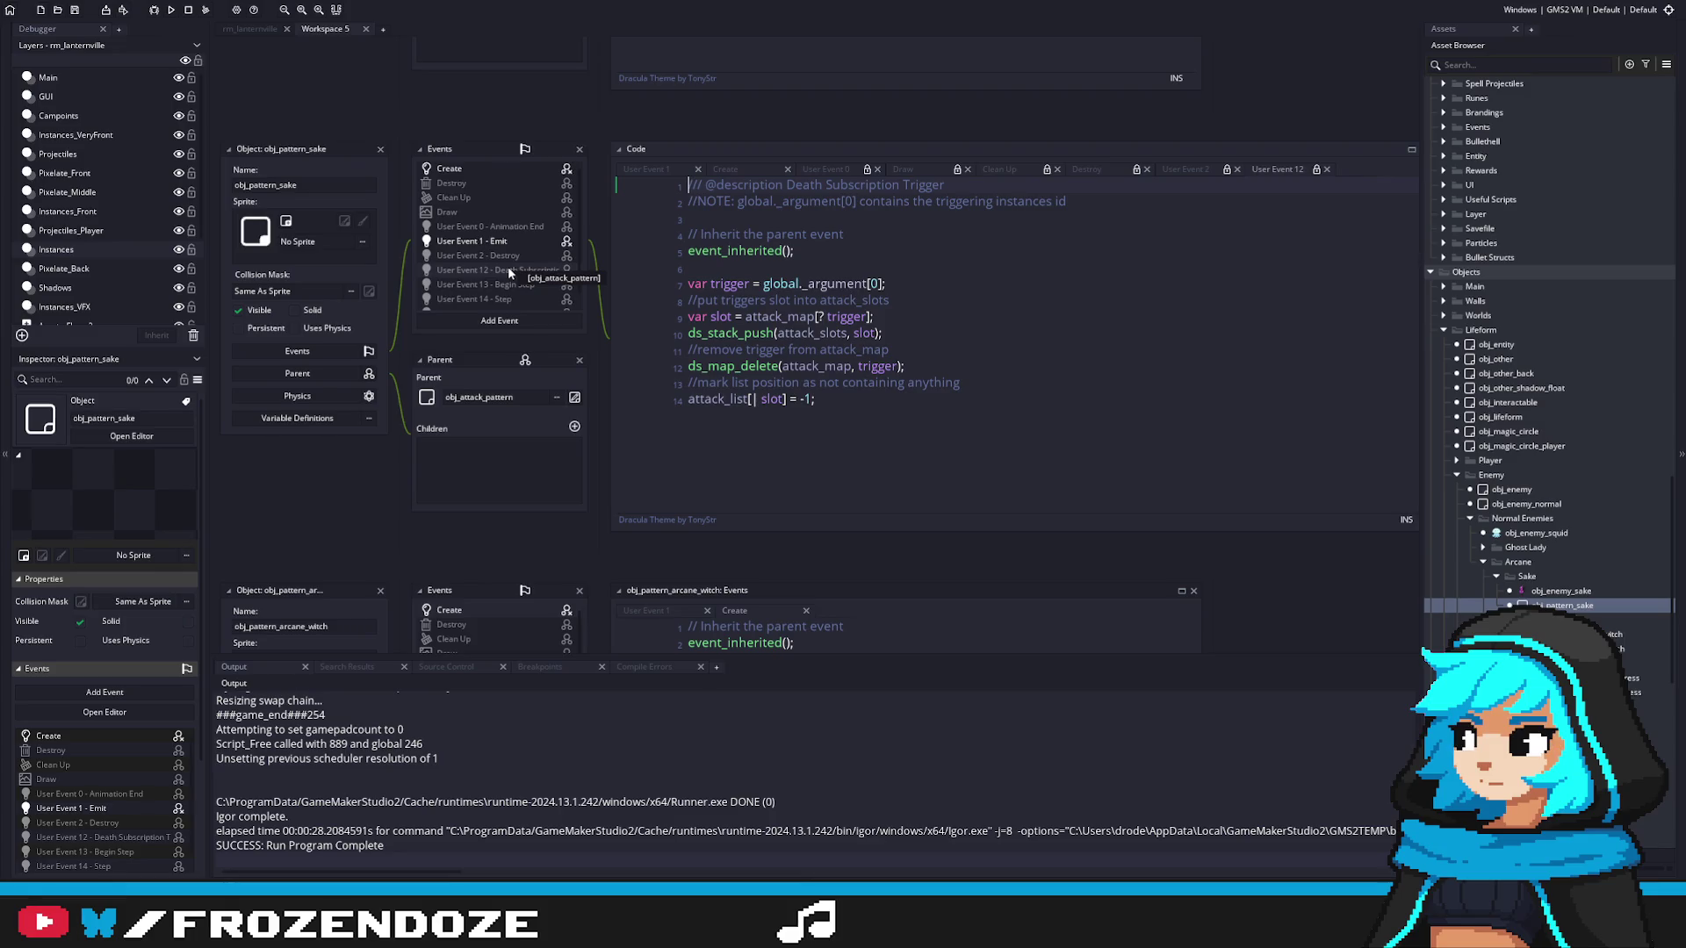
left_click(499, 286)
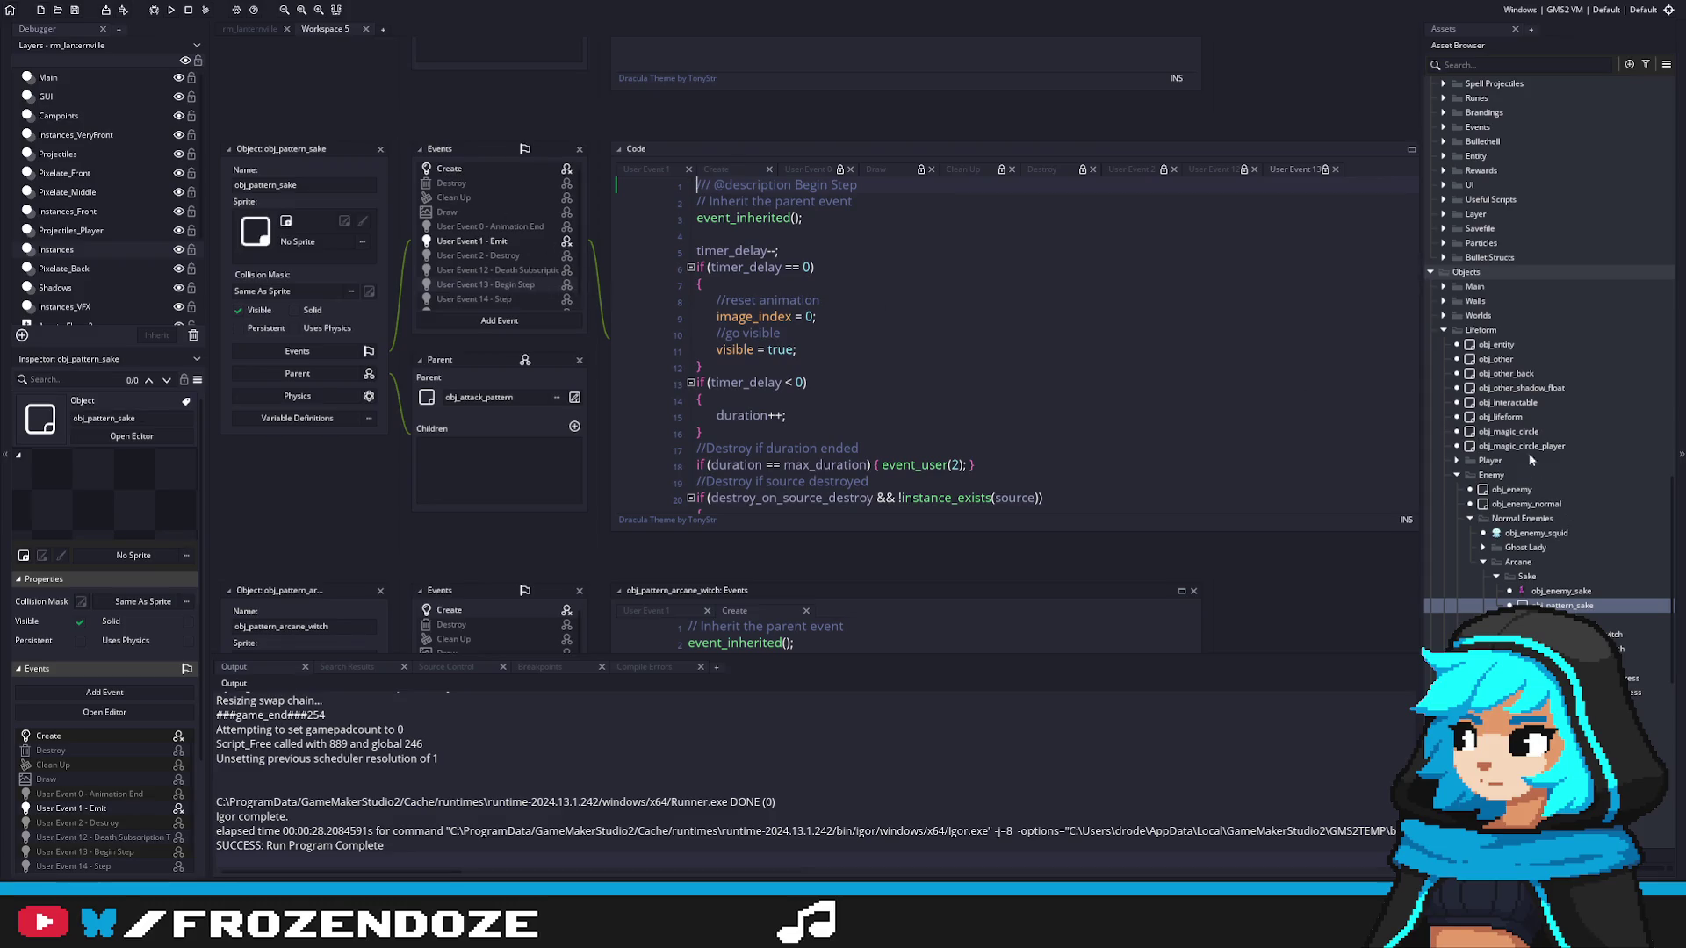
Step: Expand the Saki boss assets and open the obj_attack_pattern parent object
scroll(1528, 482, "up", 1)
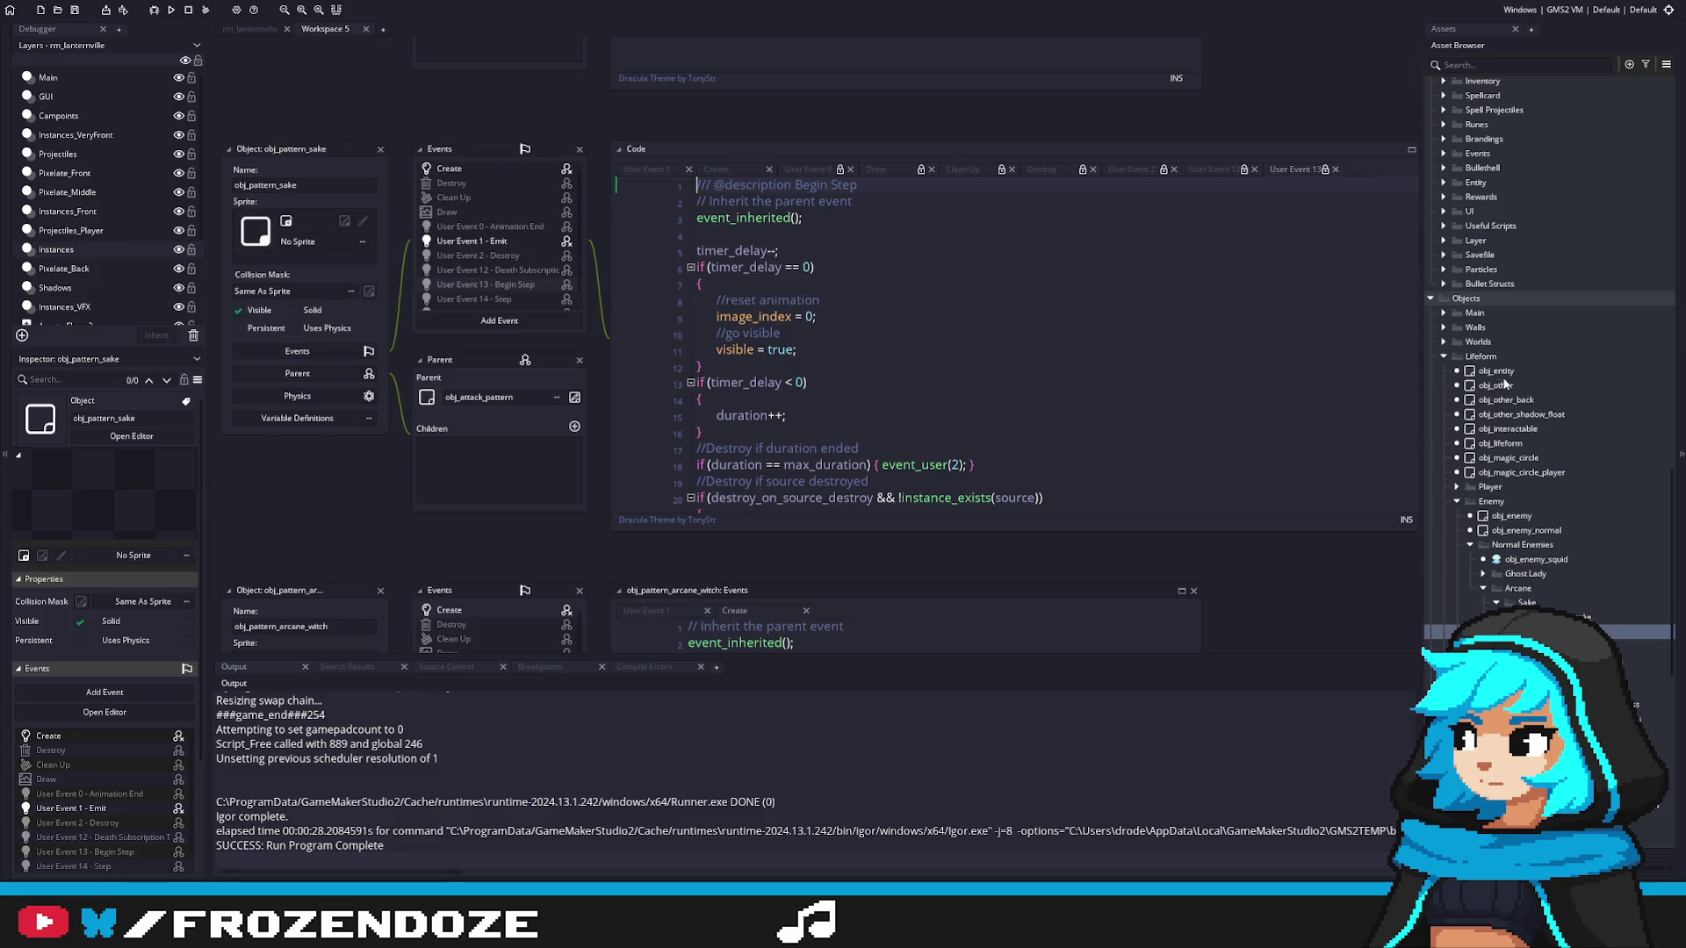
scroll(1529, 450, "up", 2)
scroll(1530, 448, "down", 7)
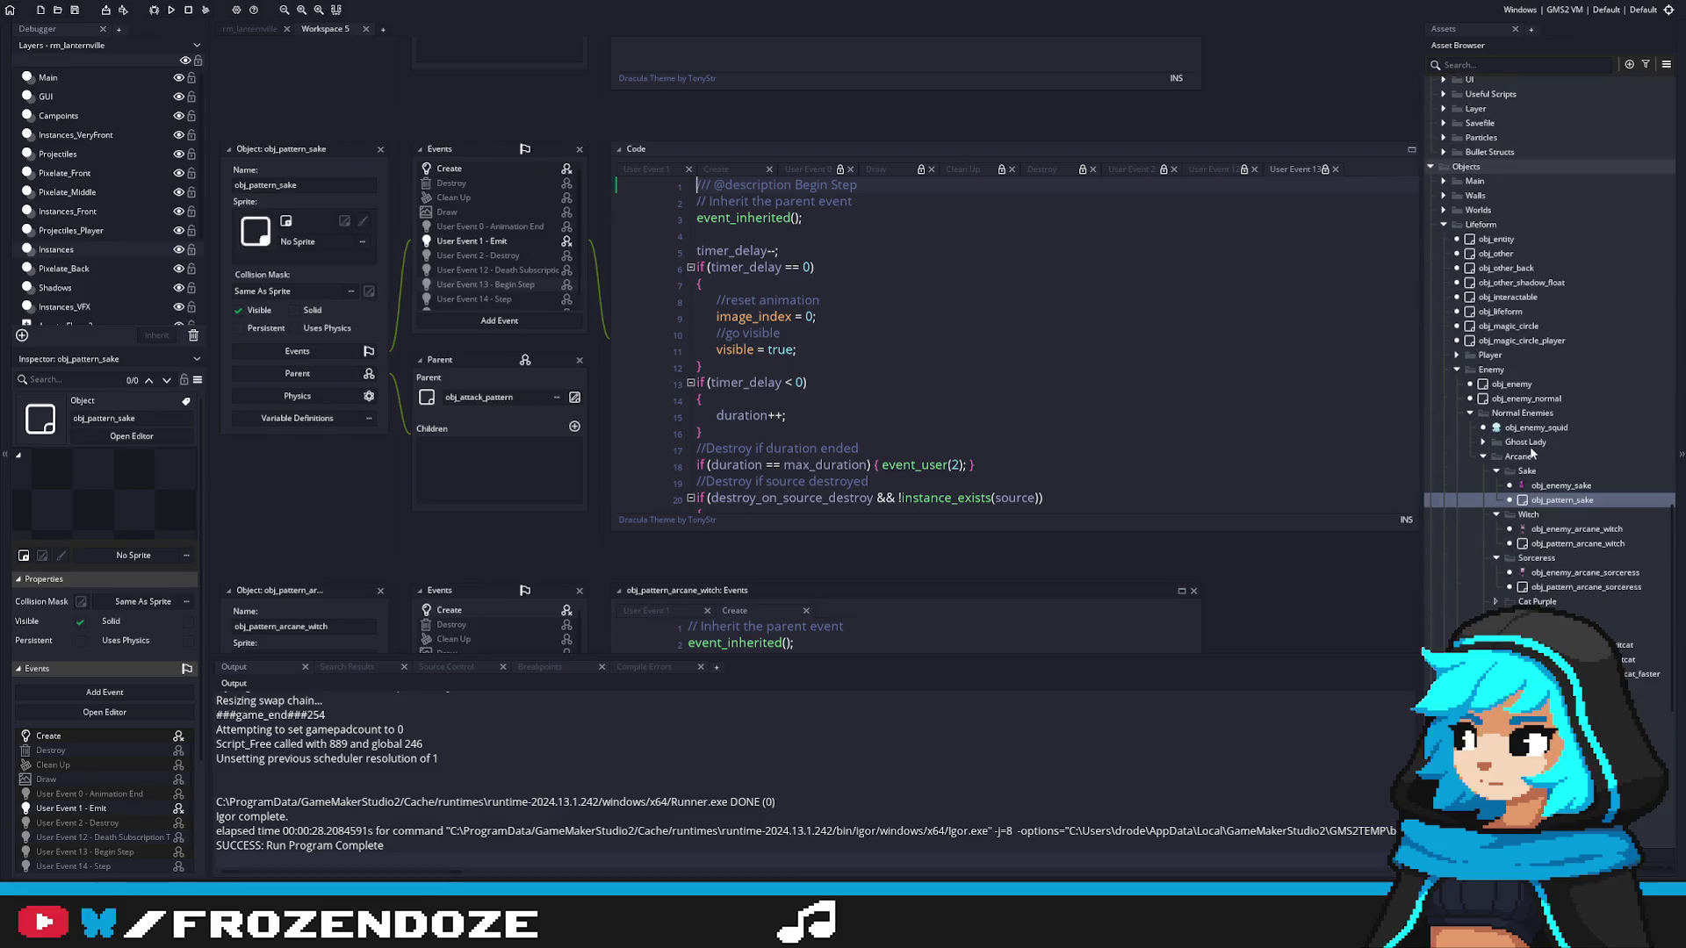
scroll(1598, 481, "down", 18)
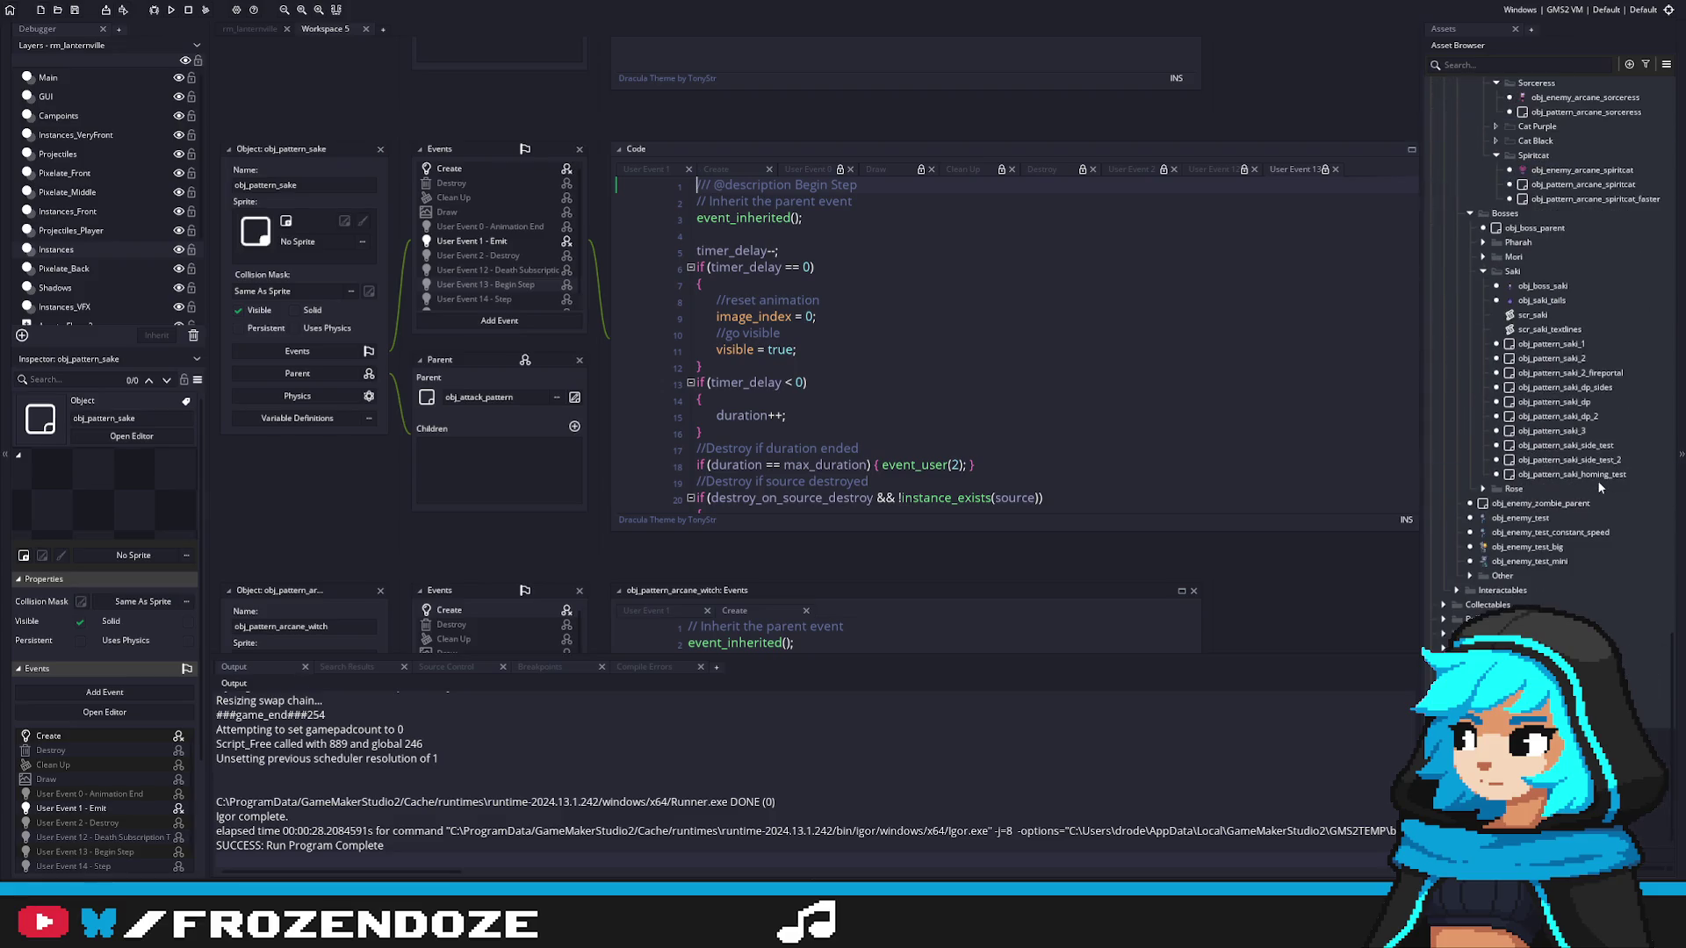
left_click(1442, 619)
double_click(1493, 634)
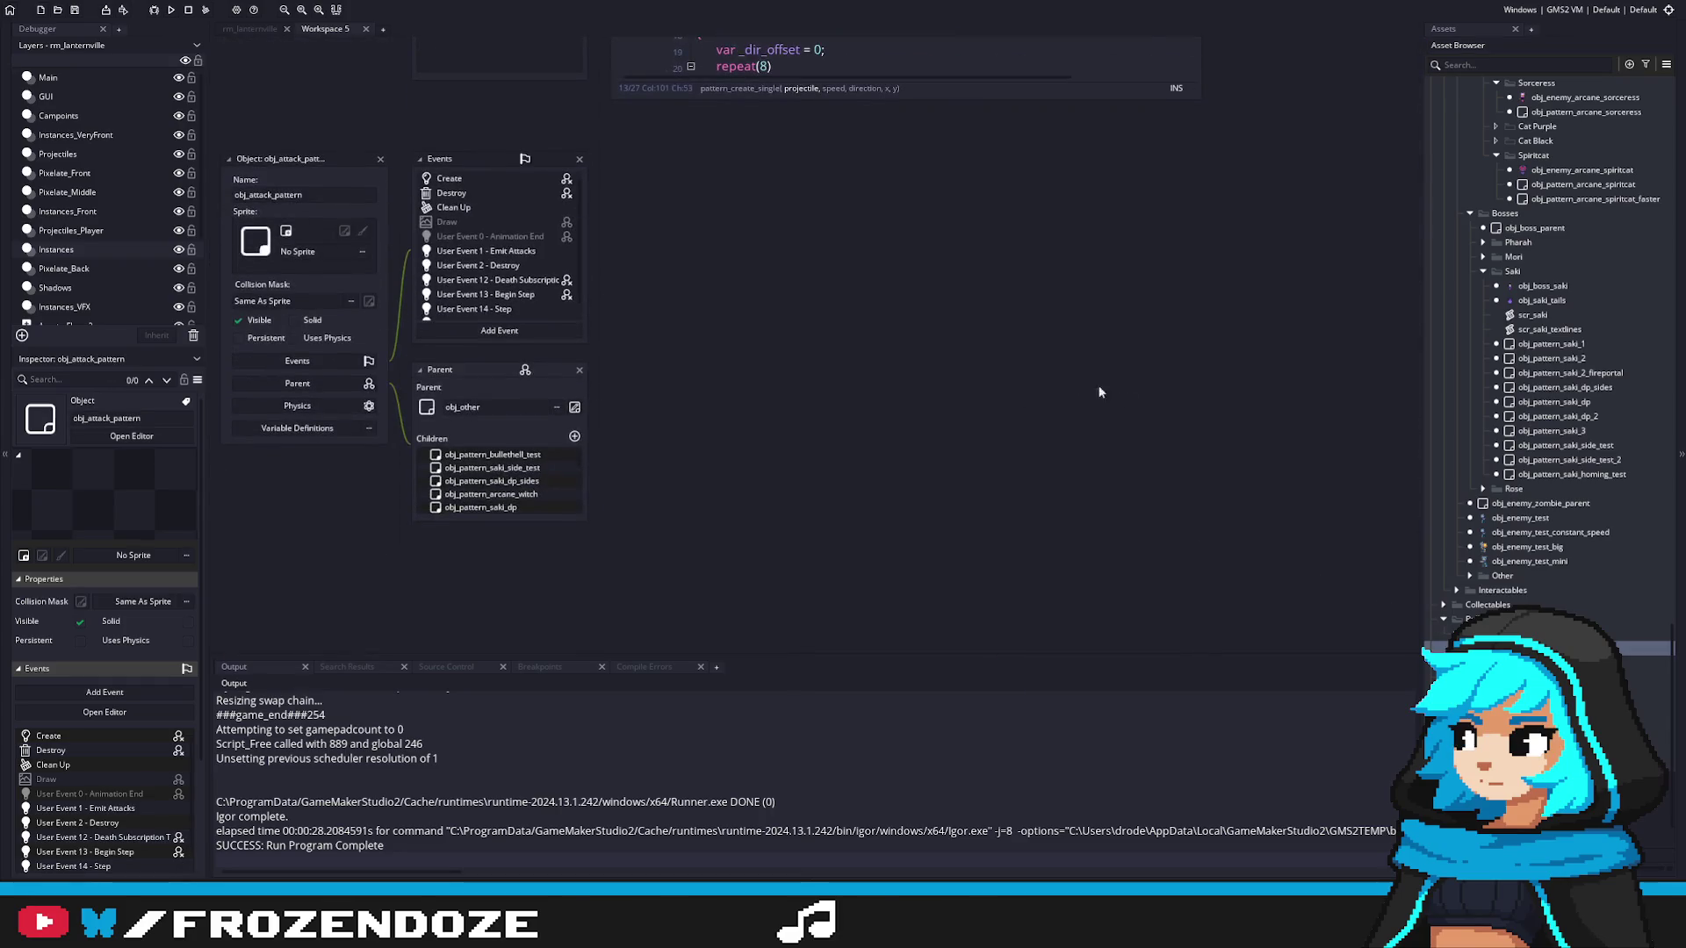
Step: Review obj_attack_pattern and obj_pattern_sake Create code, the arcane witch objects, then obj_enemy_sake's arrival code
scroll(1528, 428, "up", 7)
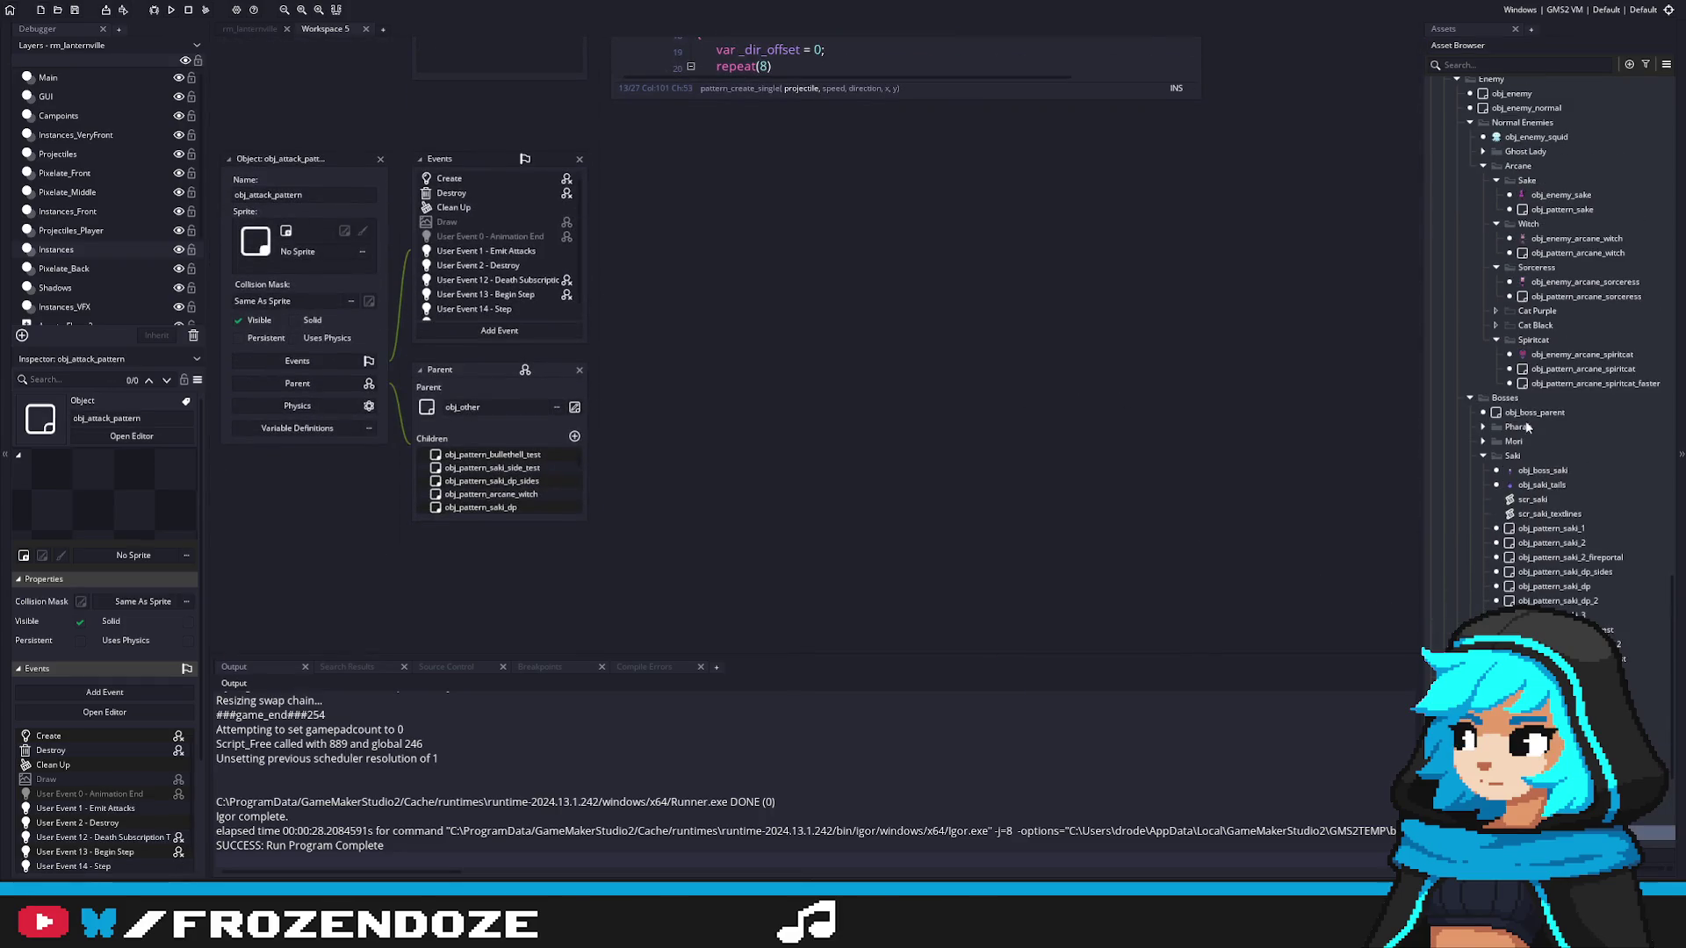
left_click(451, 178)
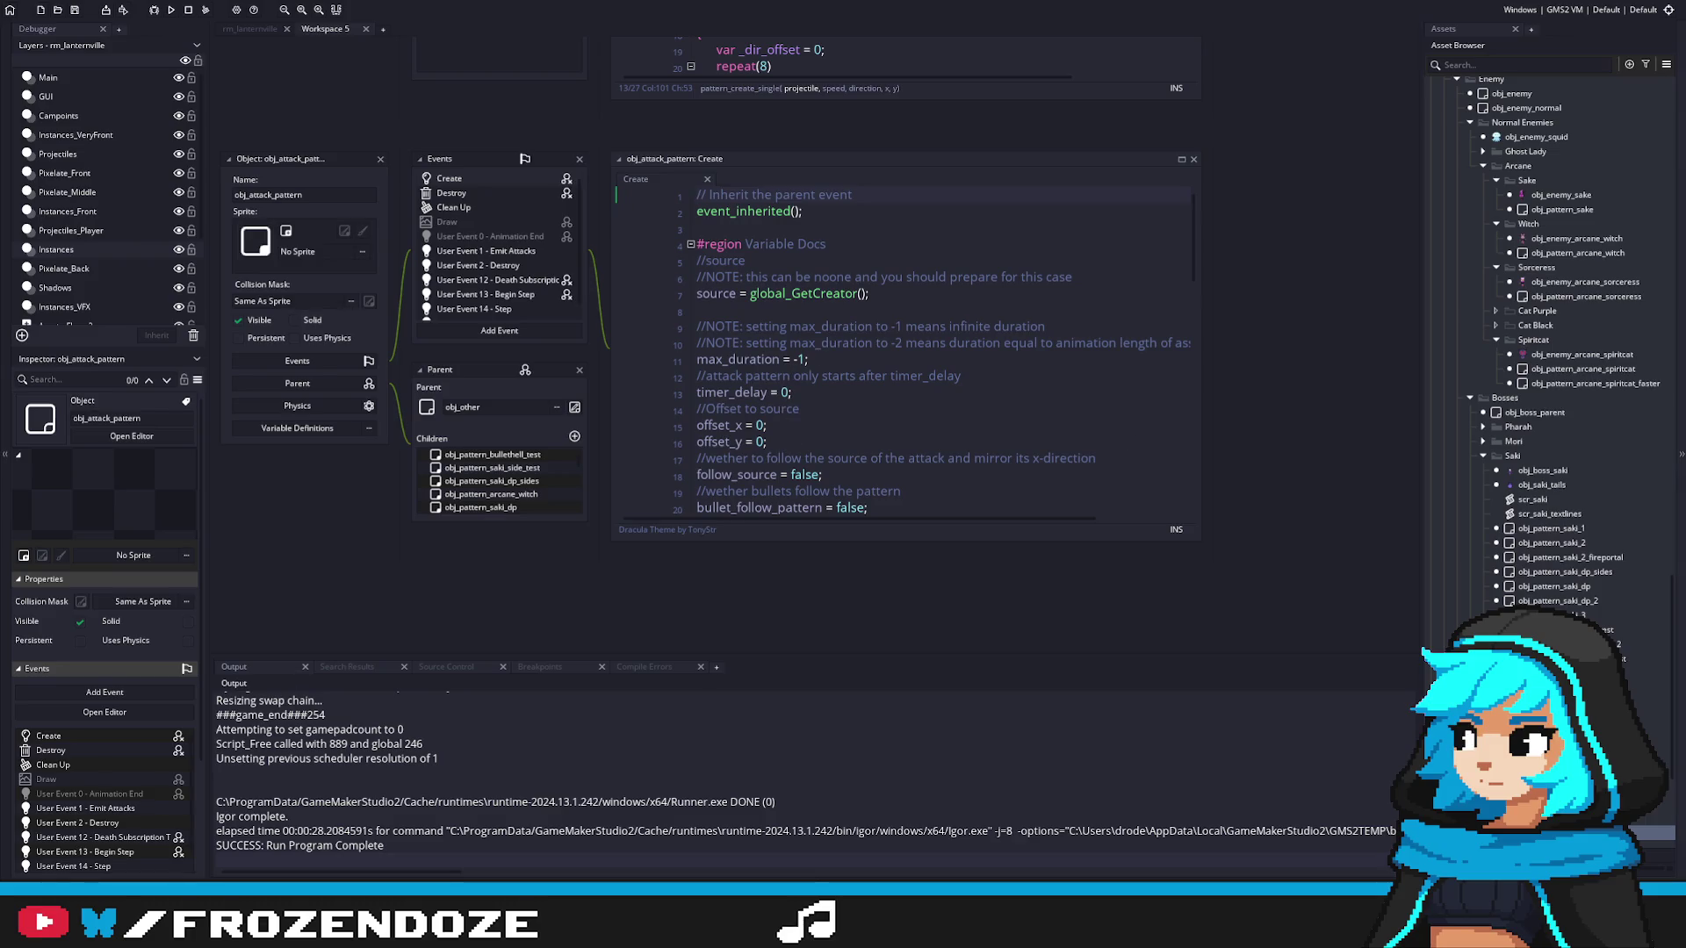
double_click(1562, 209)
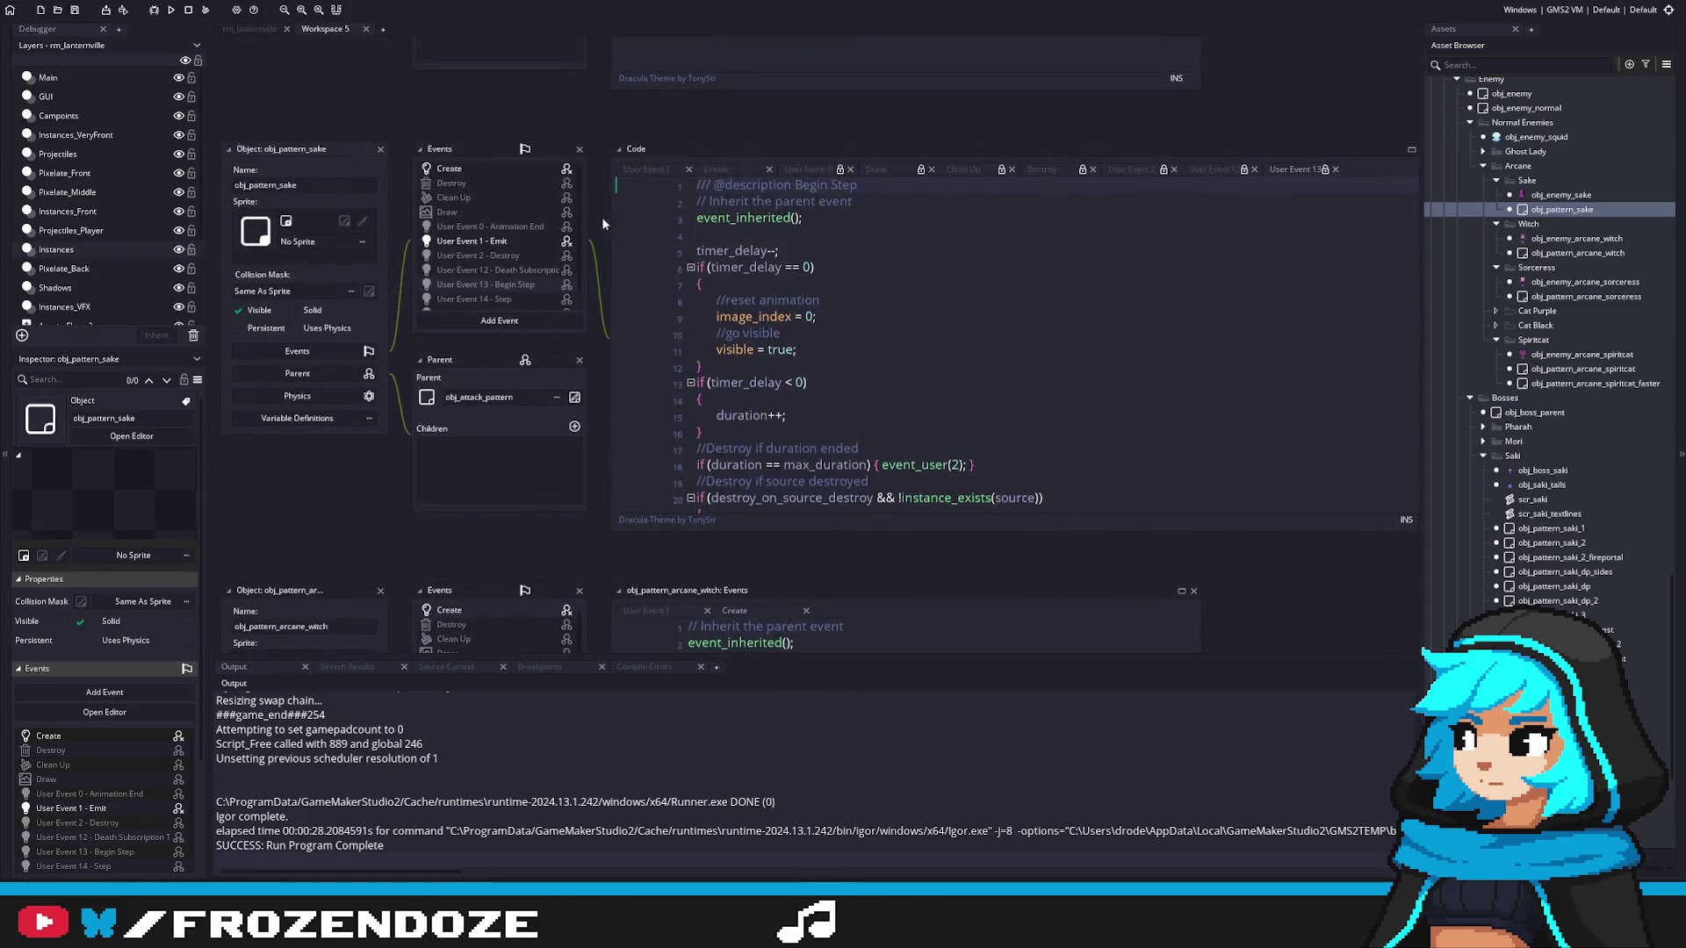
left_click(514, 175)
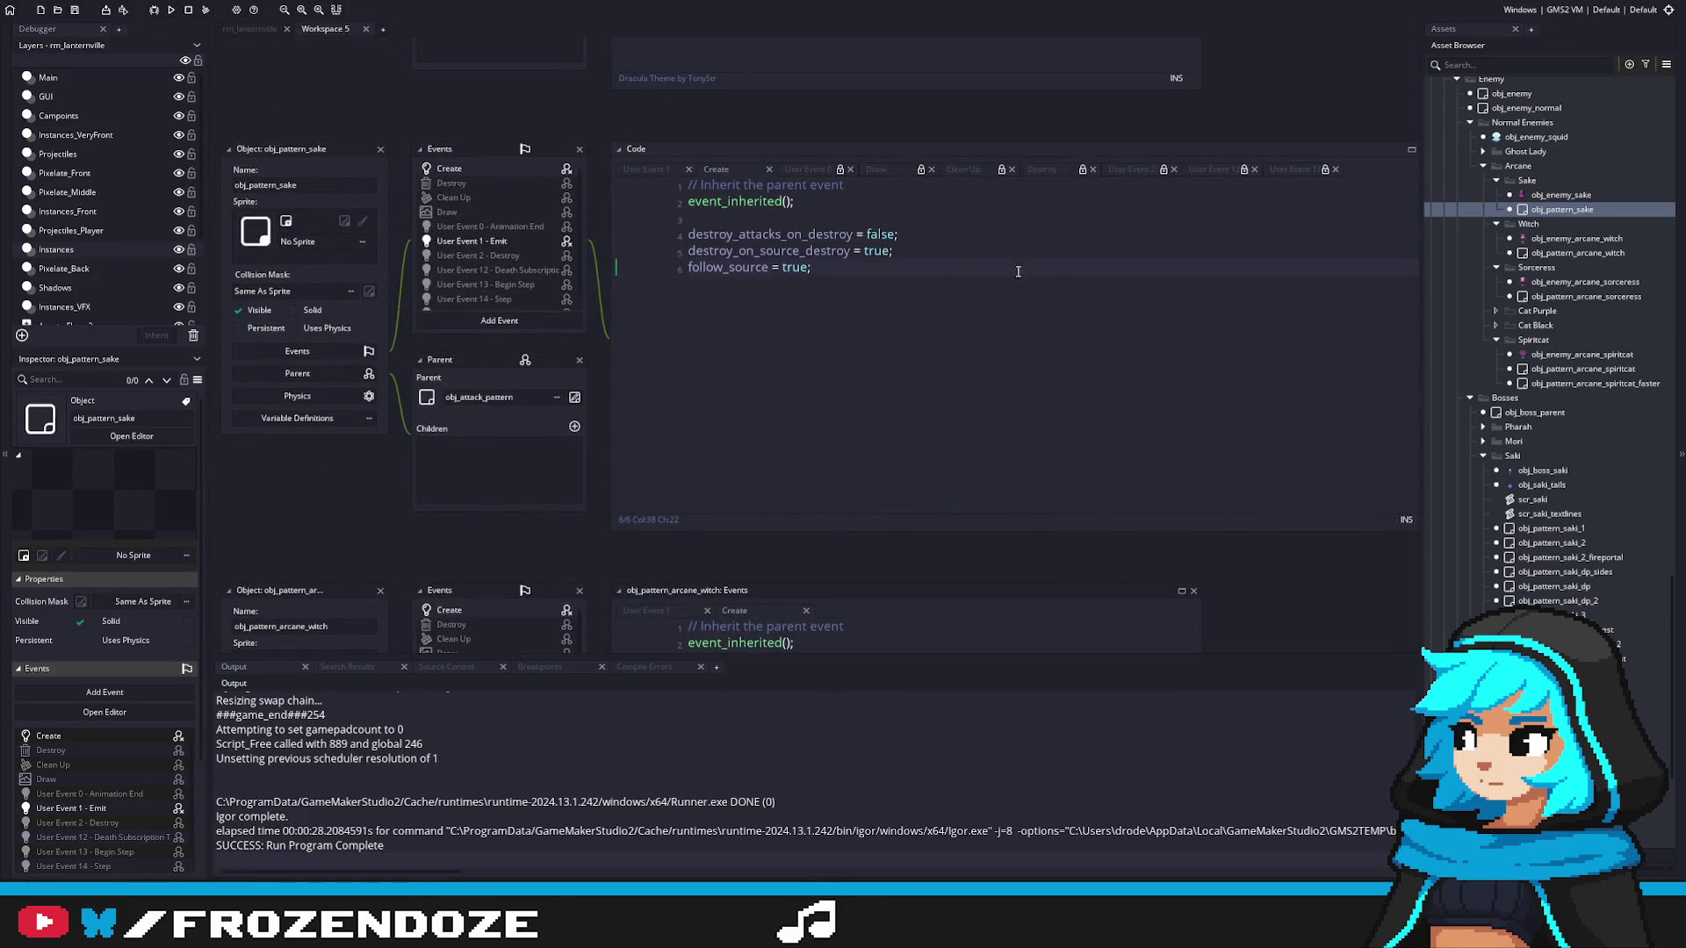
double_click(1537, 240)
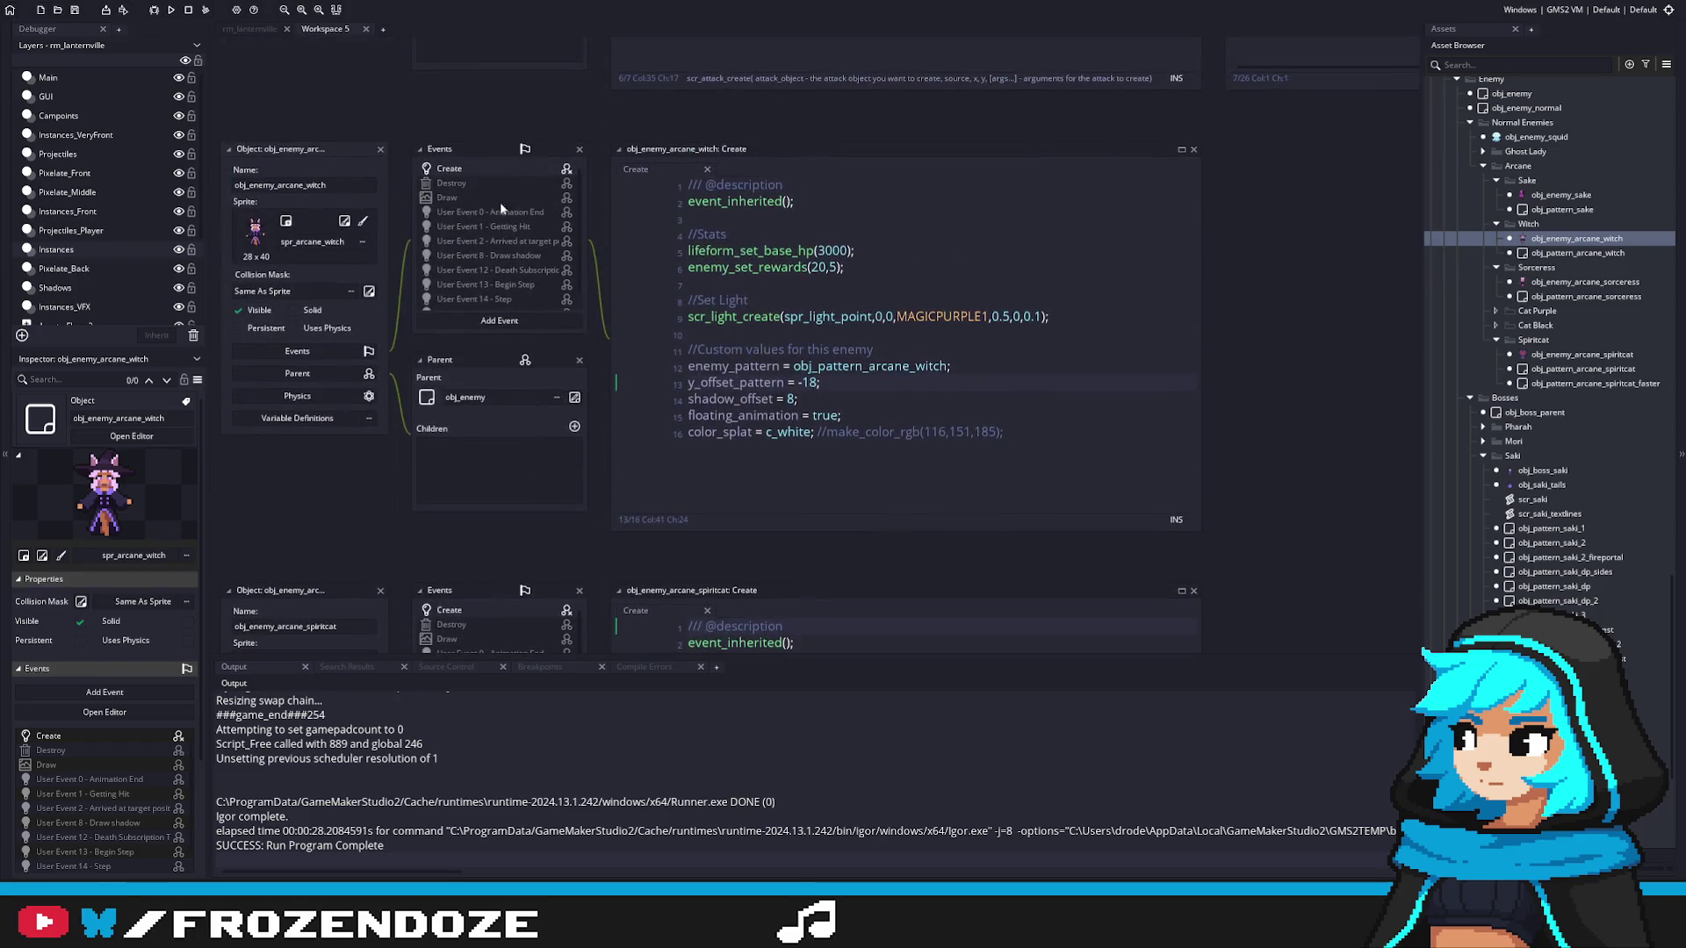
double_click(1611, 252)
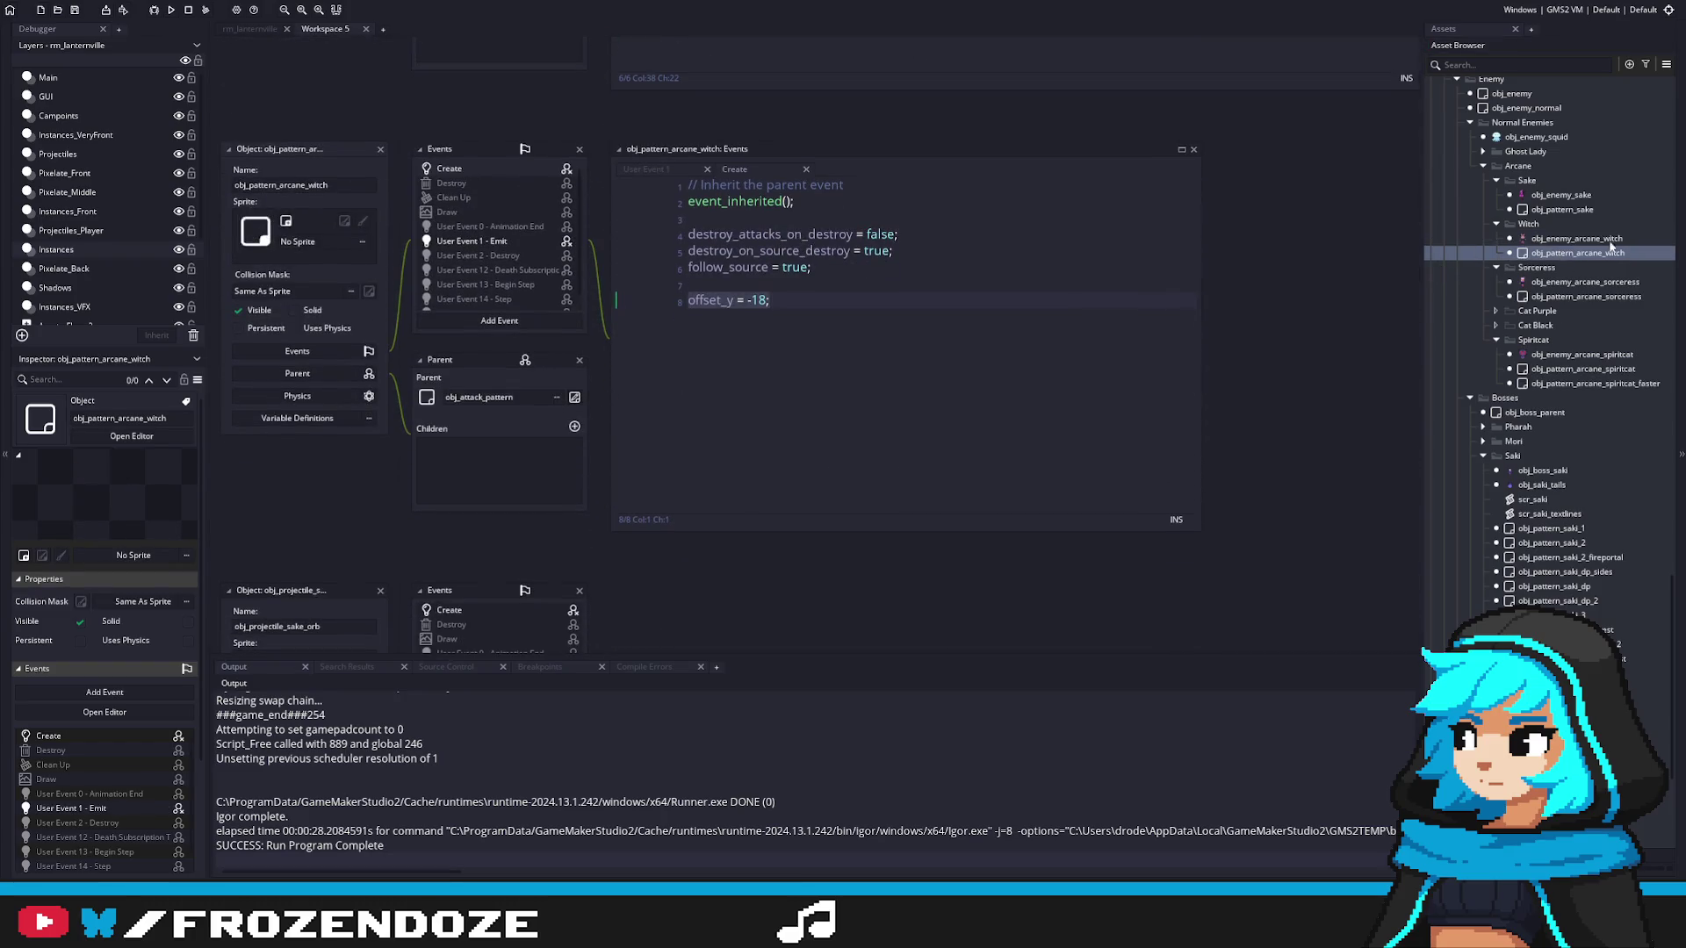
double_click(1560, 195)
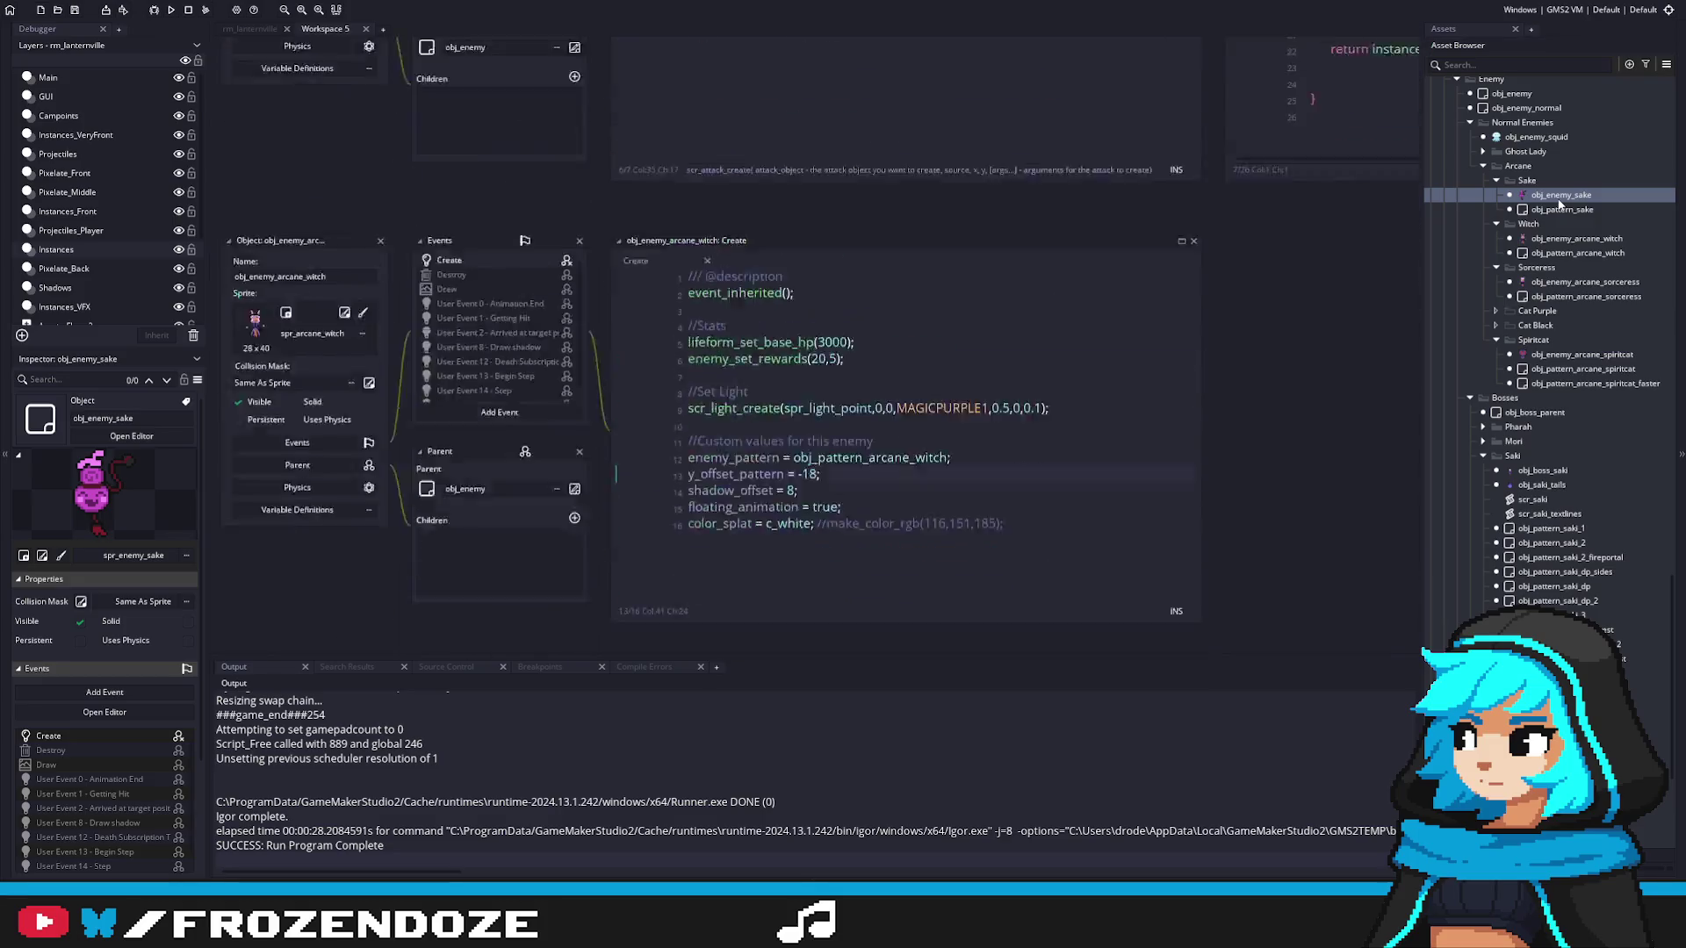
left_click(922, 325)
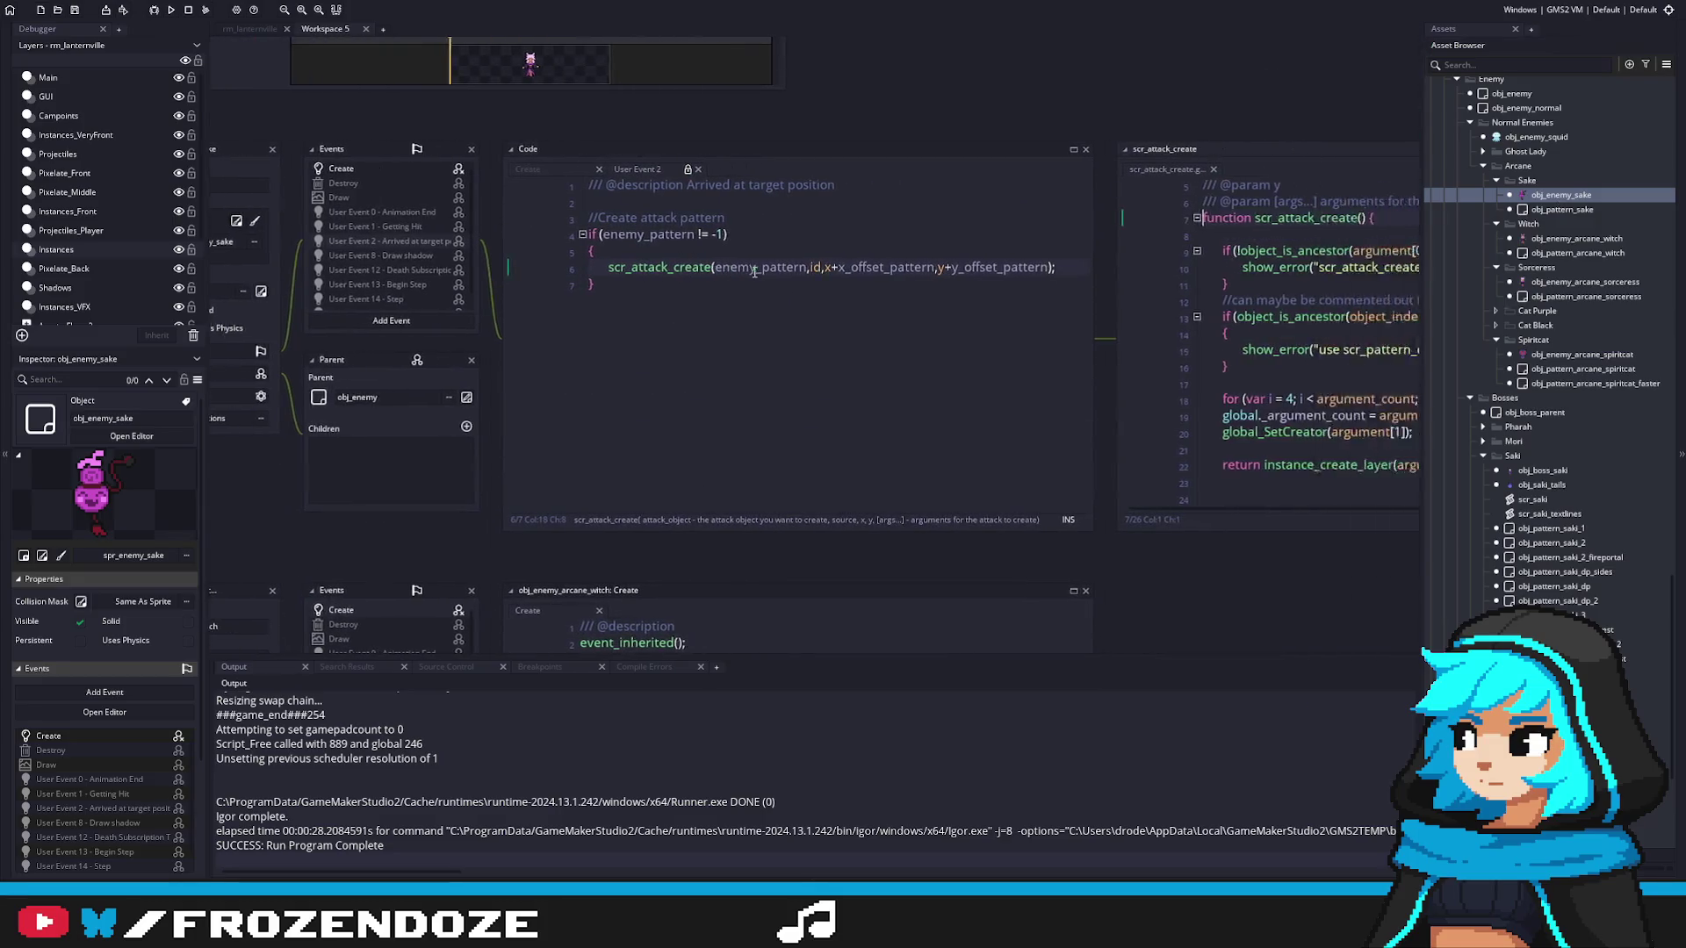
Step: Review scr_attack_create's expected arguments in the call and widen the code editor
left_click(882, 297)
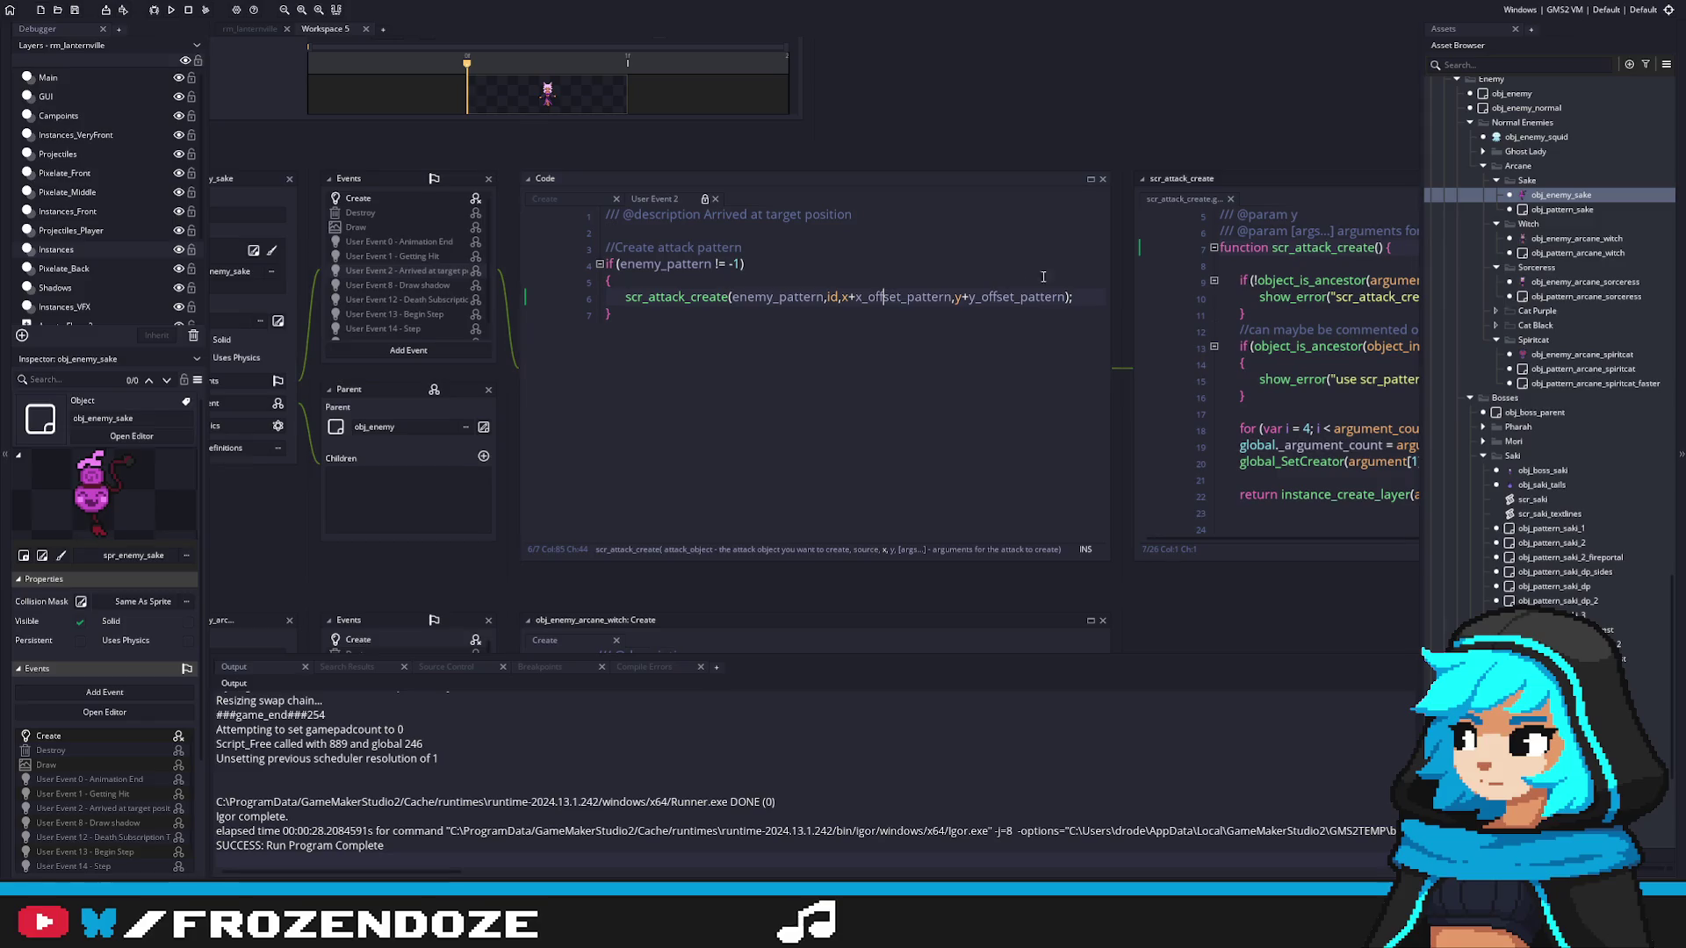
key("ctrl+Left")
left_click_drag(1116, 318, 1196, 318)
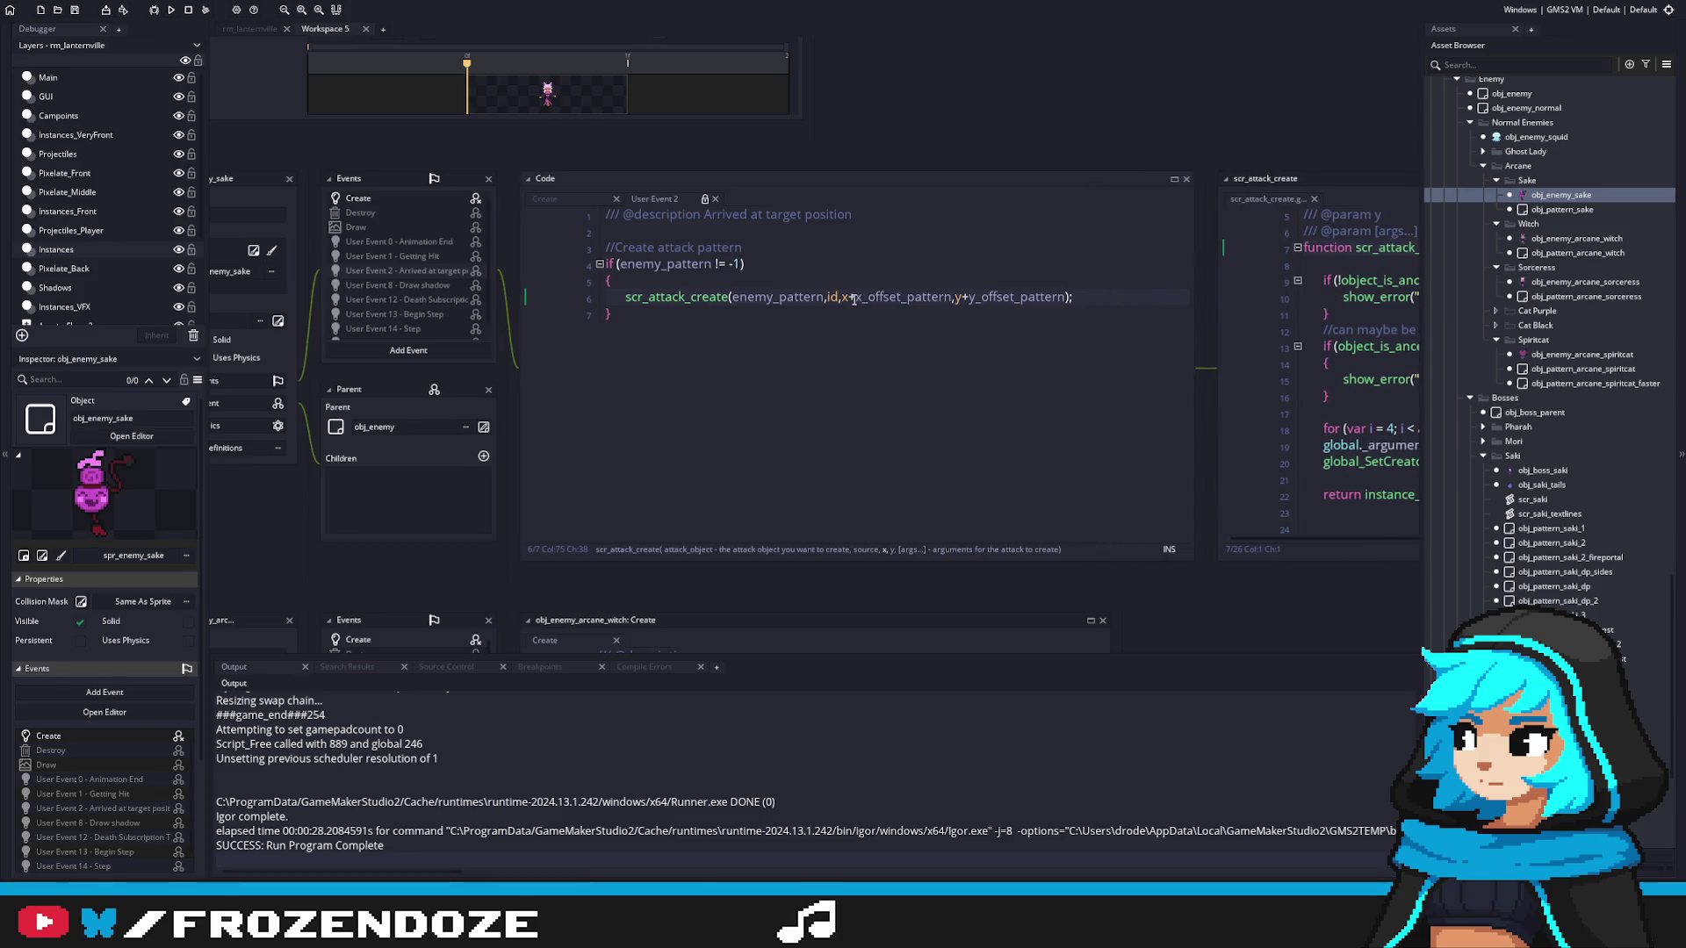
left_click_drag(952, 299, 848, 301)
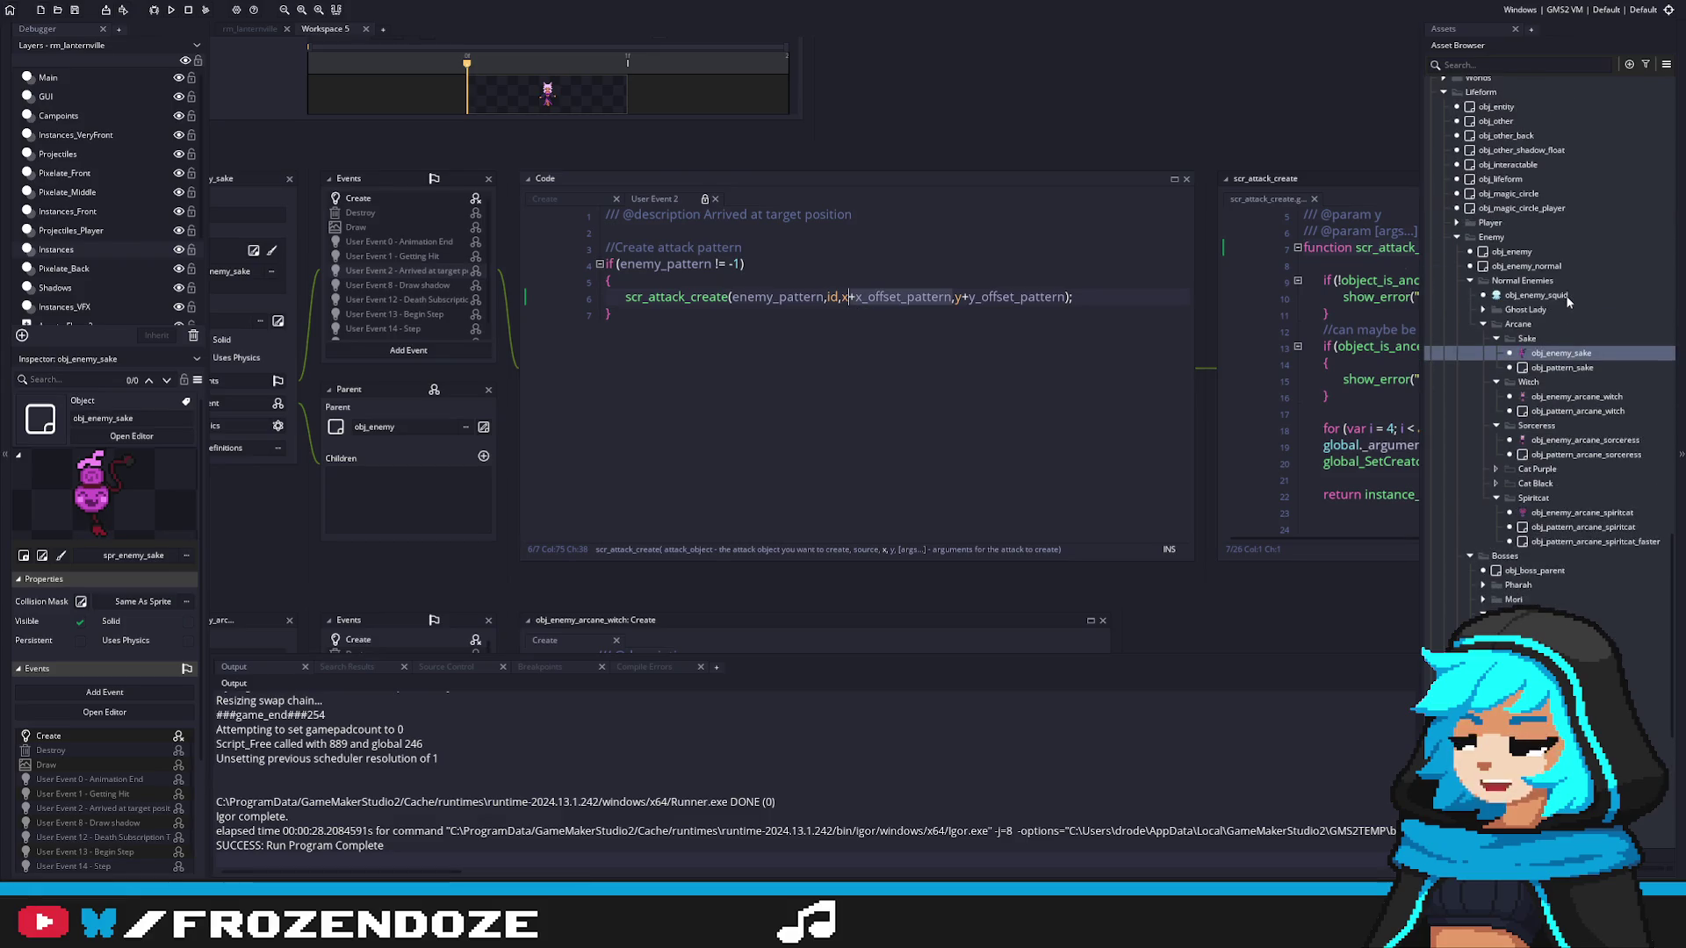
left_click(826, 339)
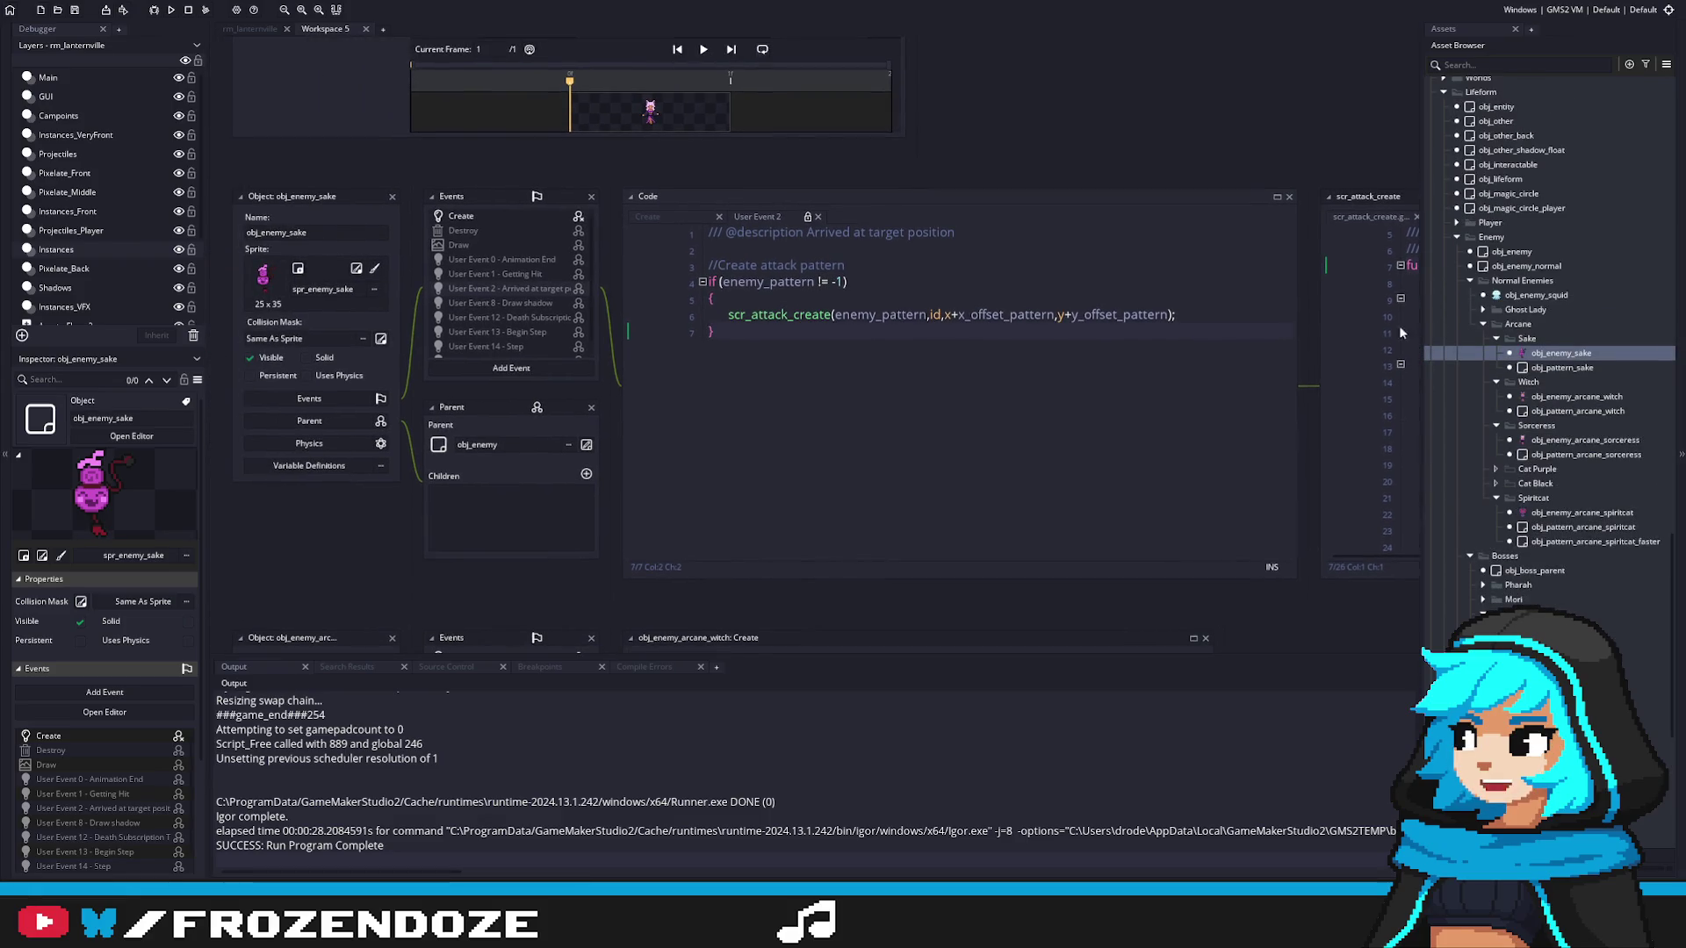
Step: In obj_enemy's User Event 2, strip +x_offset_pattern and +y_offset_pattern from the call
double_click(1511, 252)
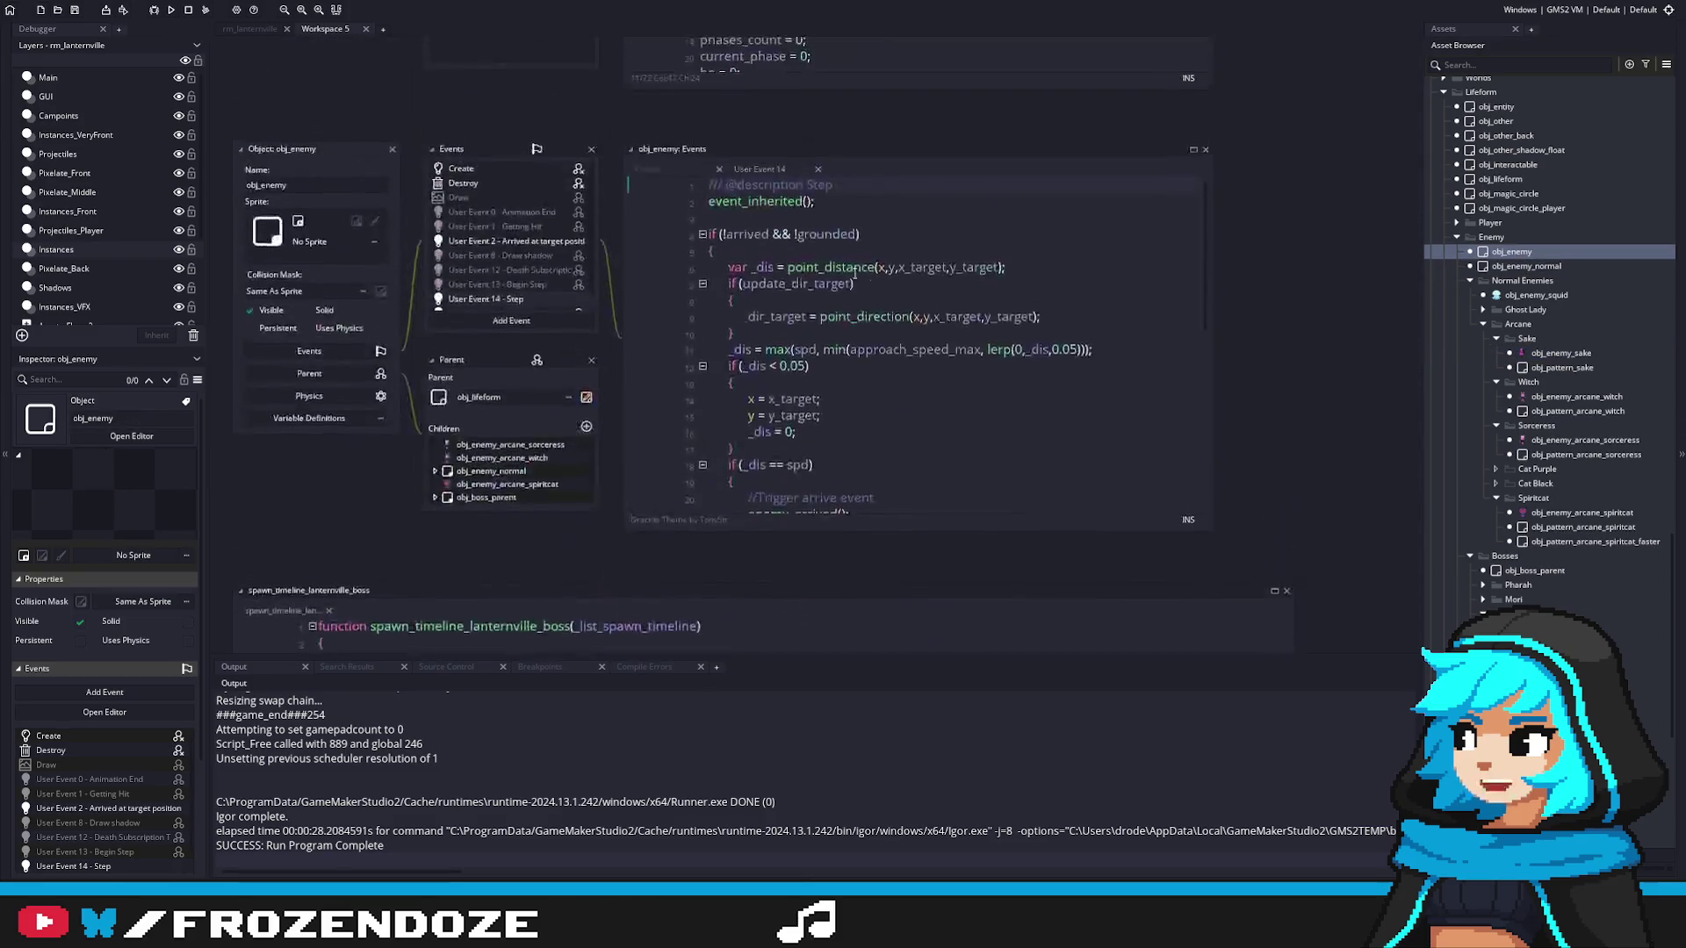
left_click(544, 242)
left_click_drag(956, 268, 1010, 268)
key("ctrl+shift+Right")
key("BackSpace")
key("BackSpace")
left_click(1076, 278)
left_click(1061, 273)
key("ctrl+shift+Left")
key("BackSpace")
key("BackSpace")
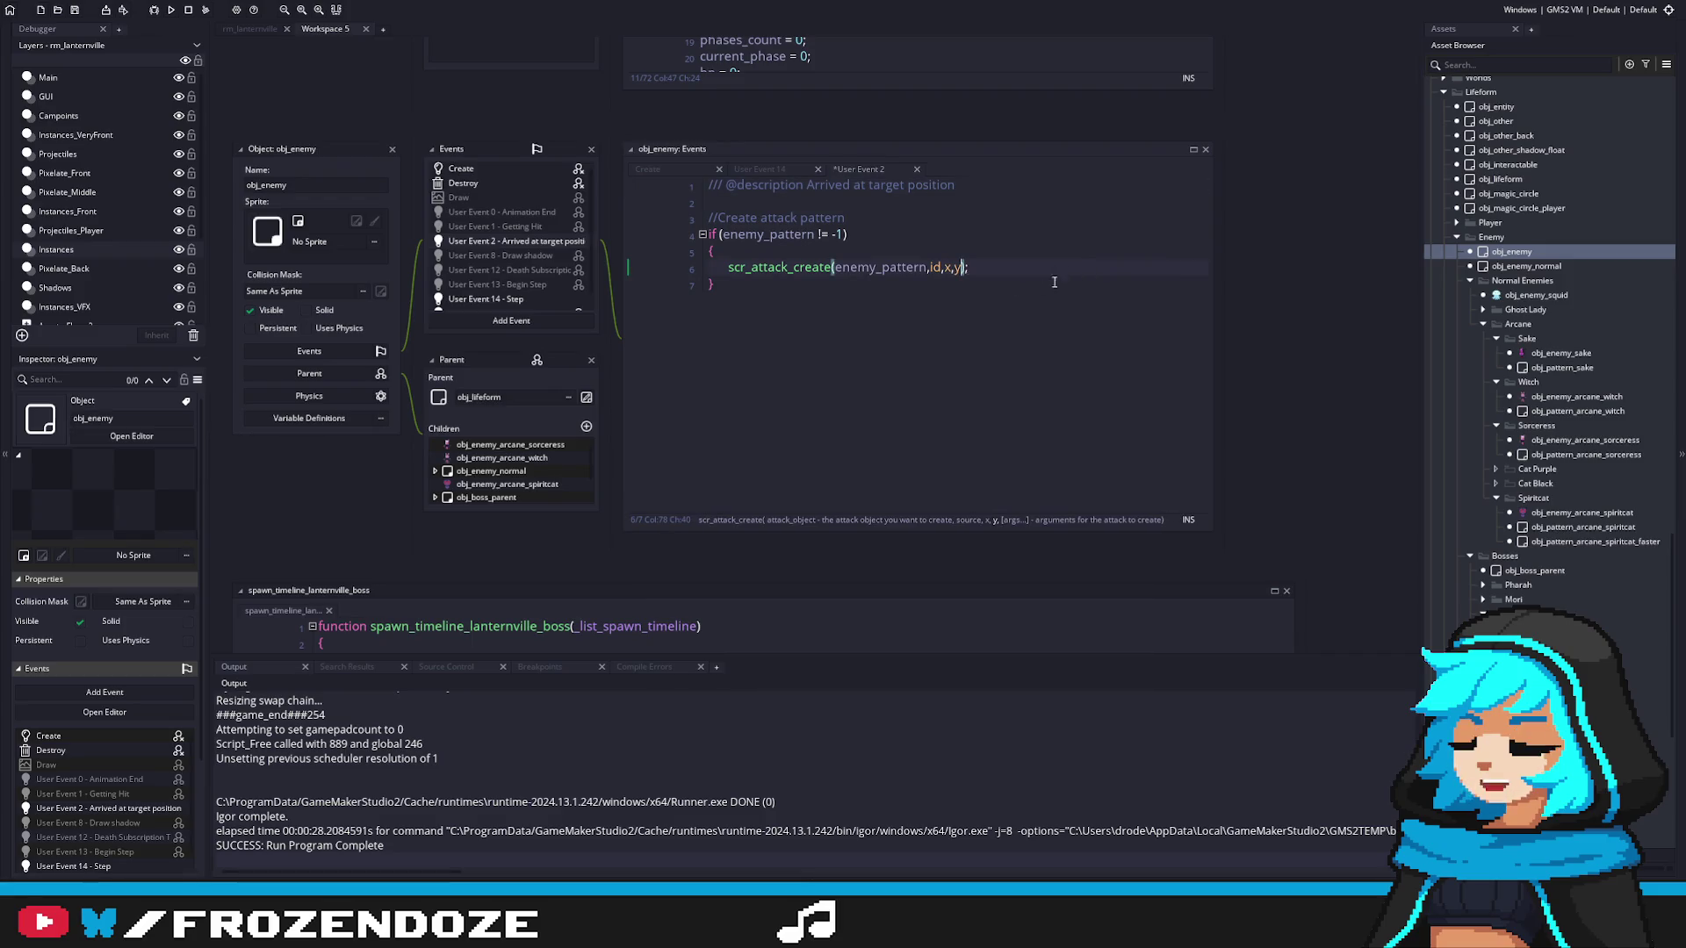
Step: Pass x_offset_pattern and y_offset_pattern as separate arguments, save, and open scr_attack_create
type(",")
type("+y_offset_pattern")
type(",")
type("+y_offset_pattern")
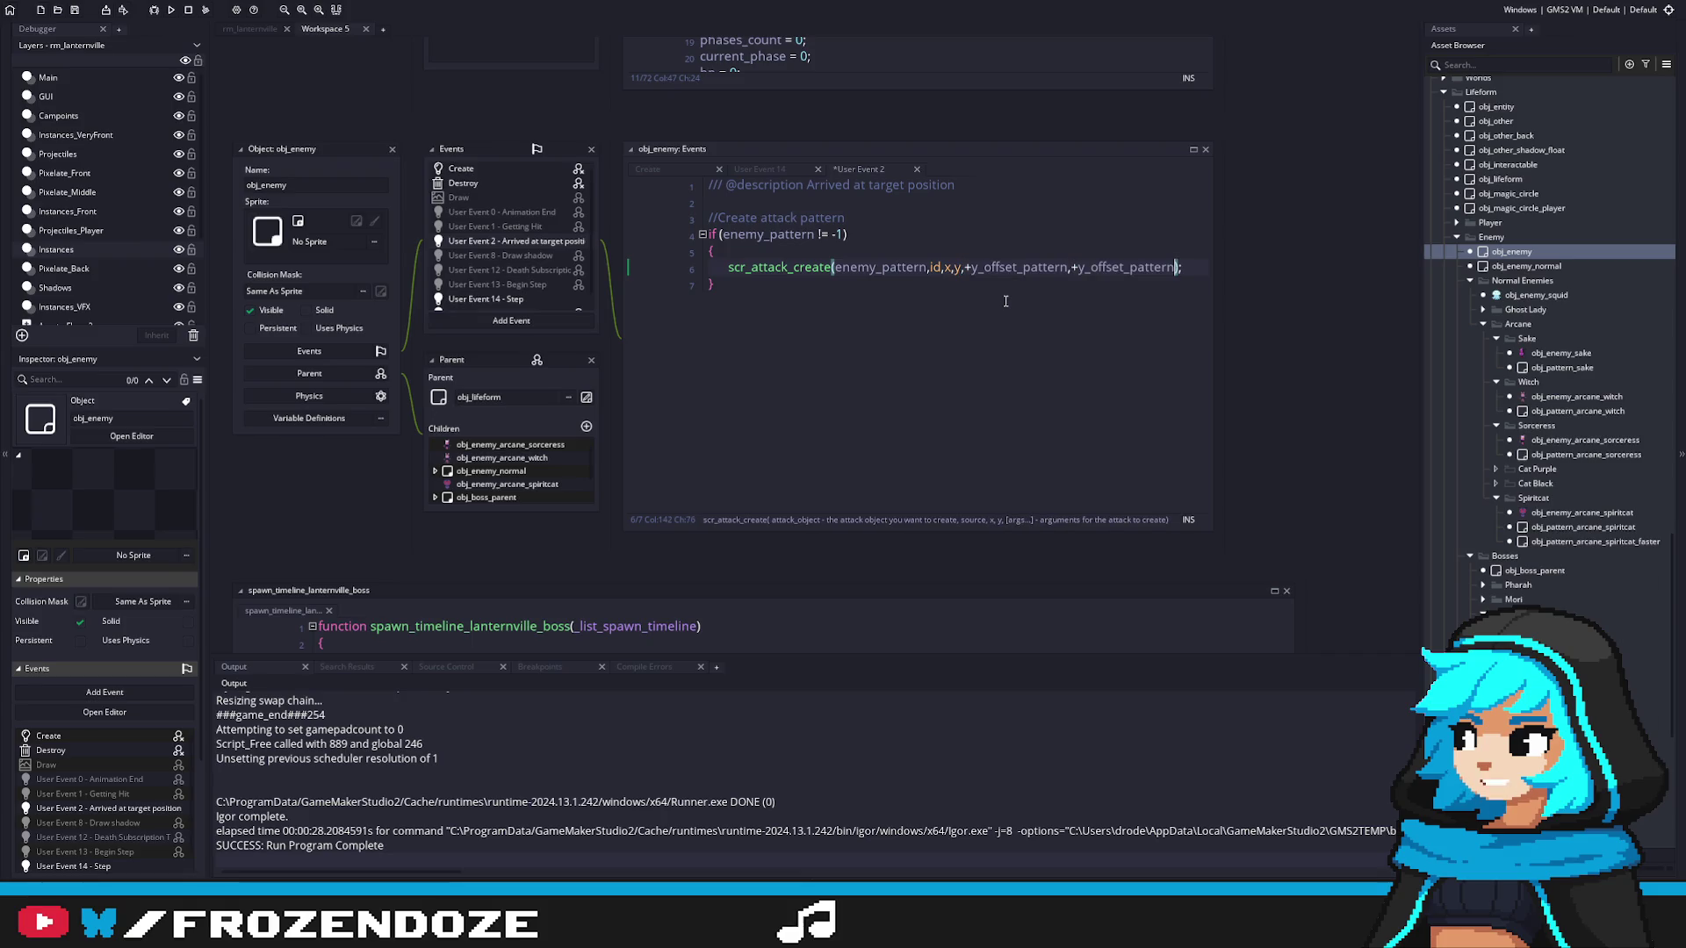
left_click(1075, 271)
key("BackSpace")
left_click(973, 267)
key("BackSpace")
key("ctrl+s")
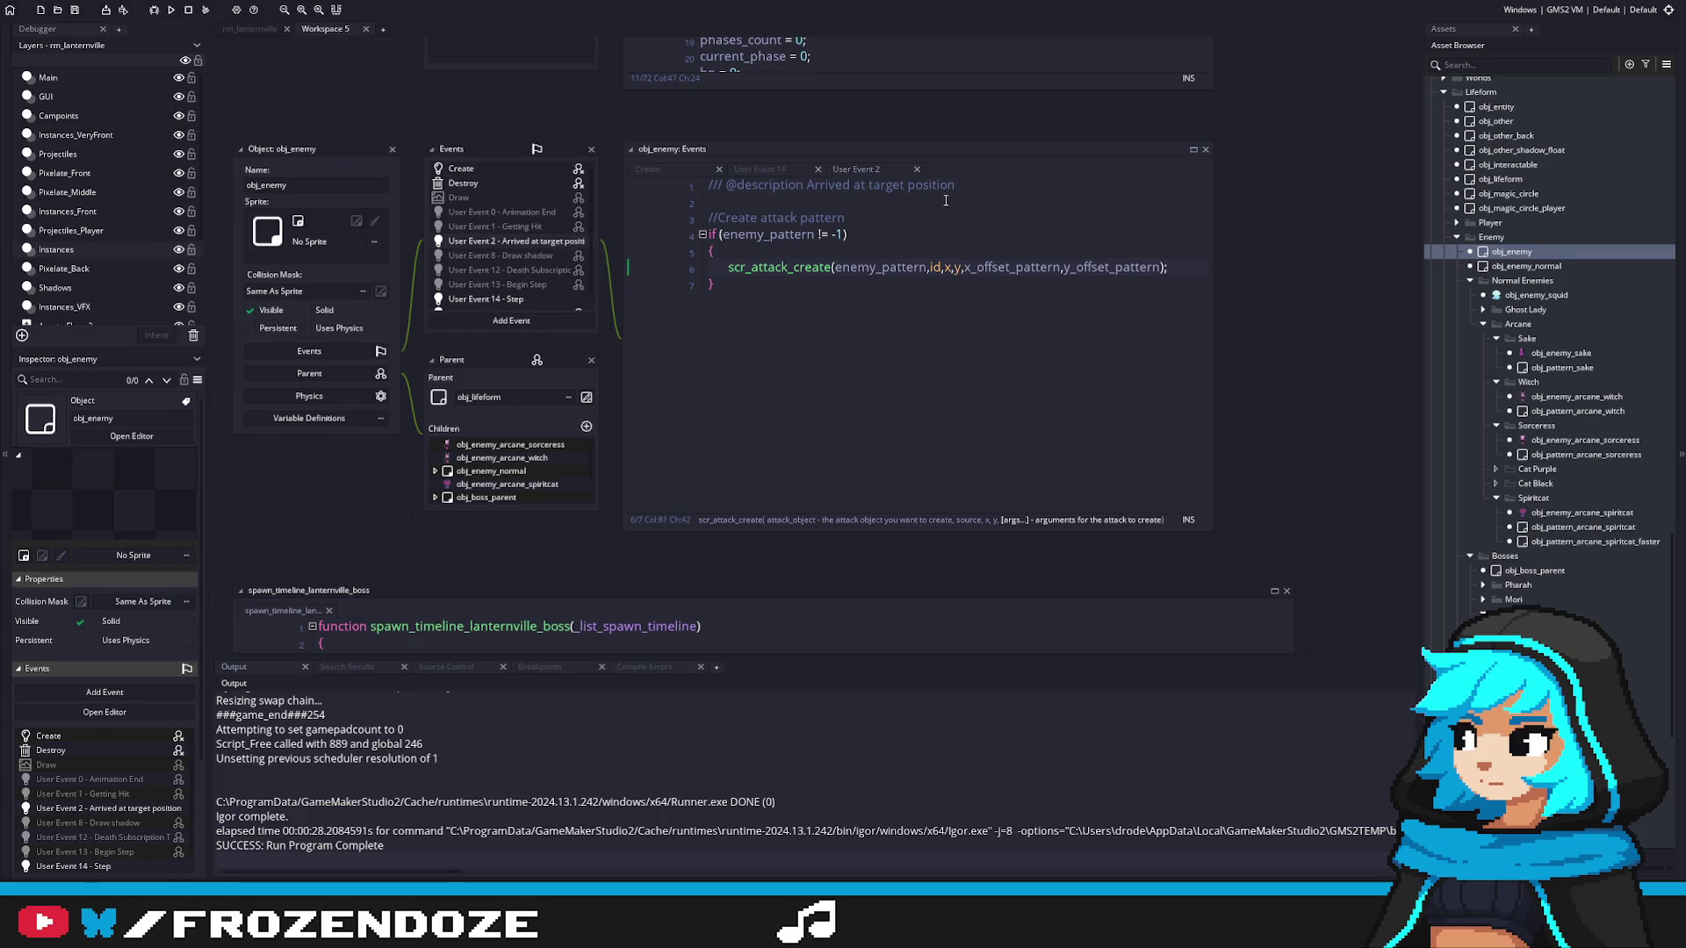
middle_click(779, 267)
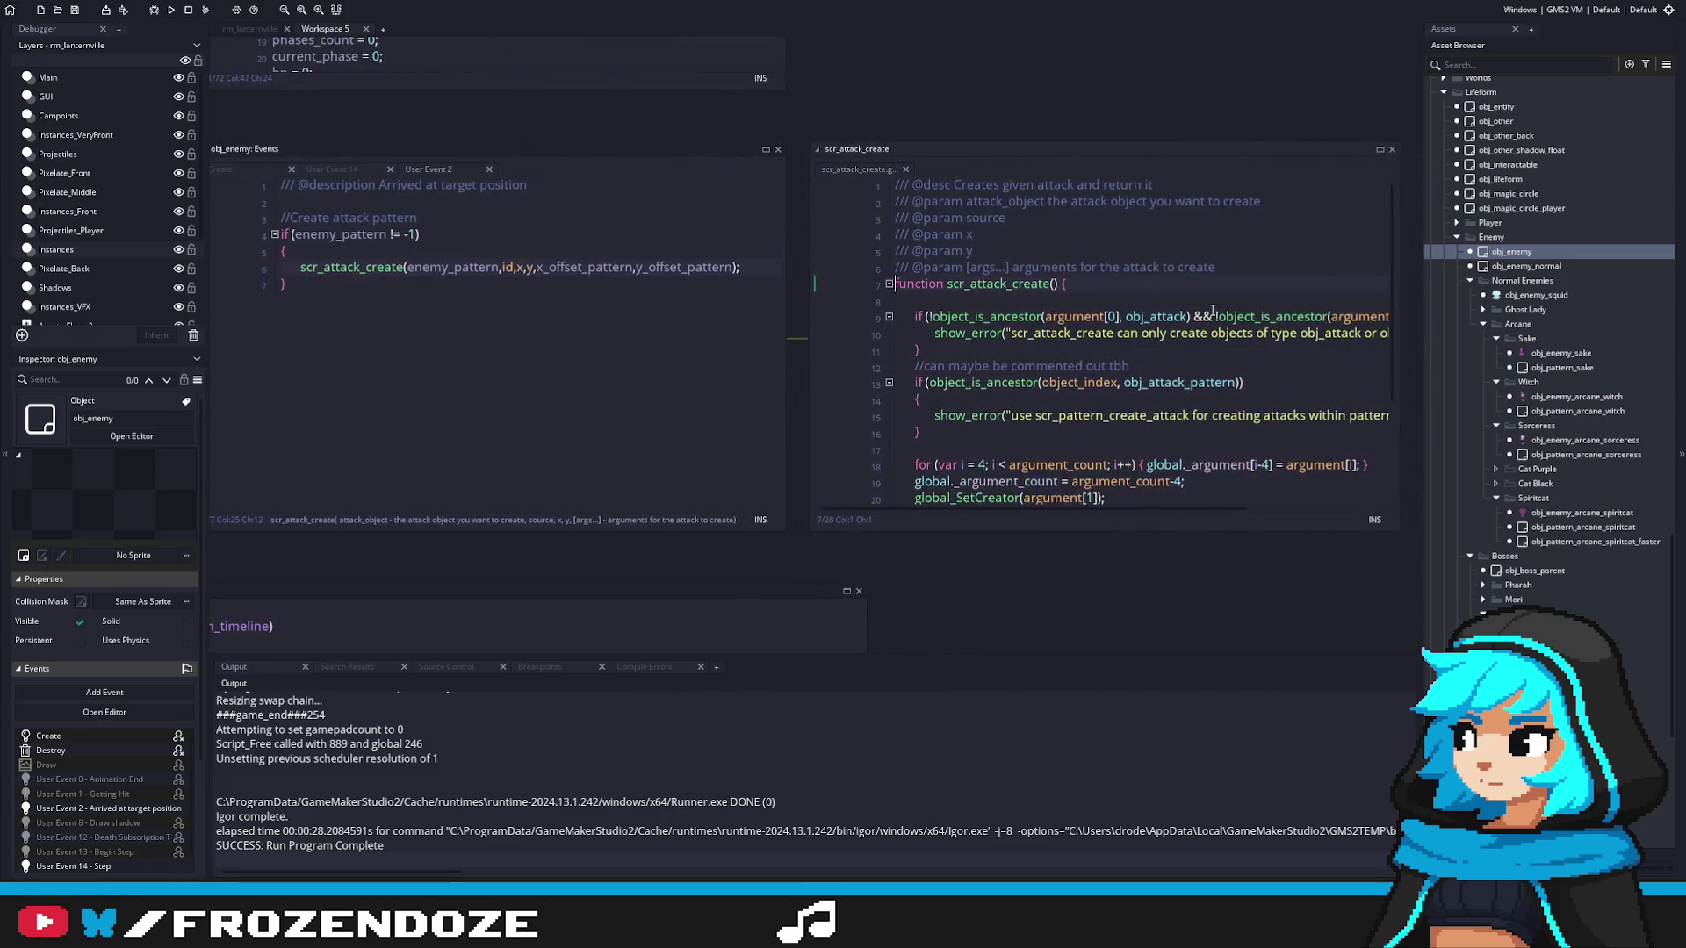
type("/// @param y /// @param y")
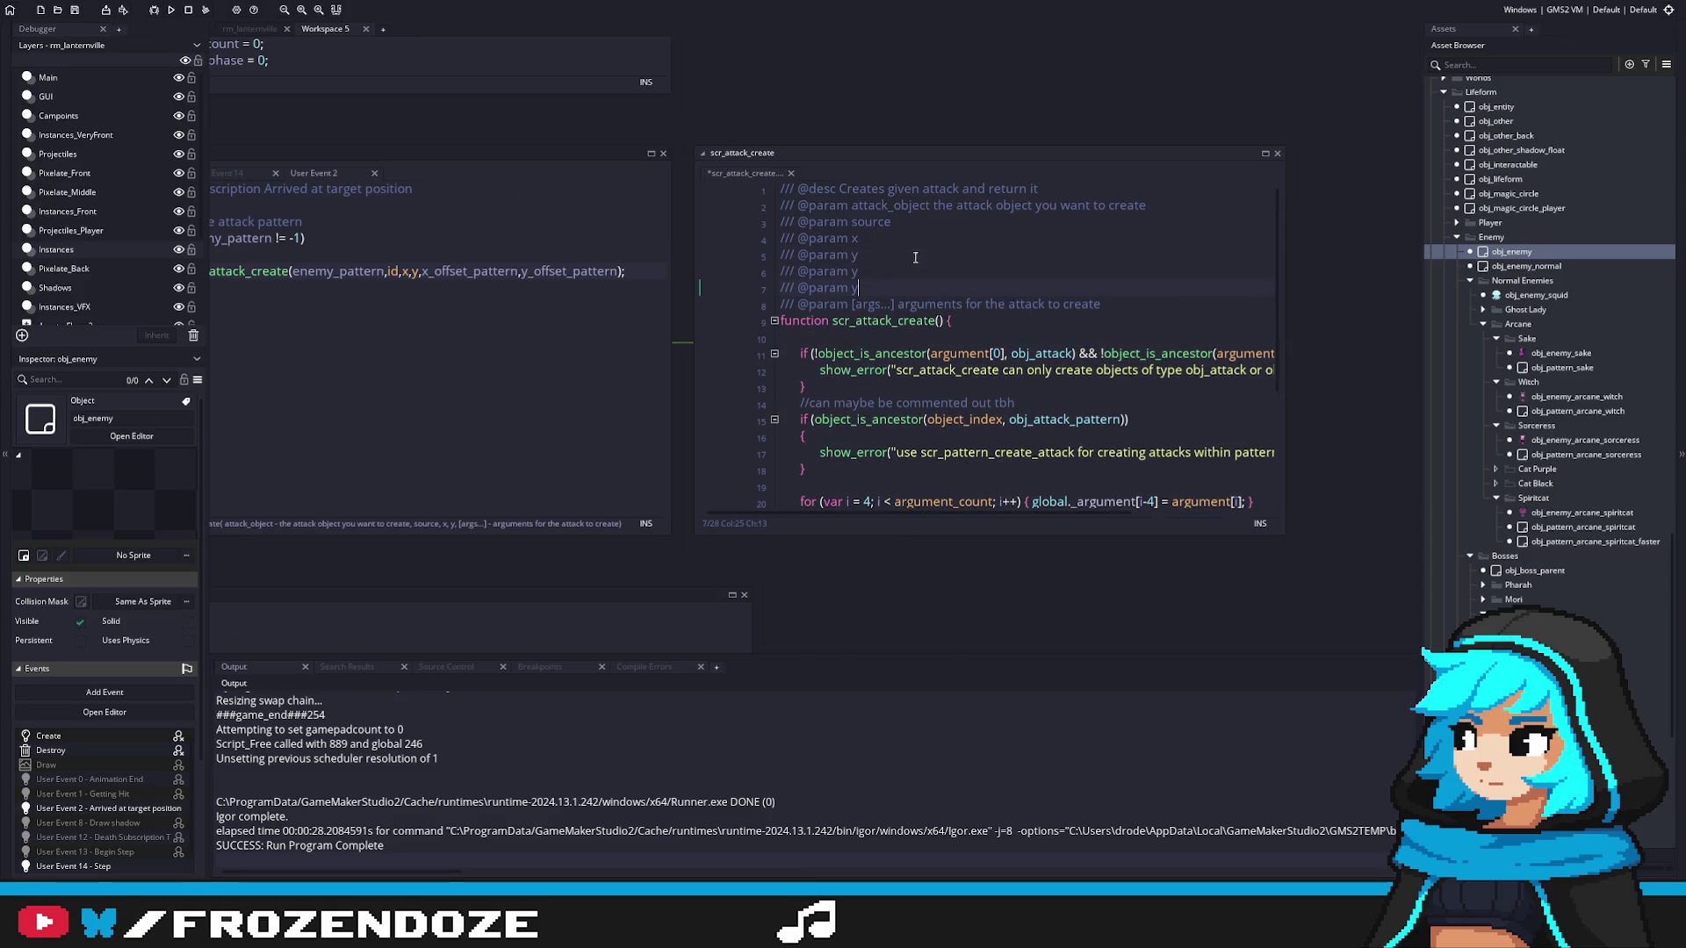
key("Up")
type("_offset")
key("Down")
type("_offset")
Step: Enlarge the script editor and review the ancestor check and return lines
left_click_drag(1278, 529, 1375, 606)
left_click(1234, 372)
scroll(1268, 361, "down", 2)
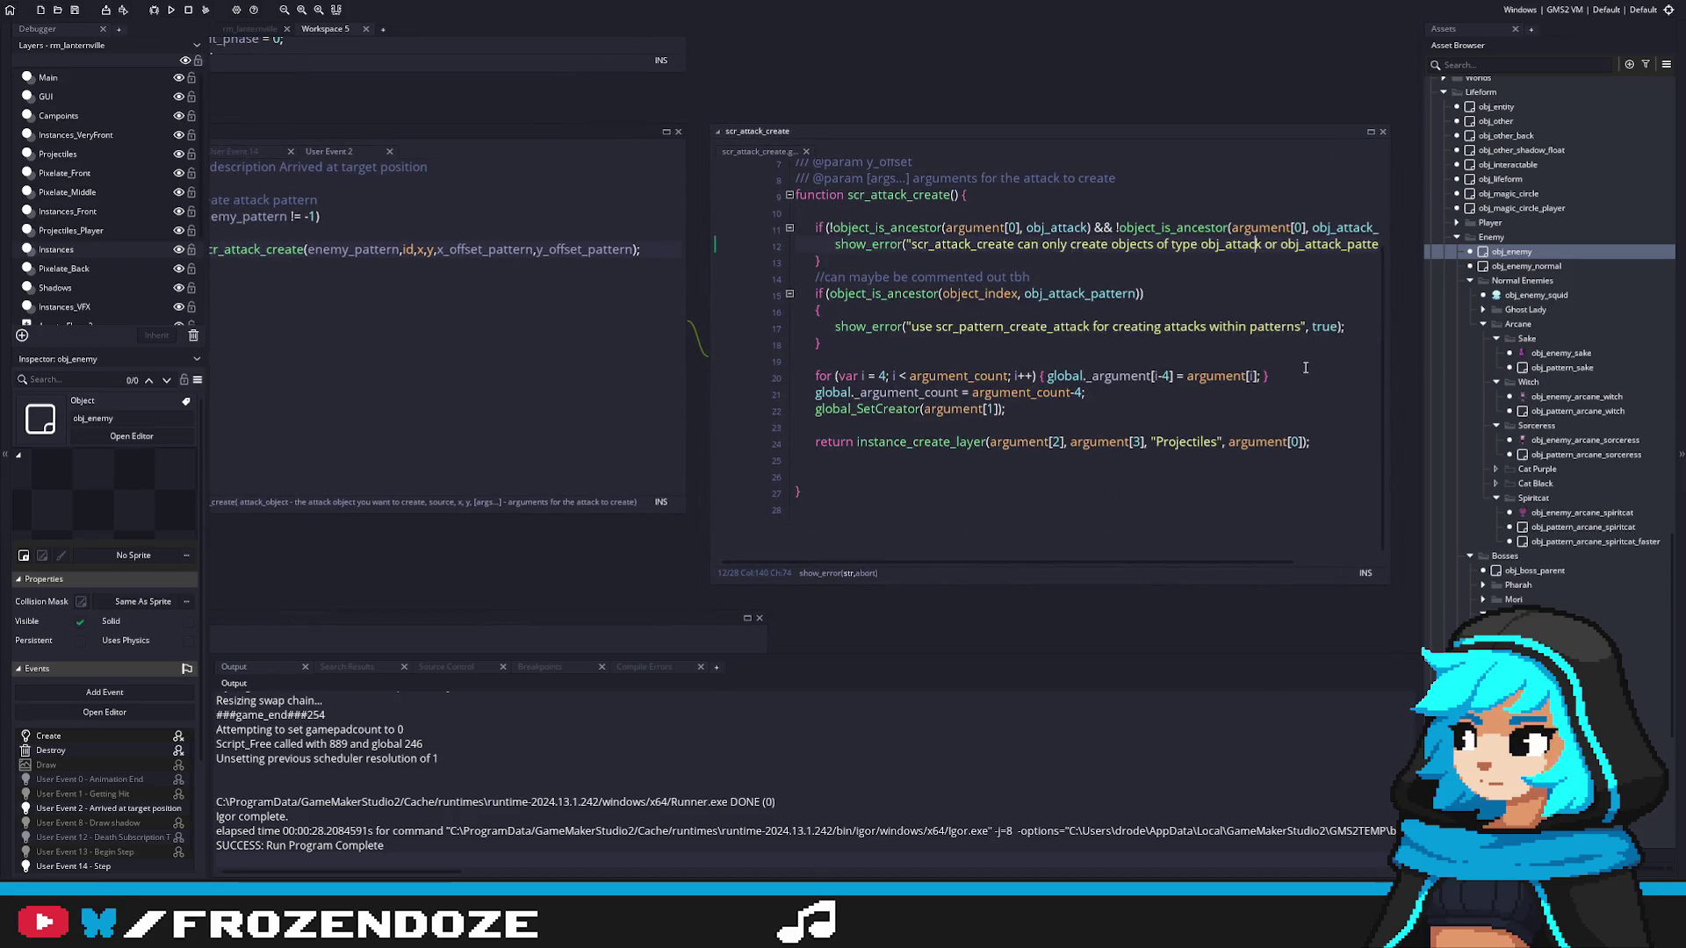
scroll(1264, 376, "up", 3)
scroll(1216, 383, "down", 1)
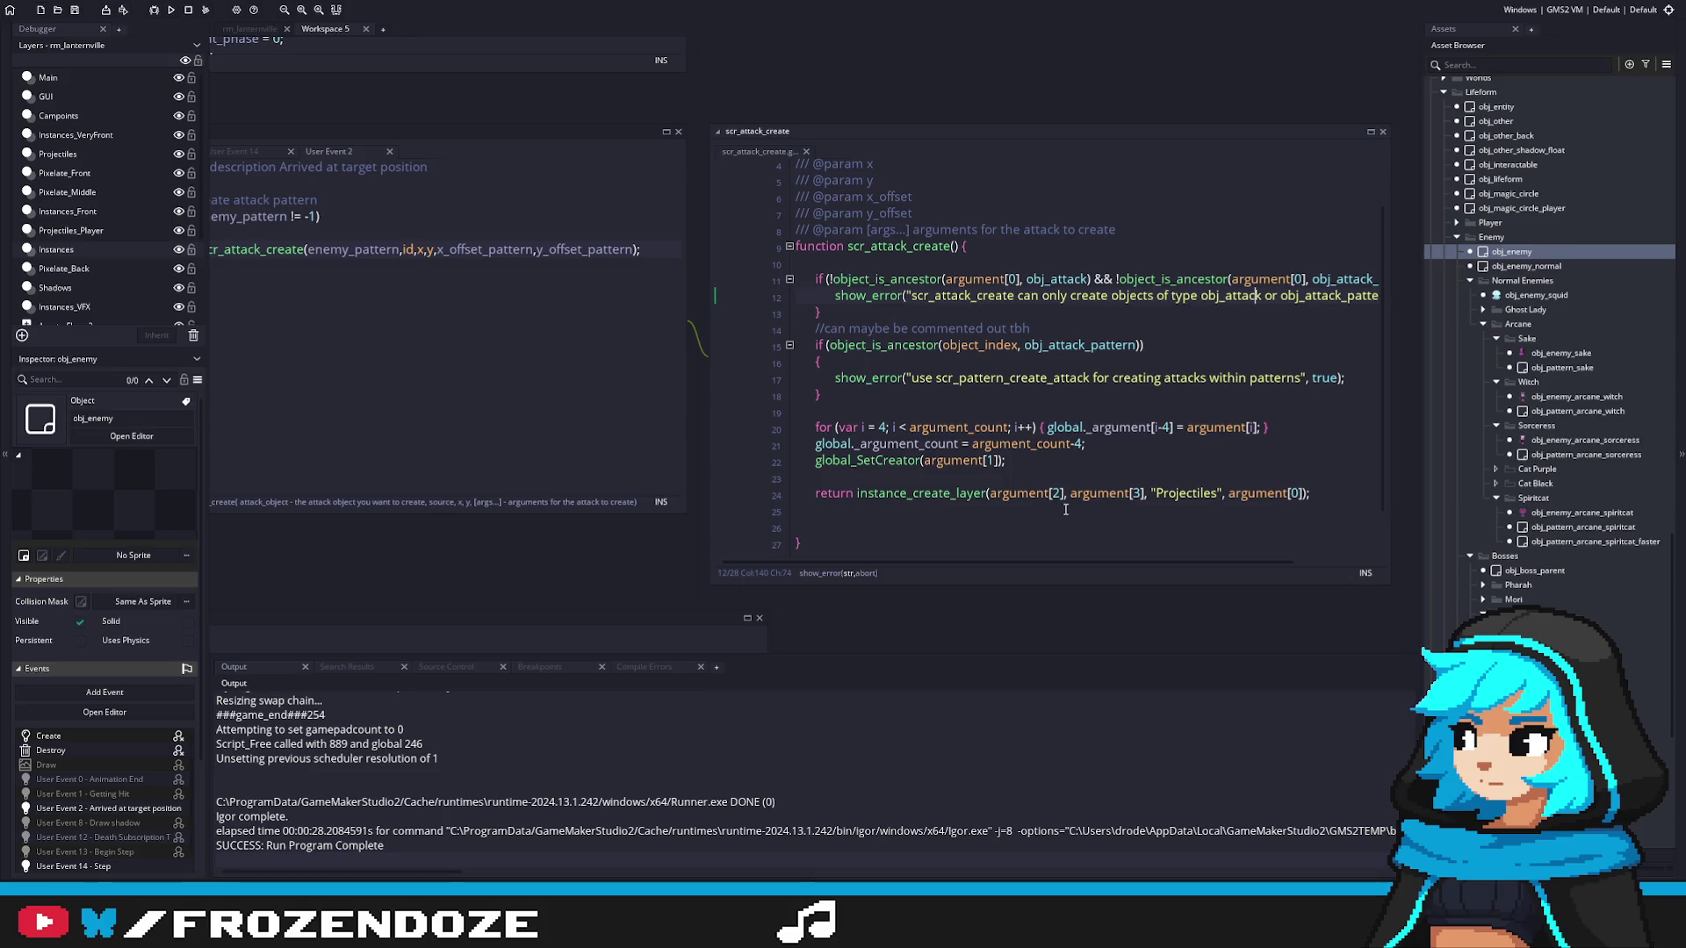
scroll(922, 498, "down", 1)
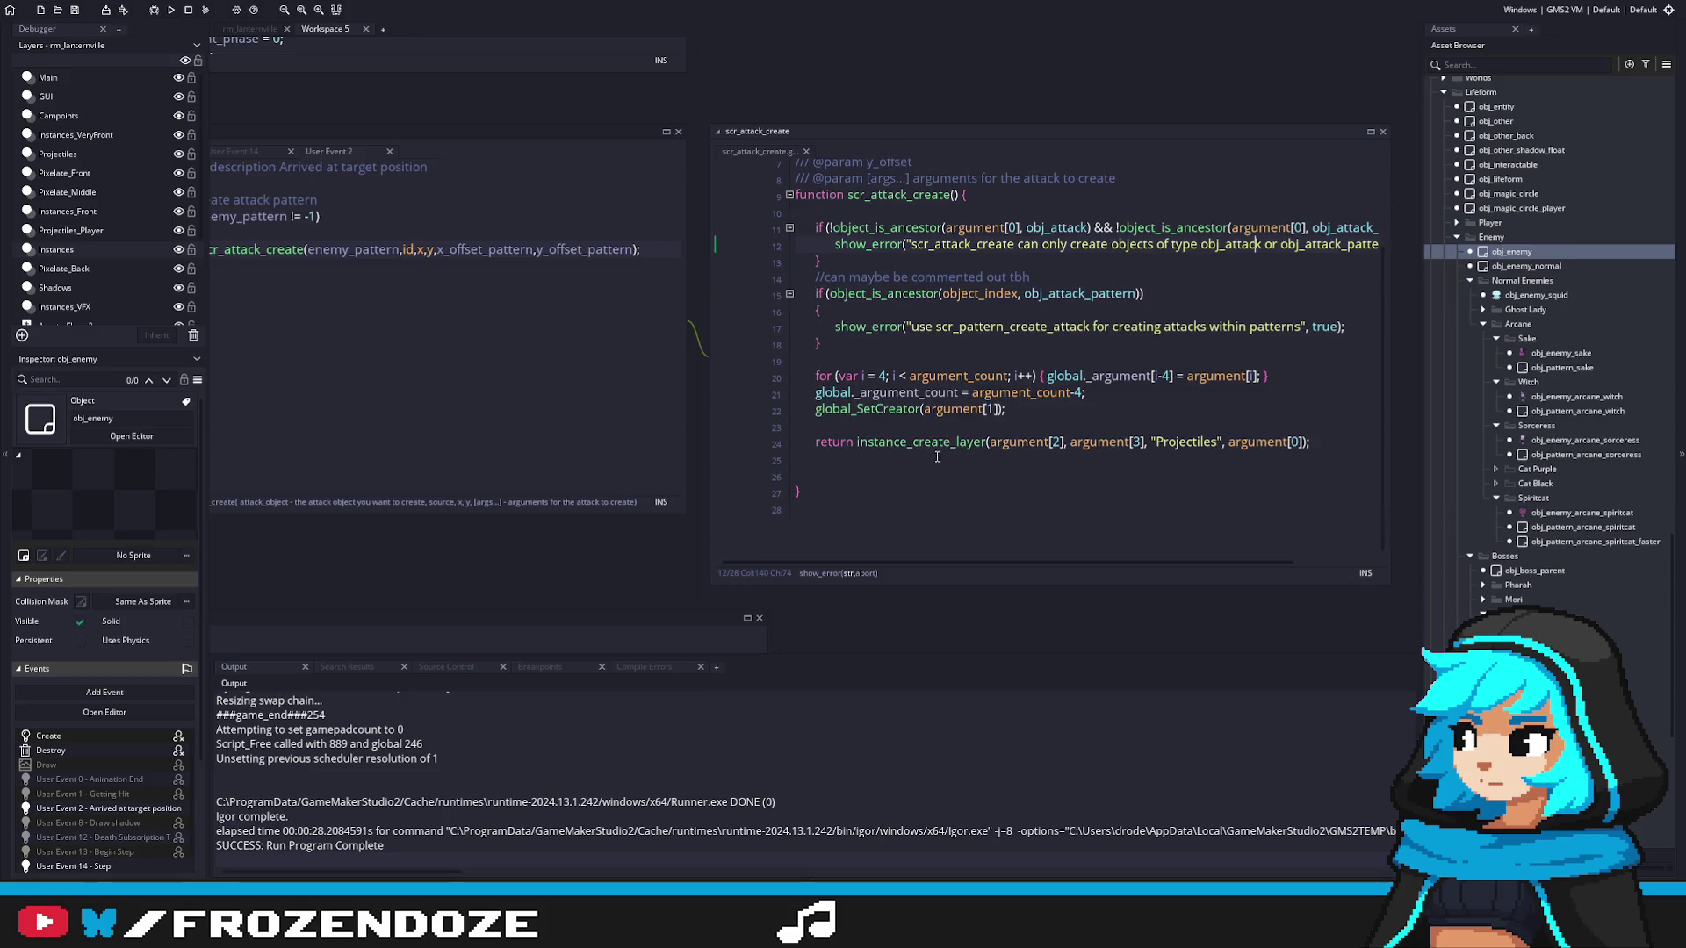
left_click(1159, 471)
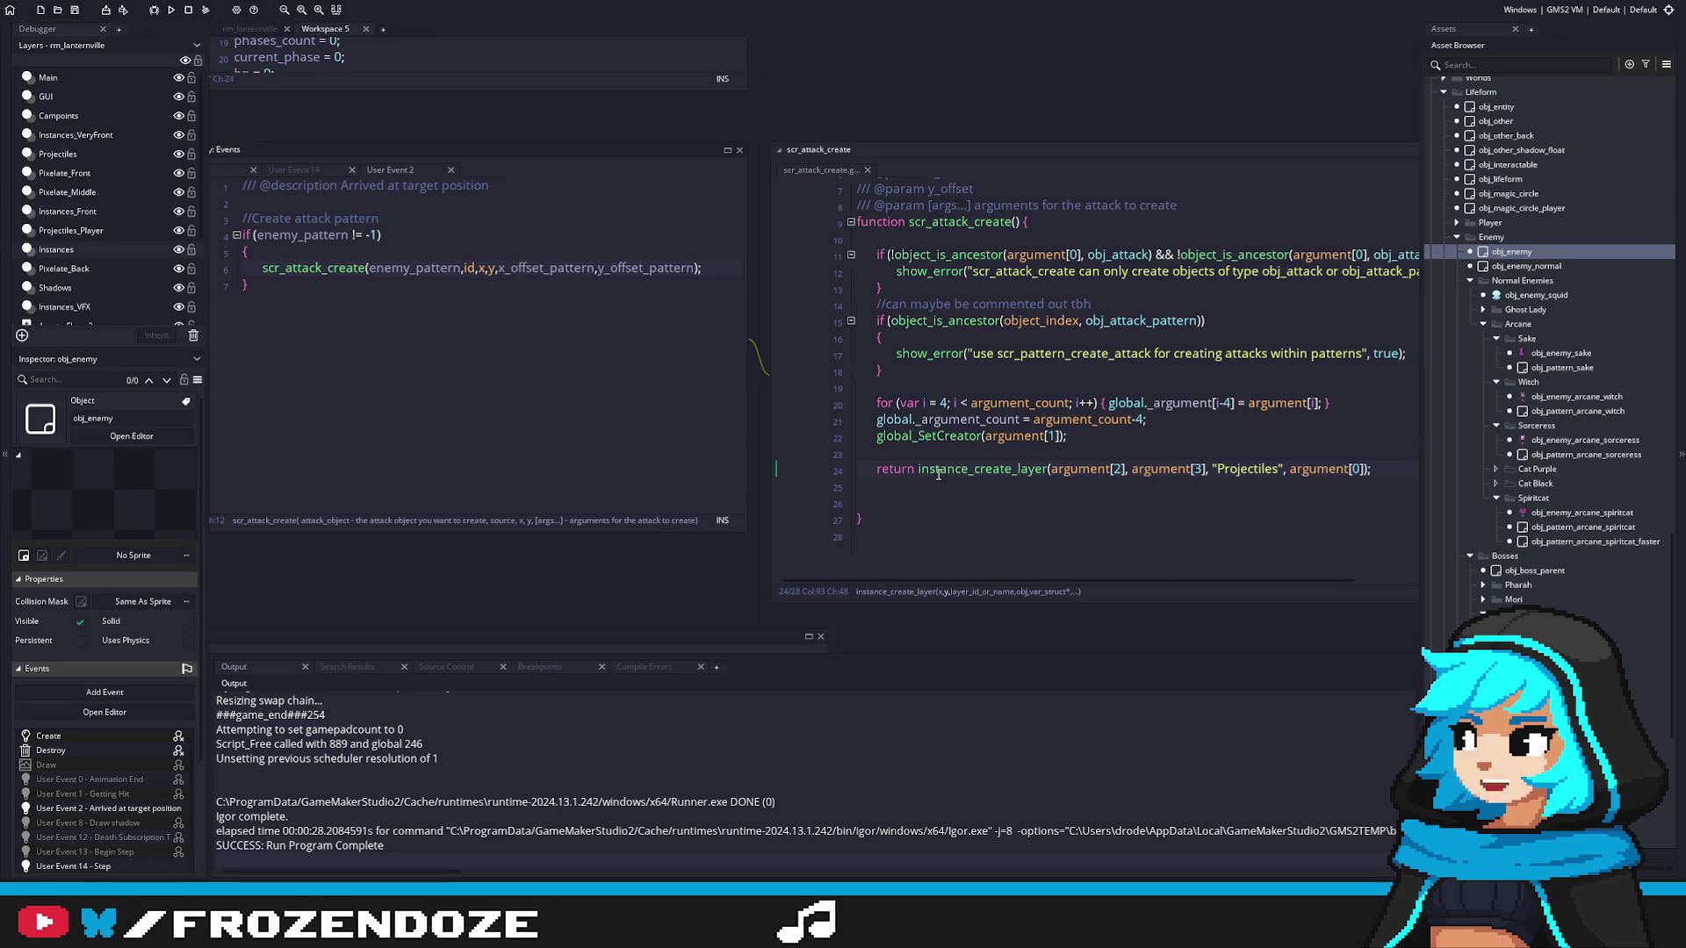
left_click(1207, 443)
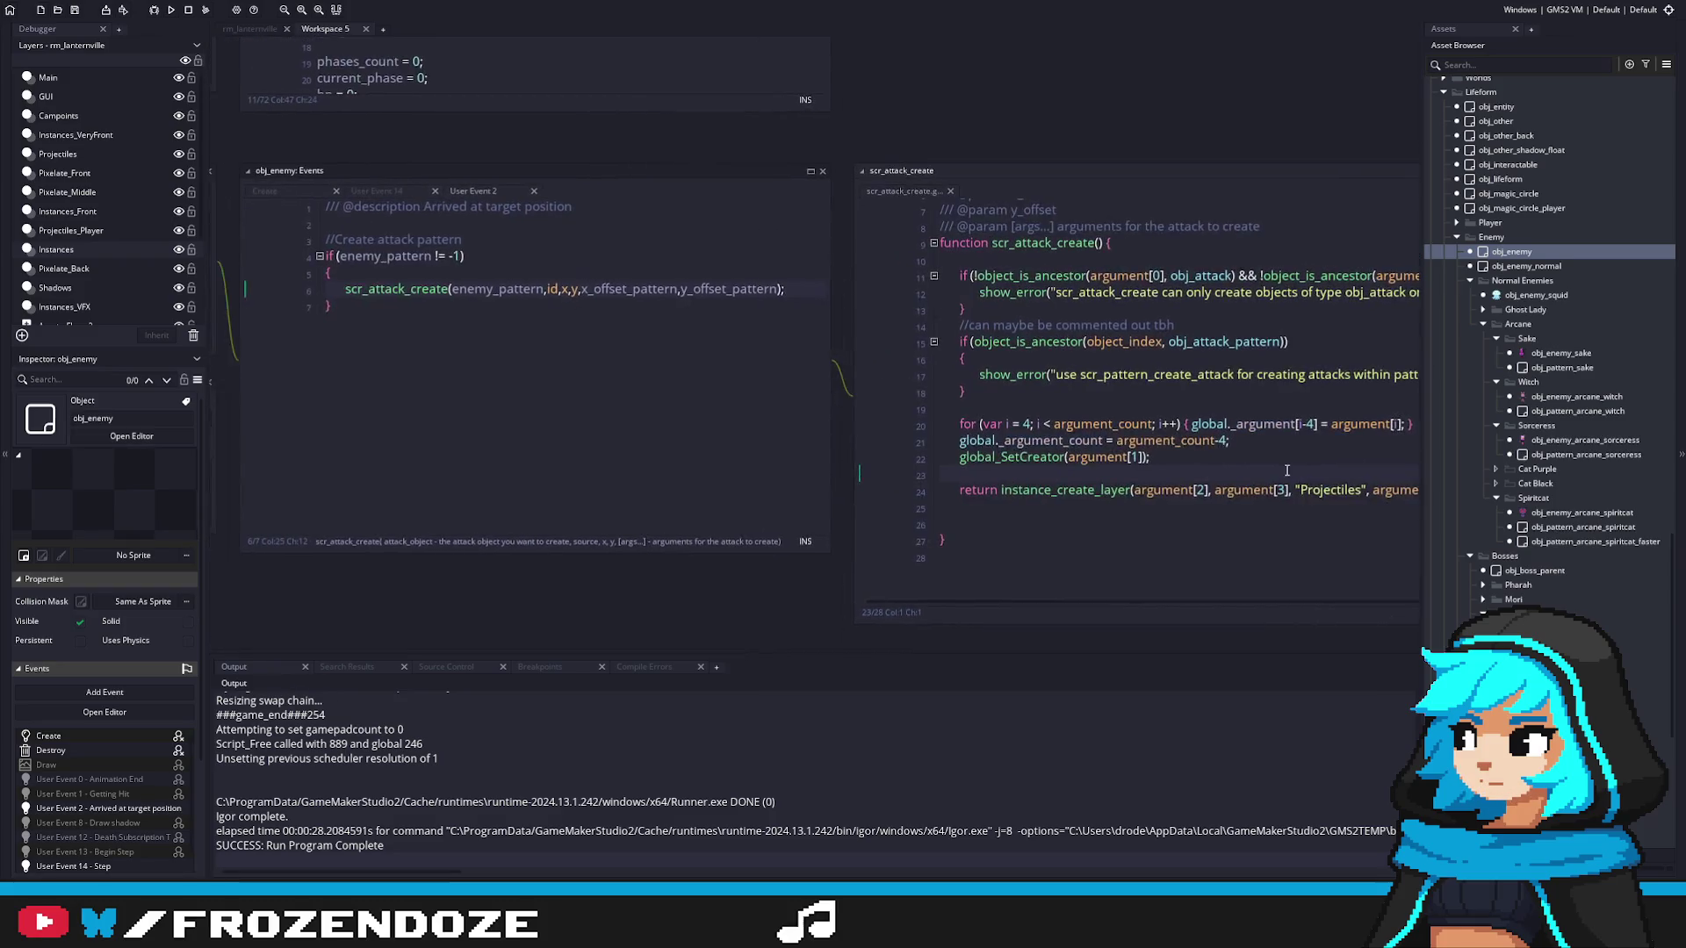
Step: Move the function header's opening brace onto its own line
left_click(1086, 243)
key("BackSpace")
key("BackSpace")
key("Down")
type("{")
key("Return")
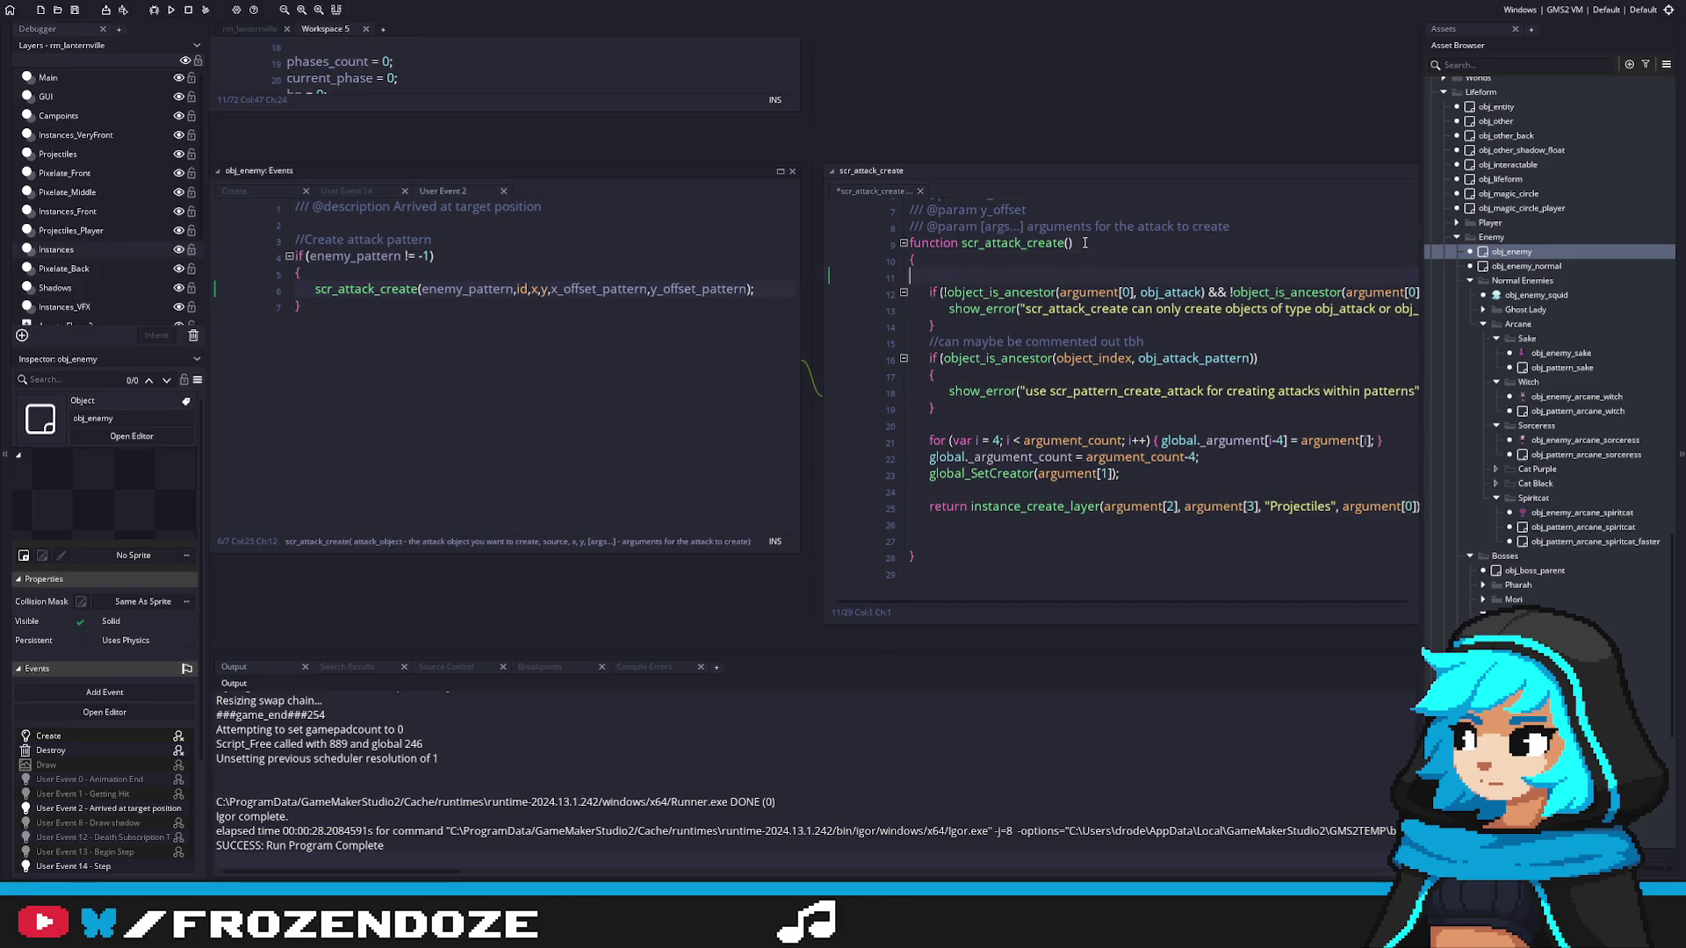
key("BackSpace")
Step: Recenter the script in the workspace and select the return keyword on line 24
left_click(1208, 410)
left_click_drag(1069, 416, 1110, 417)
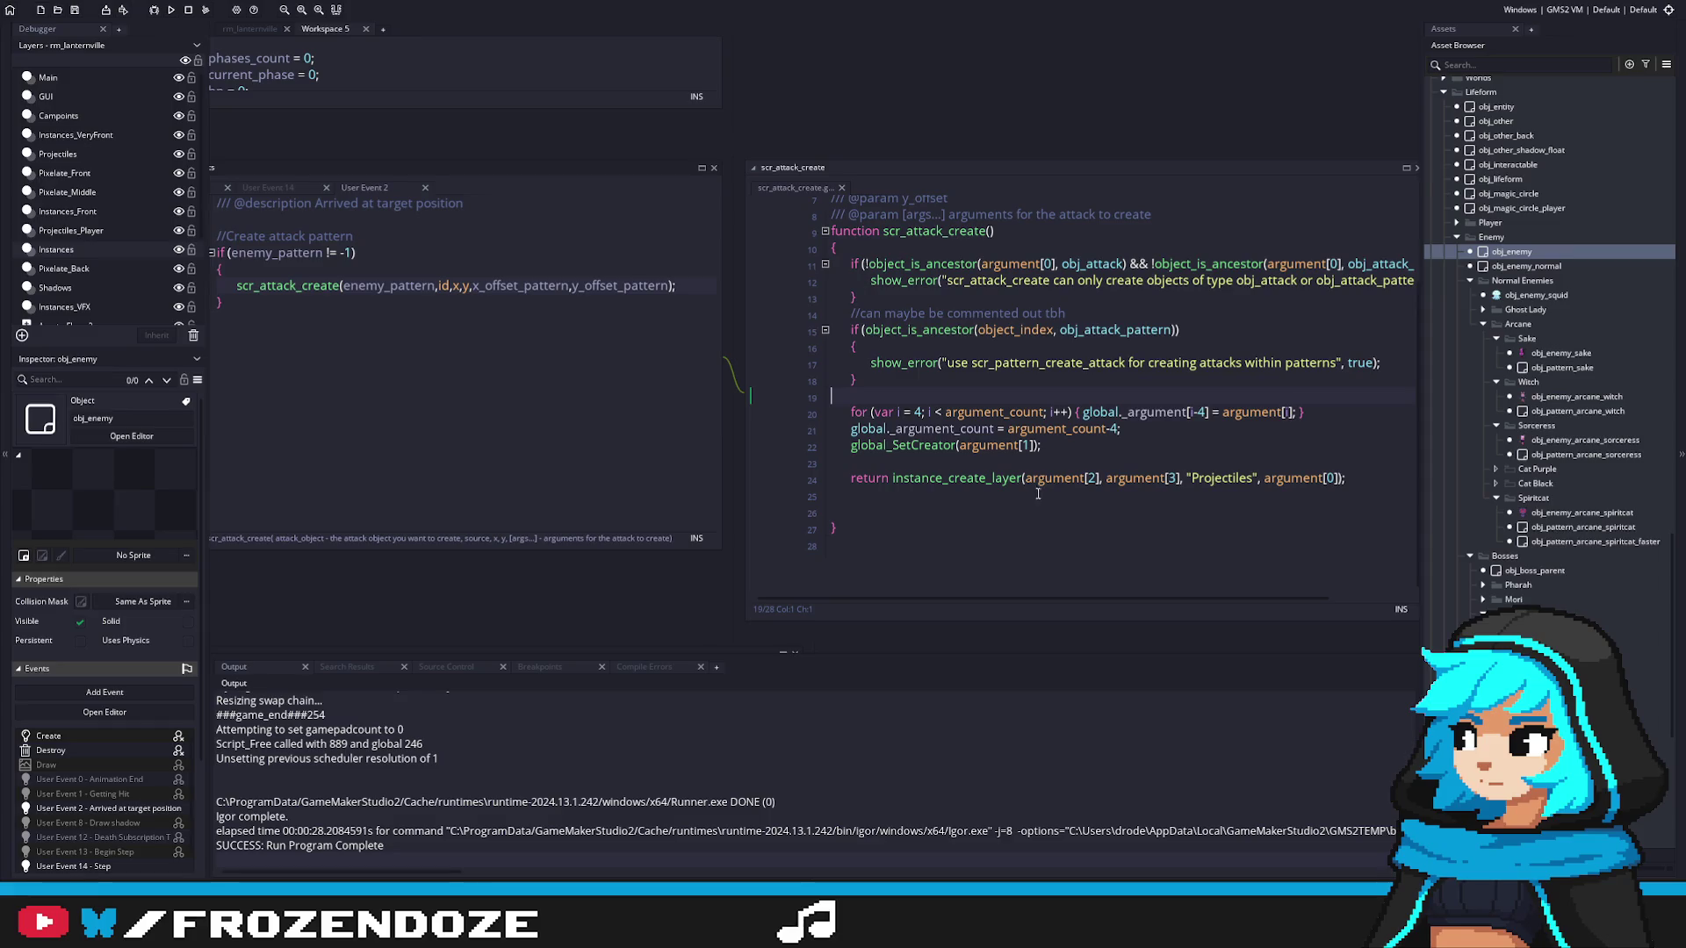
left_click(992, 463)
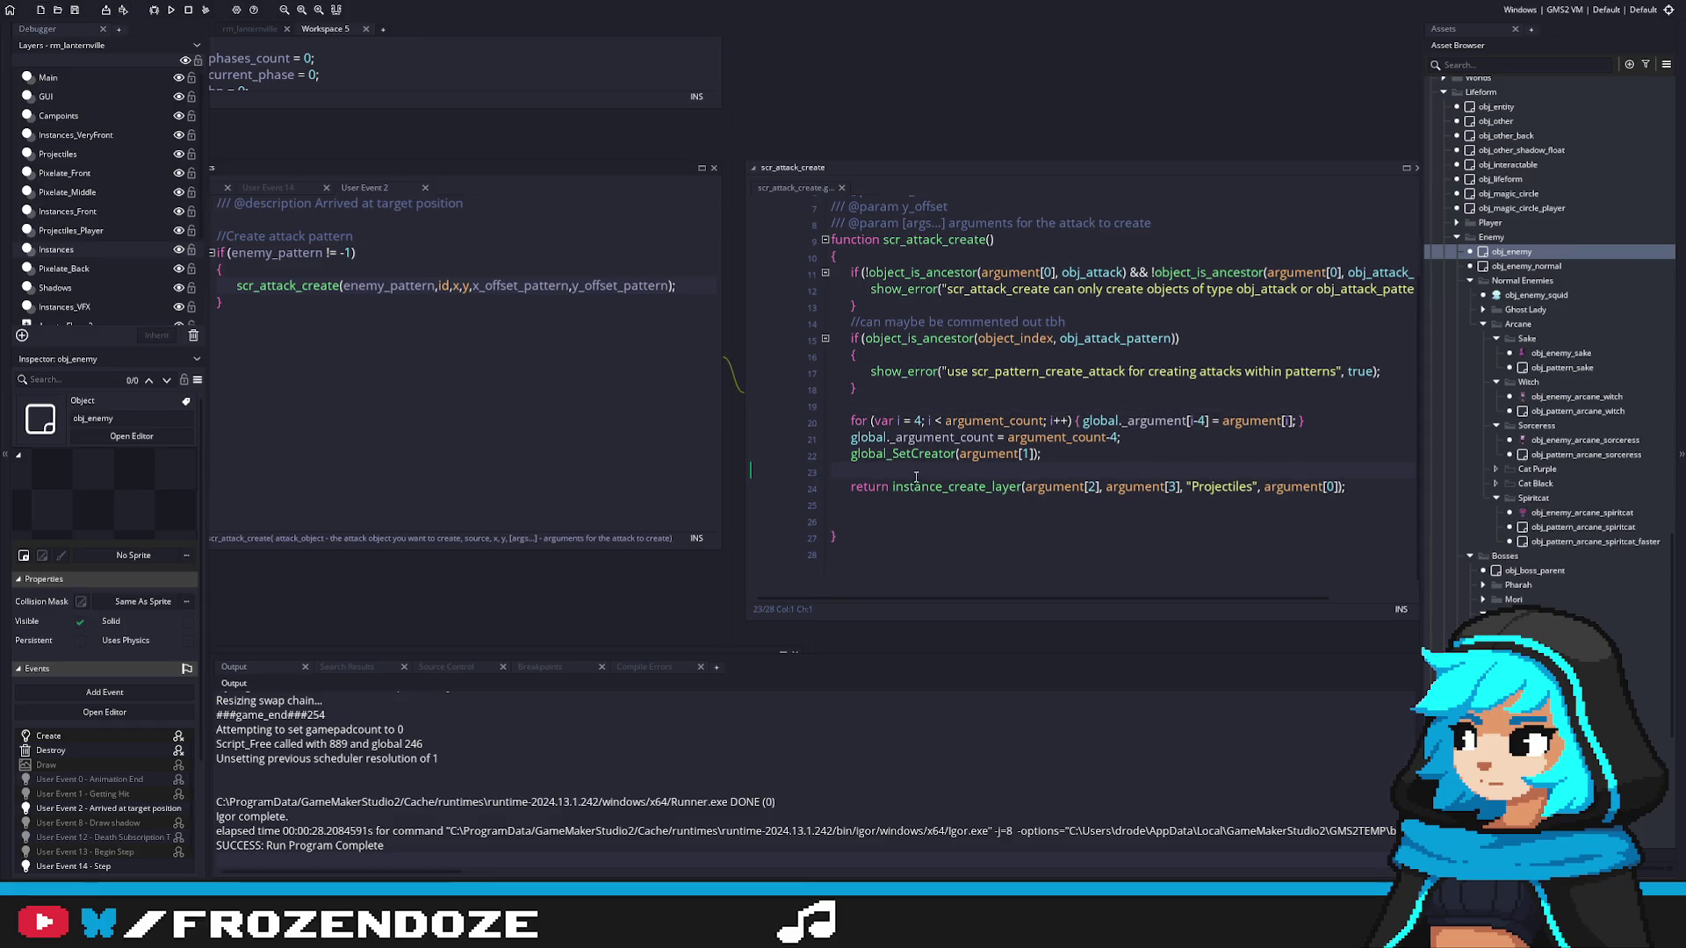
left_click_drag(922, 468, 1014, 470)
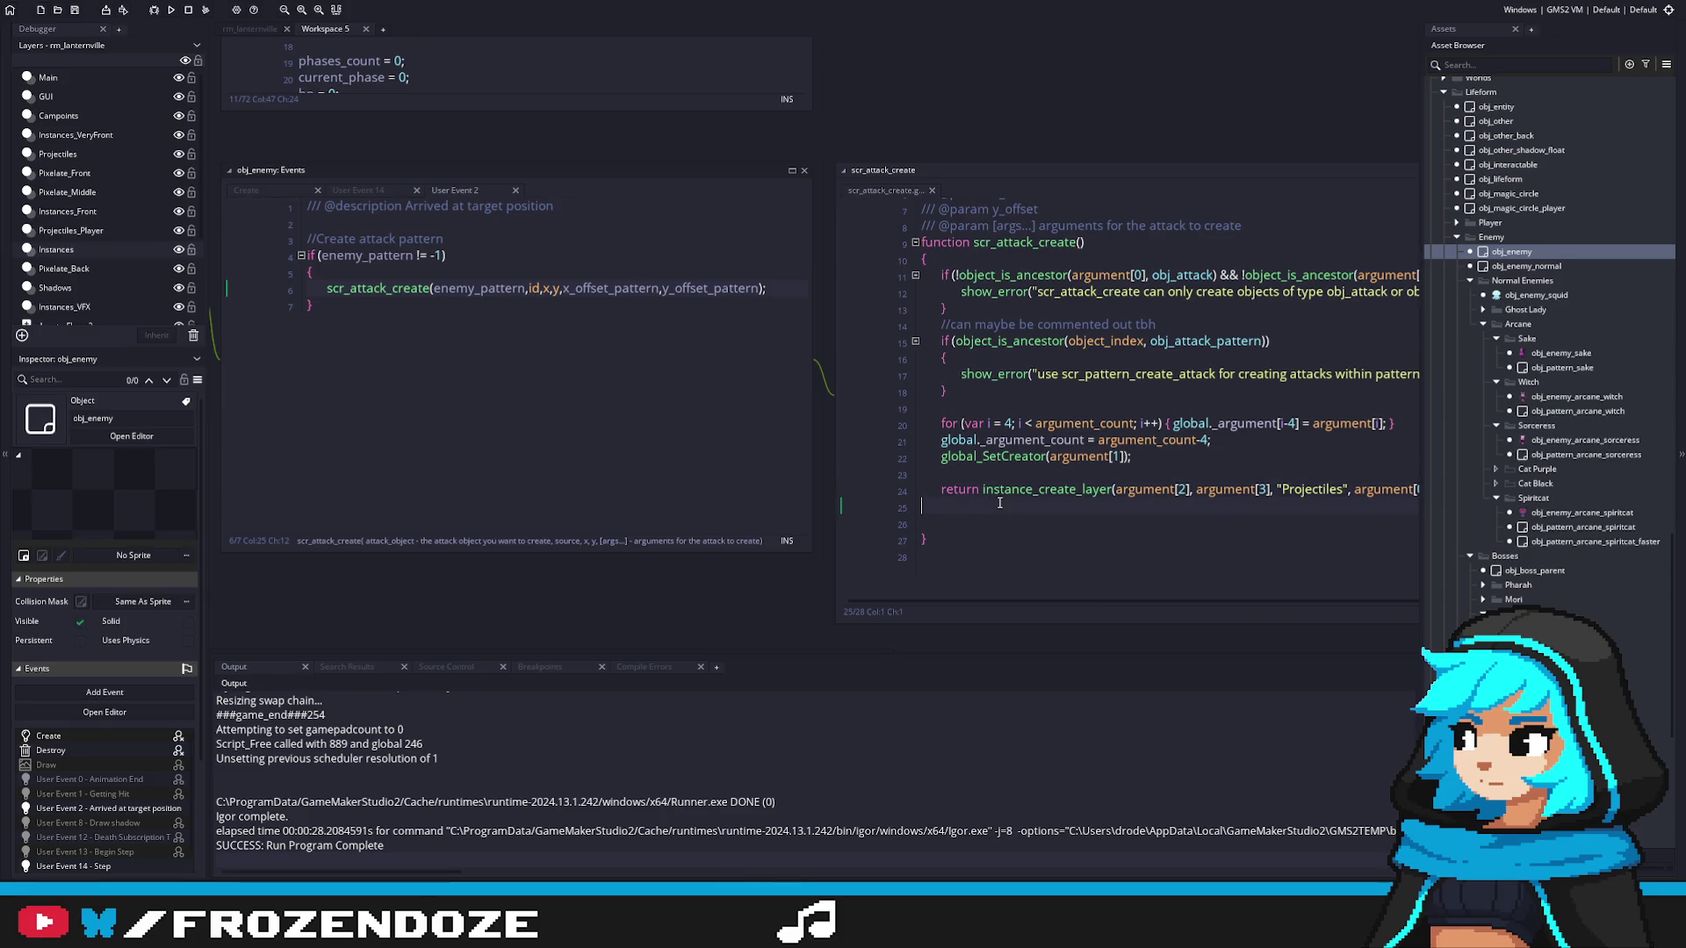
double_click(969, 489)
Step: Add a return line at the function end and change line 24 to 'var _pattern ='
key("ctrl+c")
left_click(970, 520)
key("Tab")
key("Tab")
key("ctrl+v")
key("BackSpace")
double_click(962, 489)
type("var _")
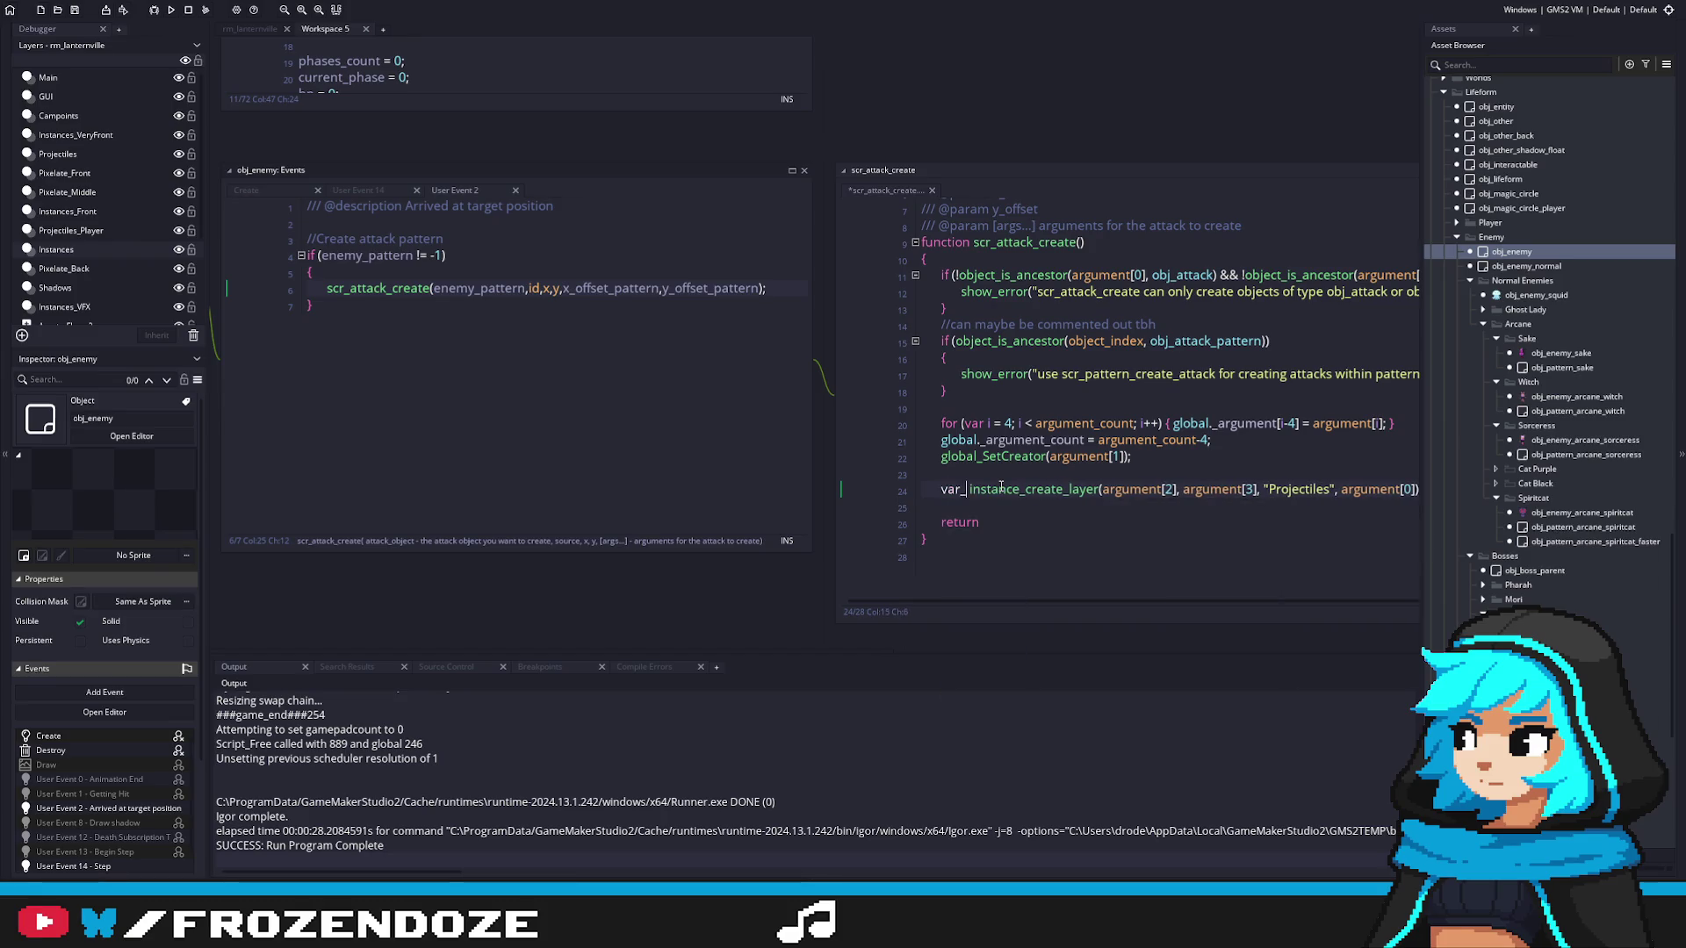
type("pattern =")
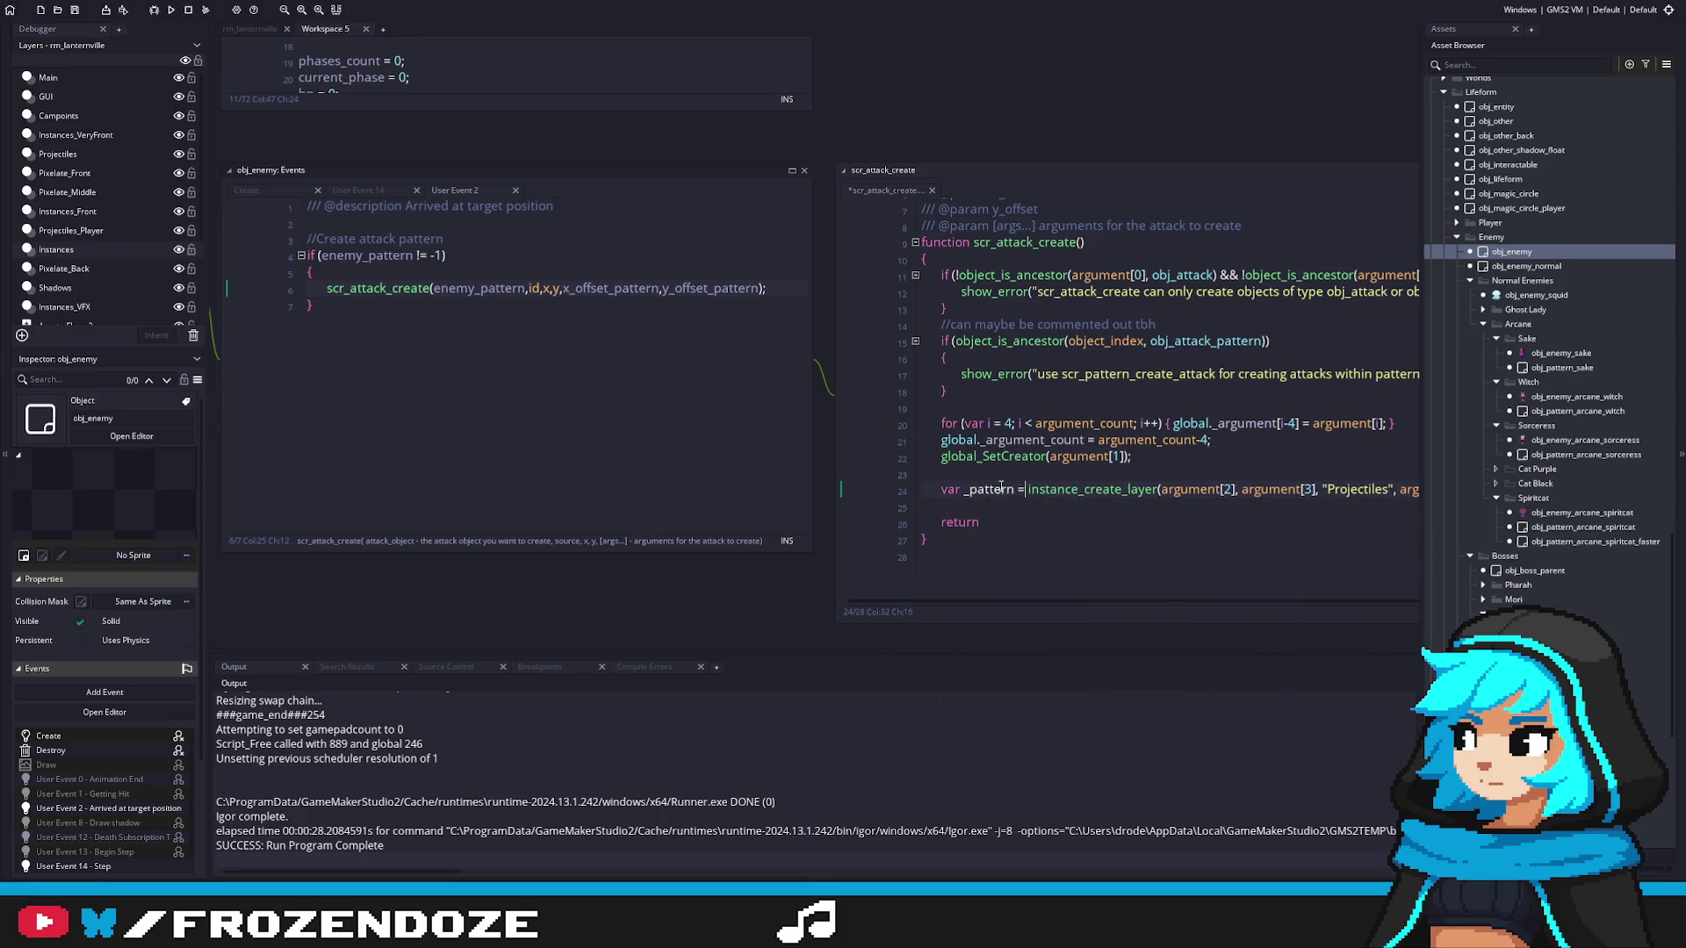
Step: Revert line 24 to 'return instance_create_layer(...)', drop the old return line, and save
left_click(1046, 511)
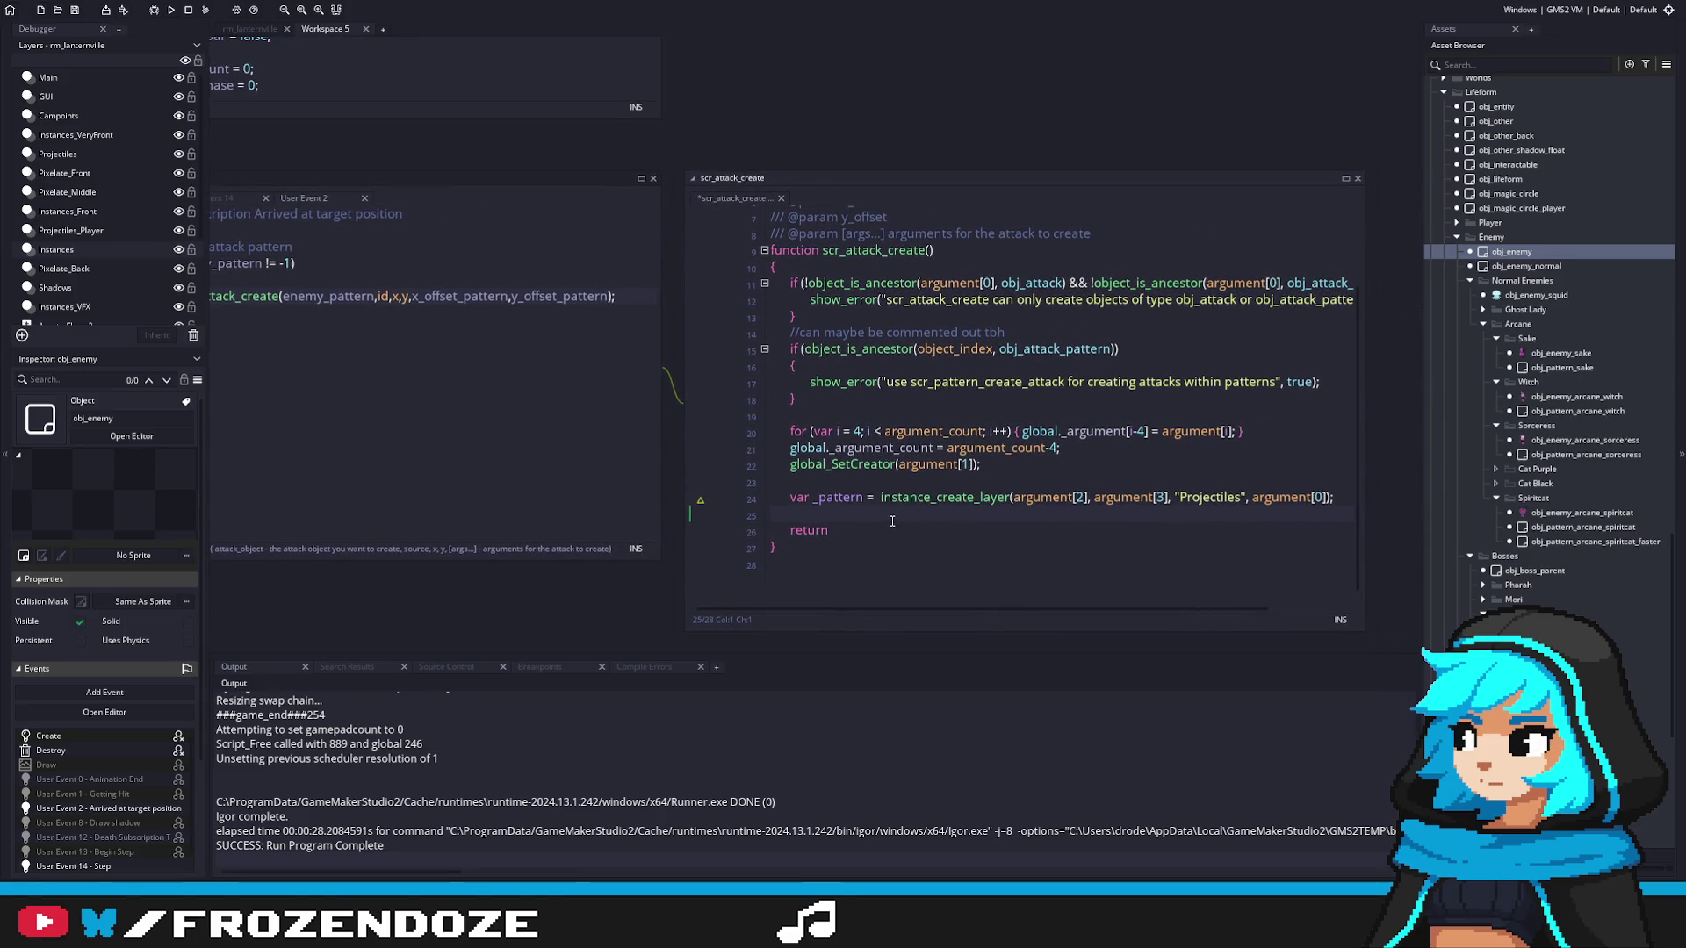
left_click(863, 496)
key("Delete")
key("Delete")
key("shift+Home")
type("return")
key("Down")
key("Down")
key("shift+End")
key("BackSpace")
key("ctrl+z")
key("BackSpace")
key("ctrl+s")
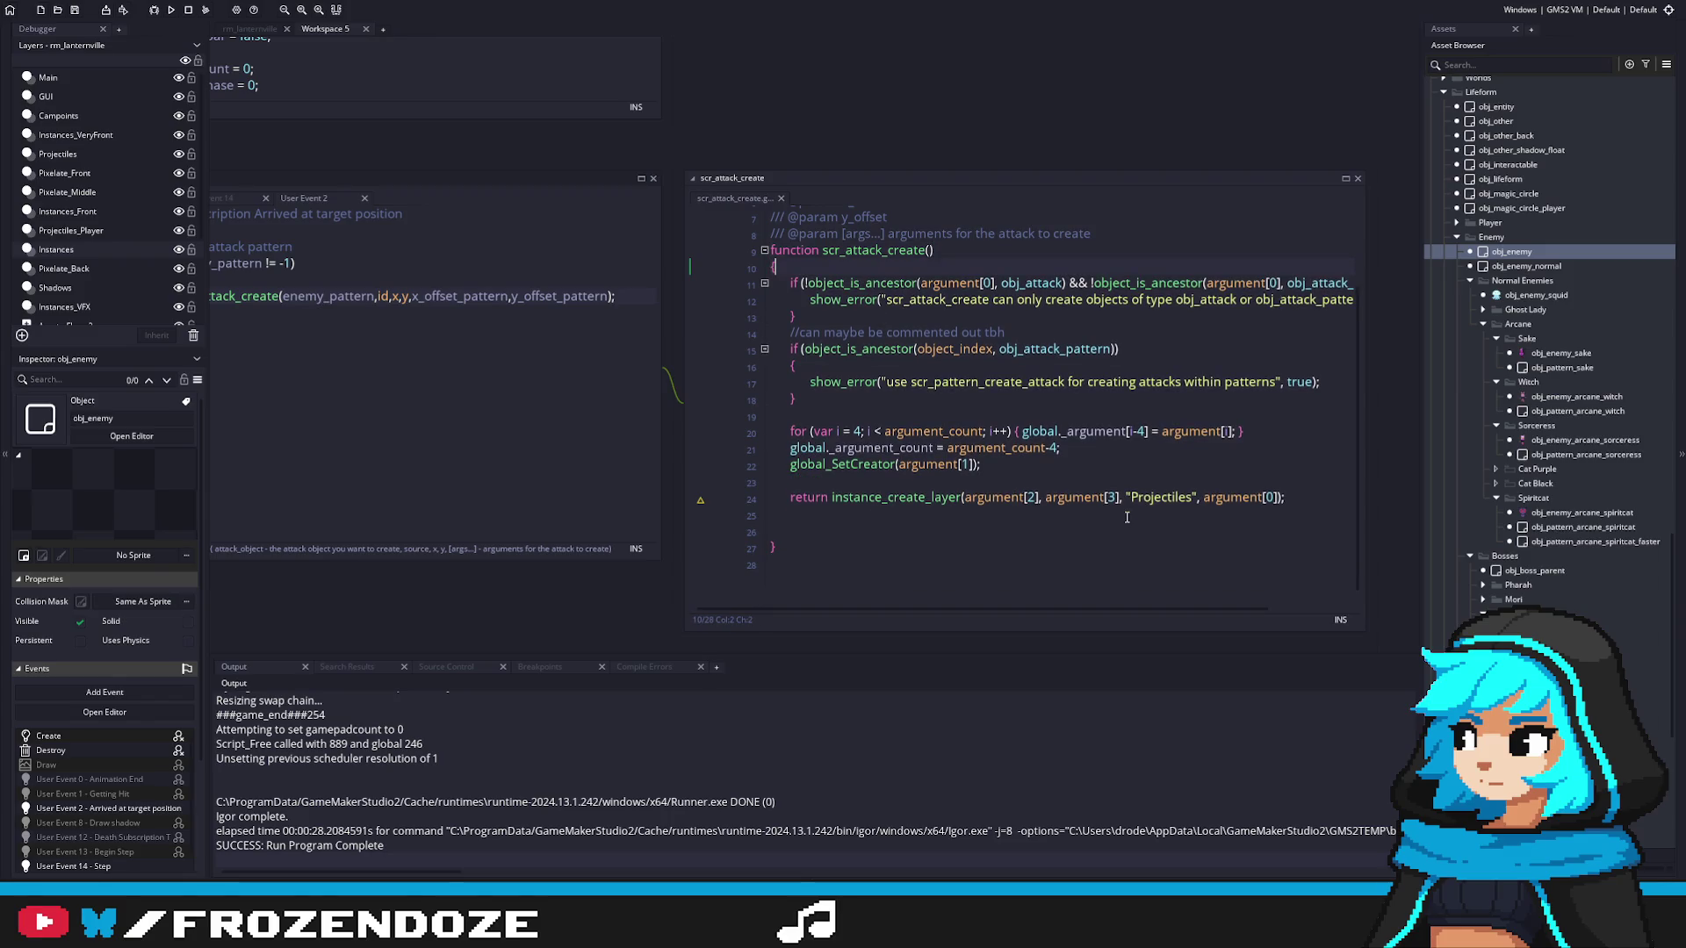
Step: Tidy the blank lines after the return and under the function header
left_click(927, 530)
key("BackSpace")
key("BackSpace")
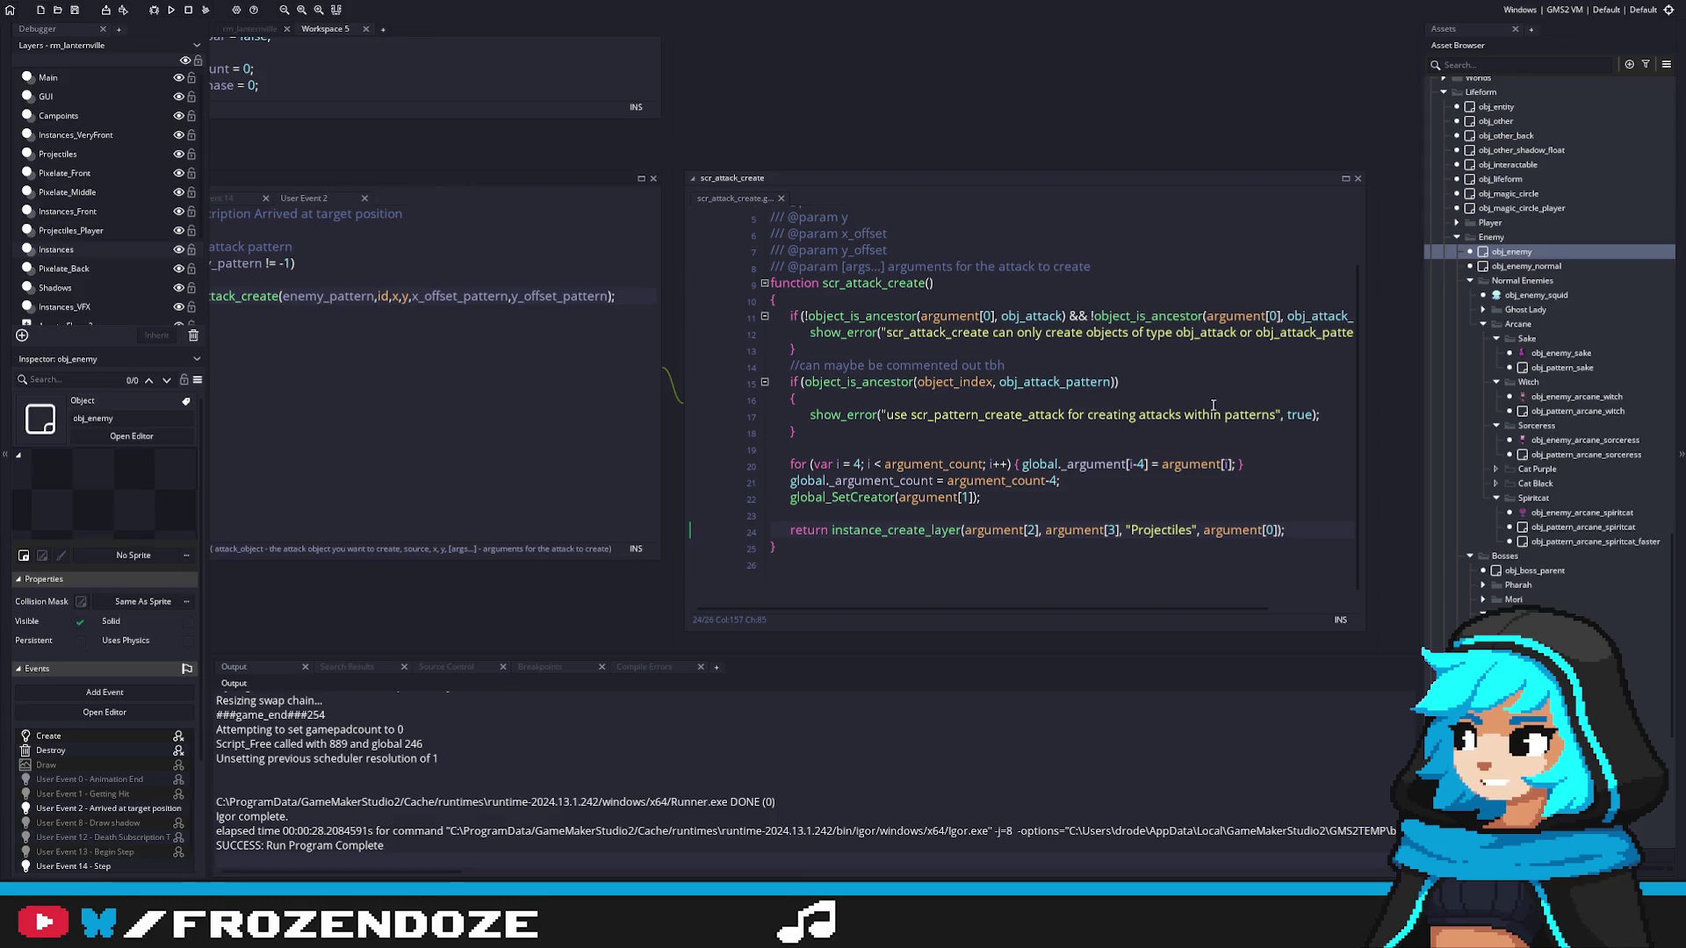
key("ctrl+z")
key("ctrl+y")
key("Return")
key("Return")
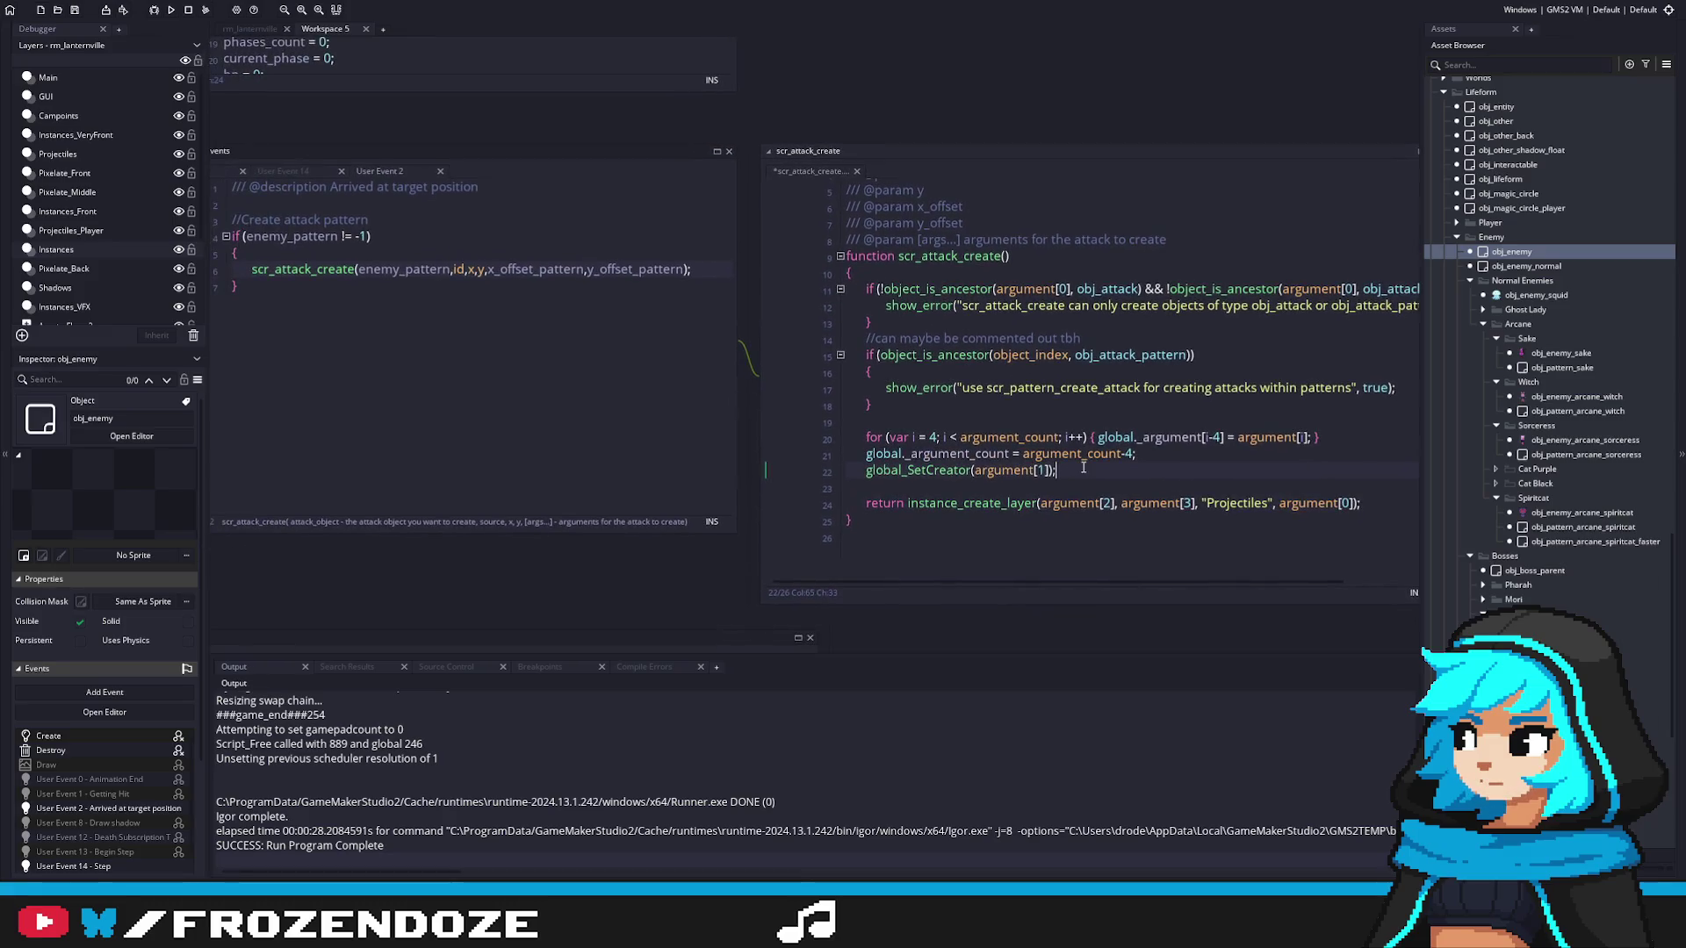
left_click(1098, 256)
key("Return")
key("BackSpace")
Step: Store the create call in var _attack_pattern and end with 'return _attack_pattern;'
left_click(1112, 455)
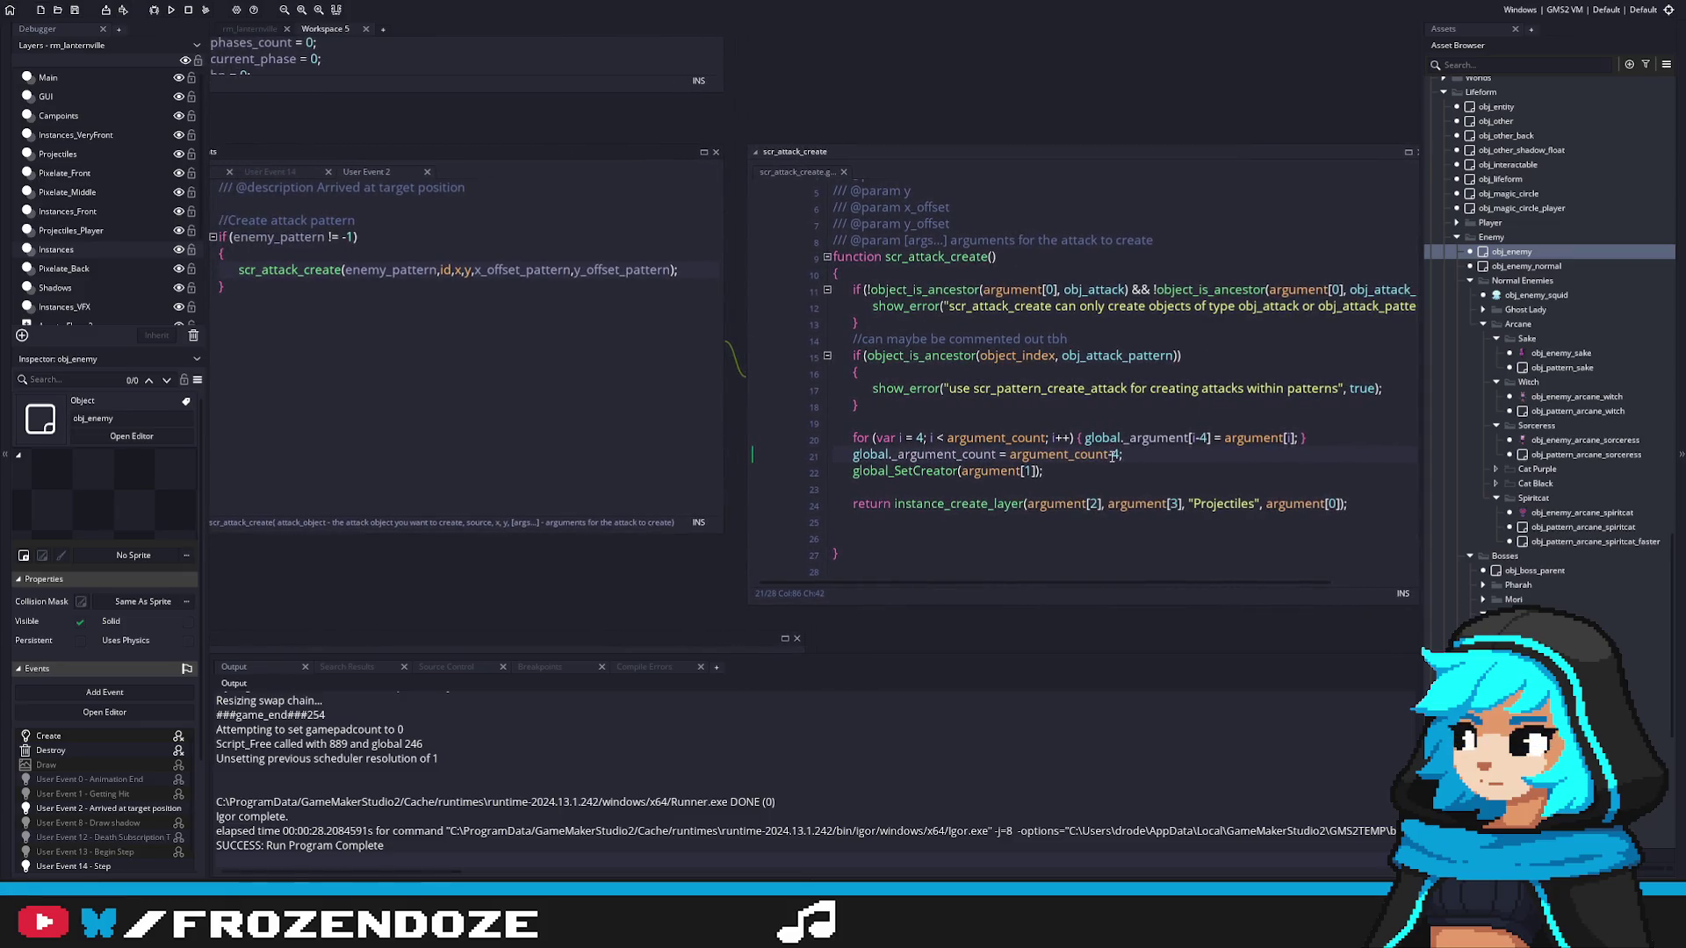
left_click(883, 534)
type("return")
left_click(876, 505)
key("BackSpace")
key("BackSpace")
key("BackSpace")
type("var _attack_pattern =")
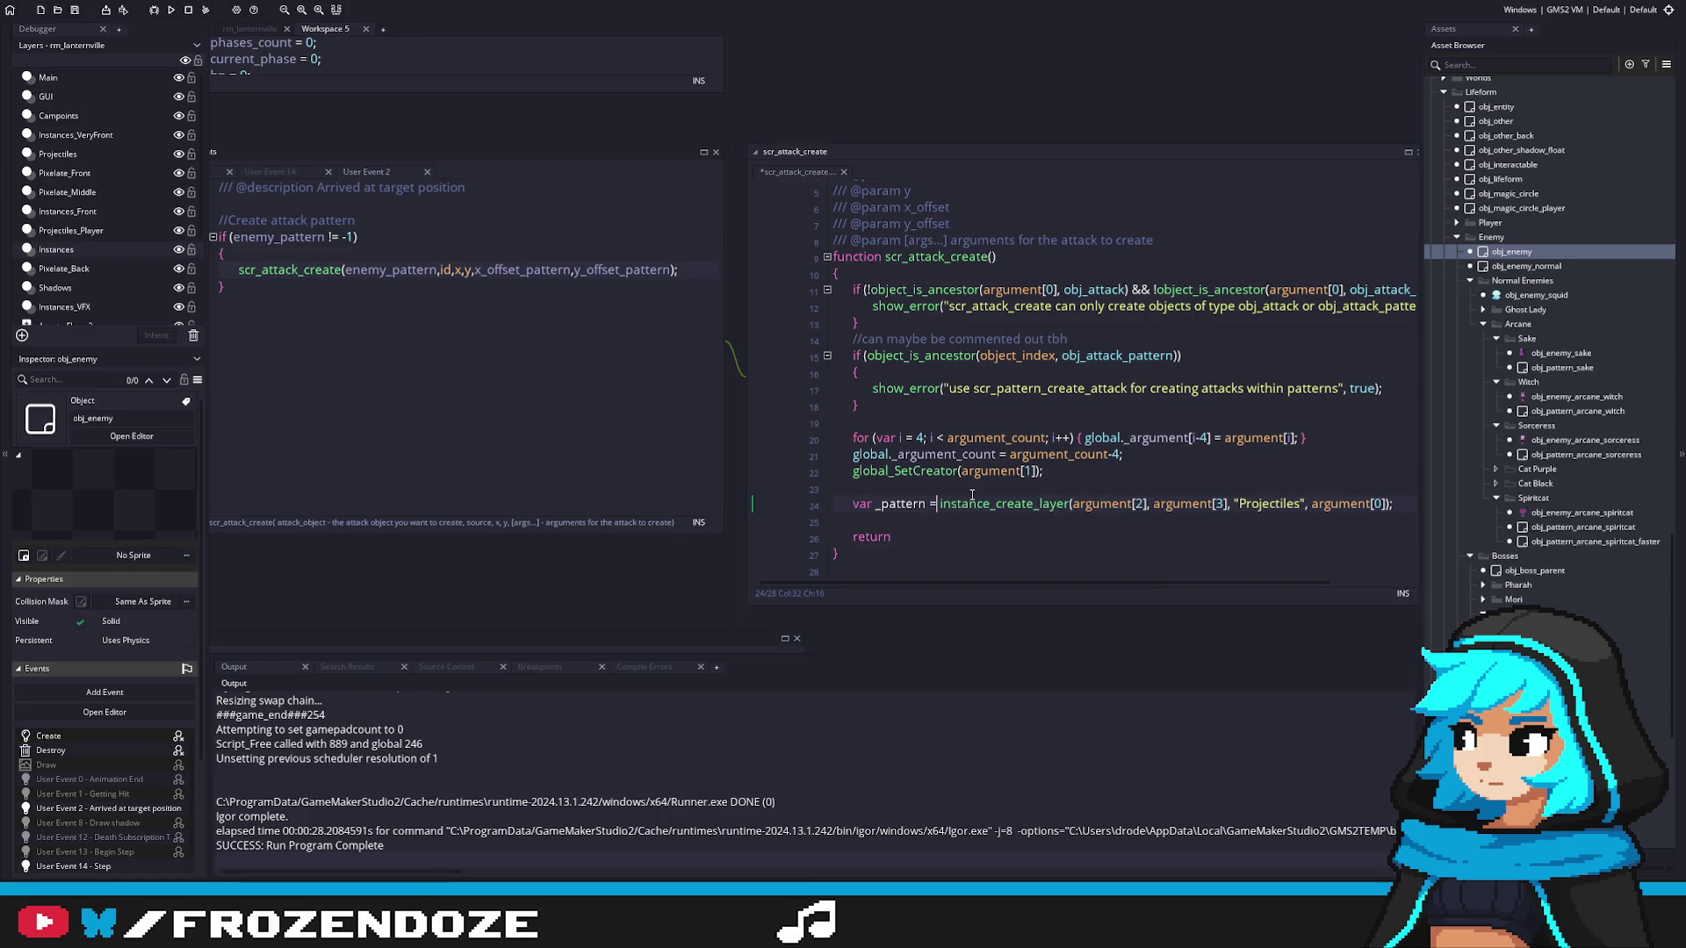
left_click(876, 505)
type("attack_")
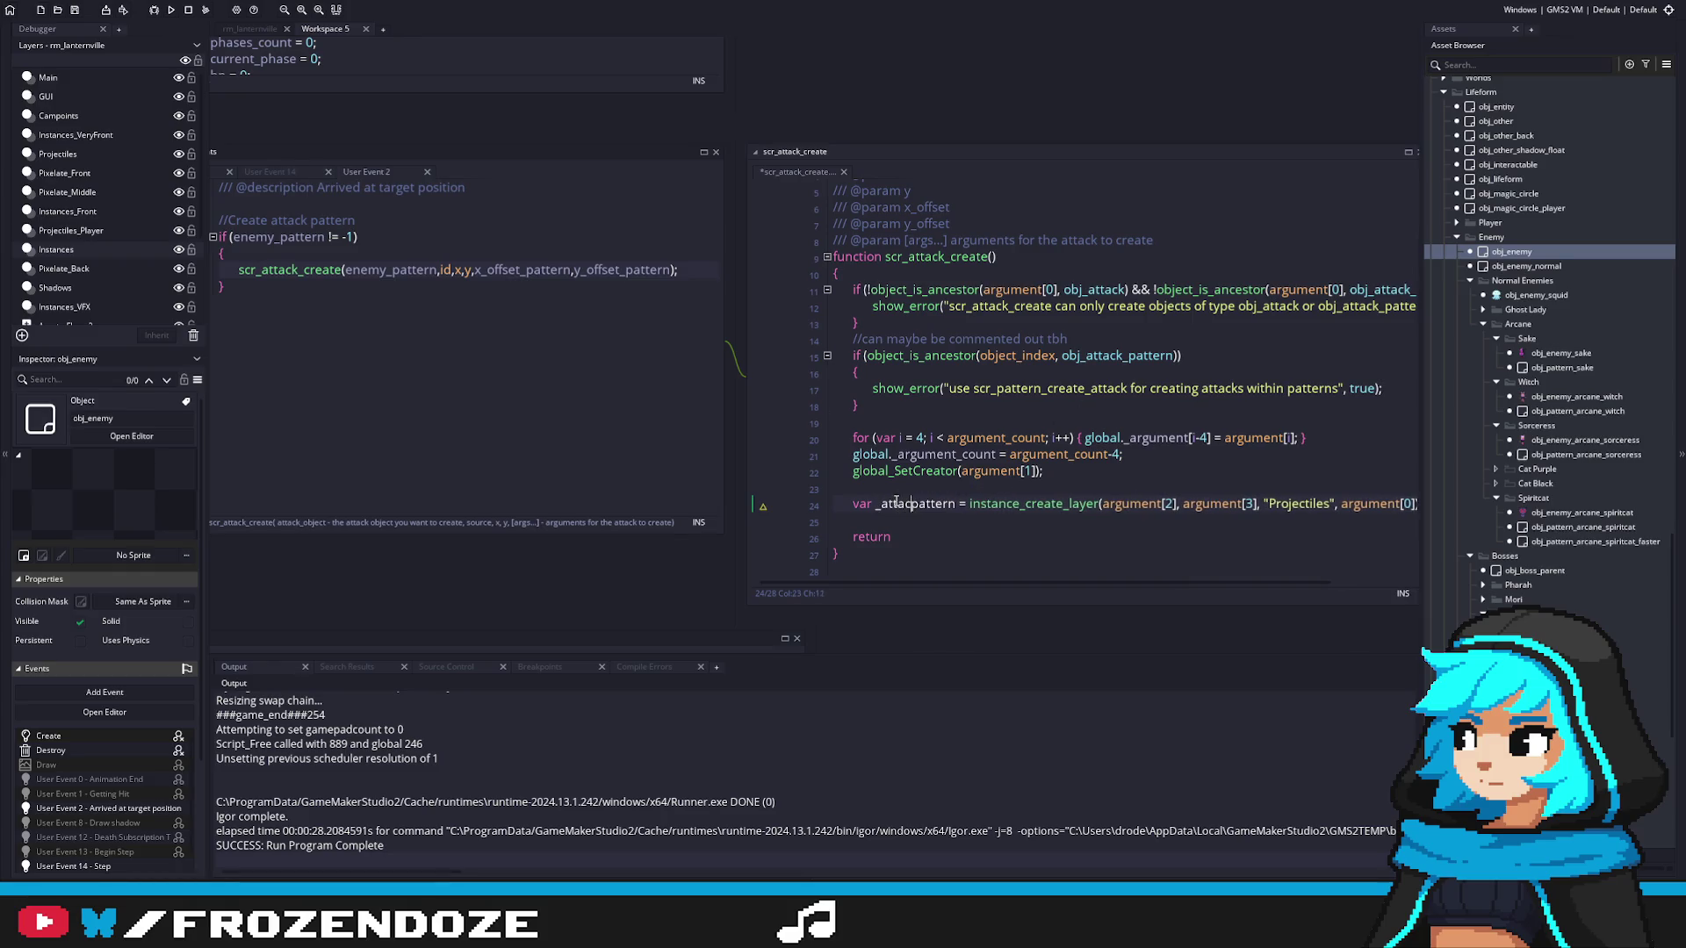
left_click(1010, 534)
type("_attack_pattern;")
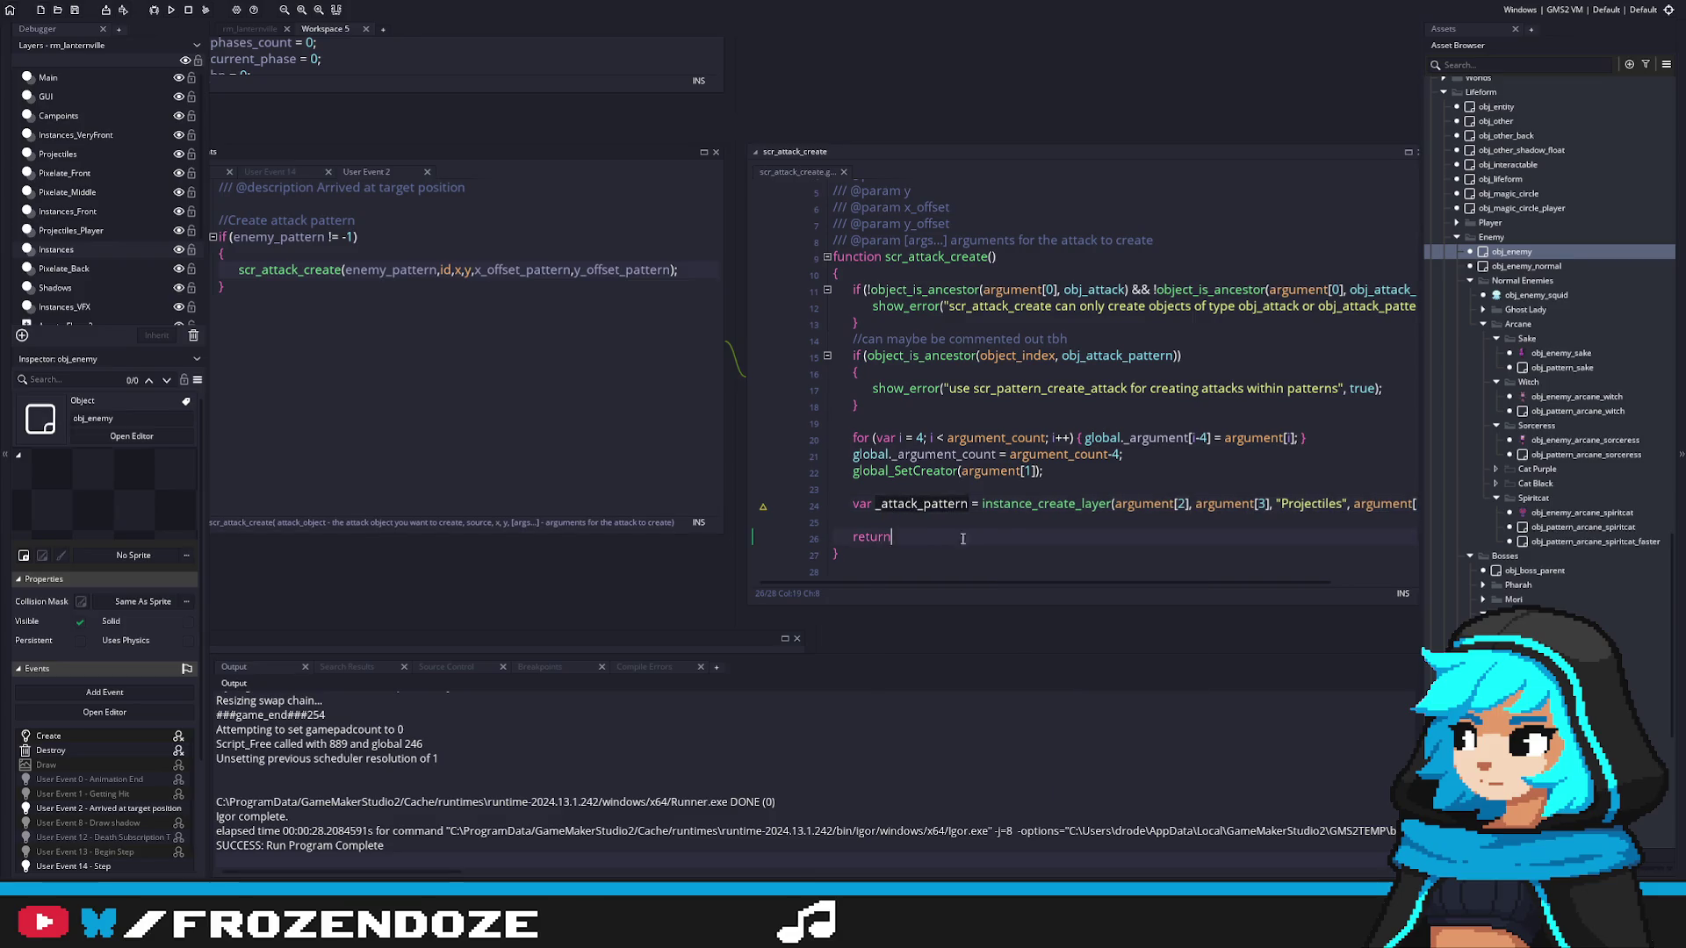
Step: Add the line _attack_pattern.x_offset = argument[2] above the return
left_click(893, 537)
left_click(911, 520)
key("Return")
key("Up")
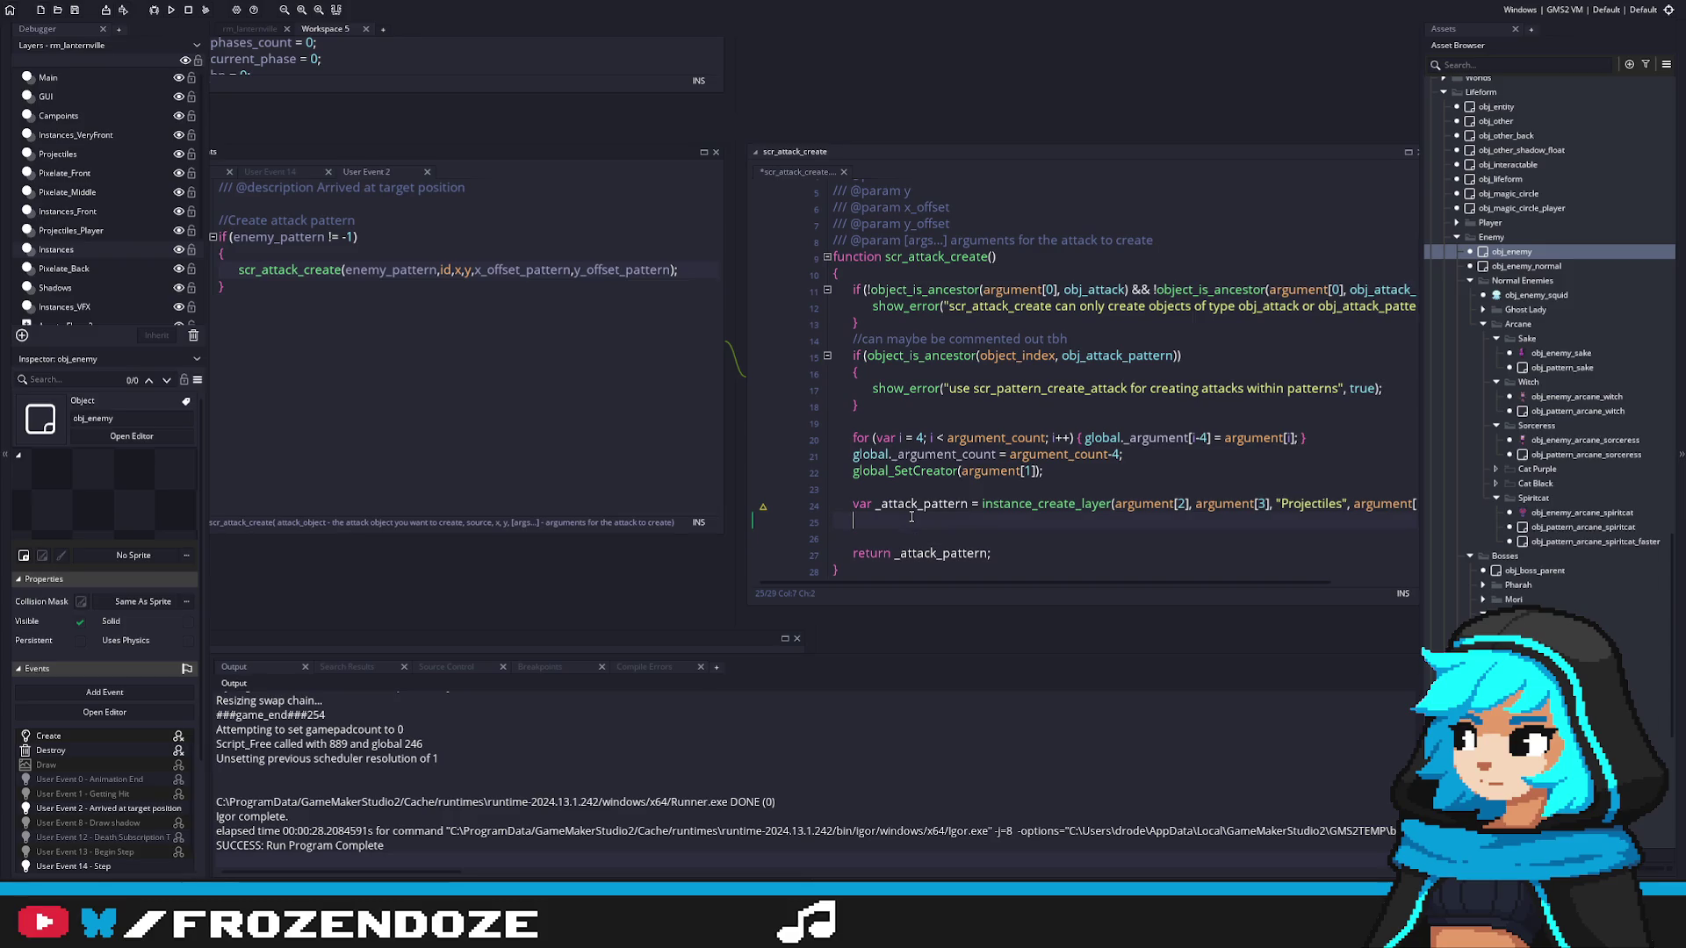
type("_attack_pattern.x_")
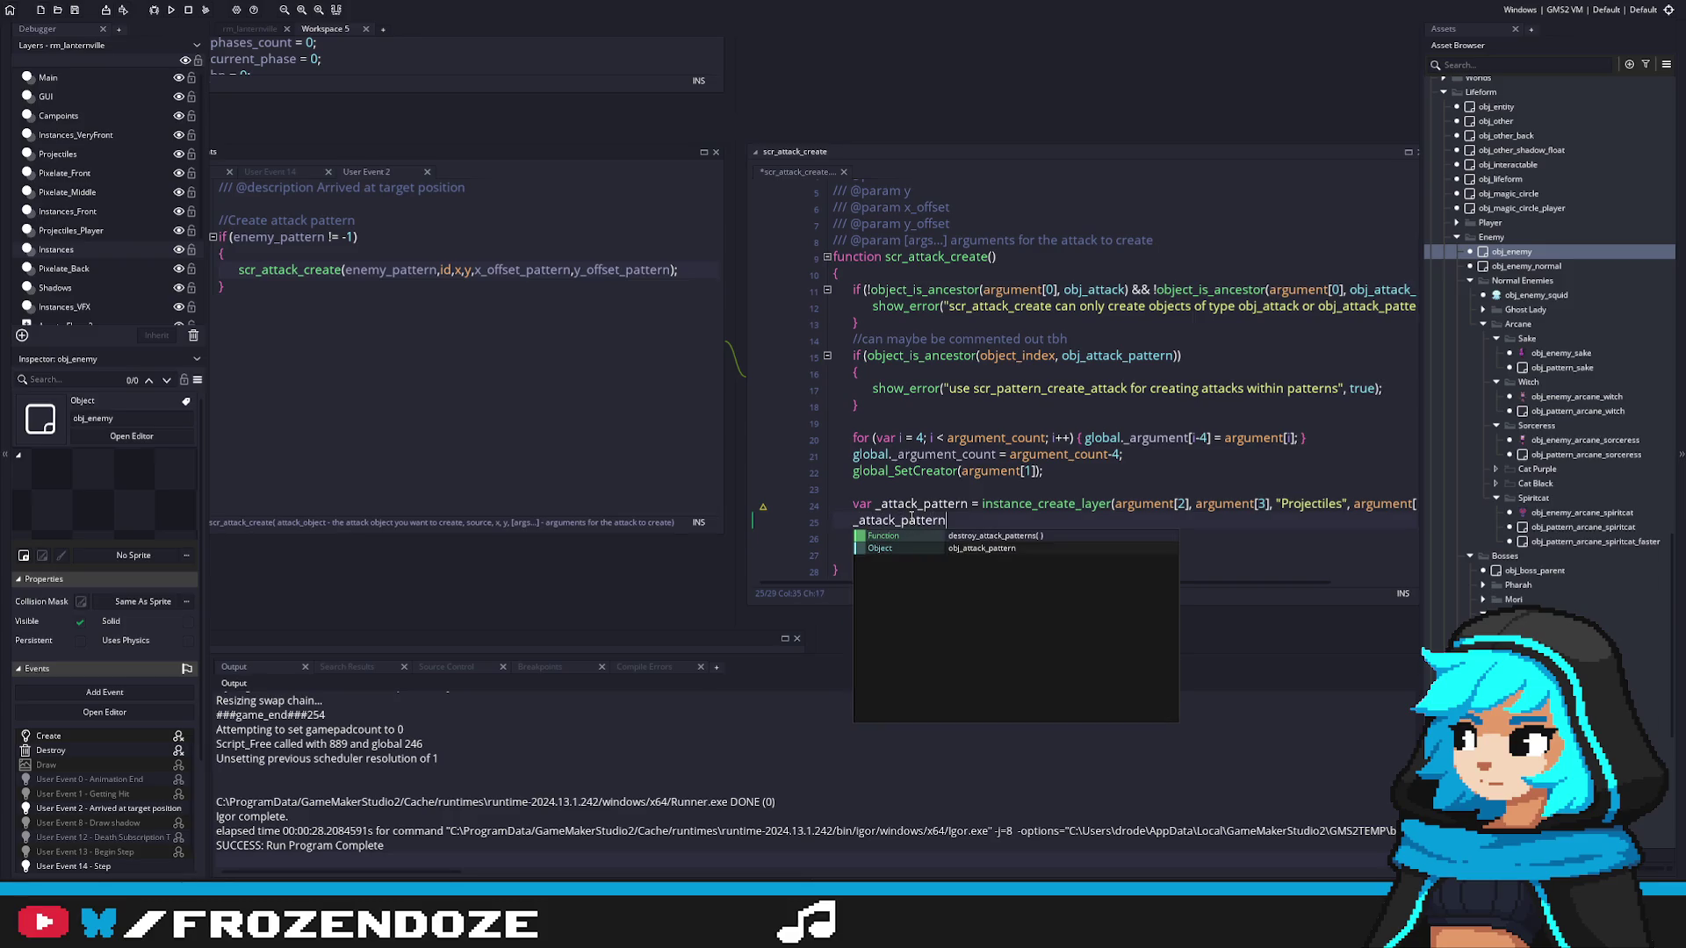
type("offset")
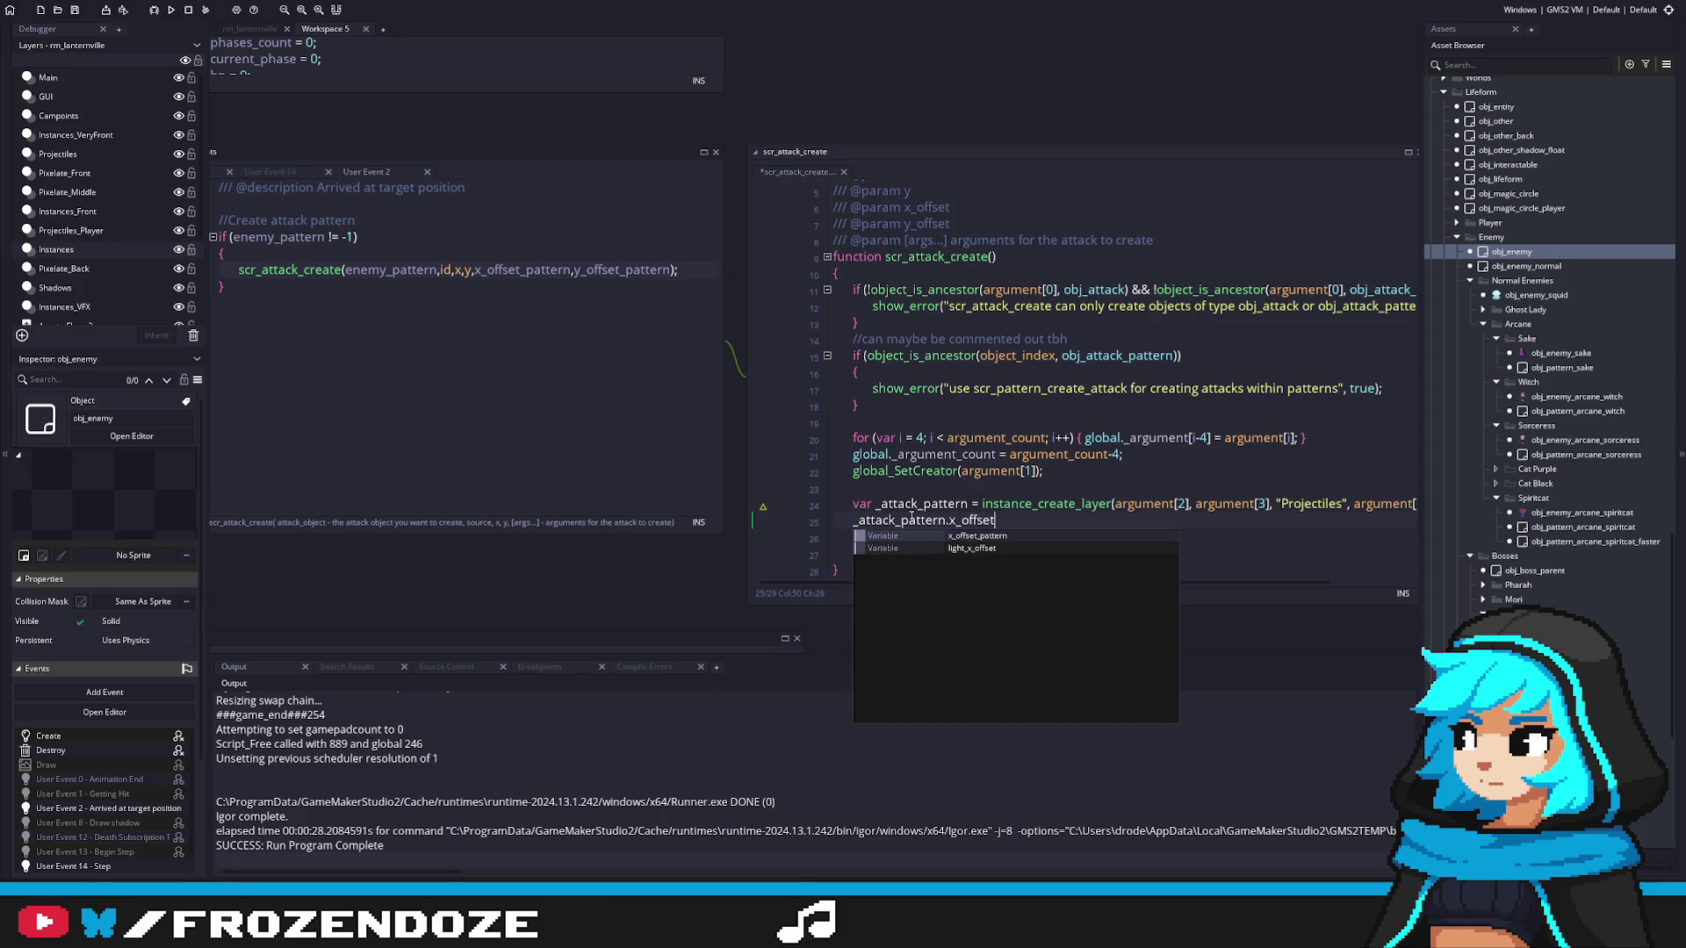
type(" = x")
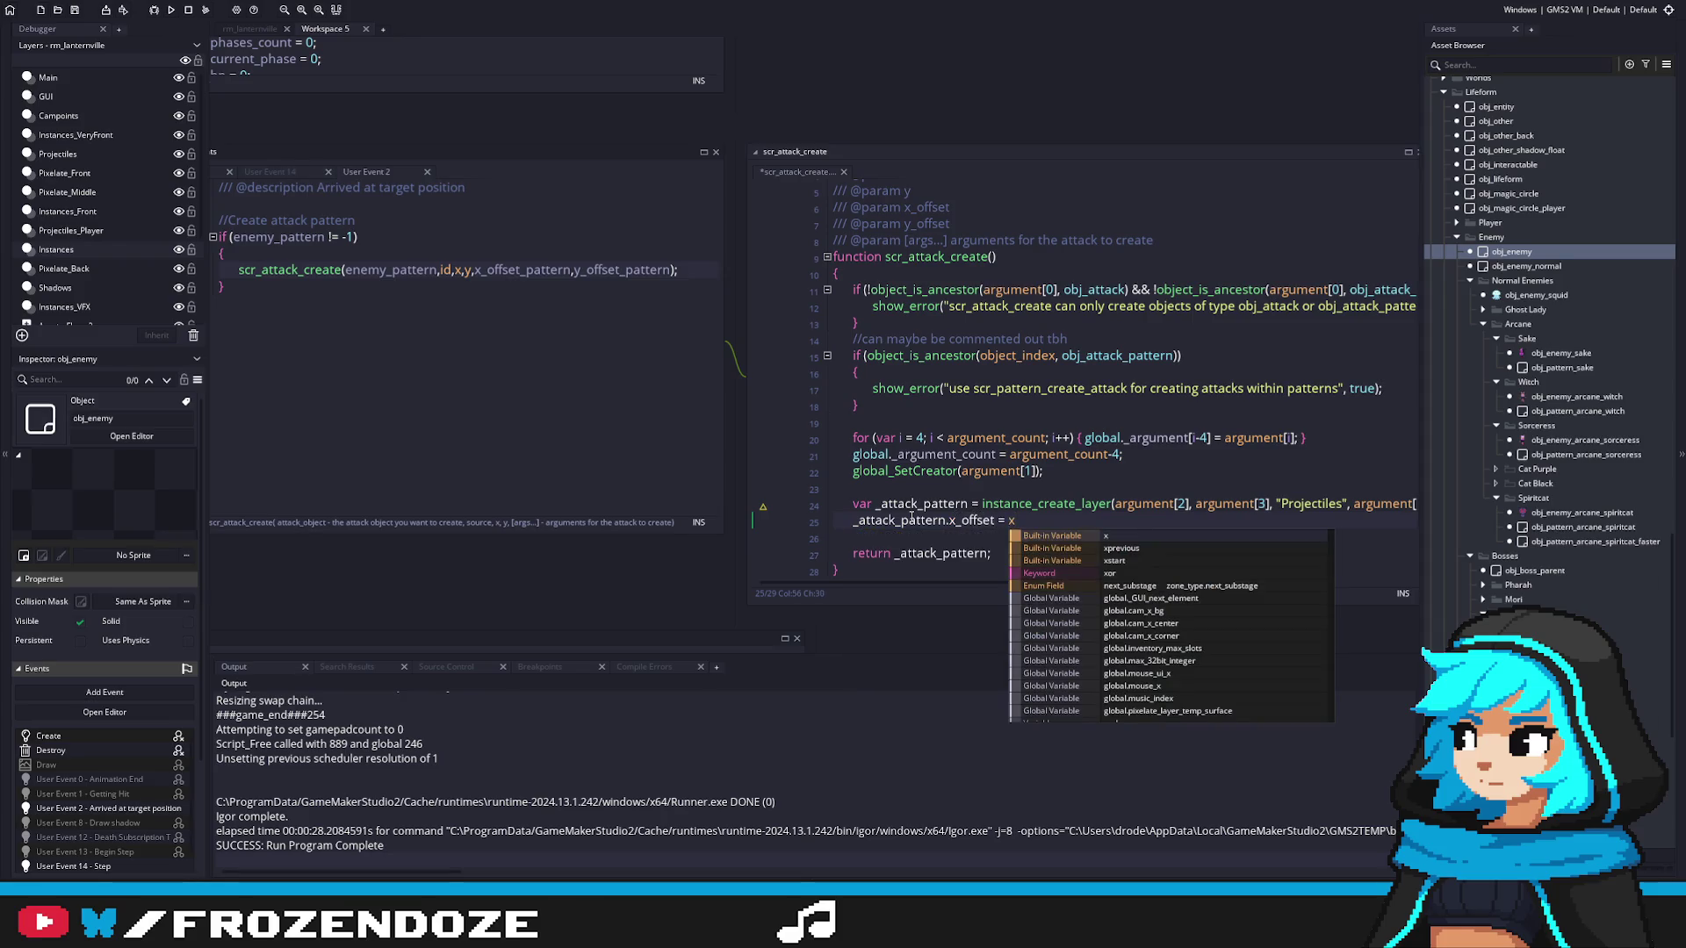
key("BackSpace")
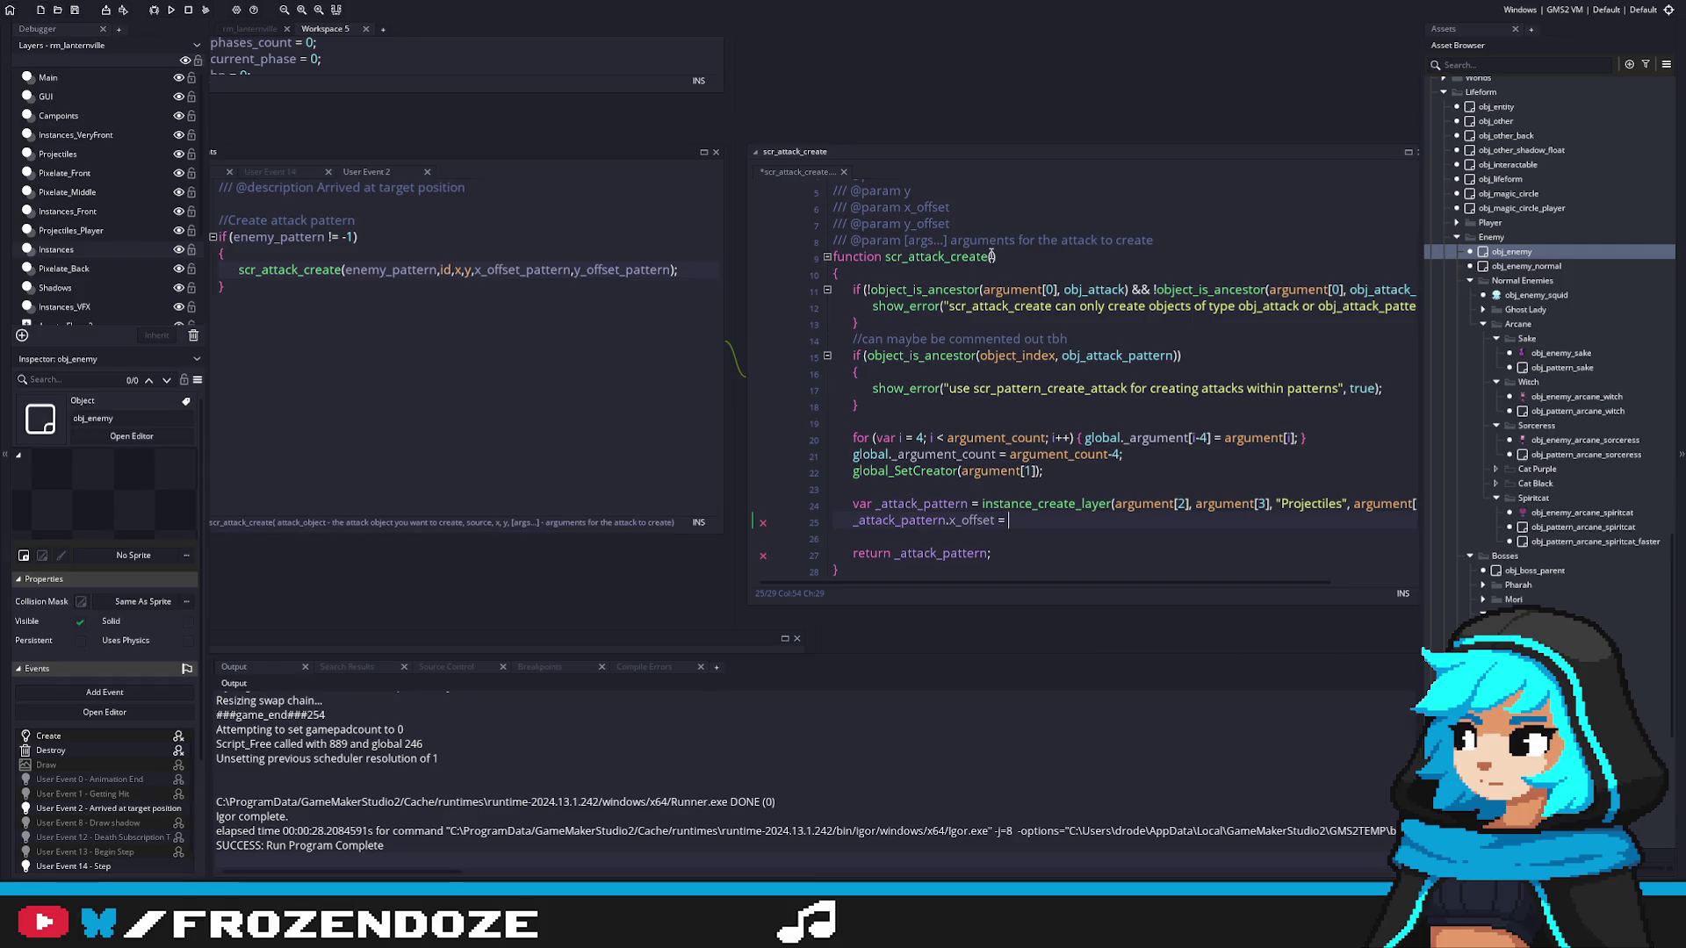
left_click_drag(1113, 499, 1192, 515)
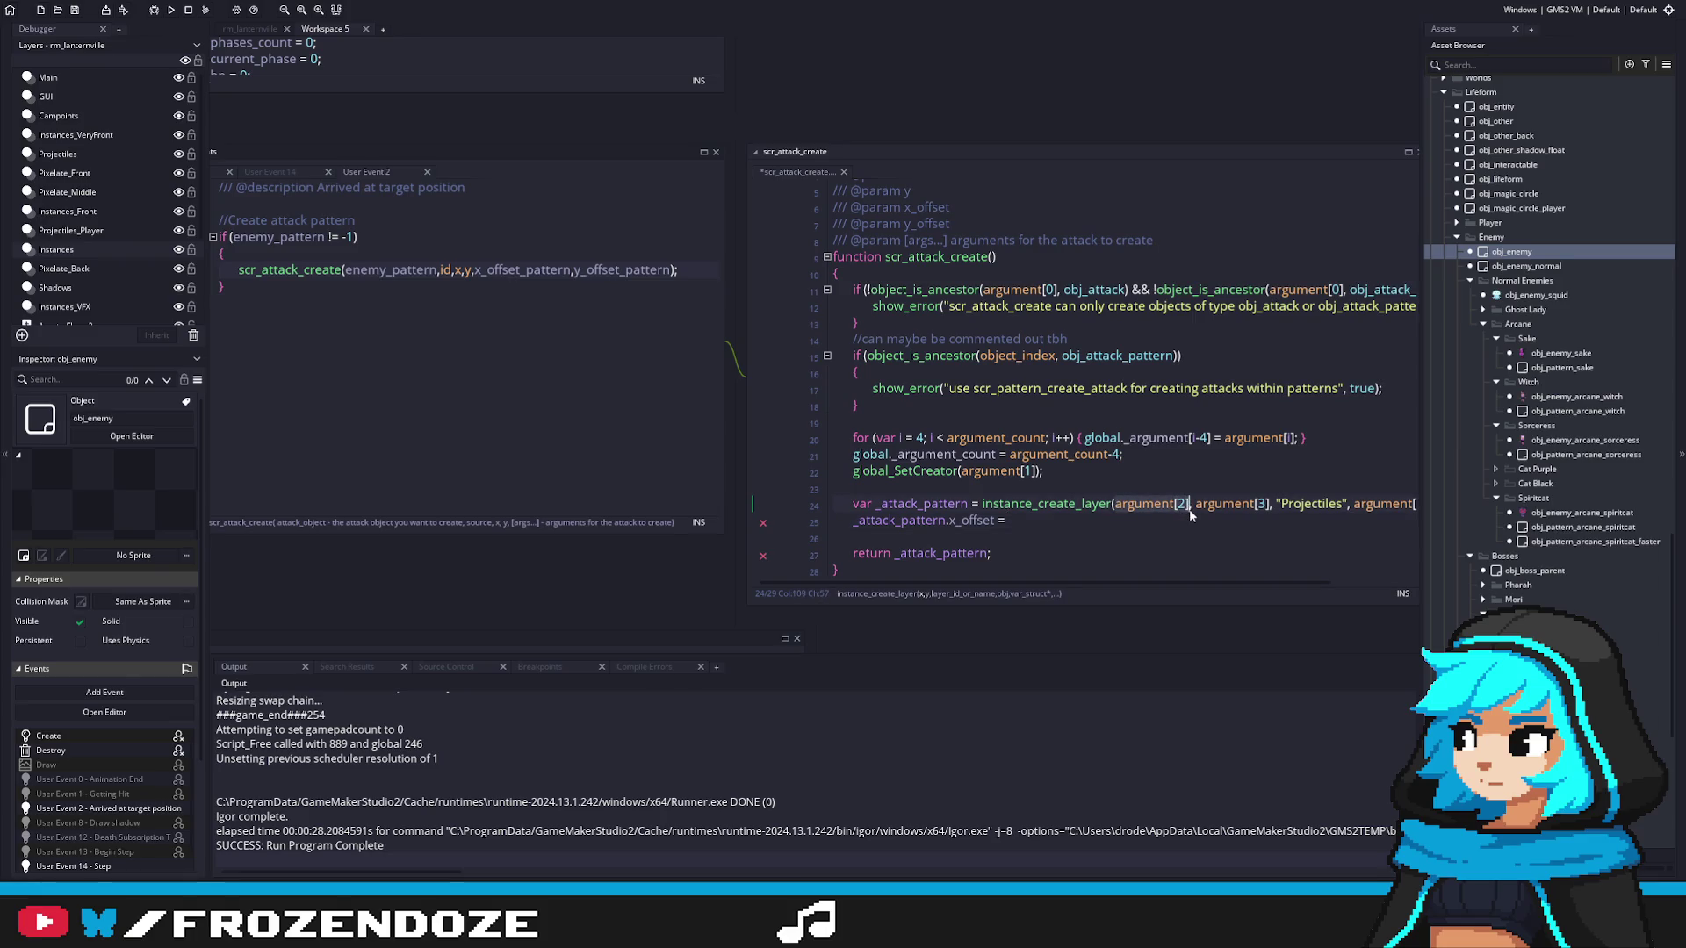
left_click(1167, 521)
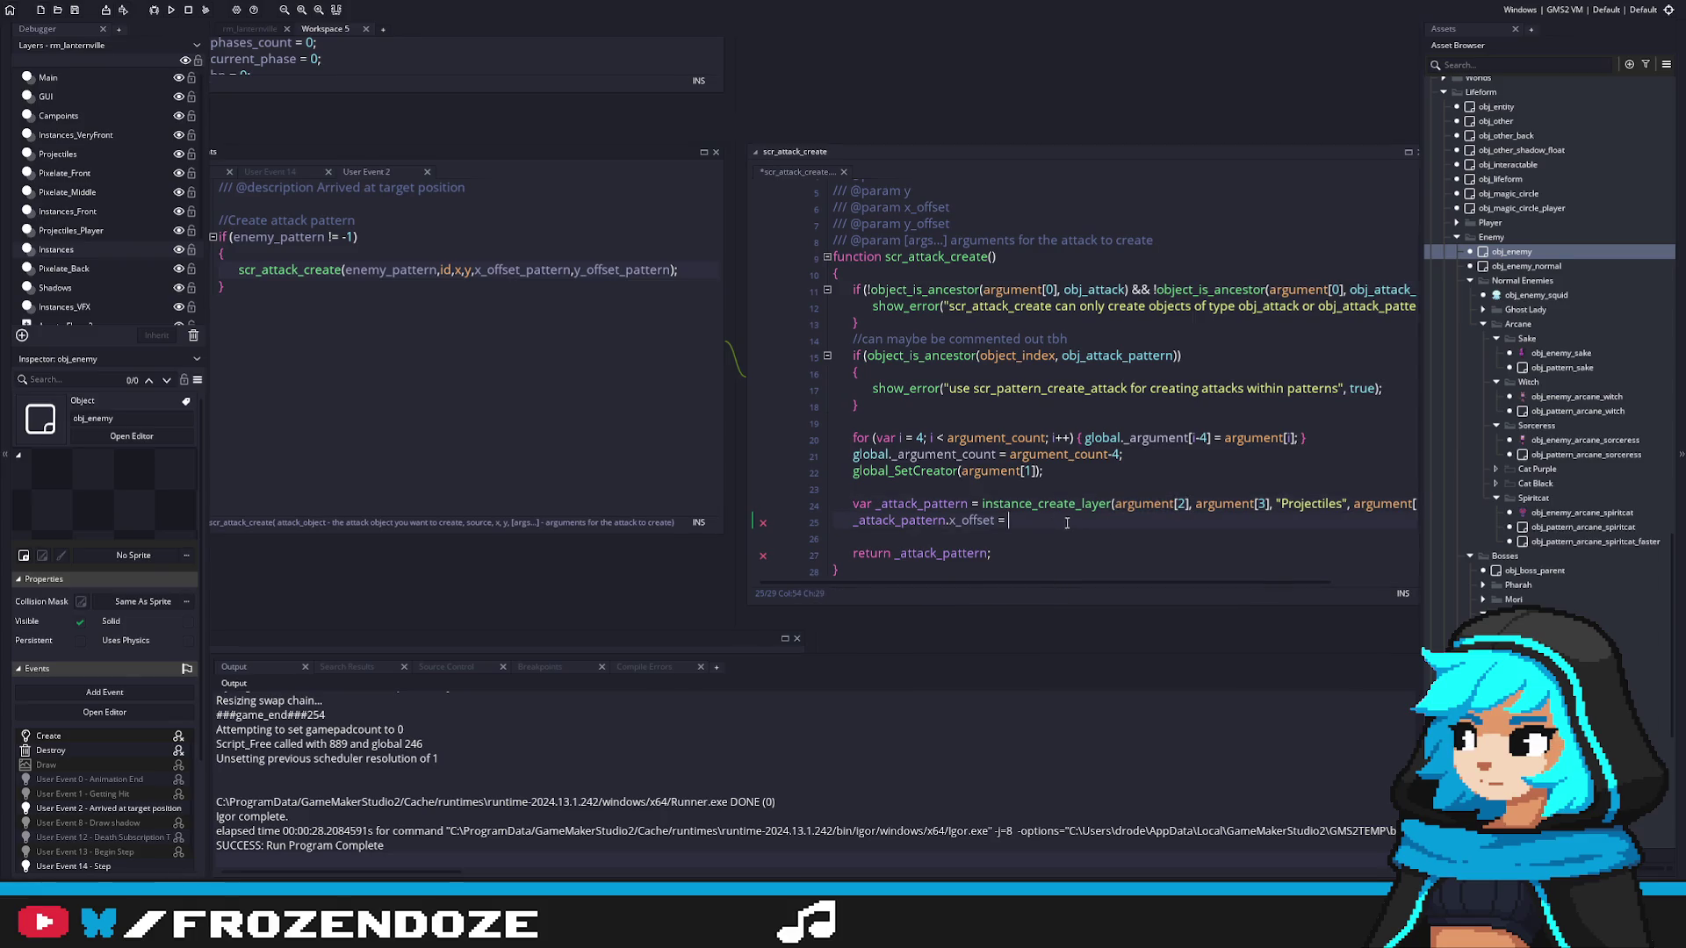
scroll(1054, 524, "up", 1)
scroll(1053, 525, "down", 2)
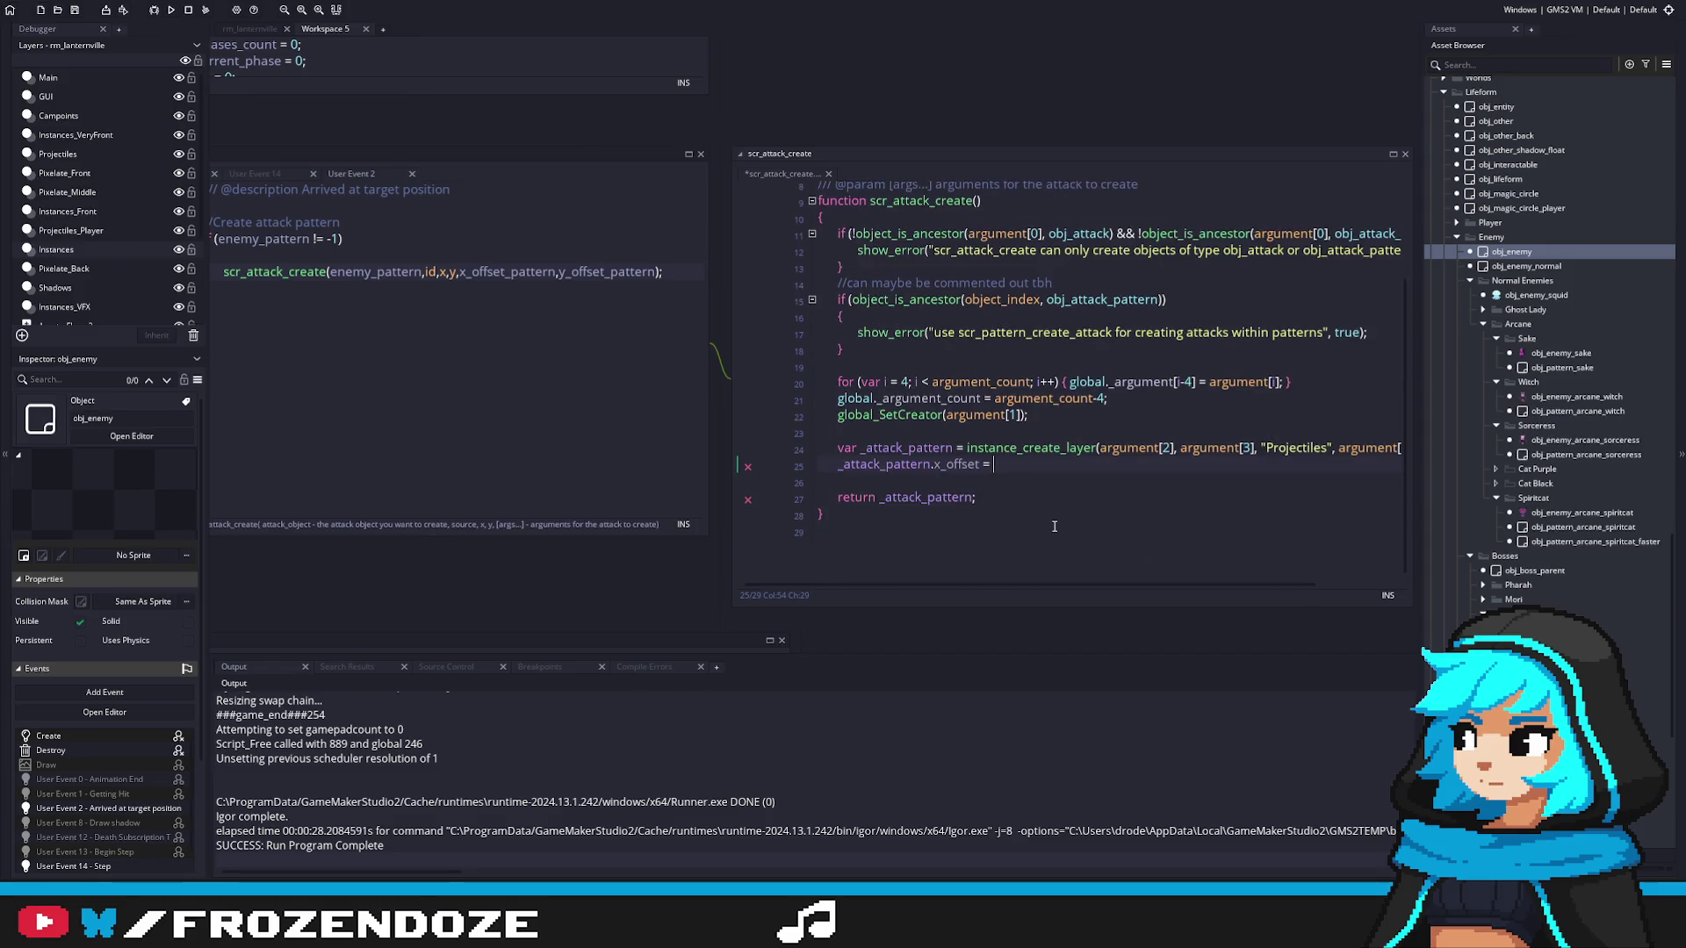
type("argument[2]")
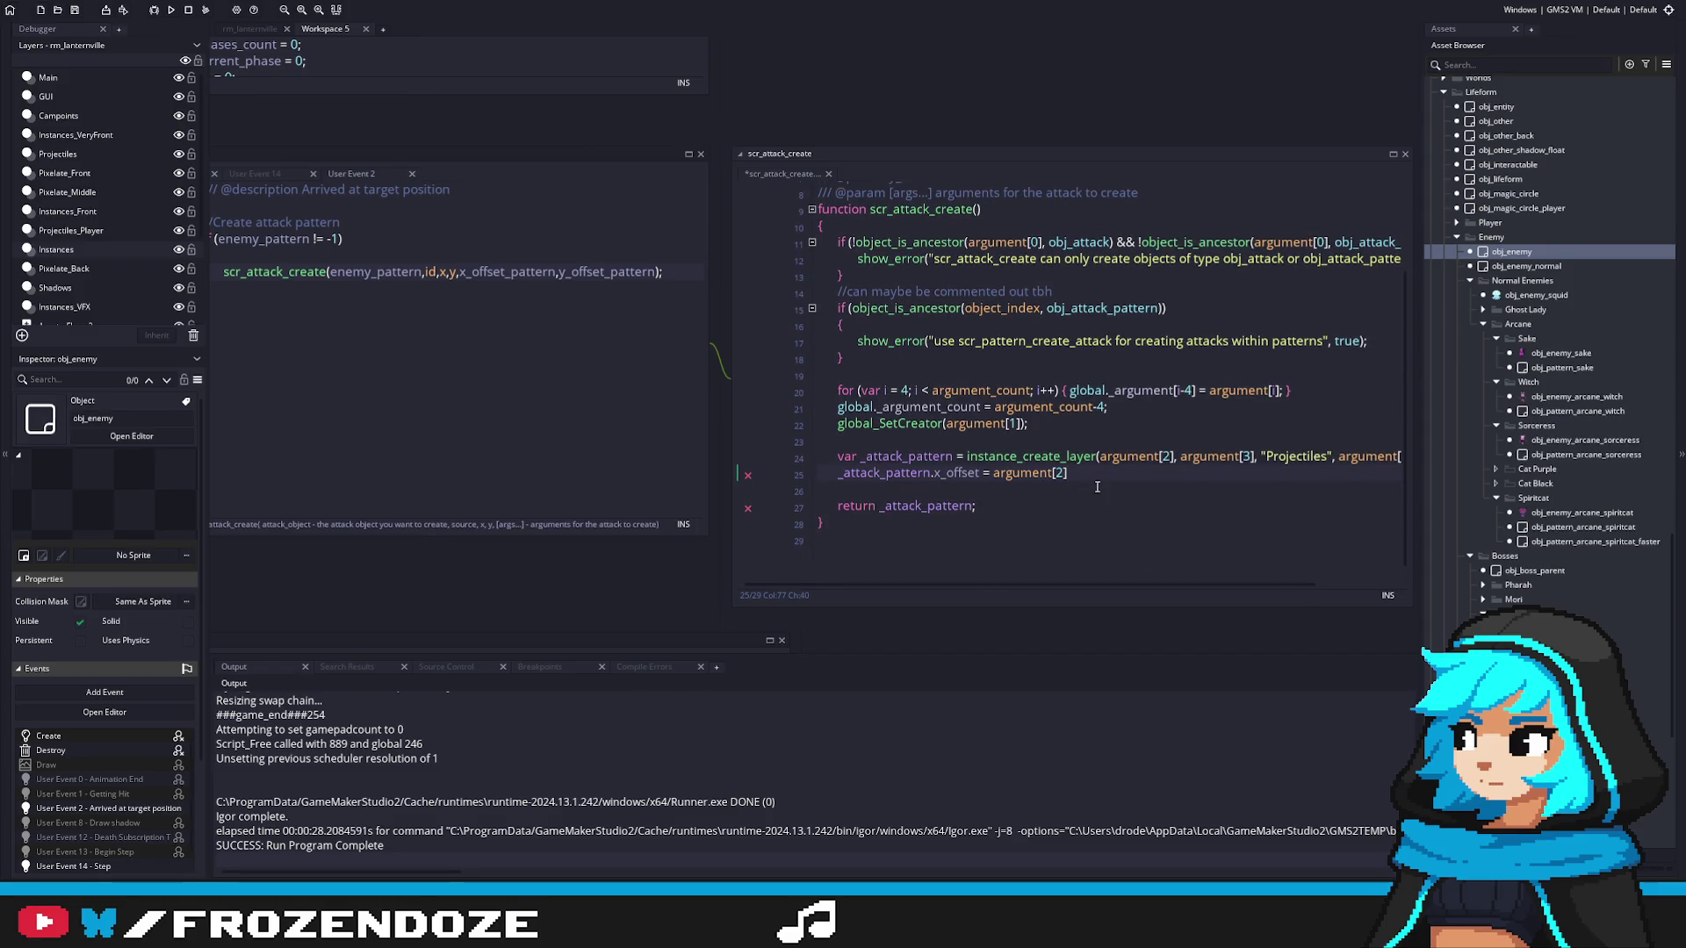
Step: Duplicate it as a y_offset line and set x_offset to argument[4], y_offset to argument[5]
key("ctrl+d")
left_click(939, 489)
key("BackSpace")
type("y")
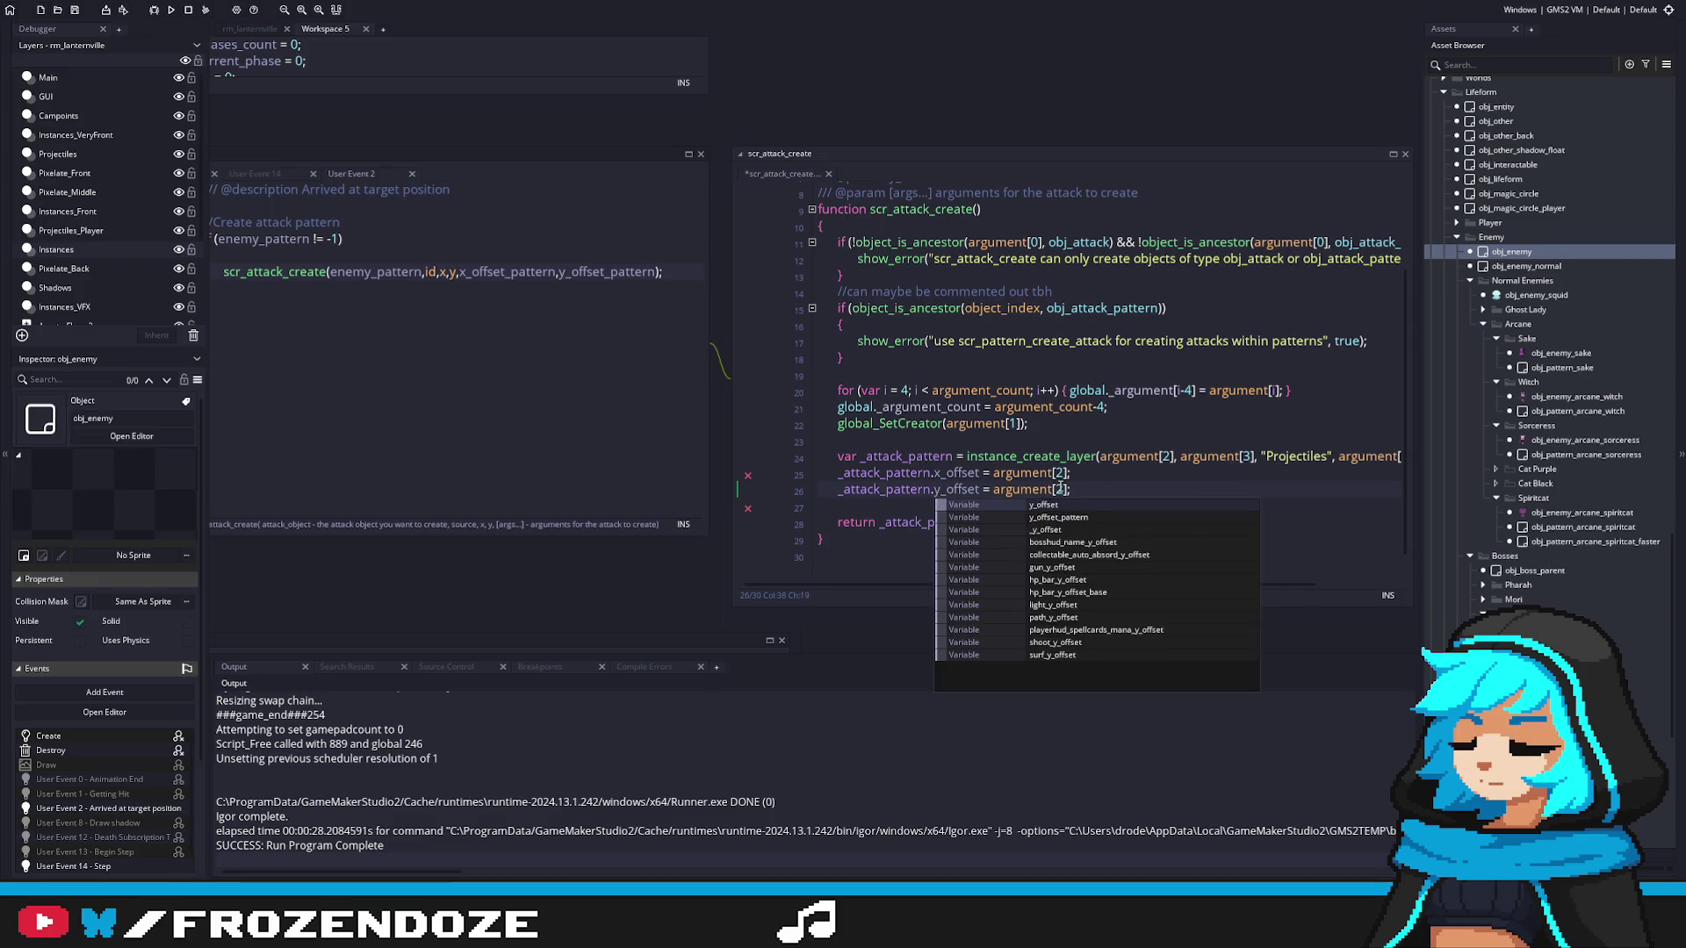
double_click(1059, 489)
type("3")
left_click(969, 501)
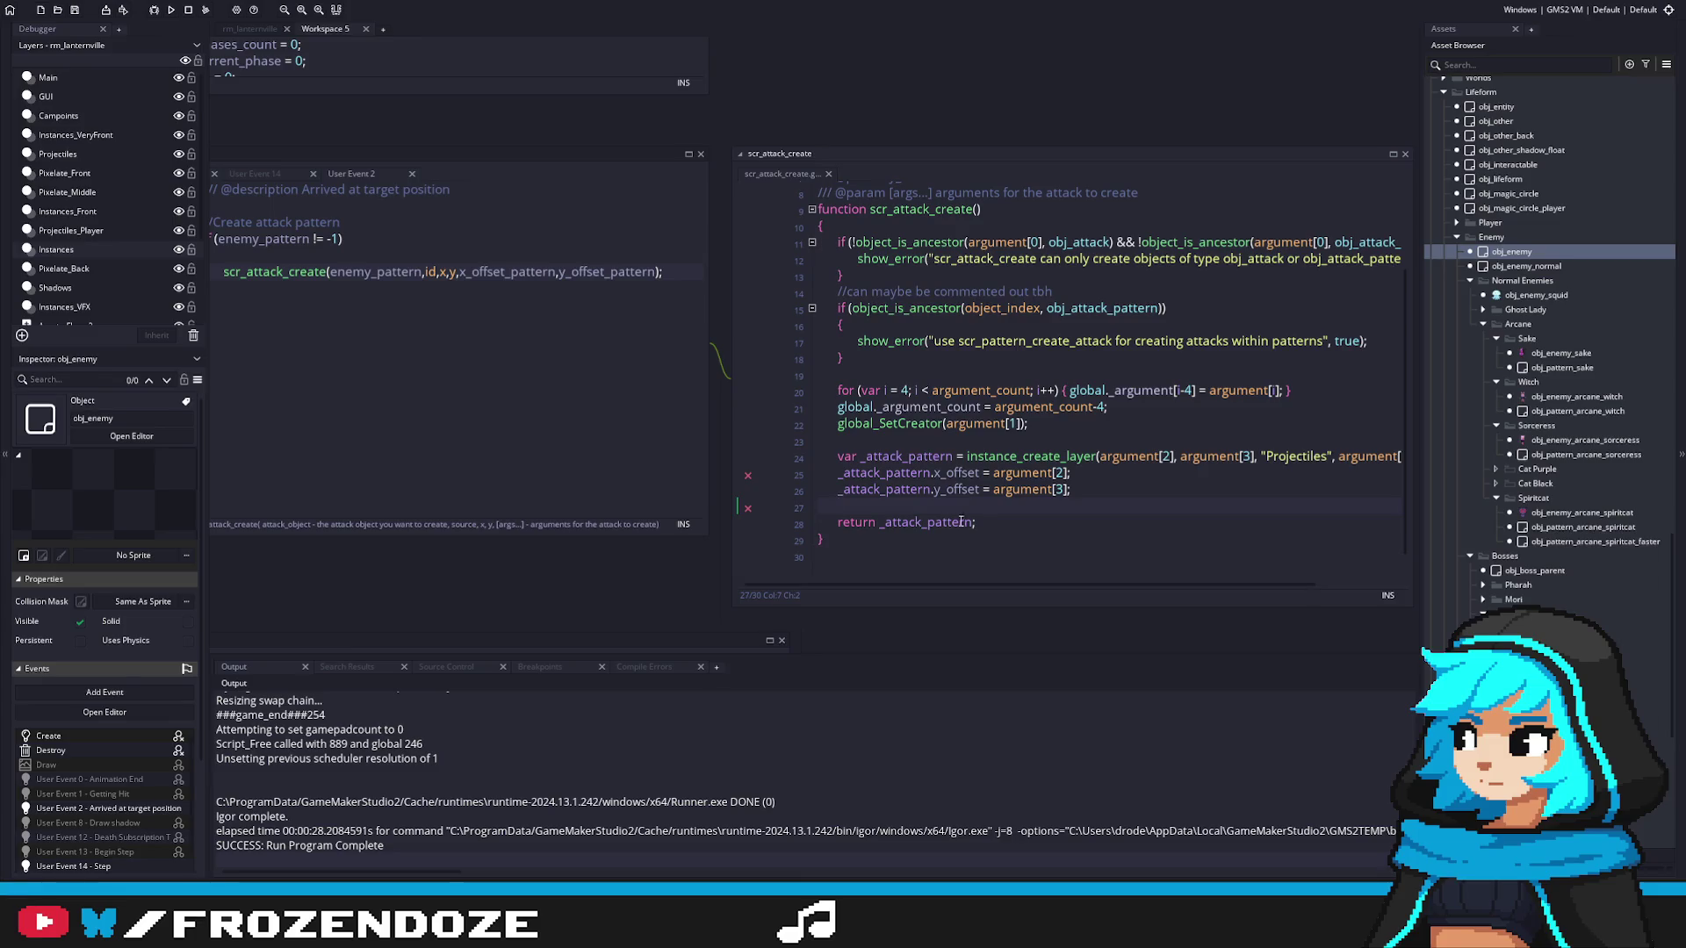
double_click(1059, 473)
type("4")
double_click(1060, 489)
type("5")
left_click(1049, 510)
Step: Scroll through the script to check the parameter signature against the new offset lines
scroll(1049, 513, "up", 2)
left_click(979, 314)
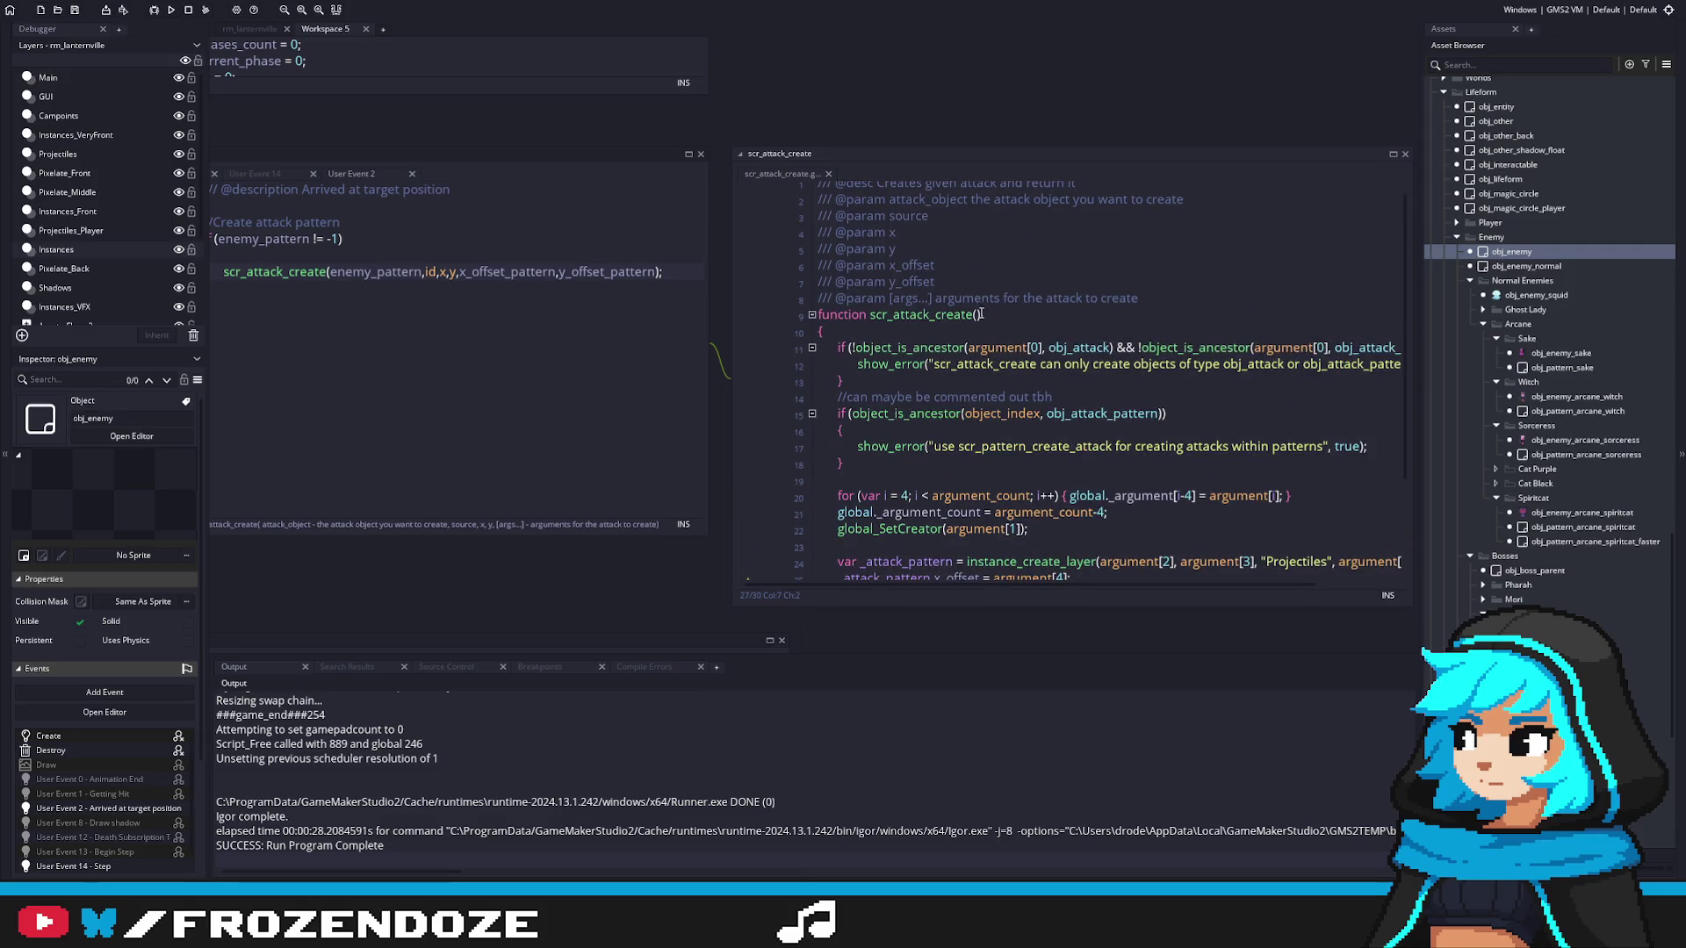
scroll(1126, 400, "down", 2)
scroll(1126, 400, "up", 2)
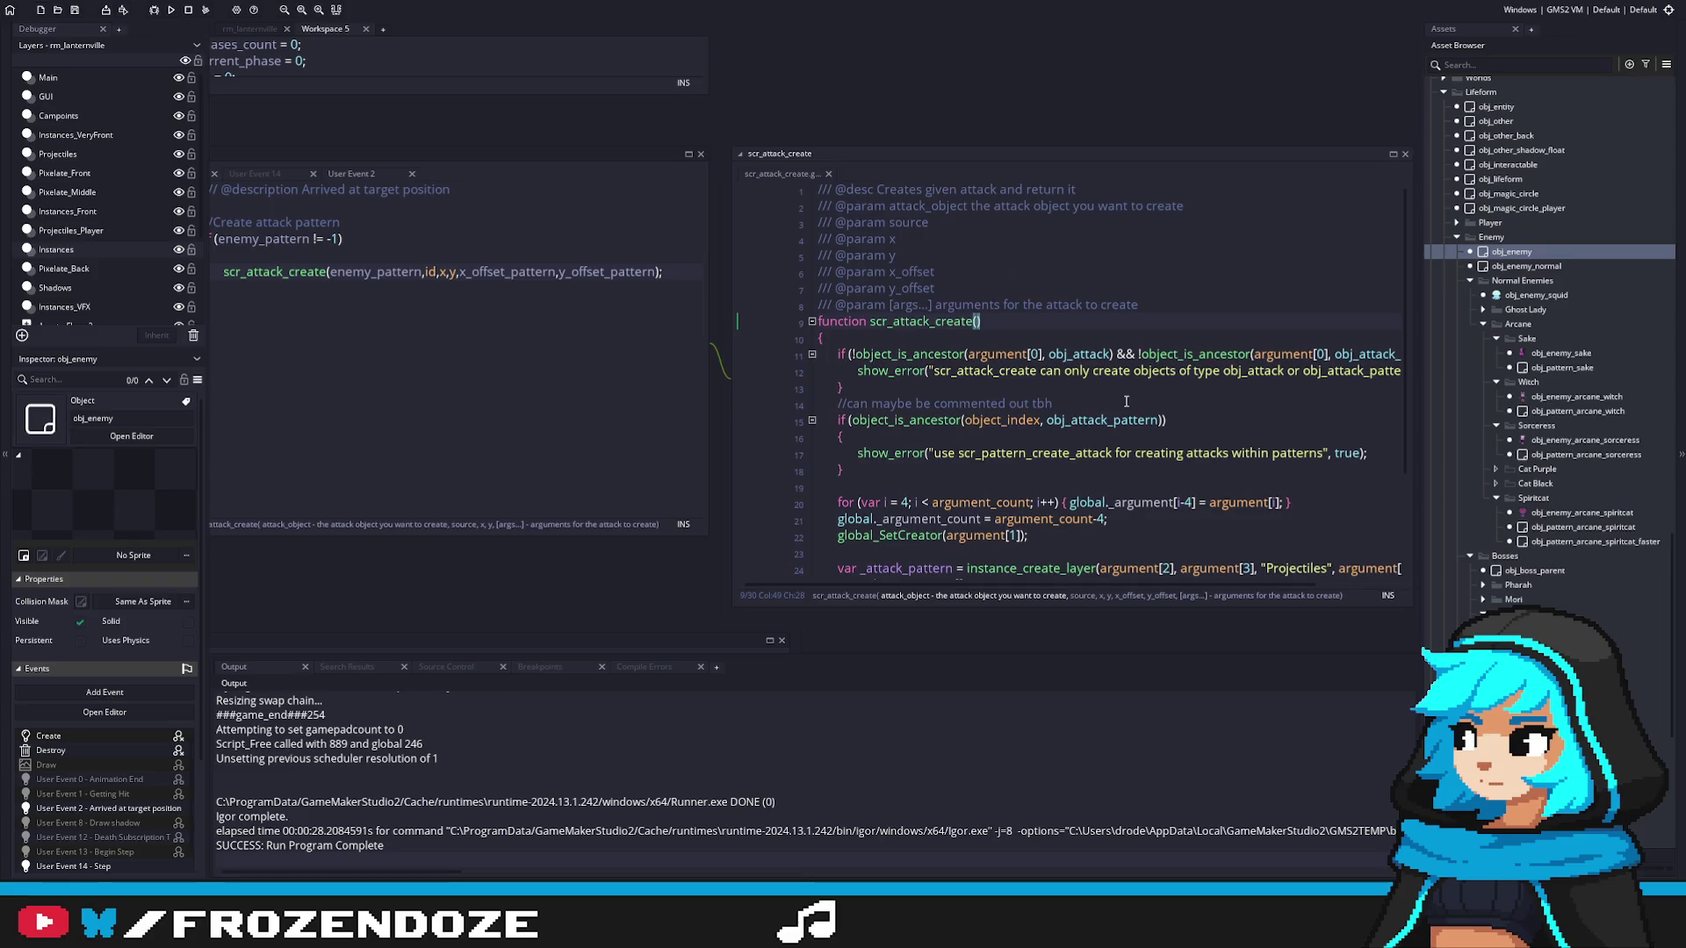
scroll(1126, 401, "down", 2)
scroll(1126, 400, "up", 2)
scroll(1126, 400, "down", 2)
scroll(1126, 400, "up", 2)
left_click(1009, 492)
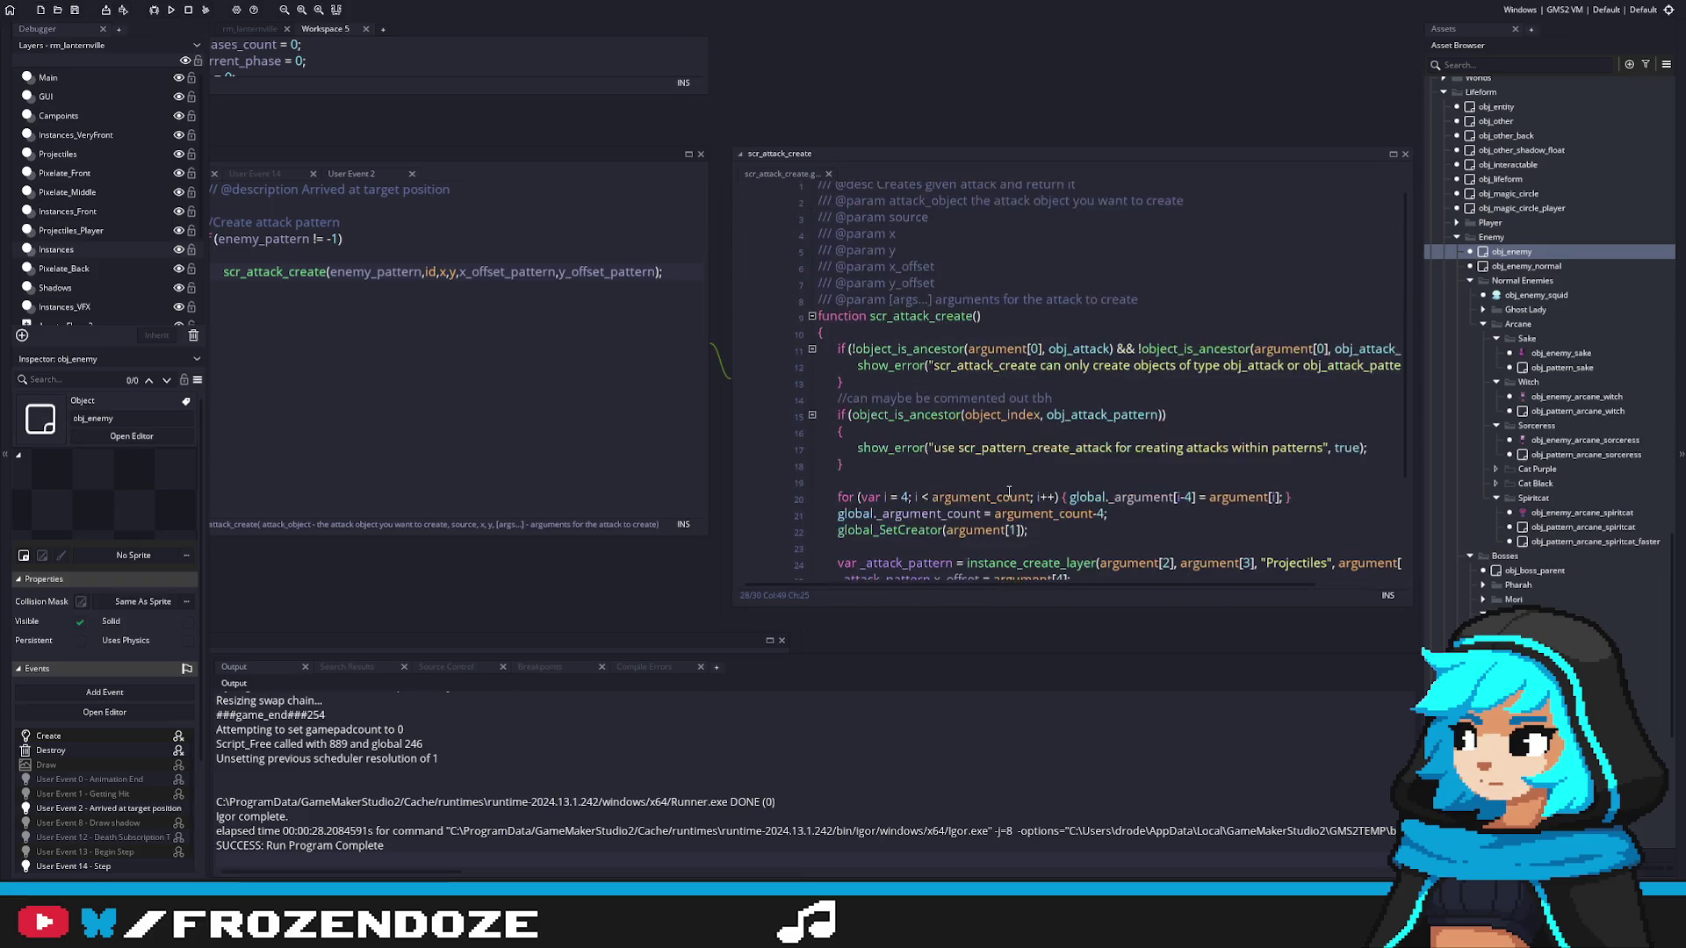
scroll(1008, 491, "down", 1)
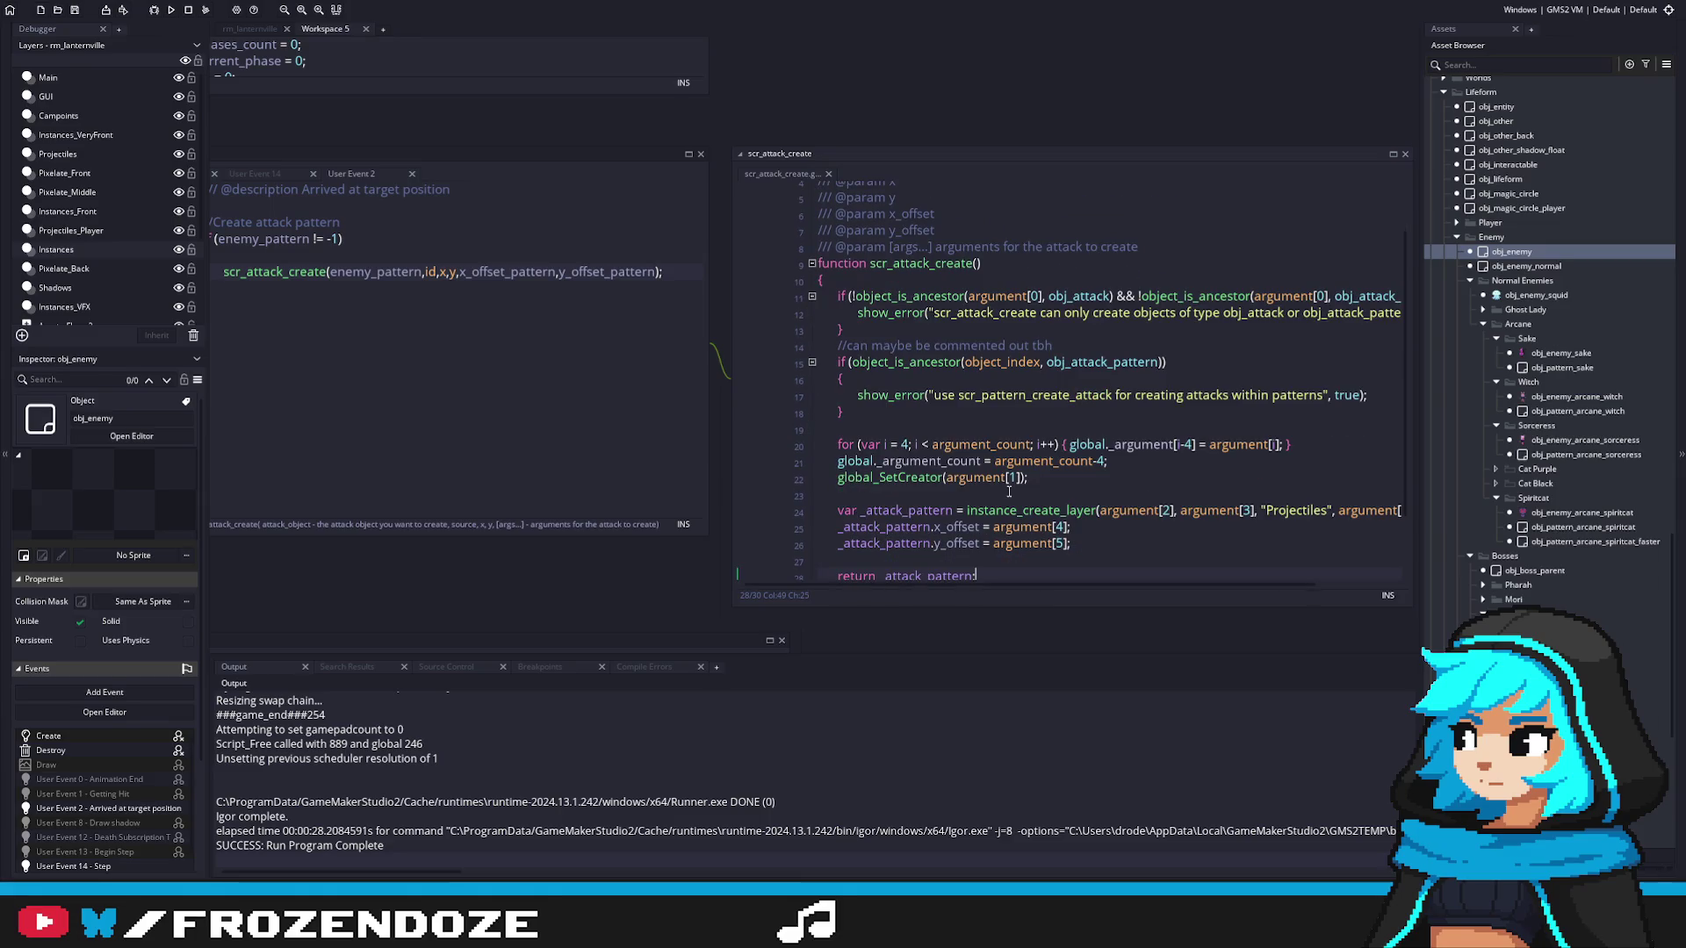
scroll(1009, 492, "down", 2)
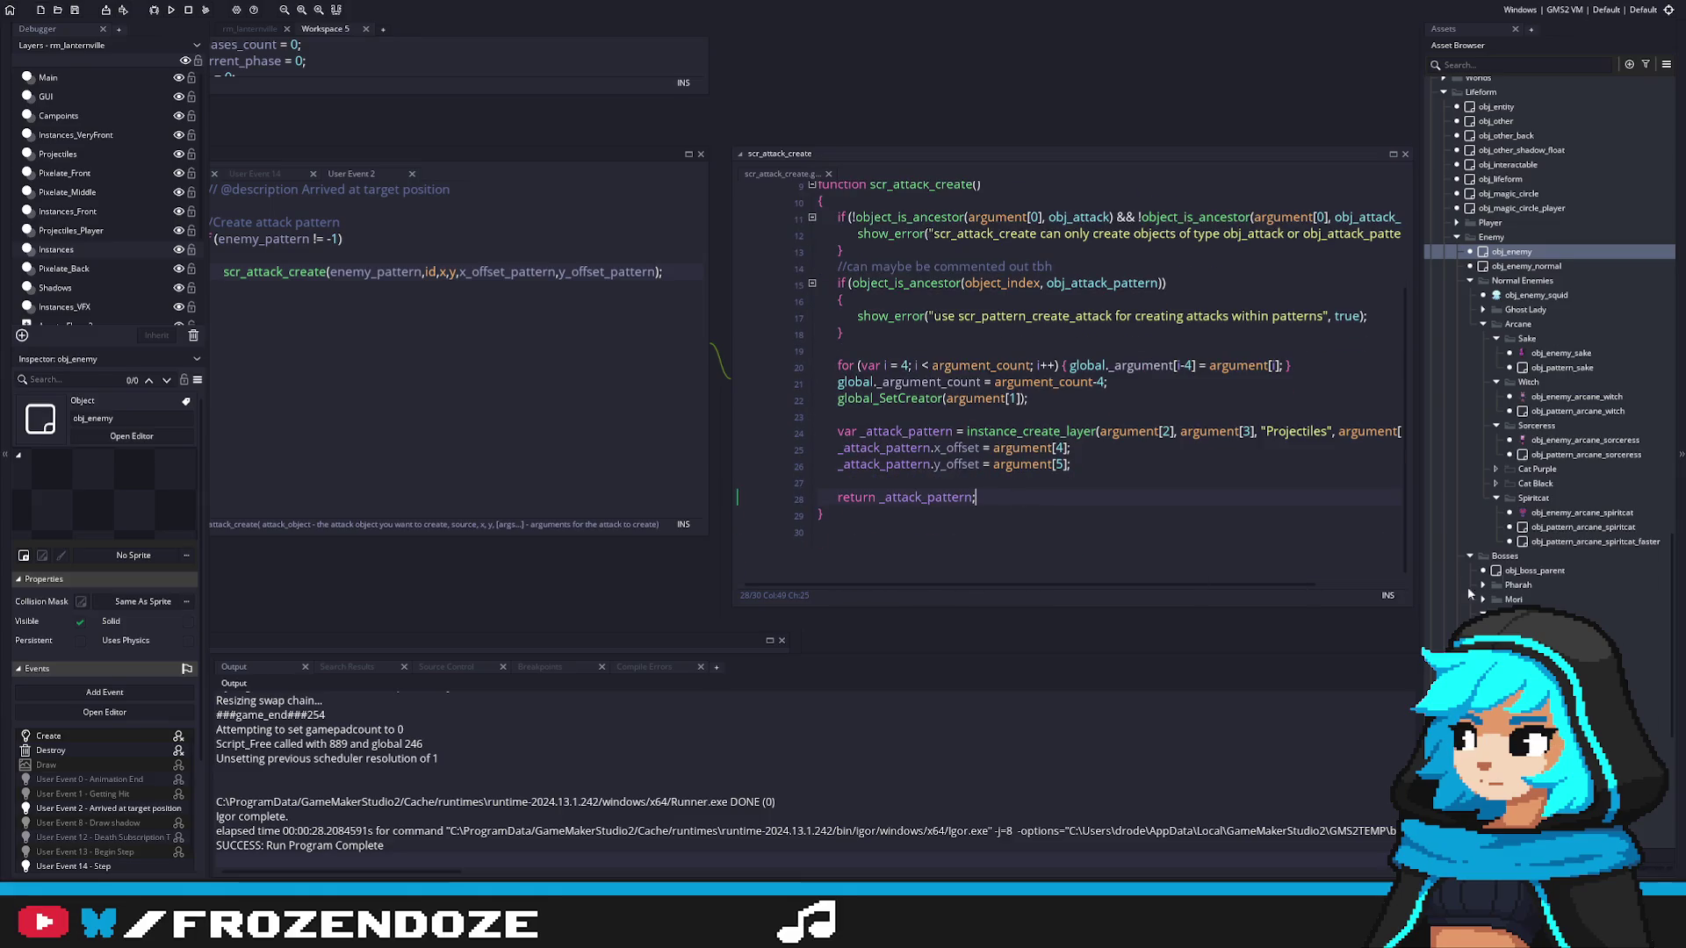
Step: Open obj_enemy_sake, then open obj_pattern_arcane_witch's object editor from the Asset Browser
left_click(1577, 354)
double_click(1577, 354)
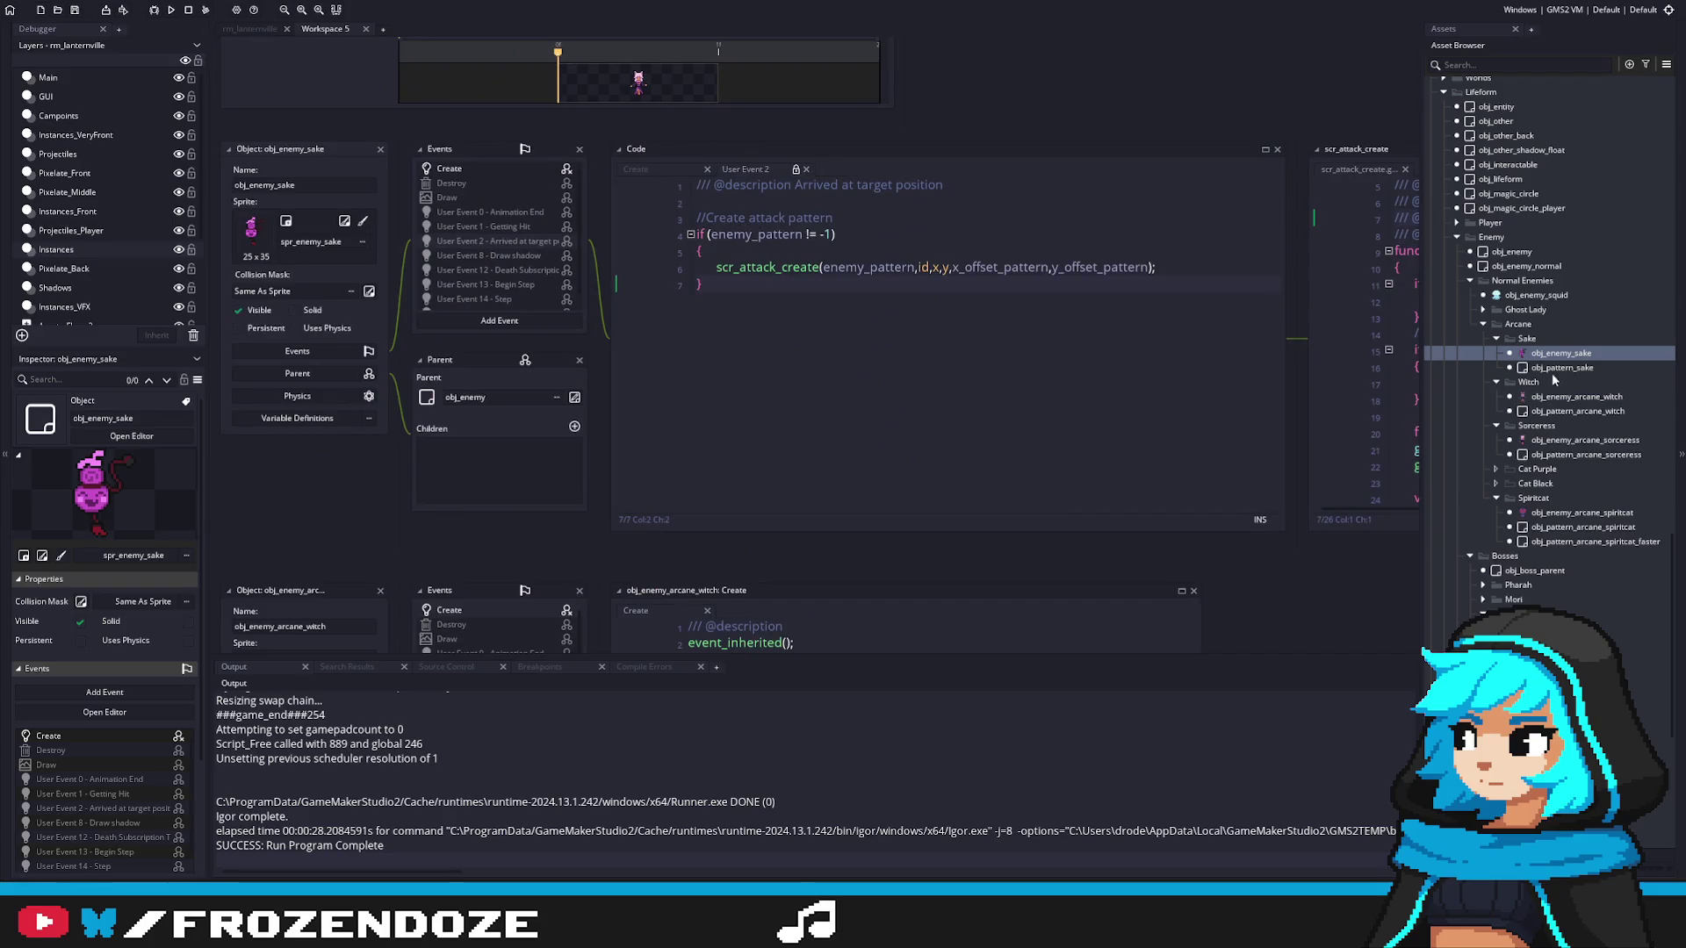
double_click(1577, 411)
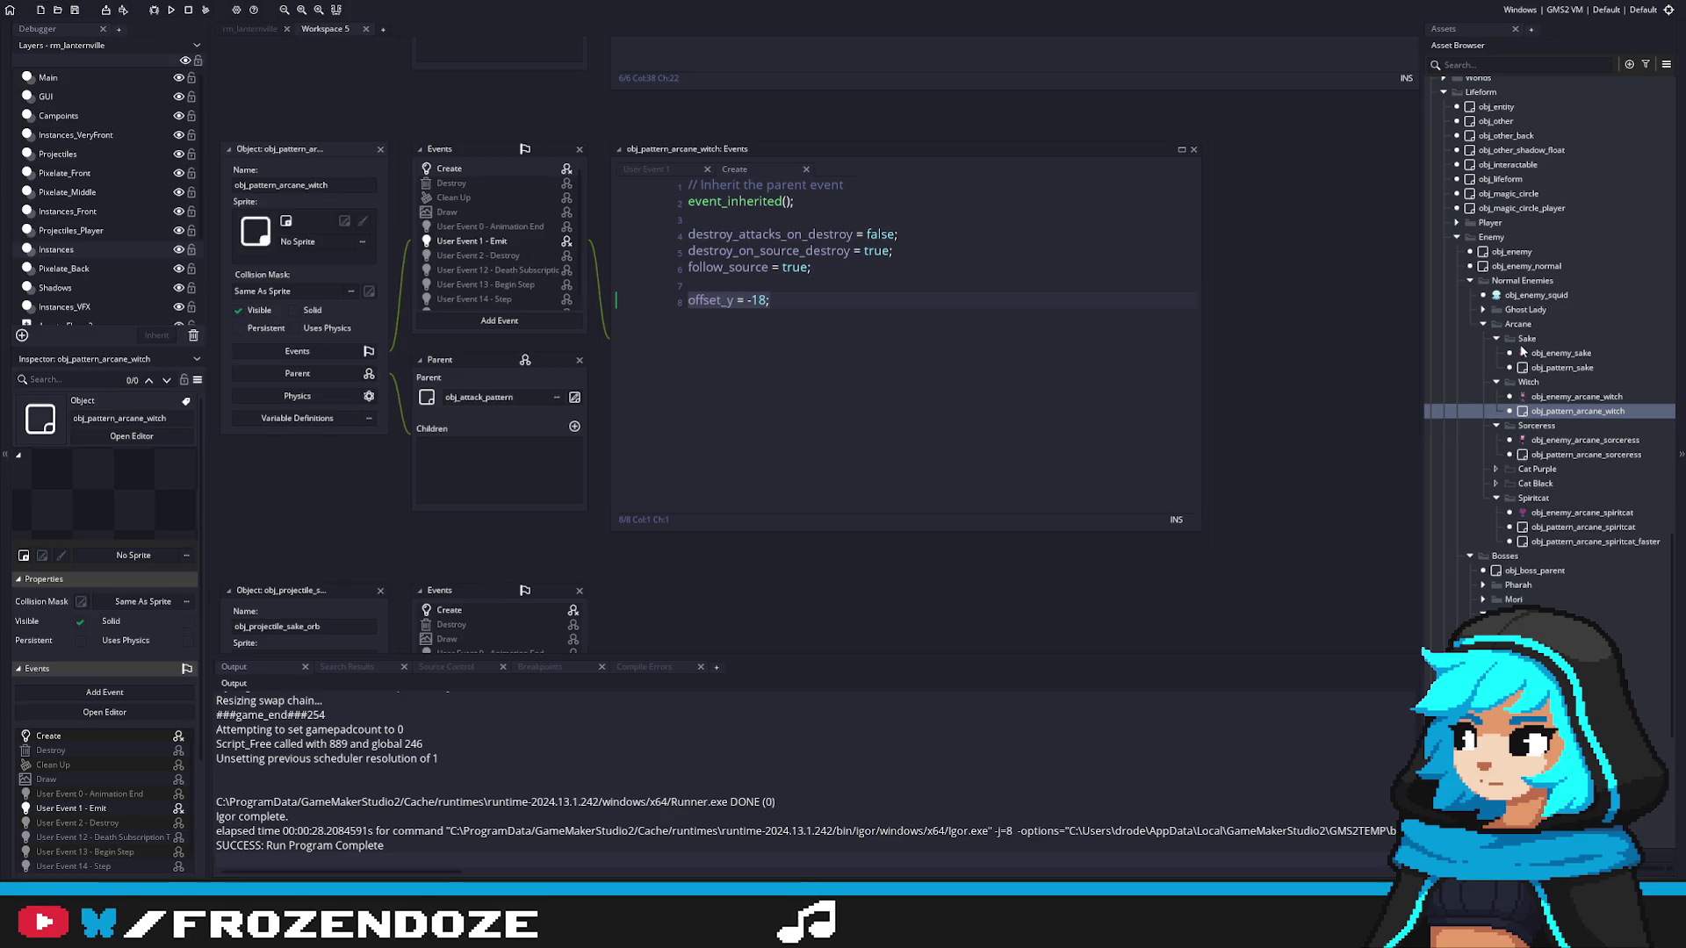
Step: Rename x_offset to offset_x in scr_attack_create, save the script, then open obj_pattern_sake
left_click(733, 300)
scroll(1562, 346, "down", 4)
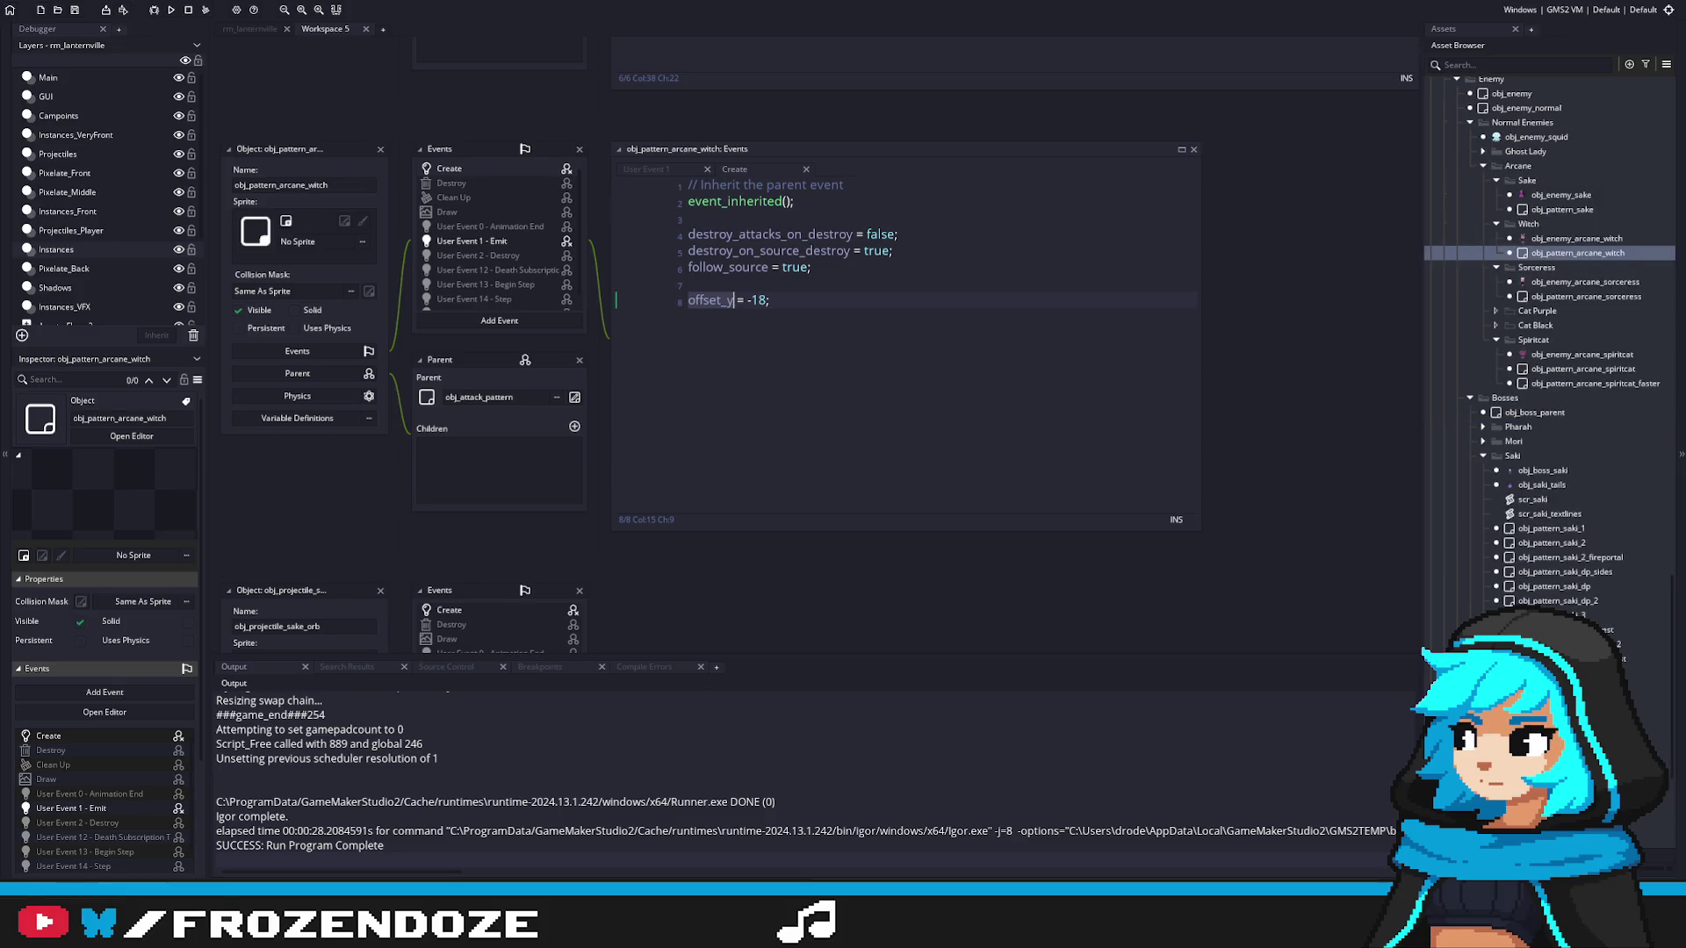
scroll(1534, 345, "up", 3)
double_click(1560, 327)
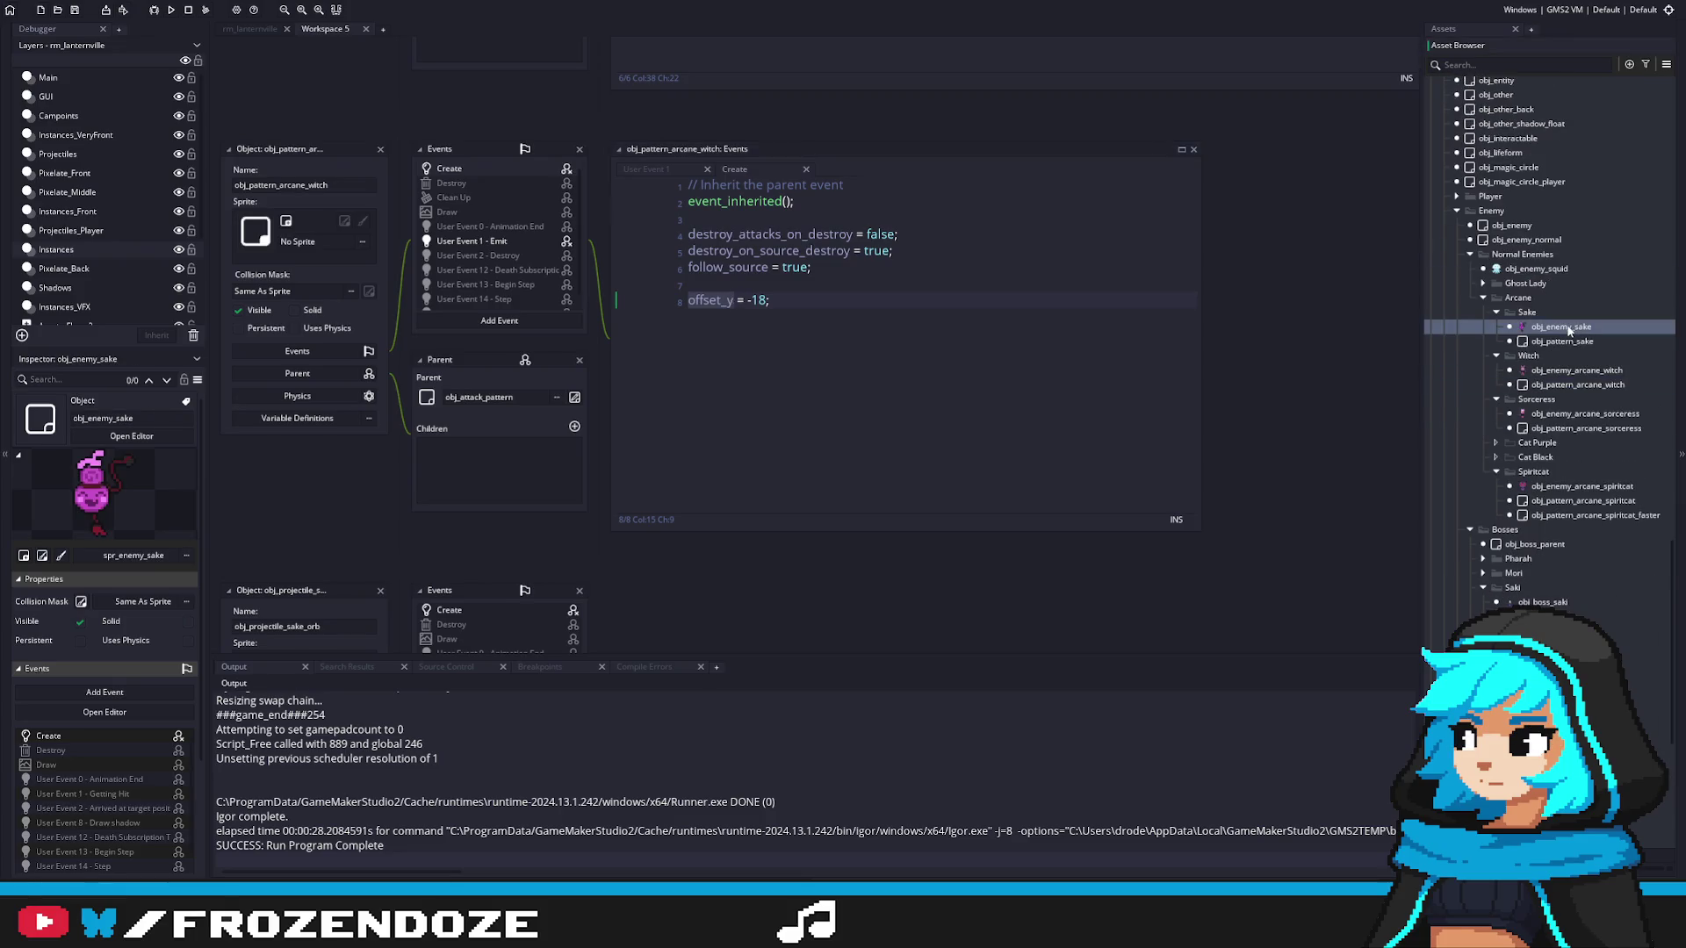
middle_click(805, 265)
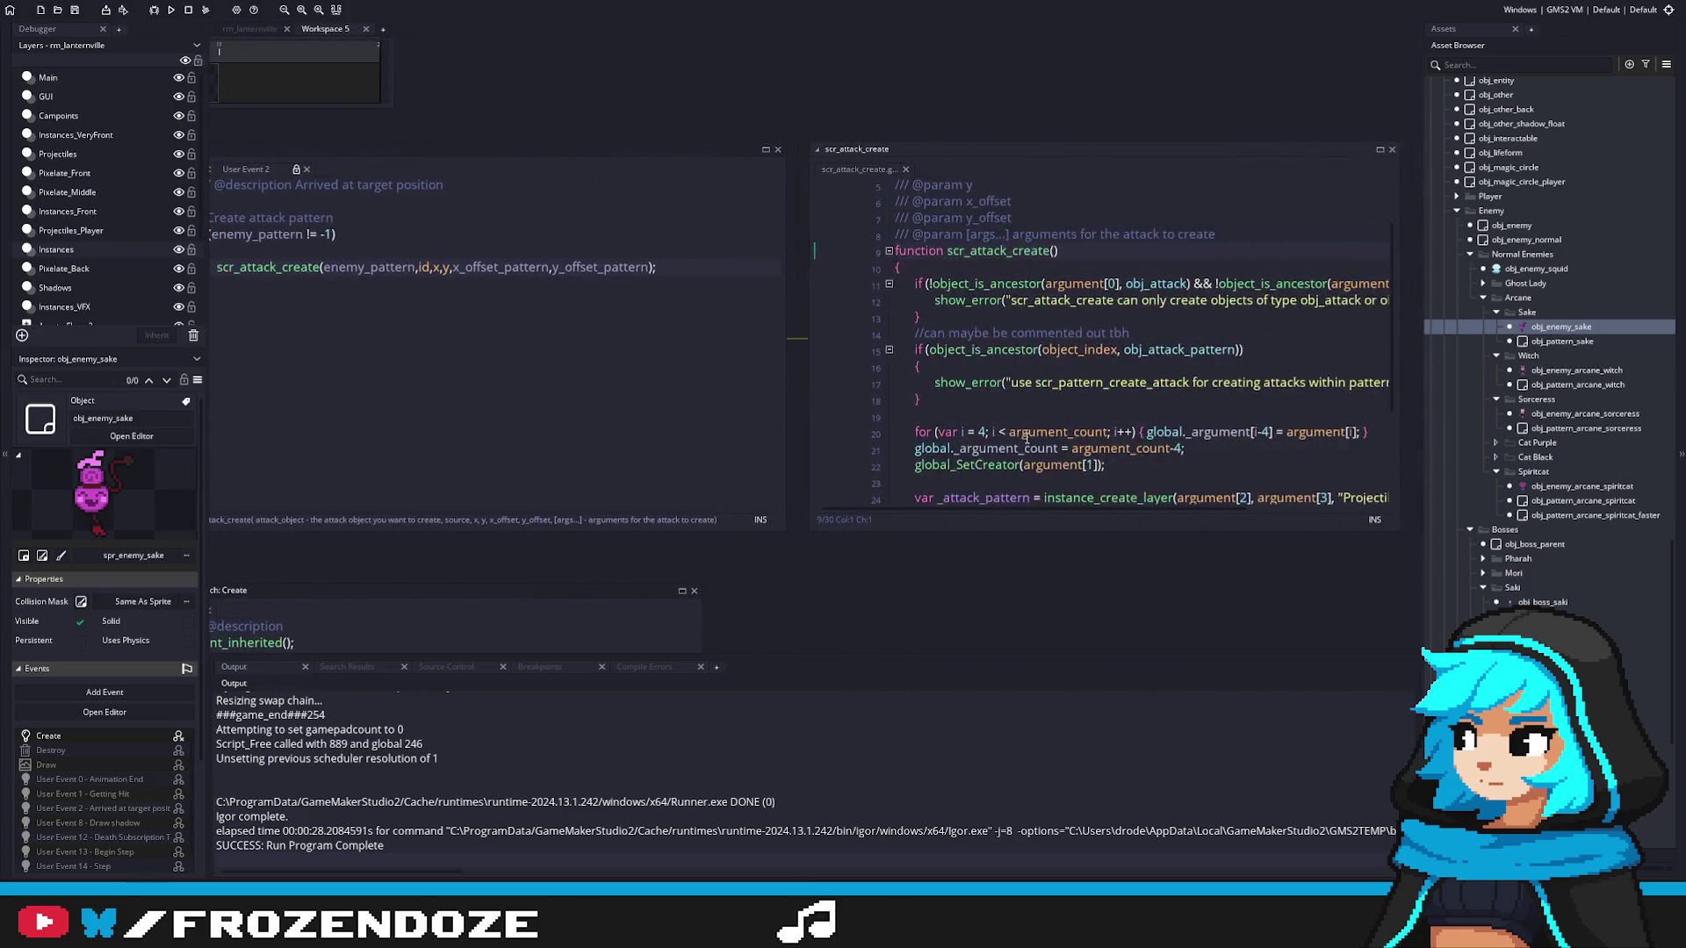
left_click(1053, 380)
type("offset_x = argument[4];")
key("ctrl+s")
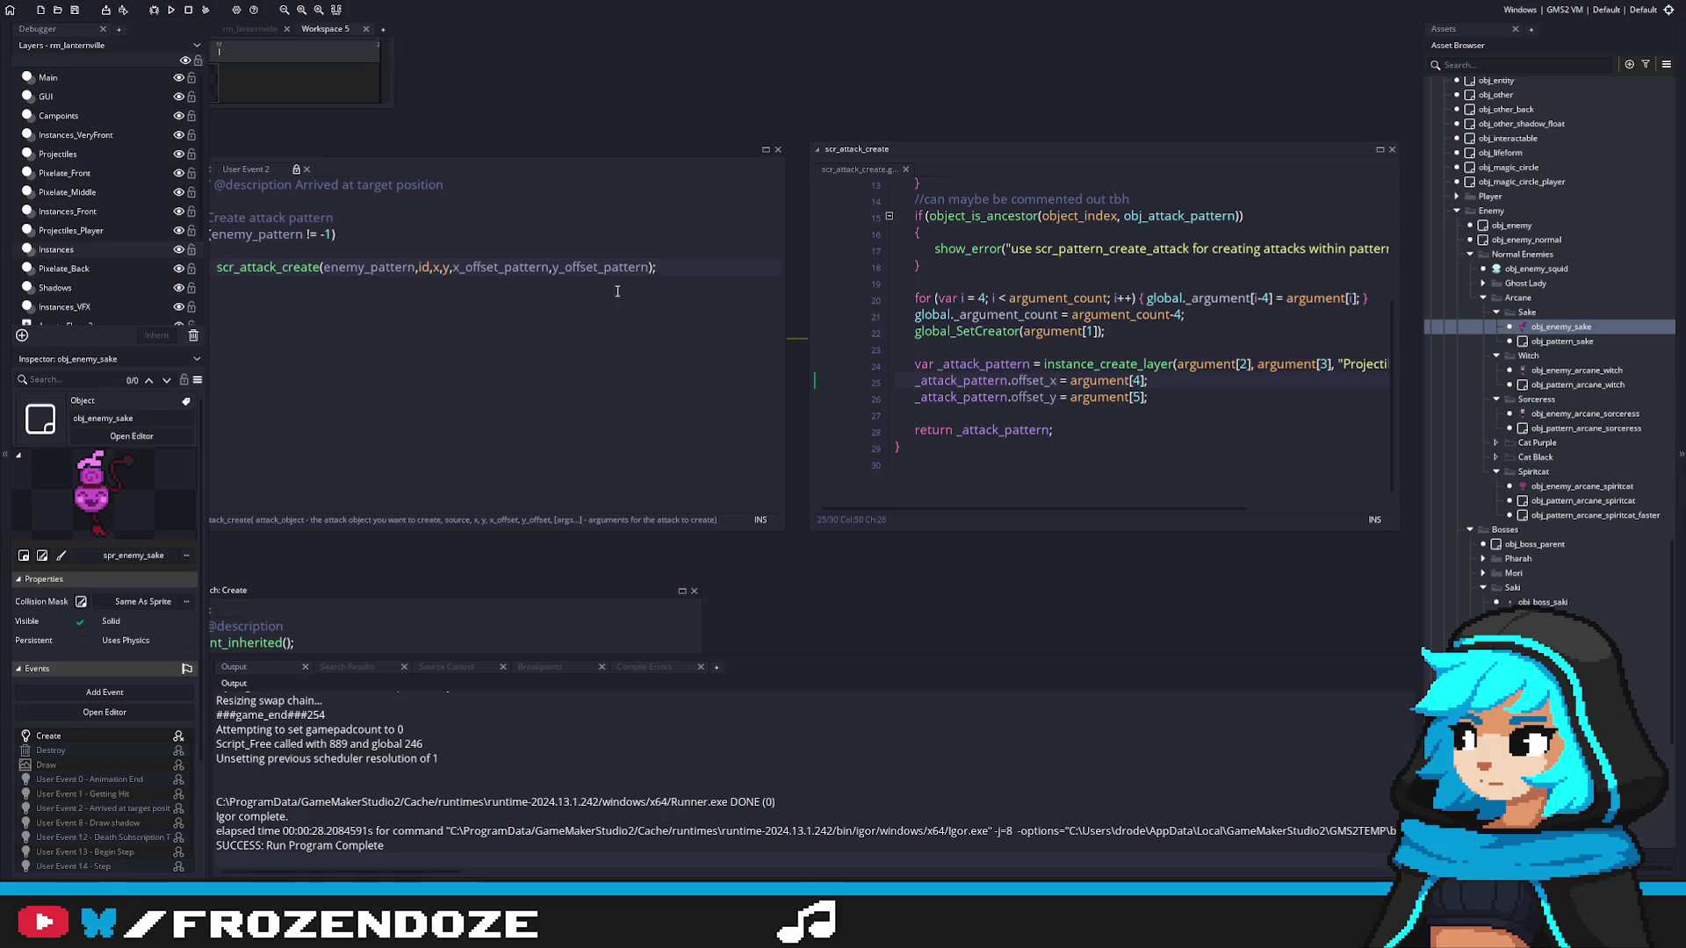
double_click(1600, 341)
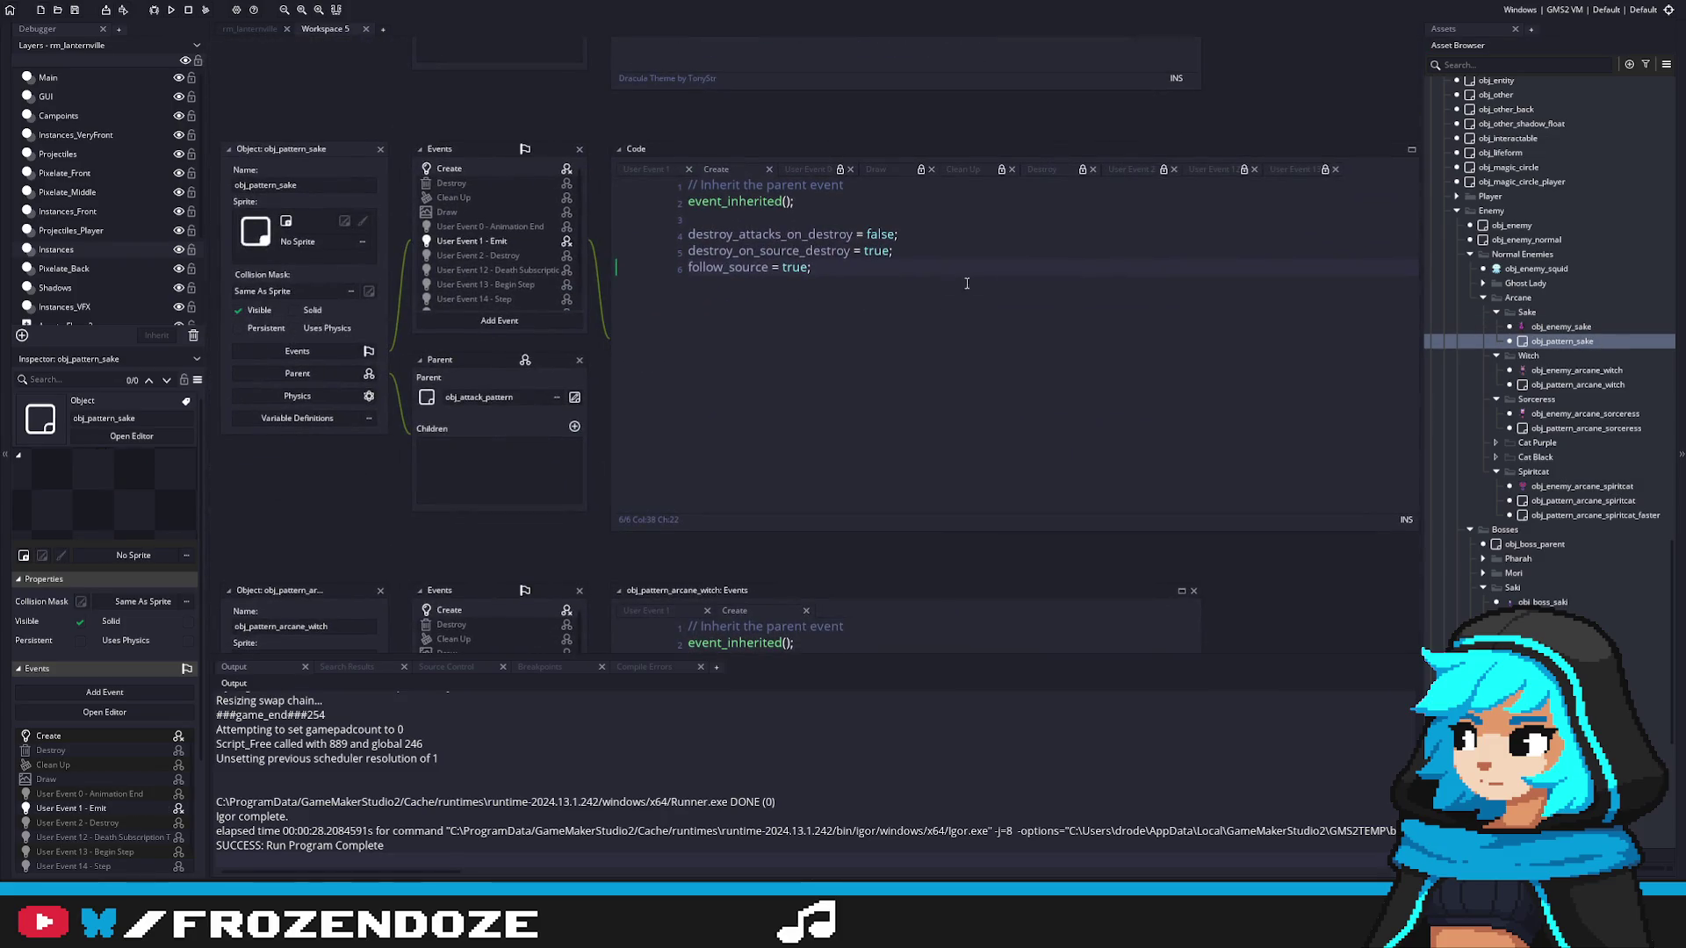
Step: Delete the offset_y = -18 line from obj_pattern_arcane_witch's Create code
double_click(1575, 370)
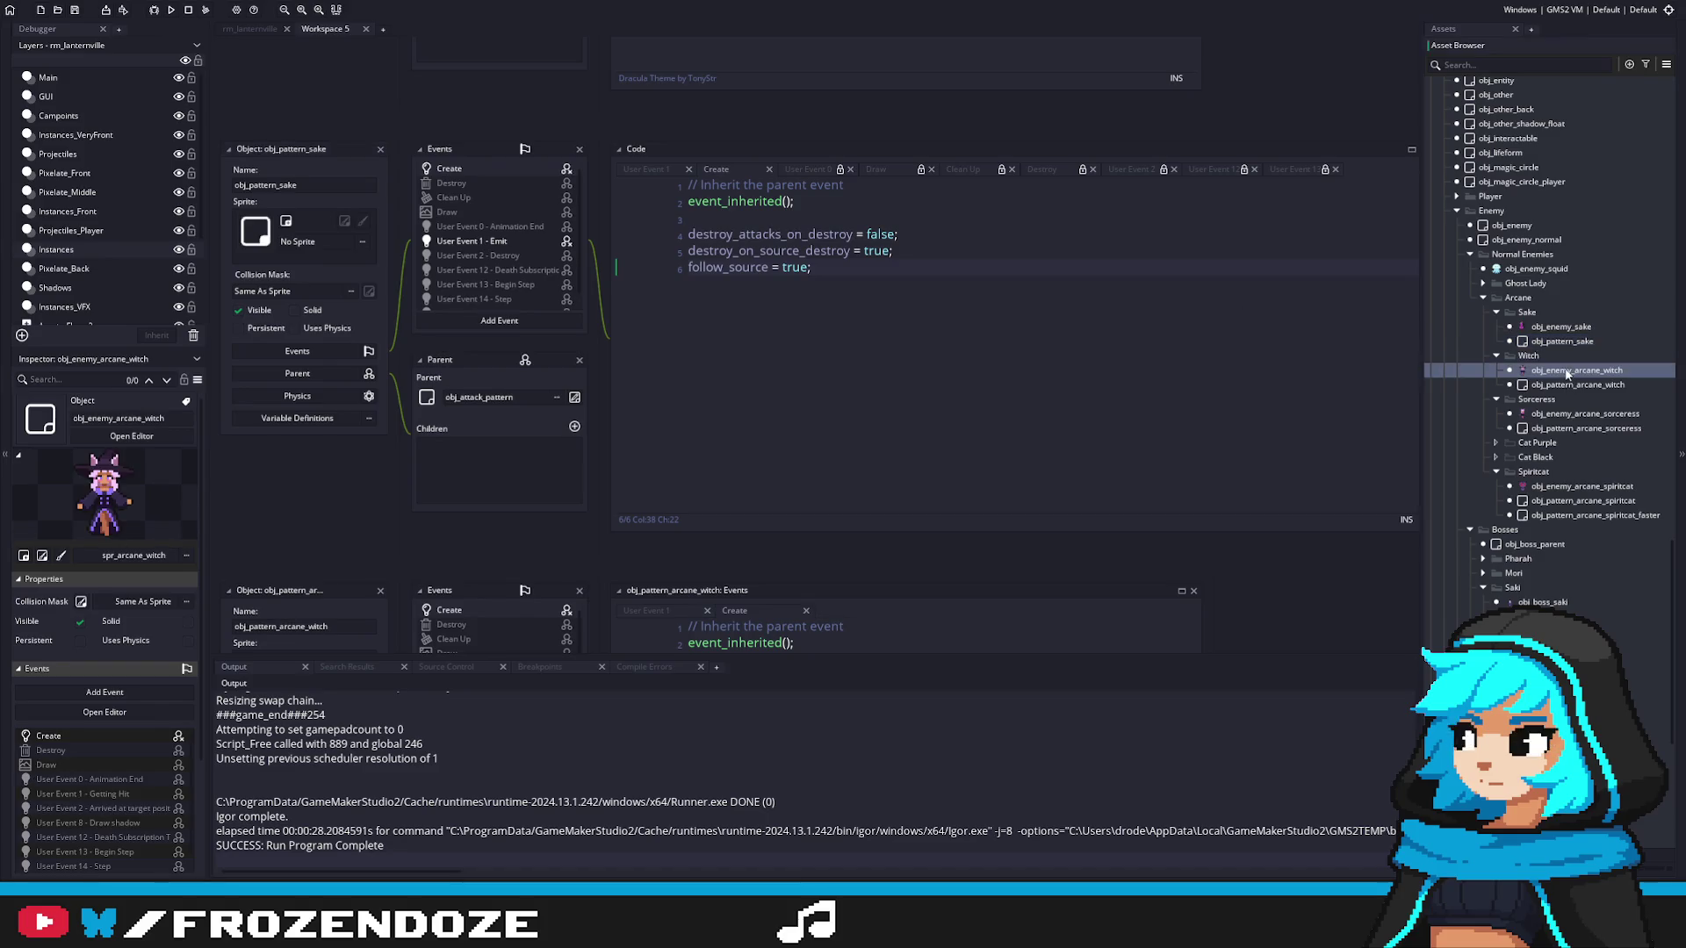
double_click(1573, 385)
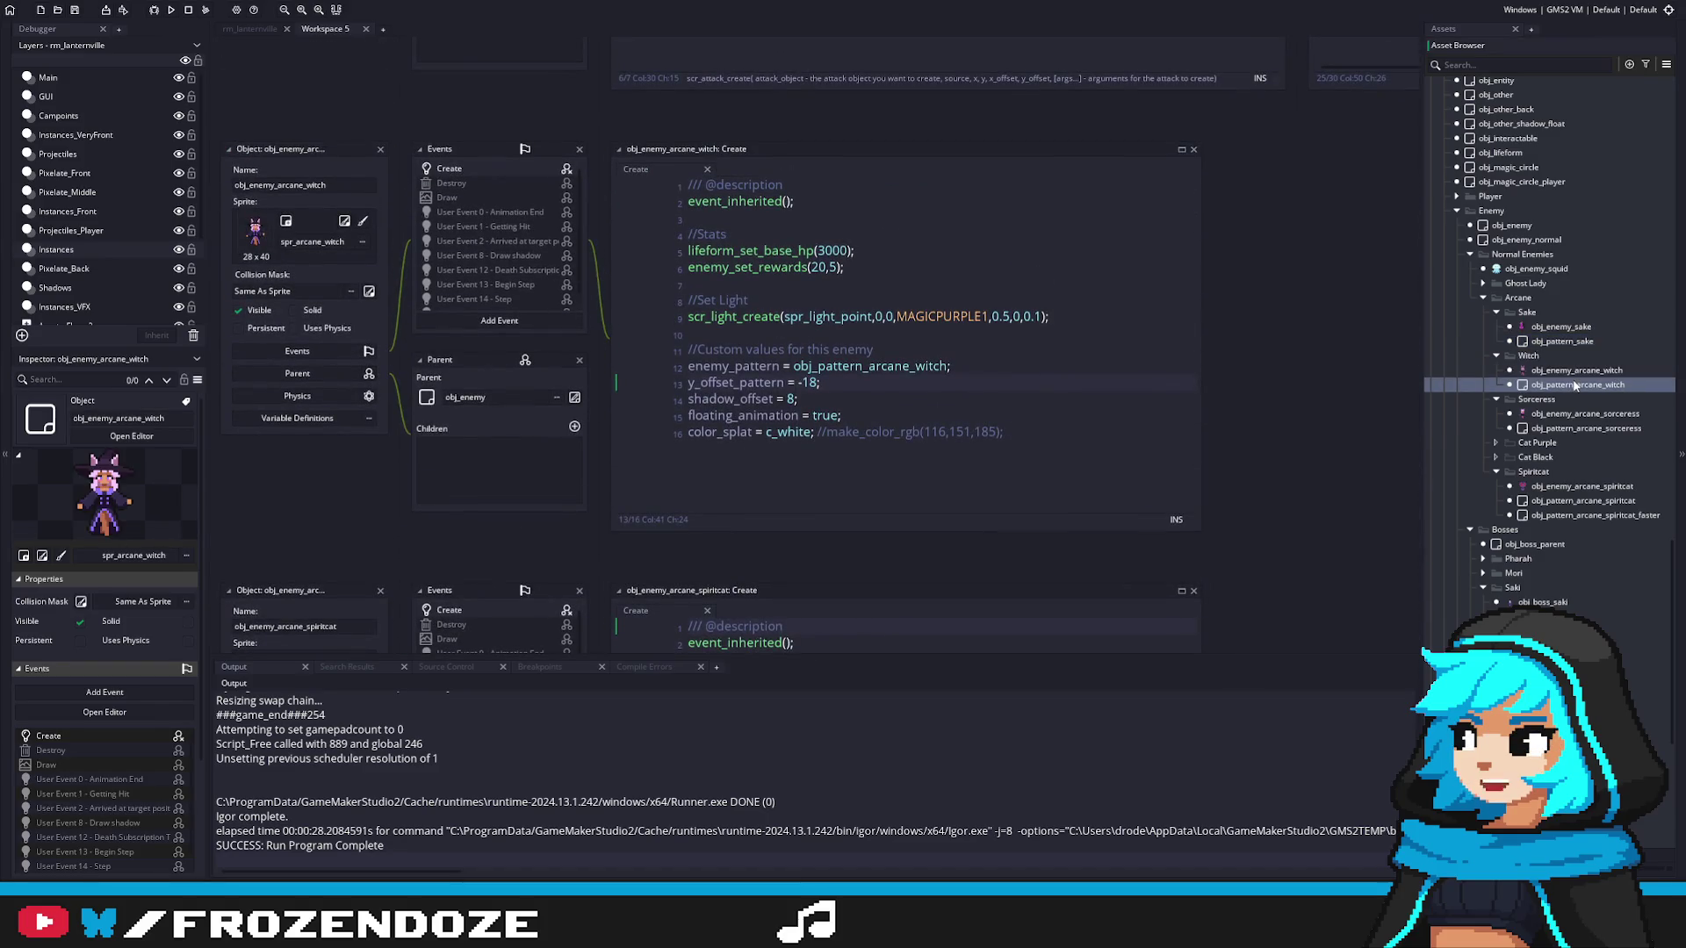
left_click(1567, 373)
double_click(1576, 385)
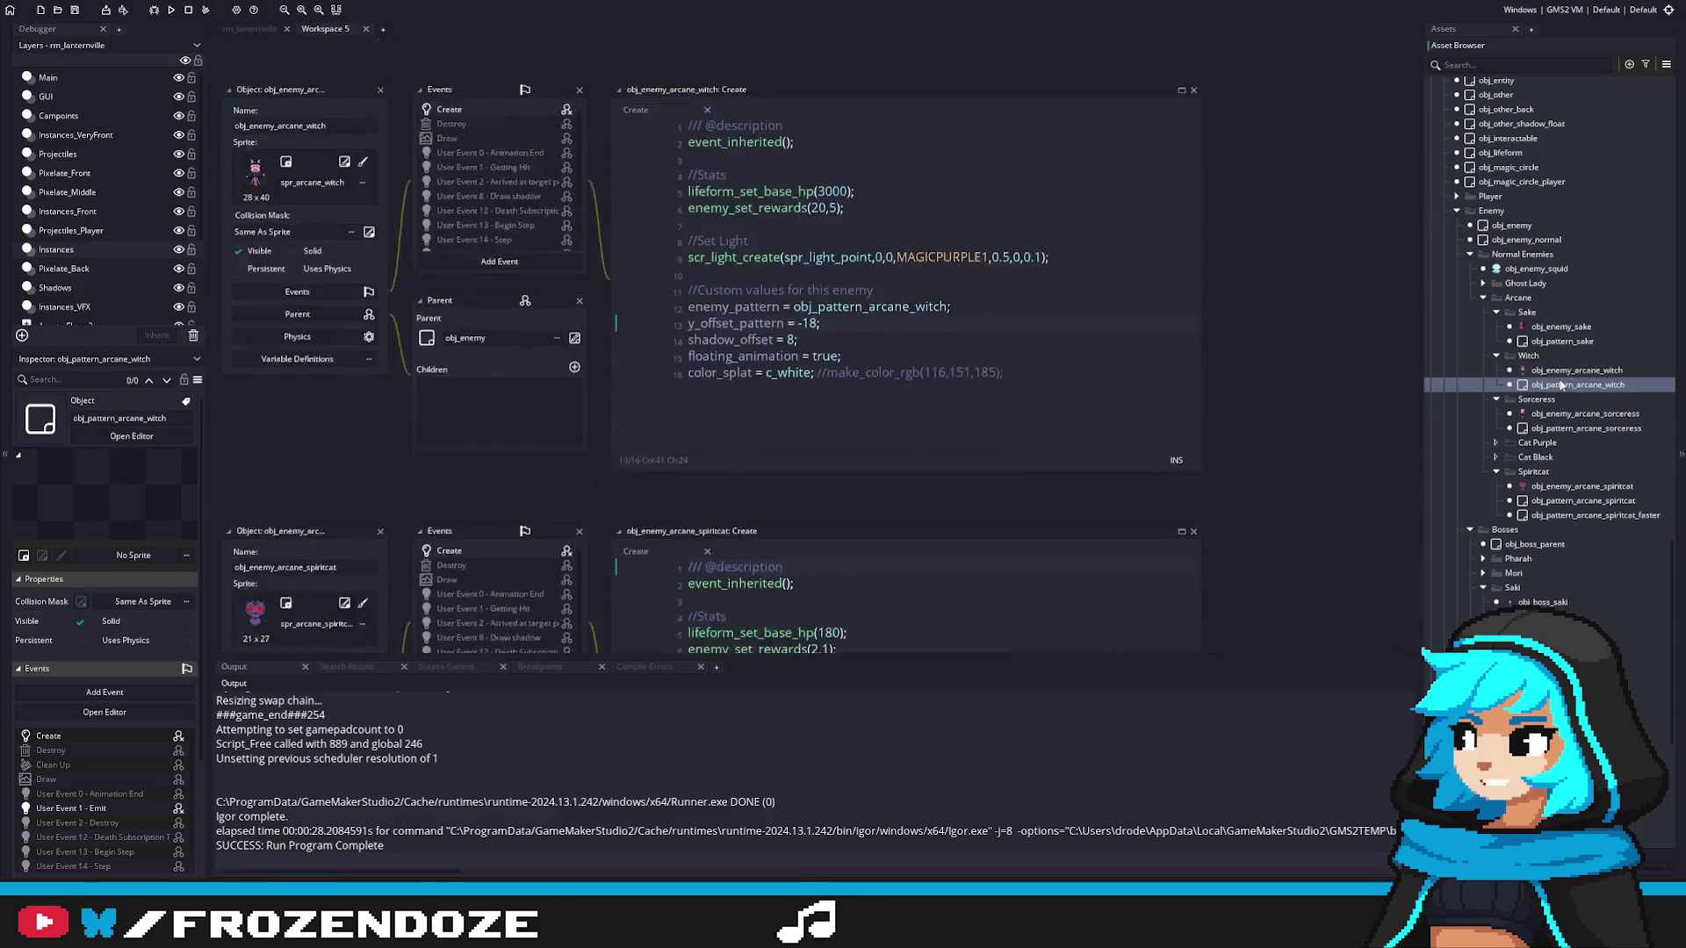
triple_click(754, 300)
key("BackSpace")
key("BackSpace")
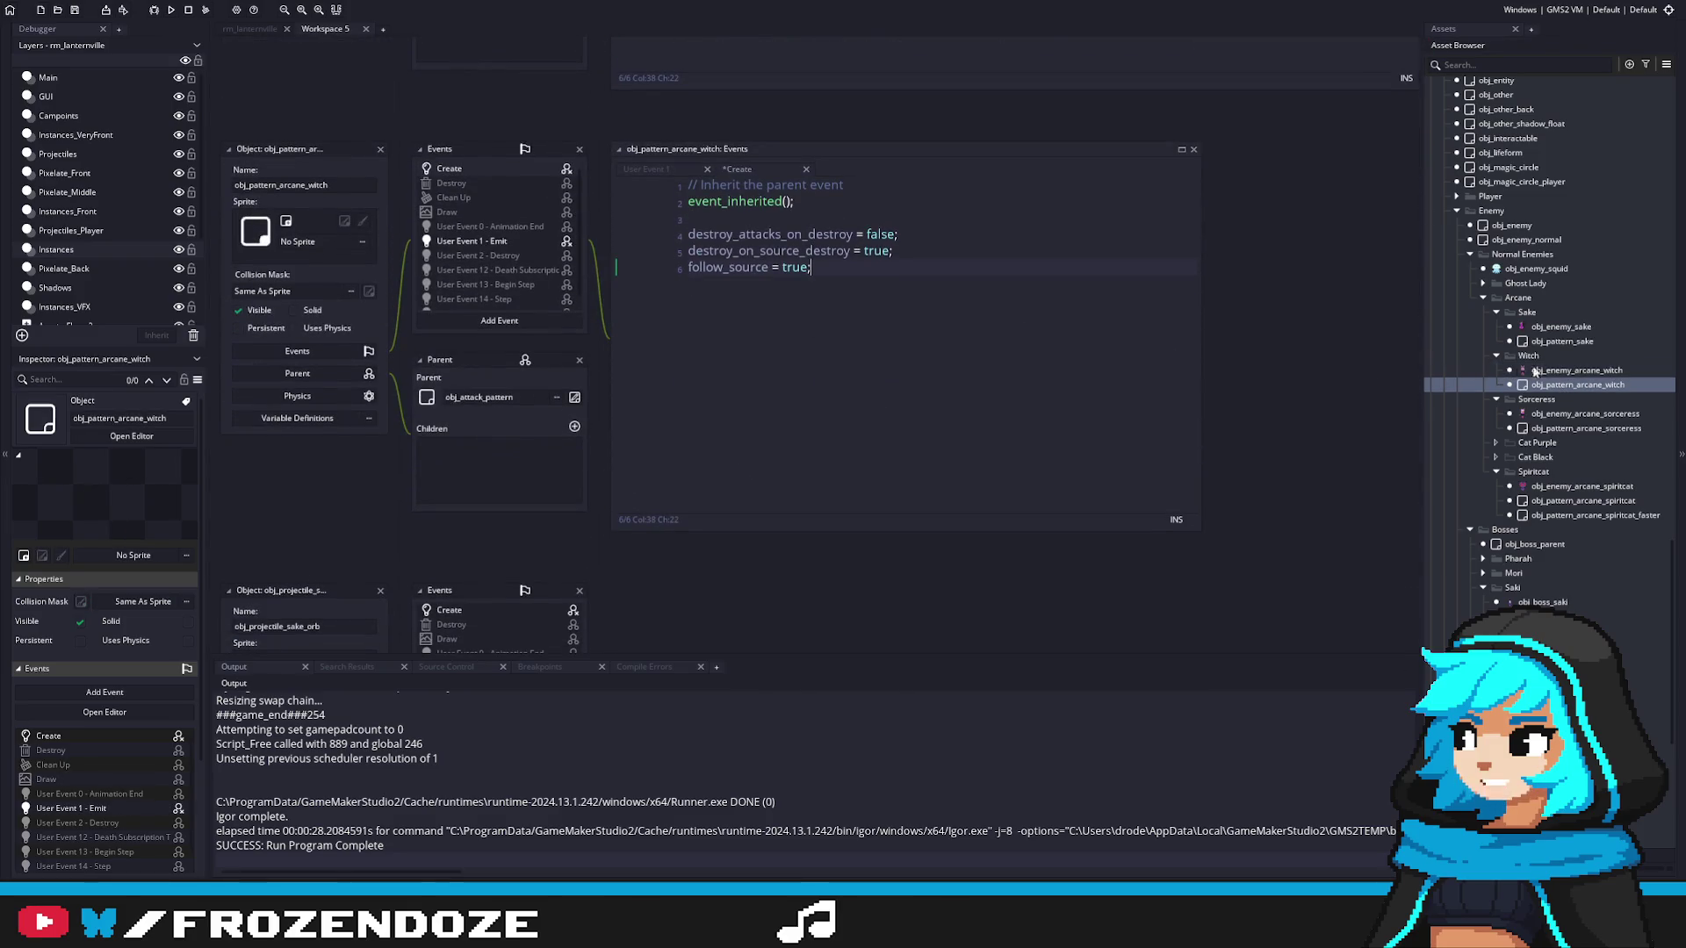
Step: Delete the offset_y = -18 line from obj_pattern_arcane_sorceress's Create code and recheck the sorceress enemy
double_click(1561, 414)
double_click(1571, 428)
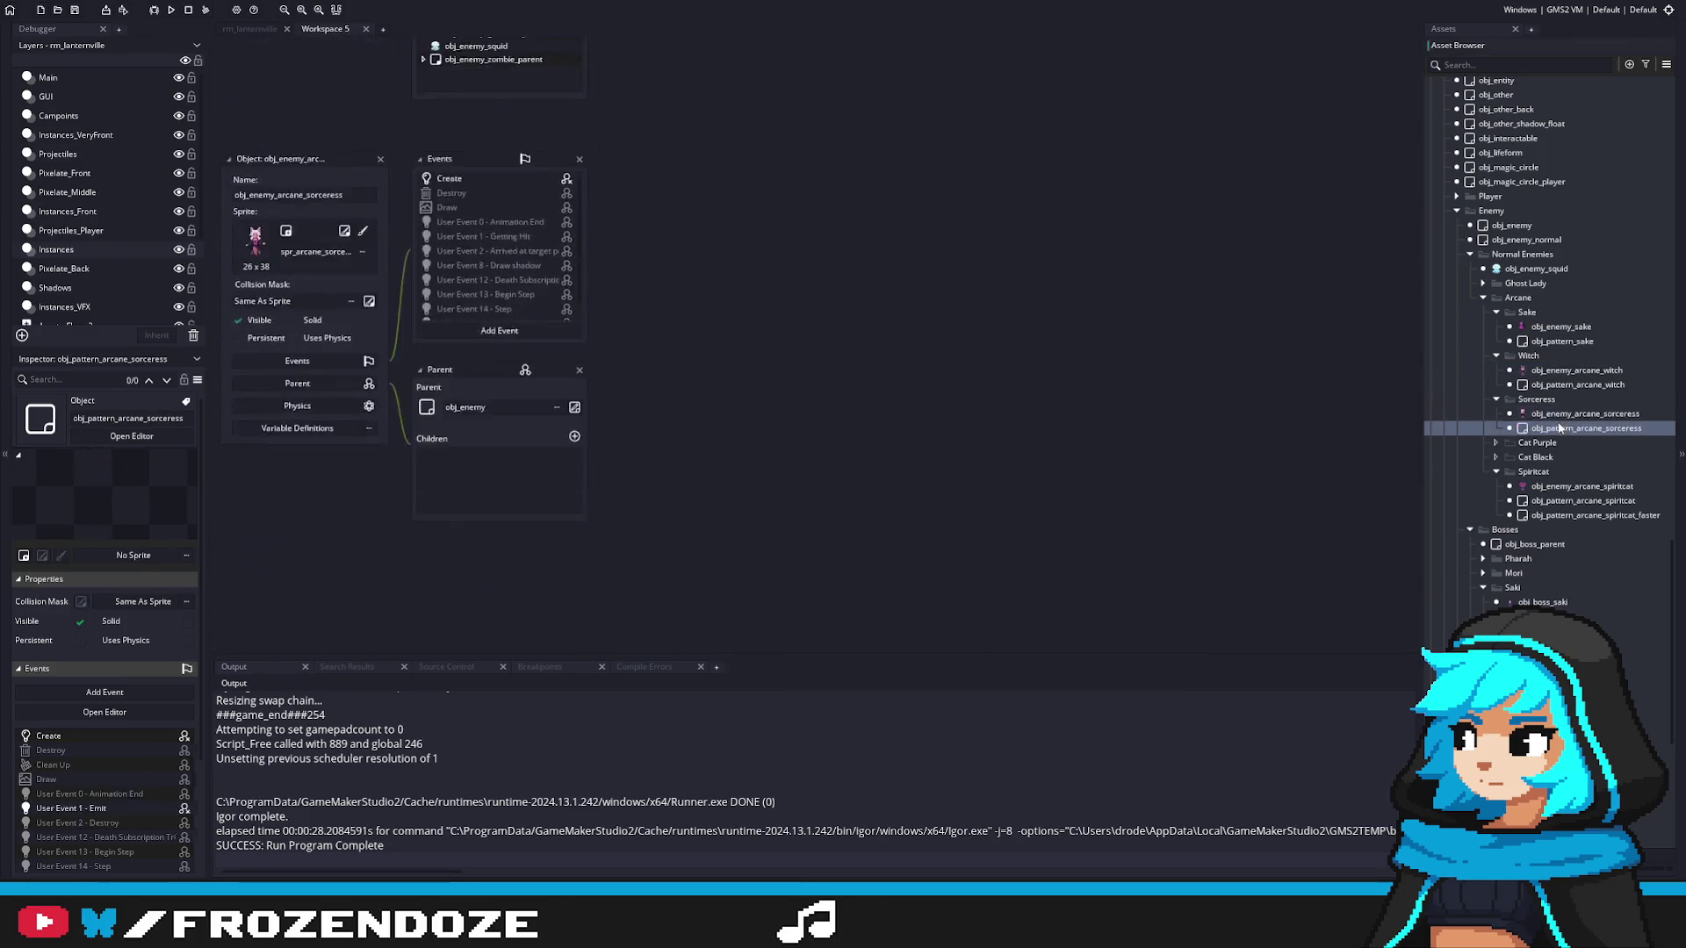
left_click(471, 169)
triple_click(751, 300)
key("BackSpace")
key("BackSpace")
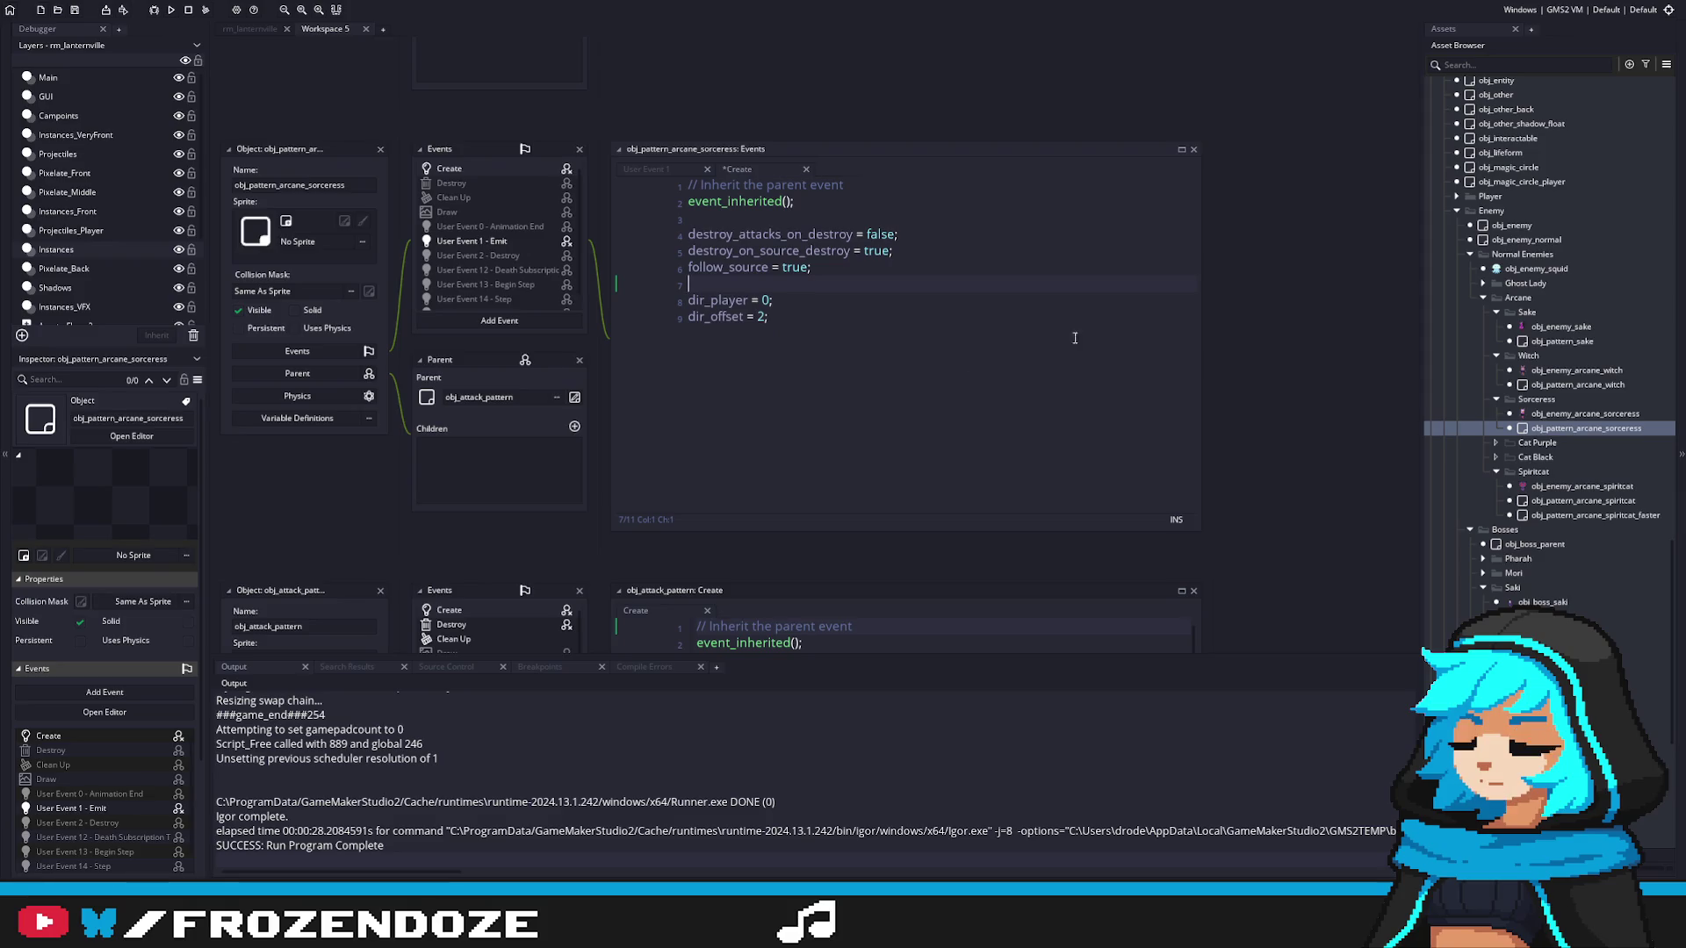
double_click(1562, 413)
left_click(475, 176)
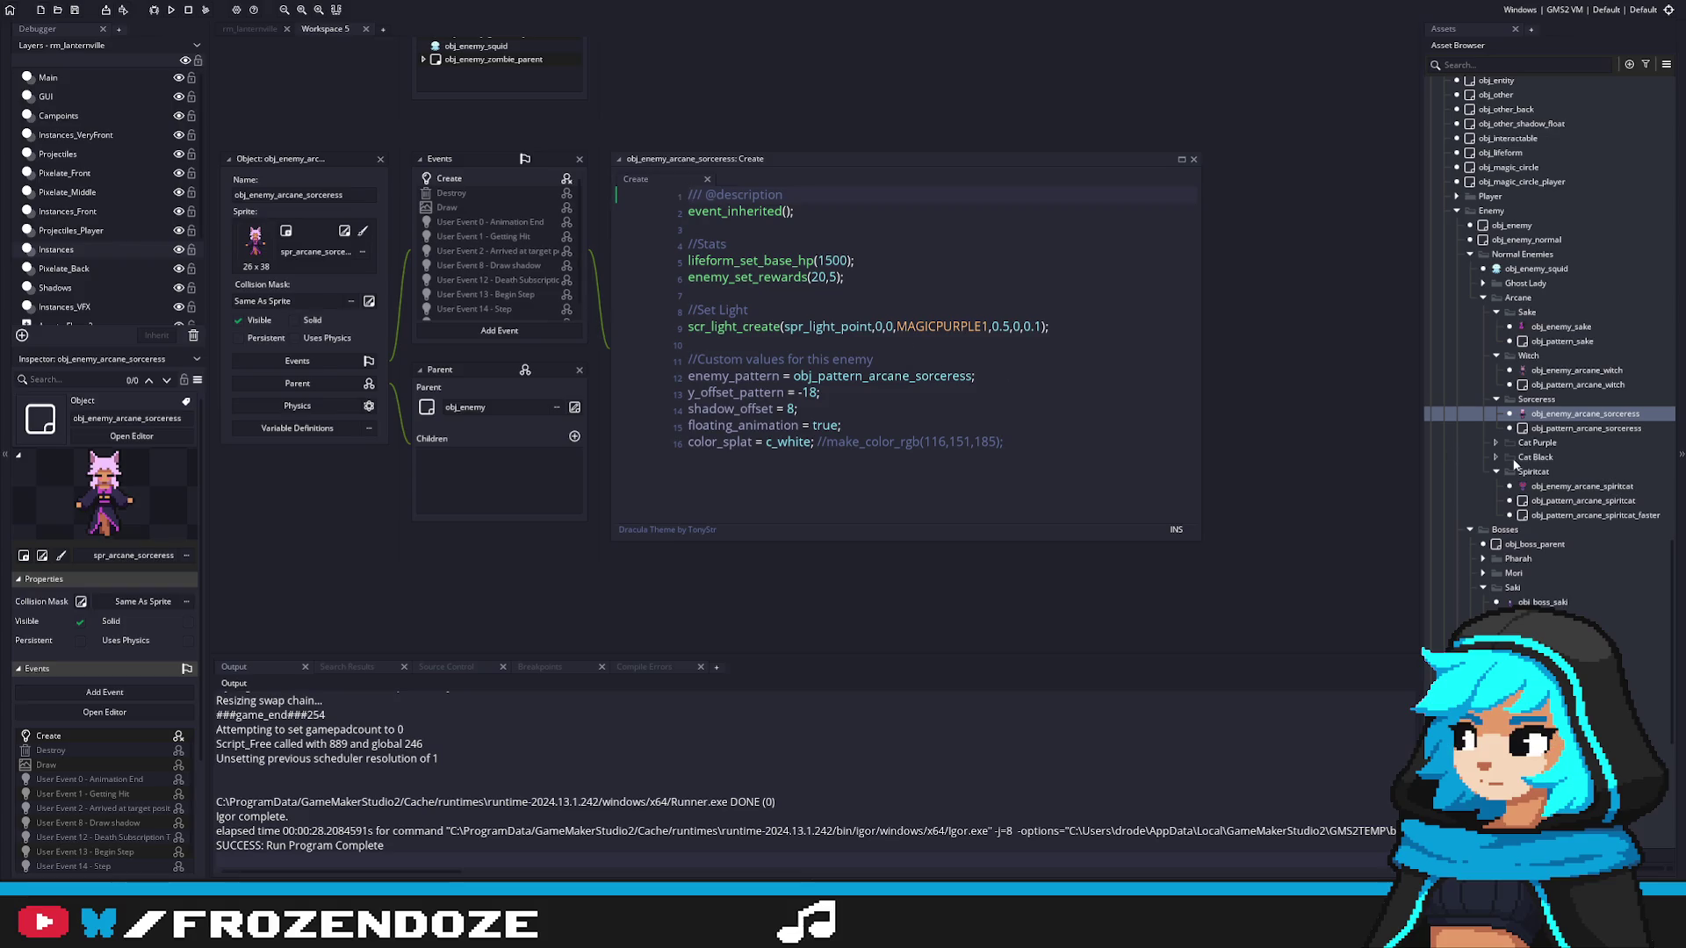
Step: Remove the offset lines below follow_source in obj_pattern_arcane_spiritcat's Create code
double_click(1571, 486)
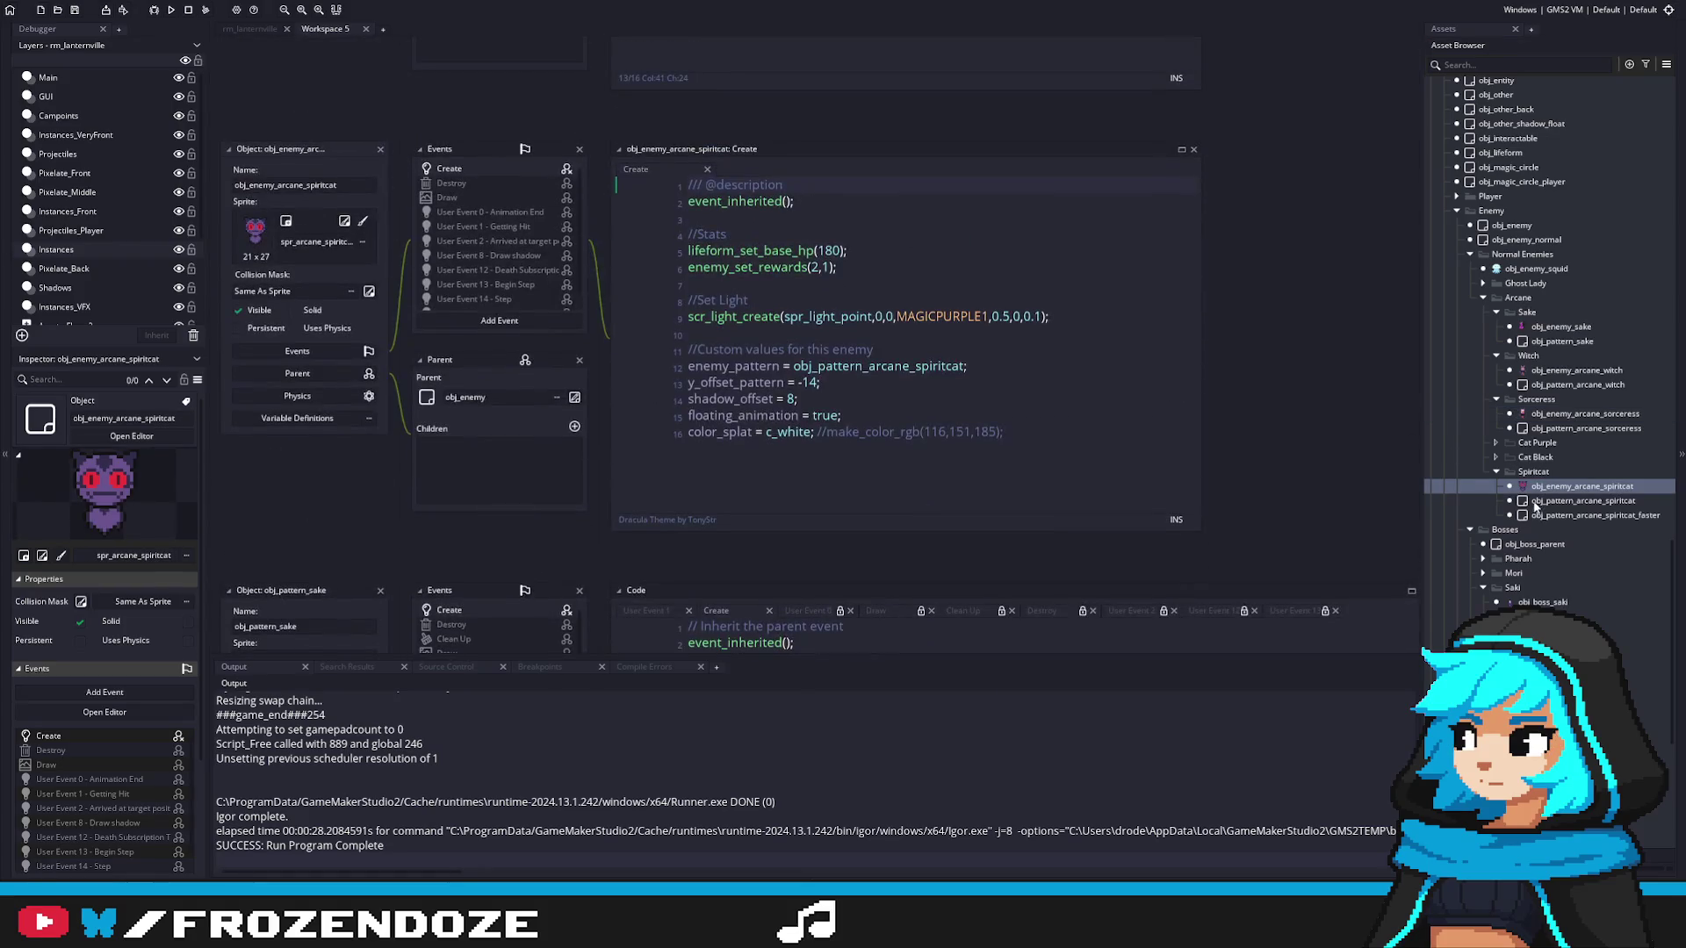
double_click(1567, 501)
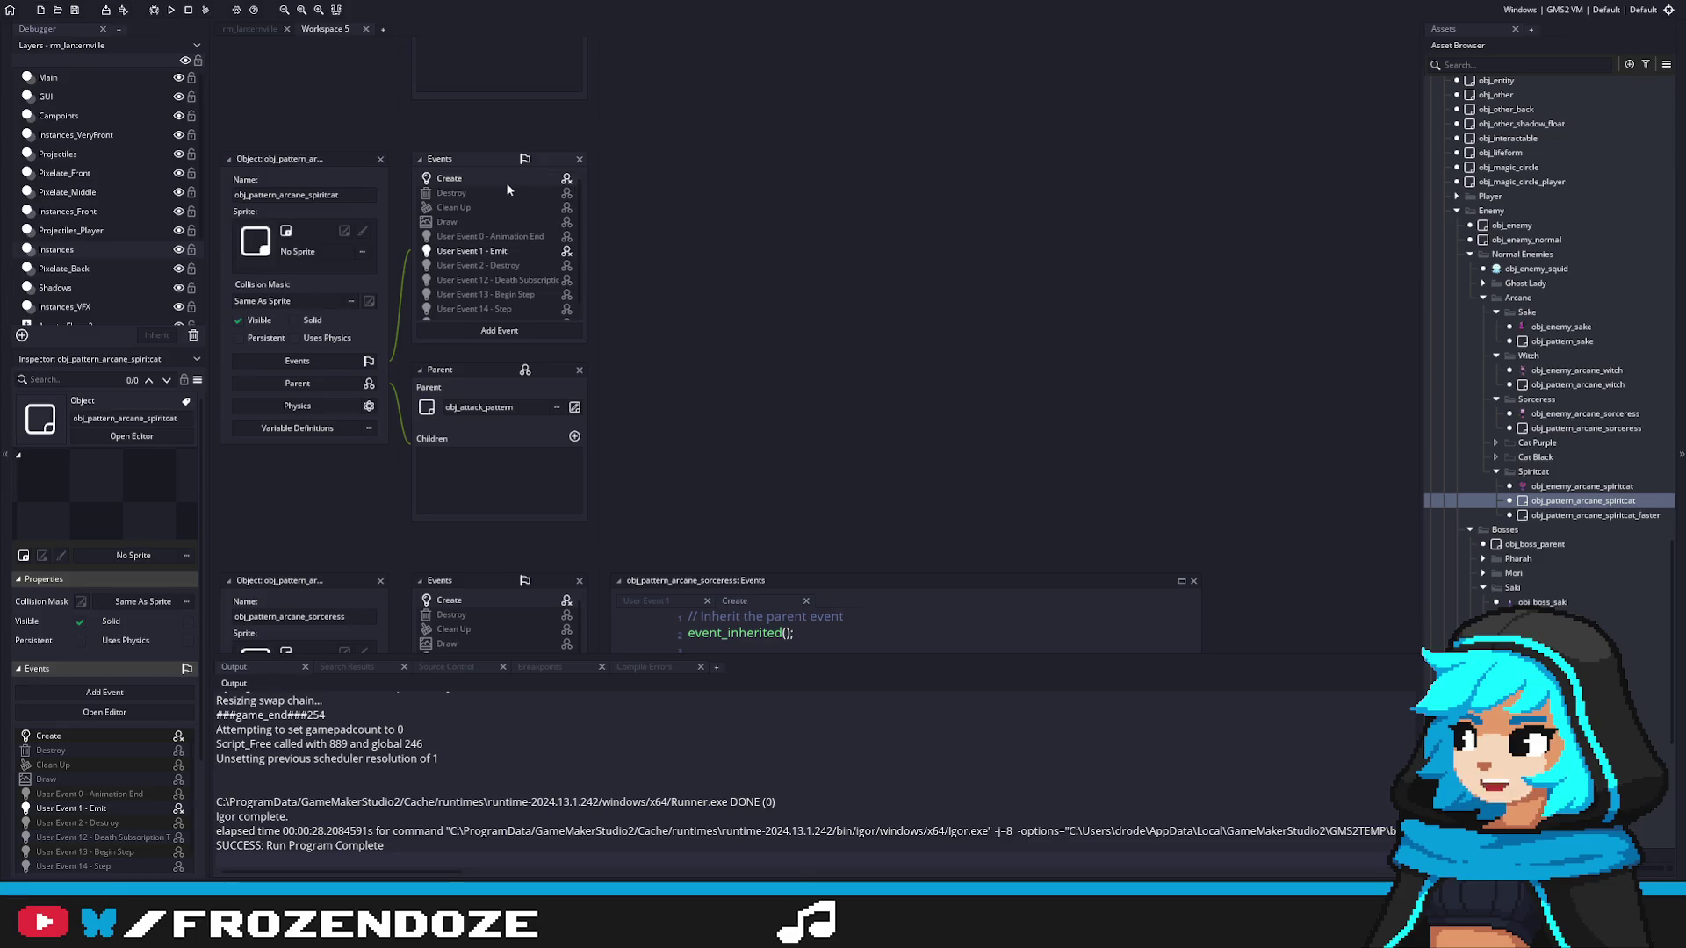
left_click(448, 178)
left_click_drag(770, 309, 646, 274)
key("End")
key("ctrl+shift+End")
key("BackSpace")
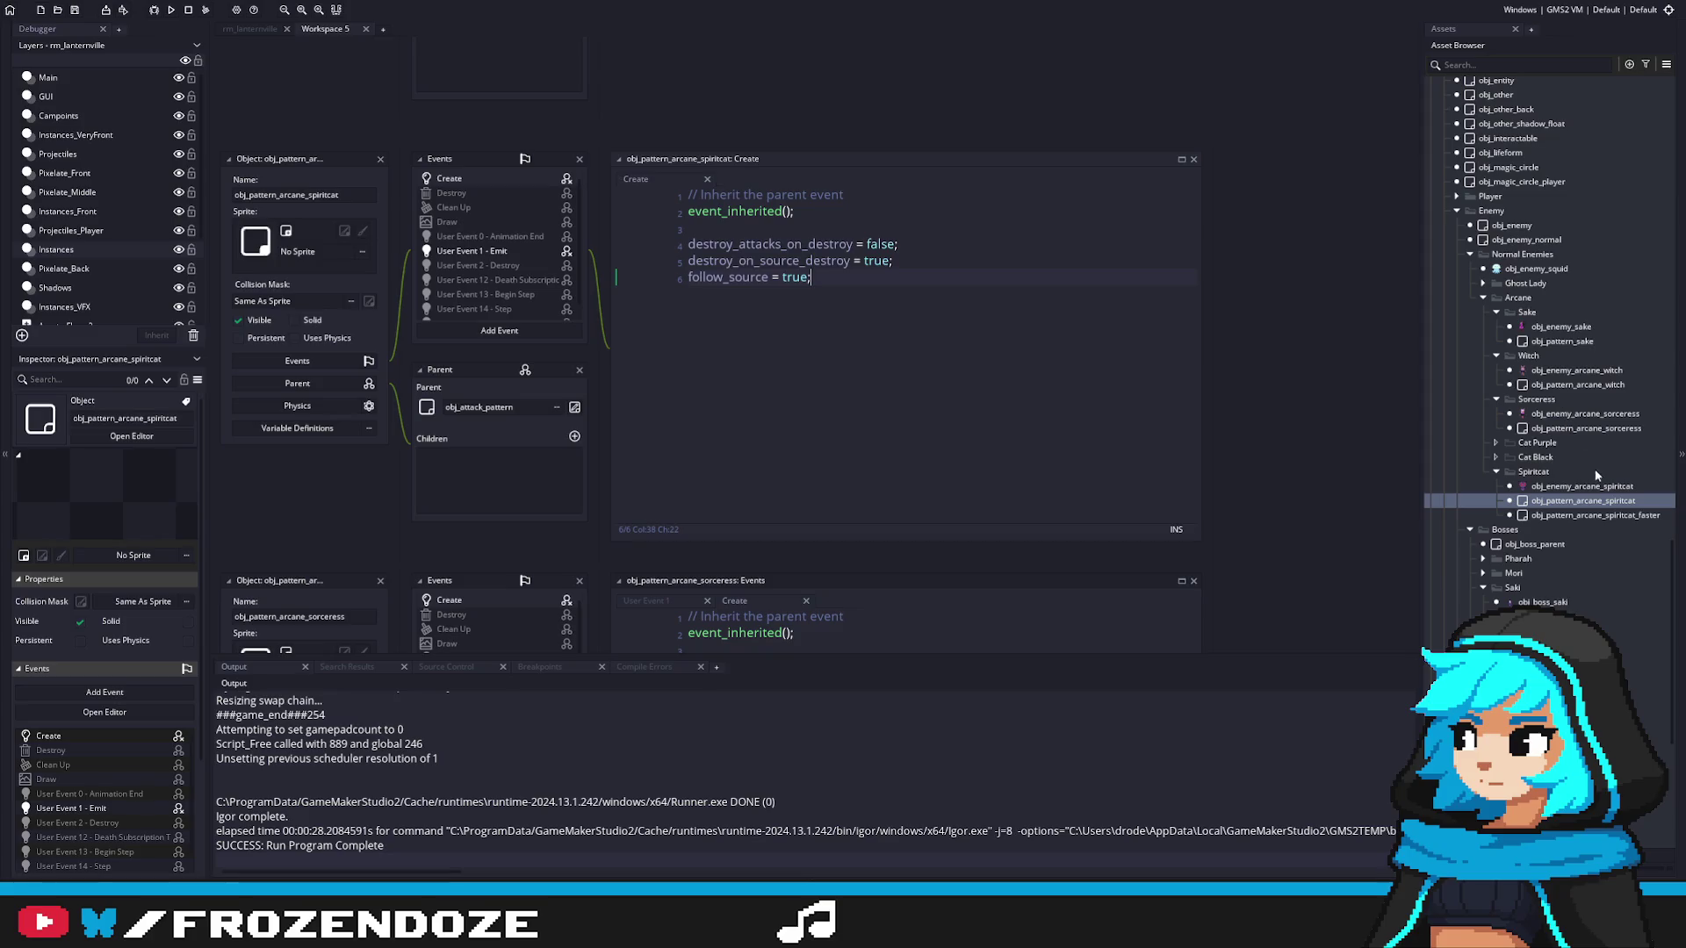
Step: Delete the offset code on lines 7–12 of obj_pattern_arcane_spiritcat_faster's Create code
double_click(1594, 516)
left_click(503, 181)
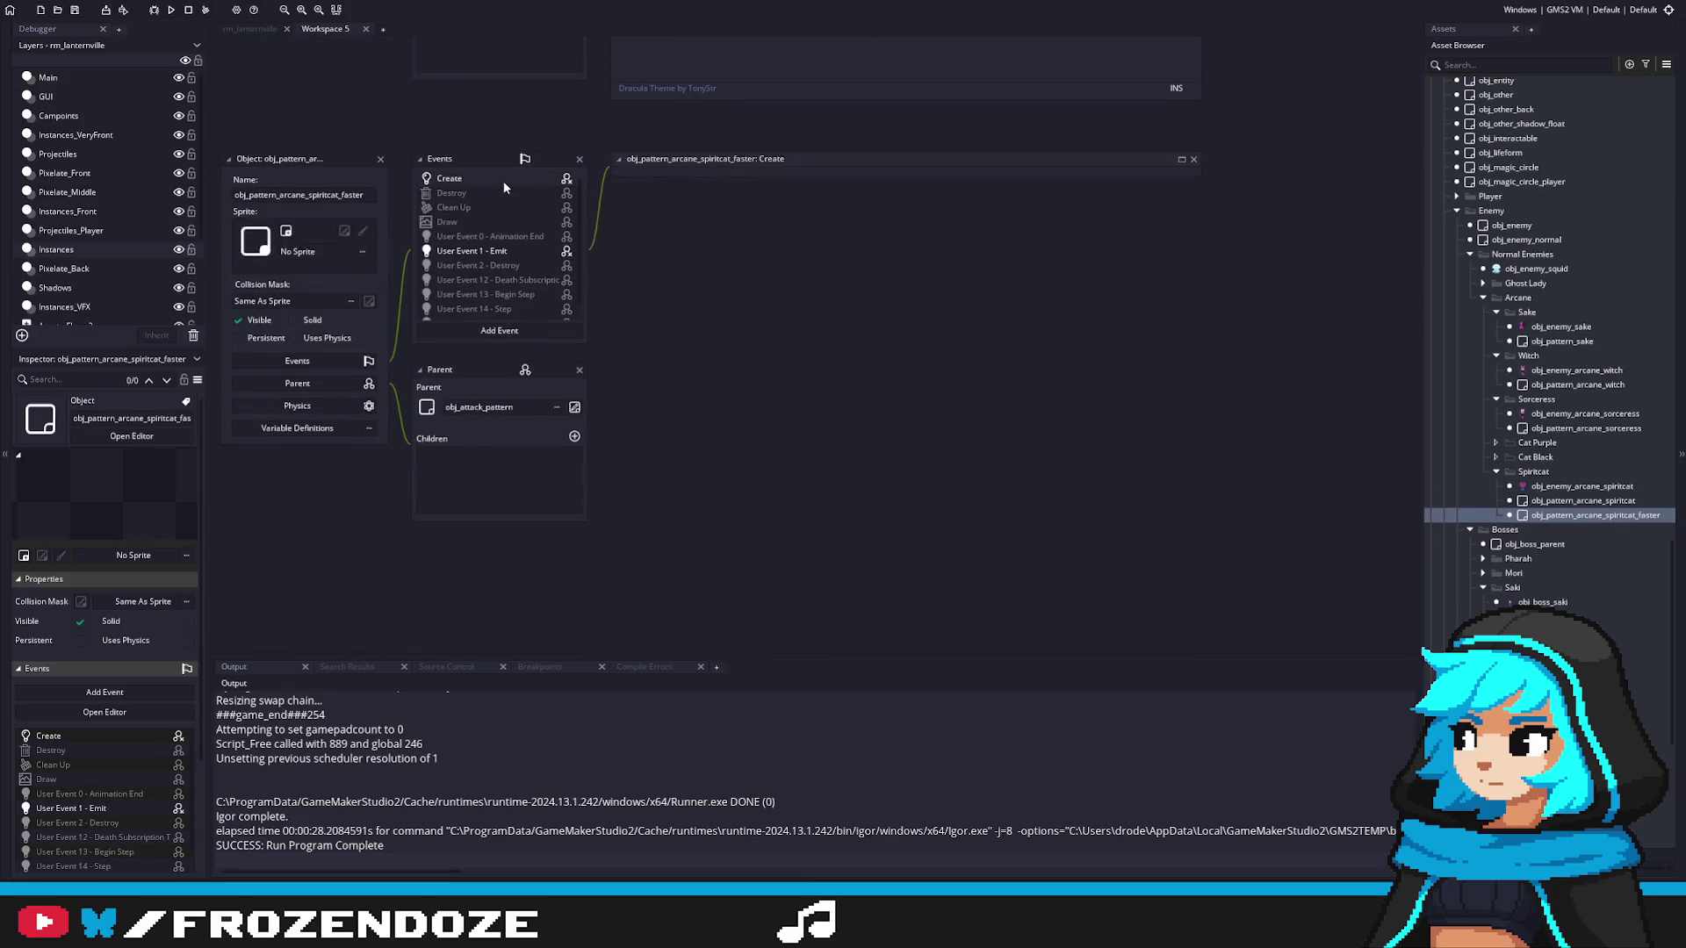
mouse_move(764, 377)
left_mouse_down()
mouse_move(702, 342)
mouse_move(664, 291)
left_mouse_up()
key("BackSpace")
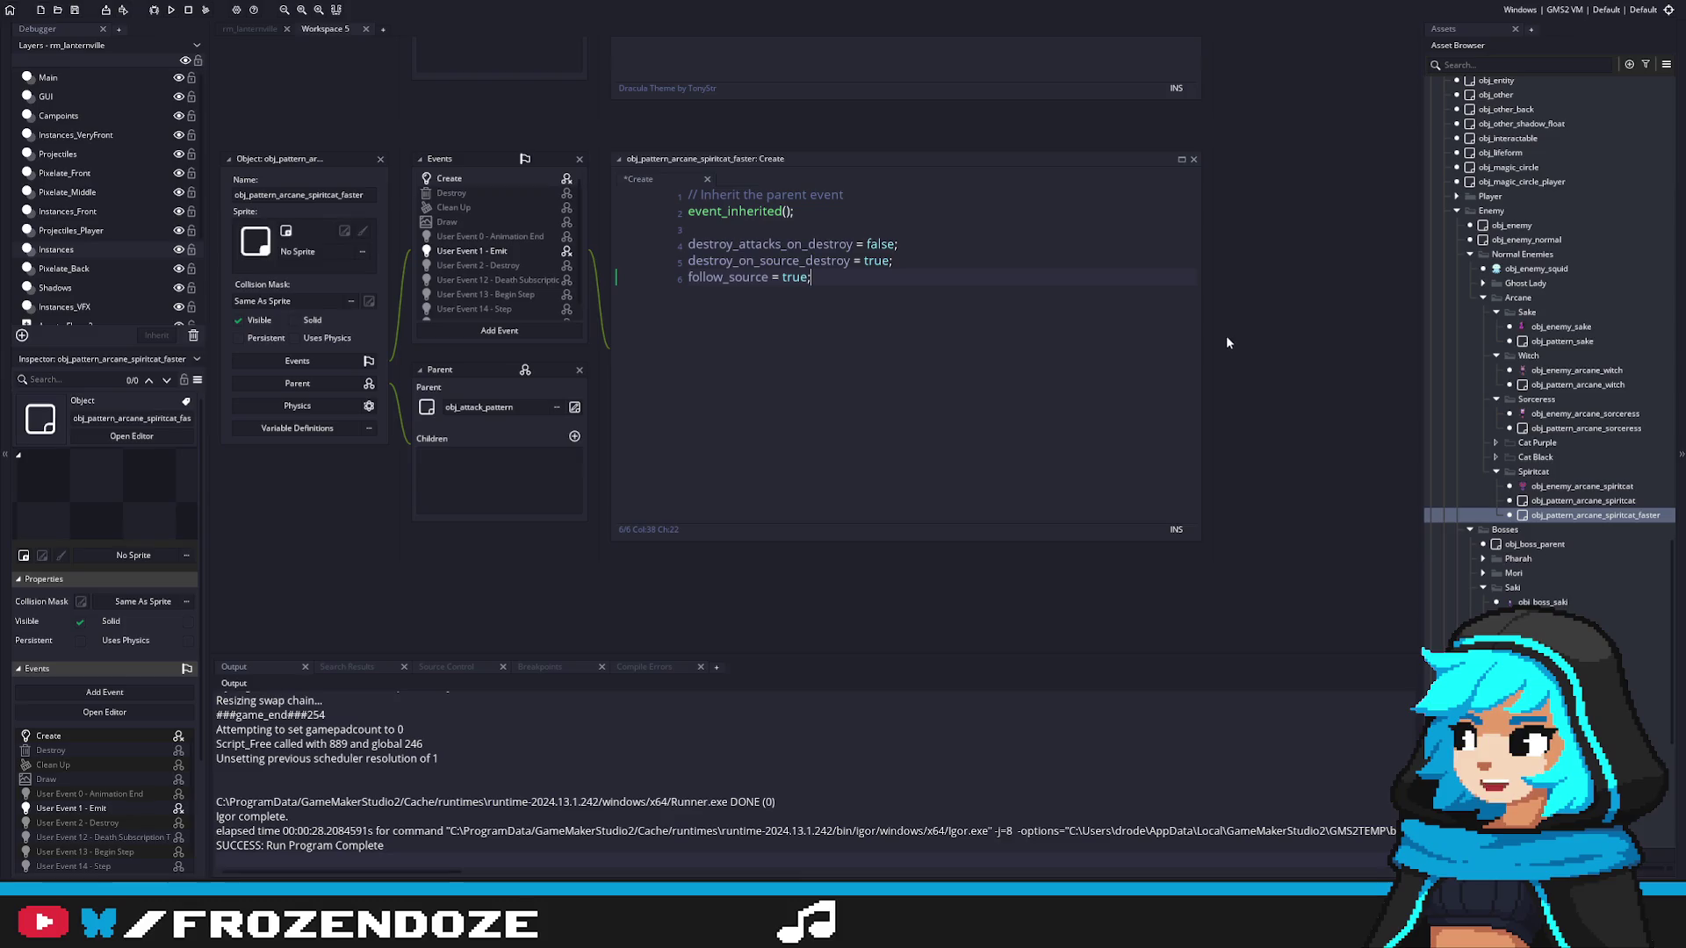
scroll(1602, 501, "up", 3)
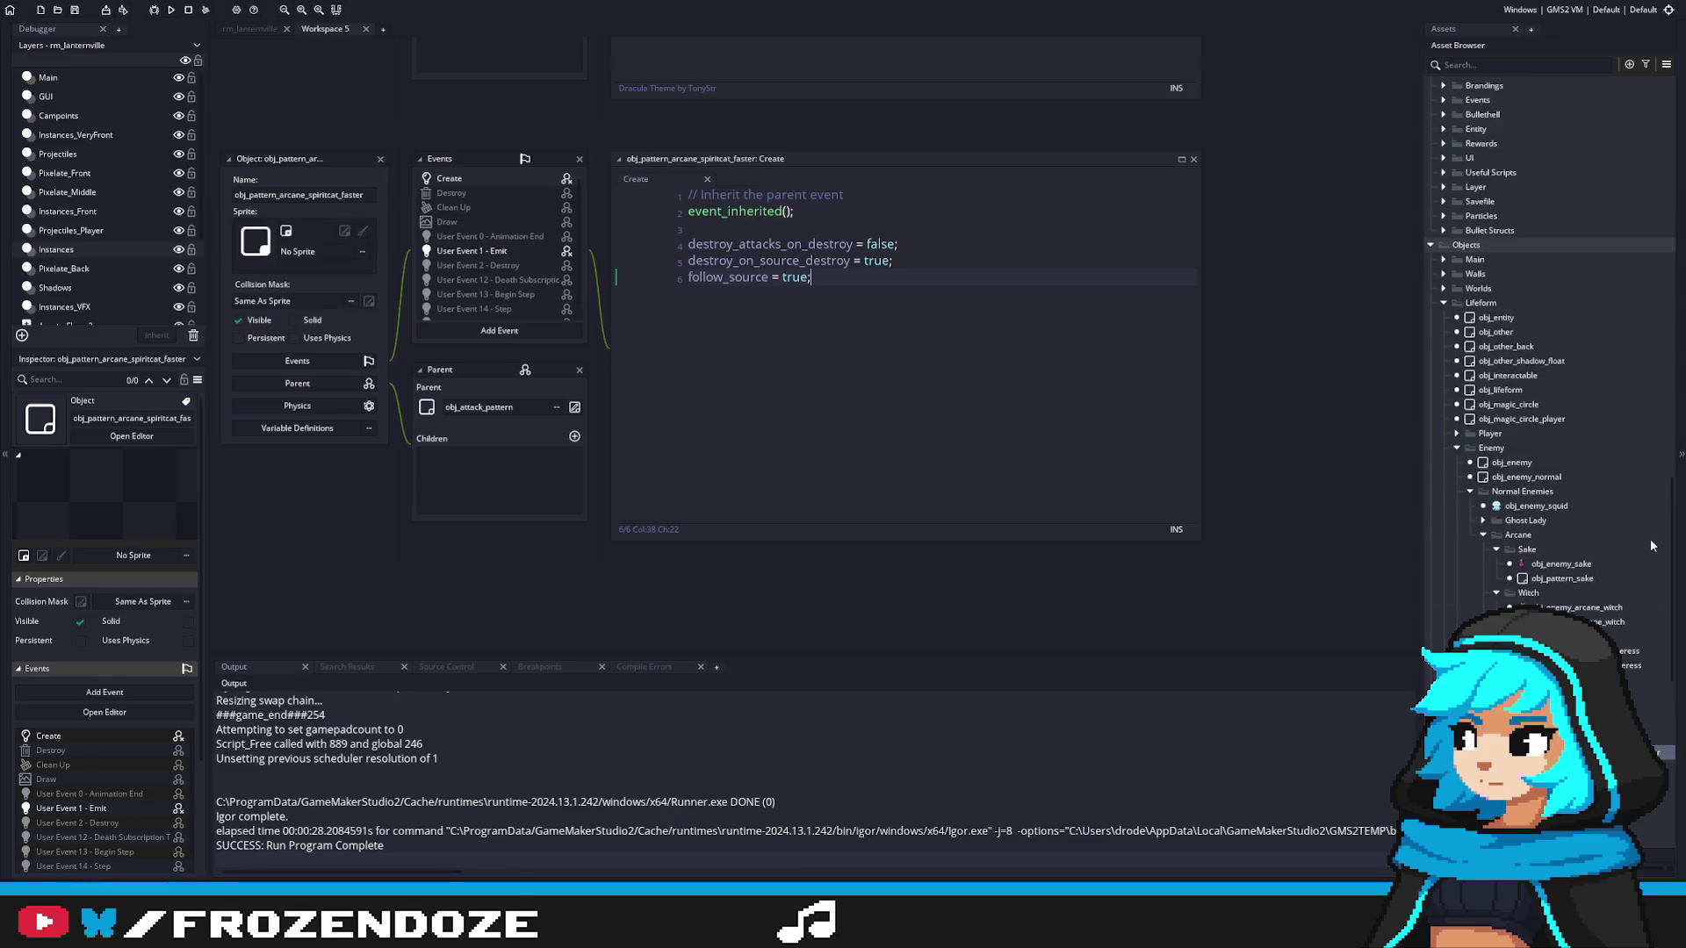
scroll(1510, 537, "down", 1)
scroll(1510, 537, "down", 4)
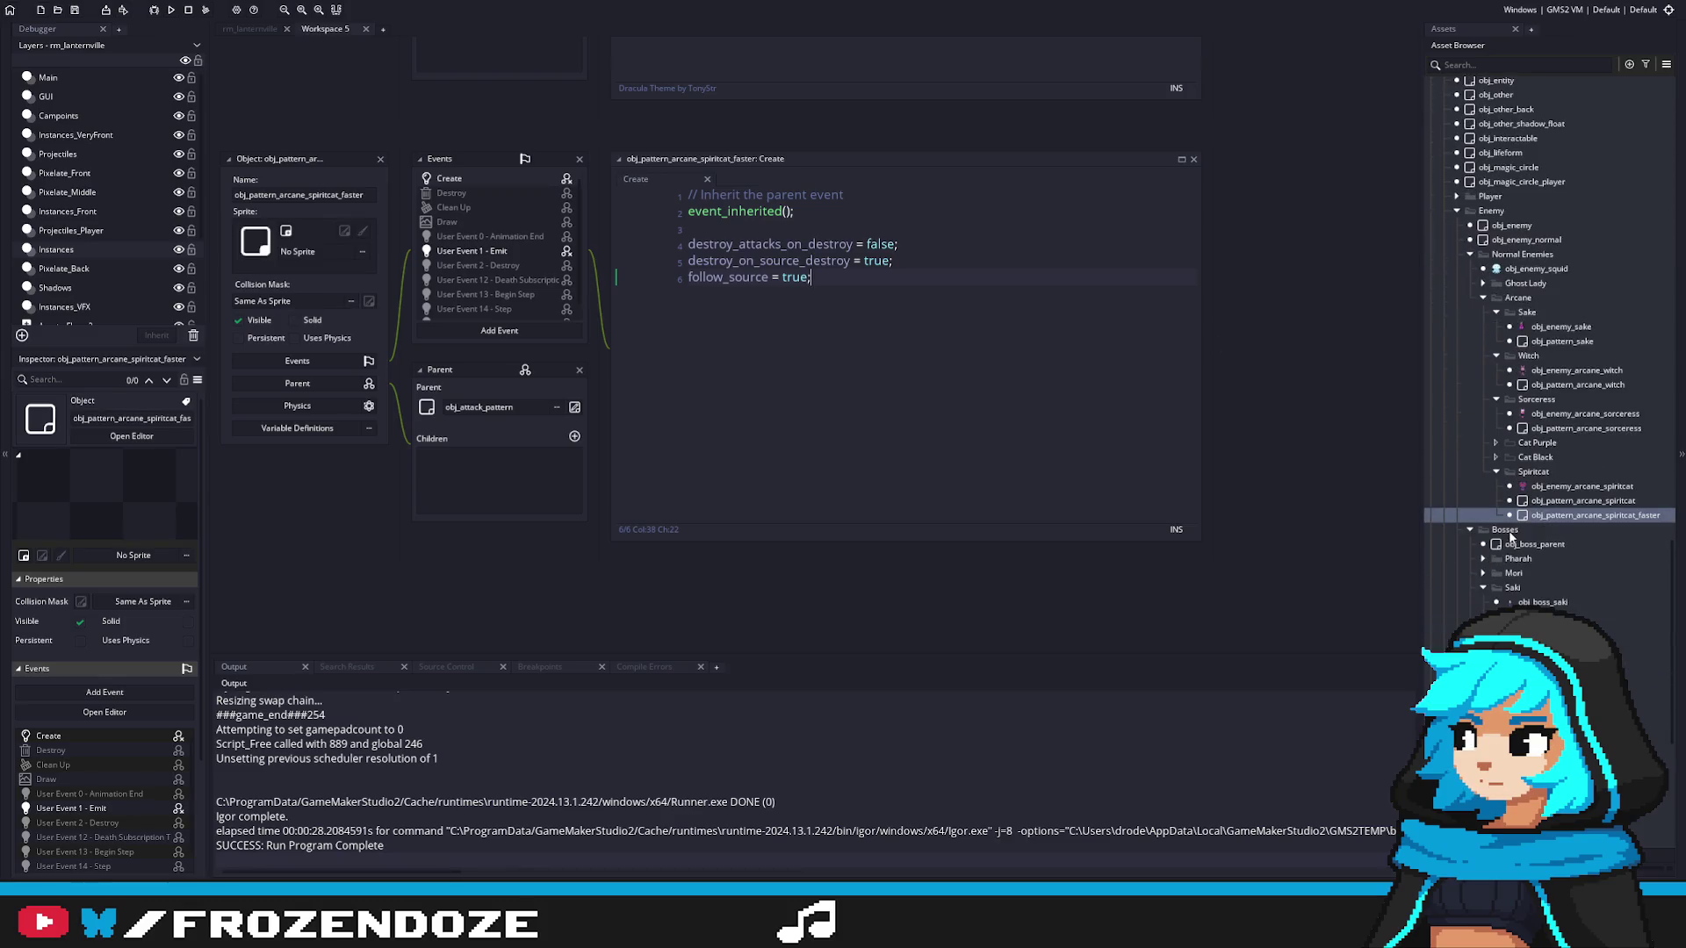
double_click(1538, 602)
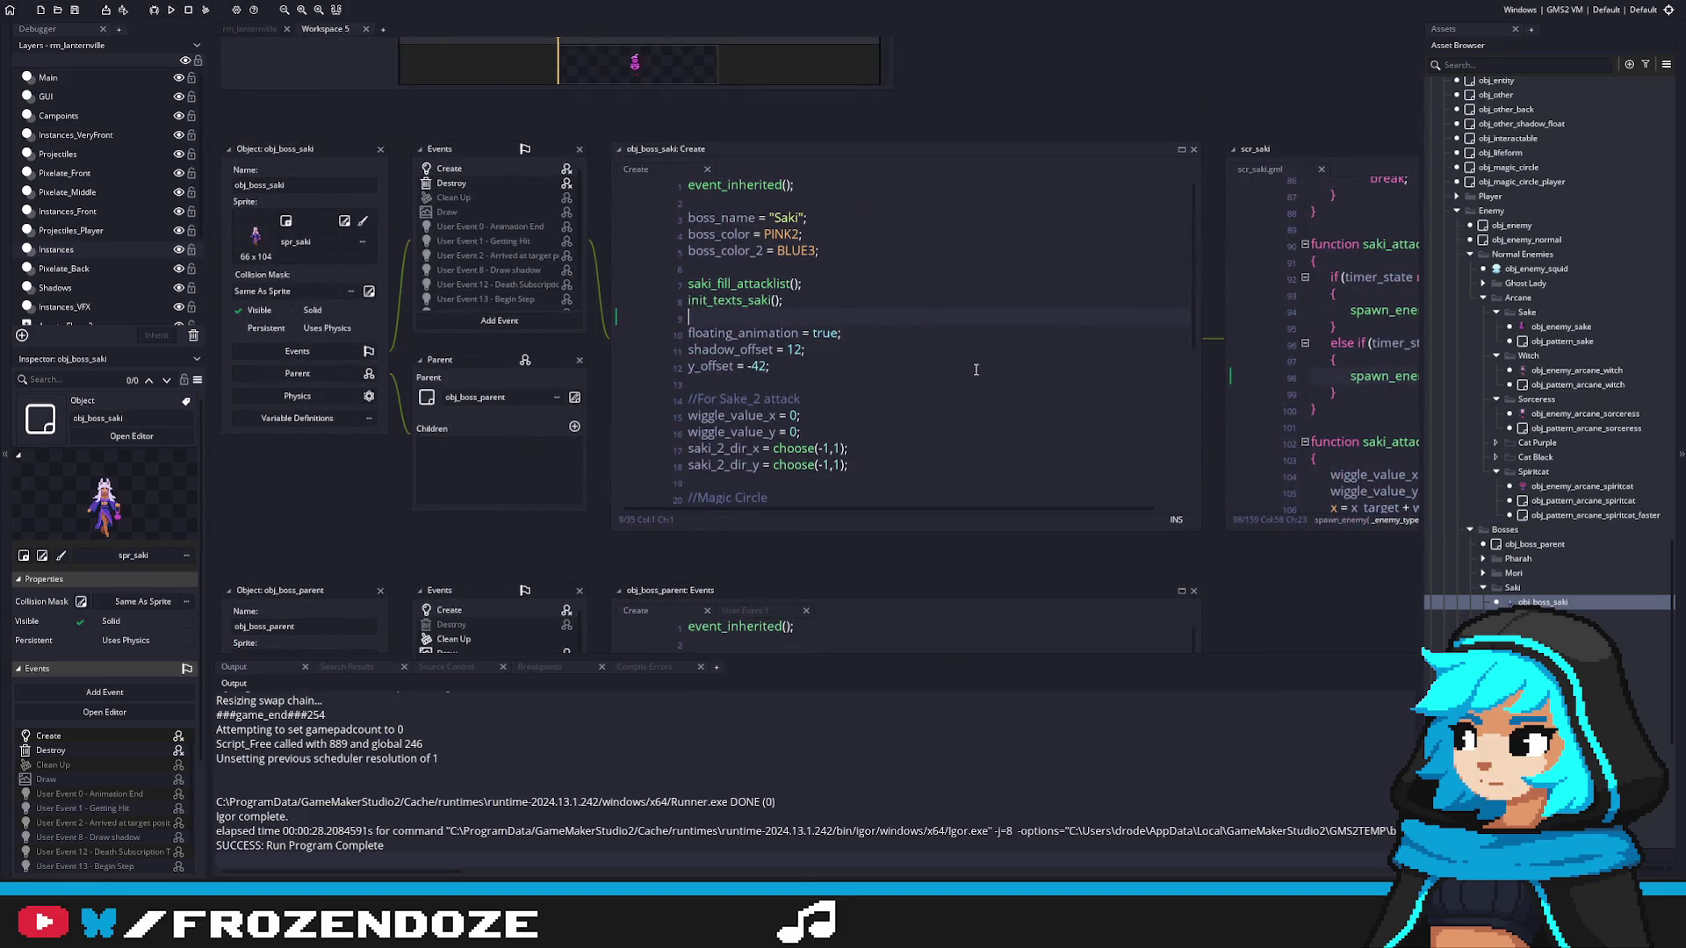
Step: Review obj_boss_saki's User Event 15, End Step and Destroy code before returning to Create
double_click(707, 365)
scroll(885, 371, "down", 3)
scroll(885, 371, "down", 3)
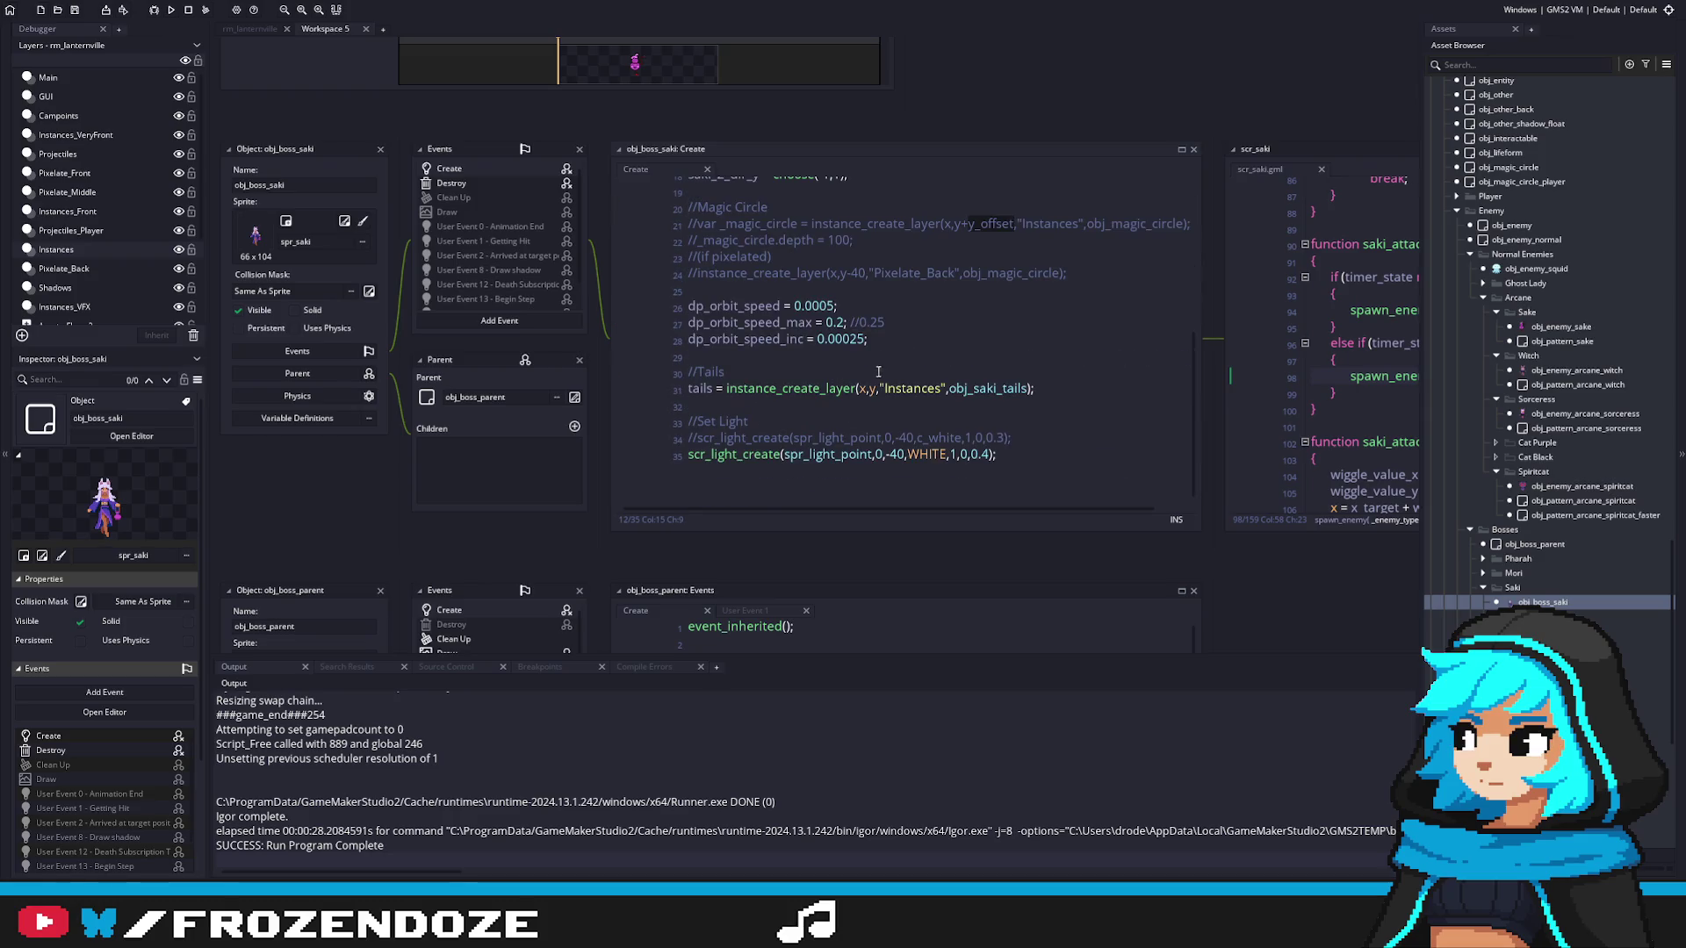
scroll(510, 282, "down", 1)
left_click(482, 303)
scroll(479, 182, "up", 1)
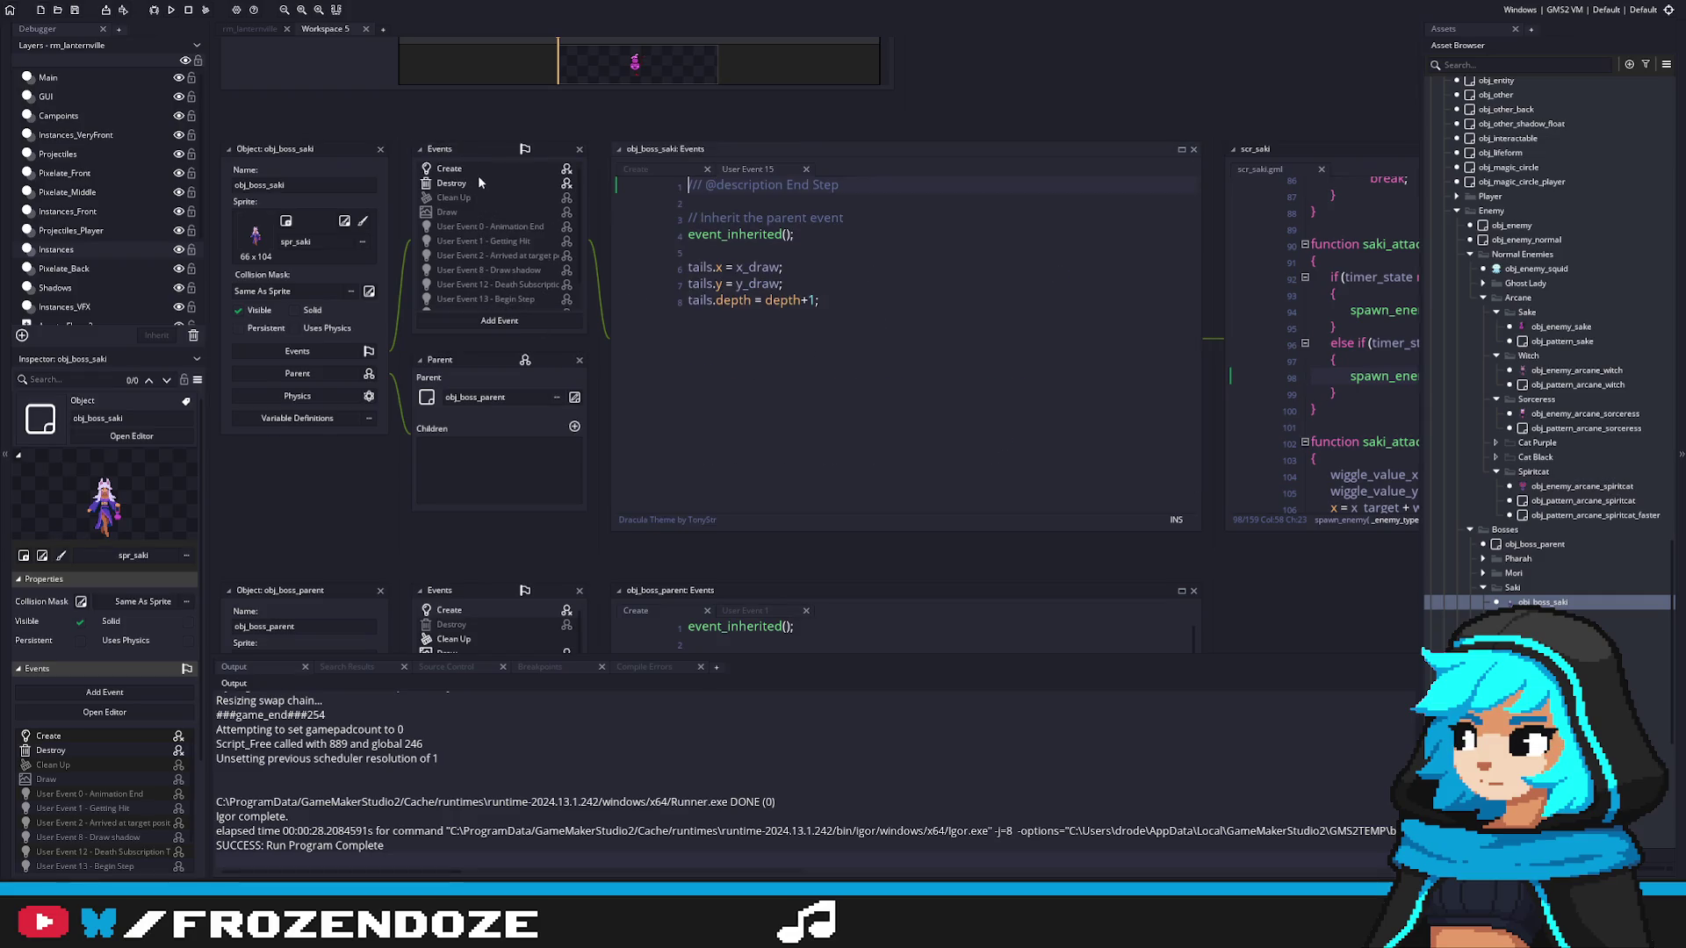
left_click(460, 184)
left_click(449, 169)
scroll(814, 345, "up", 5)
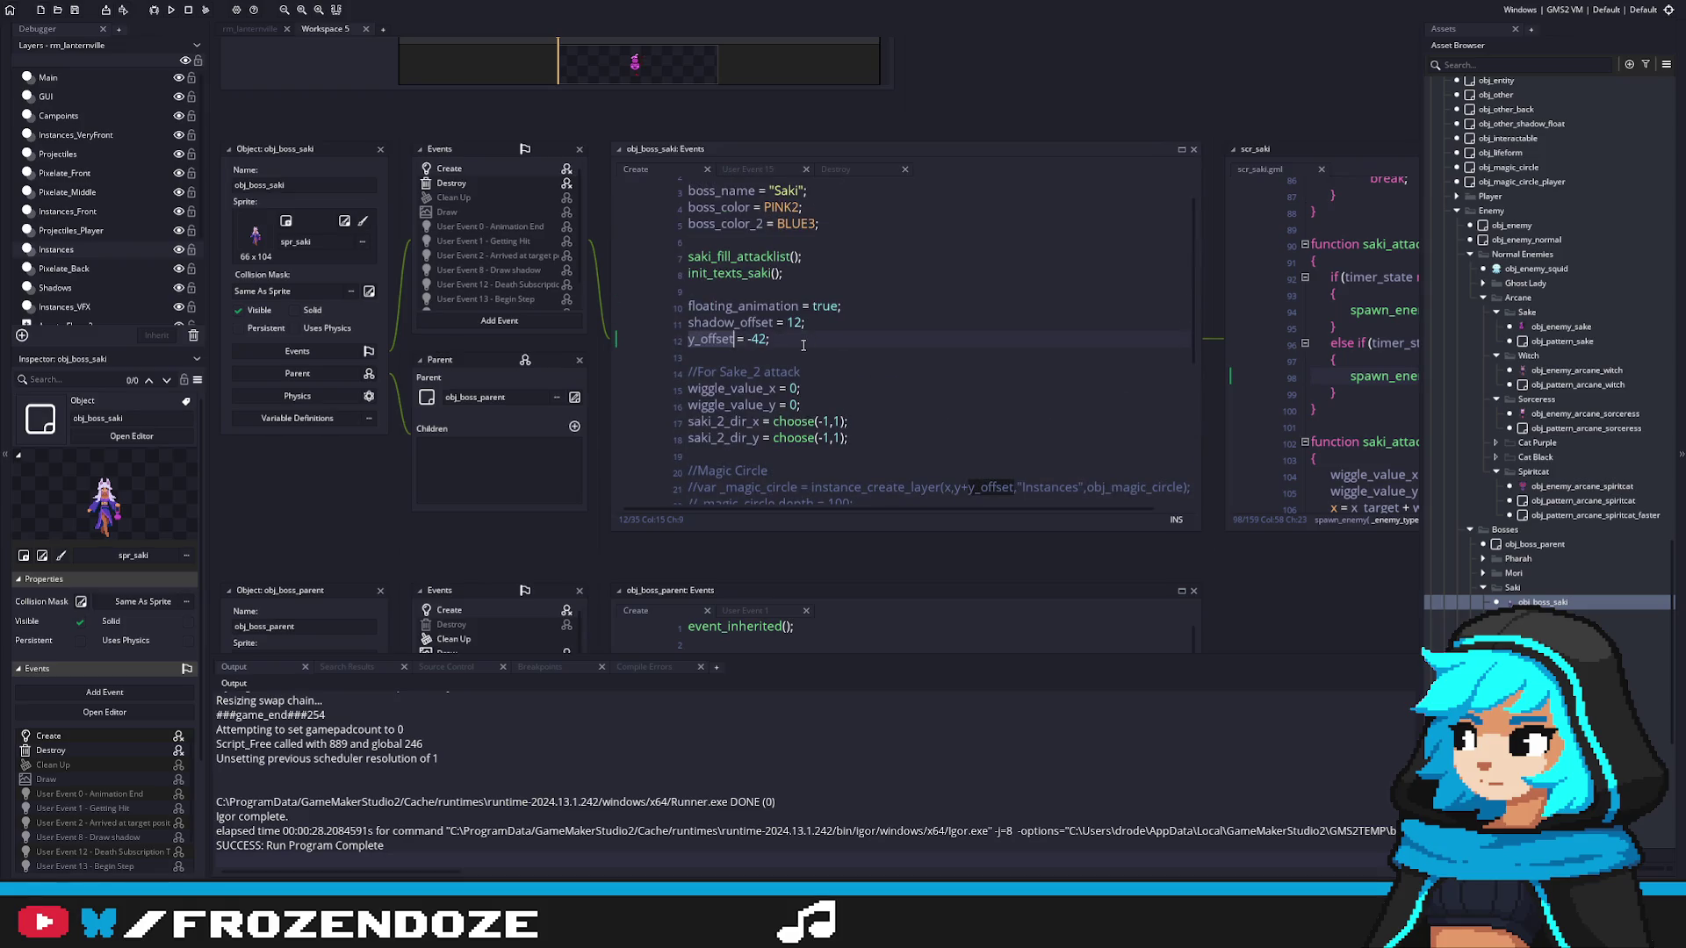
Step: Rename y_offset on line 12 to y_offset_pattern, keeping the value -42, via autocomplete
left_click(803, 345)
scroll(899, 349, "down", 2)
scroll(899, 349, "up", 2)
double_click(803, 343)
type("y")
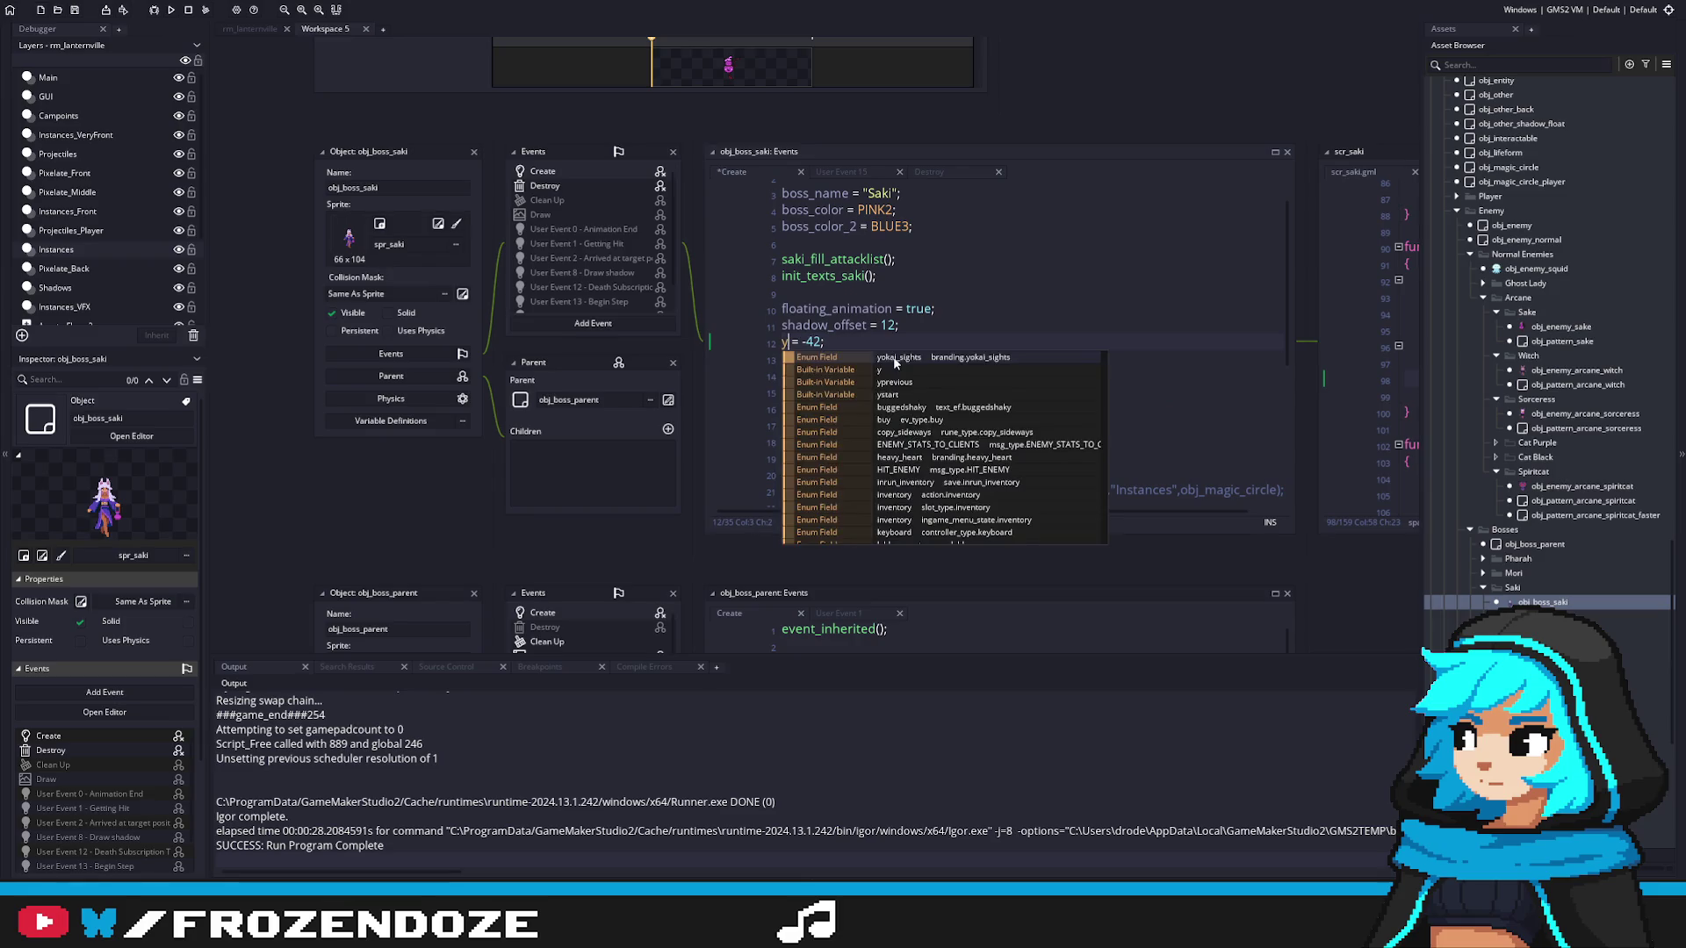
type("_")
type("offset_p")
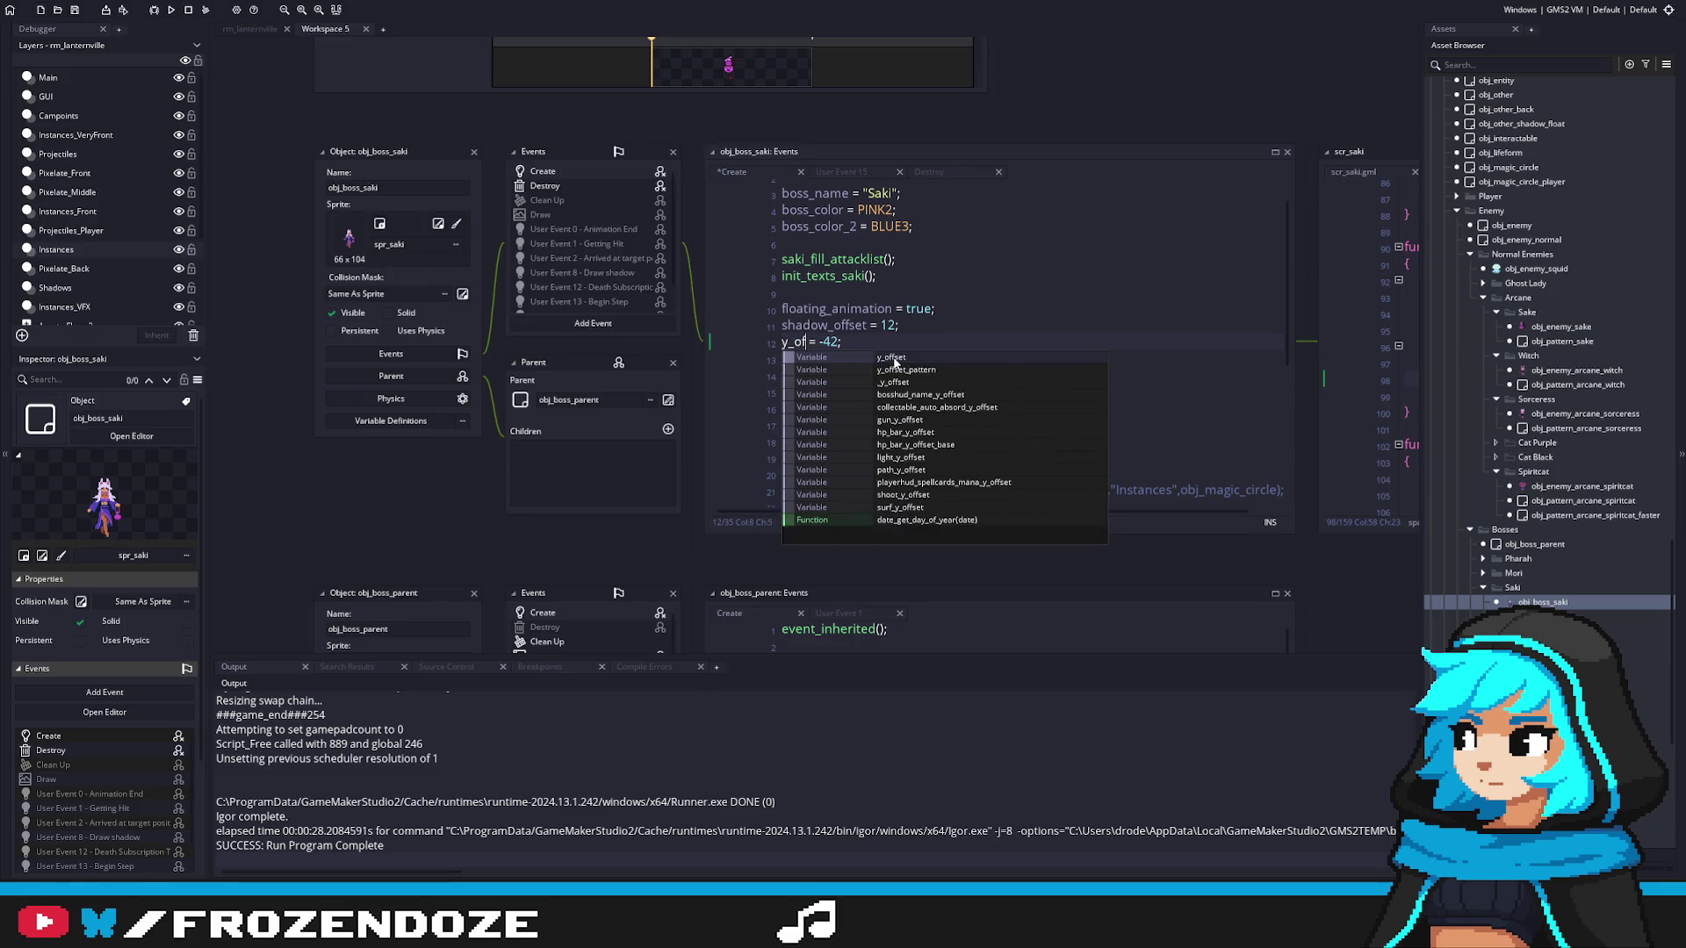
key("Return")
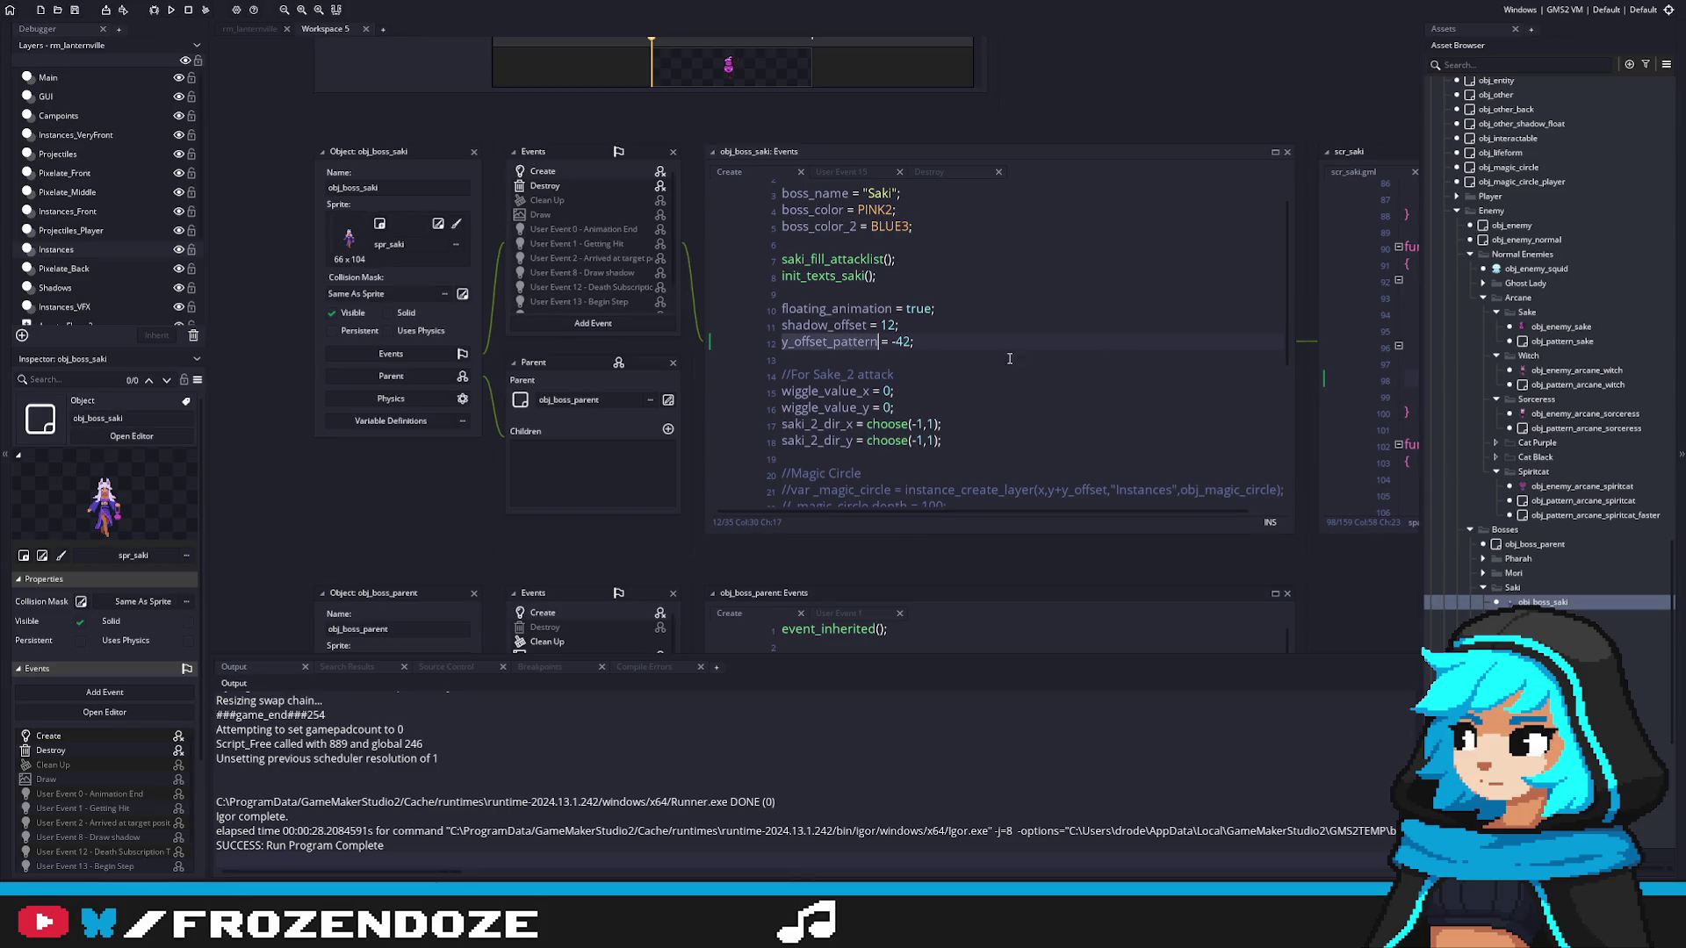
left_click(966, 326)
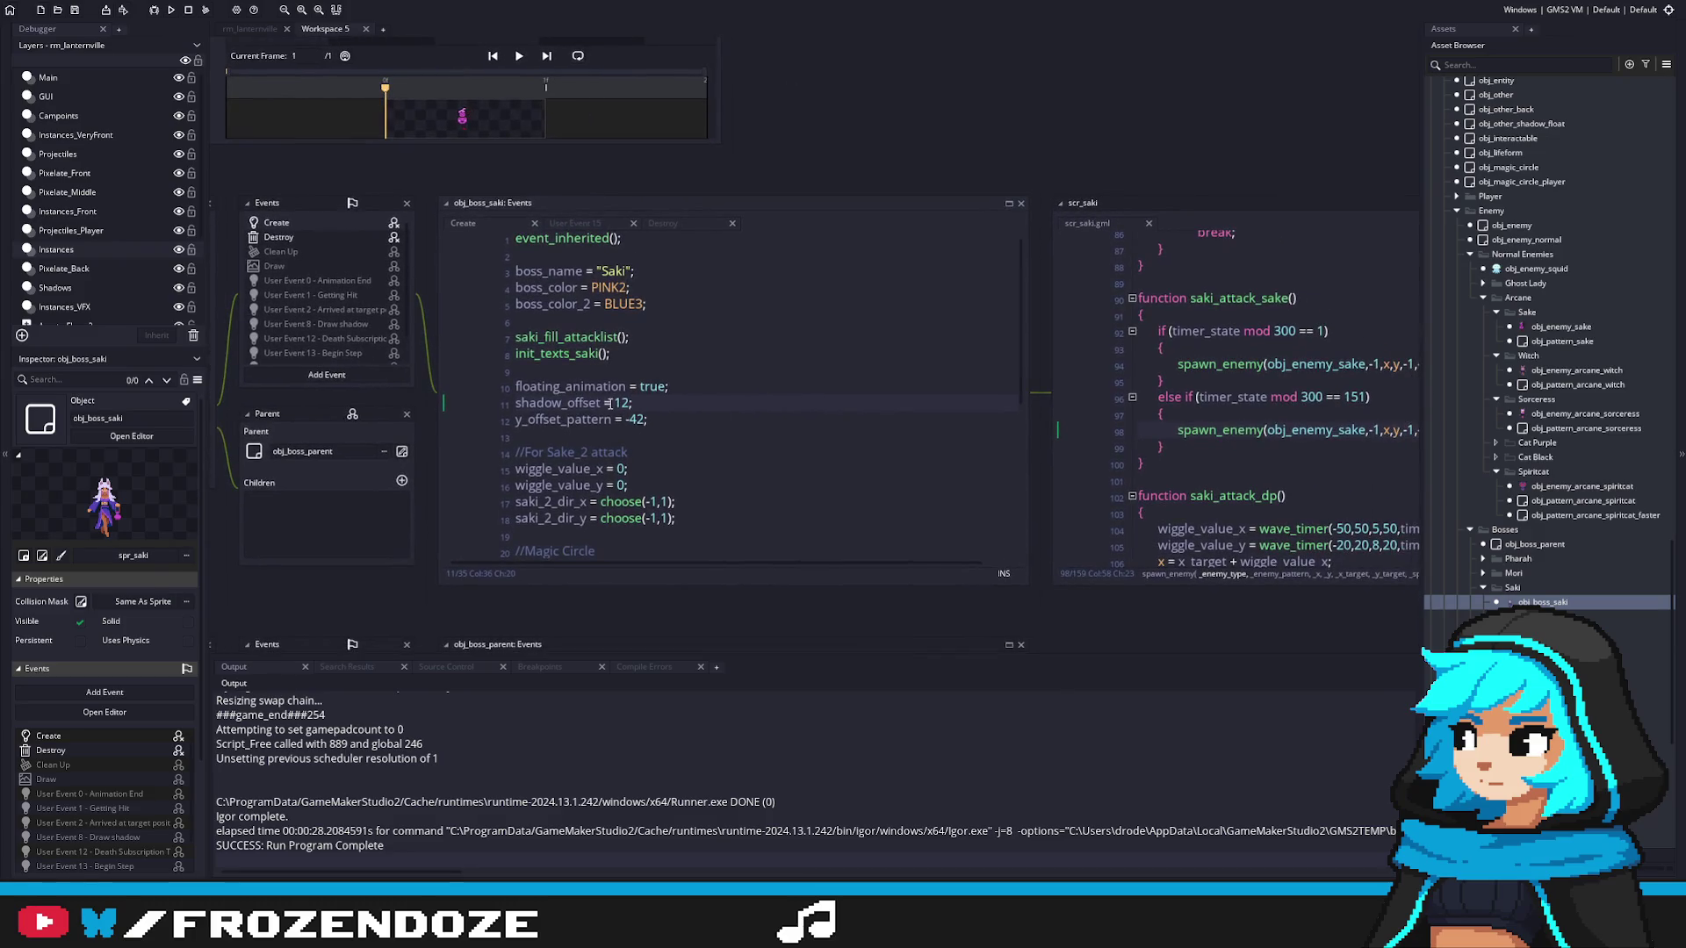
double_click(571, 419)
Step: Check which scr_attack_create parameters saki_attack_1's call fills, using F12 and argument hints
left_click(1198, 412)
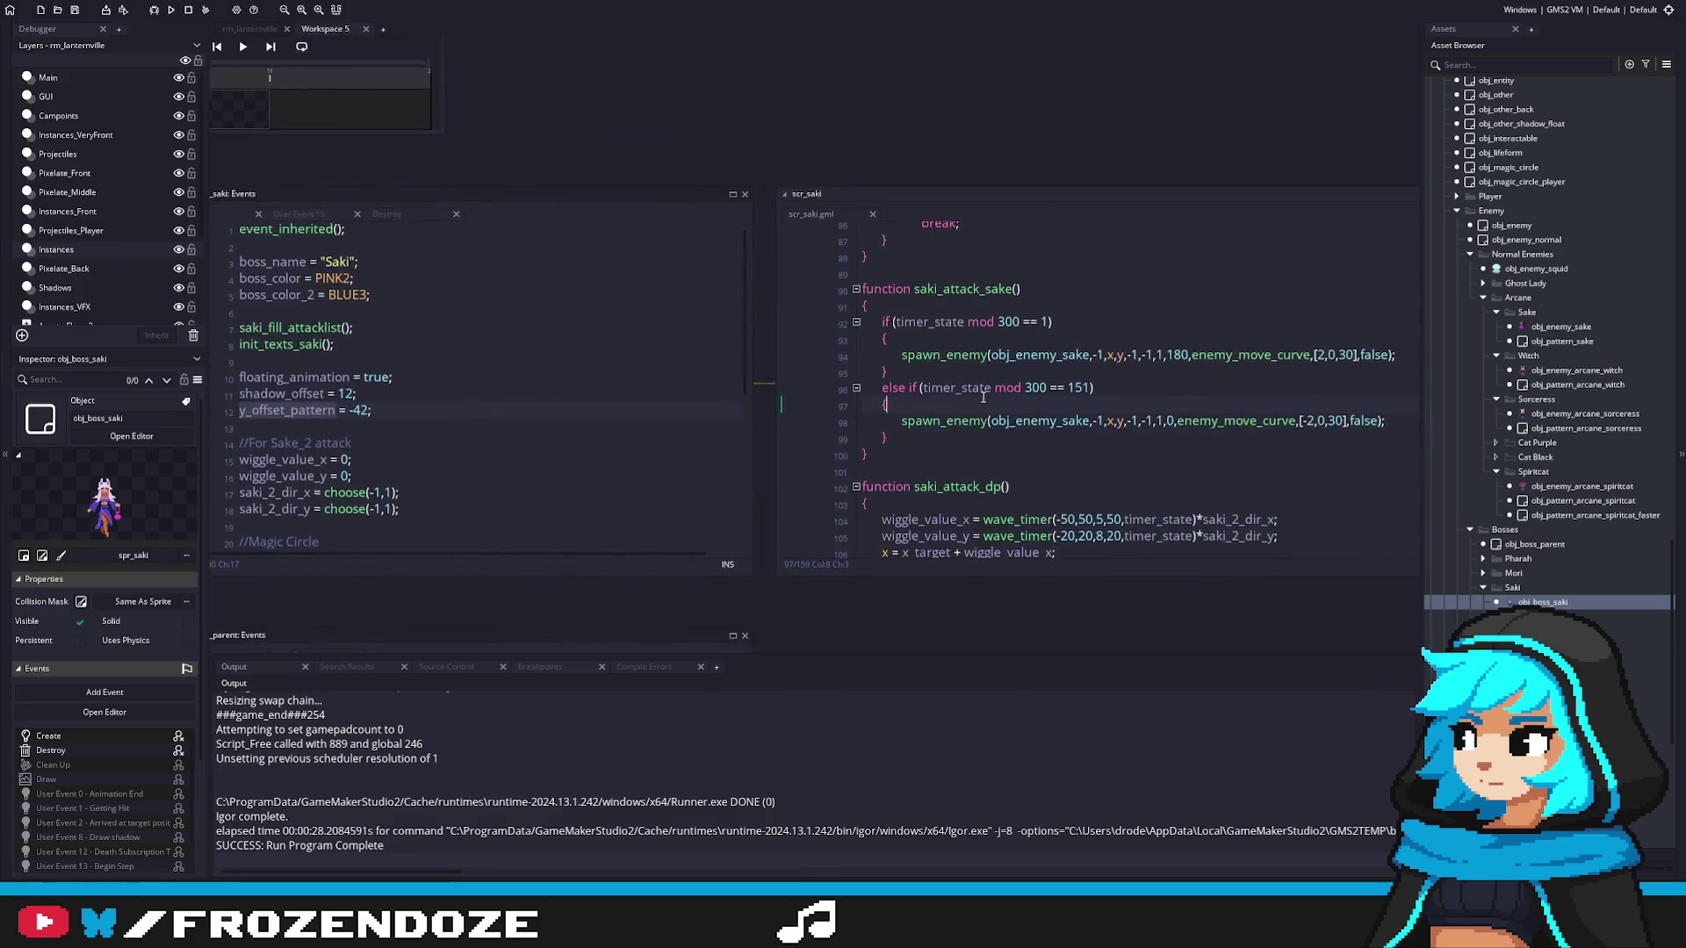
scroll(1055, 386, "up", 3)
scroll(1055, 386, "up", 2)
left_click(1265, 354)
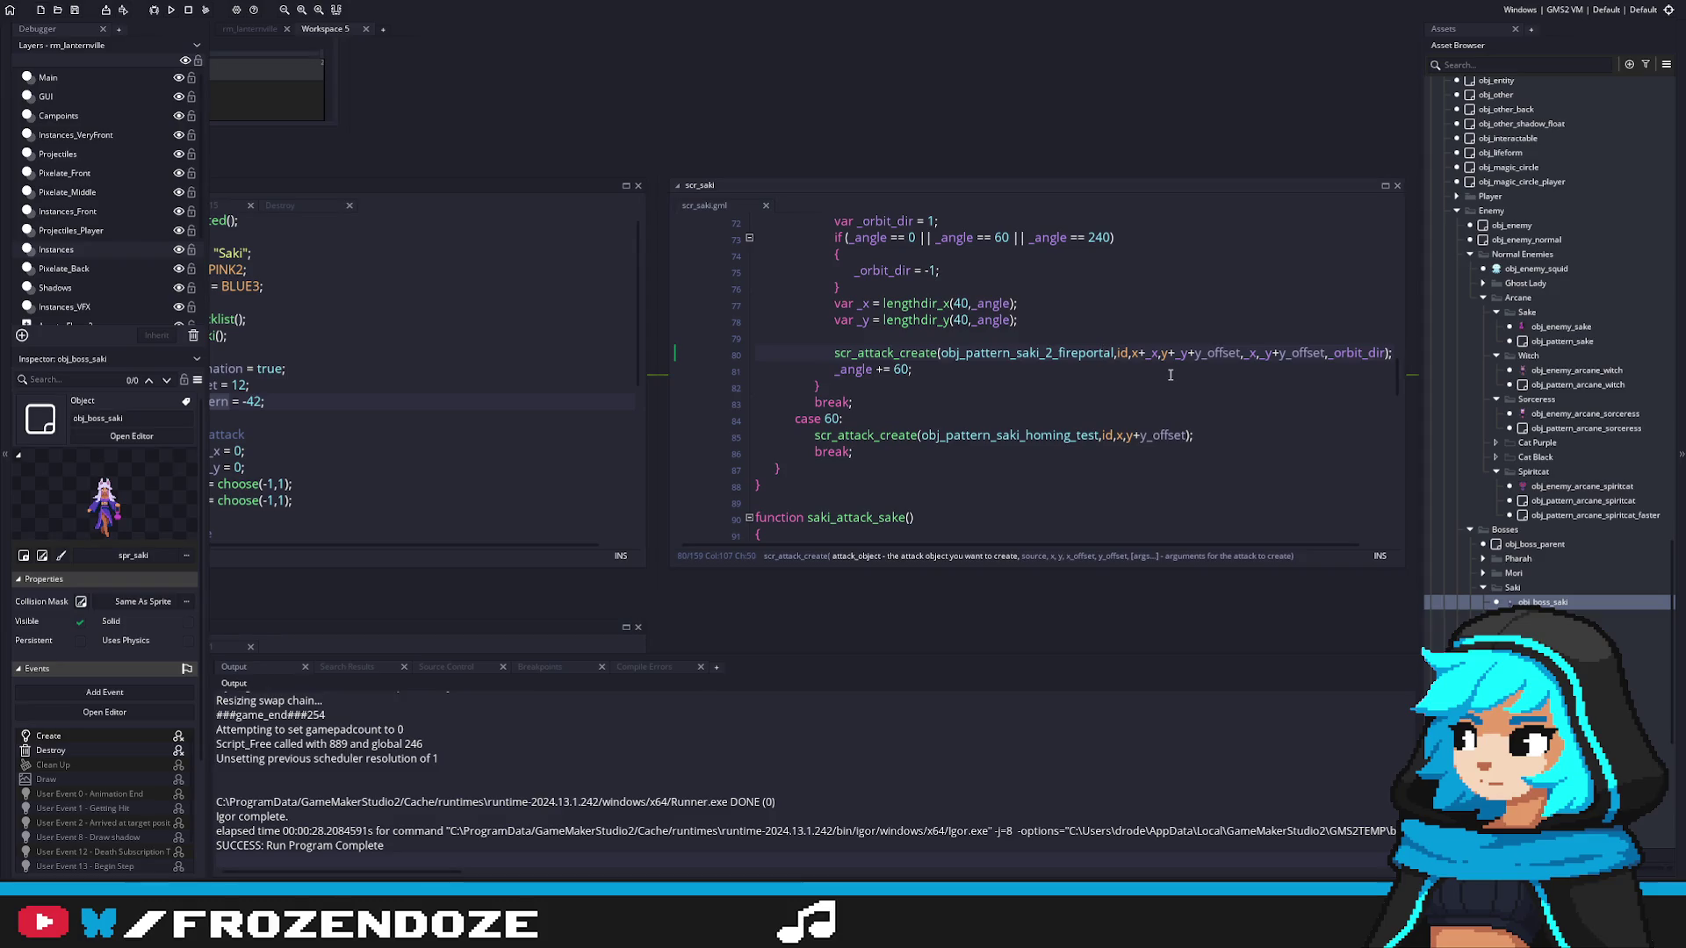
key("F12")
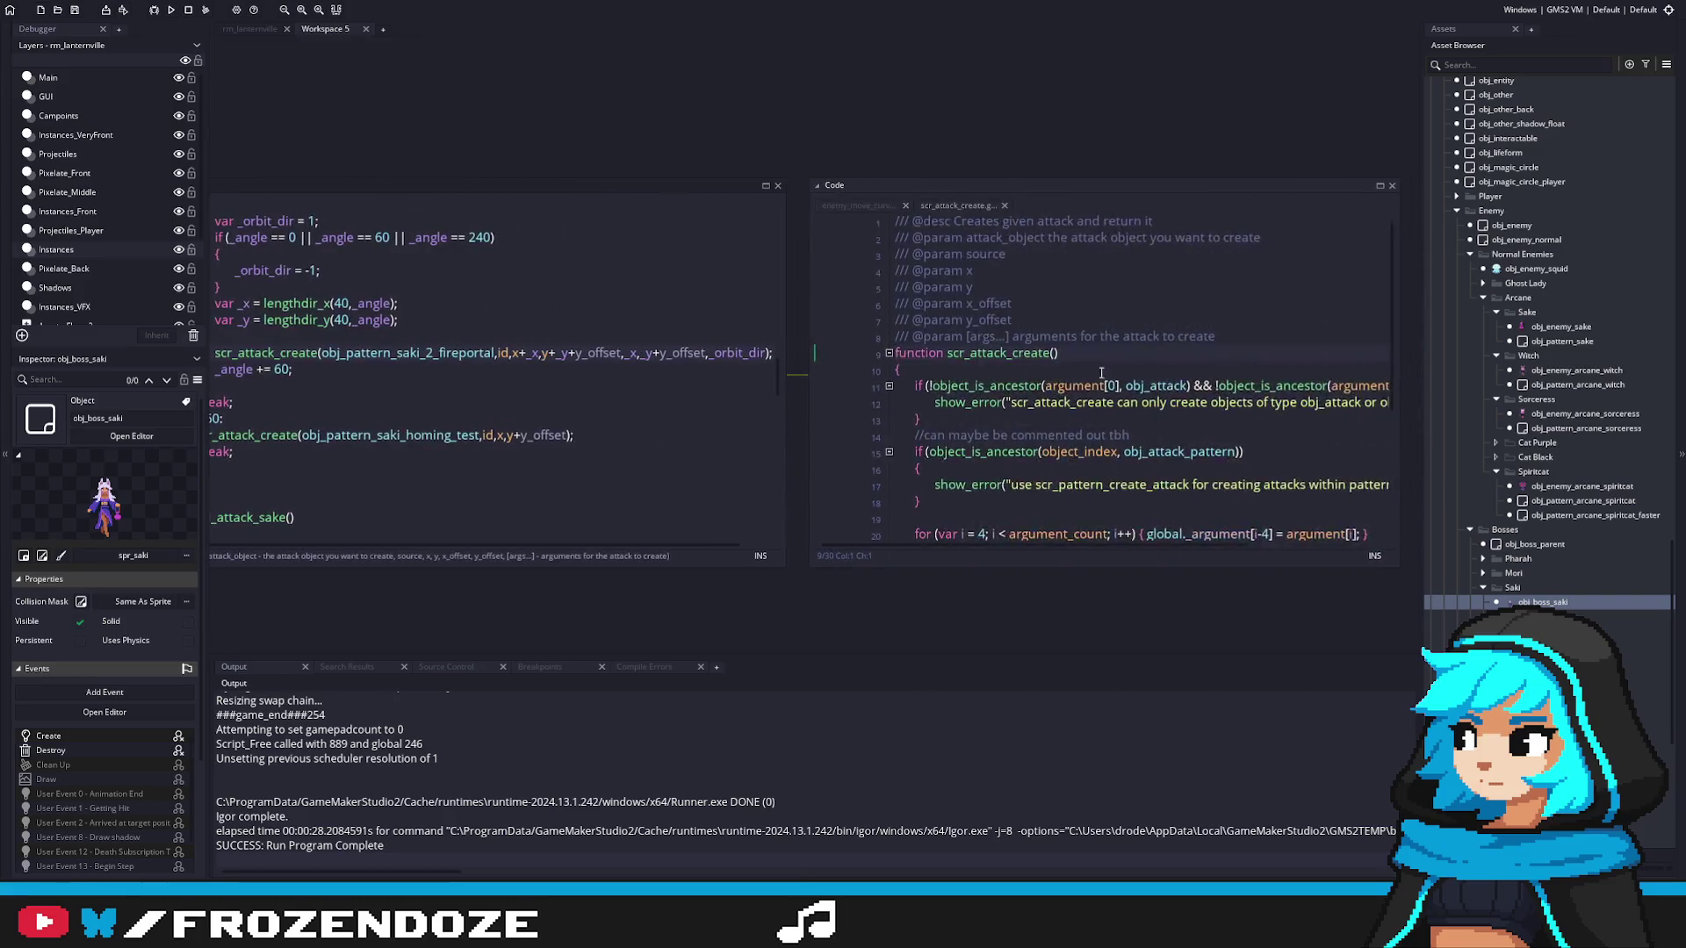
left_click(489, 376)
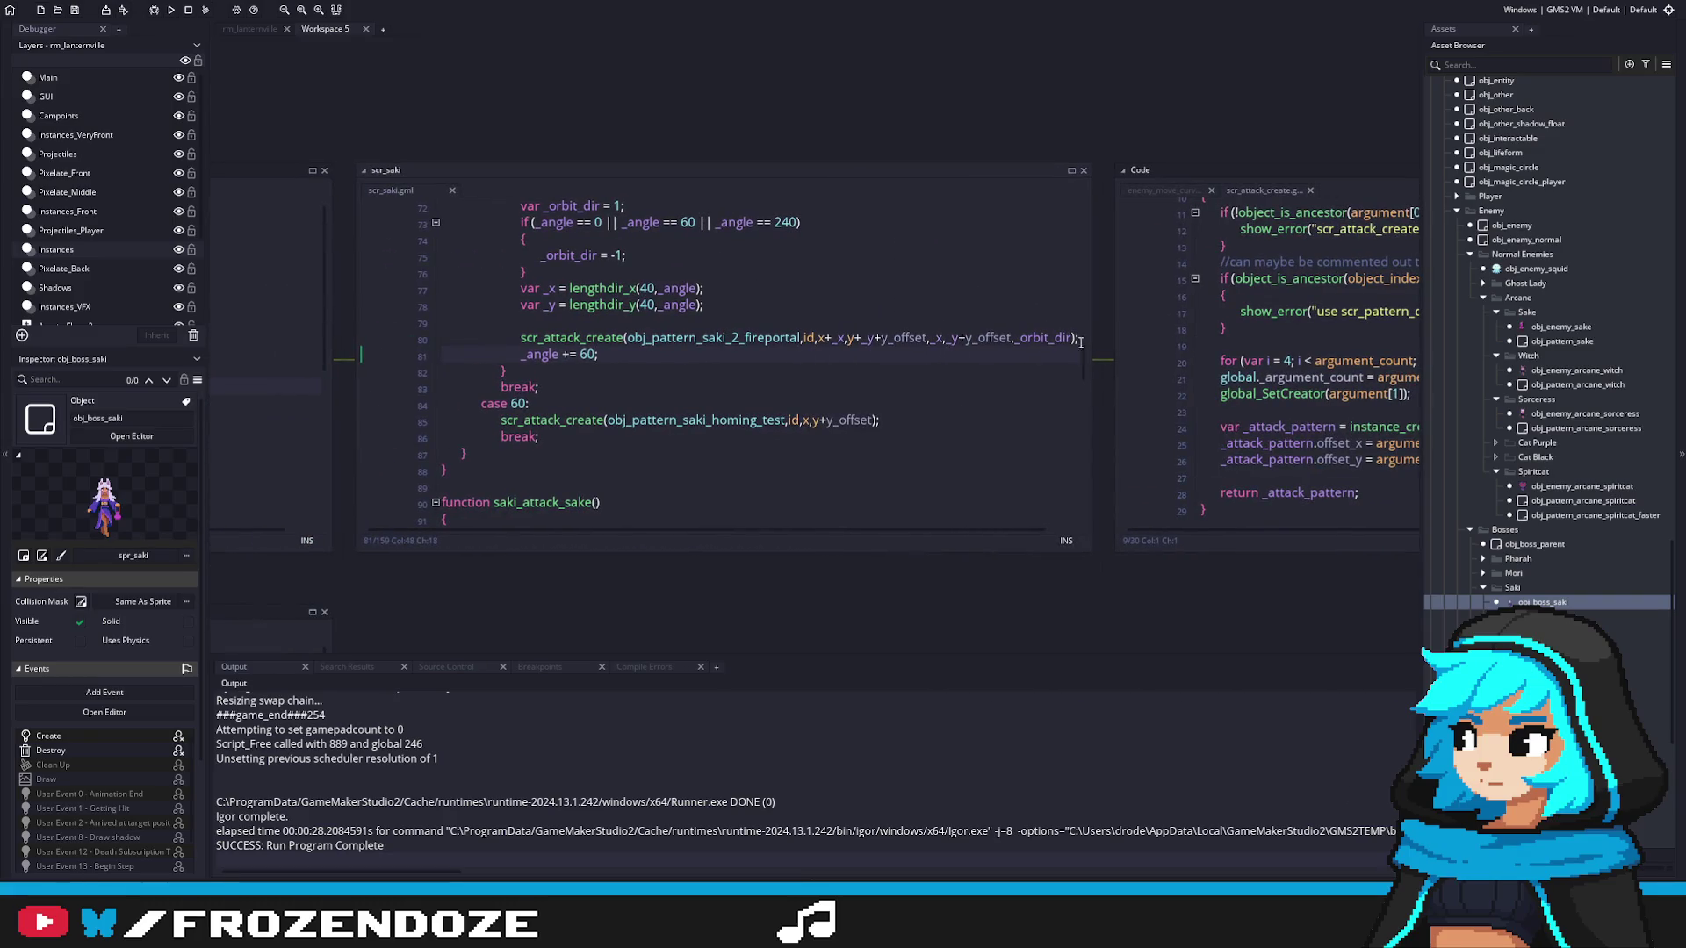
left_click_drag(1088, 341, 1175, 338)
left_click(1040, 337)
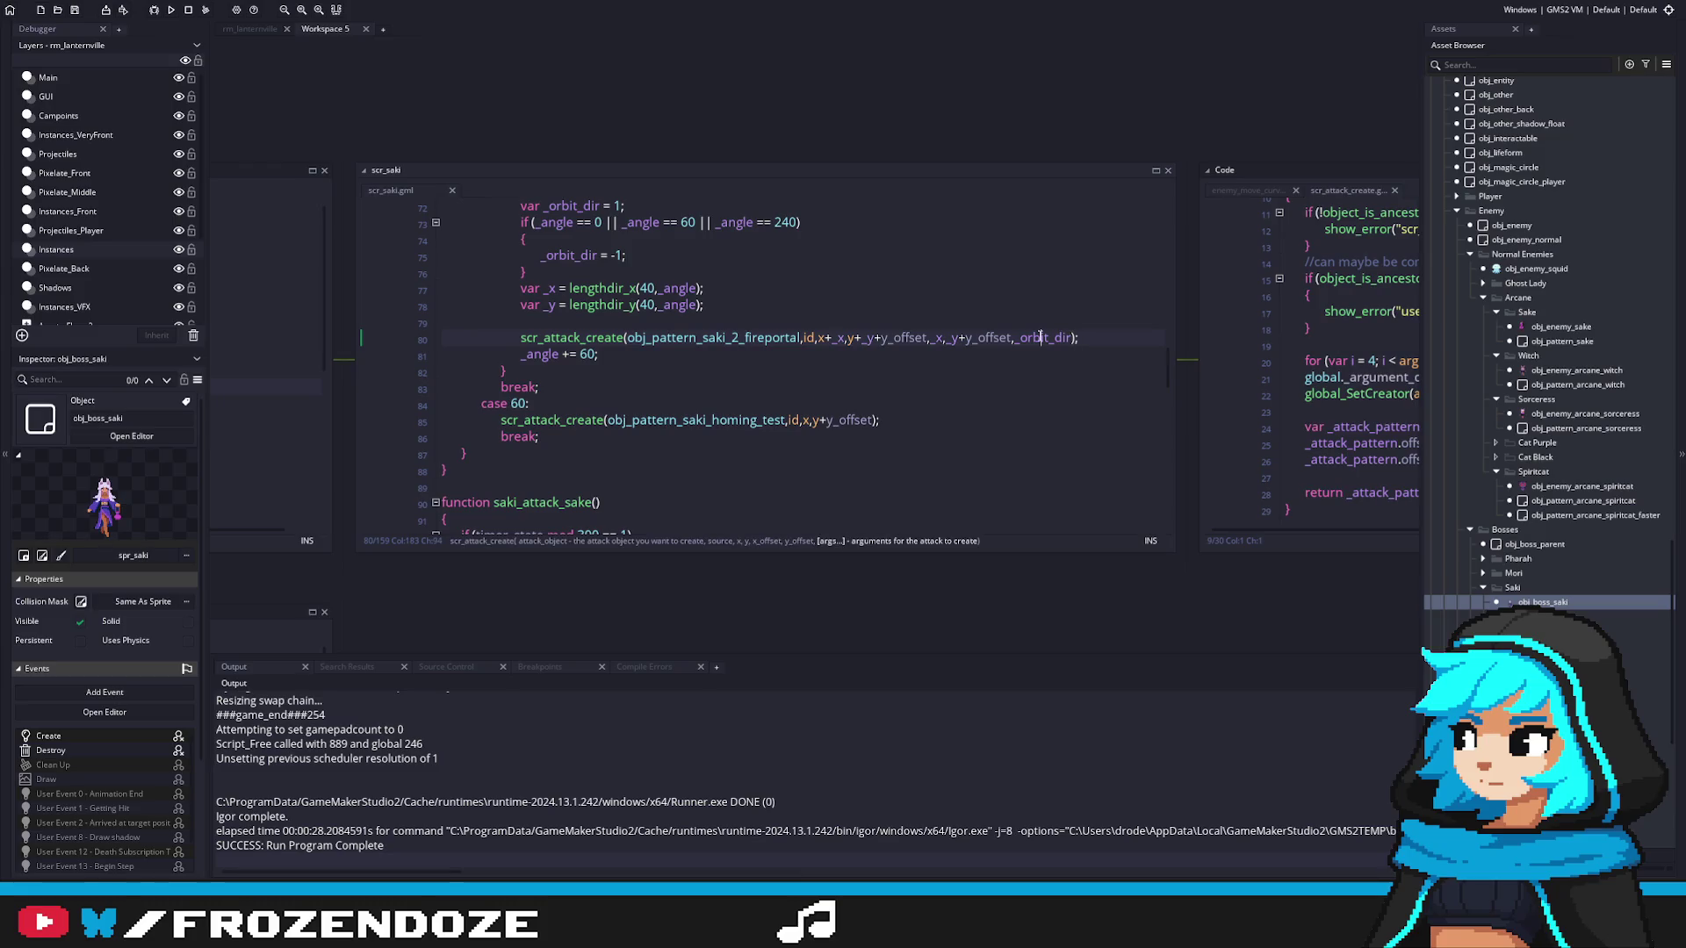
left_click(992, 337)
left_click(1033, 337)
scroll(1070, 375, "up", 4)
scroll(1070, 375, "down", 4)
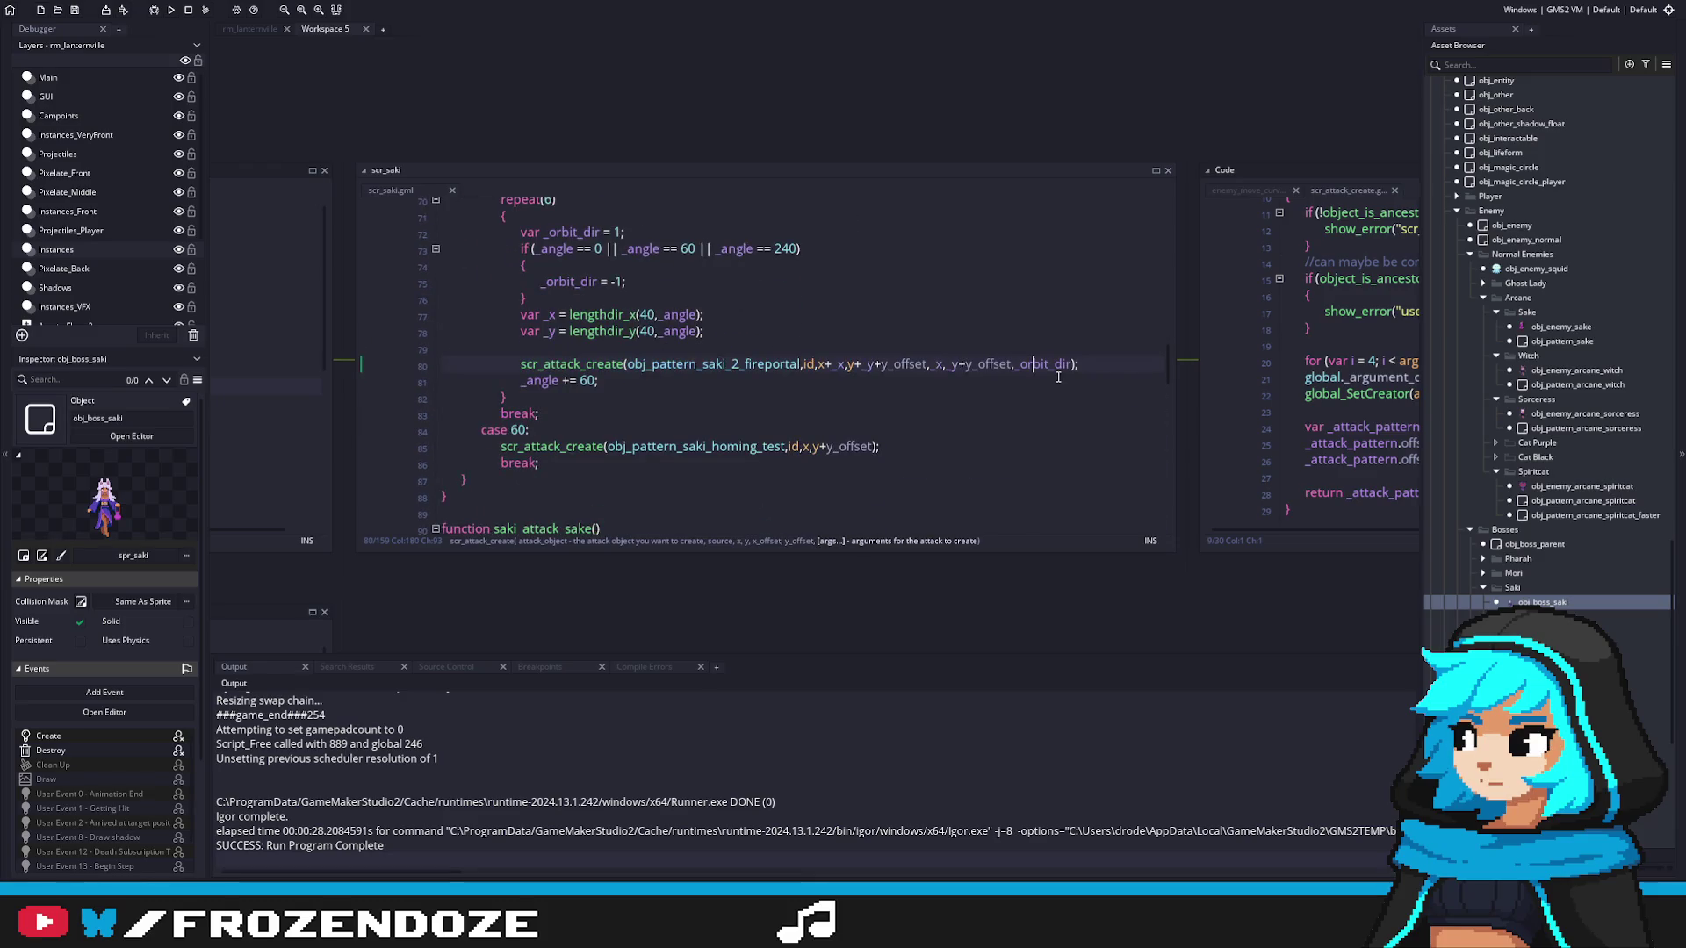
left_click(740, 364)
scroll(1018, 404, "up", 7)
scroll(1018, 413, "up", 15)
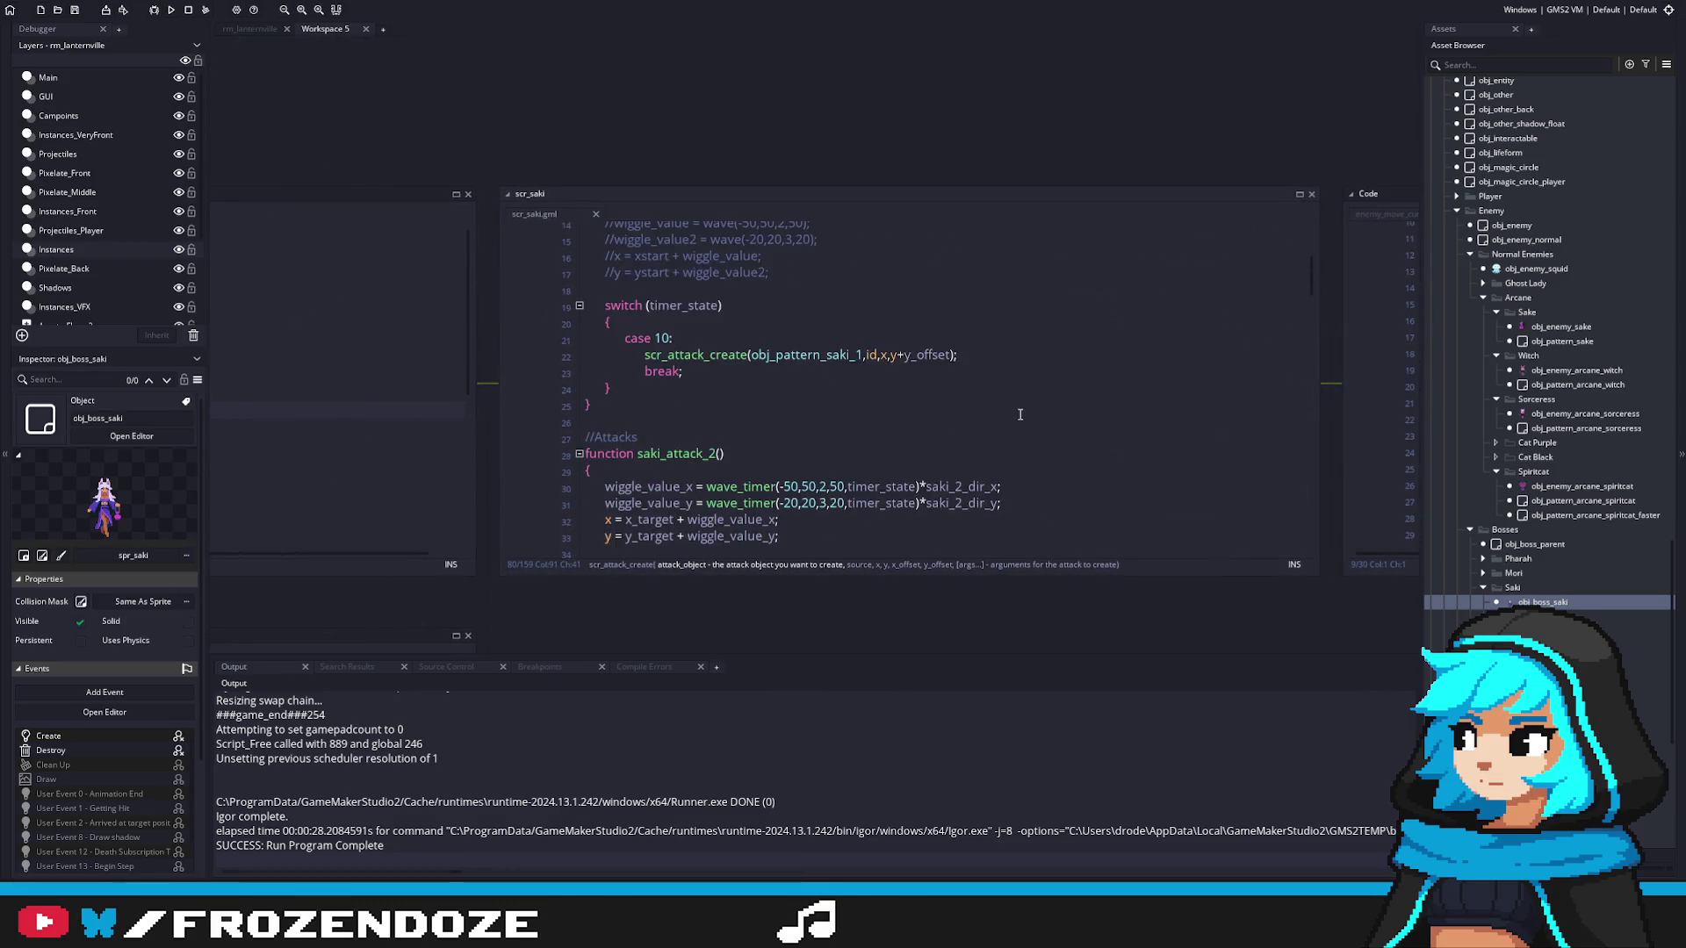
scroll(1018, 387, "down", 6)
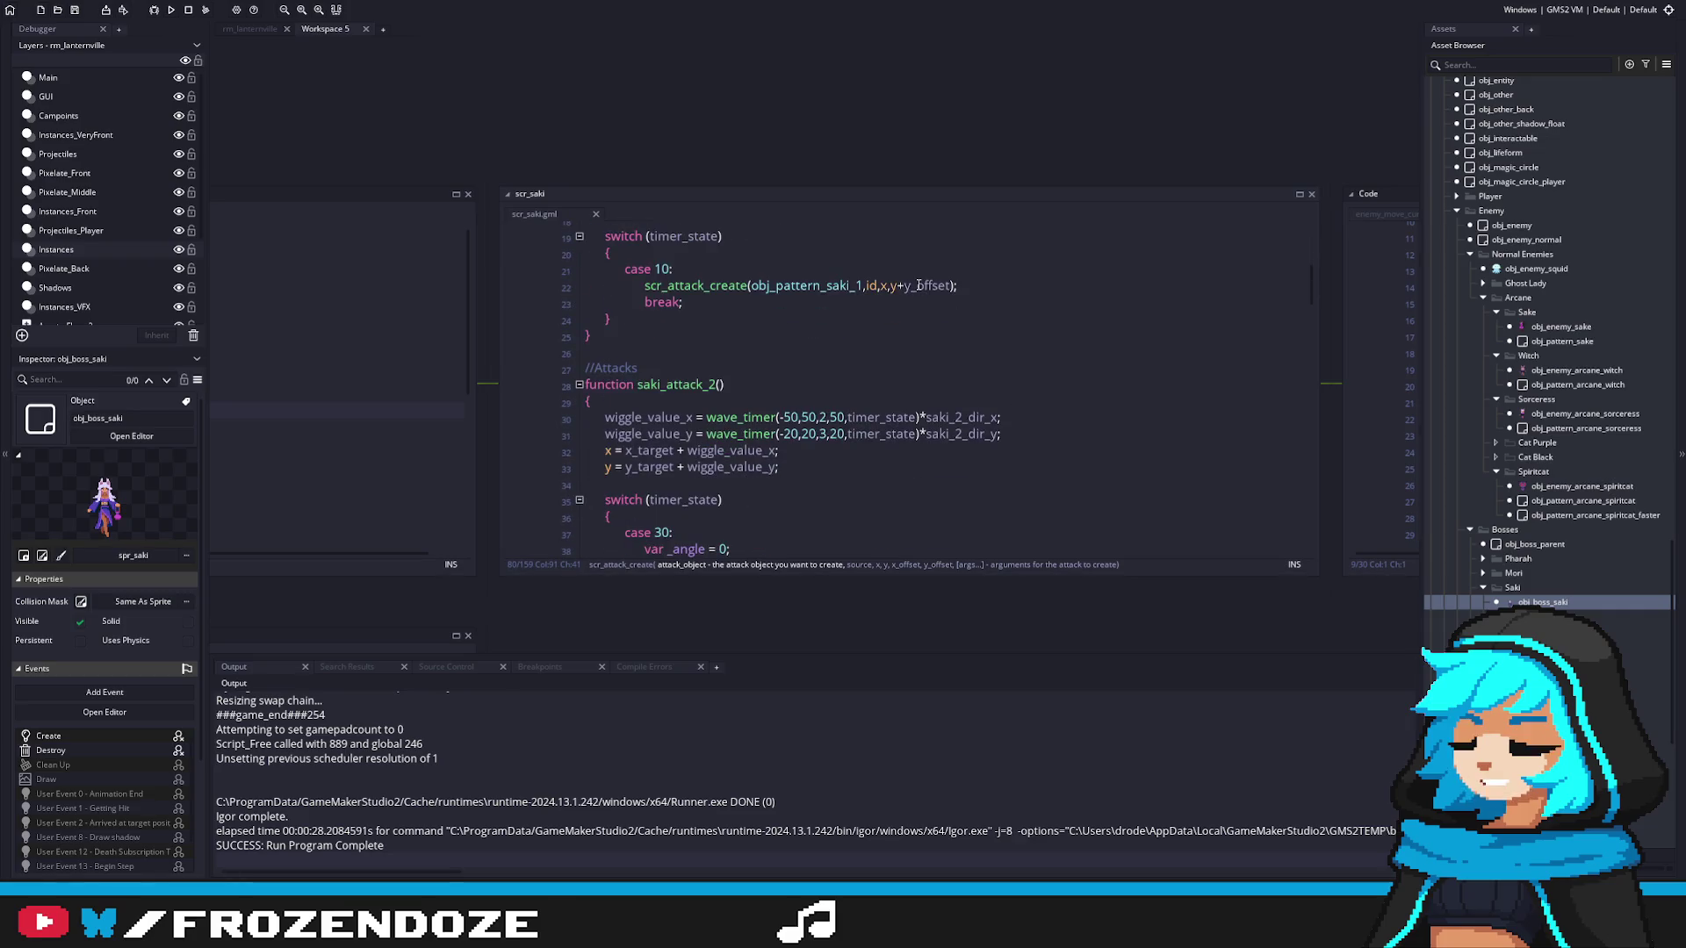
Step: Replace +y_offset on line 22 with ,x_offset_pattern,y_offset_pattern arguments
key("Left")
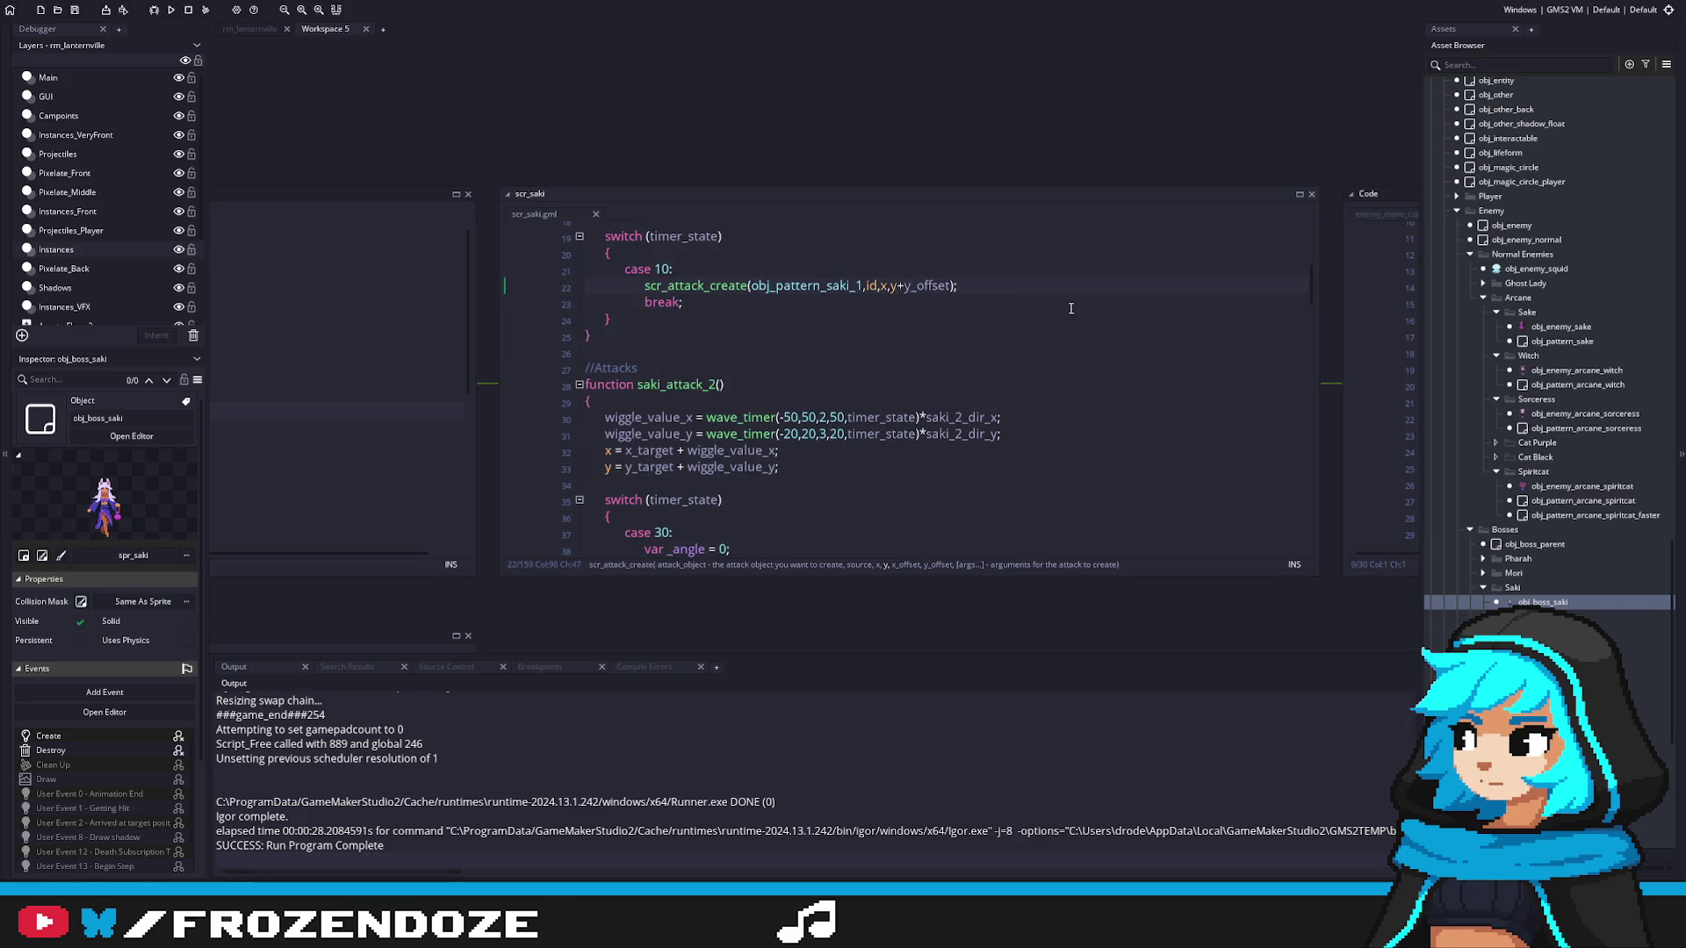
left_click_drag(950, 286, 898, 294)
type(",y_offset_pattern")
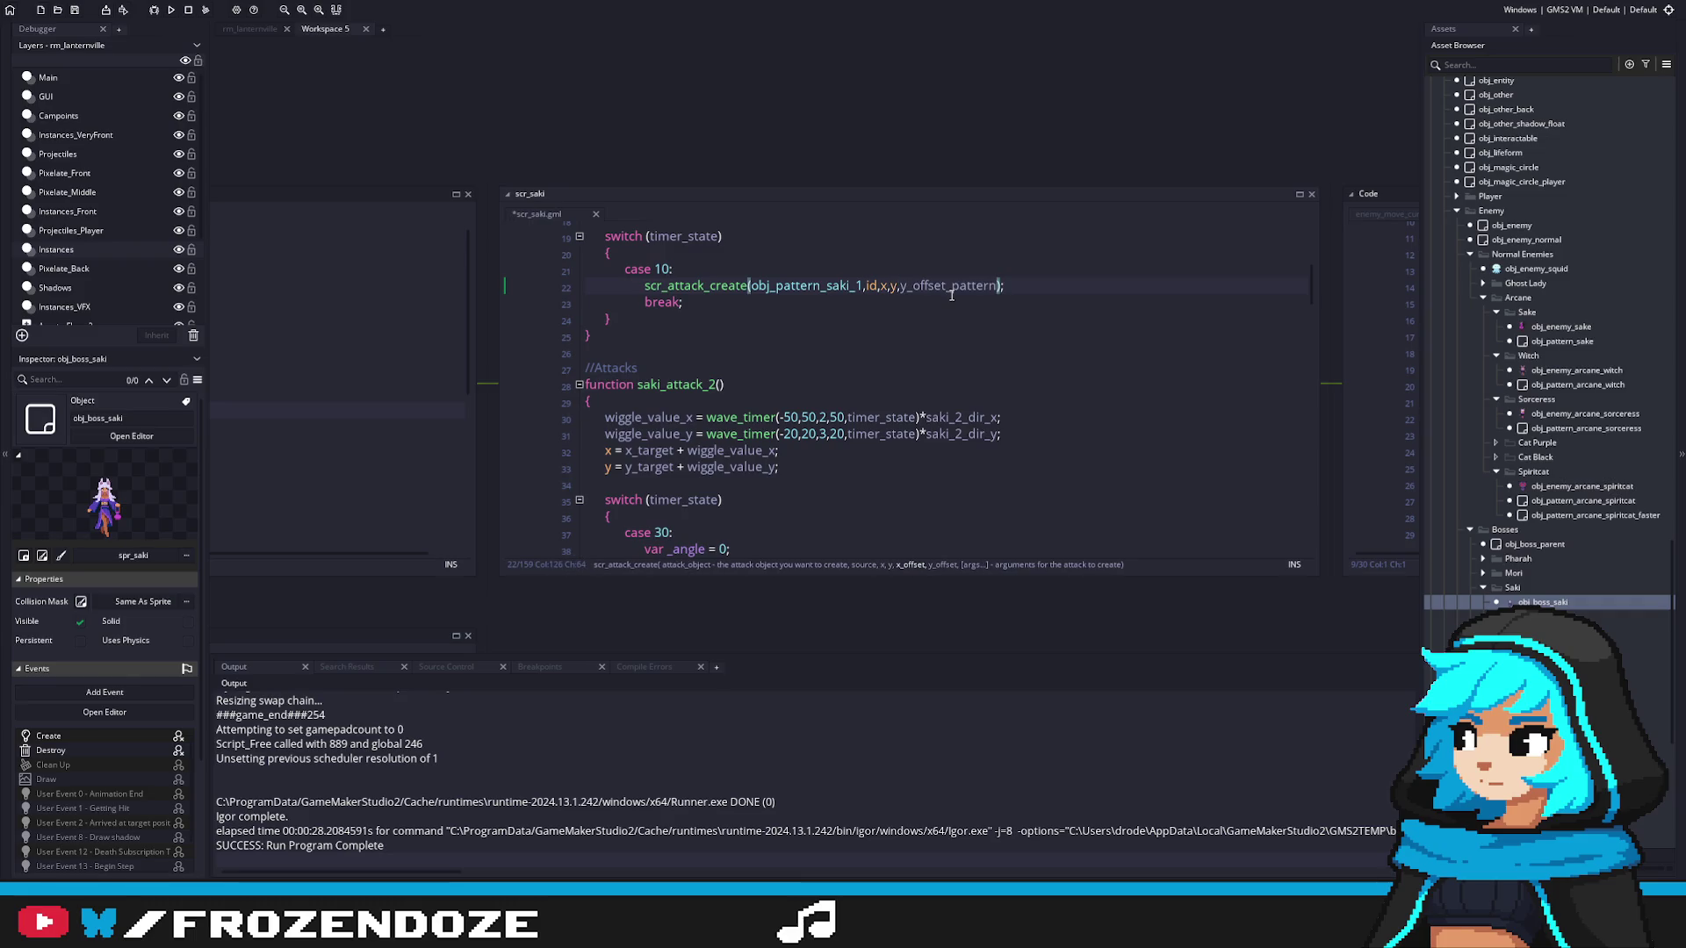
type("y_offset_pattern")
type(",")
left_click(909, 285)
key("BackSpace")
type("x")
left_click_drag(1096, 287, 1003, 290)
left_click(896, 293)
Step: Change the fireportal call to pass _x and _y+y_offset as offset arguments
scroll(1003, 353, "down", 6)
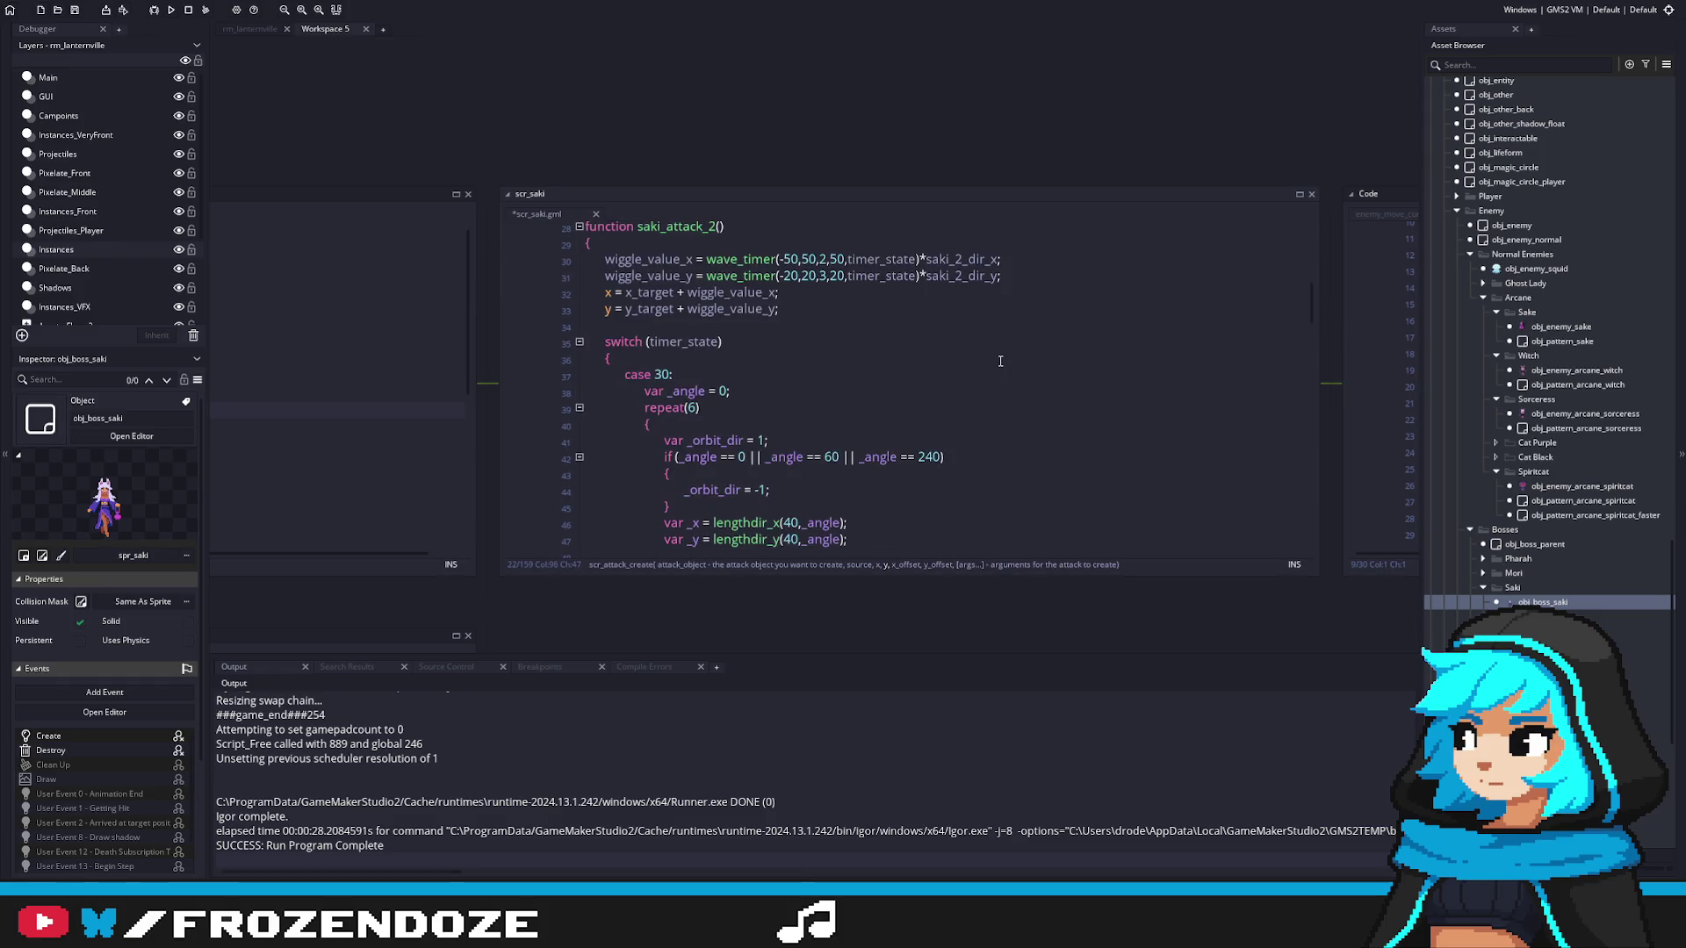
scroll(1005, 356, "down", 1)
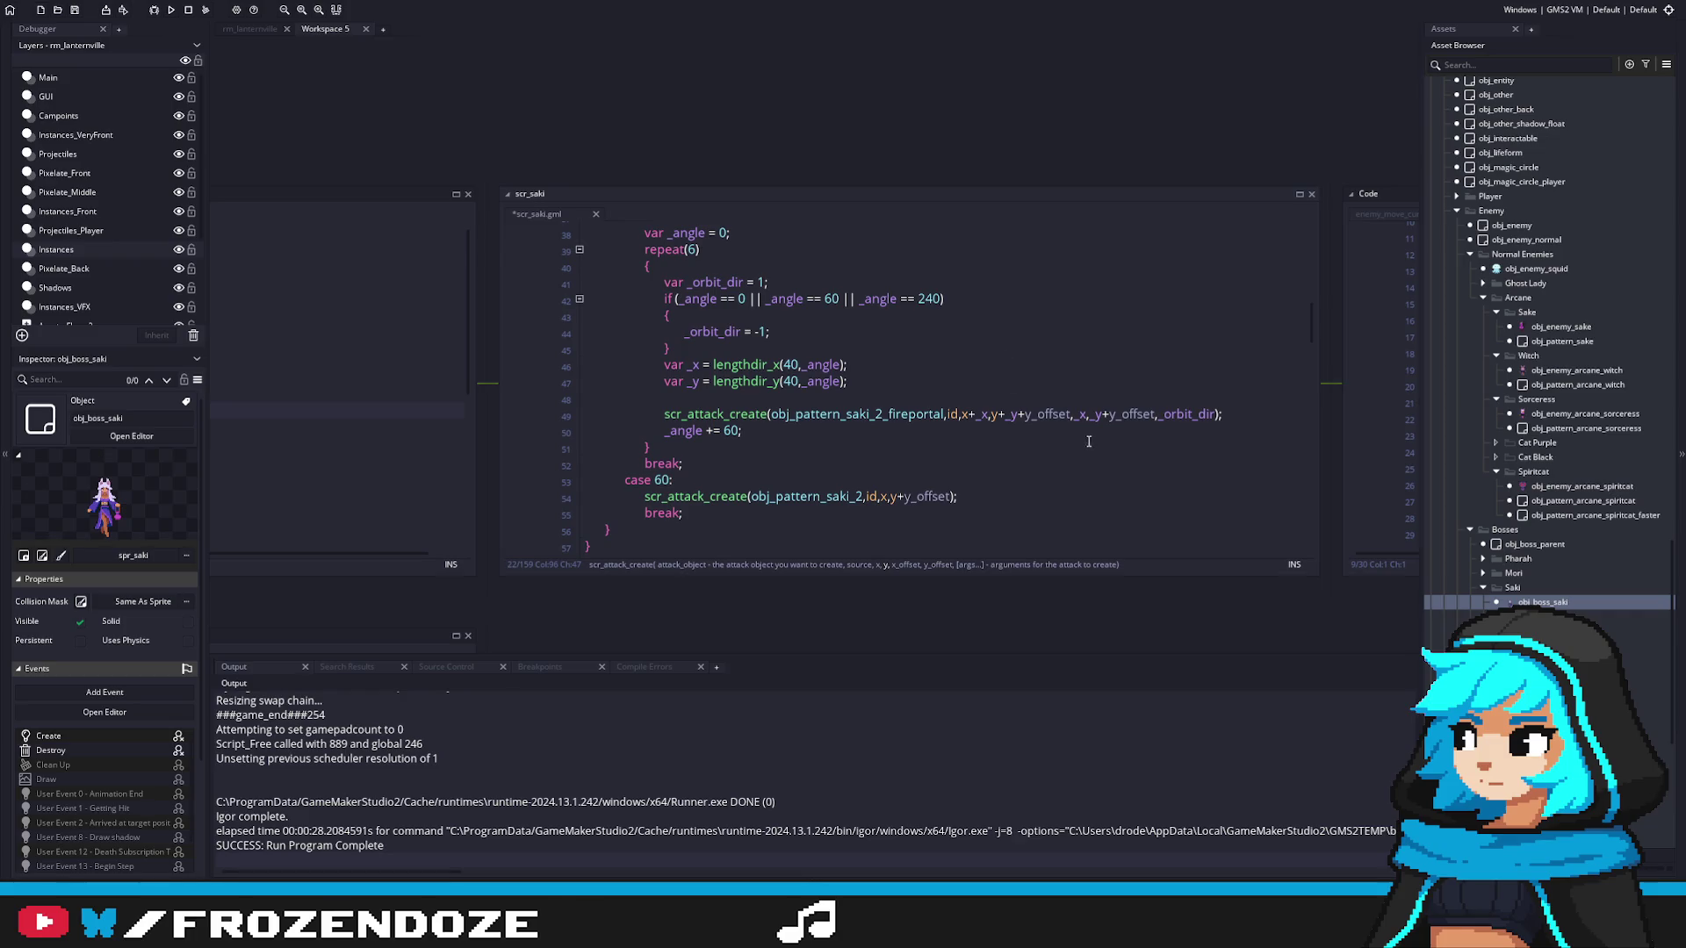
double_click(978, 416)
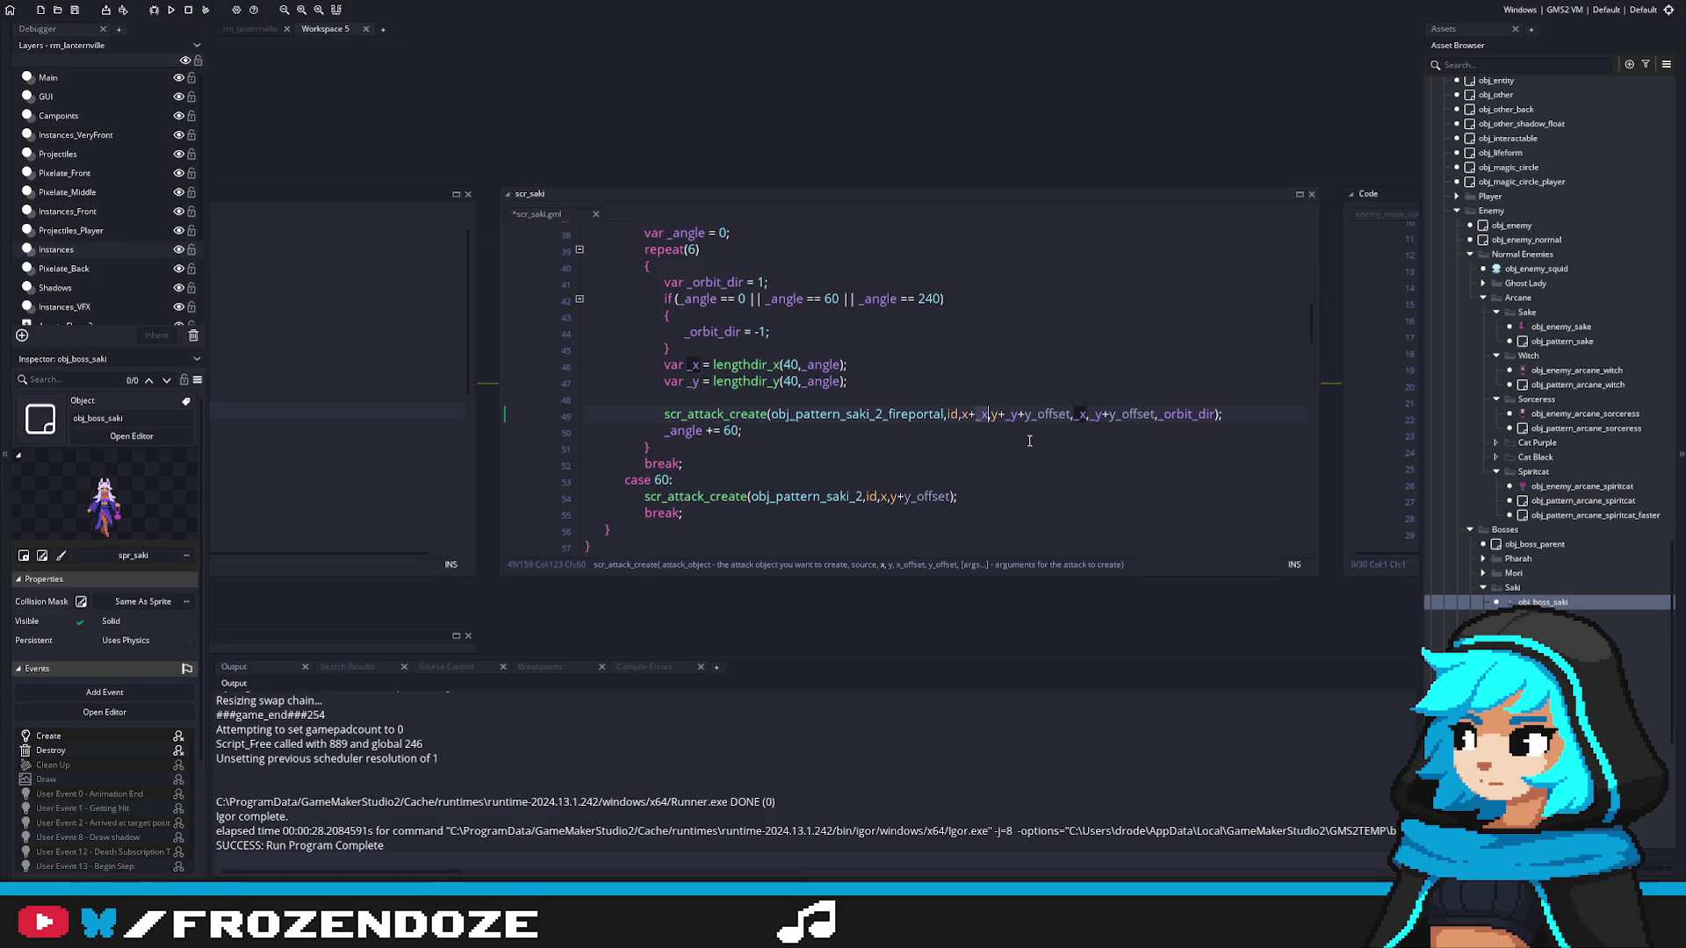
left_click(1104, 383)
left_click_drag(938, 434, 1022, 435)
key("BackSpace")
type(",_x,_y")
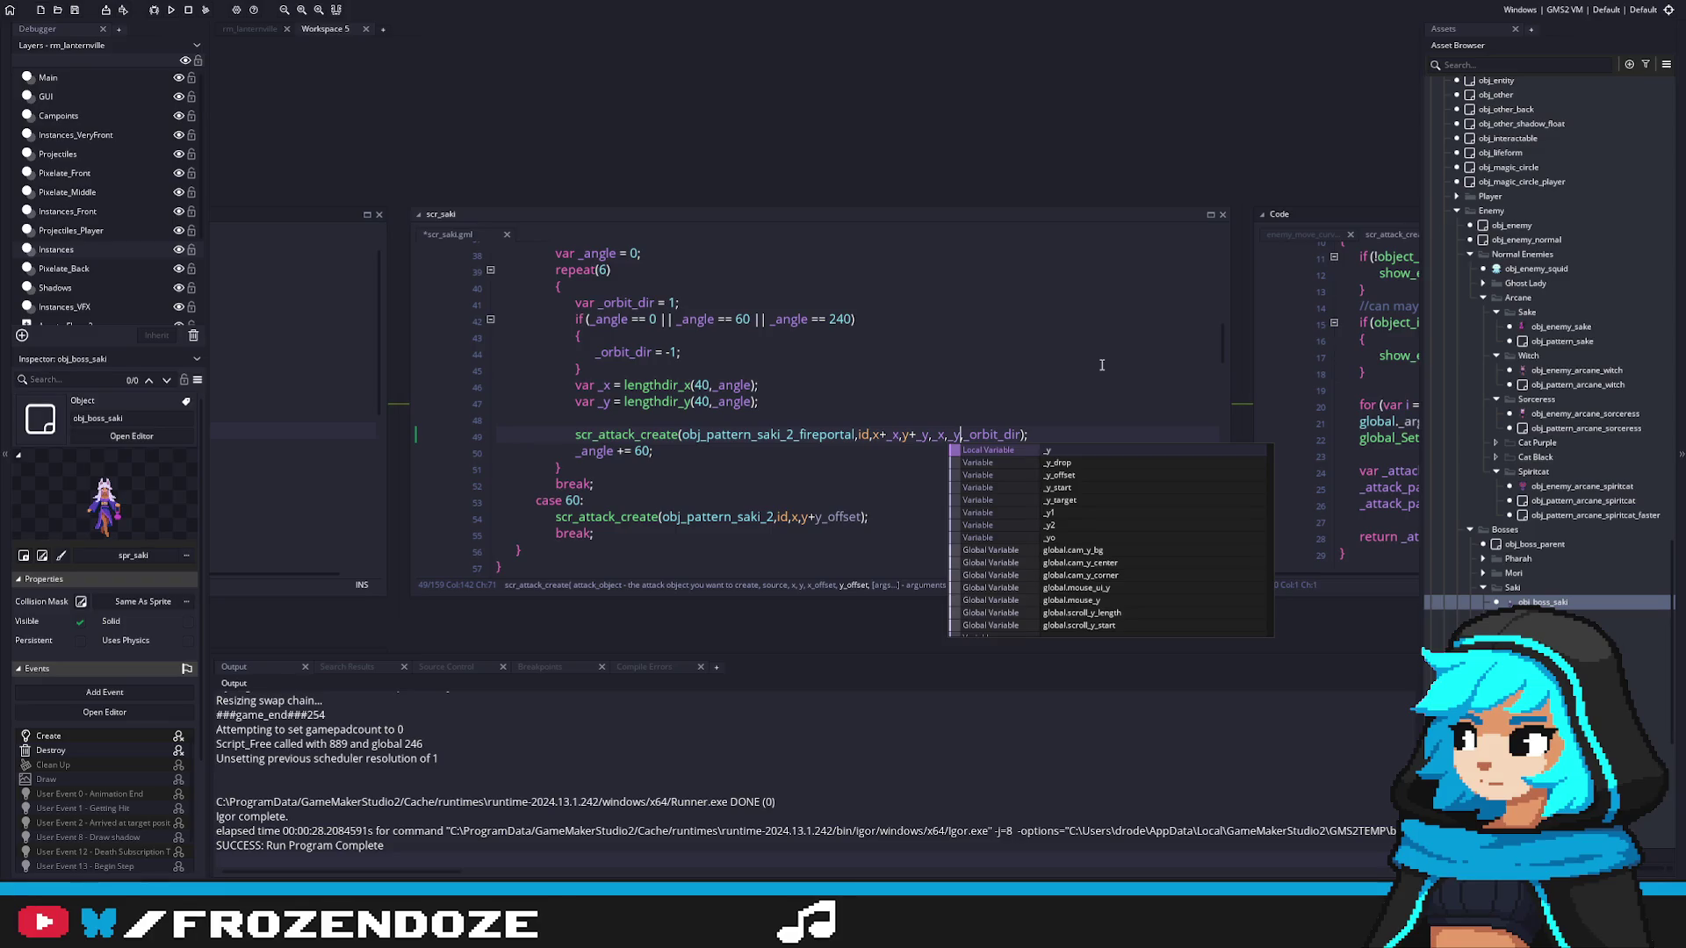
type("+y_offset")
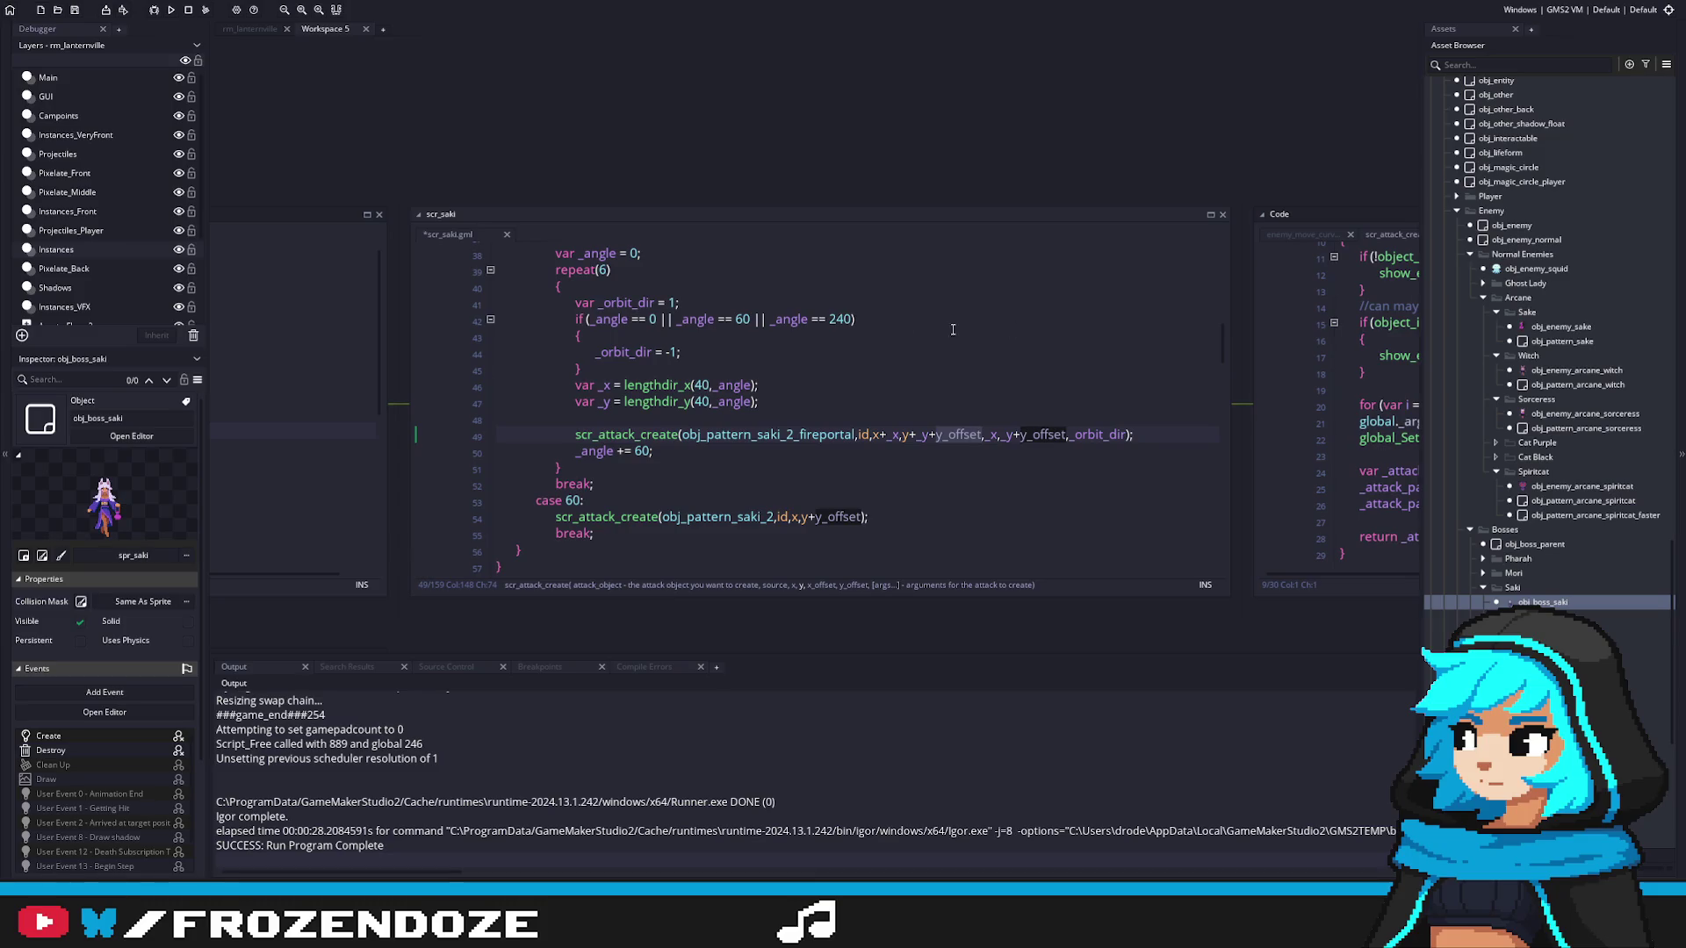
Step: Inspect the fireportal pattern's offset_x and offset_y assignments, then return to scr_saki
middle_click(726, 443)
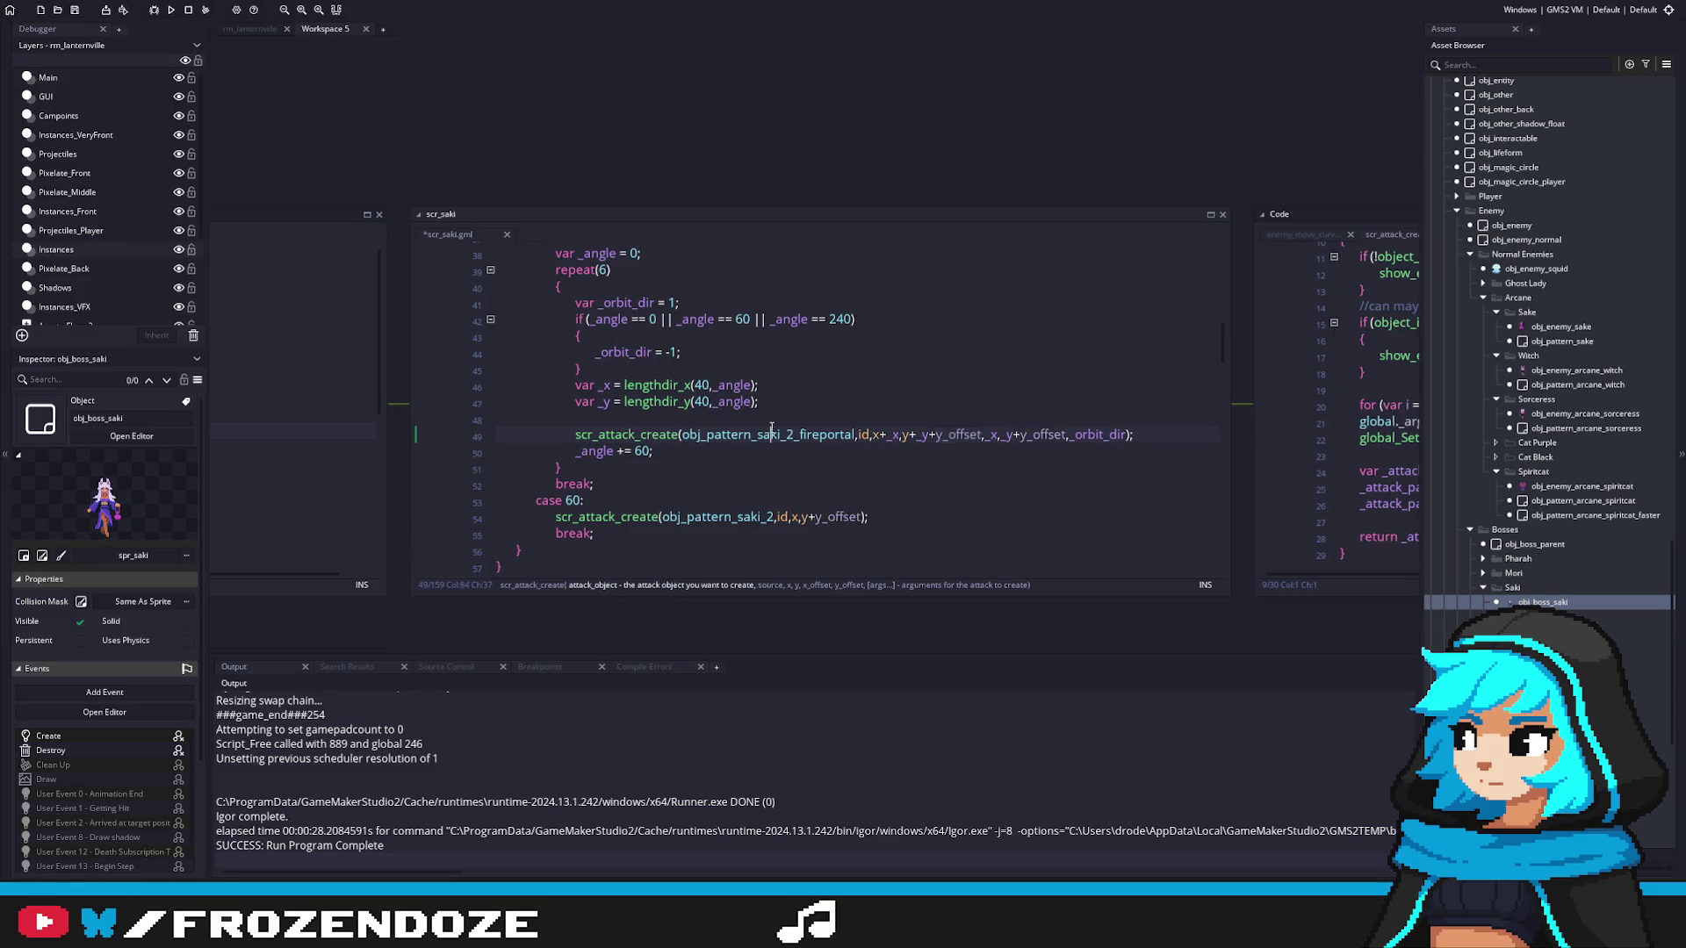
left_click(483, 177)
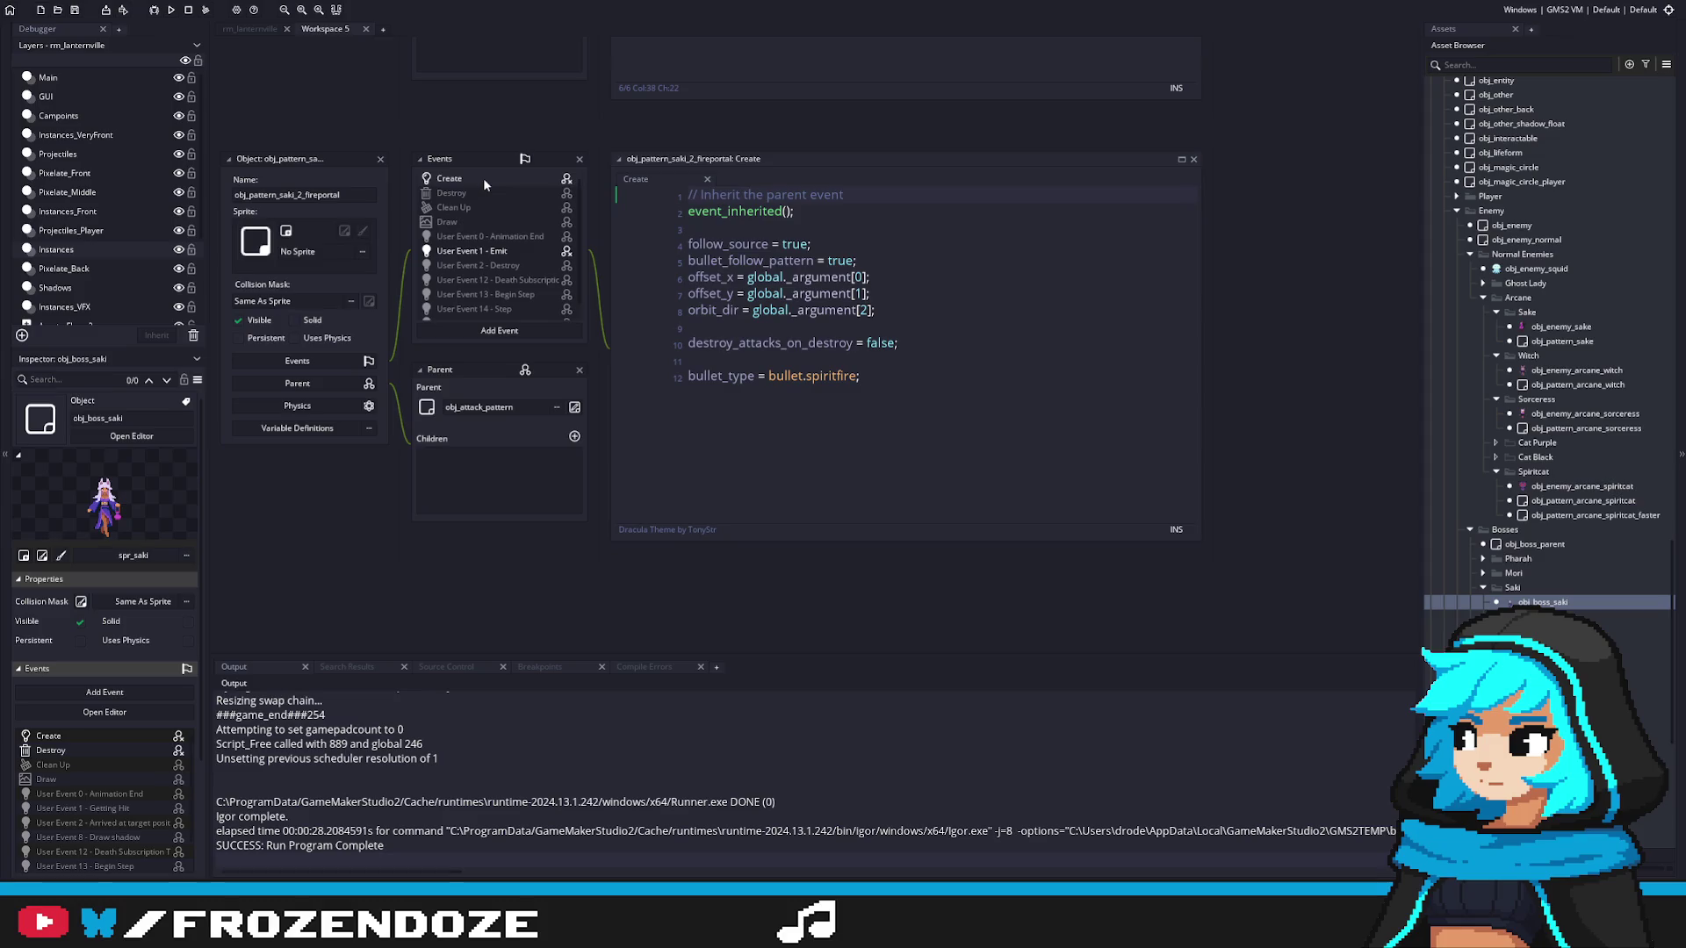
left_click(727, 277)
key("Down")
double_click(1587, 606)
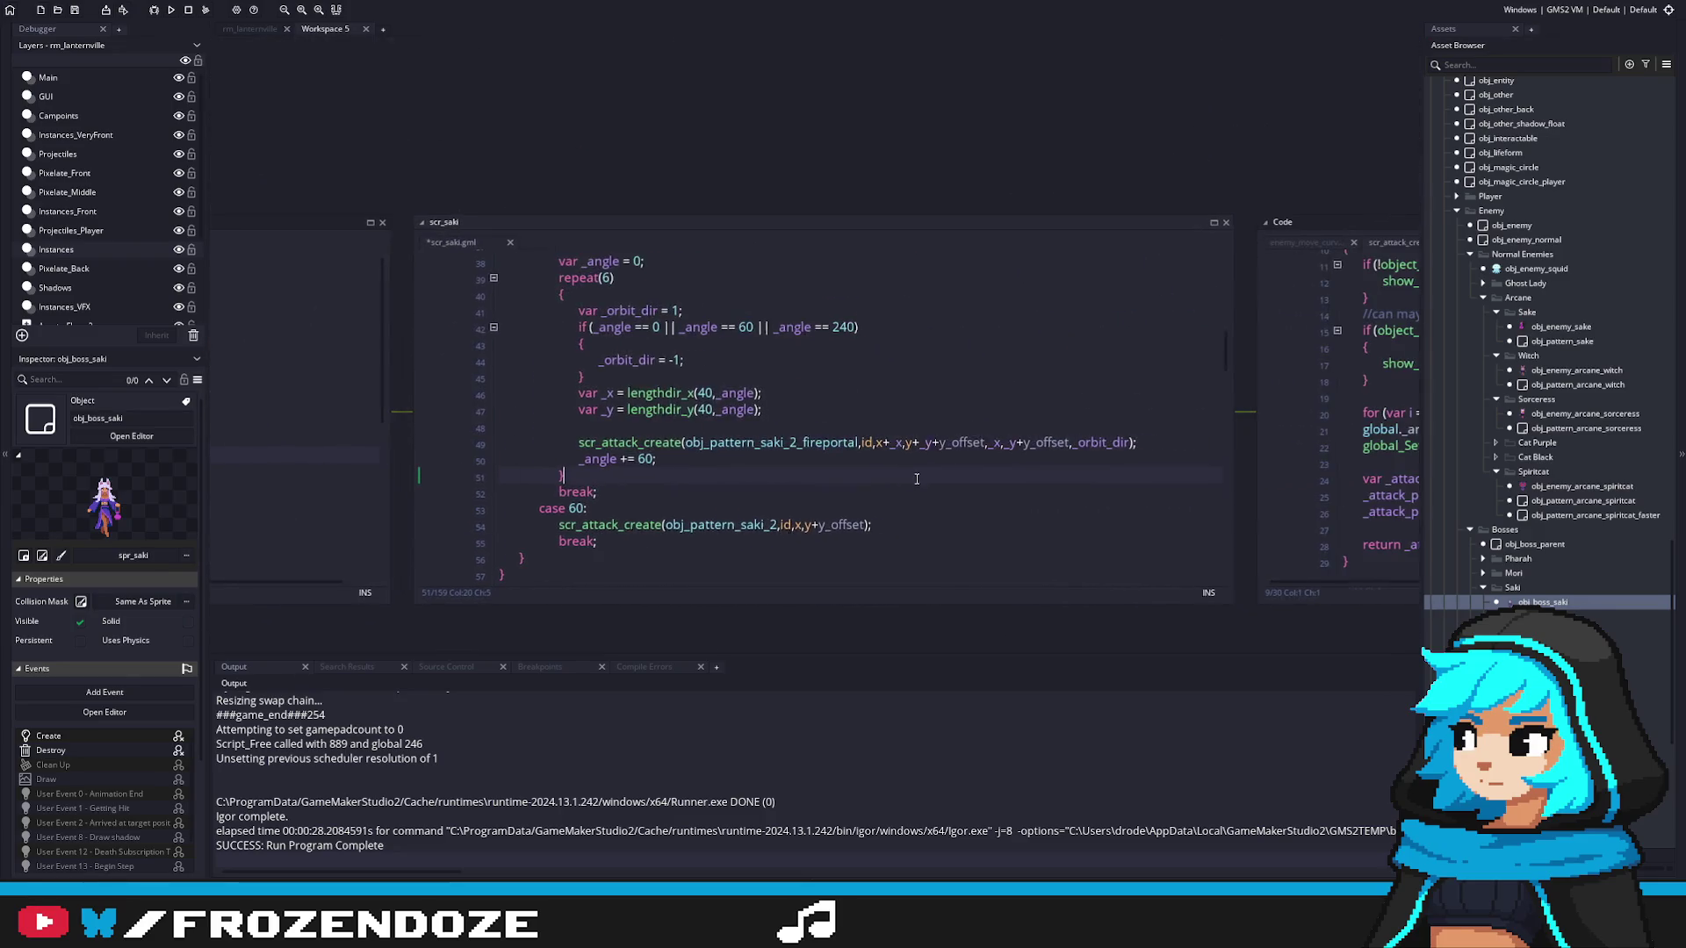
left_click(938, 442)
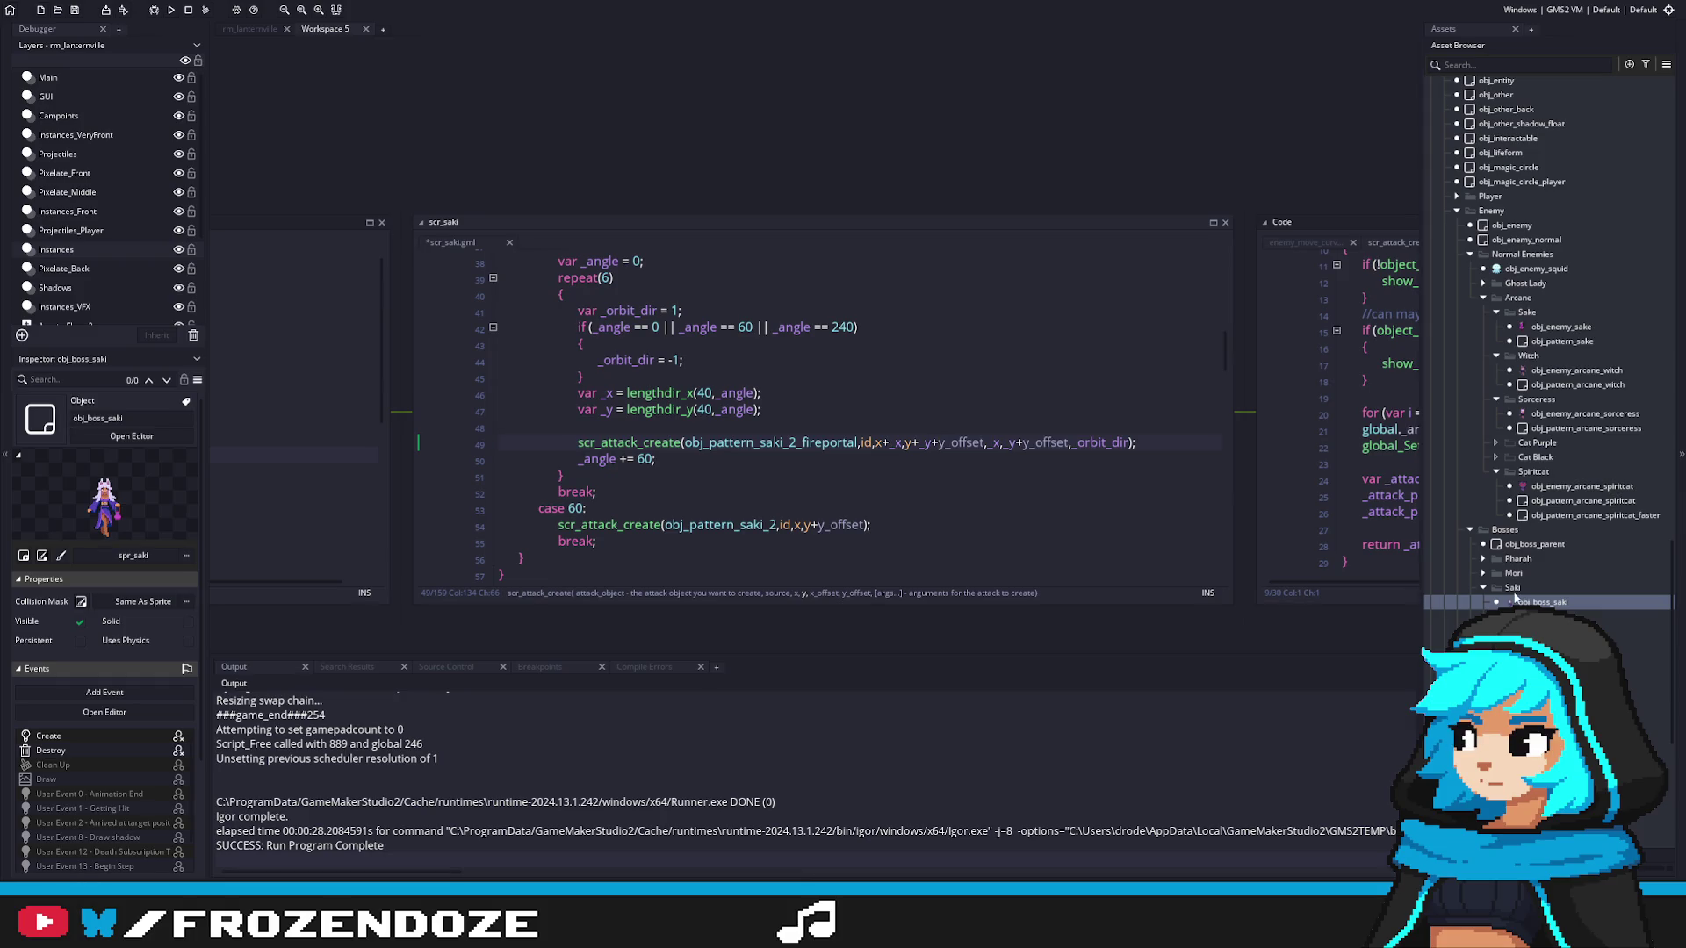
Step: Recheck the Saki boss code and orbit_dir argument hint, then open scr_attack_create
double_click(1507, 603)
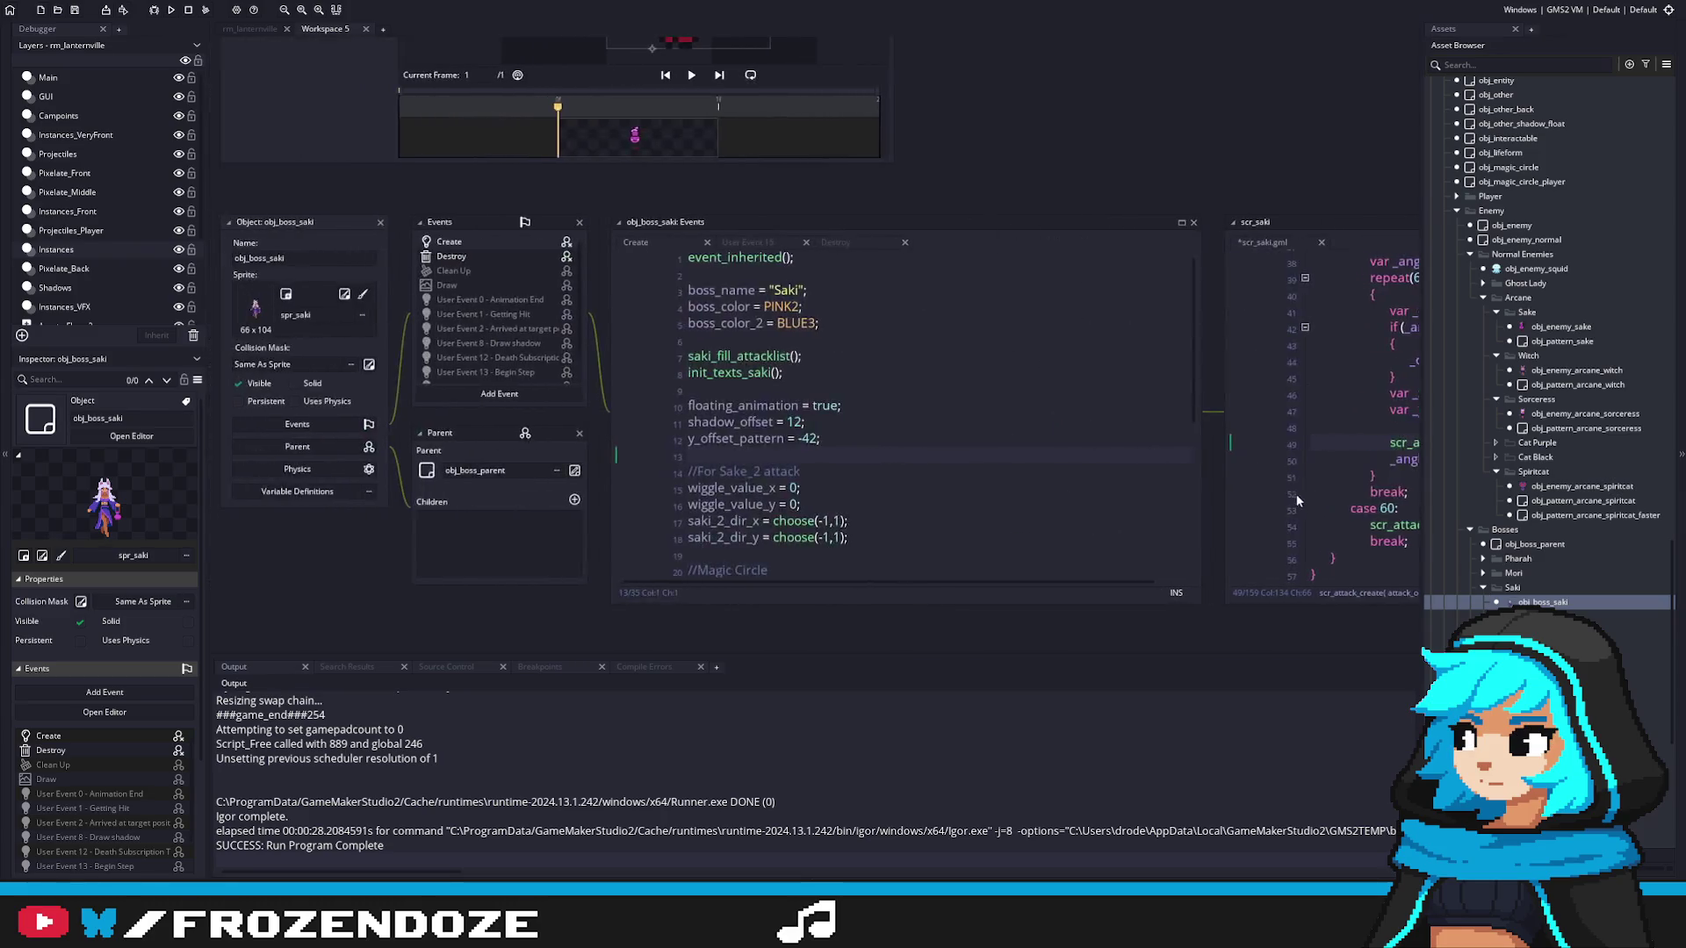
left_click(1047, 421)
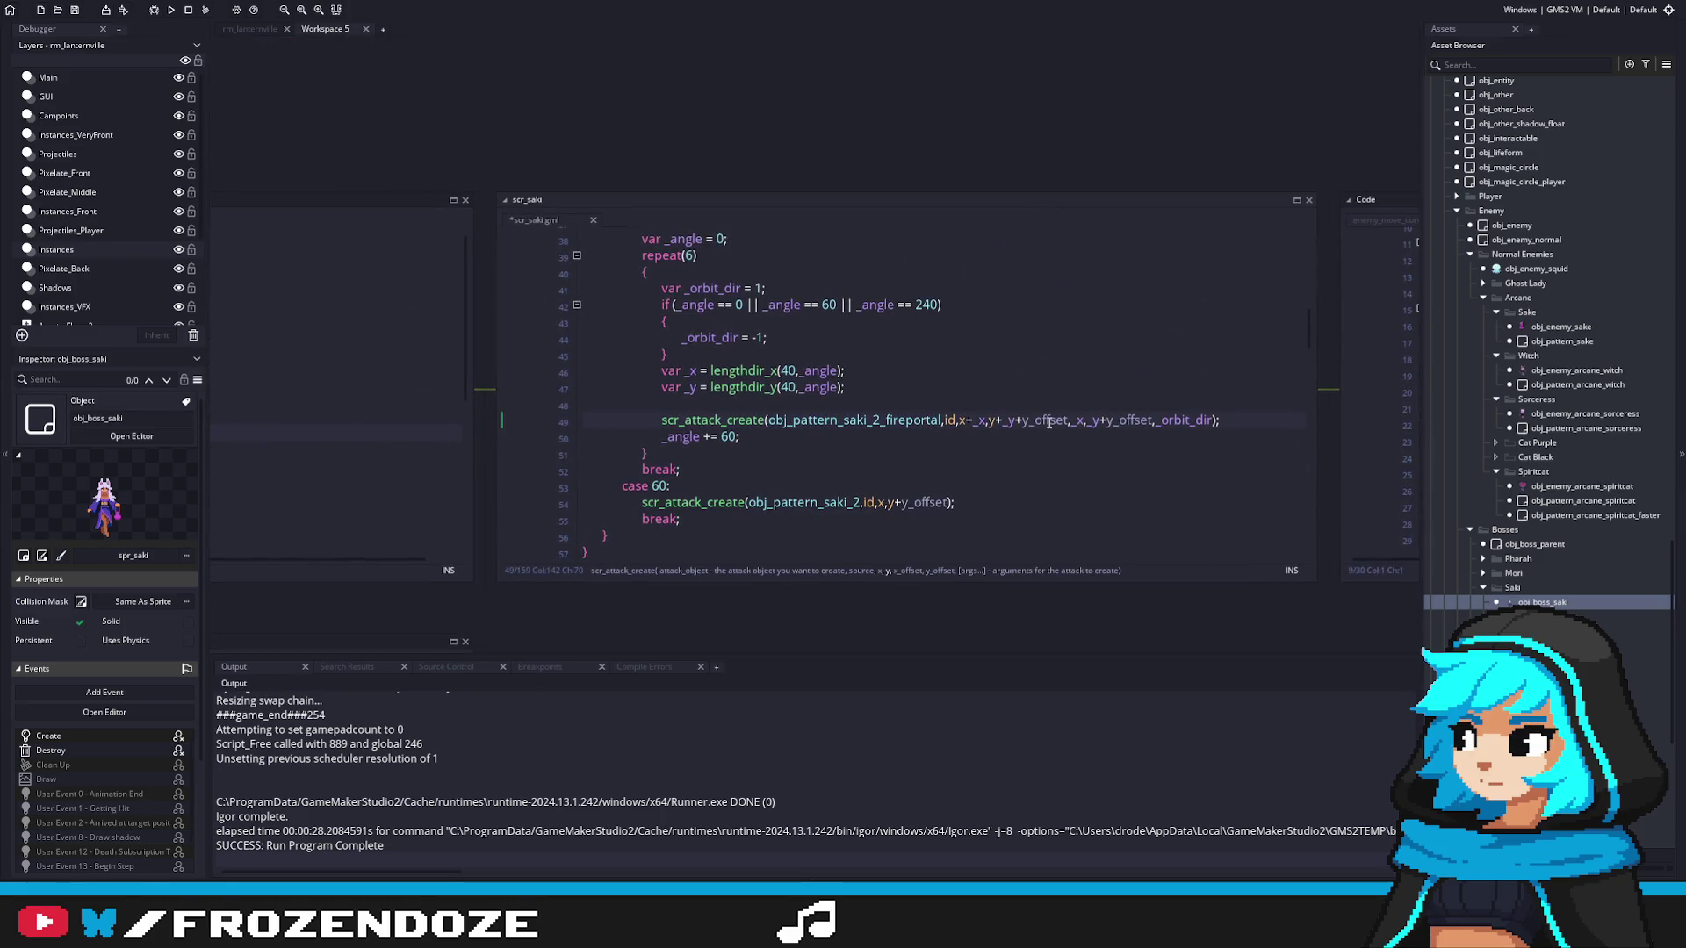
middle_click(808, 419)
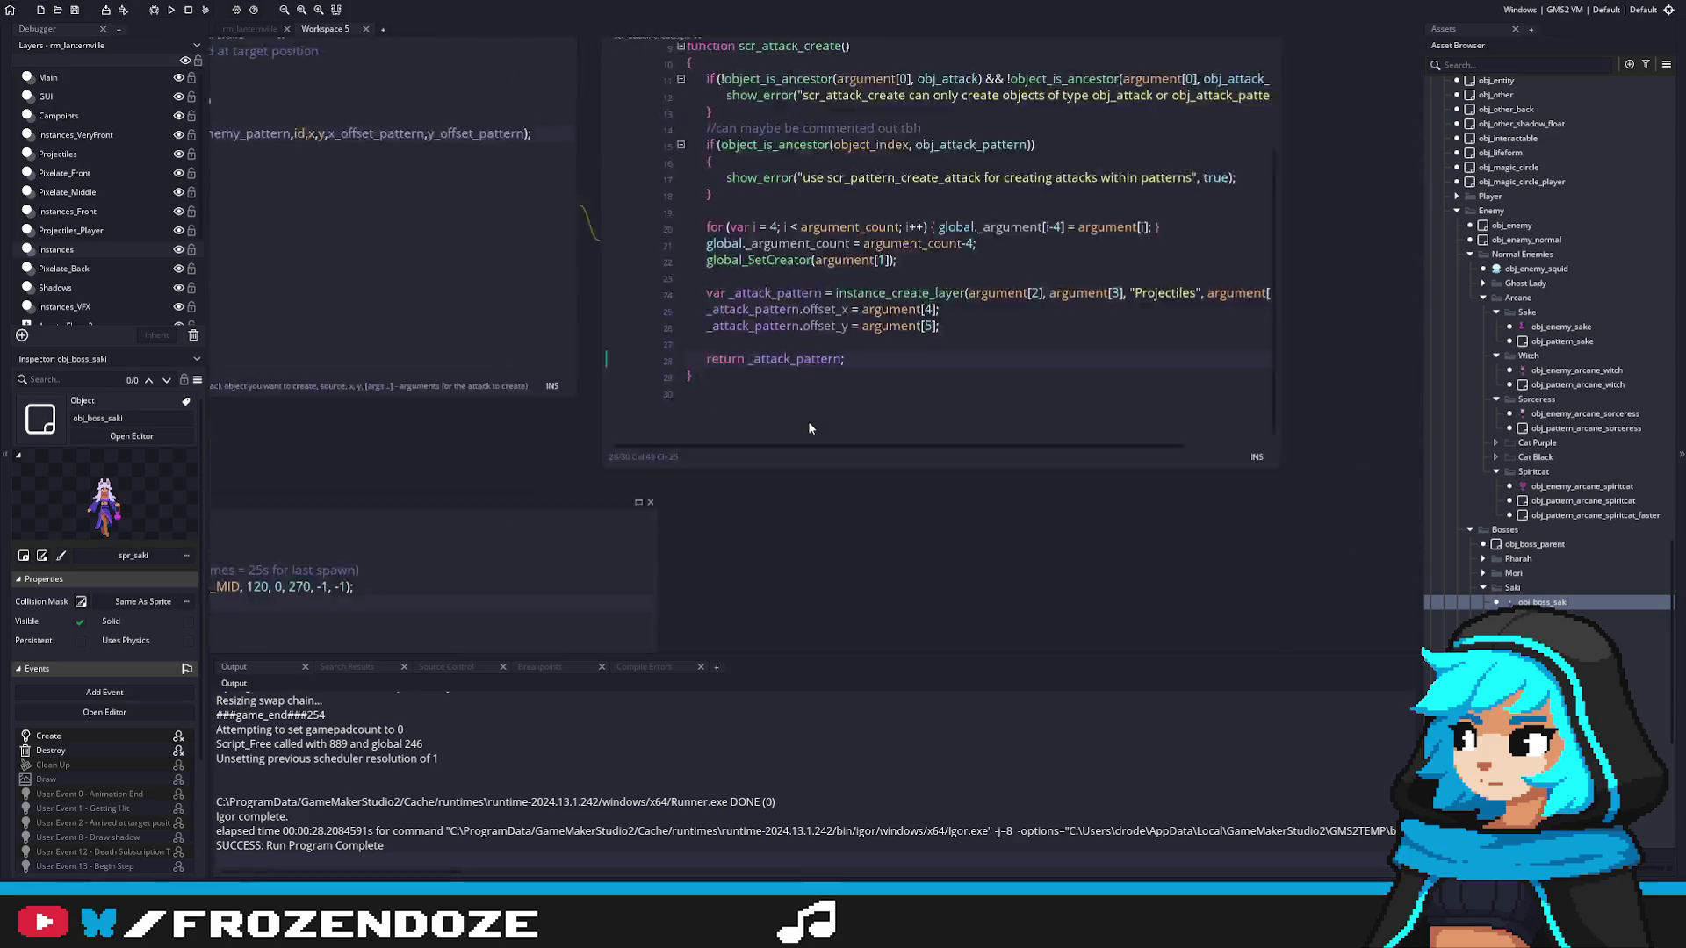
double_click(1543, 601)
left_click(1266, 414)
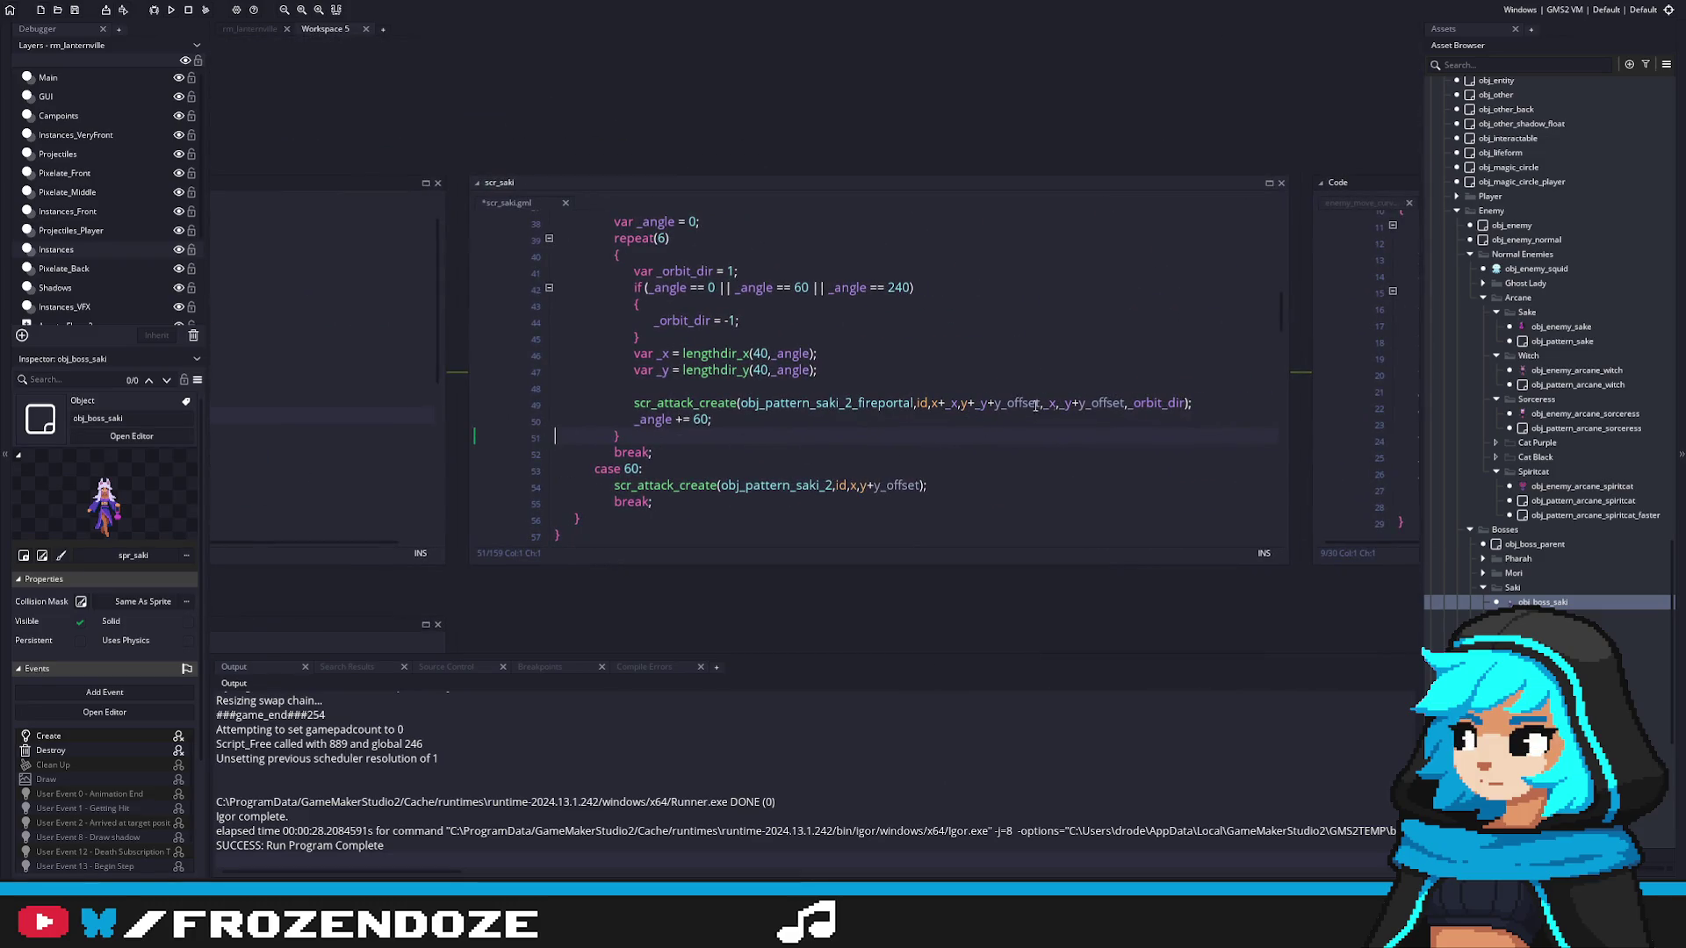
left_click(1140, 404)
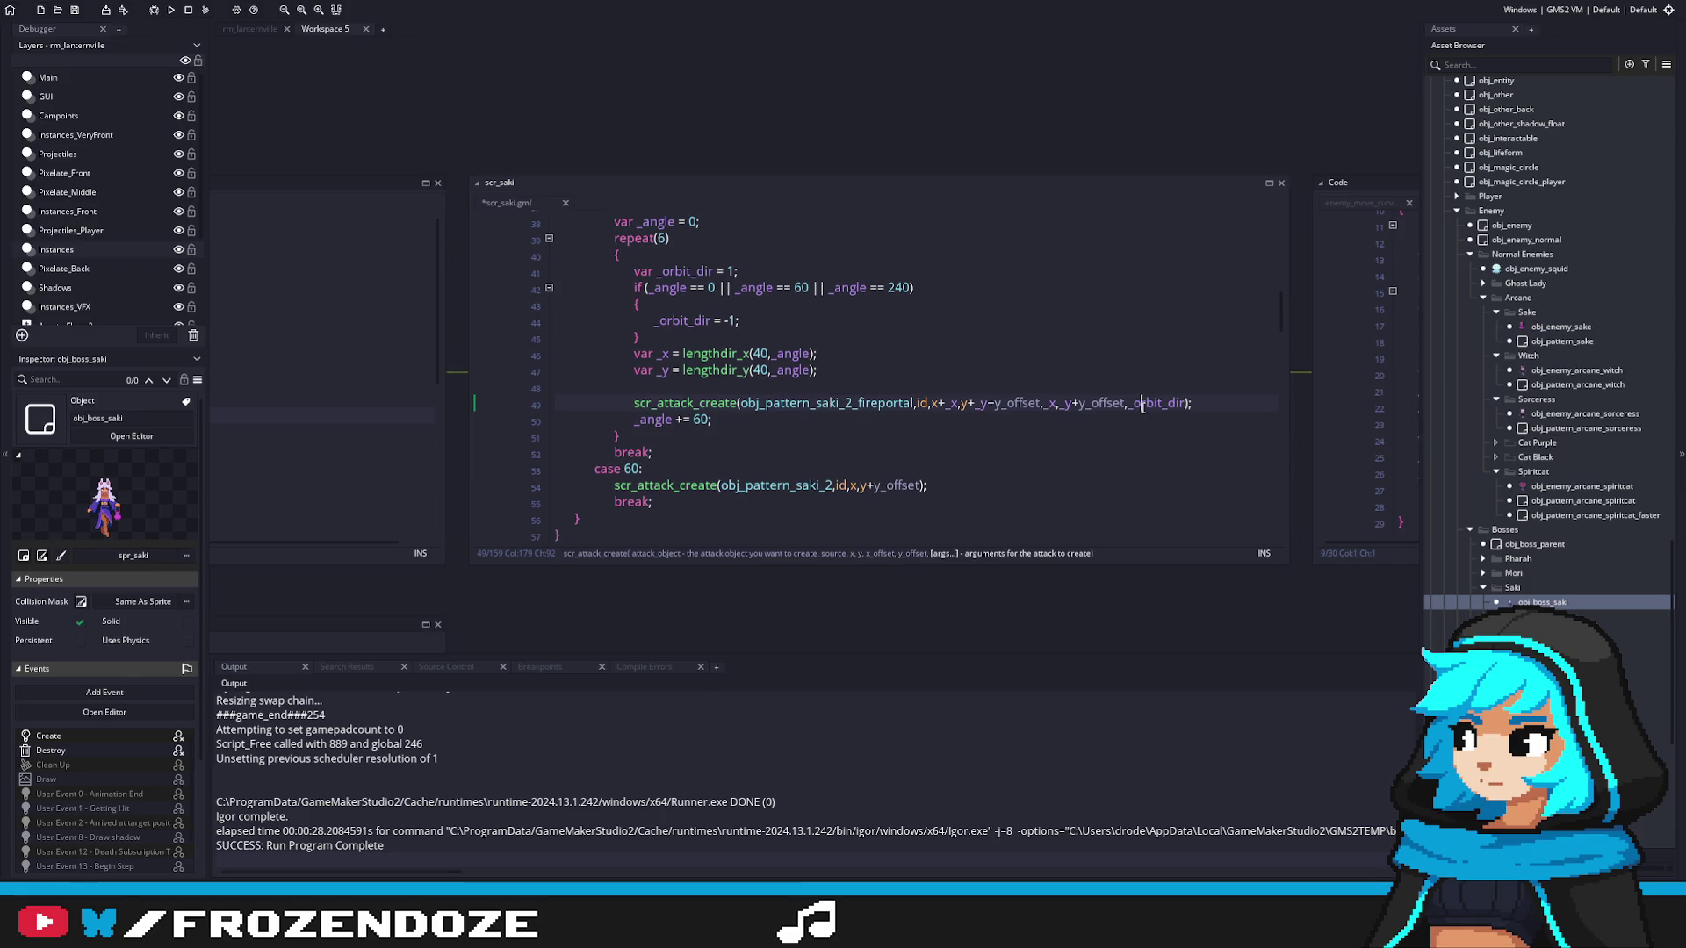
middle_click(709, 402)
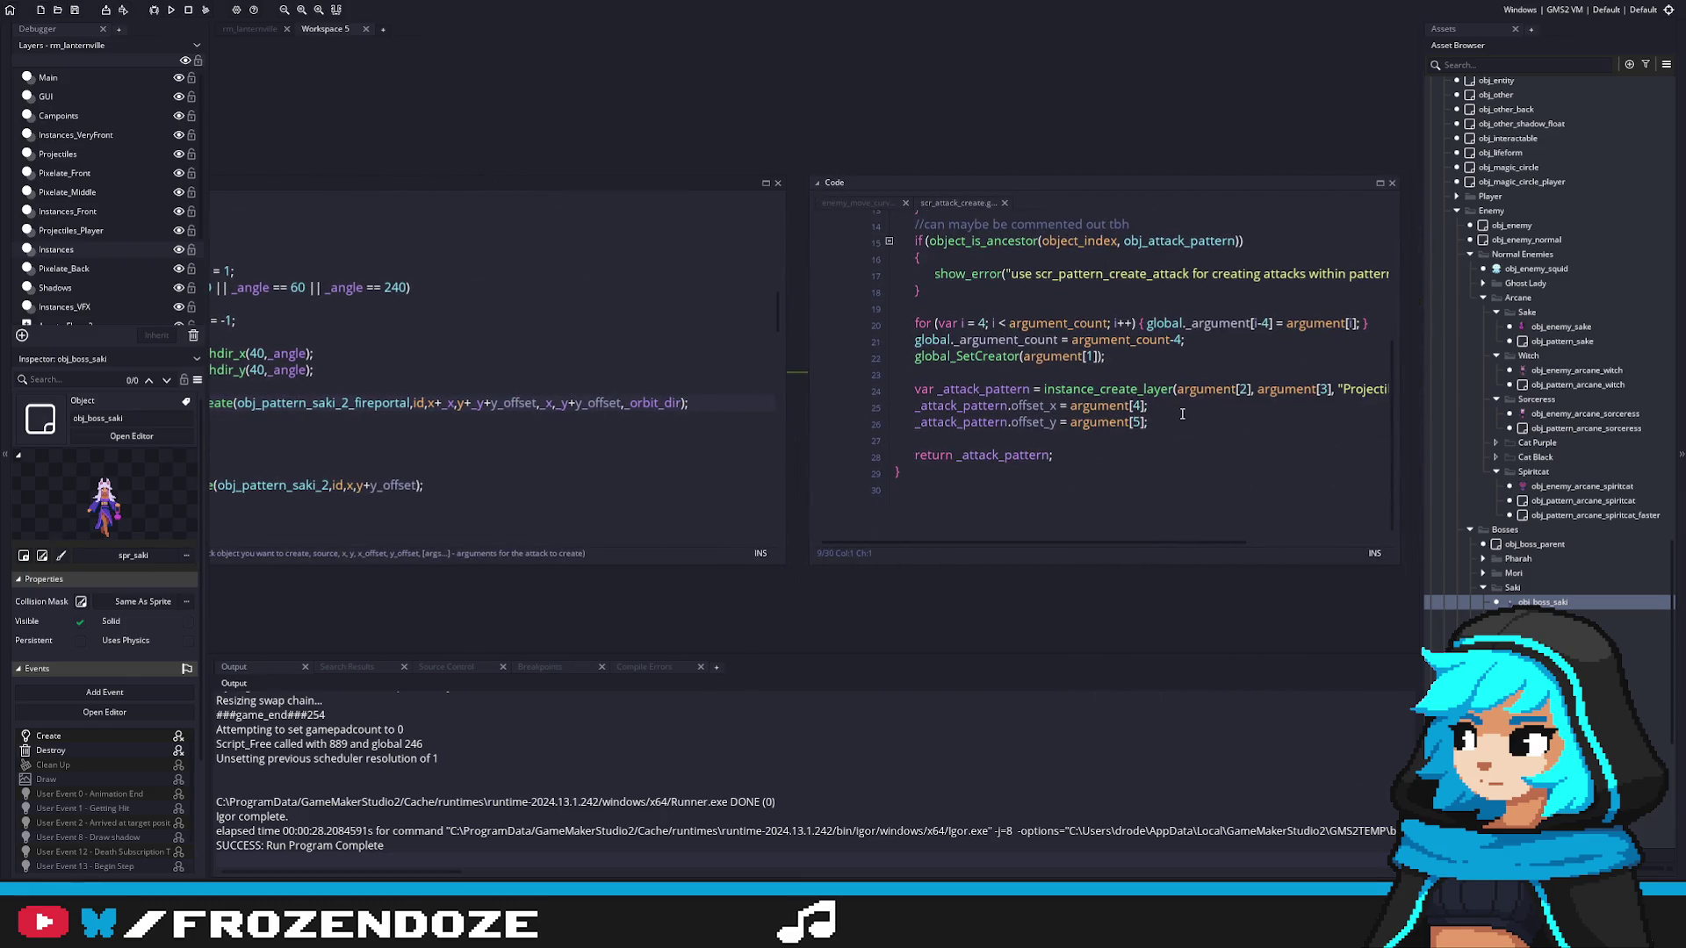
Step: Widen the scr_attack_create window and inspect its instance creation line
left_click(1182, 414)
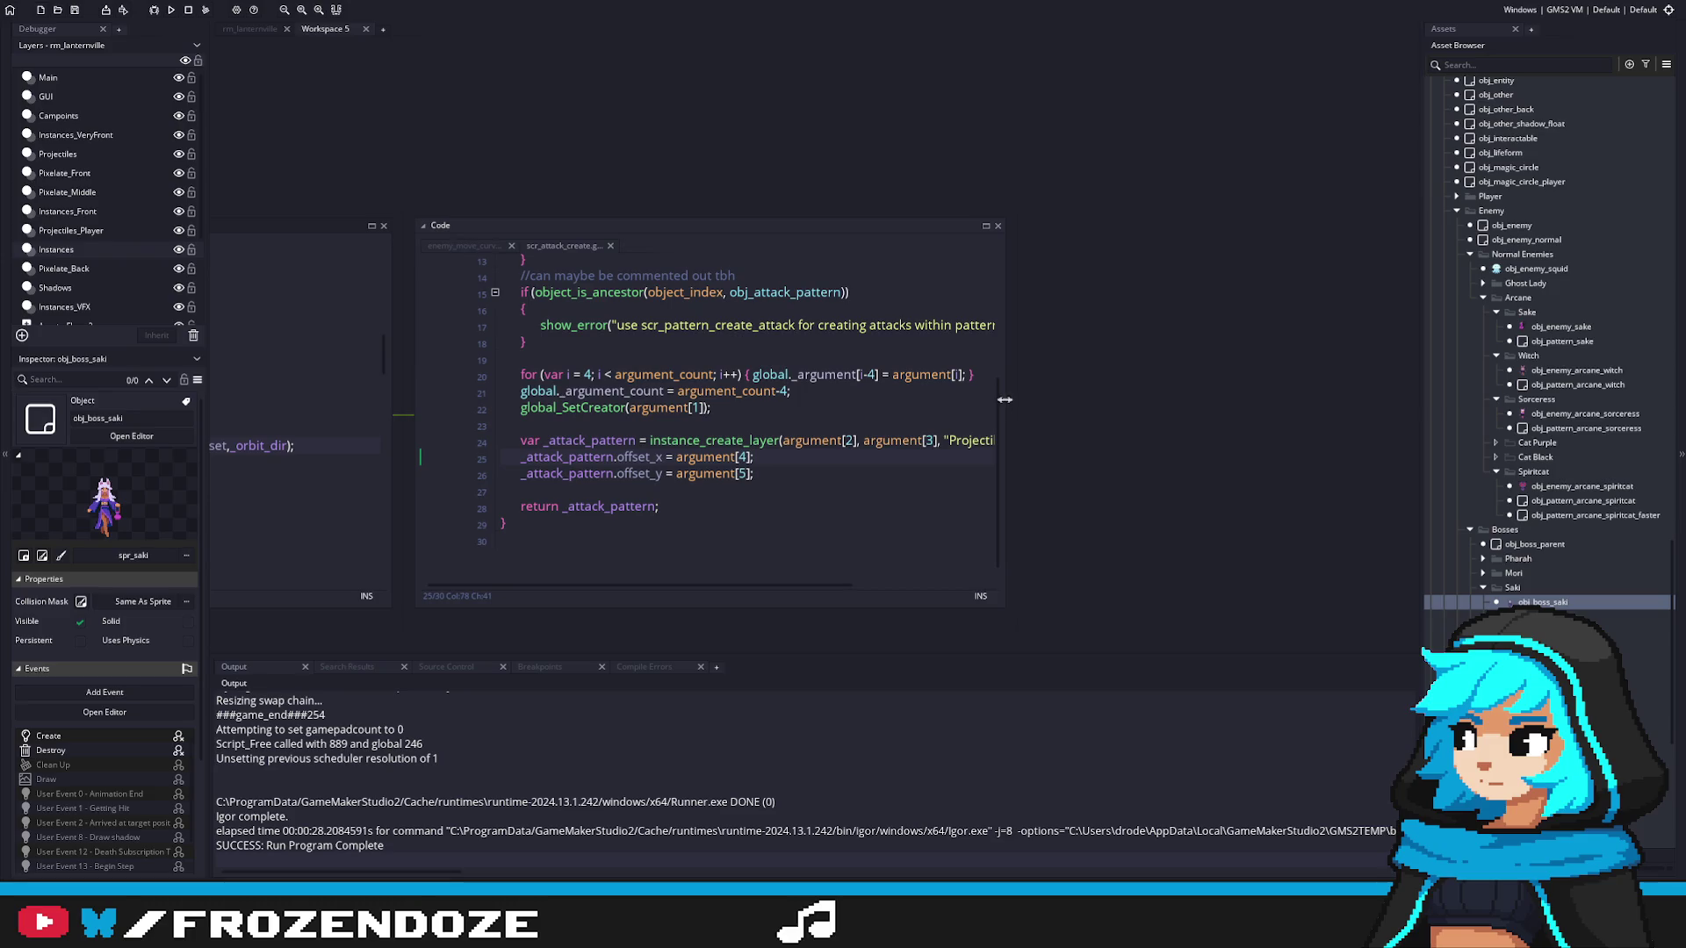
left_click_drag(1004, 400, 1216, 401)
left_click(887, 440)
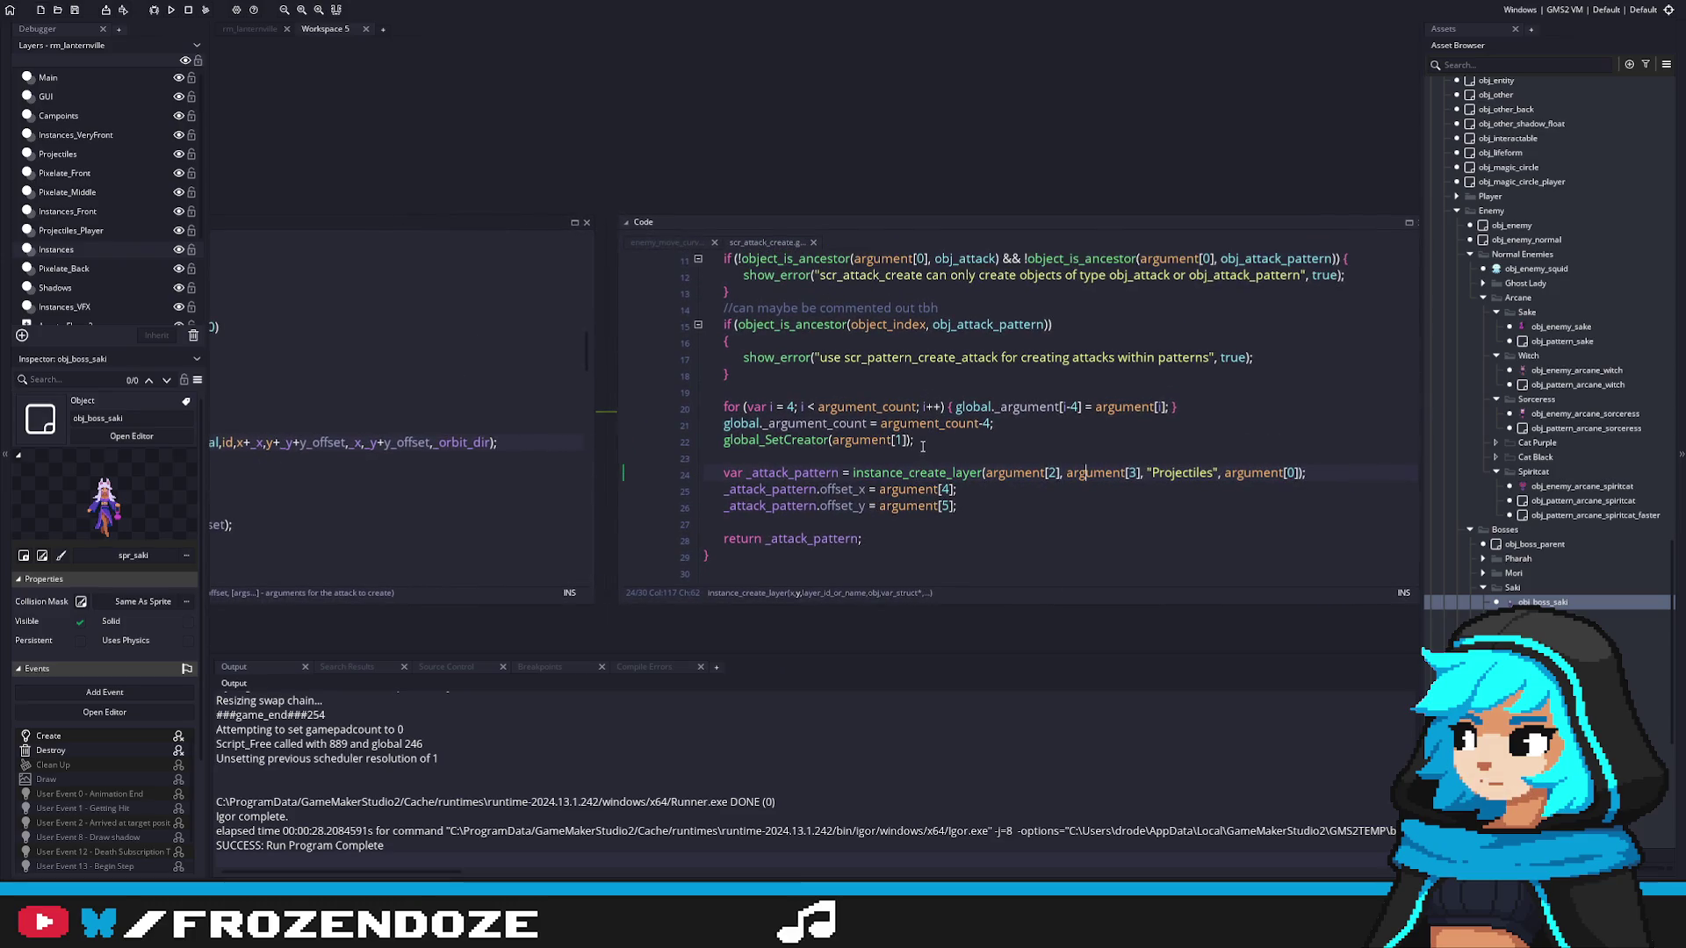
scroll(923, 447, "up", 1)
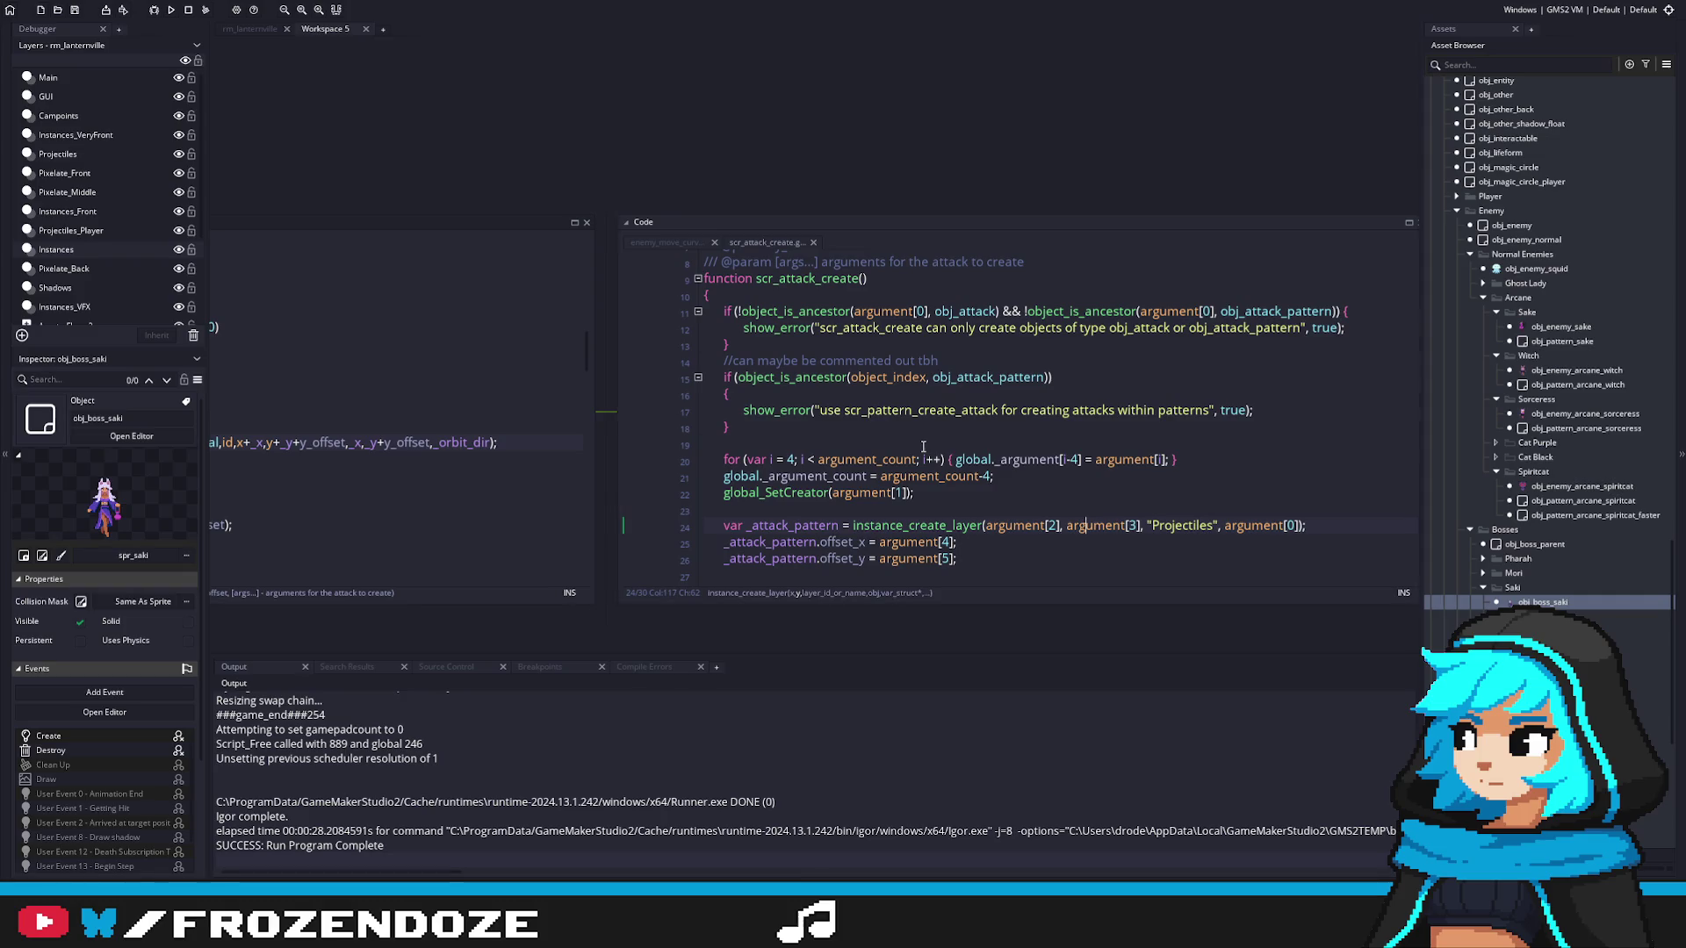
Step: Shift scr_attack_create's extra-argument loop from index 4 to 6 and save
left_click(788, 459)
key("Delete")
type("6")
left_click(1078, 459)
key("BackSpace")
type("6")
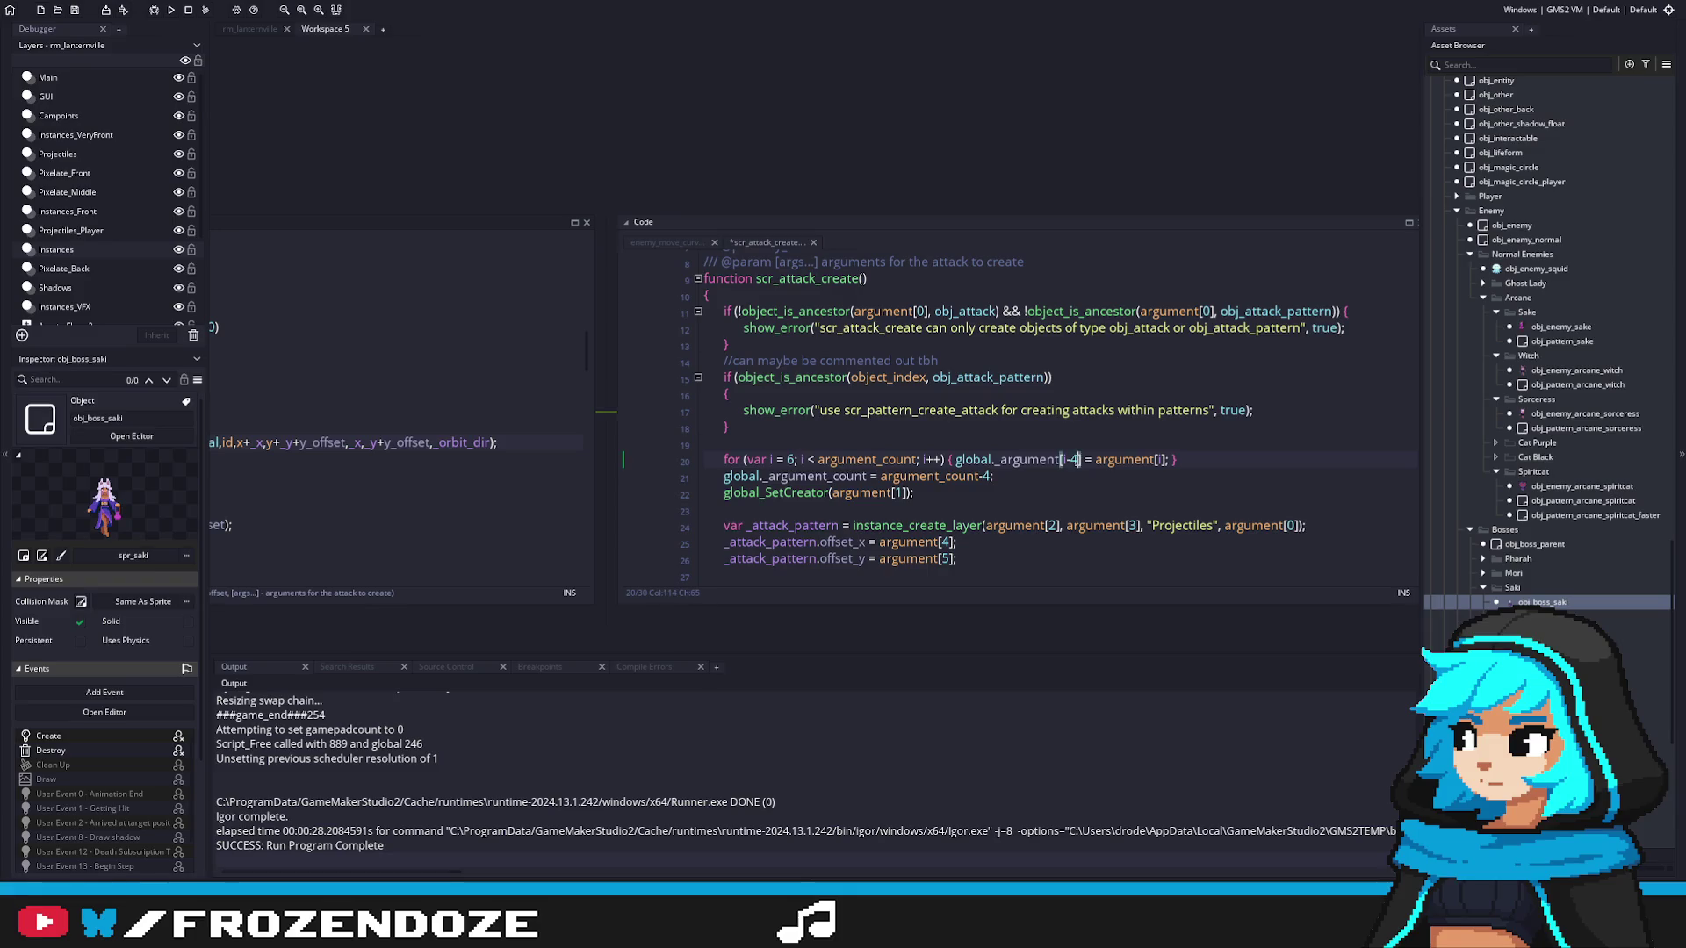
left_click(990, 476)
key("BackSpace")
type("6")
left_click(995, 489)
key("ctrl+s")
Step: Scroll the workspace to bring scr_saki's case 30 fireportal loop fully into view
scroll(995, 489, "up", 3)
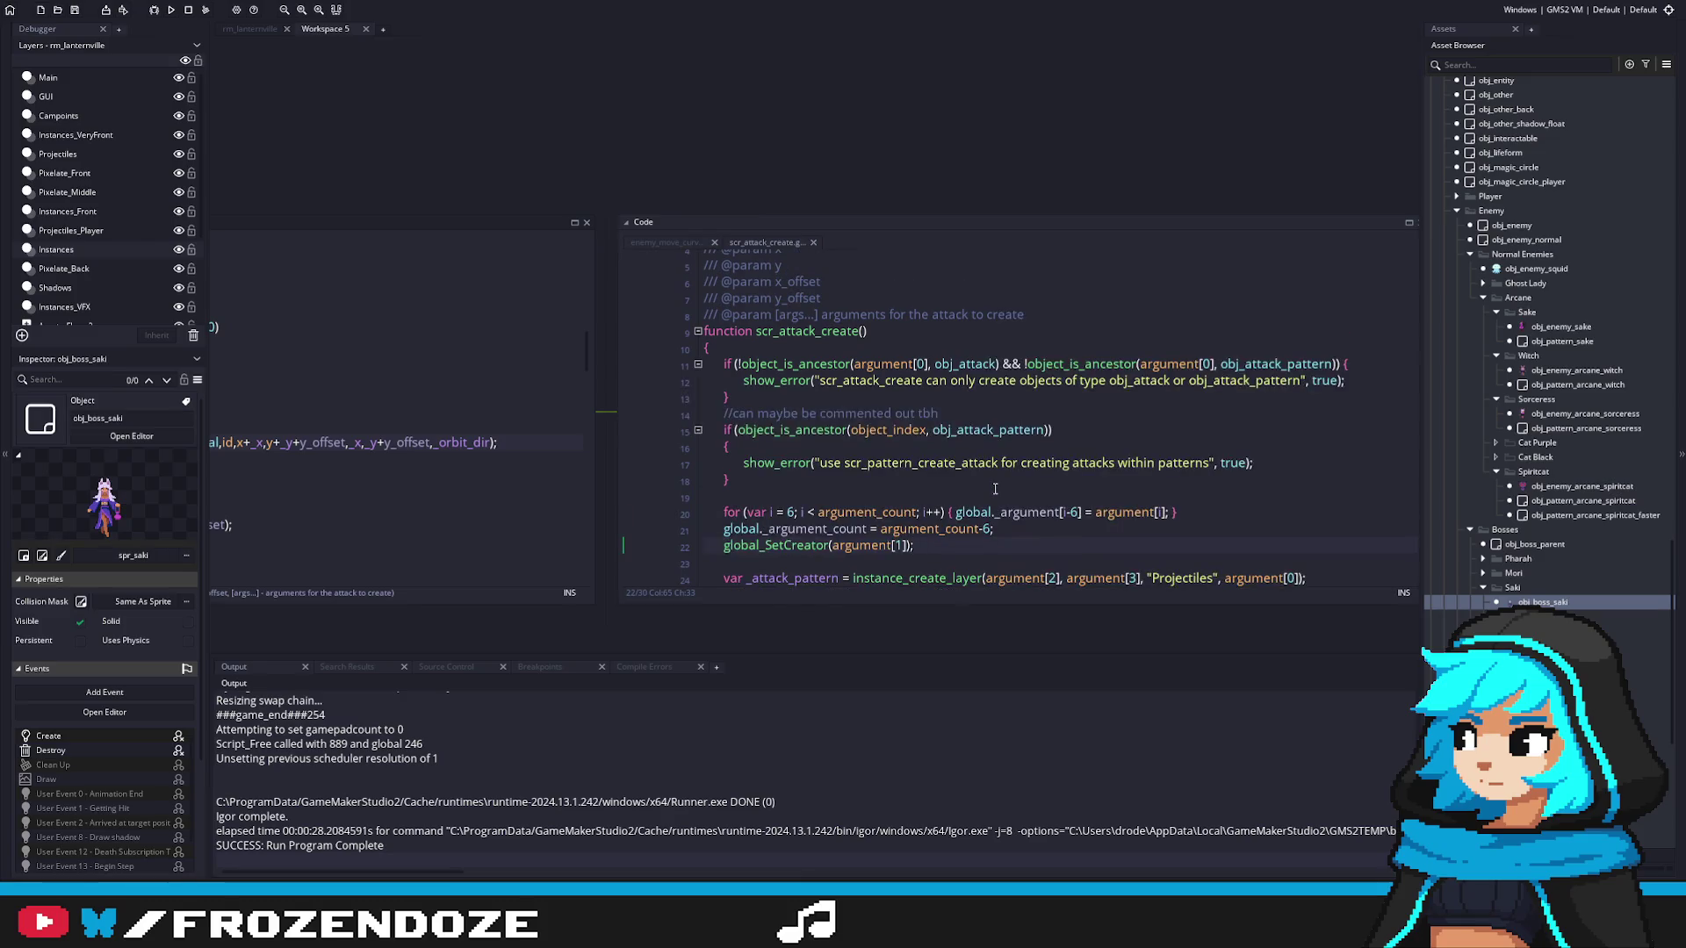
scroll(994, 489, "down", 3)
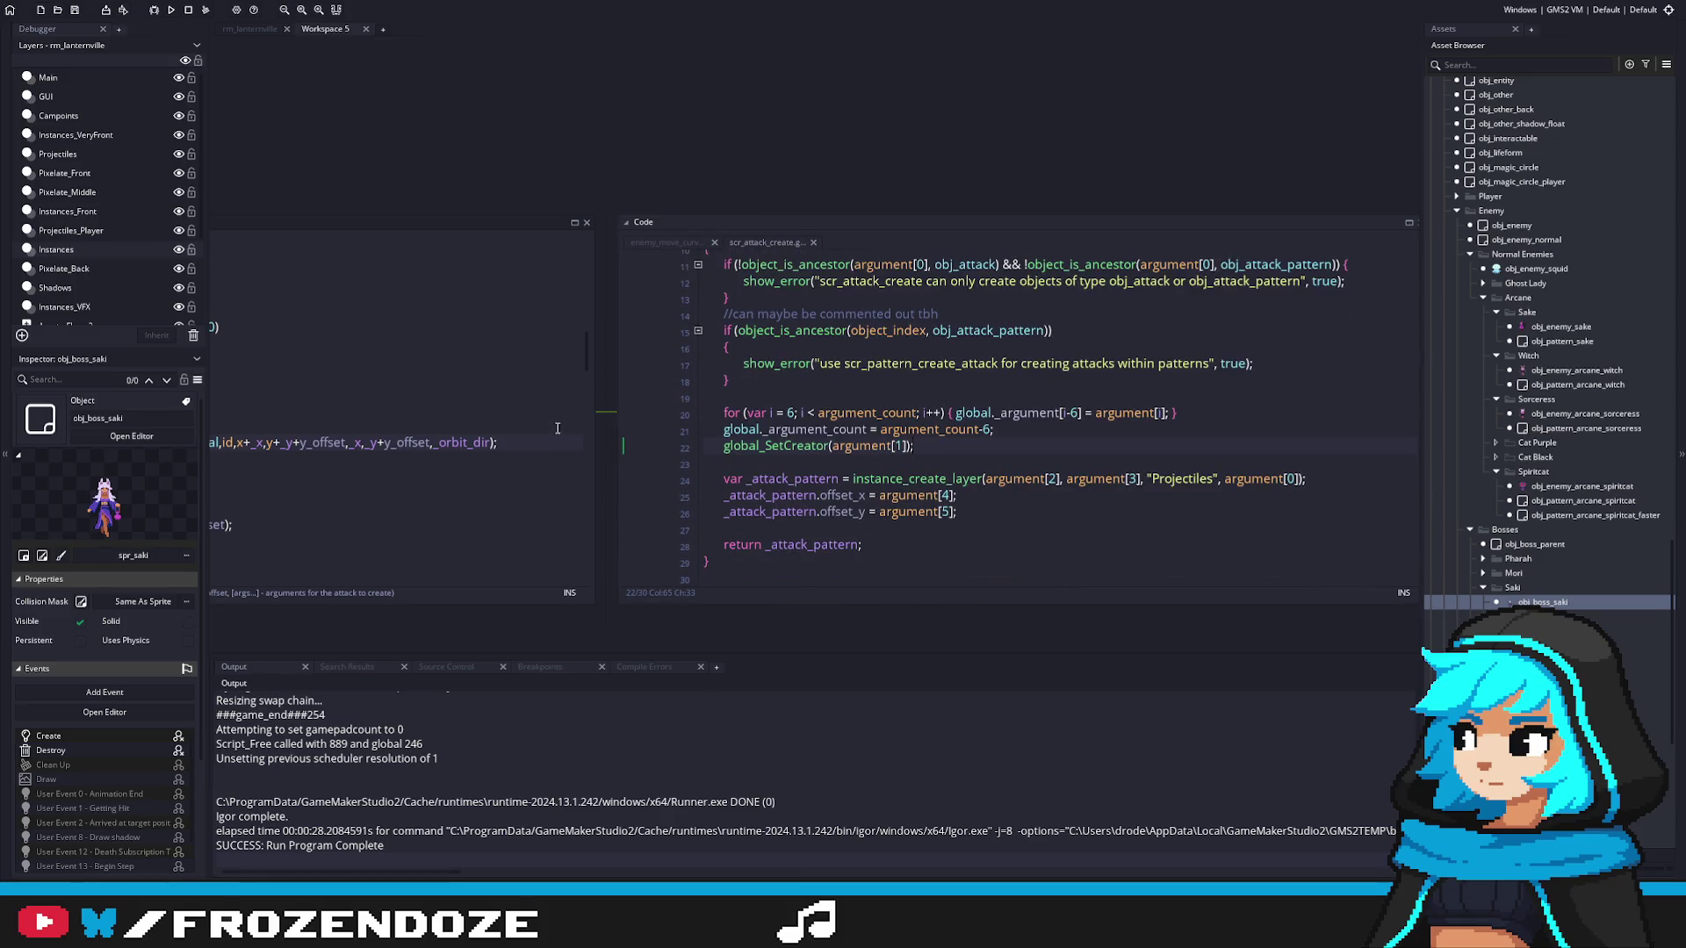
scroll(738, 453, "left", 5)
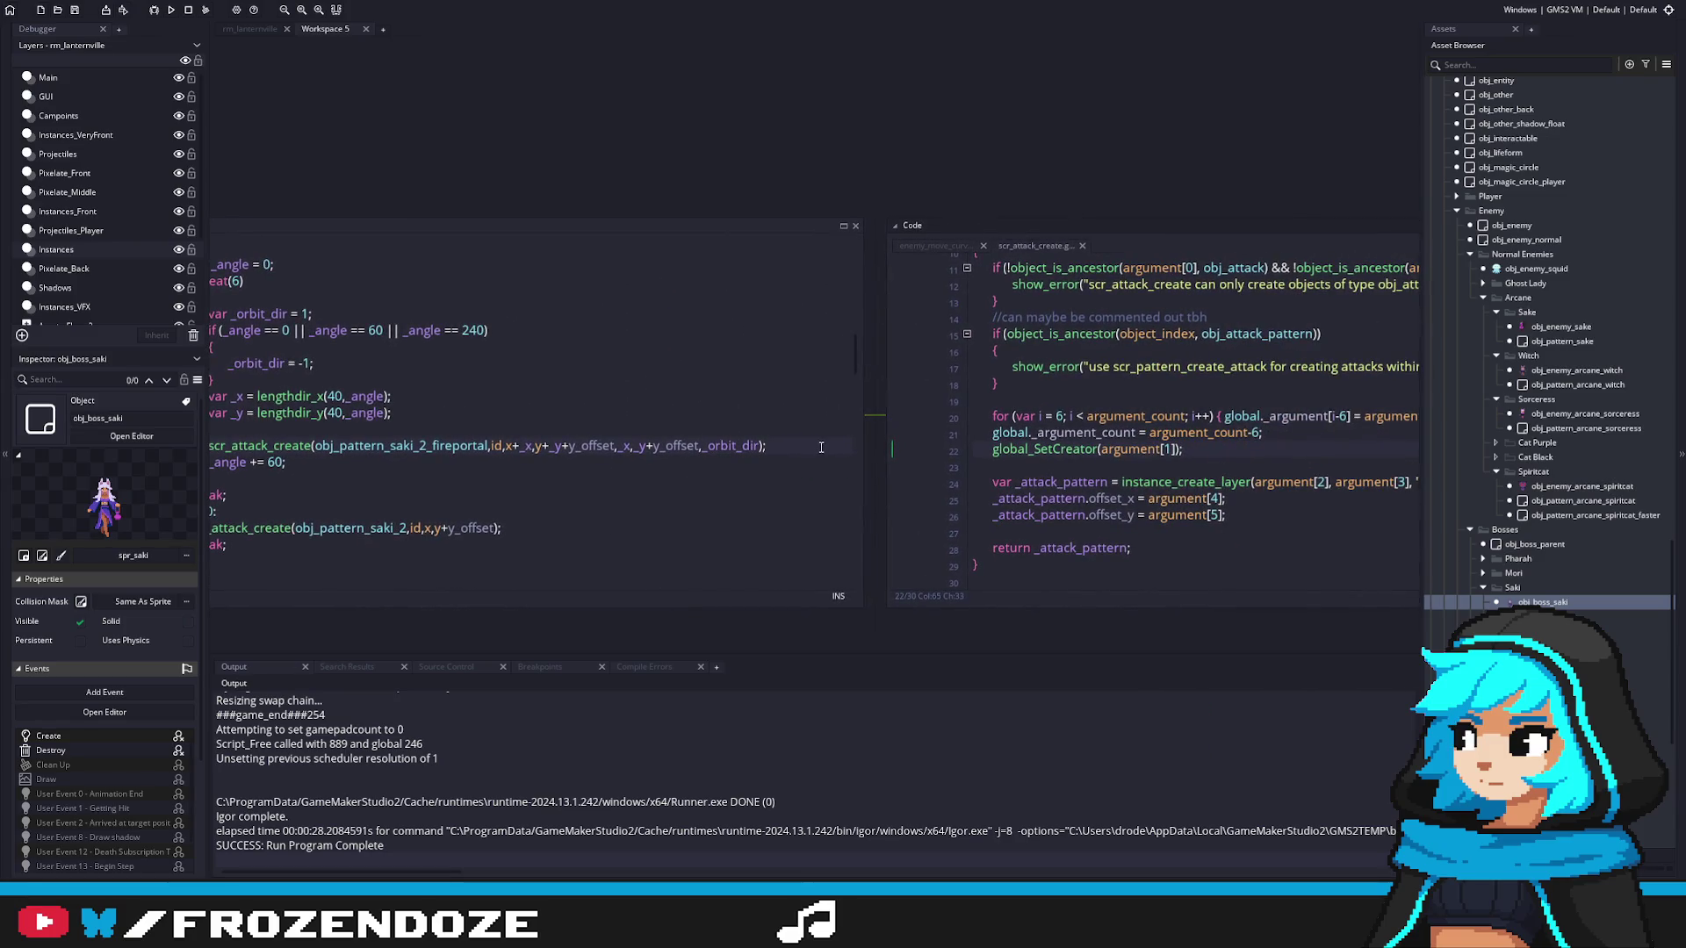
scroll(821, 448, "left", 8)
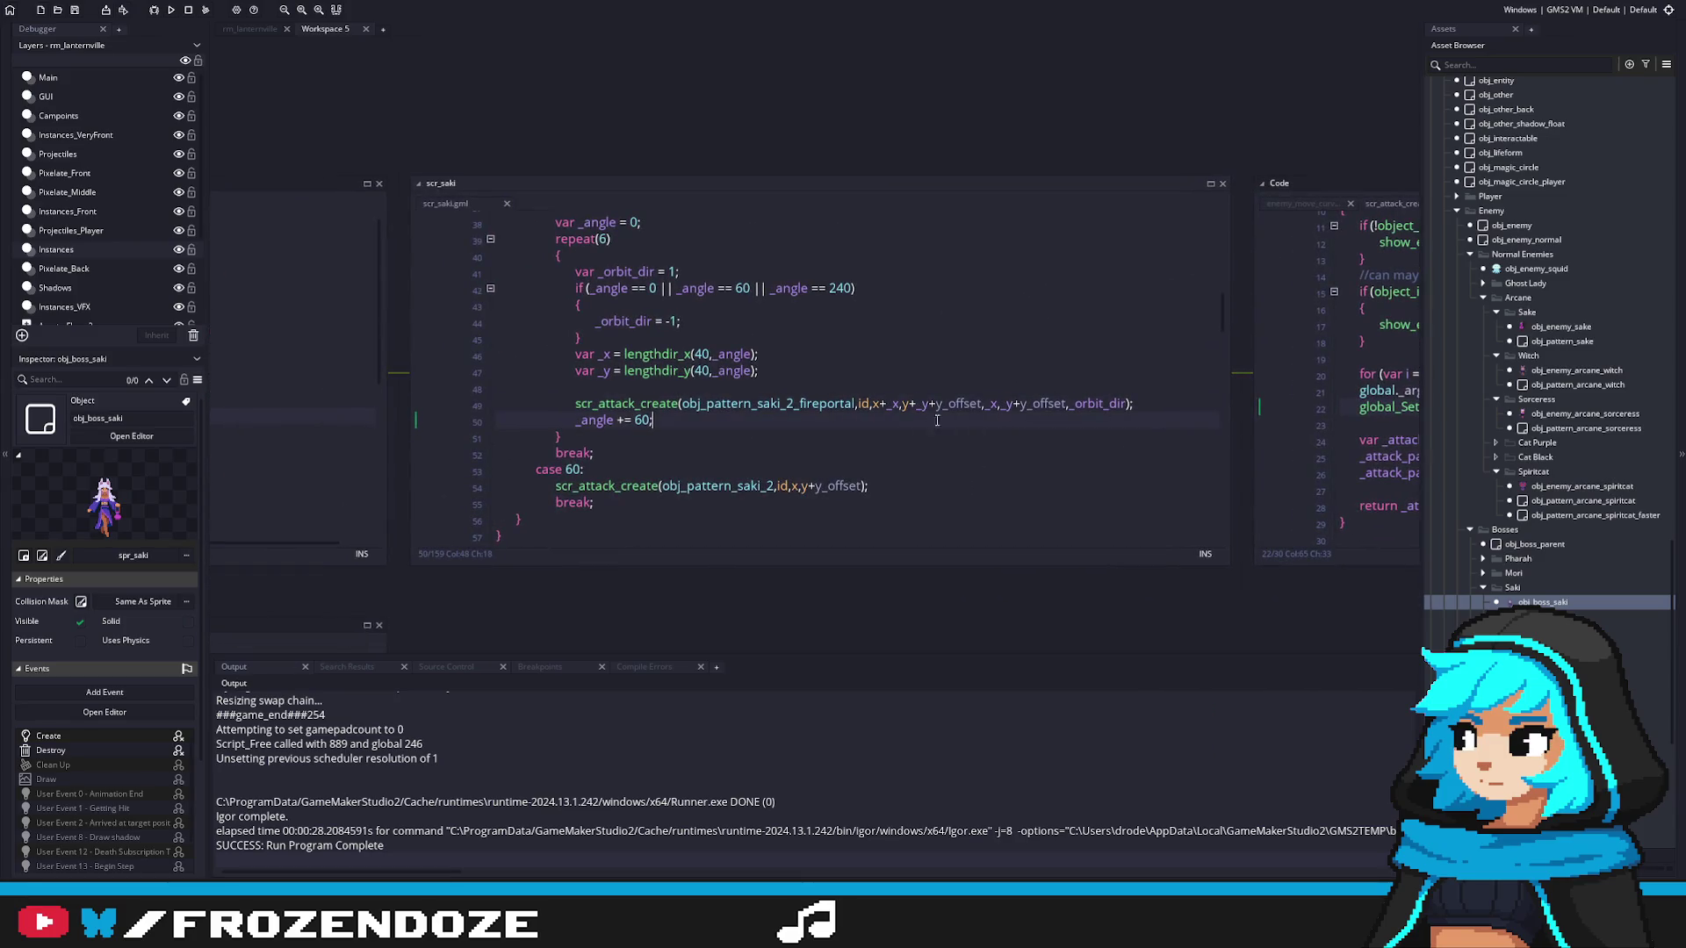
Step: Append +x_offset_pattern to the x offset argument of the line 49 fireportal call
left_click(1031, 412)
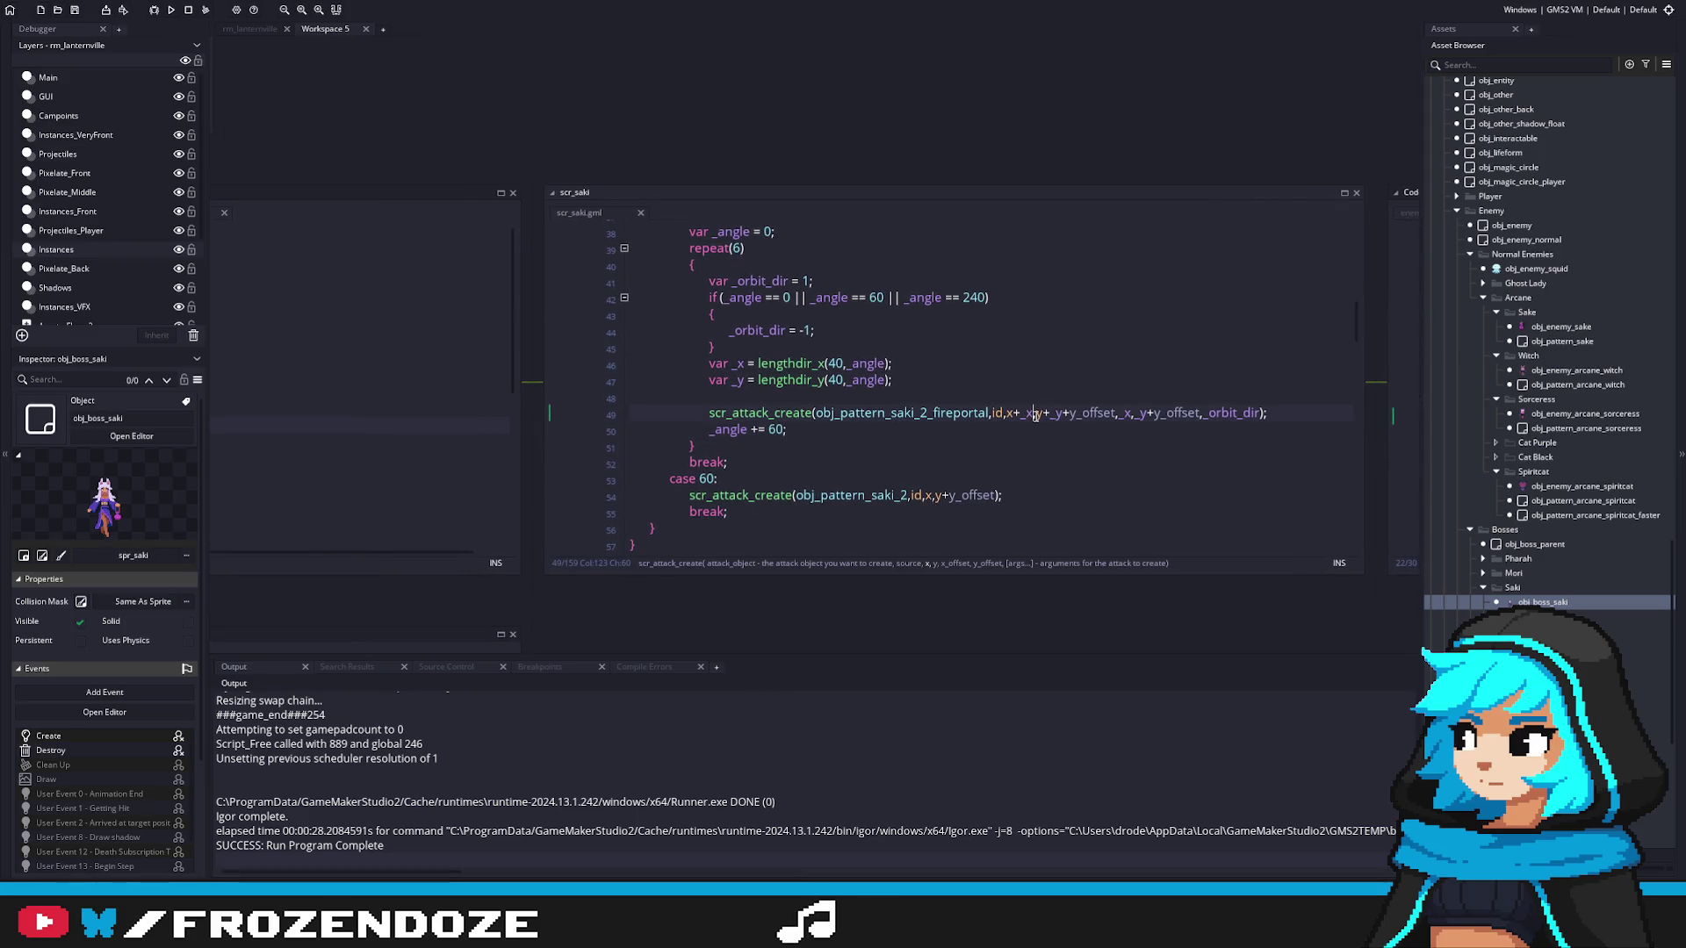
left_click(1165, 447)
left_click_drag(1165, 447, 1060, 475)
left_click(1015, 441)
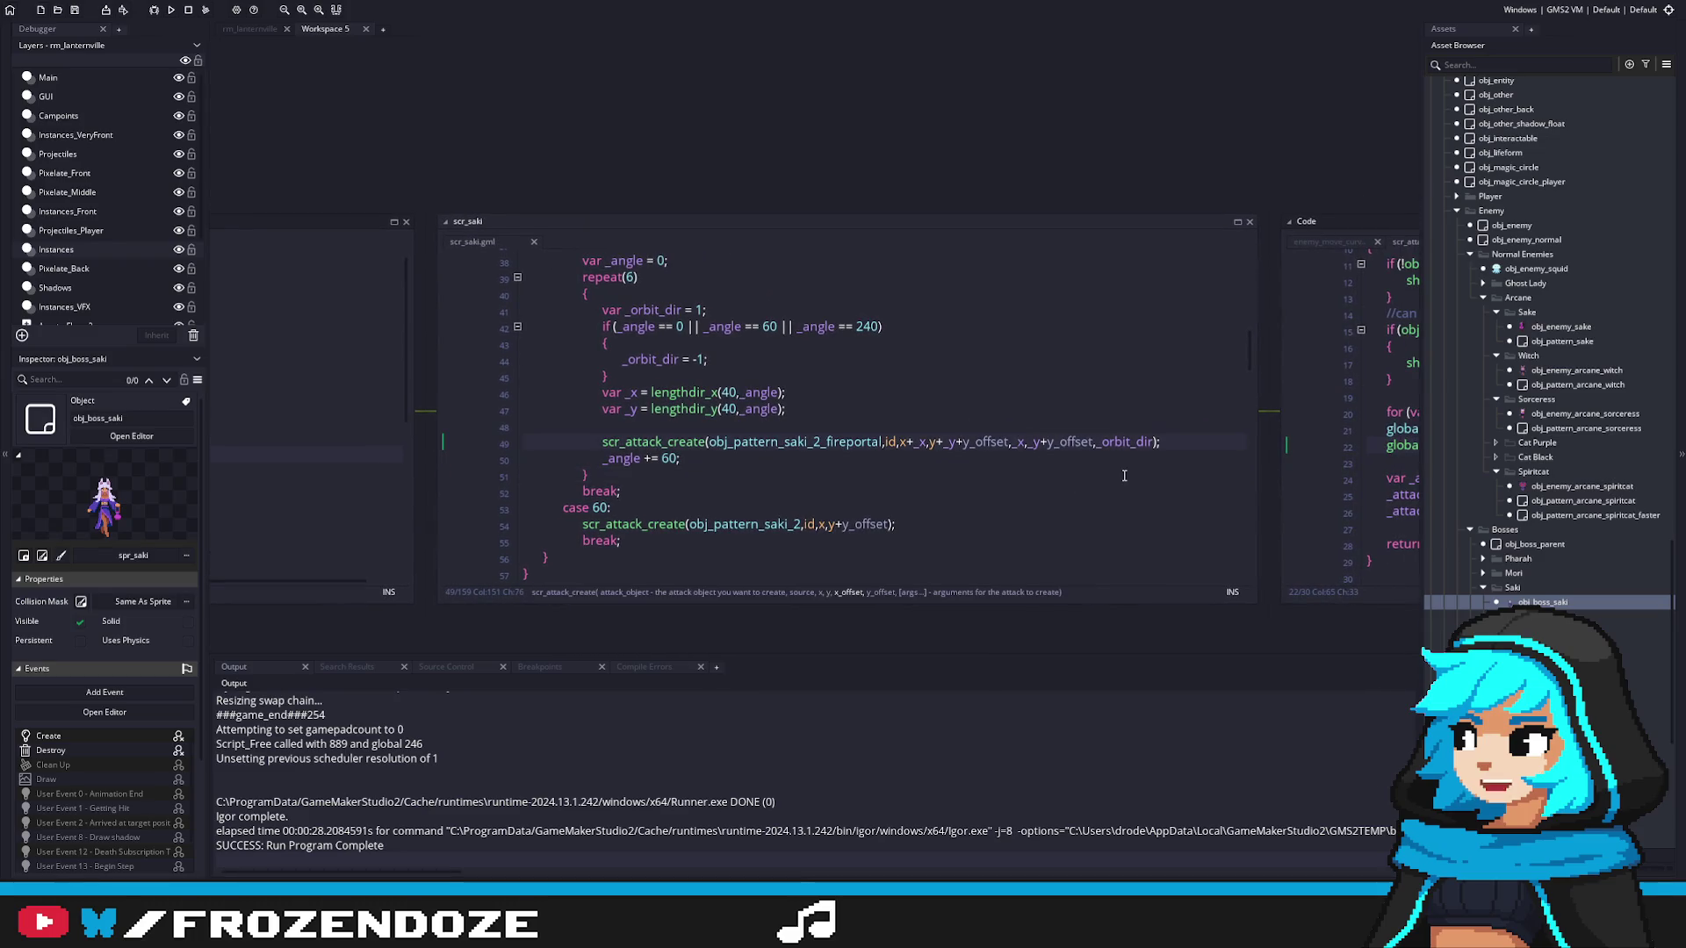
scroll(695, 446, "up", 1)
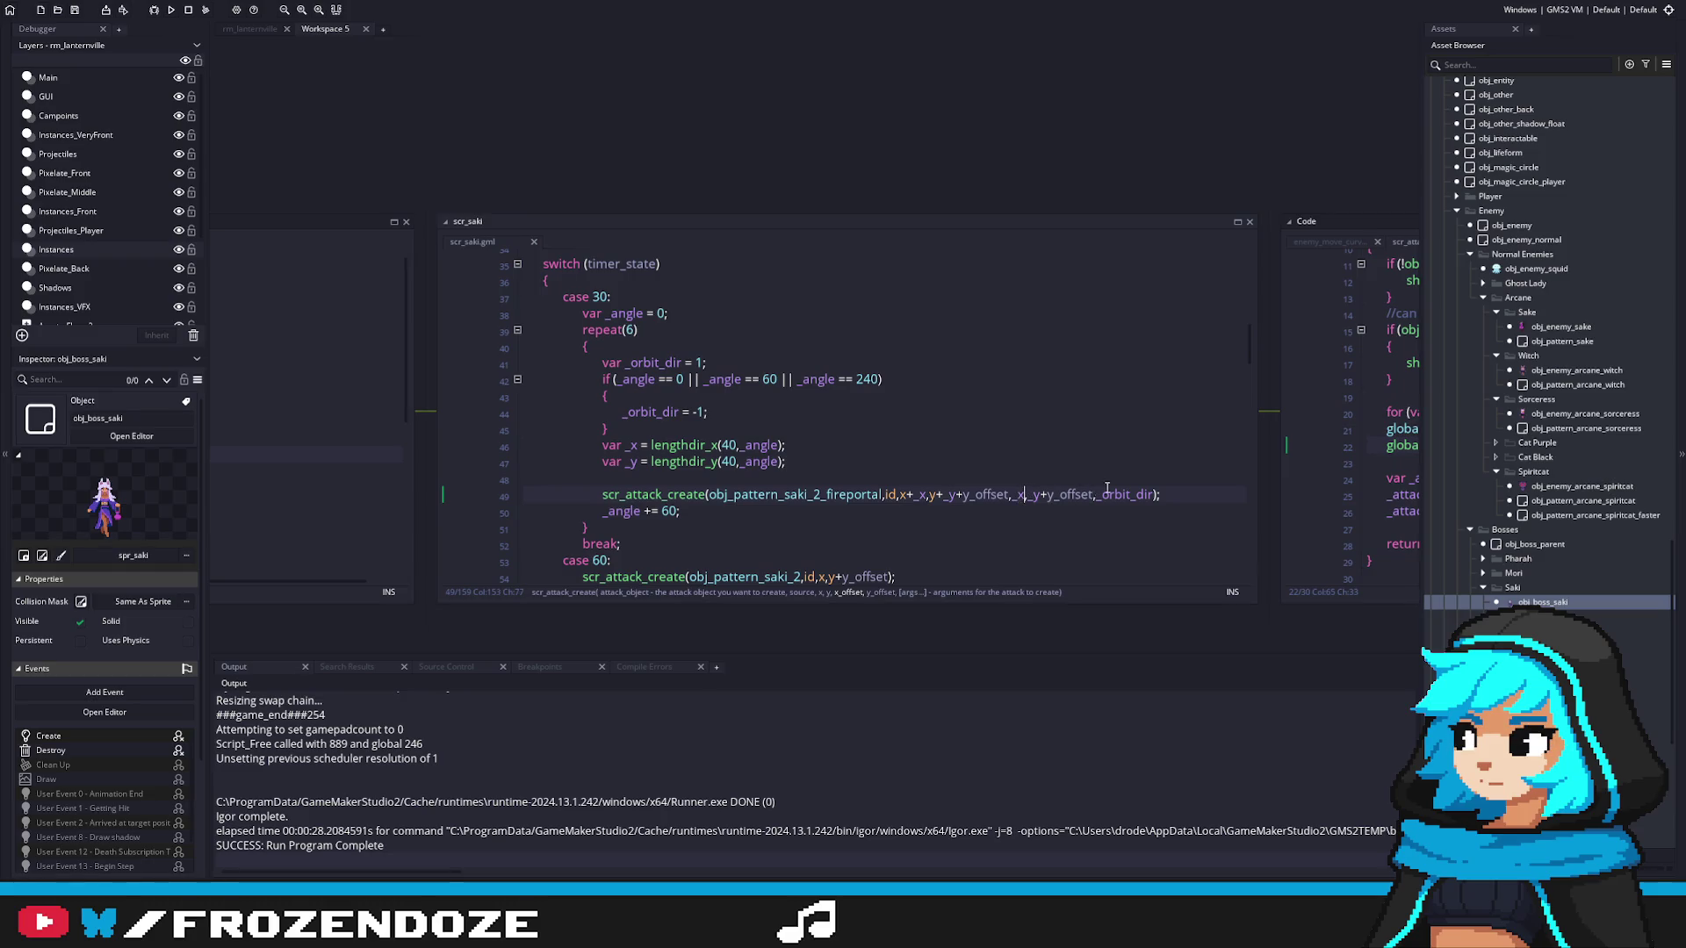
key("Right")
type("+x_")
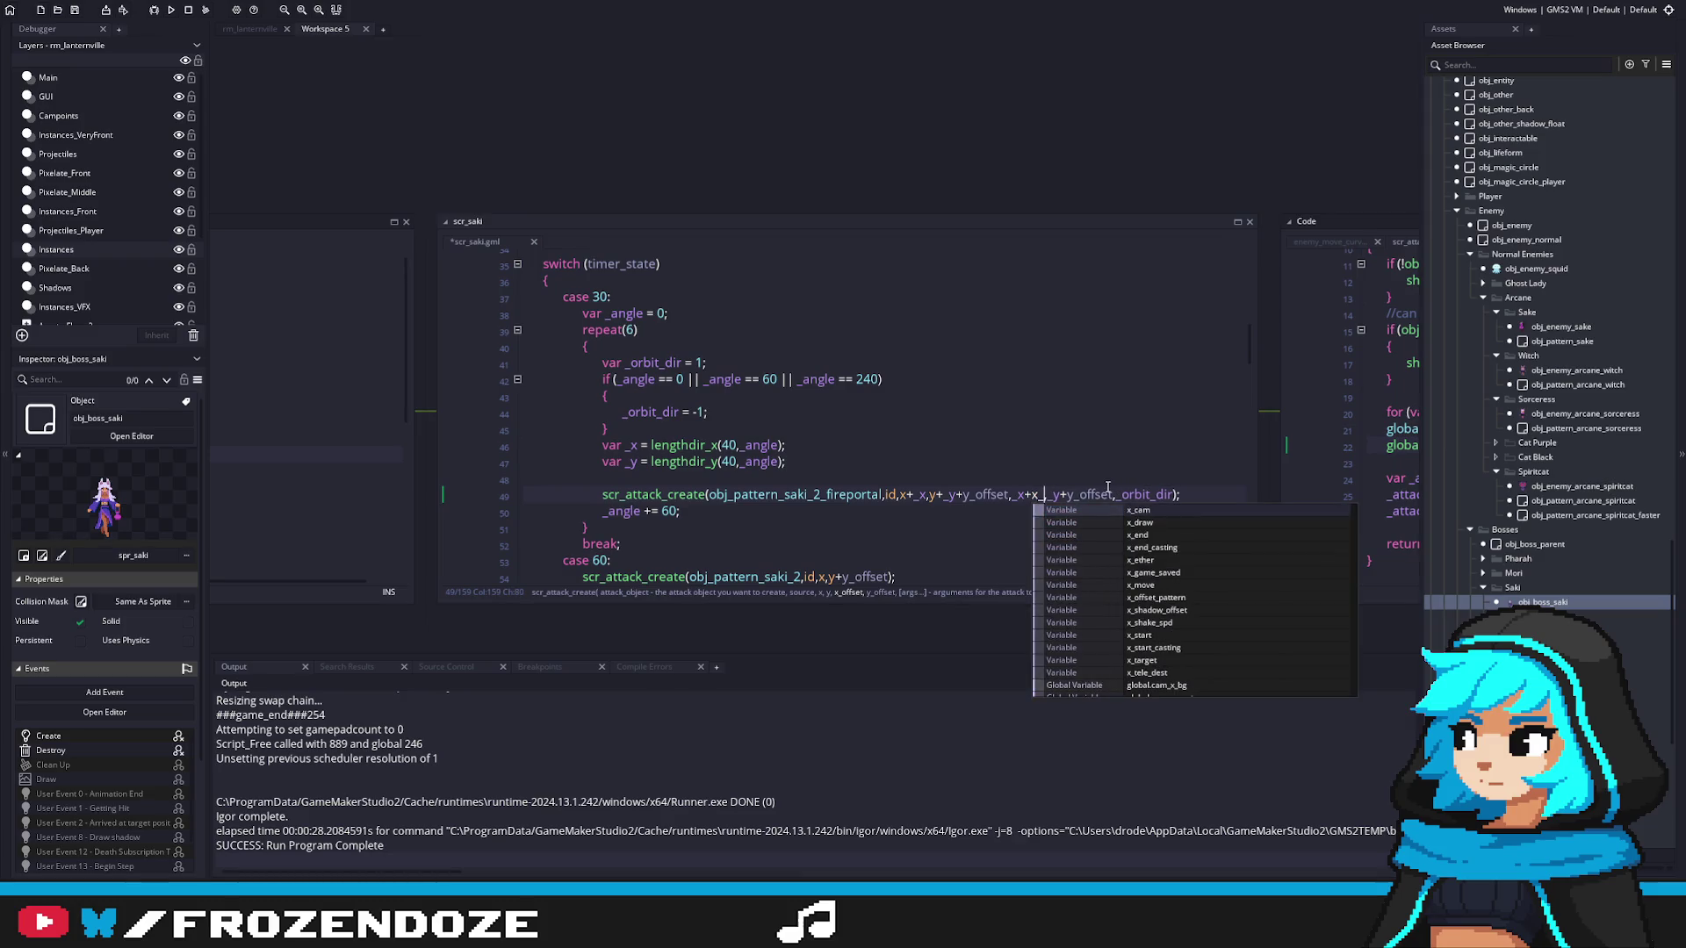
type("o")
key("Return")
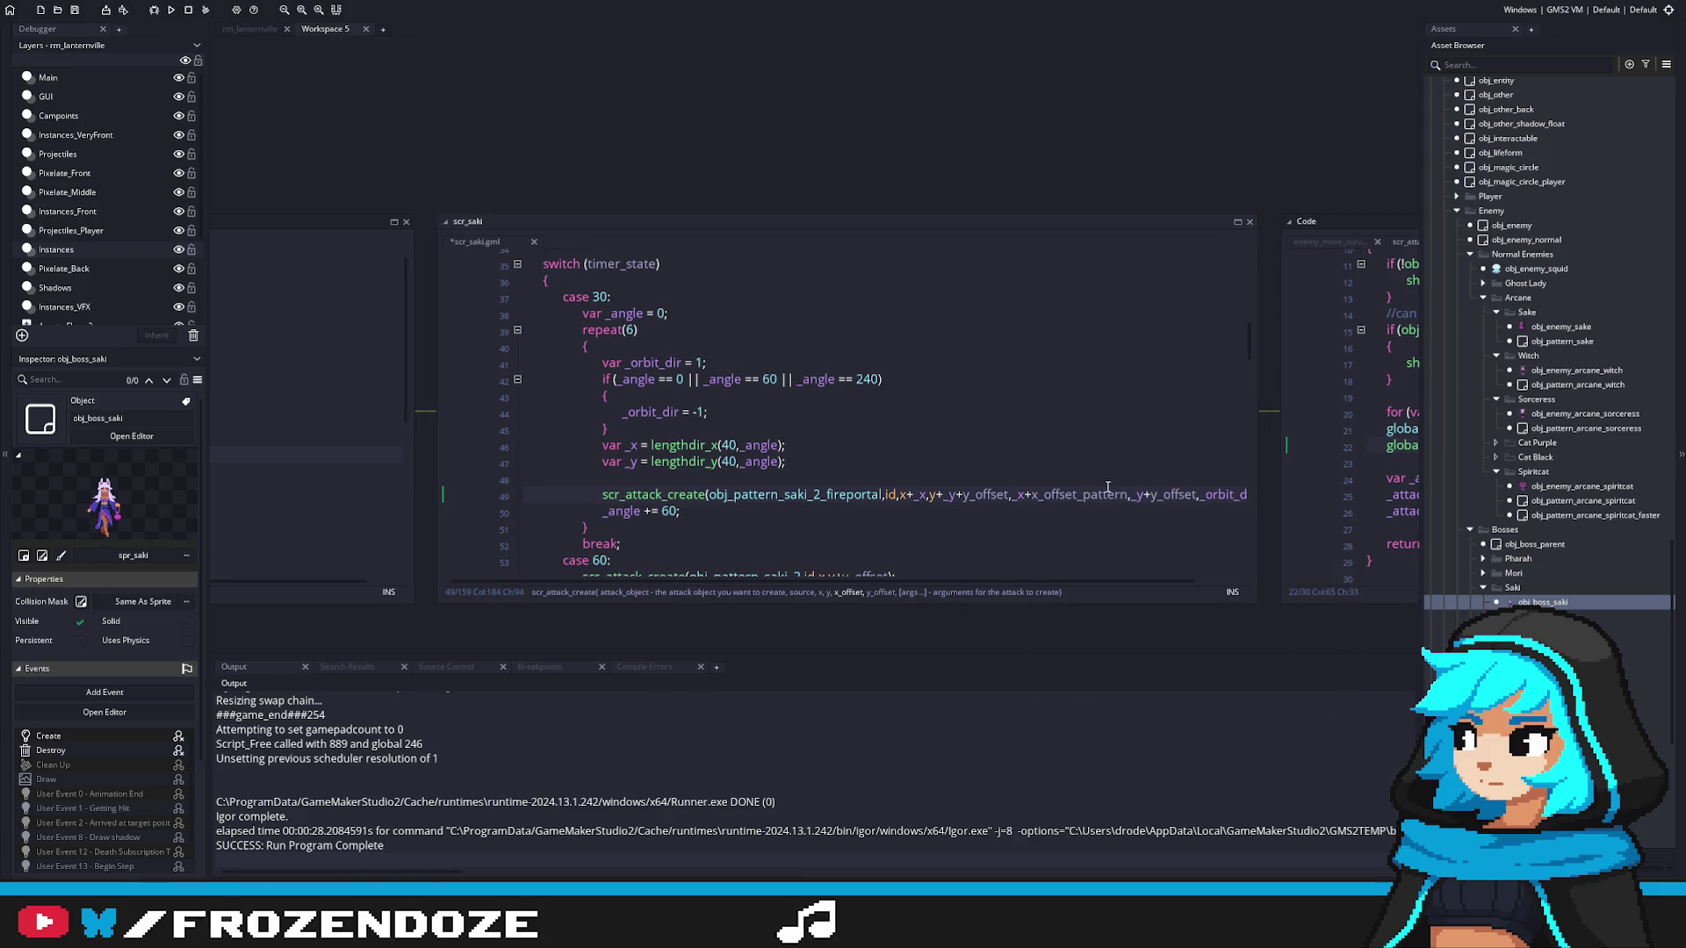
Step: Add y_offset_pattern to the y offset argument and save scr_saki
left_click_drag(1258, 471, 1387, 474)
left_click(1199, 494)
key("BackSpace")
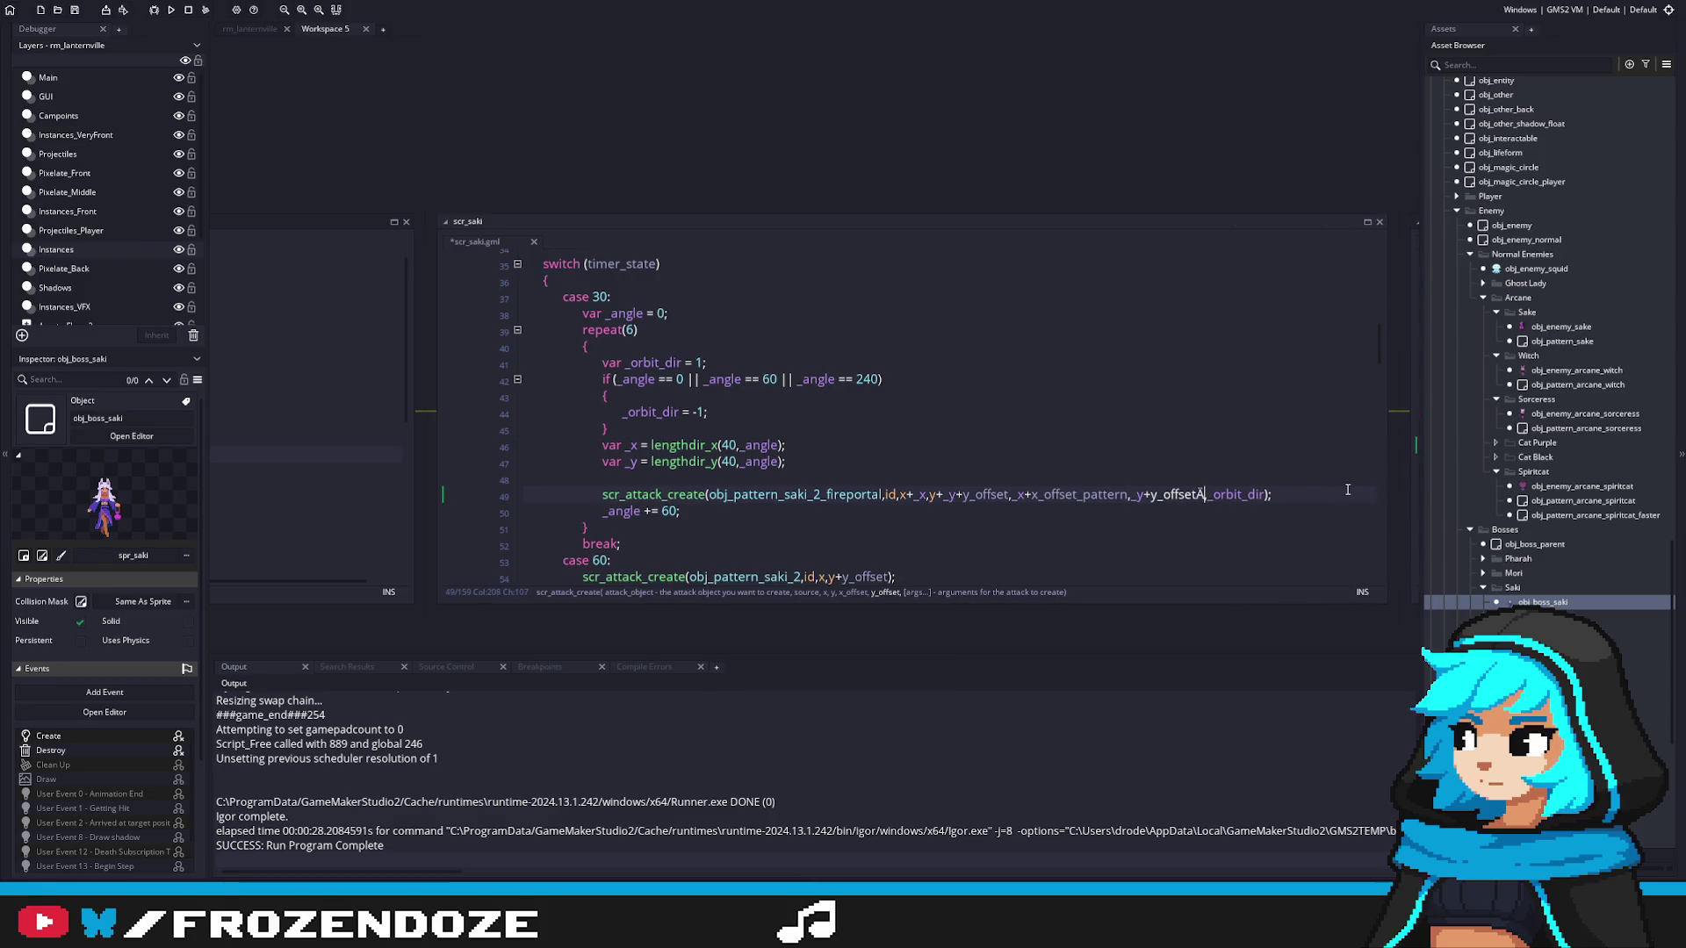
type("_p")
key("Return")
type(",")
key("ctrl+s")
Step: Replace the first y_offset in the fireportal call with y_offset_pattern
left_click(1290, 492)
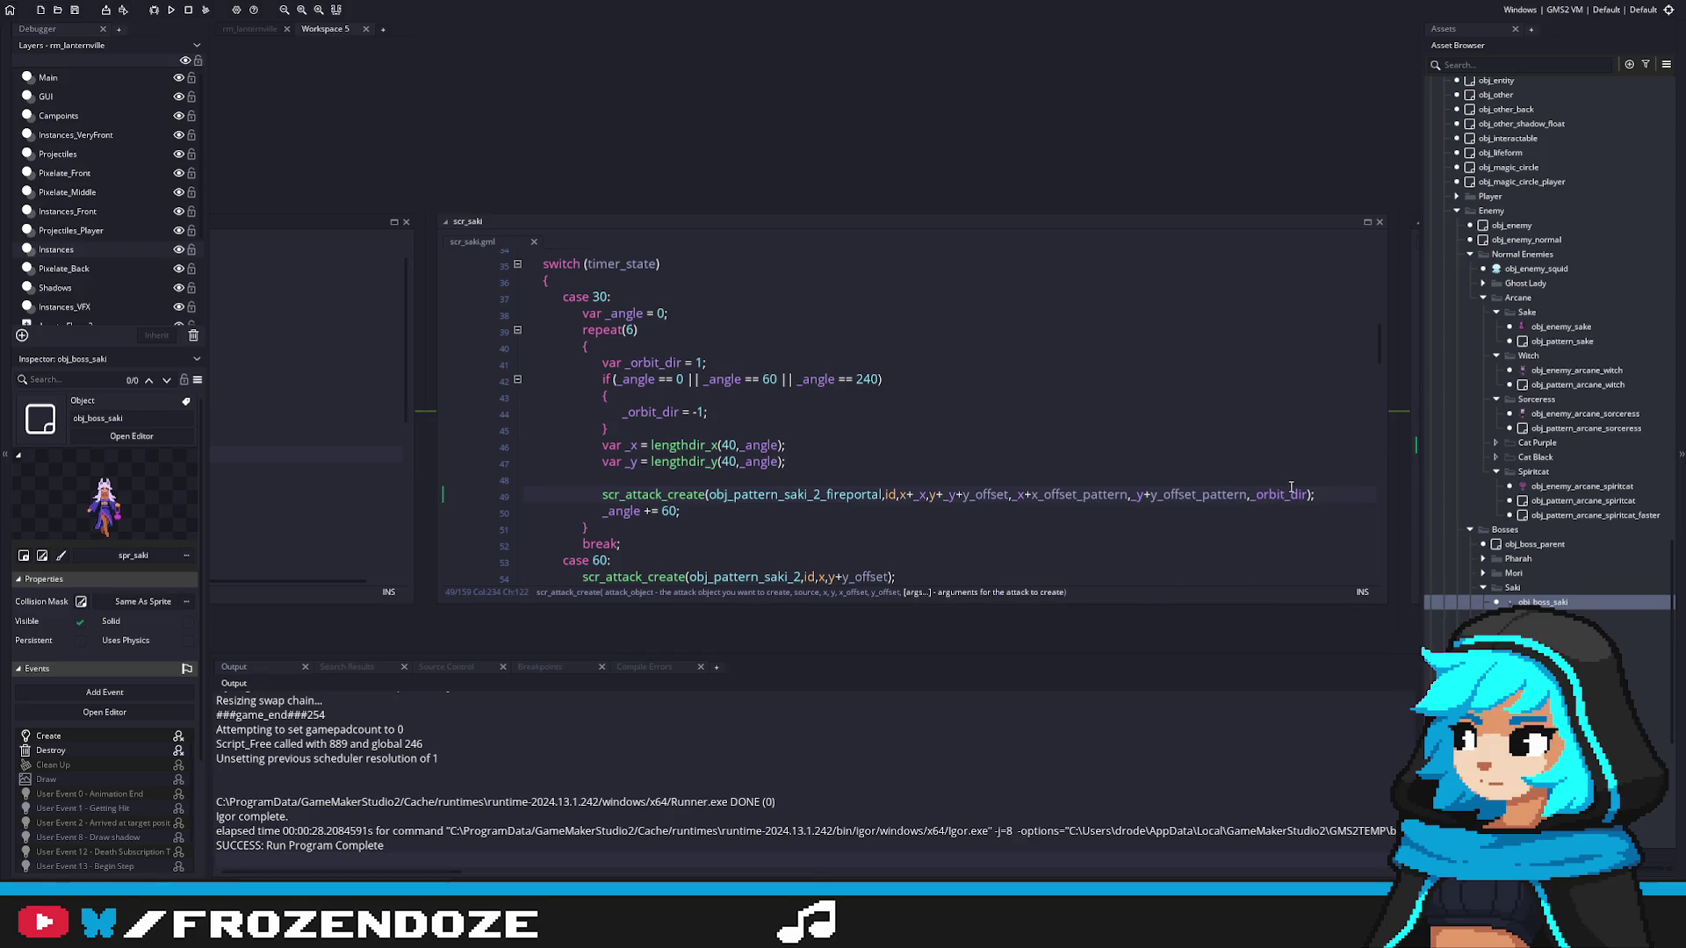
left_click(1019, 495)
left_click(1010, 495)
key("Left")
key("Left")
key("Left")
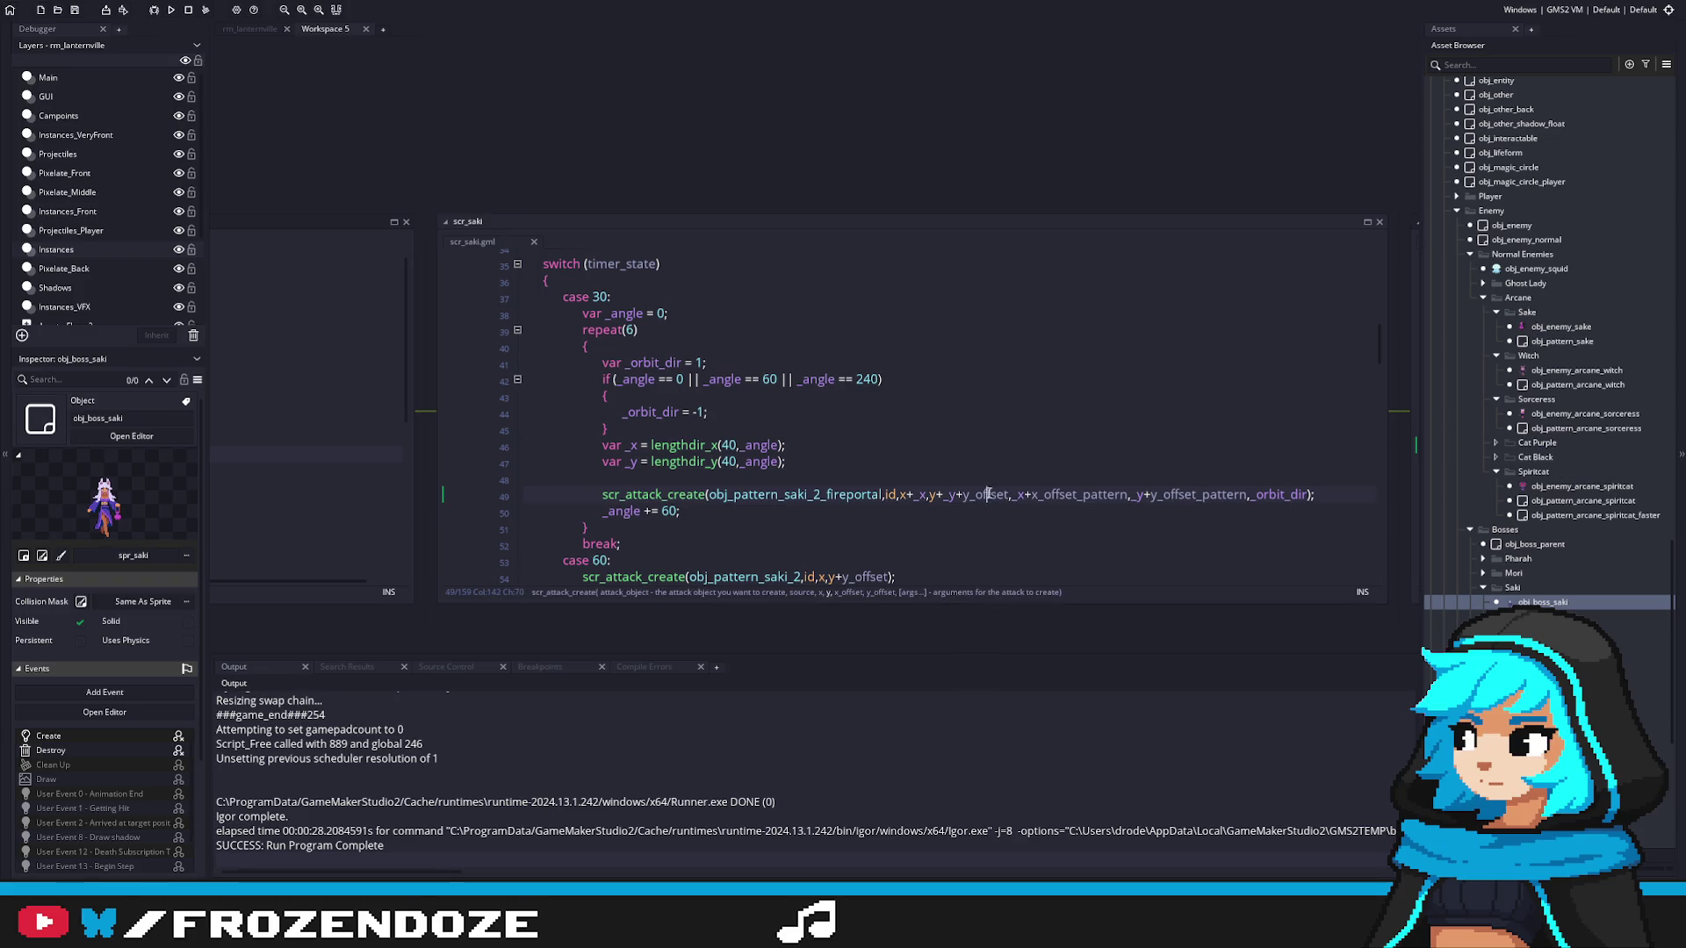
double_click(1190, 495)
key("ctrl+c")
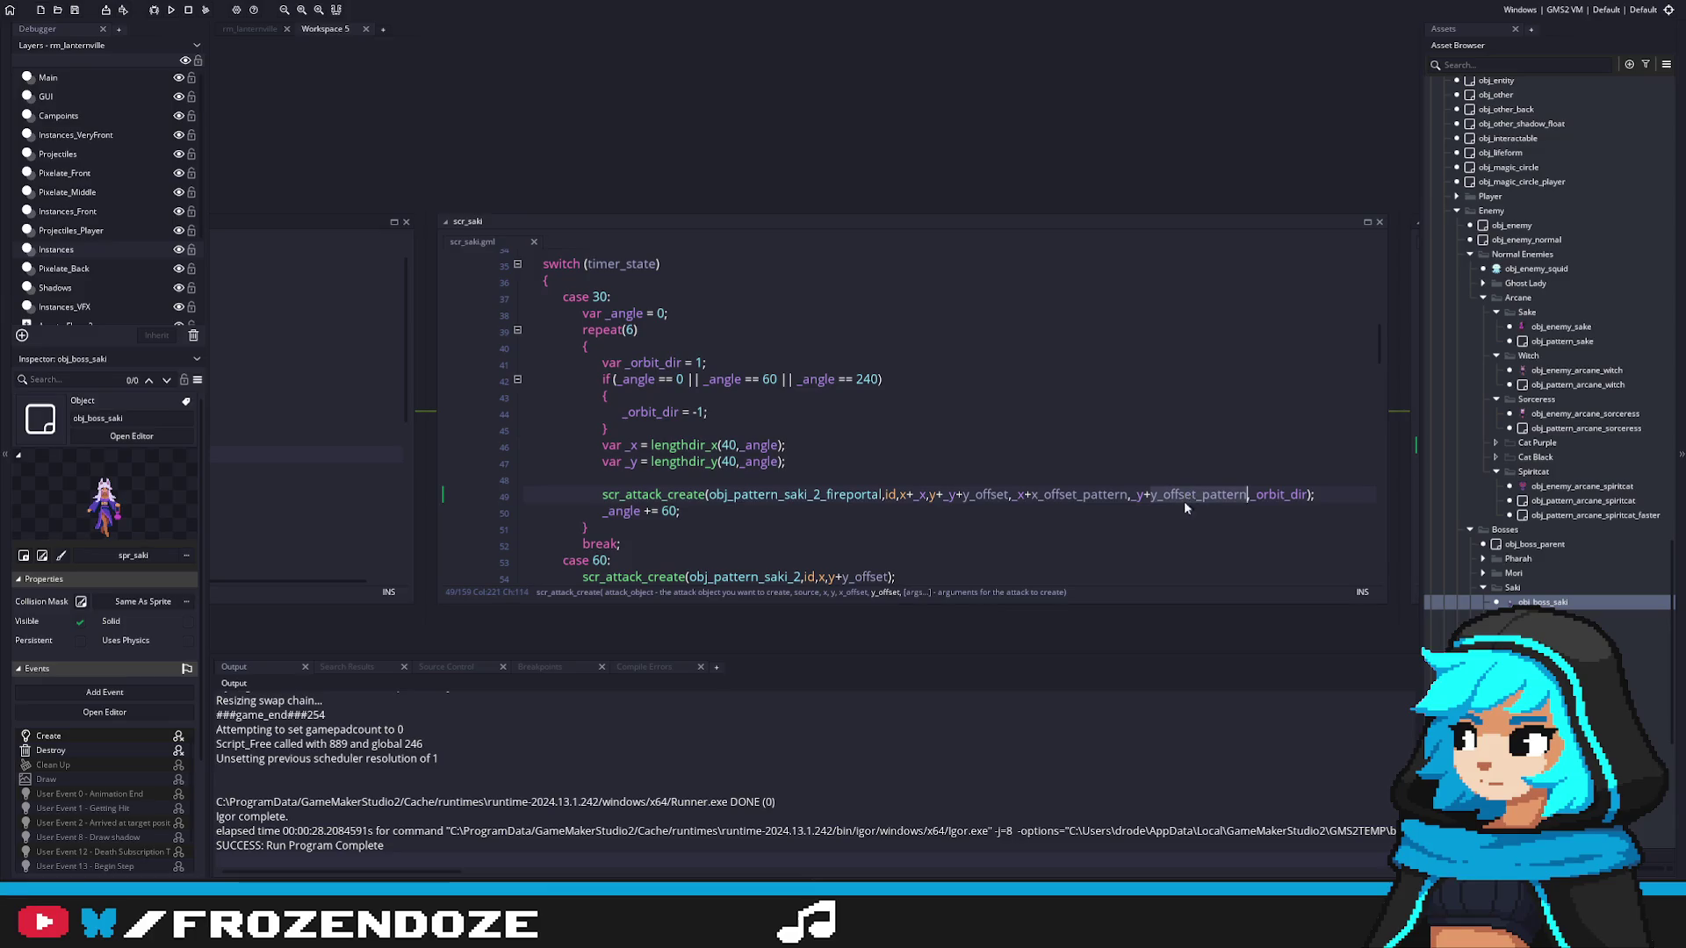
left_click(991, 494)
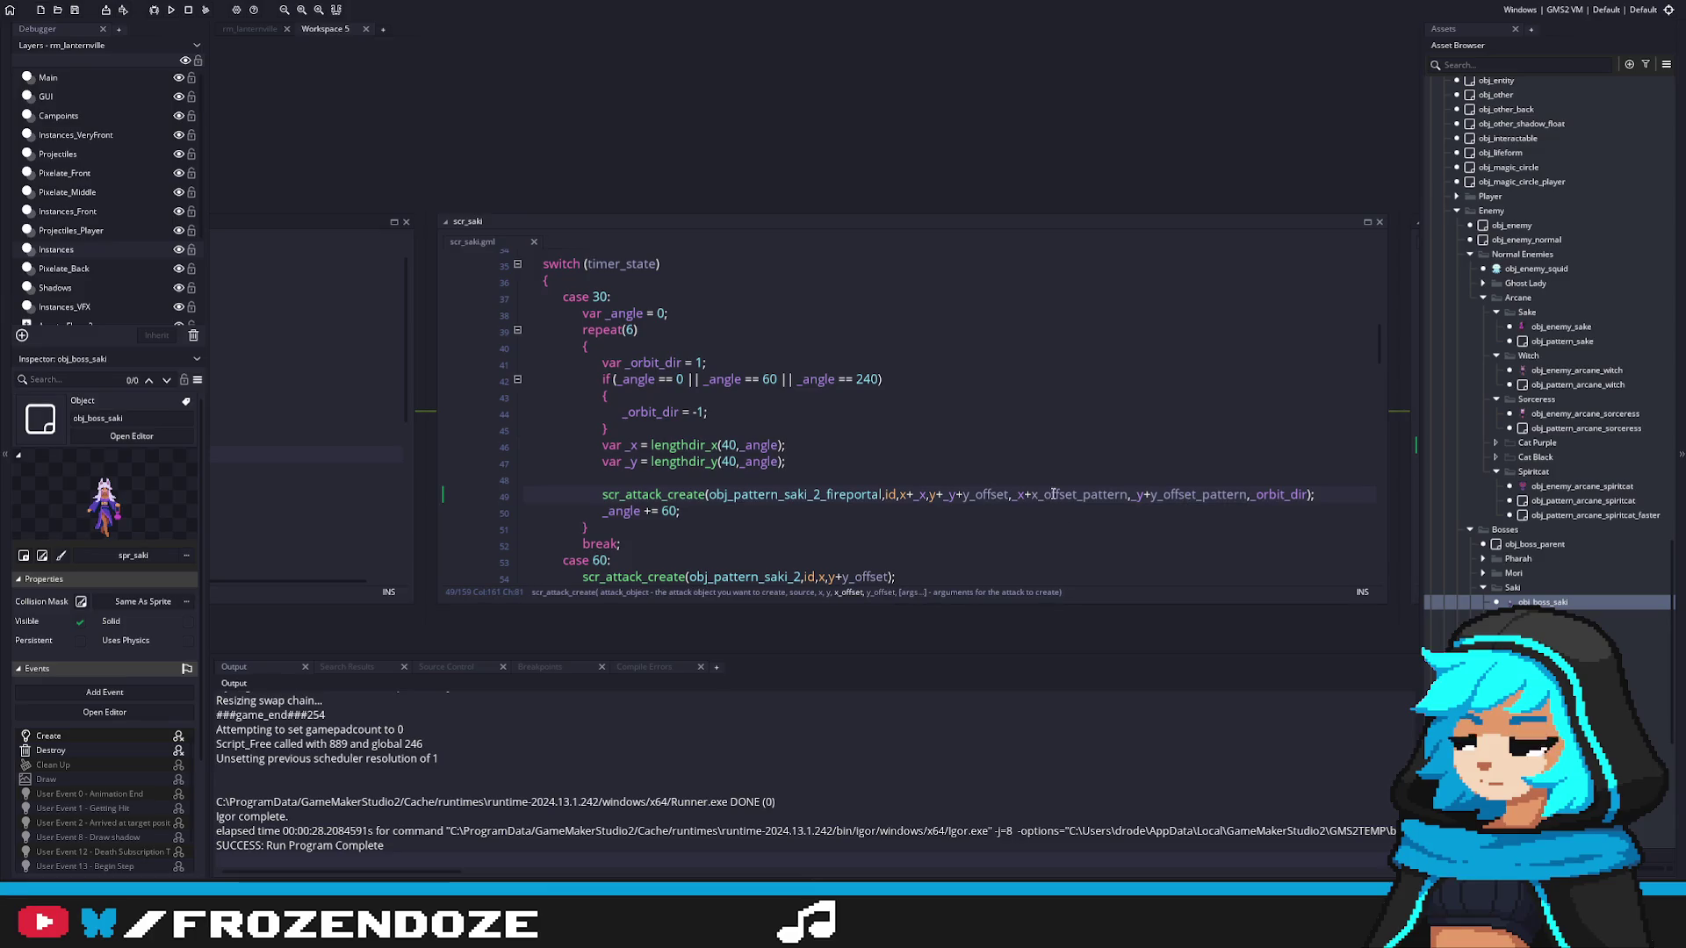
left_click(1004, 494)
key("Right")
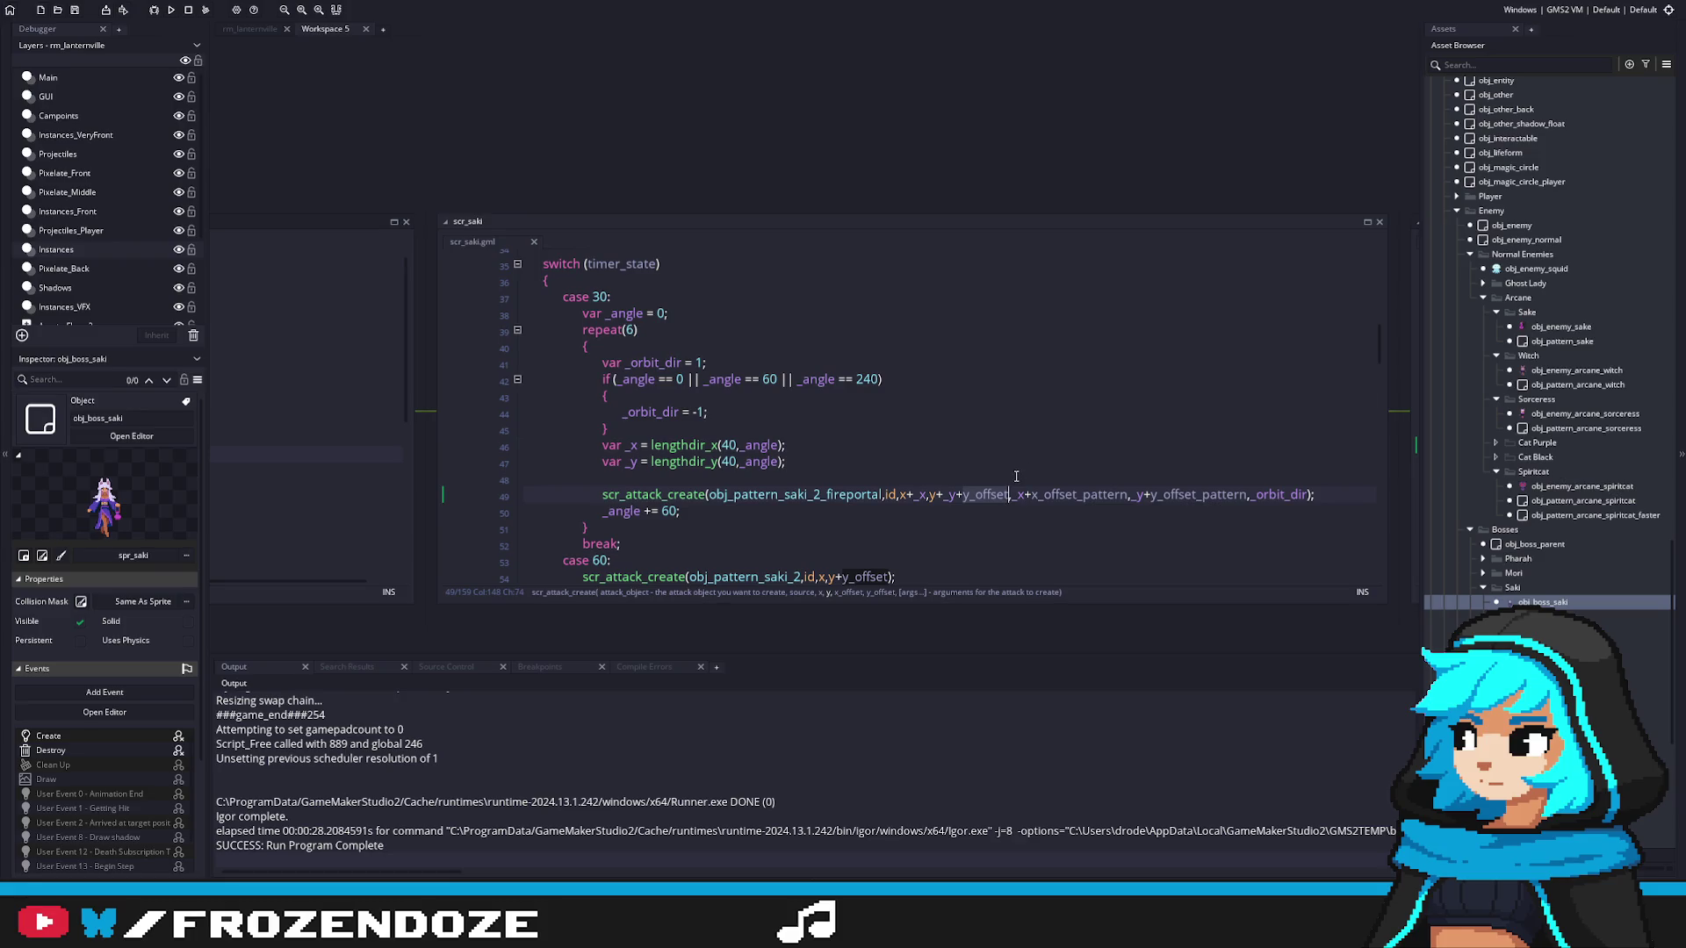
left_click(981, 494)
double_click(981, 494)
key("ctrl+v")
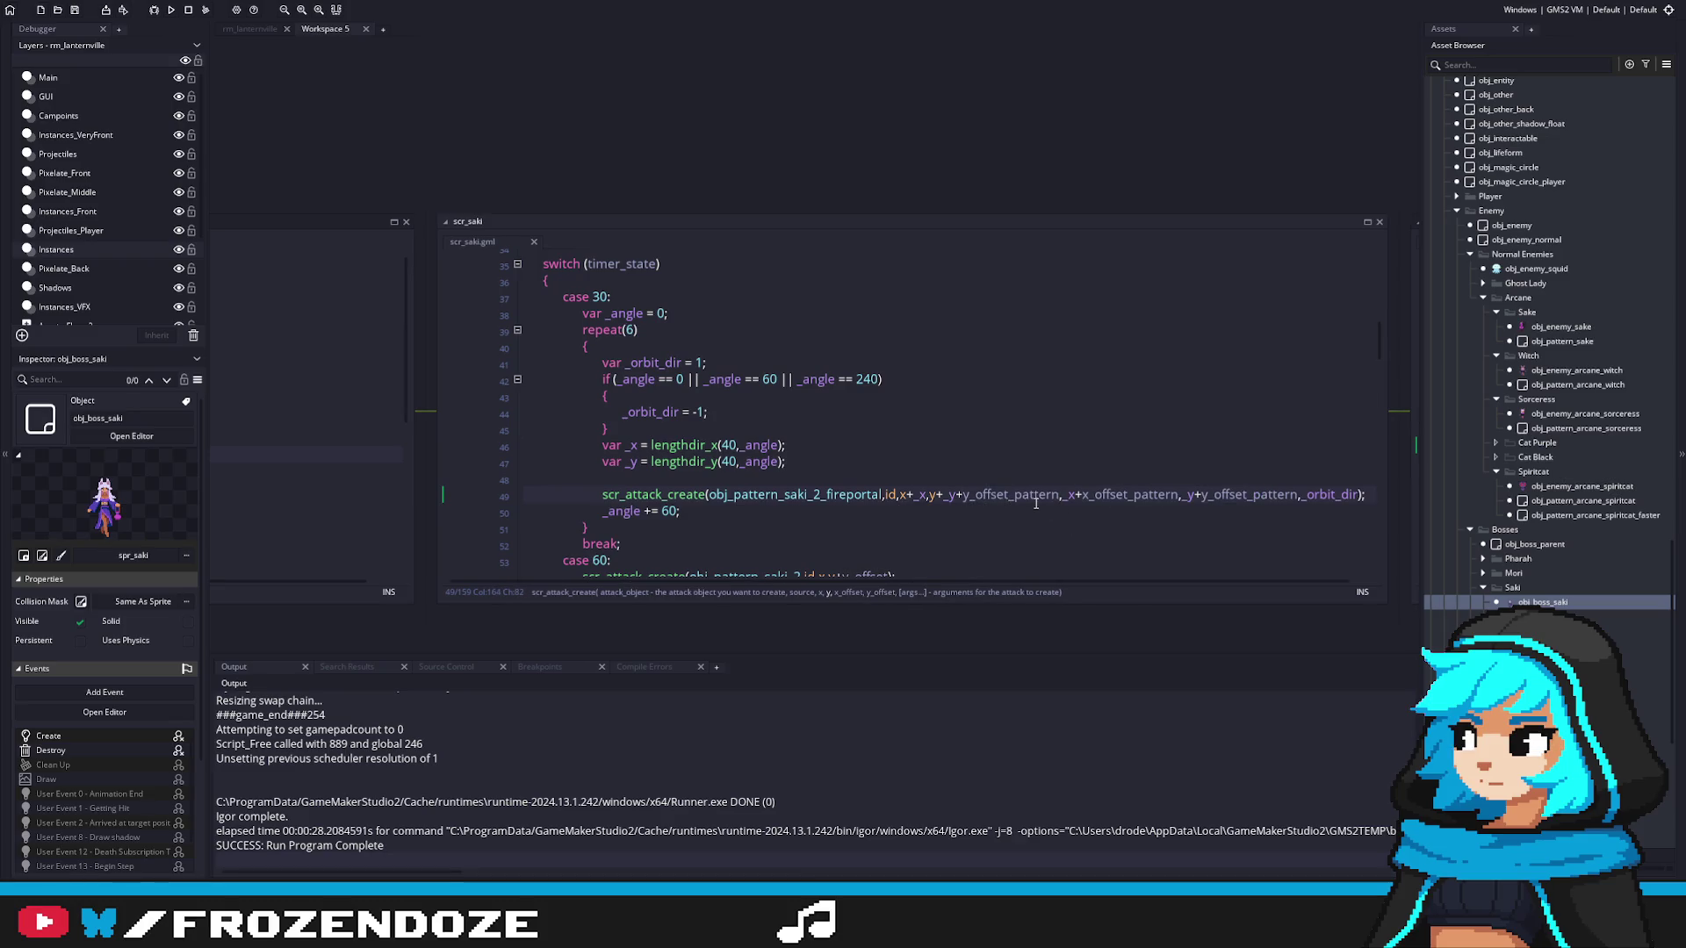
Step: Review the offset edits and open obj_pattern_saki_2_fireportal's Create event code
middle_click(1035, 499)
left_click_drag(1282, 483, 1303, 483)
double_click(893, 470)
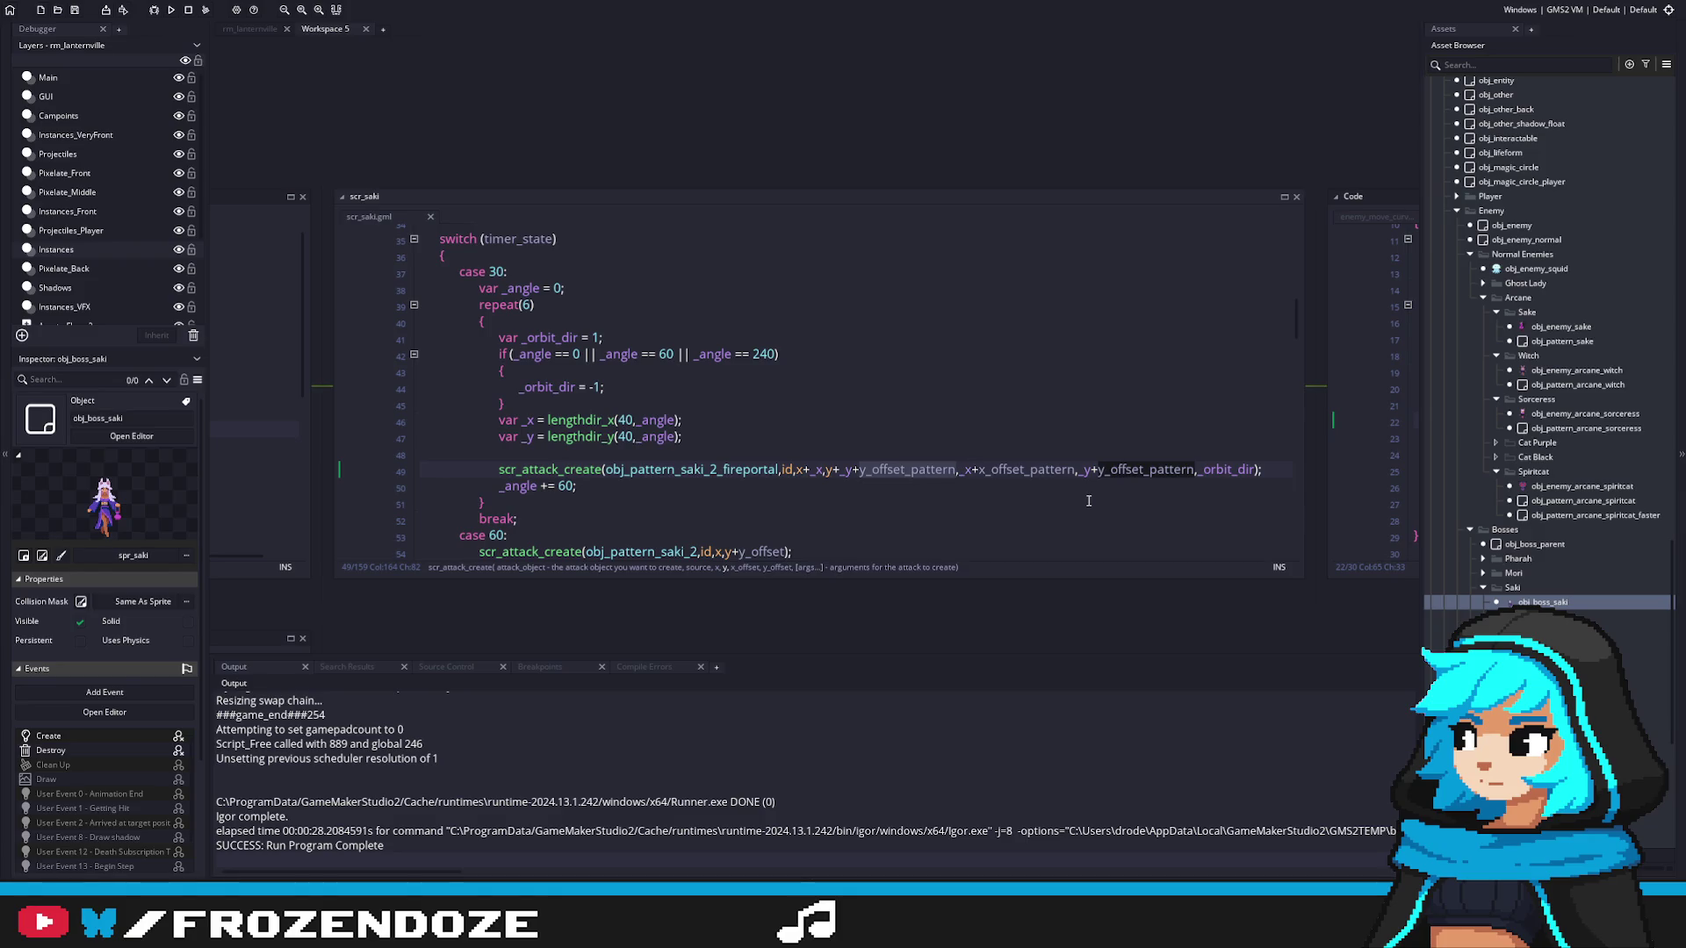
key("ctrl+z")
key("ctrl+z")
key("ctrl+y")
key("ctrl+y")
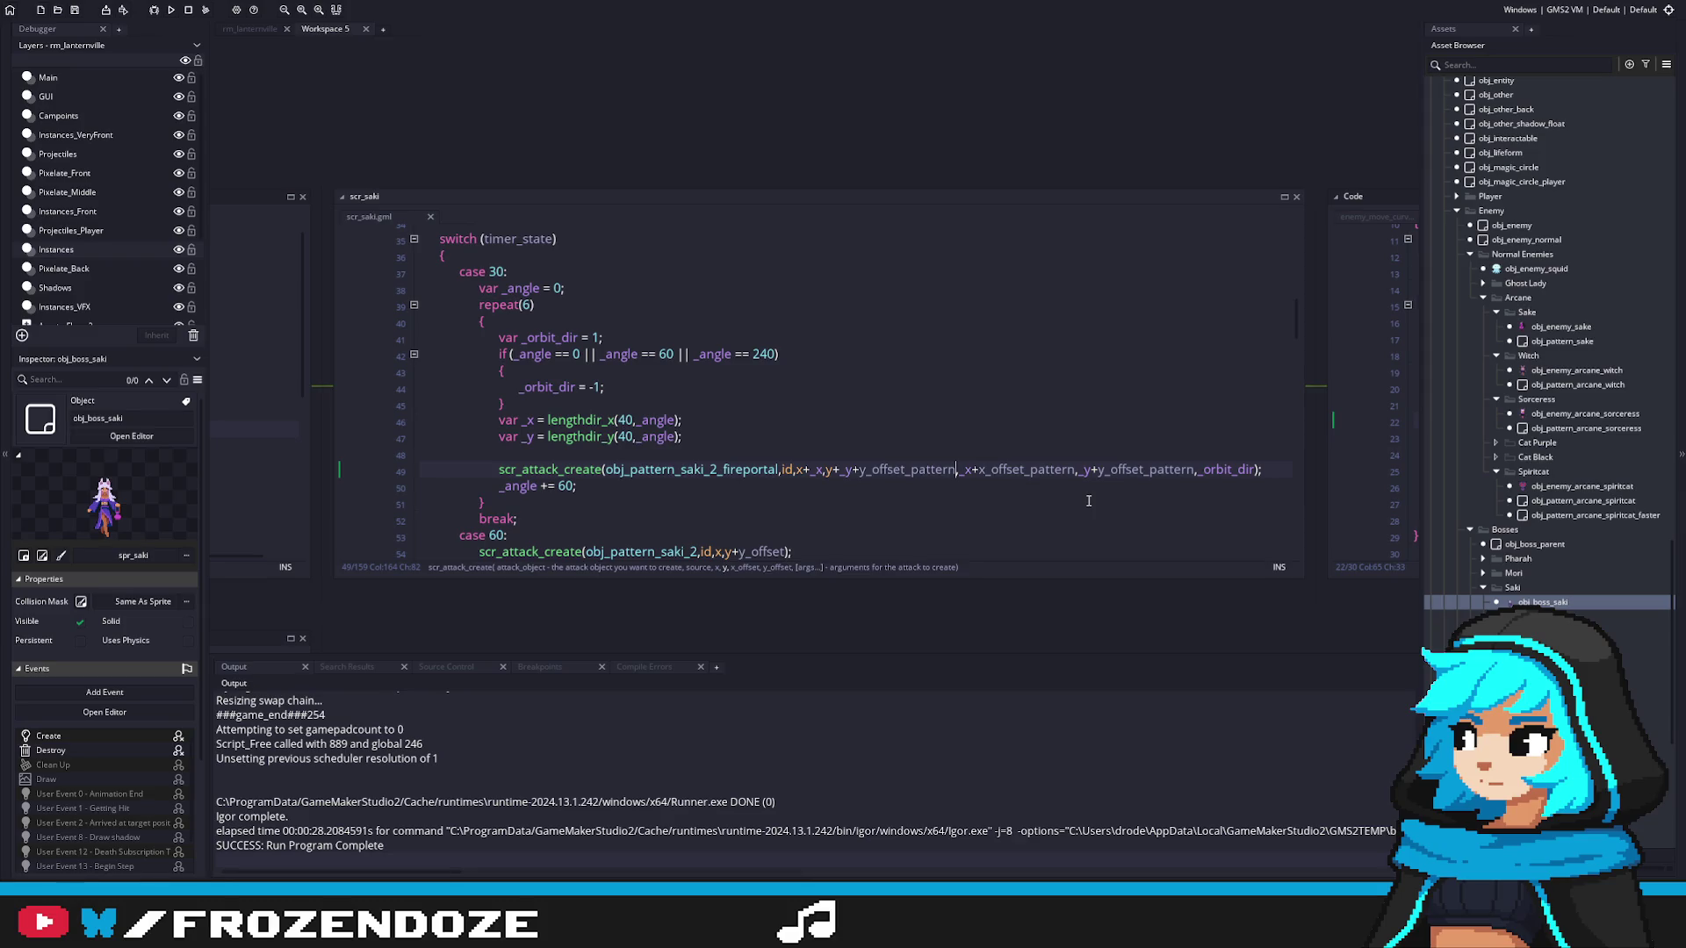
double_click(886, 470)
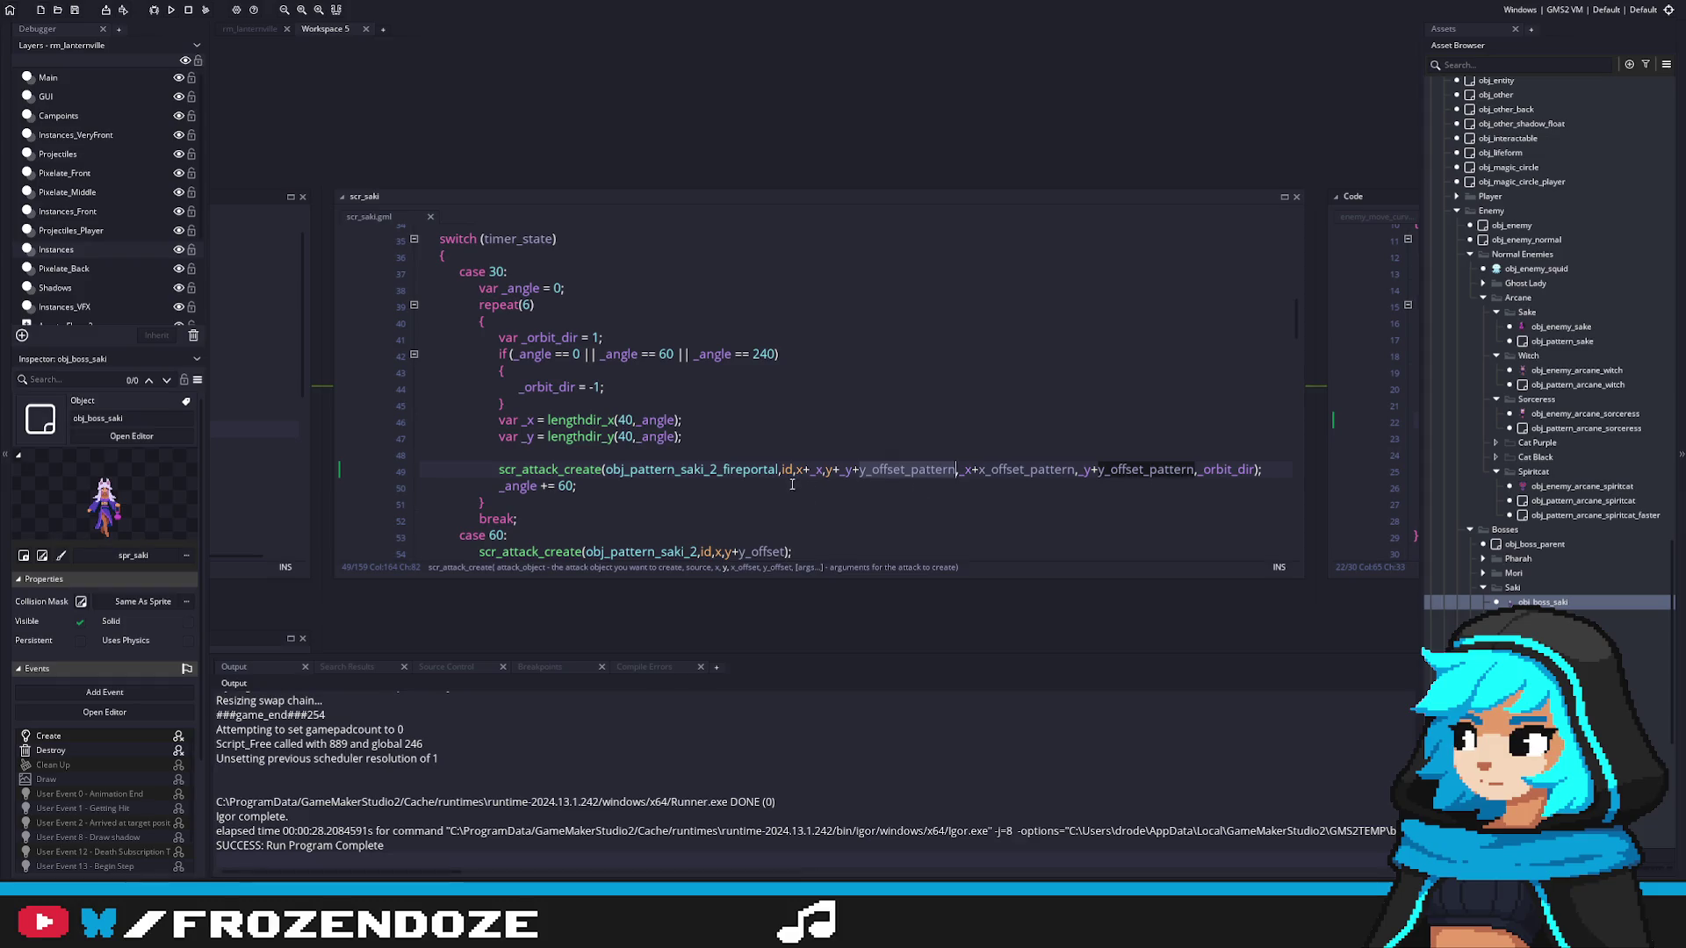
scroll(729, 472, "up", 1)
middle_click(713, 495)
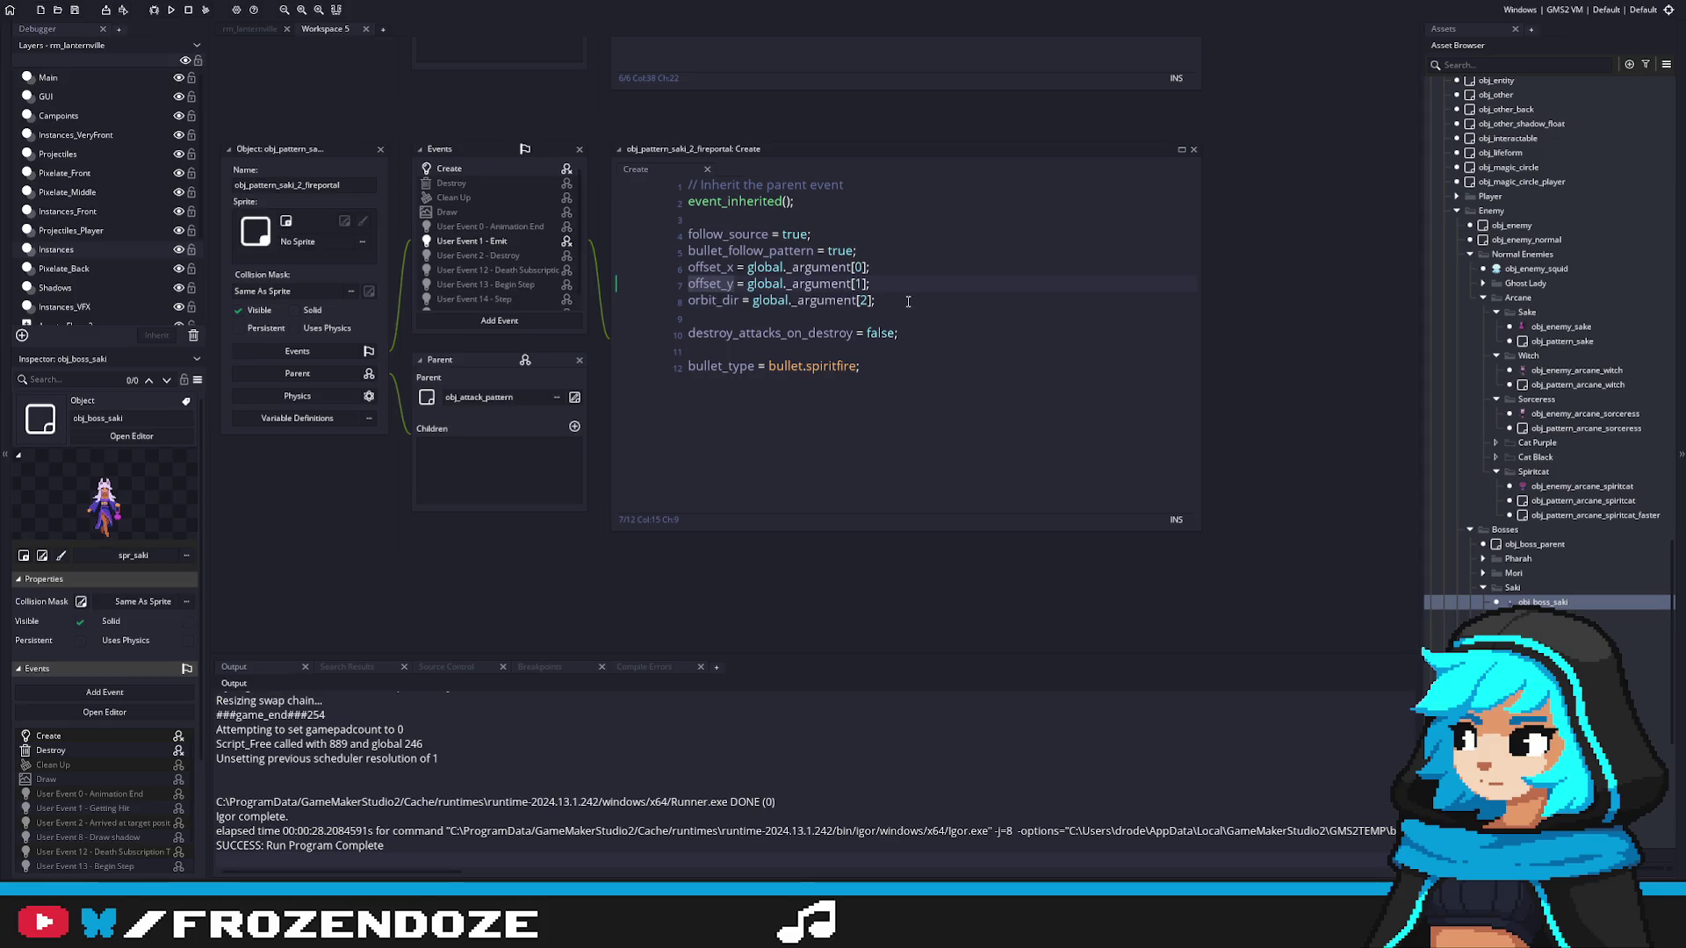
Step: Comment out the offset_x and offset_y lines and set orbit_dir to global._argument[0]
left_click_drag(890, 281, 687, 265)
right_click(688, 265)
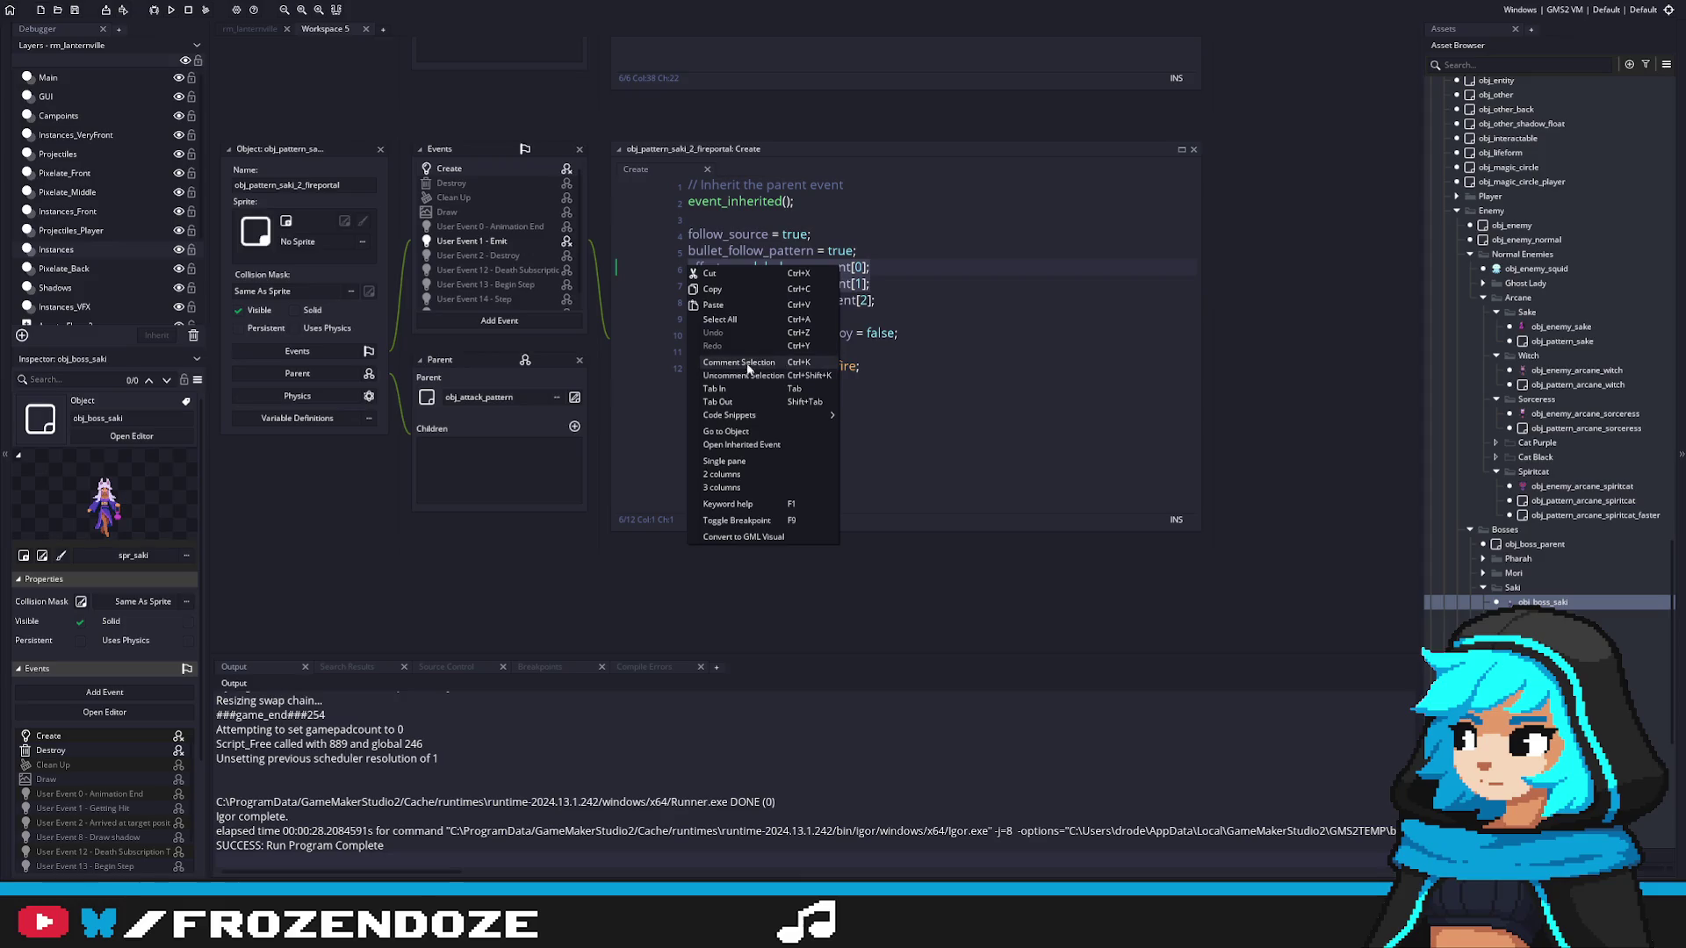
left_click(746, 363)
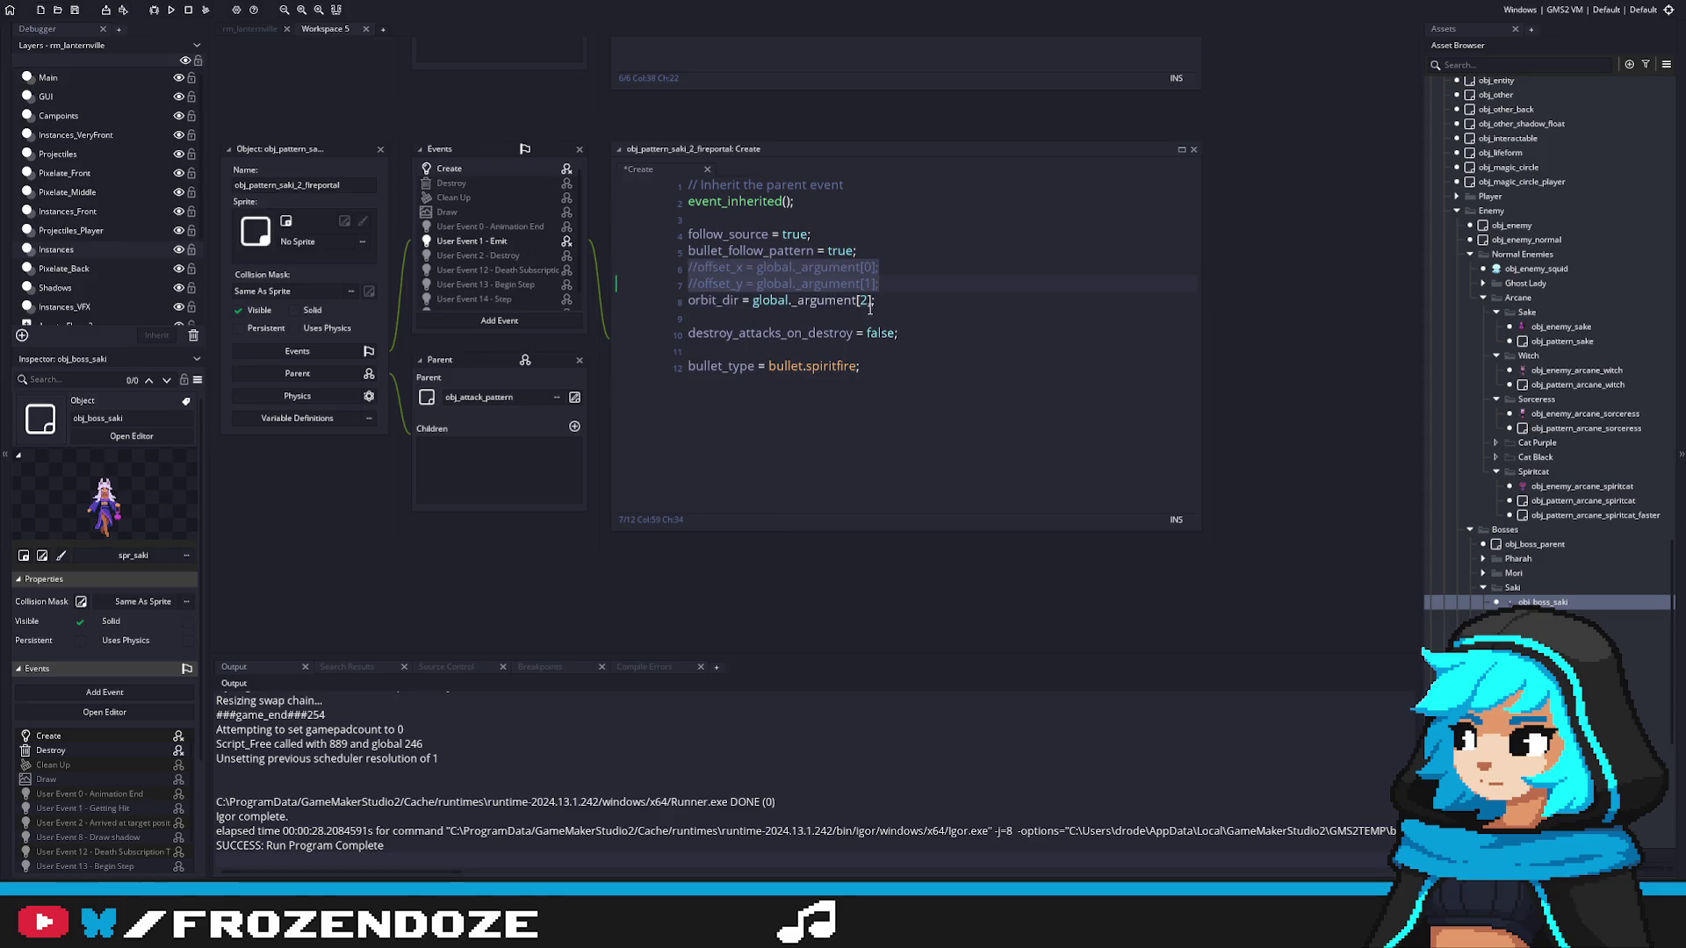
left_click(866, 303)
type("0")
left_click(958, 315)
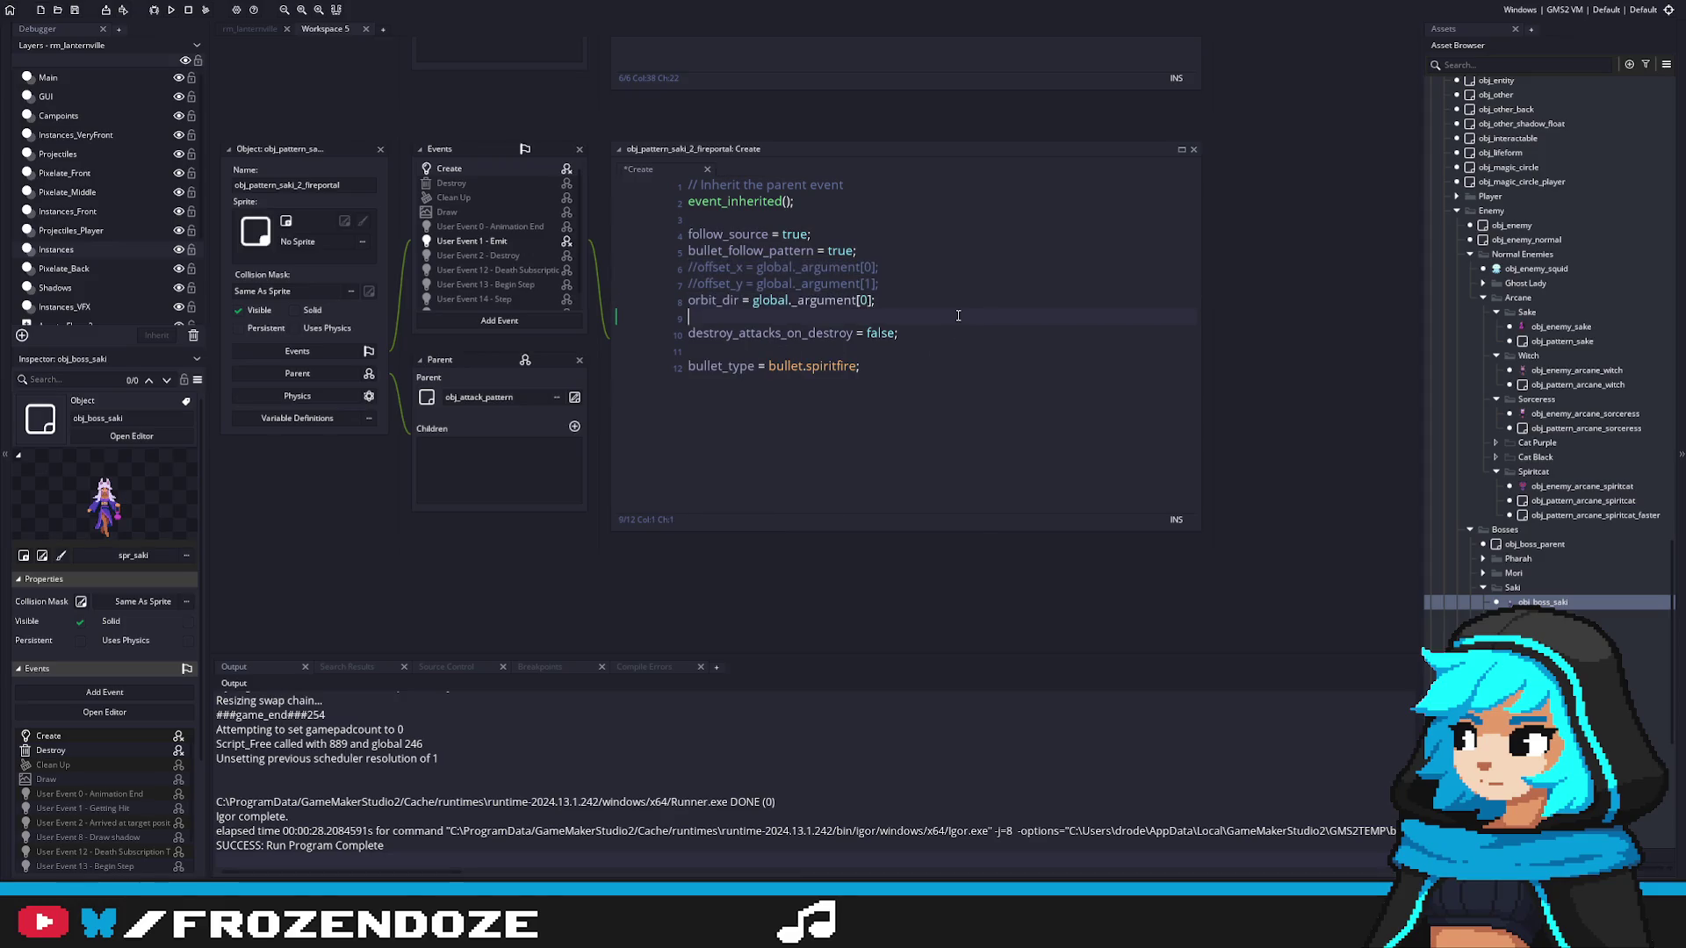
Step: Remove the extra y_offset_pattern so scr_saki's fireportal call passes plain y+_y
double_click(1564, 604)
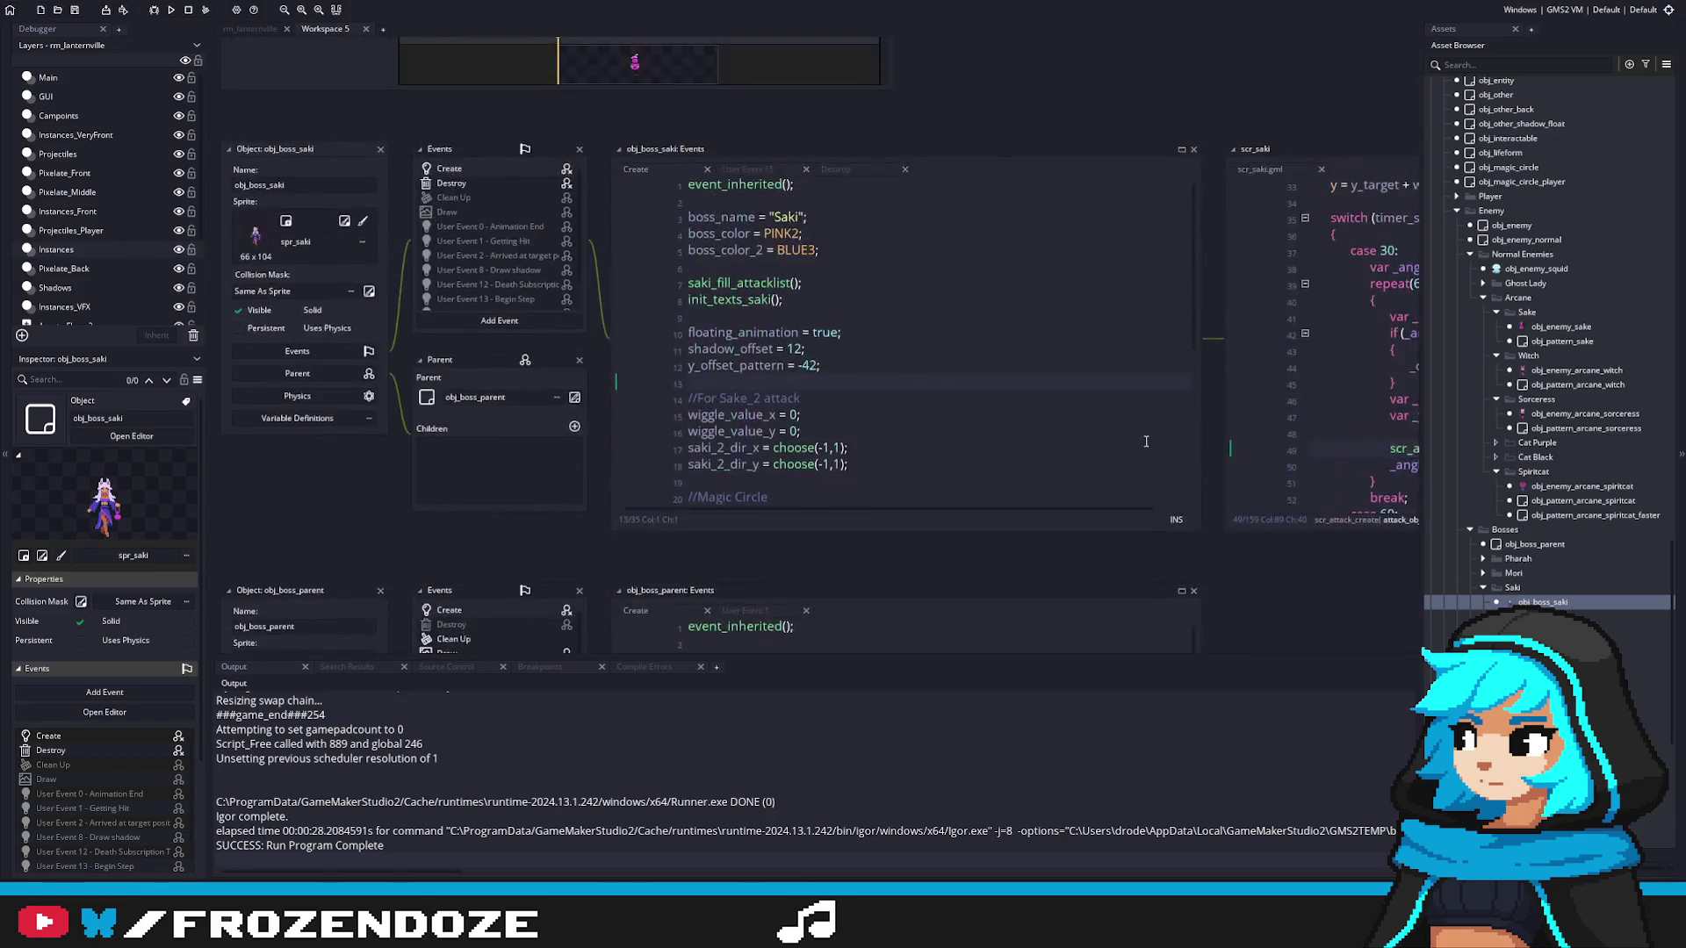
left_click(956, 490)
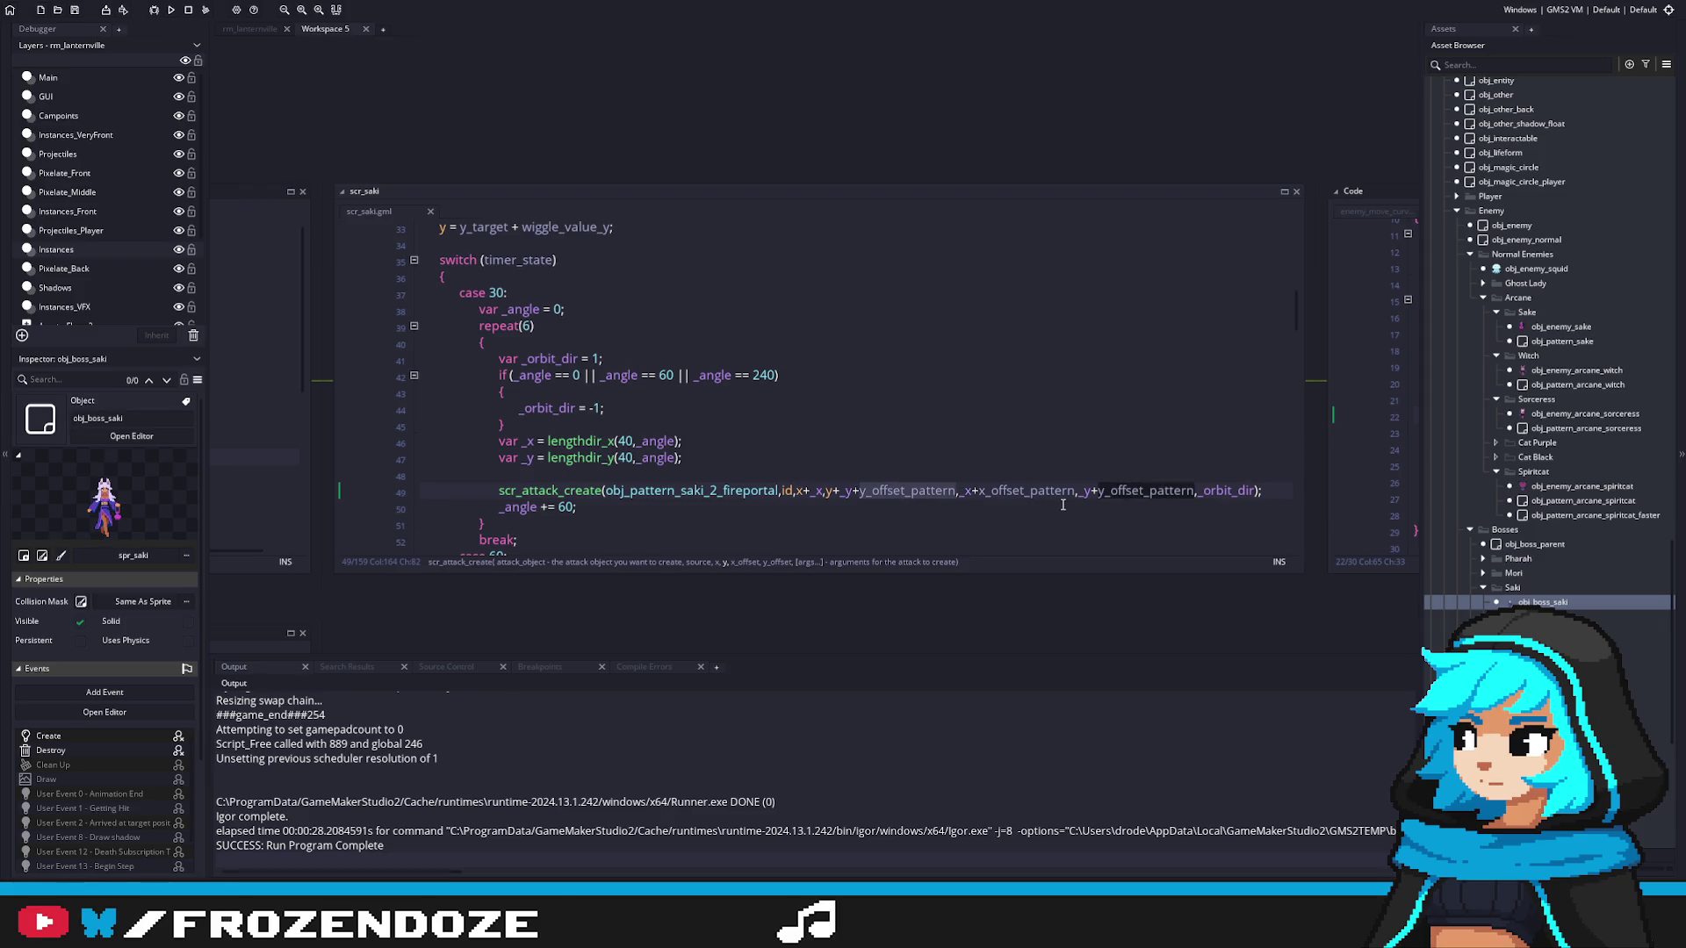
key("ctrl+BackSpace")
key("ctrl+BackSpace")
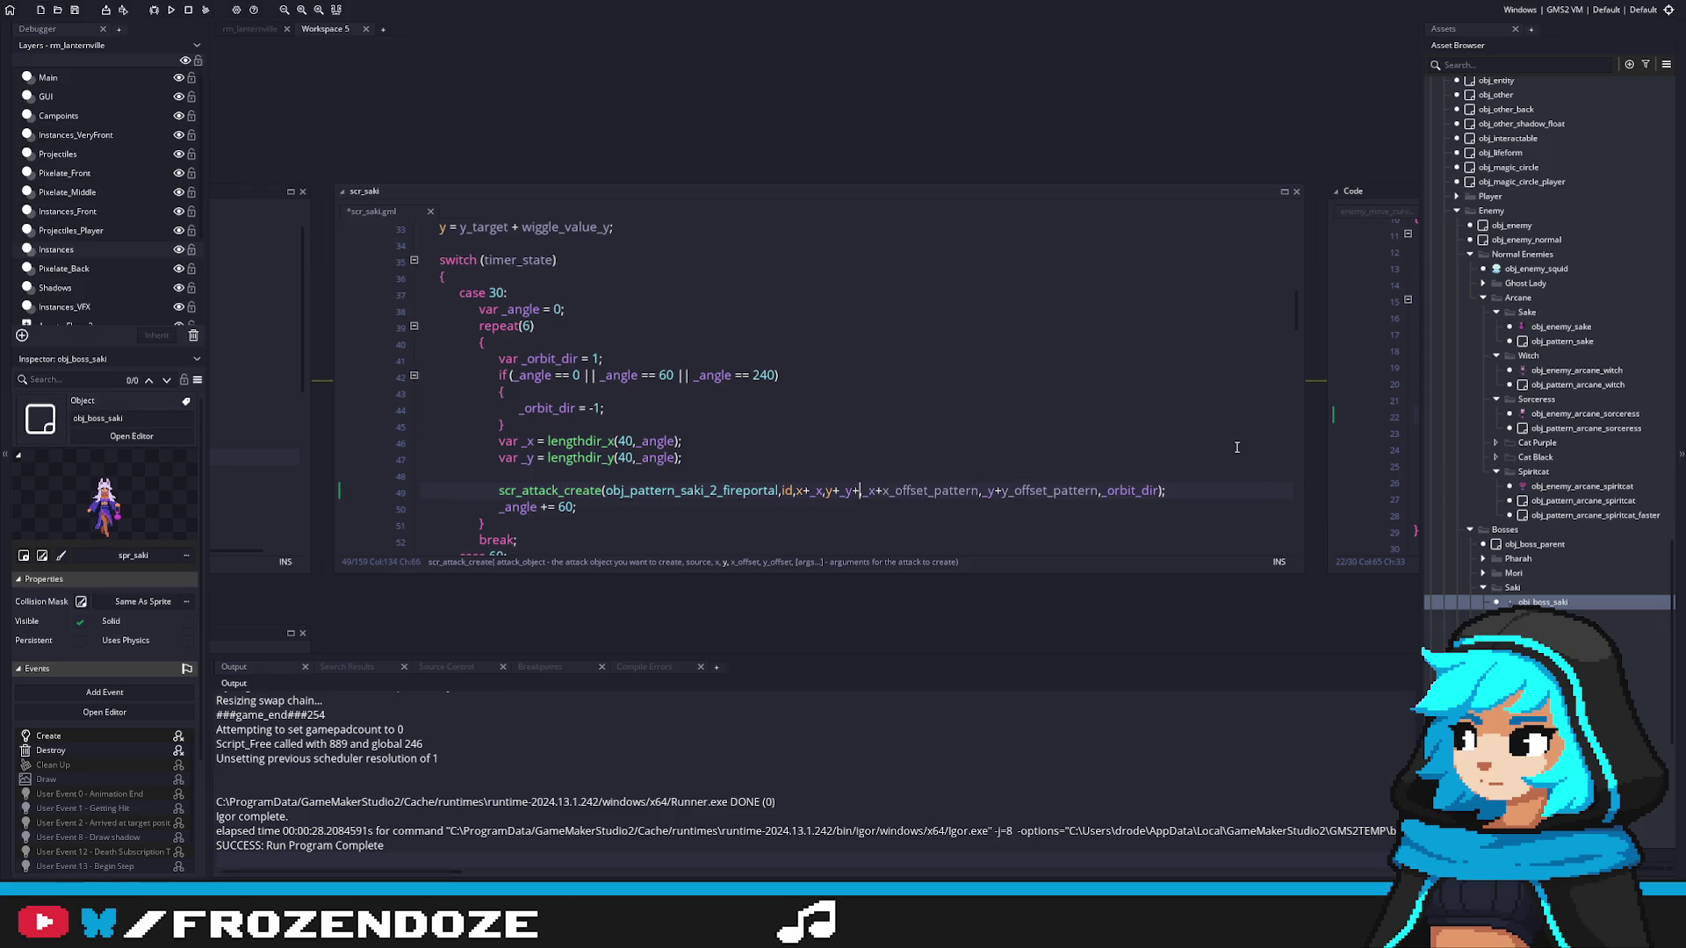
type(",")
left_click(917, 490)
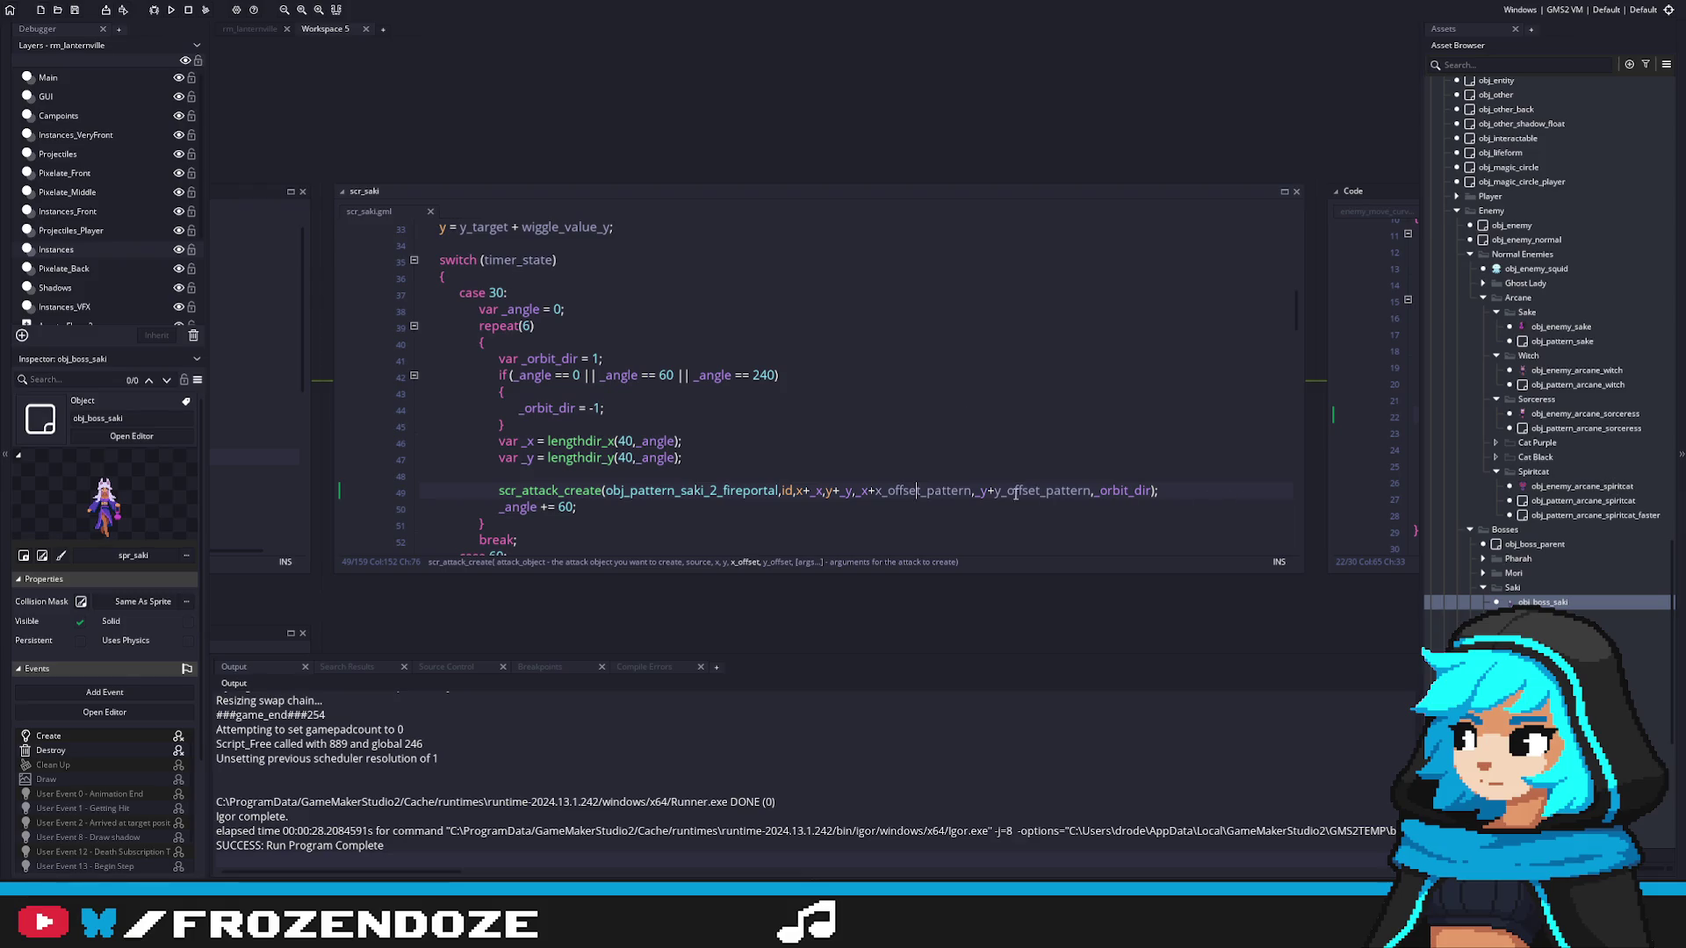
scroll(911, 480, "down", 2)
left_click(1066, 411)
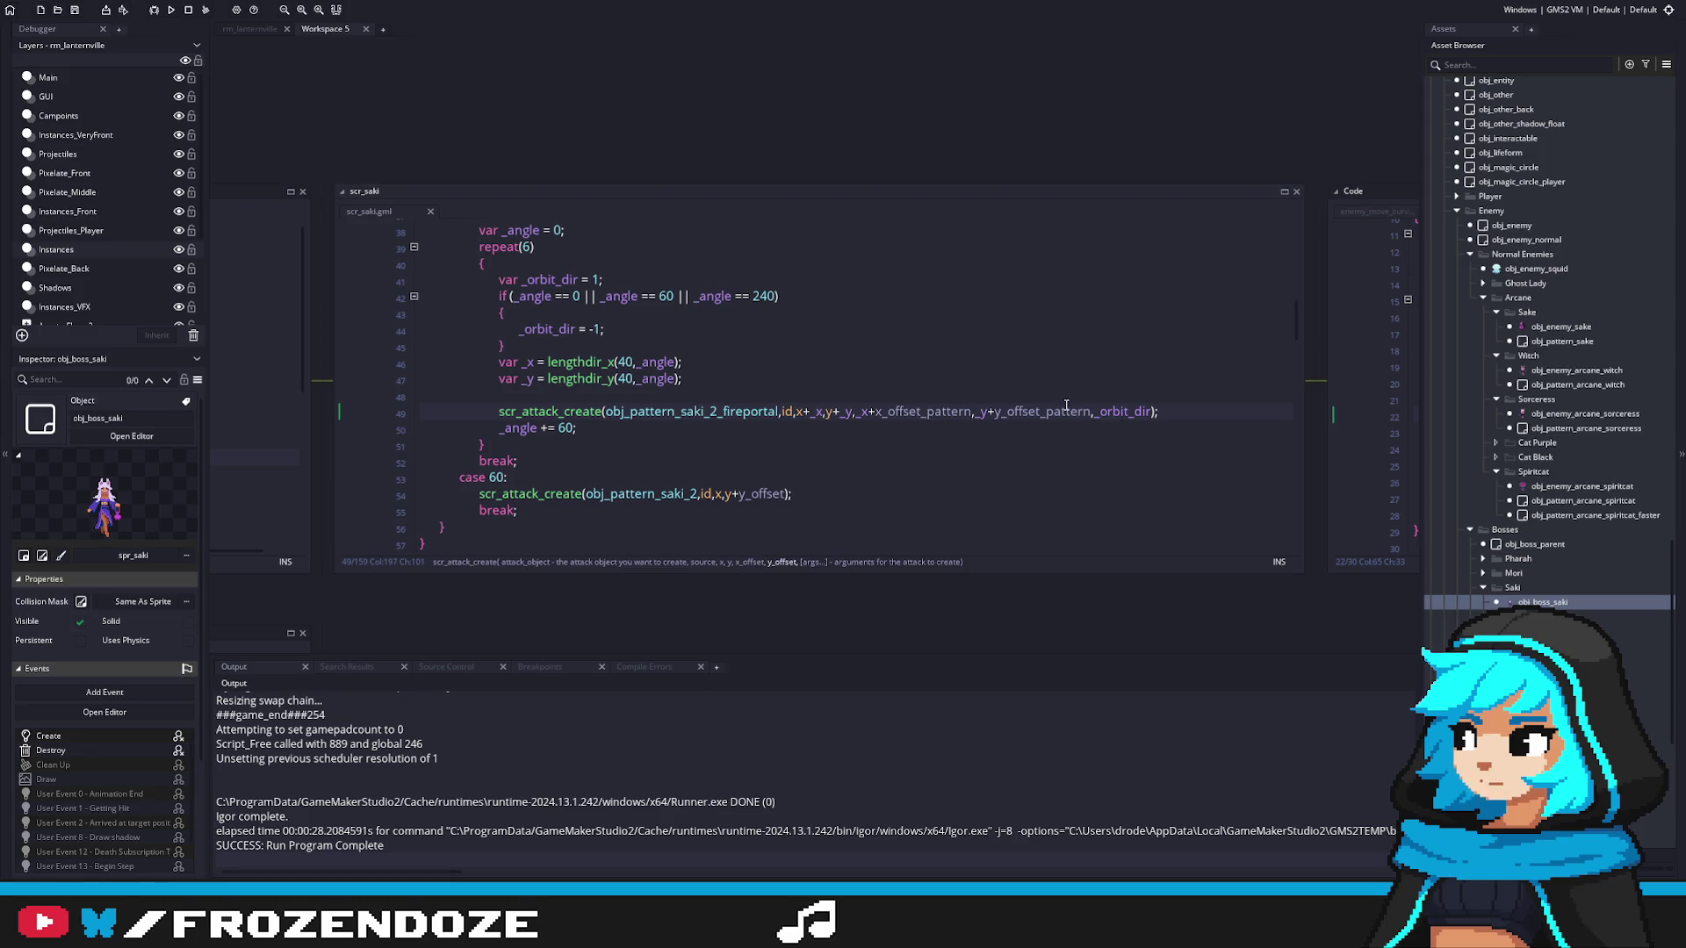
left_click(1156, 413)
scroll(788, 417, "down", 3)
scroll(789, 417, "up", 2)
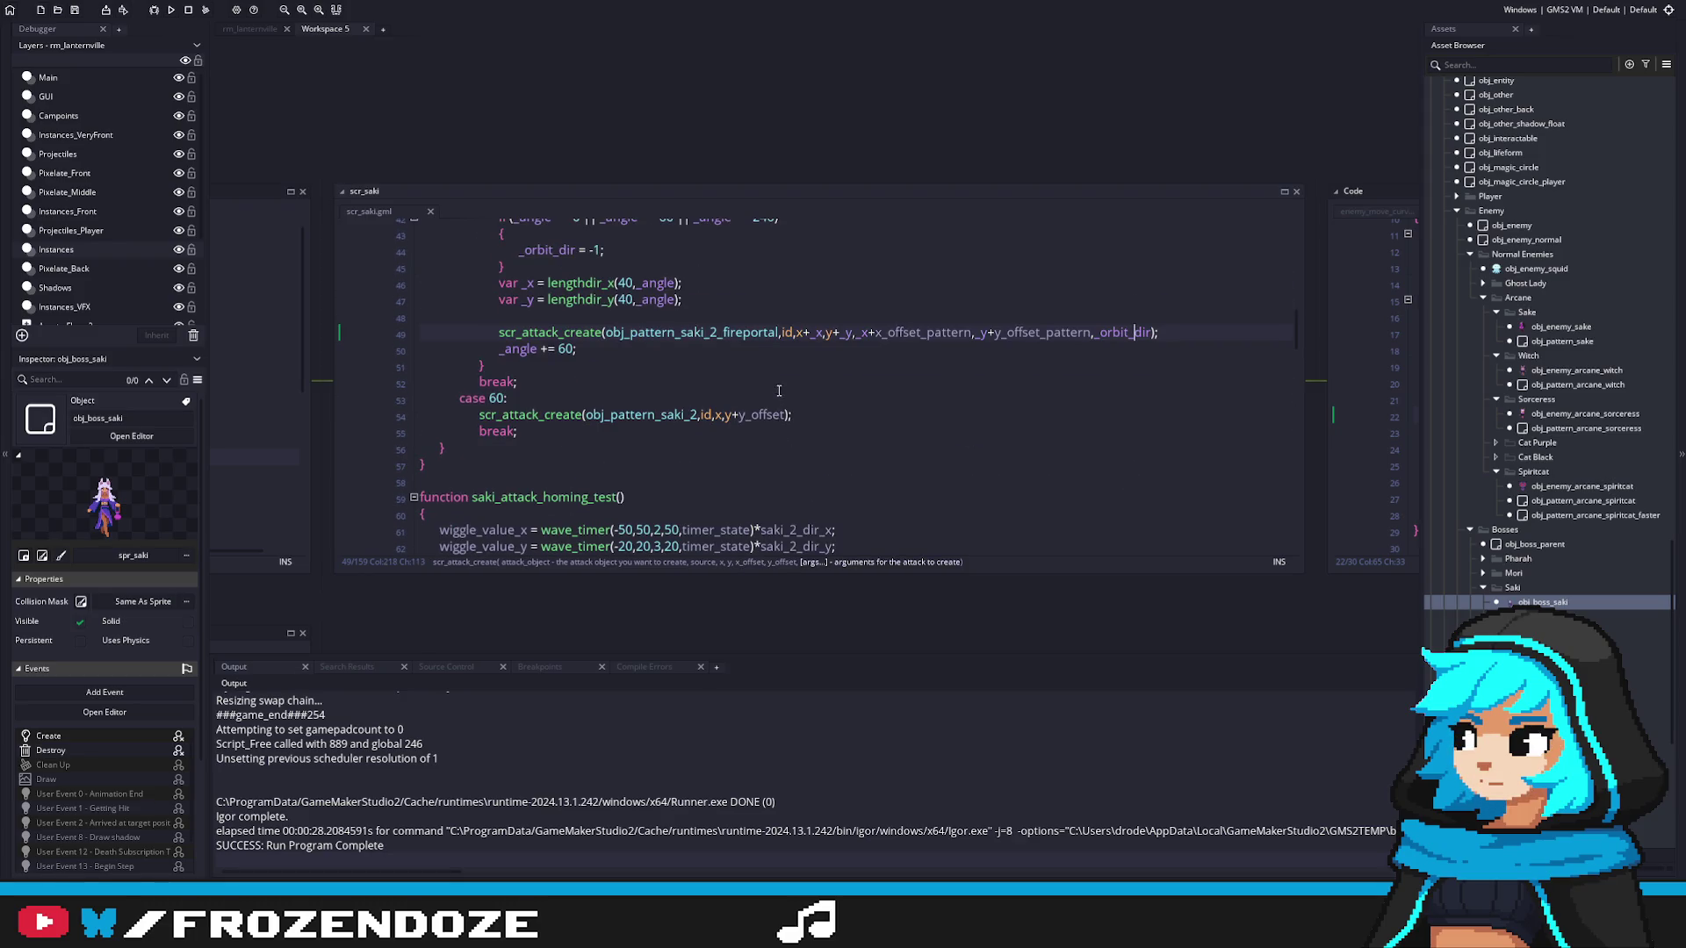
scroll(788, 417, "up", 7)
Step: Paste x_offset_pattern and y_offset_pattern arguments into saki_attack_2's case 60 call
left_click_drag(967, 239, 716, 240)
key("ctrl+c")
scroll(837, 466, "down", 7)
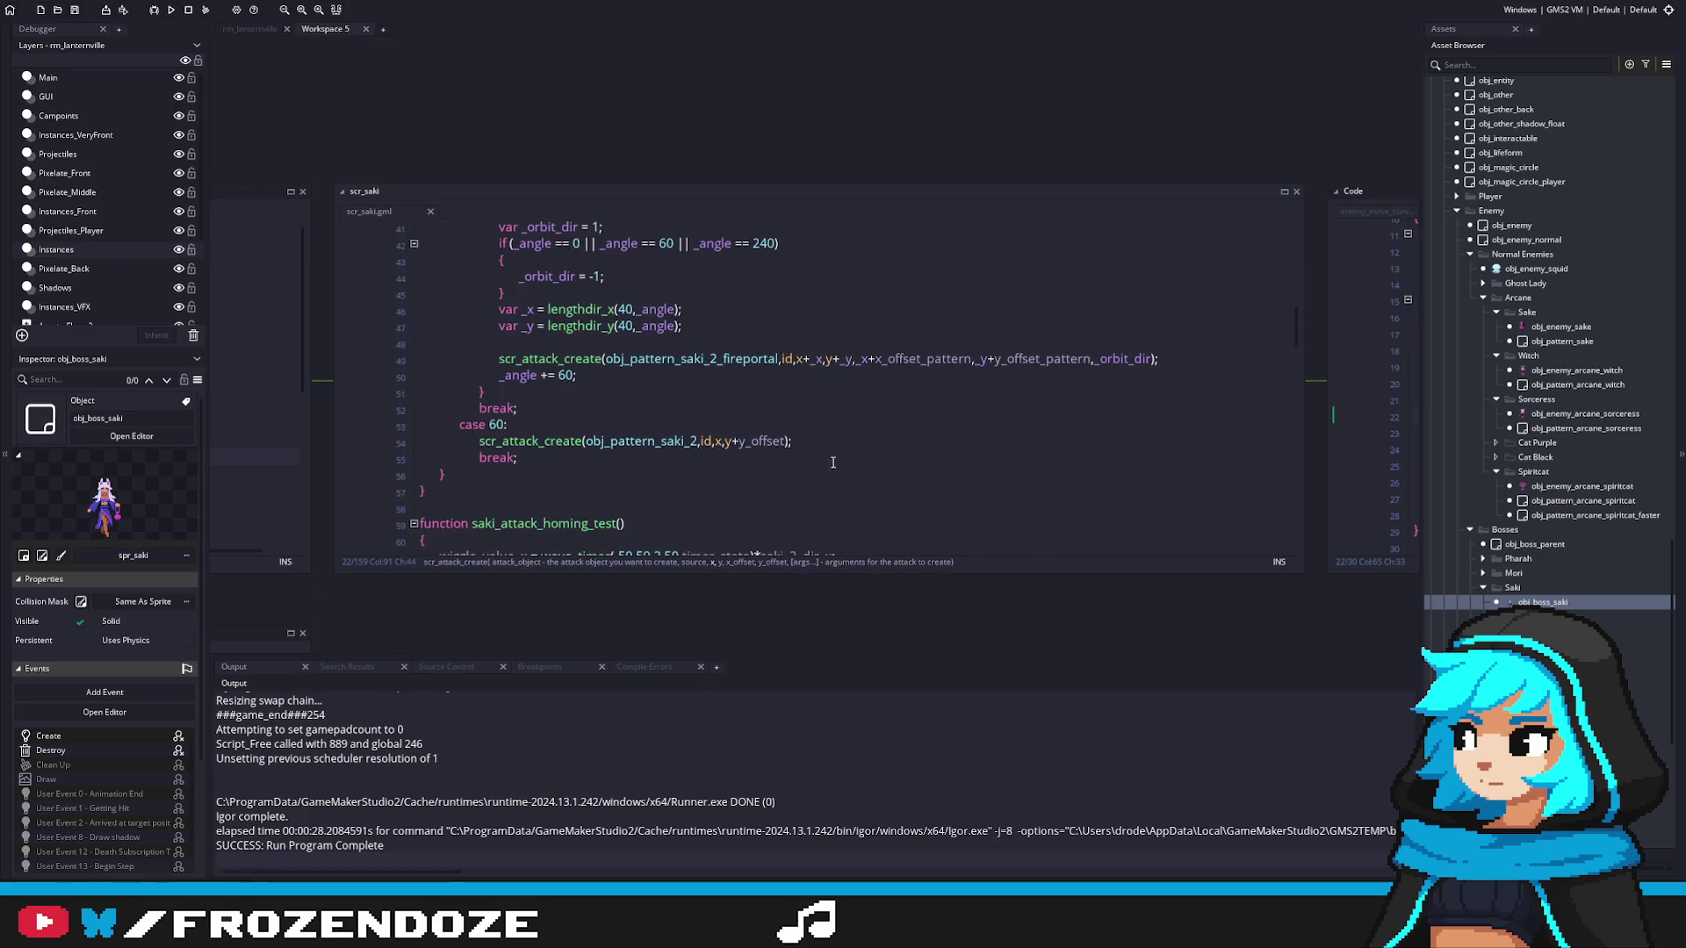
left_click_drag(785, 440, 717, 445)
key("ctrl+v")
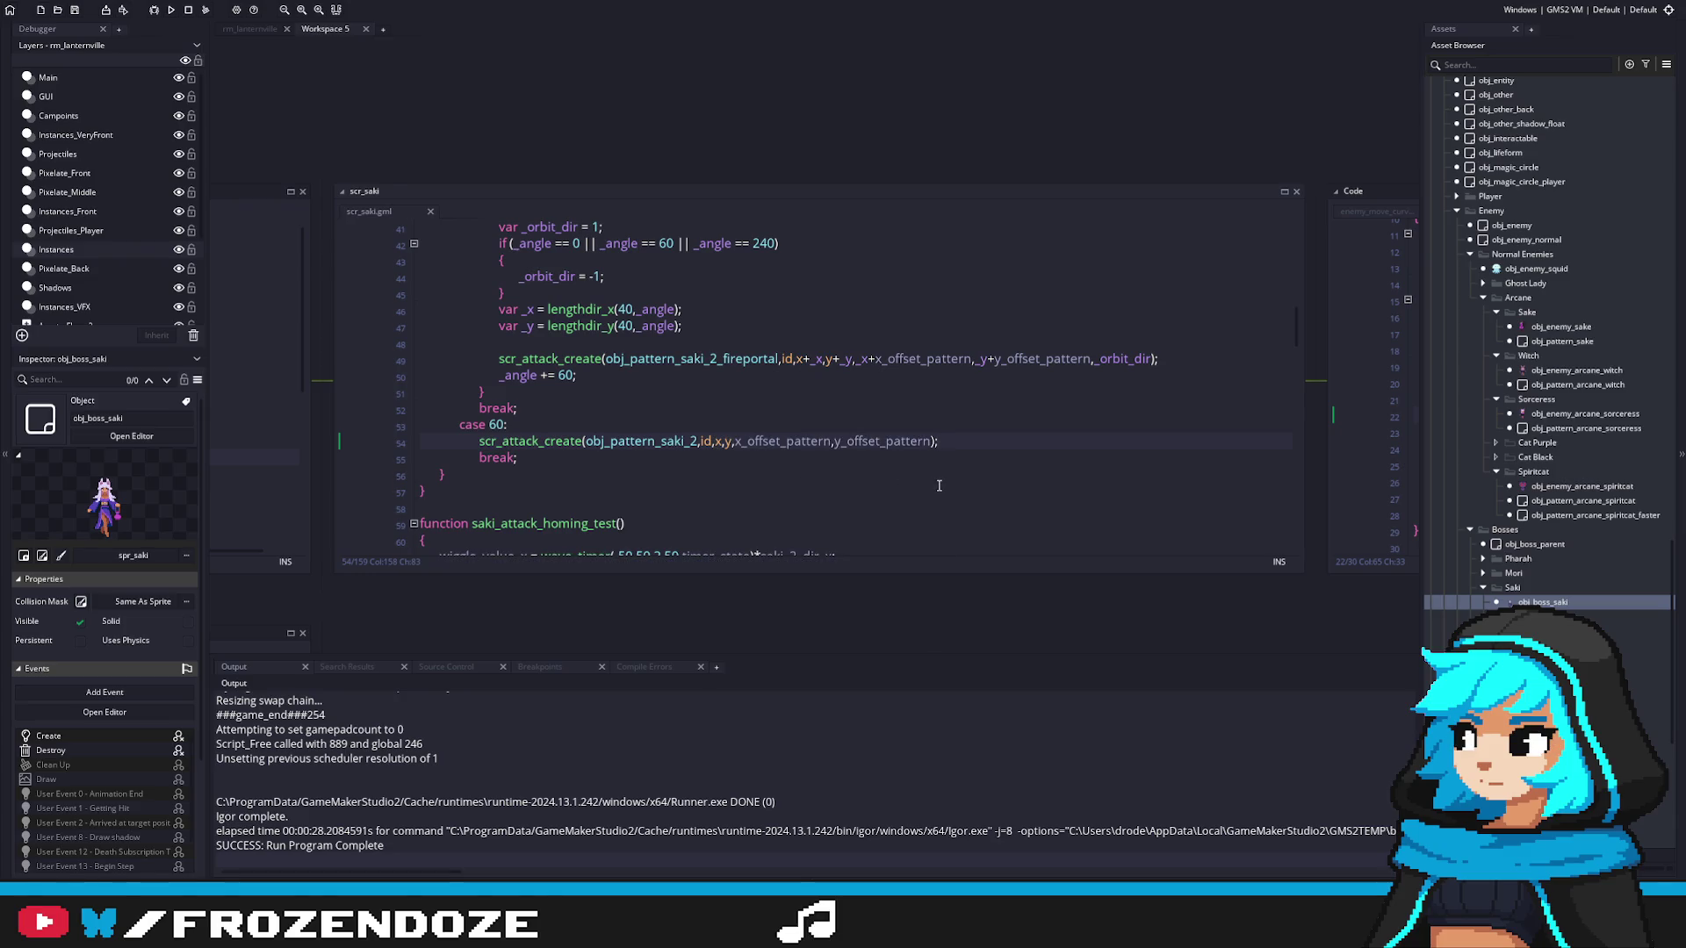
scroll(732, 328, "up", 8)
Step: Inspect the Create event code of obj_pattern_saki_1 and obj_pattern_saki_2
middle_click(641, 309)
left_click(477, 177)
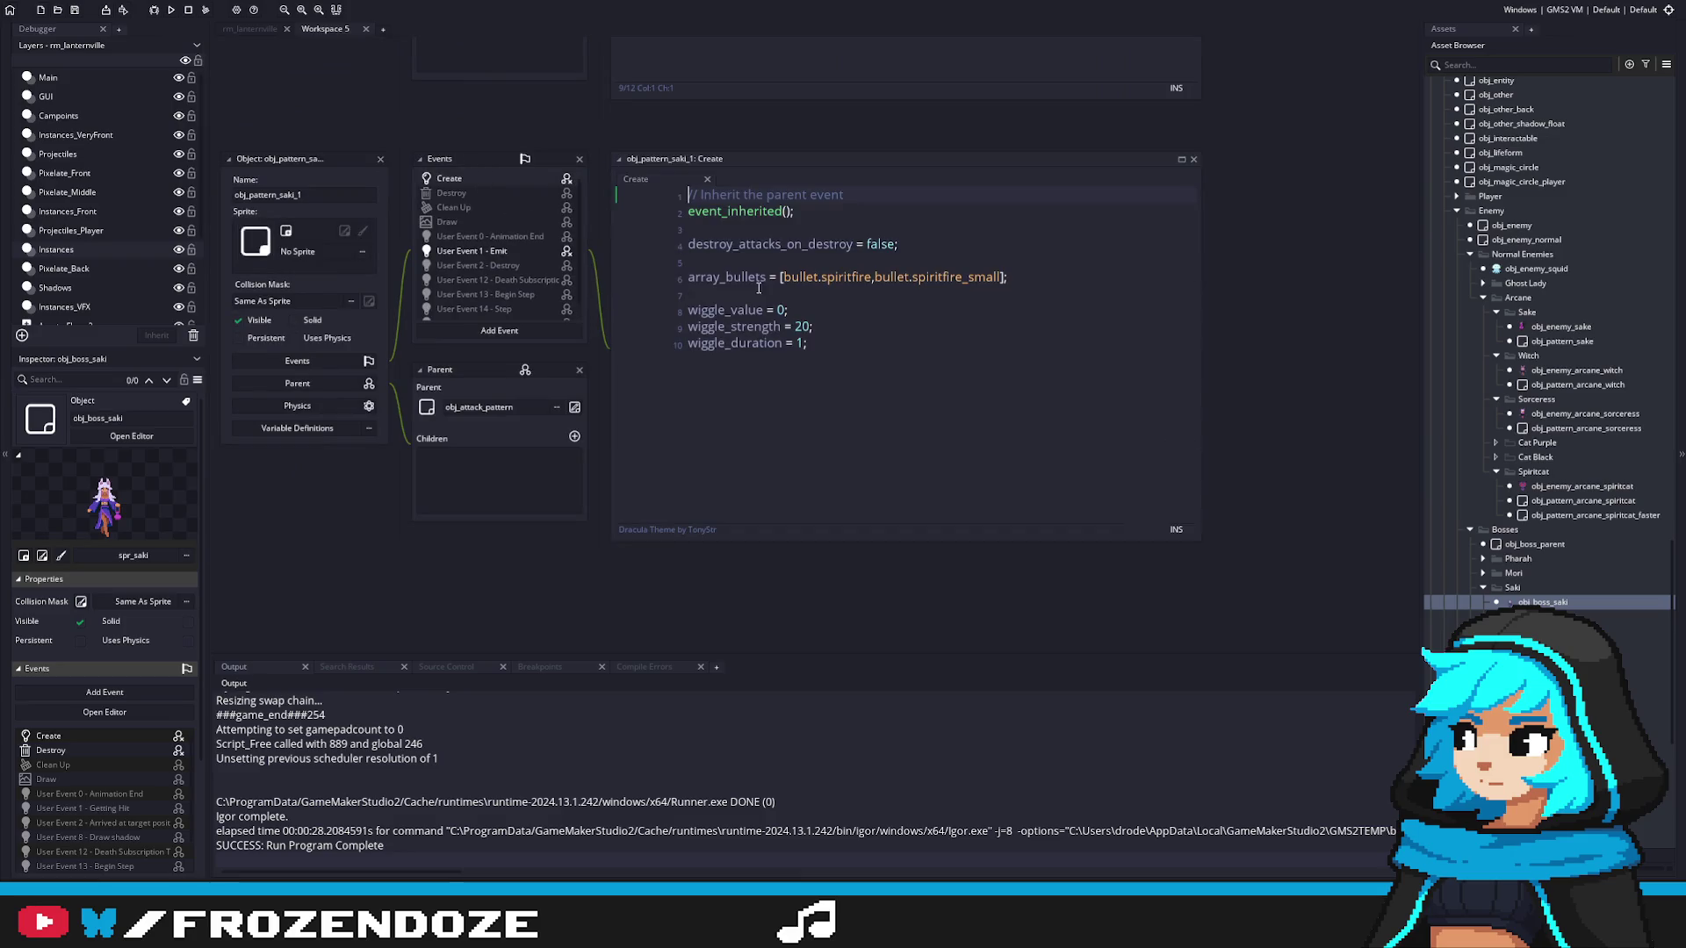
double_click(1554, 602)
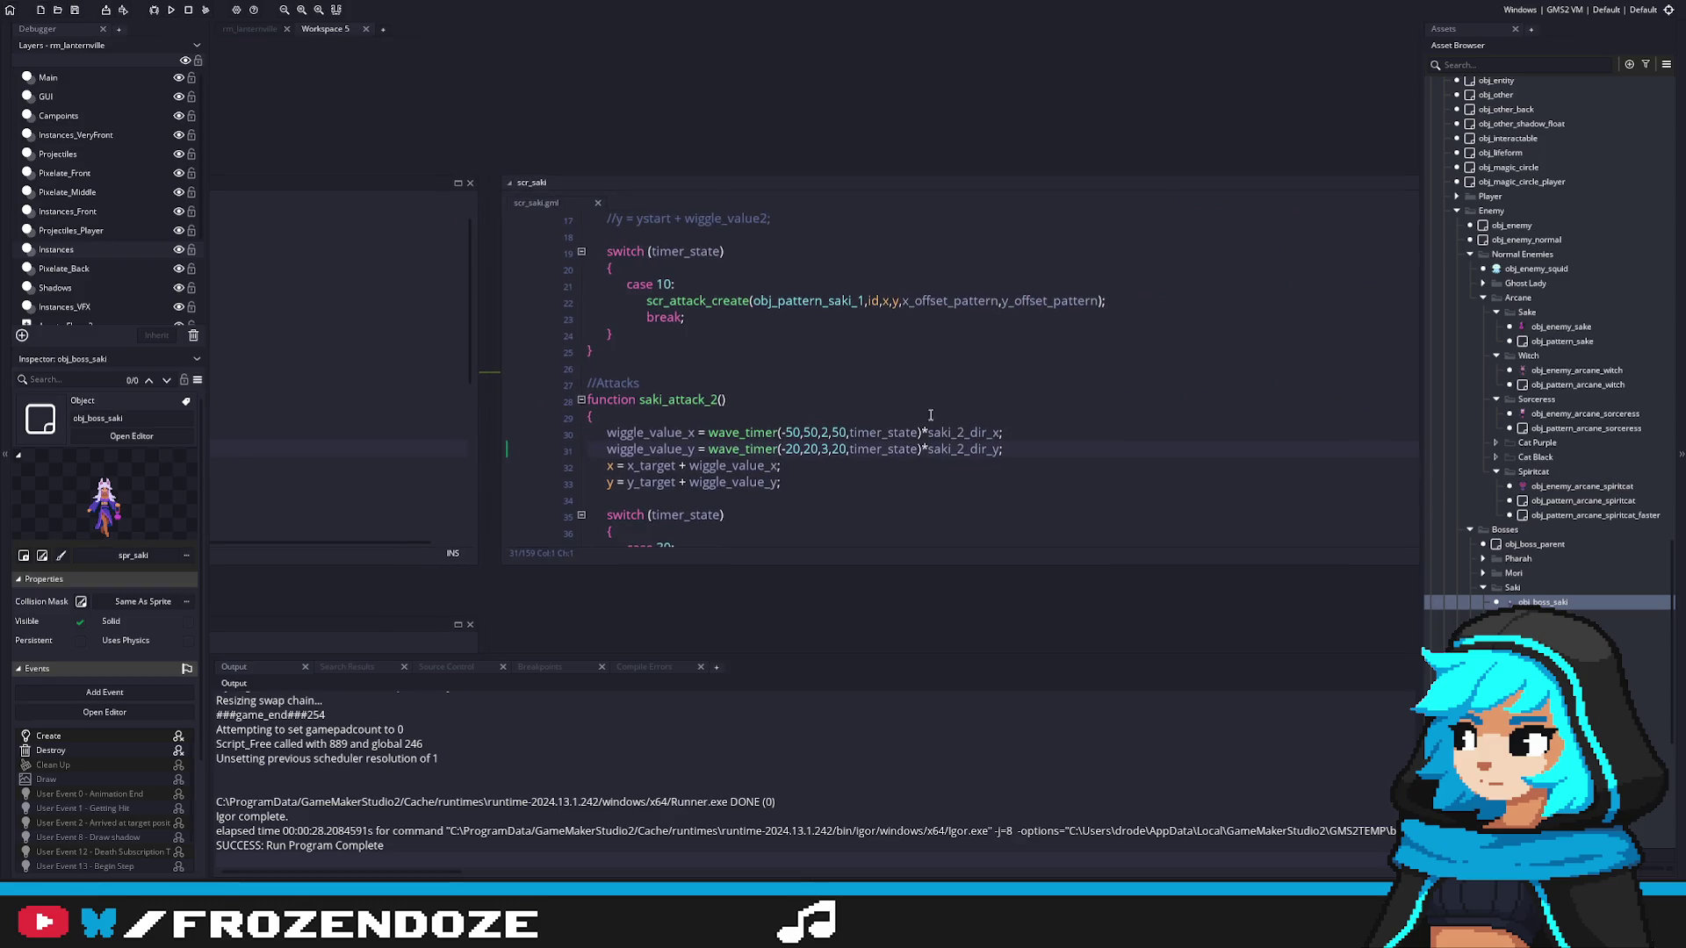
scroll(942, 418, "up", 5)
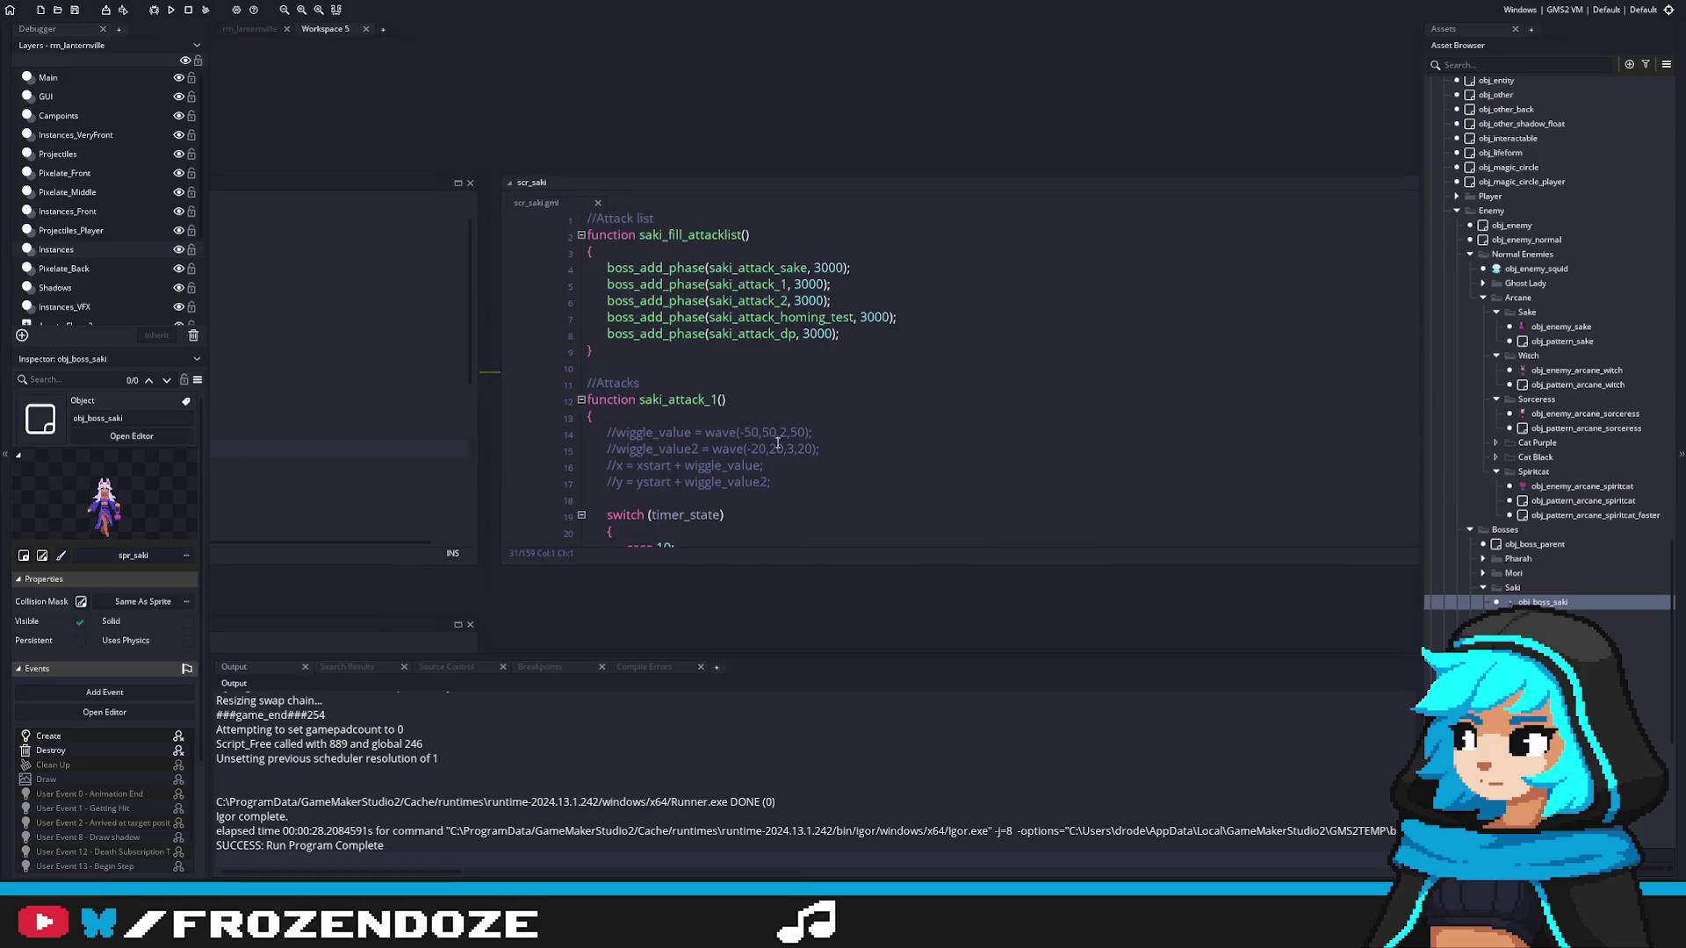
scroll(769, 441, "down", 10)
scroll(809, 401, "down", 4)
middle_click(782, 407)
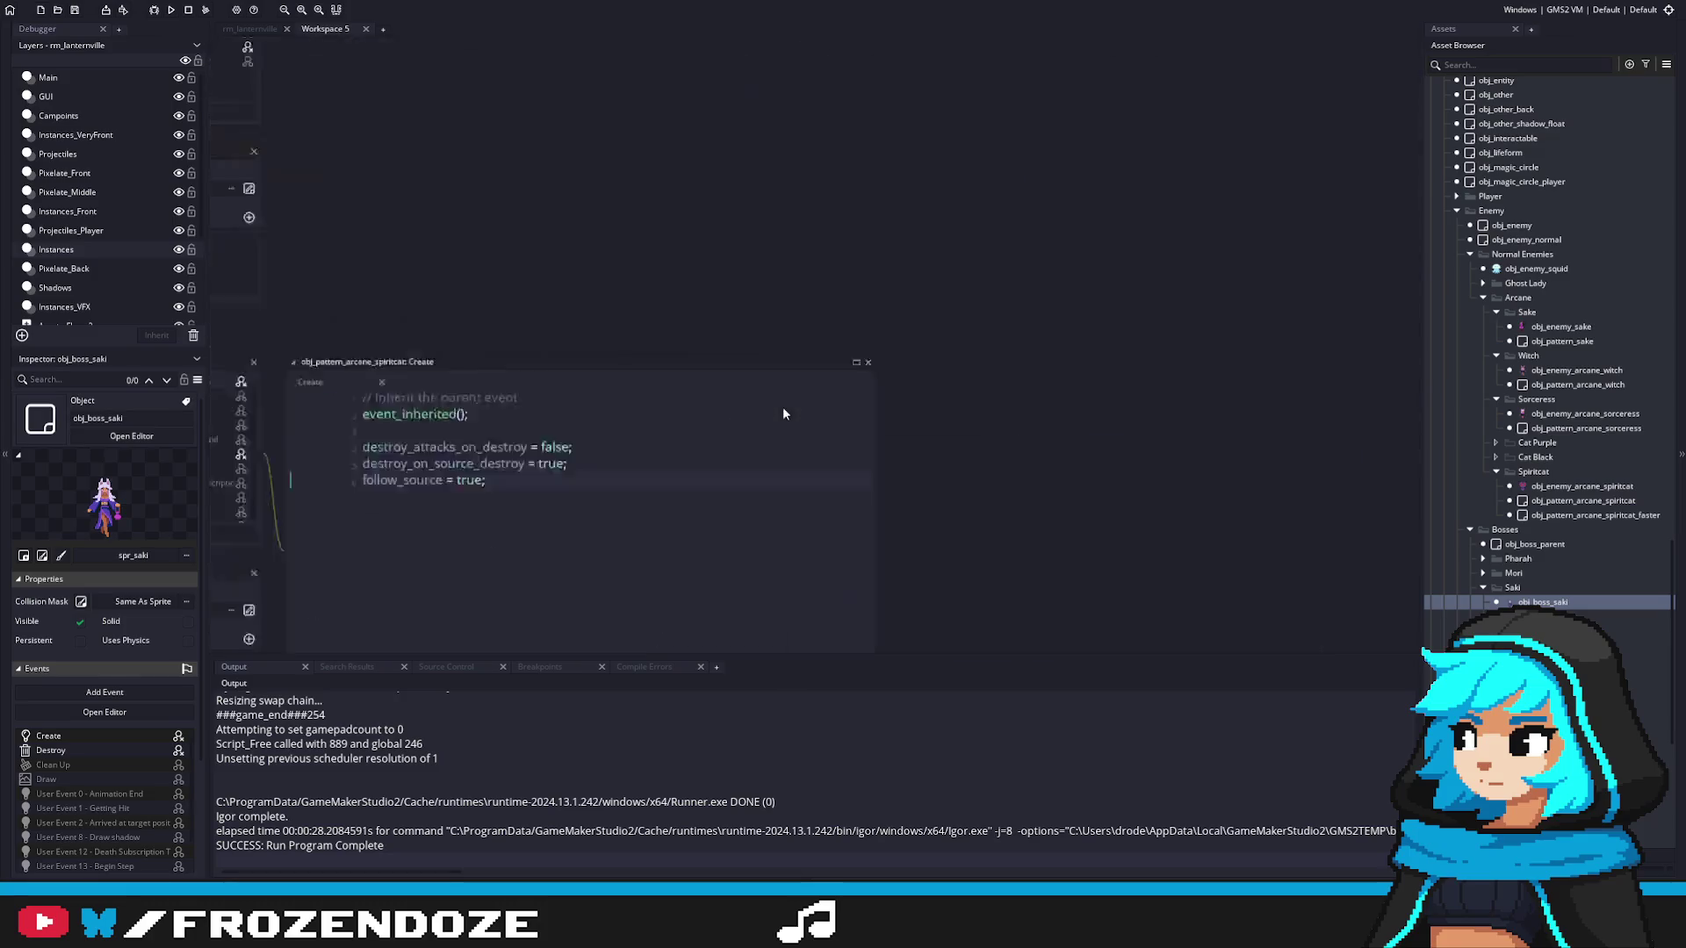
left_click(482, 178)
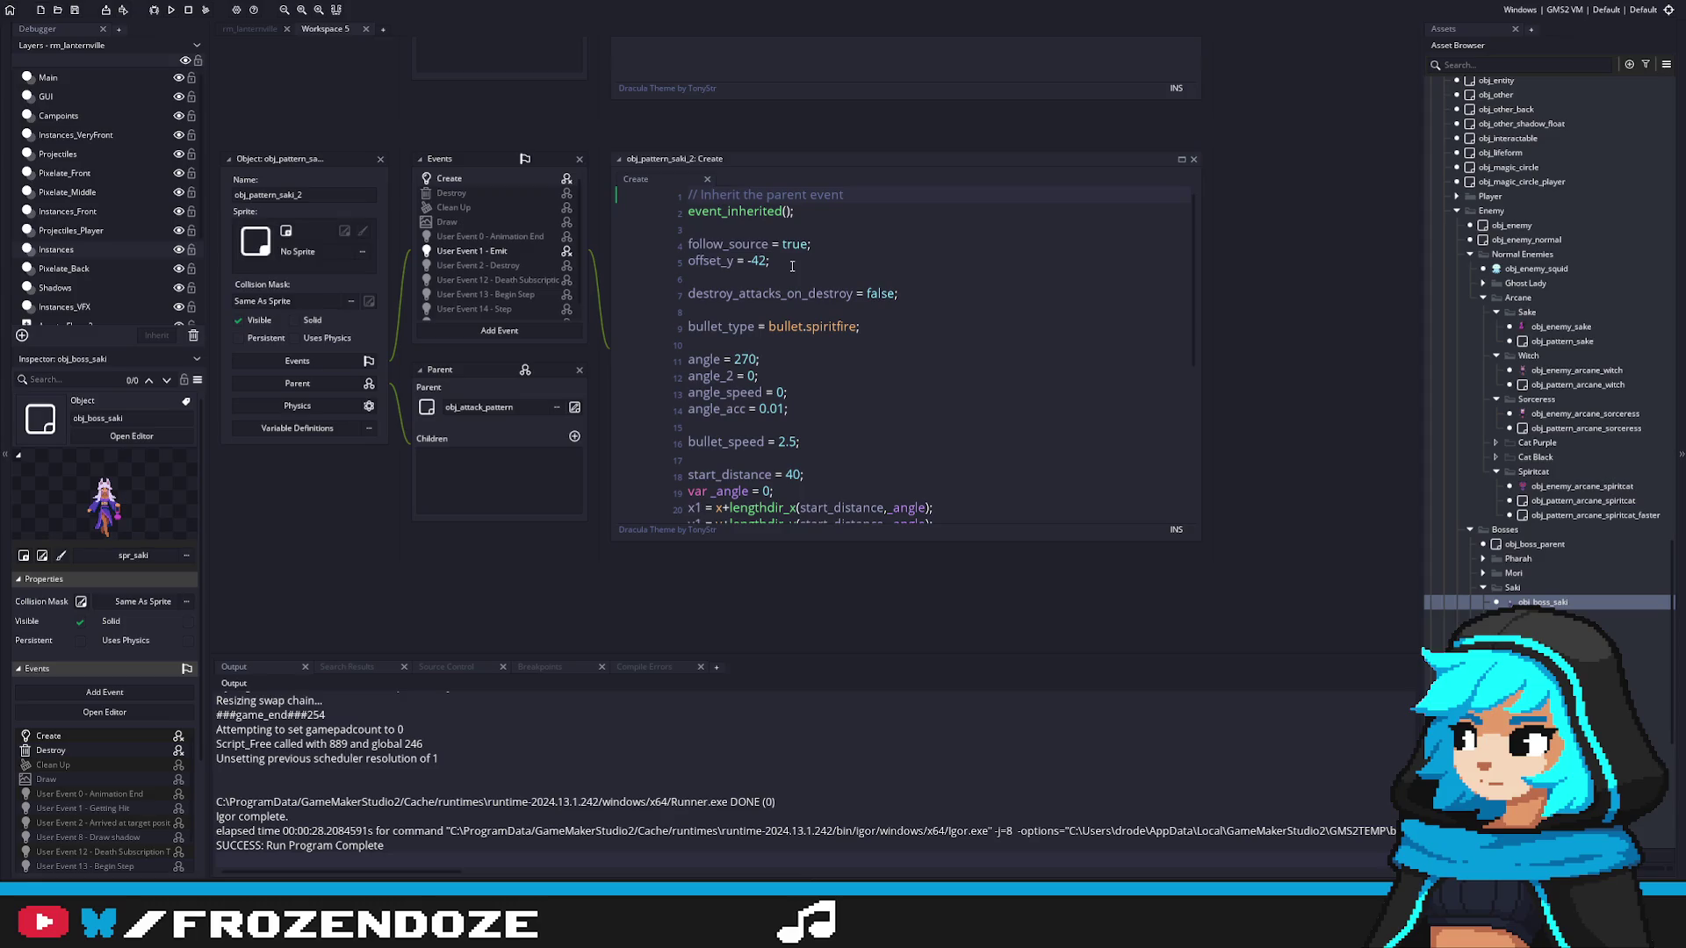
Step: Look over obj_boss_saki, obj_saki_tails and the scr_attack_create definition
left_click(1545, 602)
double_click(1545, 602)
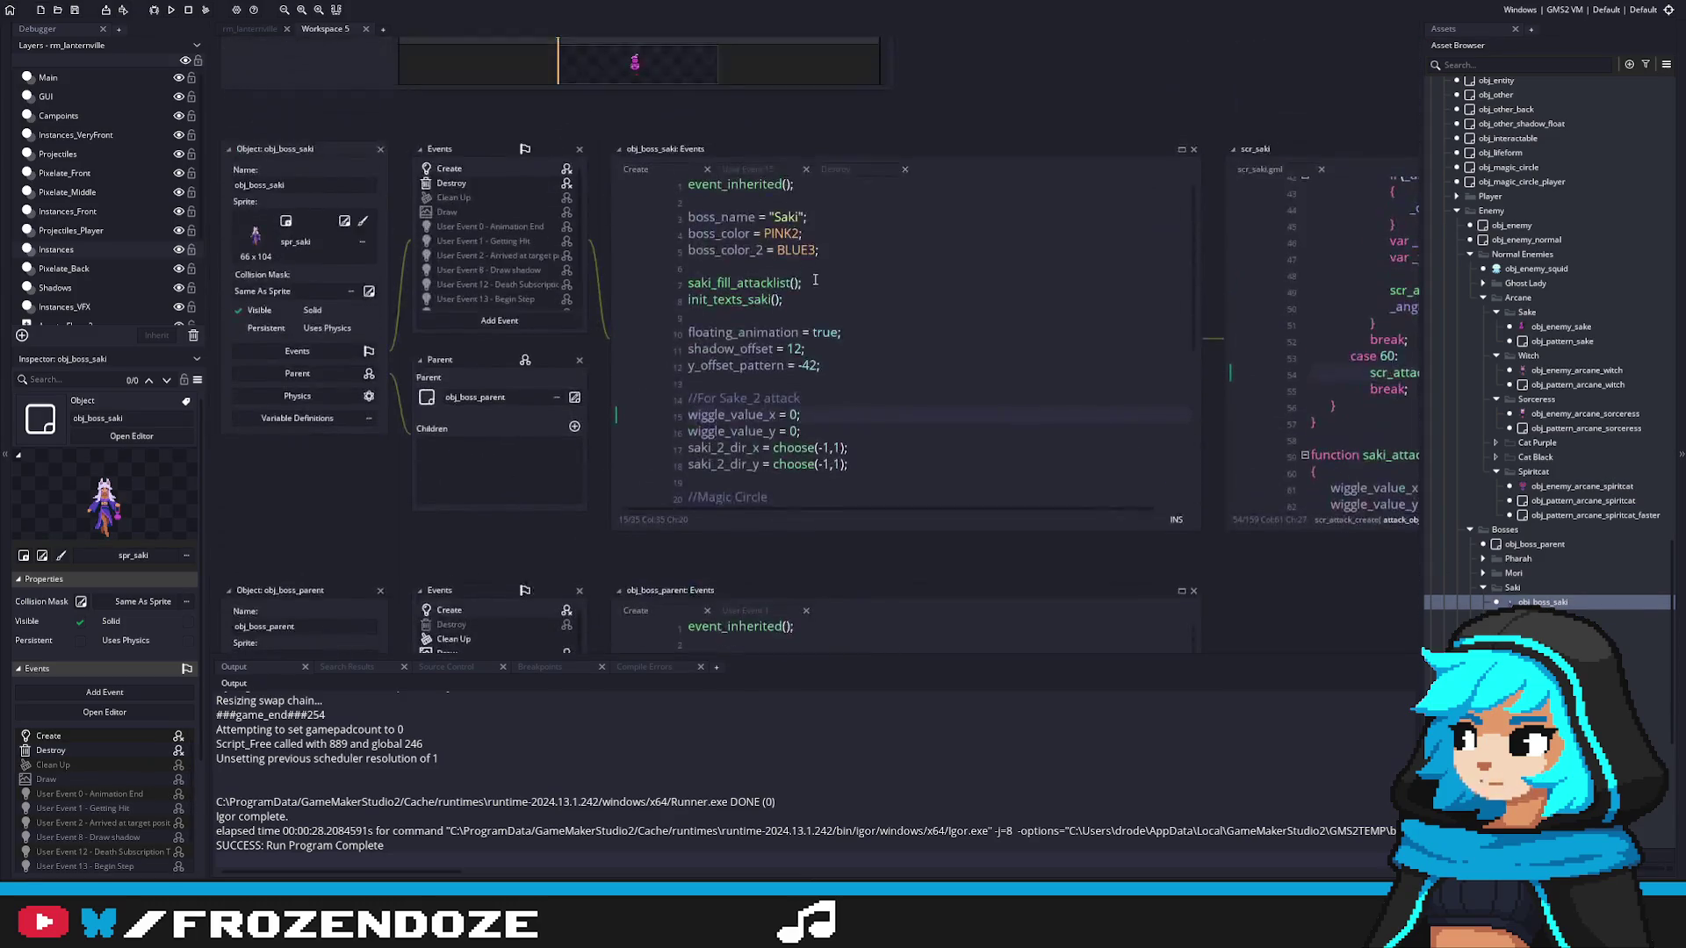
double_click(1545, 616)
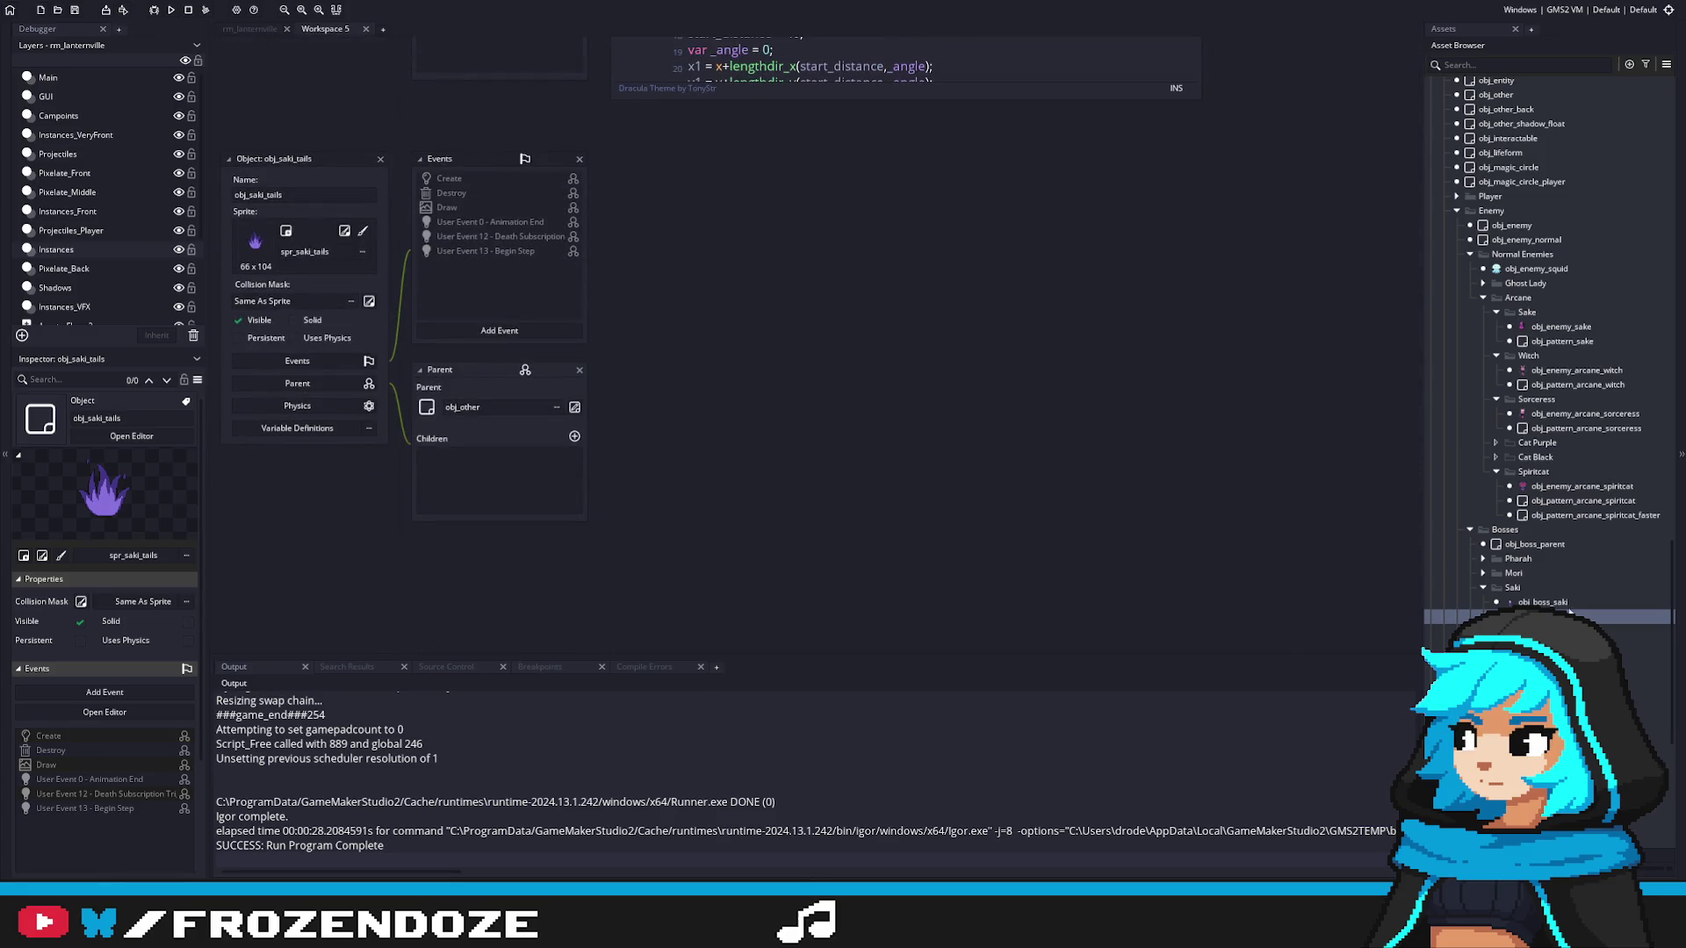
double_click(1550, 602)
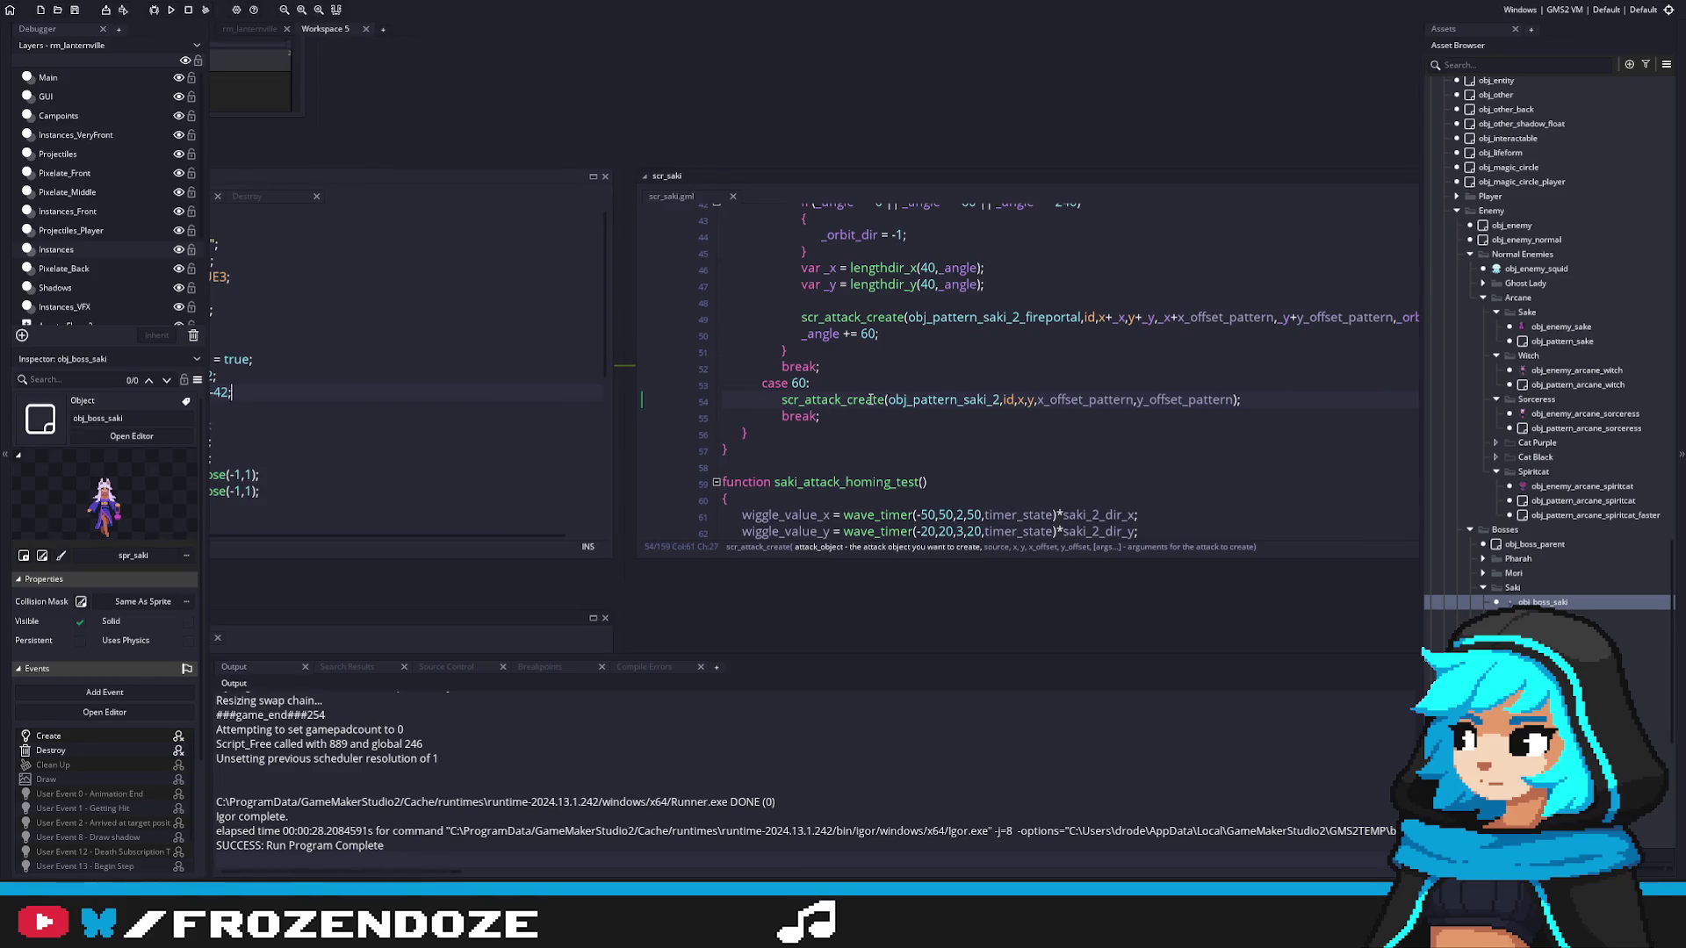
middle_click(869, 400)
left_click(645, 417)
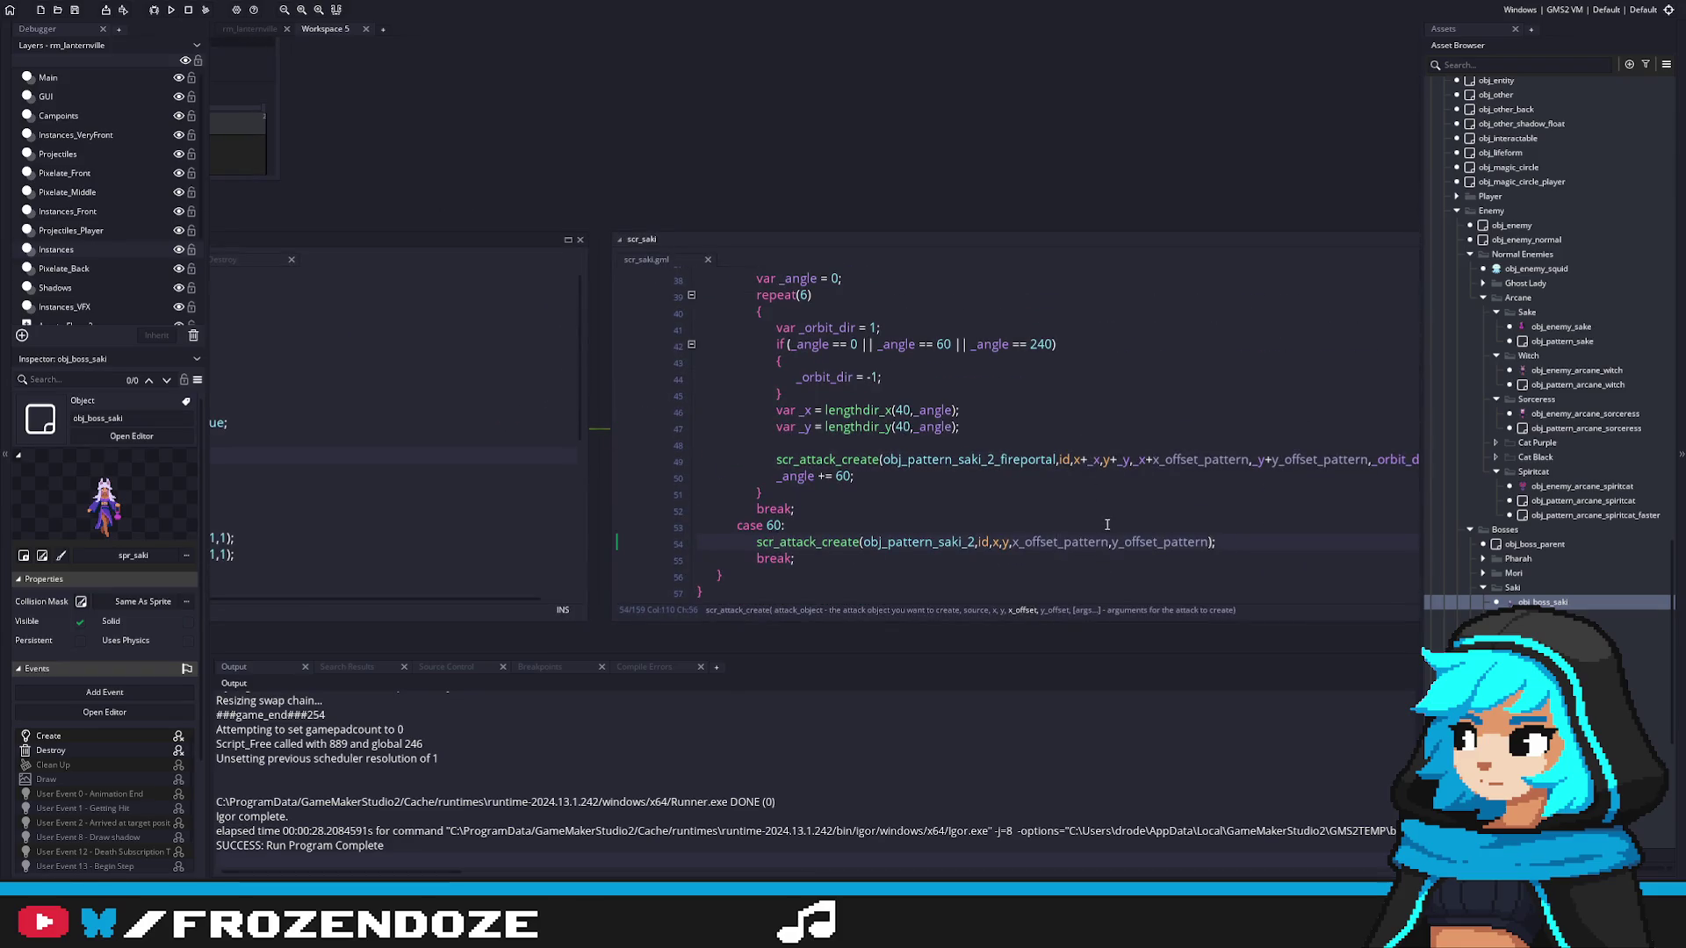
Step: Delete offset_y = -42 from obj_pattern_saki_2's Create event and recheck obj_pattern_saki_1
middle_click(917, 542)
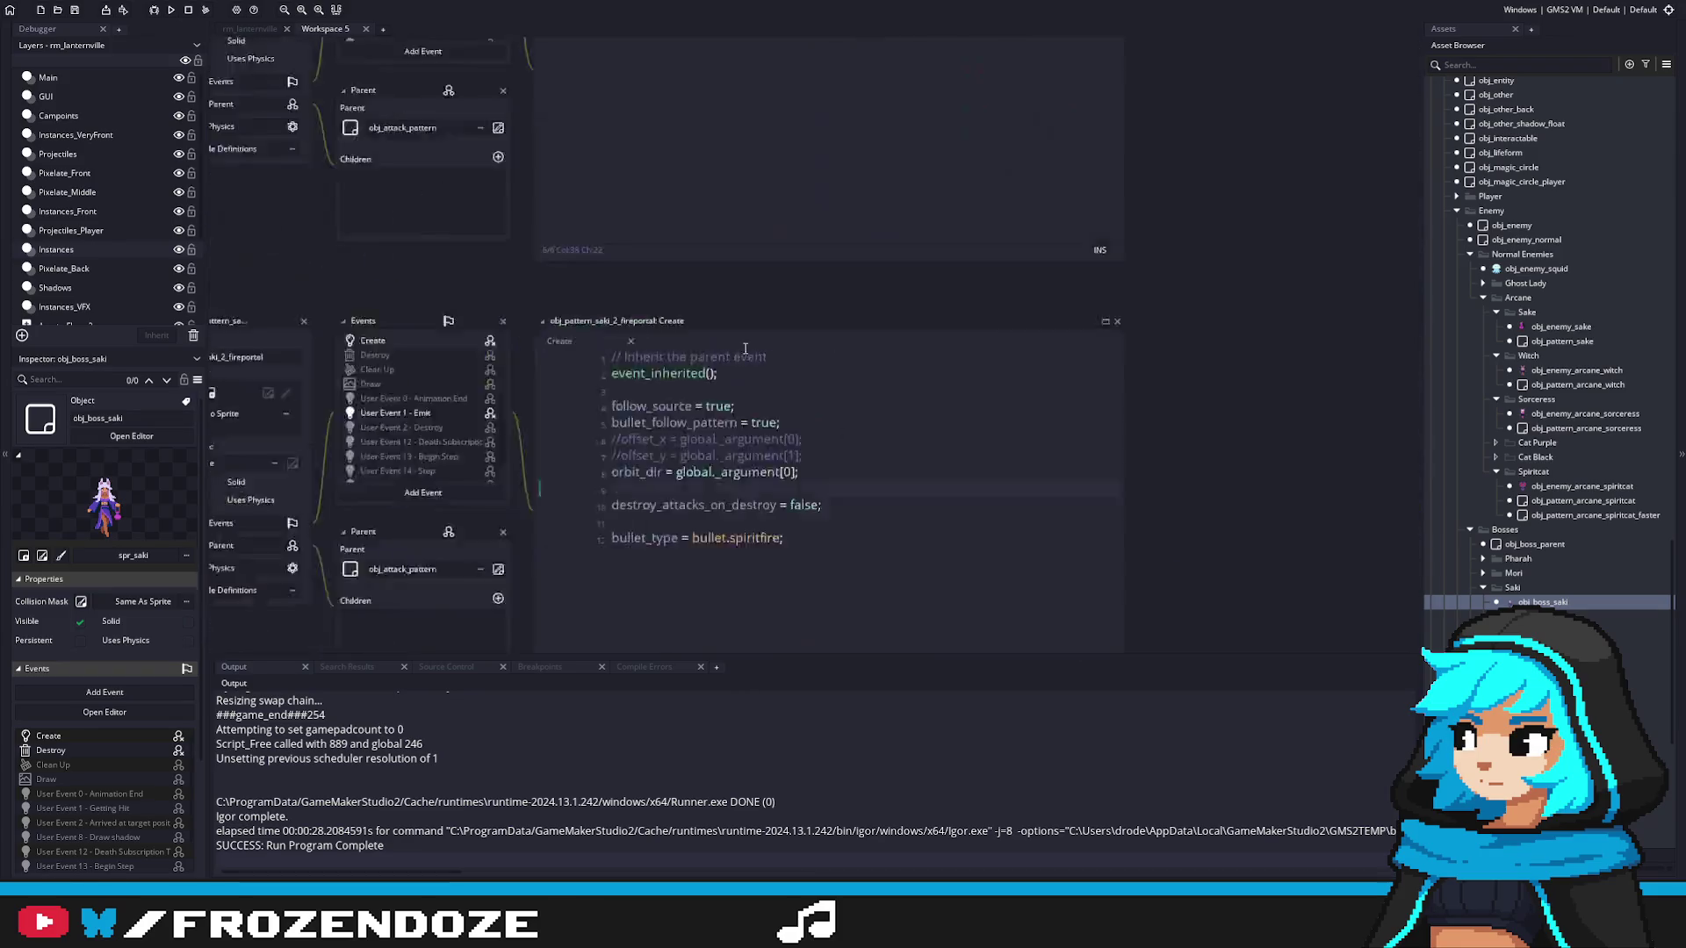
left_click_drag(815, 254, 666, 245)
key("BackSpace")
key("BackSpace")
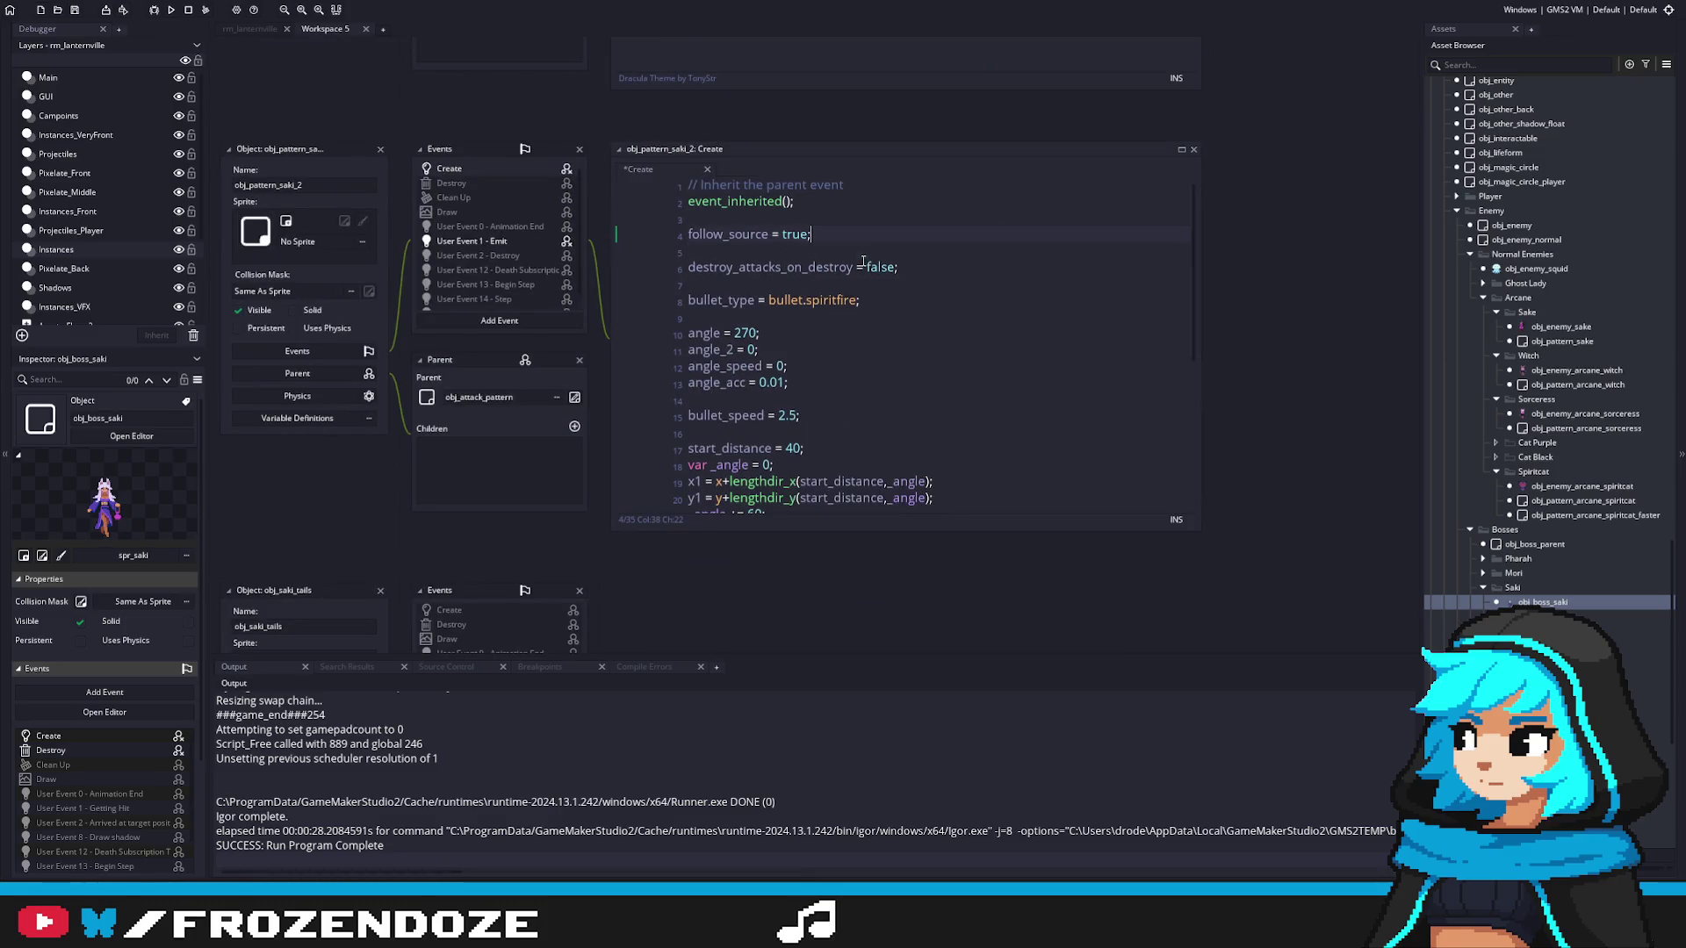
key("alt+Left")
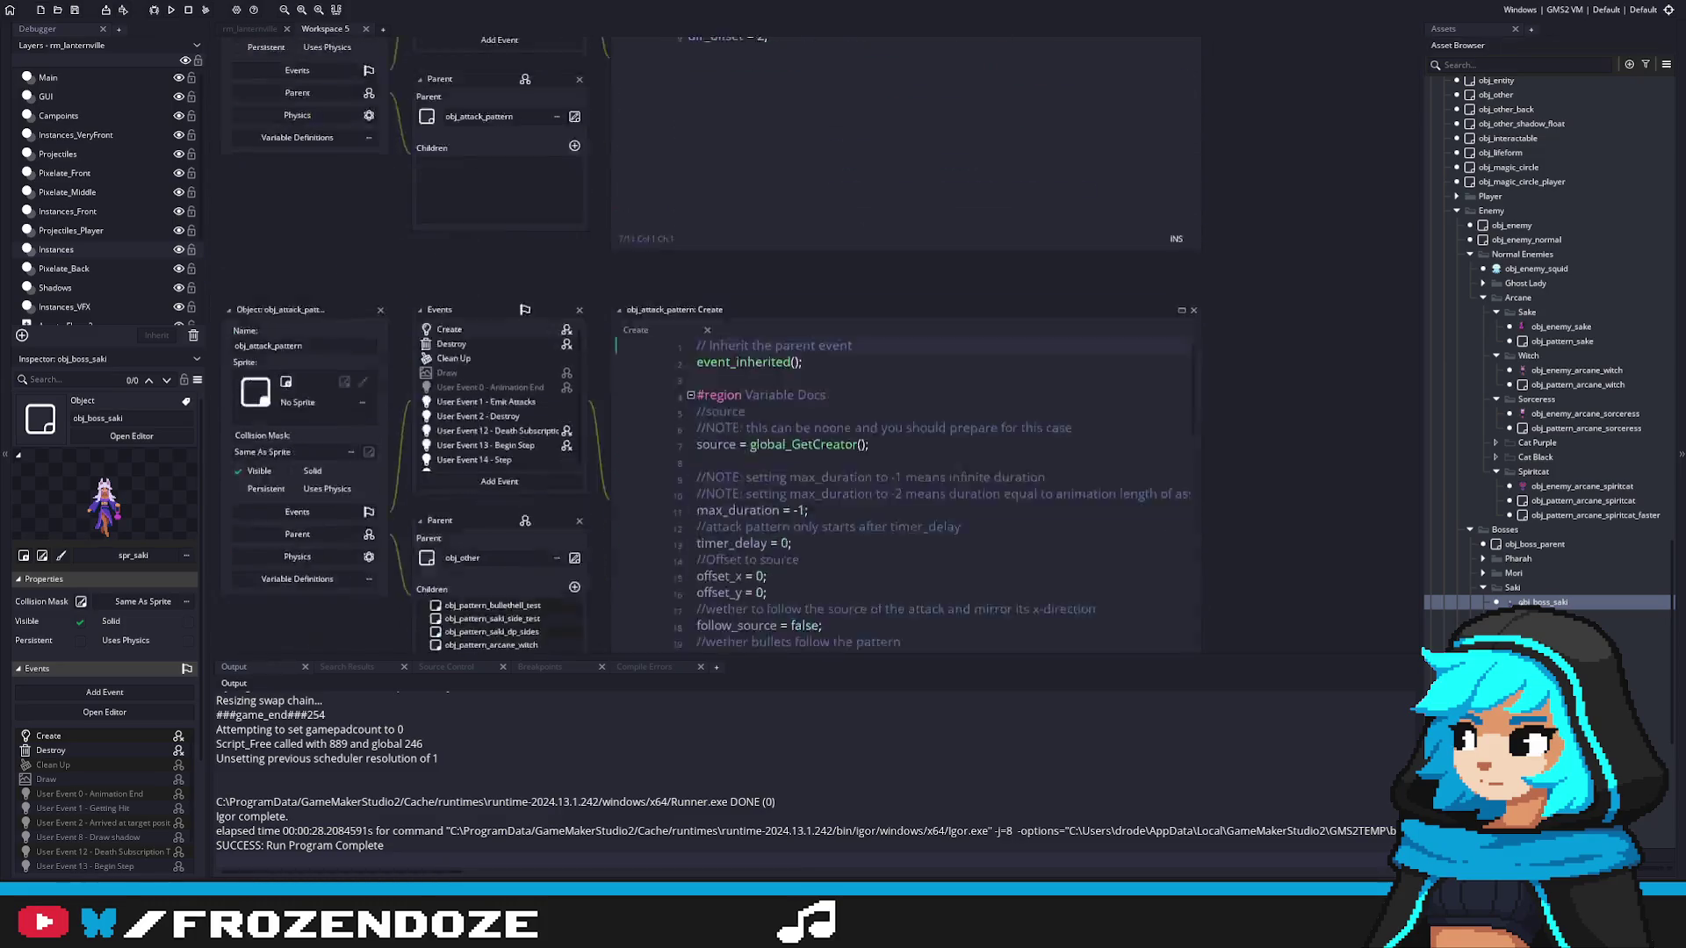
scroll(1119, 470, "up", 5)
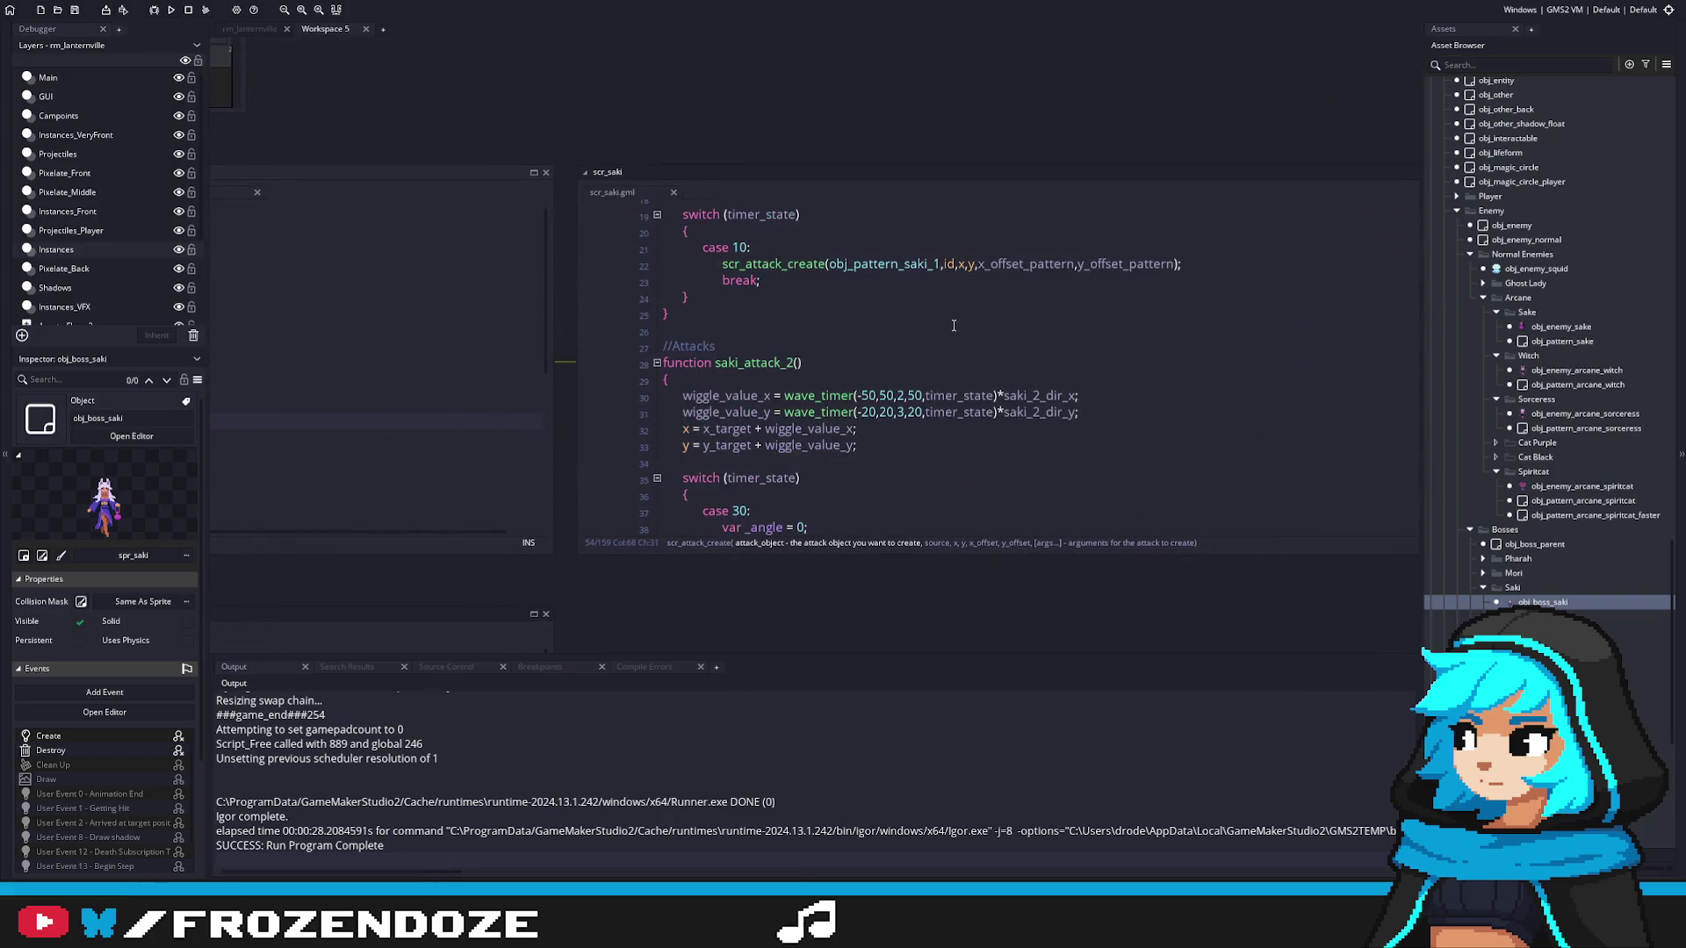
middle_click(882, 264)
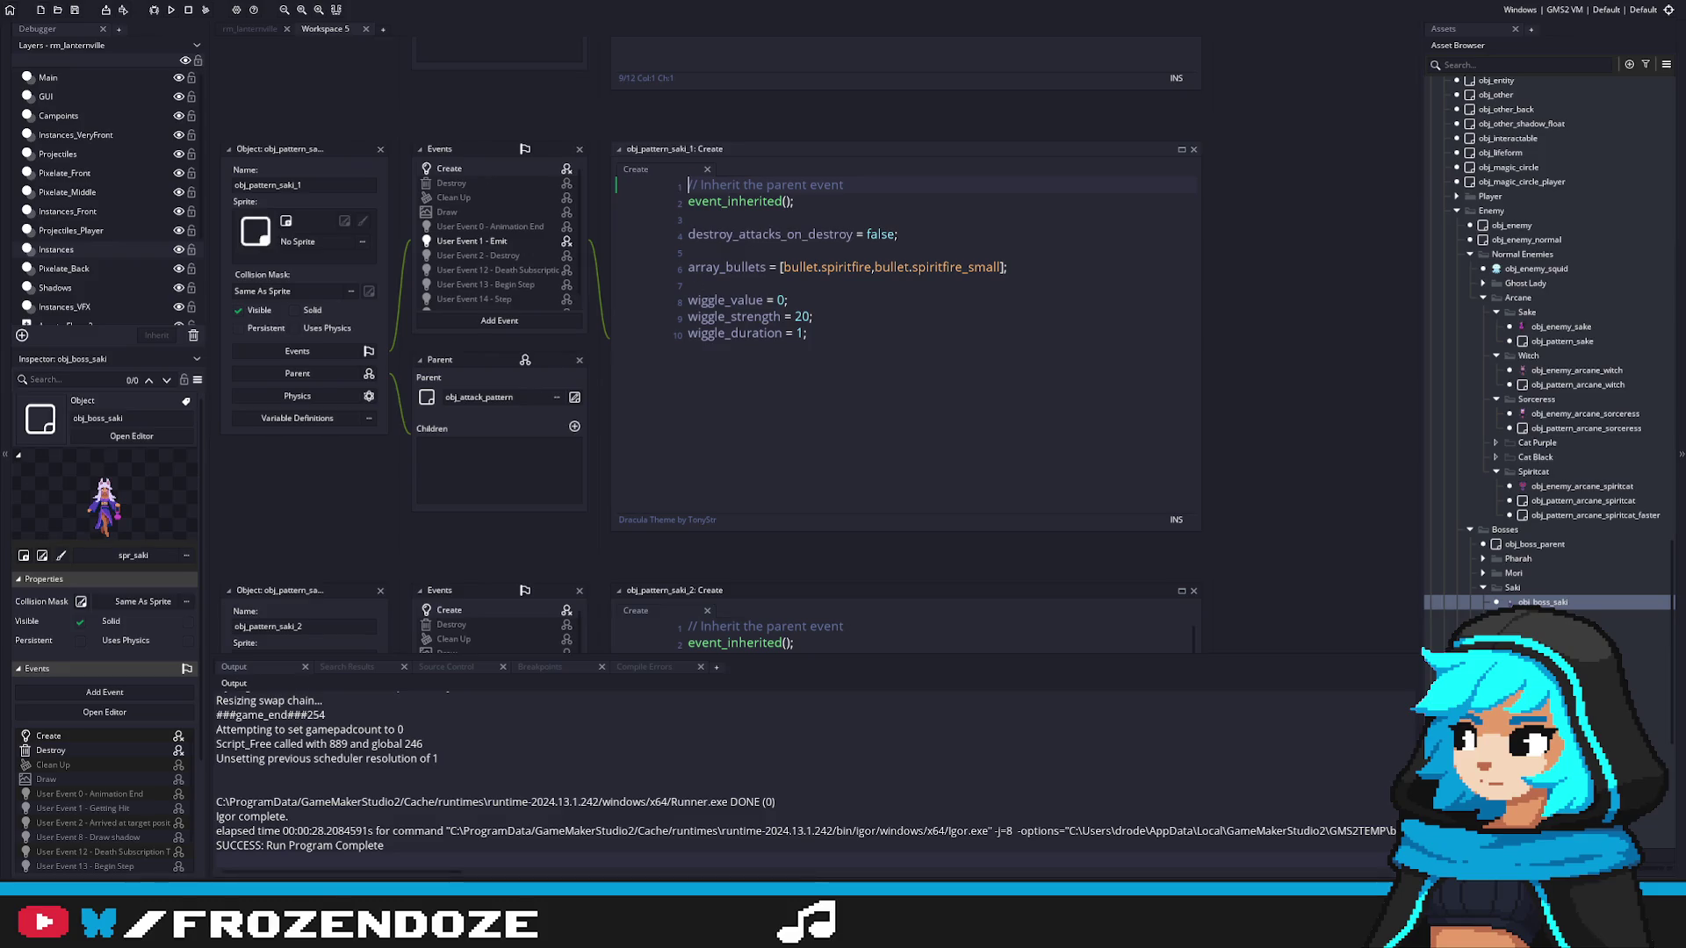
key("alt+Left")
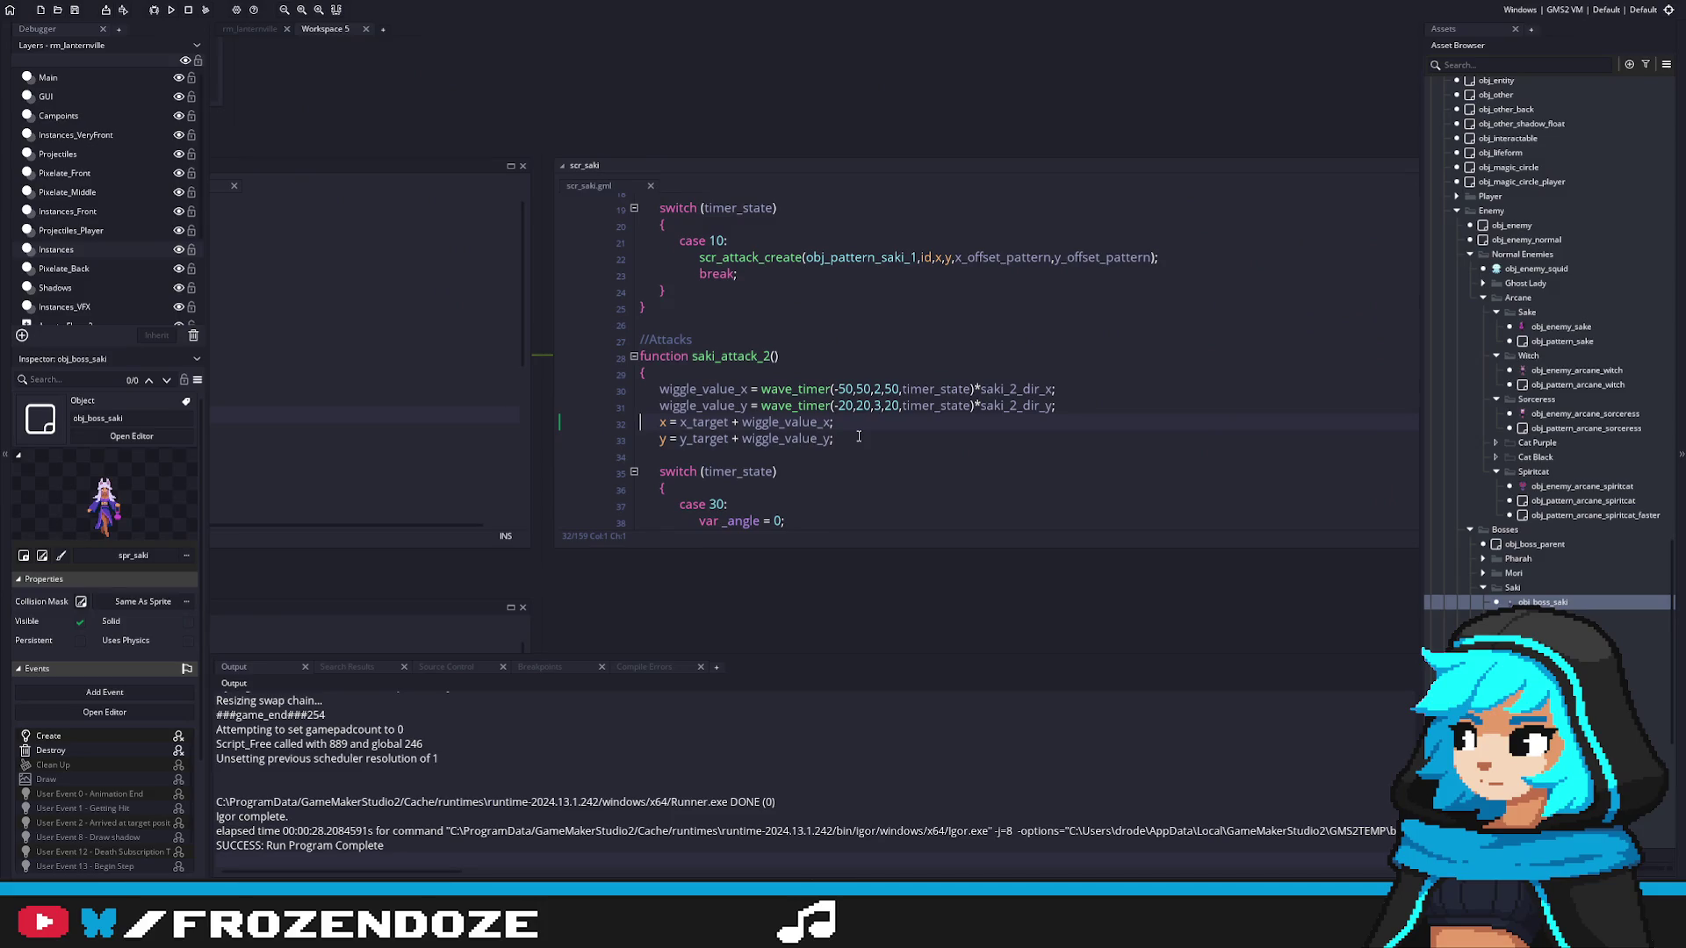
middle_click(864, 259)
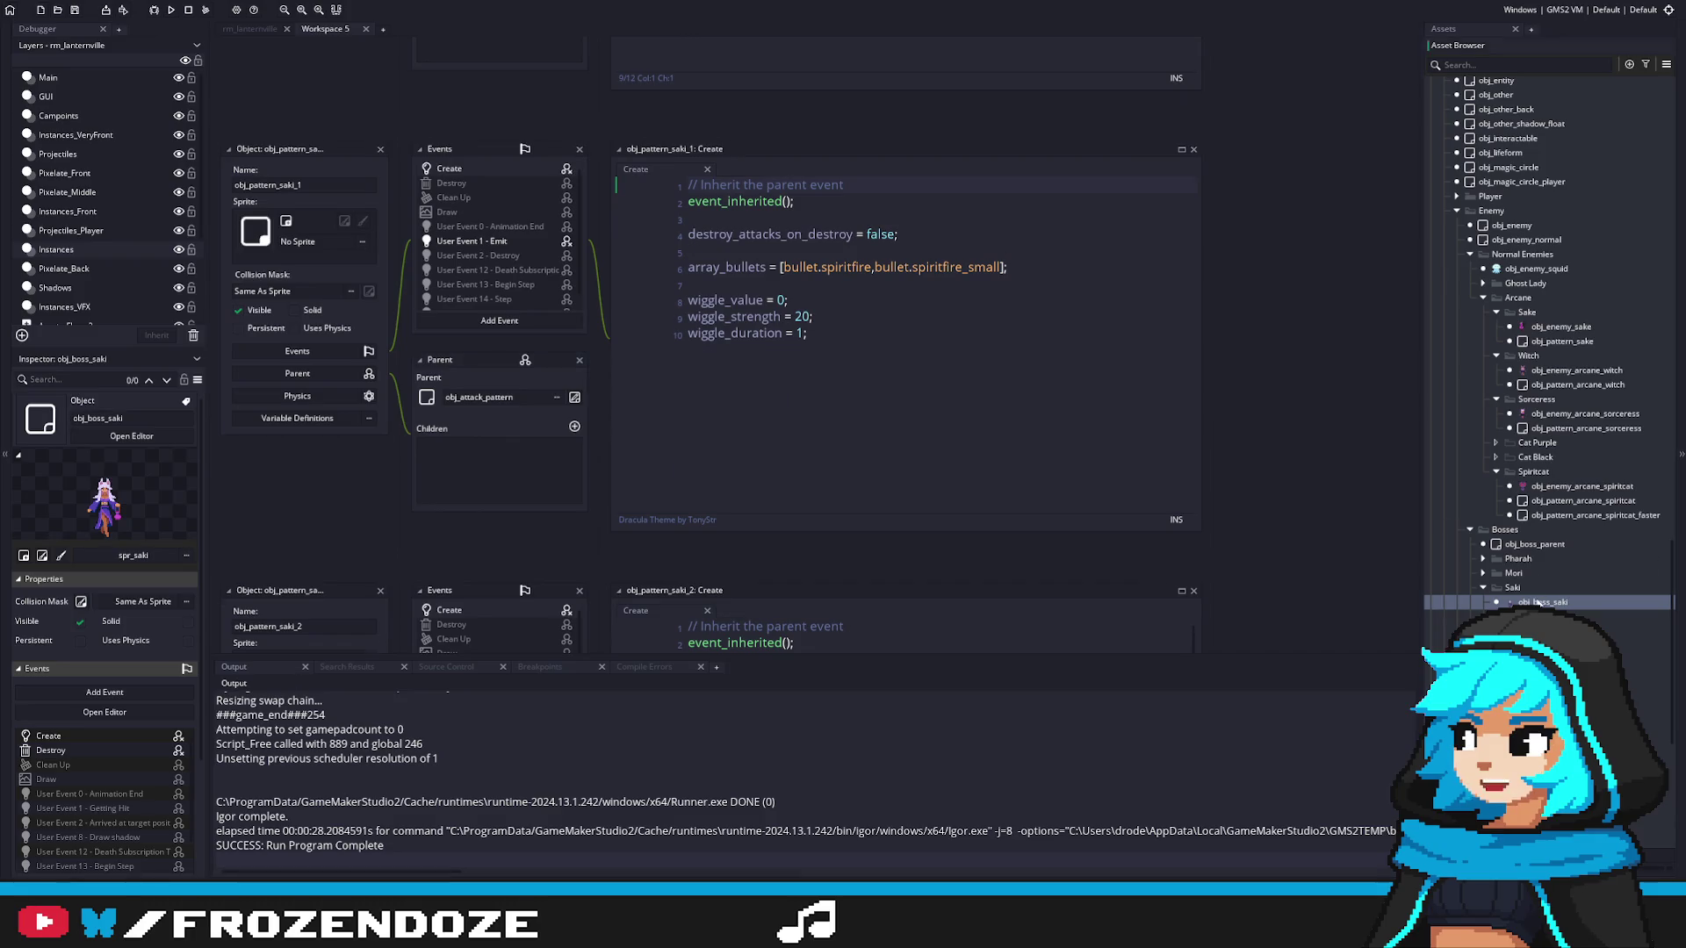
double_click(1536, 602)
Step: Replace the homing test's line 80 fireportal call with the offset-pattern version
scroll(974, 420, "down", 9)
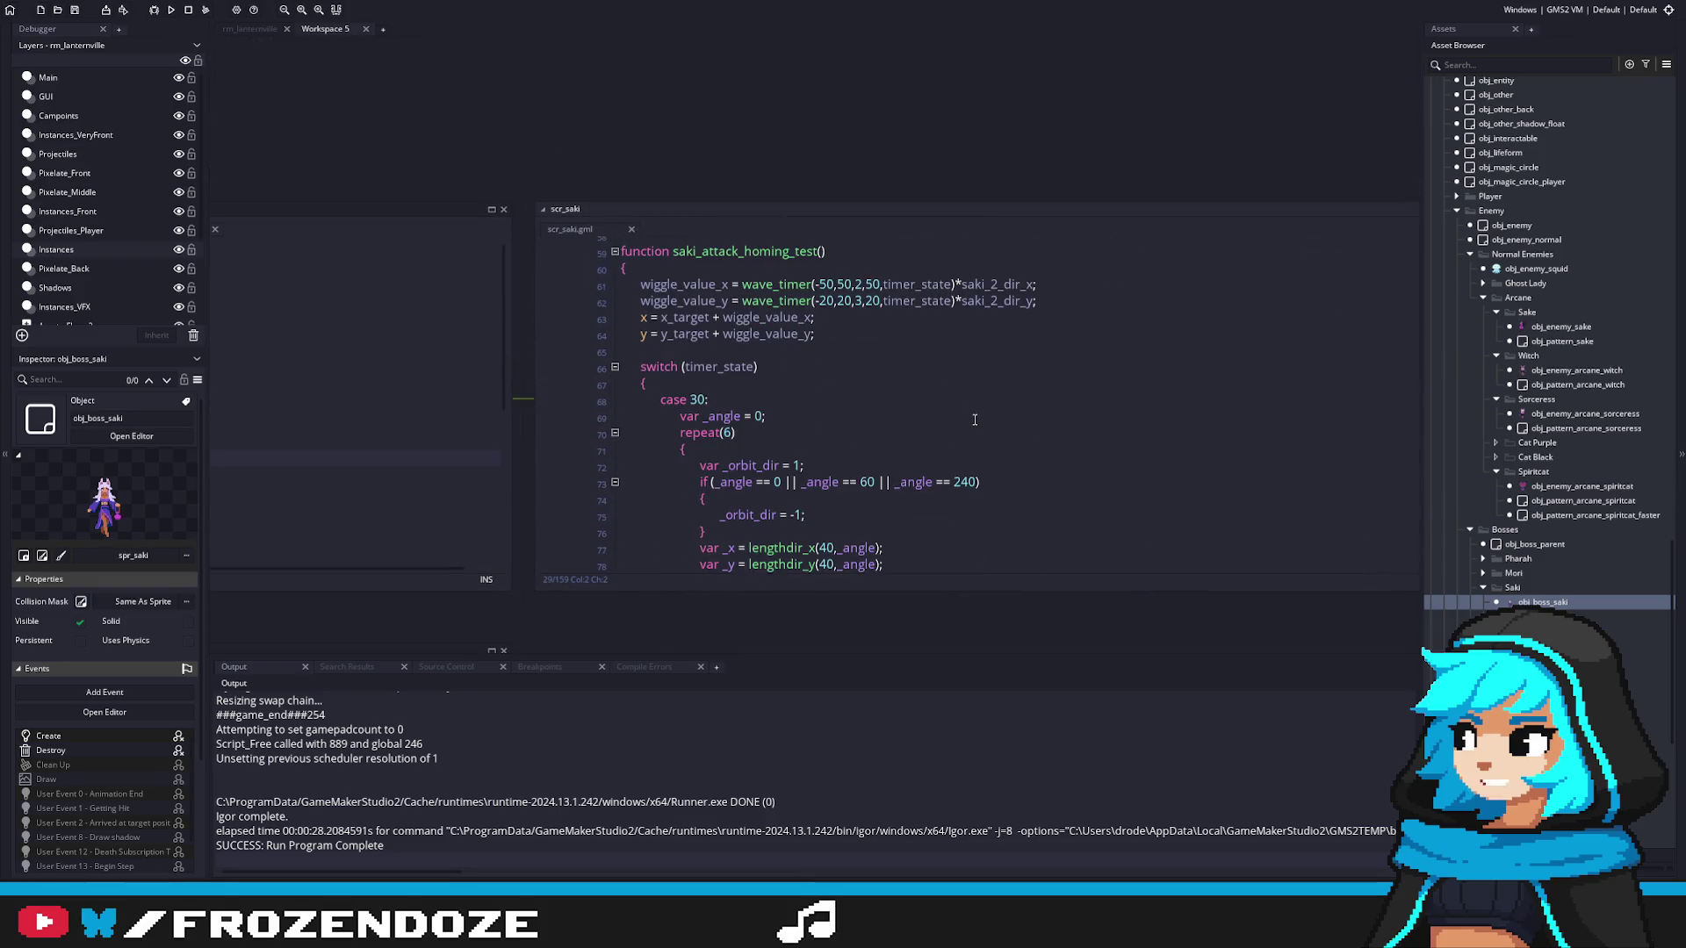
scroll(914, 418, "down", 4)
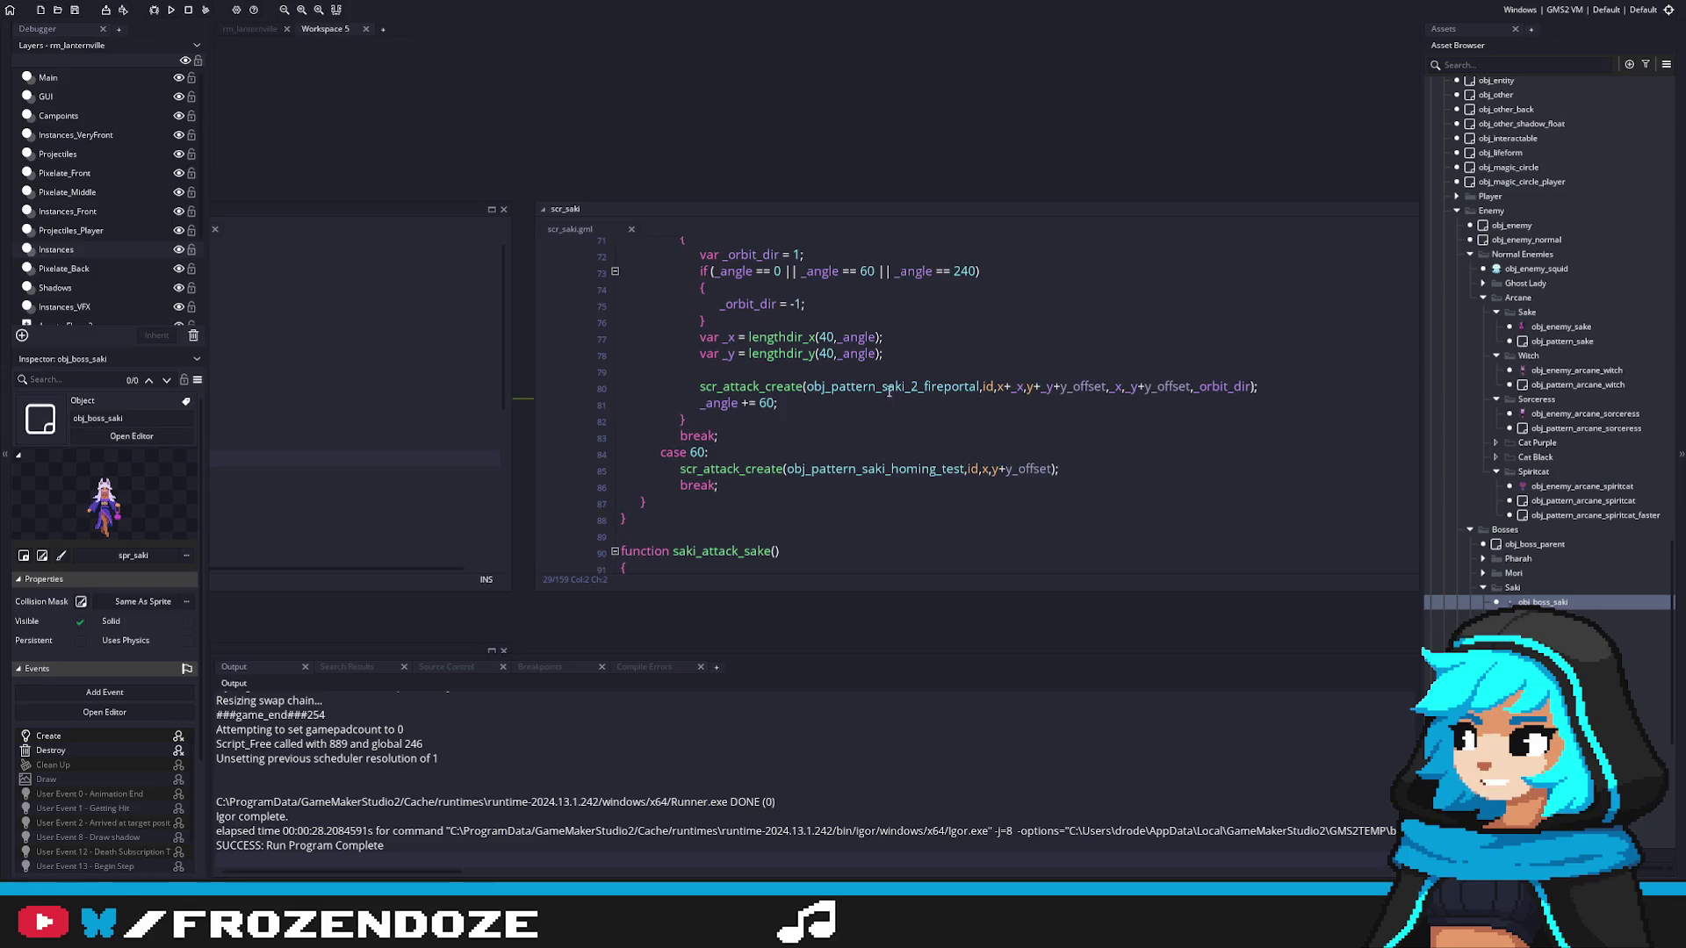
scroll(1110, 406, "up", 3)
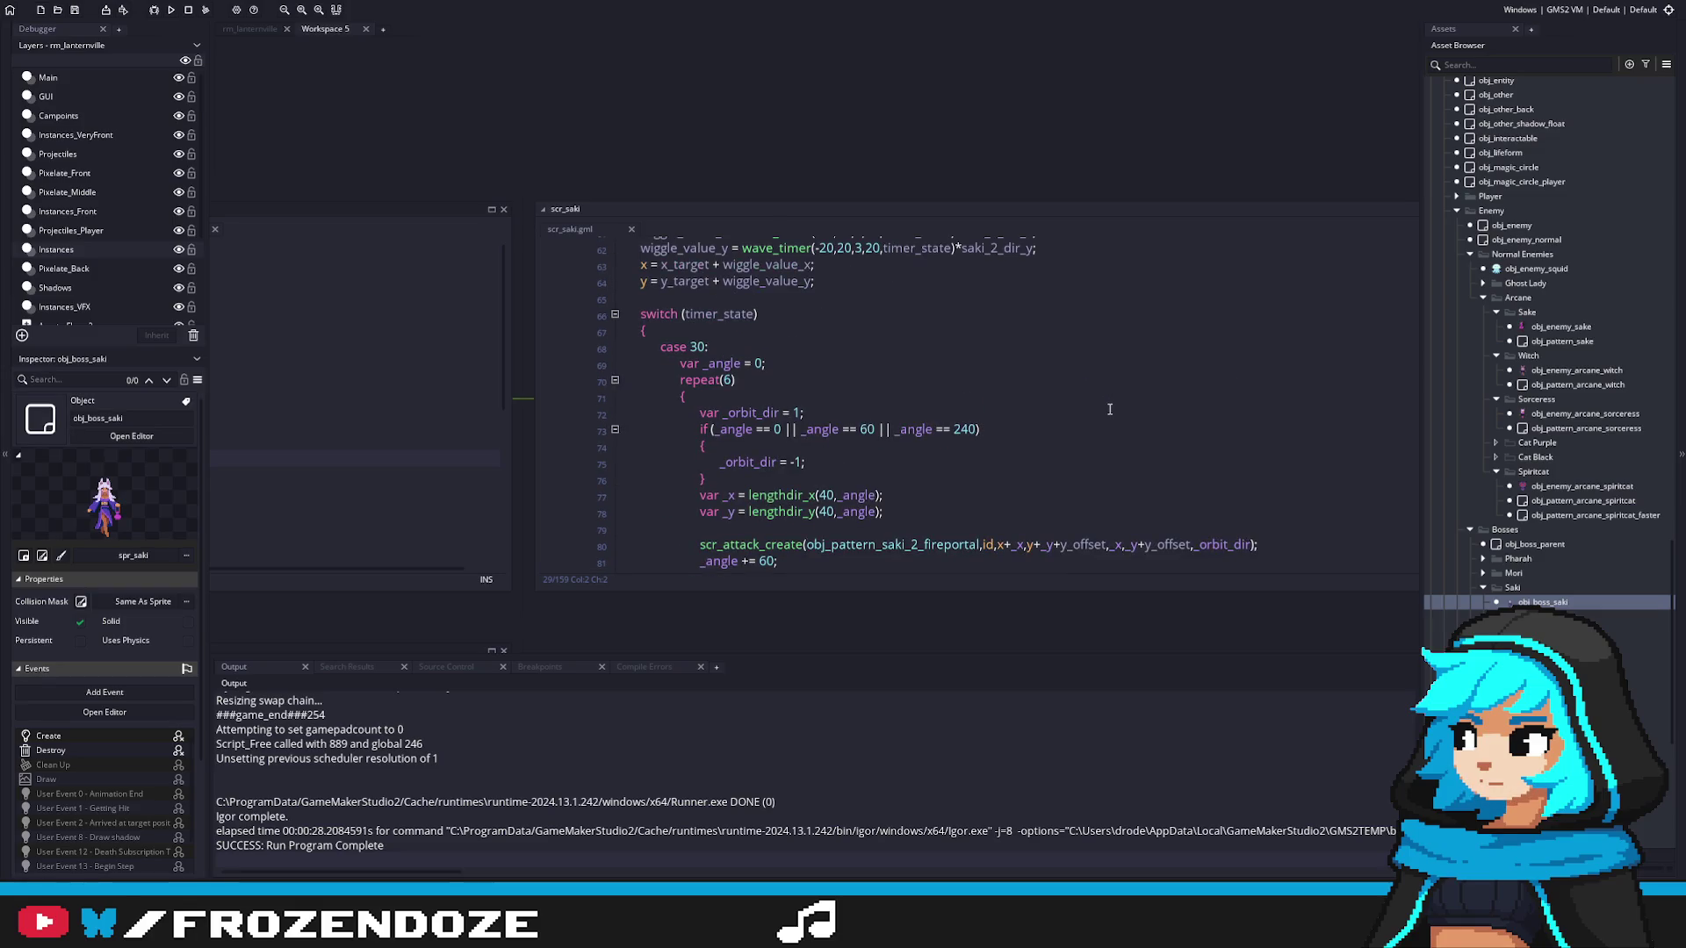
scroll(1109, 409, "up", 1)
scroll(1110, 409, "up", 6)
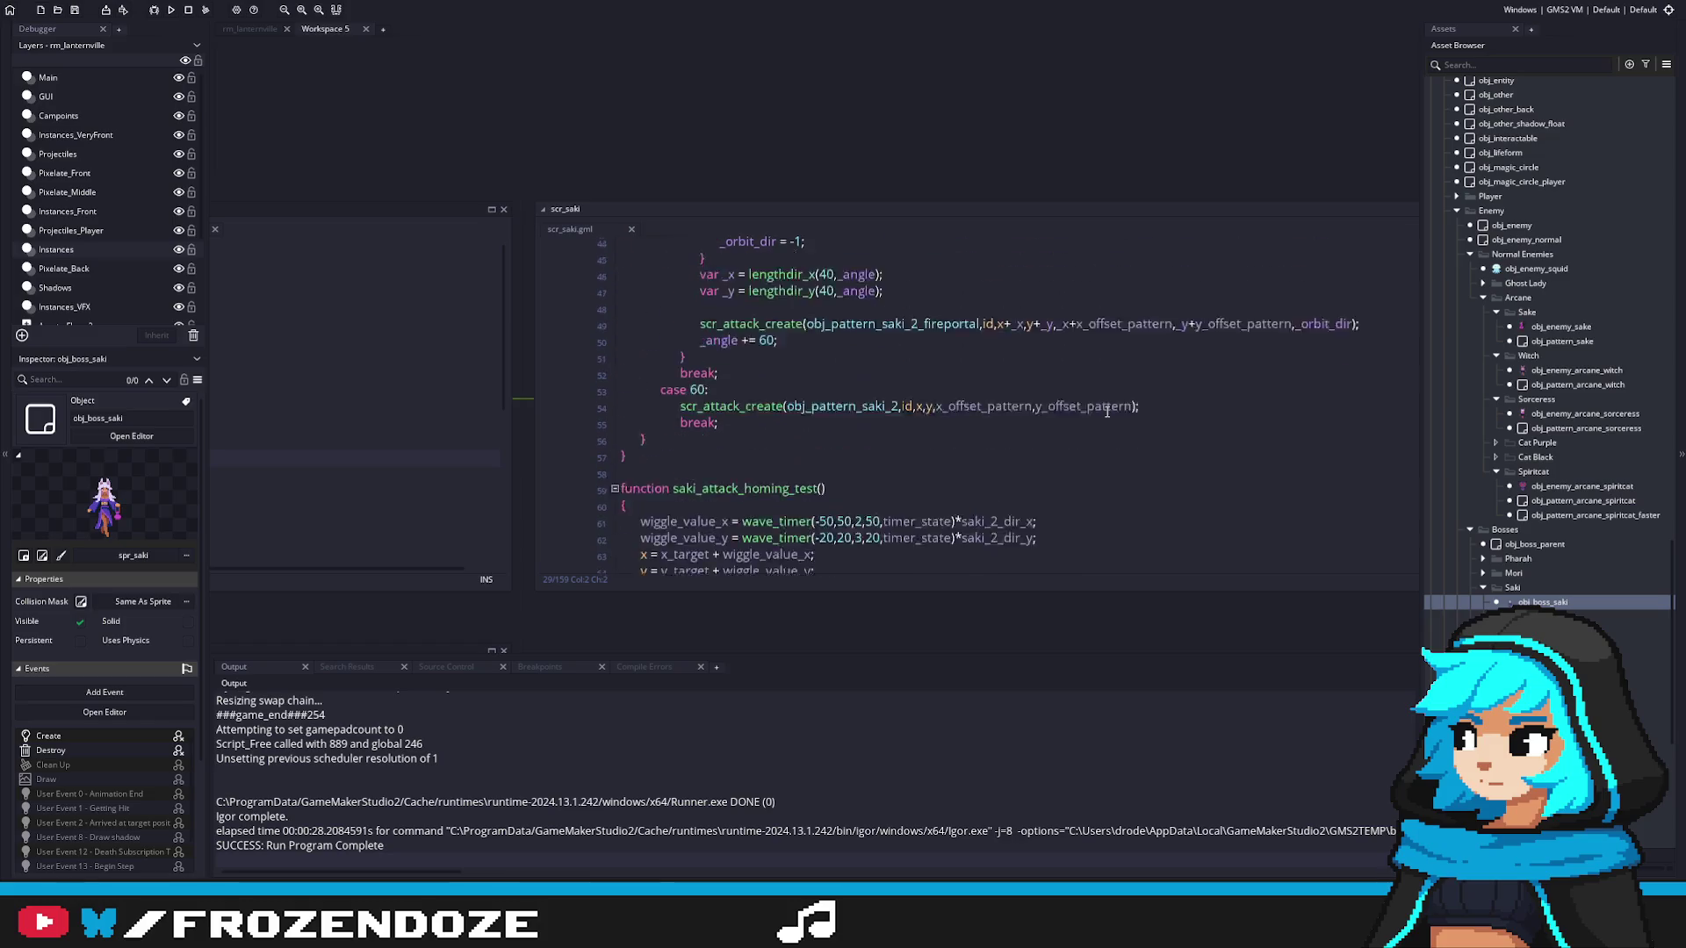
left_click(1381, 385)
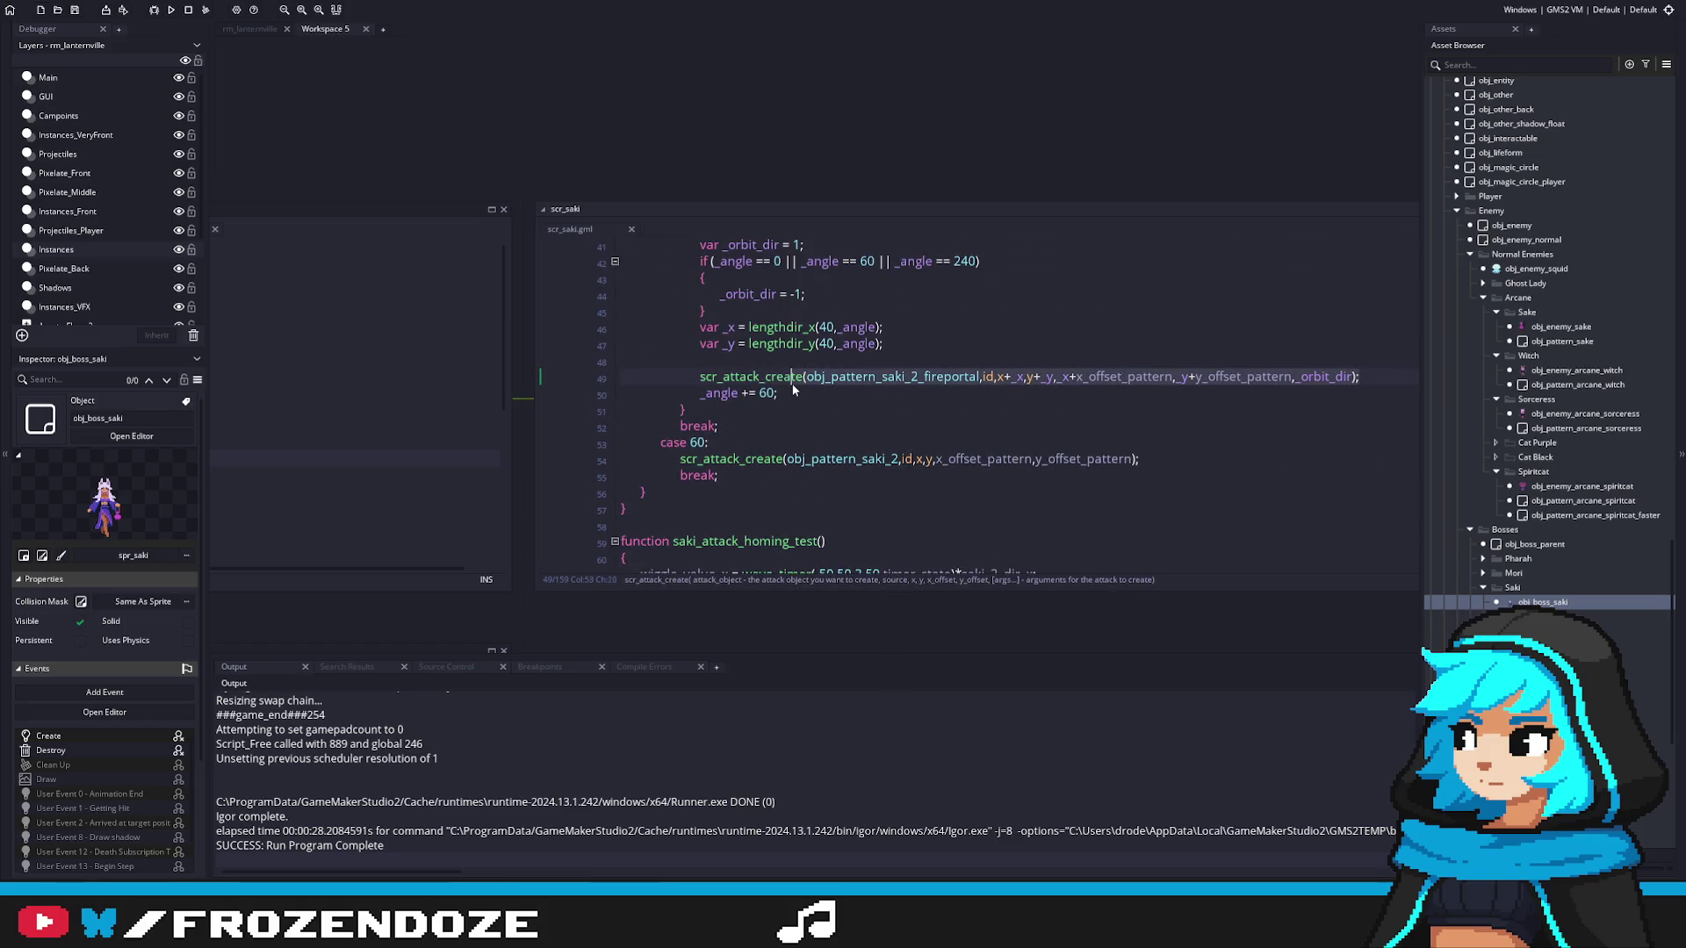
left_click(703, 380)
scroll(1231, 397, "down", 10)
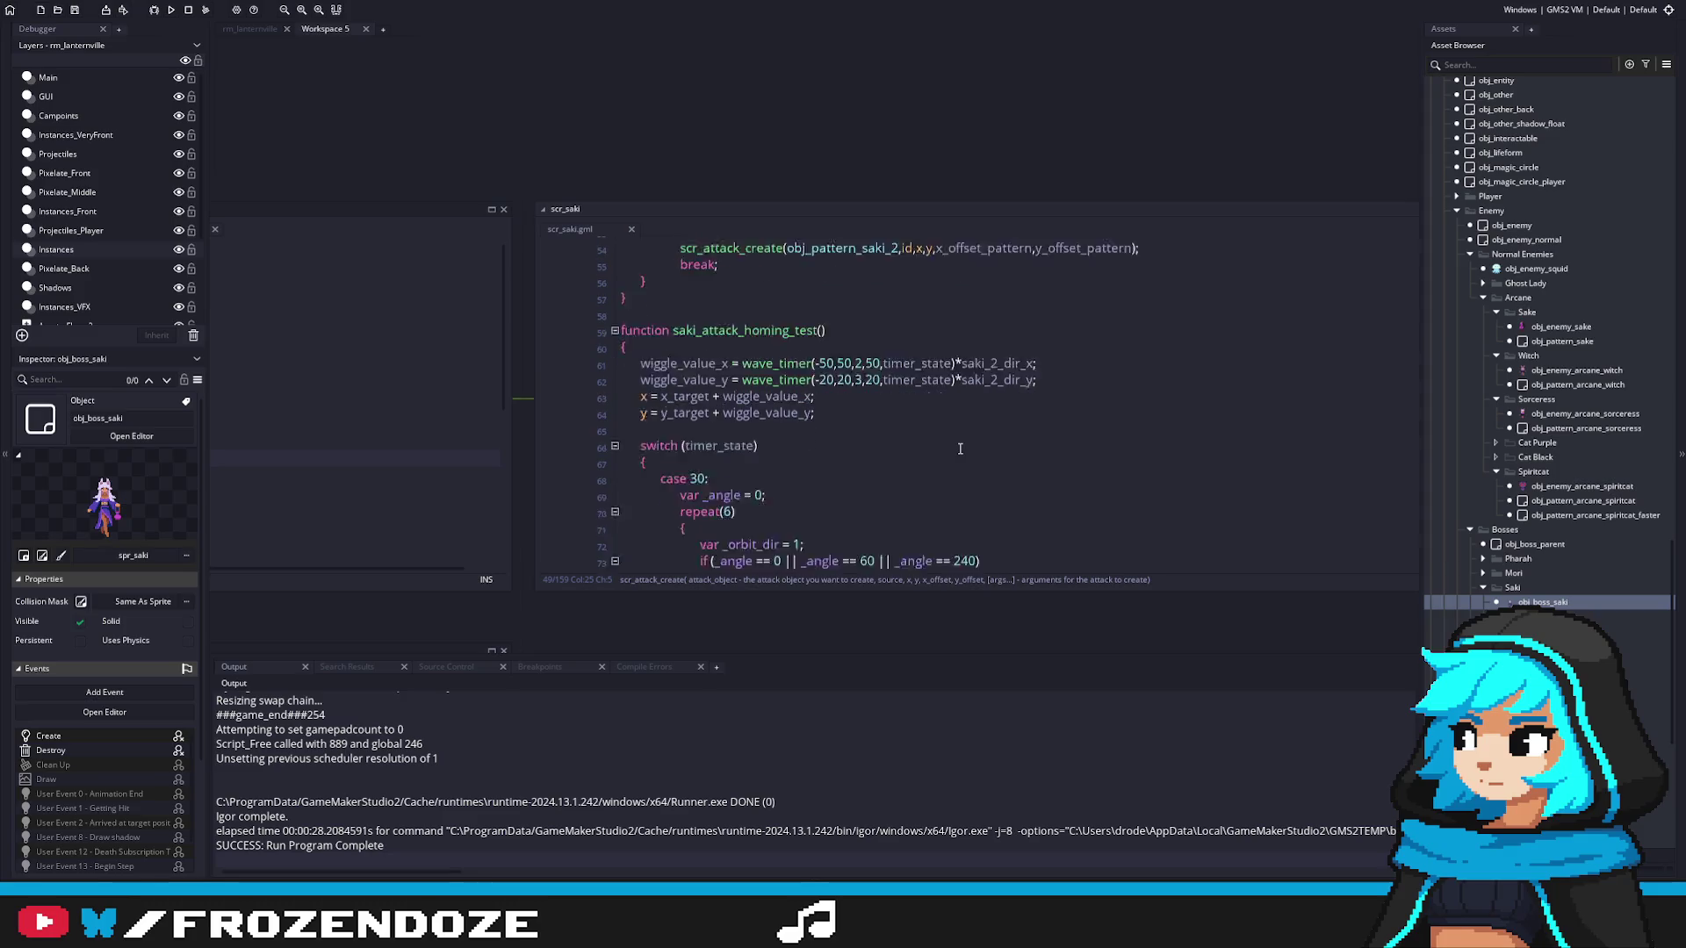
left_click(1231, 397)
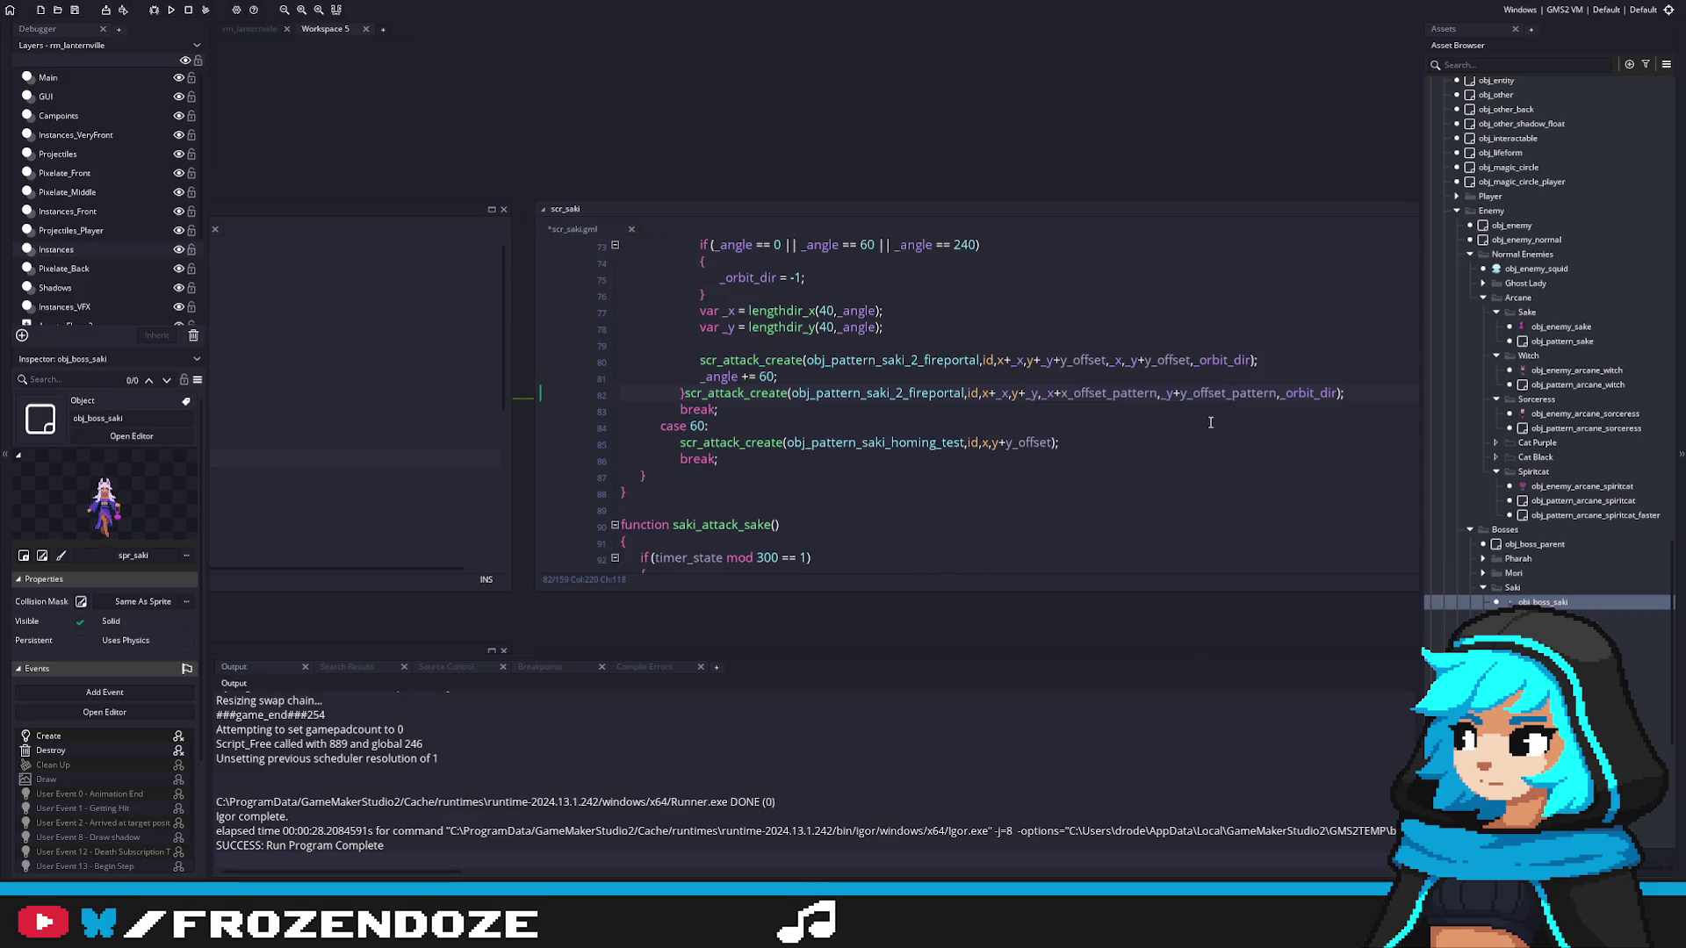
left_click_drag(1273, 367, 708, 365)
type("scr_attack_create(obj_pattern_saki_2_fireportal,id,x+_x,y+_y,_x+x_offset_pattern,_y+y_offset_pattern,_orbit_dir);")
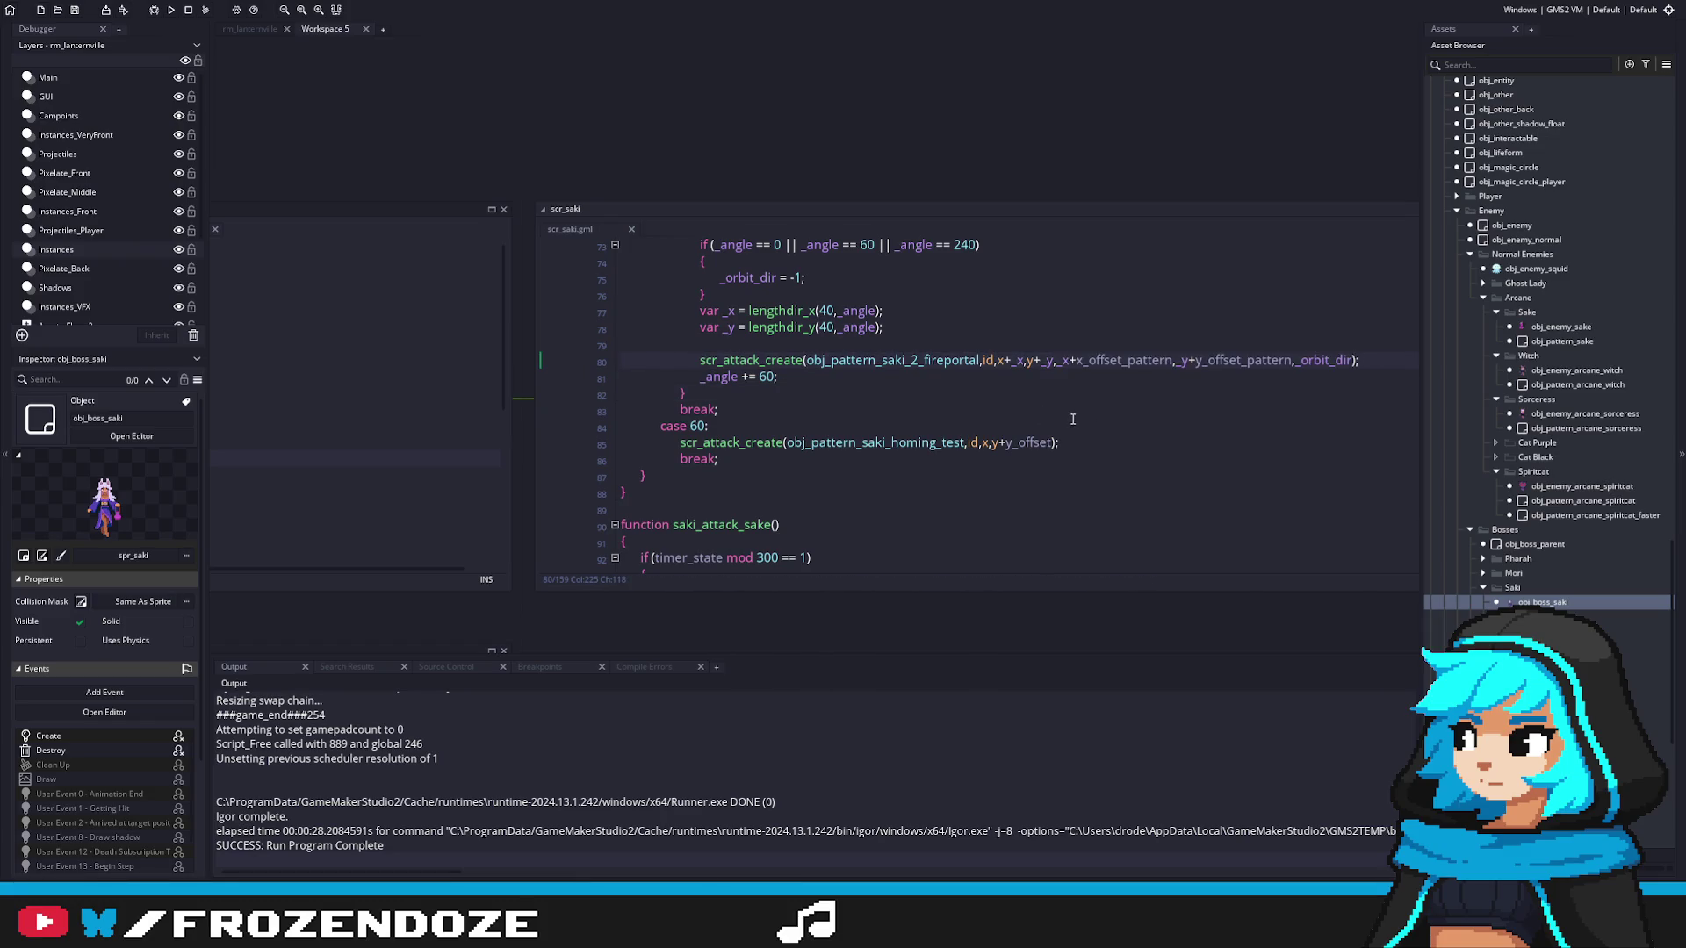
Step: Replace y+y_offset in the homing test's case 60 call with the offset-pattern arguments
left_click(1033, 430)
scroll(790, 395, "up", 8)
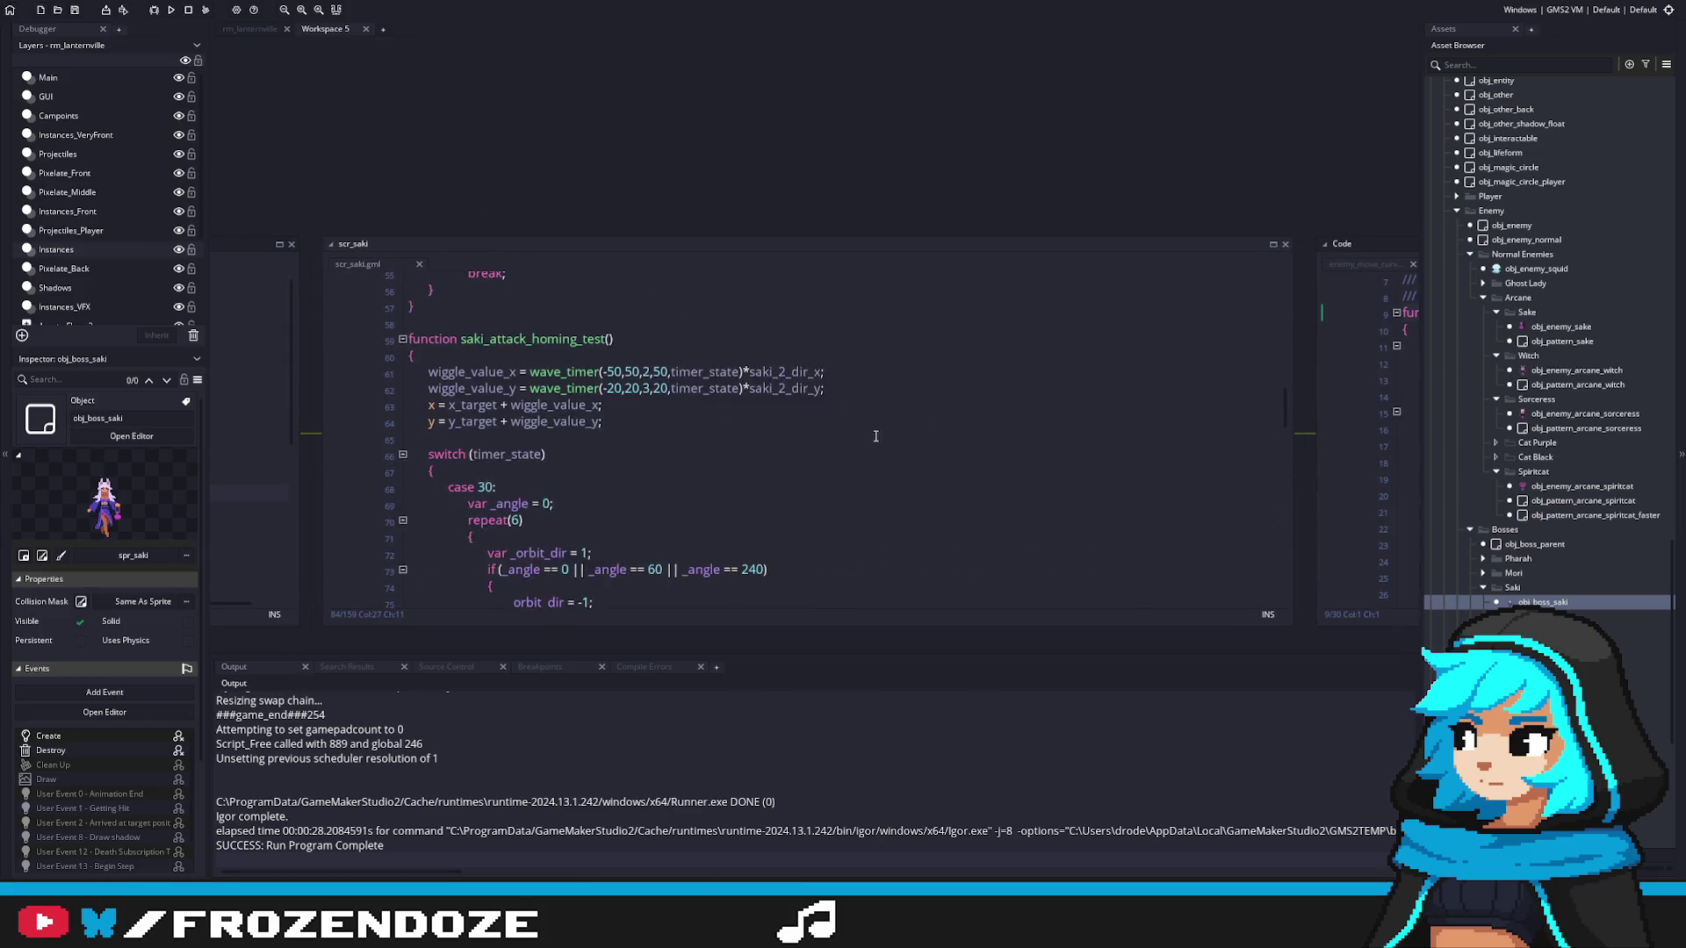
left_click(678, 337)
left_click(708, 338)
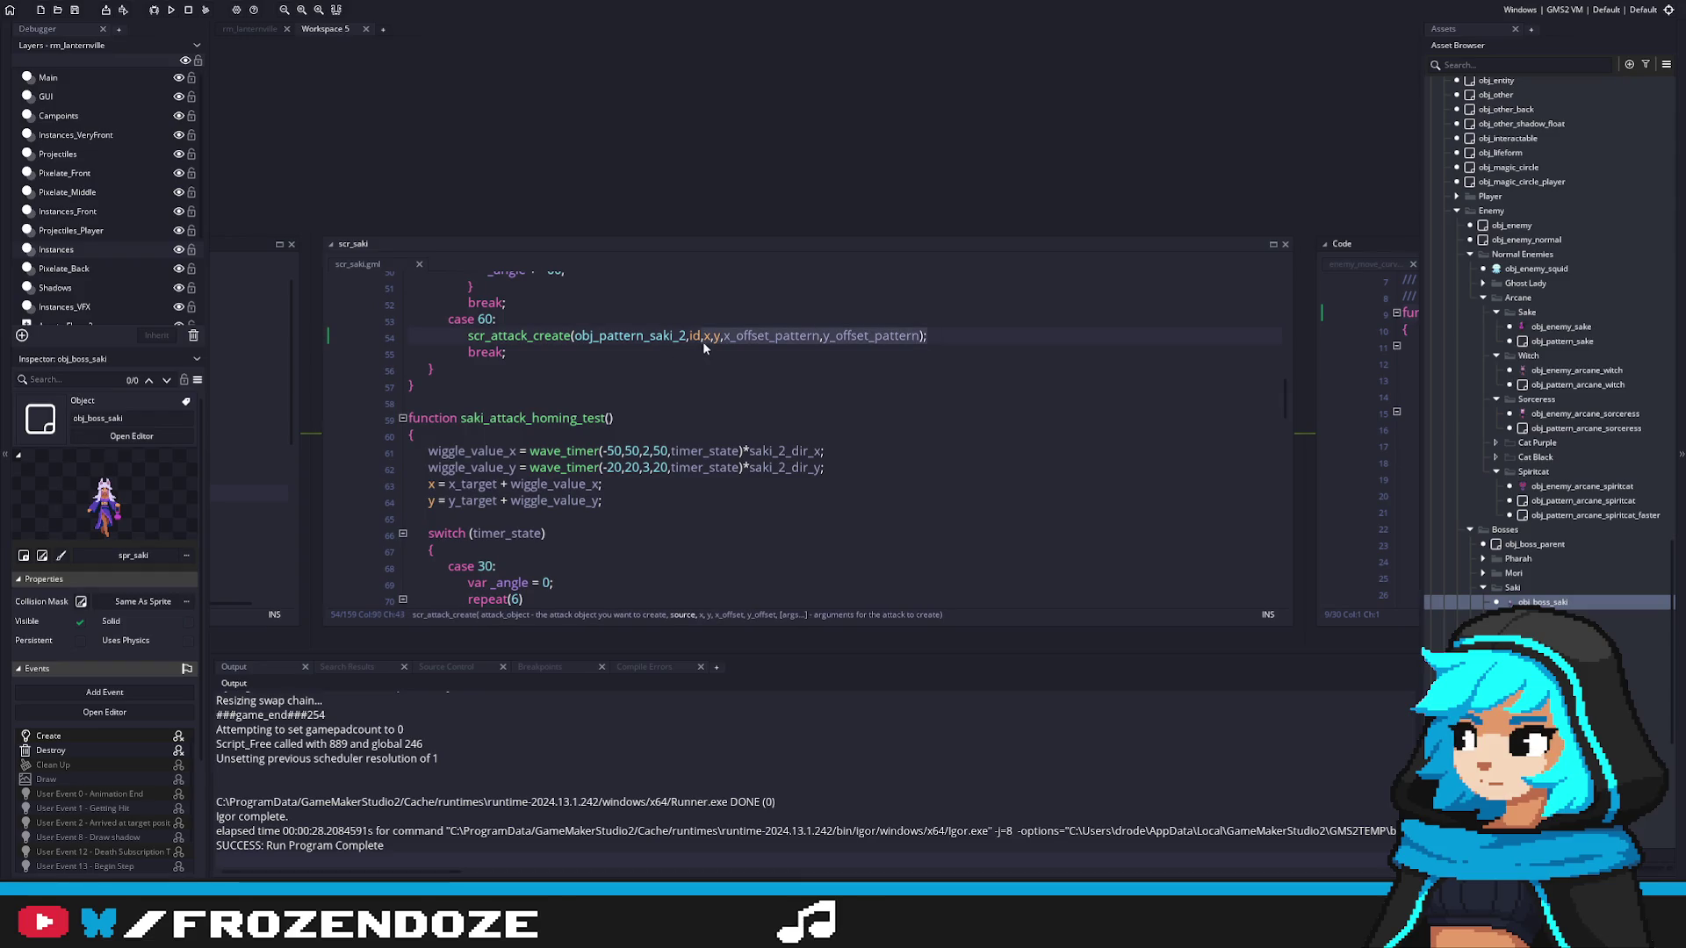
scroll(764, 422, "down", 6)
left_click_drag(844, 530, 773, 530)
key("ctrl+v")
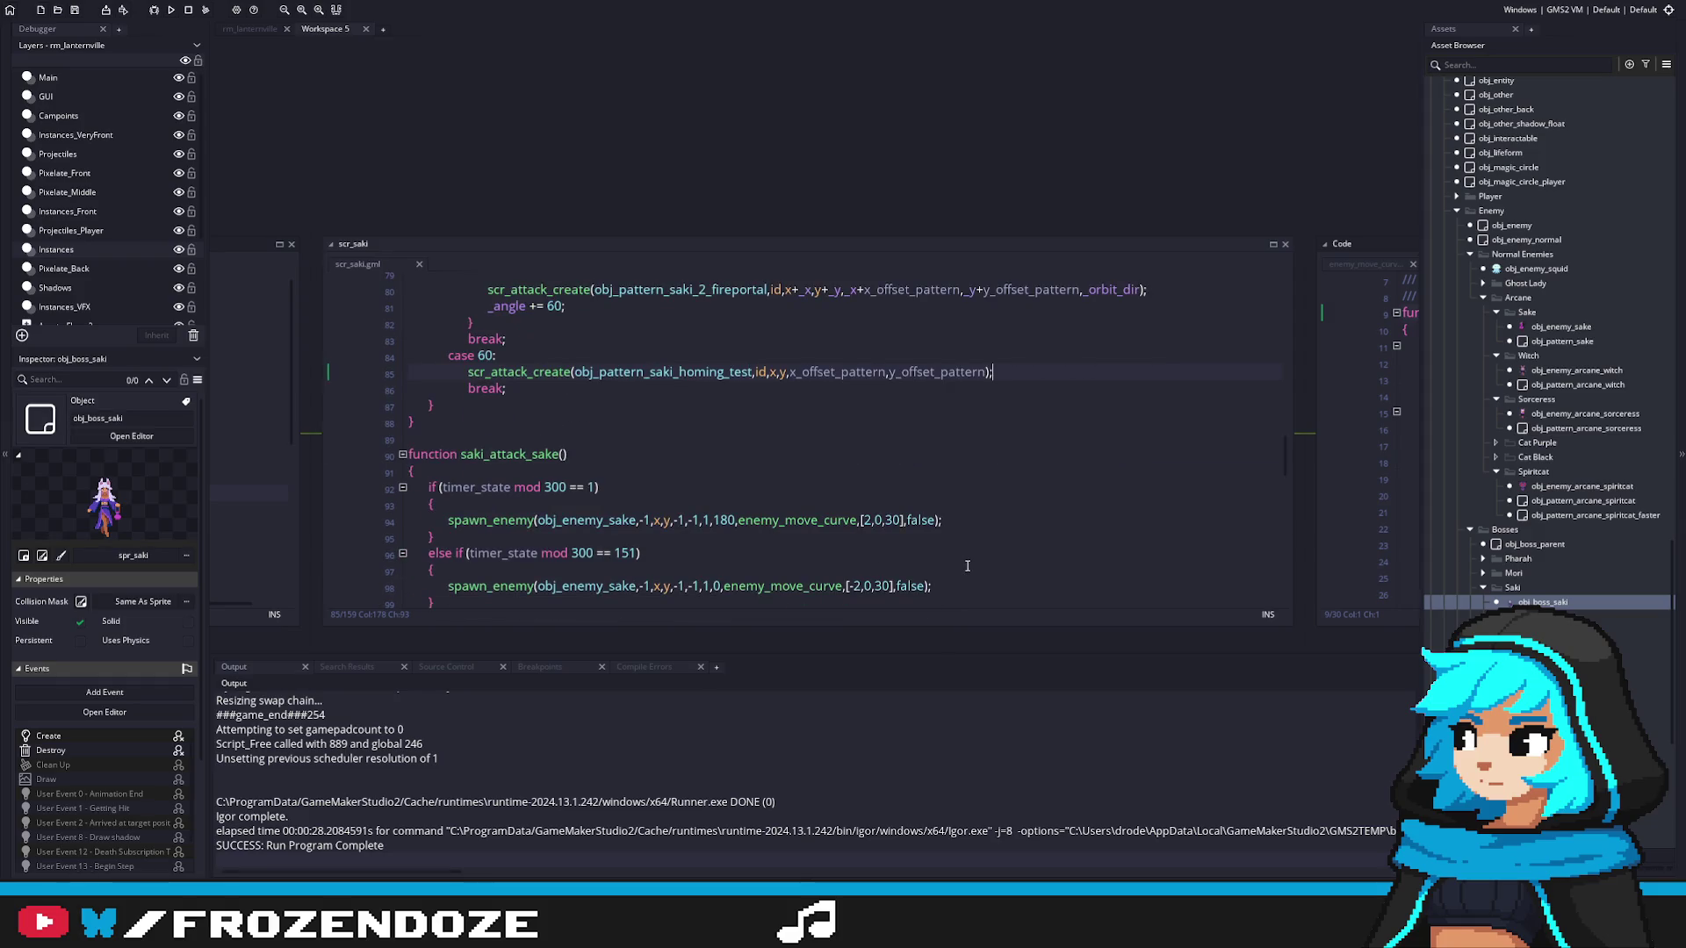
left_click(1026, 450)
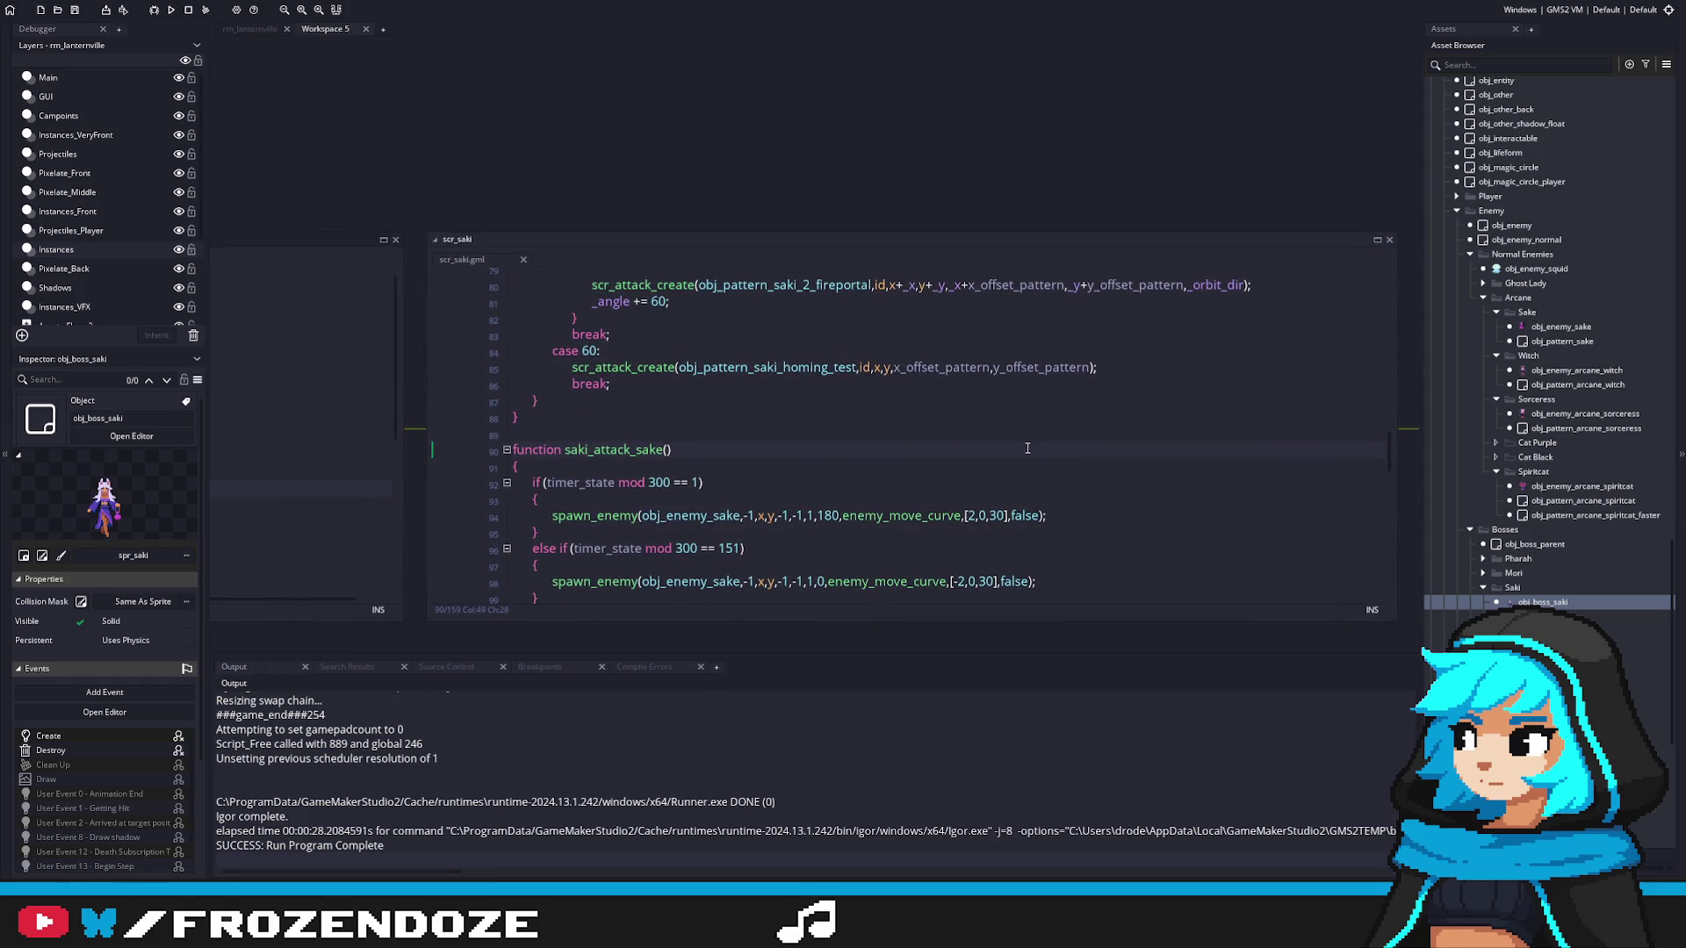
Step: Inspect obj_pattern_saki_dp_sides' Create code, then close it and return to scr_saki
scroll(1026, 448, "down", 3)
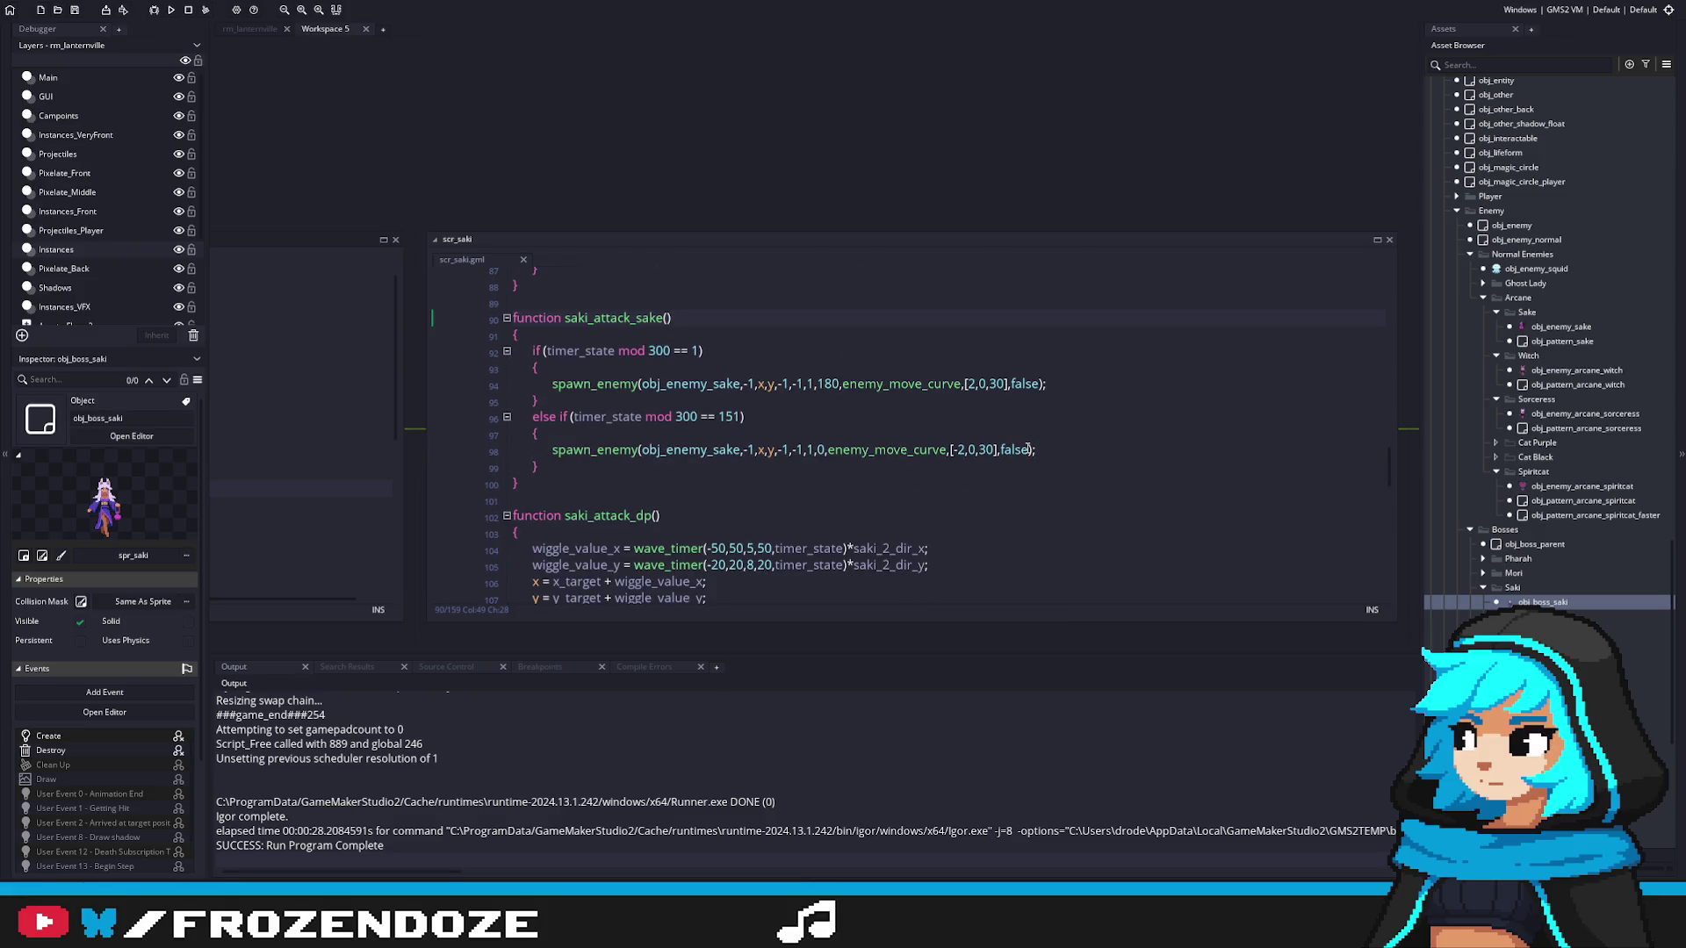
scroll(1027, 448, "up", 3)
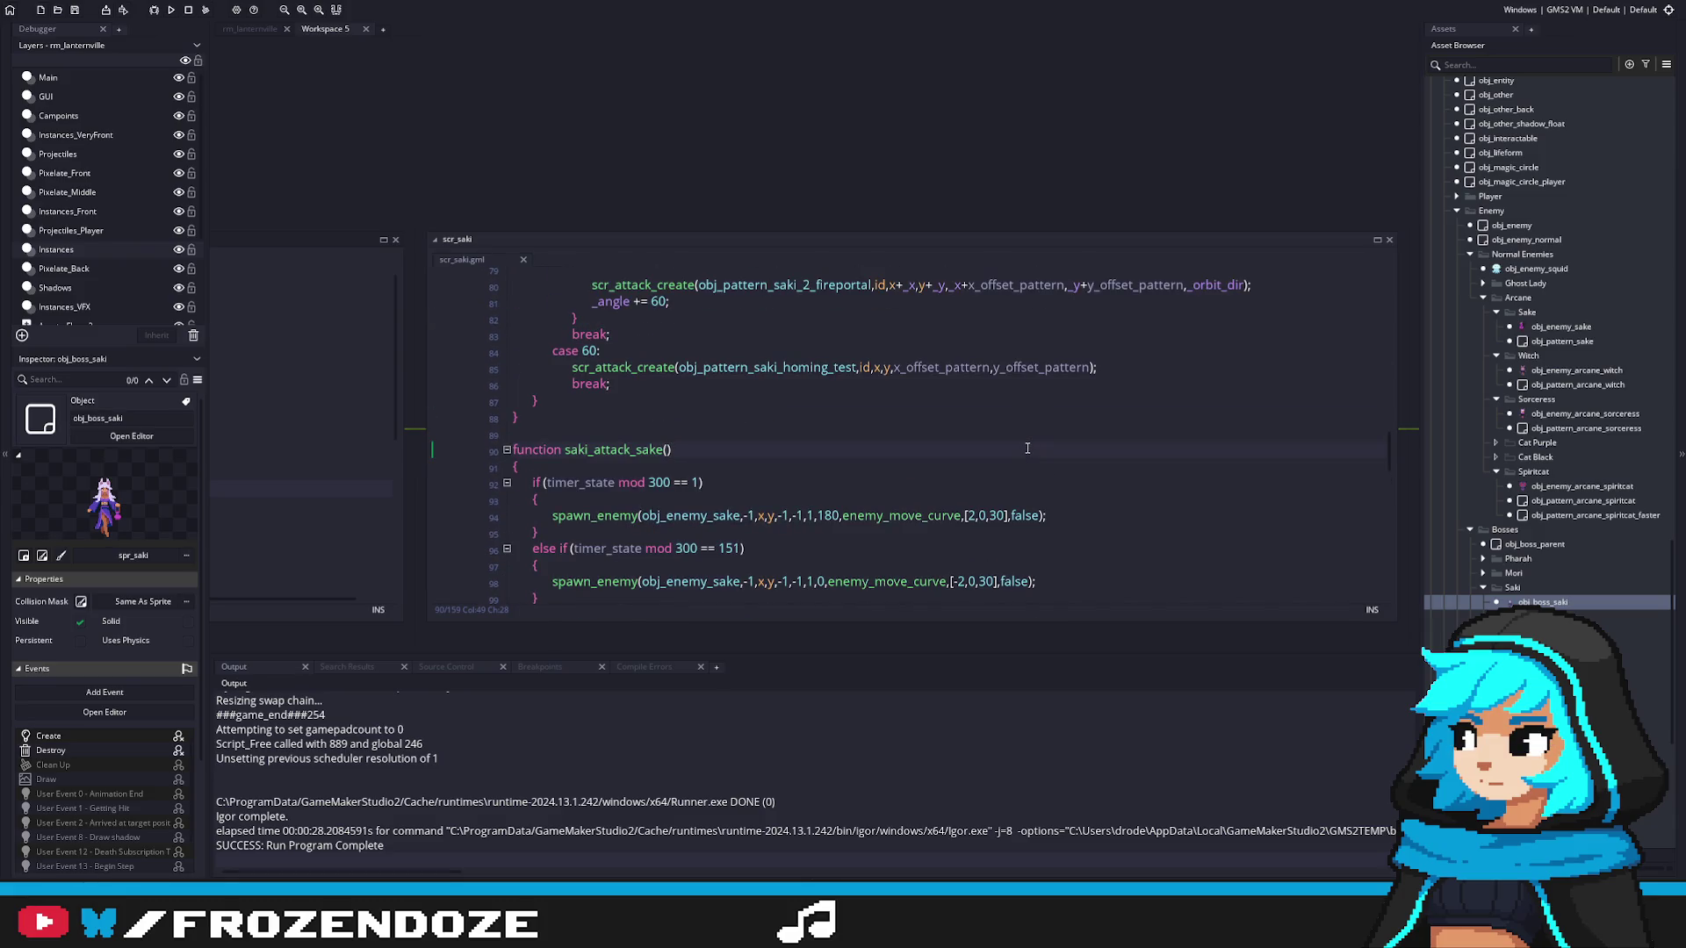
scroll(1028, 449, "down", 5)
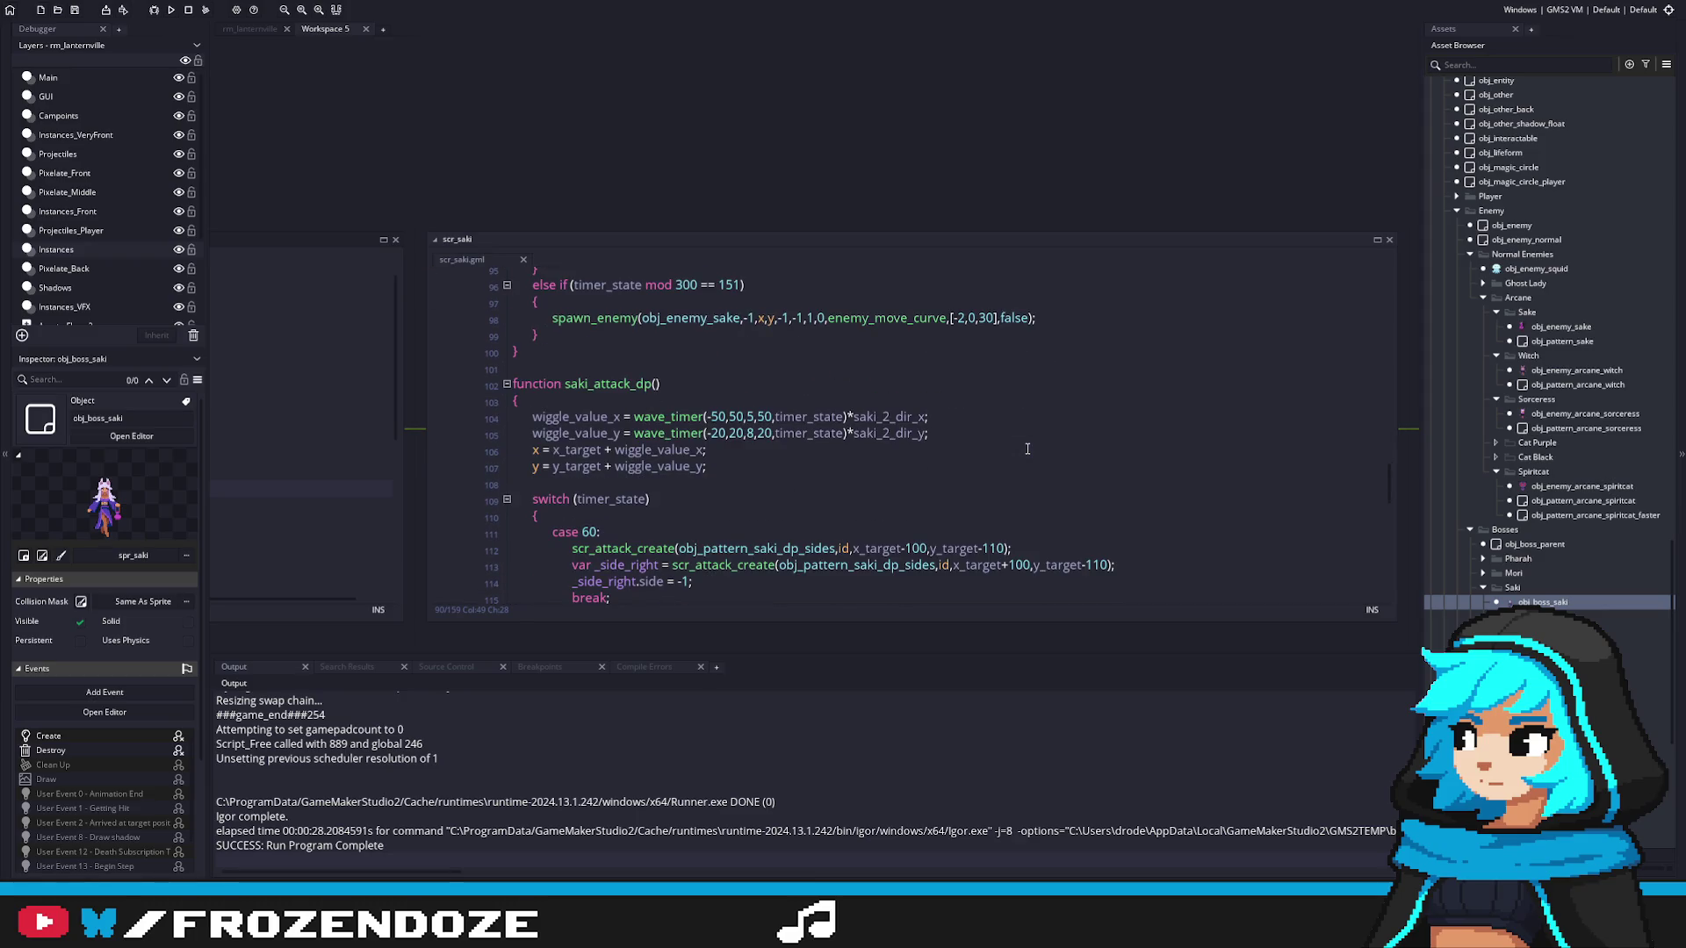
scroll(1028, 449, "down", 2)
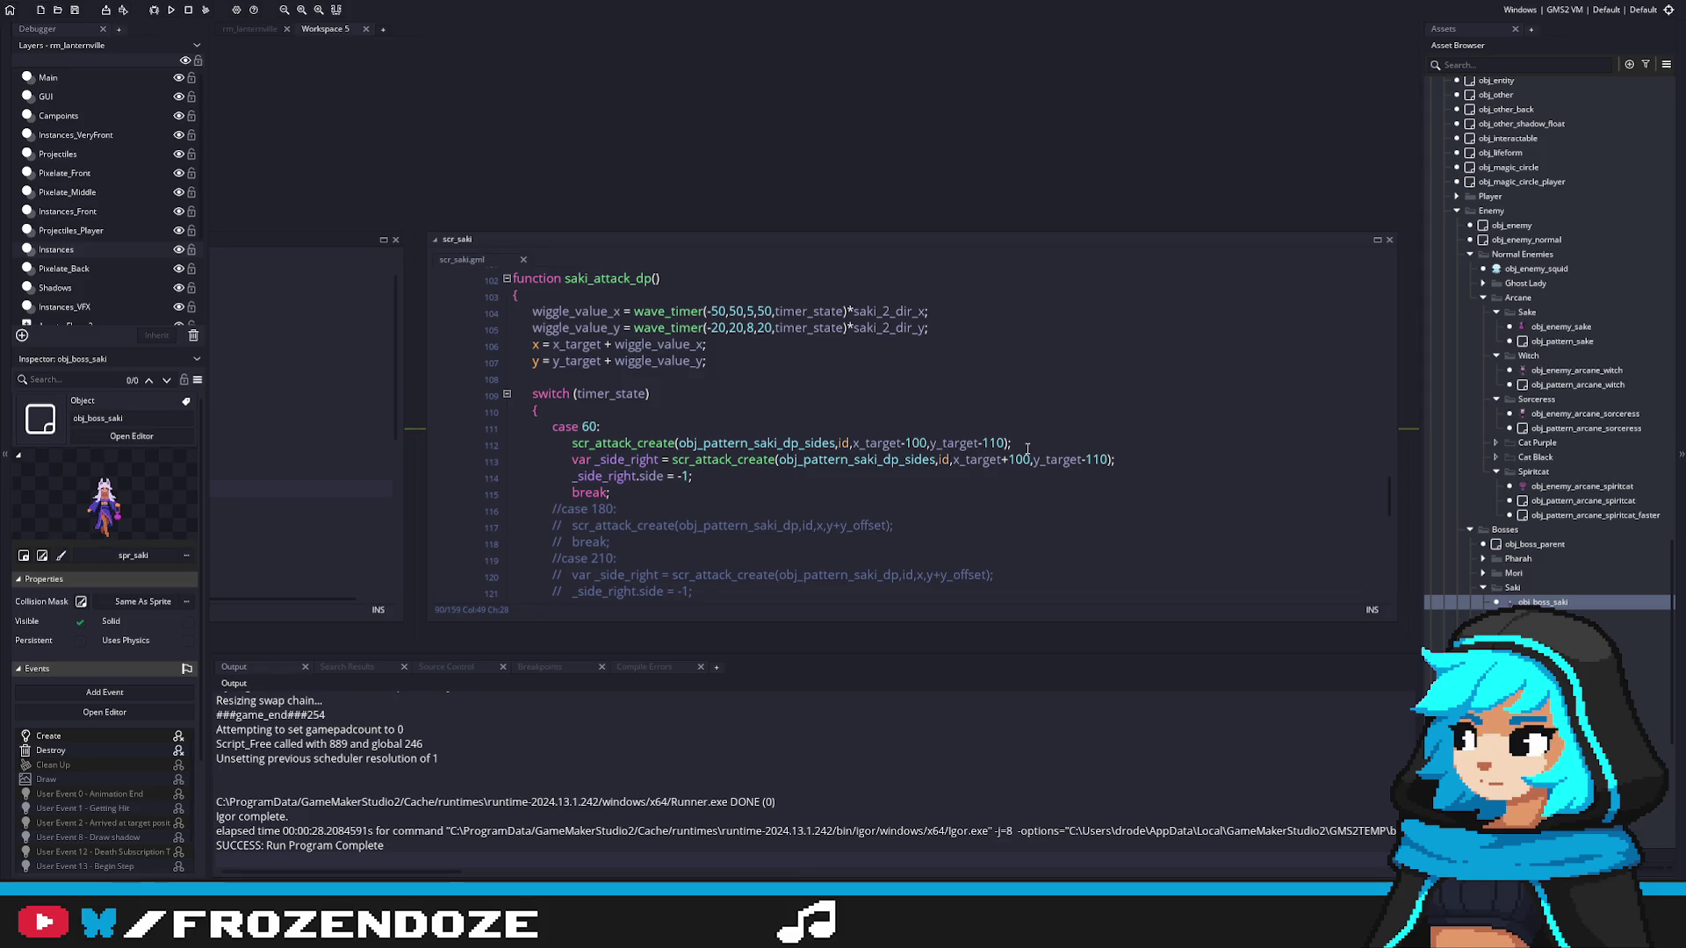
left_click(879, 443)
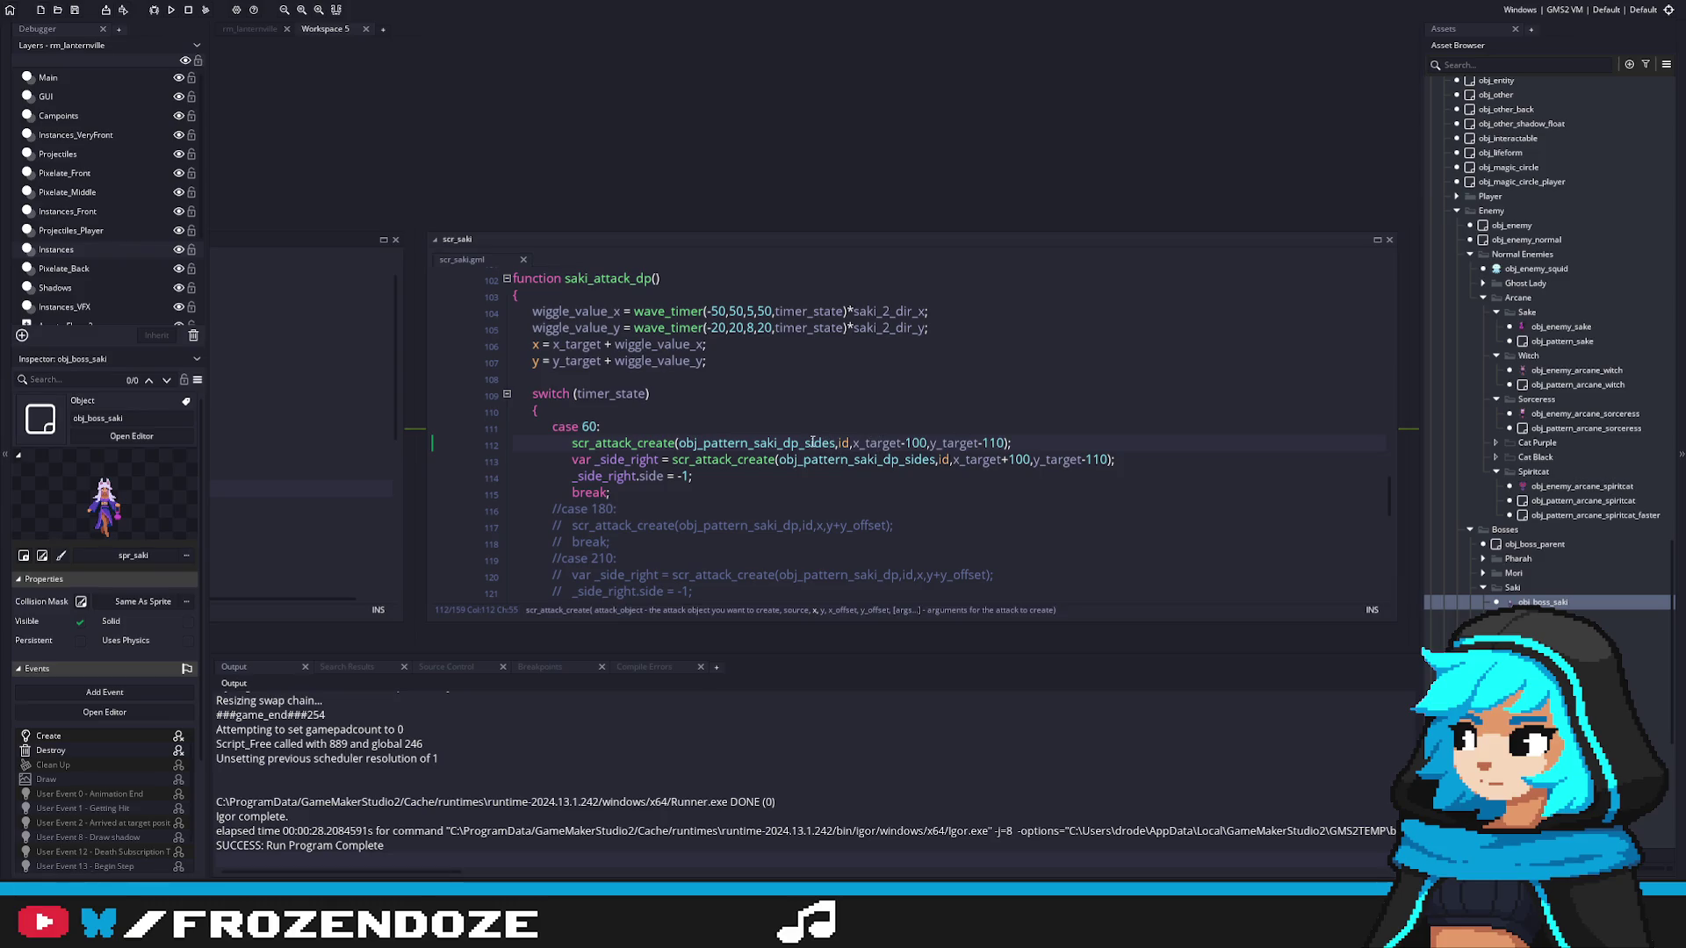
middle_click(812, 443)
double_click(513, 181)
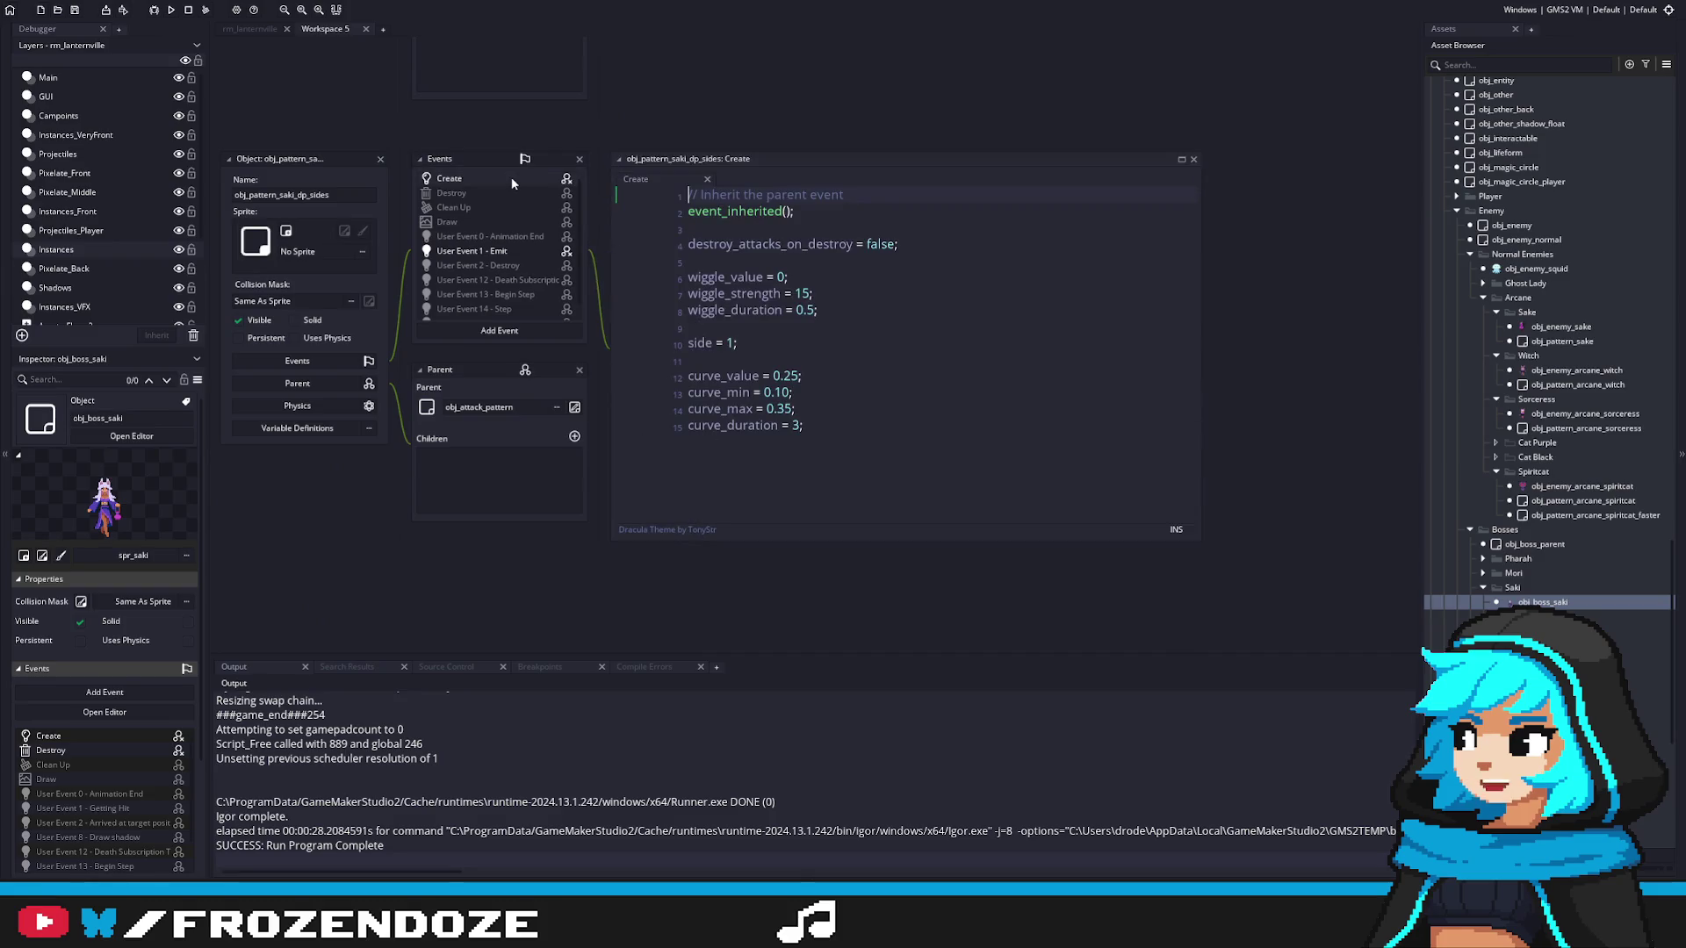
key("ctrl+w")
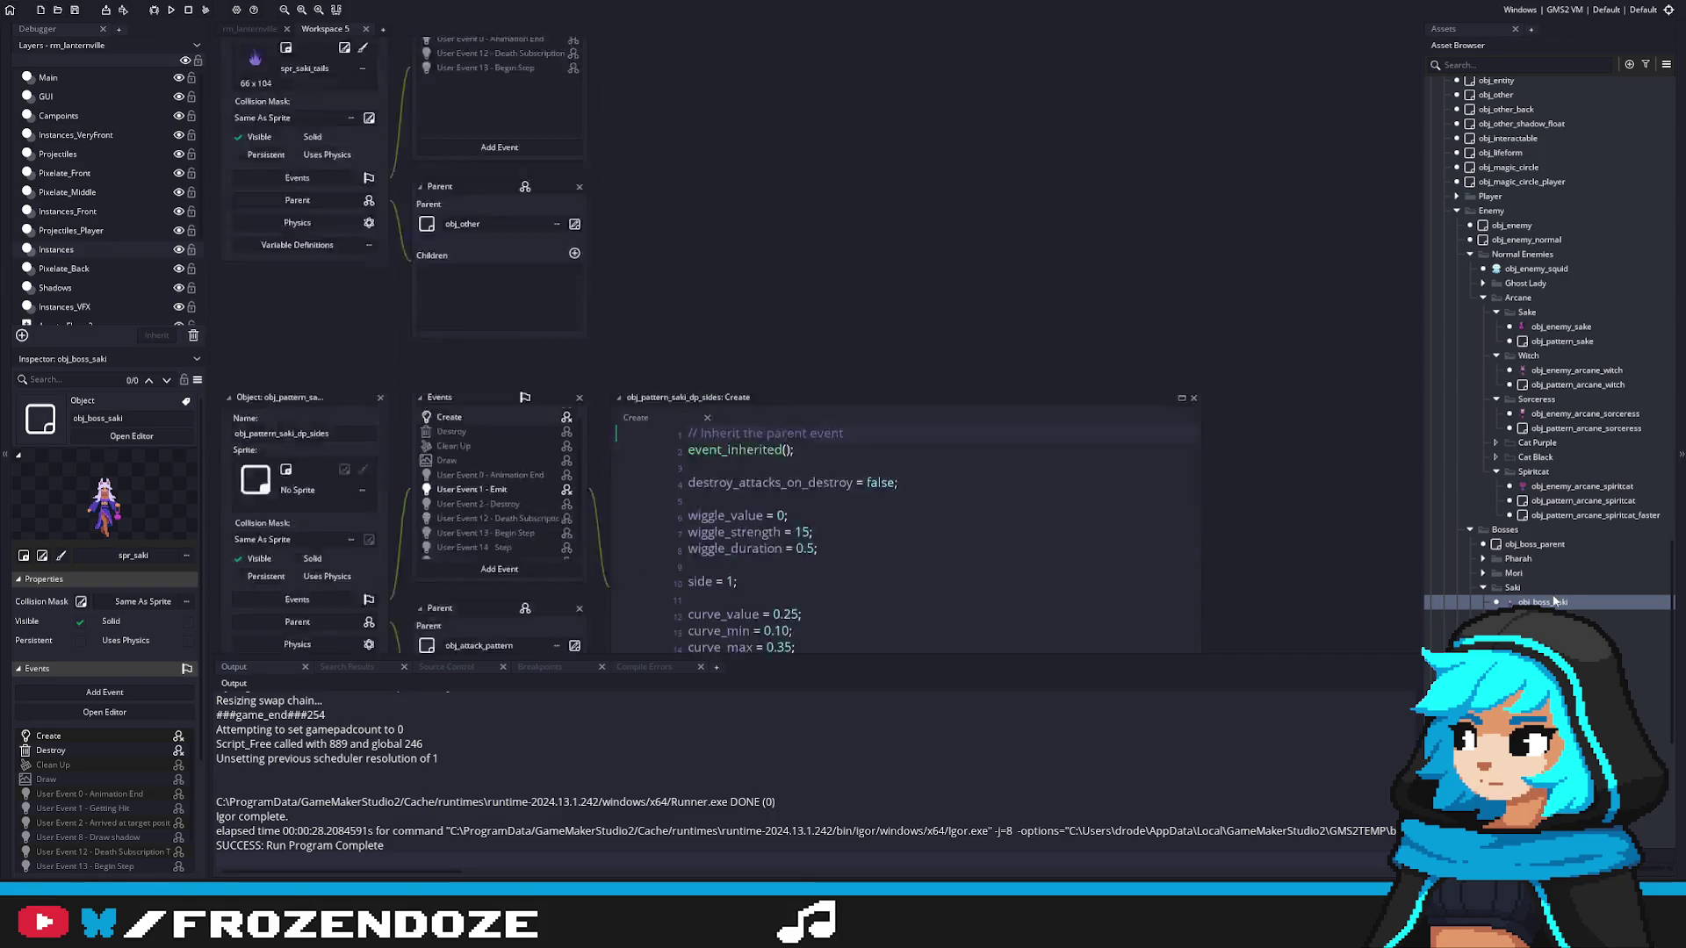
left_click(1227, 427)
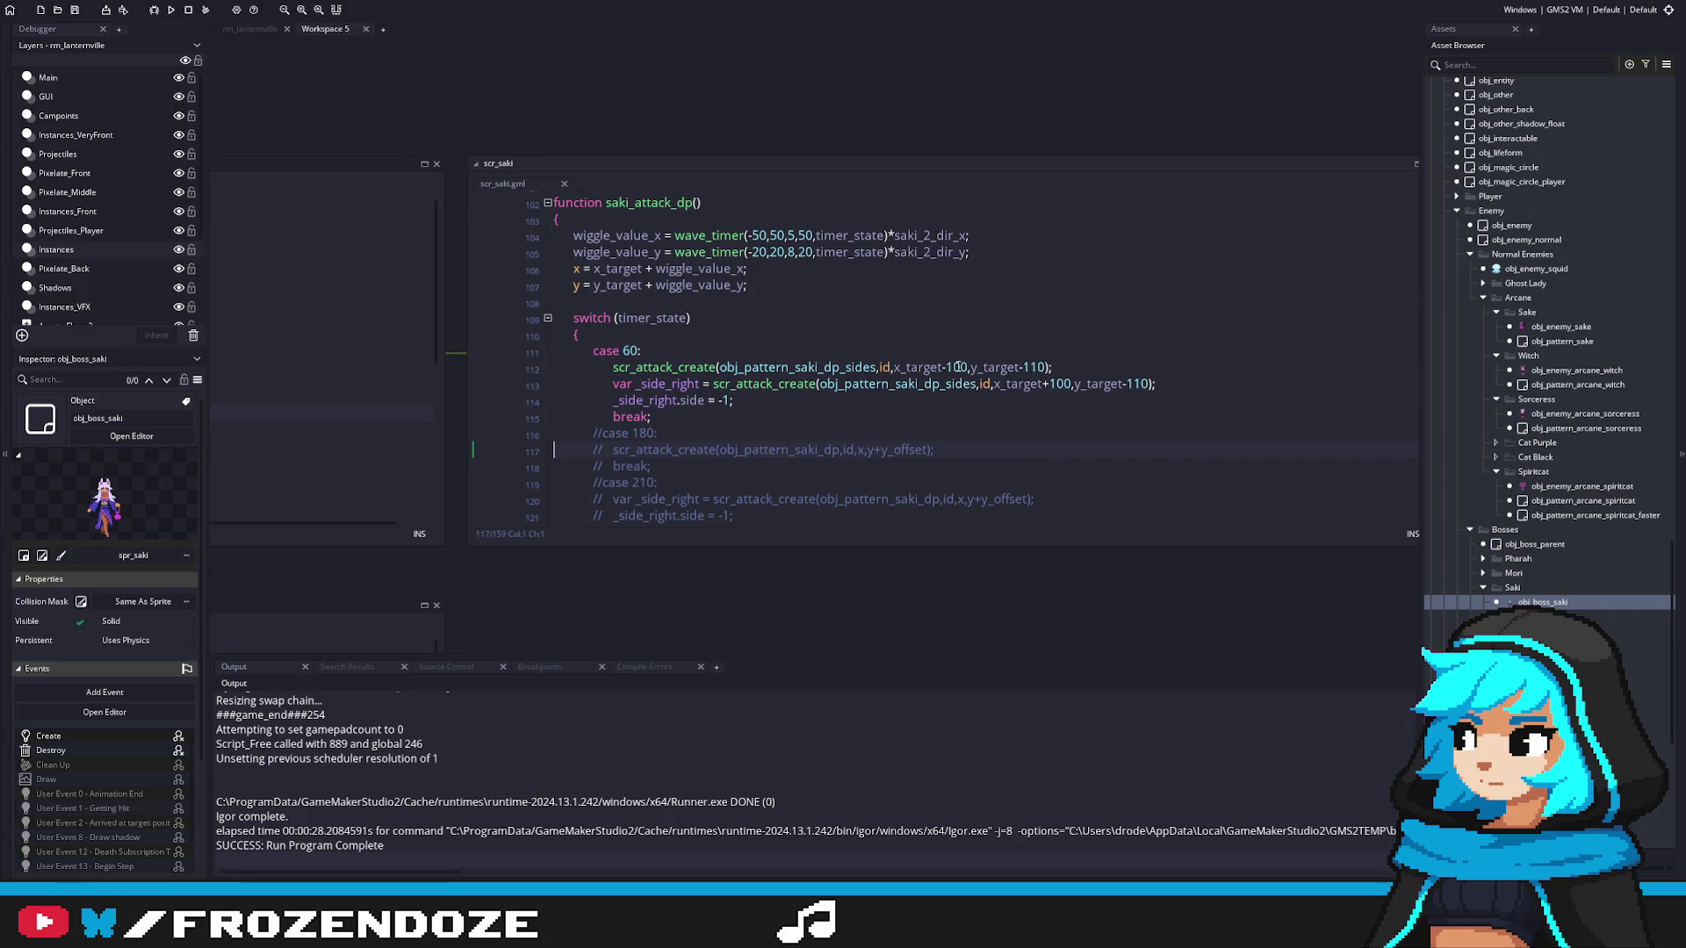
Step: Append ,0,0 to the dp_sides scr_attack_create calls on lines 112 and 113
left_click(1044, 368)
scroll(1115, 384, "up", 2)
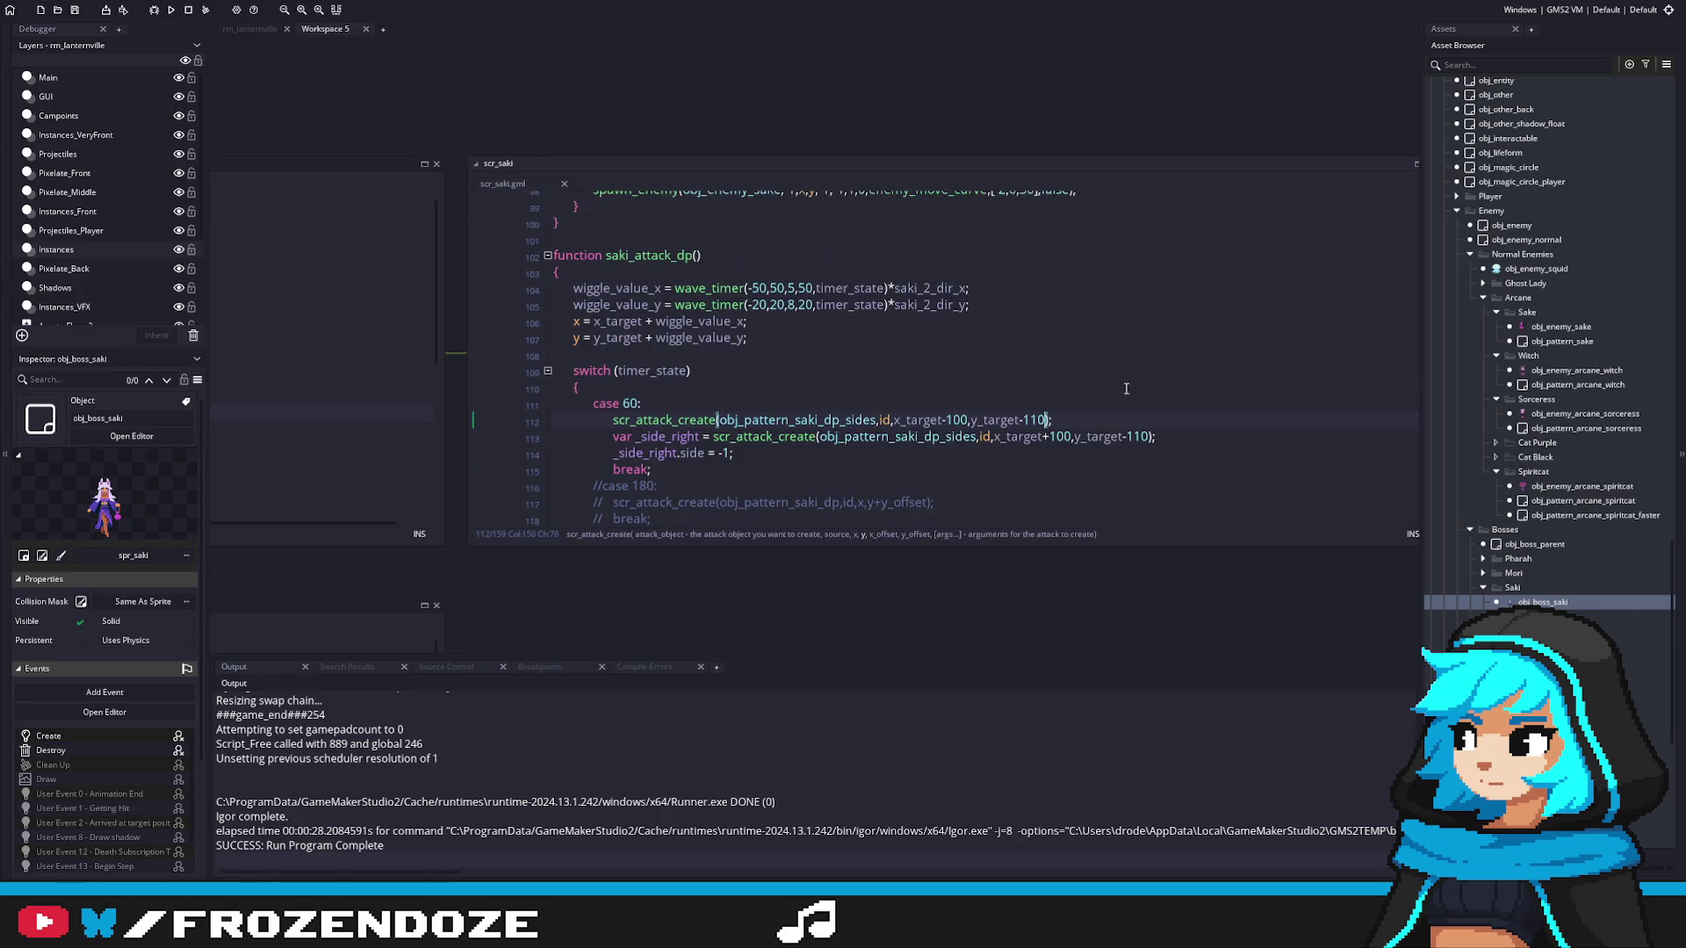
scroll(1115, 384, "down", 1)
type(",0,0")
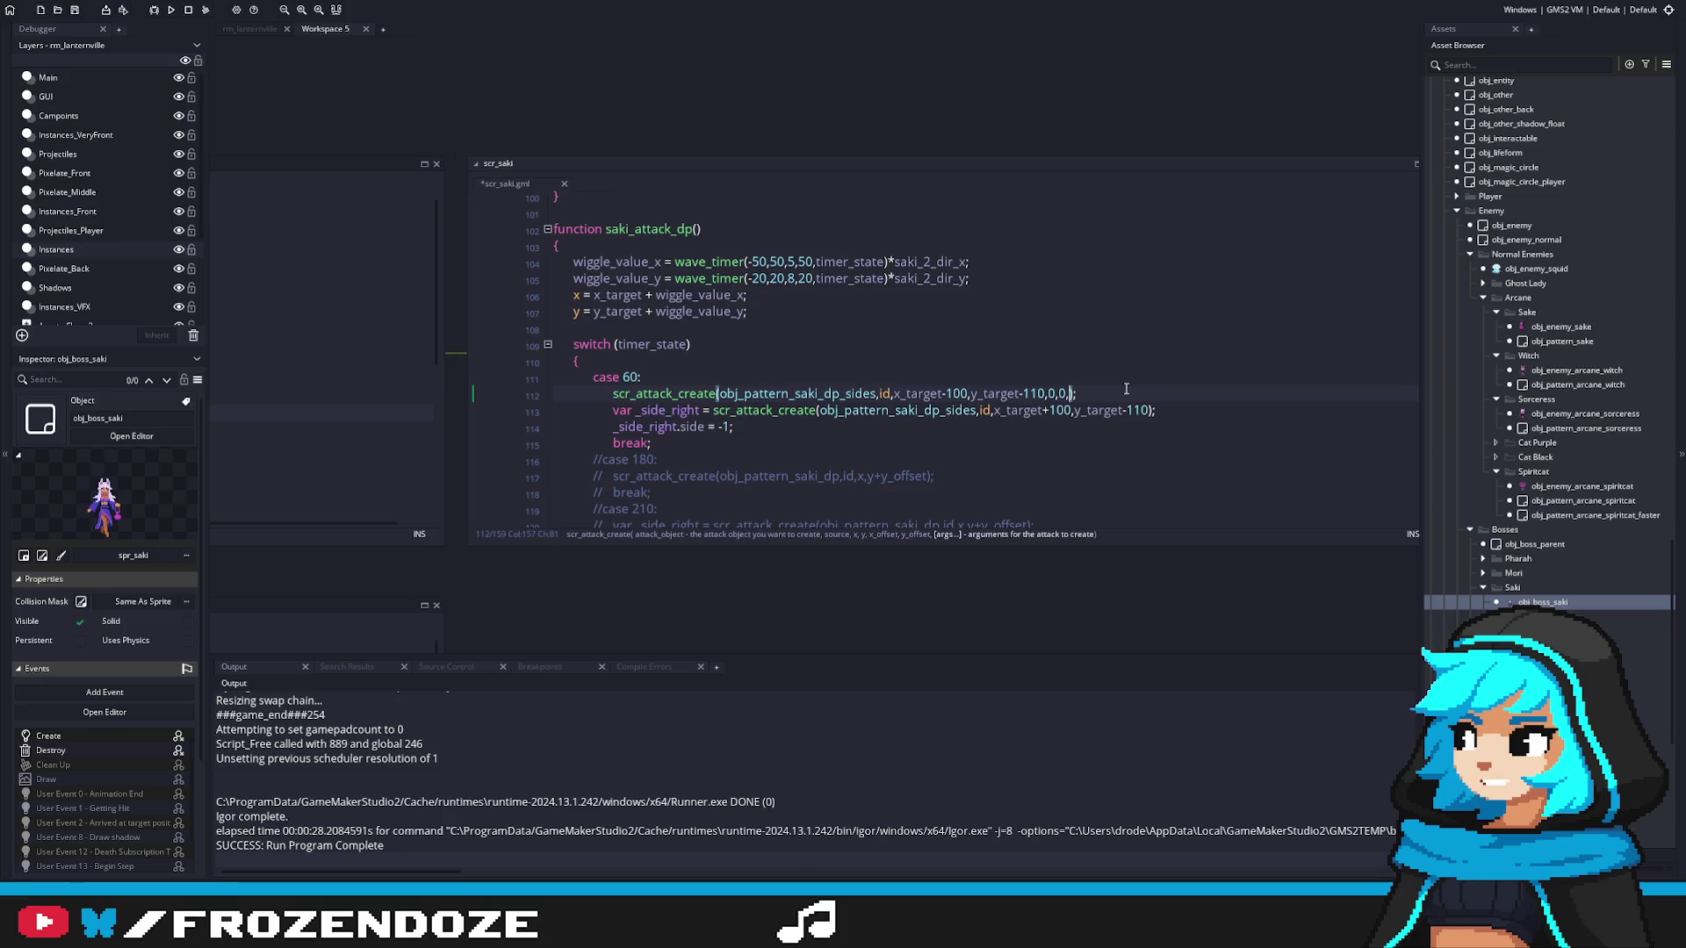
left_click(1150, 410)
type(",0,0")
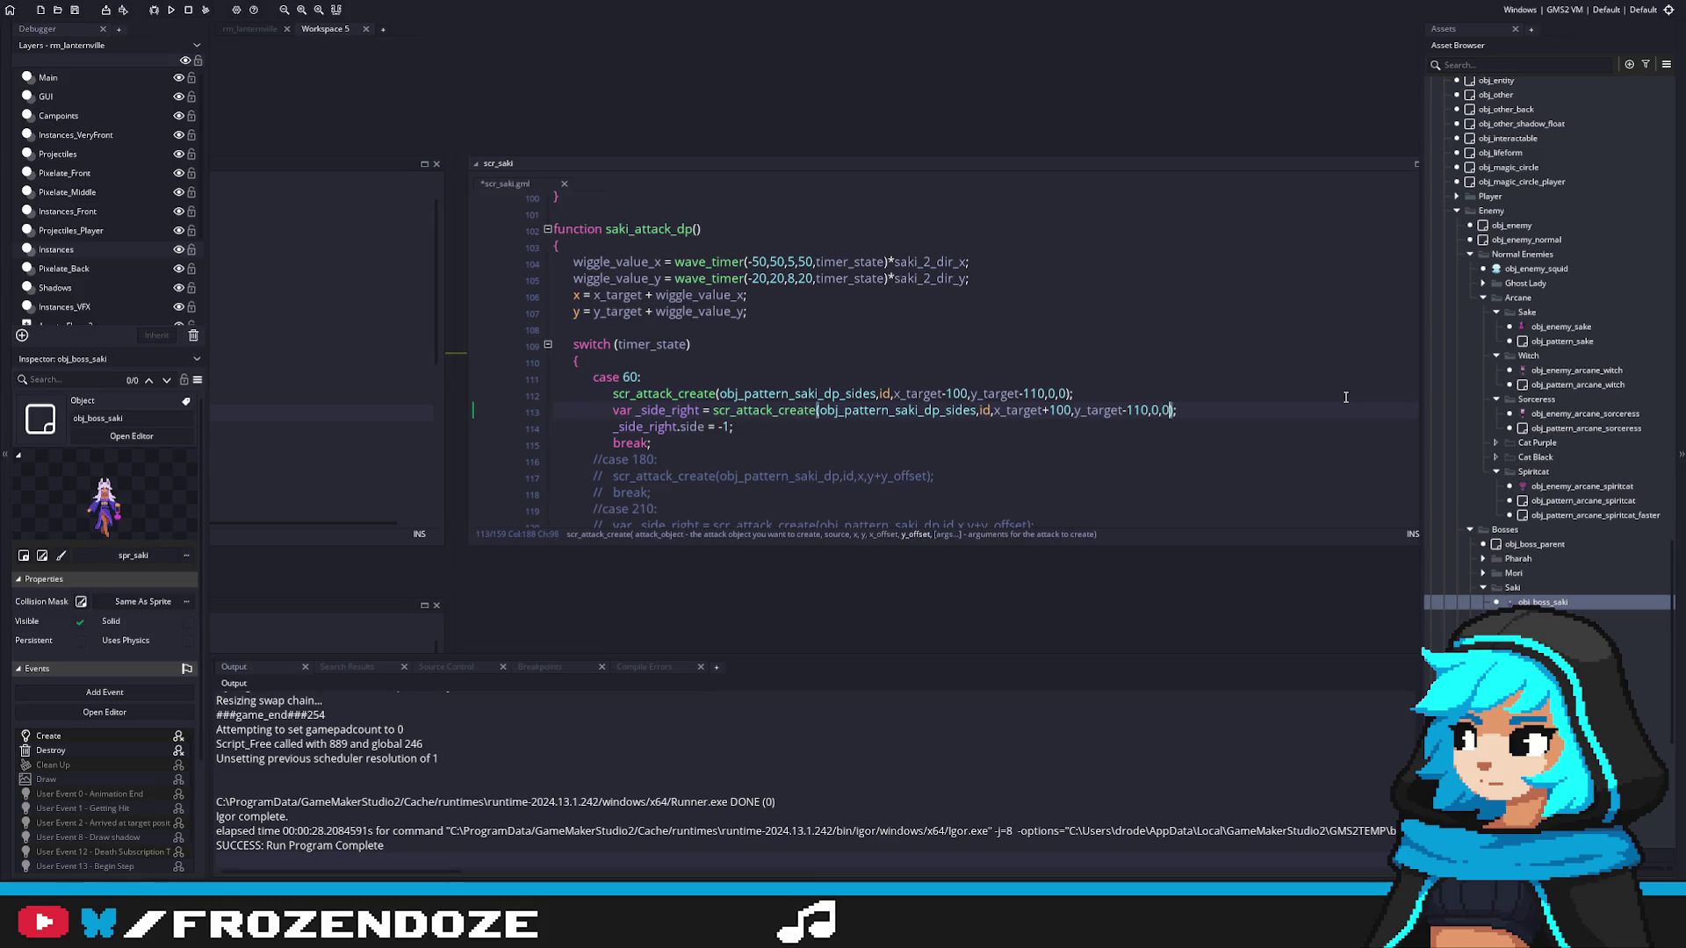
Step: Review line 113's x_target+100 and y_target arguments and open obj_pattern_saki_dp
left_click(1048, 410)
left_click(1105, 410)
scroll(1088, 430, "down", 3)
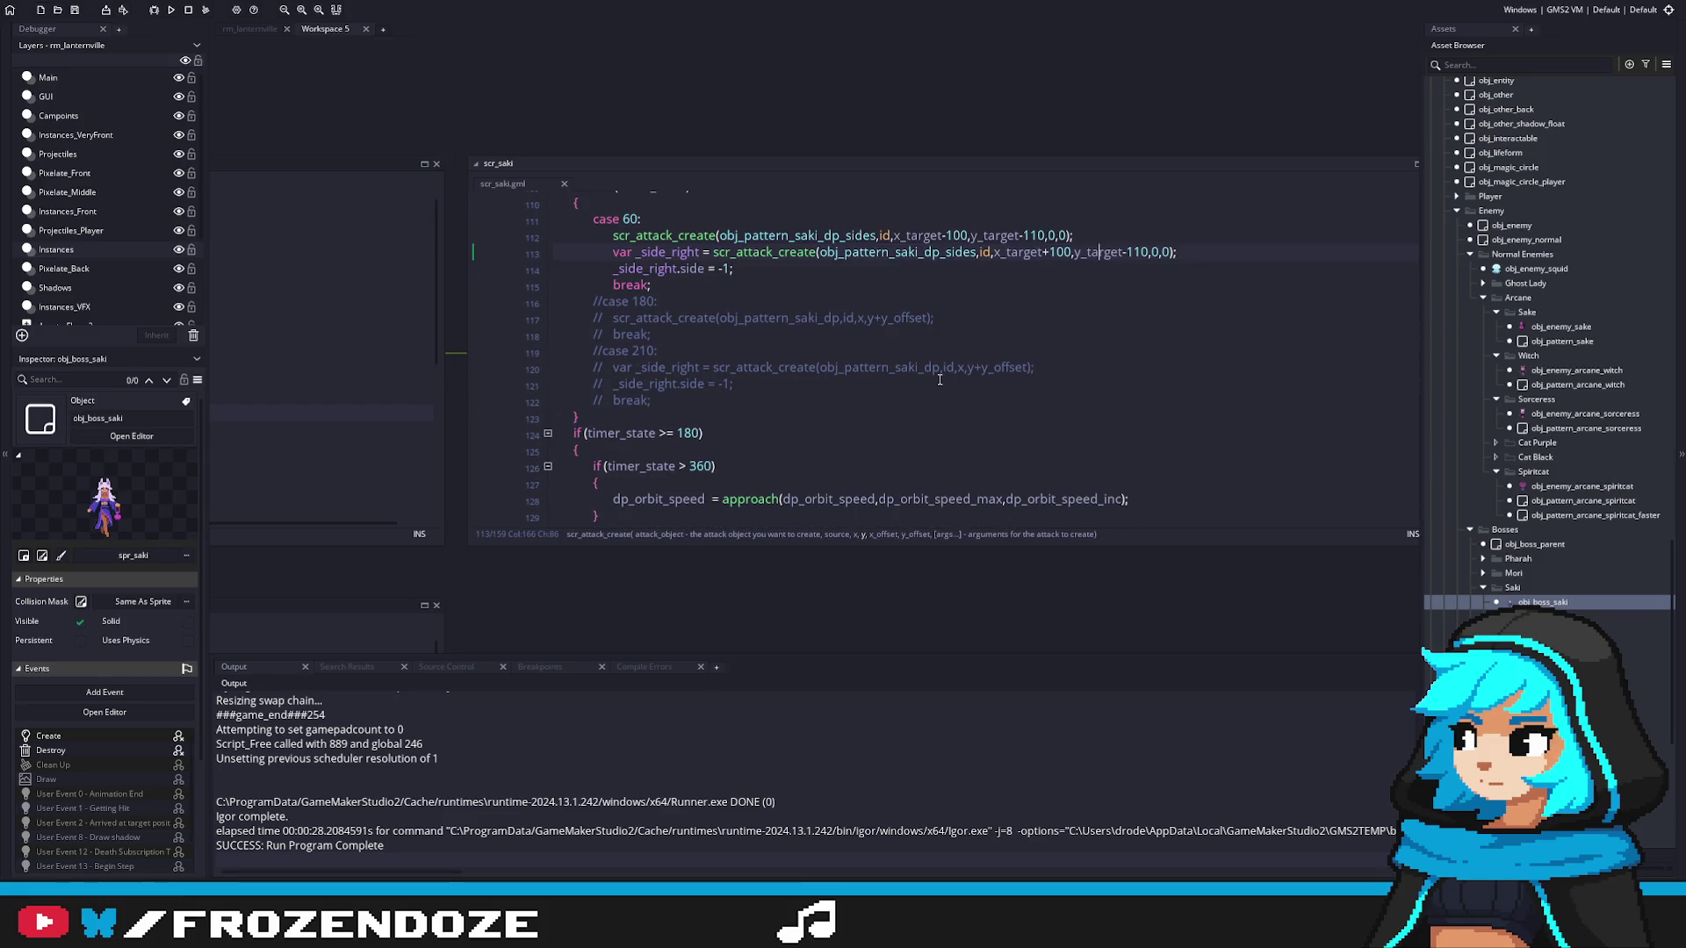
scroll(920, 351, "down", 3)
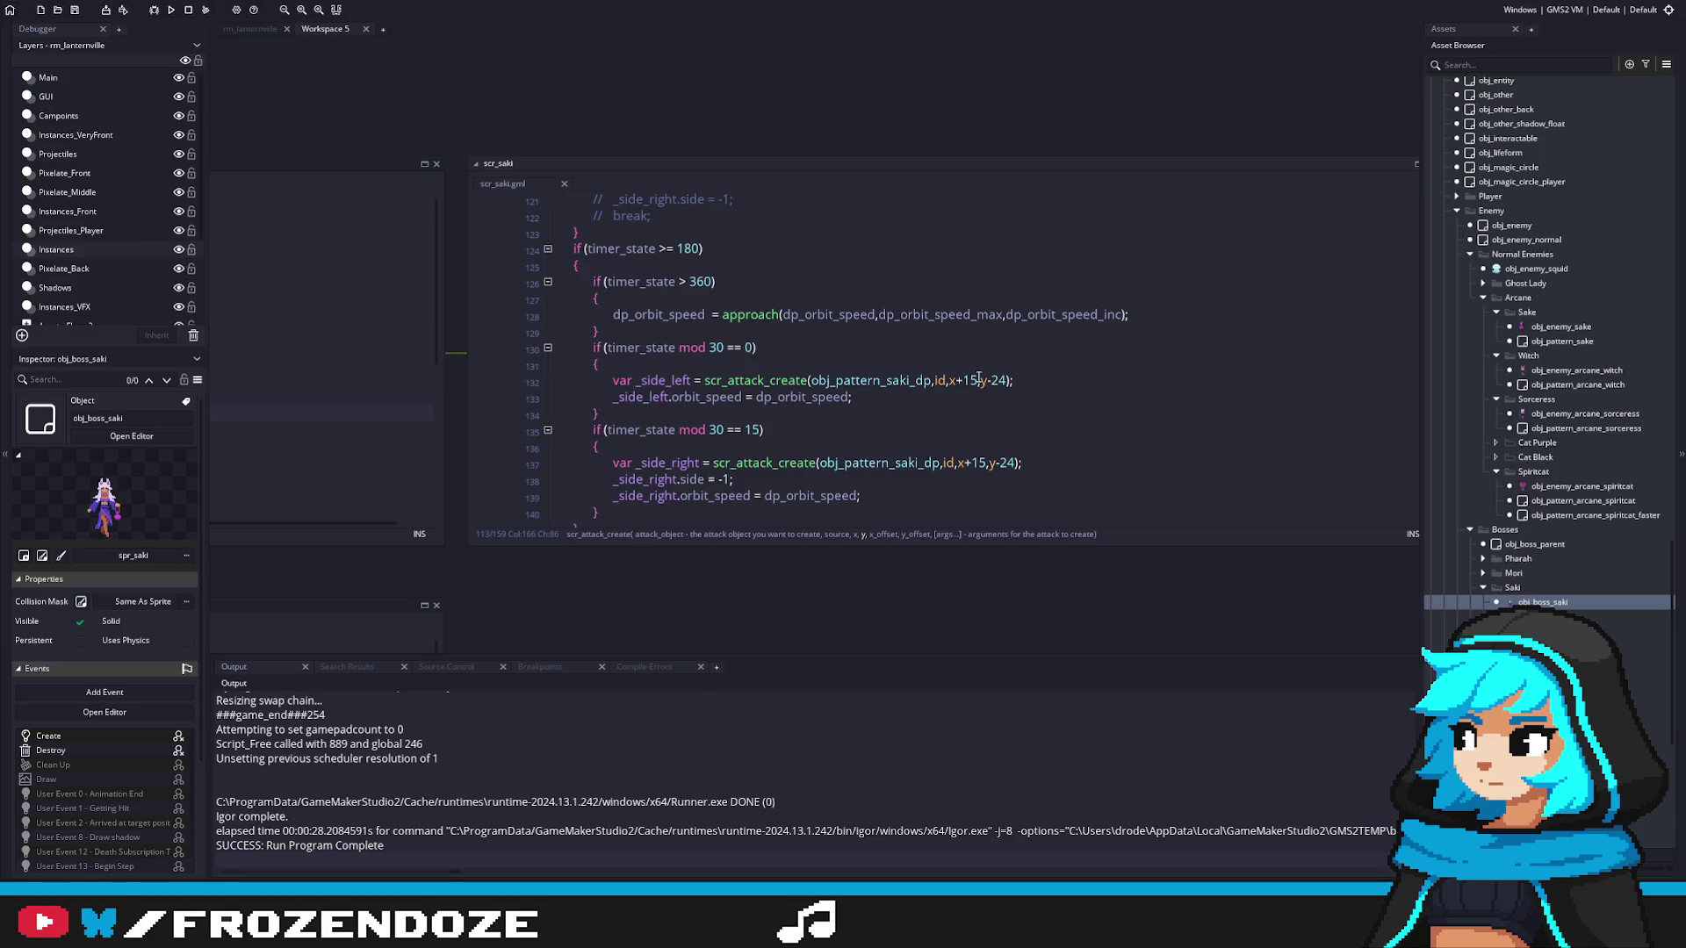
scroll(947, 383, "up", 2)
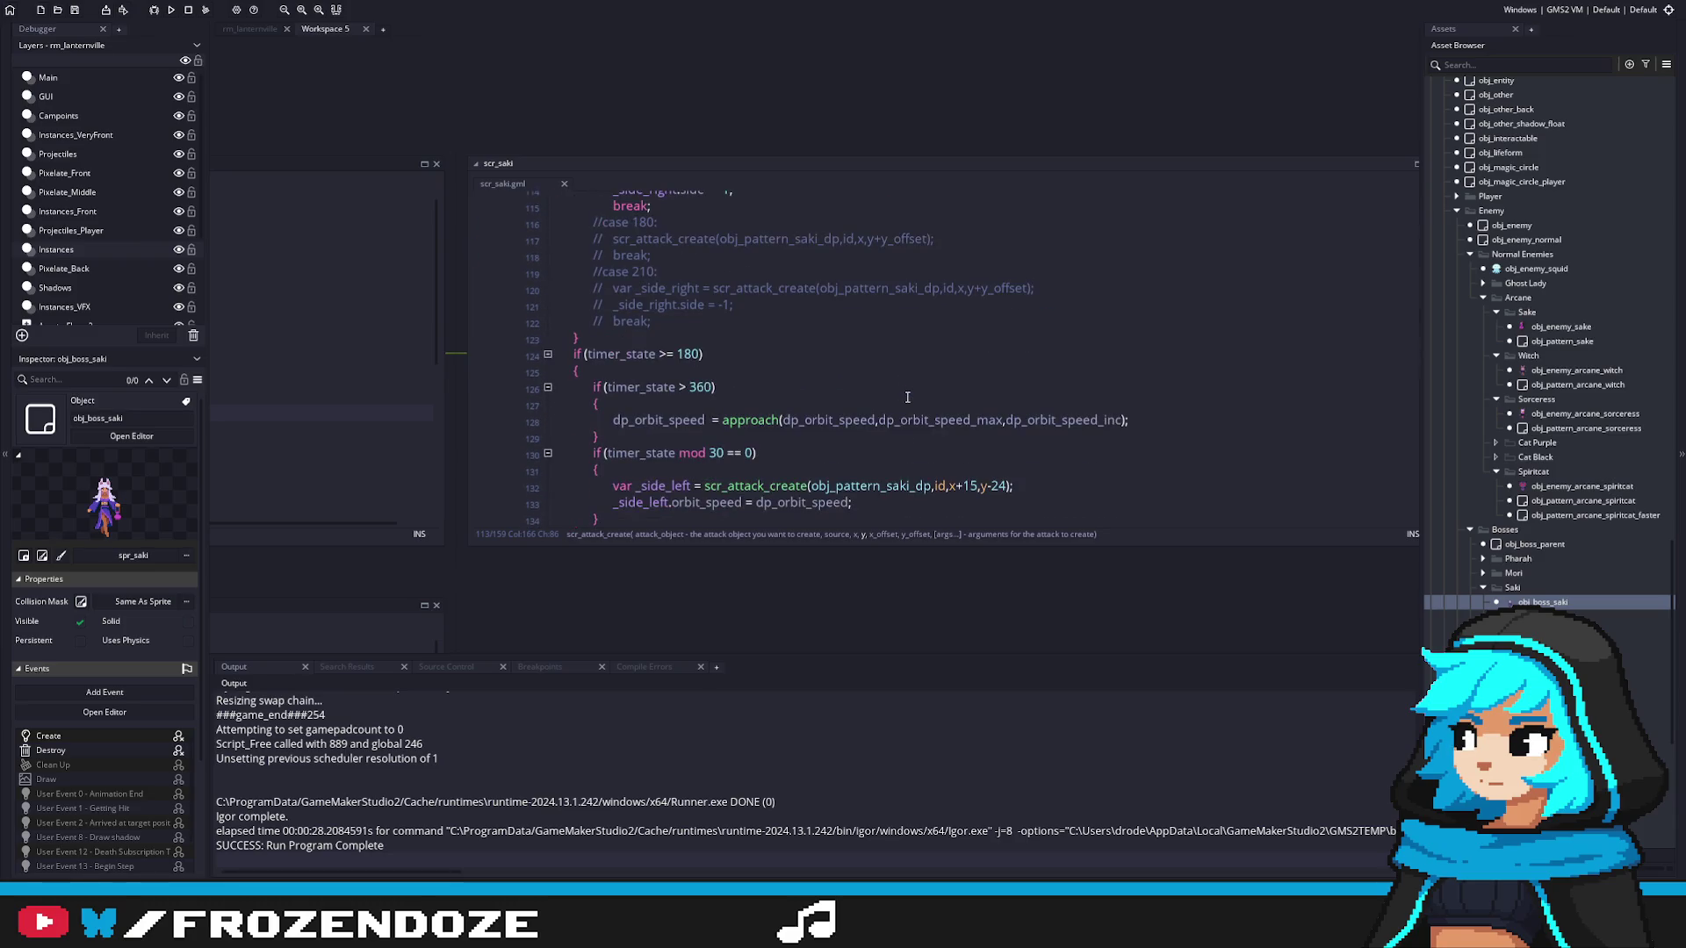
scroll(907, 397, "down", 3)
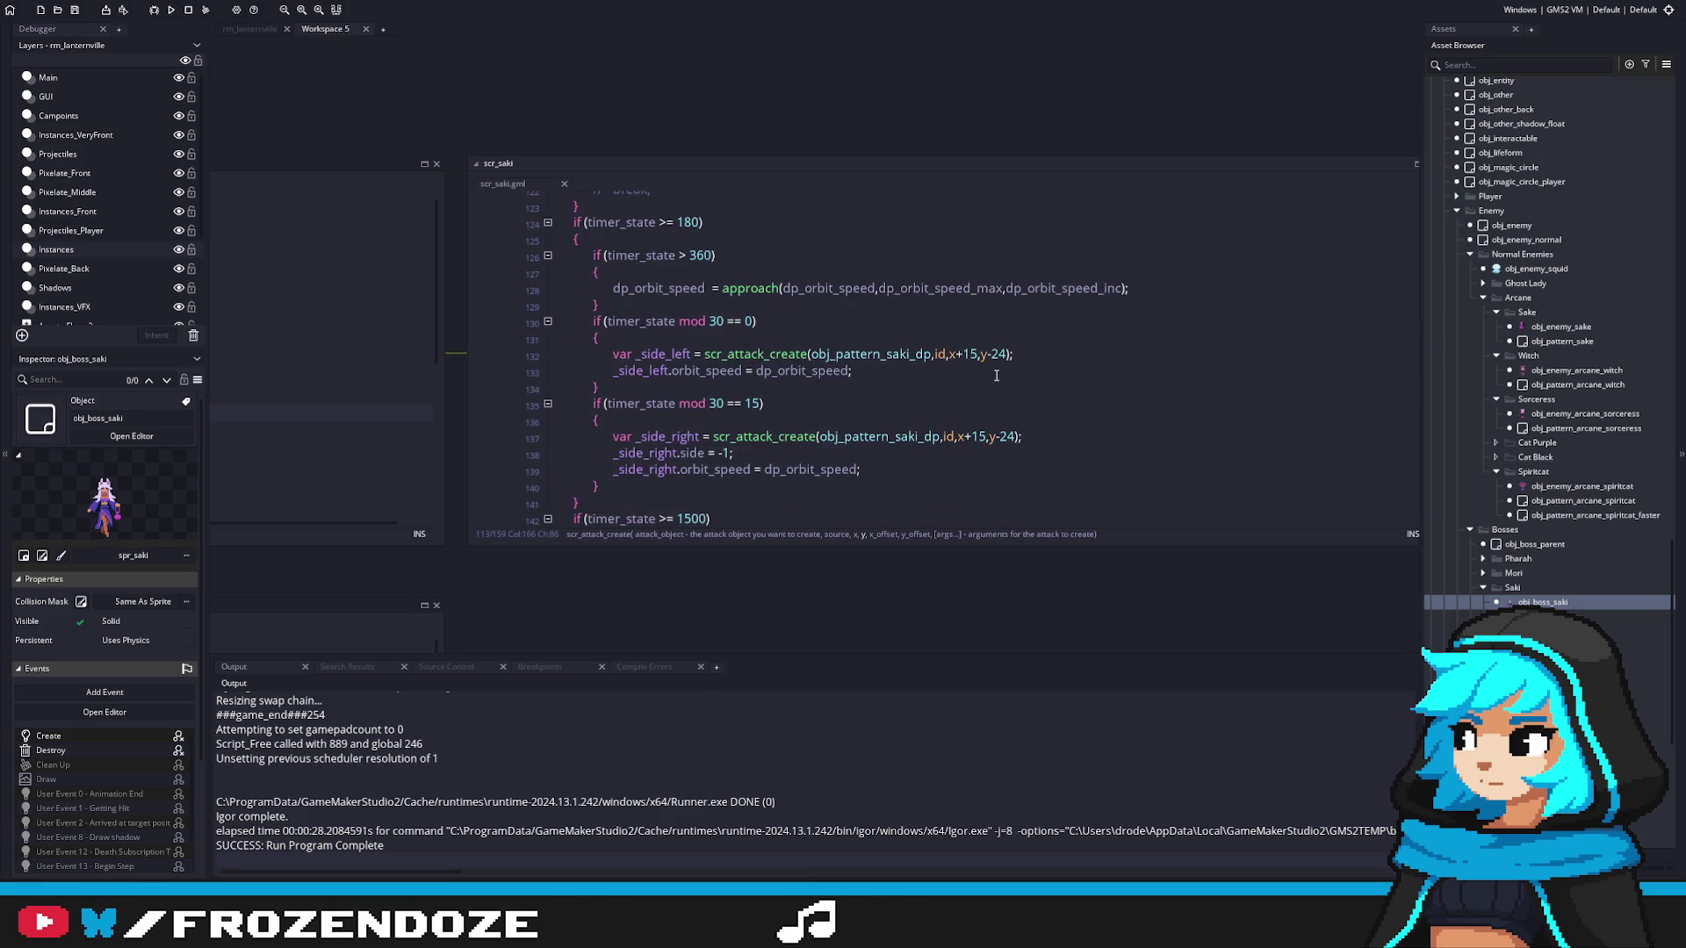
middle_click(902, 354)
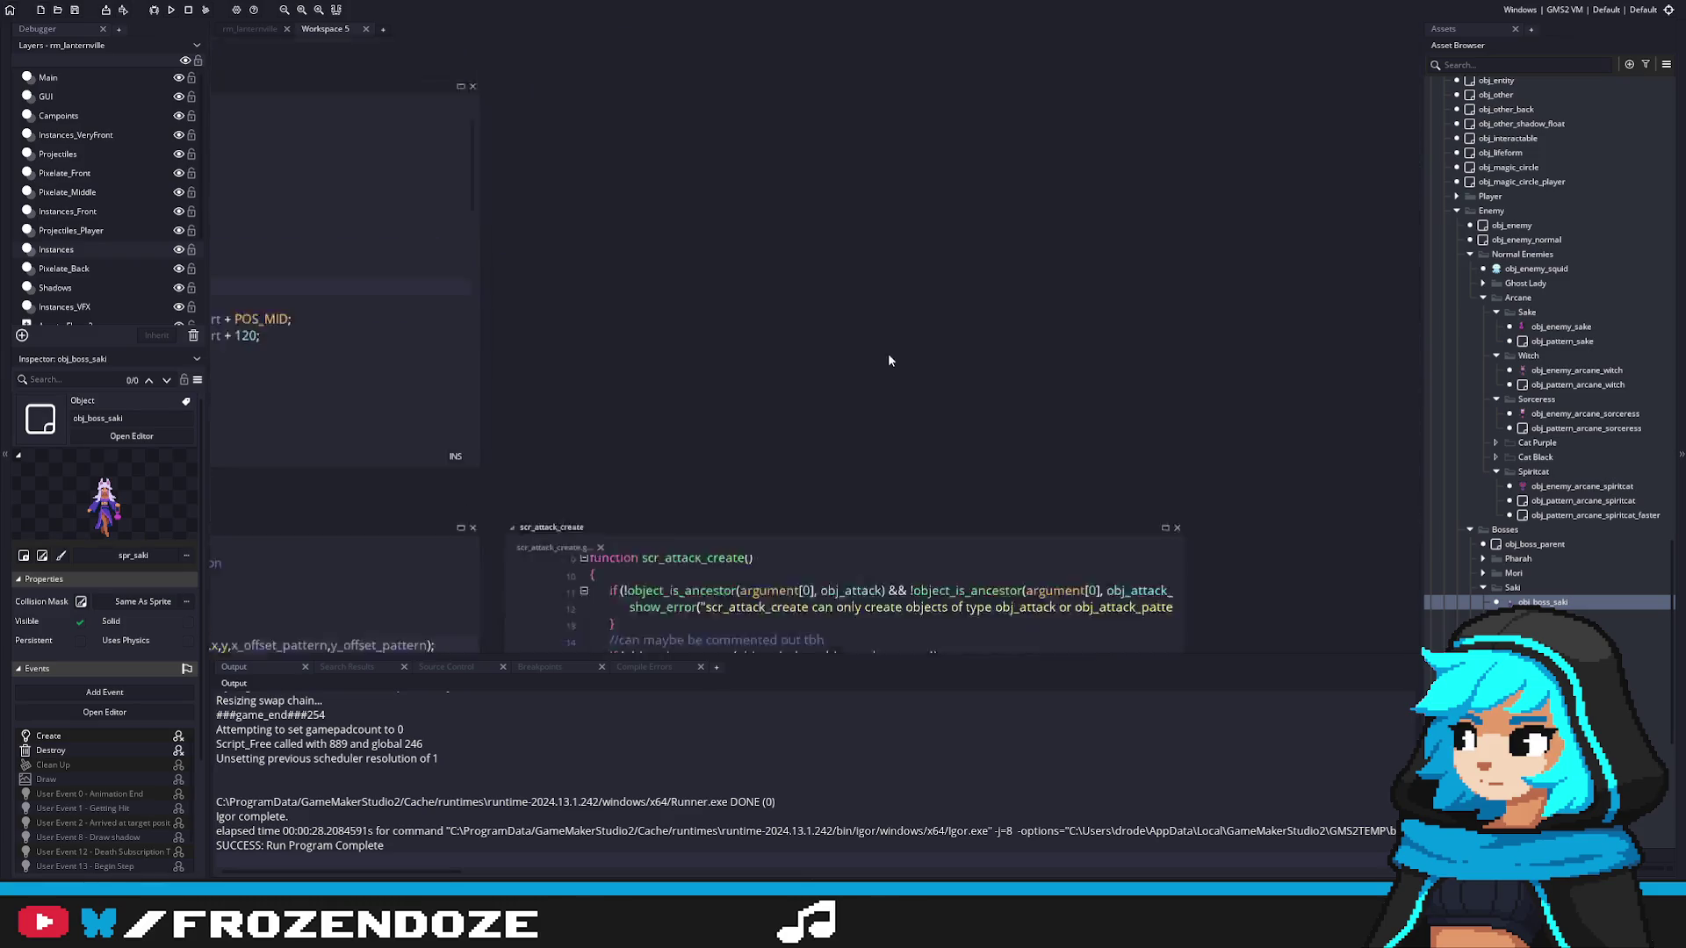
Step: Review obj_pattern_saki_dp's Create and User Event 1 code, then return to scr_saki
left_click(542, 180)
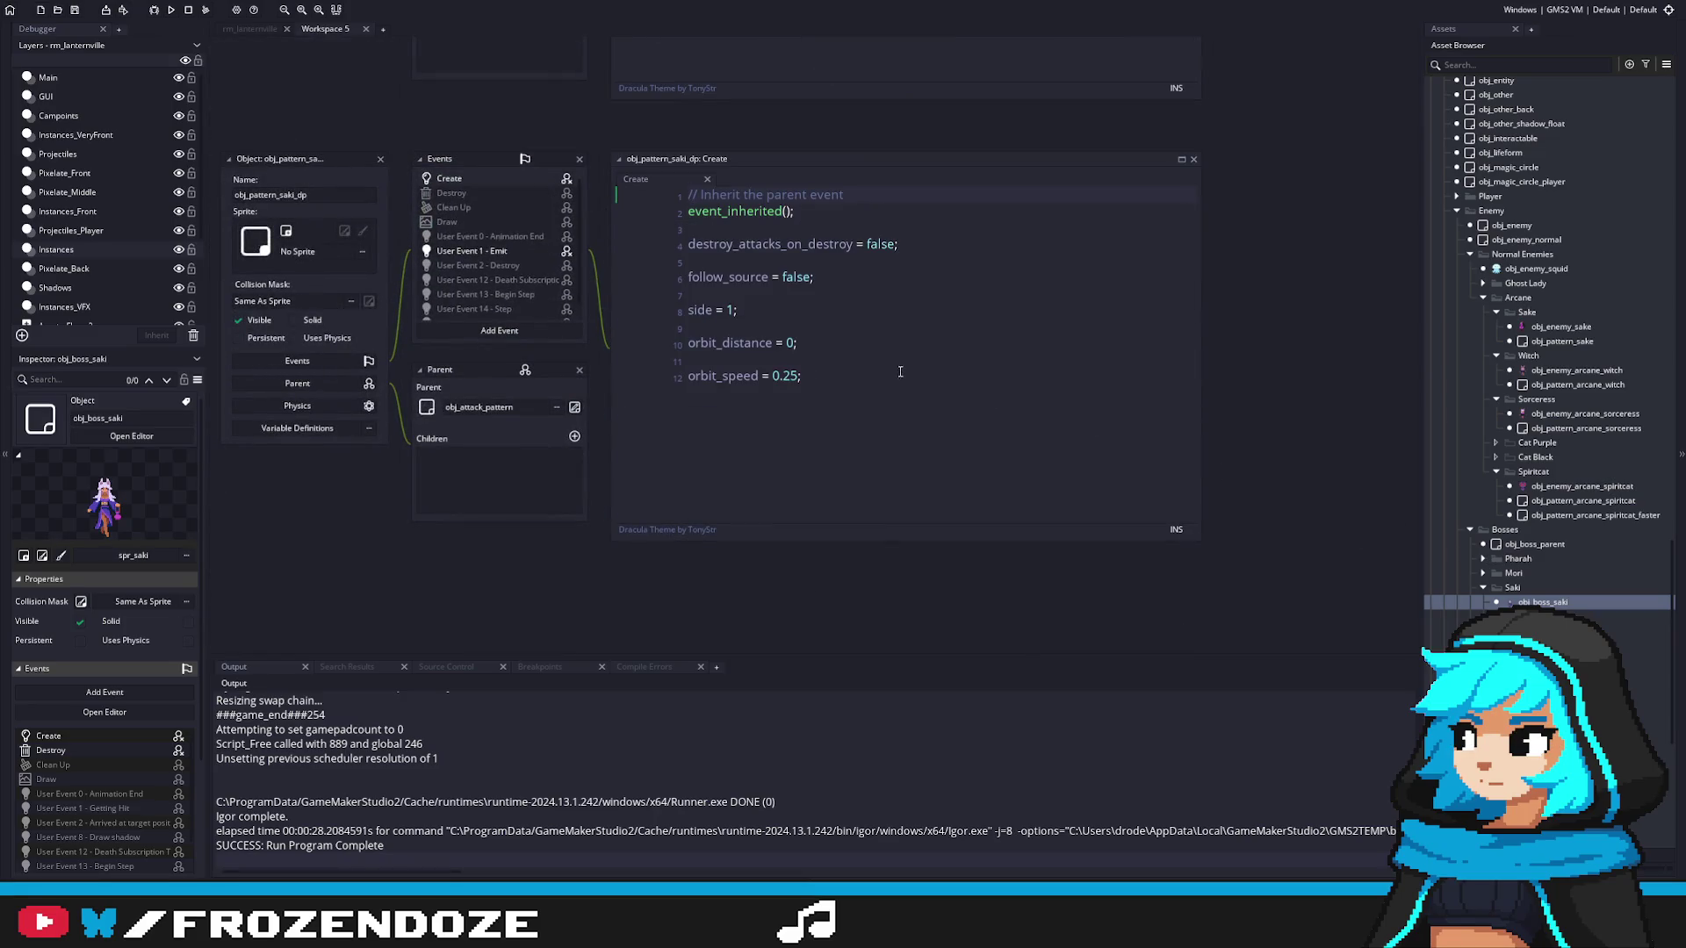
left_click(881, 292)
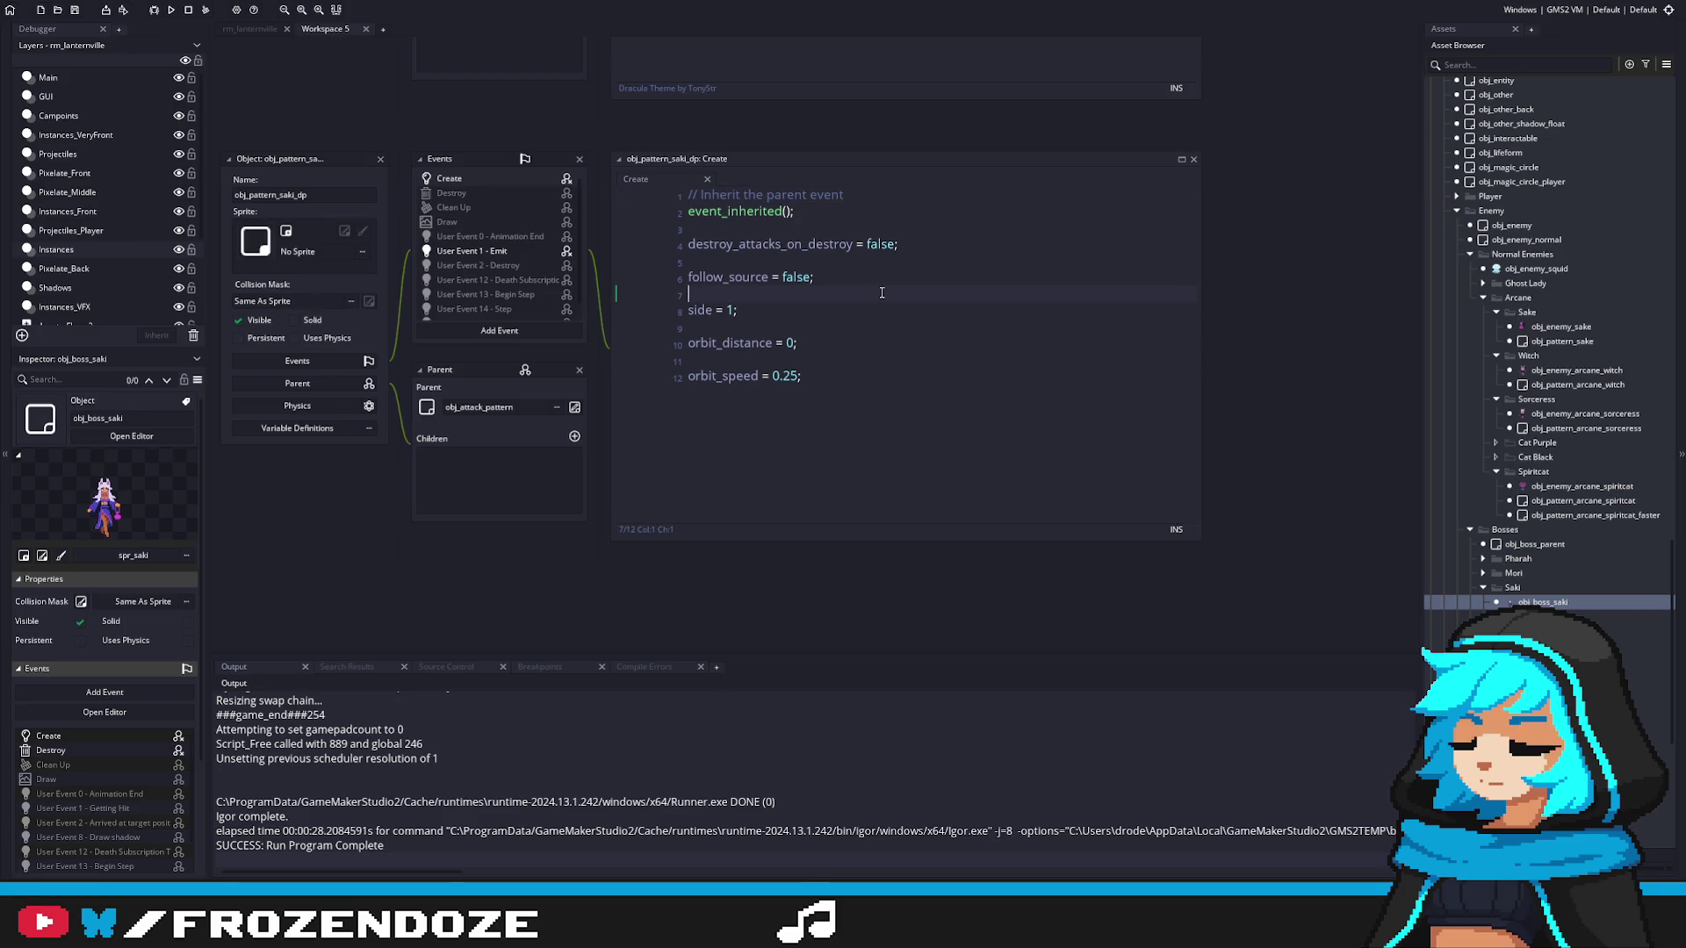
left_click(520, 250)
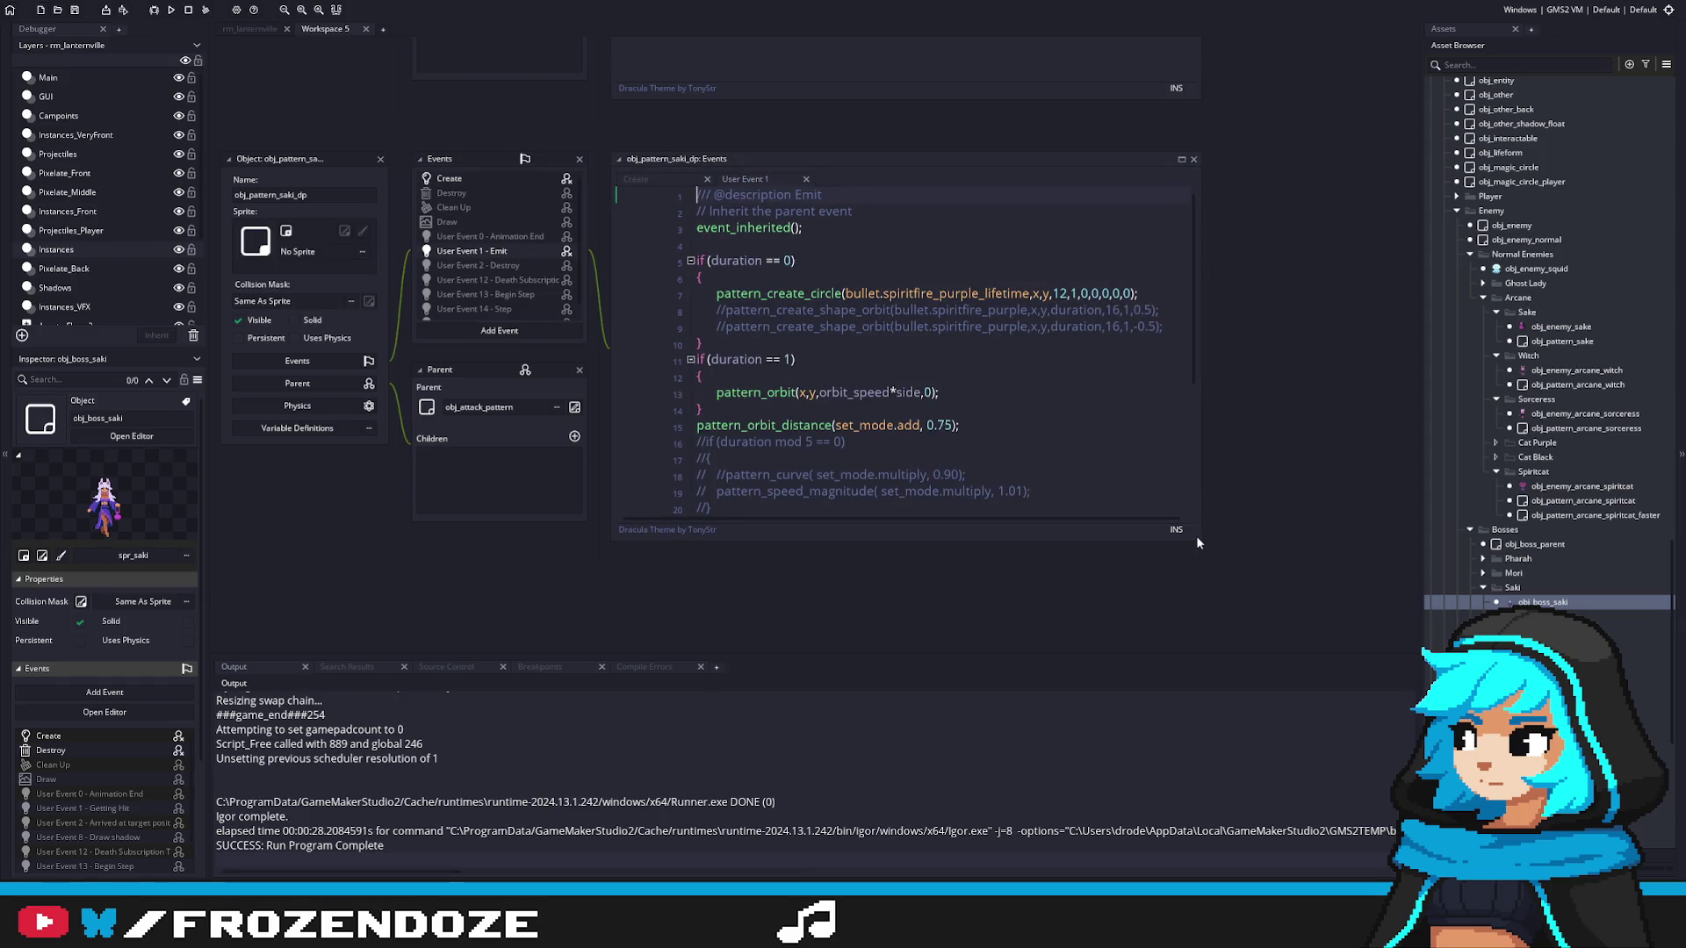
left_click_drag(1199, 545, 1362, 636)
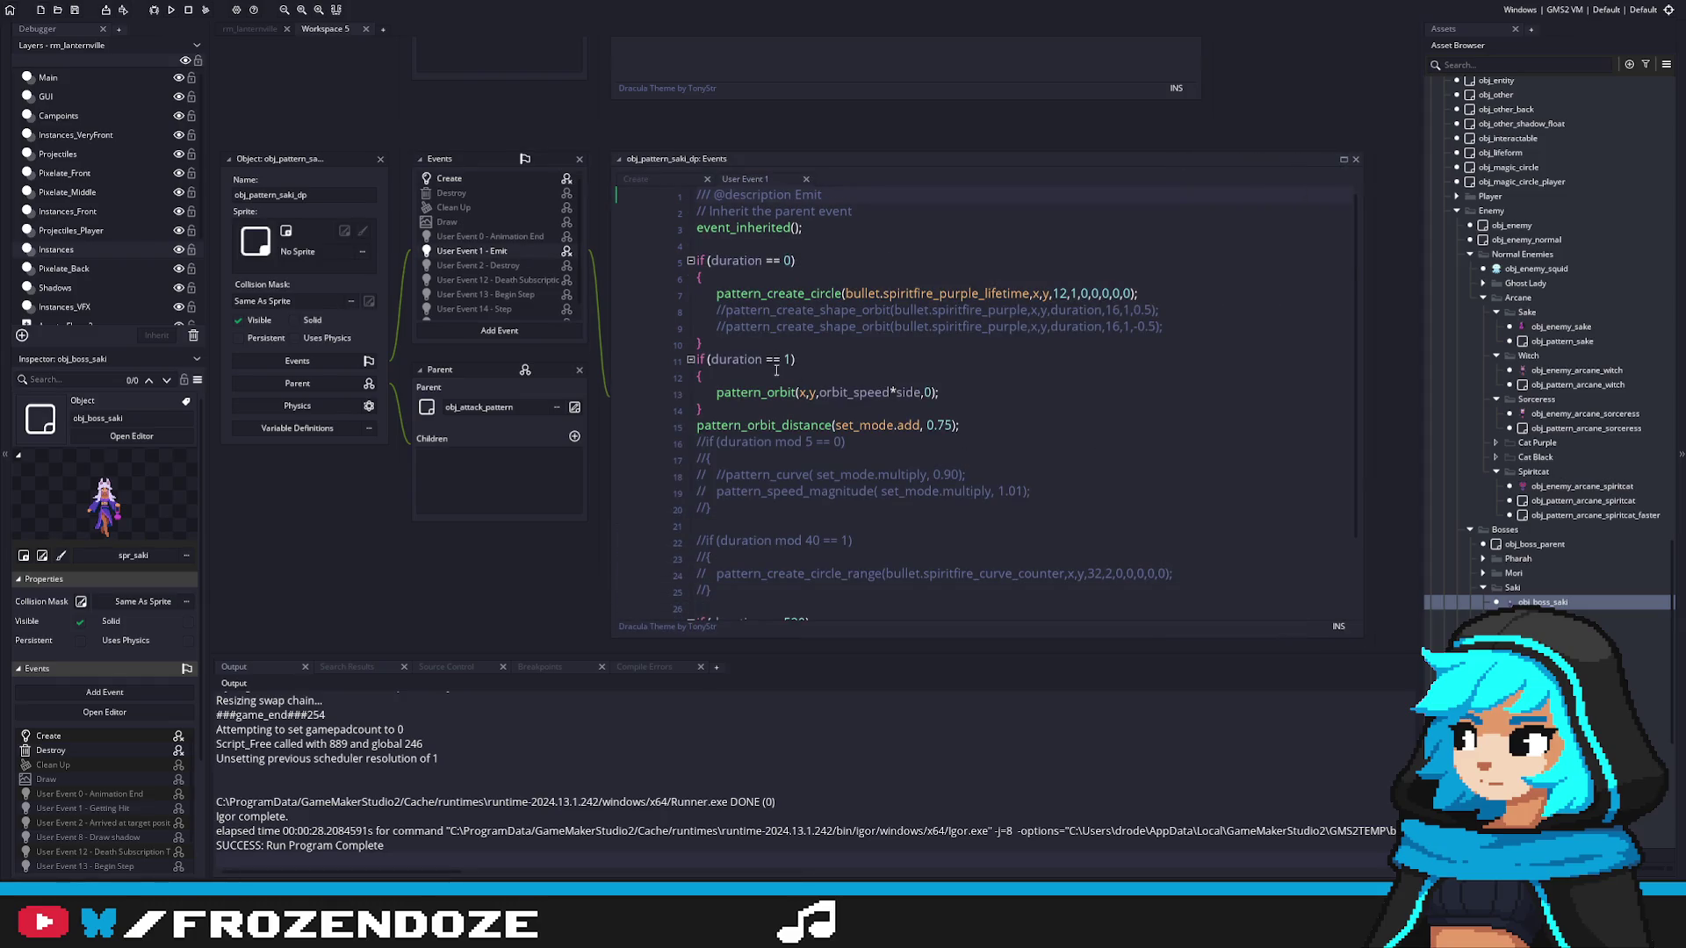
scroll(660, 288, "down", 2)
left_click(487, 177)
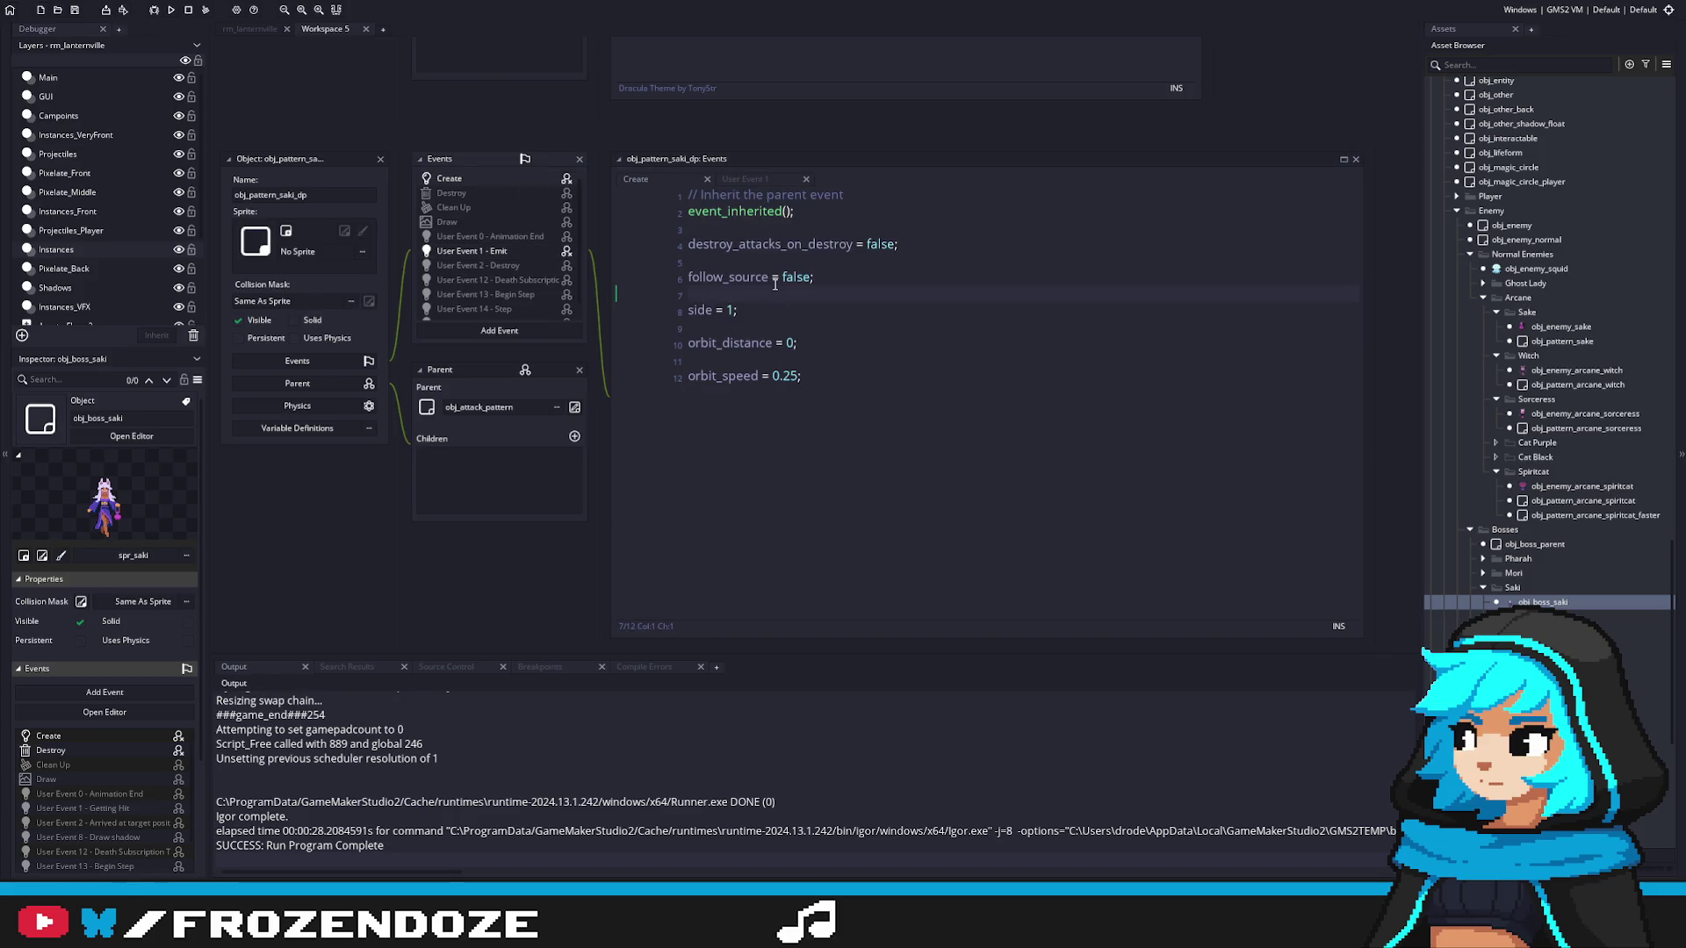
left_click_drag(1562, 602, 682, 467)
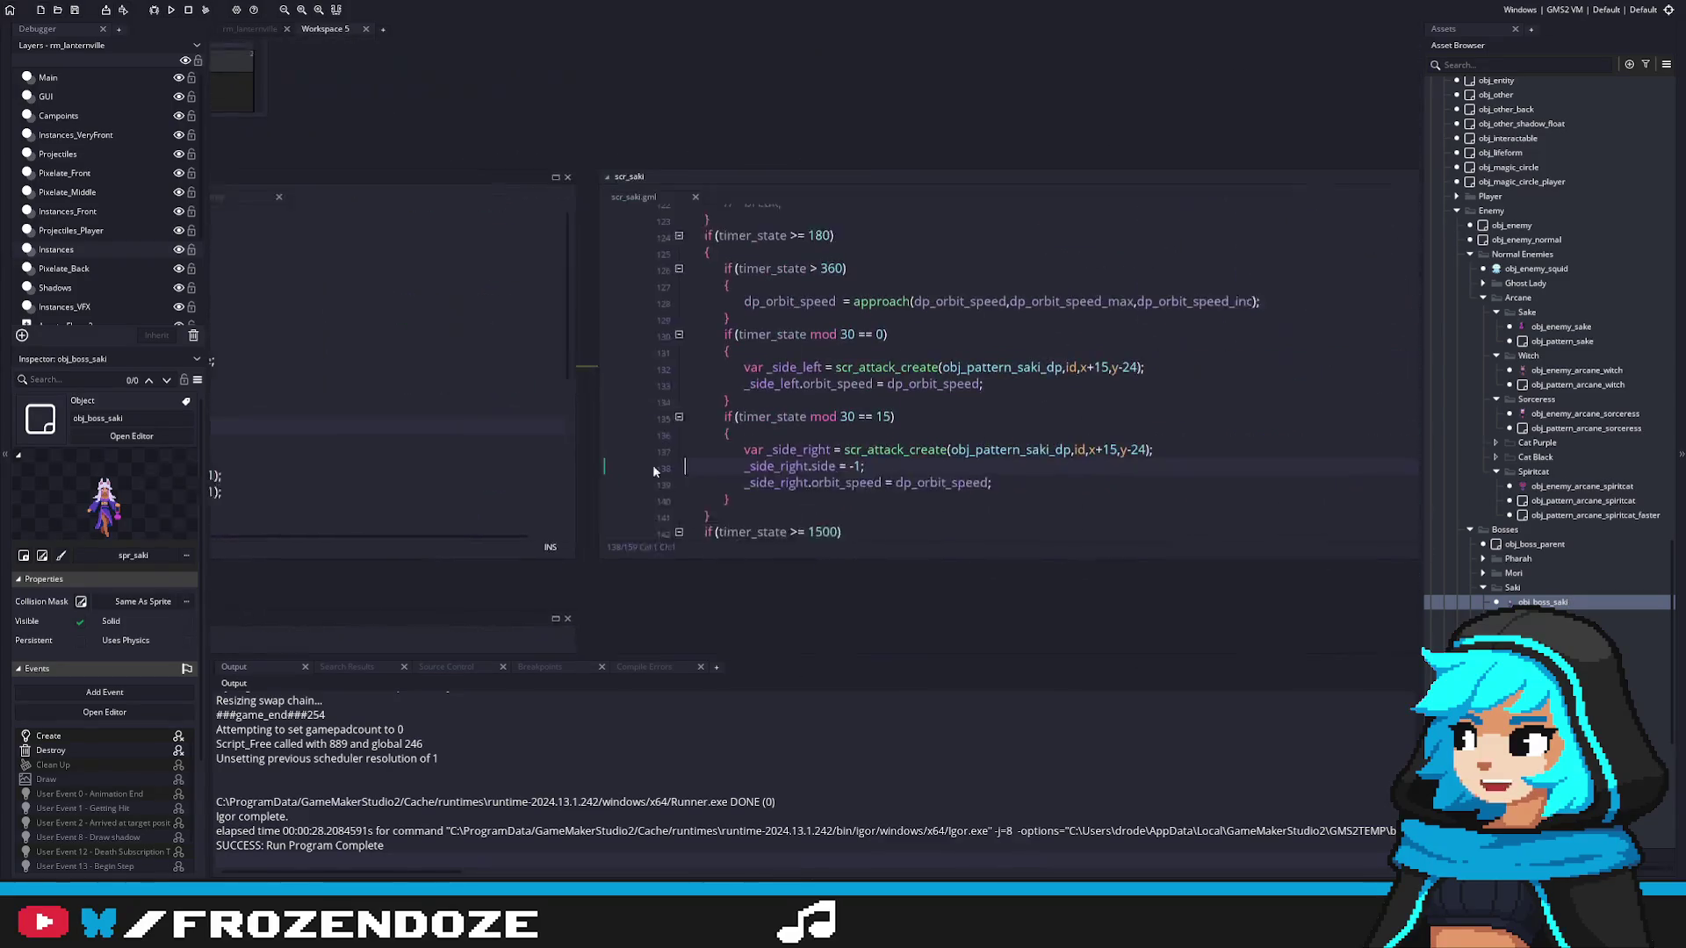
Step: Append 0,0 offsets to the scr_attack_create calls on lines 137 and 132 and save scr_saki
left_click(1122, 451)
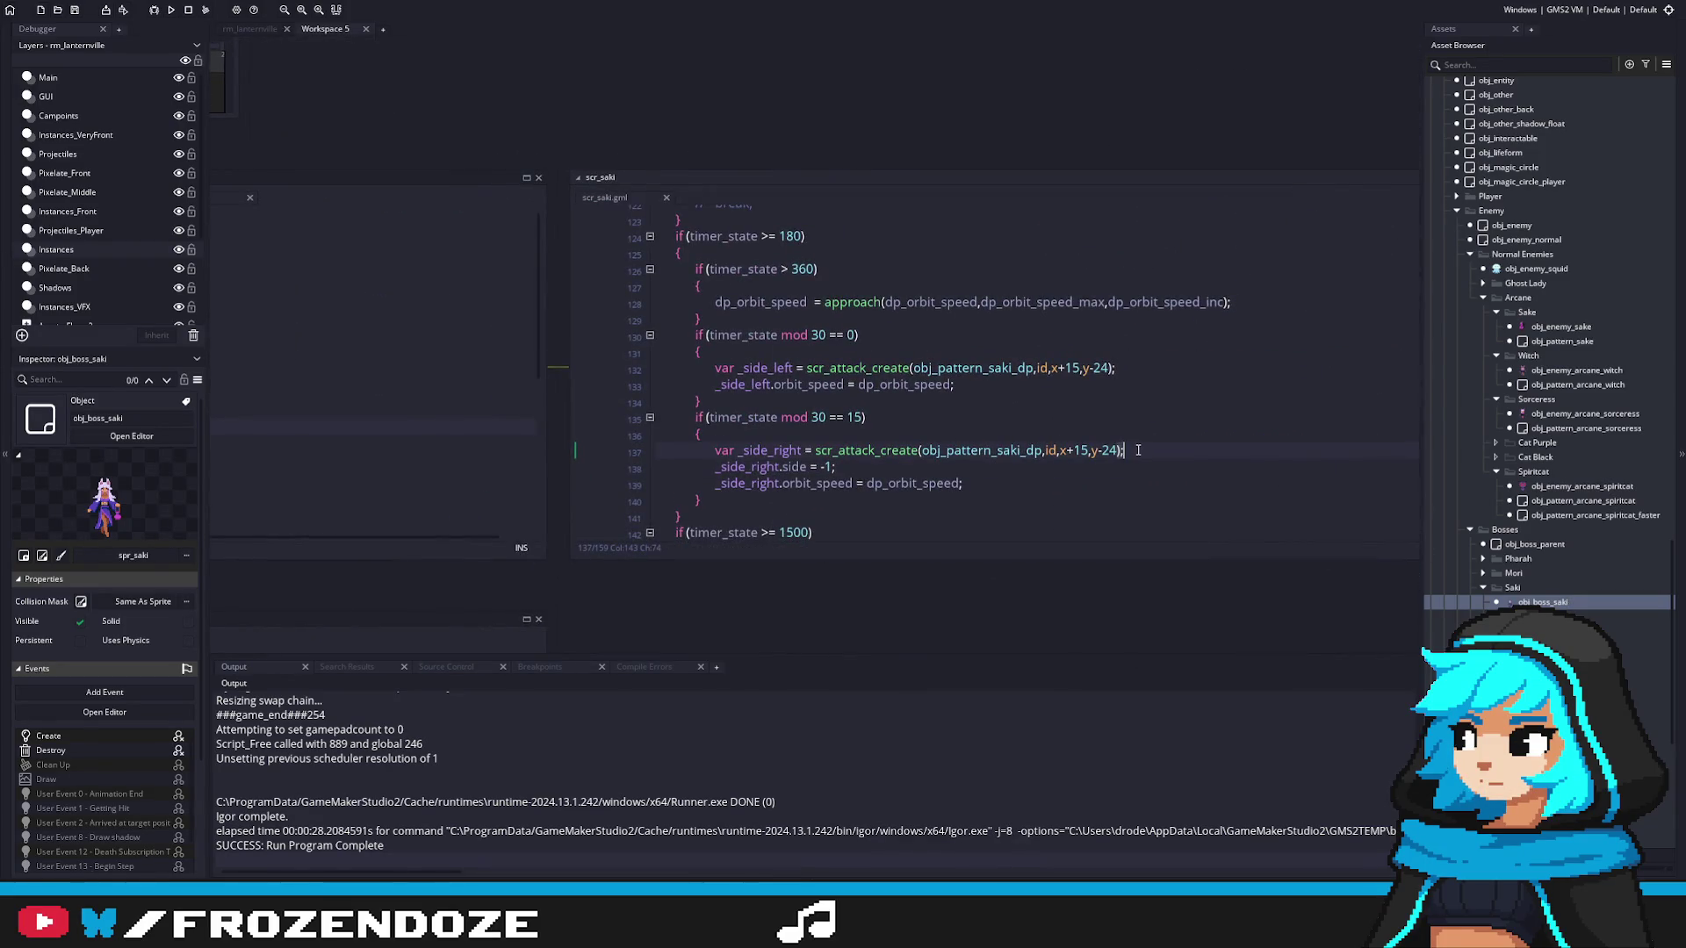
key("Left")
key("Left")
type(",0,0")
key("Up")
key("Up")
key("Up")
key("Left")
key("Left")
type(",0,0")
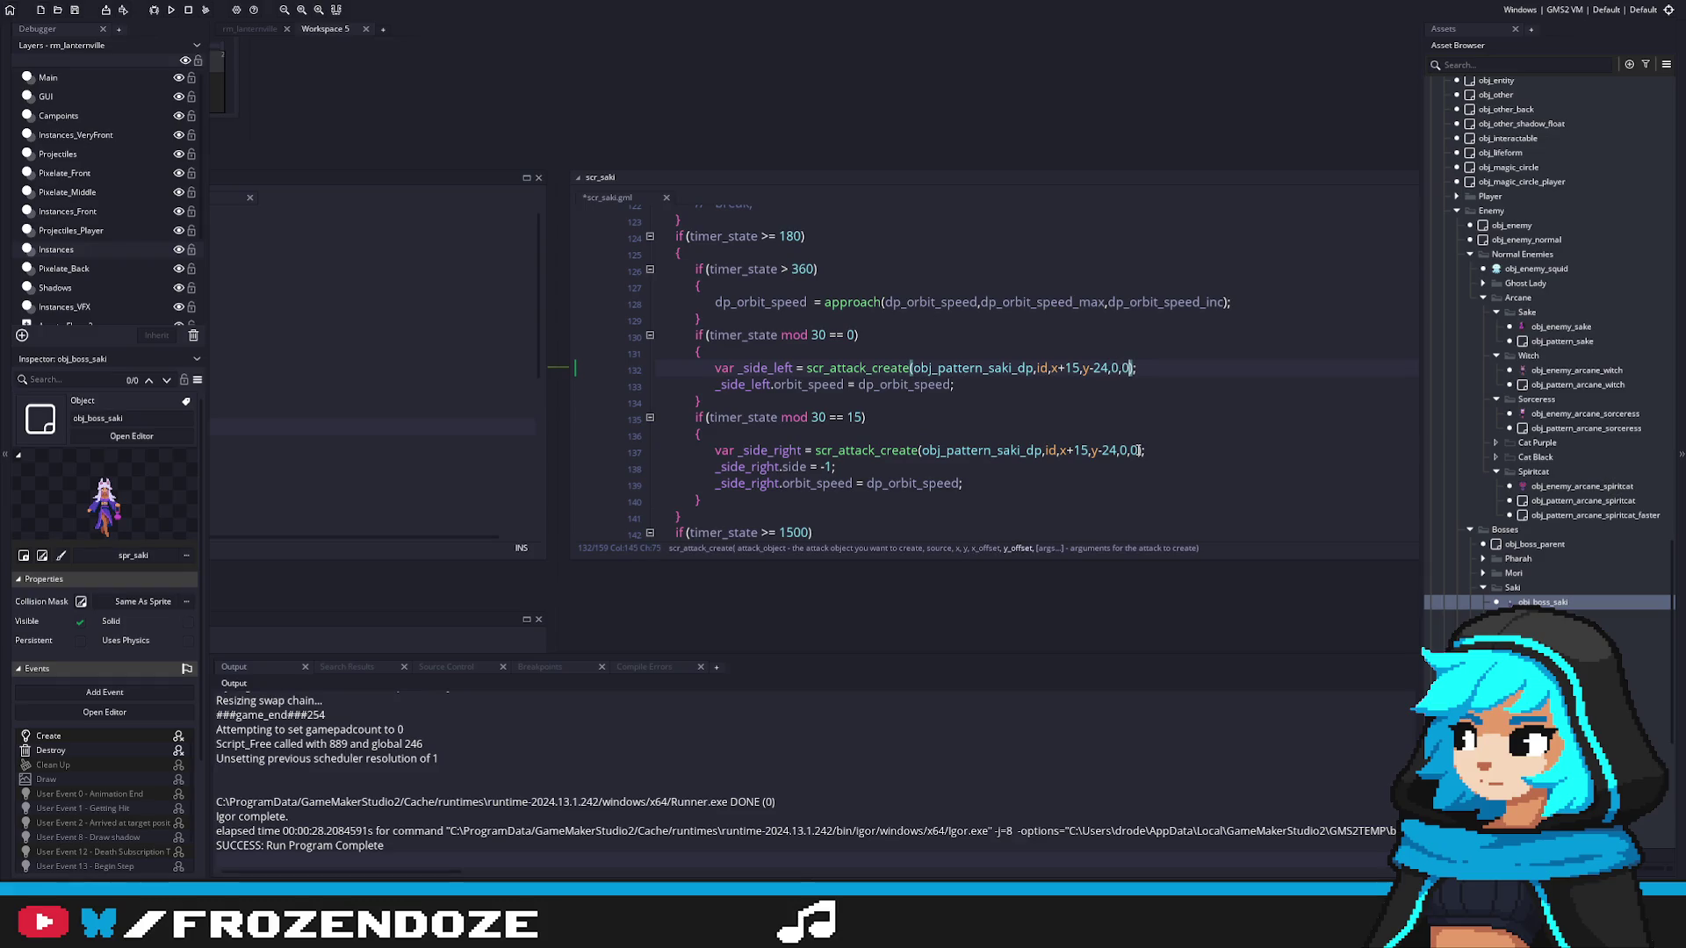
key("ctrl+s")
Step: Add 0,0 offsets to the attack call on line 146
key("Down")
key("Down")
left_click_drag(1156, 409, 1064, 426)
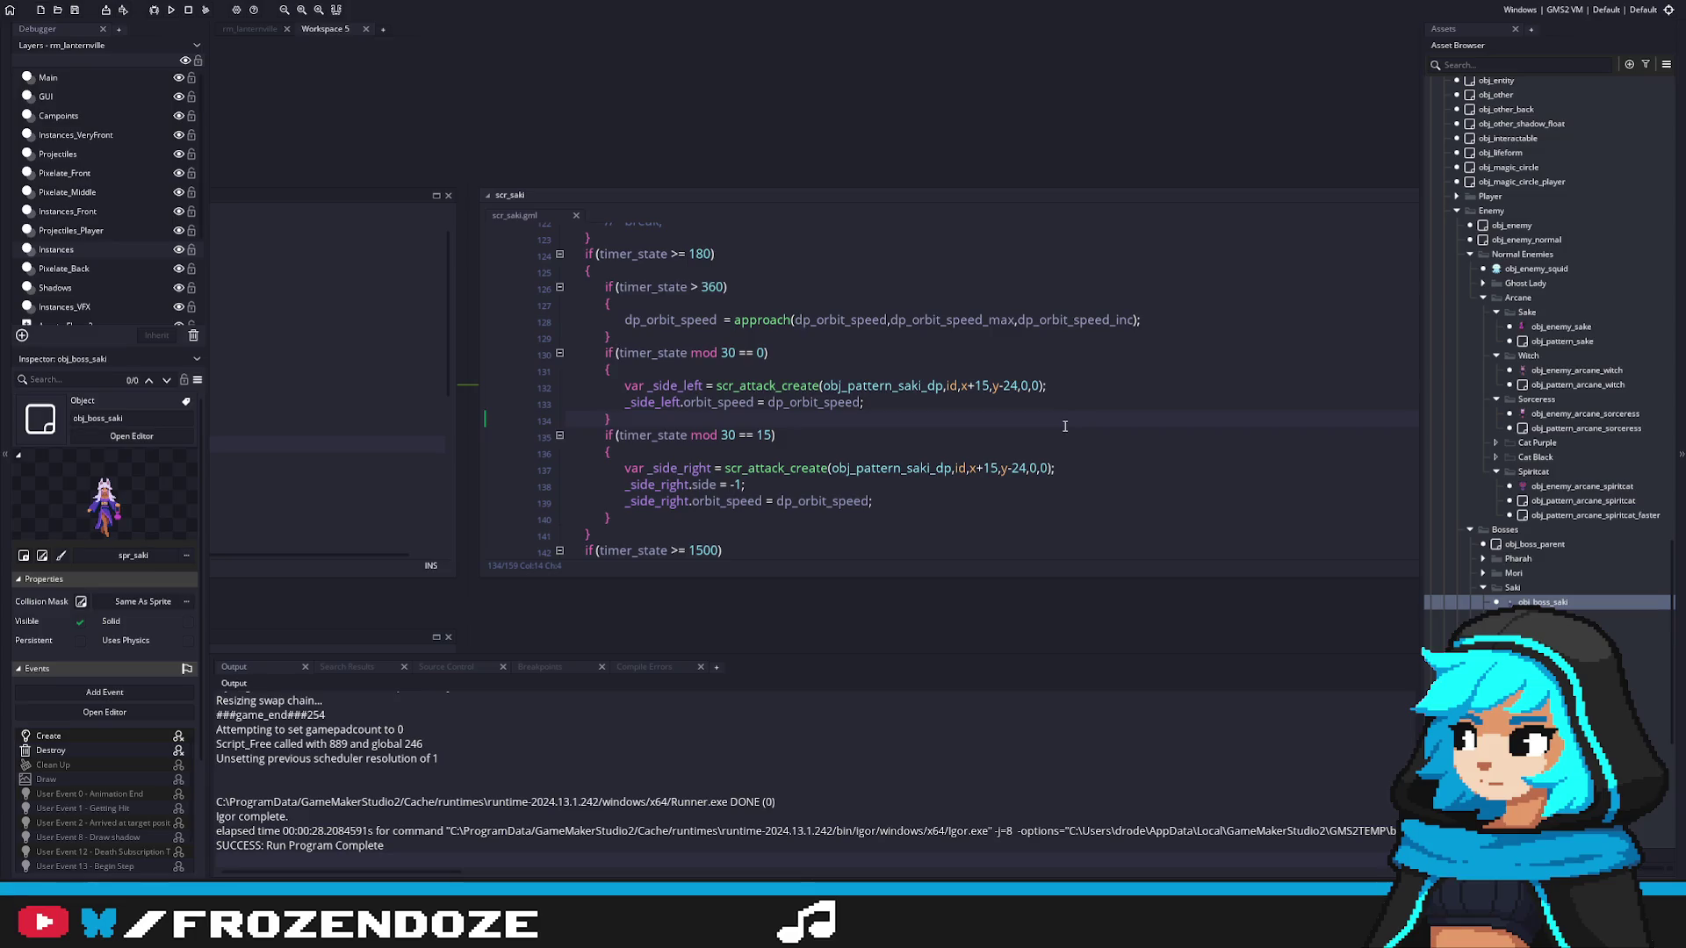
scroll(1064, 425, "down", 3)
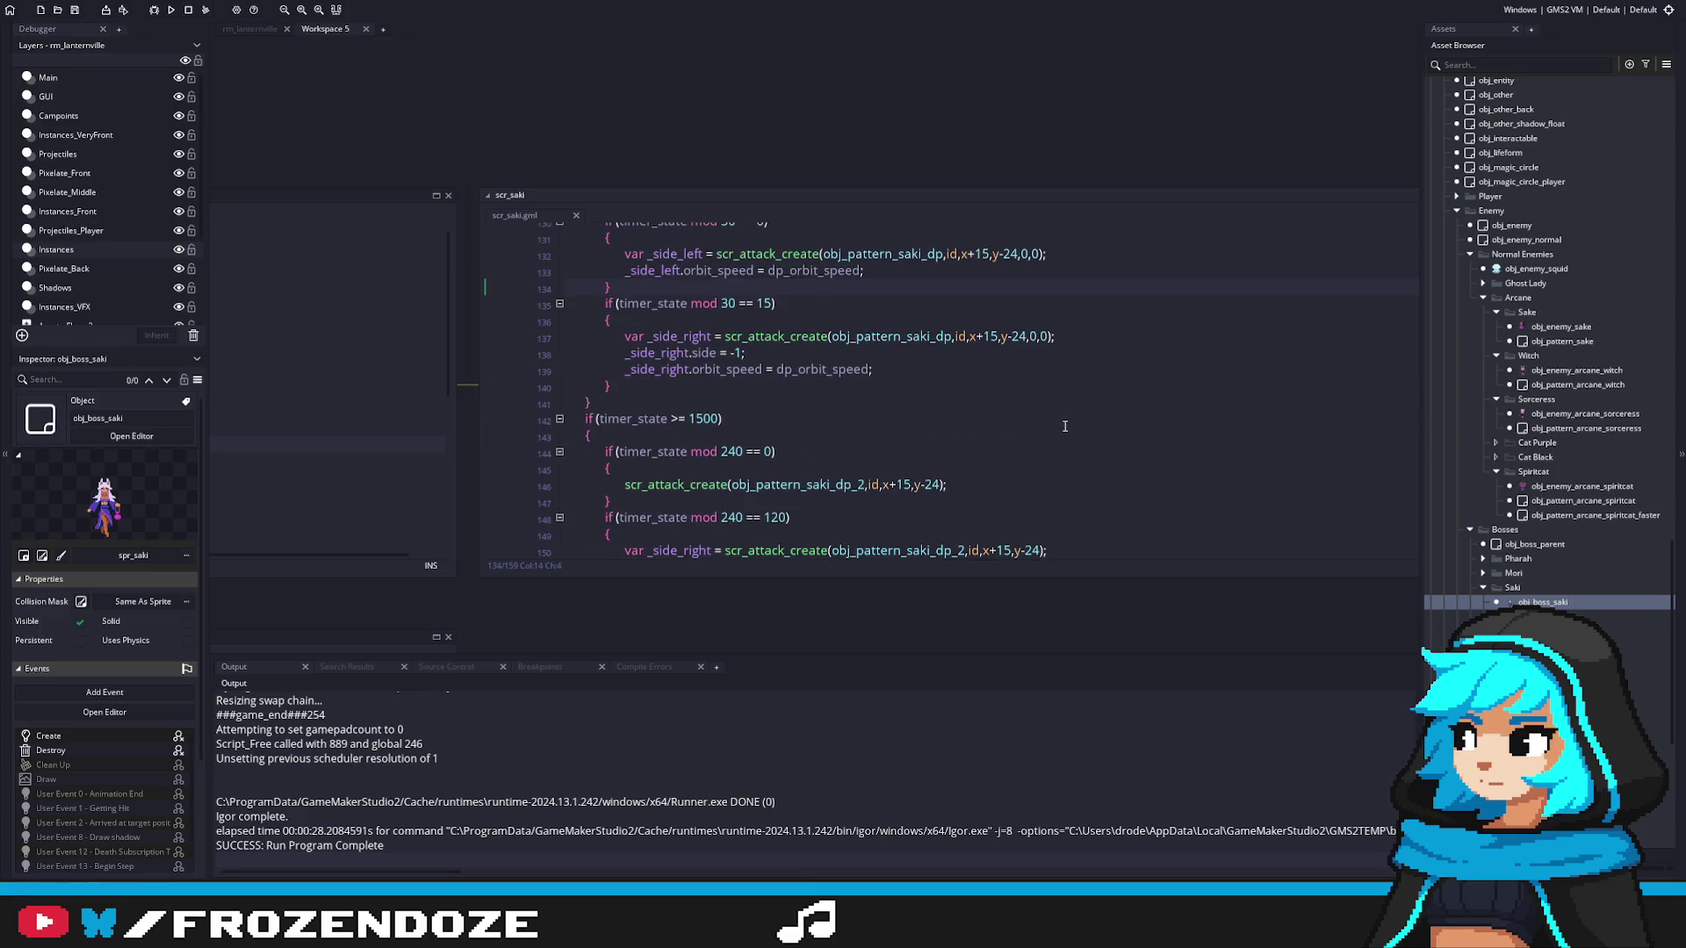
scroll(970, 400, "down", 1)
left_click(947, 431)
type(",0,0")
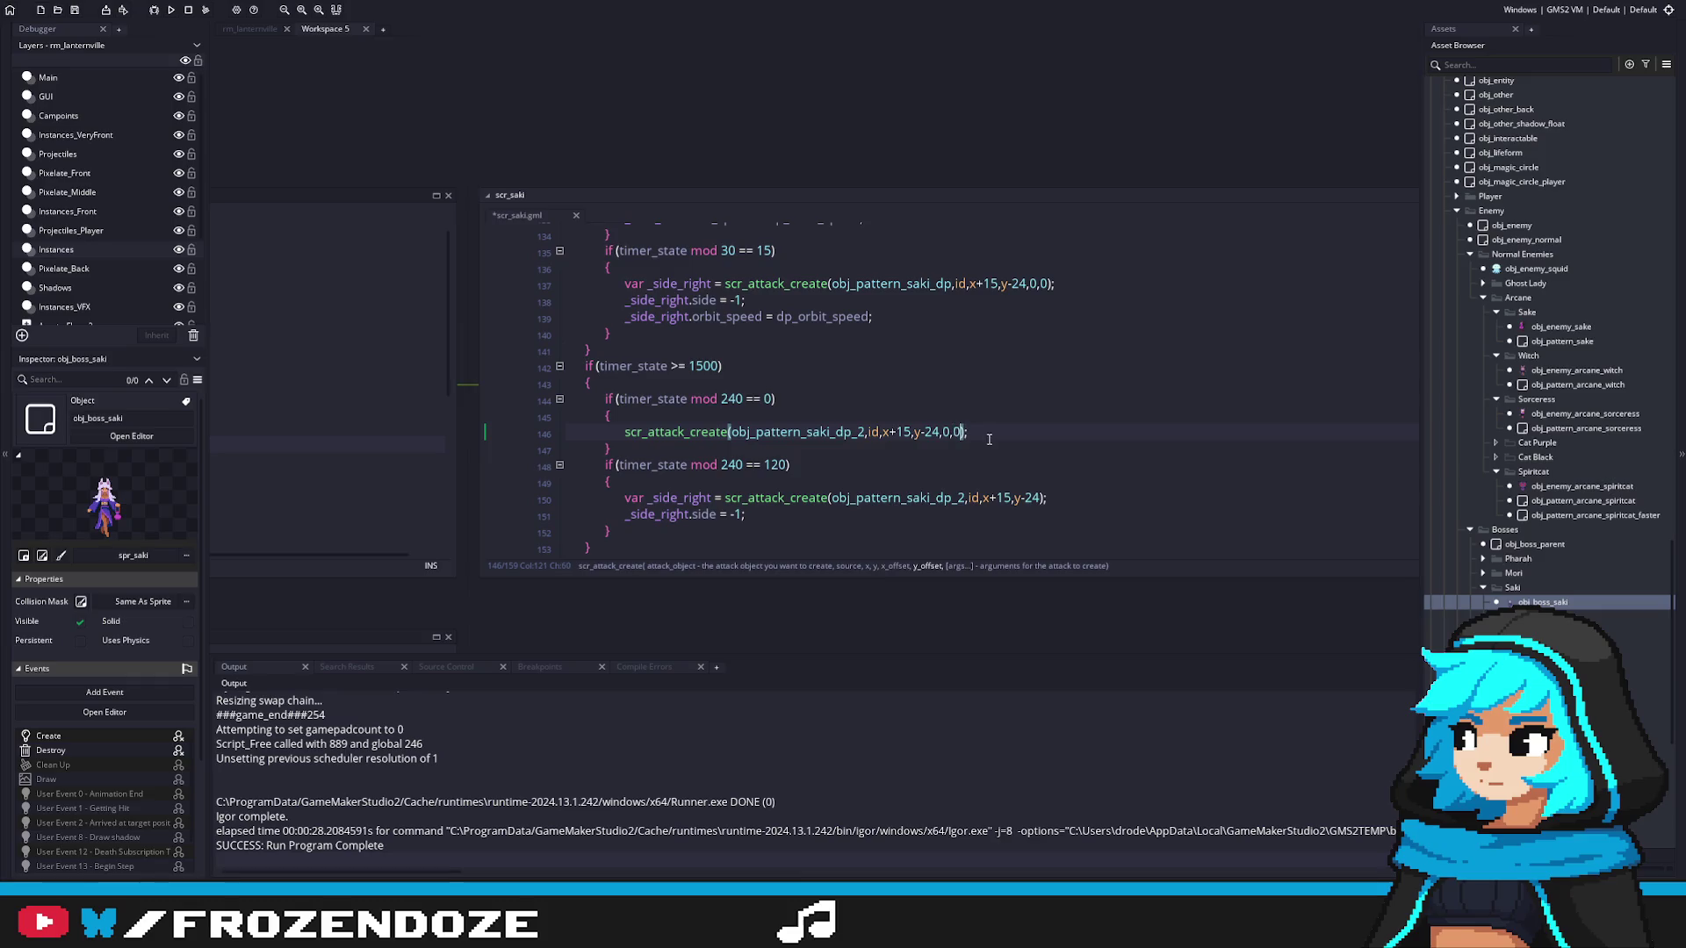
Step: Check obj_pattern_saki_dp_2, add 0,0 to the remaining call, save, and run the game
middle_click(808, 428)
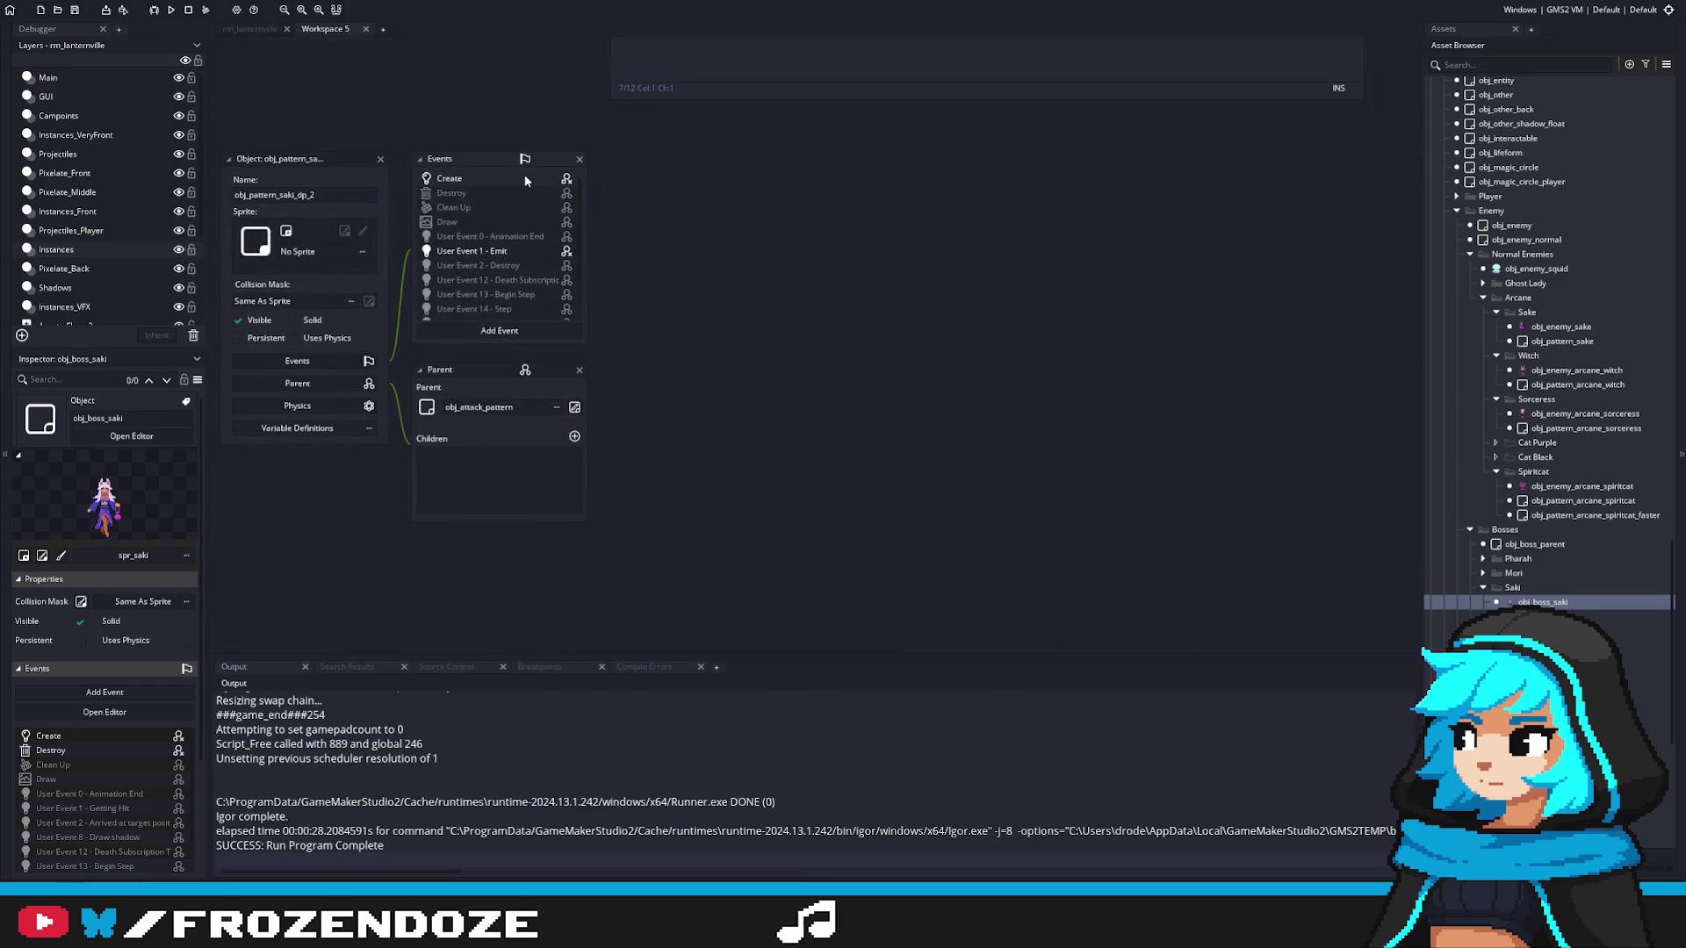
left_click(1510, 586)
double_click(1511, 602)
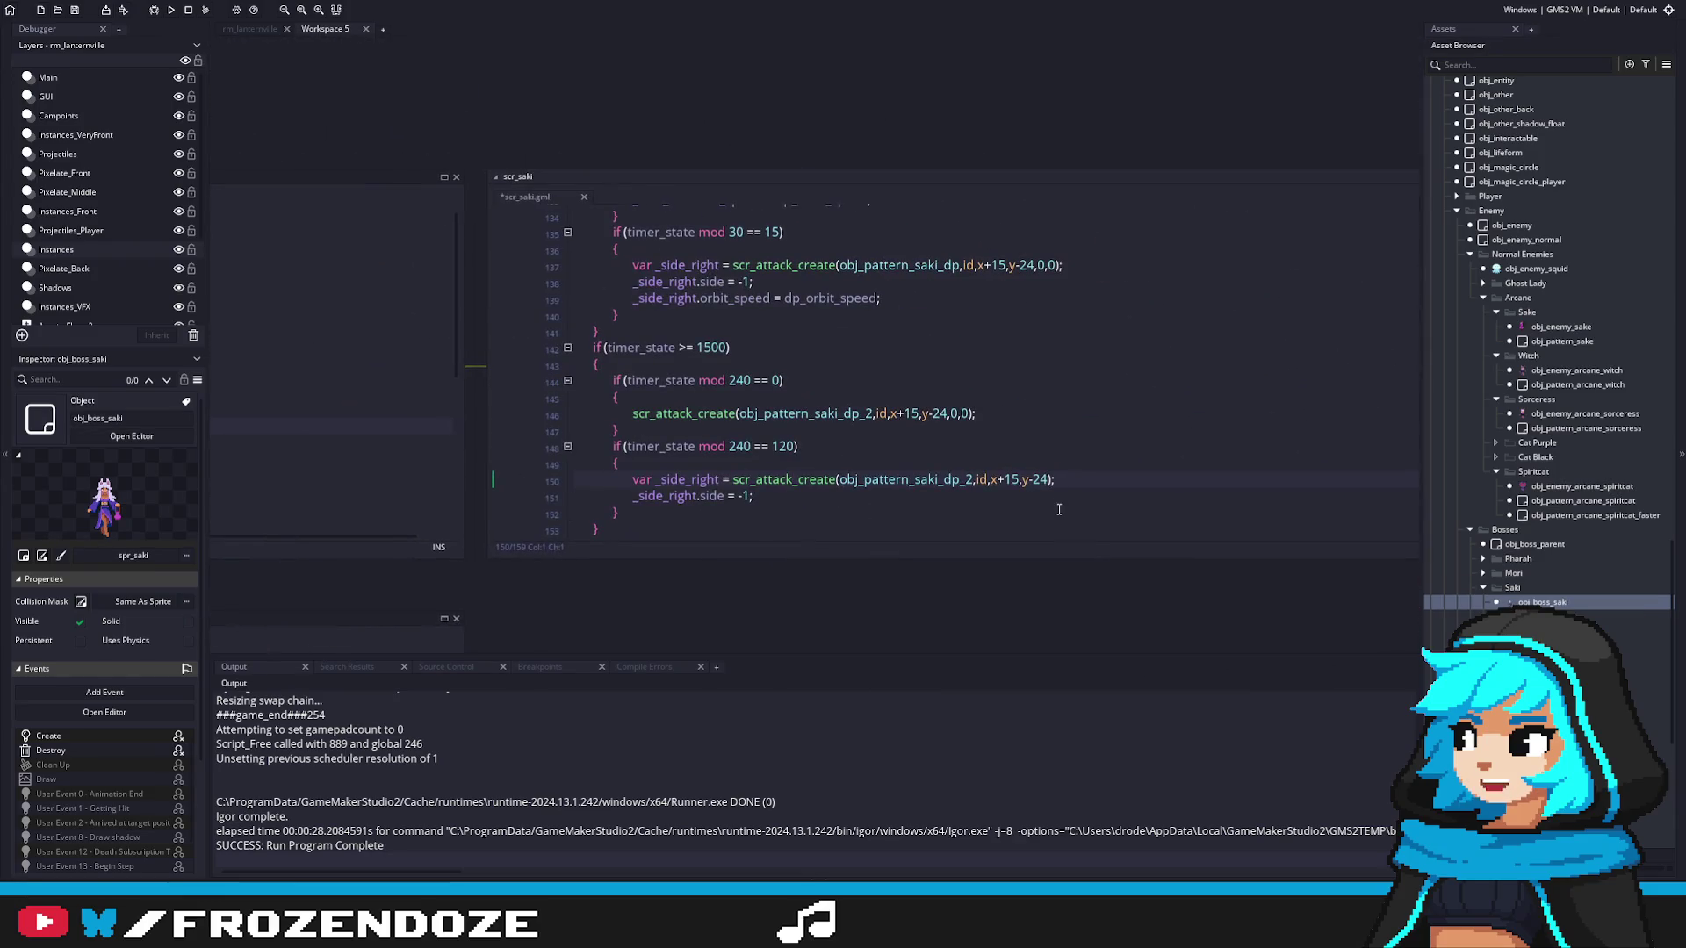
type(",0,0")
scroll(895, 412, "down", 3)
key("ctrl+s")
key("F5")
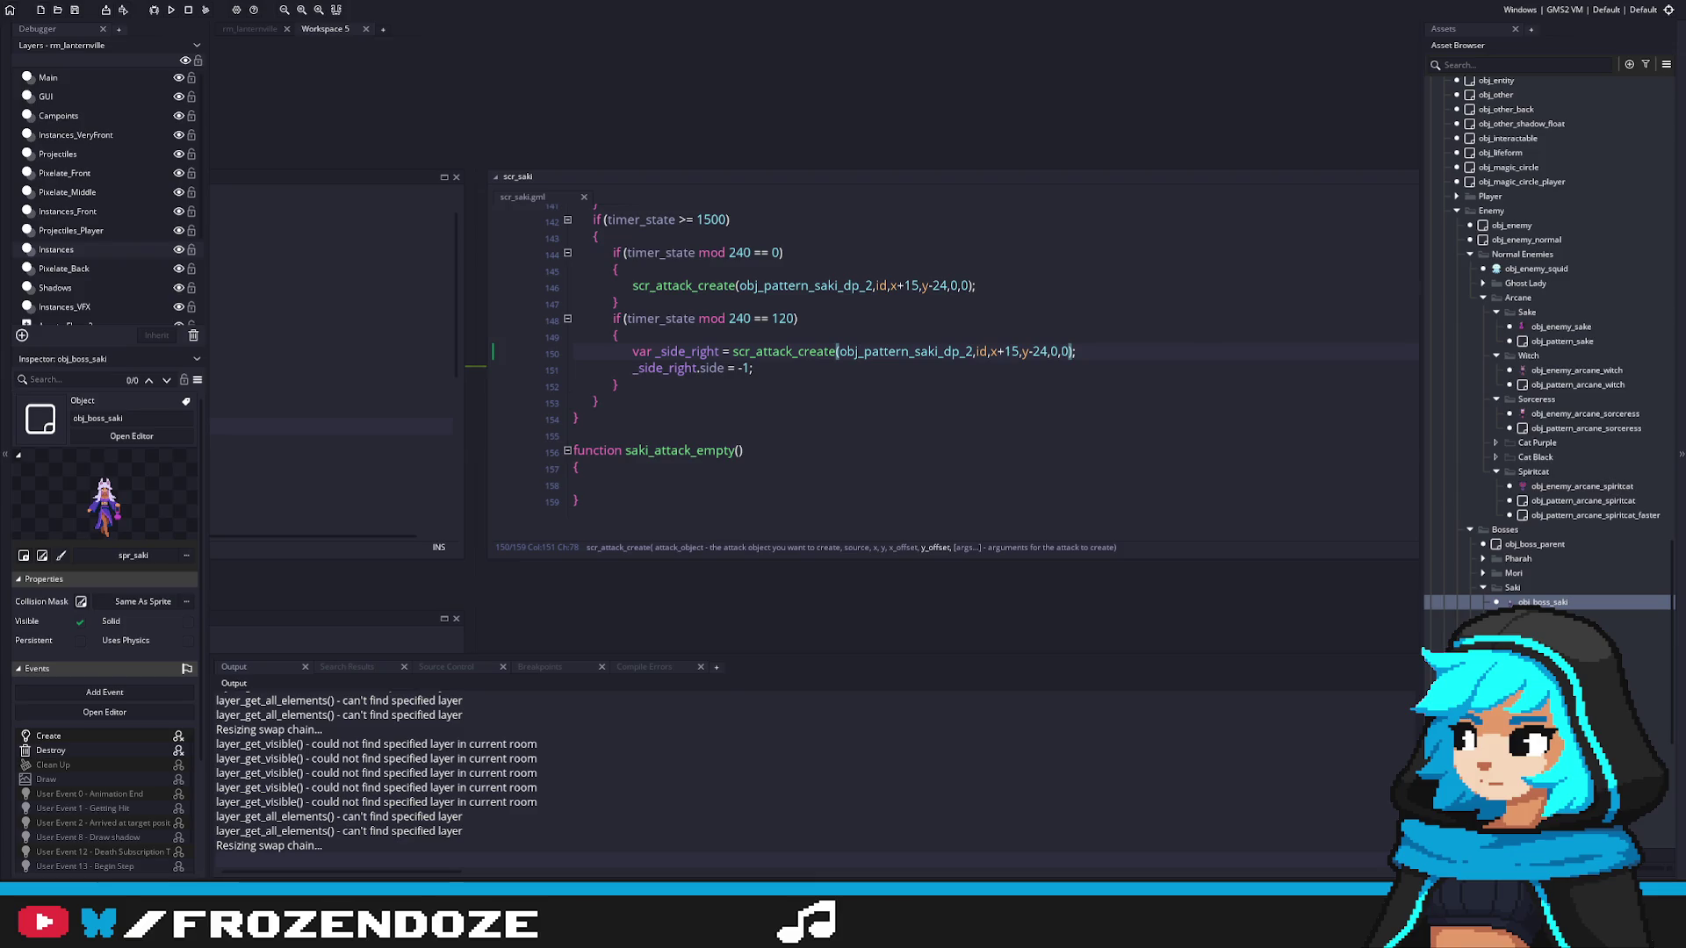
Step: Walk up the path to Saki, advance her dialogue, and start shooting at her
key("w")
key("d")
key("w")
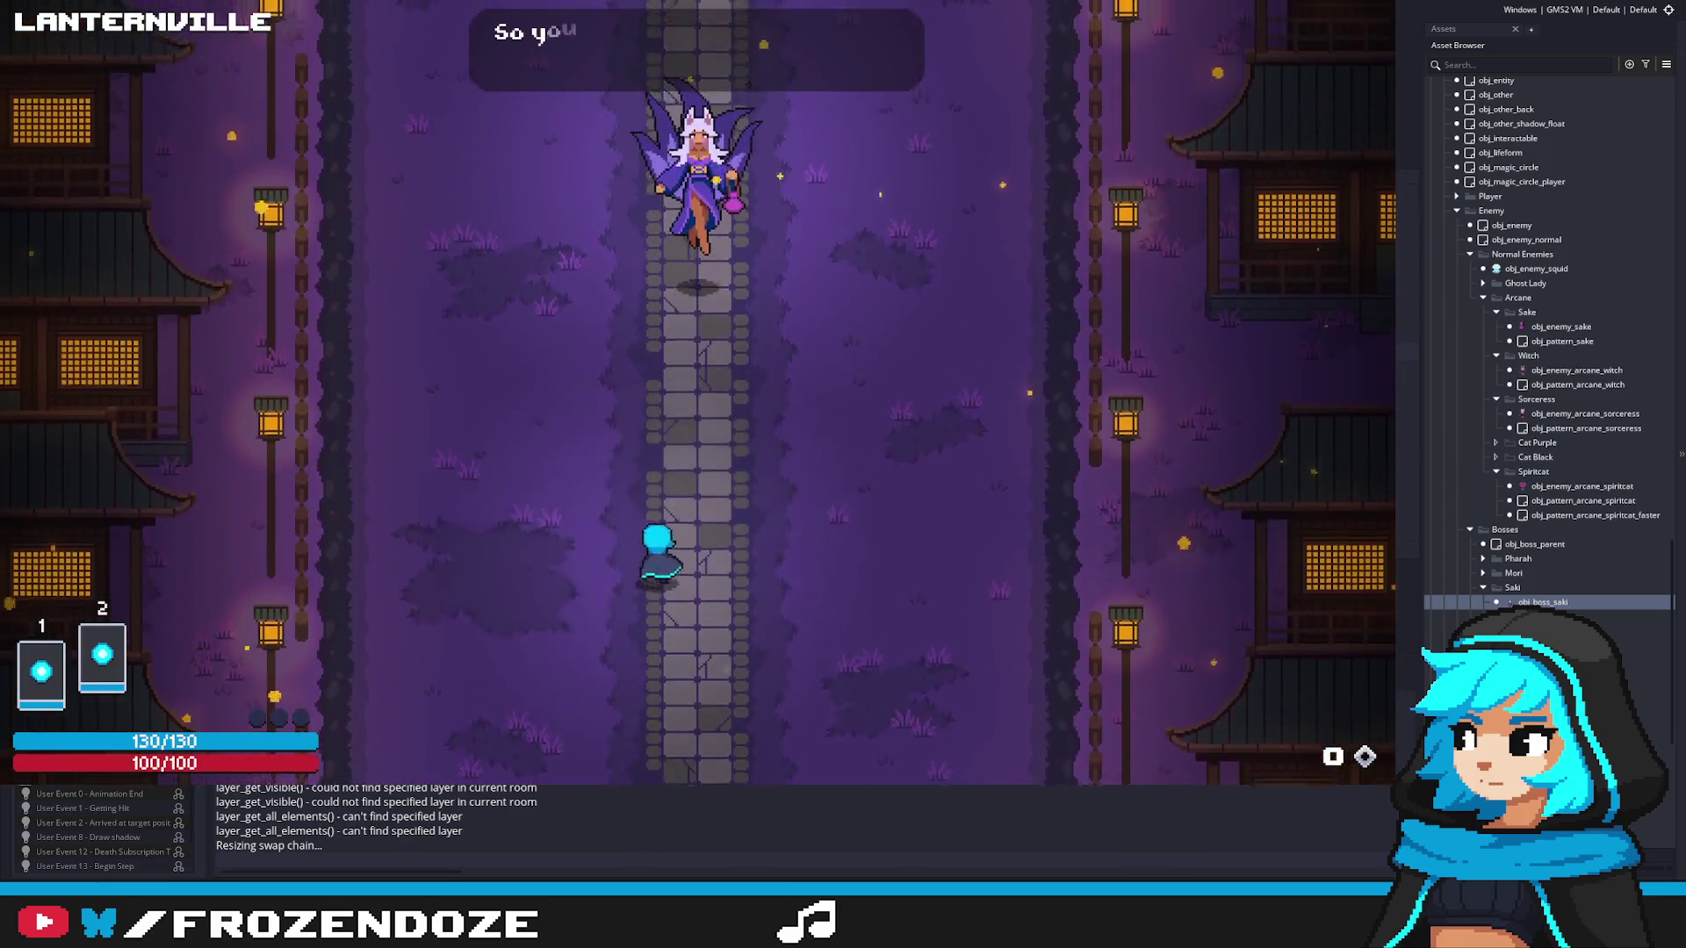
key("a")
key("d")
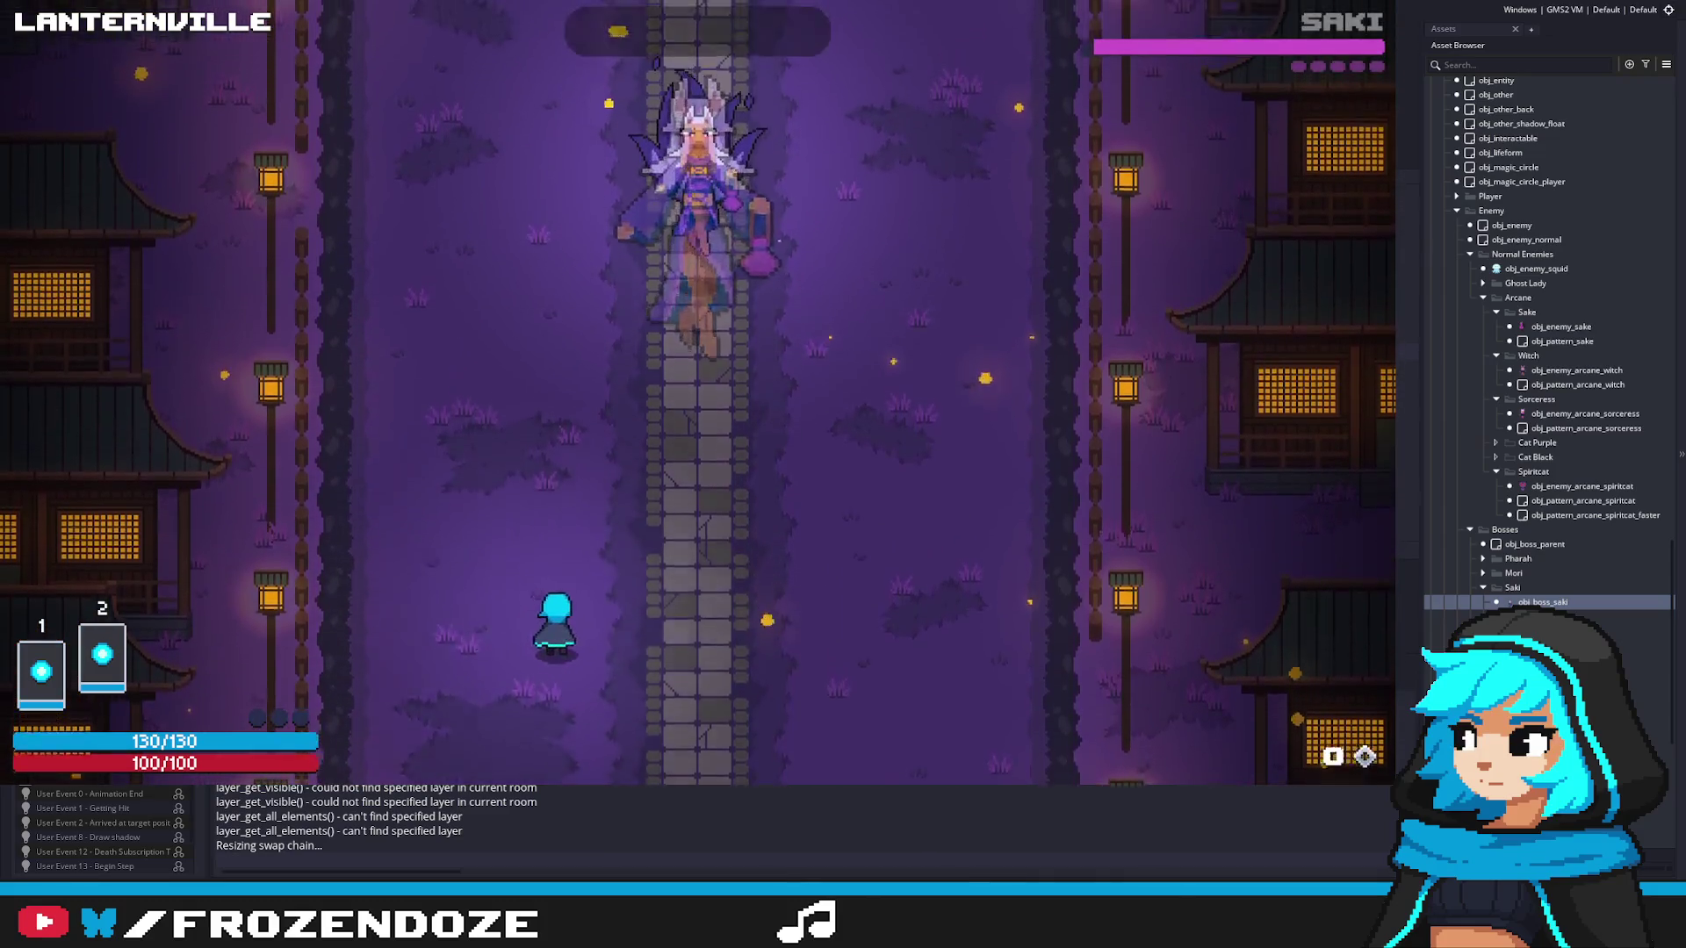
key("s")
key("d")
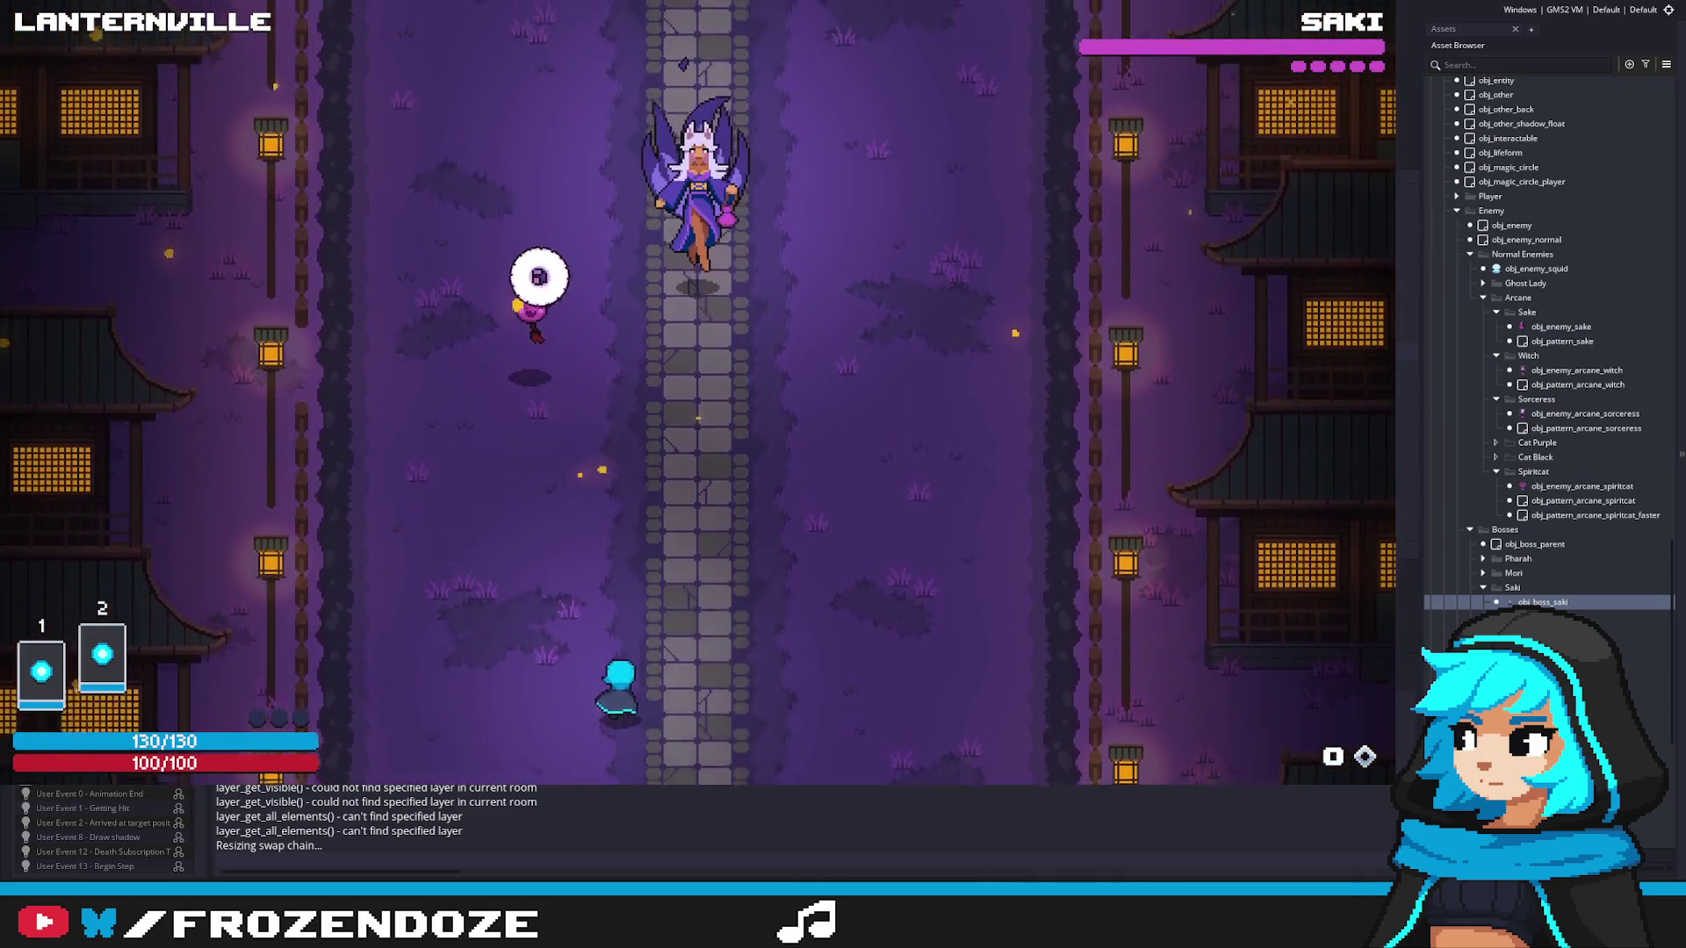
key("w")
key("d")
key("w")
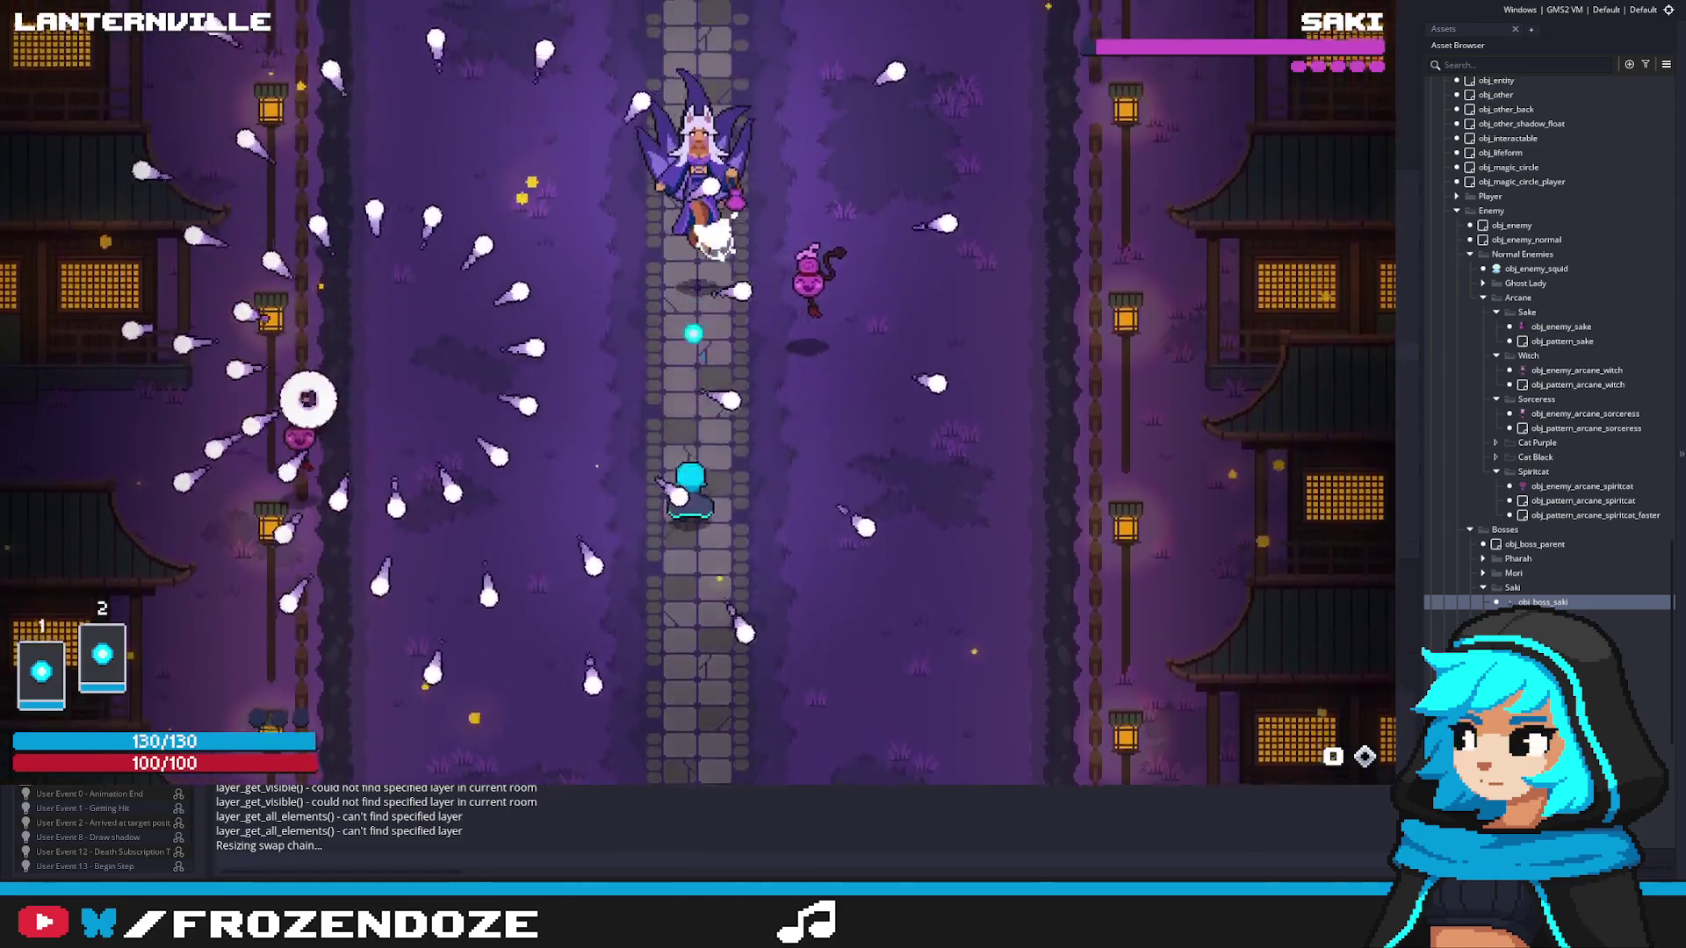
key("w")
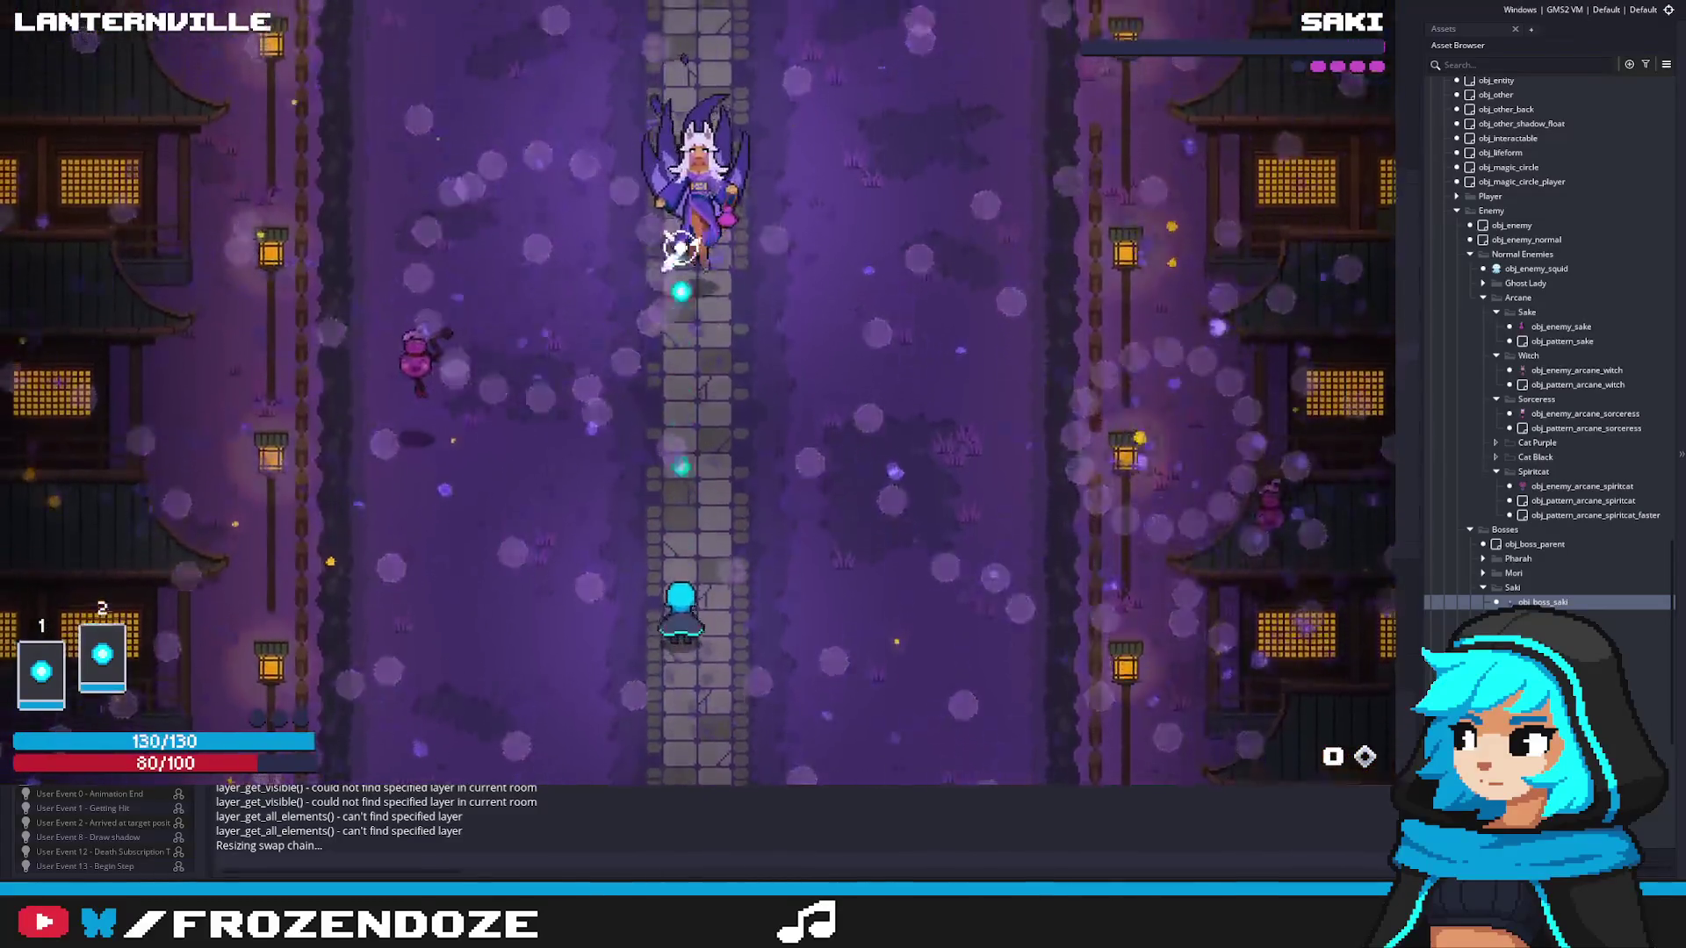
Step: Dodge Saki's fire rings and fireballs while casting spells at her
key("w")
key("a")
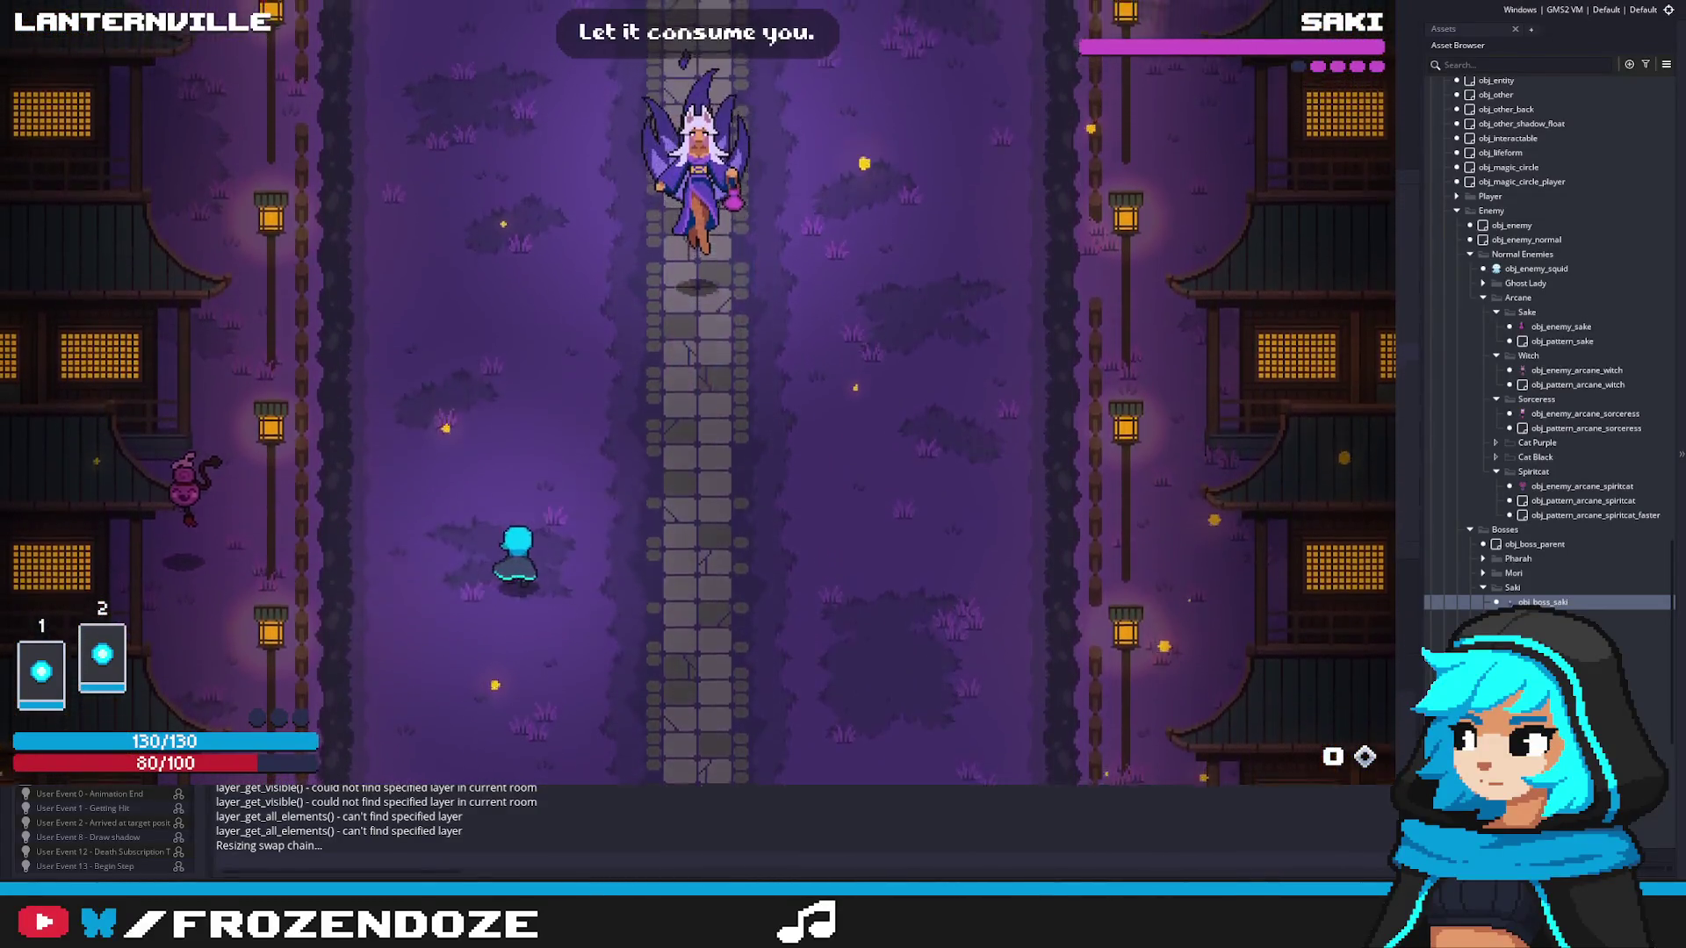
key("d")
key("s")
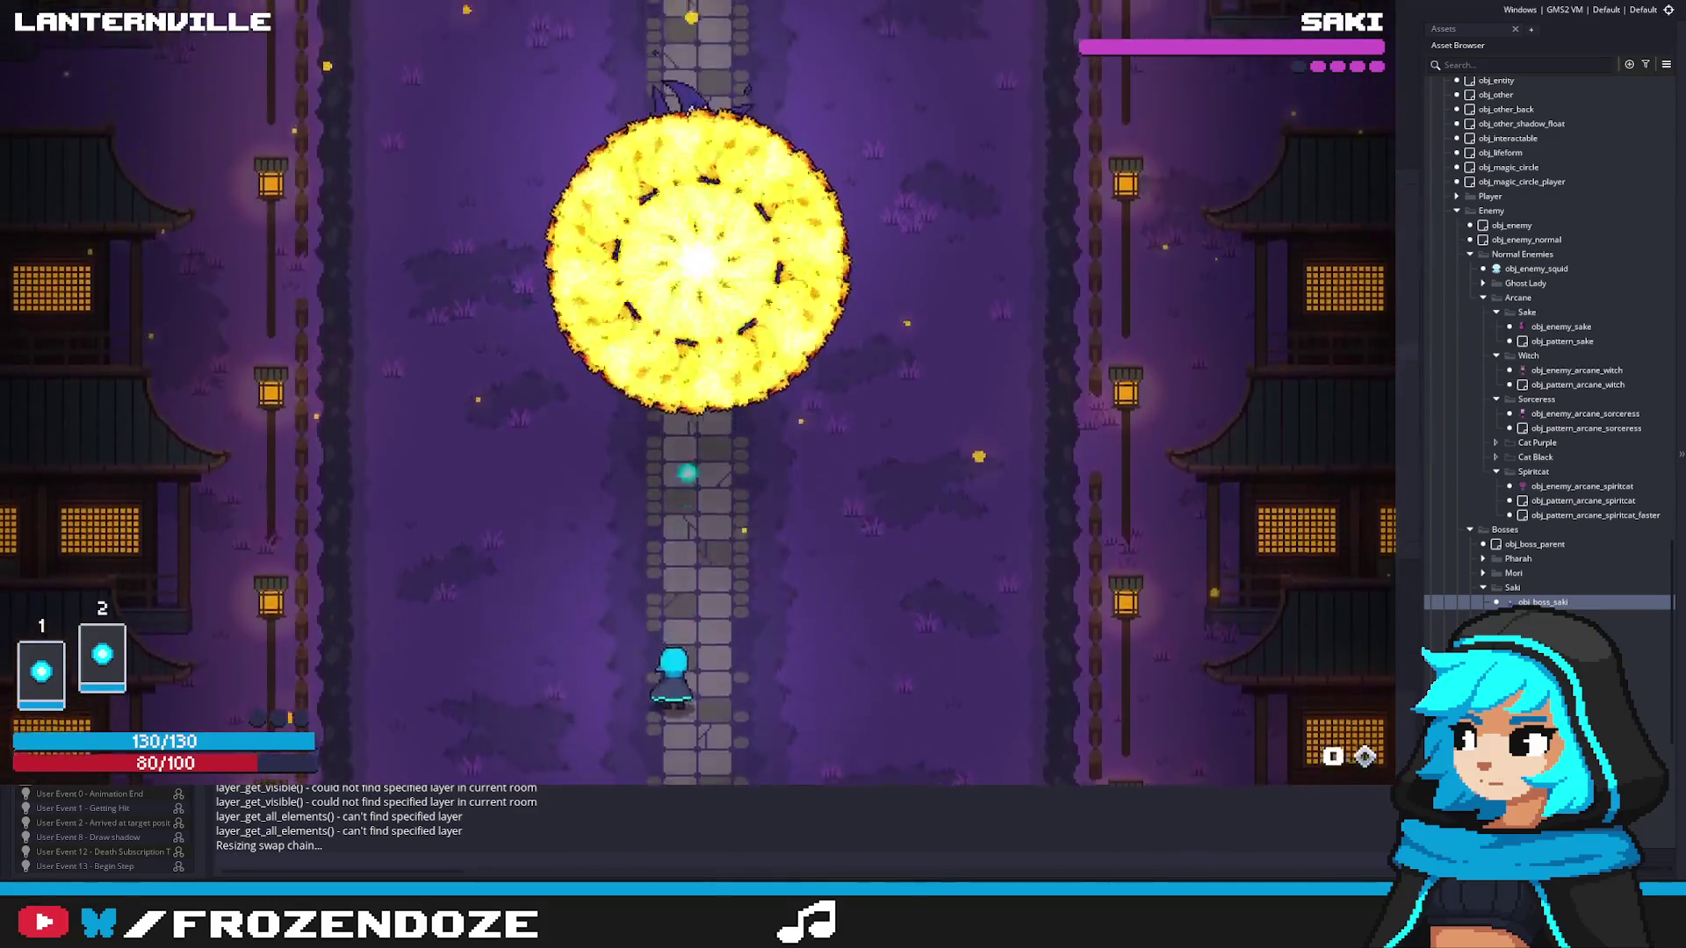
key("s")
key("a")
key("w")
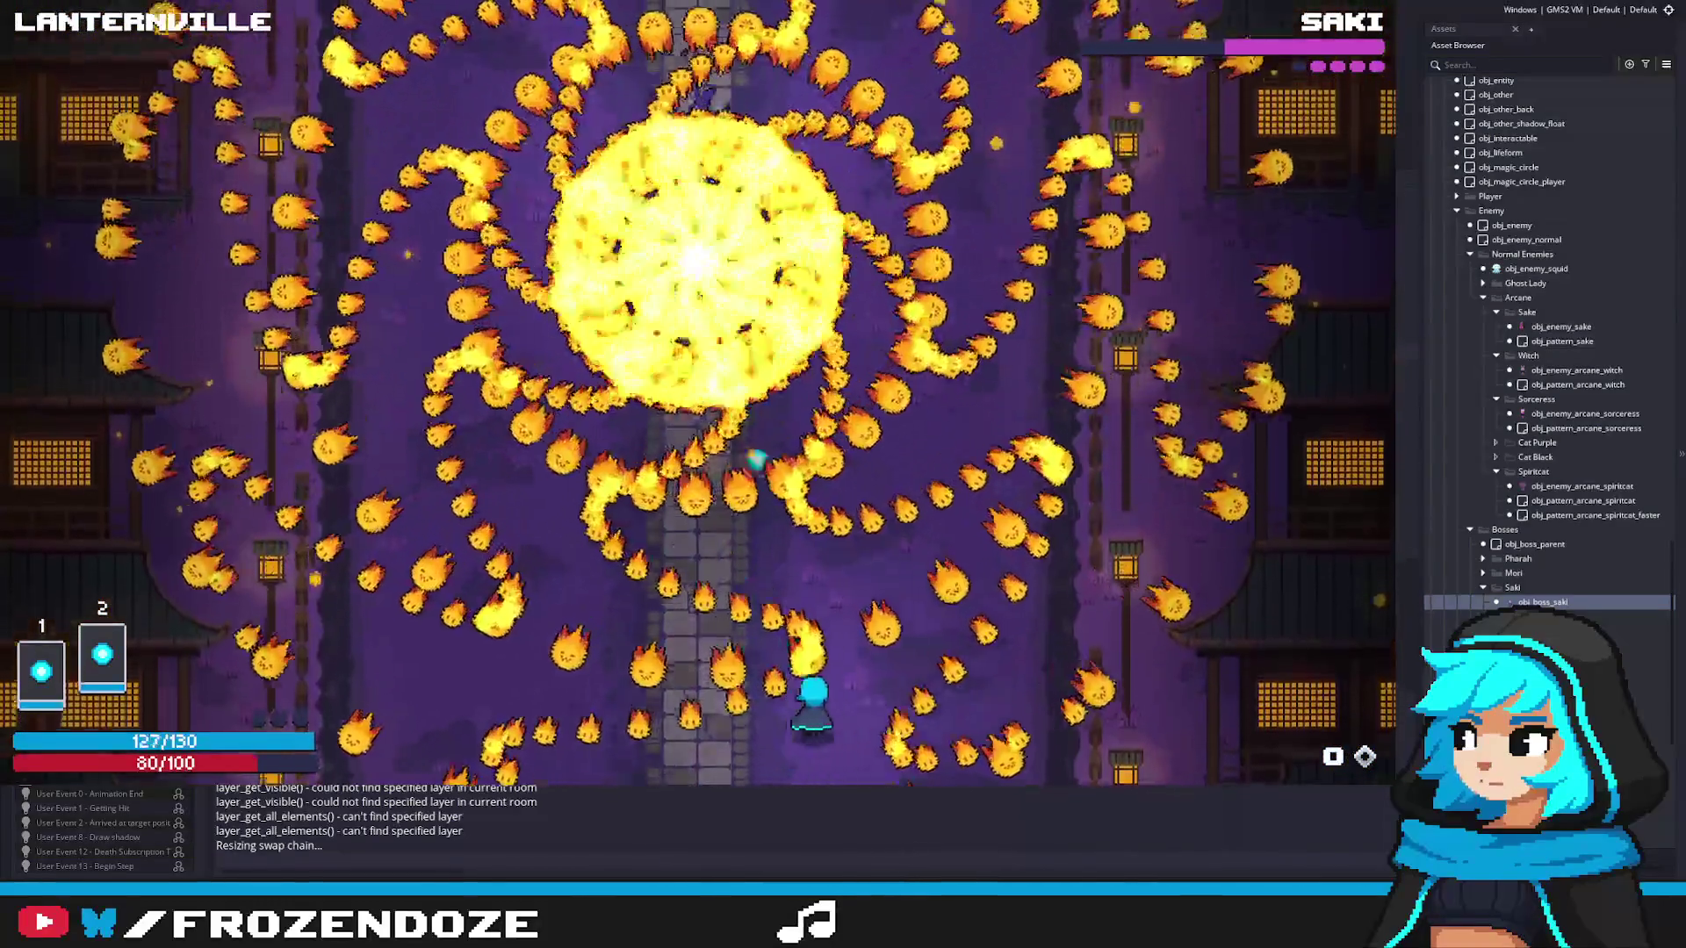
key("w")
key("d")
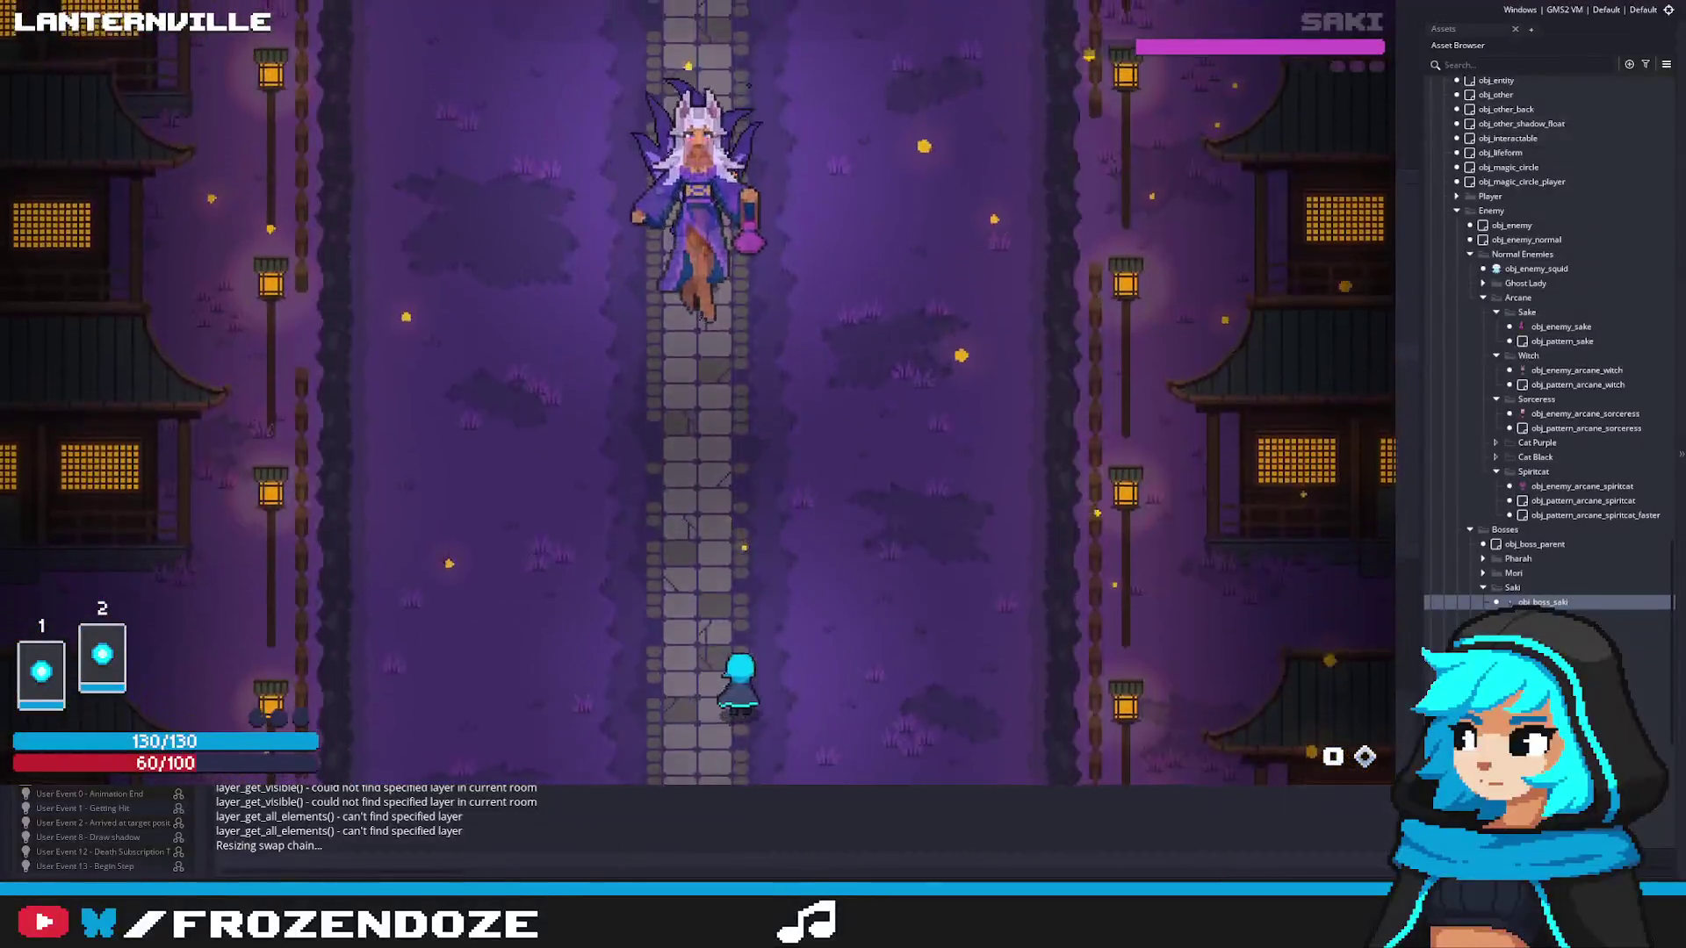
key("d")
key("s")
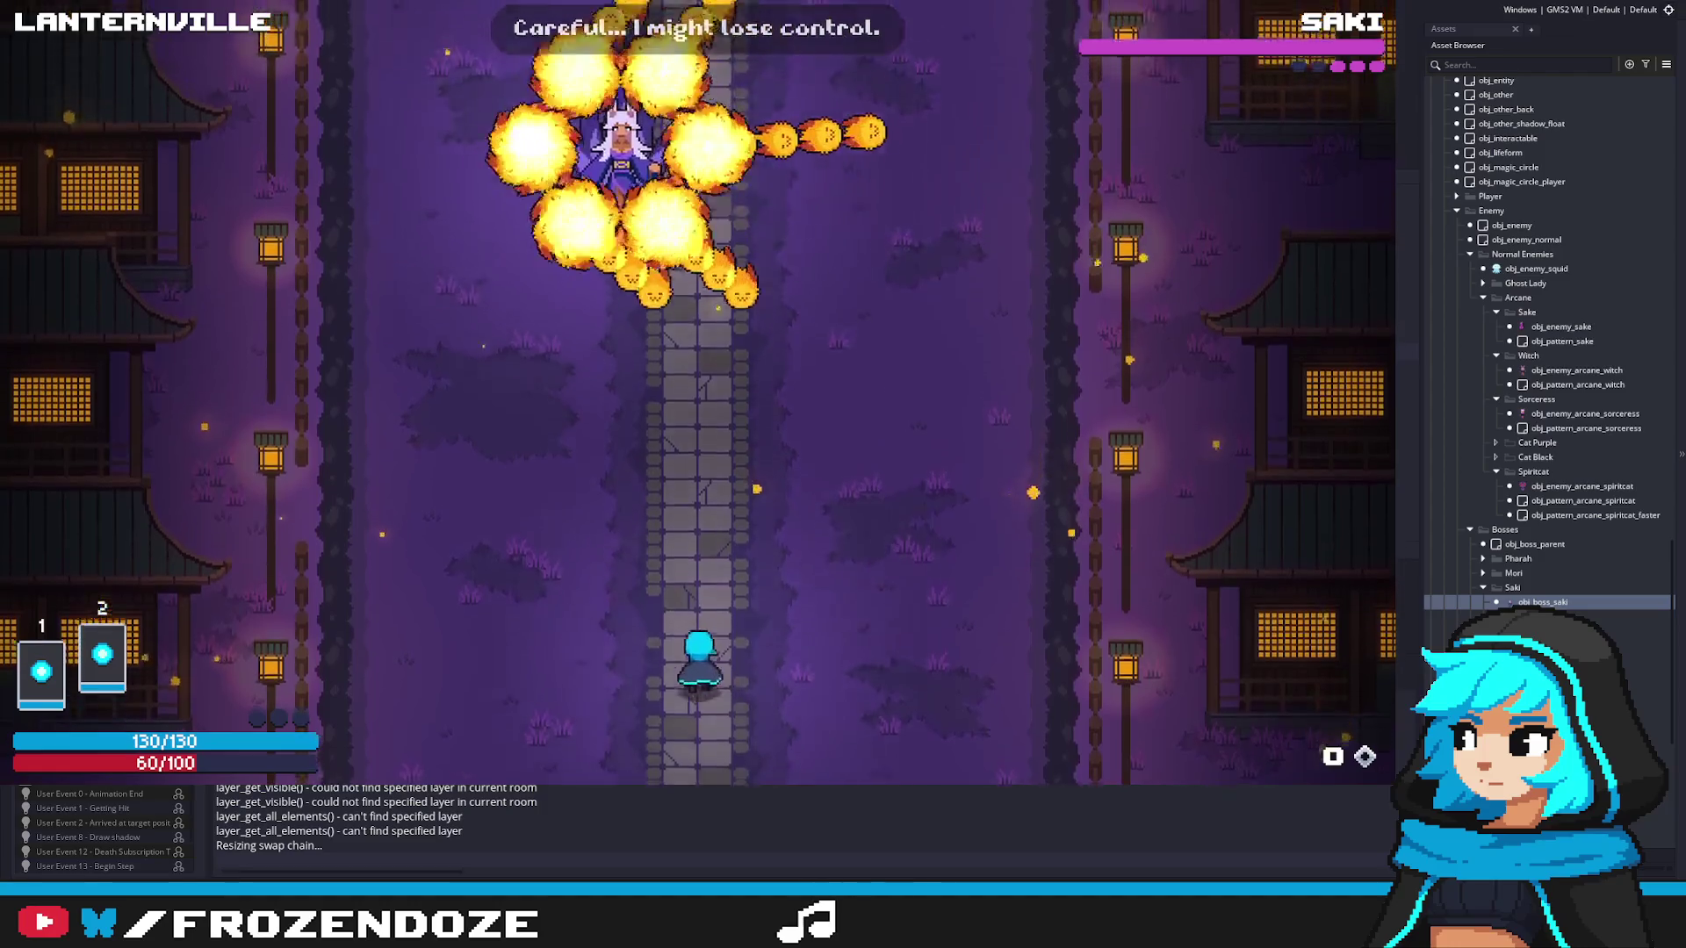
key("d")
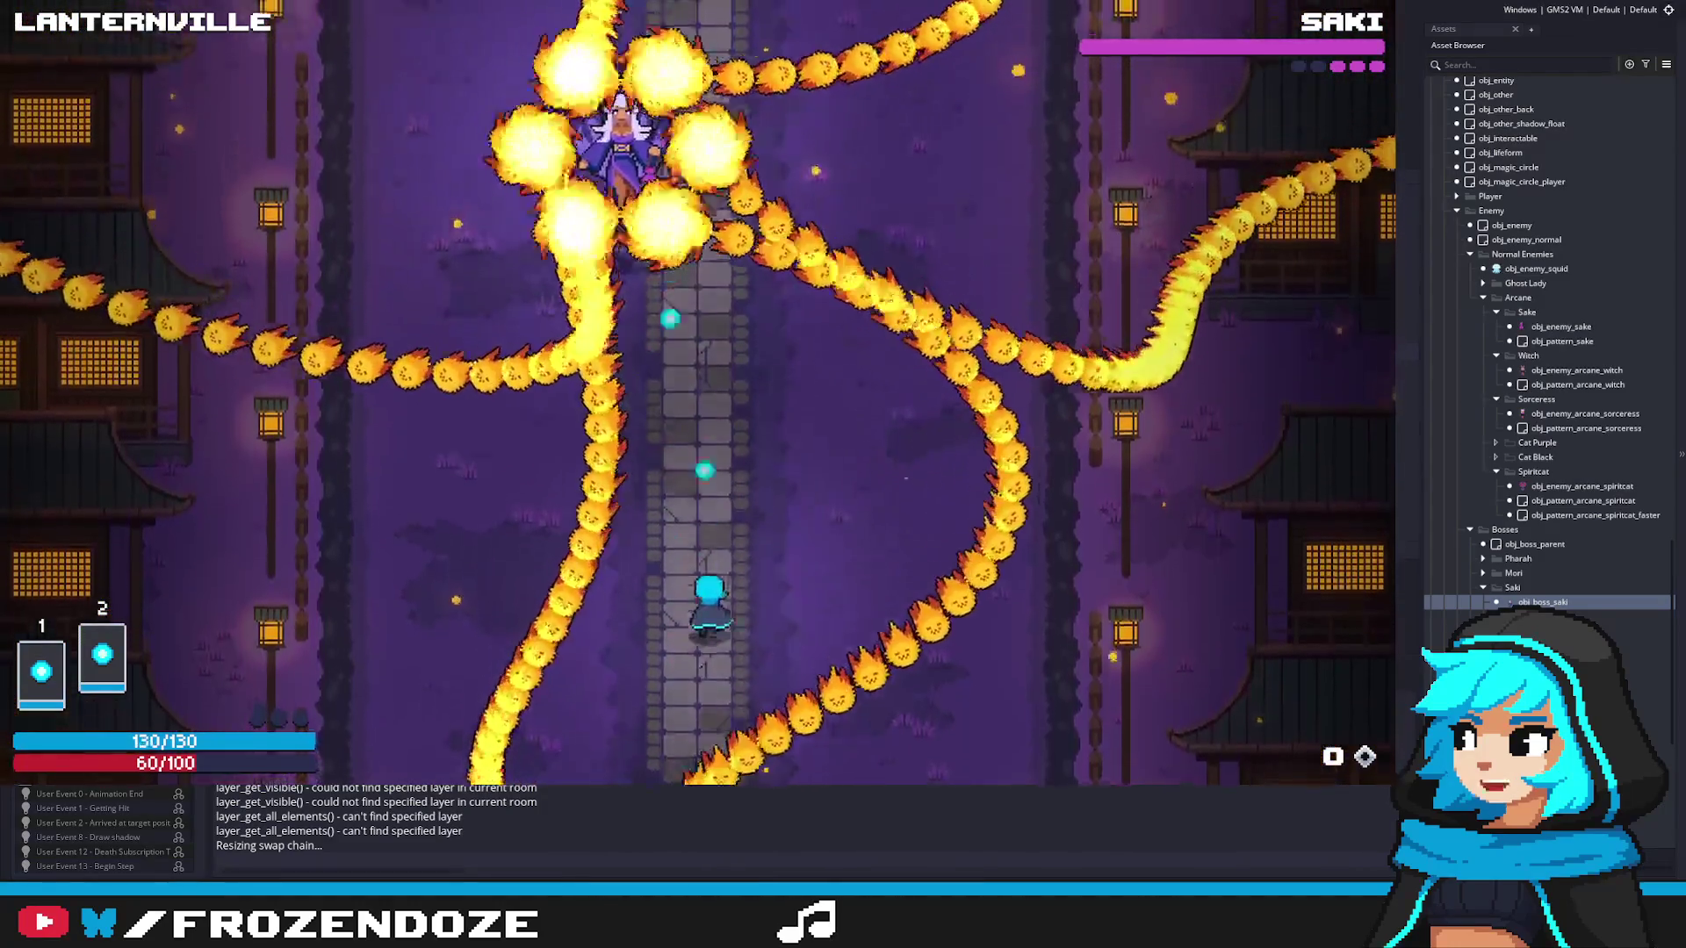
Step: Keep dodging as Saki repositions, then advance and attack her
key("a")
key("s")
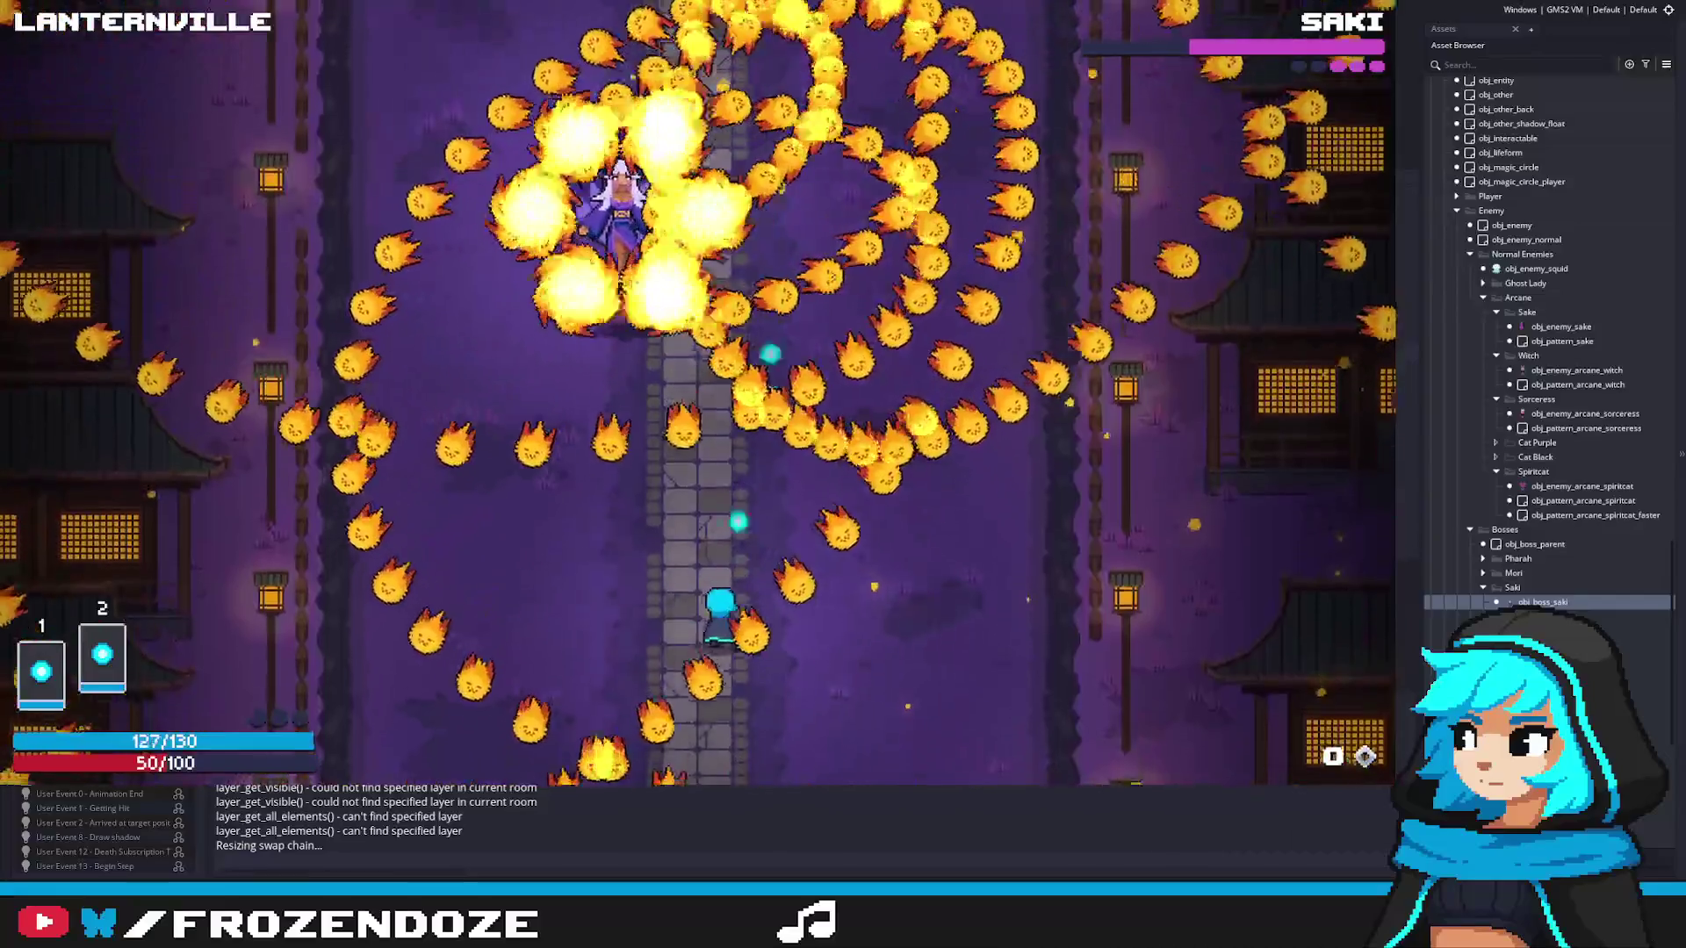
key("w")
key("a")
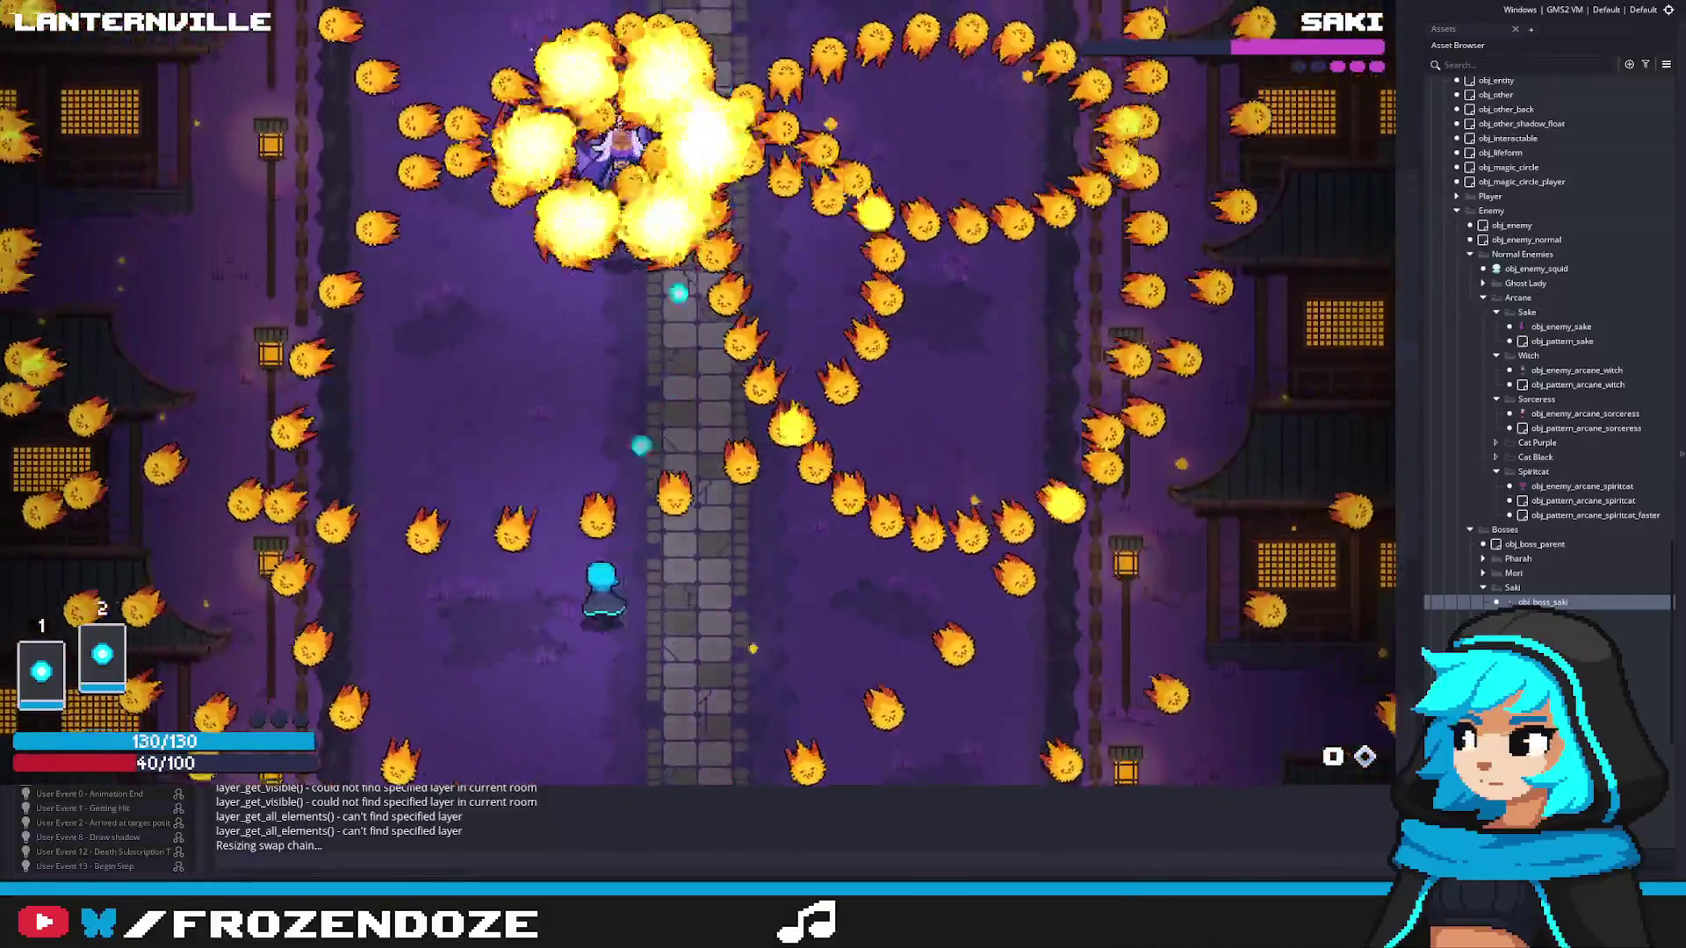
key("w")
key("d")
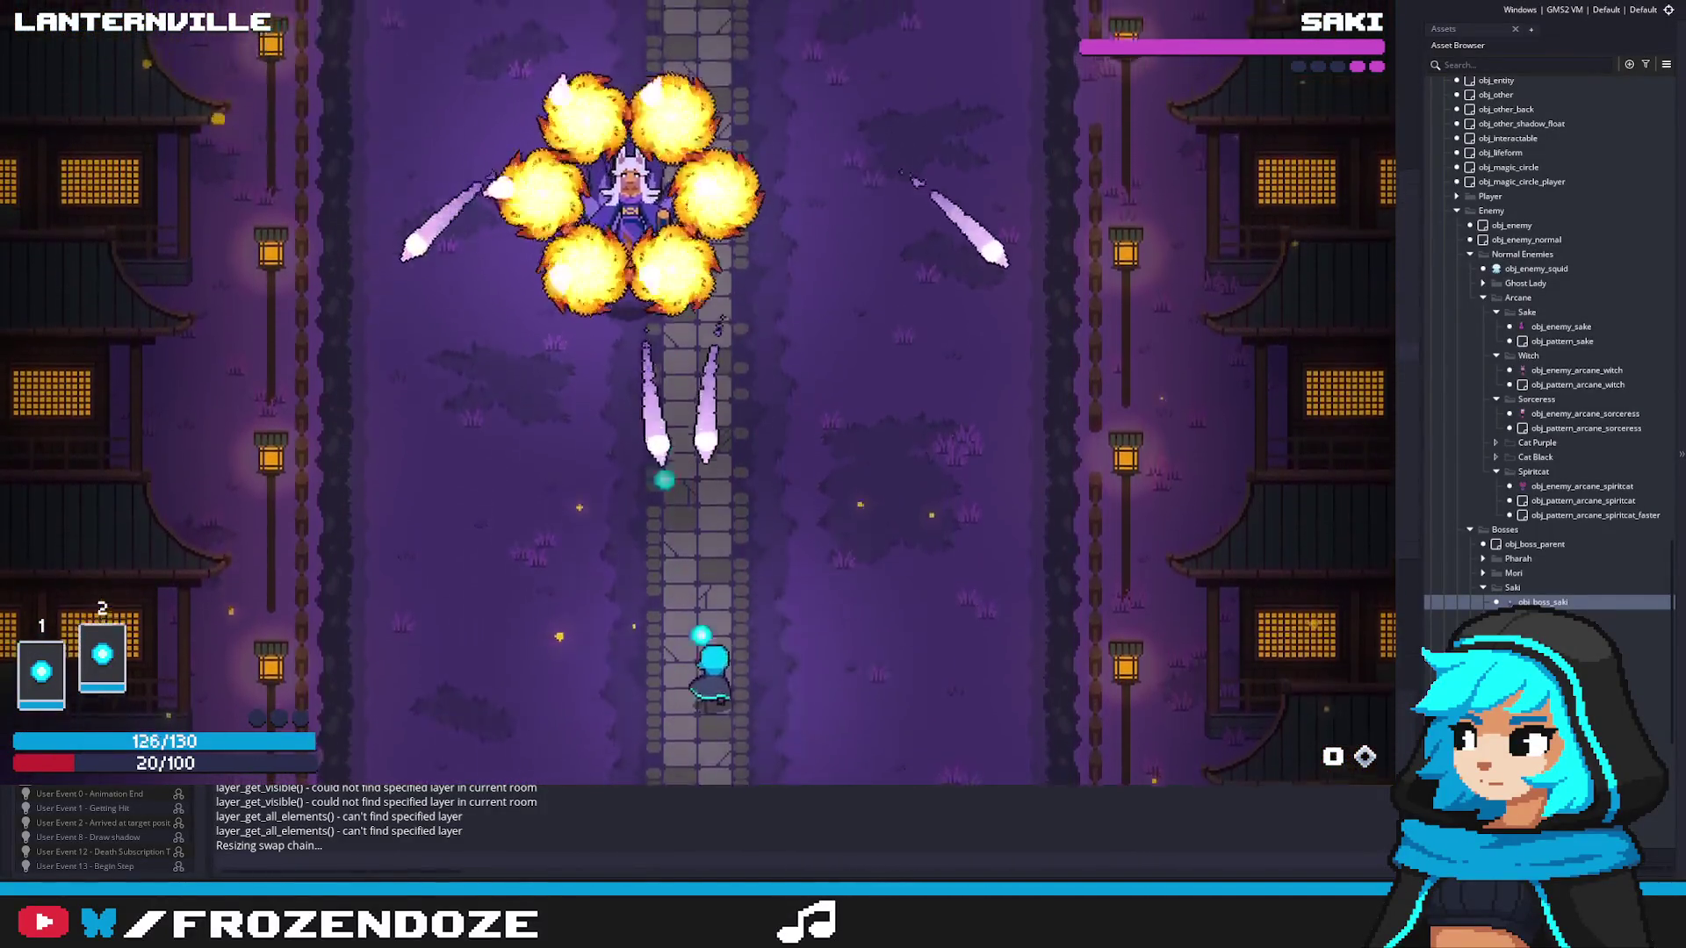
key("w")
key("d")
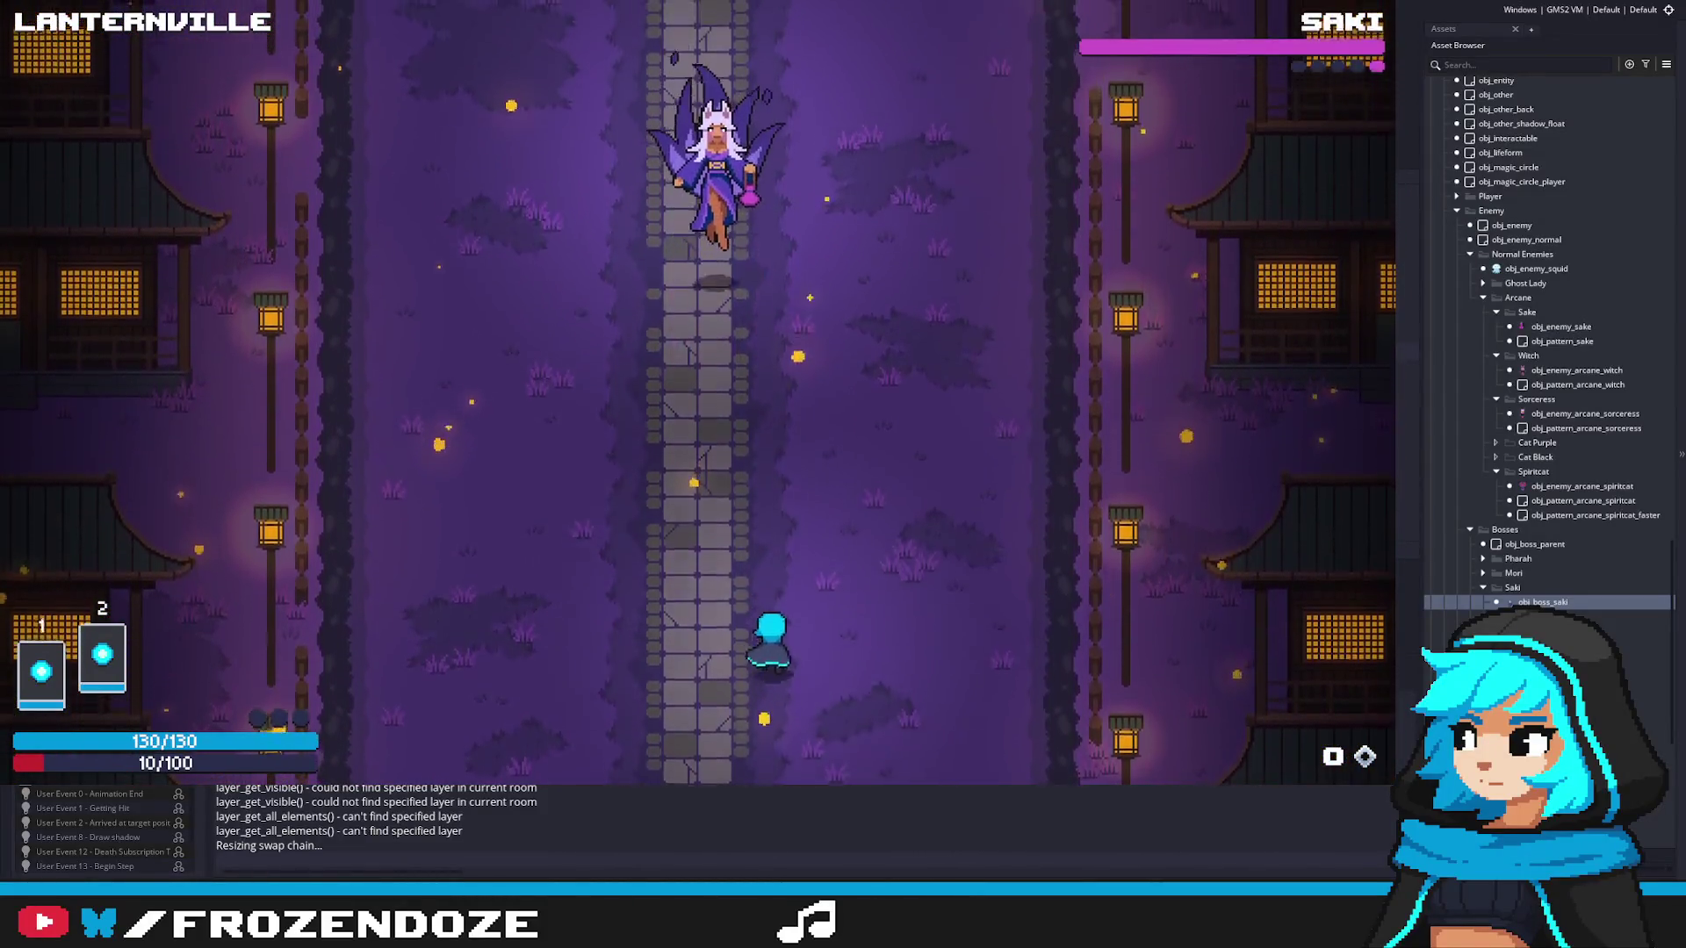
Step: Weave through Saki's bullet patterns along the stone path
key("w")
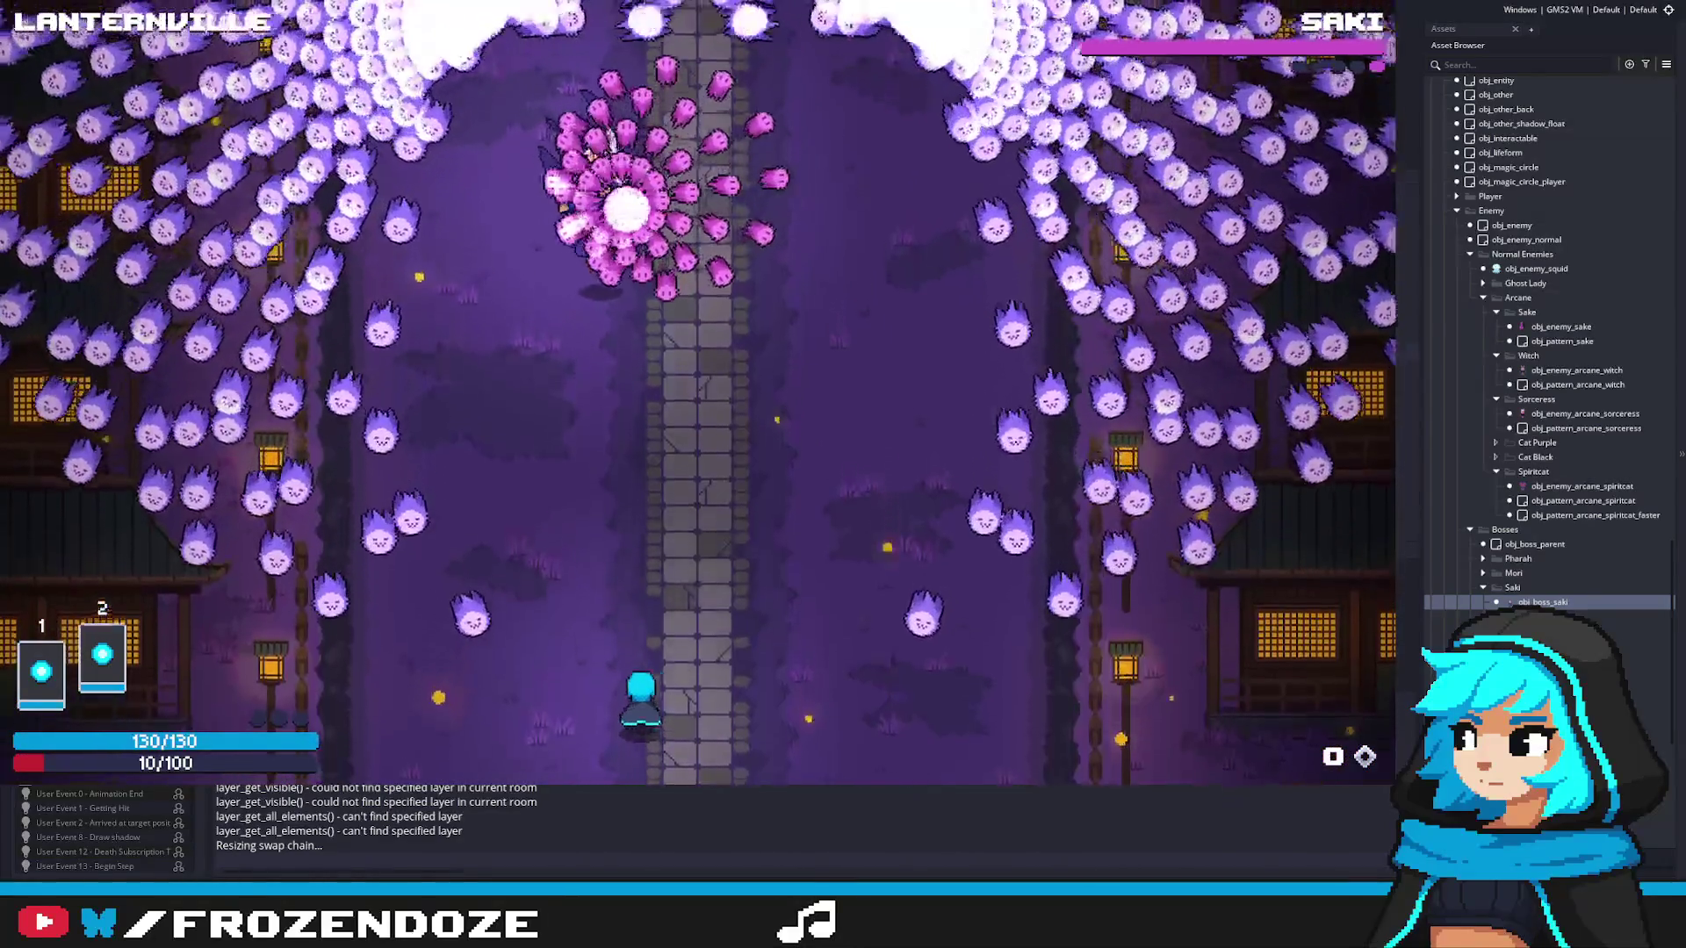
key("d")
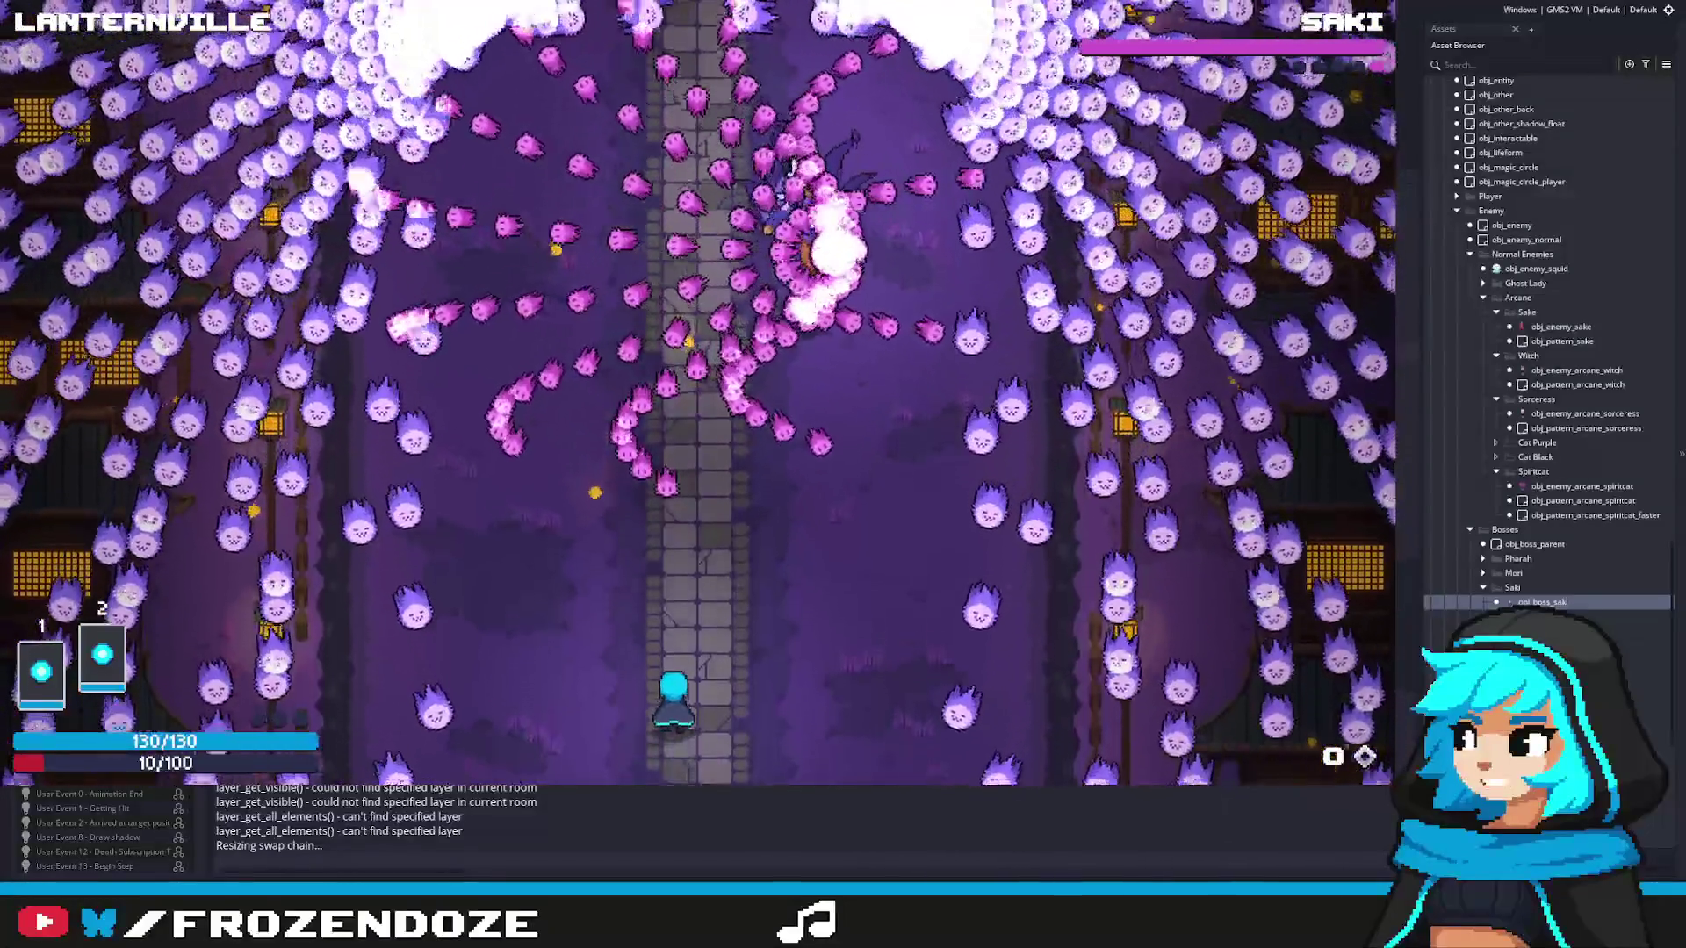
key("s")
key("a")
key("w")
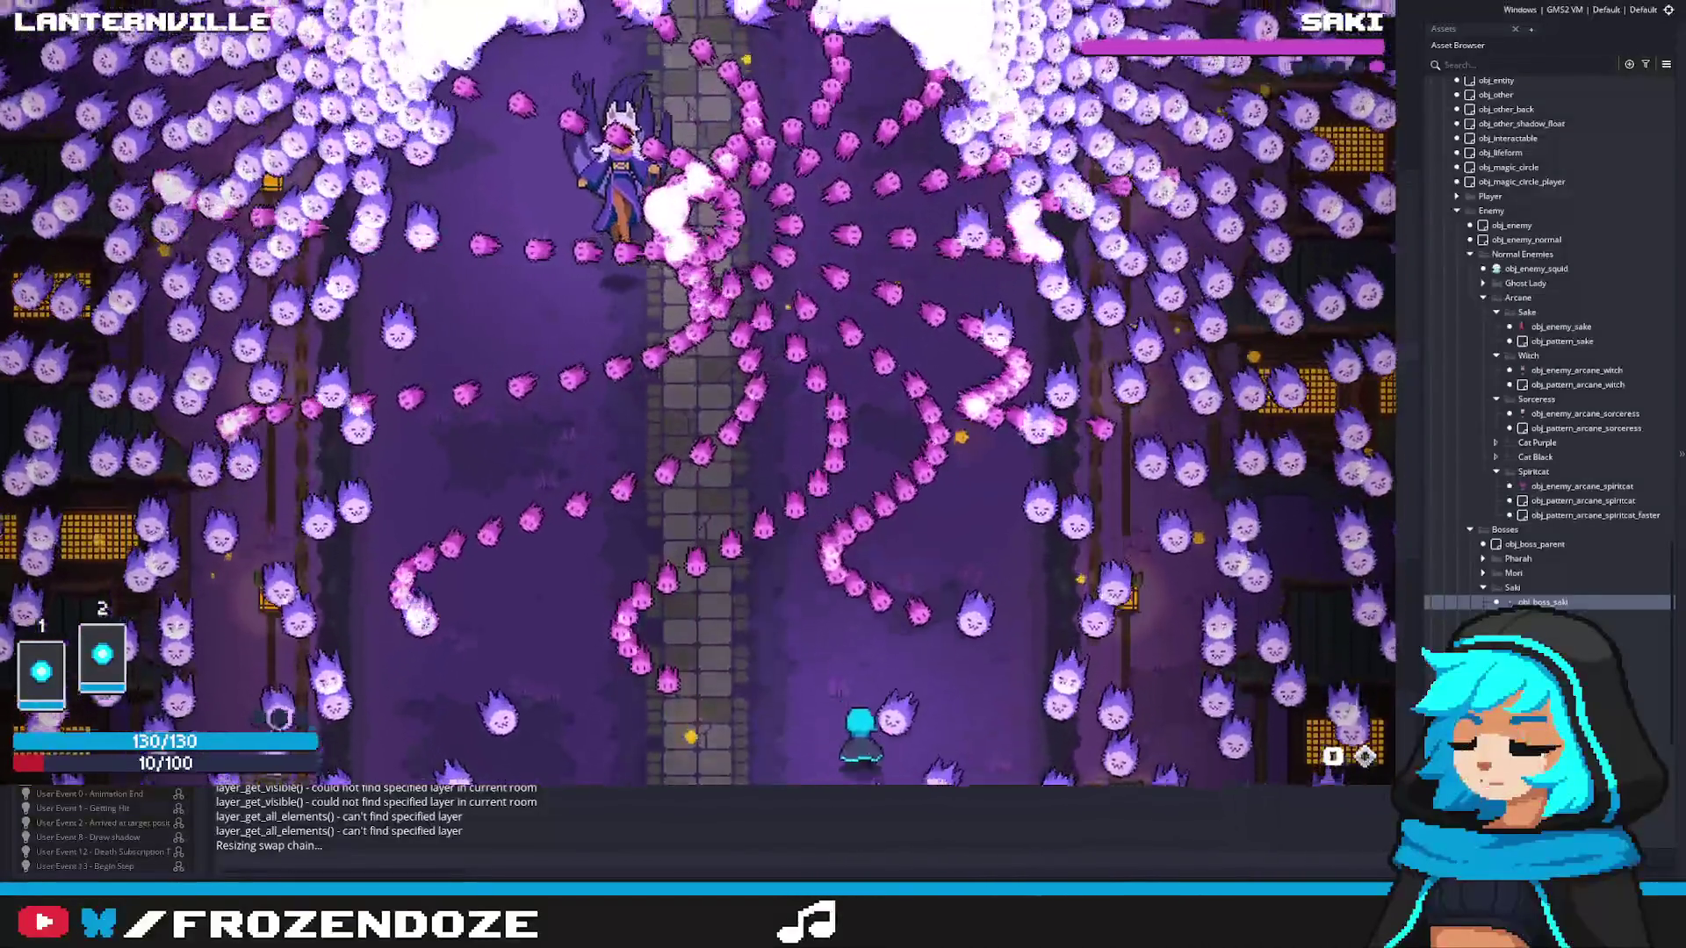
key("a")
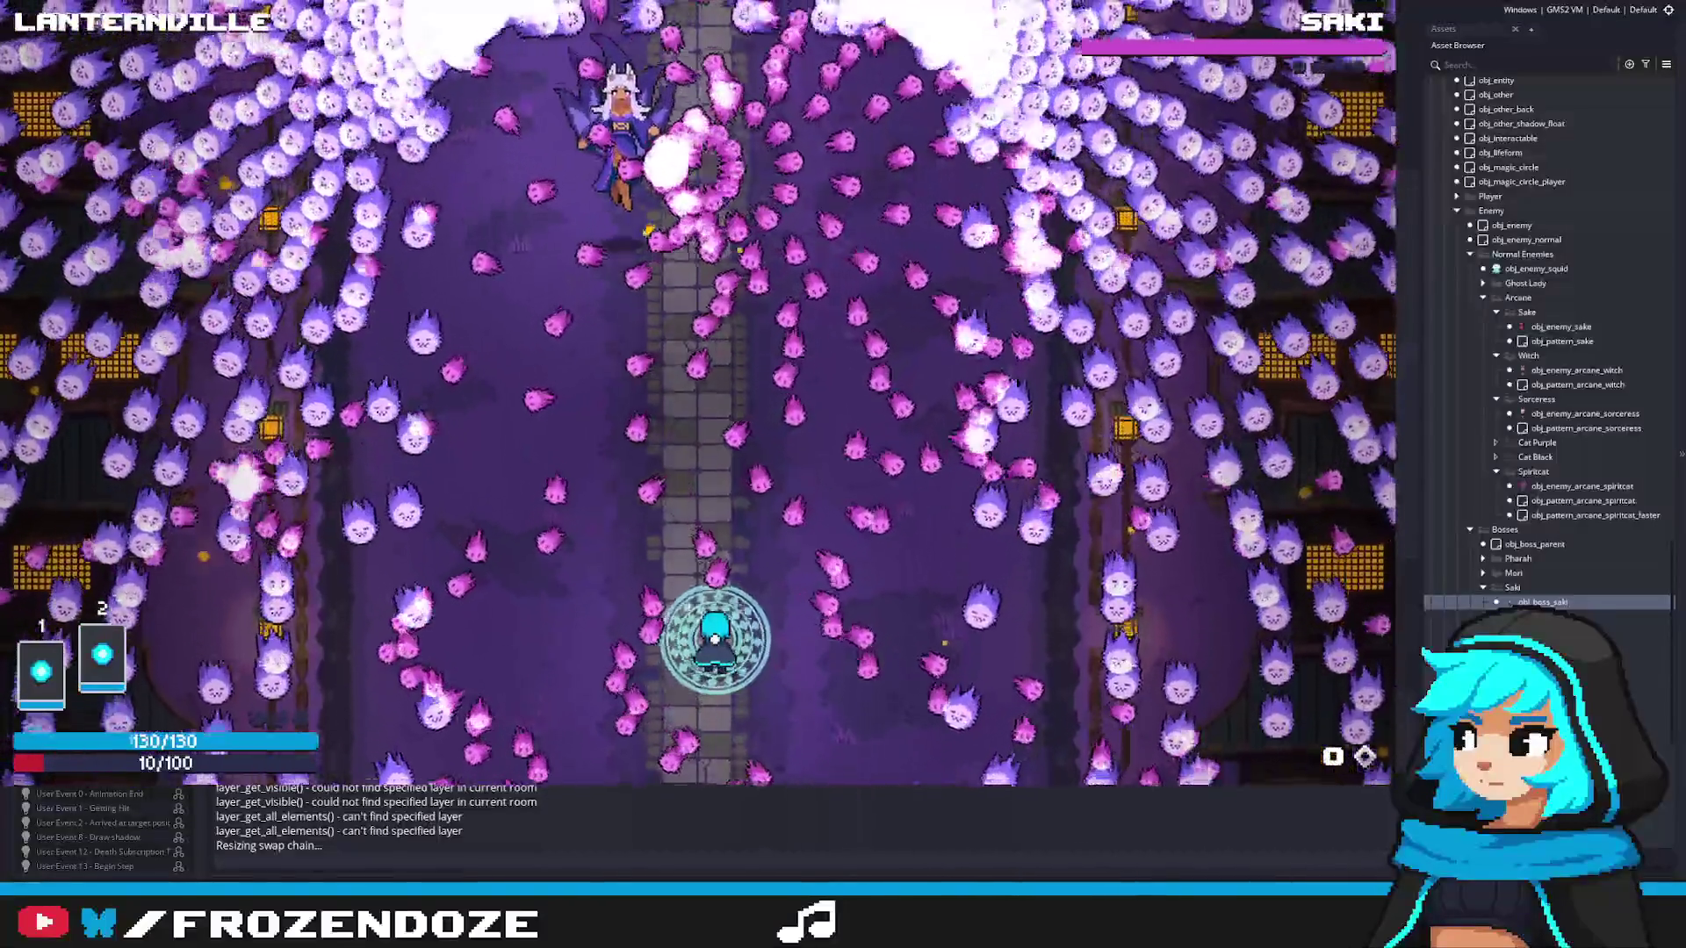
key("a")
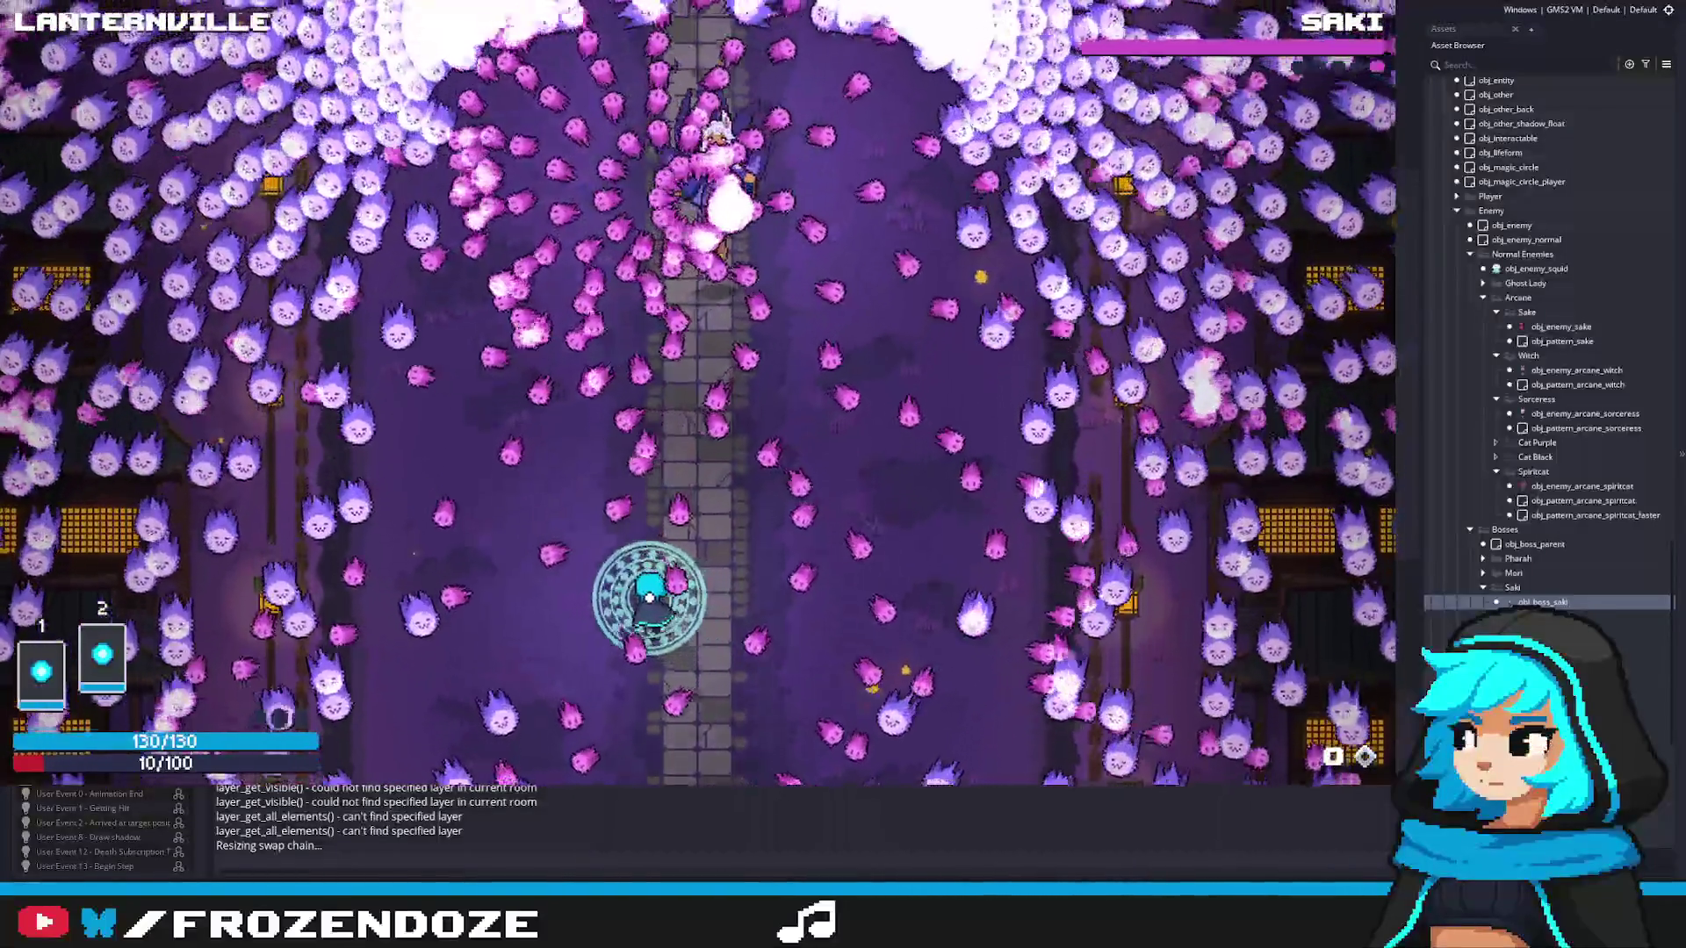
key("w")
key("a")
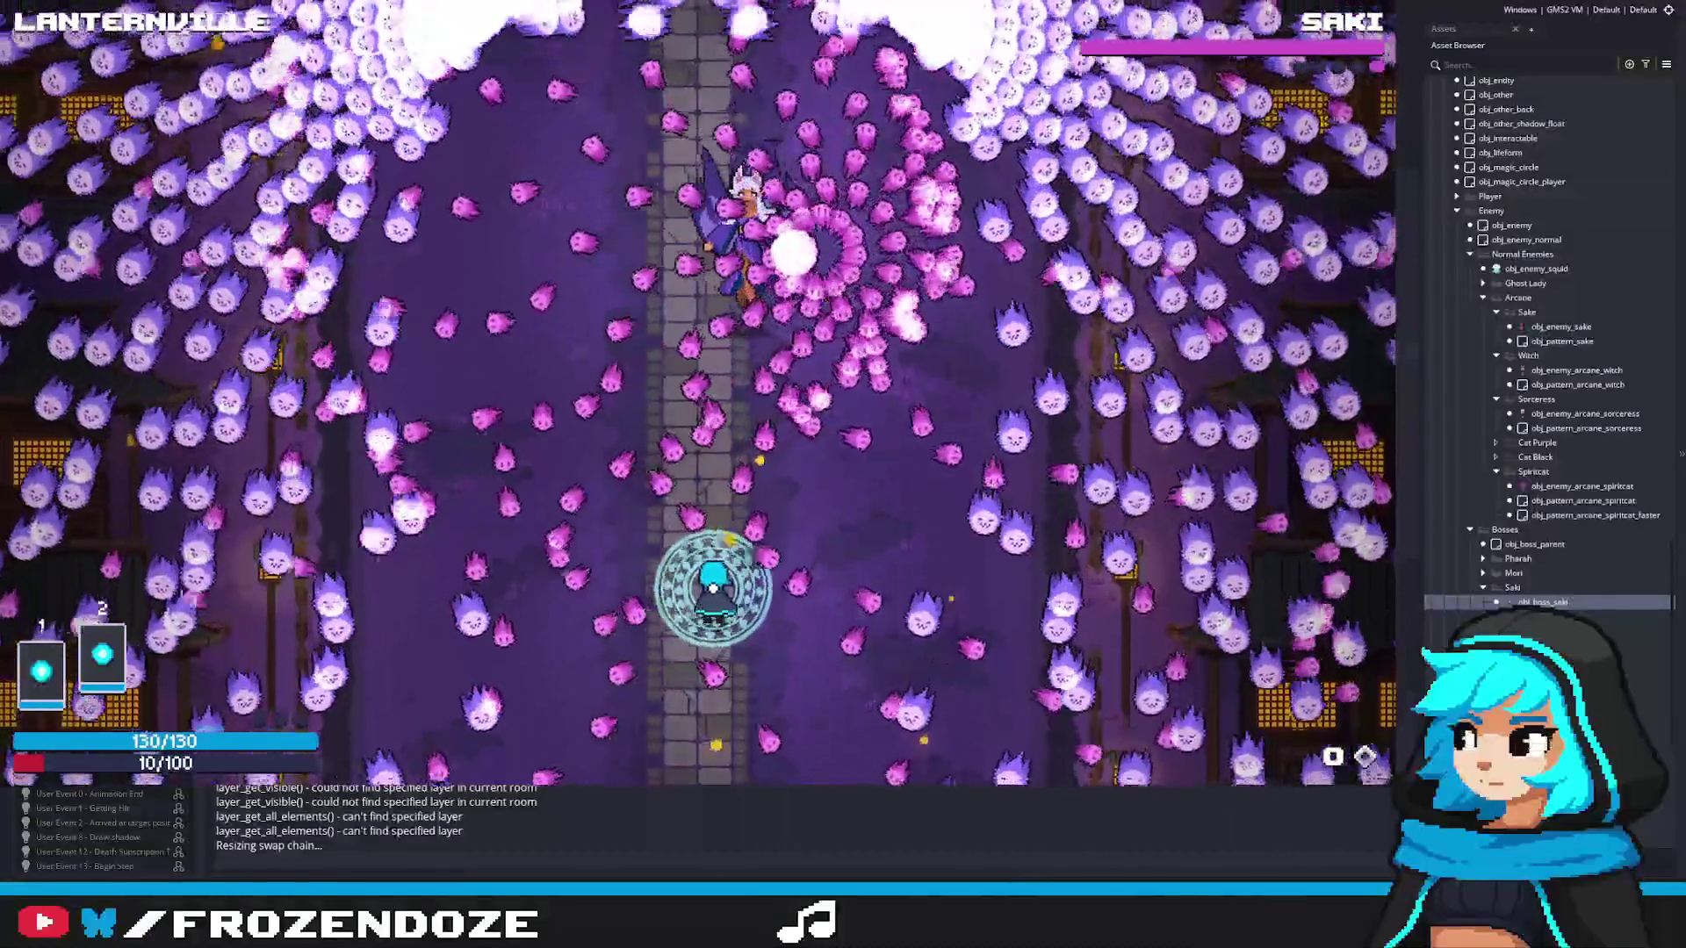
key("s")
key("d")
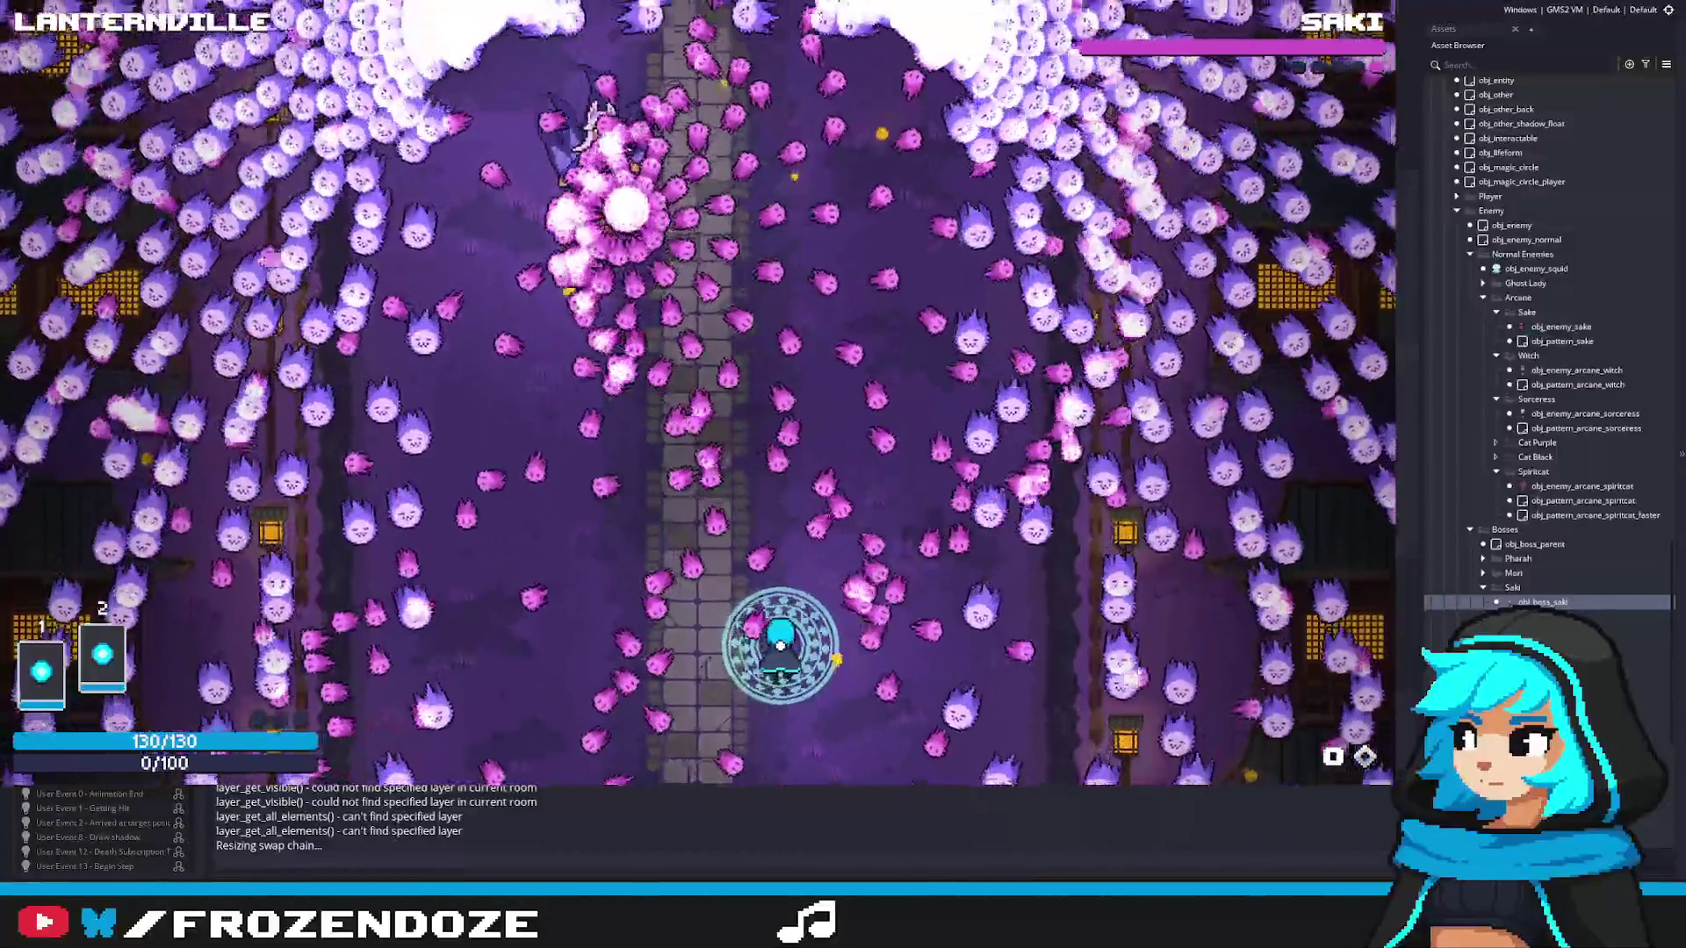
key("w")
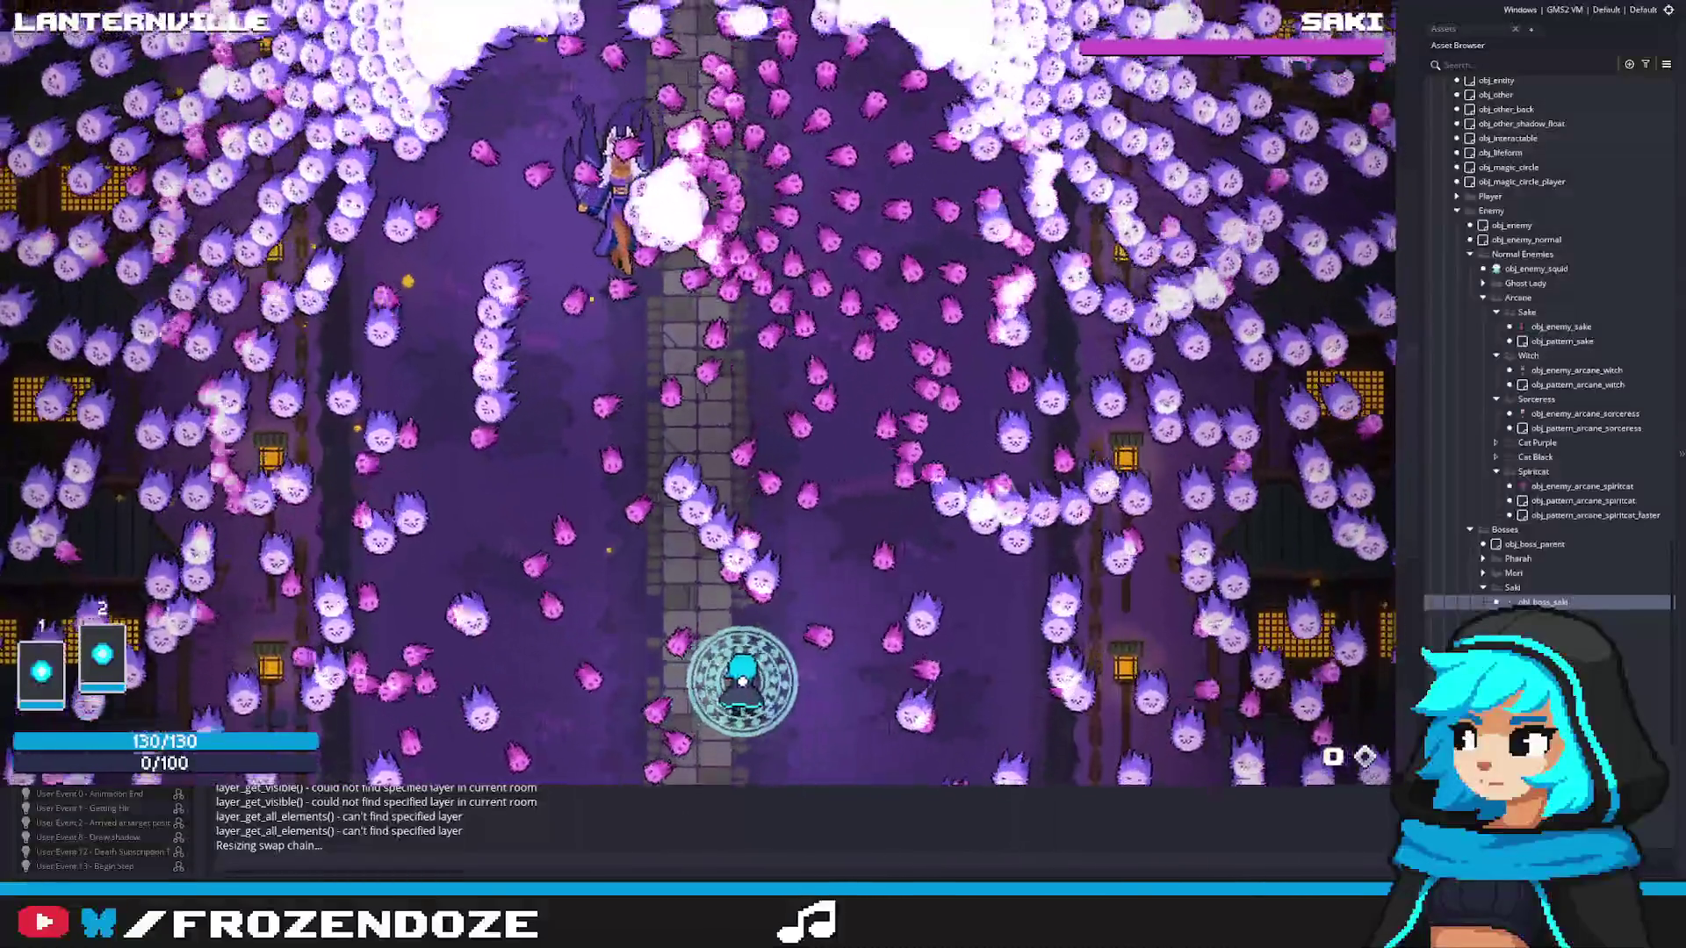
Step: Dodge left through the ghost-flame spirals and move up toward Saki
key("a")
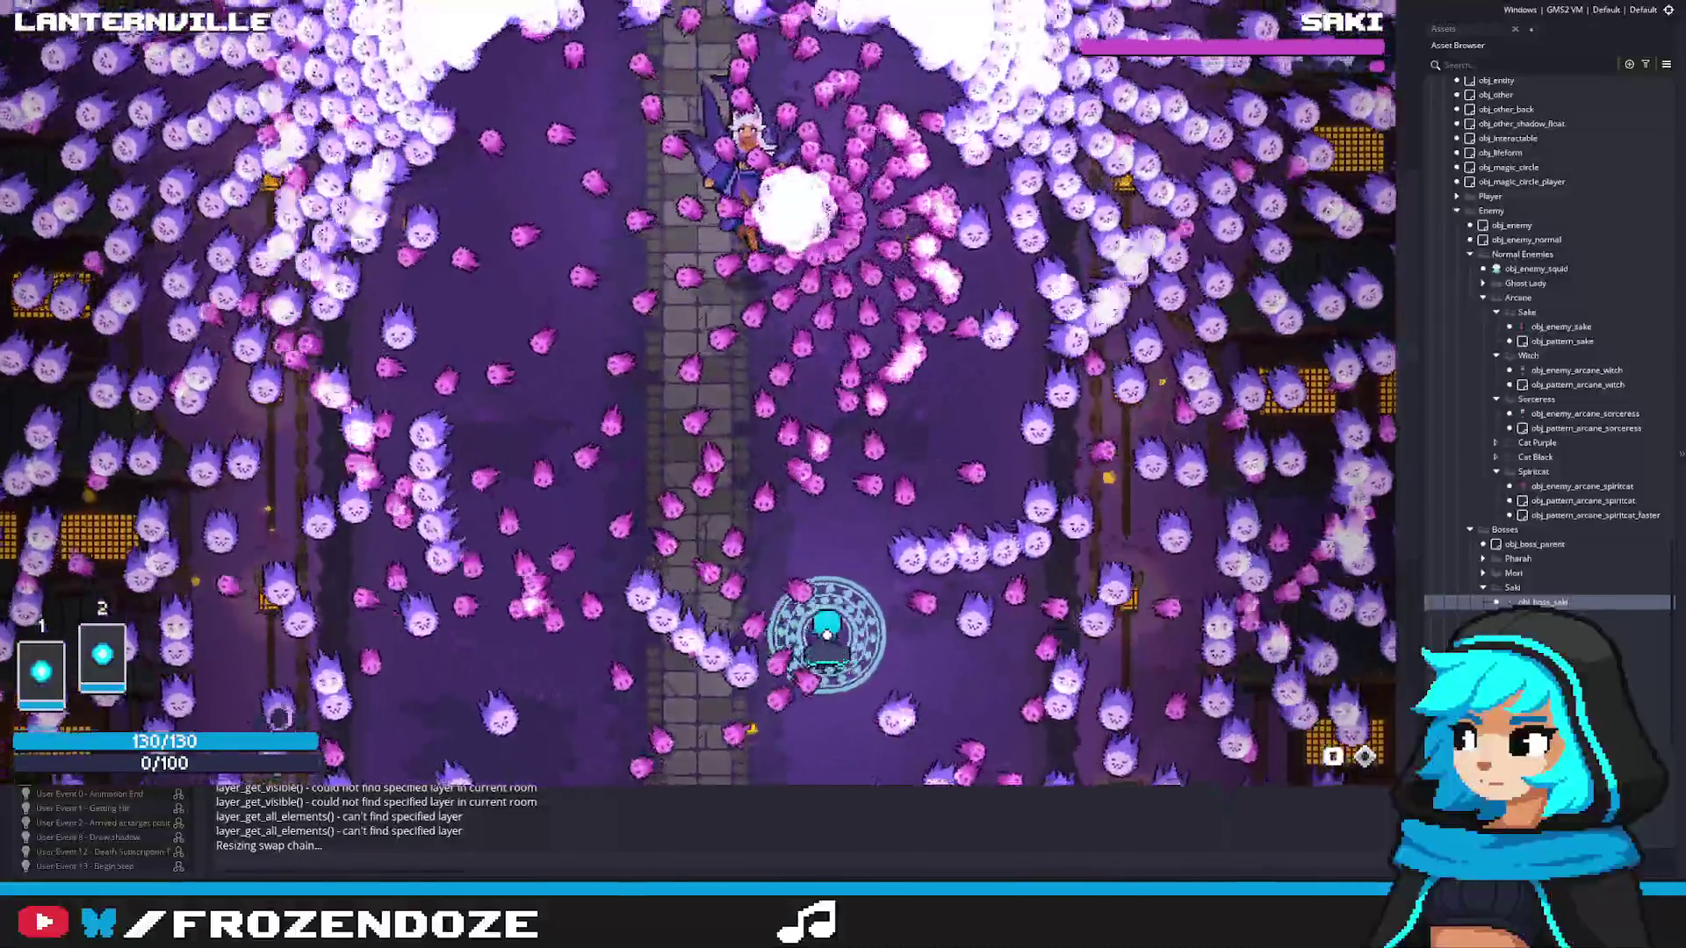
key("a")
key("w")
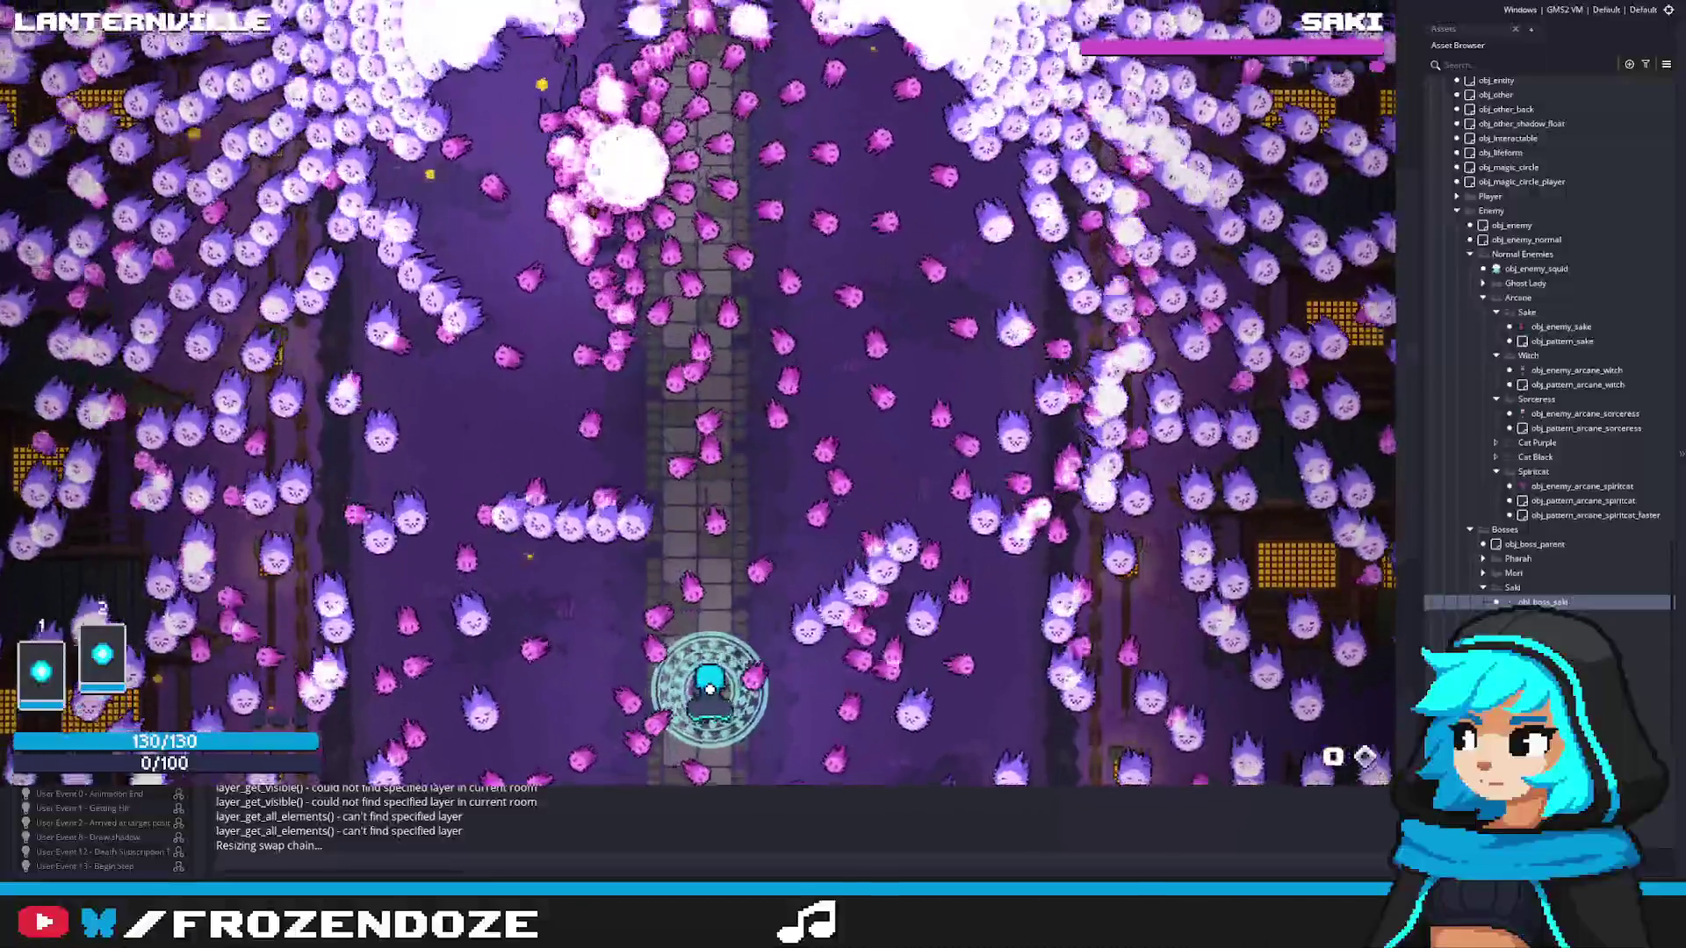
key("a")
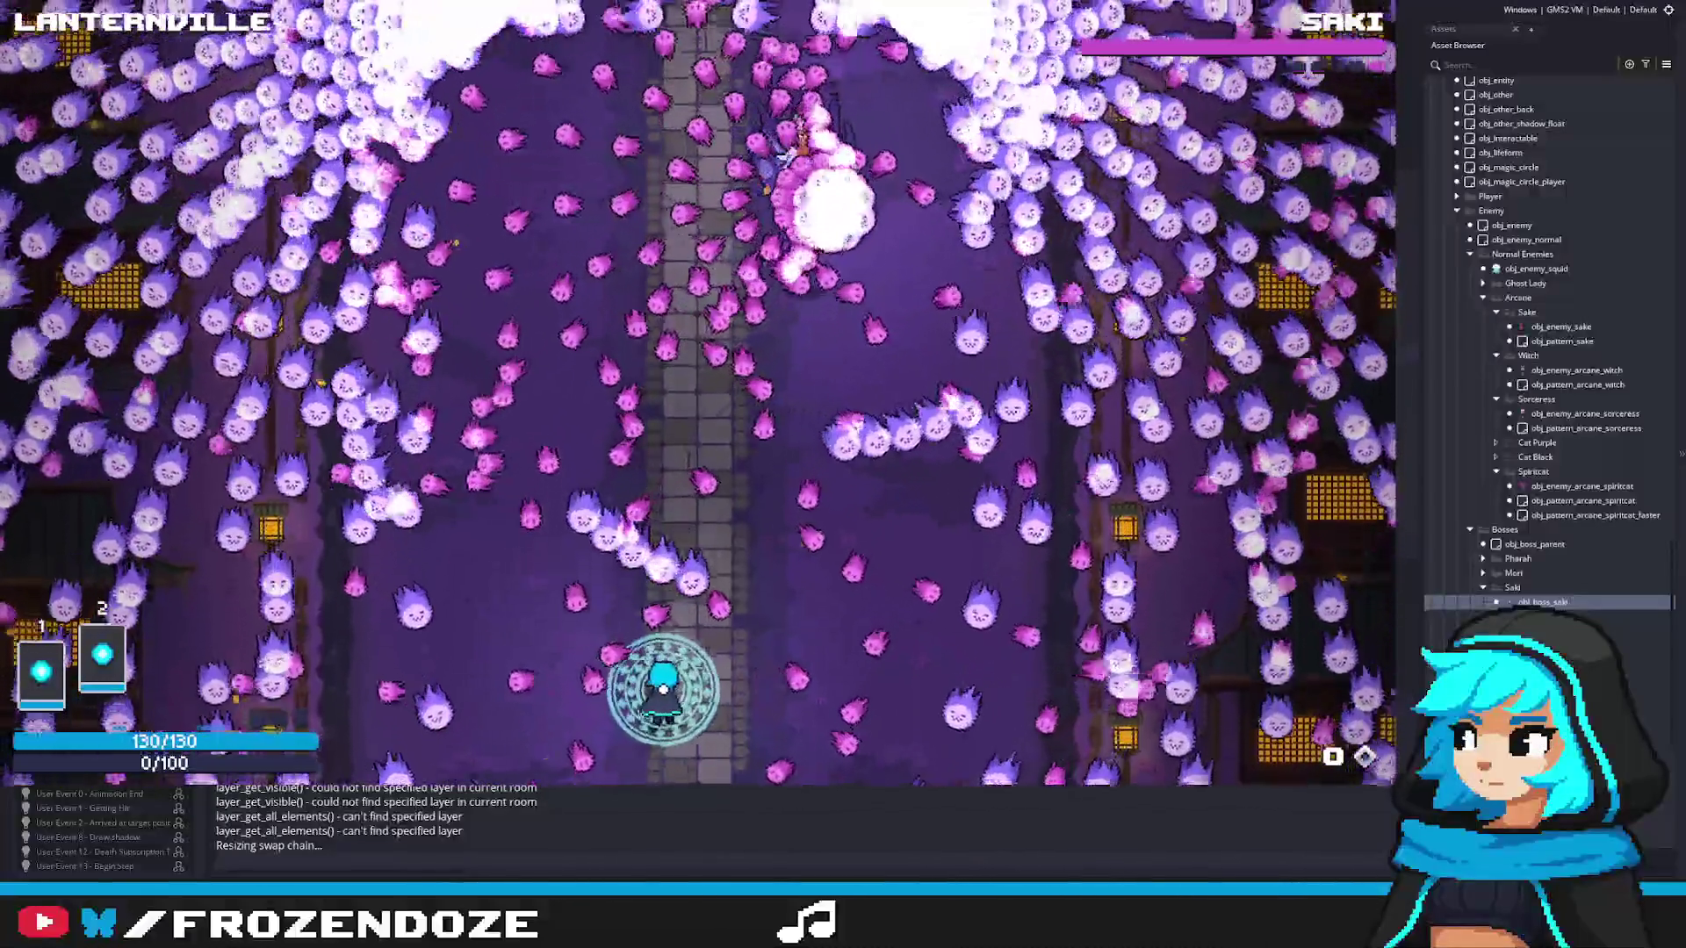
key("a")
key("w")
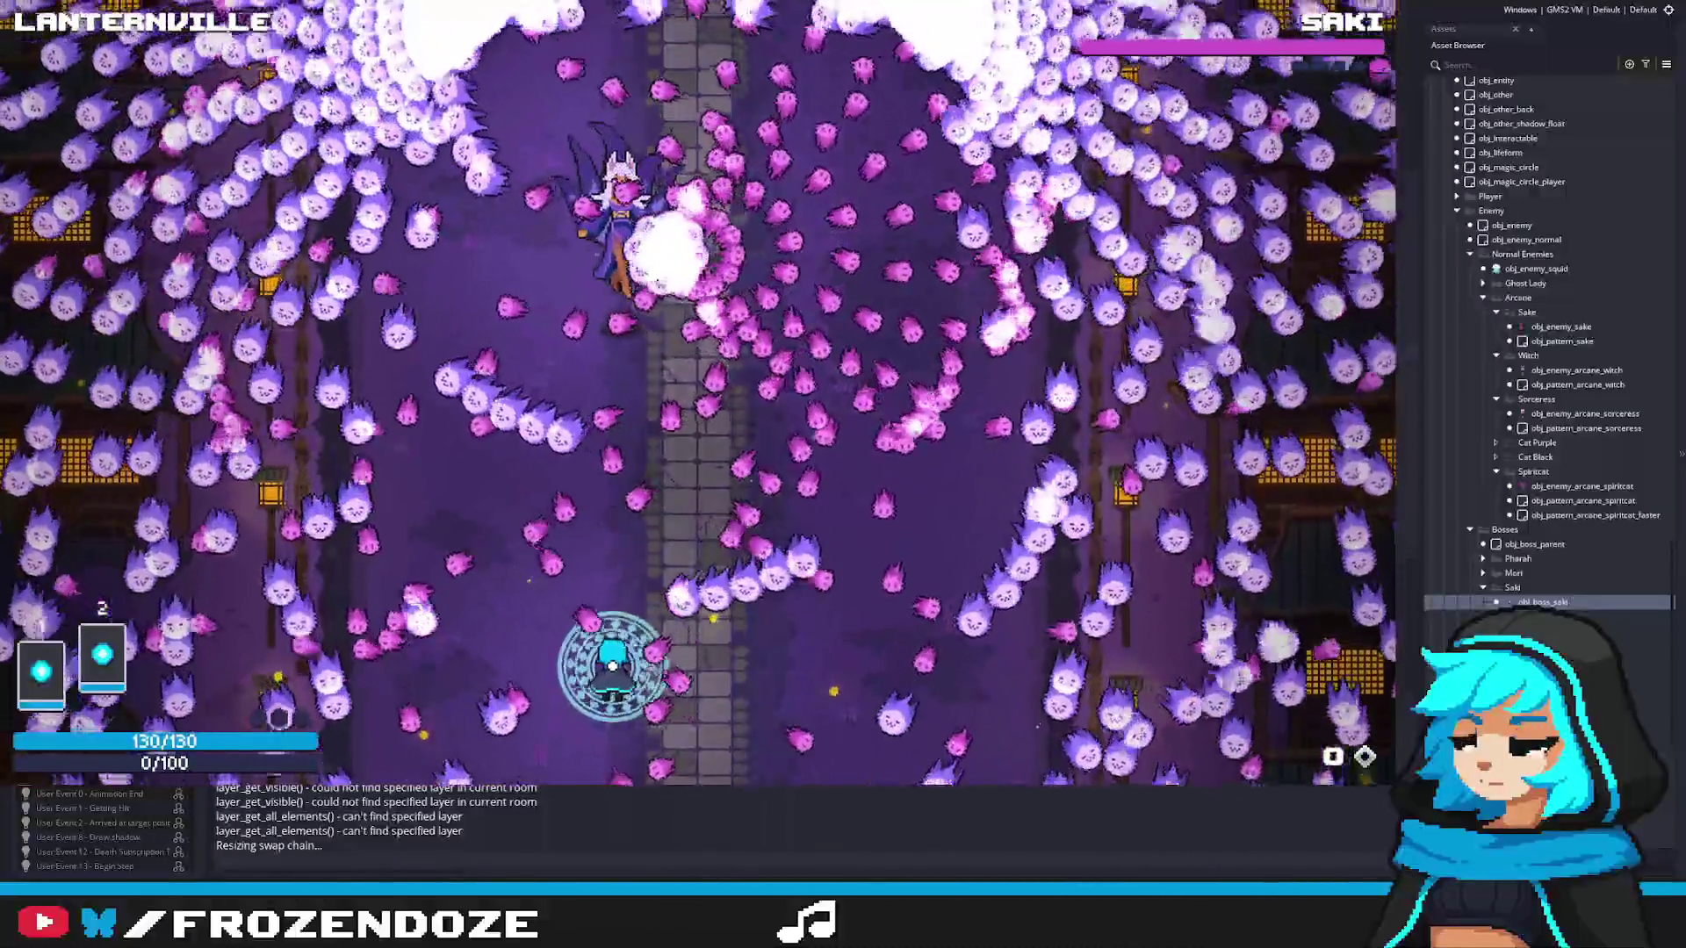
key("w")
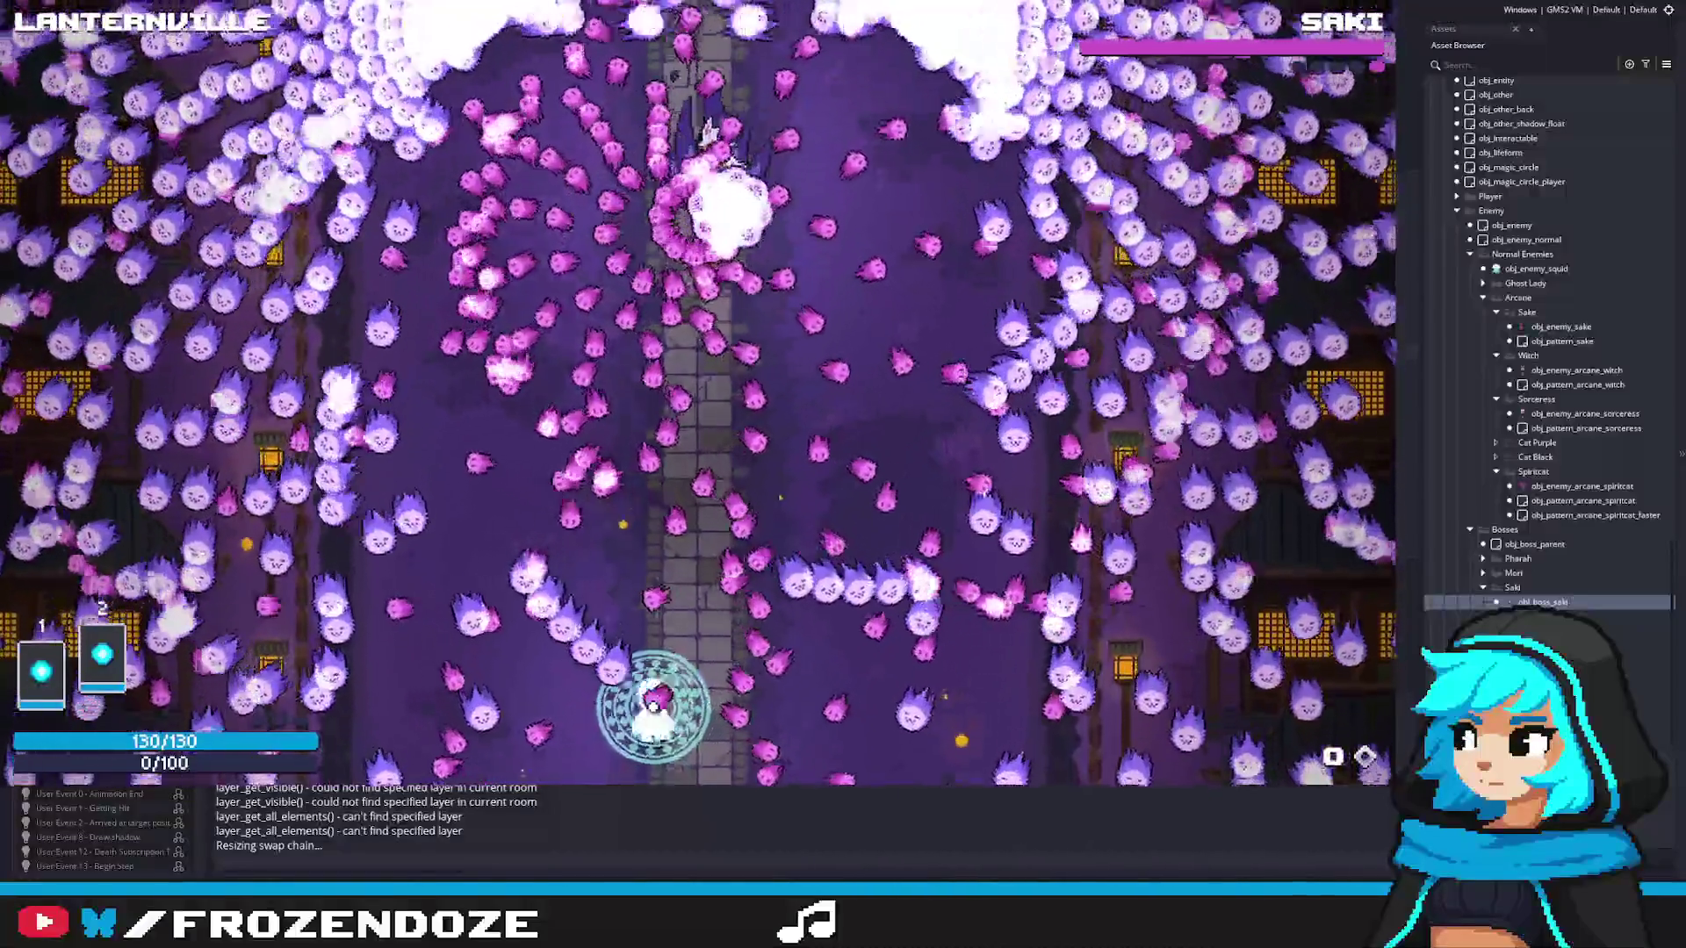
key("w")
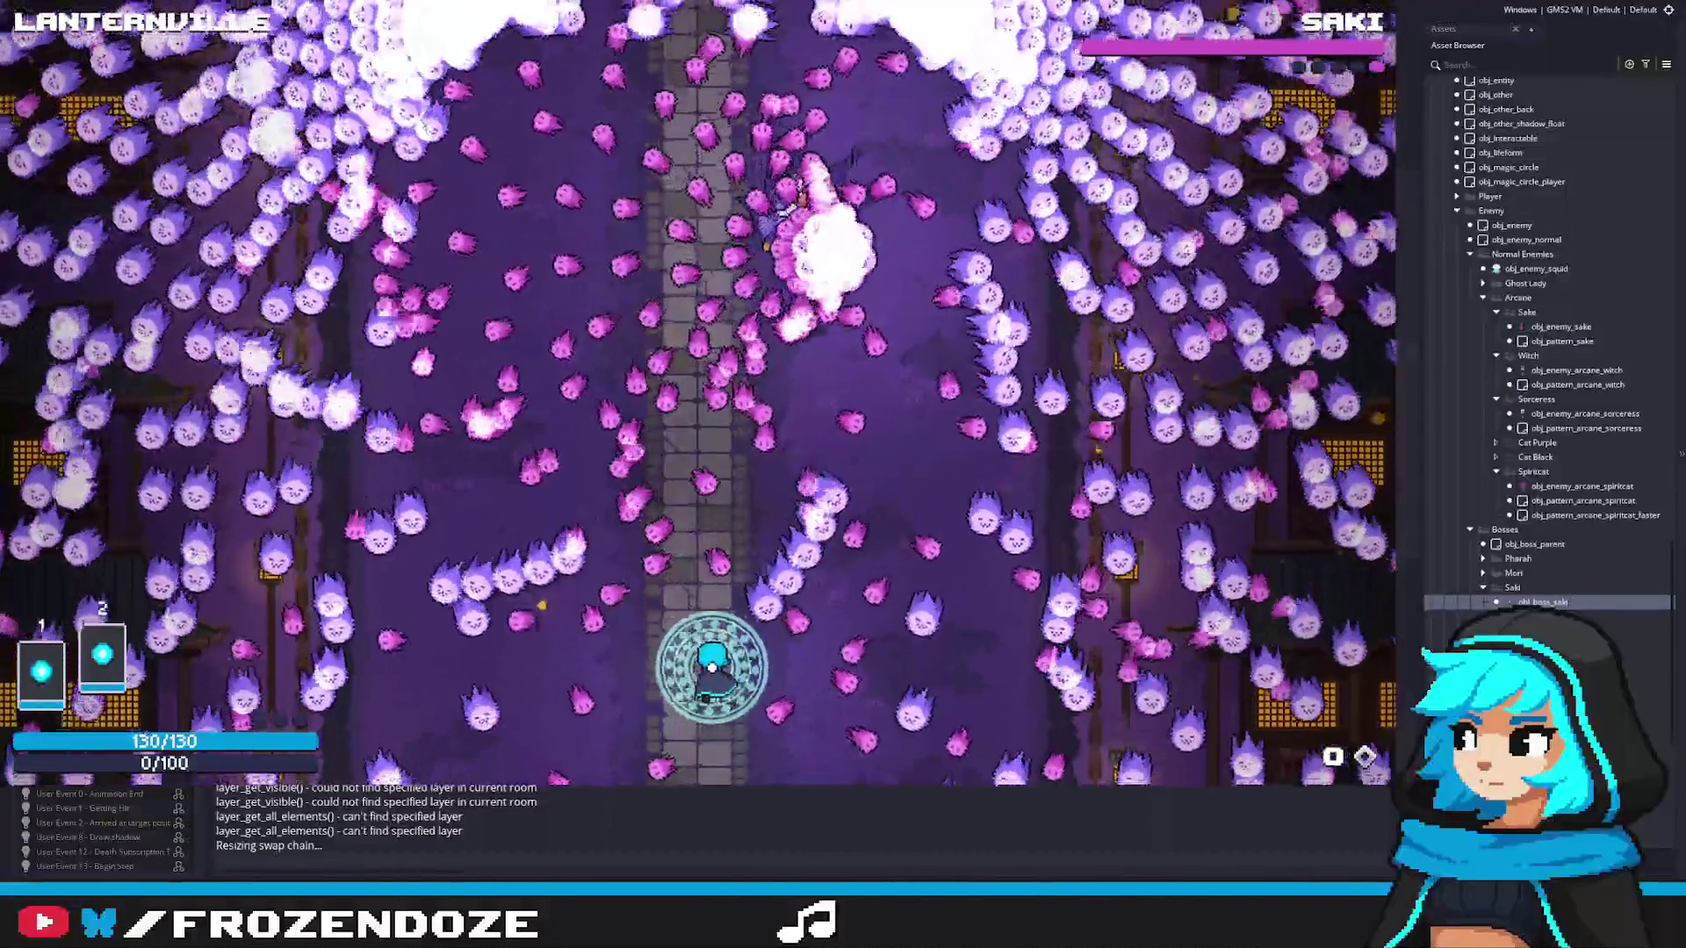
Step: Steer through the bullet waves with the arrow keys, then quit the playtest with Escape
key("Left")
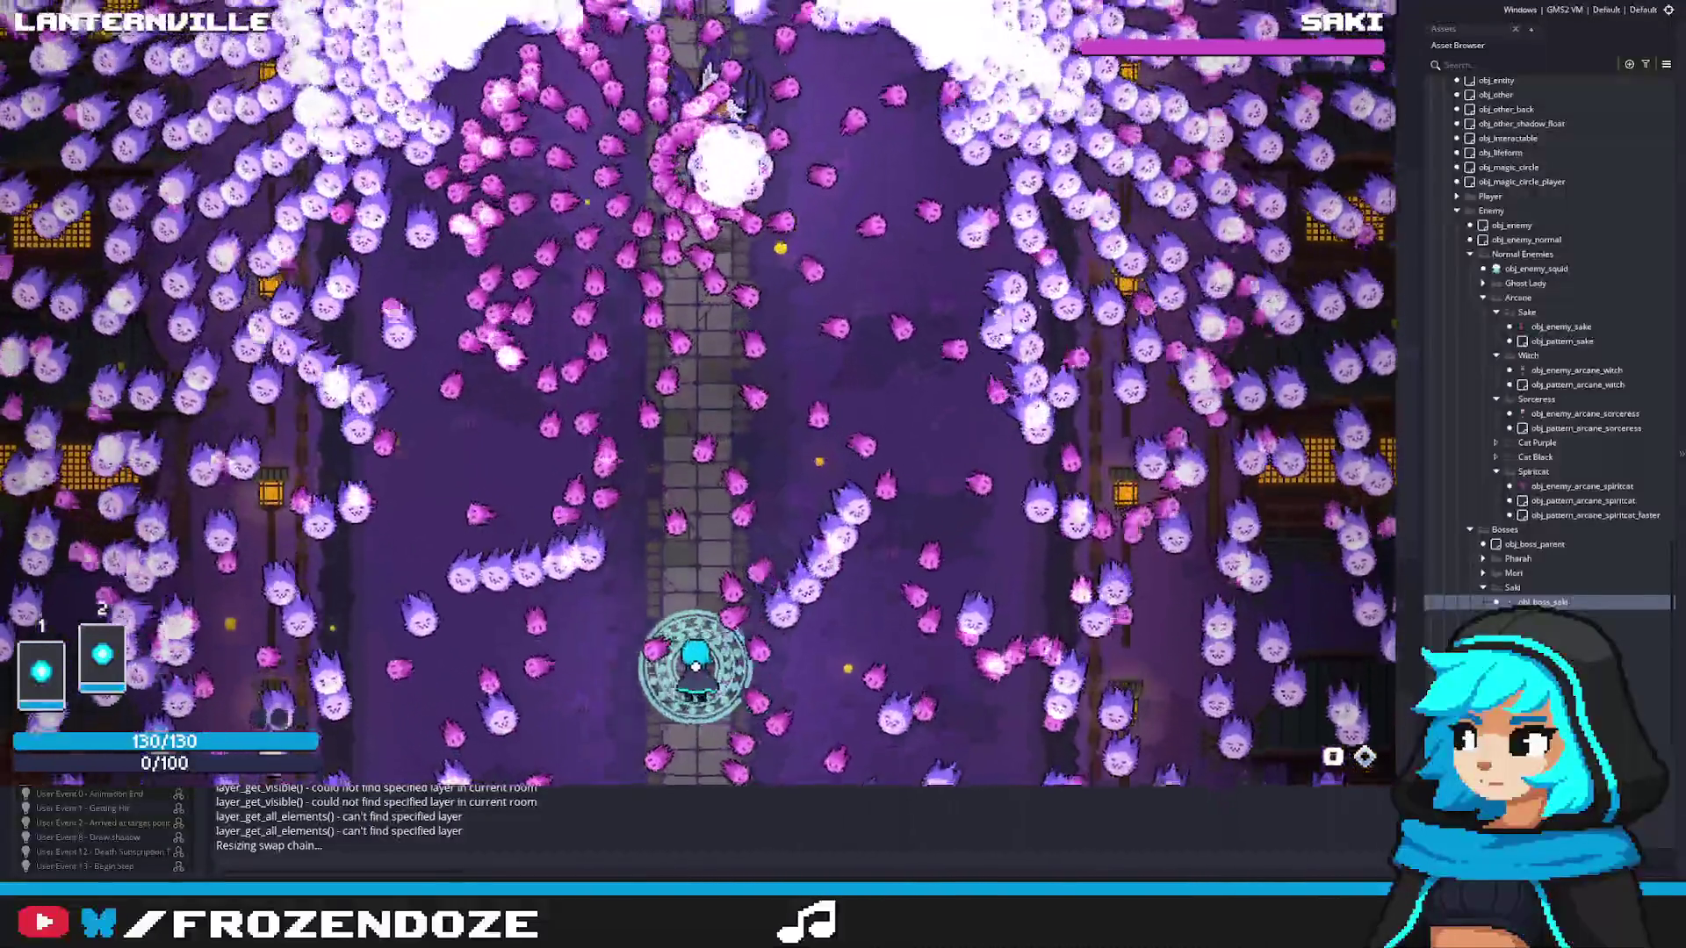
key("Right")
key("Up")
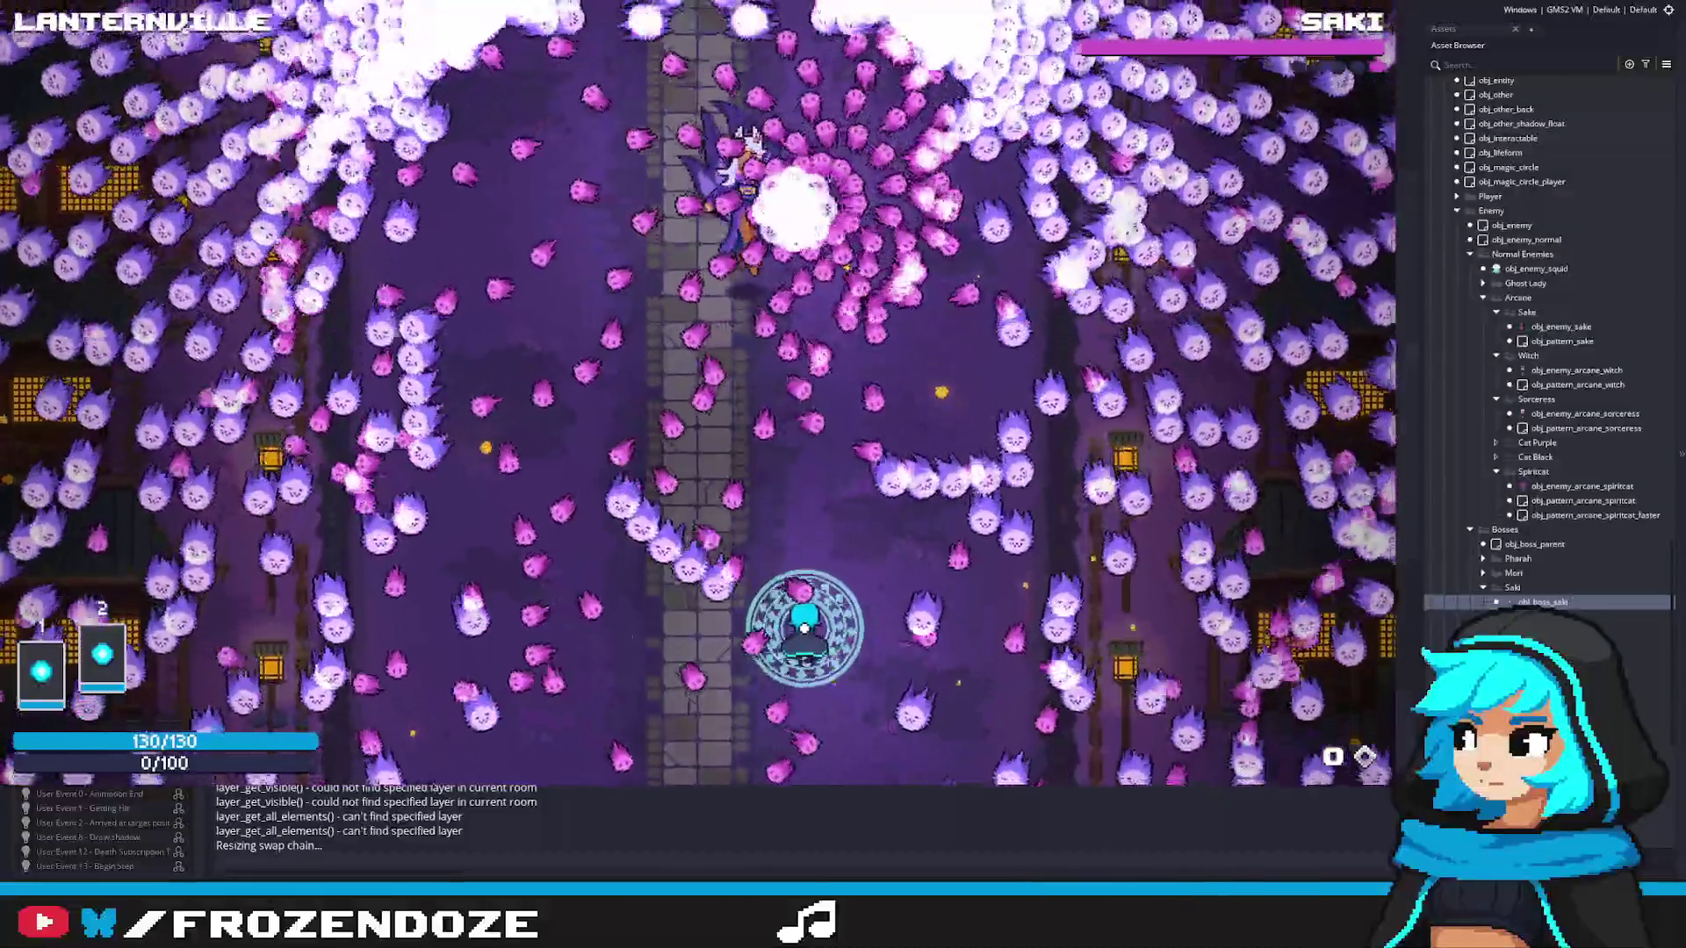
key("Down")
key("Left")
key("Left")
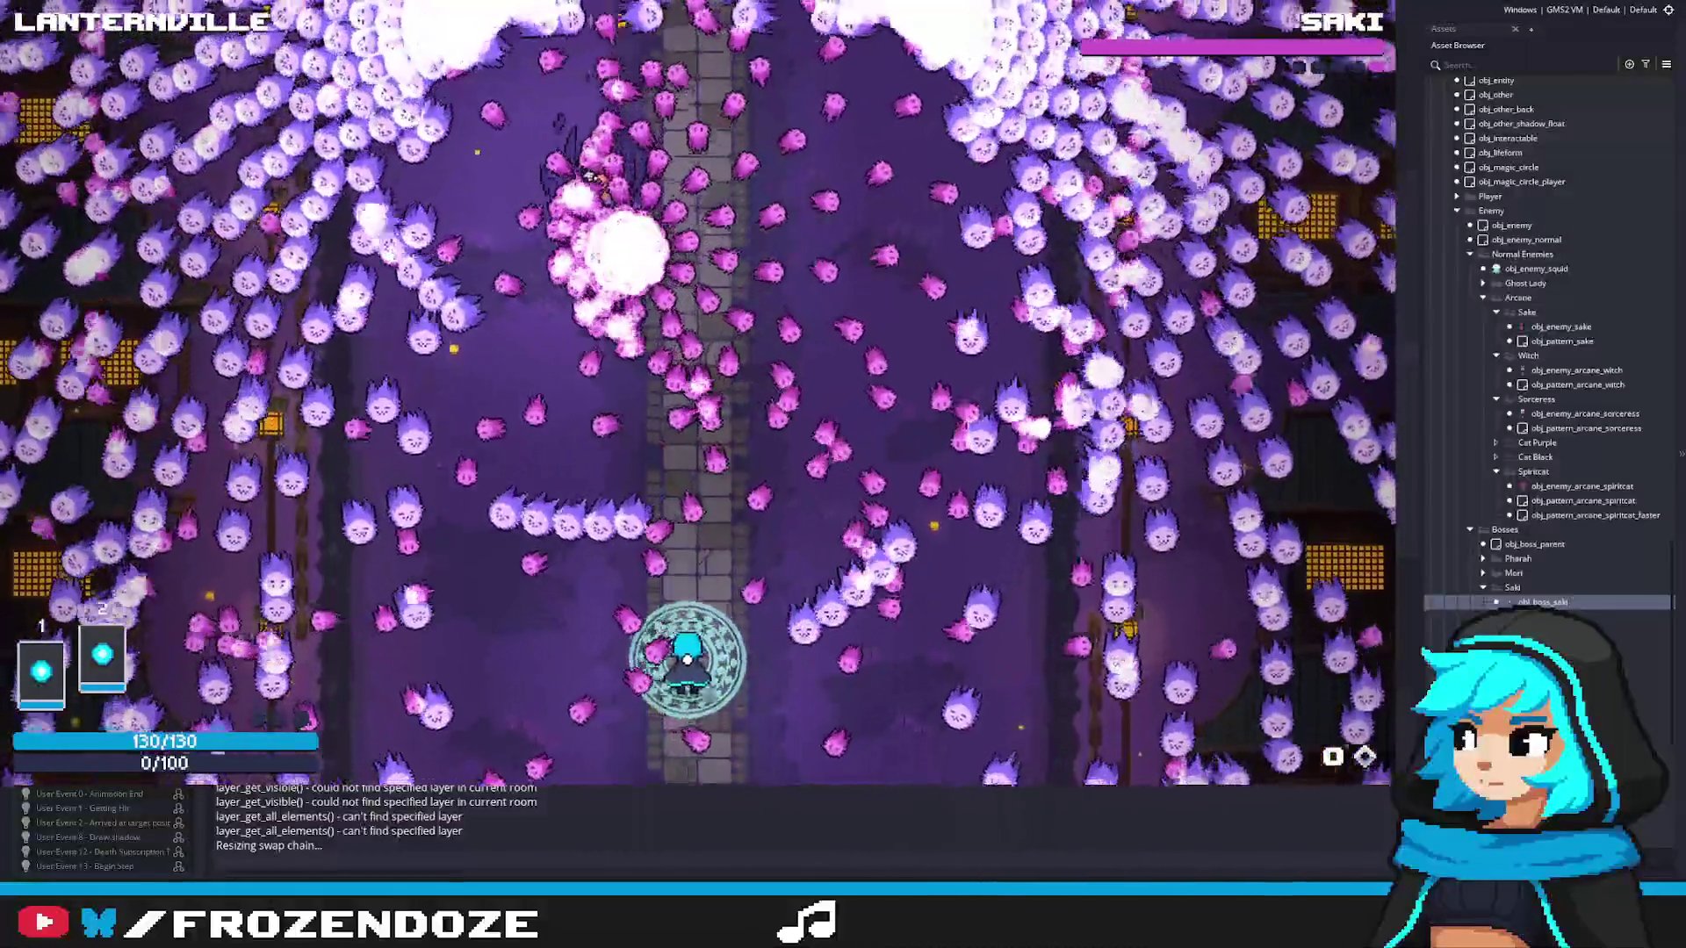
key("Right")
key("Up")
key("Left")
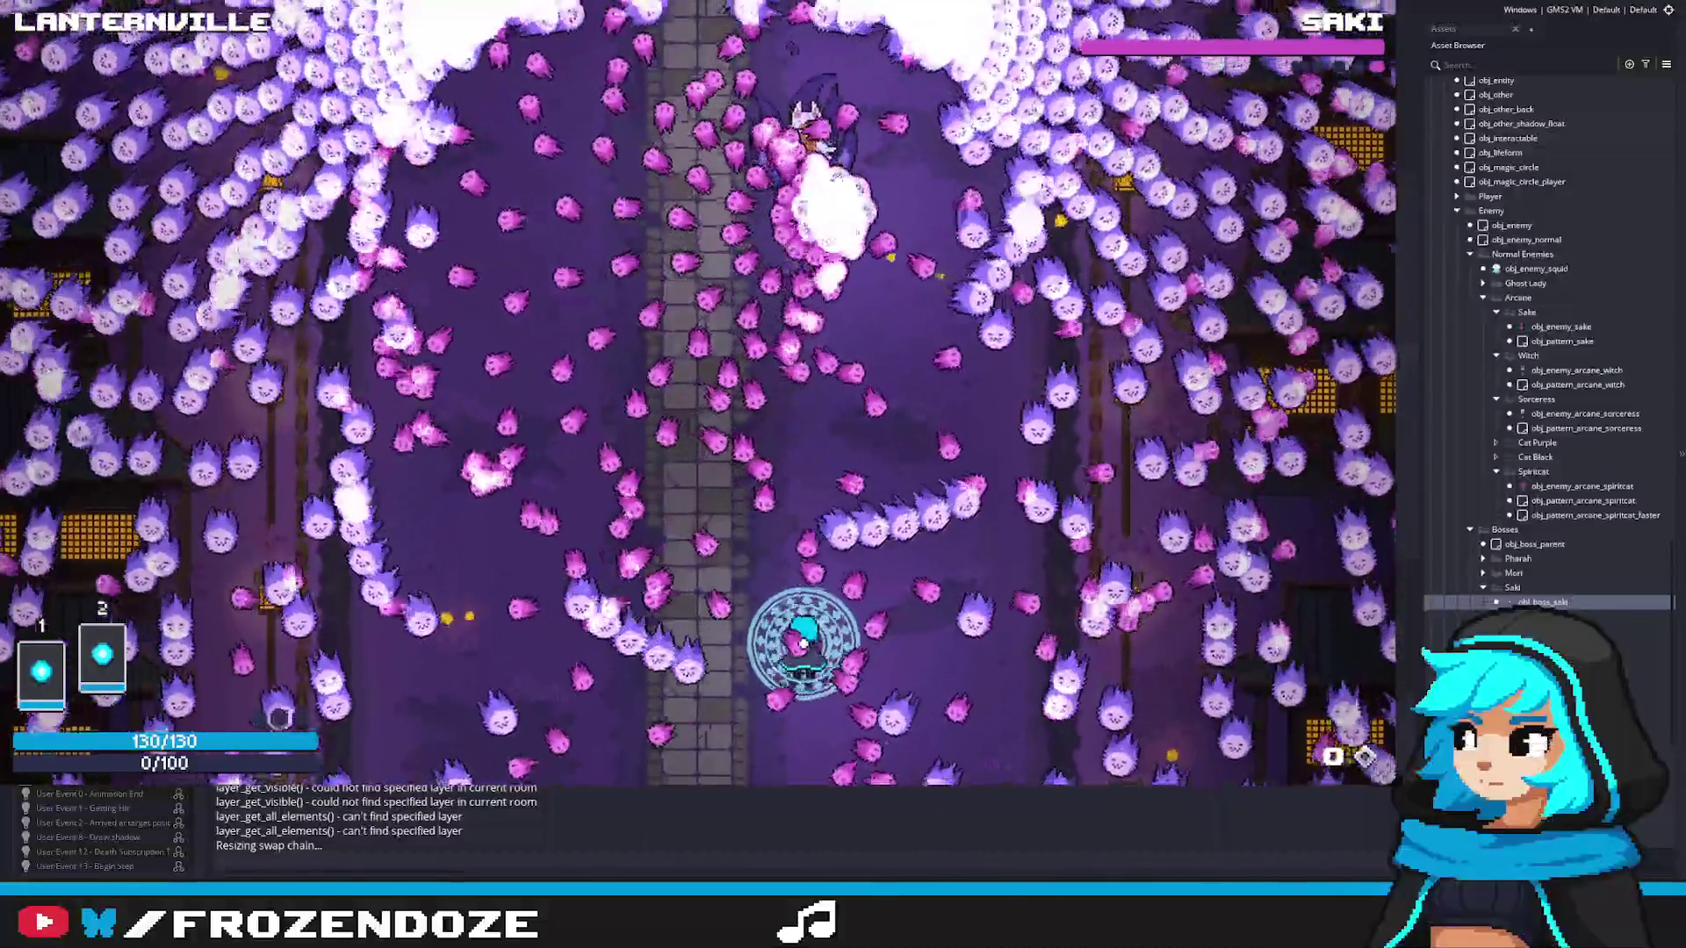
key("Left")
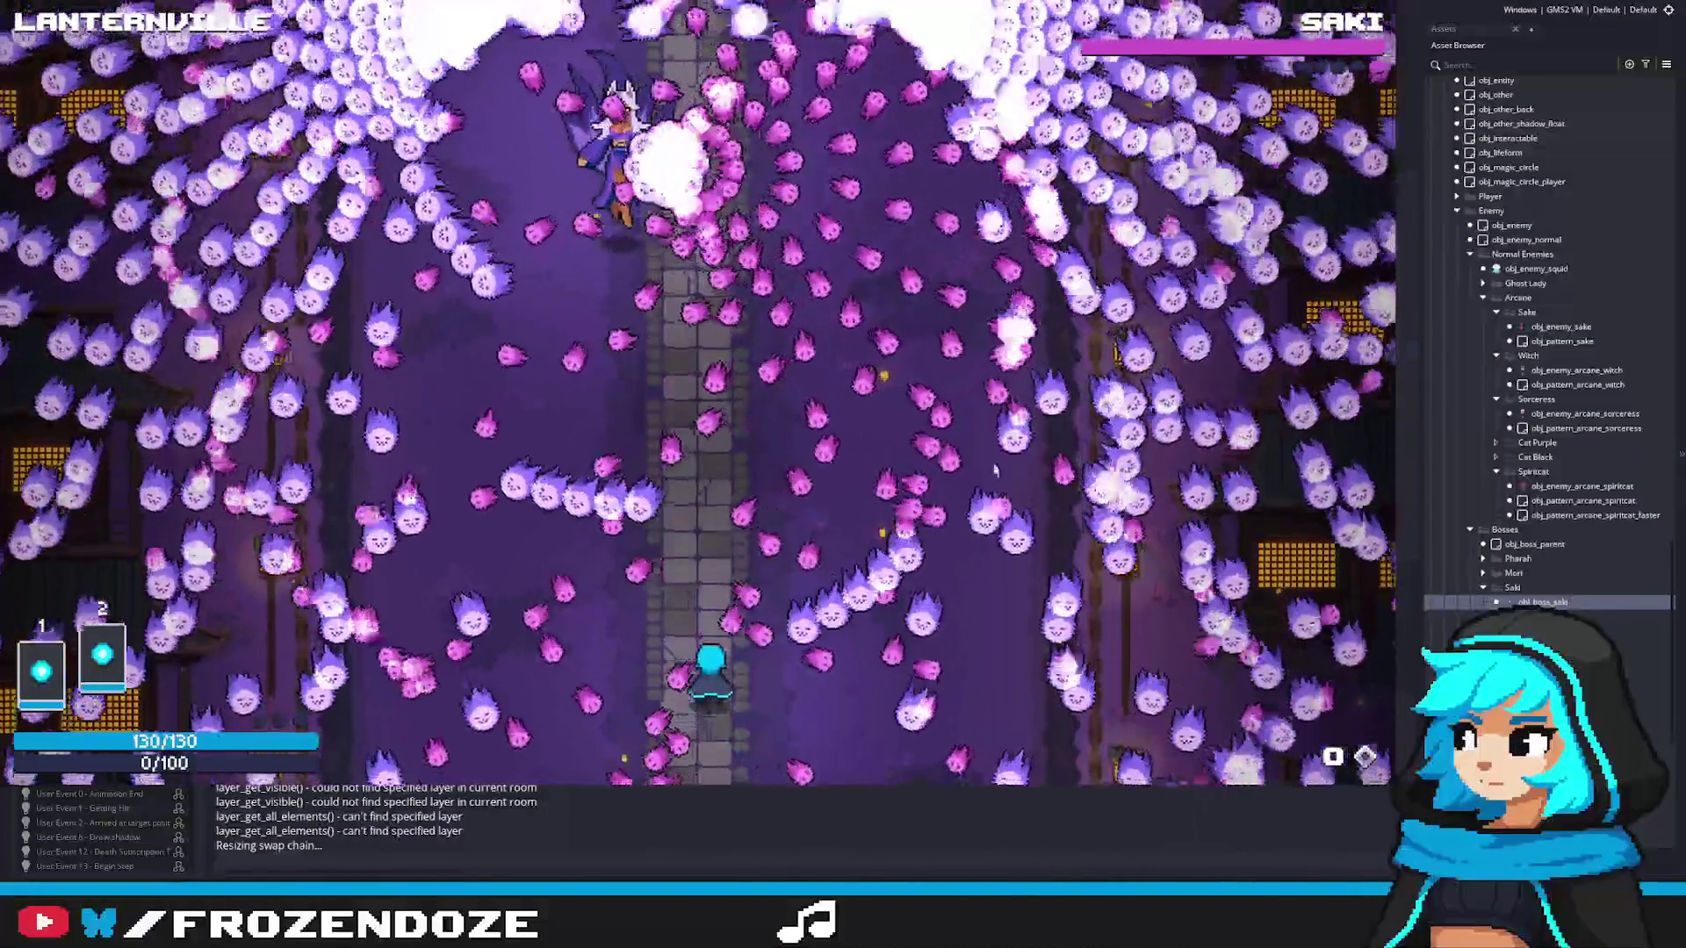
key("Escape")
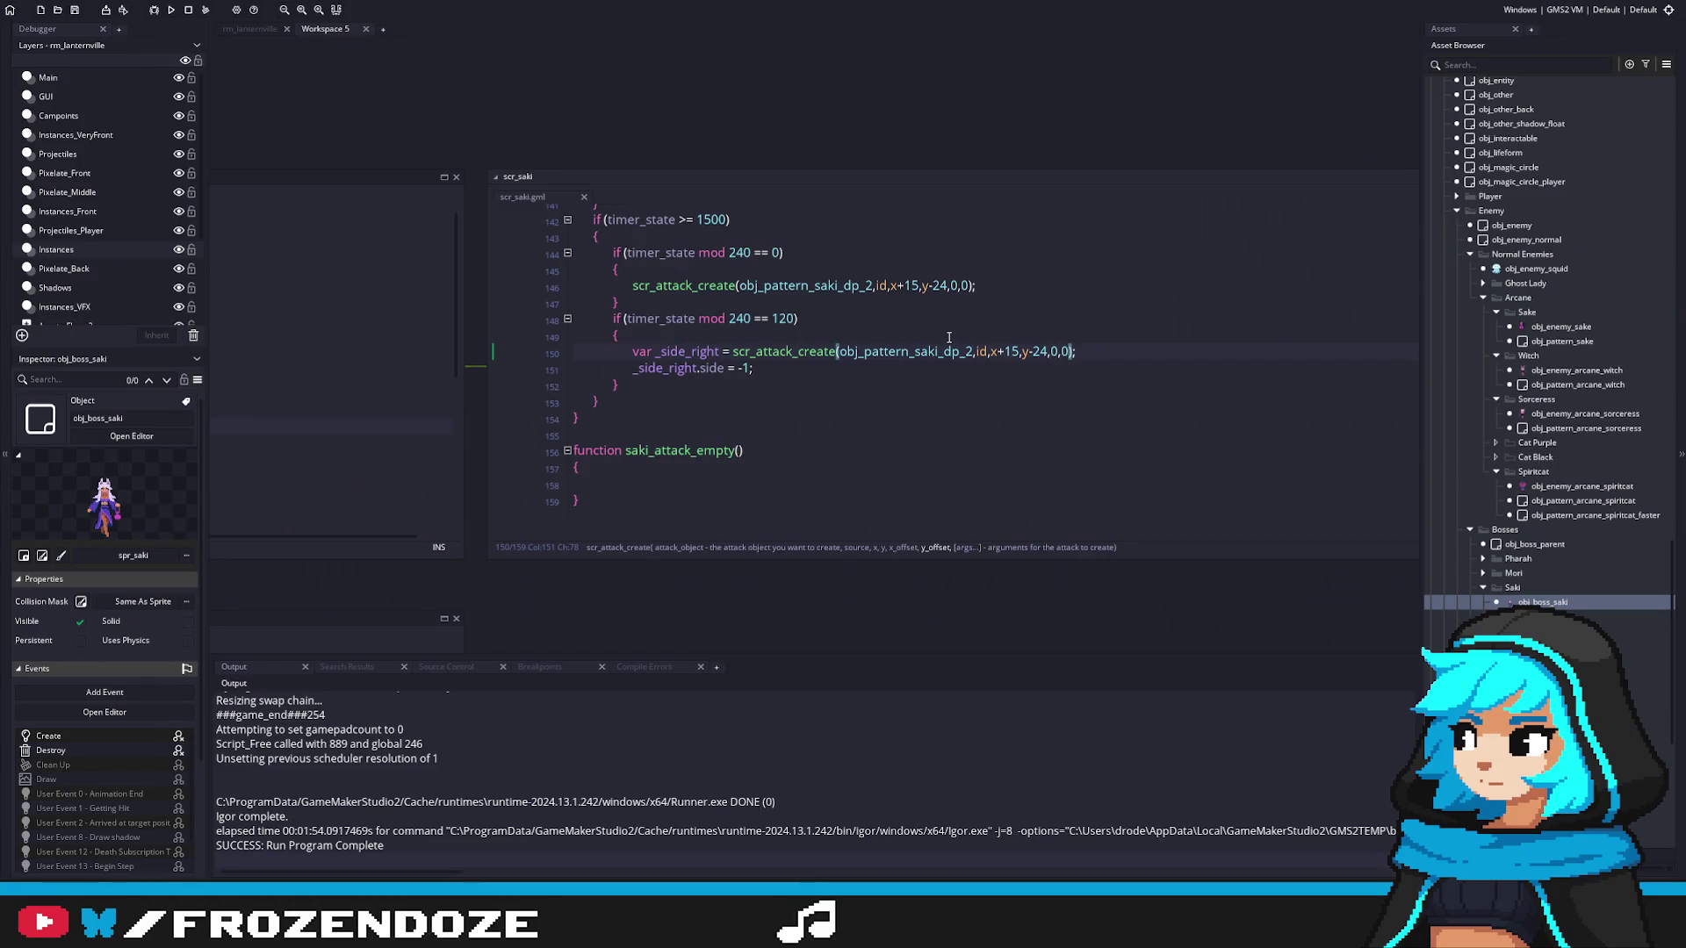
scroll(1061, 425, "up", 20)
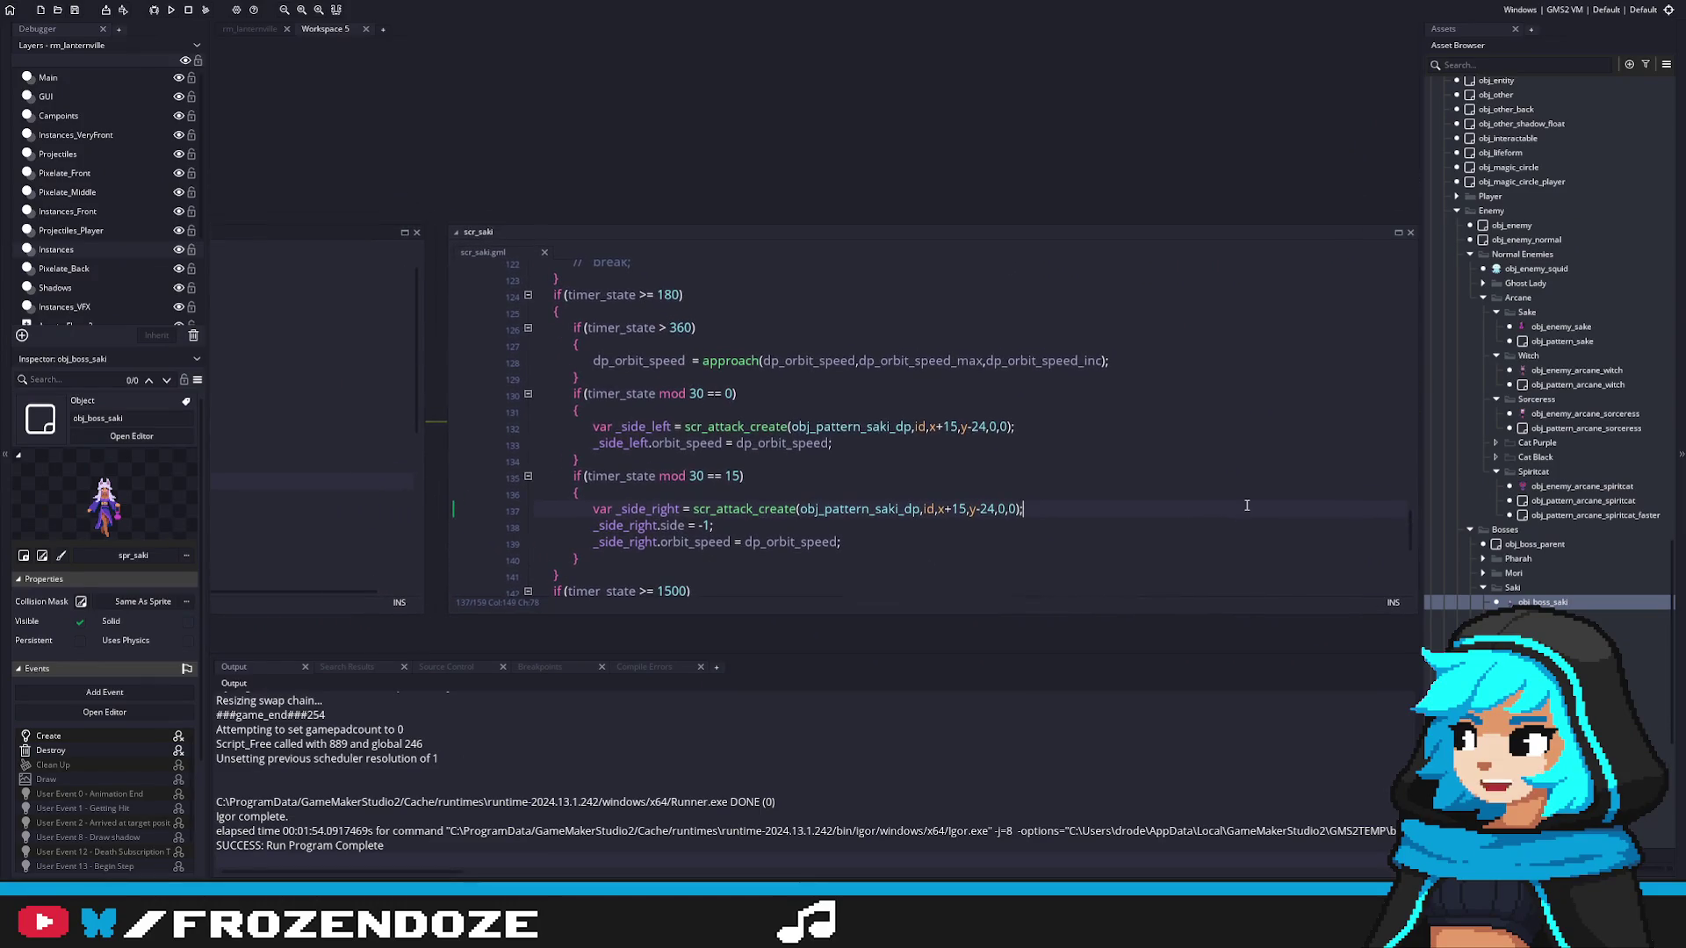
scroll(1424, 309, "down", 4)
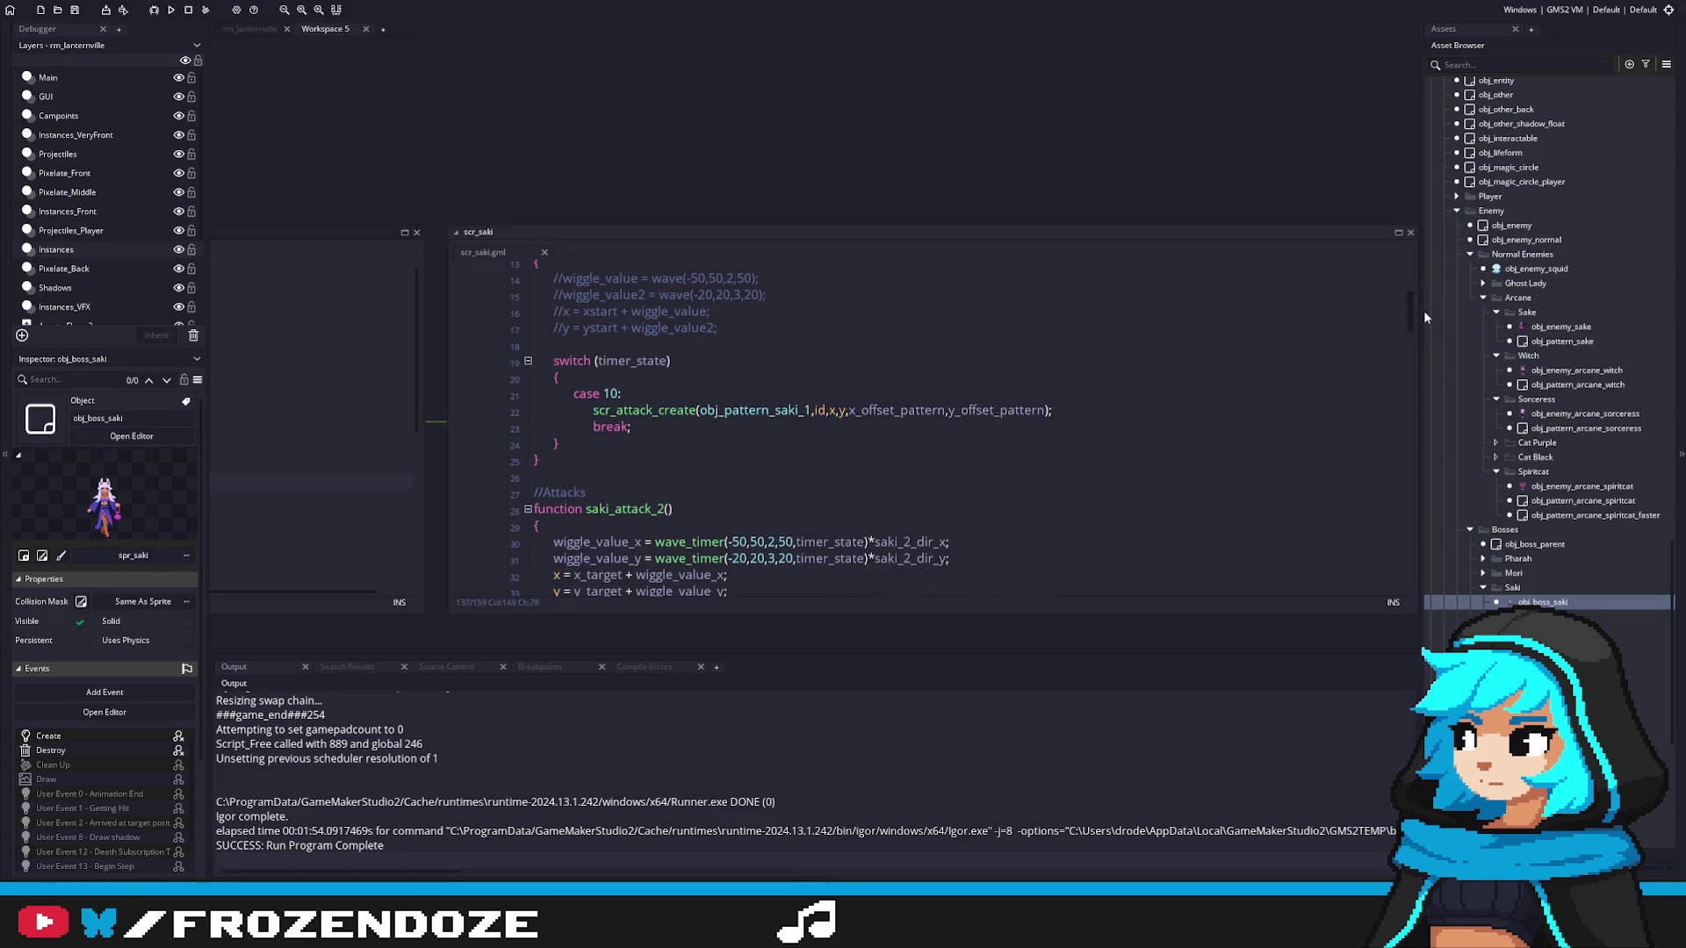
middle_click(753, 414)
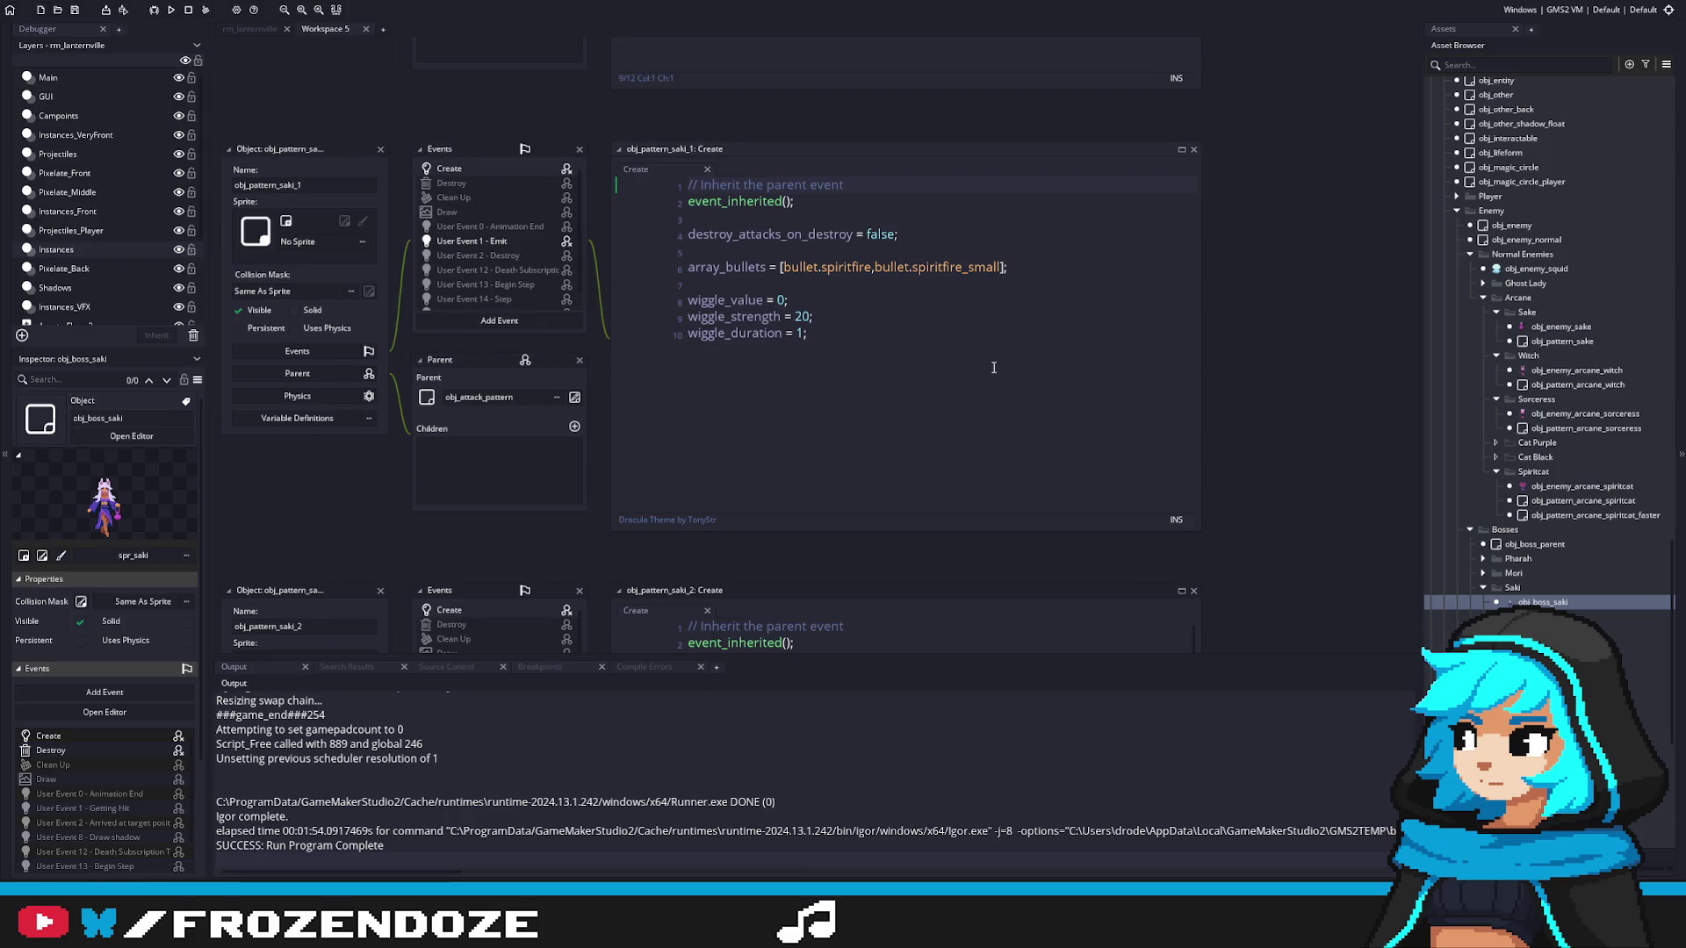
double_click(1544, 602)
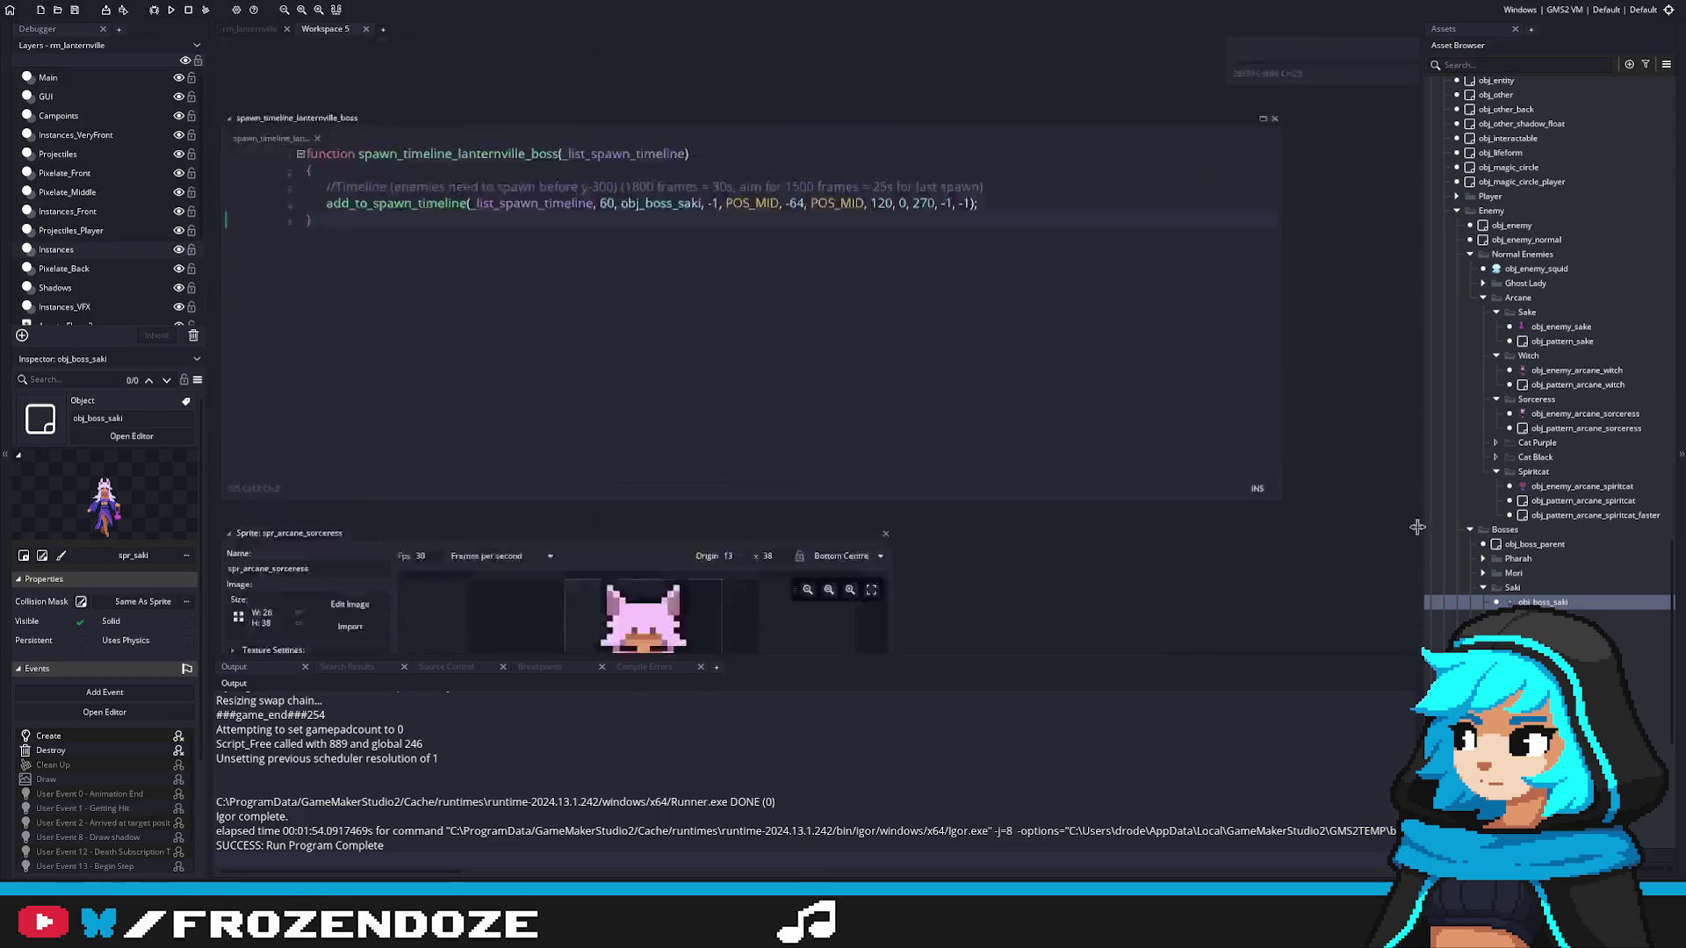
left_click(1095, 347)
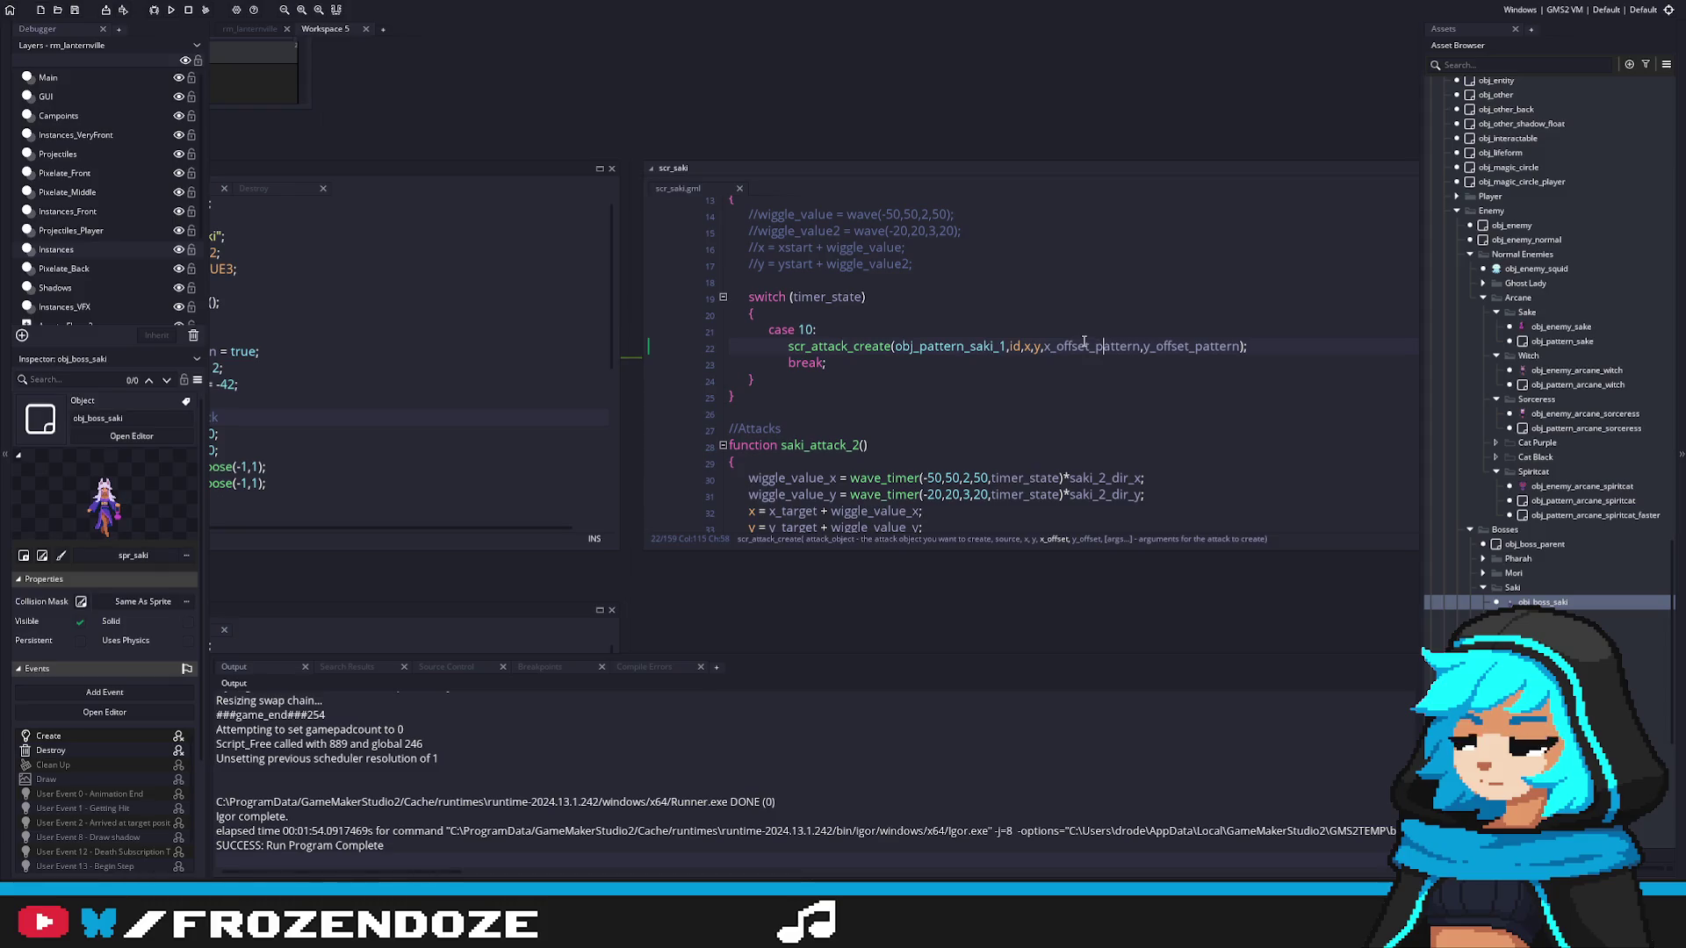
scroll(1085, 342, "down", 2)
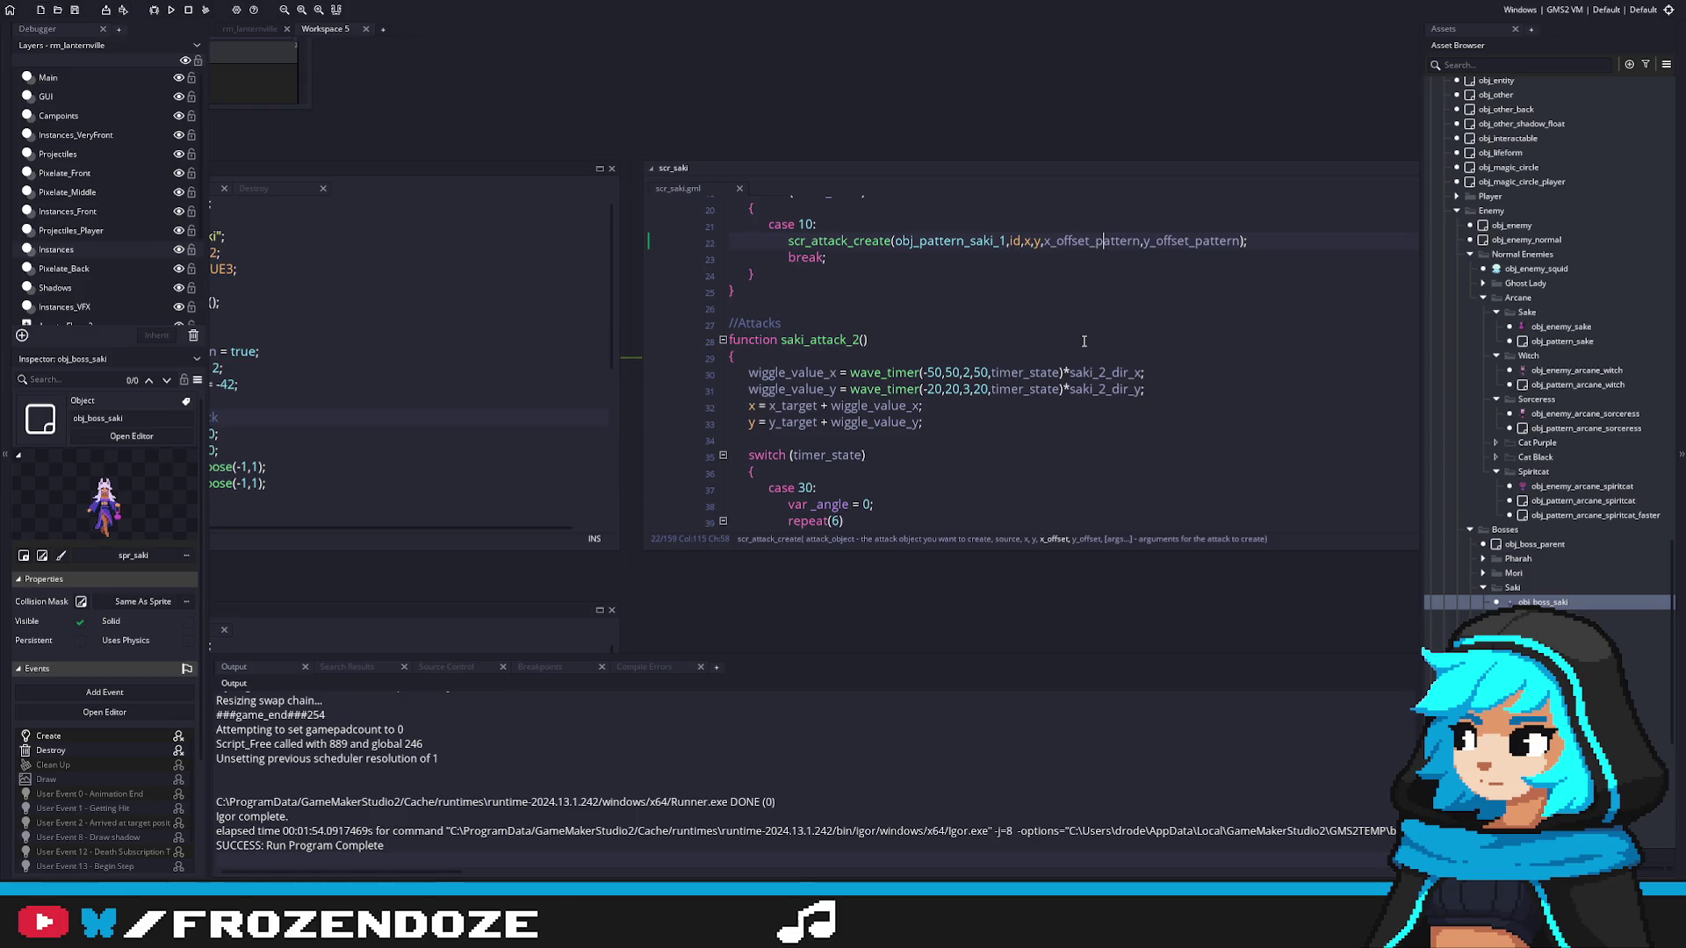
scroll(1084, 341, "up", 3)
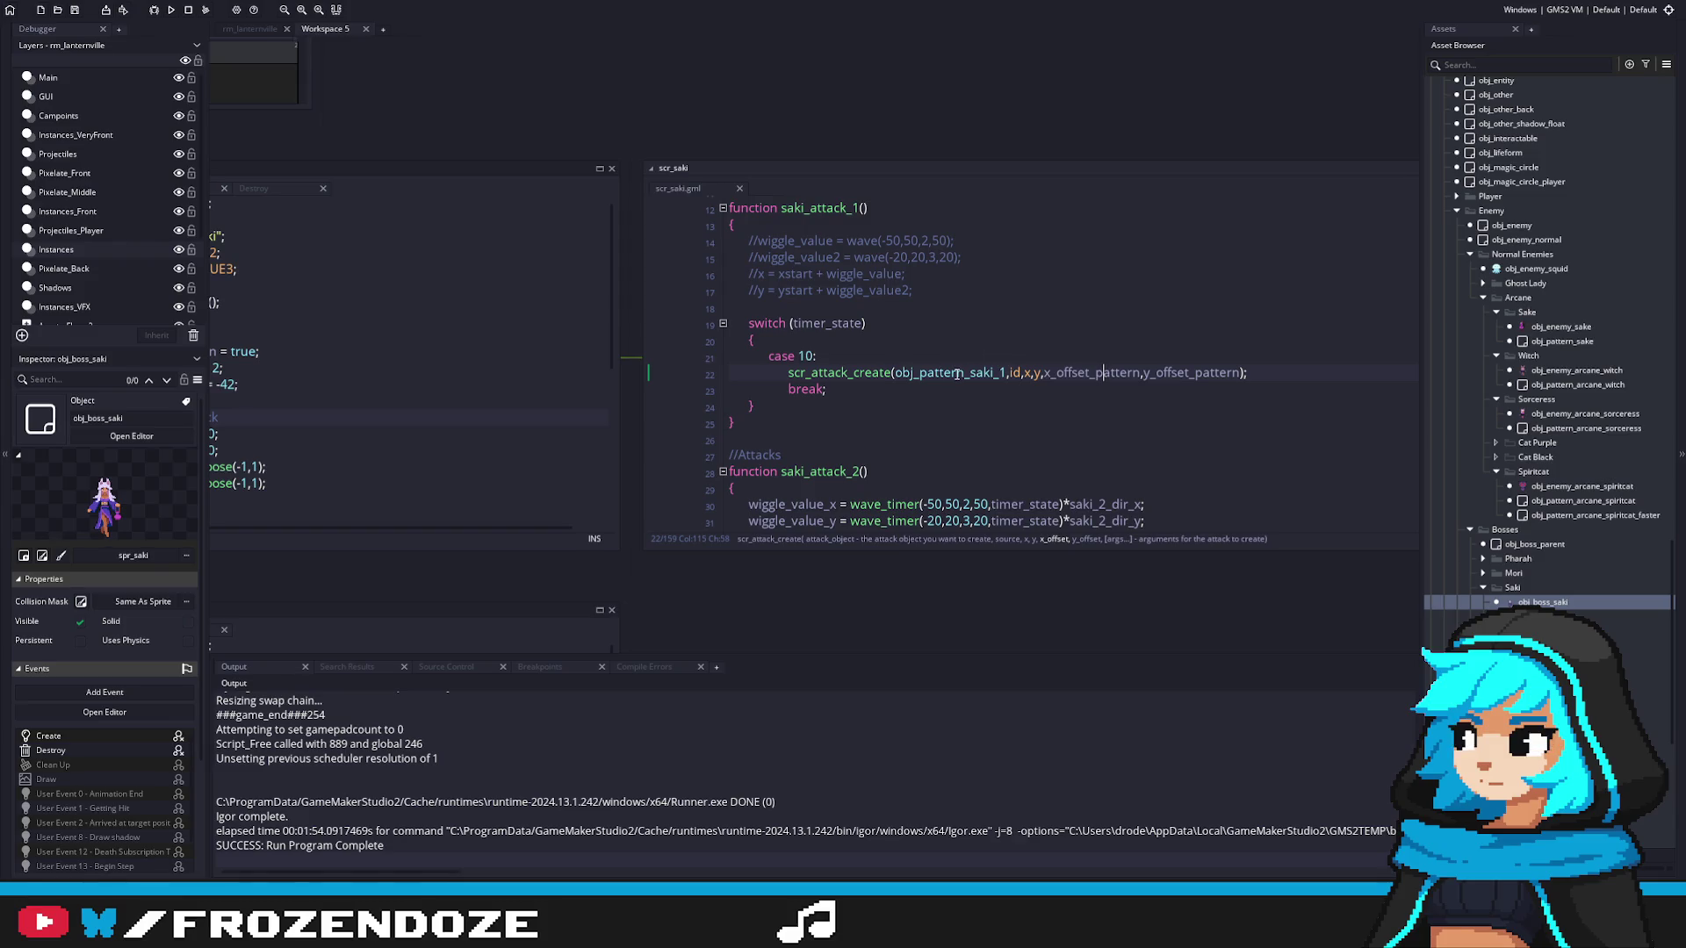
middle_click(956, 373)
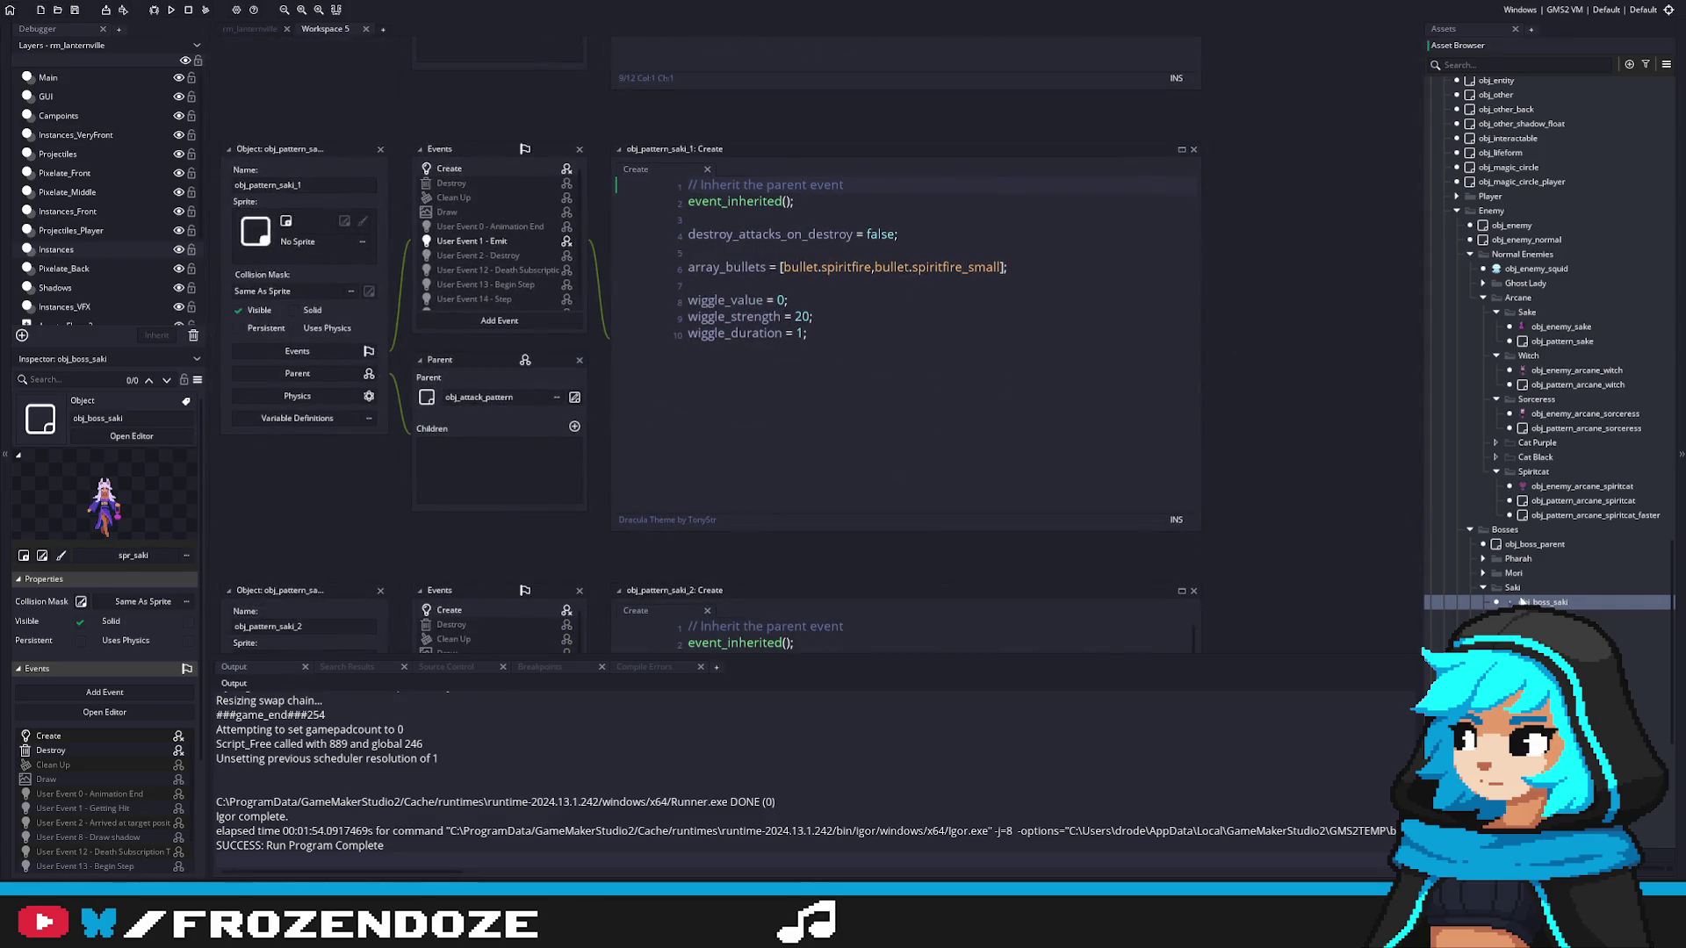
key("alt+Left")
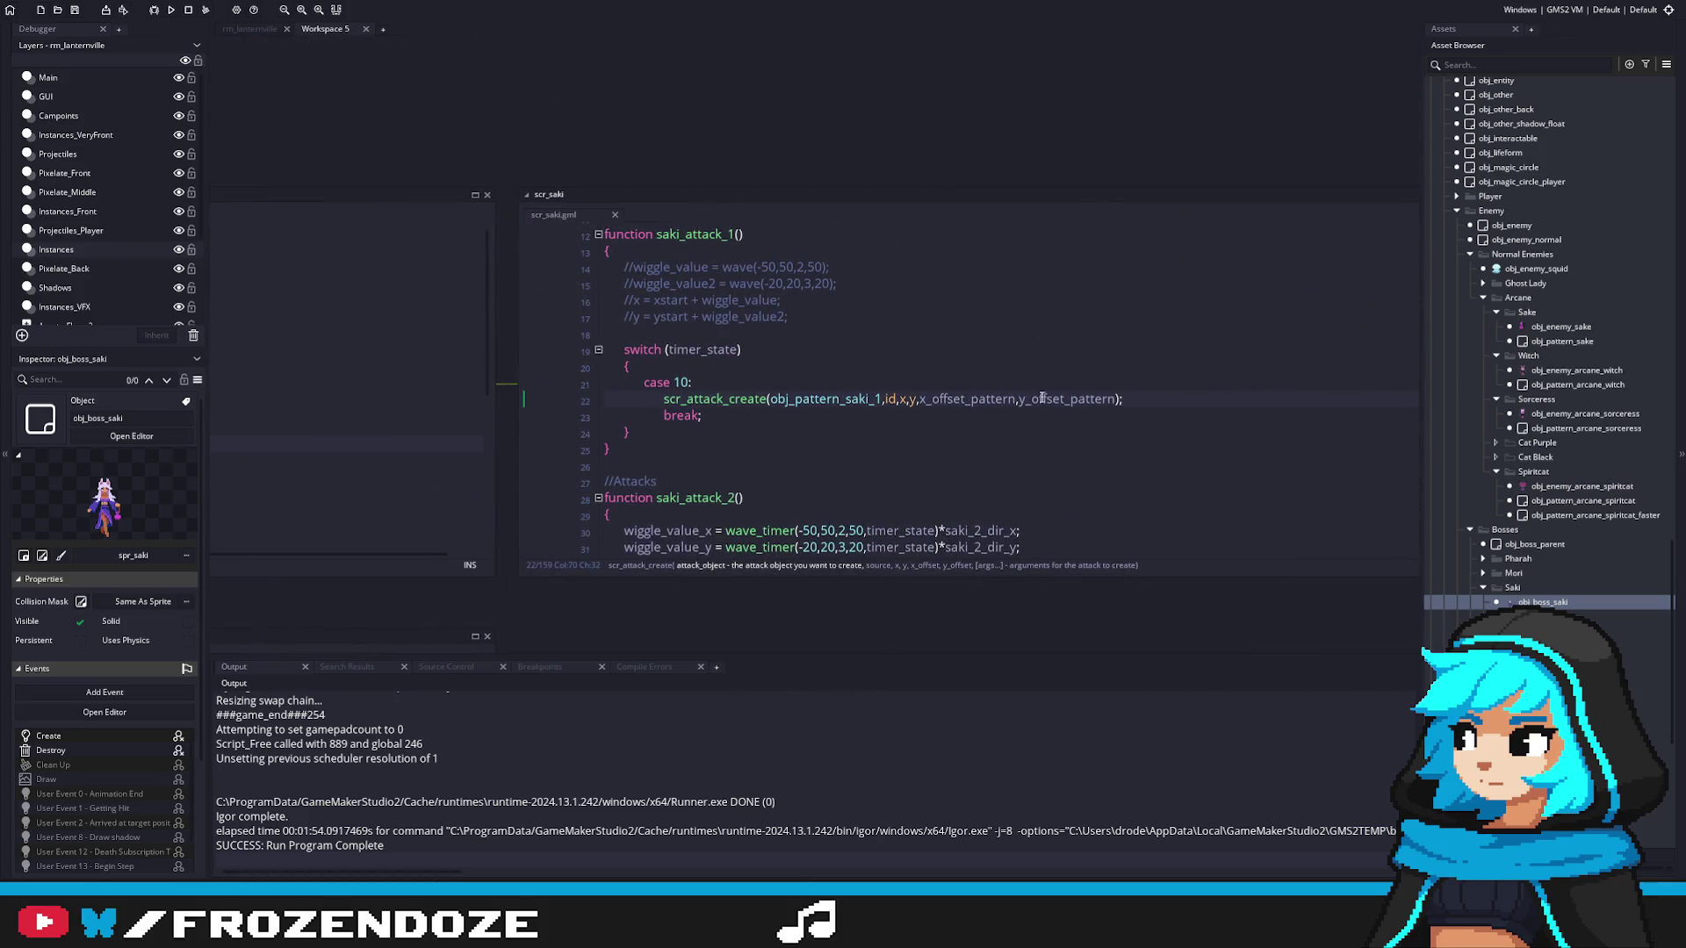
Step: Make line 22's call use x+x_offset_pattern and y+y_offset_pattern, and save scr_saki
left_click(955, 400)
double_click(955, 400)
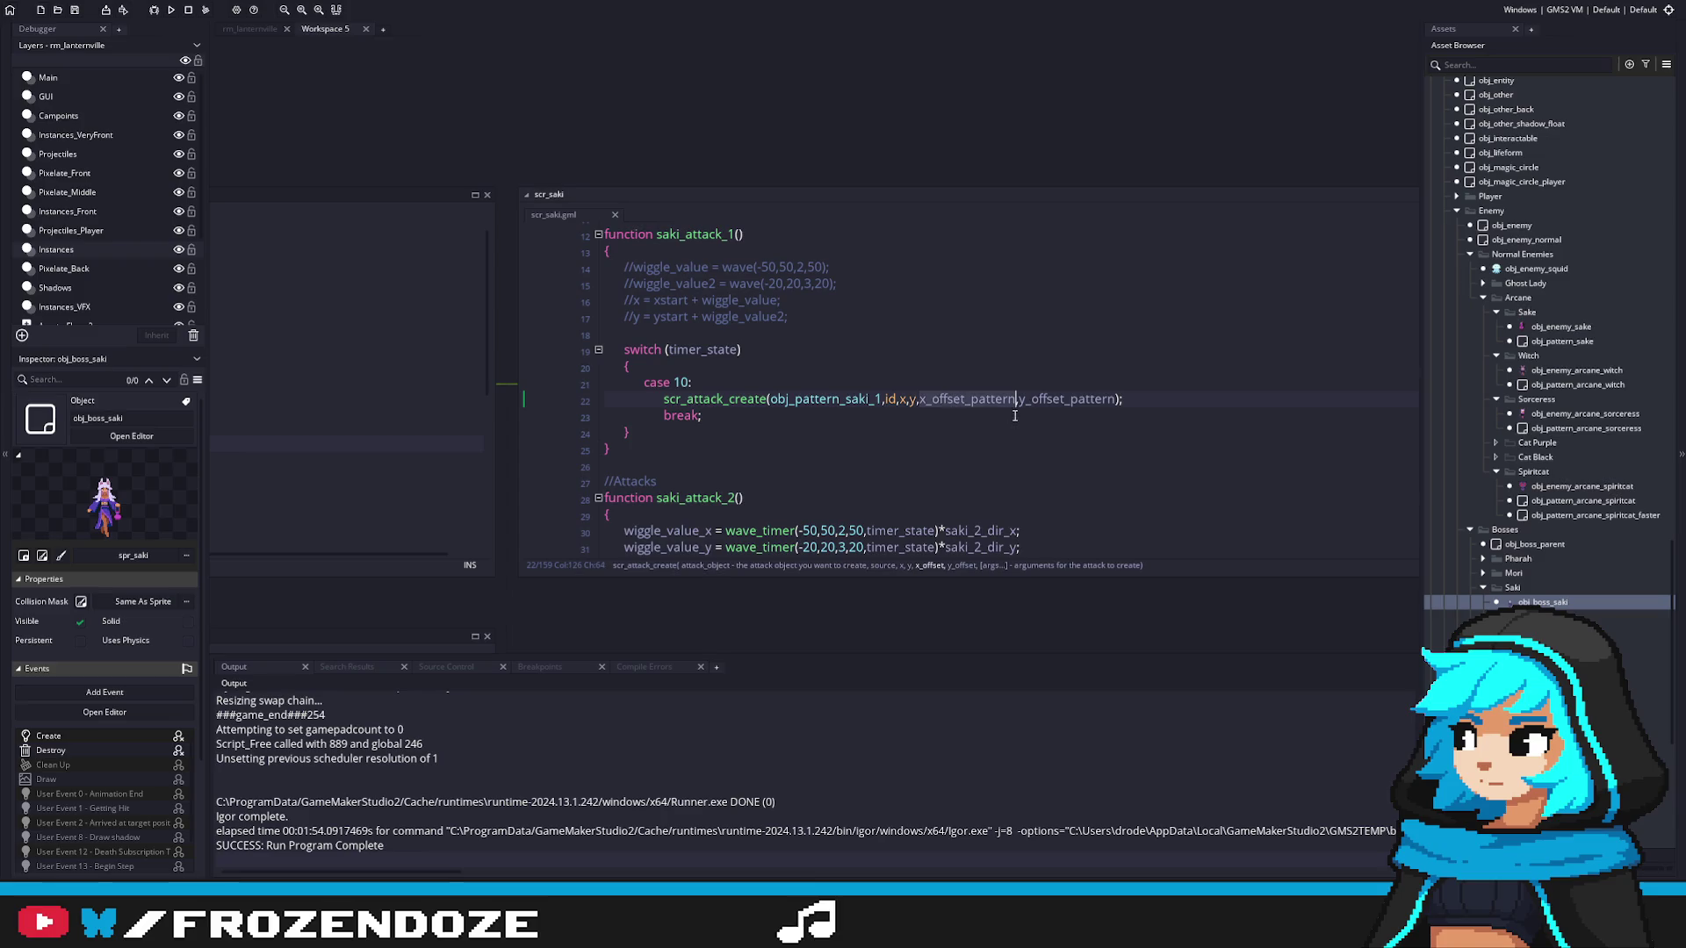
left_click(907, 399)
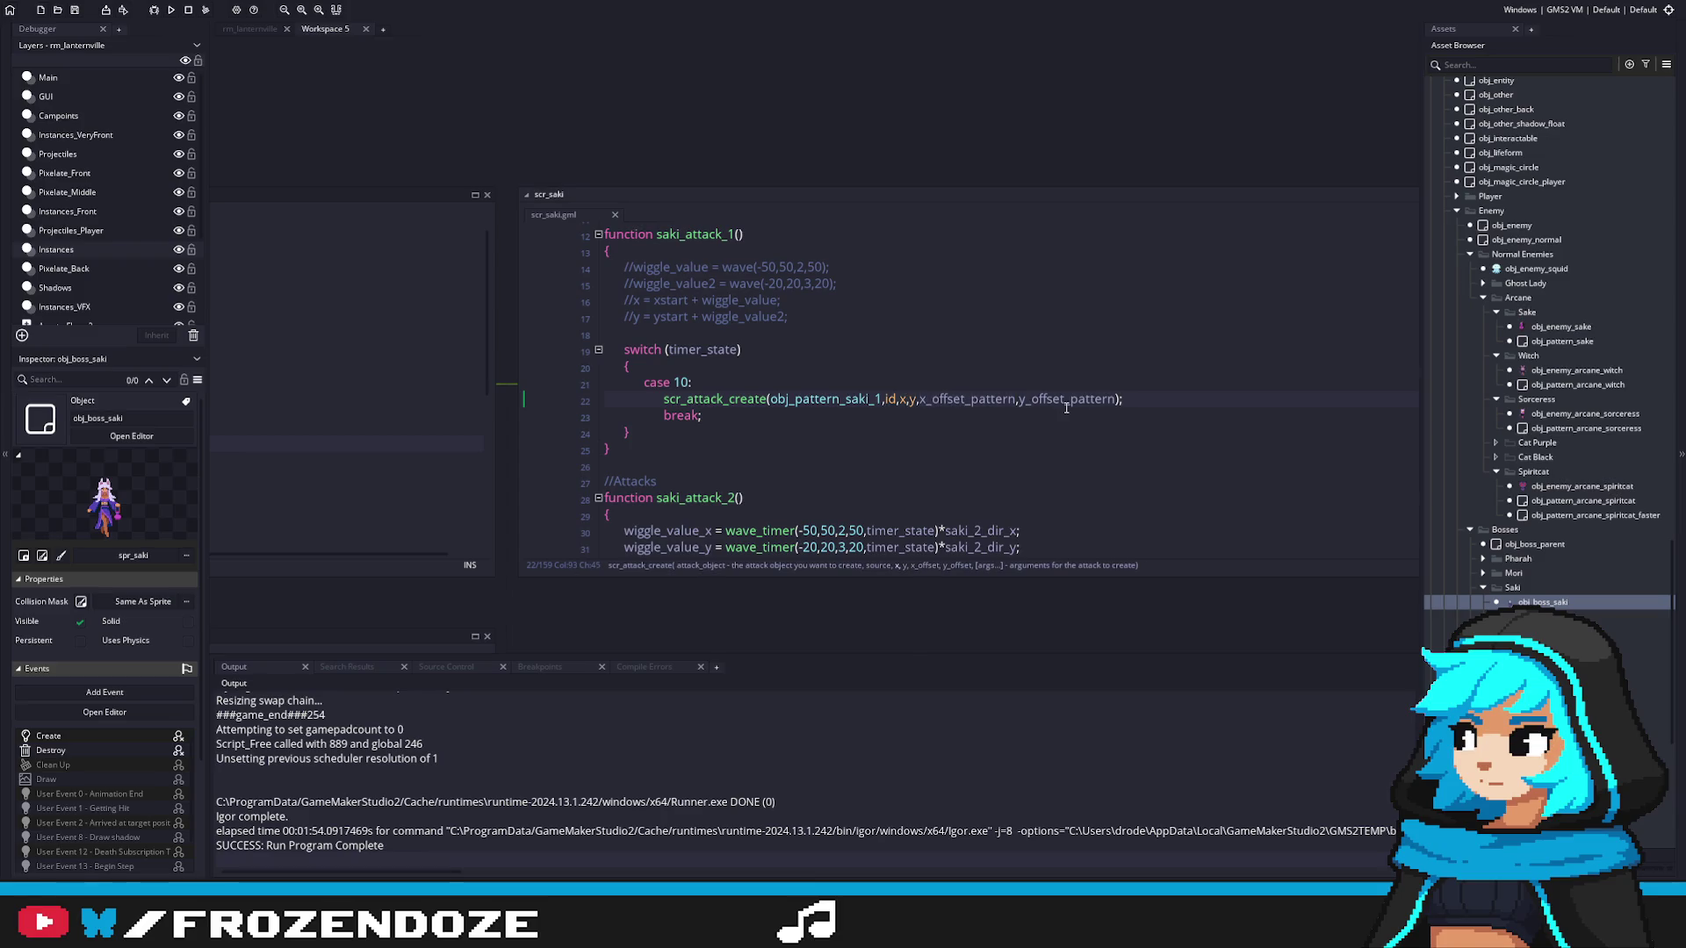
type("+x_offset_pattern")
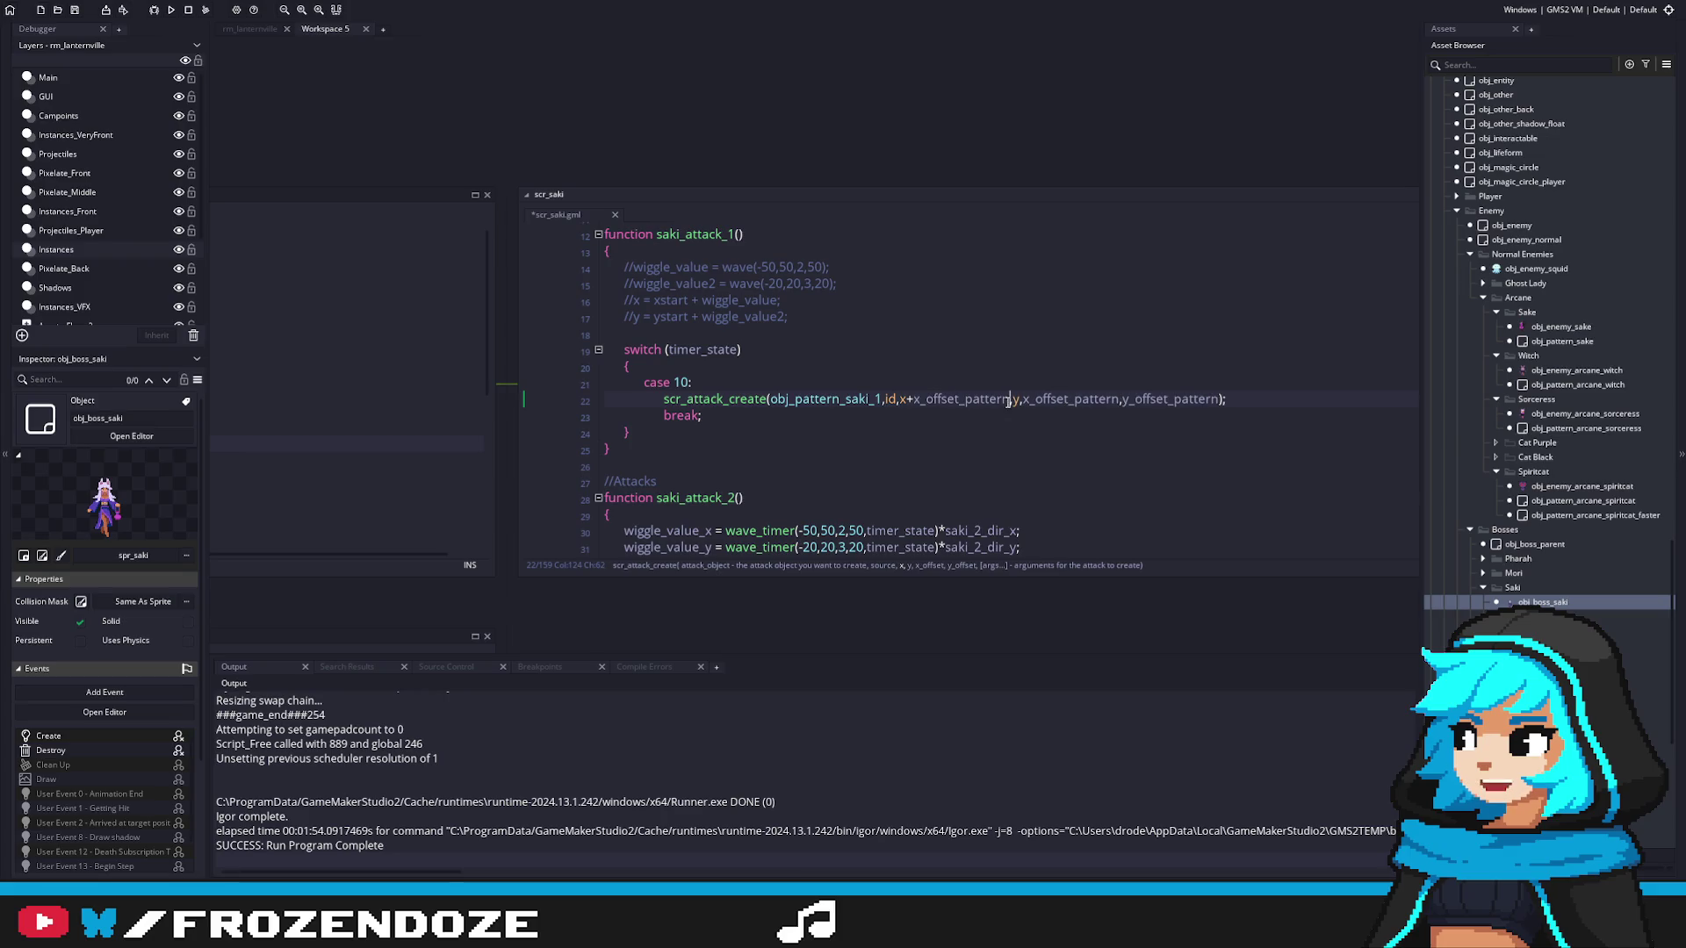
double_click(1137, 398)
key("ctrl+c")
left_click(1018, 399)
type("+")
key("ctrl+v")
key("ctrl+s")
Step: Inspect the obj_pattern_saki_2 object, then return to the scr_saki code
scroll(1065, 408, "down", 4)
scroll(1065, 408, "down", 5)
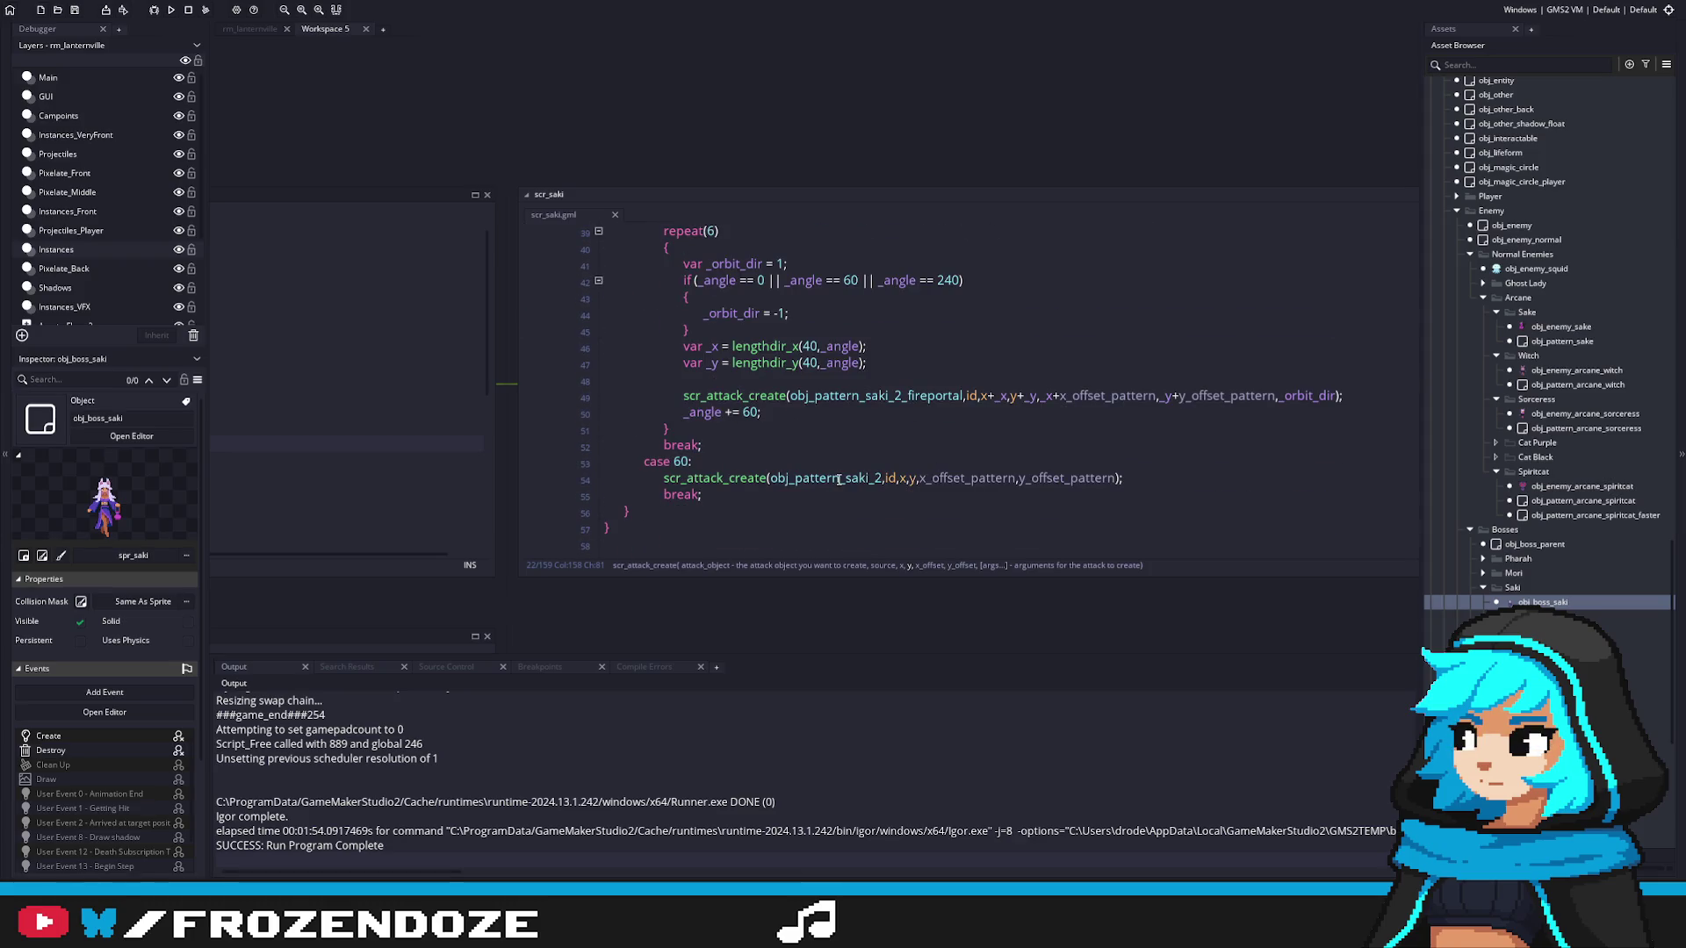
middle_click(838, 479)
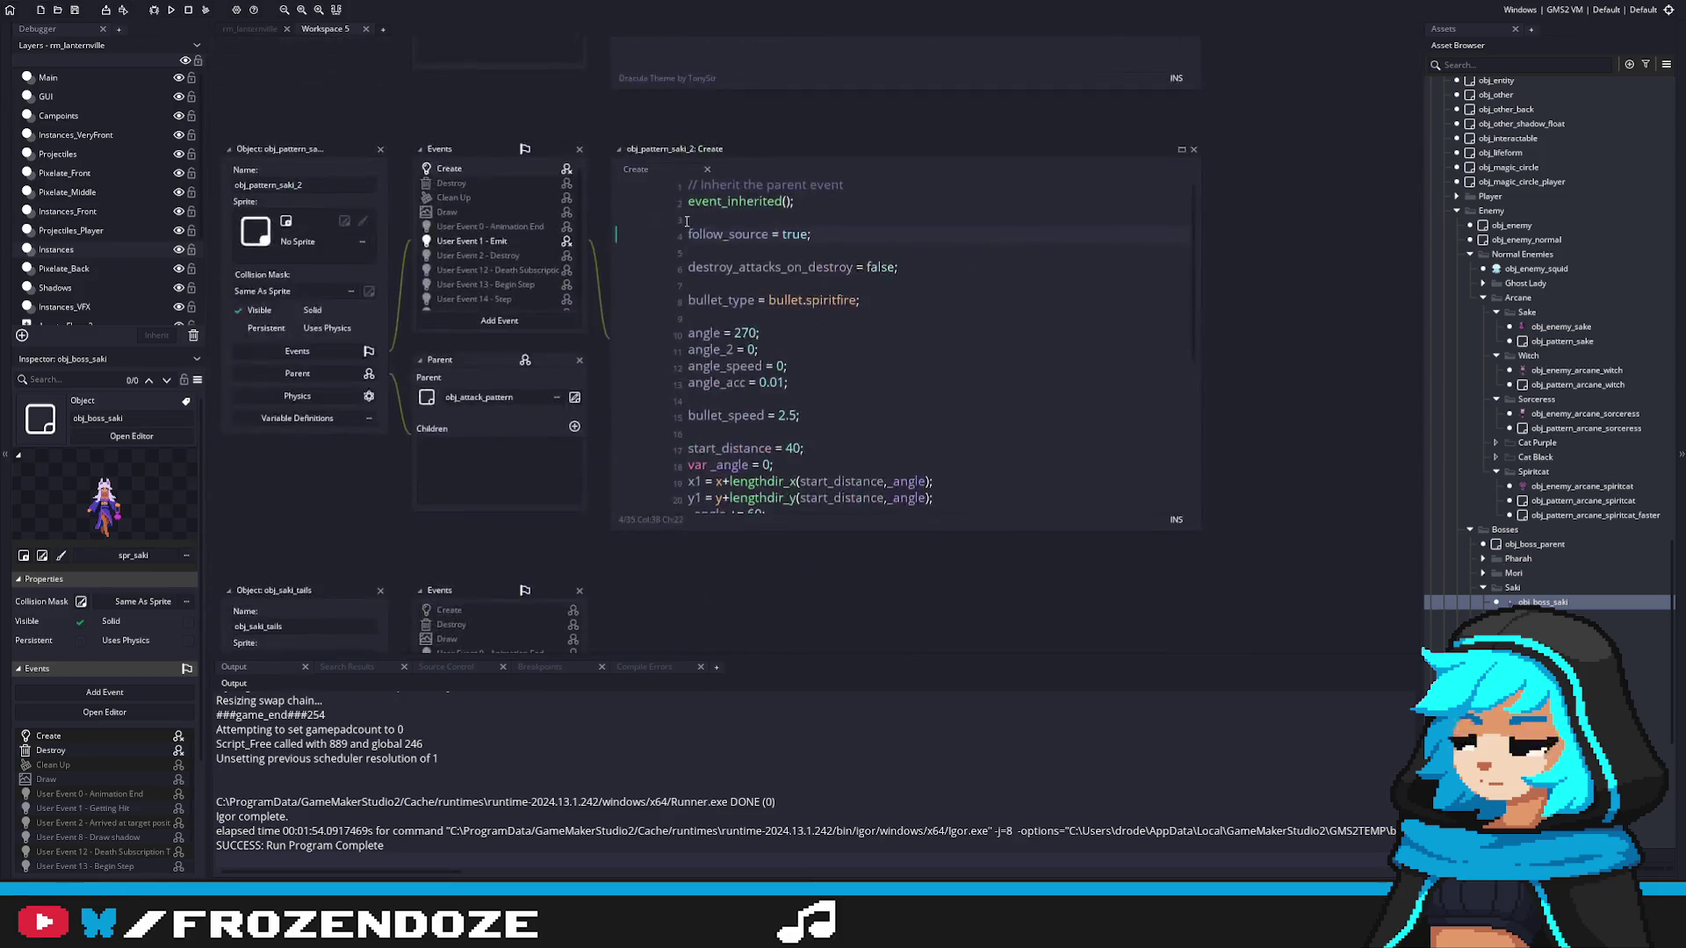
key("alt+Left")
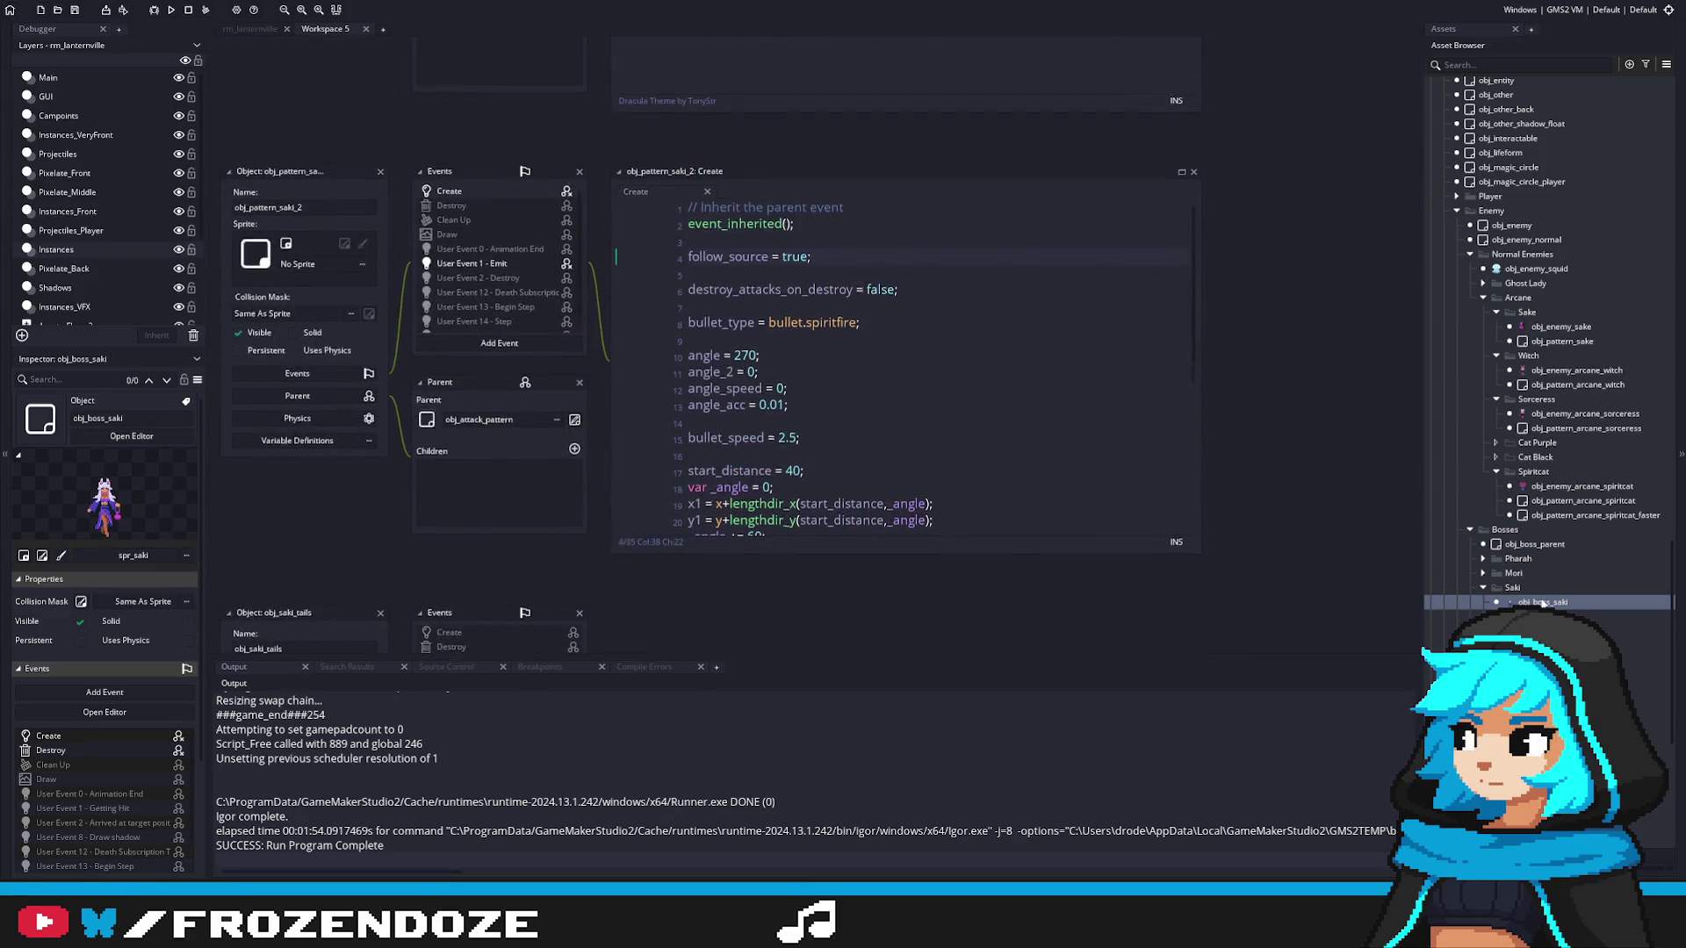
left_click_drag(1240, 478, 1058, 486)
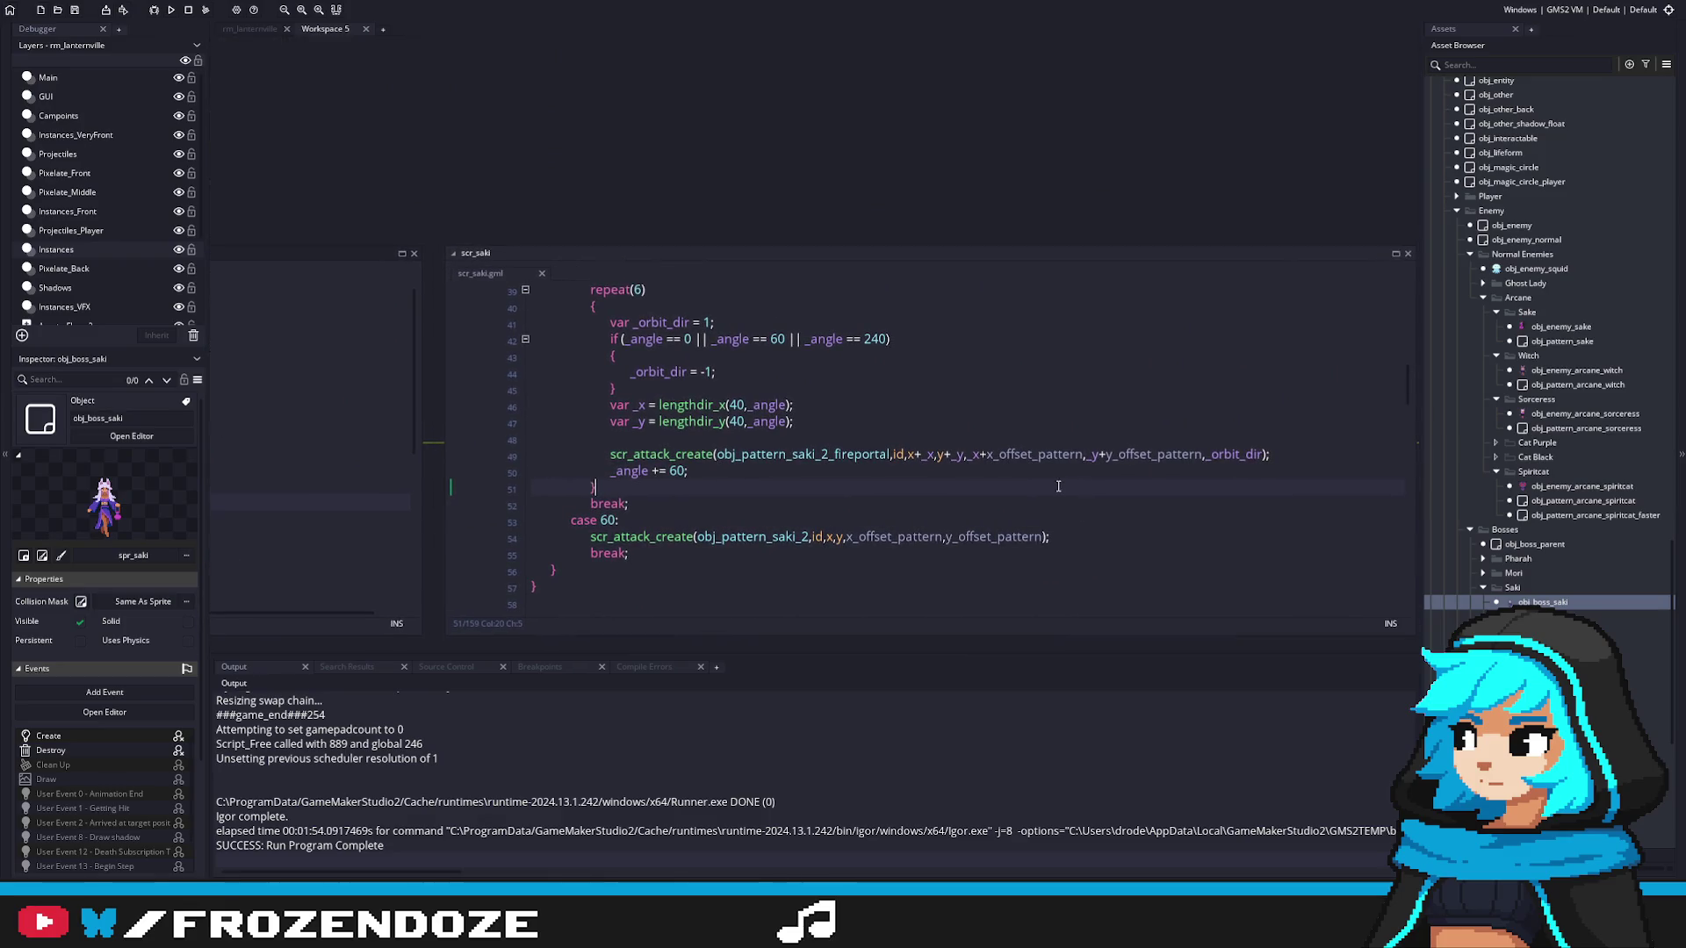
scroll(1589, 610, "down", 4)
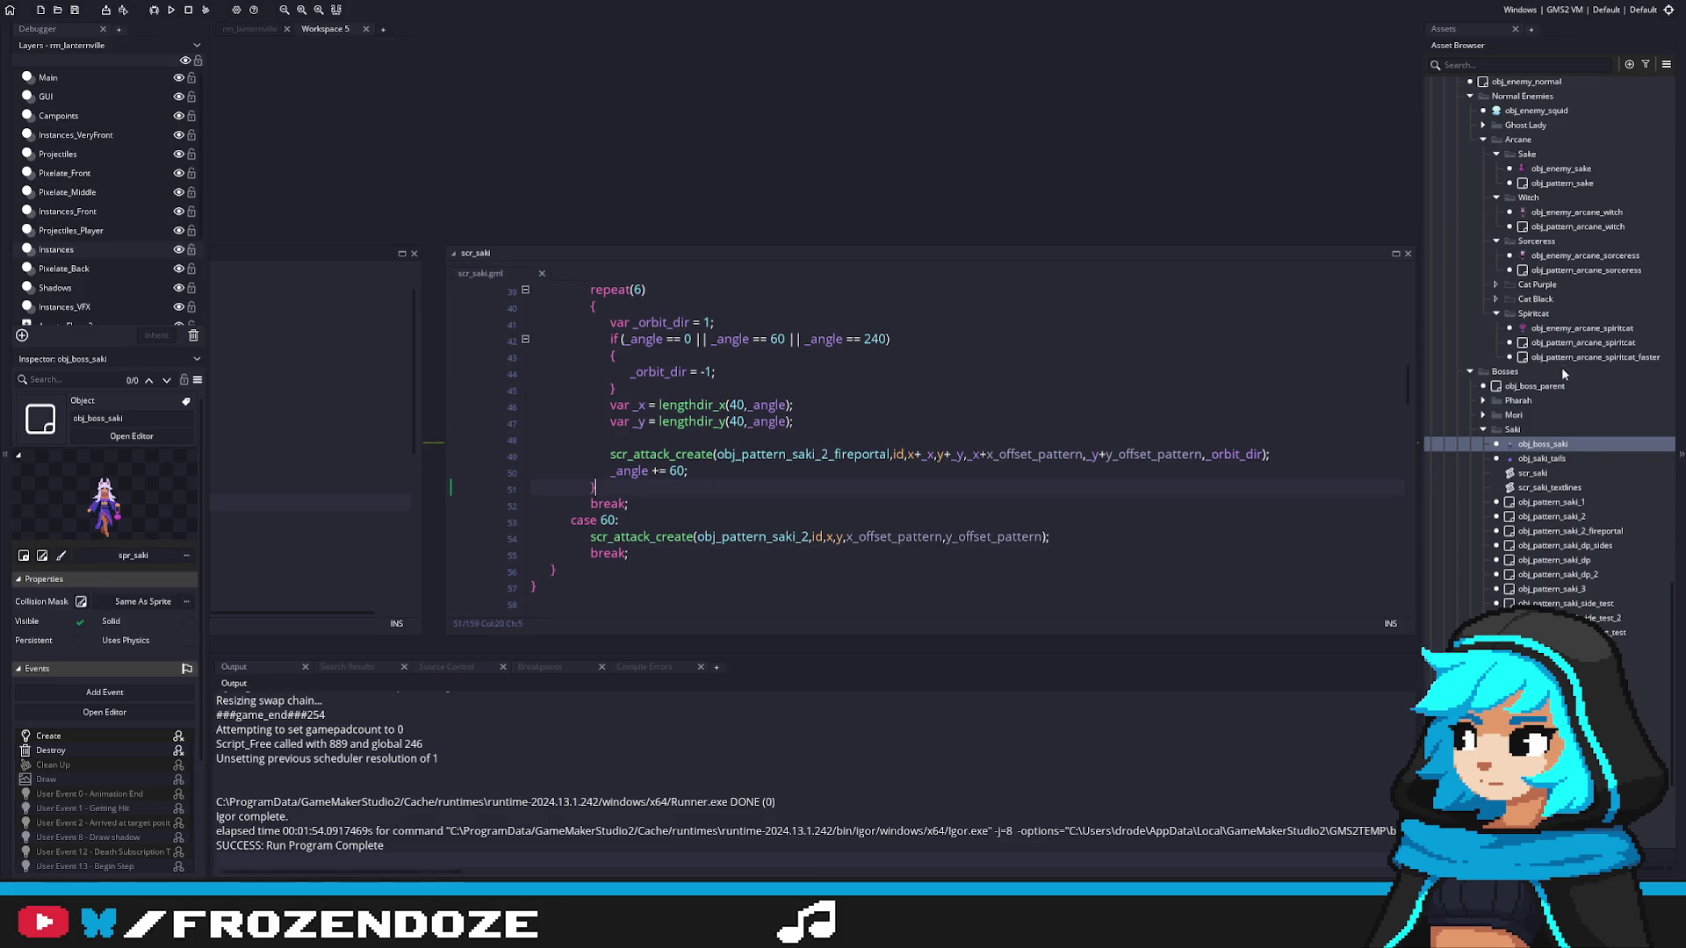
scroll(1561, 366, "up", 3)
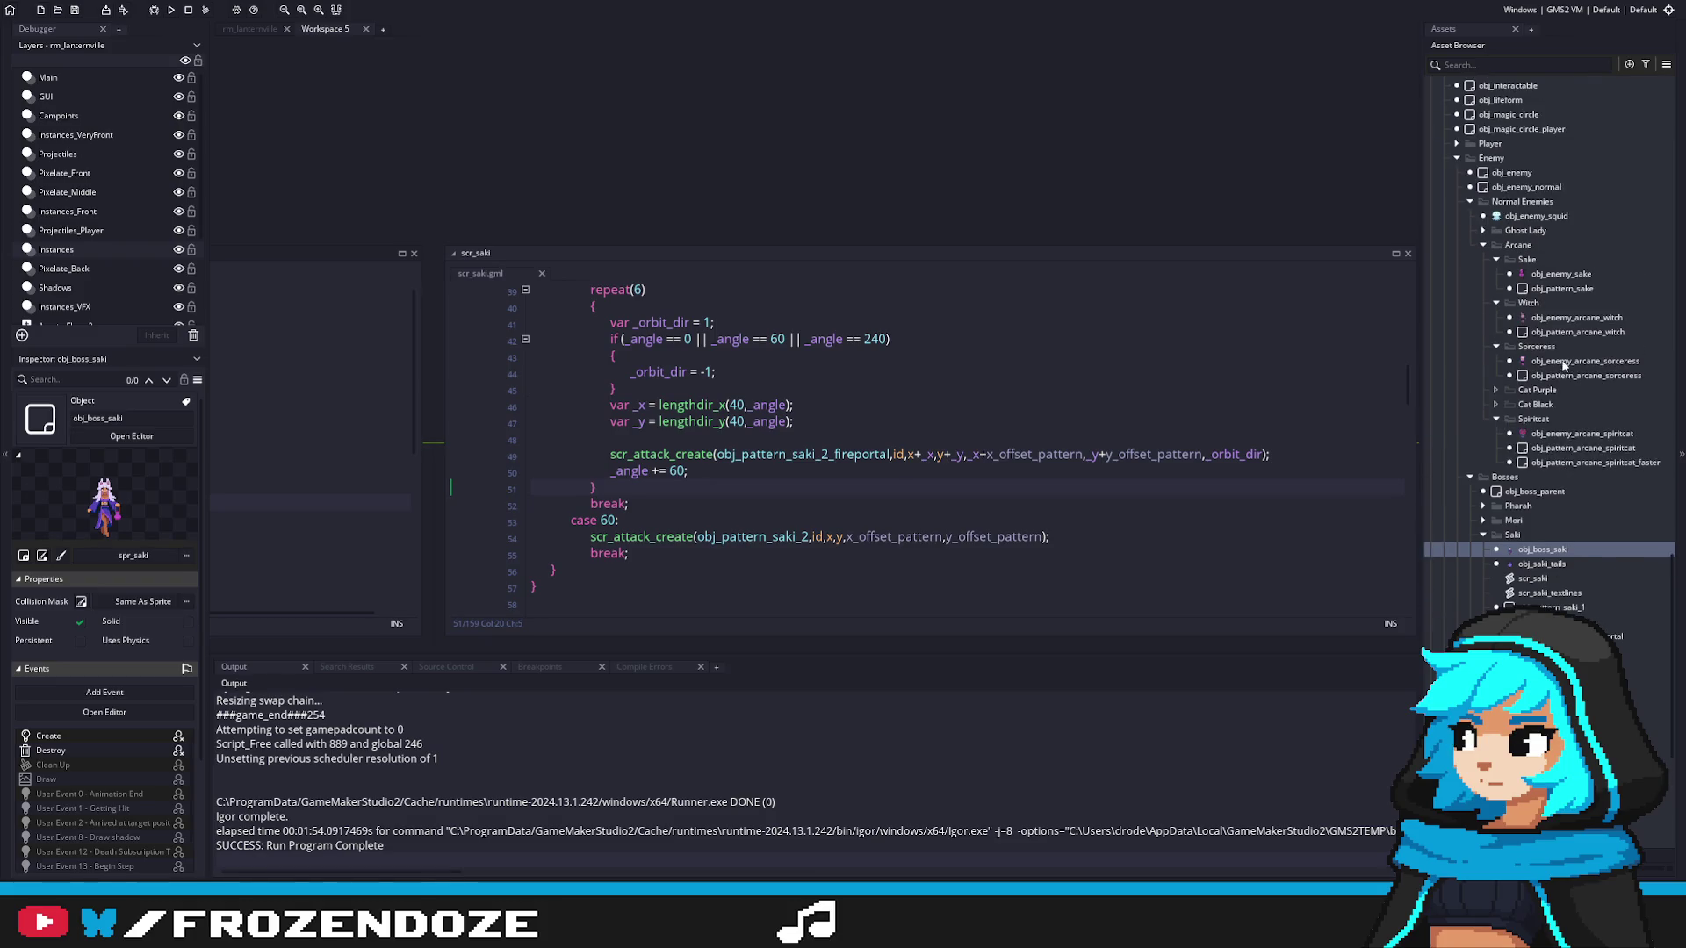
Step: In obj_enemy, add +x_offset_pattern and +y_offset_pattern after line 6's x and y
double_click(1516, 174)
double_click(987, 236)
key("ctrl+c")
left_click(932, 231)
type("+")
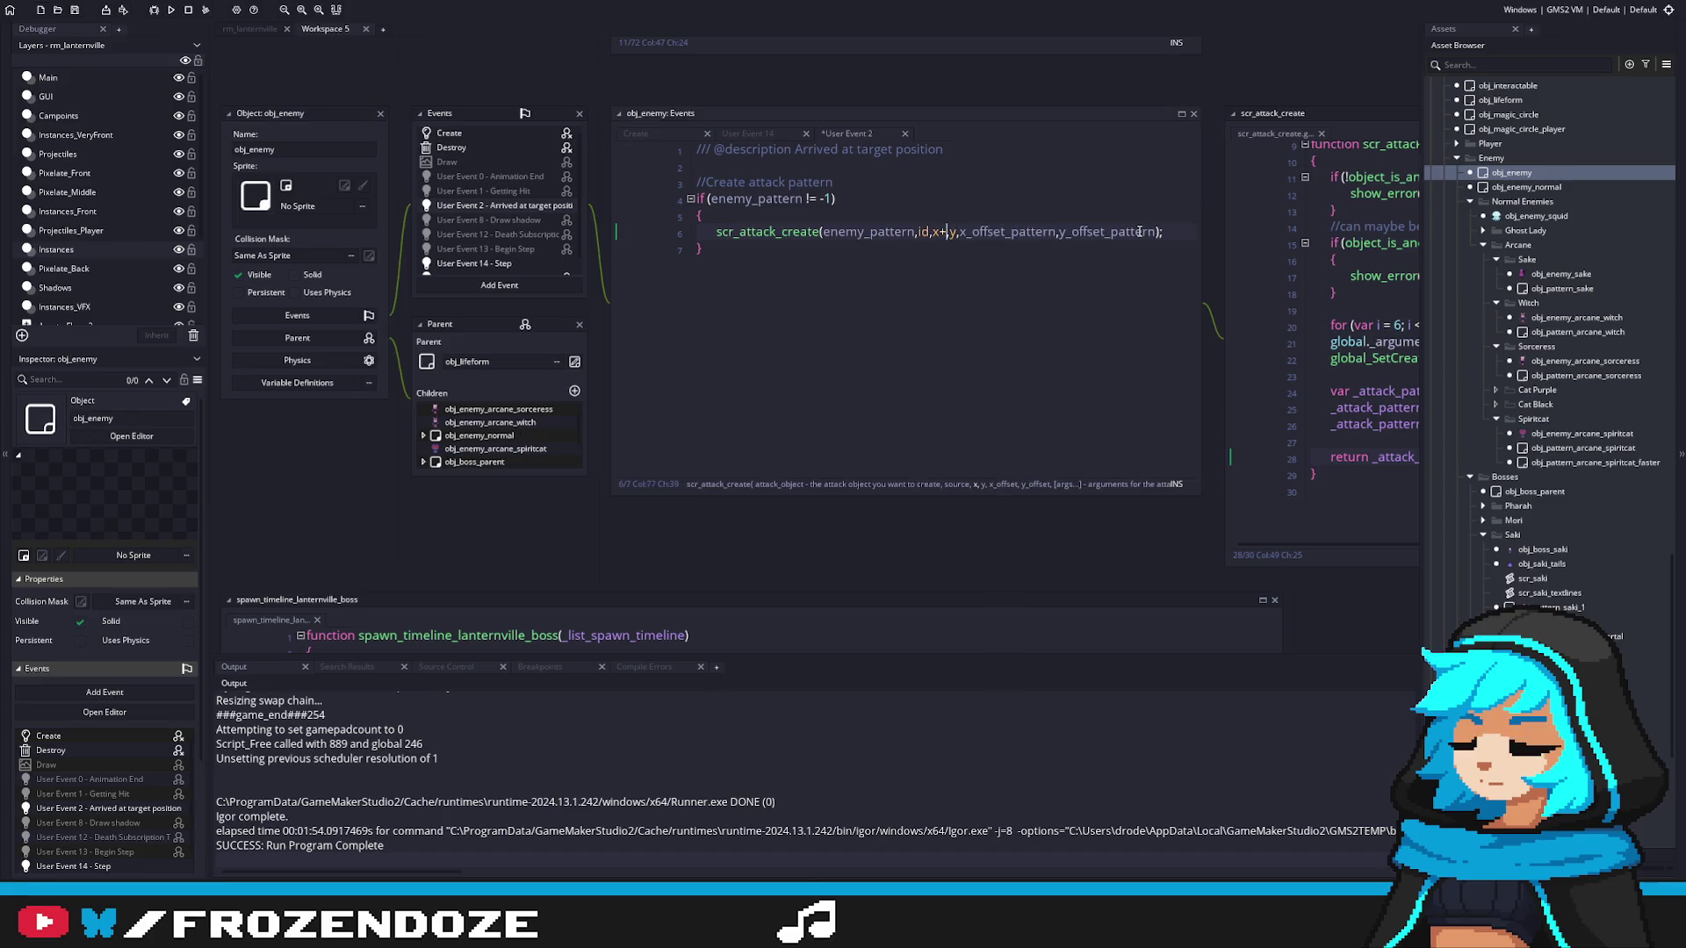
key("ctrl+v")
left_click(1131, 231)
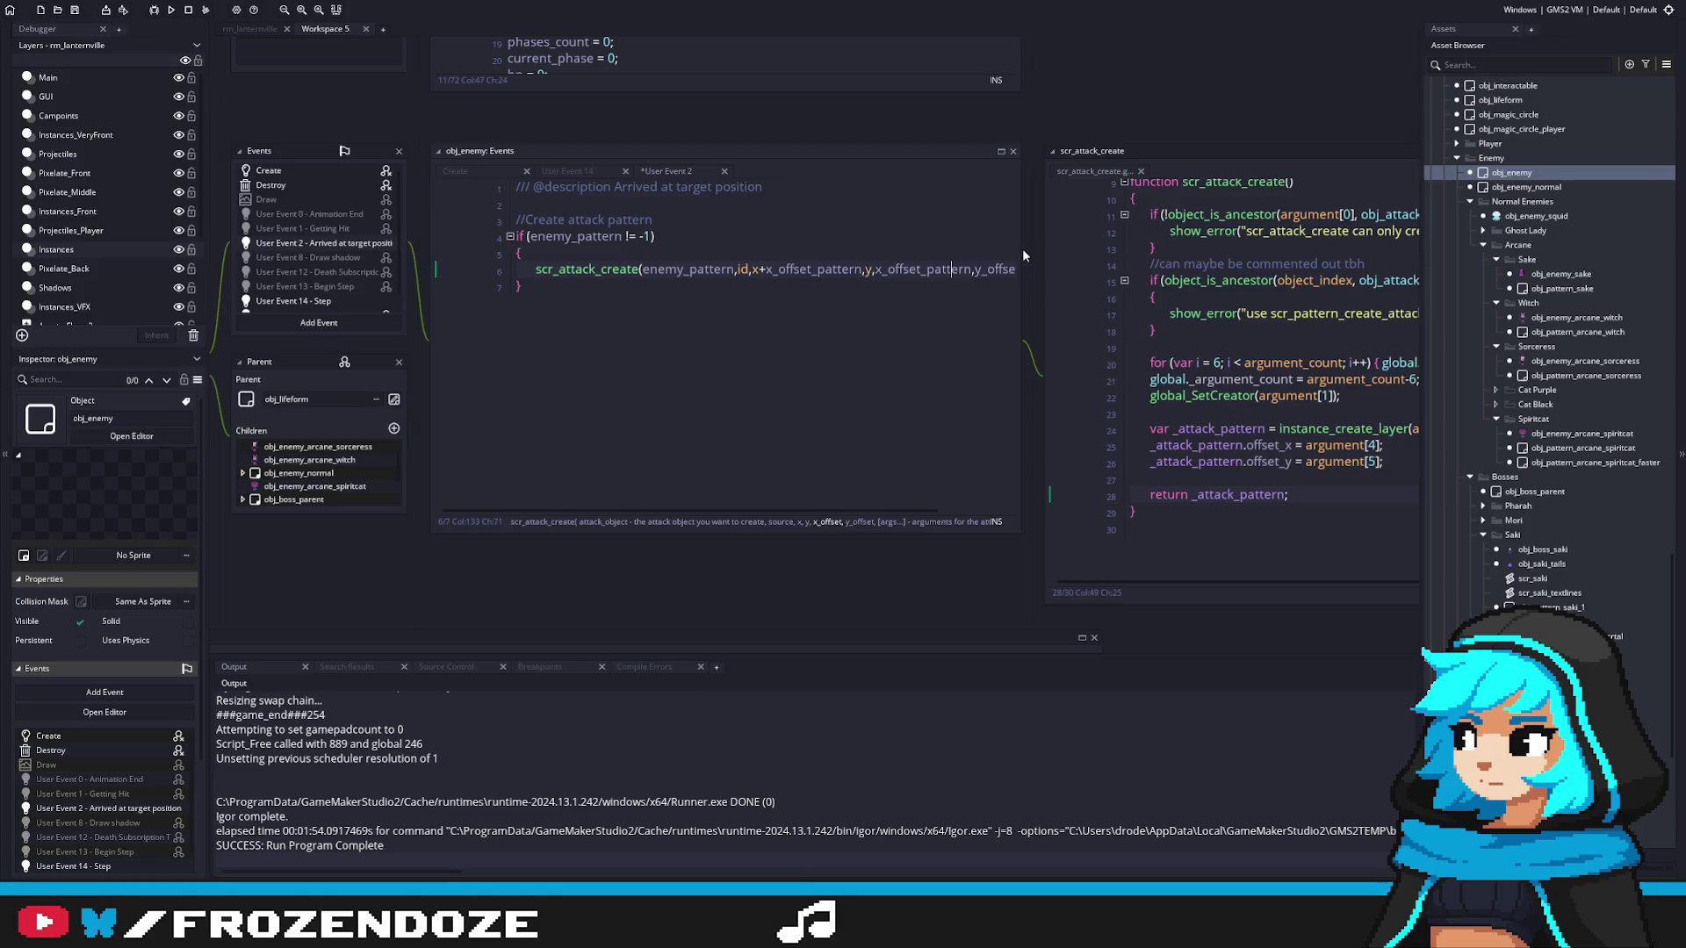
left_click(1041, 270)
double_click(1040, 270)
left_click(874, 271)
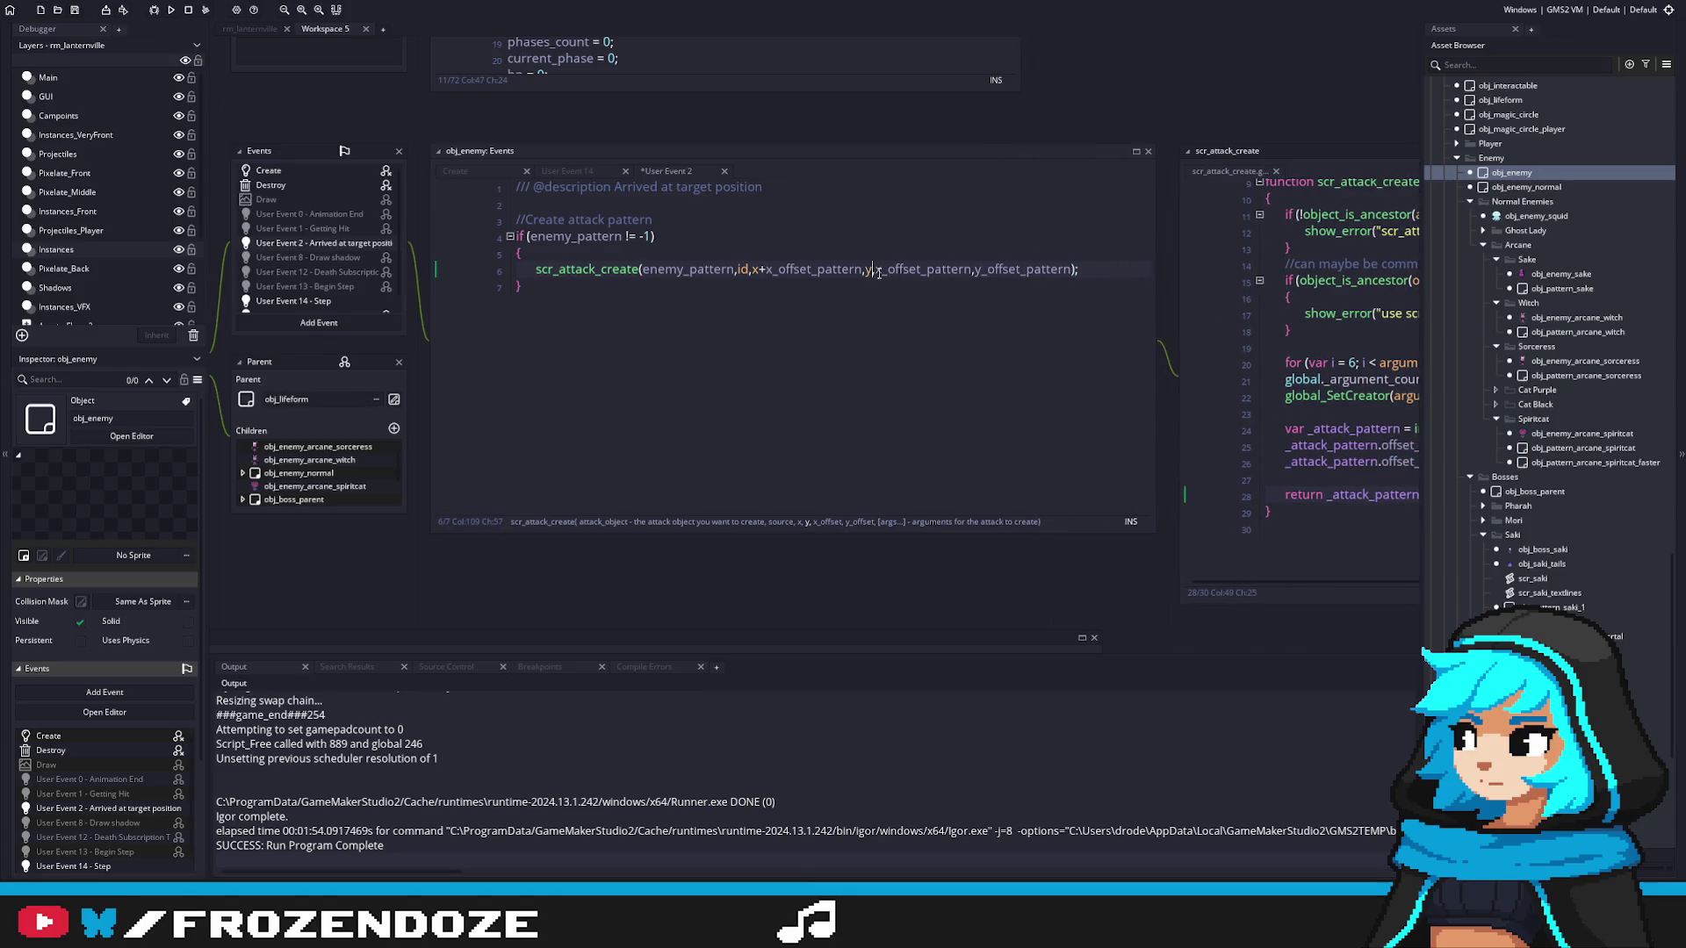
type("+")
key("ctrl+v")
Step: Revert line 6's offset additions and jump to the scr_attack_create definition
key("ctrl+z")
key("ctrl+z")
key("ctrl+z")
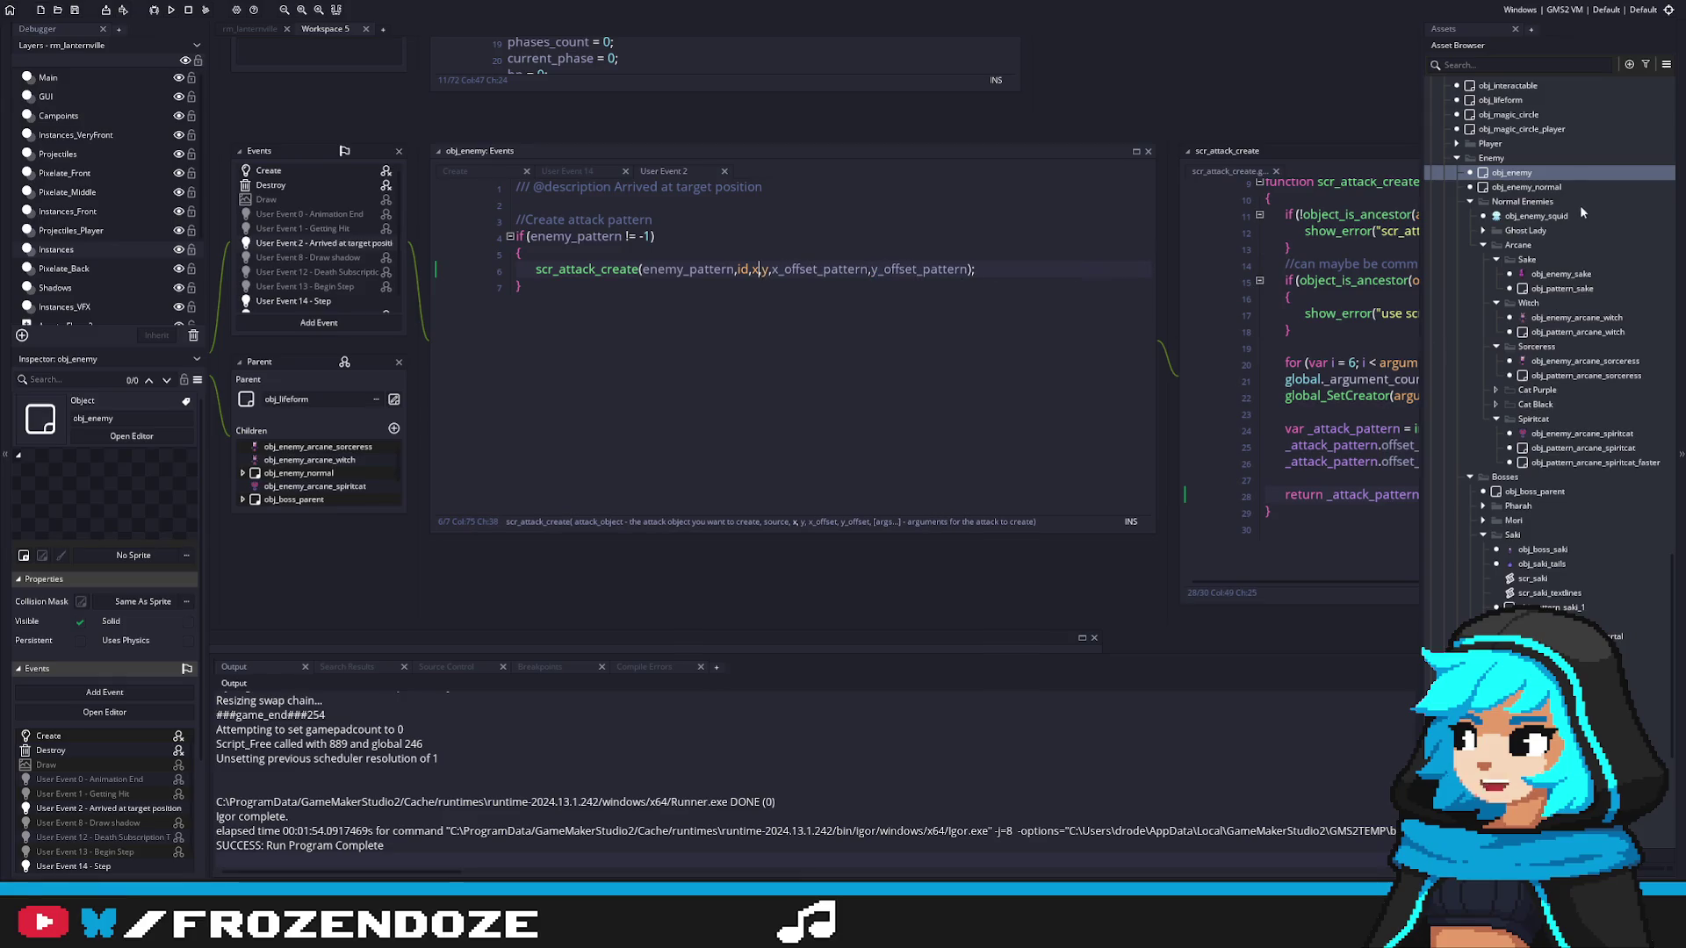
key("ctrl+y")
key("ctrl+y")
key("ctrl+y")
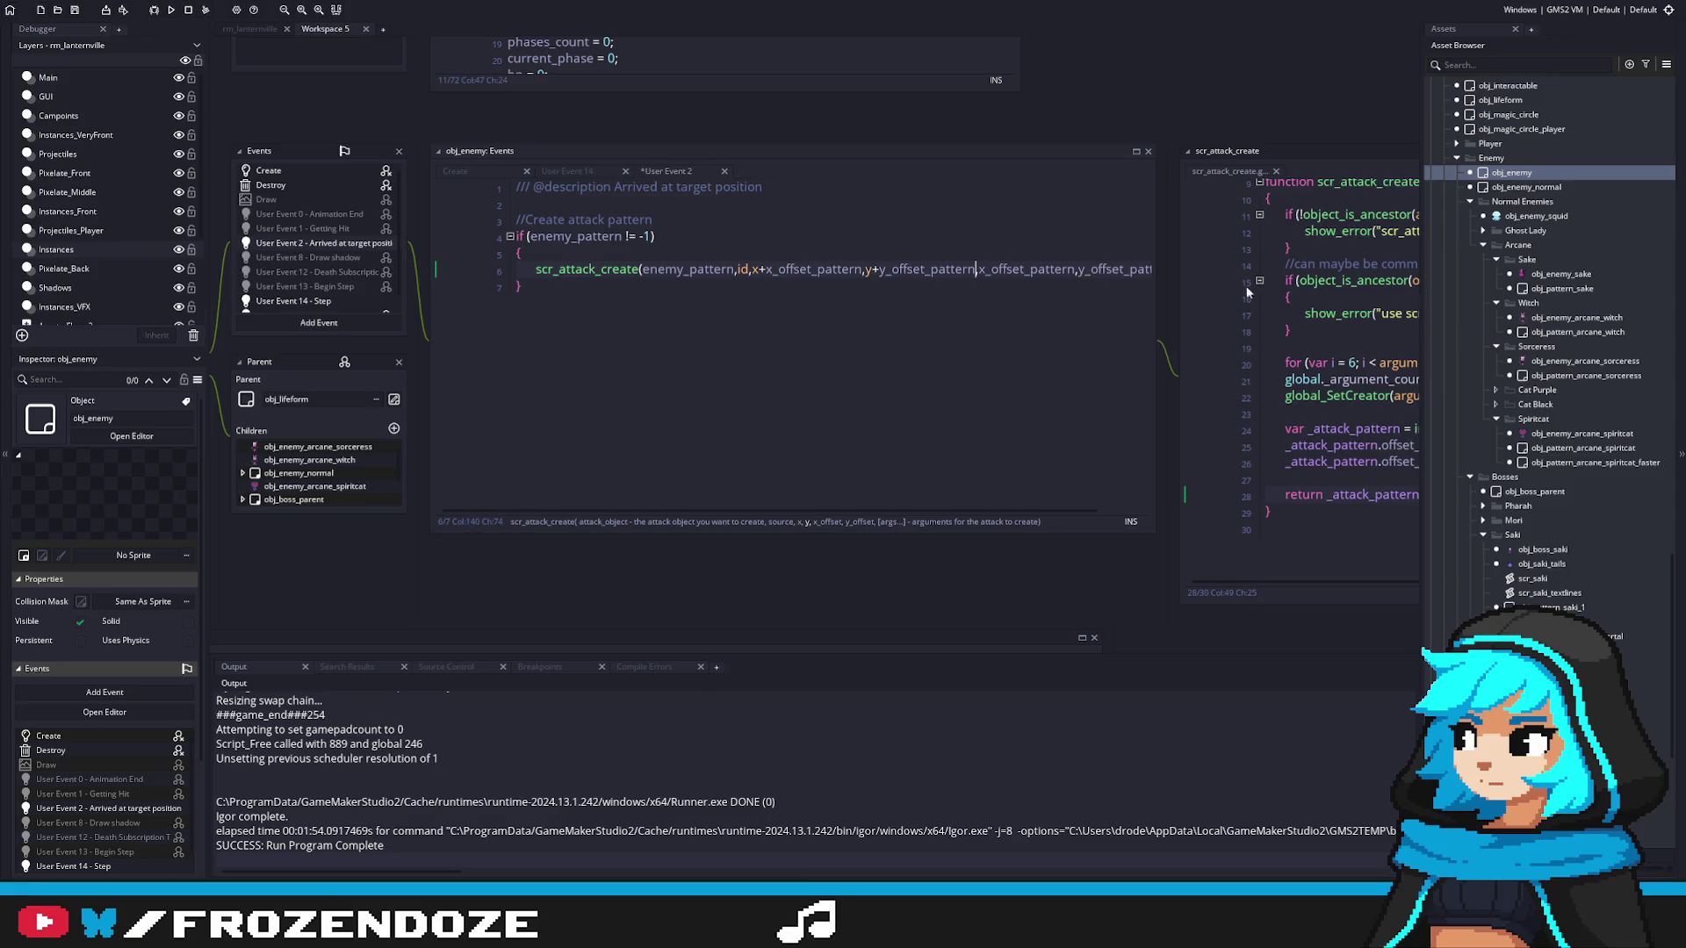
left_click_drag(1157, 287, 1213, 289)
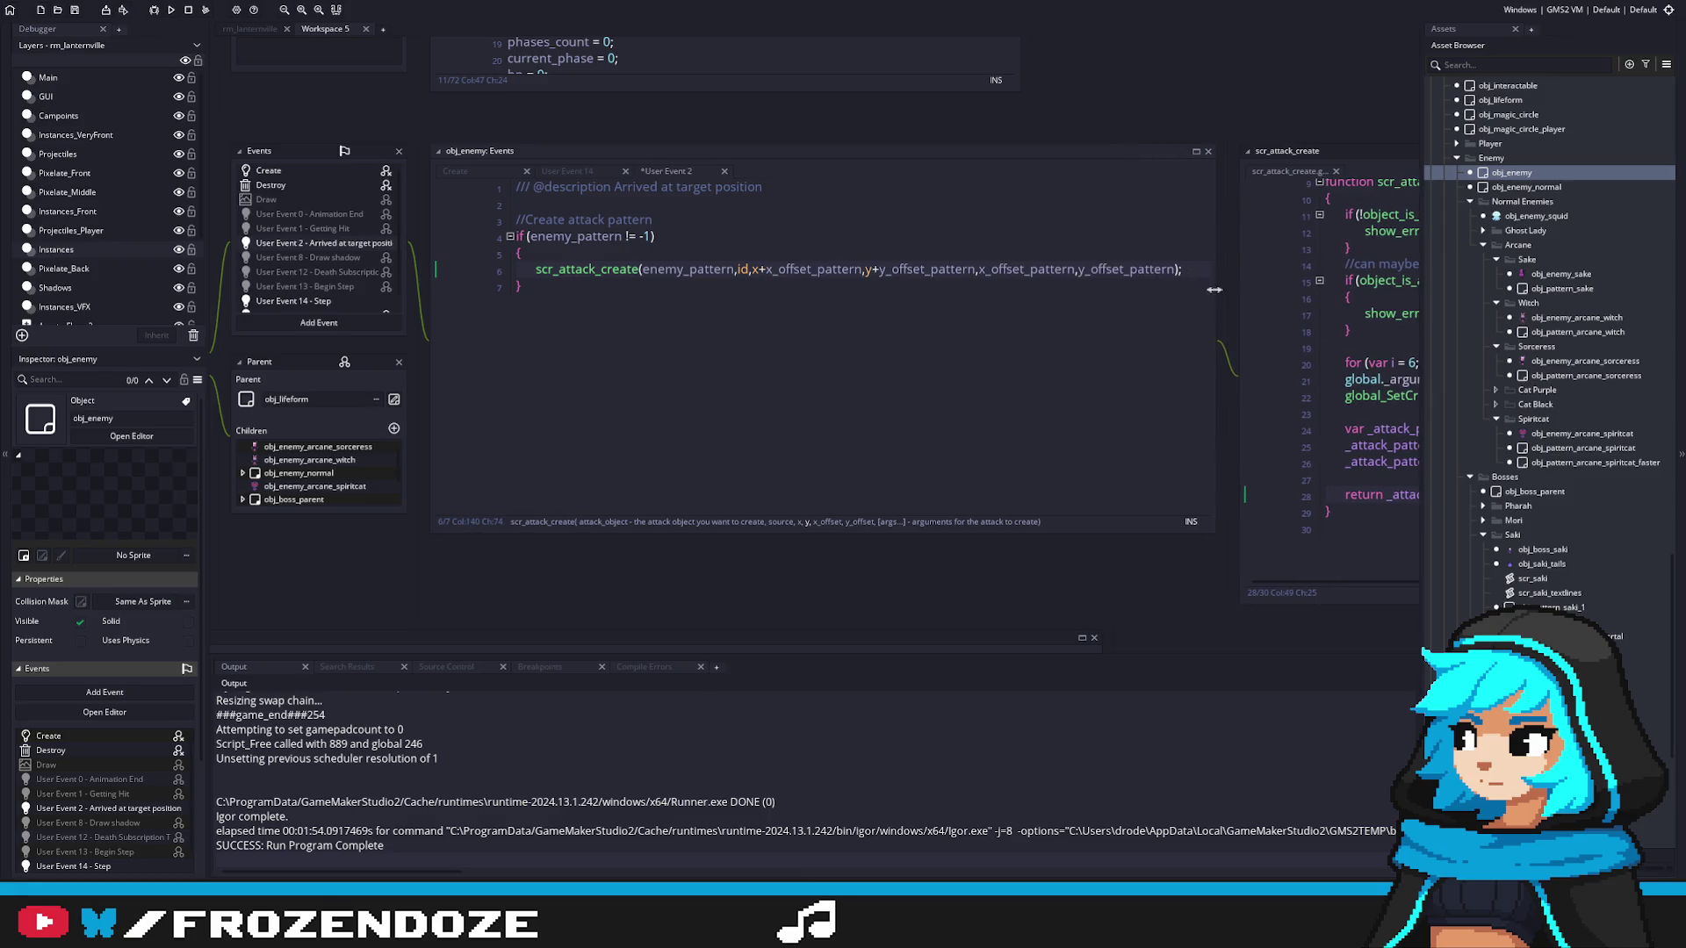
key("ctrl+z")
key("ctrl+z")
key("ctrl+z")
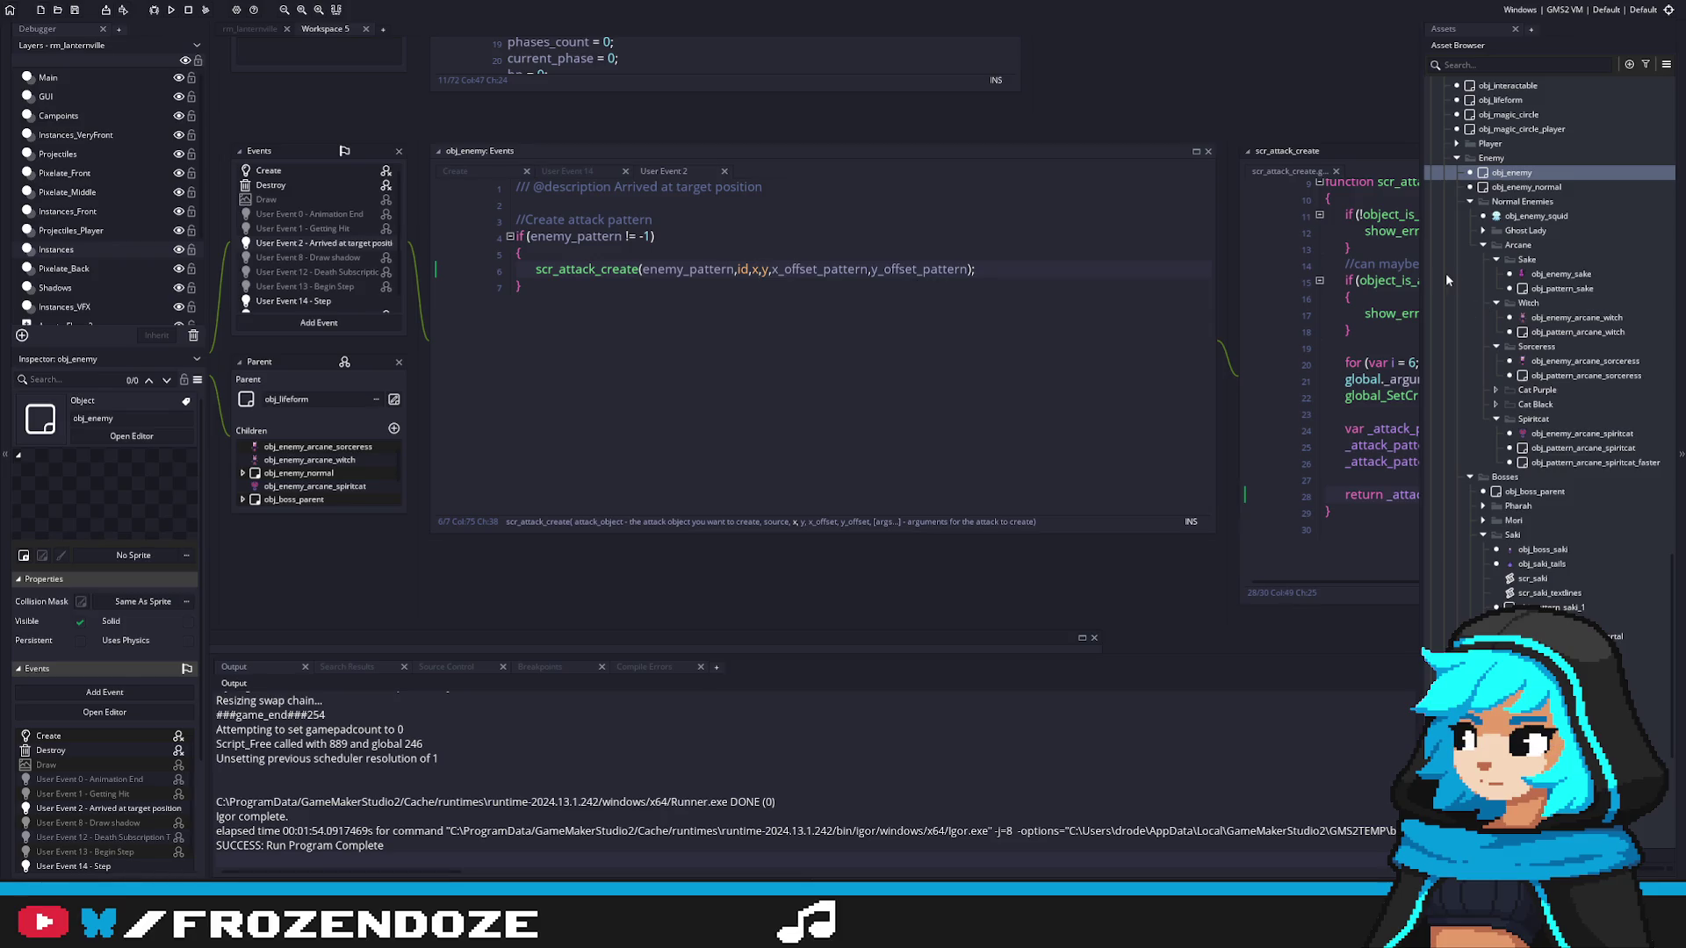
middle_click(599, 276)
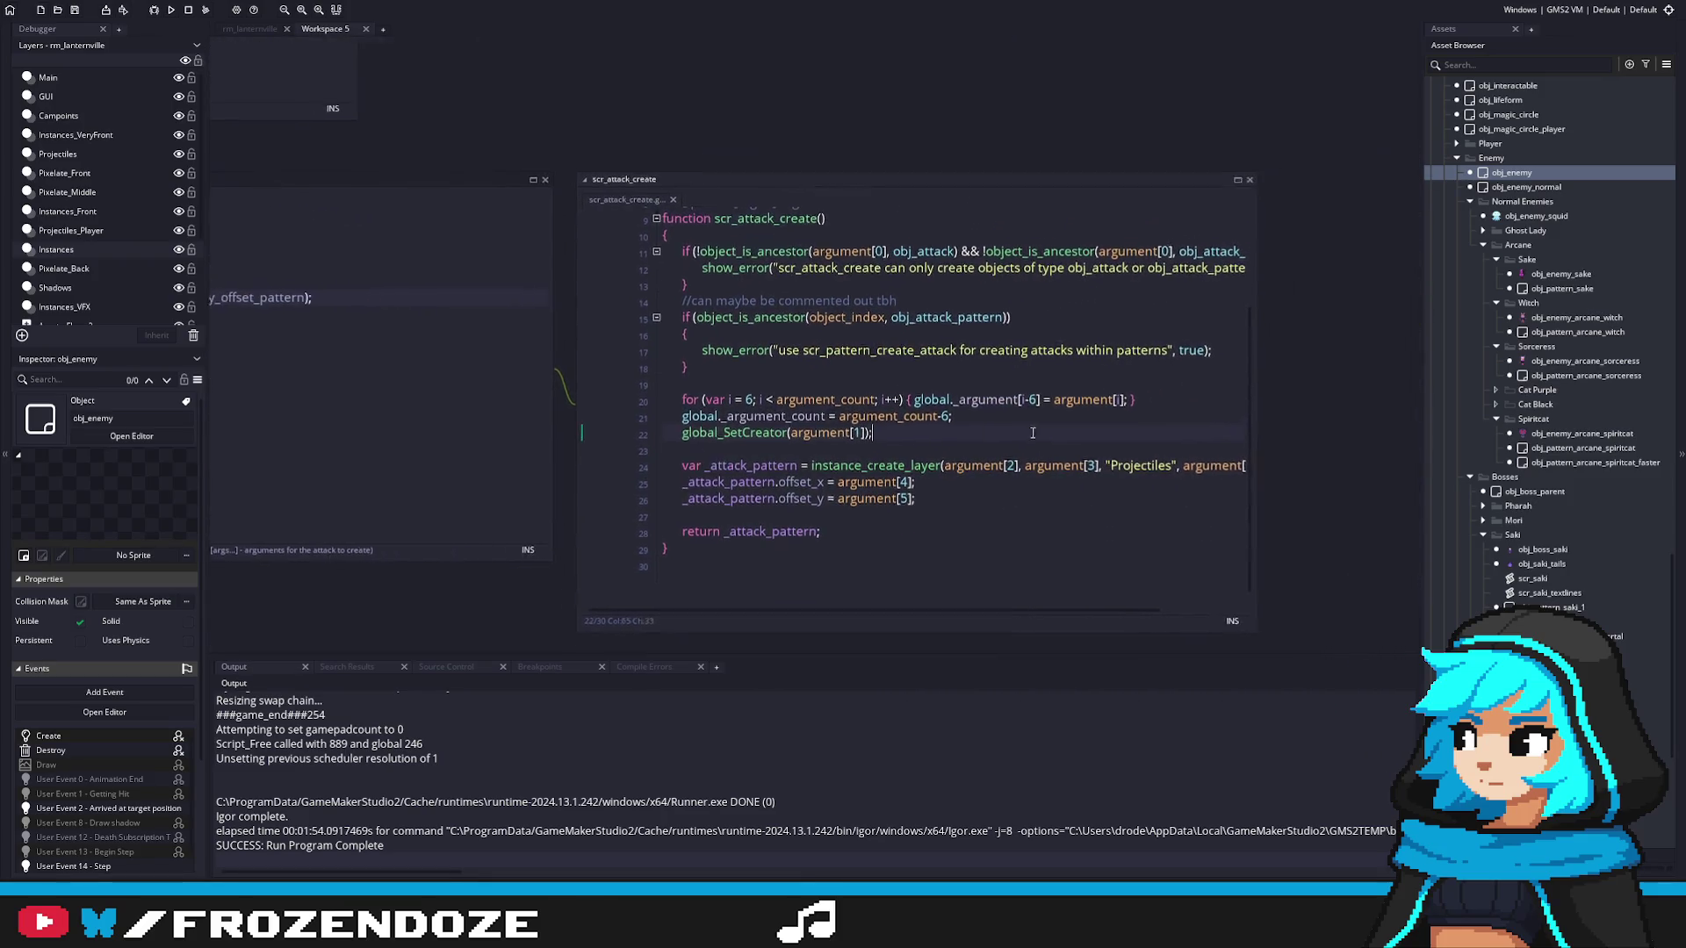
Step: Try +argument[4] after argument[2] on line 24, remove it, and return to obj_enemy's events
mouse_move(1233, 503)
left_mouse_down()
mouse_move(1396, 509)
mouse_move(1360, 513)
left_mouse_up()
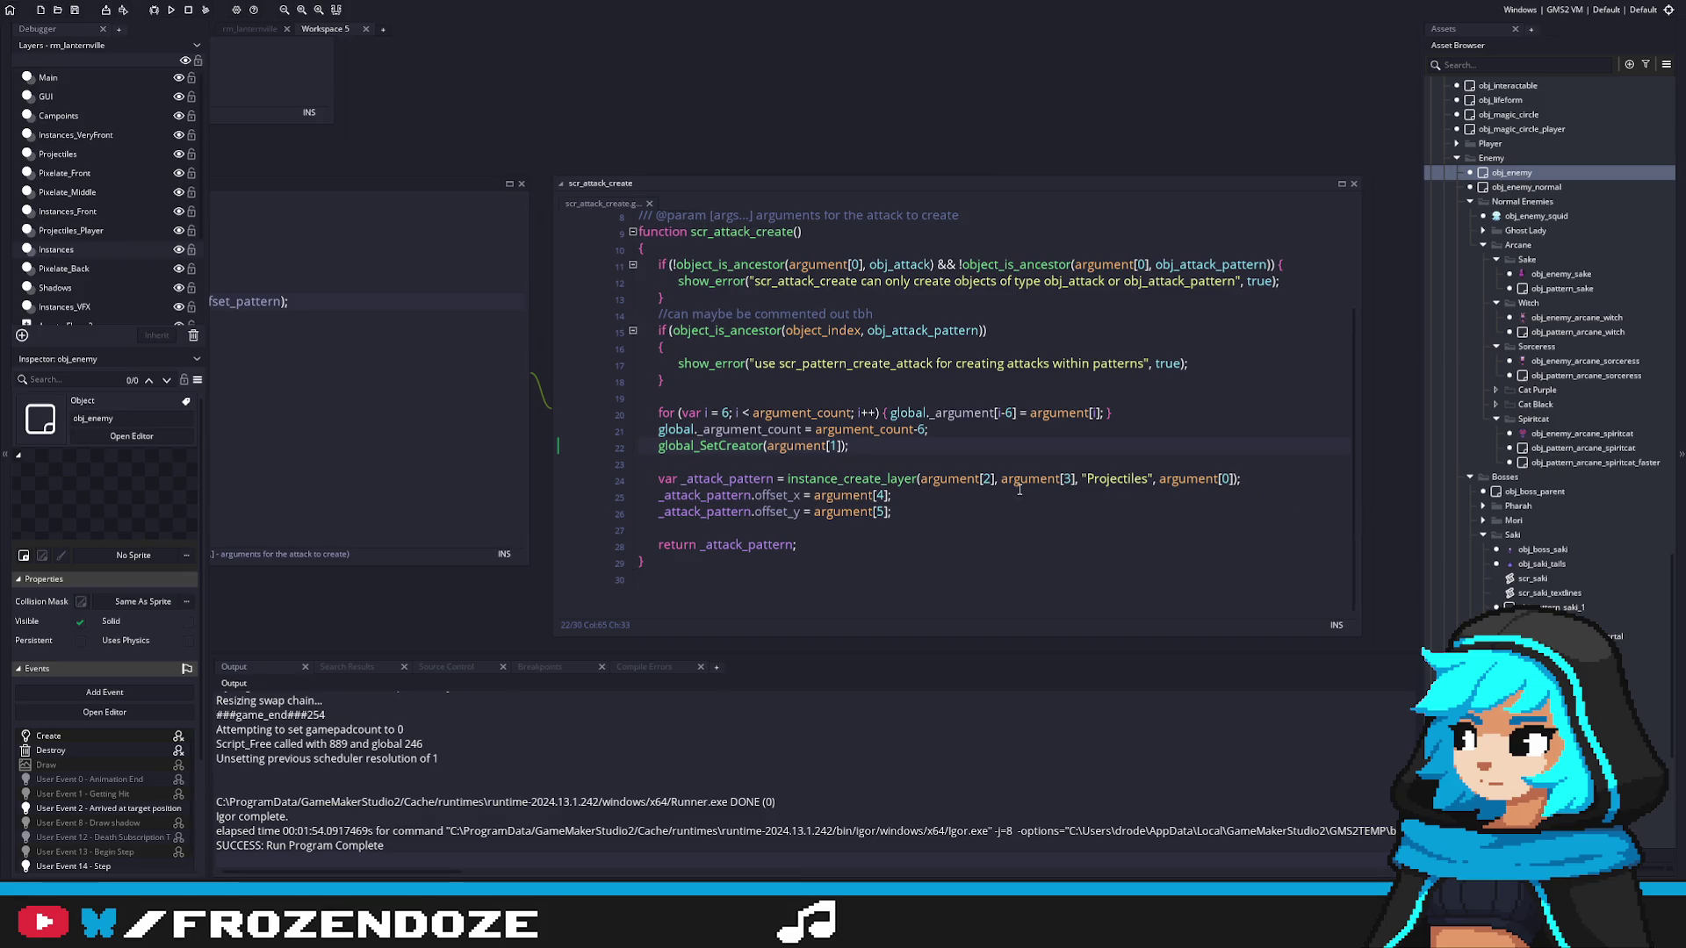
left_click(888, 496)
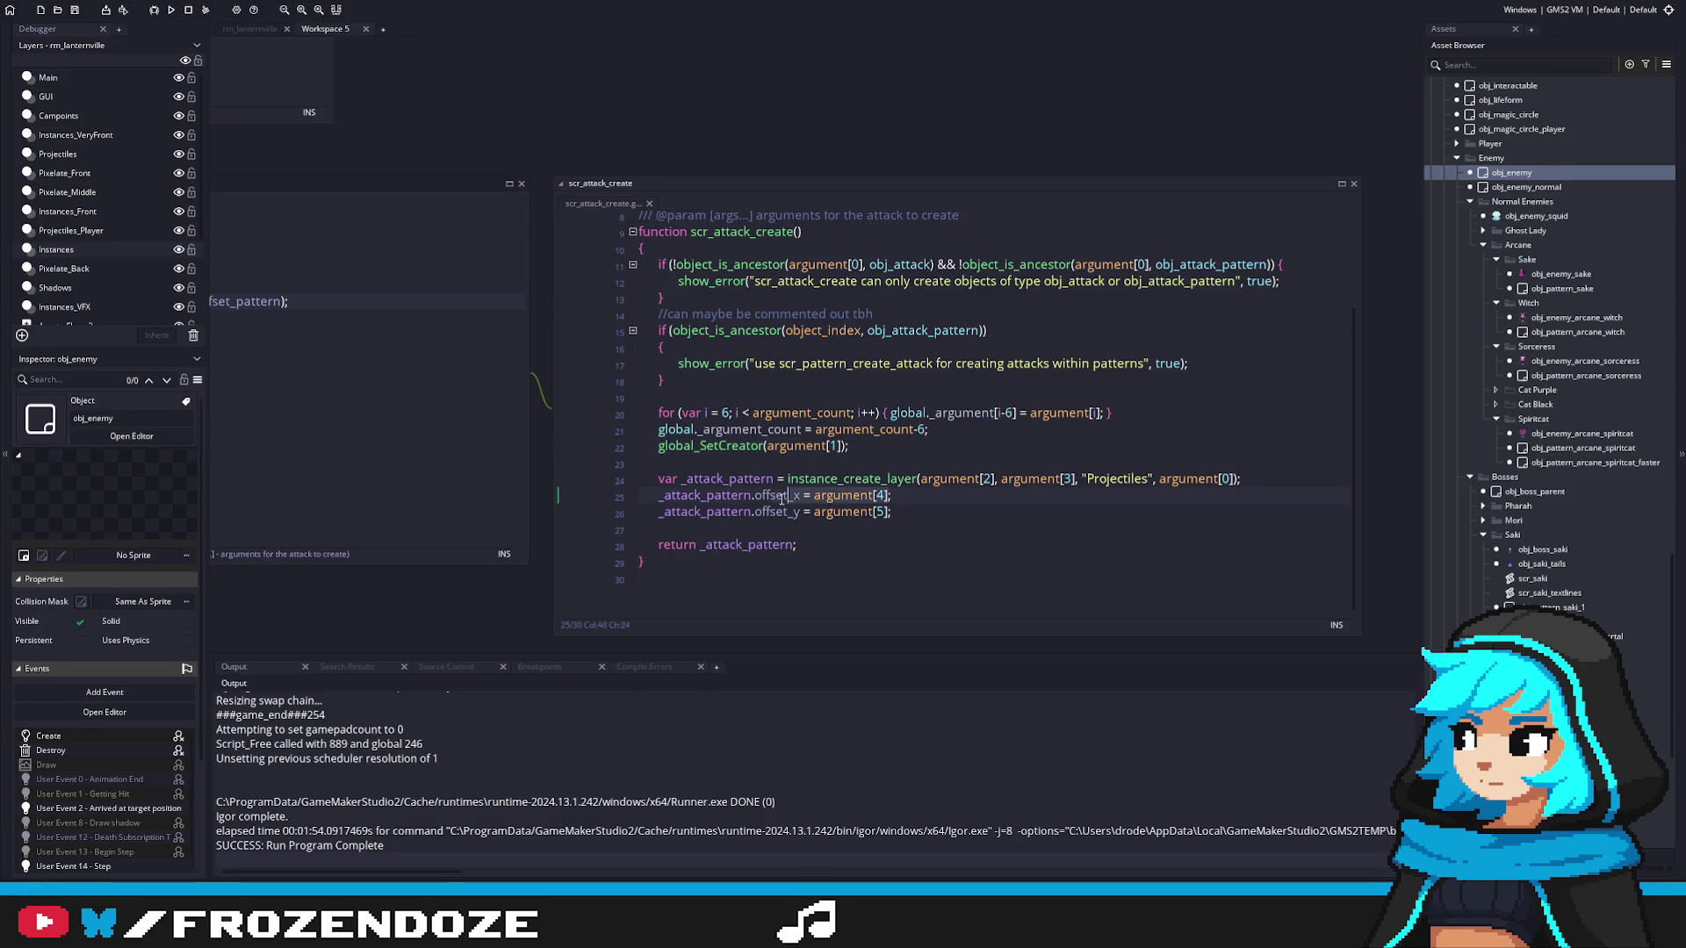
left_click(994, 479)
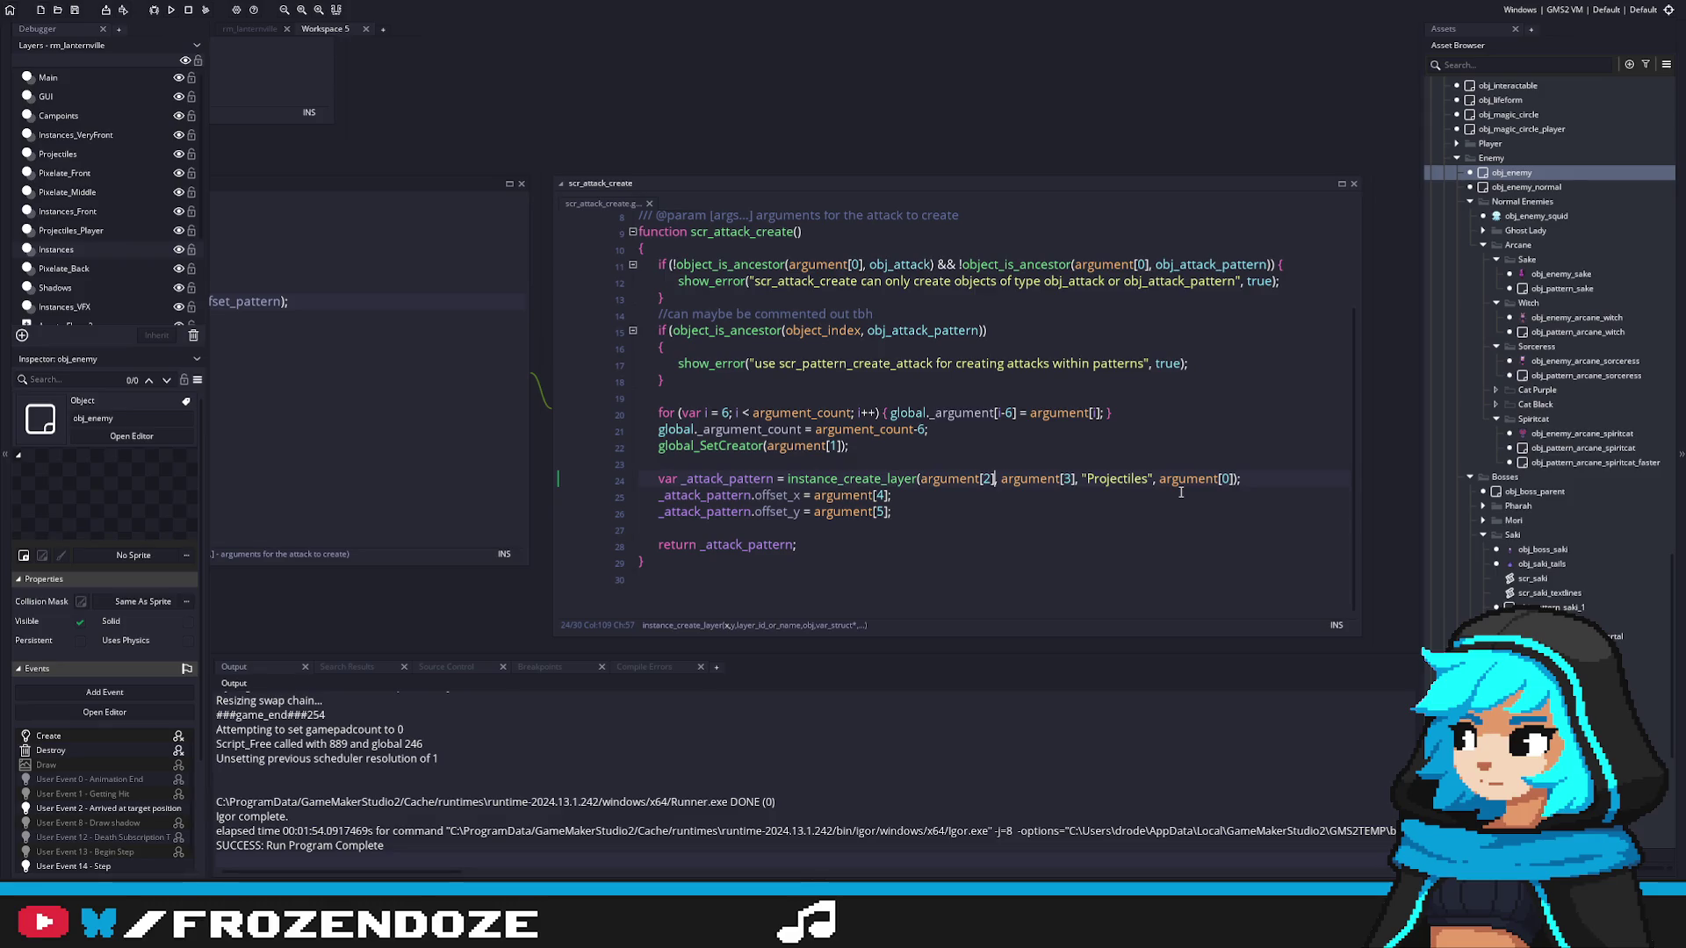
type("+argument[4]")
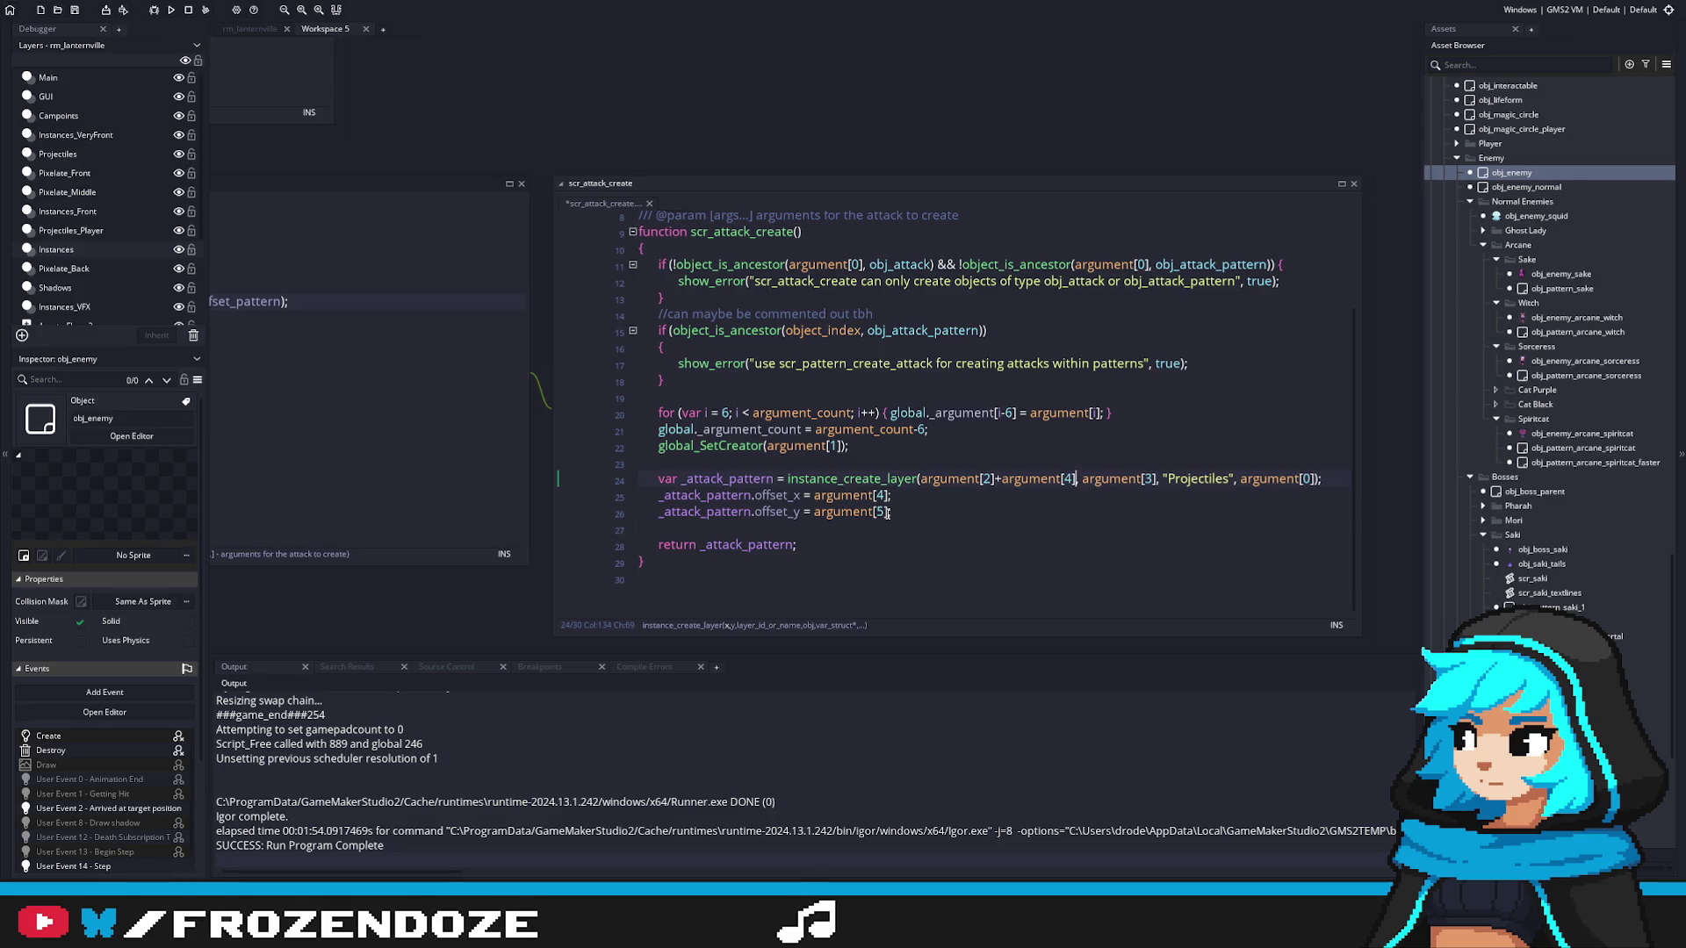
left_click(814, 512)
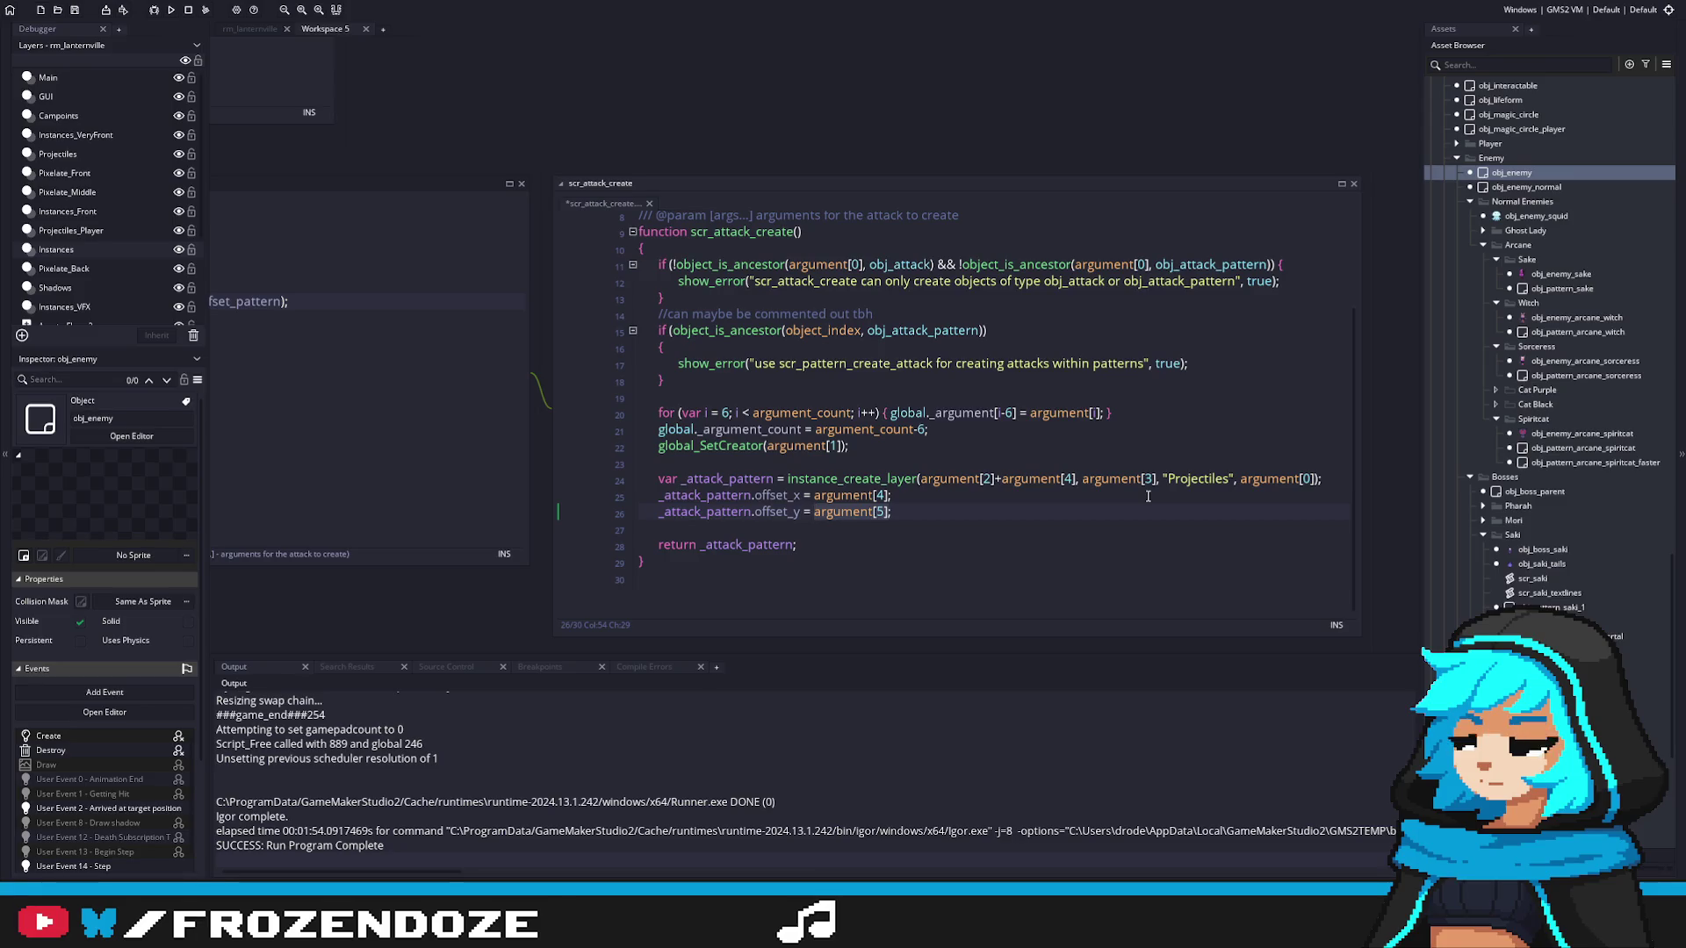
left_click(1075, 479)
key("BackSpace")
key("BackSpace")
key("BackSpace")
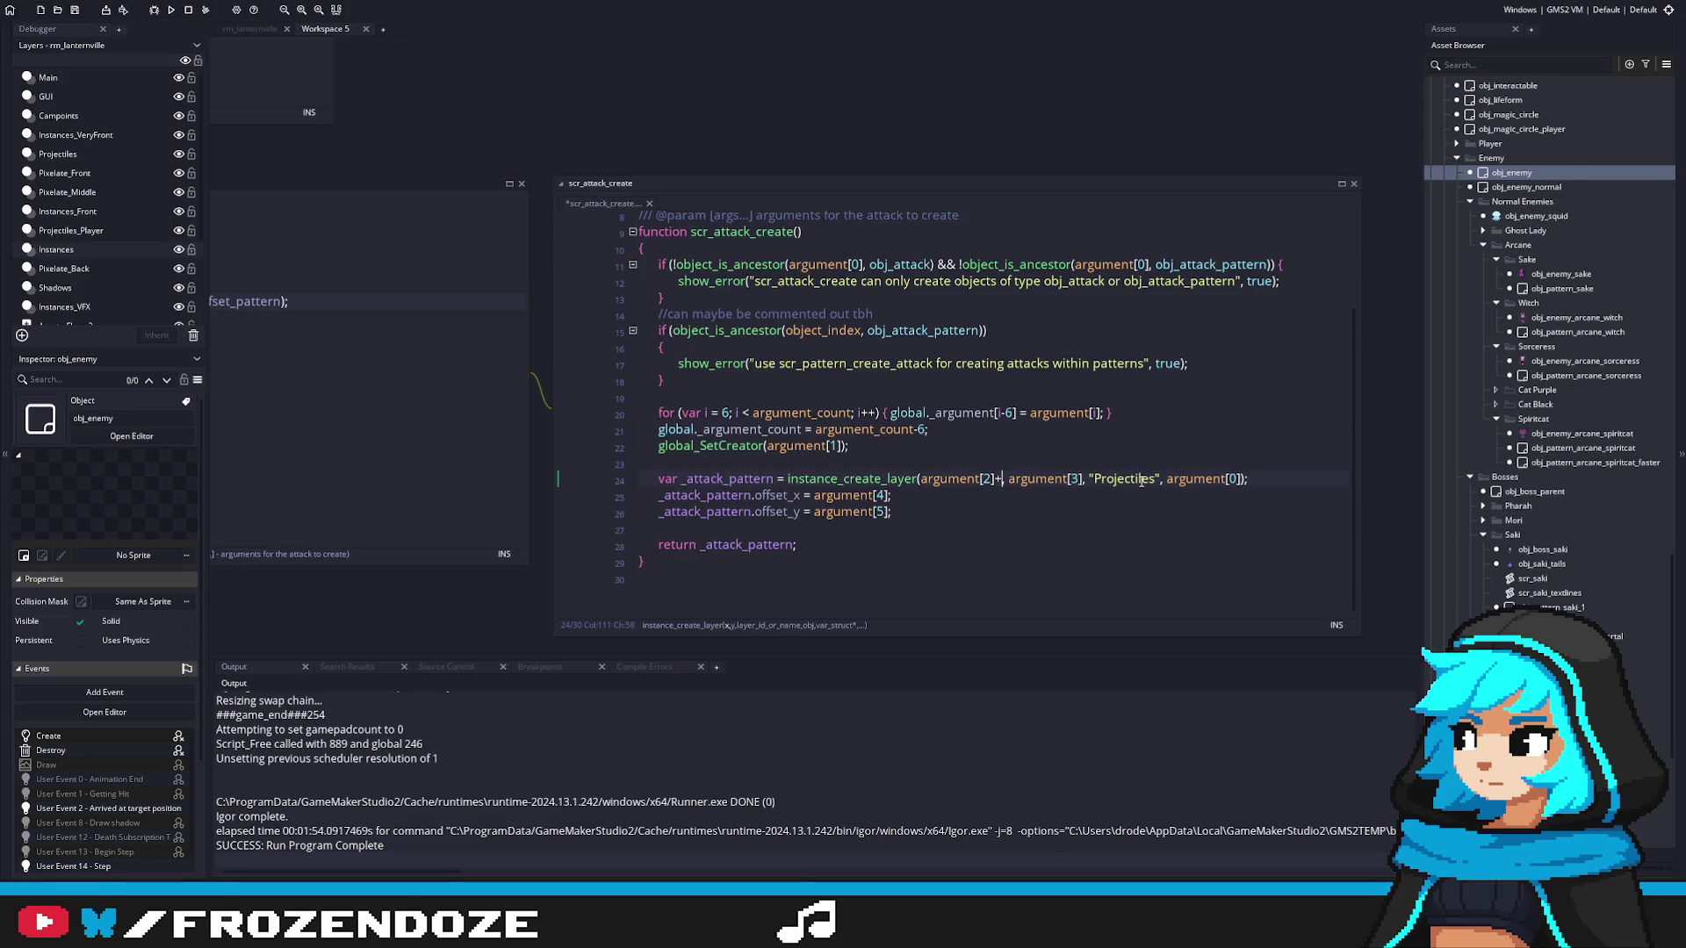
left_click_drag(514, 415, 1107, 428)
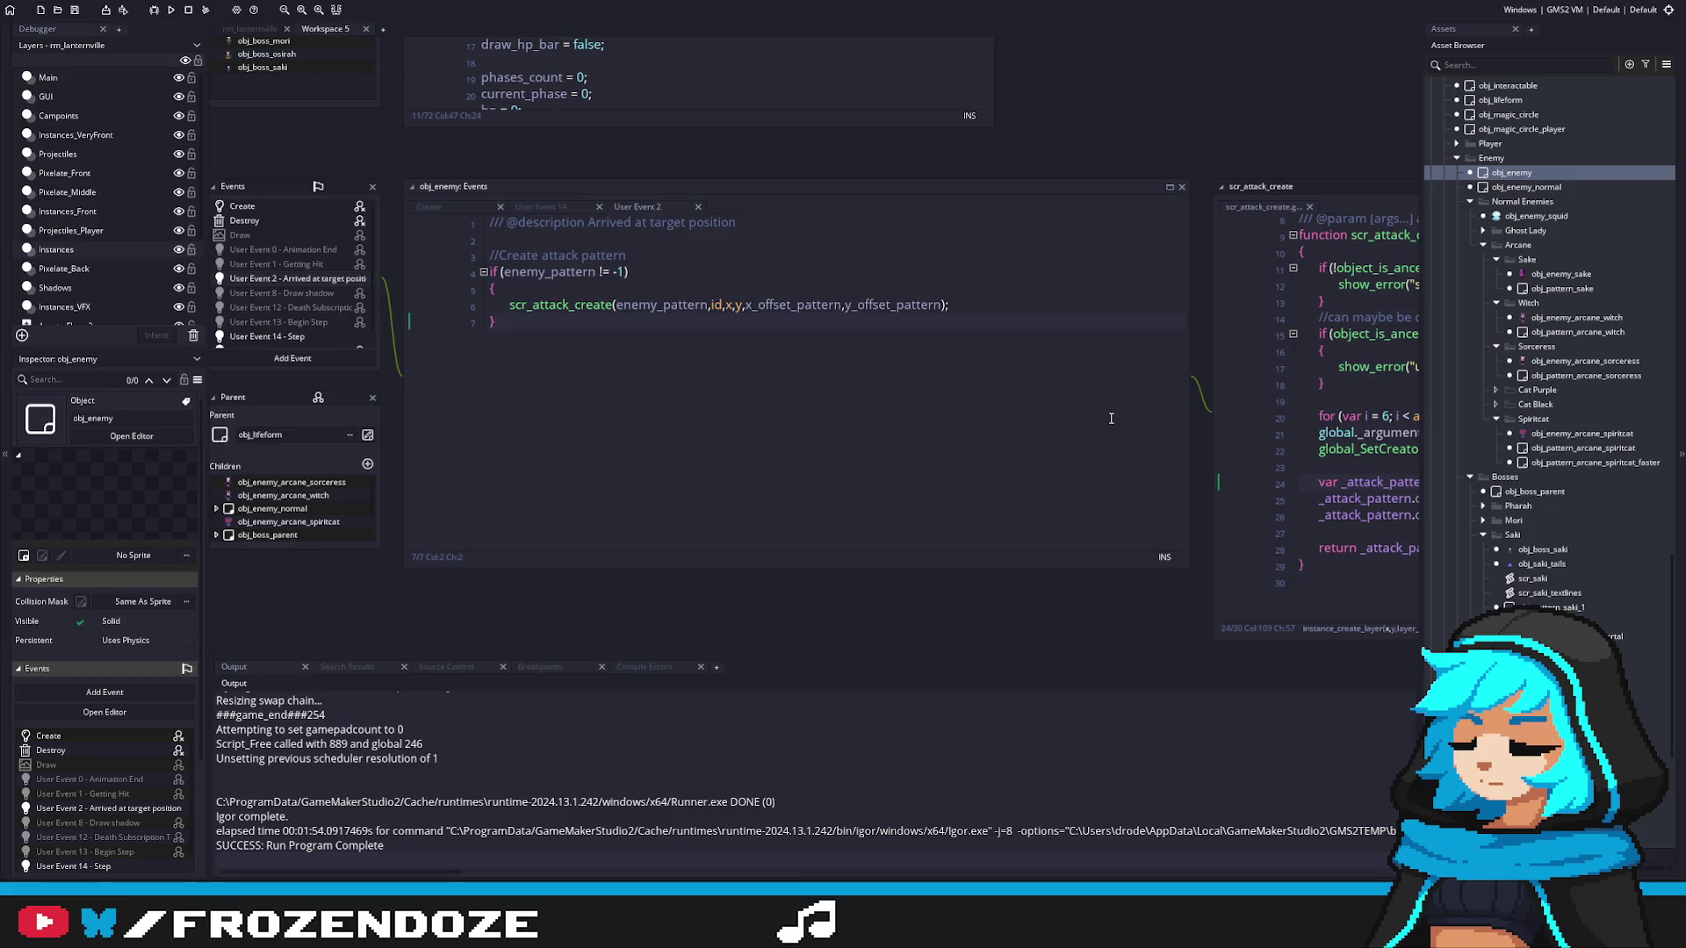
Step: Add x_offset_pattern and y_offset_pattern after x+ and y+ on line 6 and save
left_click(871, 305)
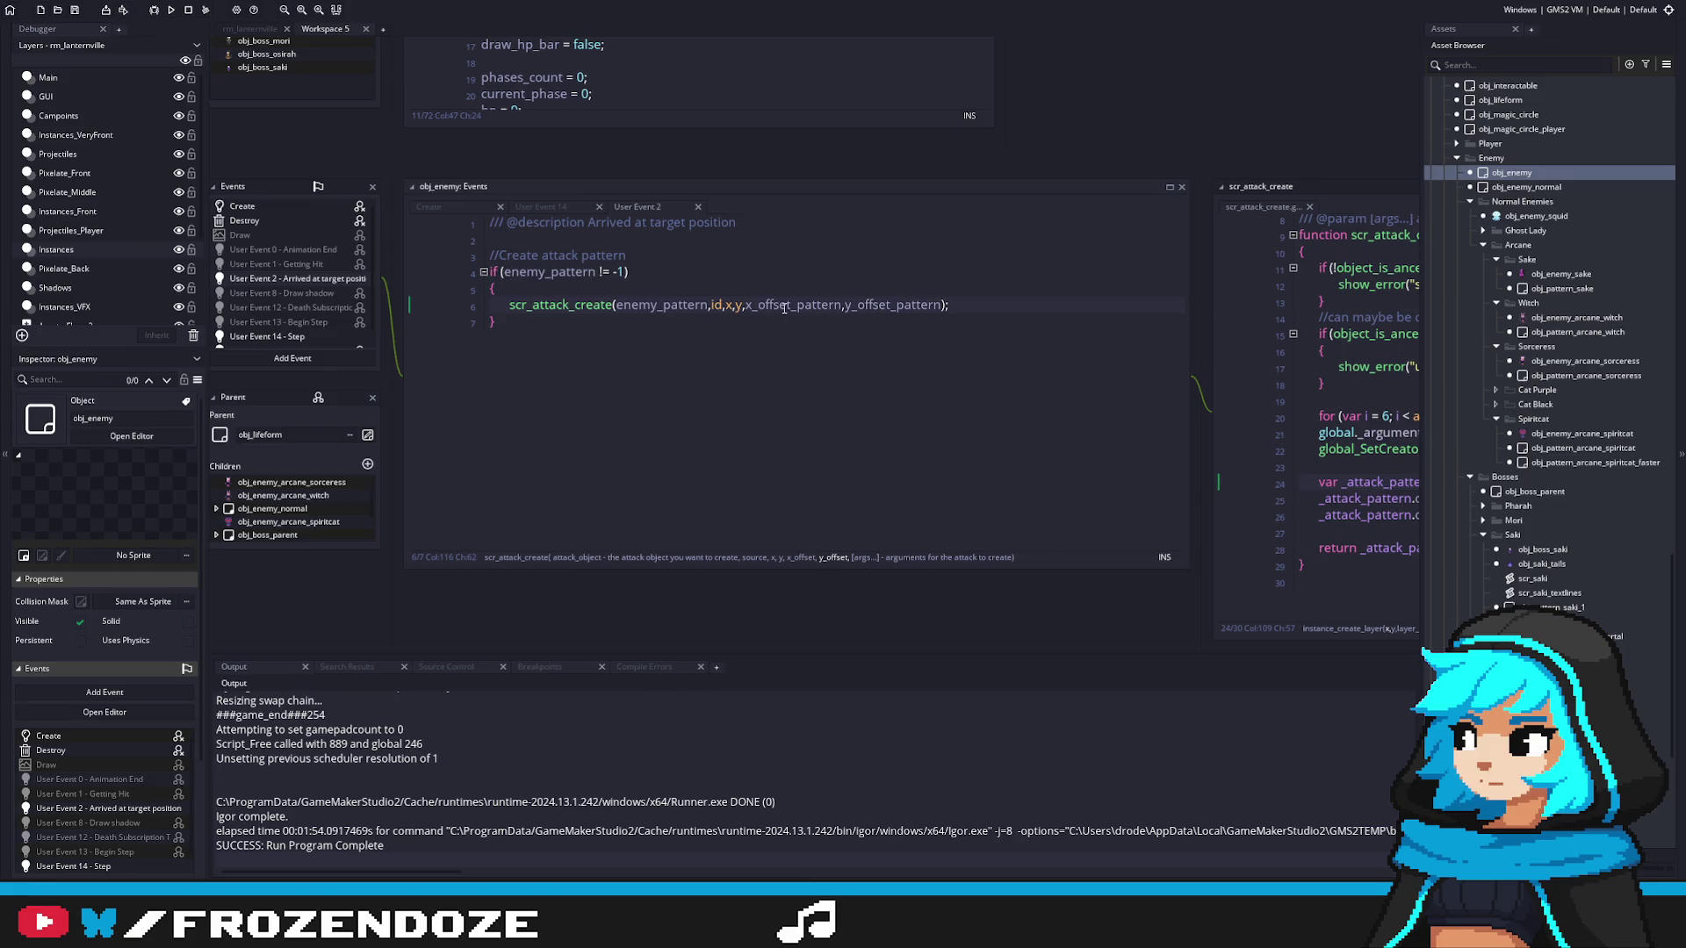
double_click(784, 307)
key("ctrl+c")
left_click(732, 304)
type("+")
key("ctrl+v")
left_click(962, 305)
double_click(963, 304)
left_click(844, 305)
type("+")
key("ctrl+v")
key("ctrl+s")
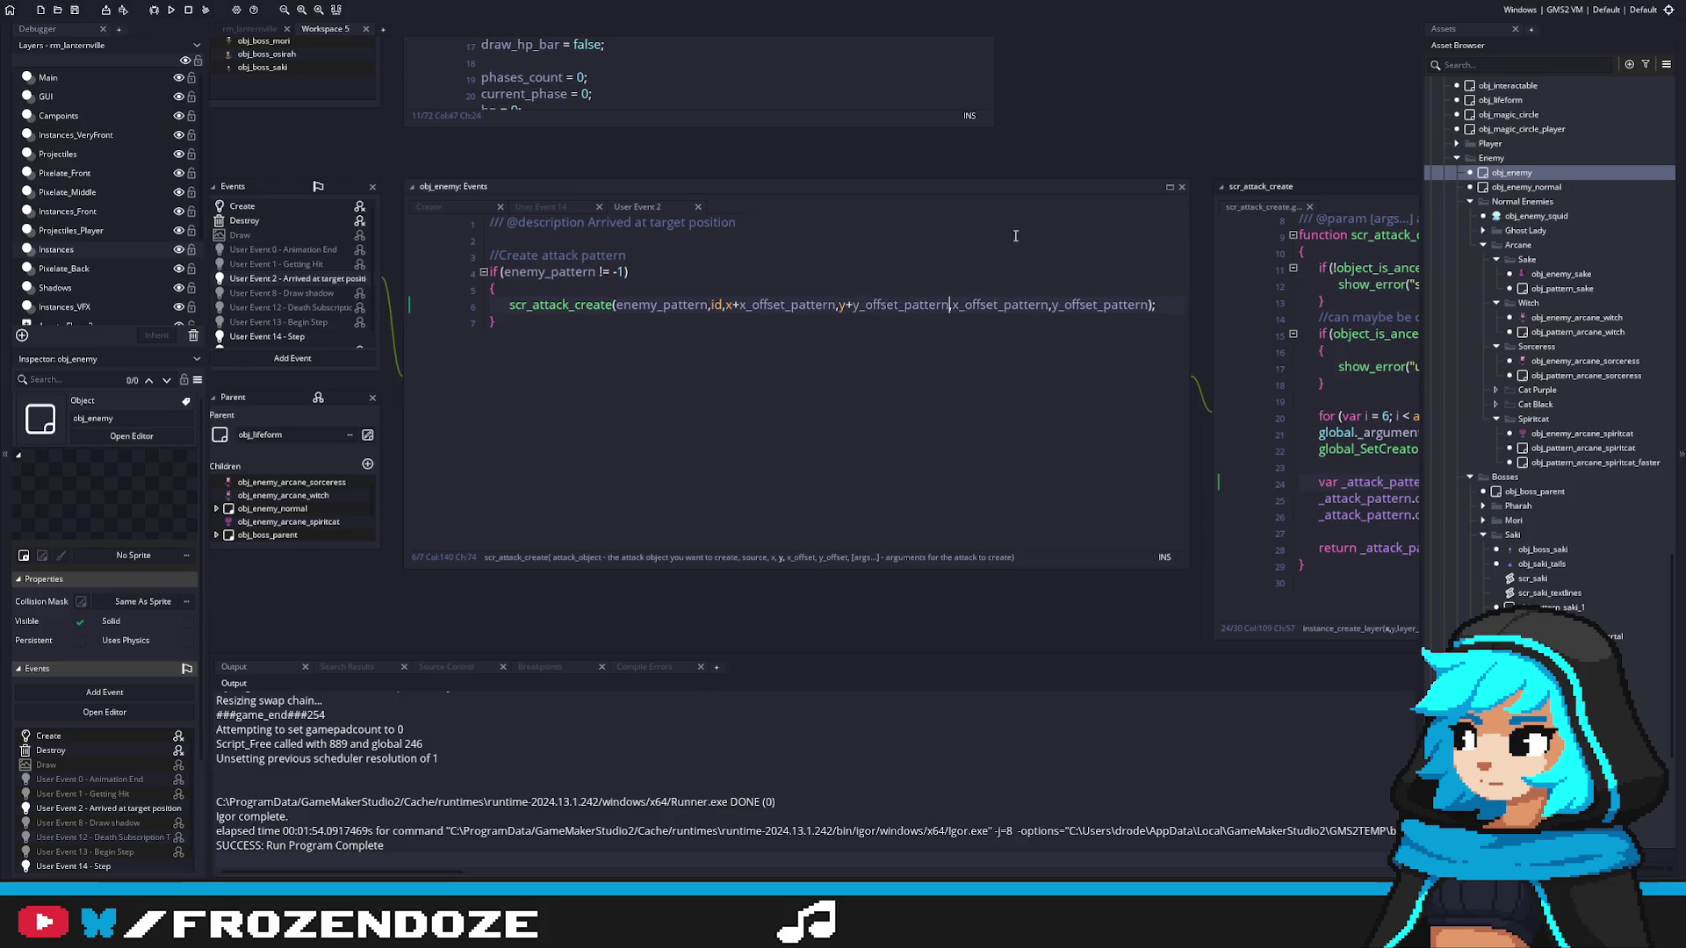
Step: Open obj_boss_saki from the Recent assets
scroll(1556, 244, "up", 15)
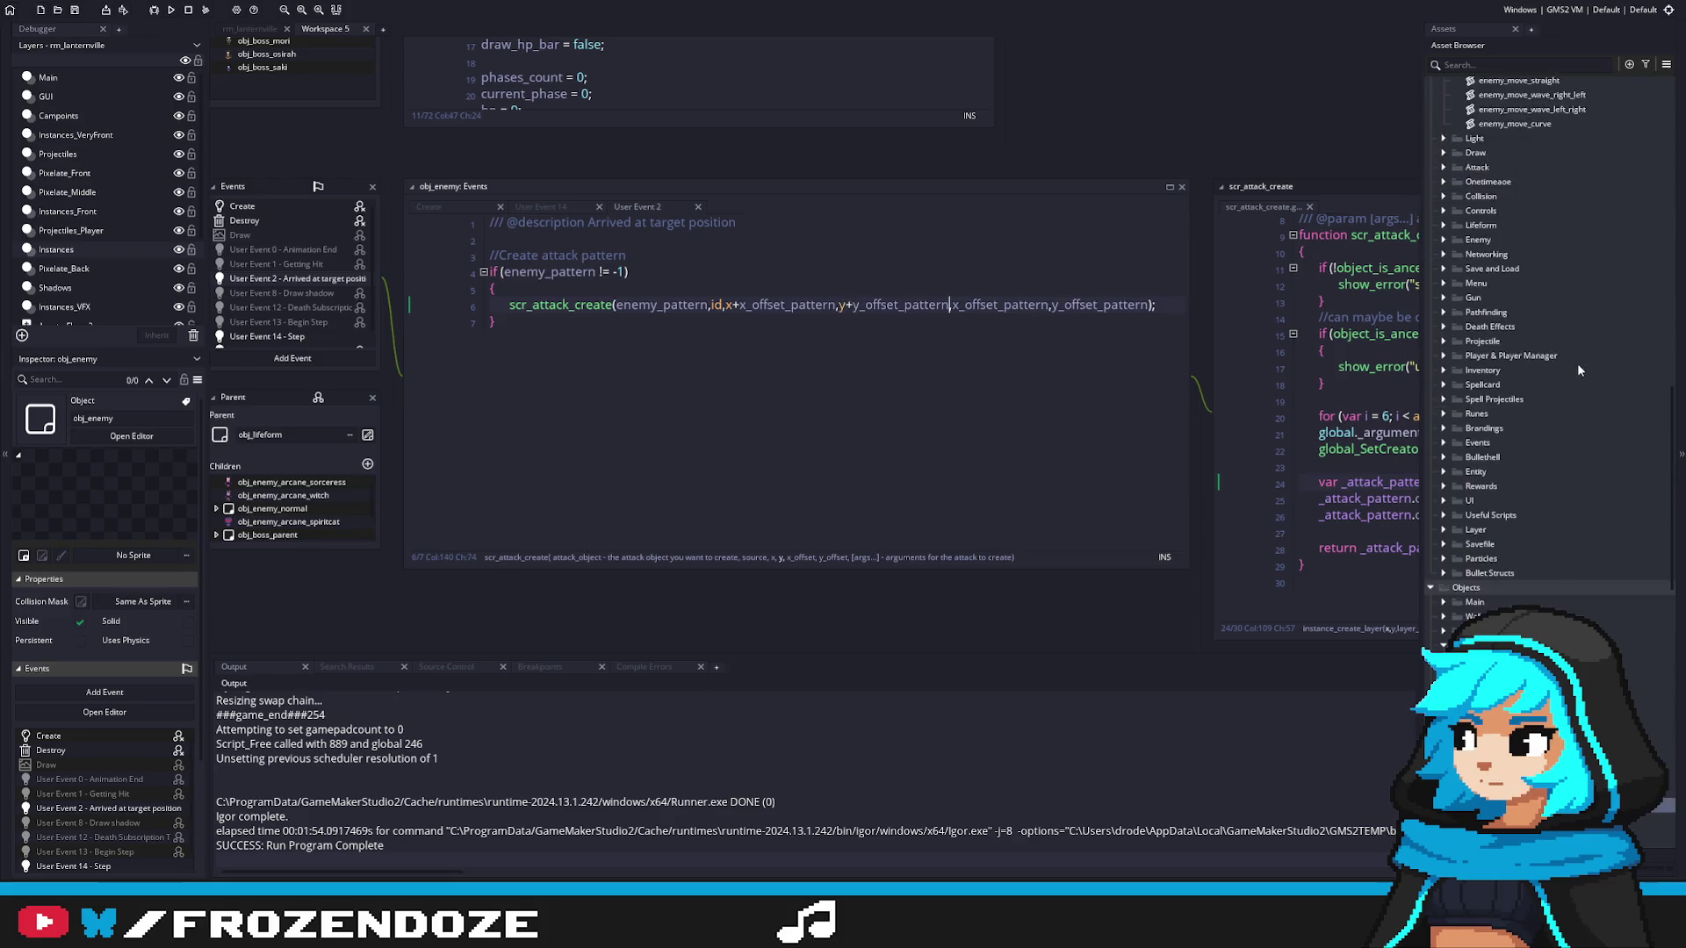
scroll(1585, 380, "up", 15)
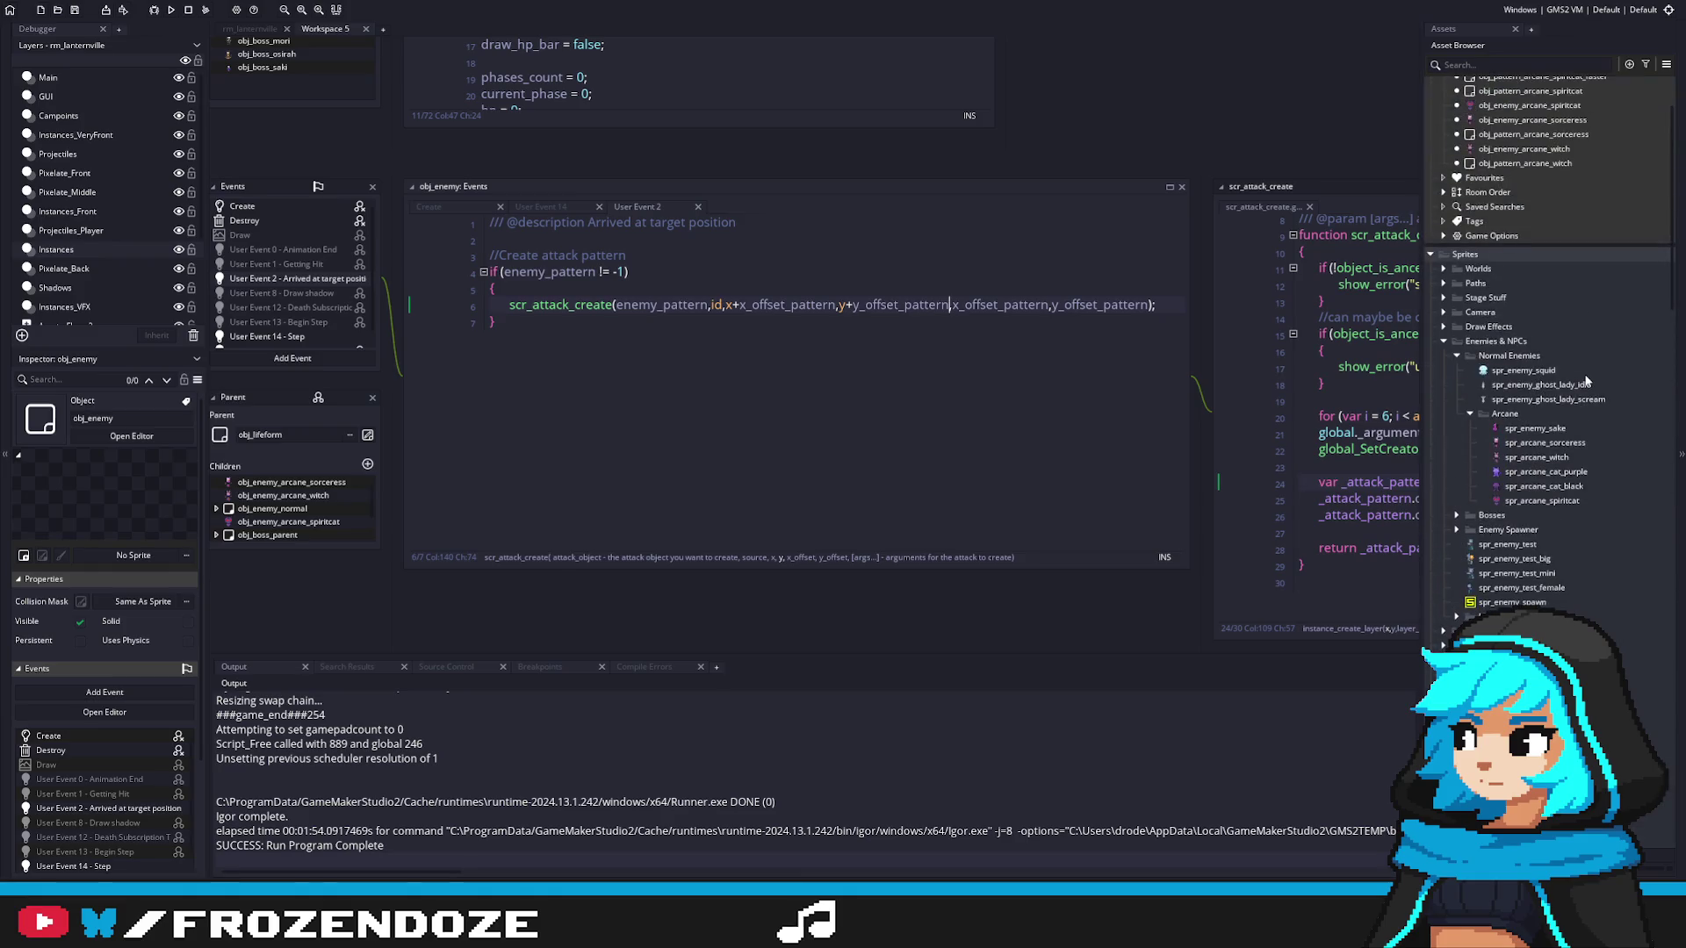
scroll(1586, 403, "up", 3)
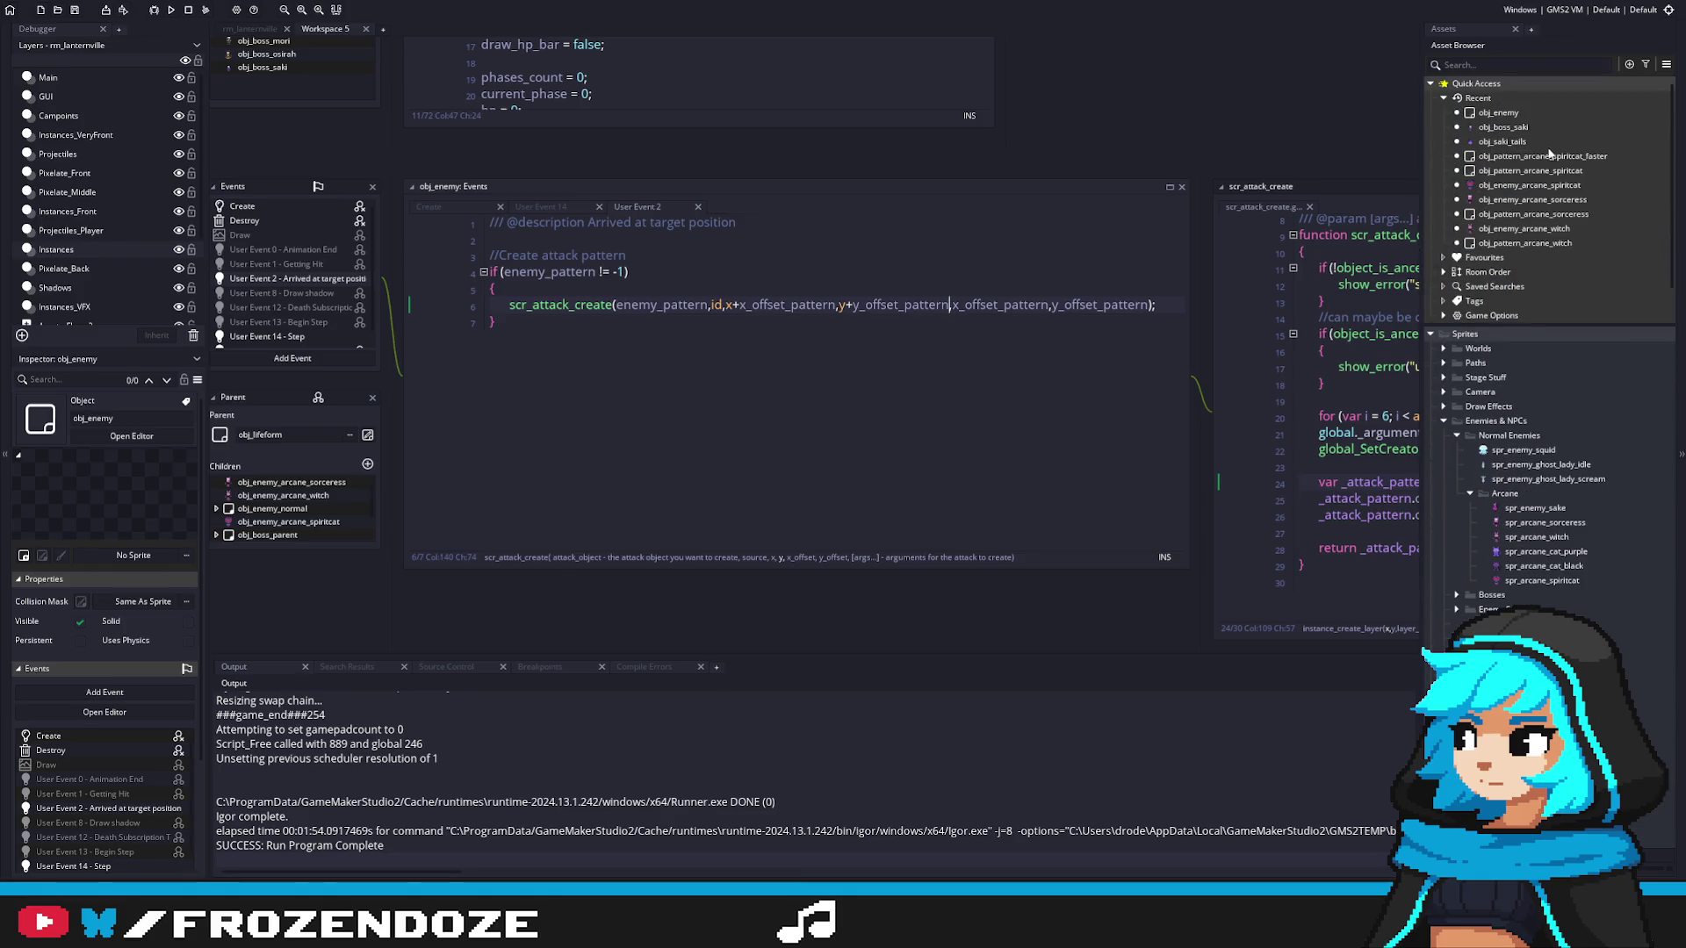
double_click(1502, 126)
Step: Check how x_offset_pattern feeds saki_attack_1's scr_attack_create call, then compile and run the game with F5
scroll(947, 374, "up", 13)
left_click(1067, 353)
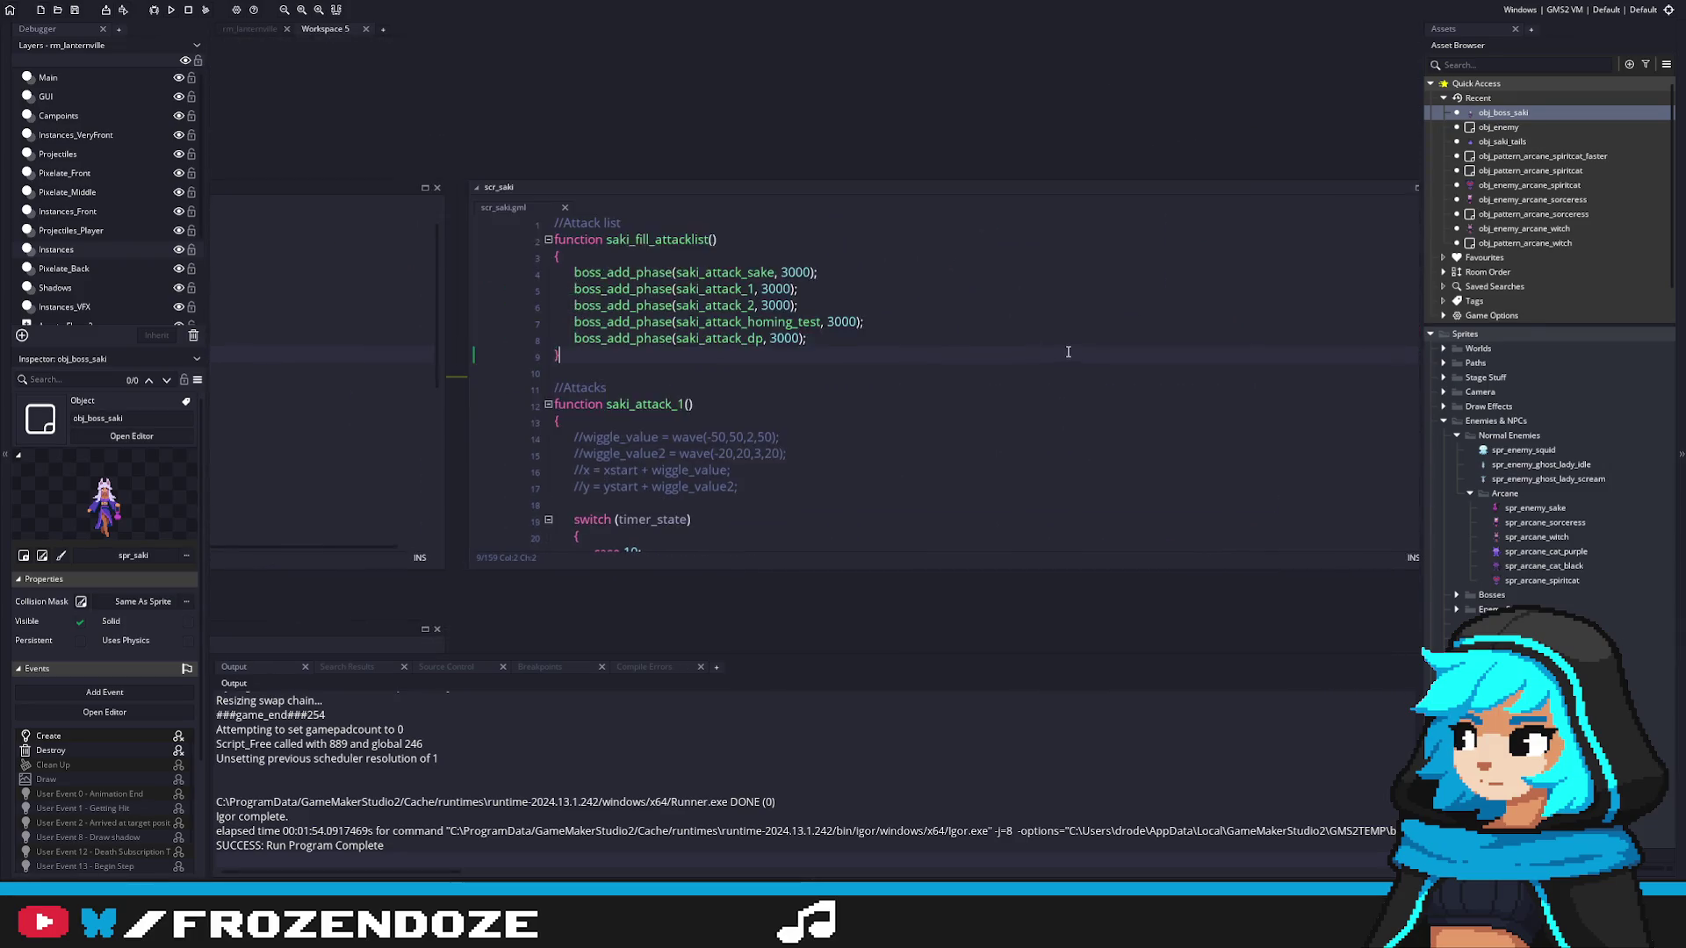
scroll(1067, 353, "down", 4)
key("F5")
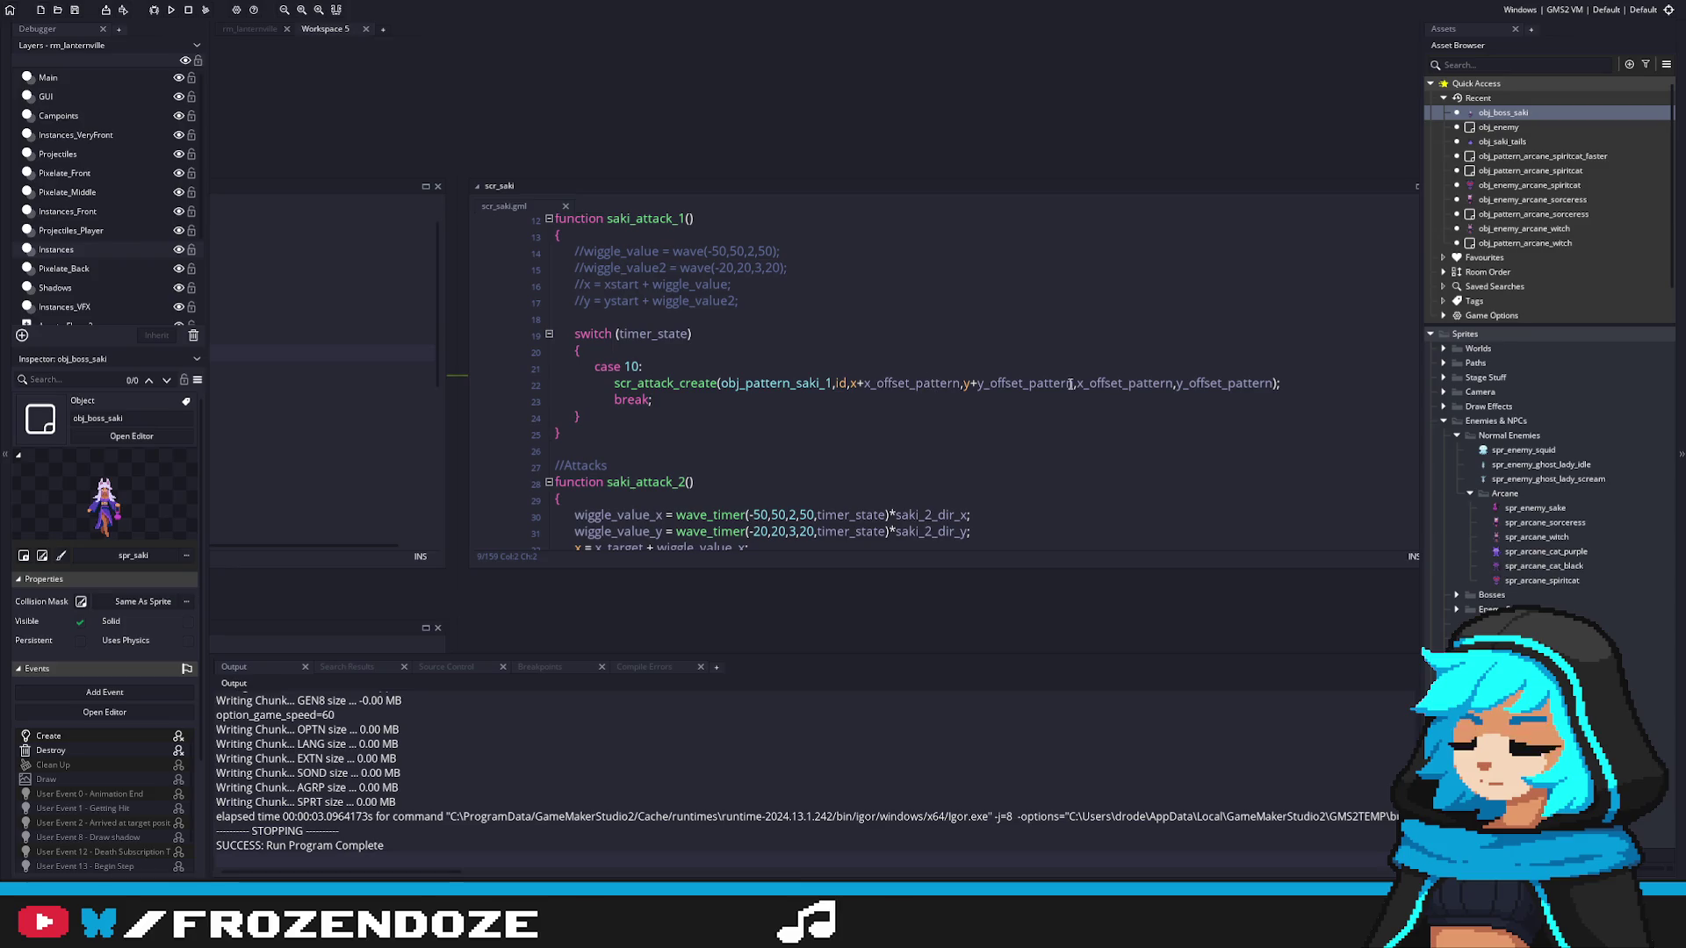
left_click(1273, 383)
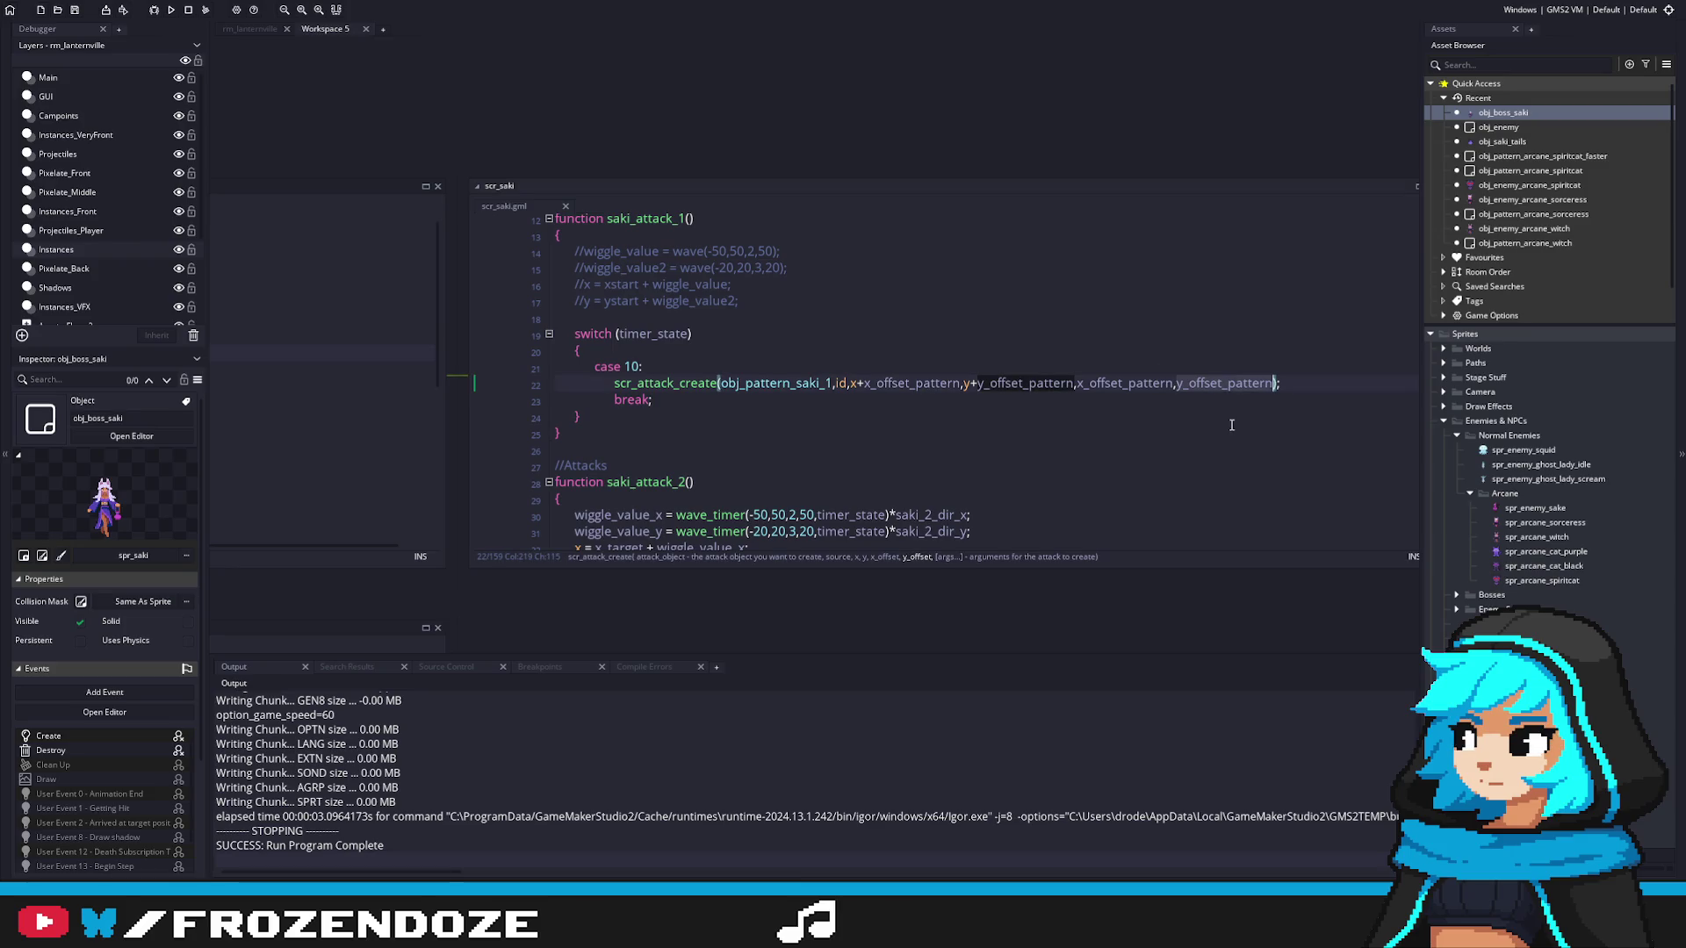
scroll(1229, 430, "down", 10)
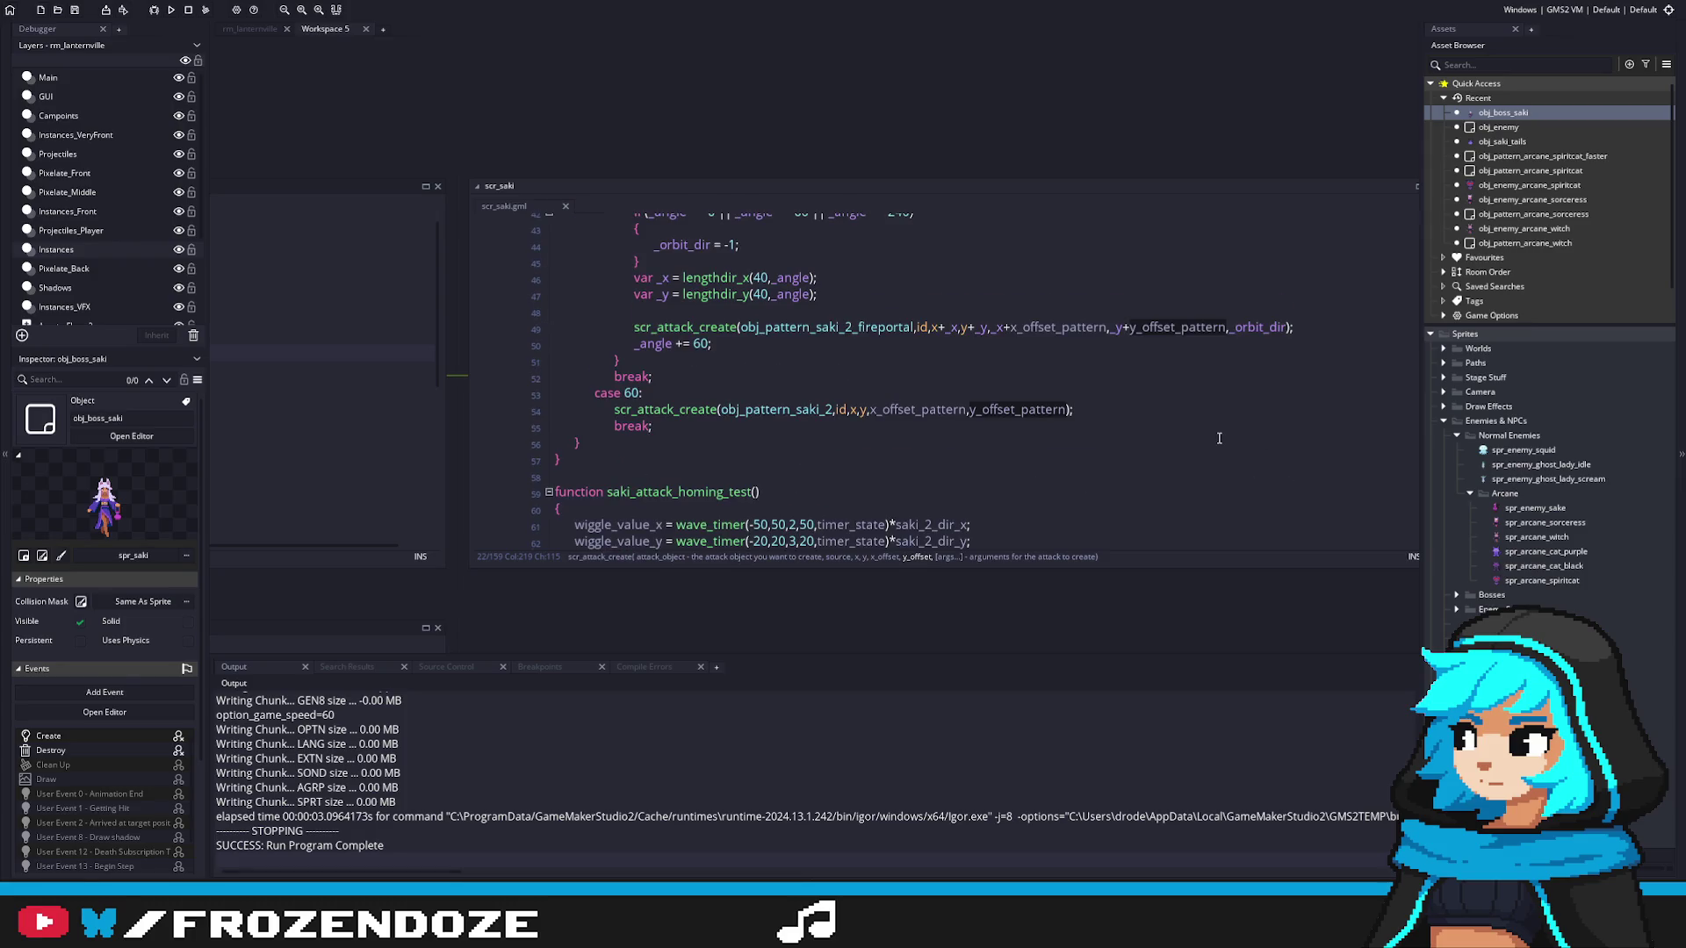
scroll(1219, 437, "up", 10)
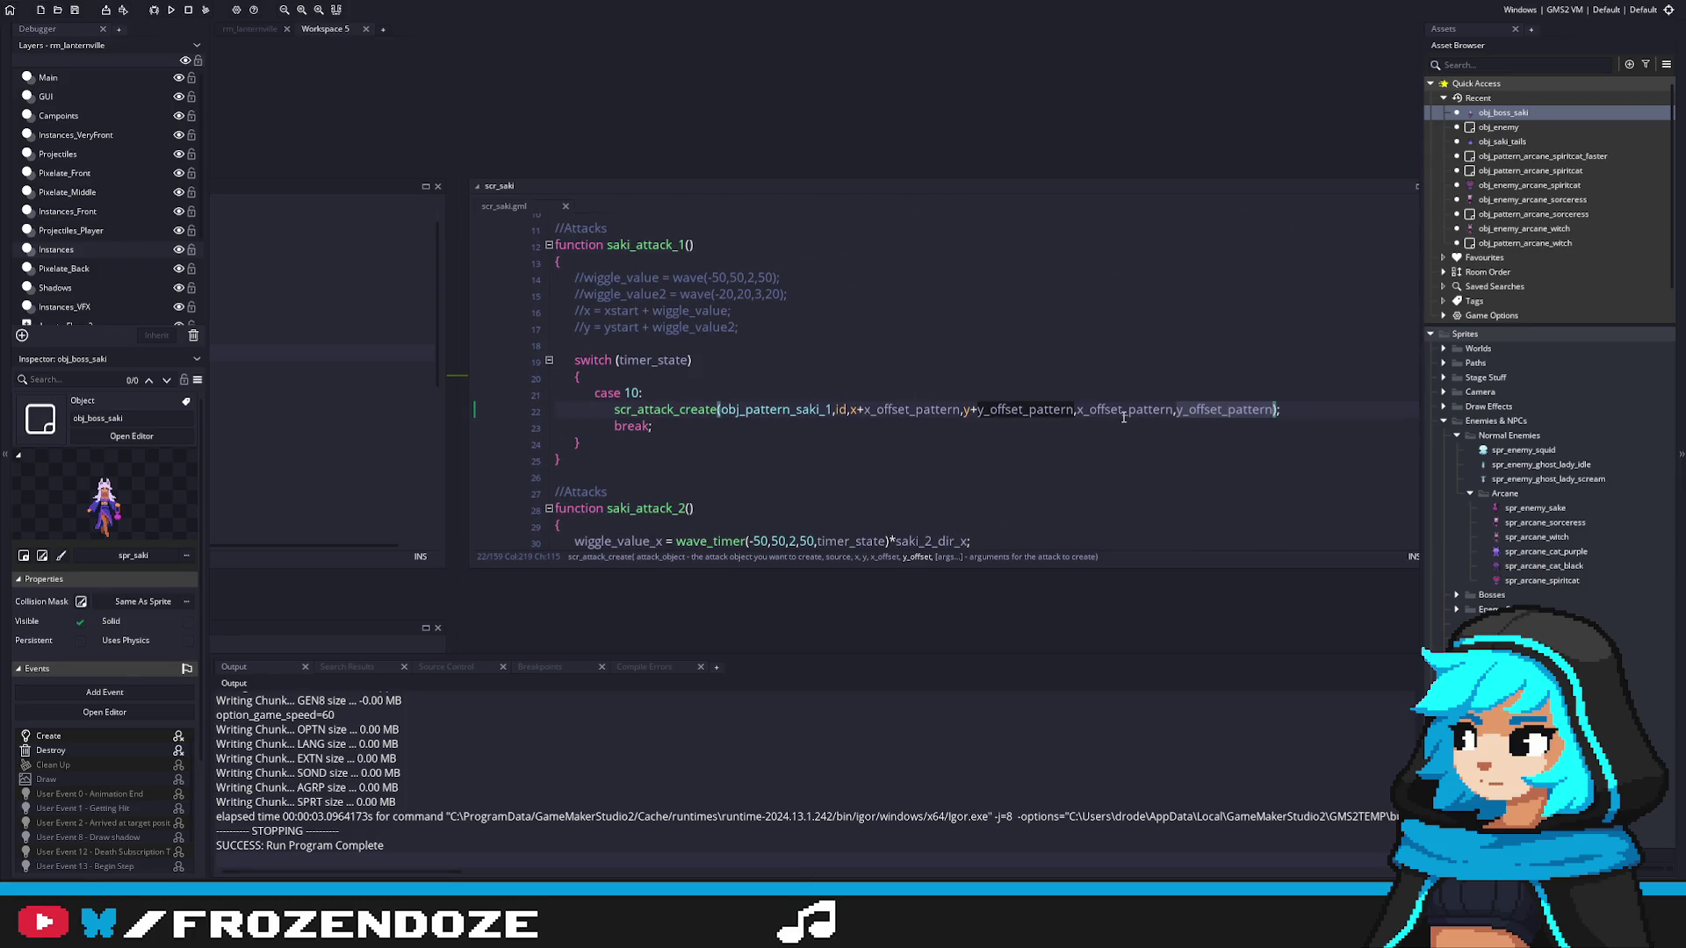
left_click(1122, 413)
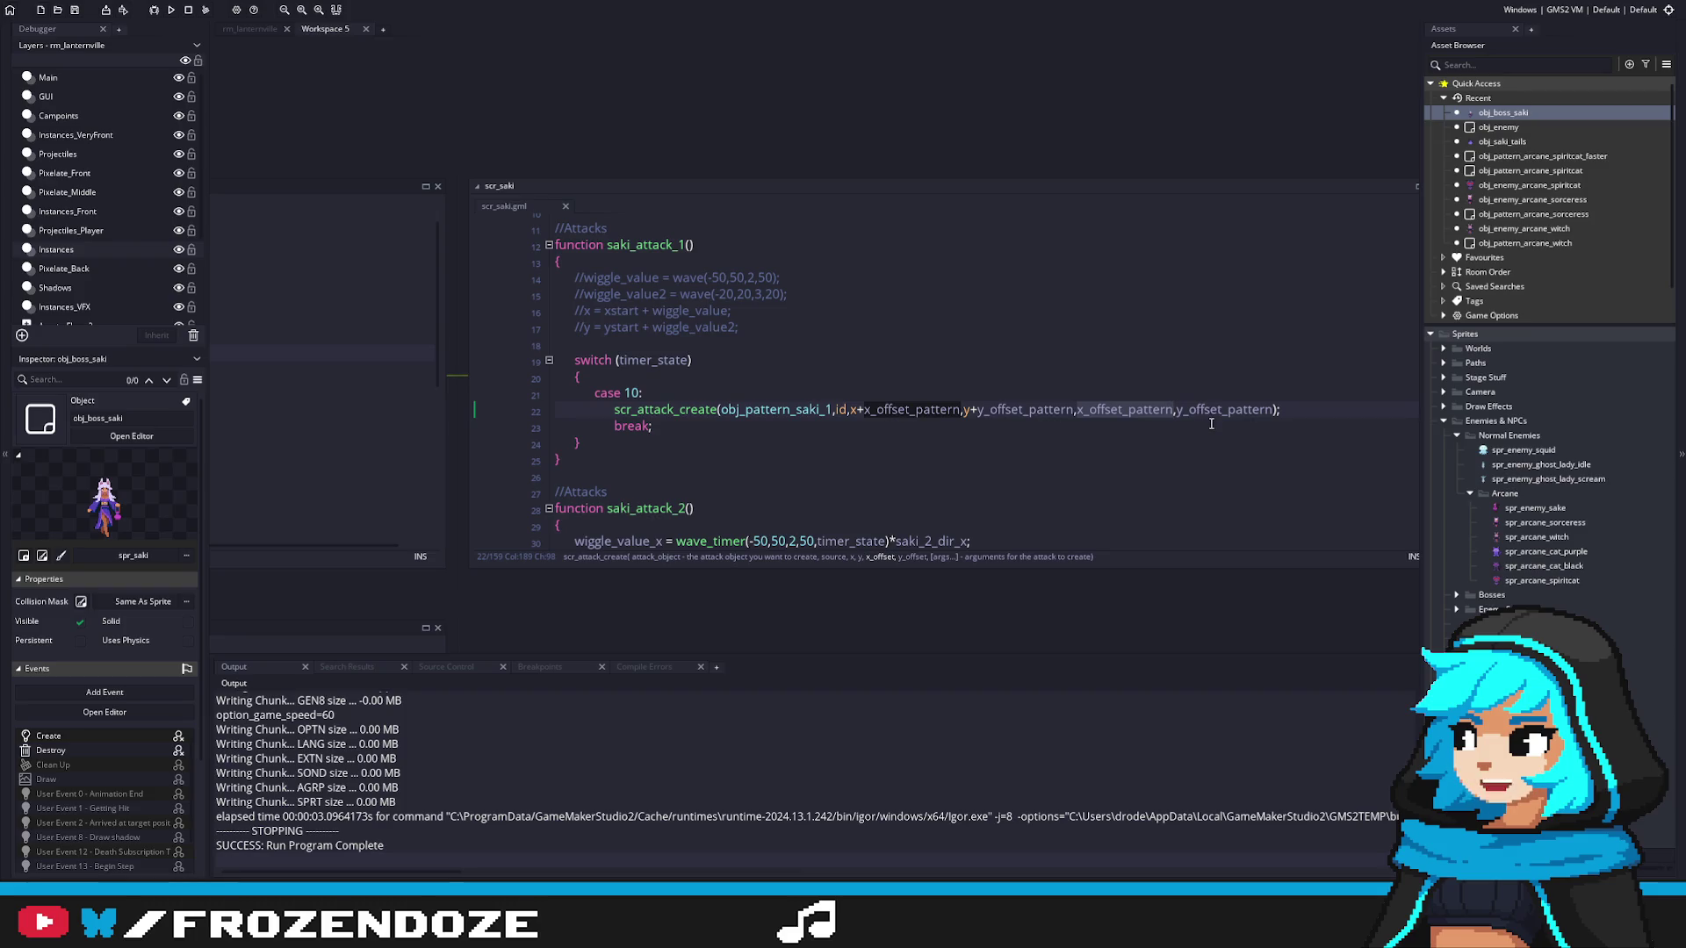
key("F5")
left_click(1109, 376)
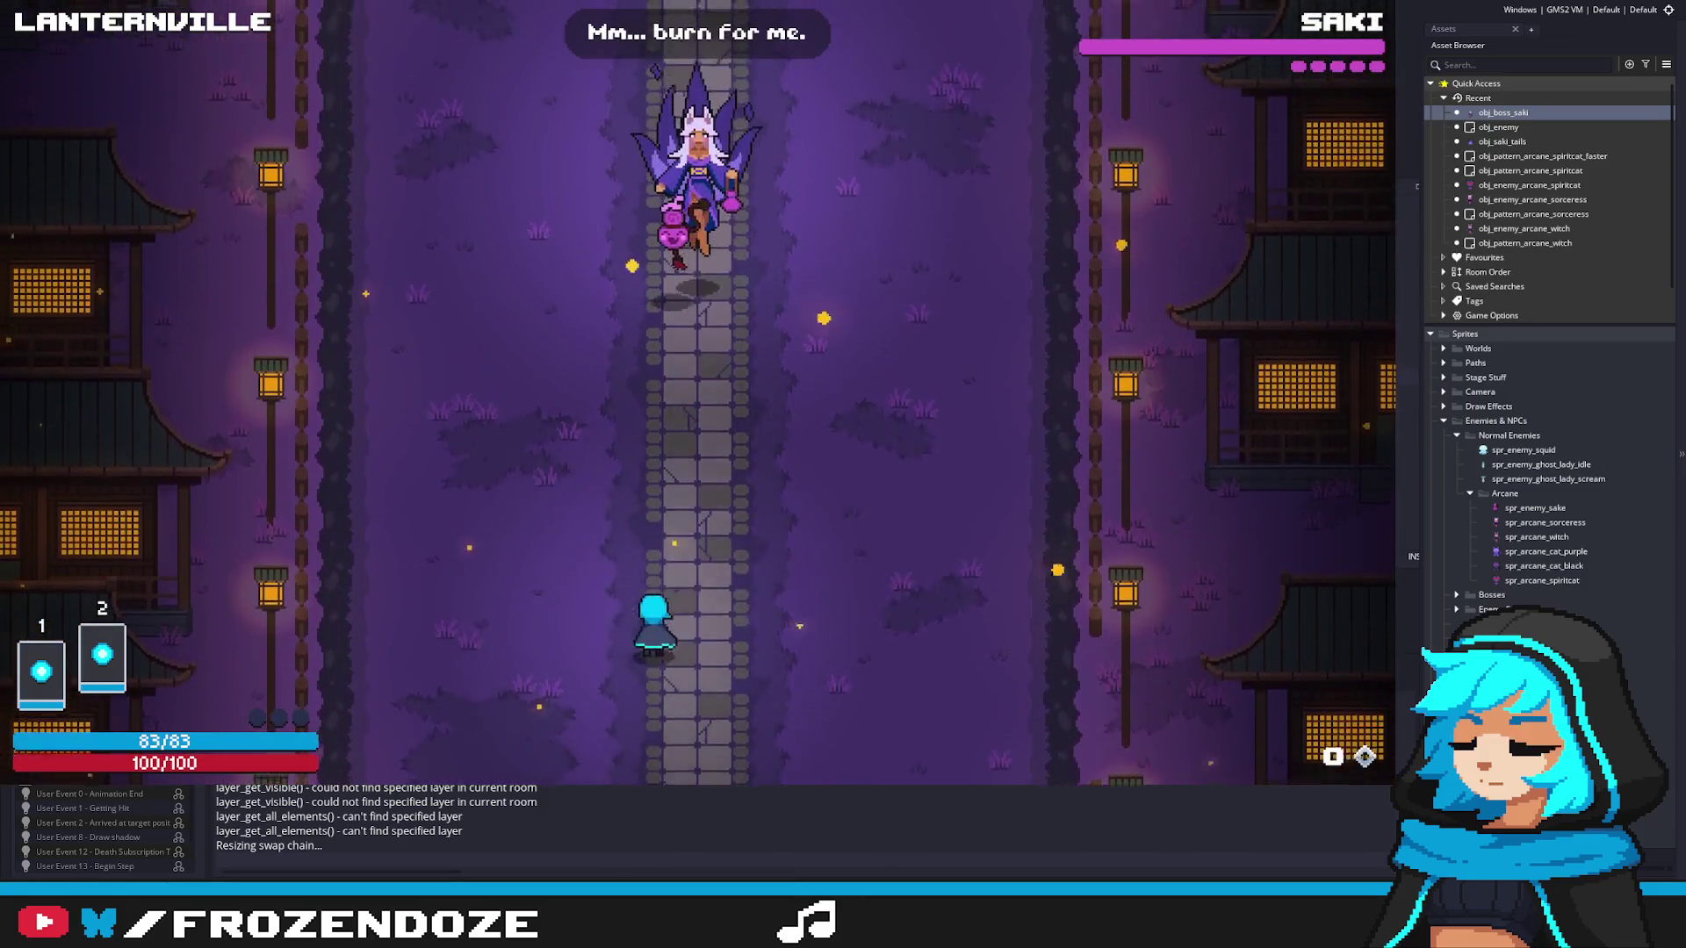
Step: Dodge Saki's opening projectile ring and fire bullet waves while advancing up the road to damage her
key("Left")
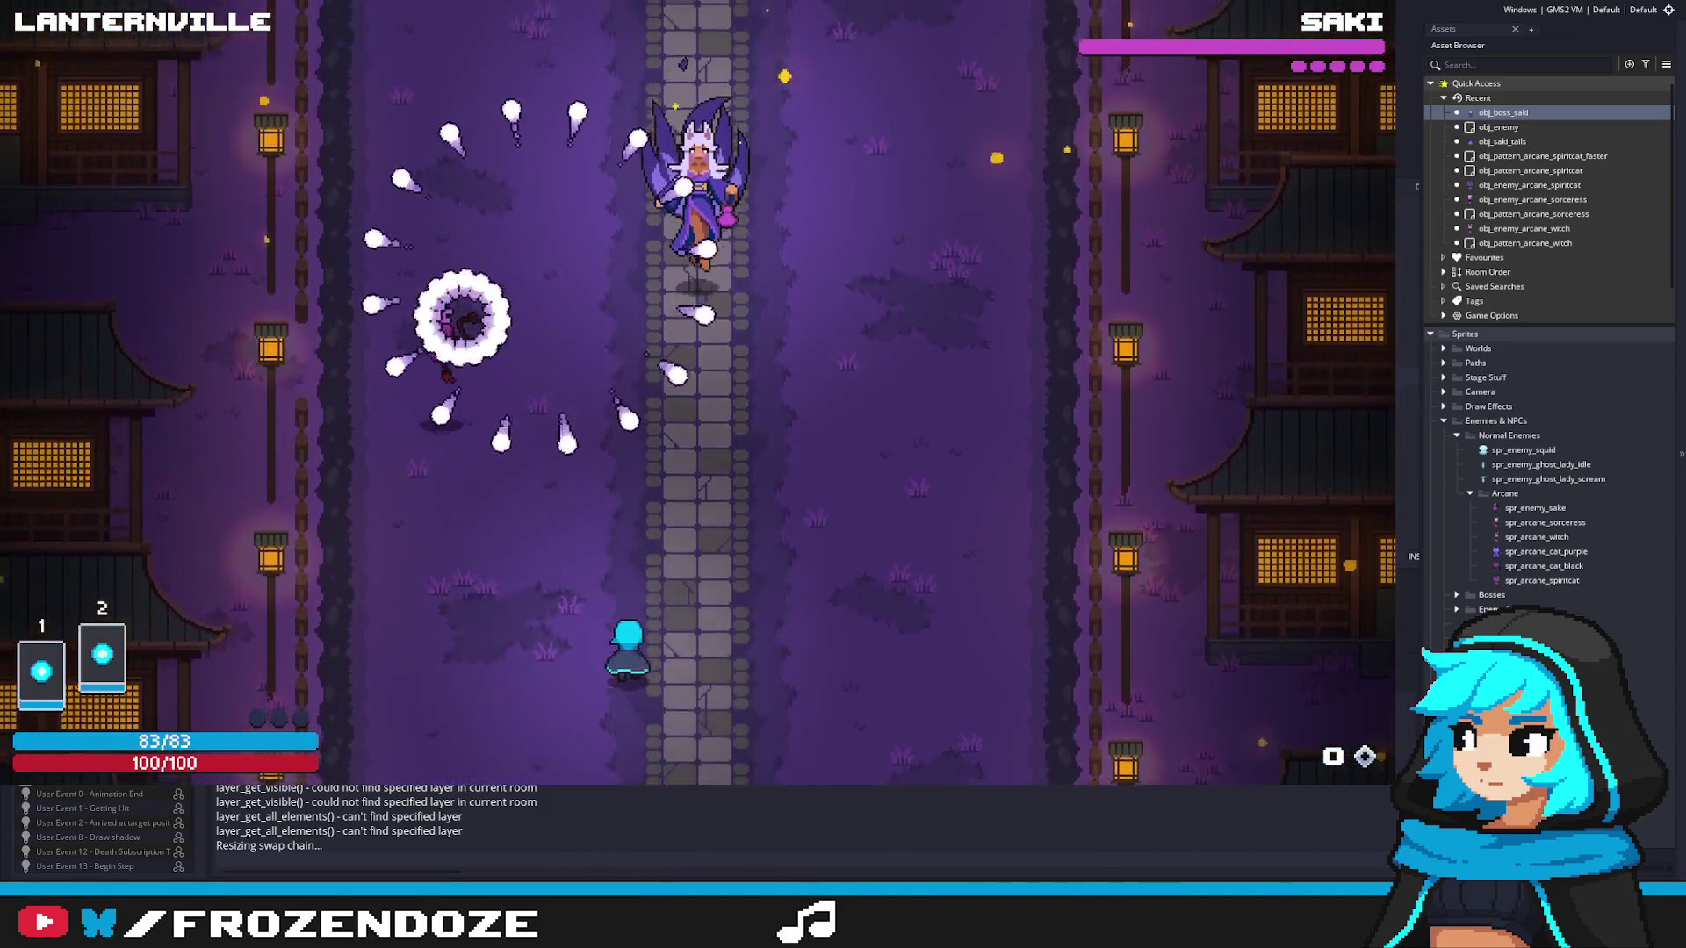
key("Right")
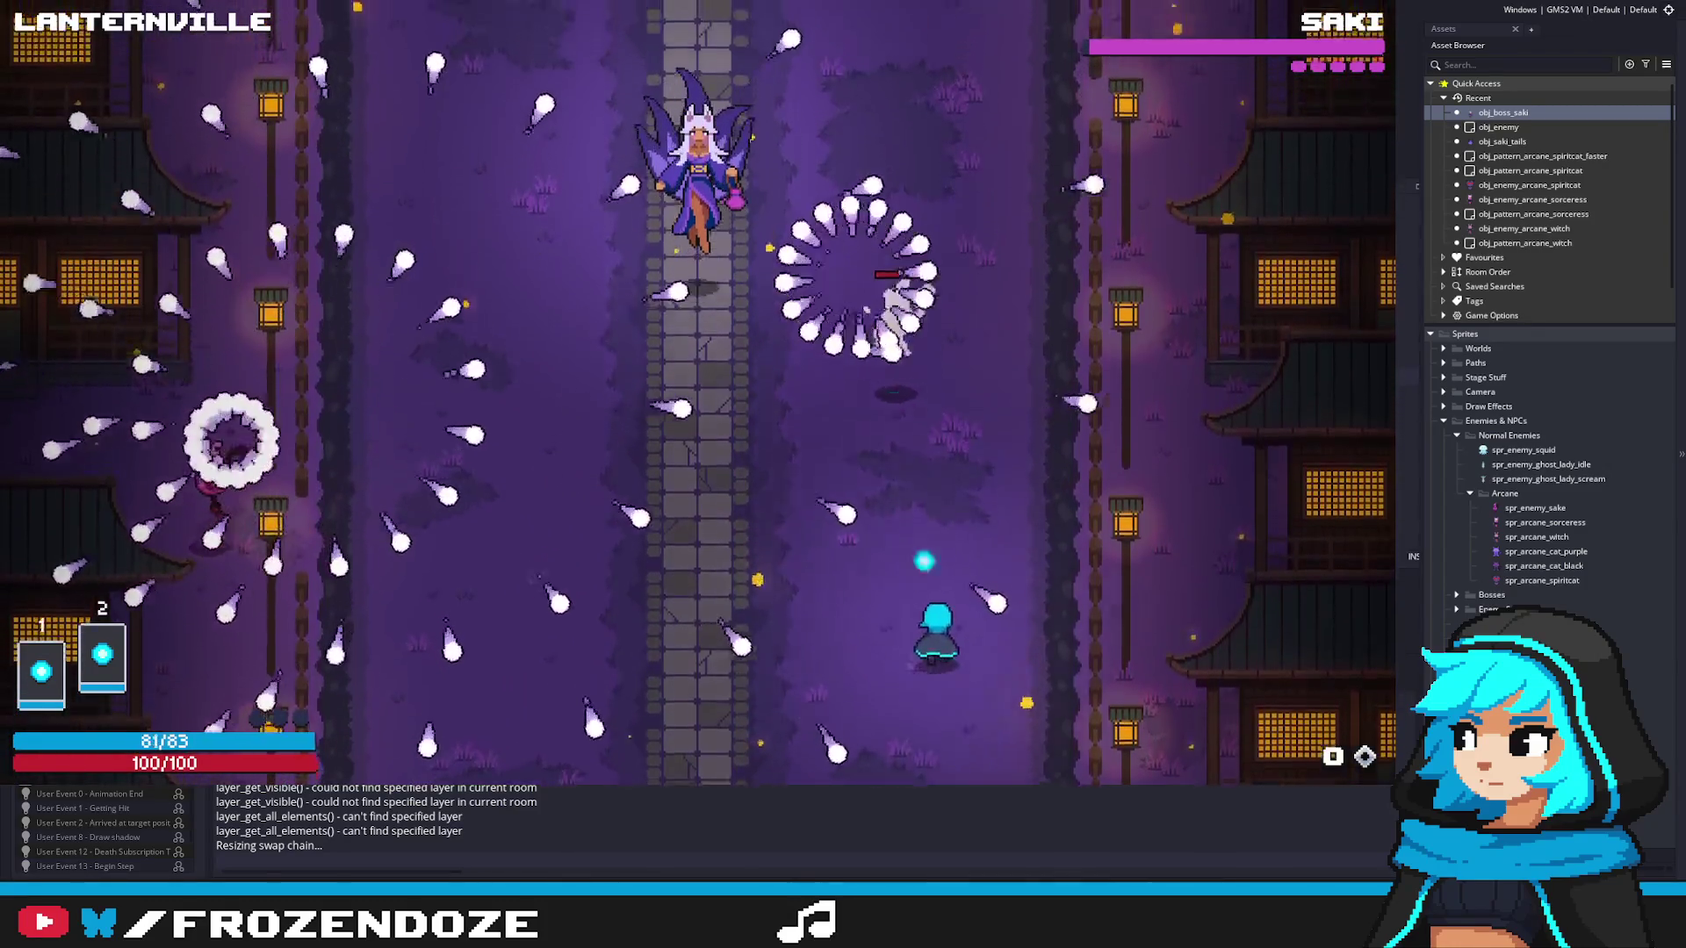
key("Left")
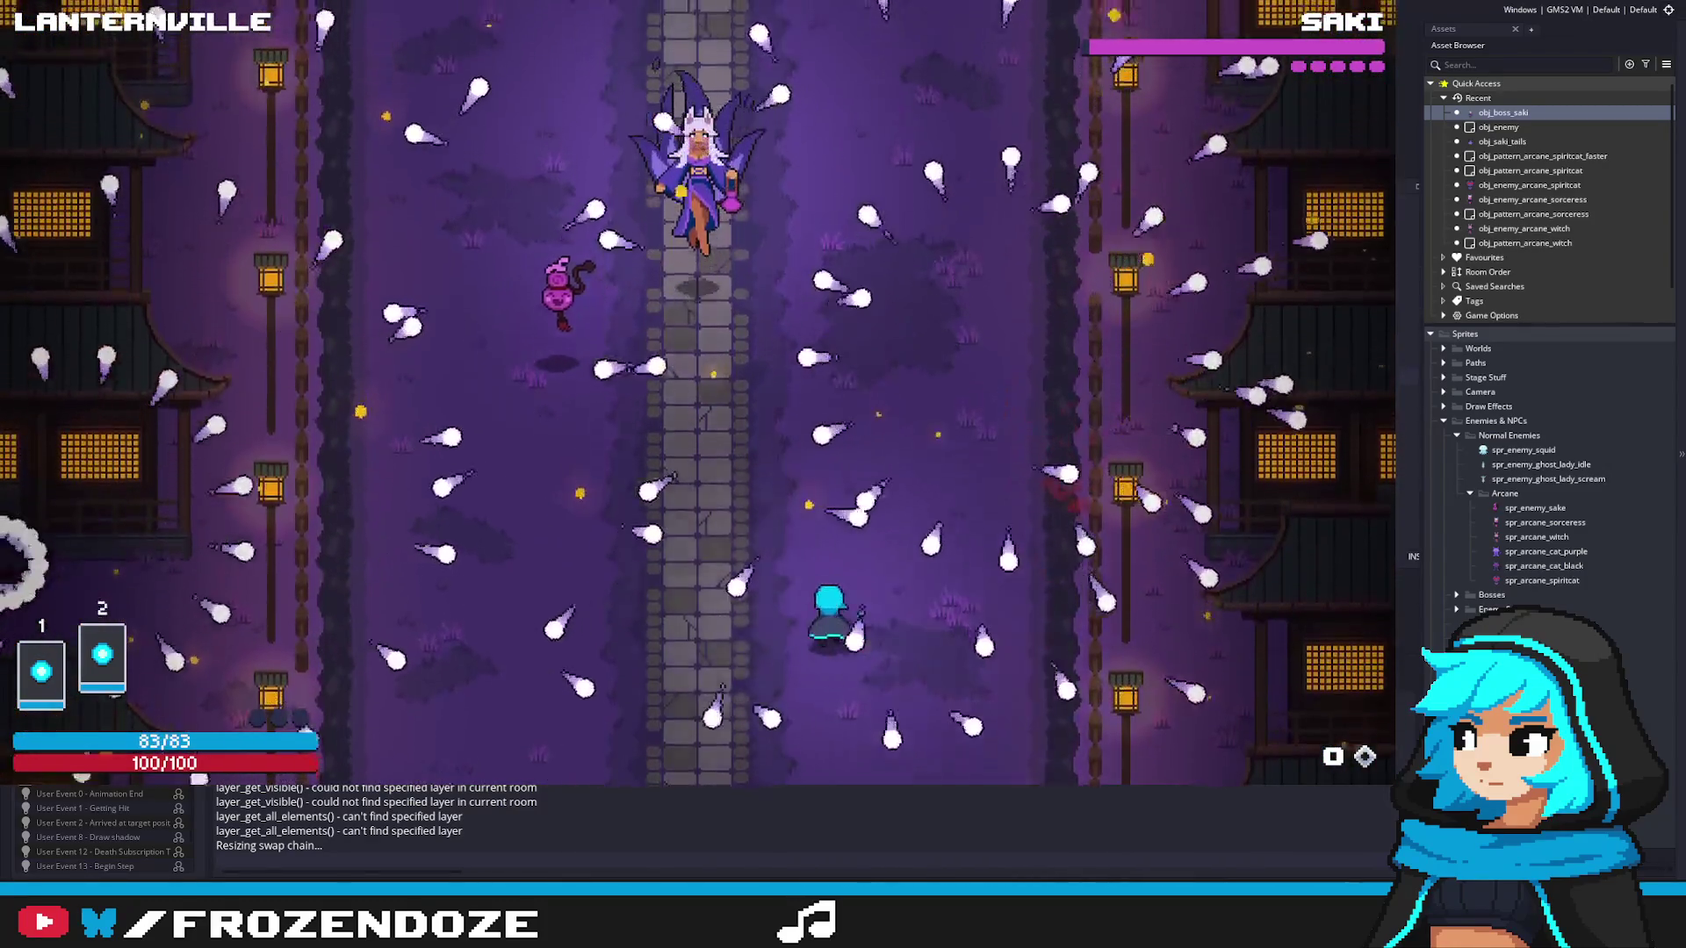
key("Left")
key("Right")
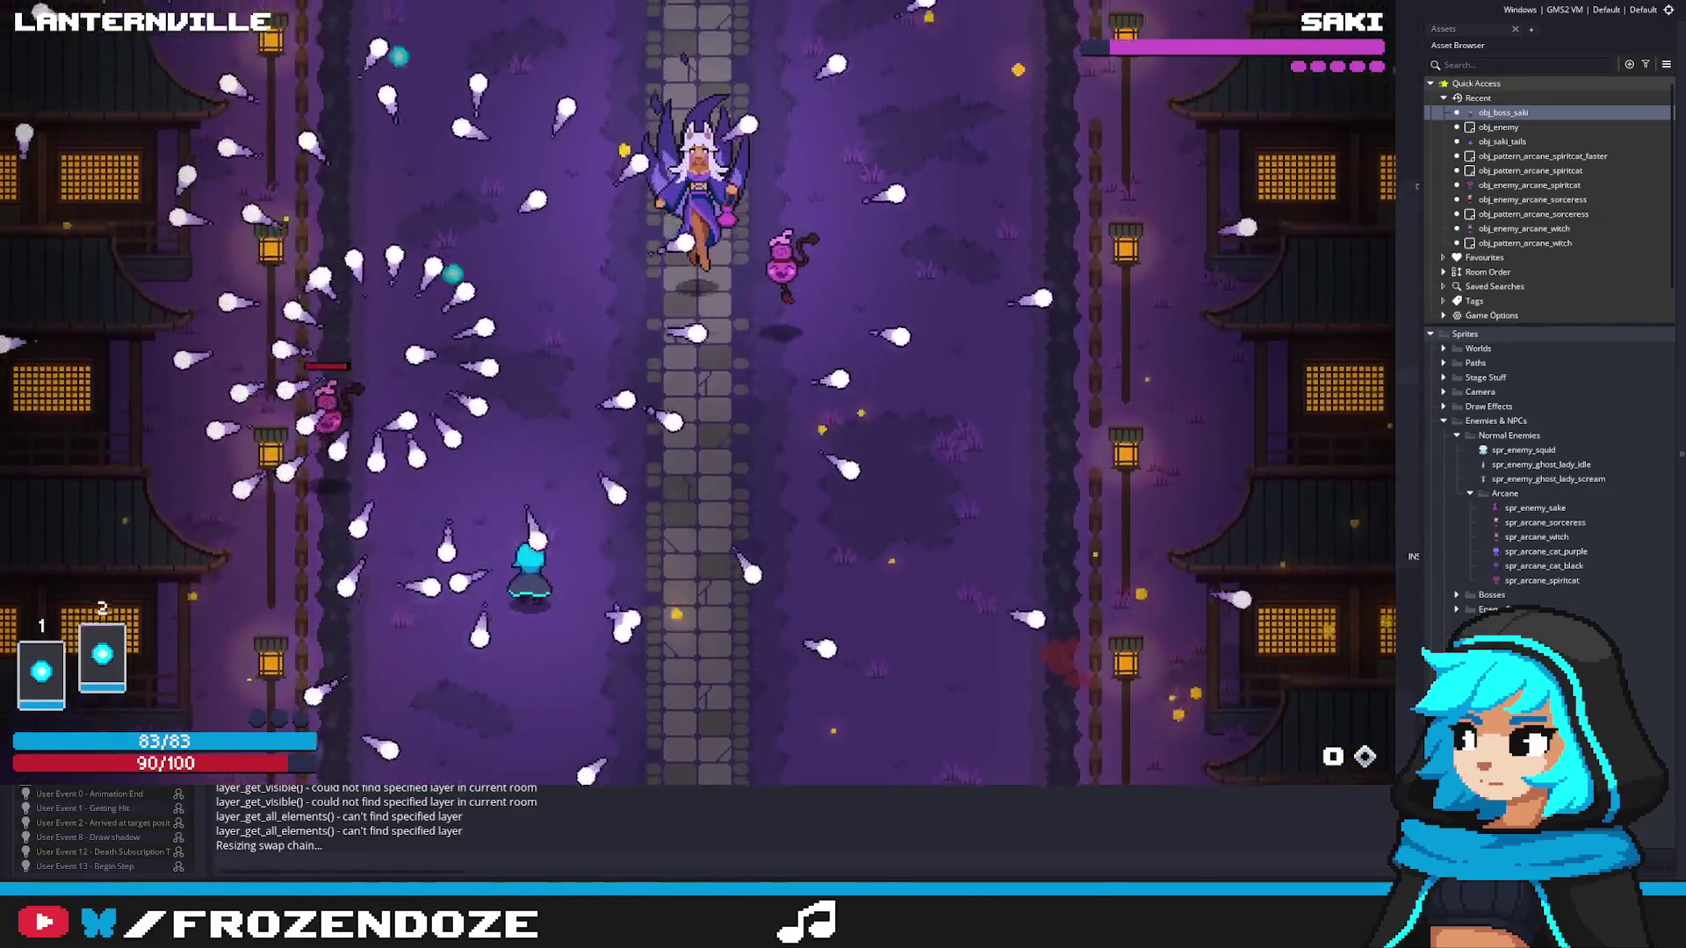
key("Up")
key("Down")
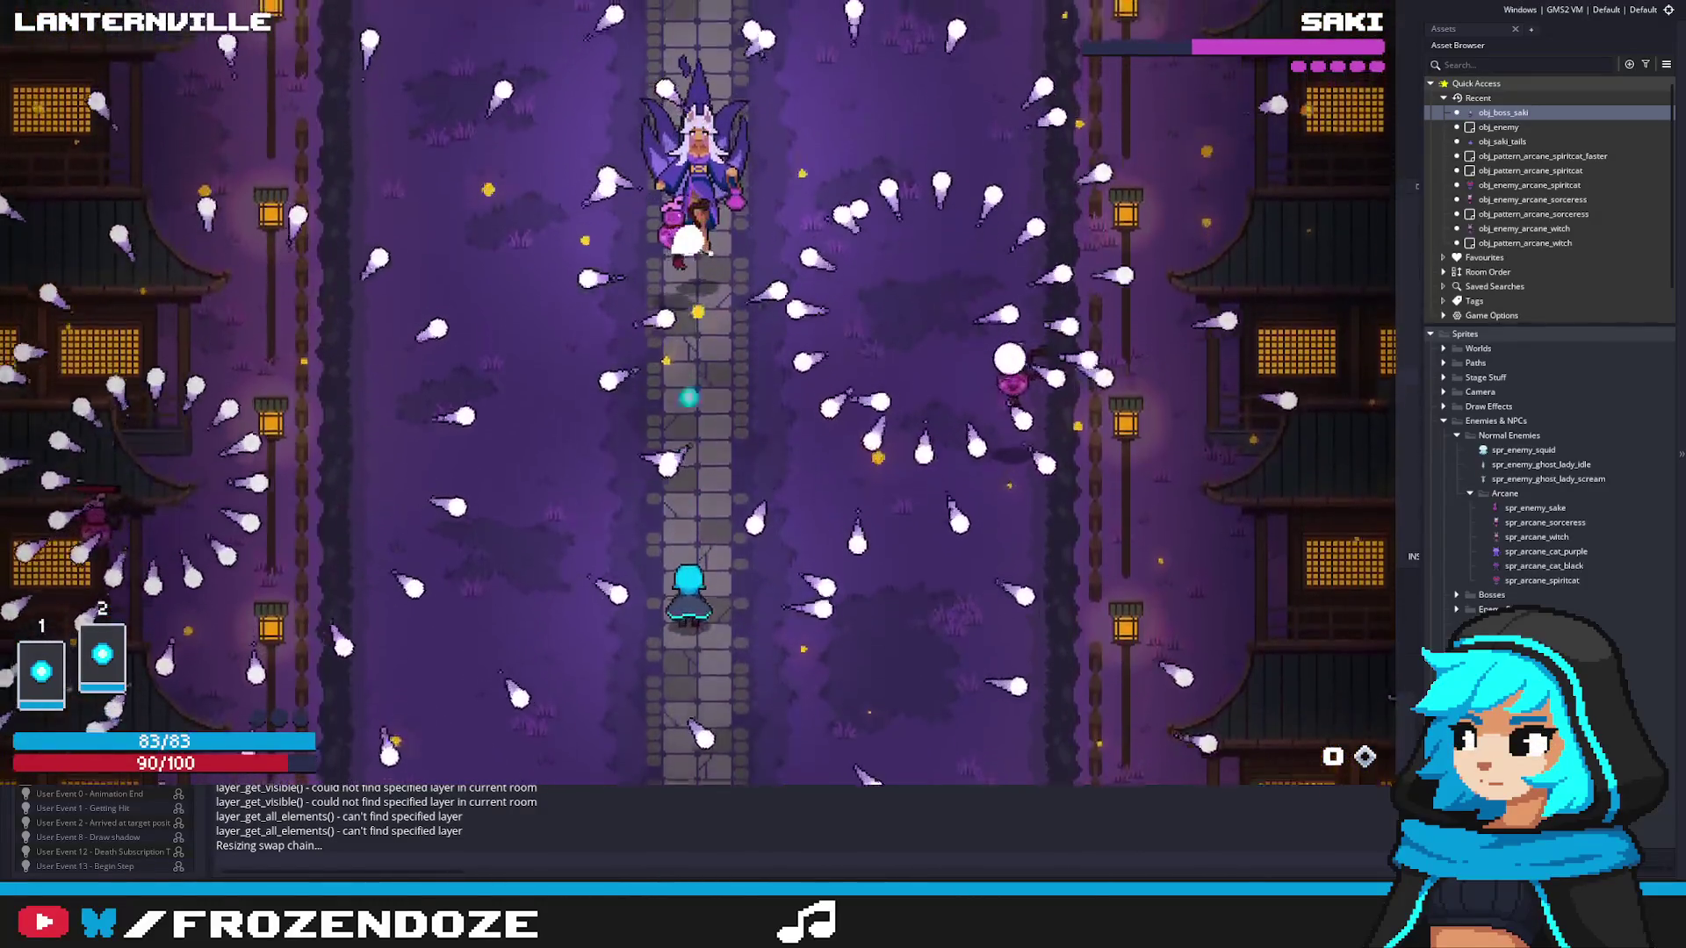
key("Up")
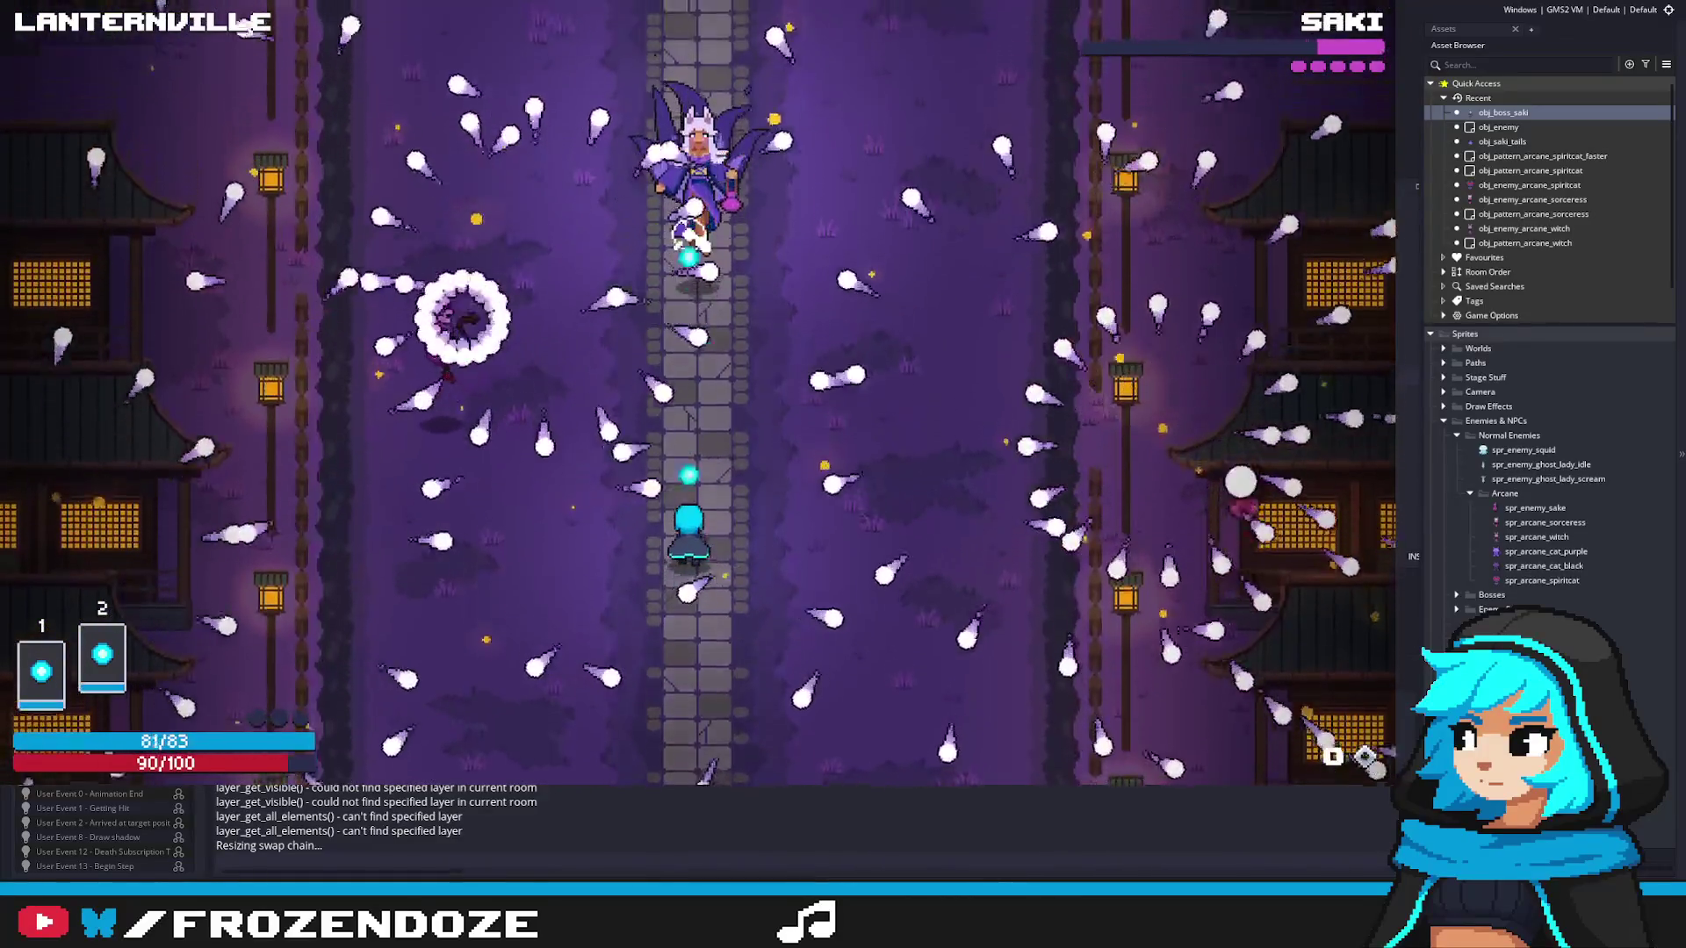
key("Up")
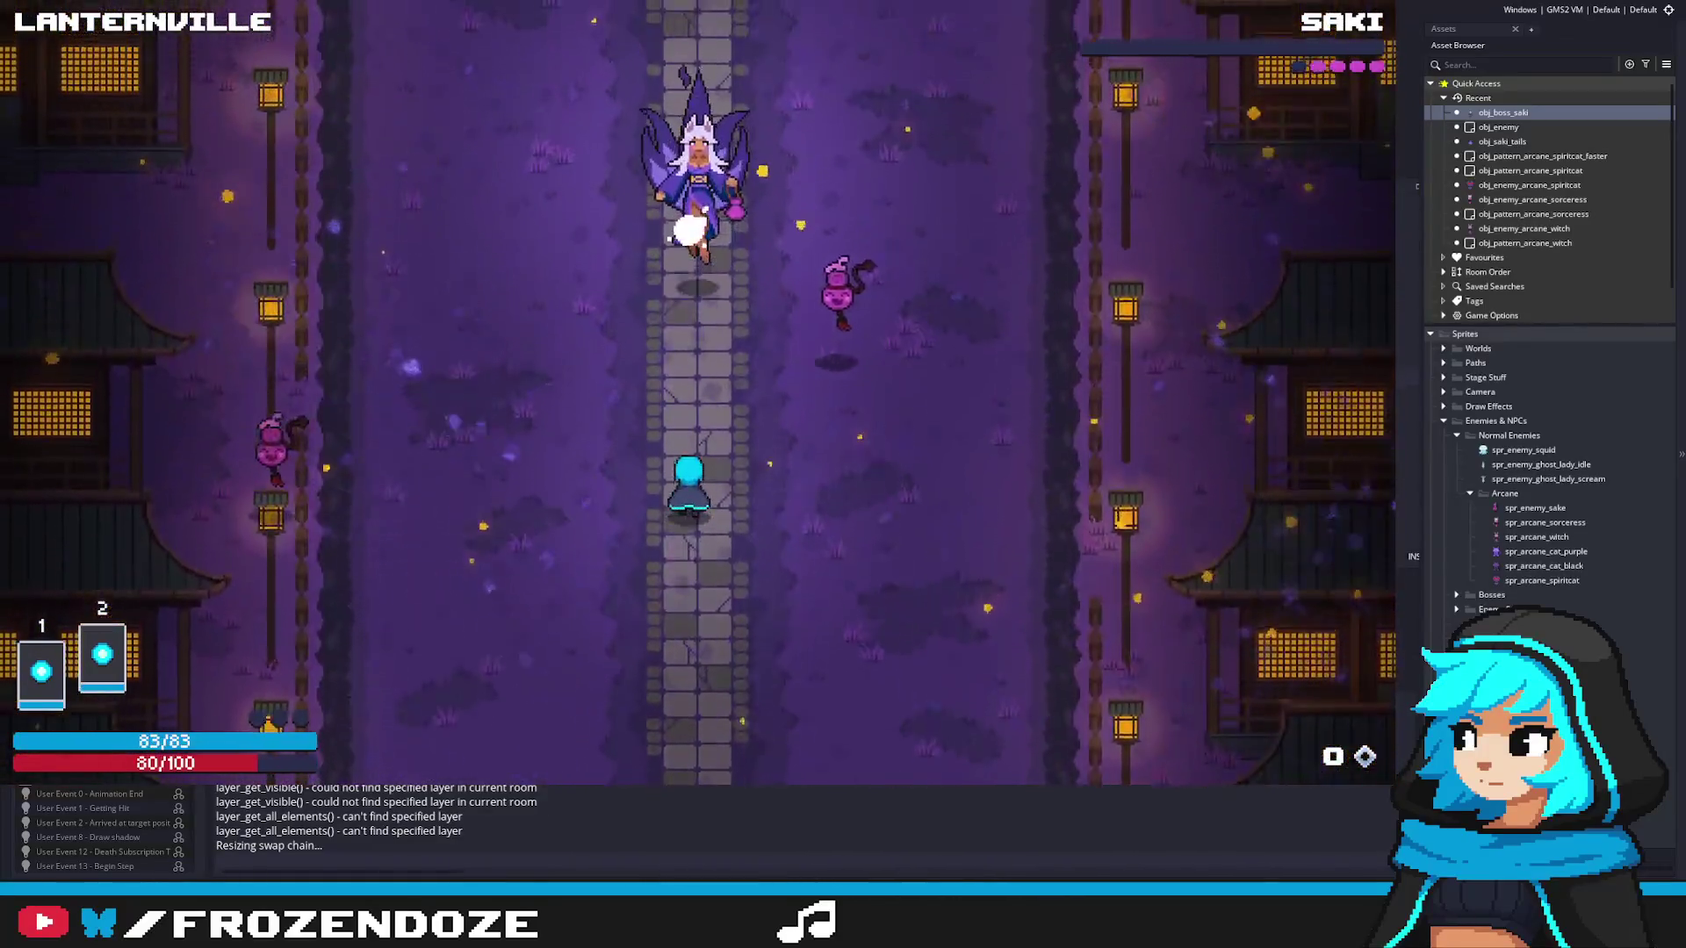
key("Up")
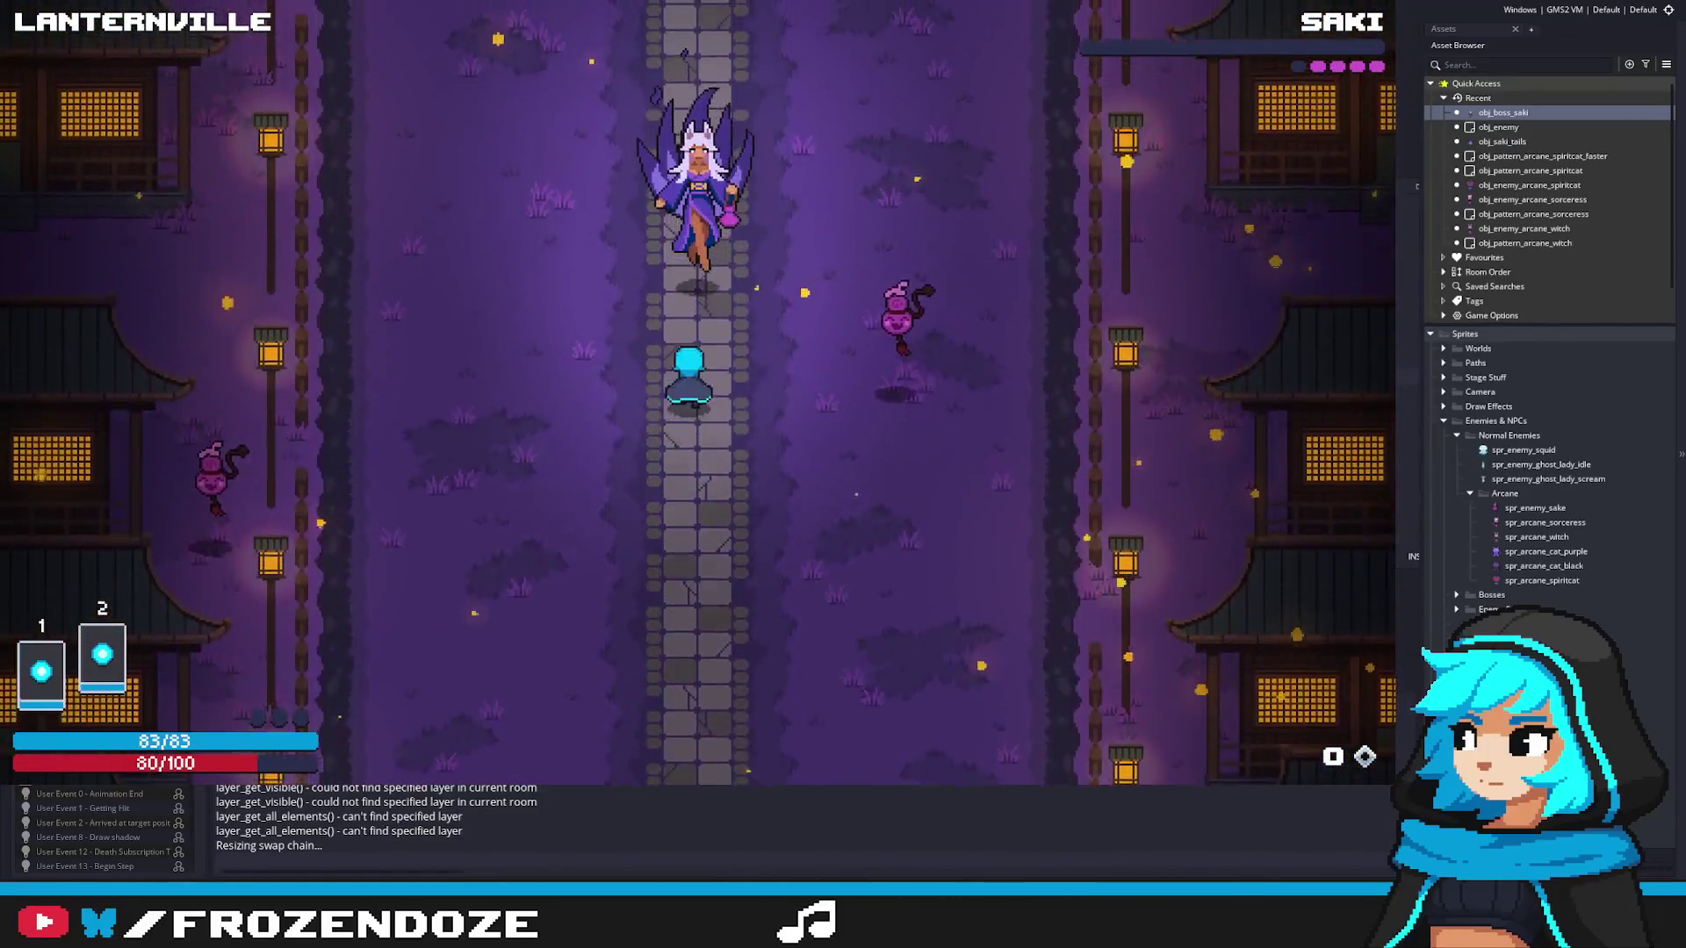
key("Left")
key("Right")
key("Down")
key("Left")
key("Right")
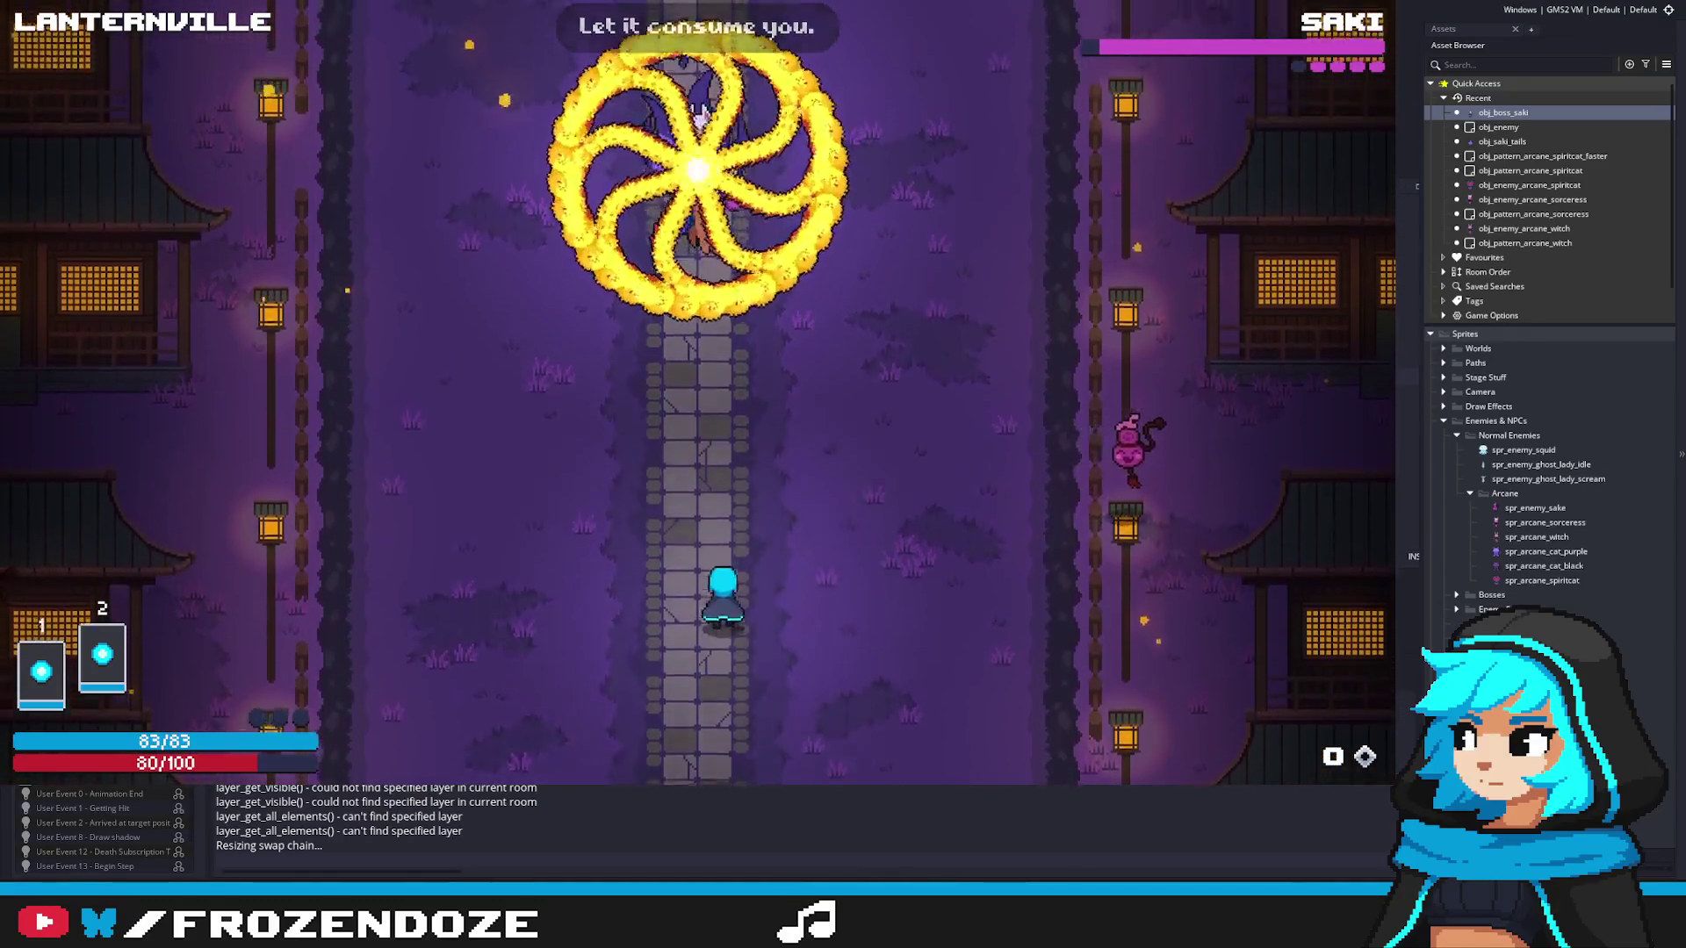
key("Left")
key("Right")
key("Left")
key("Down")
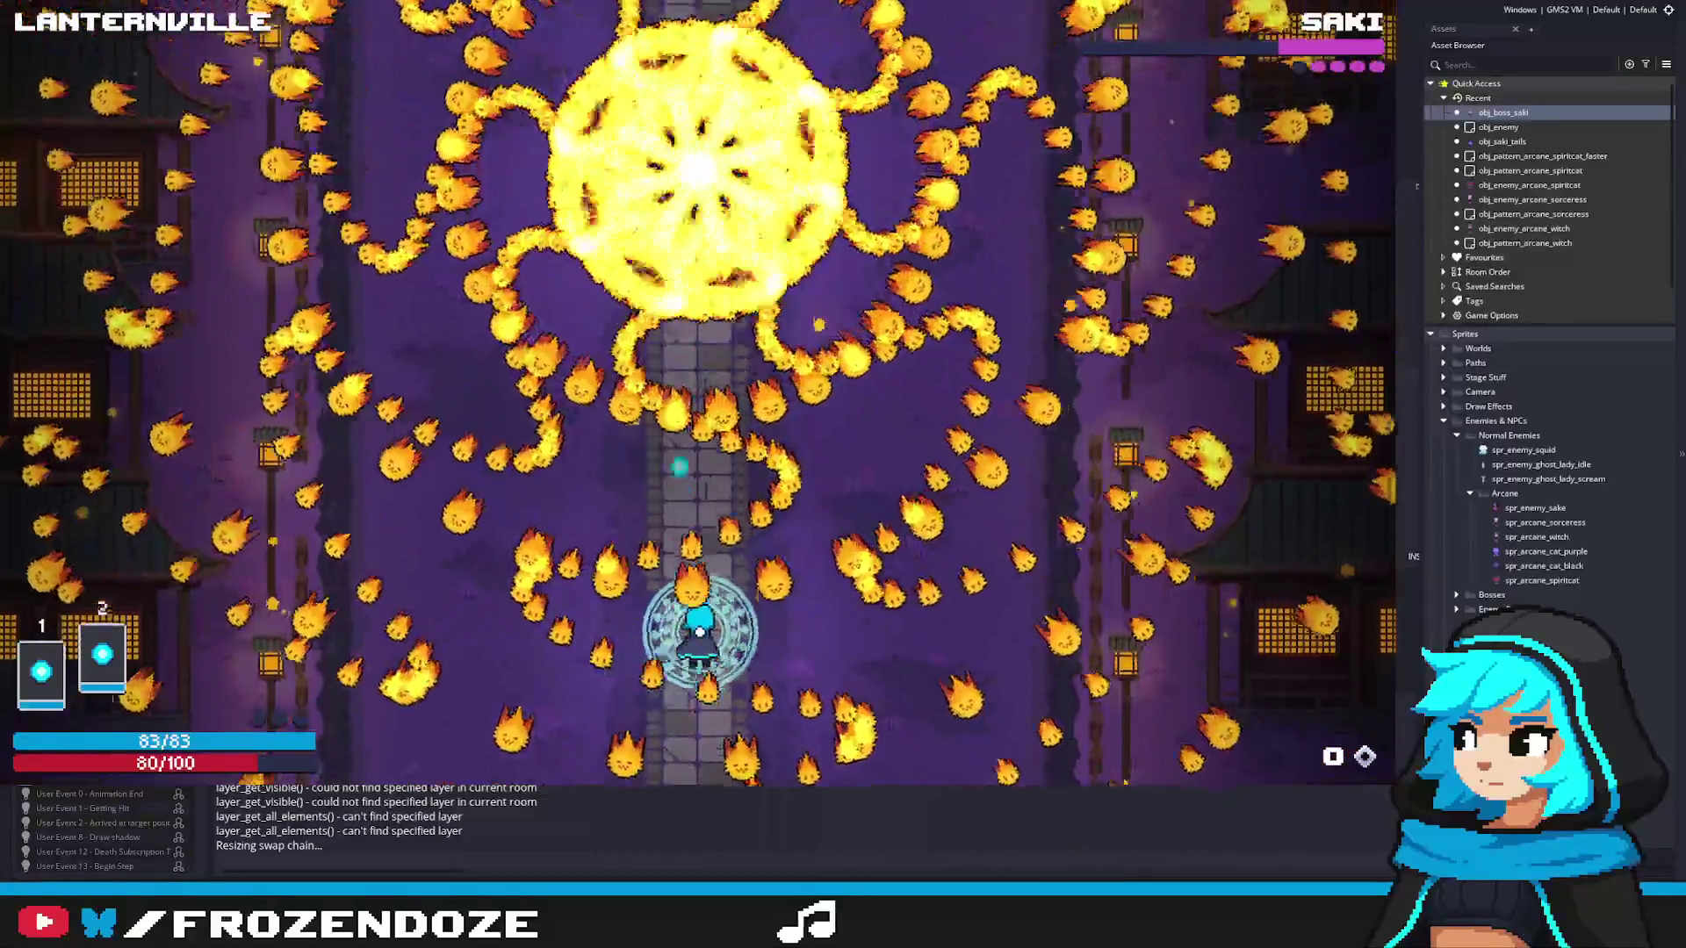
key("Right")
key("Left")
key("Right")
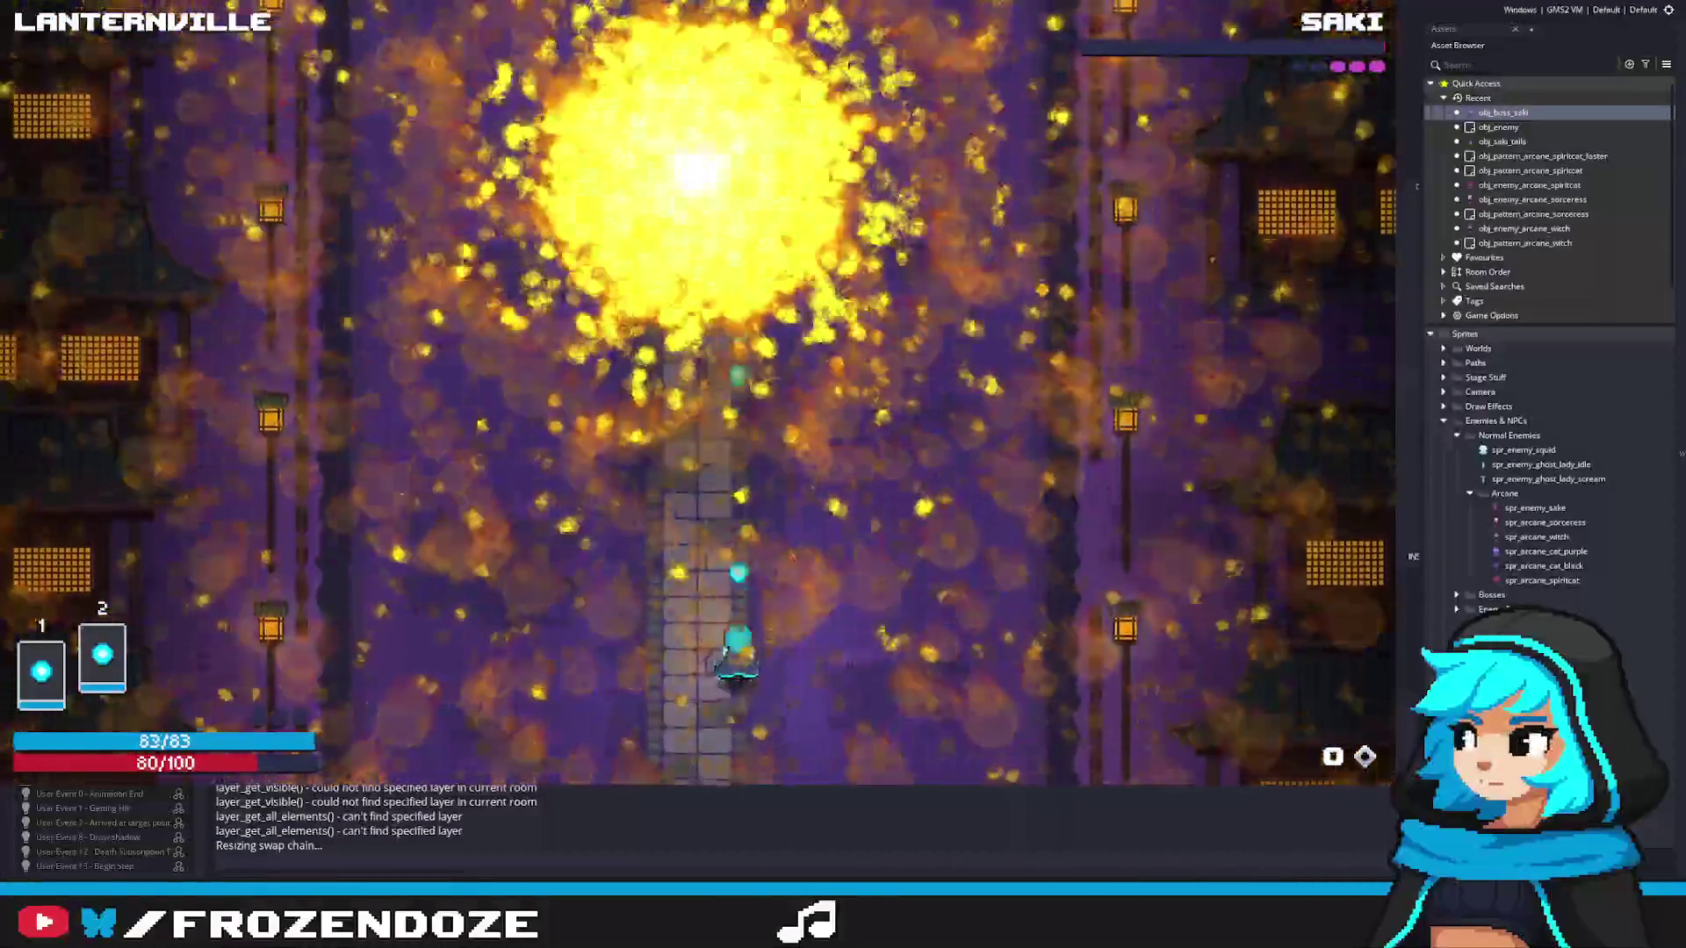
key("Up")
key("Down")
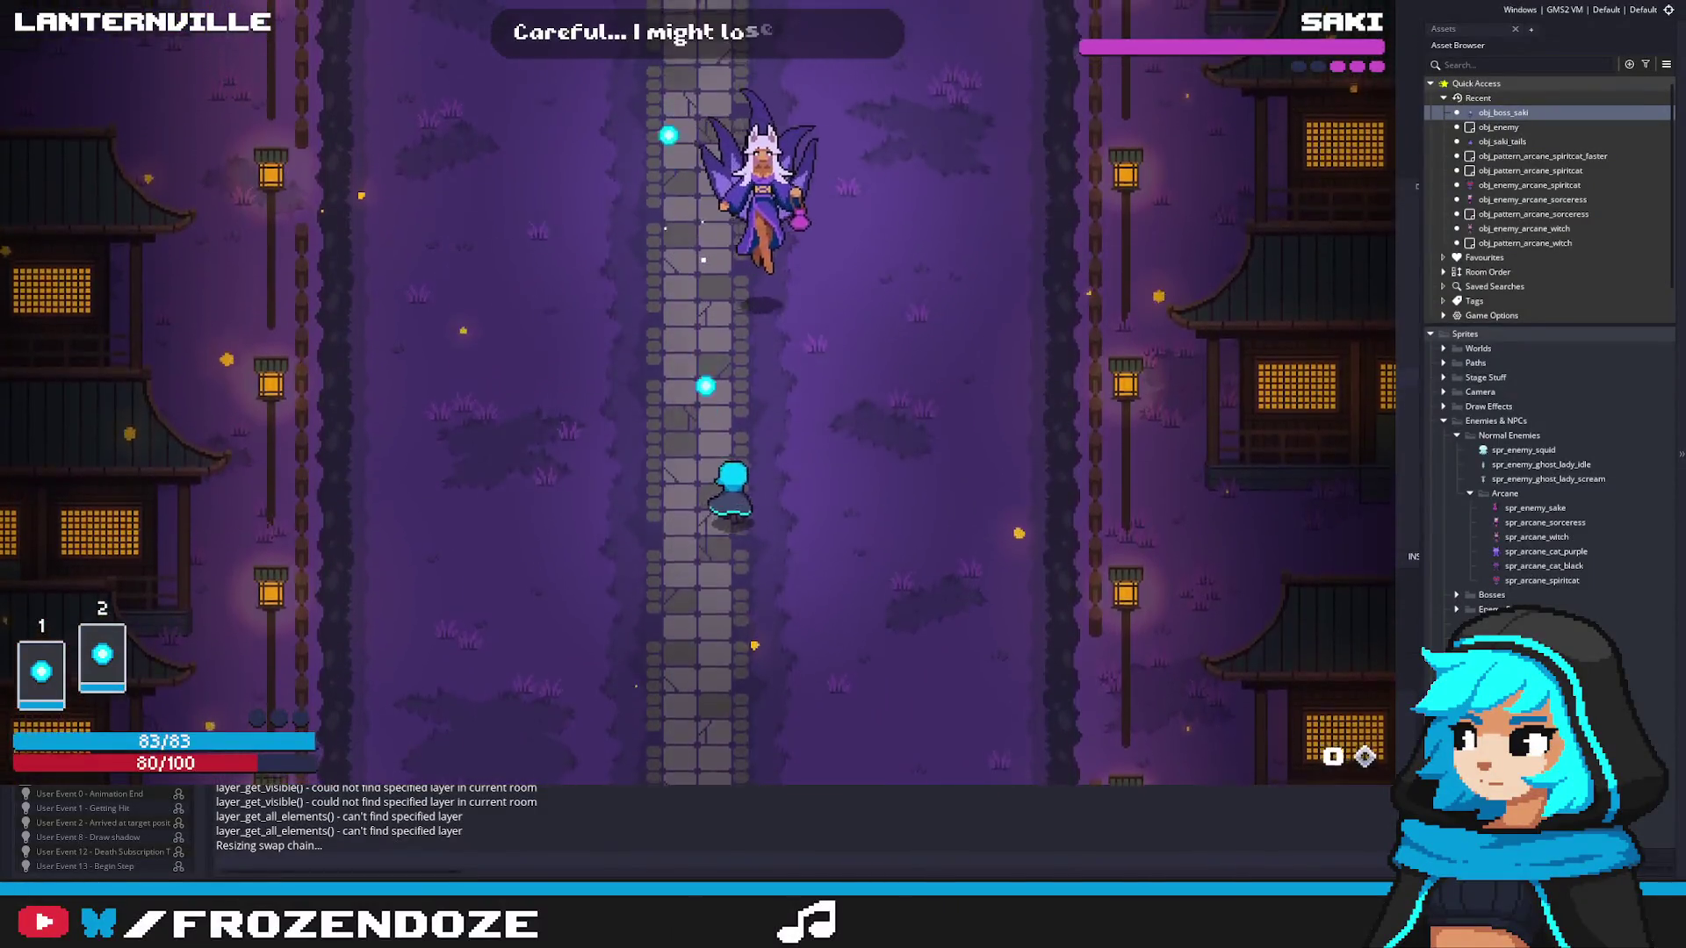
key("Right")
key("Left")
key("Down")
Step: Weave through Saki's spiral fire pattern, fireball rings and falling projectile waves along the stone path
key("Down")
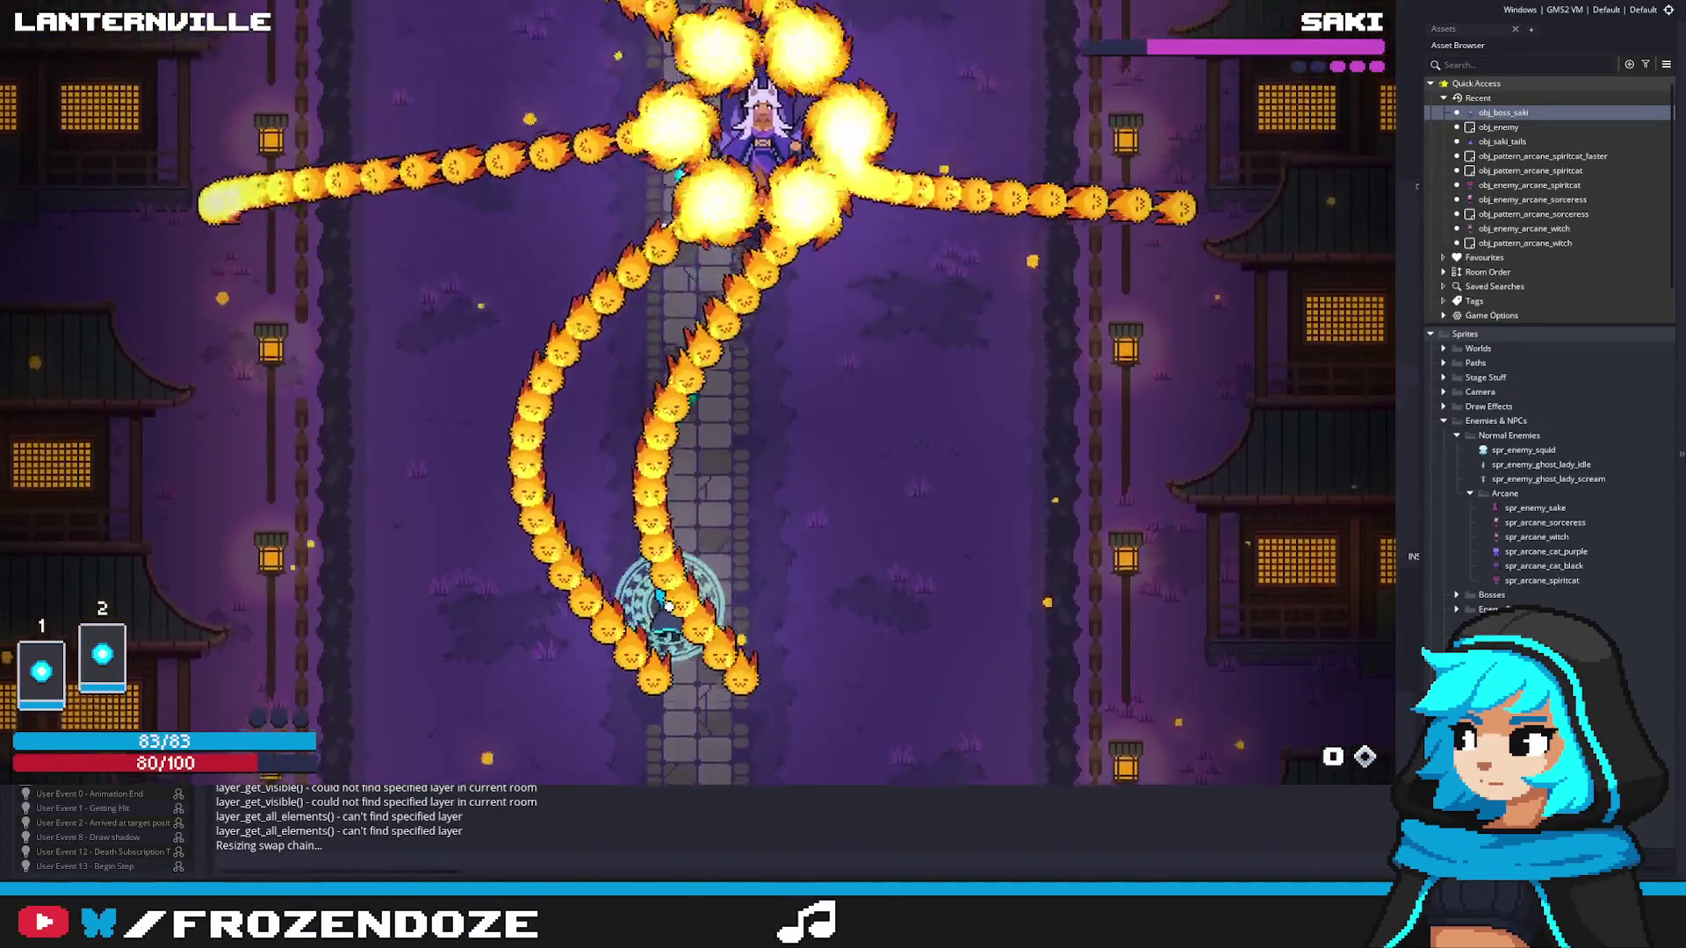
key("Left")
key("Right")
key("Down")
key("Right")
key("Down")
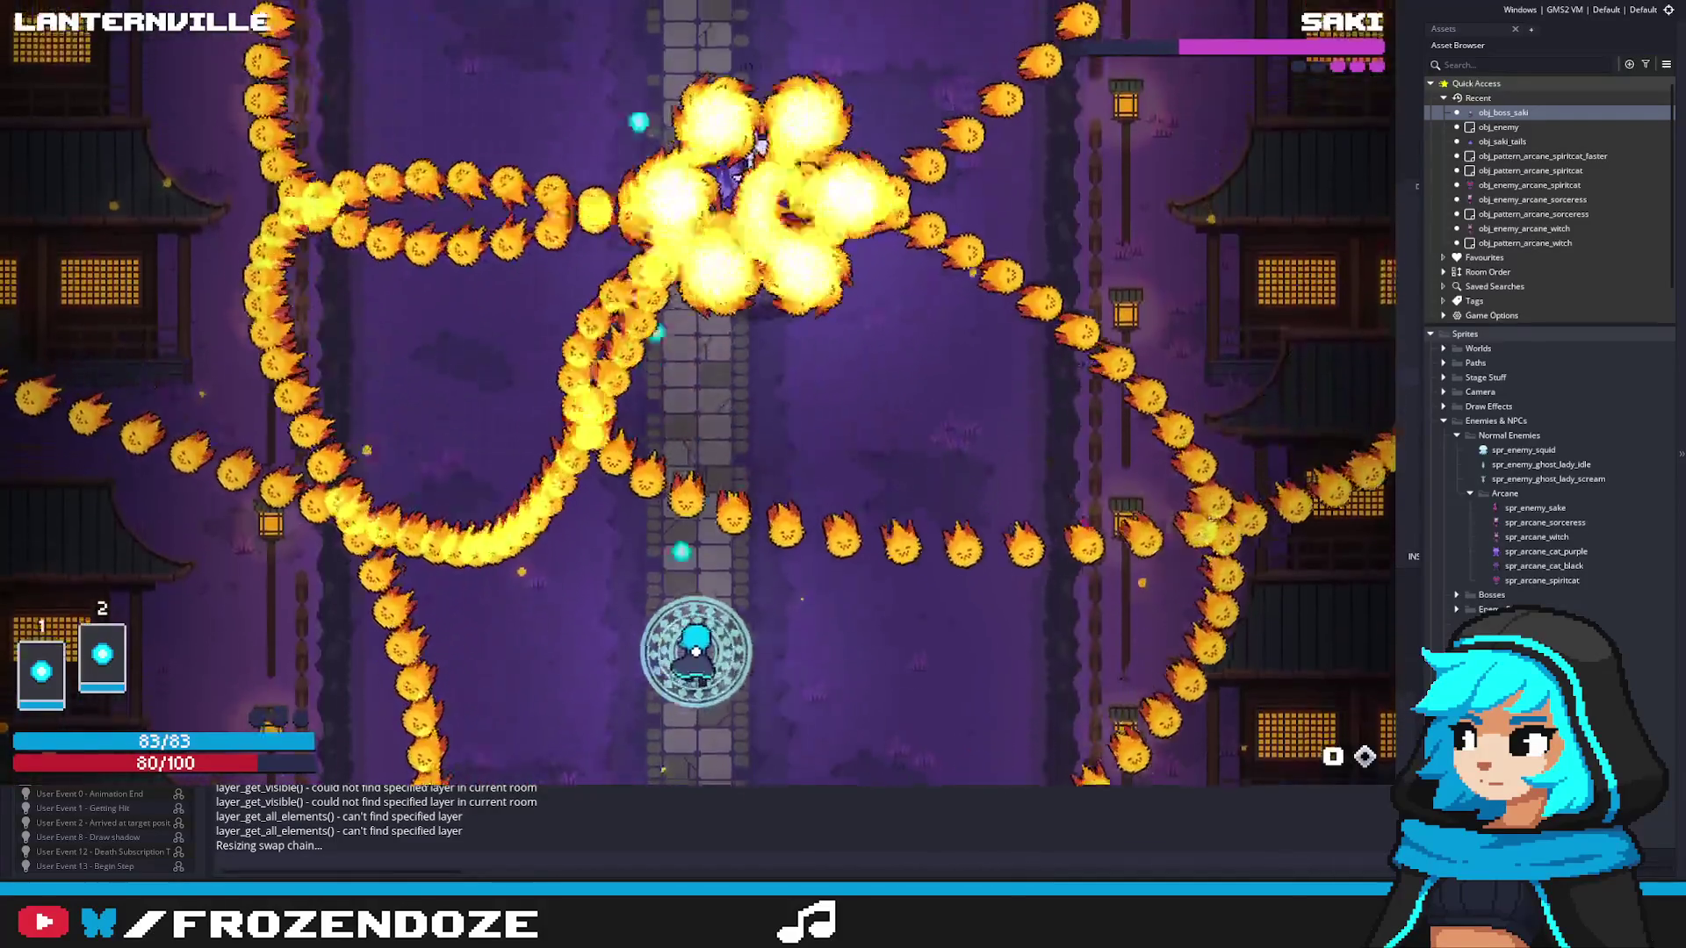
key("Left")
key("Left")
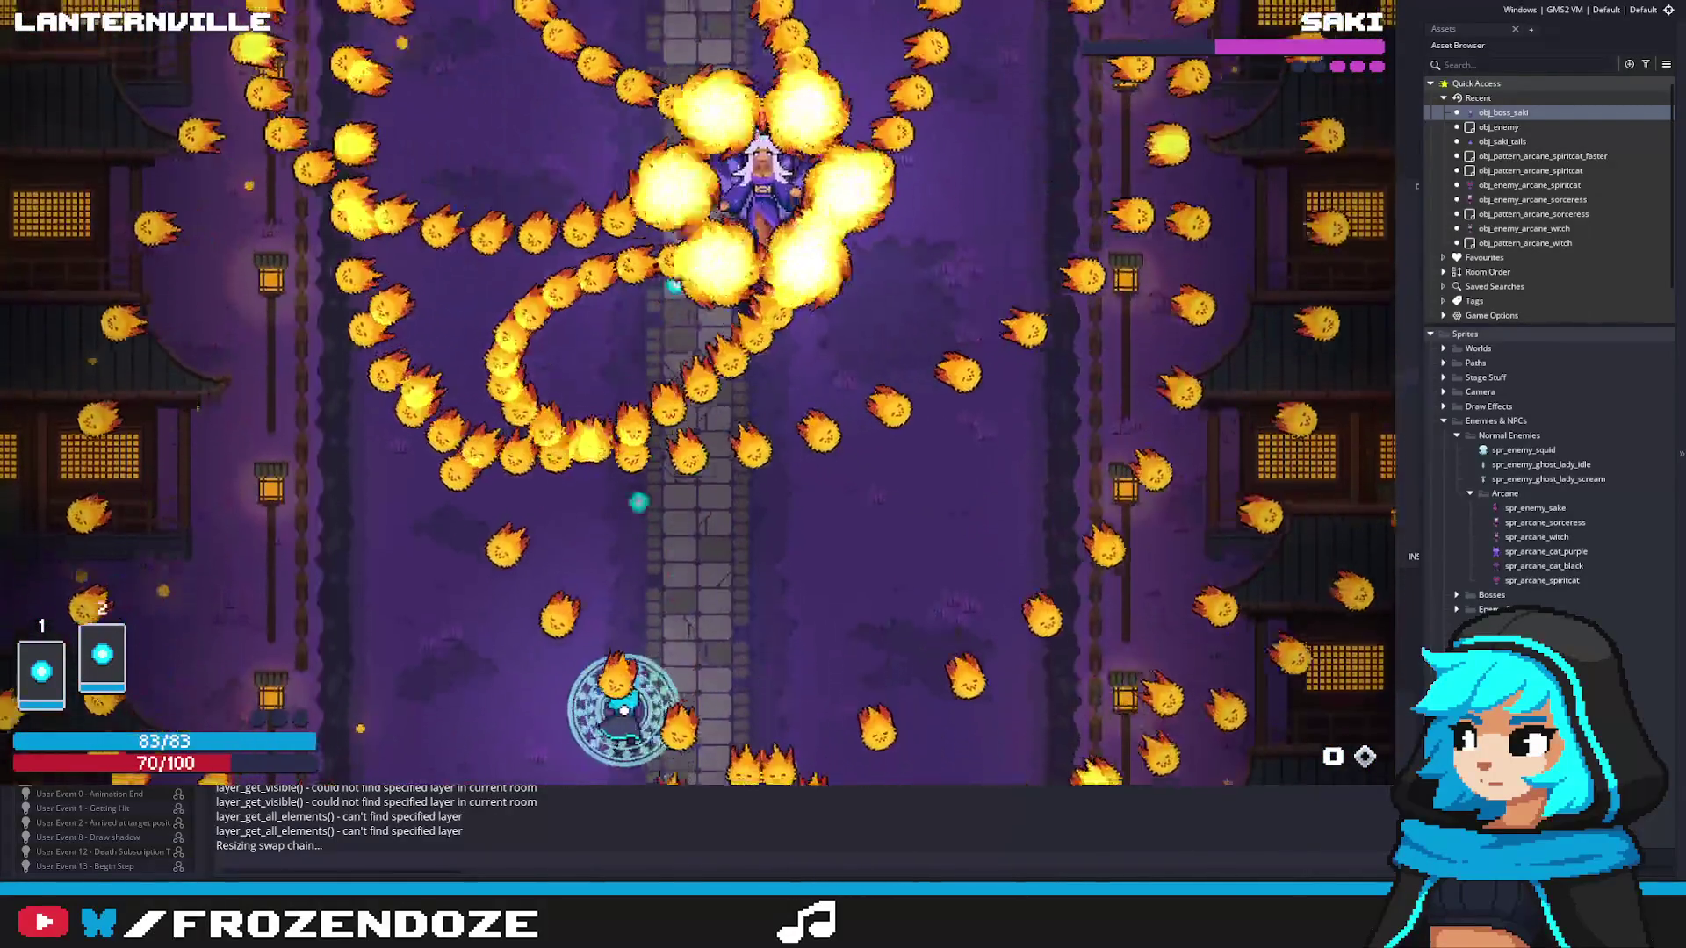
key("Right")
key("Left")
key("Left")
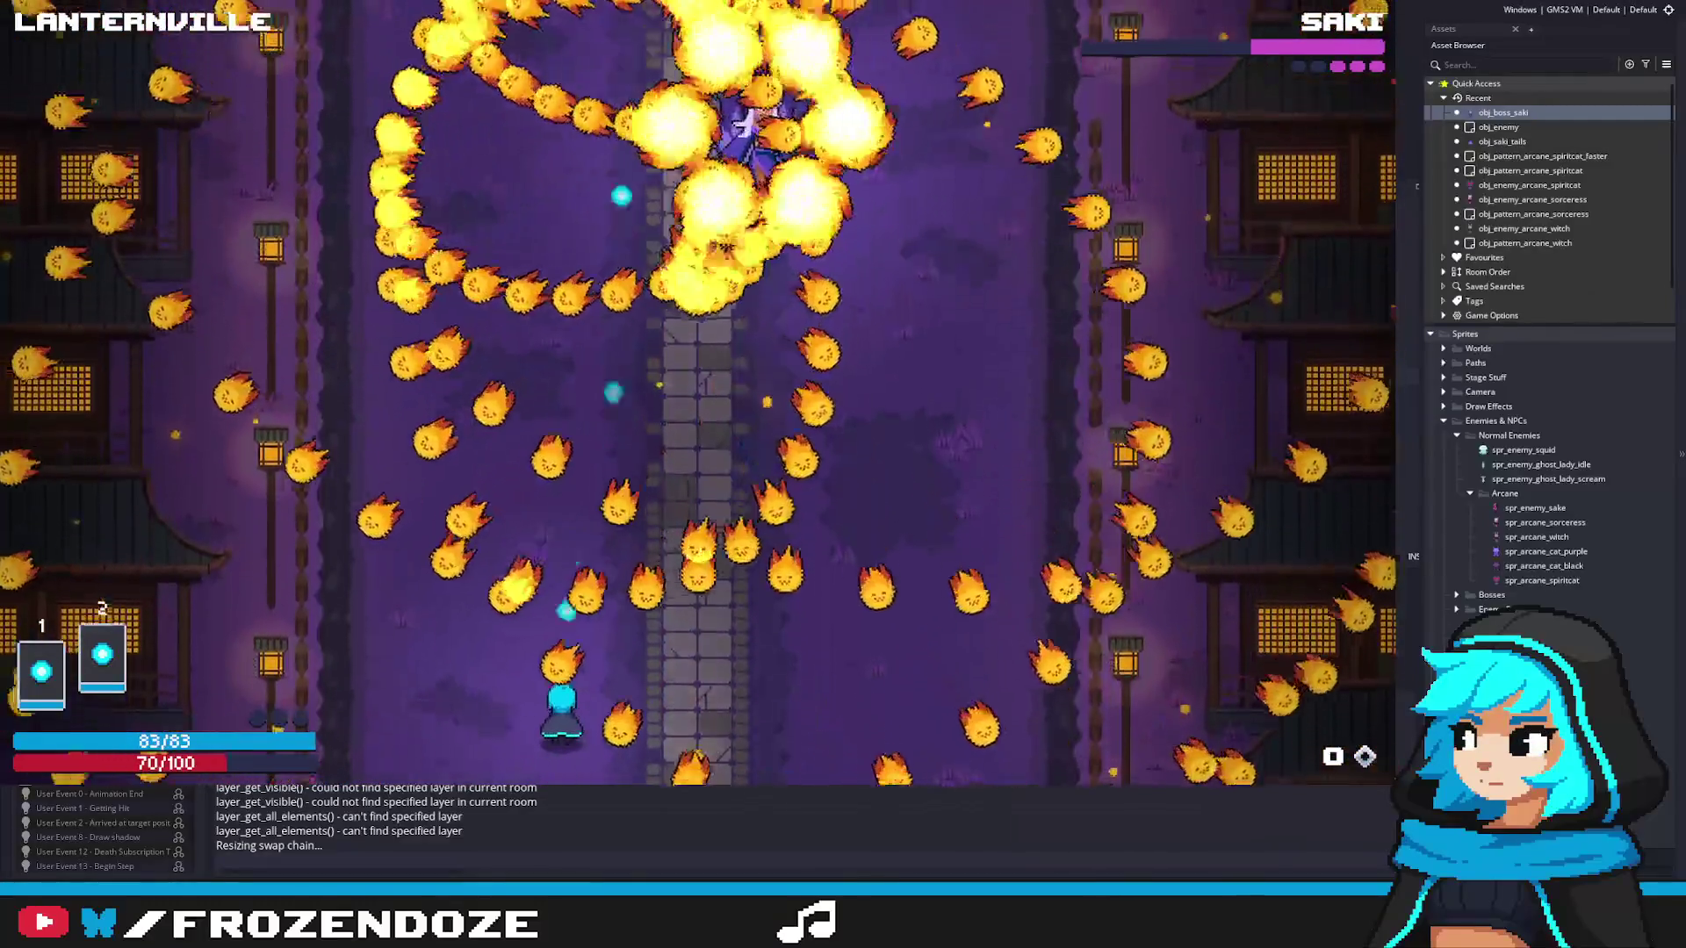
key("Right")
key("Left")
key("Right")
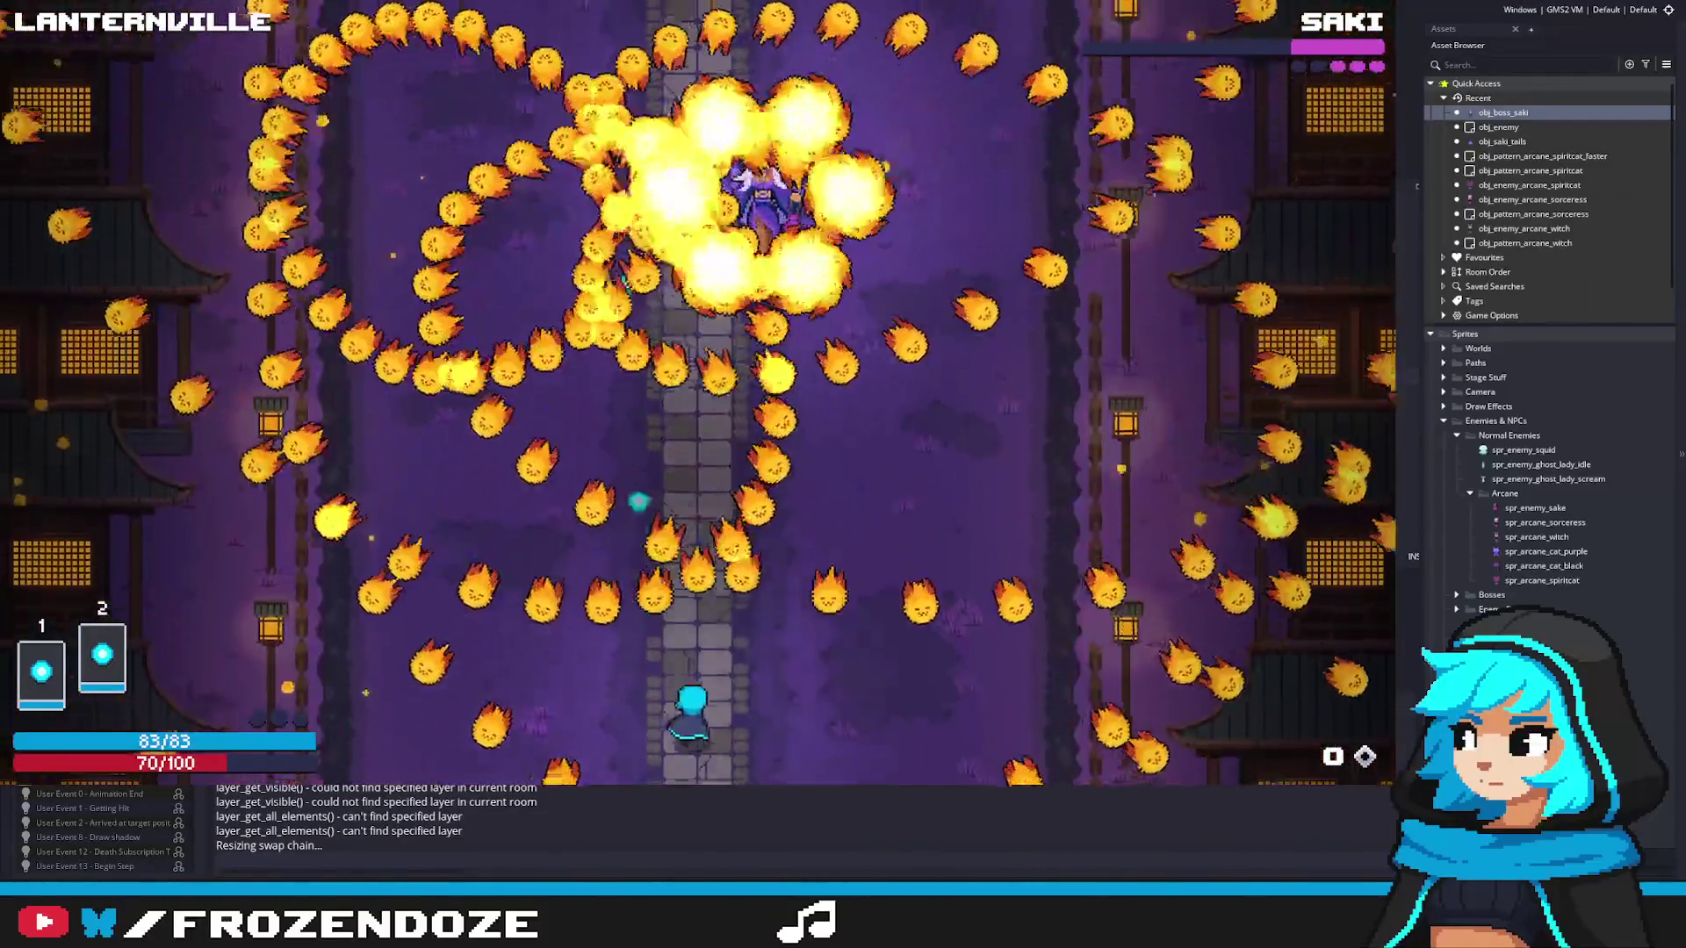
key("Left")
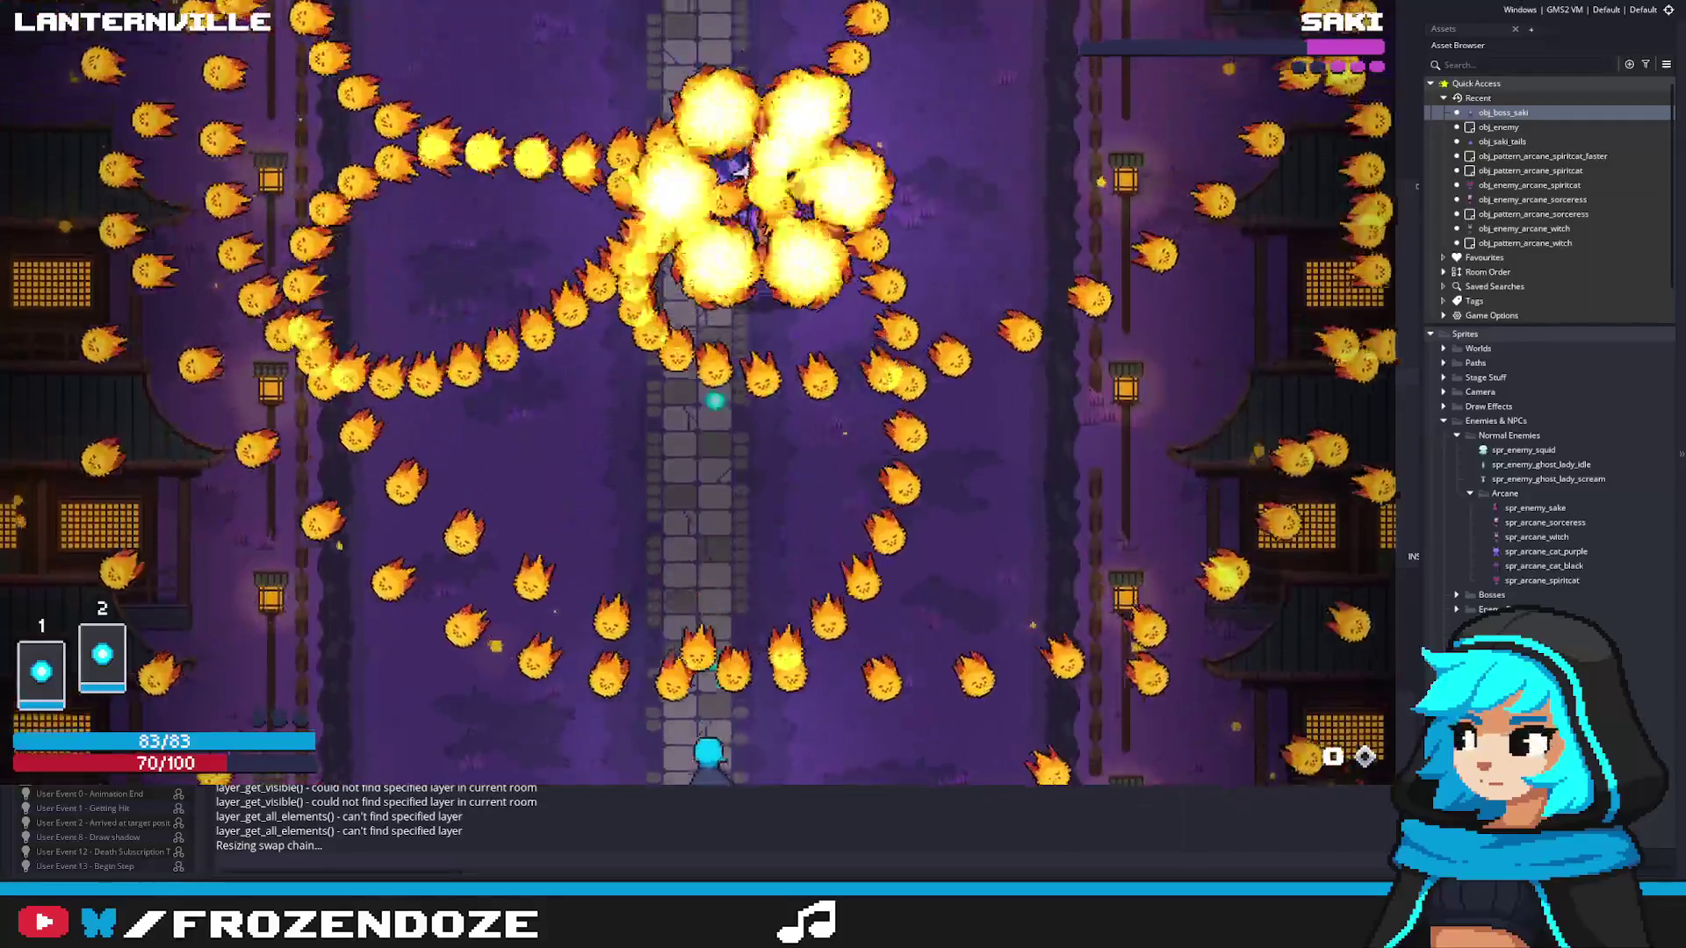
key("Up")
key("Left")
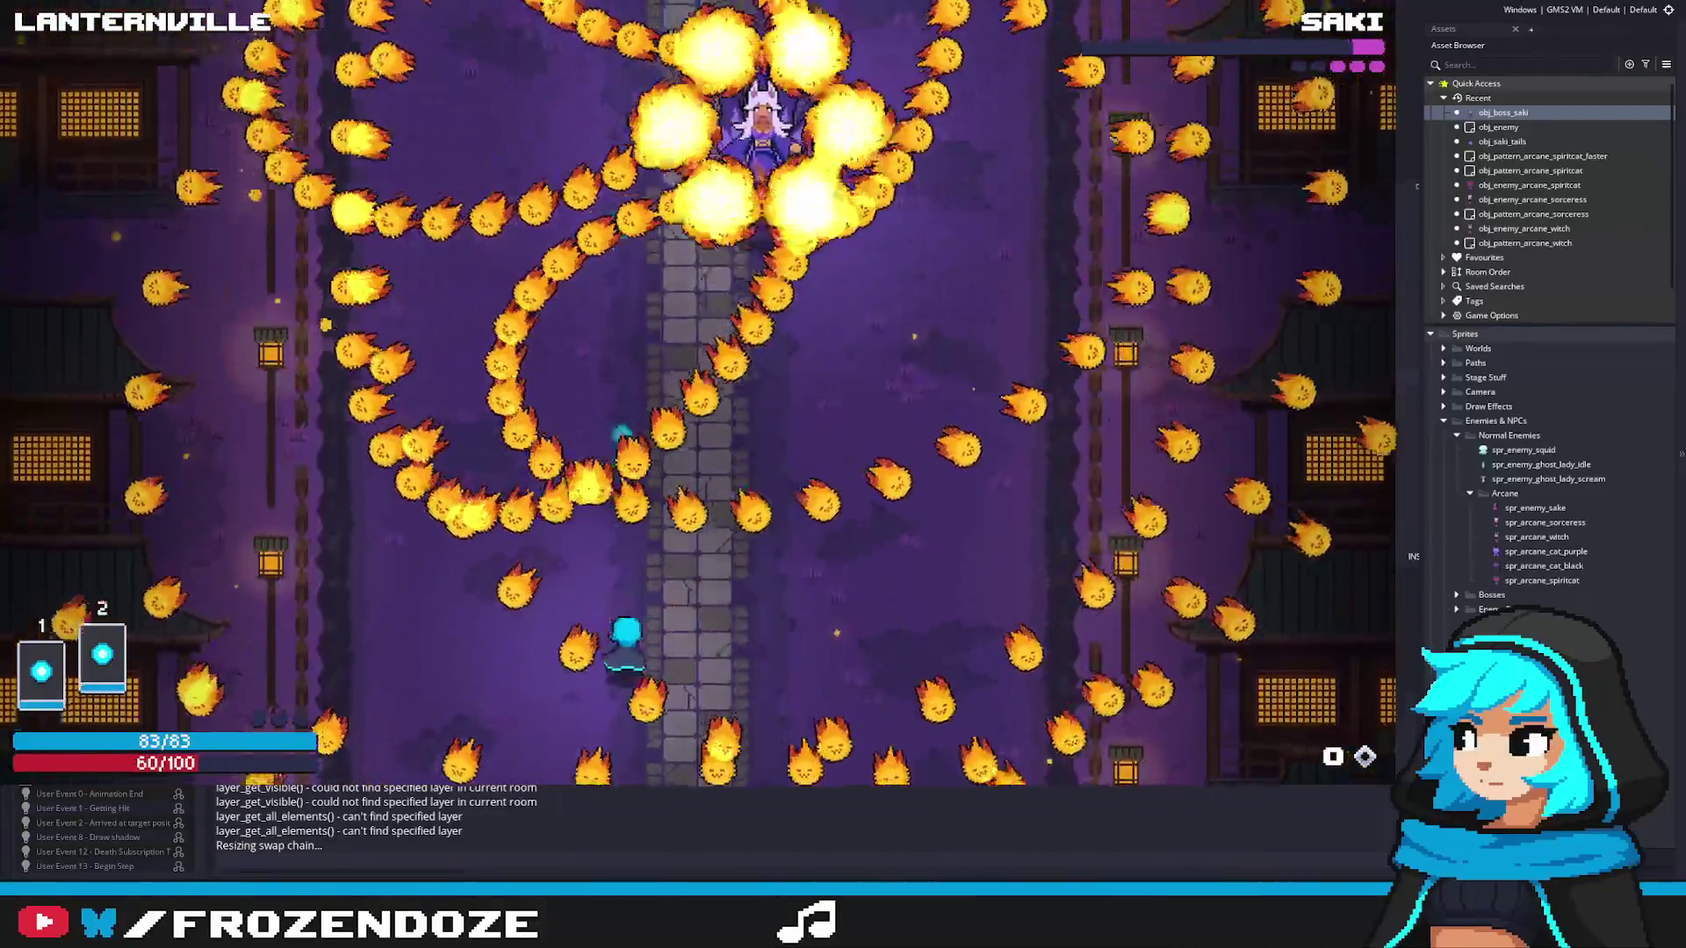
key("Right")
key("Left")
key("Up")
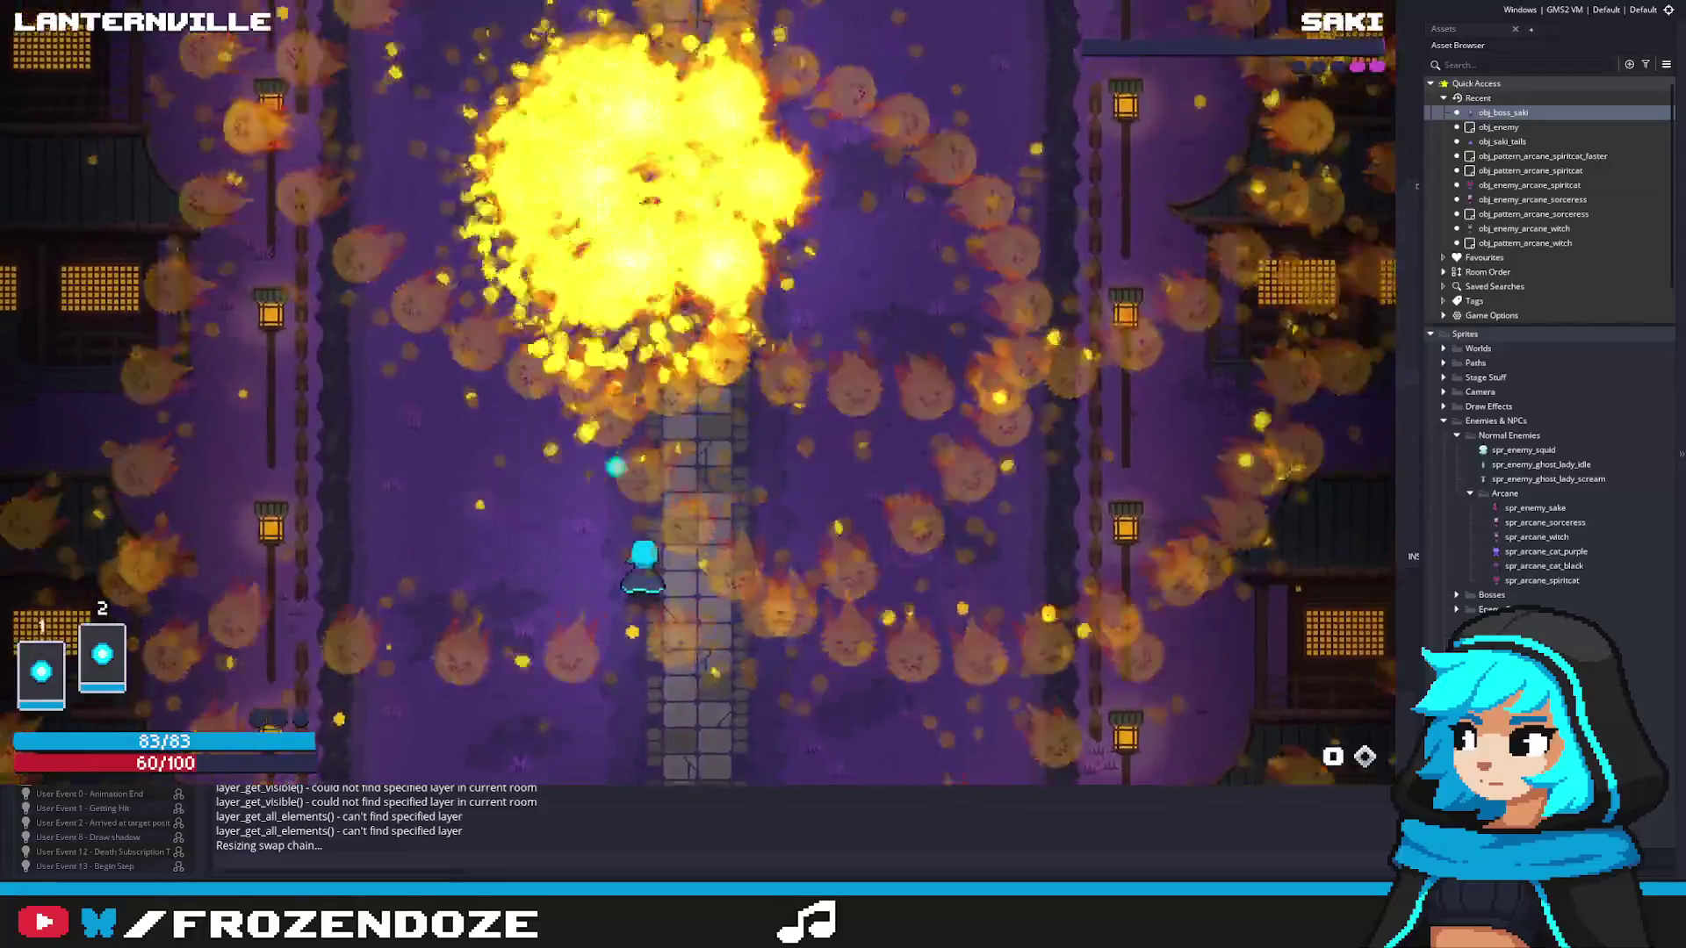
key("Right")
key("Left")
key("Right")
key("Left")
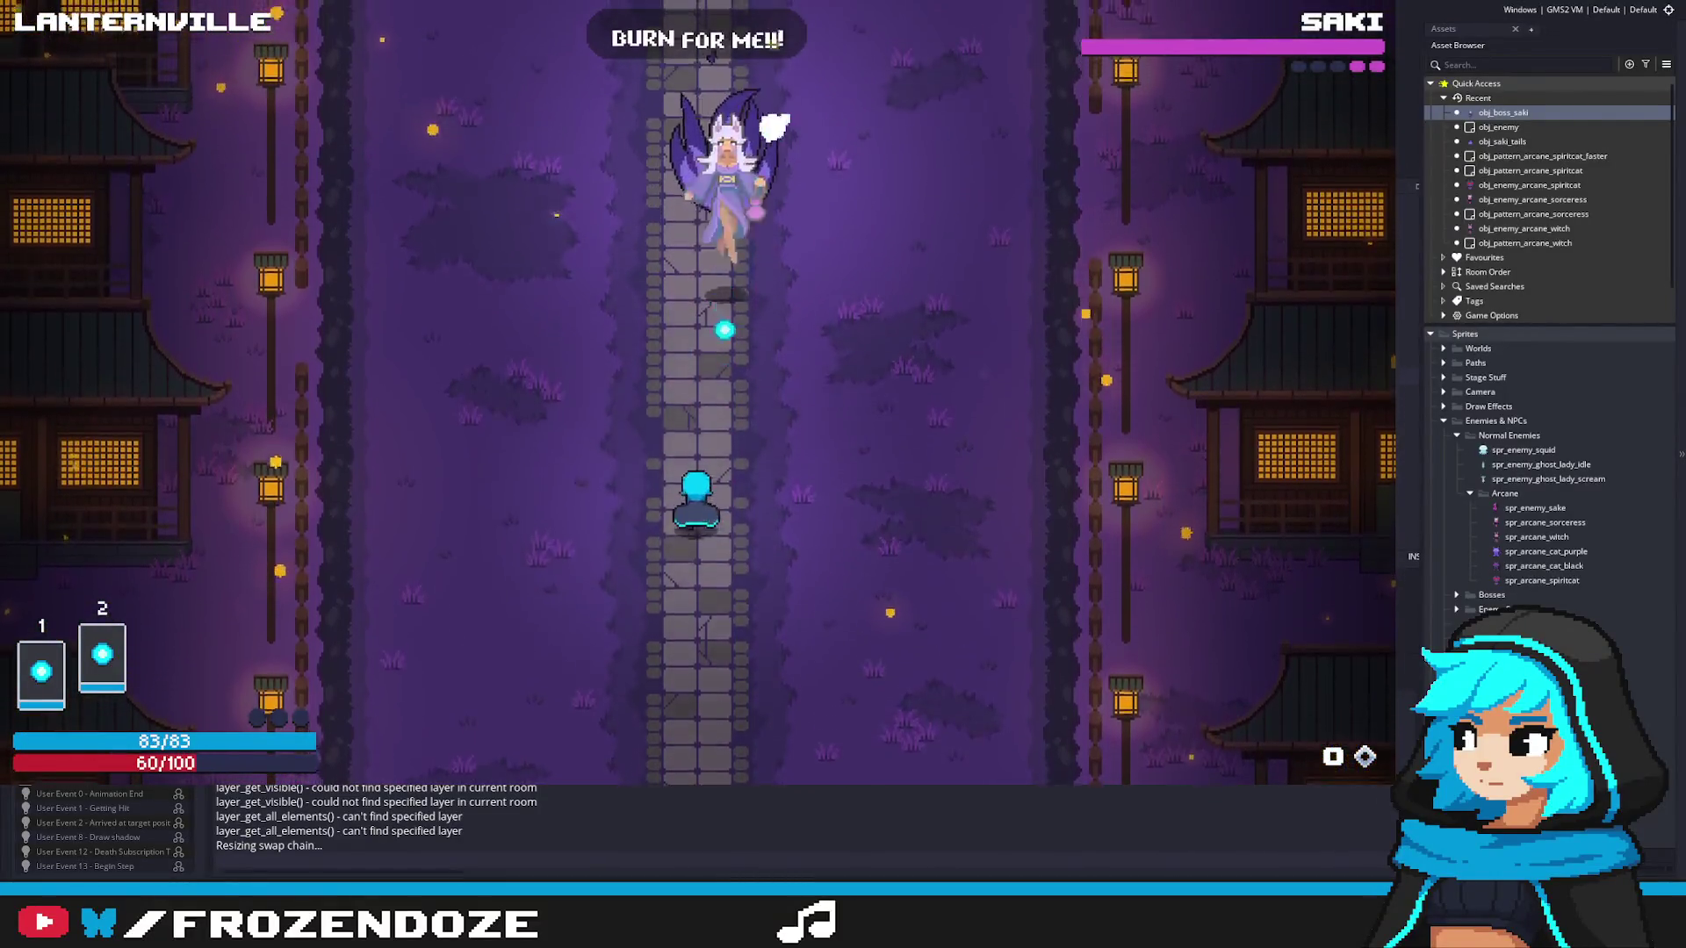
key("Right")
key("Left")
key("Down")
key("Right")
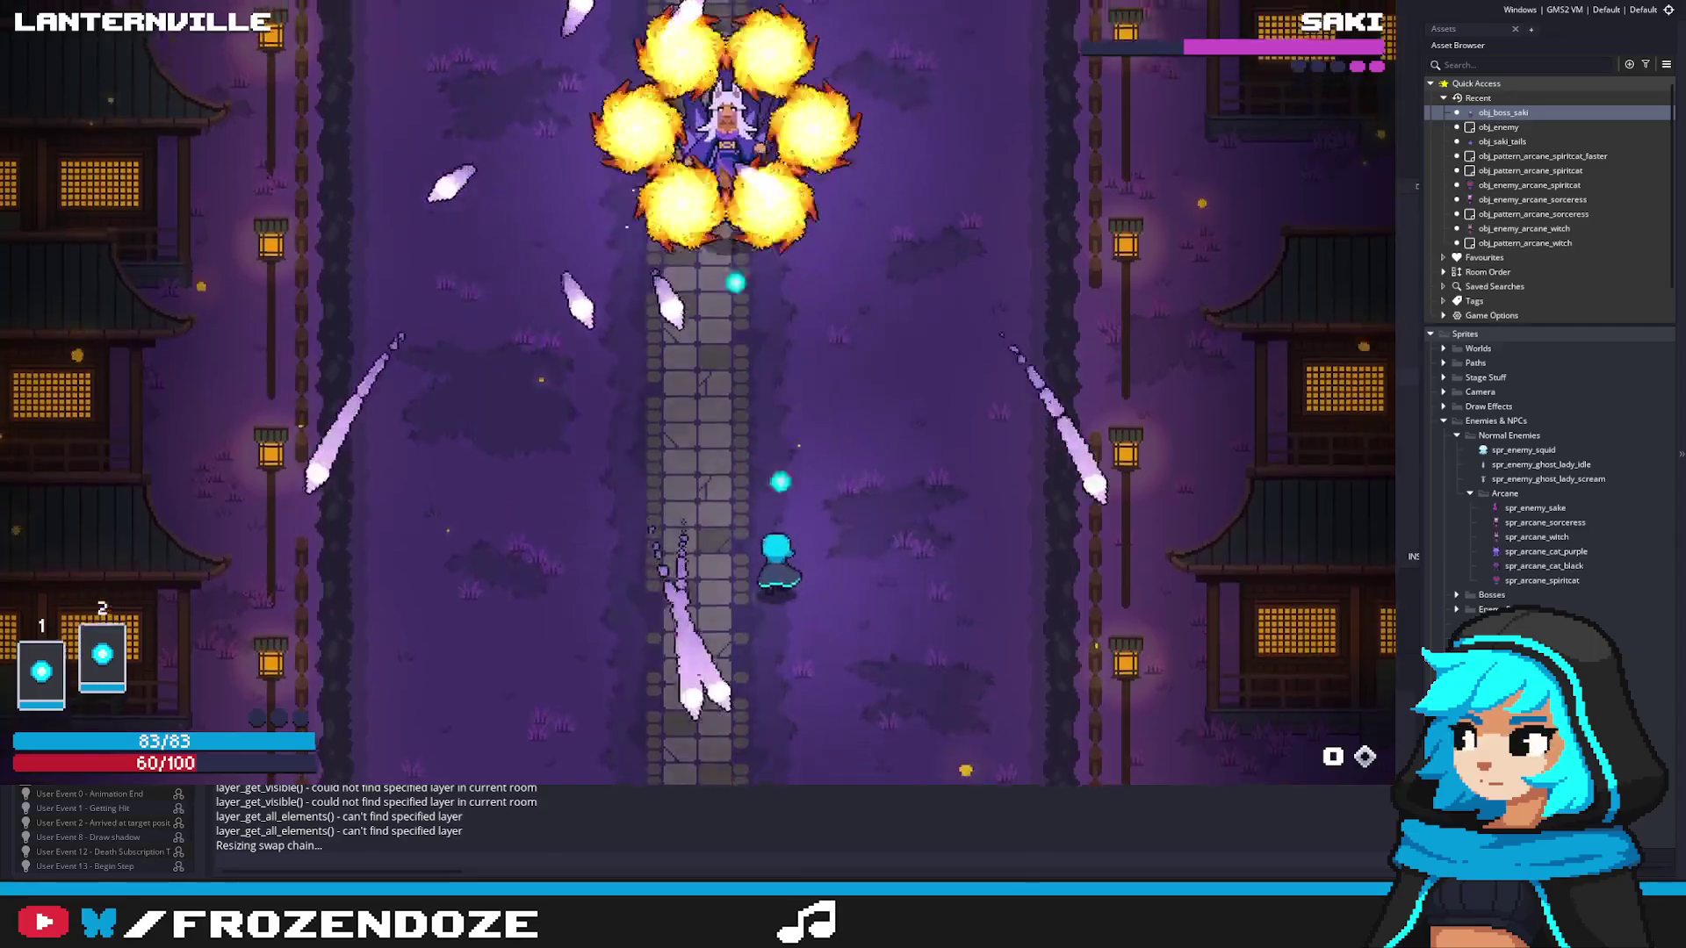
key("Left")
key("Up")
key("Right")
key("Left")
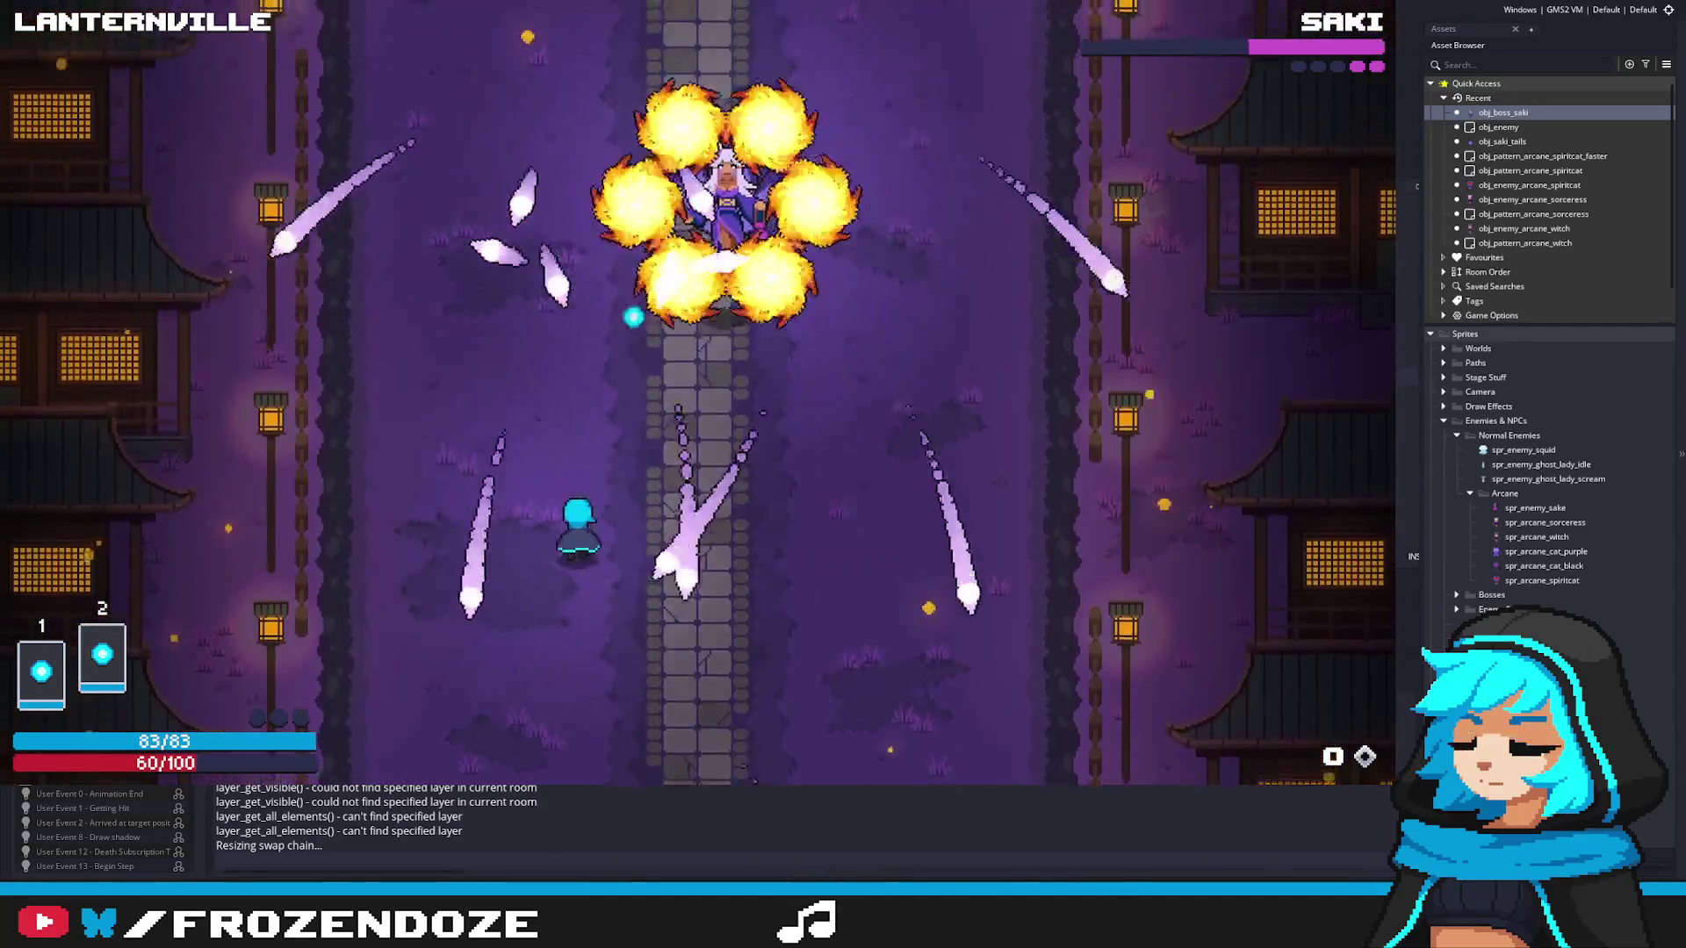
key("Right")
key("Left")
key("Right")
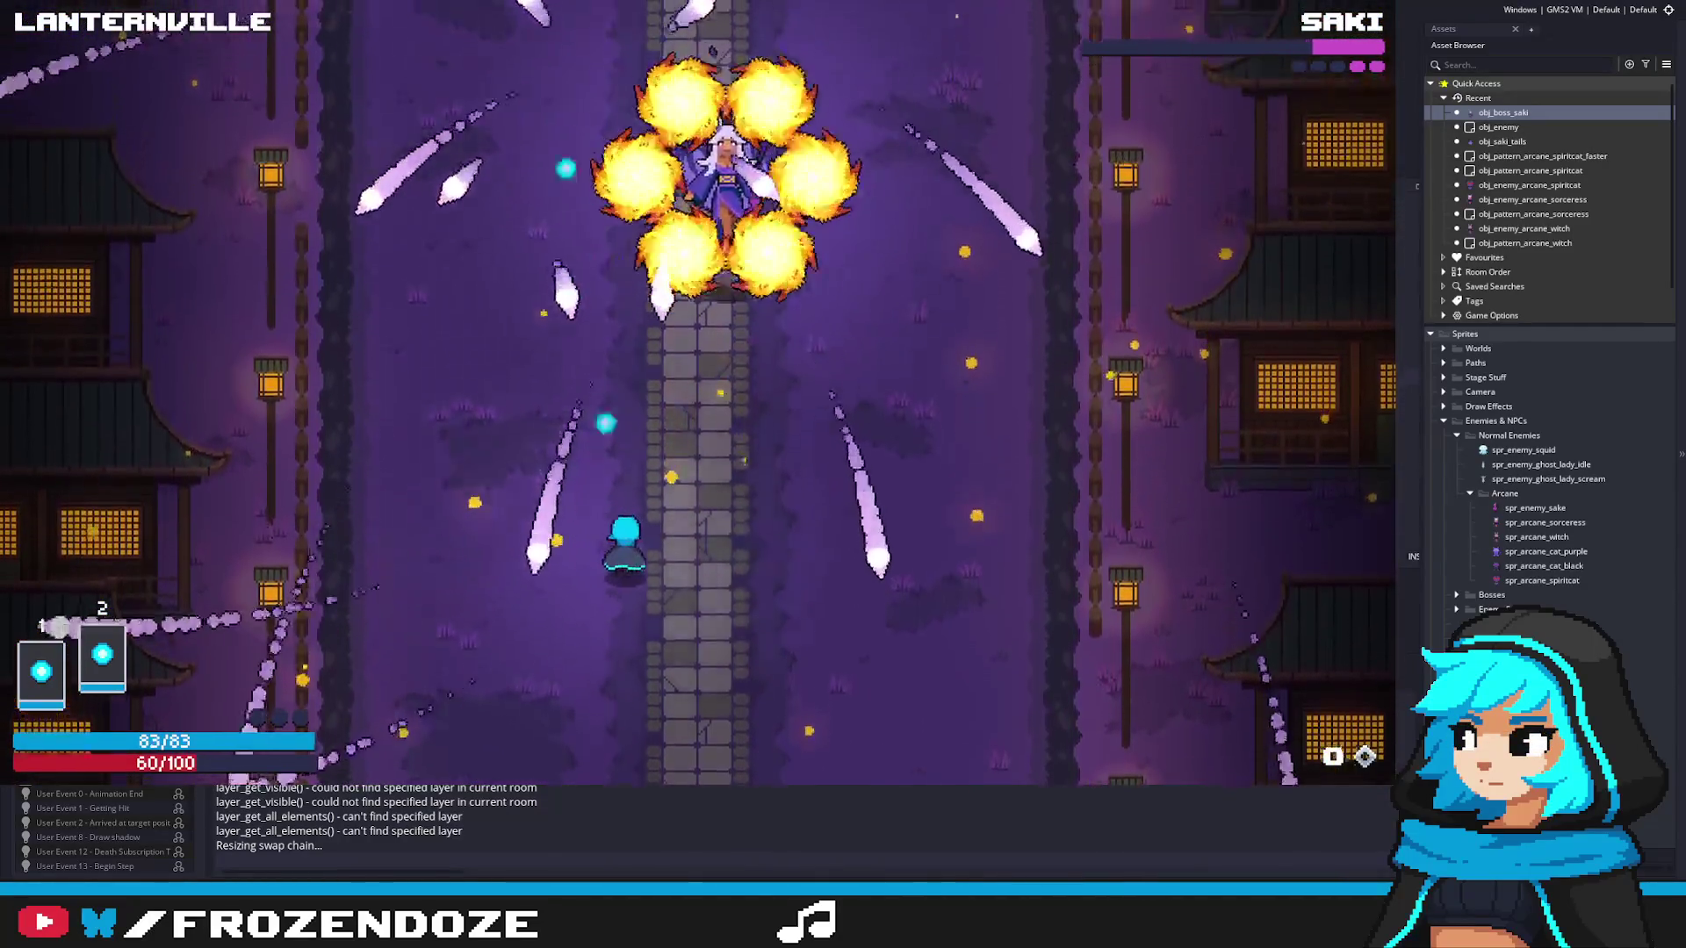
key("Left")
key("Up")
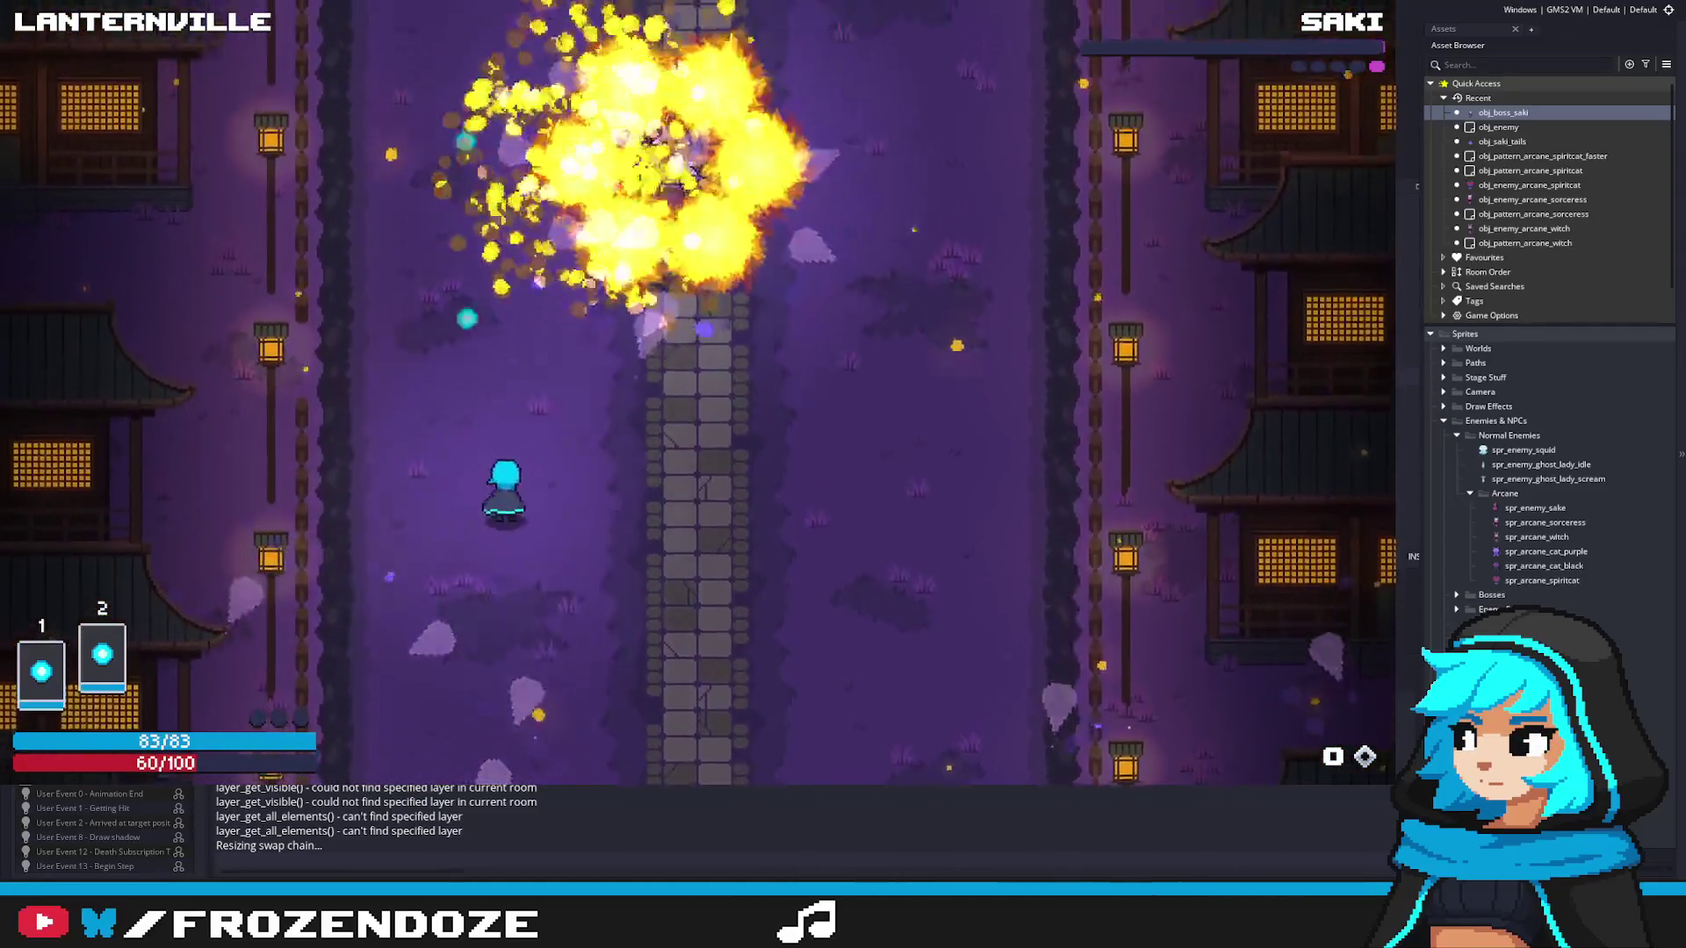
key("Right")
key("Down")
key("Up")
key("Left")
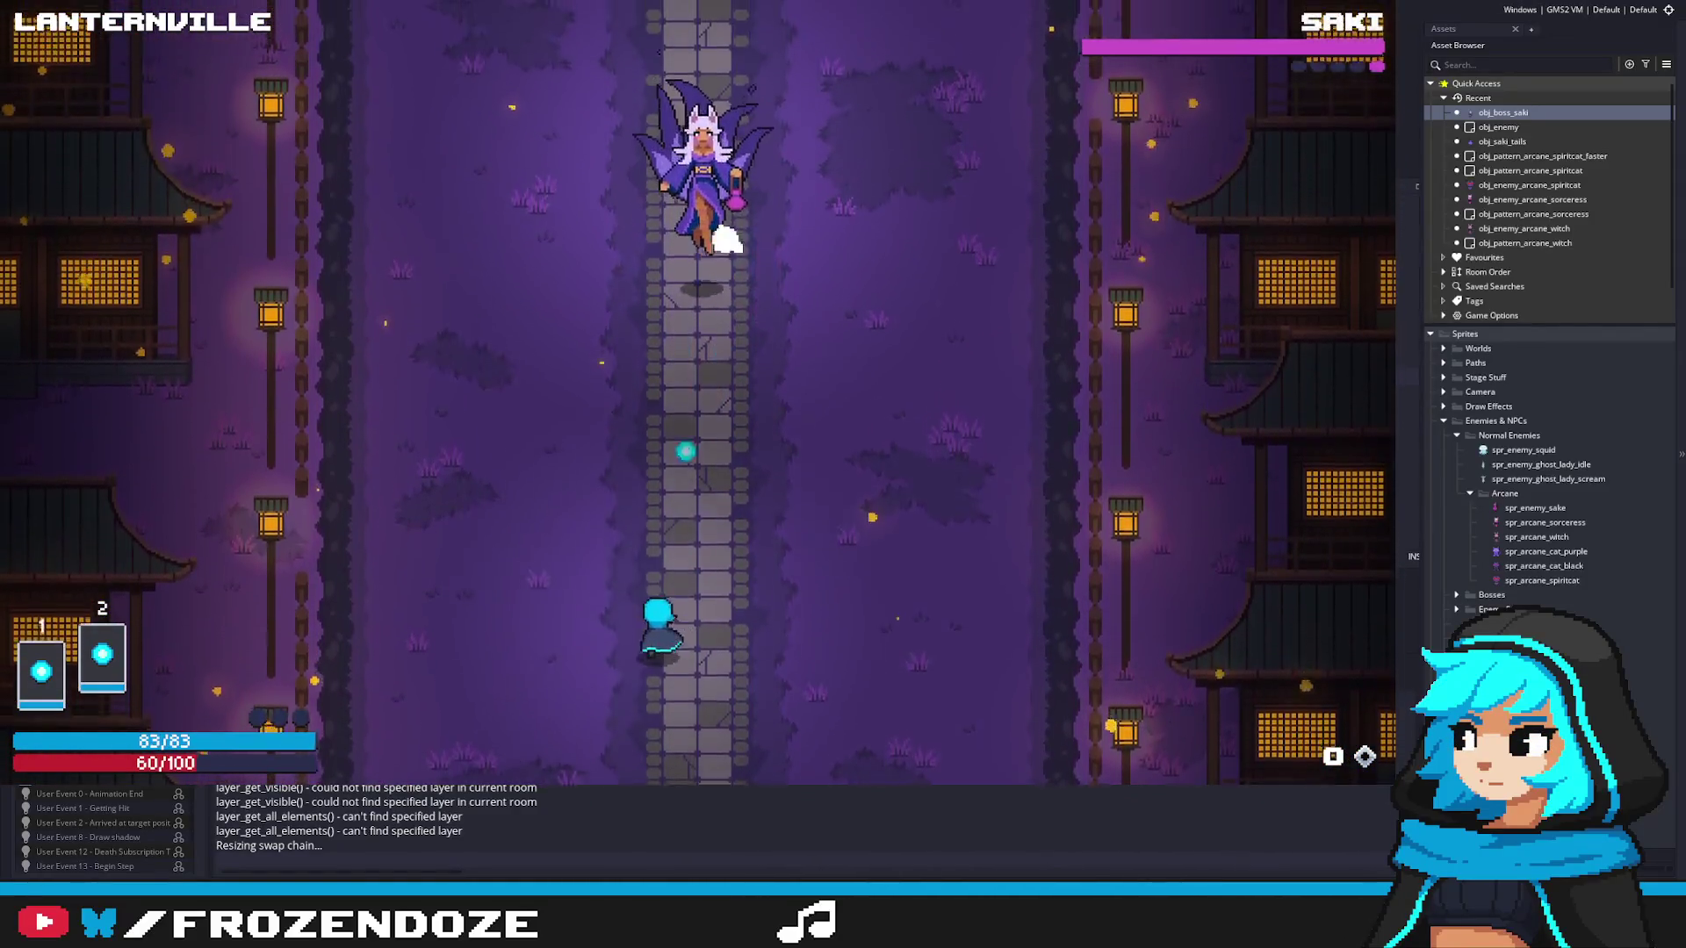
key("Right")
key("Up")
Step: Survive the purple spiral and bullet storm until the fight ends, then quit the game with Escape
key("Left")
key("Right")
key("Down")
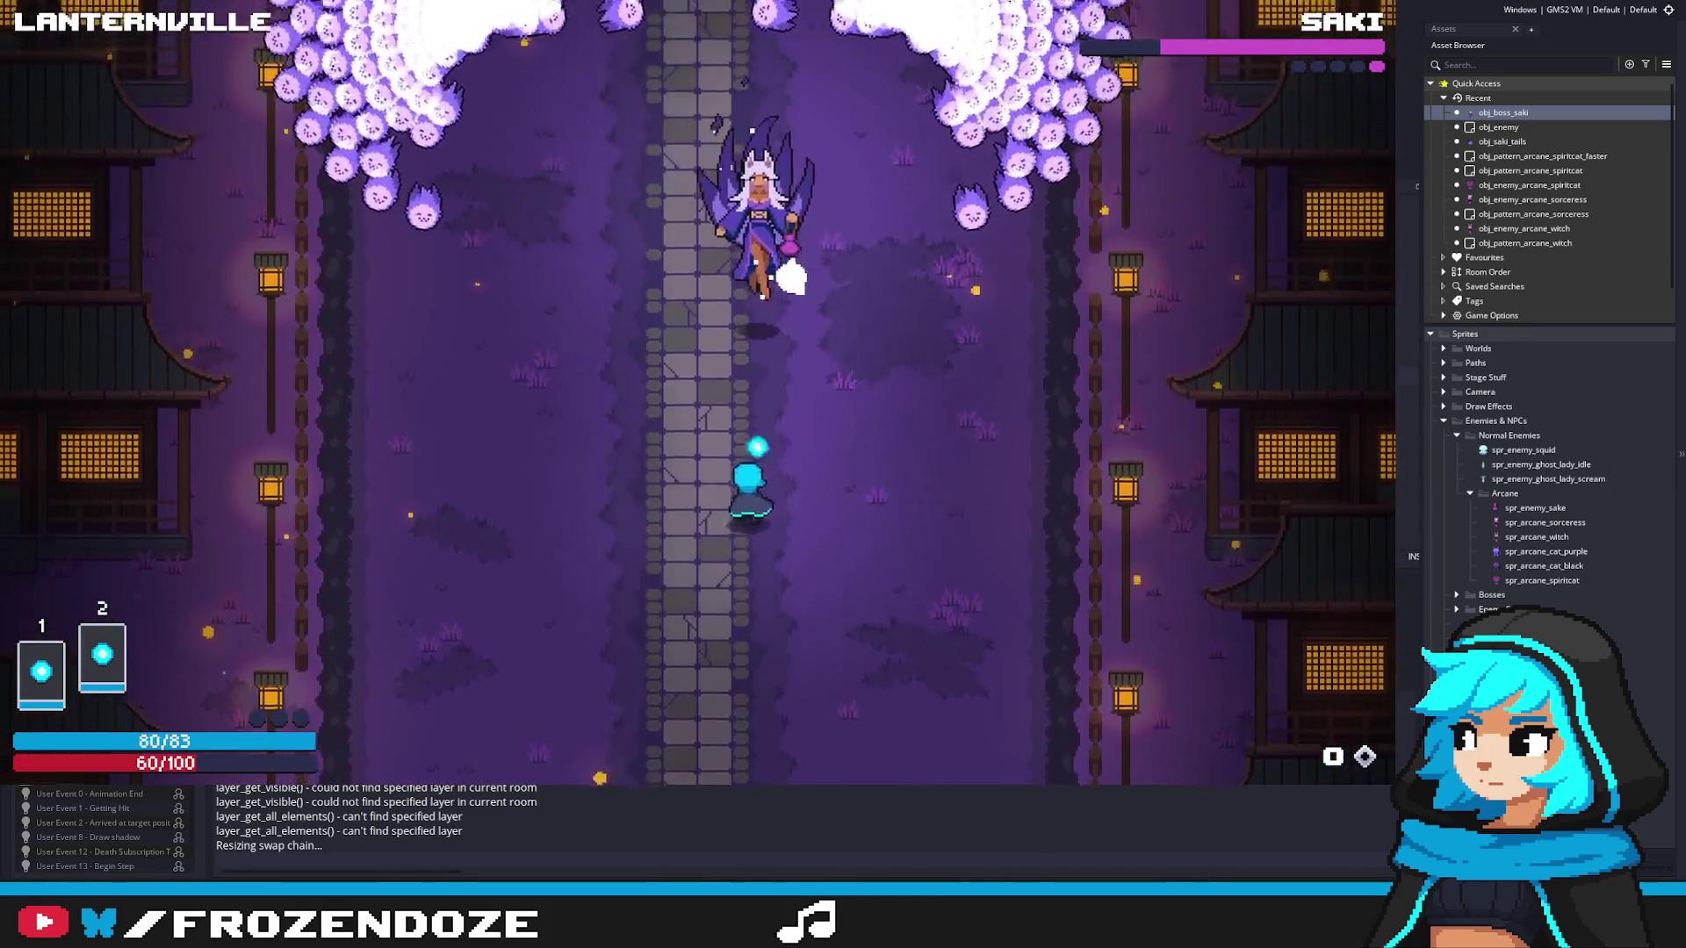
key("Left")
key("Right")
key("Up")
key("Left")
key("Down")
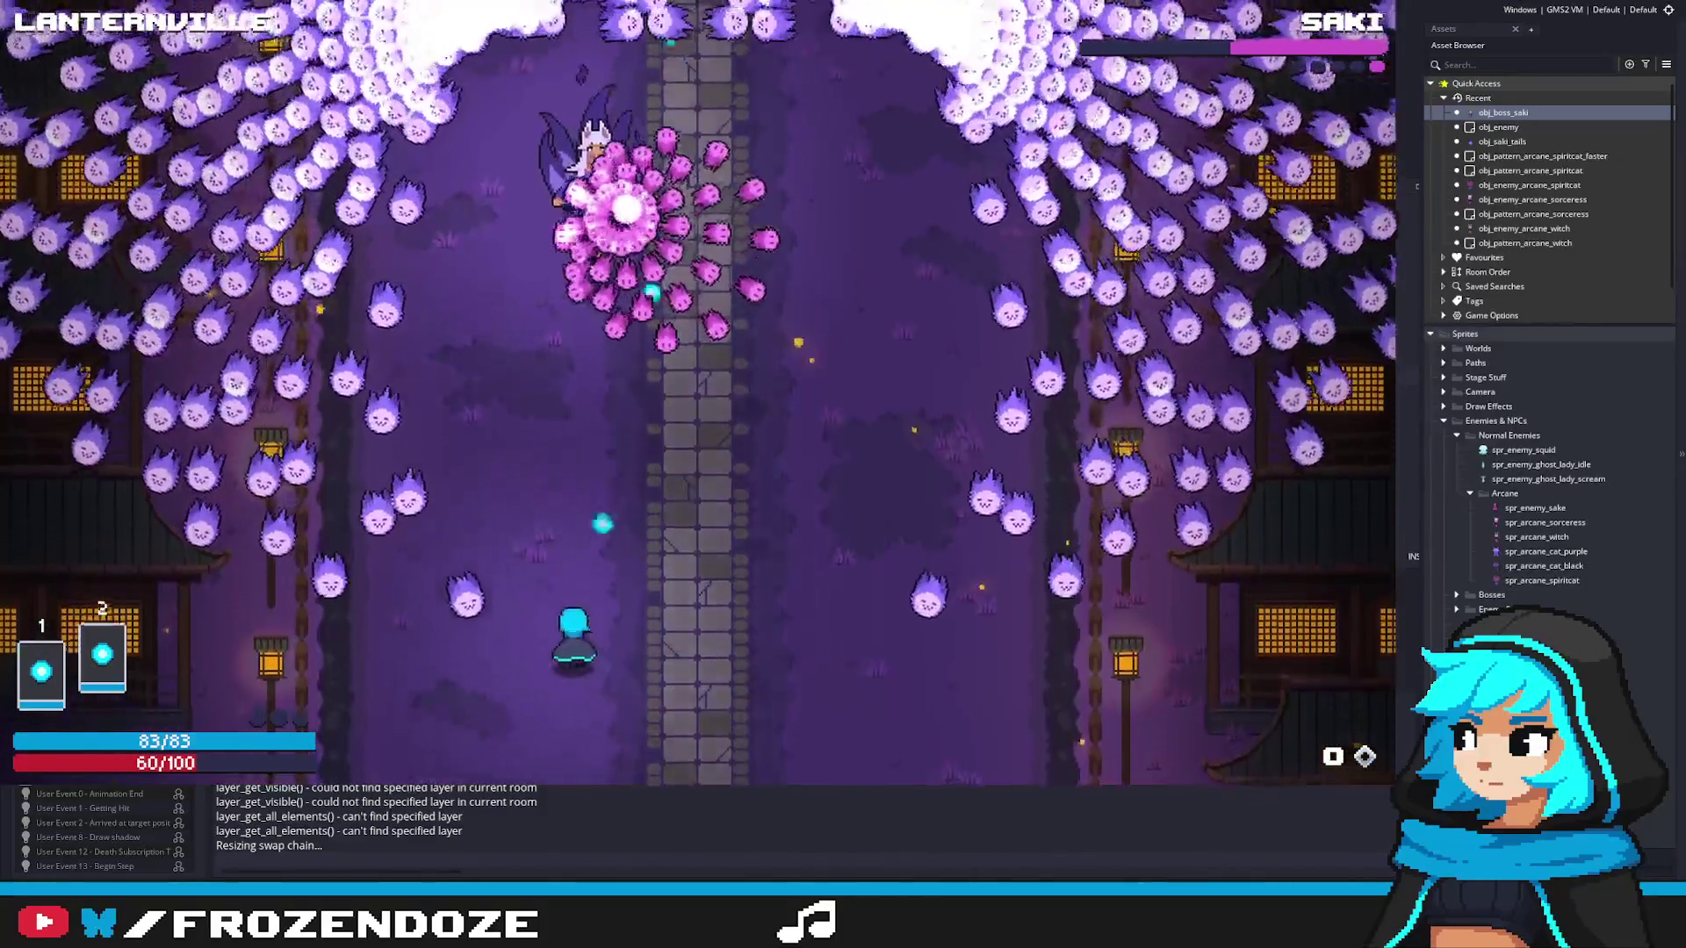
key("Right")
key("Left")
key("Right")
key("Down")
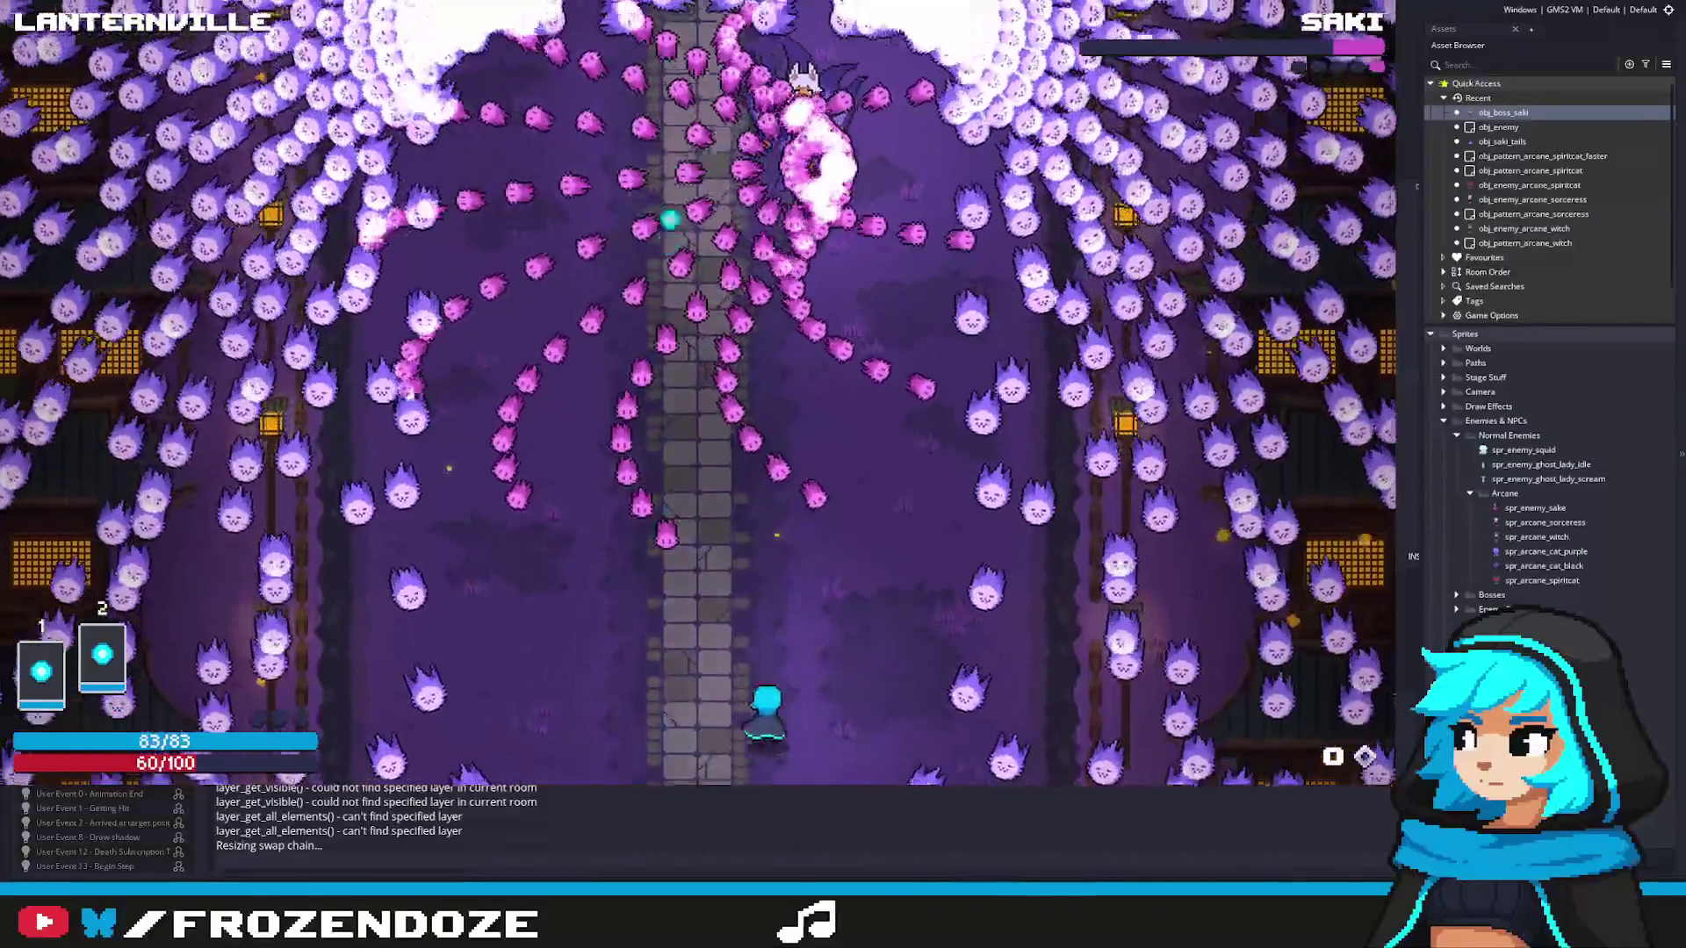
key("Up")
key("Left")
key("Right")
key("shift")
key("Up")
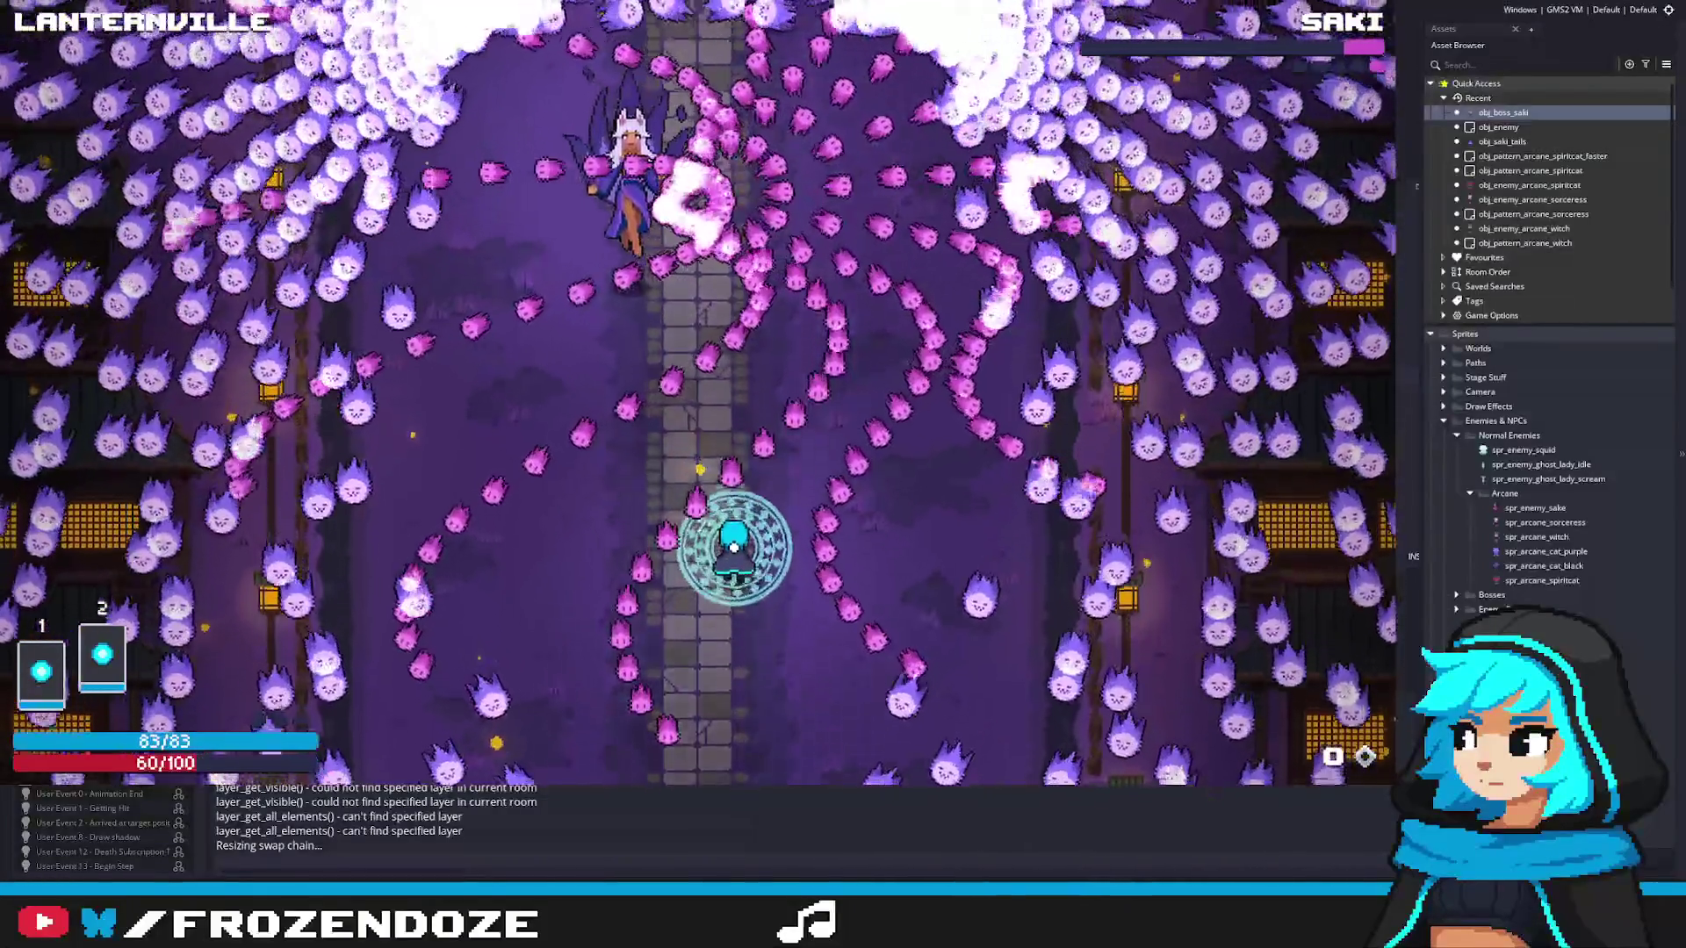
key("Left")
key("Down")
key("Right")
key("Right")
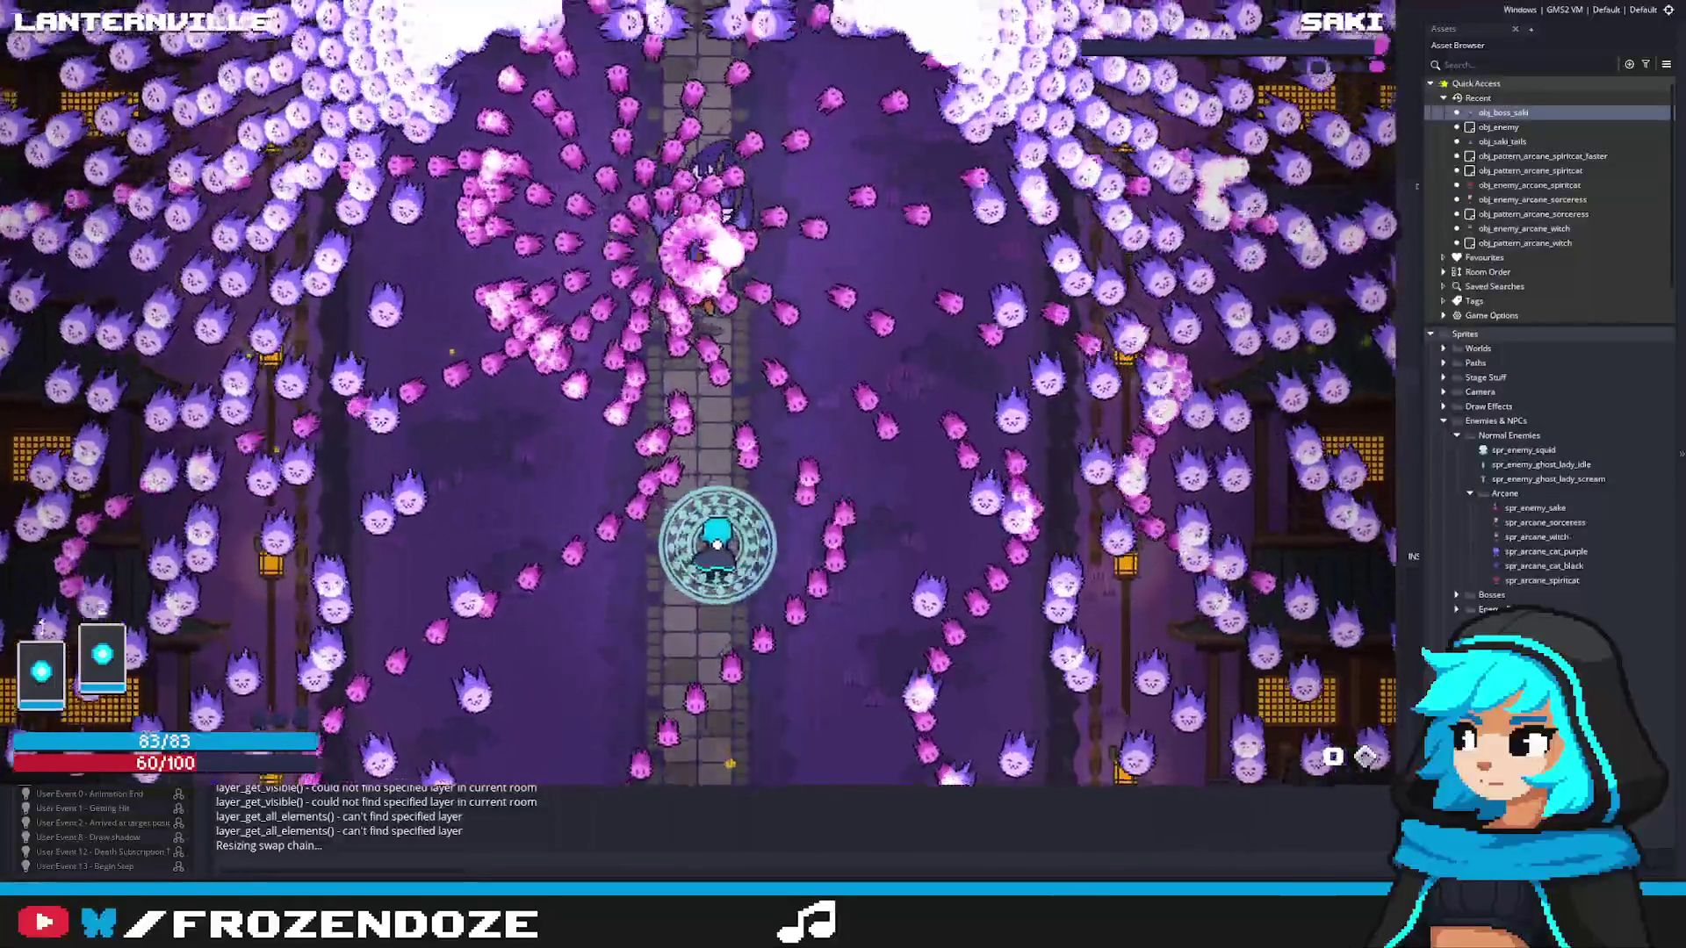
key("Down")
key("Right")
key("Up")
key("Left")
key("Down")
key("Right")
key("Up")
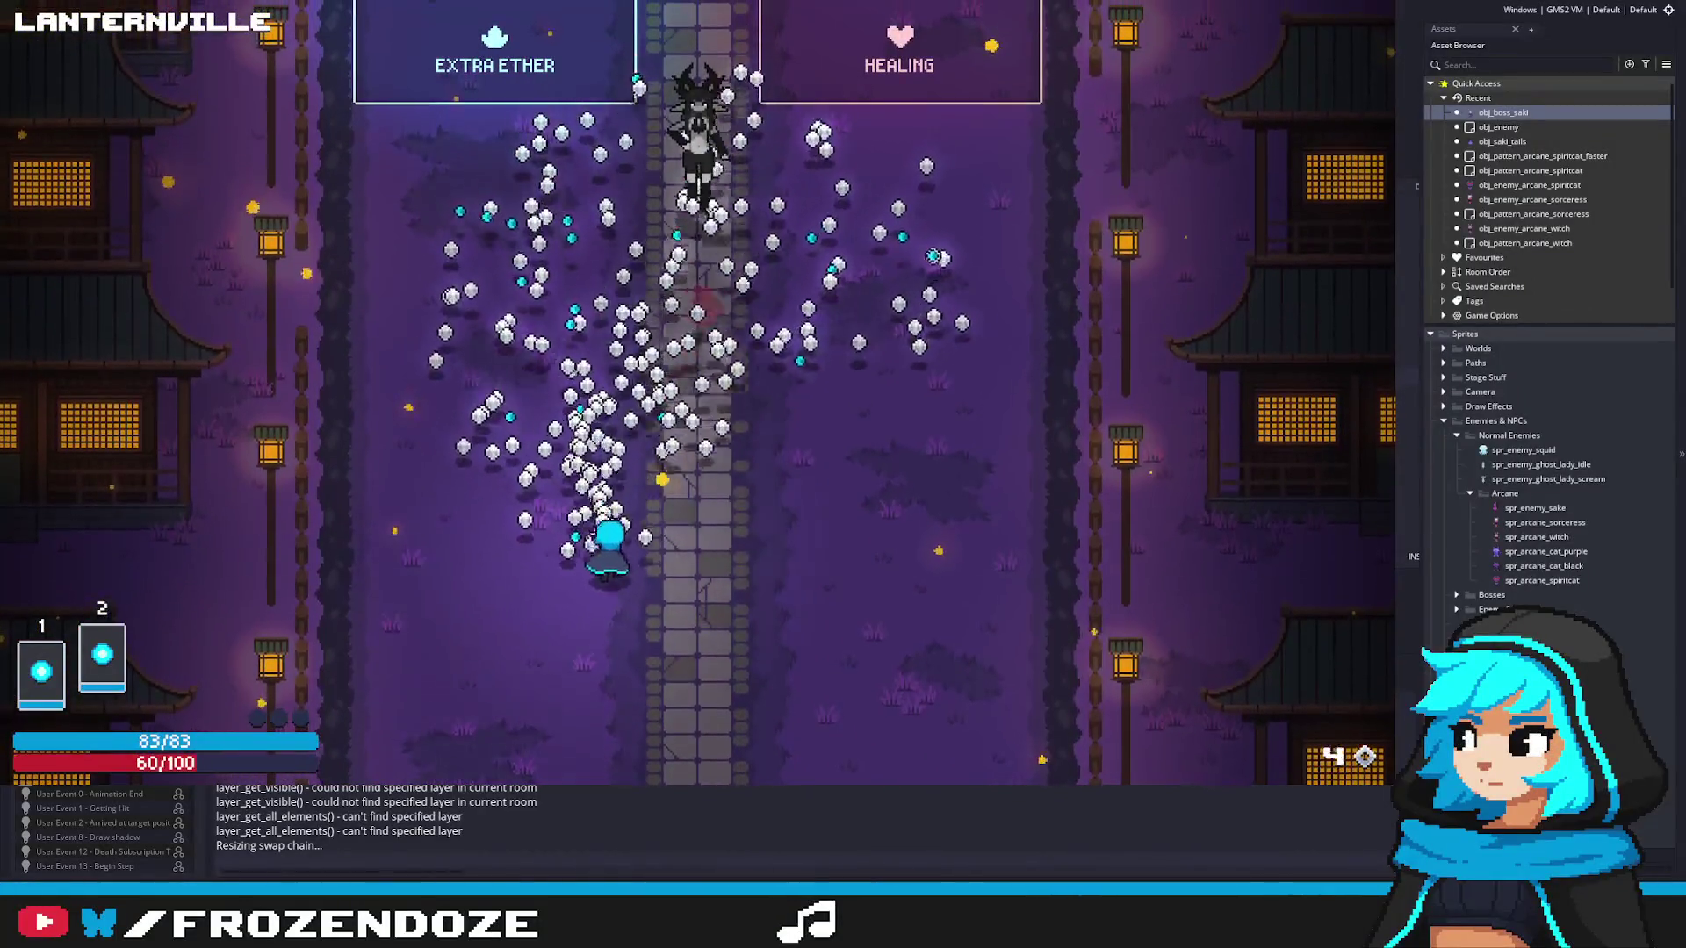
key("Escape")
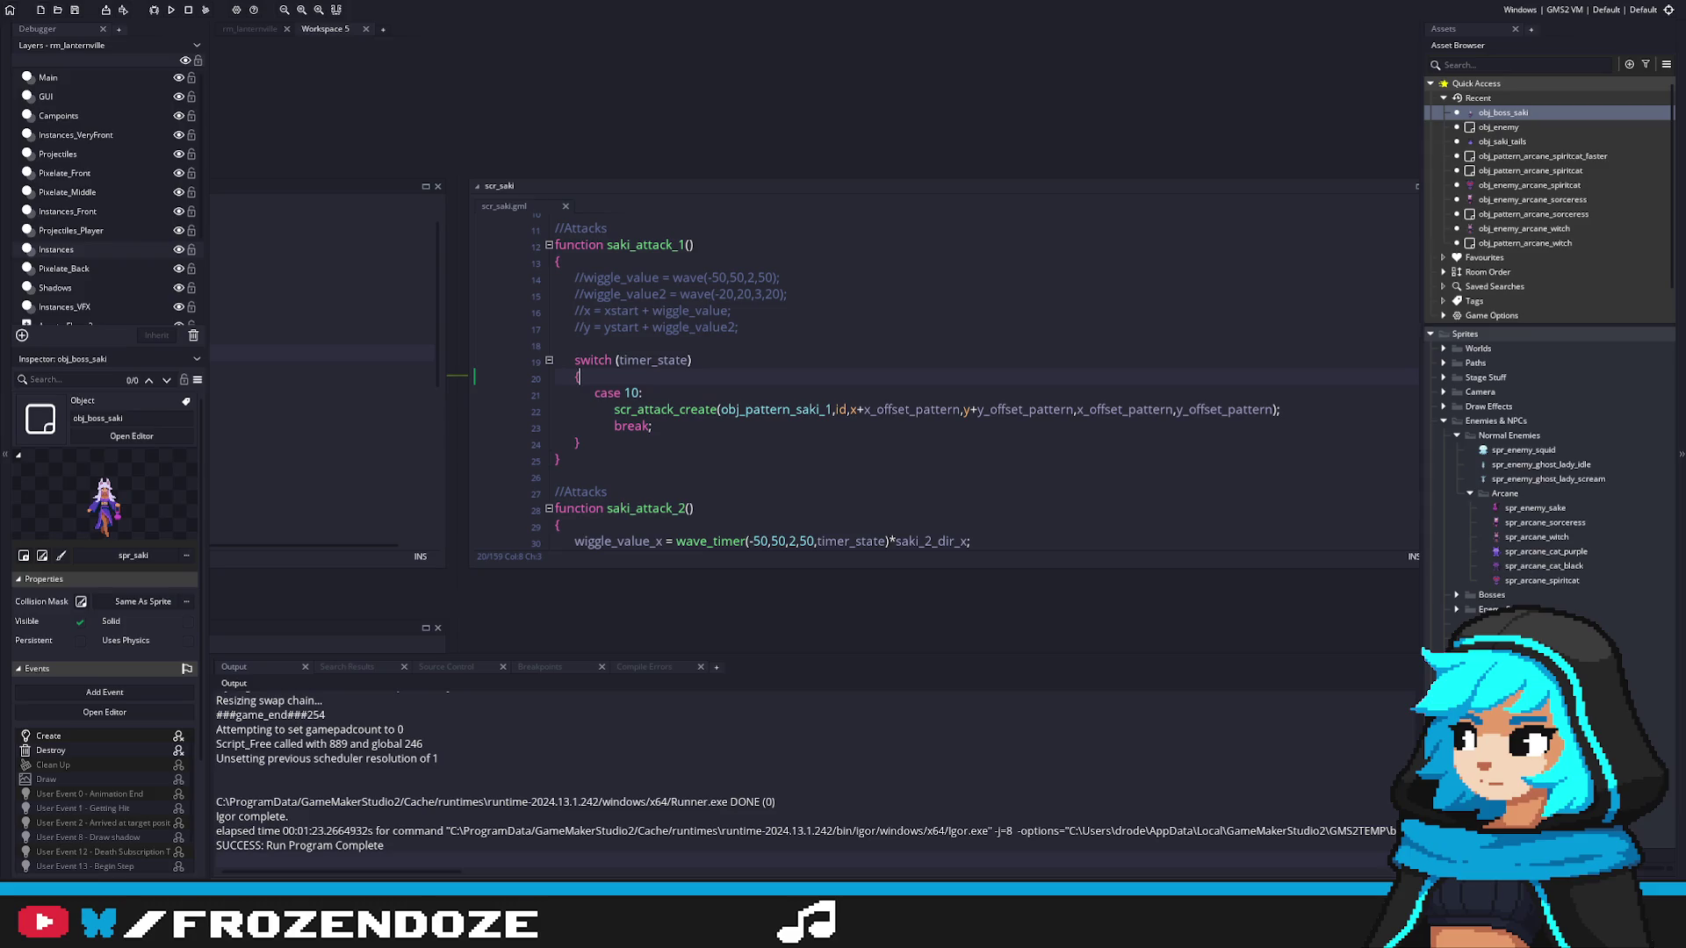
Step: Open and review the spawn_timeline_lanternville_boss script
scroll(1535, 544, "down", 15)
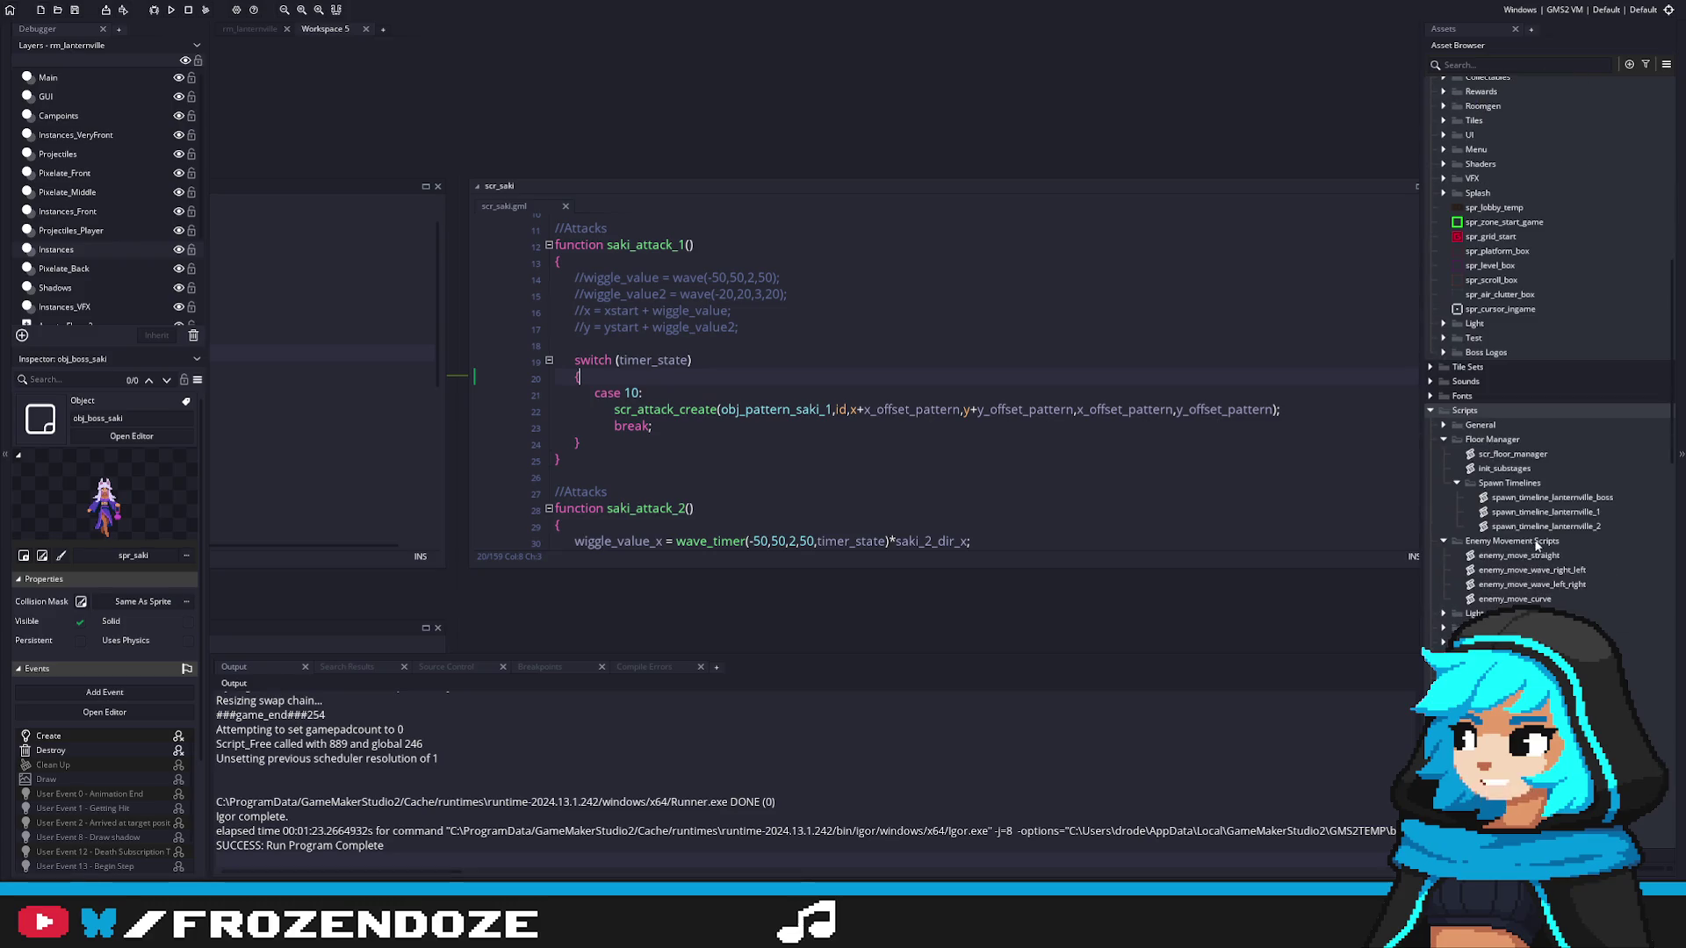
double_click(1585, 498)
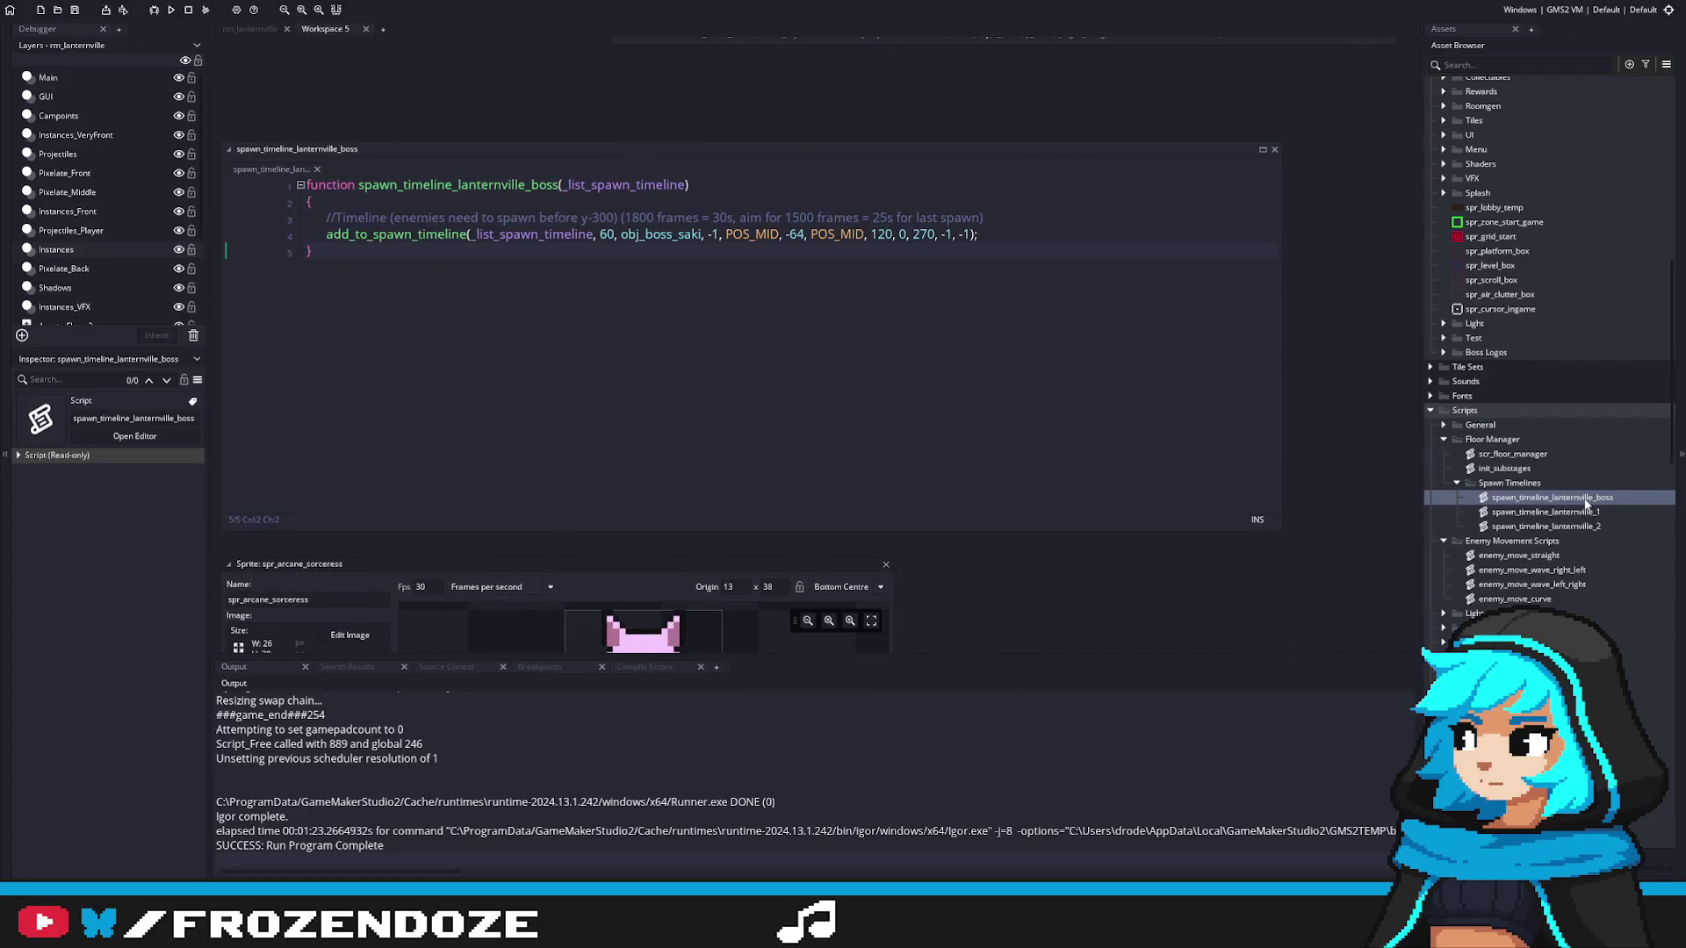
scroll(1543, 465, "down", 3)
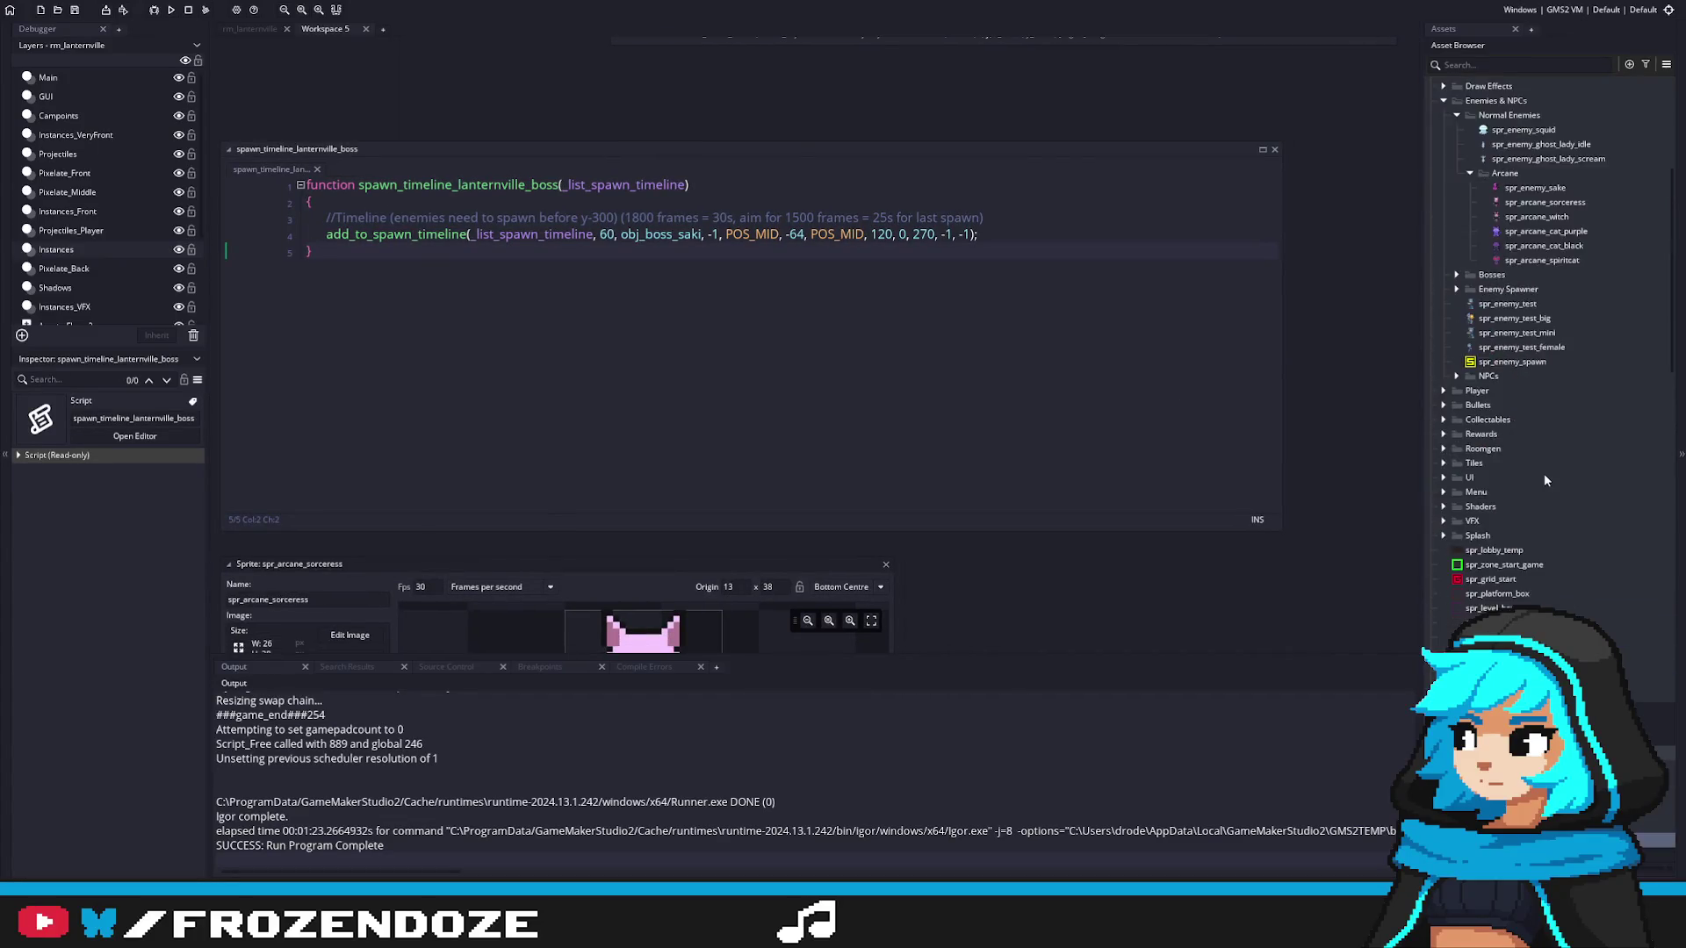
scroll(1543, 479, "down", 15)
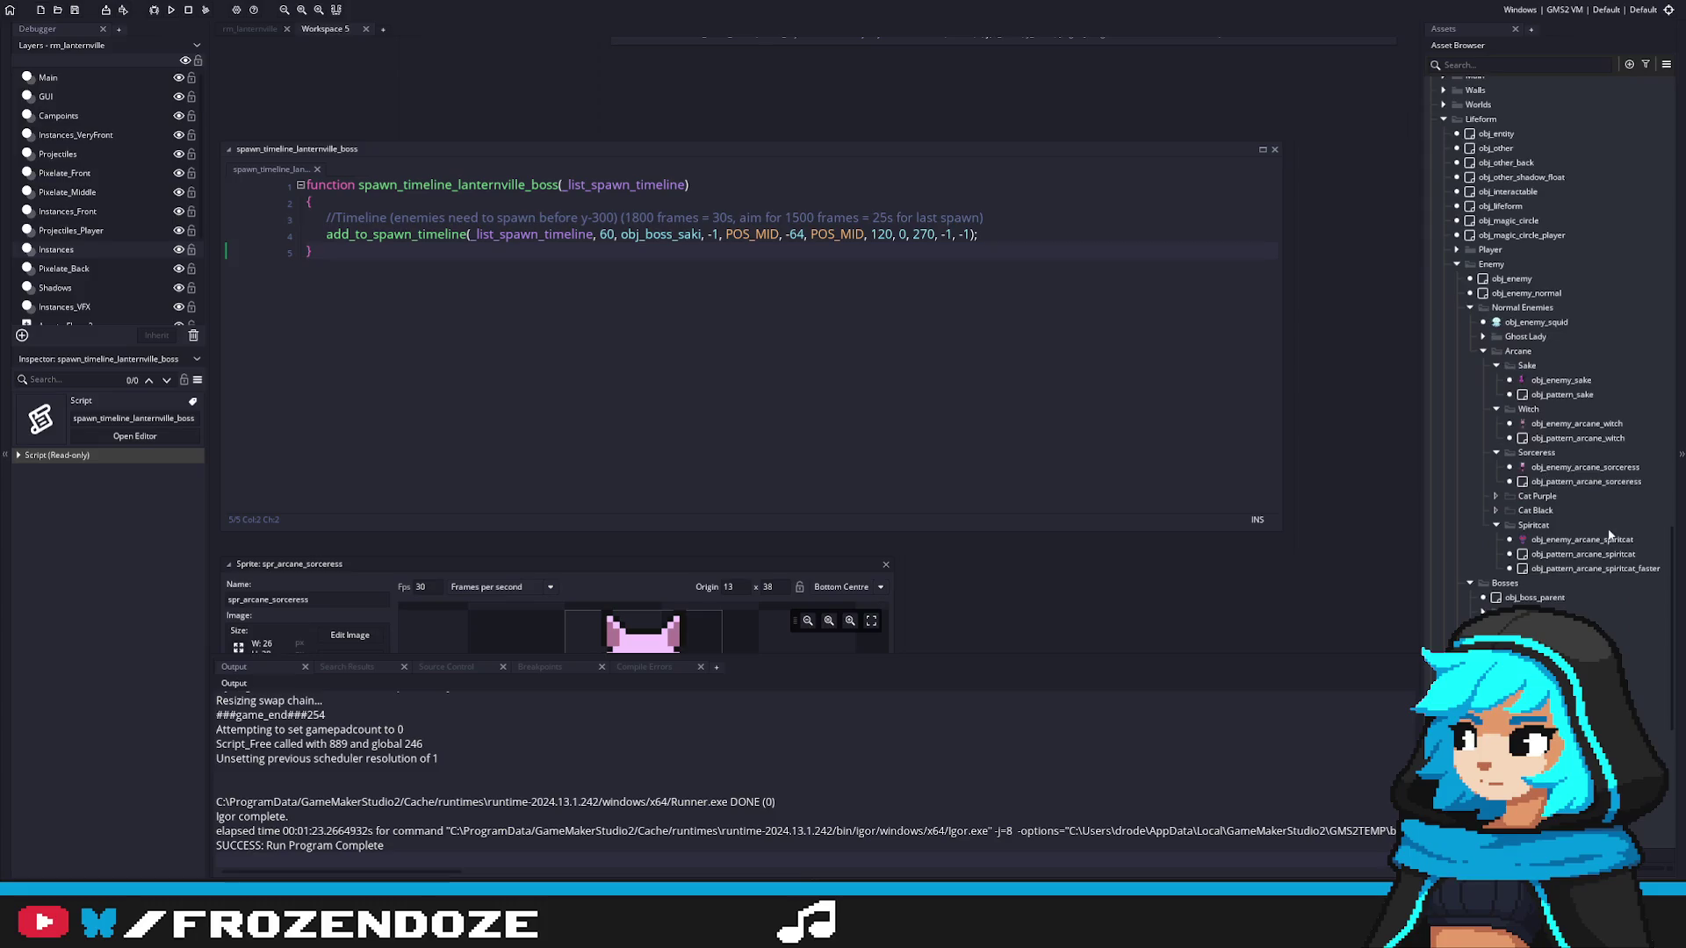
scroll(1609, 569, "up", 15)
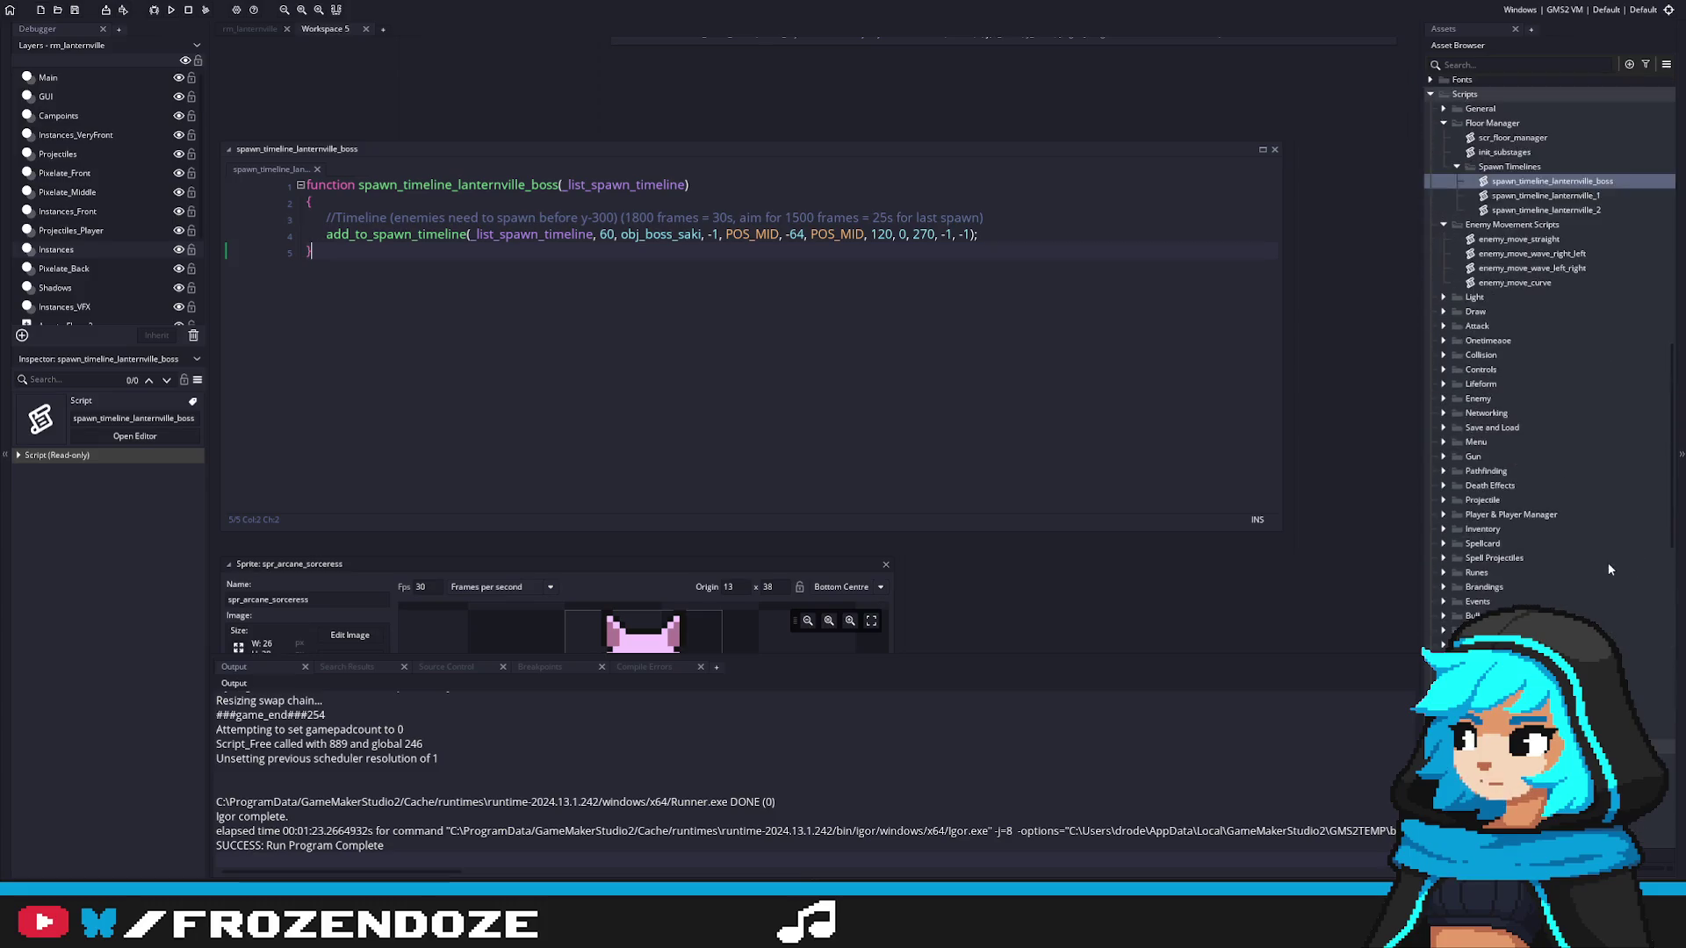
Step: Open obj_boss_saki's Create code beside the scr_saki attack script
scroll(1608, 568, "down", 10)
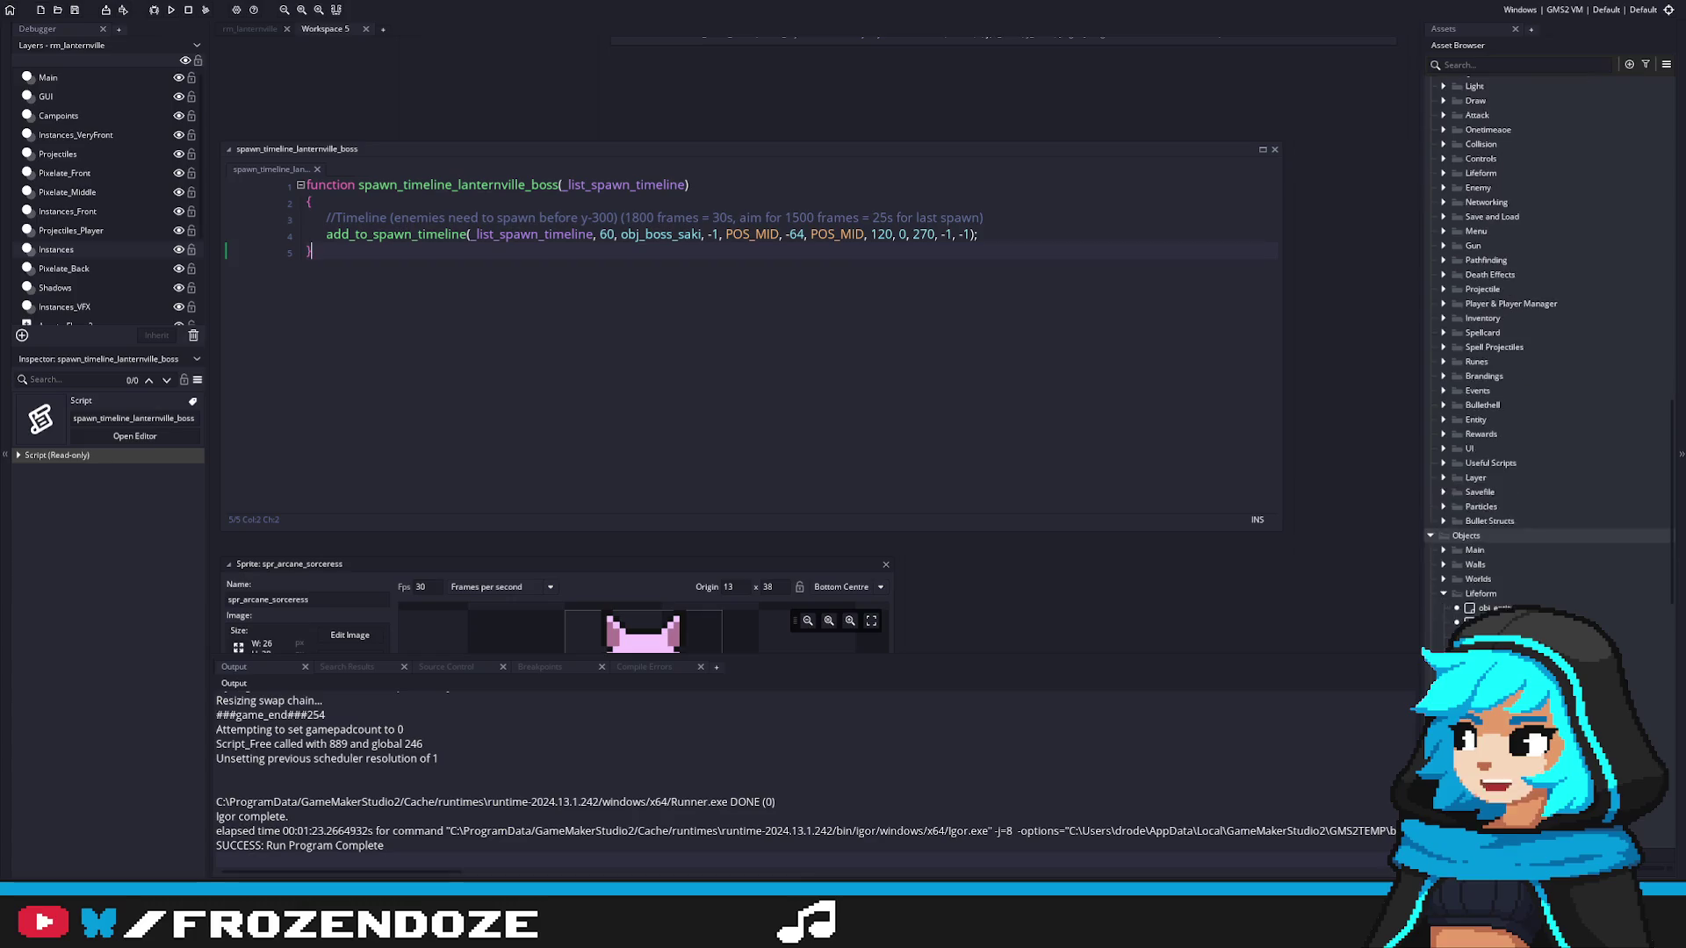
scroll(1549, 527, "down", 4)
double_click(1549, 576)
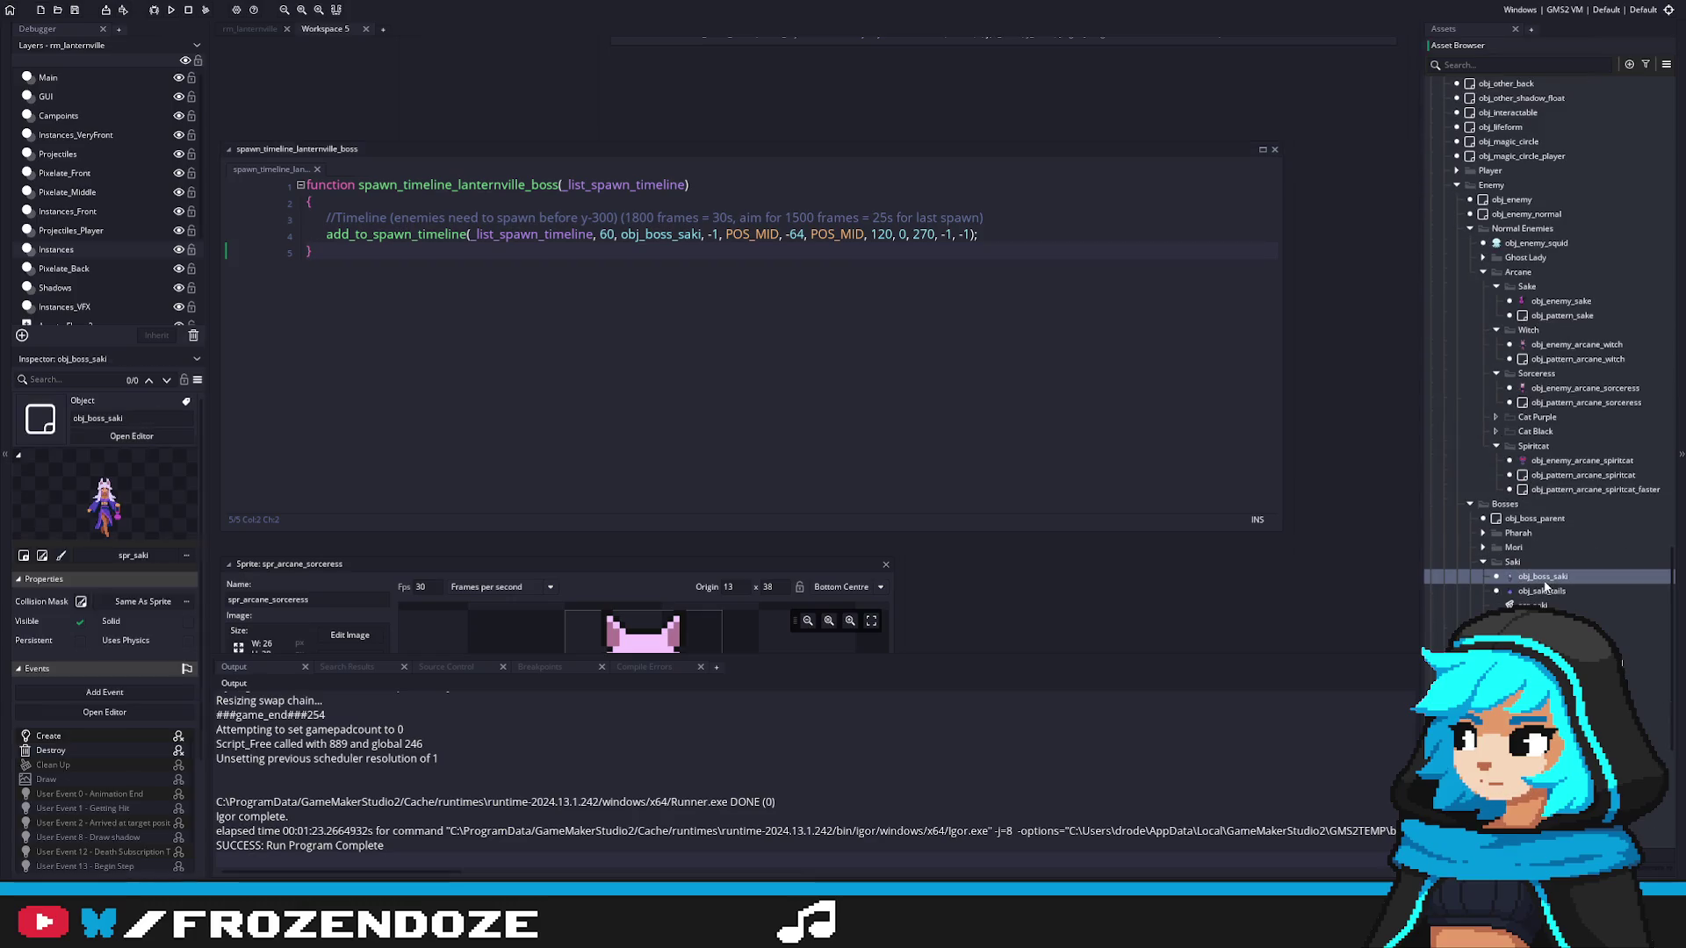
scroll(1117, 461, "down", 15)
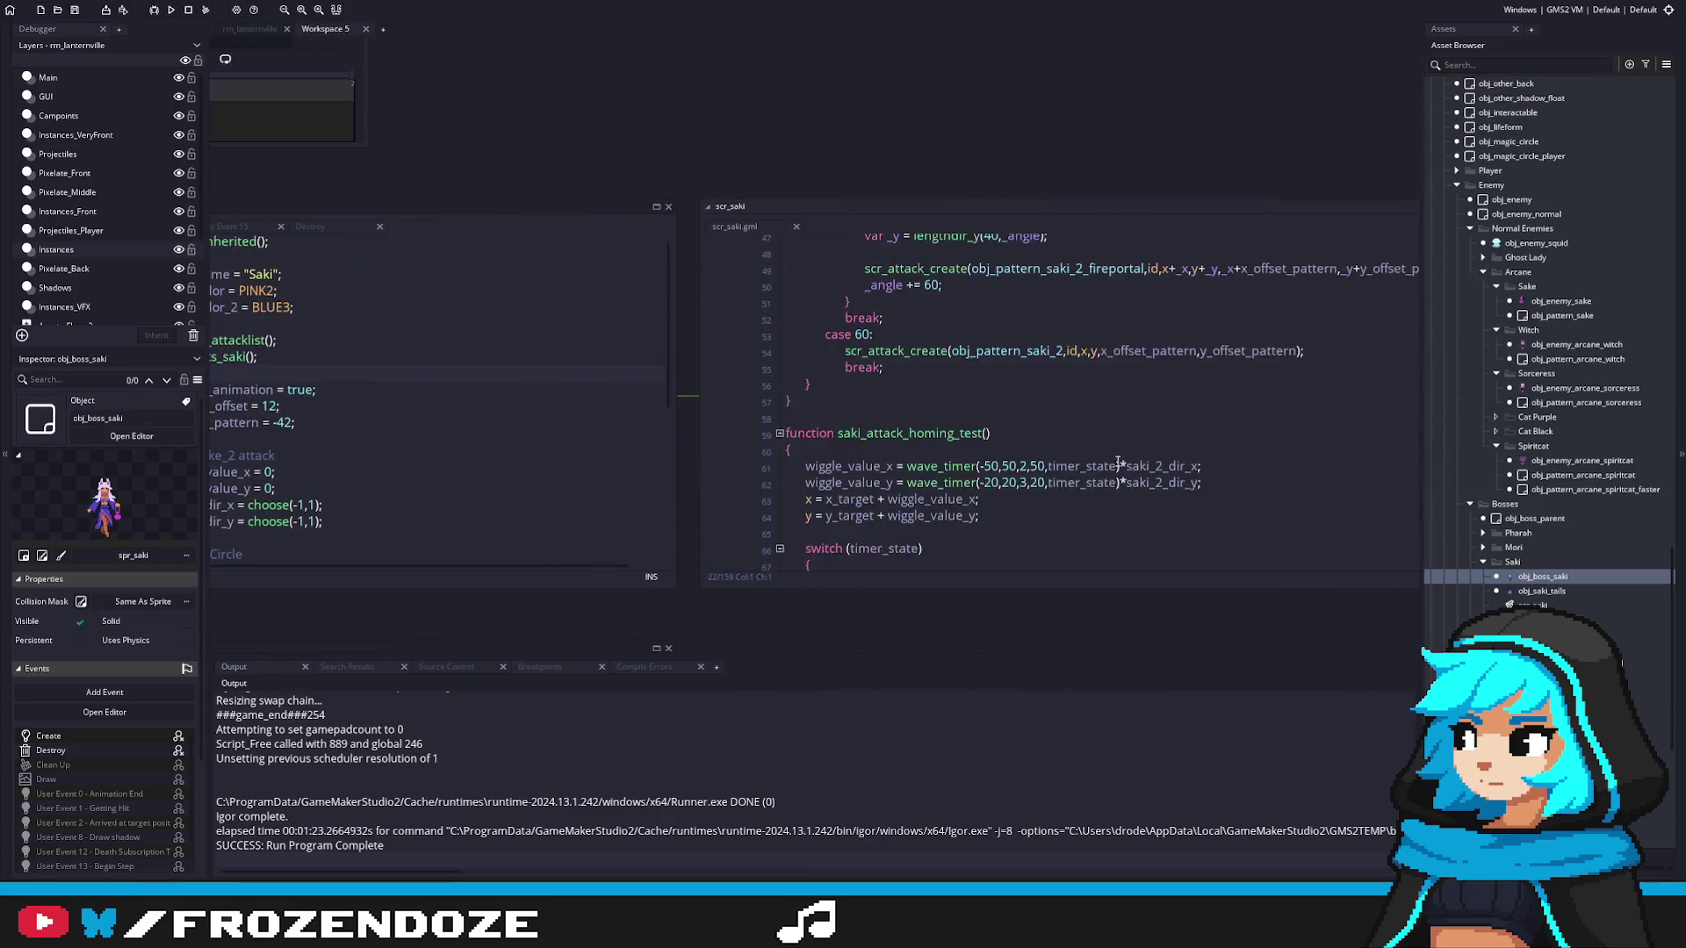
Step: Jump from saki_attack_sake's spawn call to the obj_enemy_sake definition
scroll(1117, 461, "down", 4)
left_click_drag(830, 430, 538, 449)
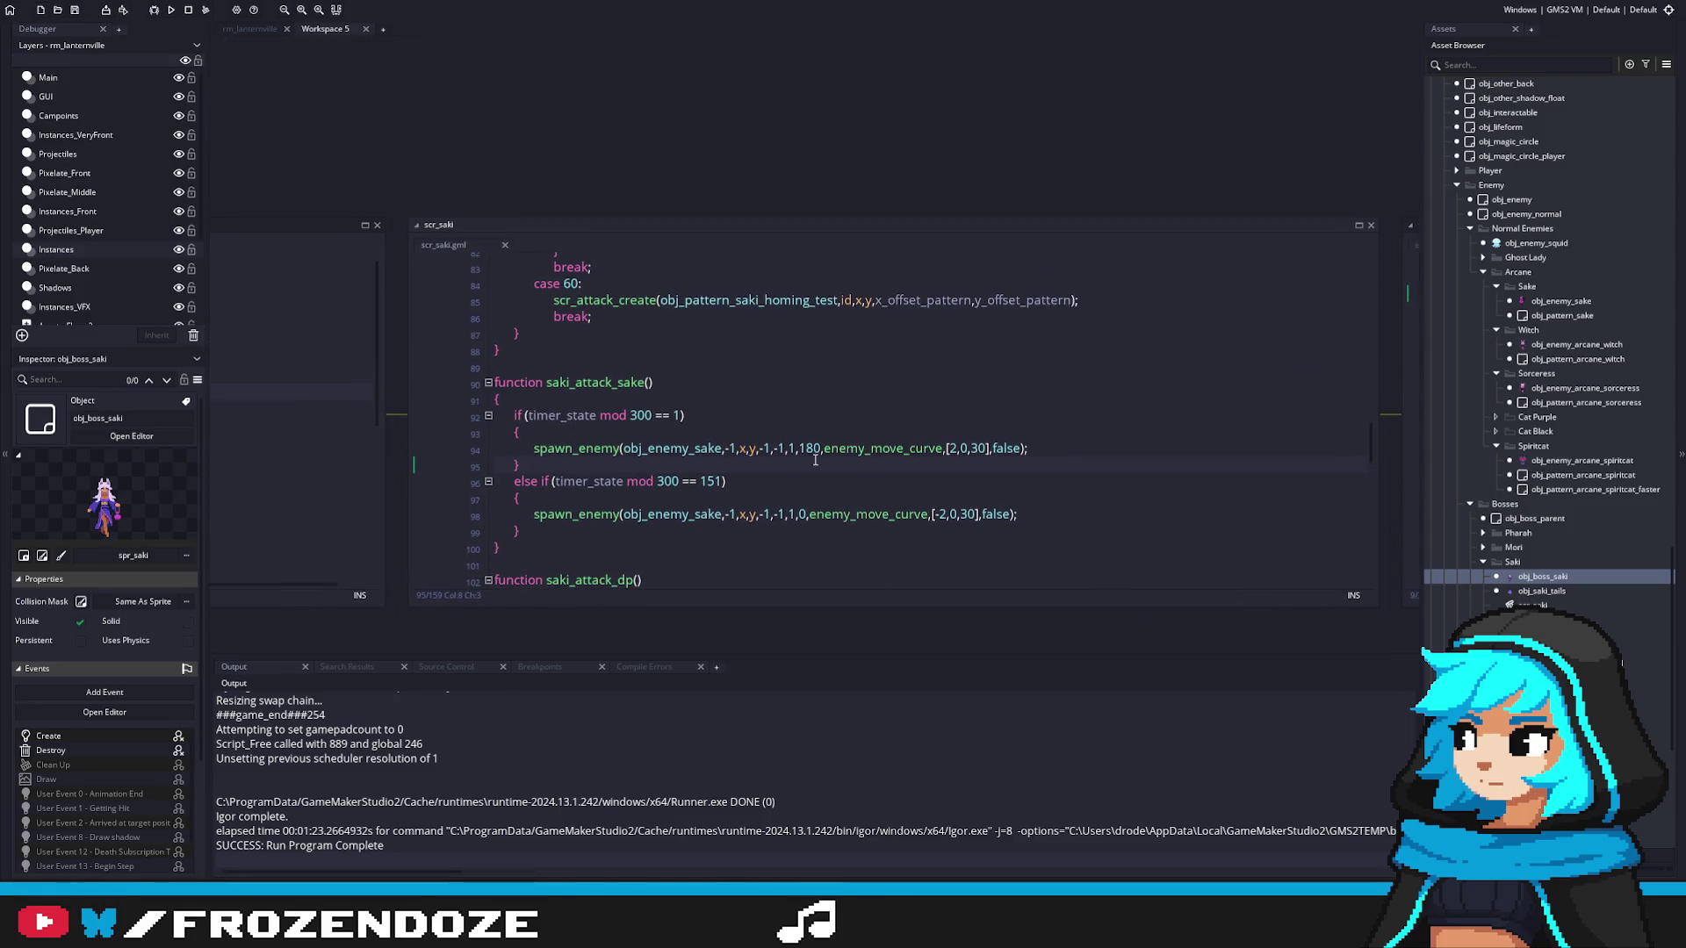
left_click(703, 449)
middle_click(703, 449)
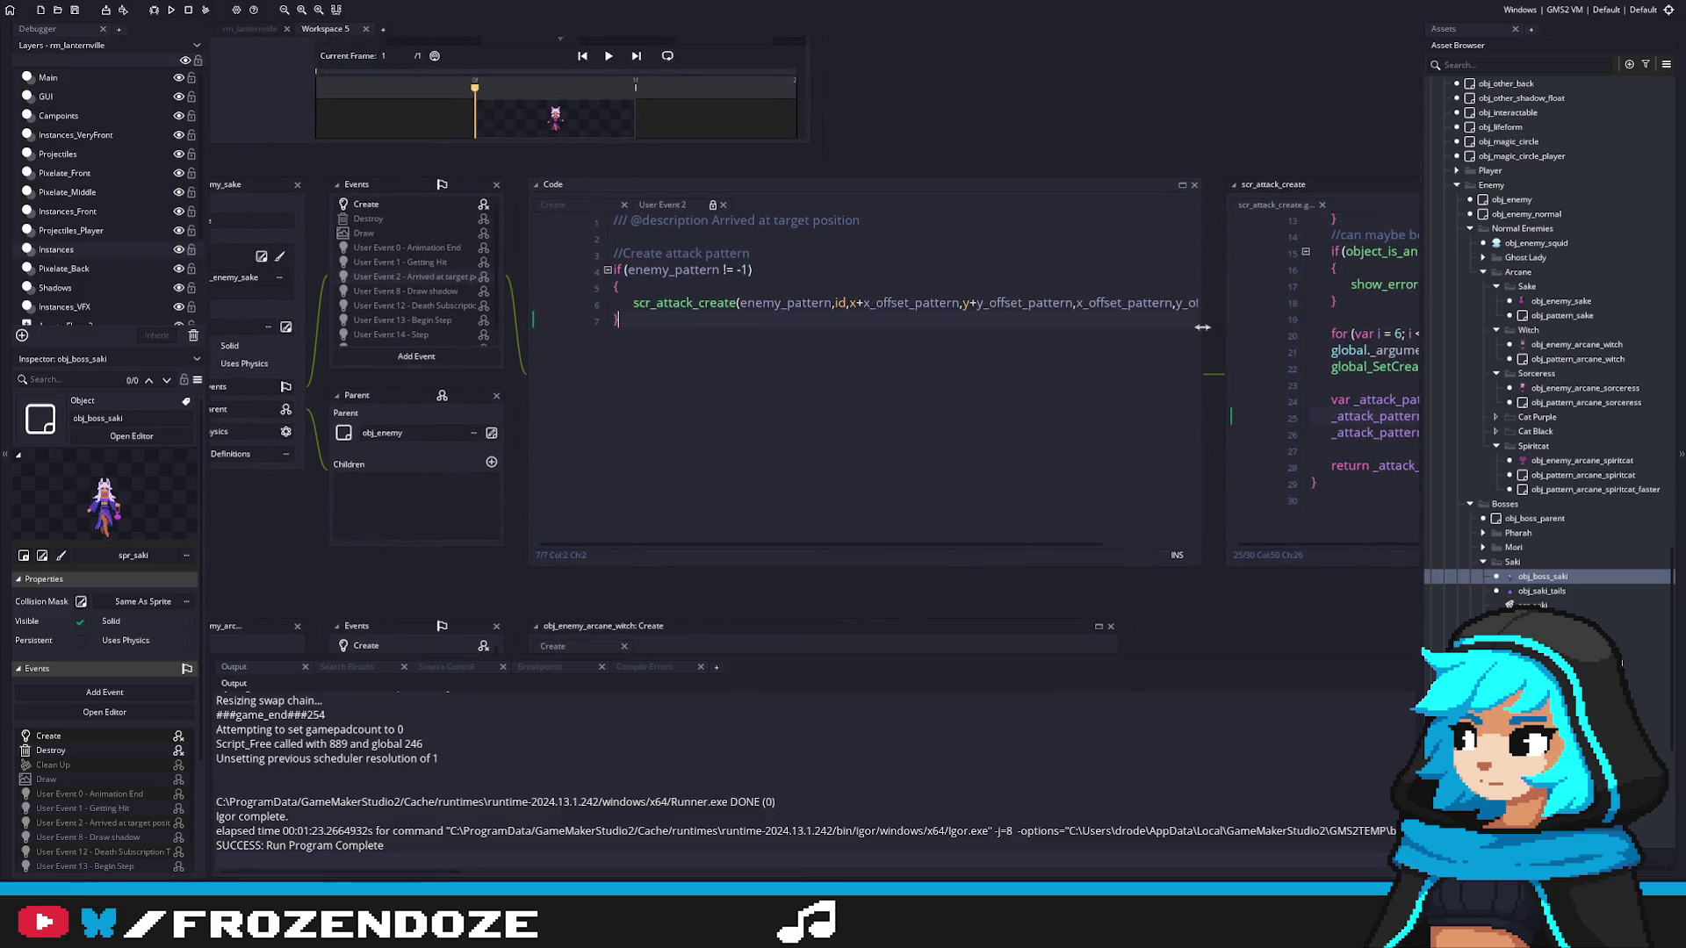
Step: Read obj_enemy_sake's arrival code in a widened window and open obj_pattern_sake
left_click_drag(1200, 332, 1344, 333)
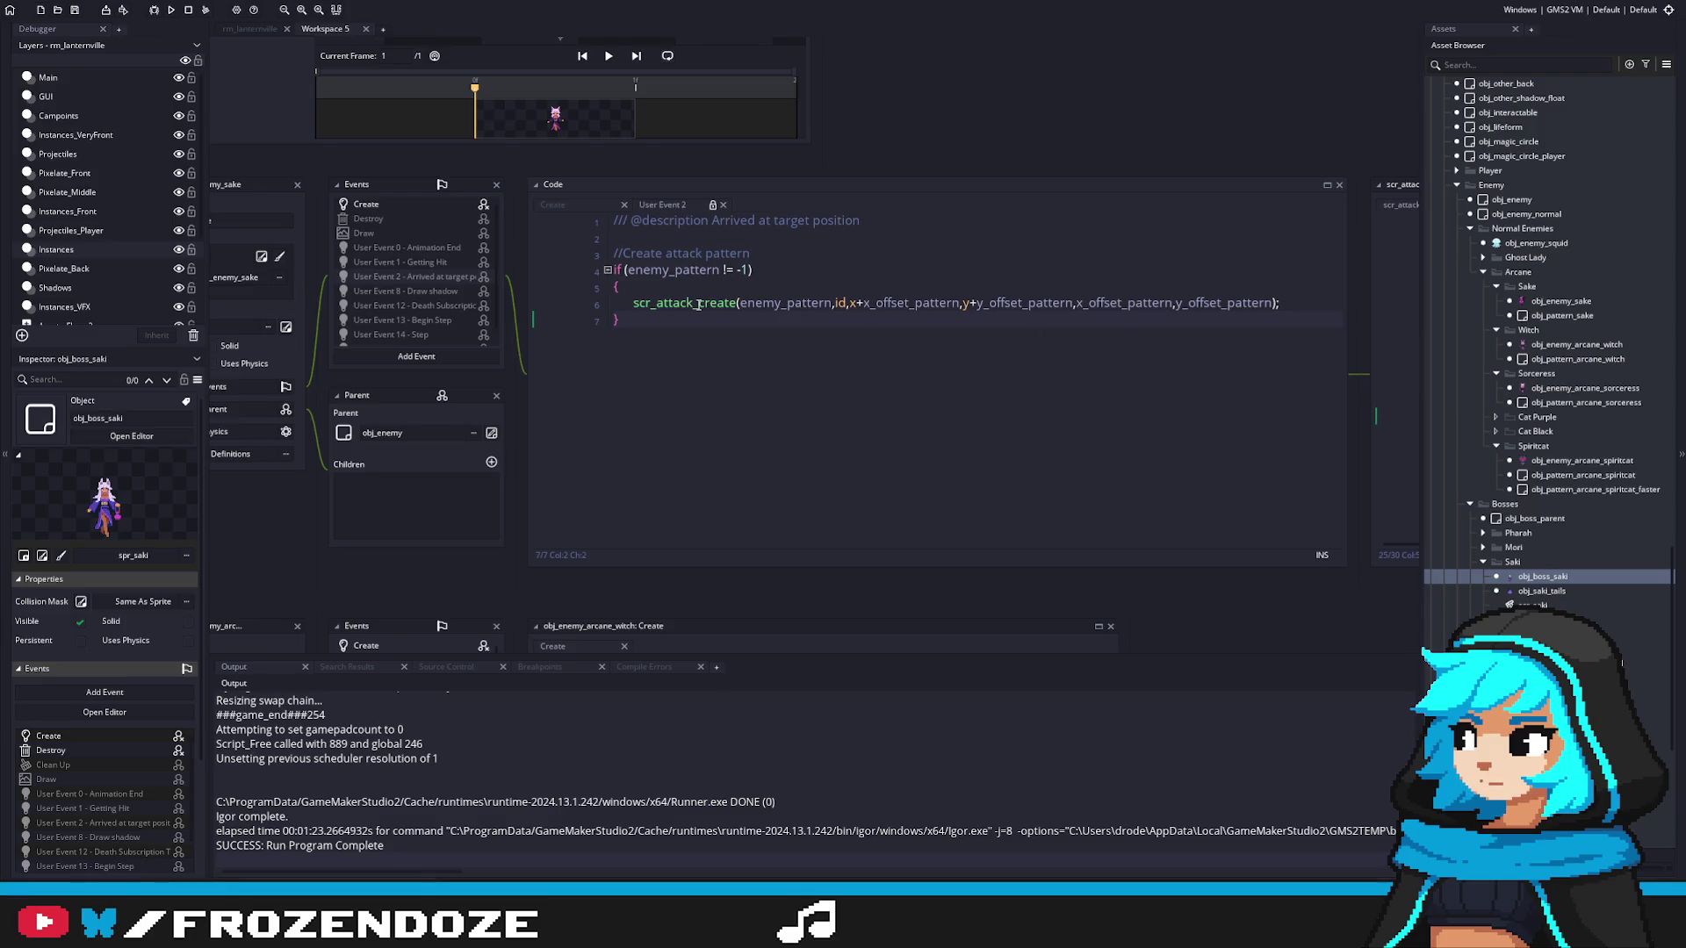
scroll(421, 248, "down", 1)
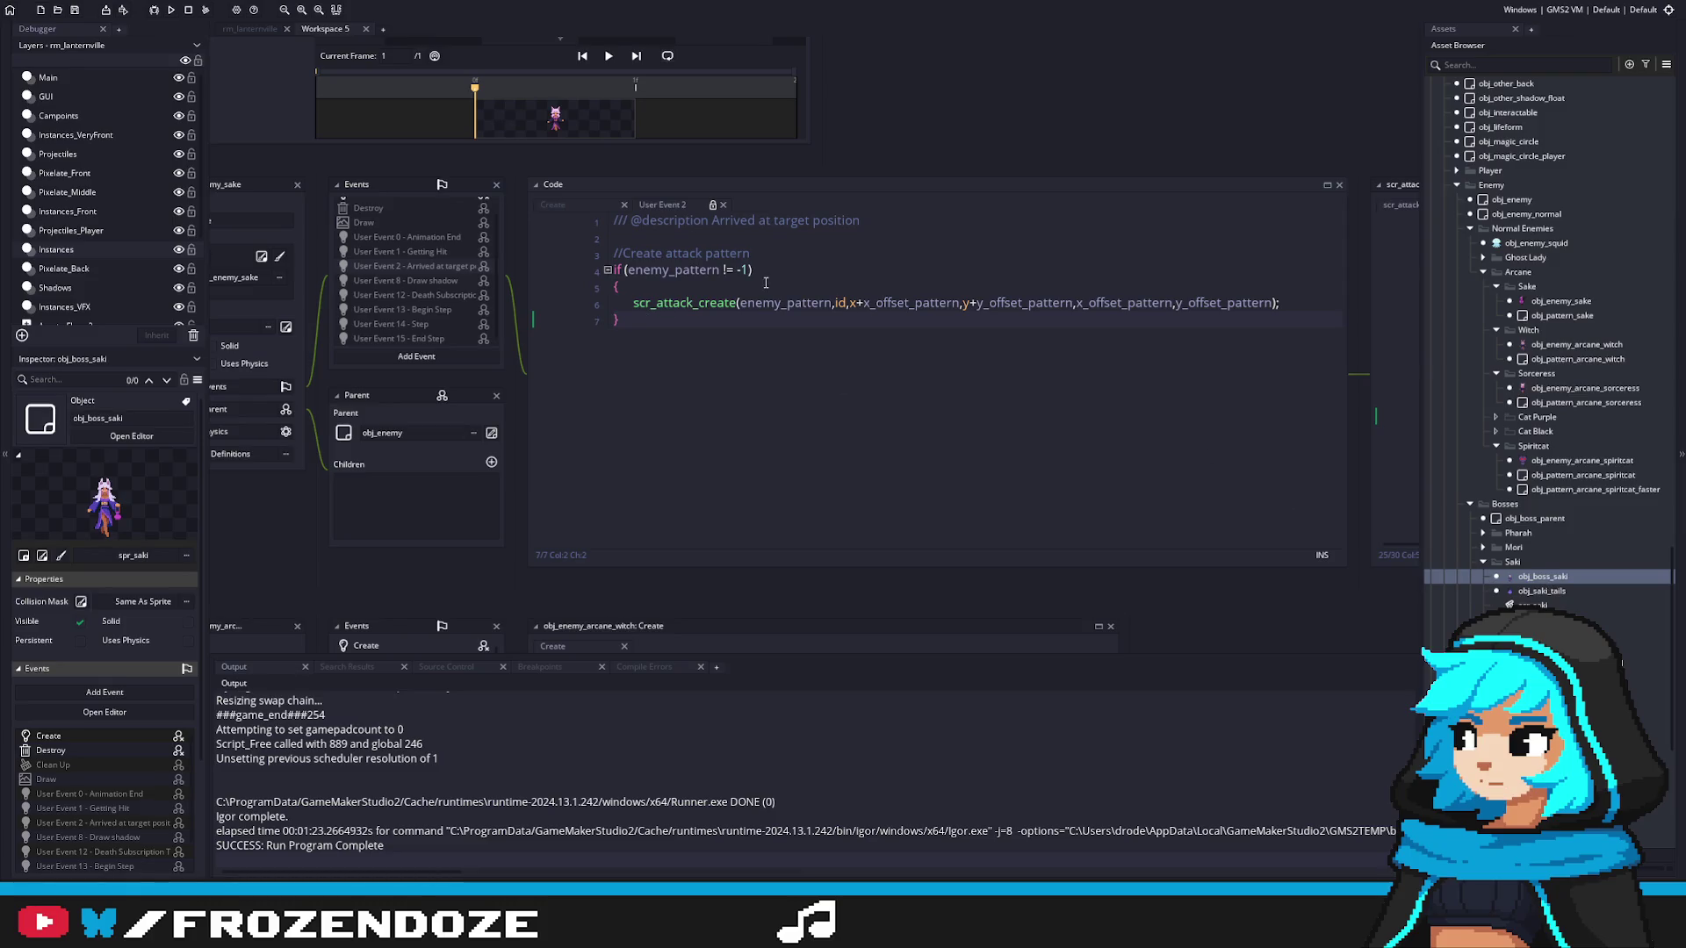
double_click(1561, 300)
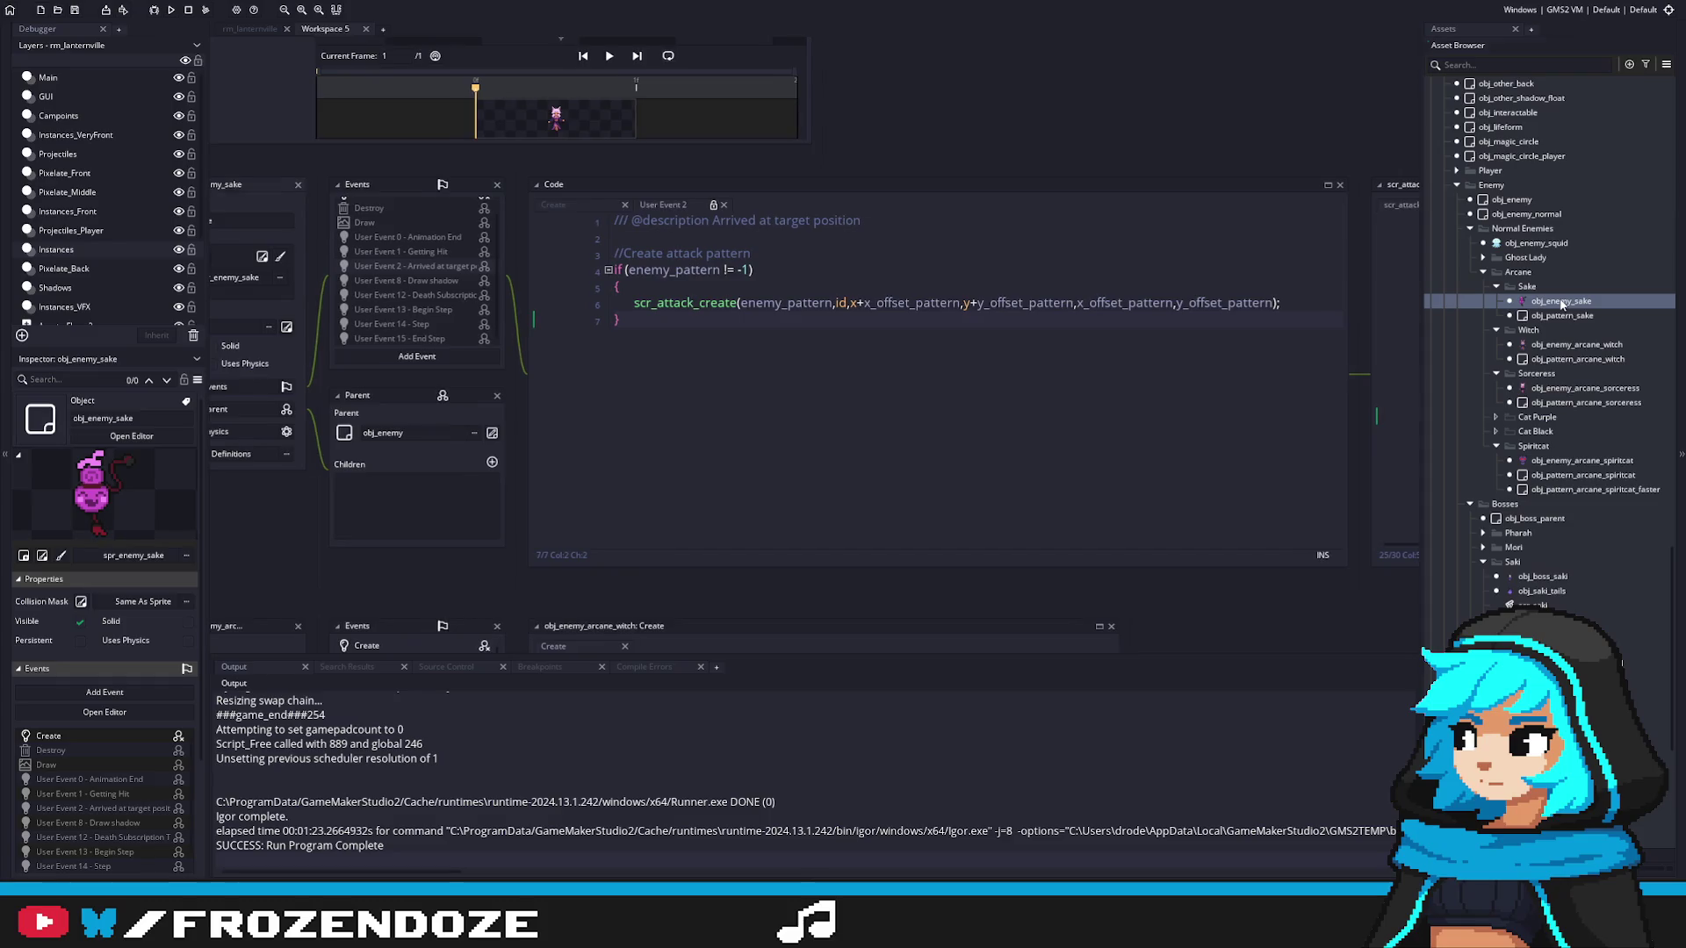
double_click(1562, 315)
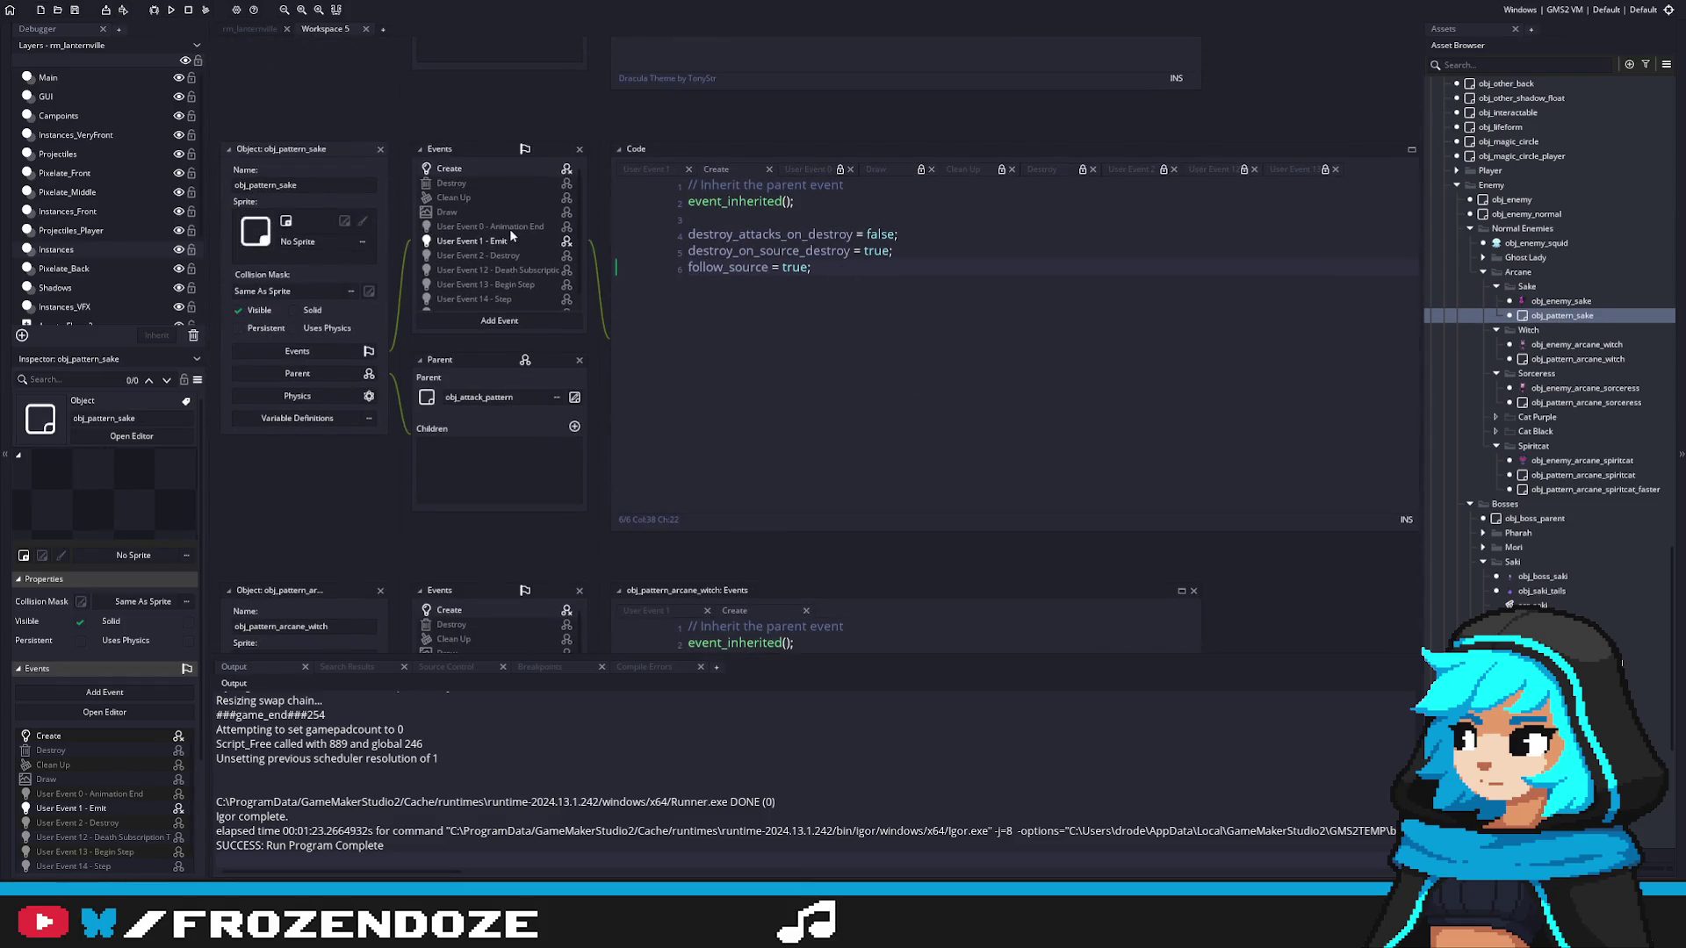
Step: Compare obj_pattern_sake's 16-bullet, speed 1.5 Emit circle against obj_pattern_arcane_sorceress's Emit code
left_click(495, 248)
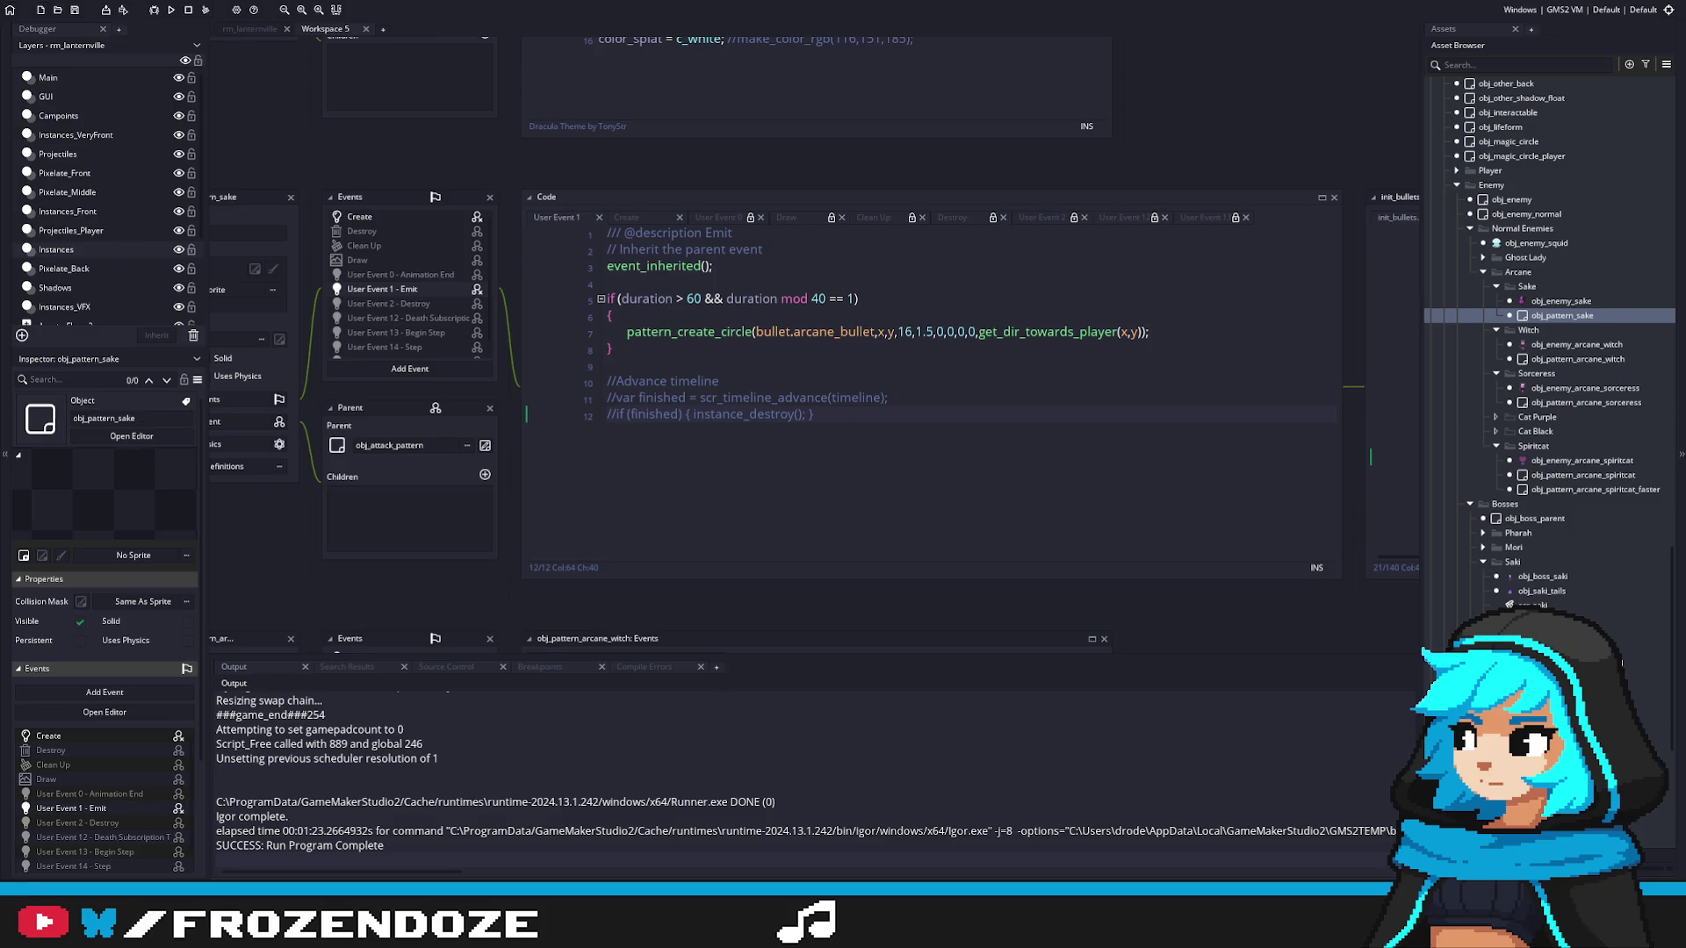
left_click(1168, 336)
left_click(1584, 403)
double_click(1585, 403)
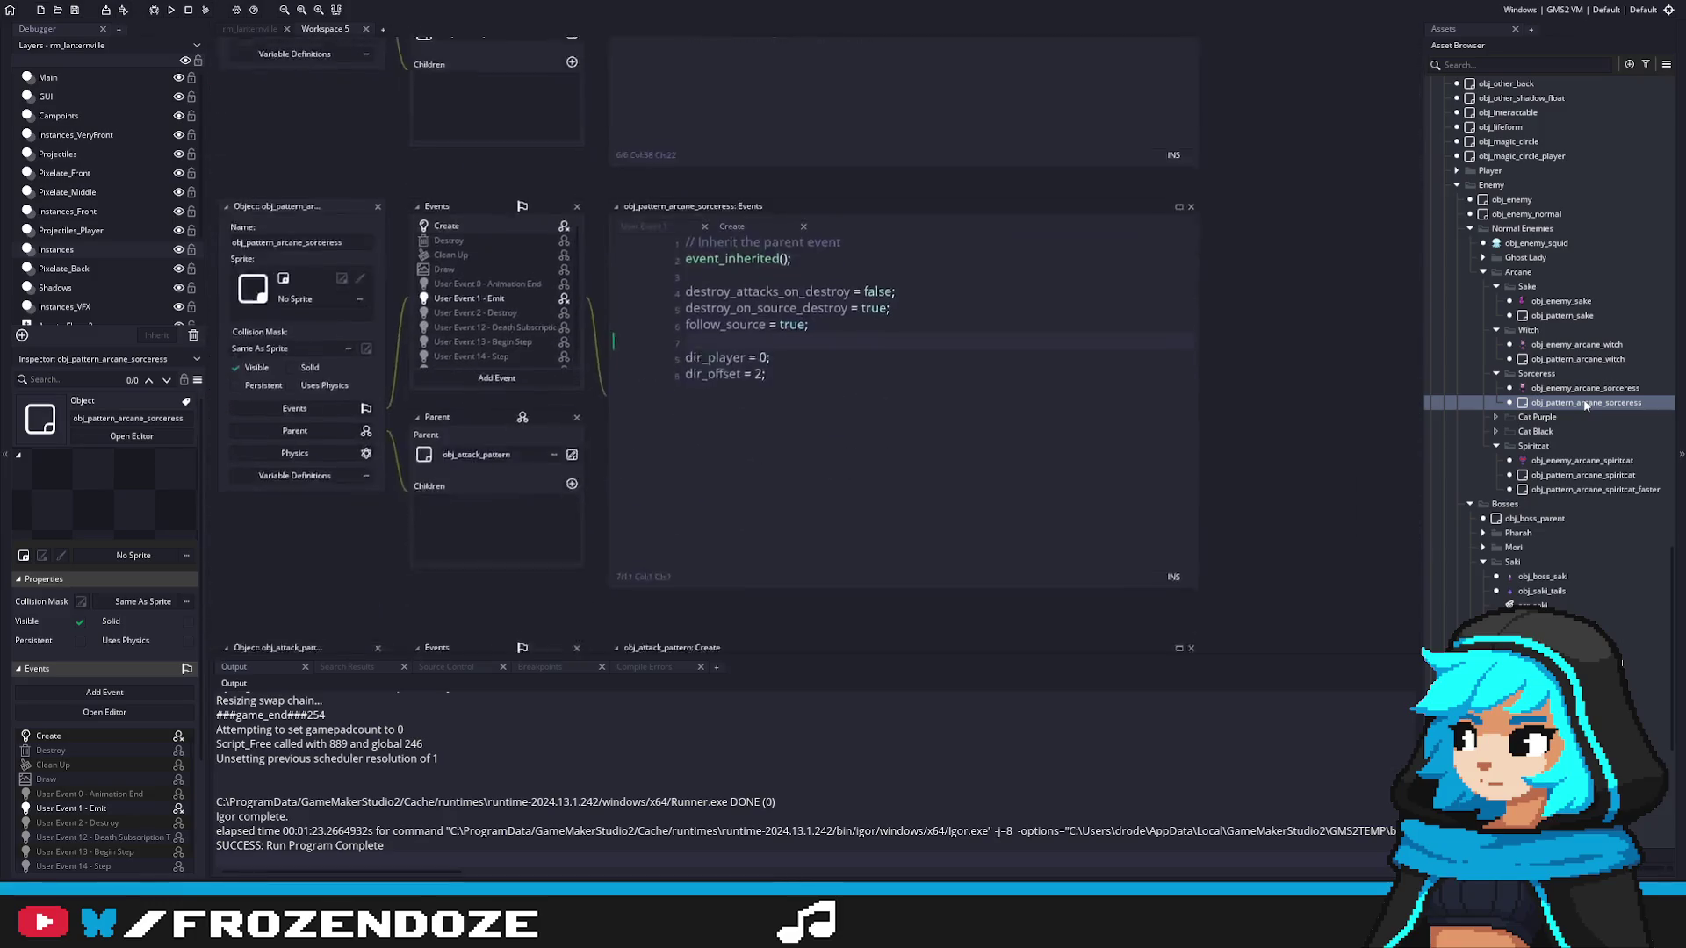
left_click(767, 287)
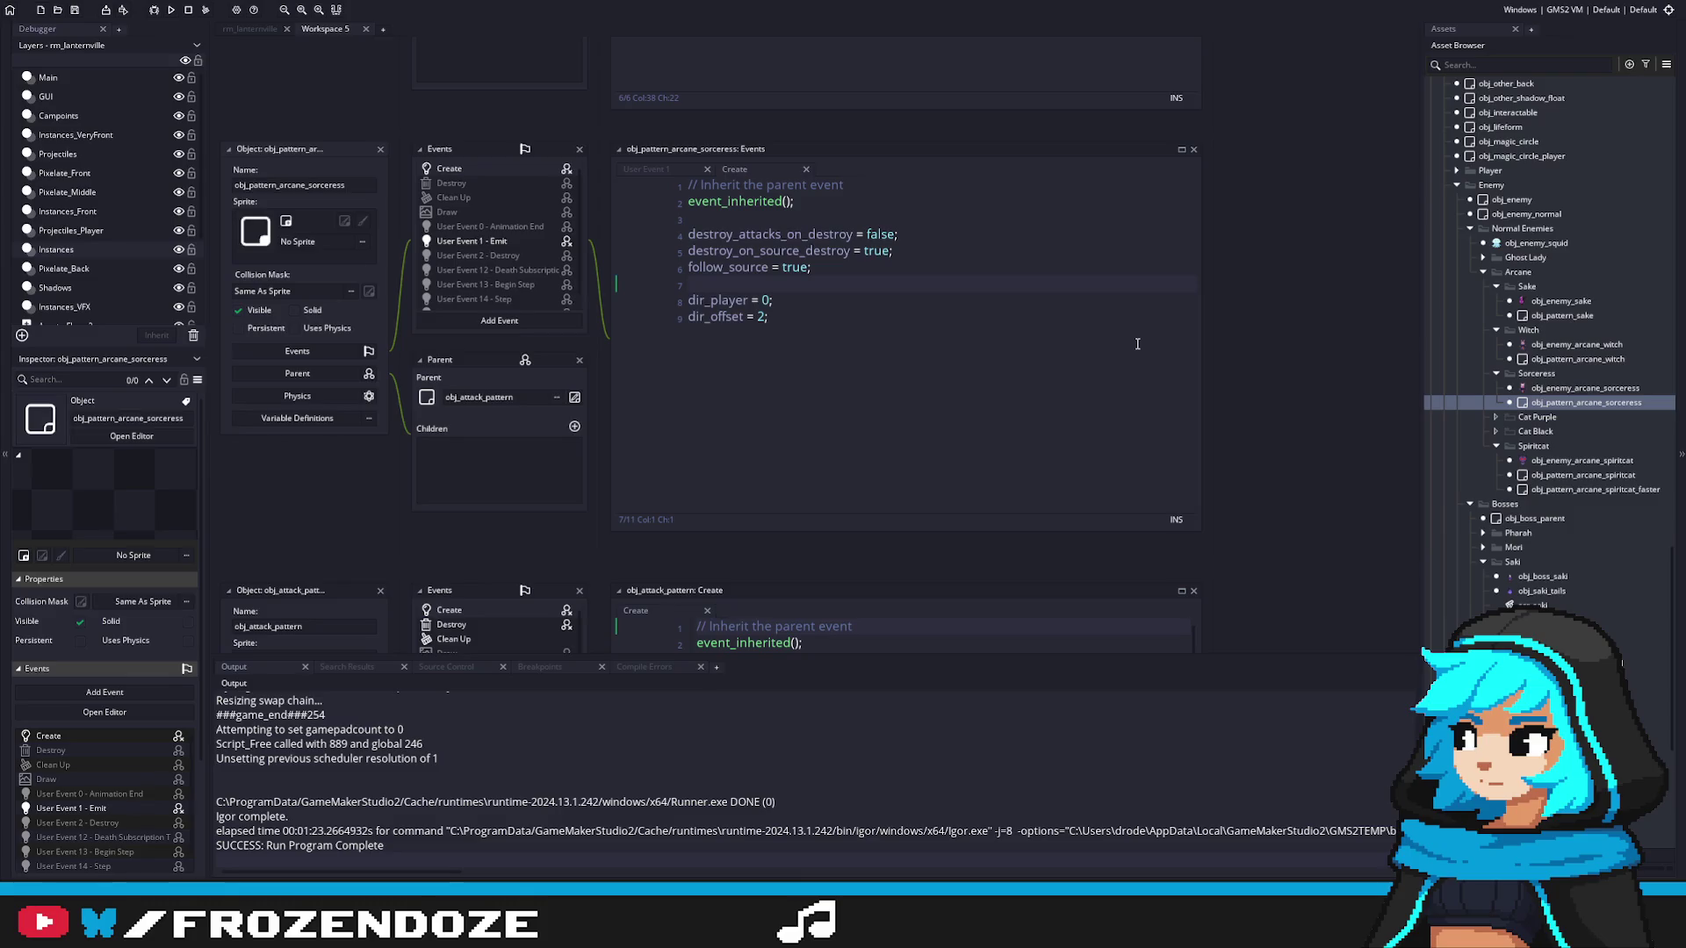
left_click(645, 168)
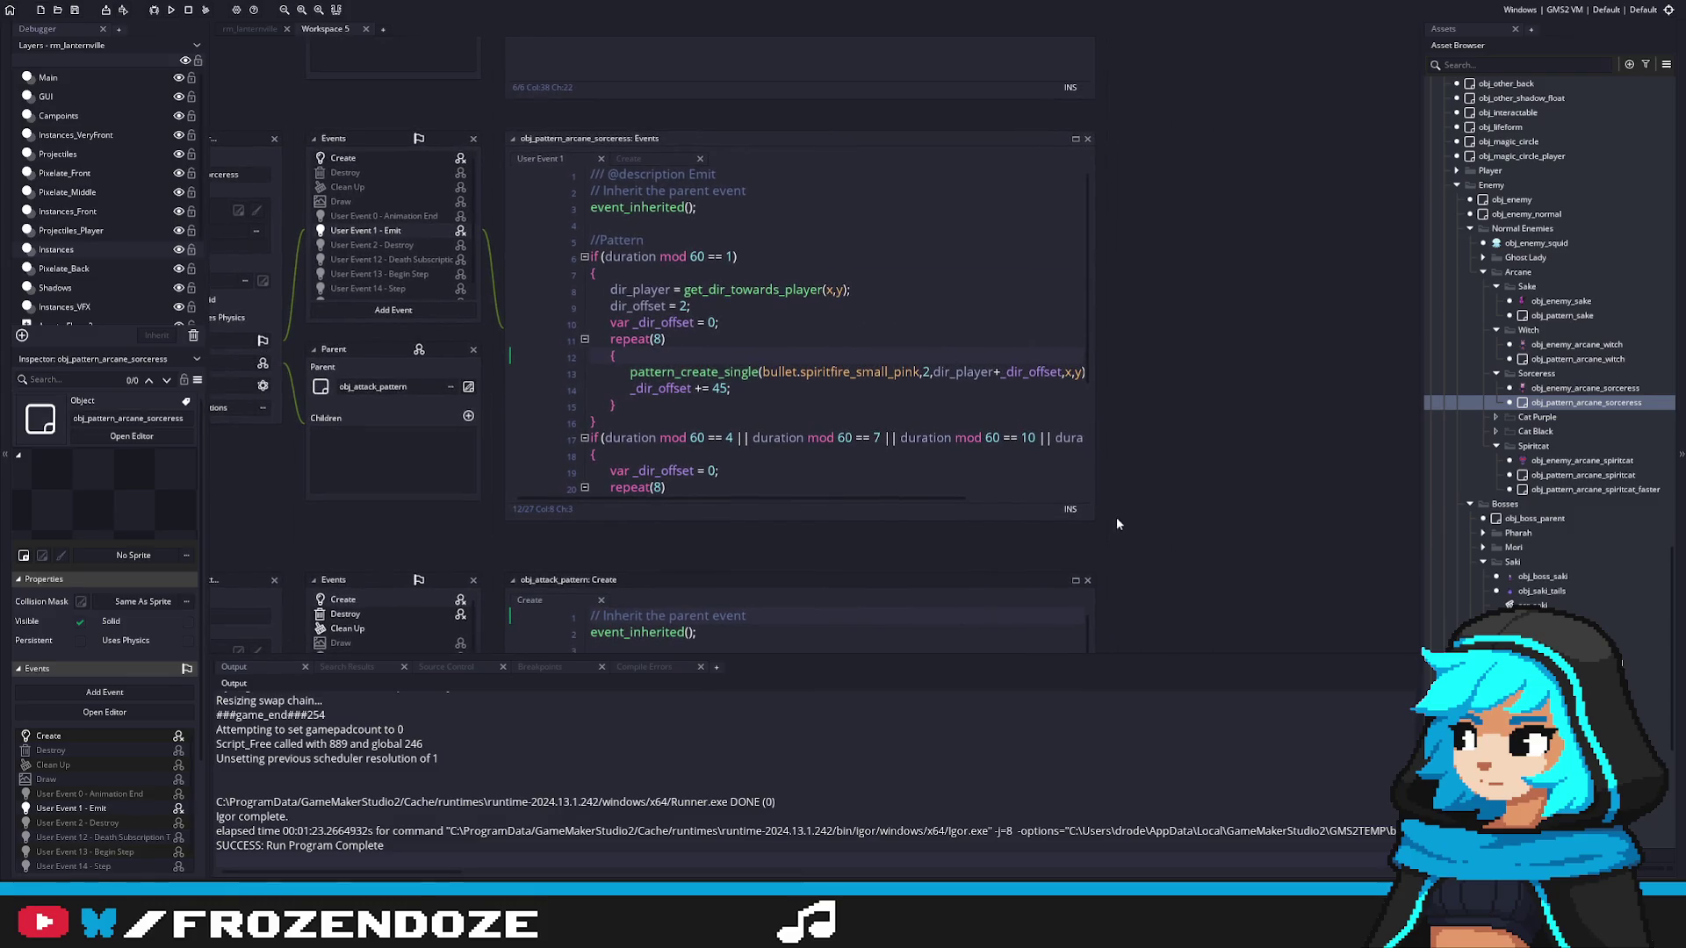
left_click_drag(1093, 524, 1316, 634)
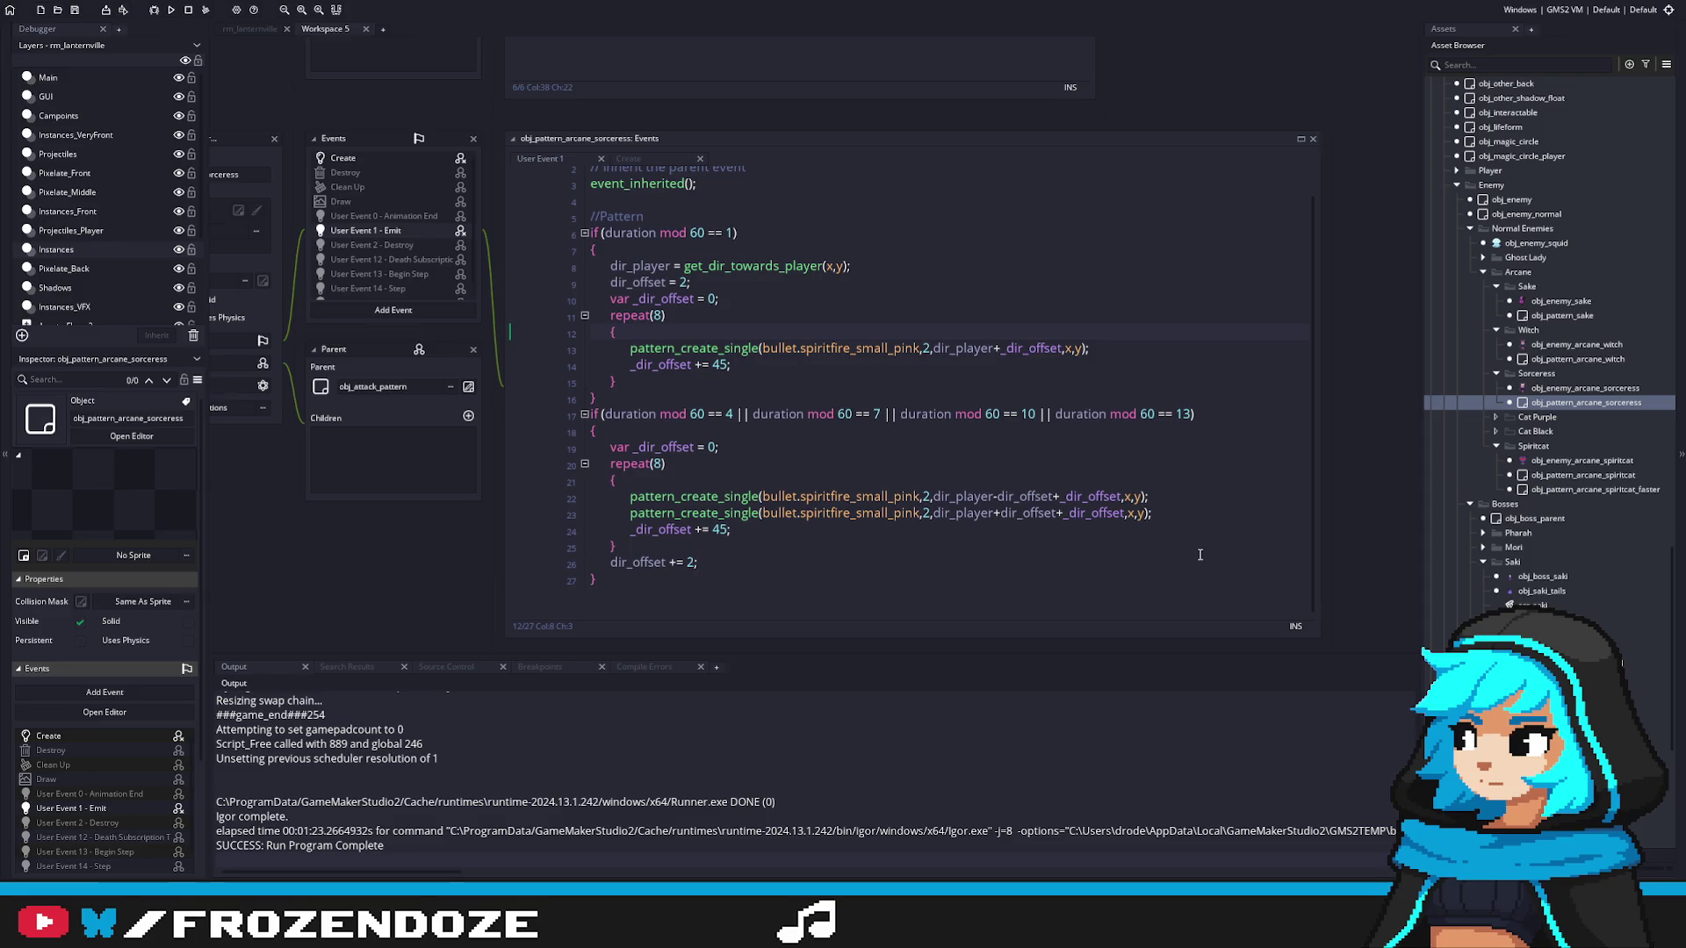
double_click(1578, 320)
left_click(1153, 395)
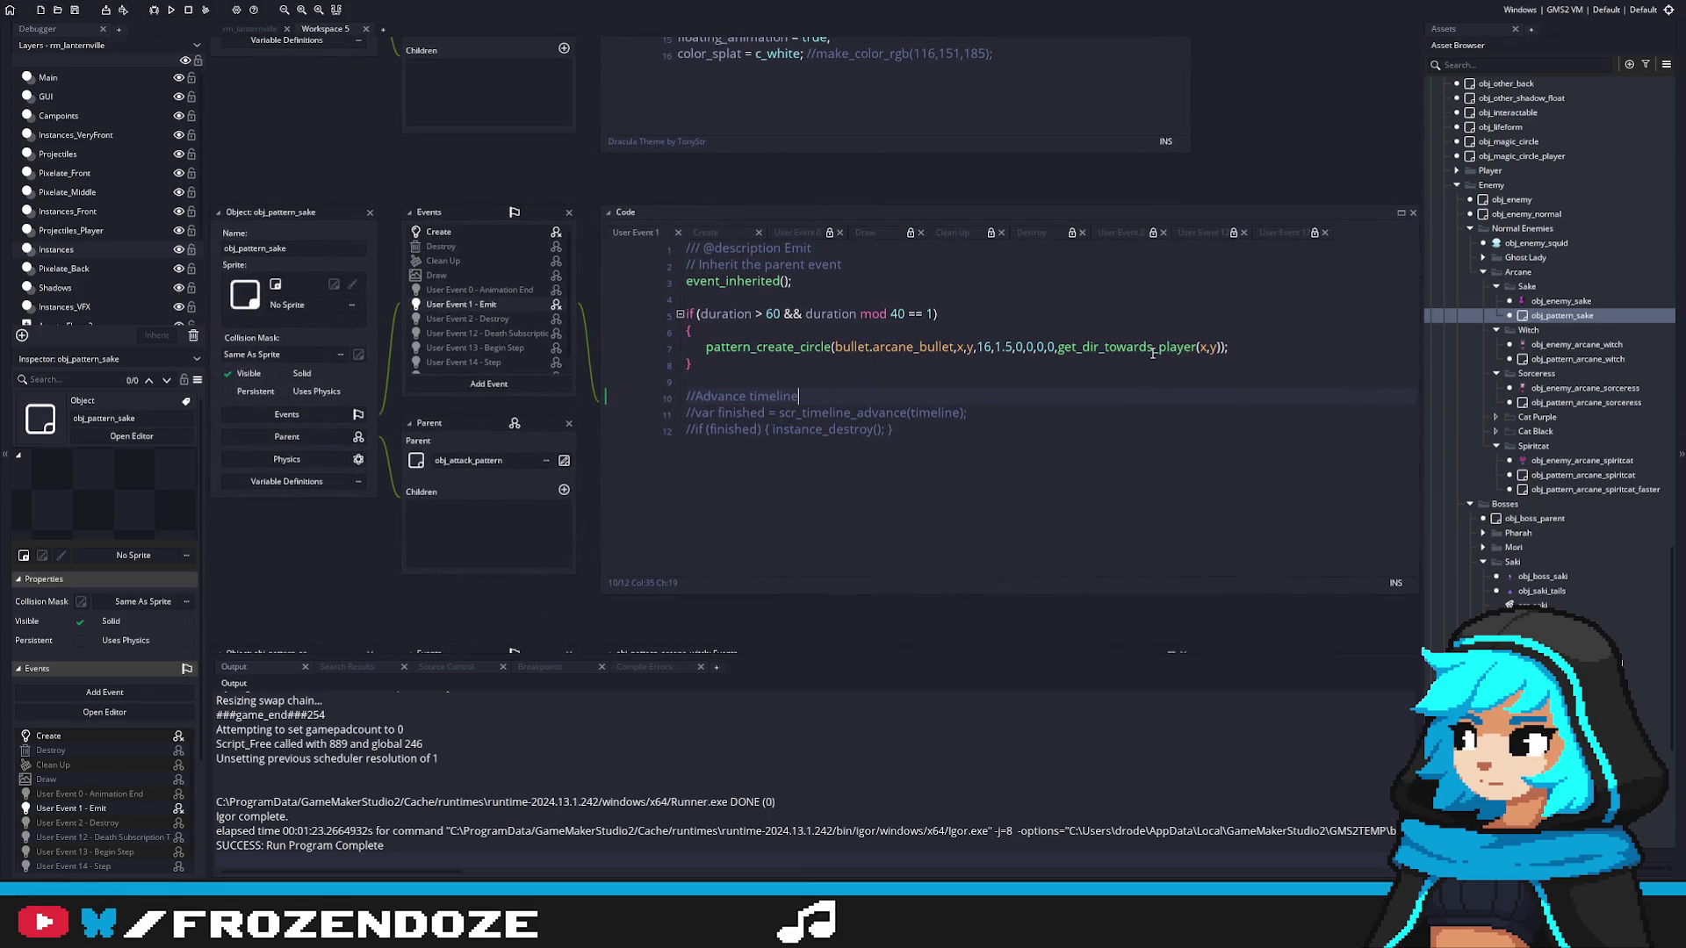
left_click(1331, 344)
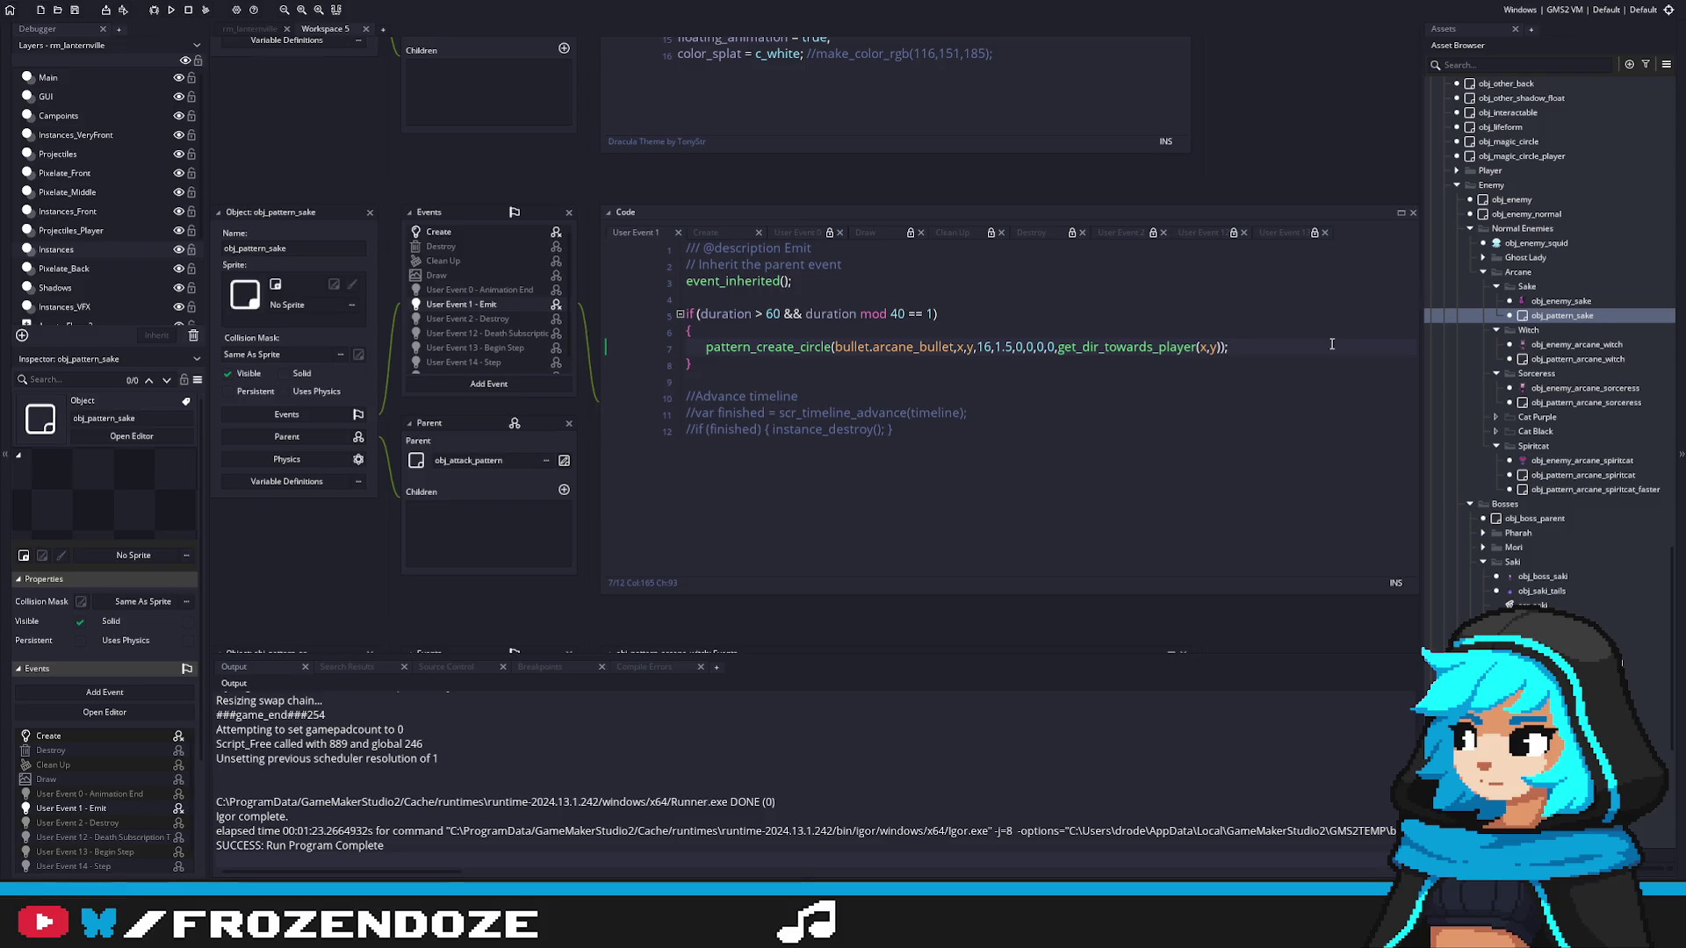
left_click(1577, 462)
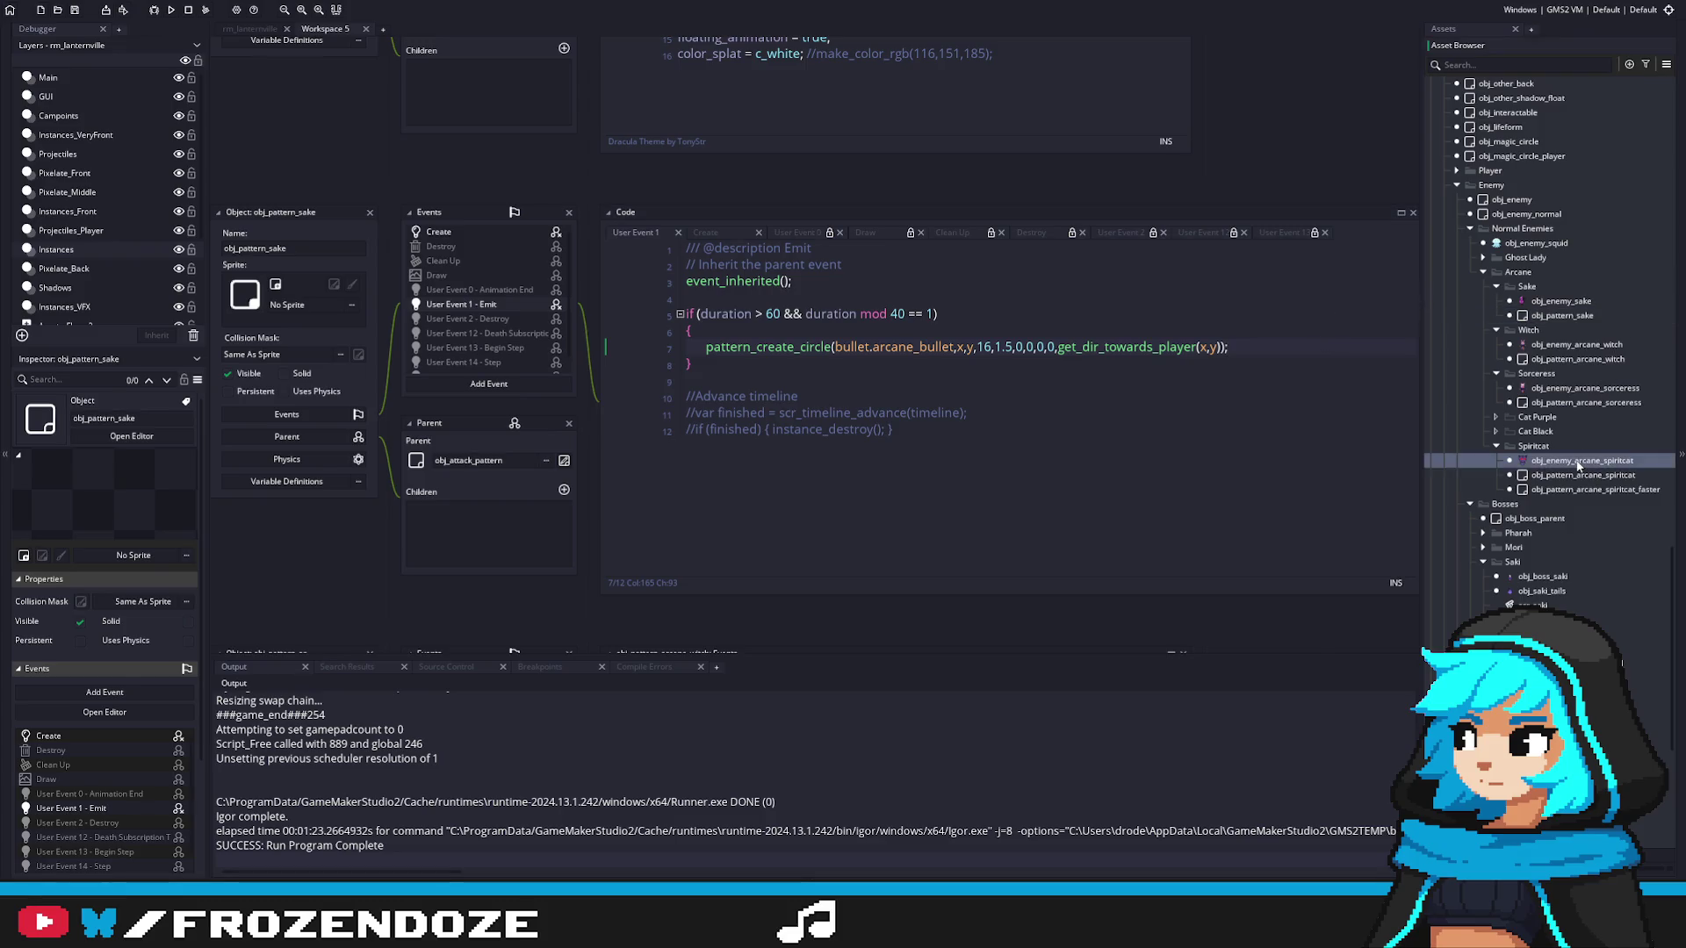
double_click(1522, 475)
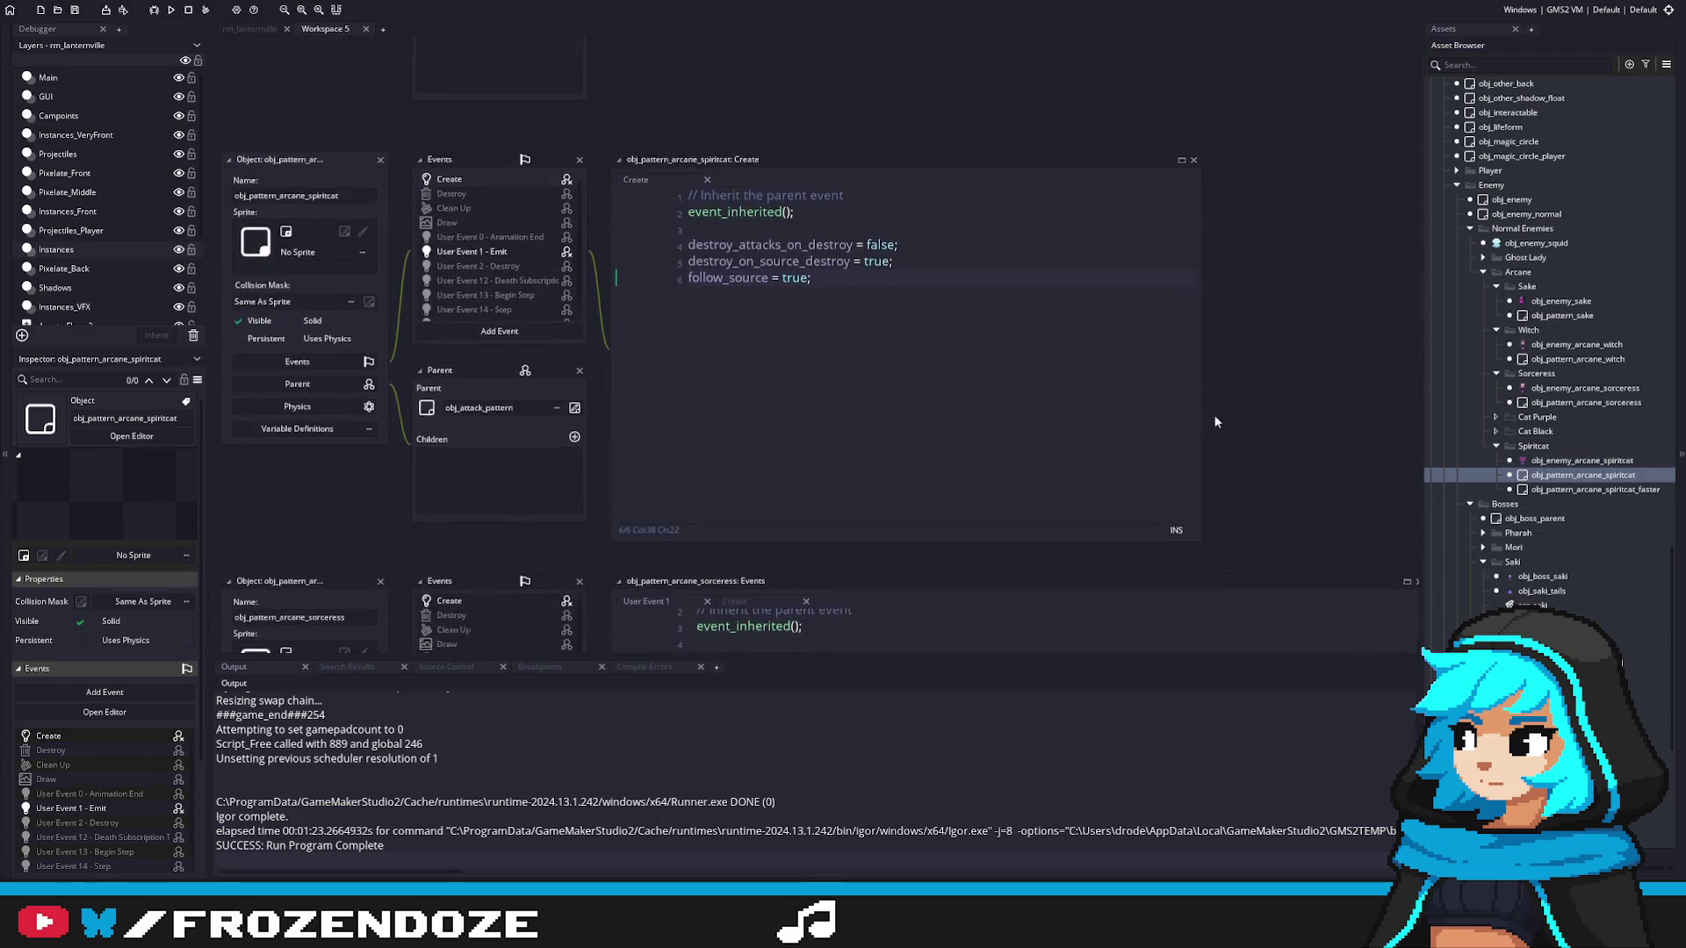
double_click(1524, 489)
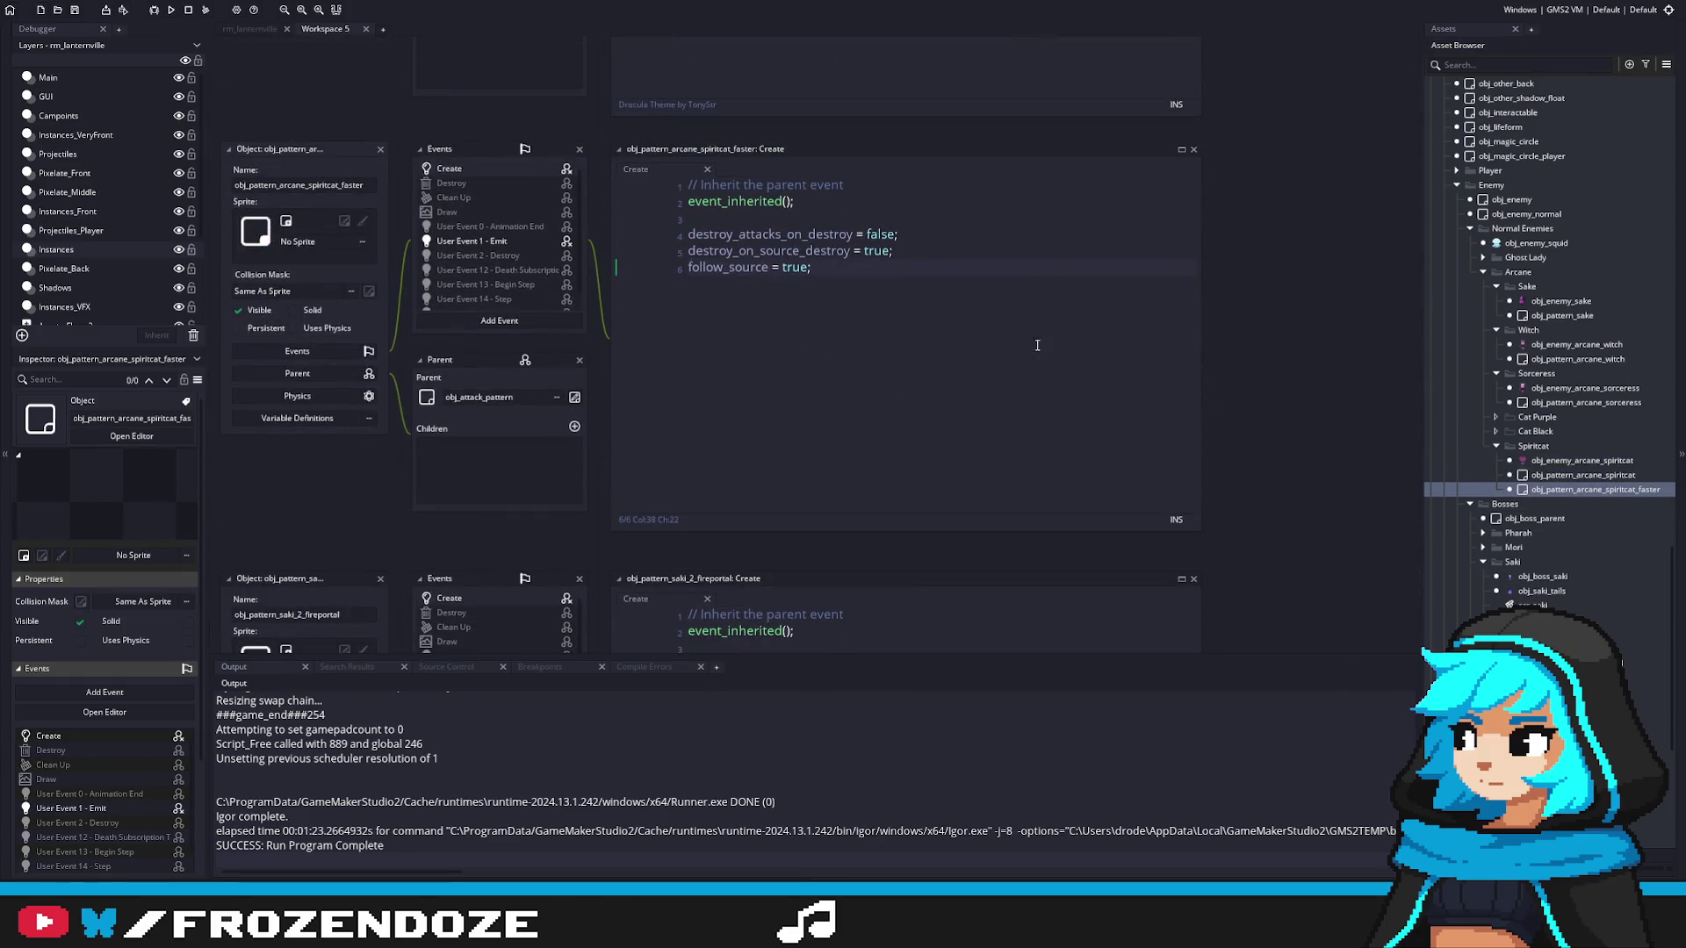
double_click(504, 241)
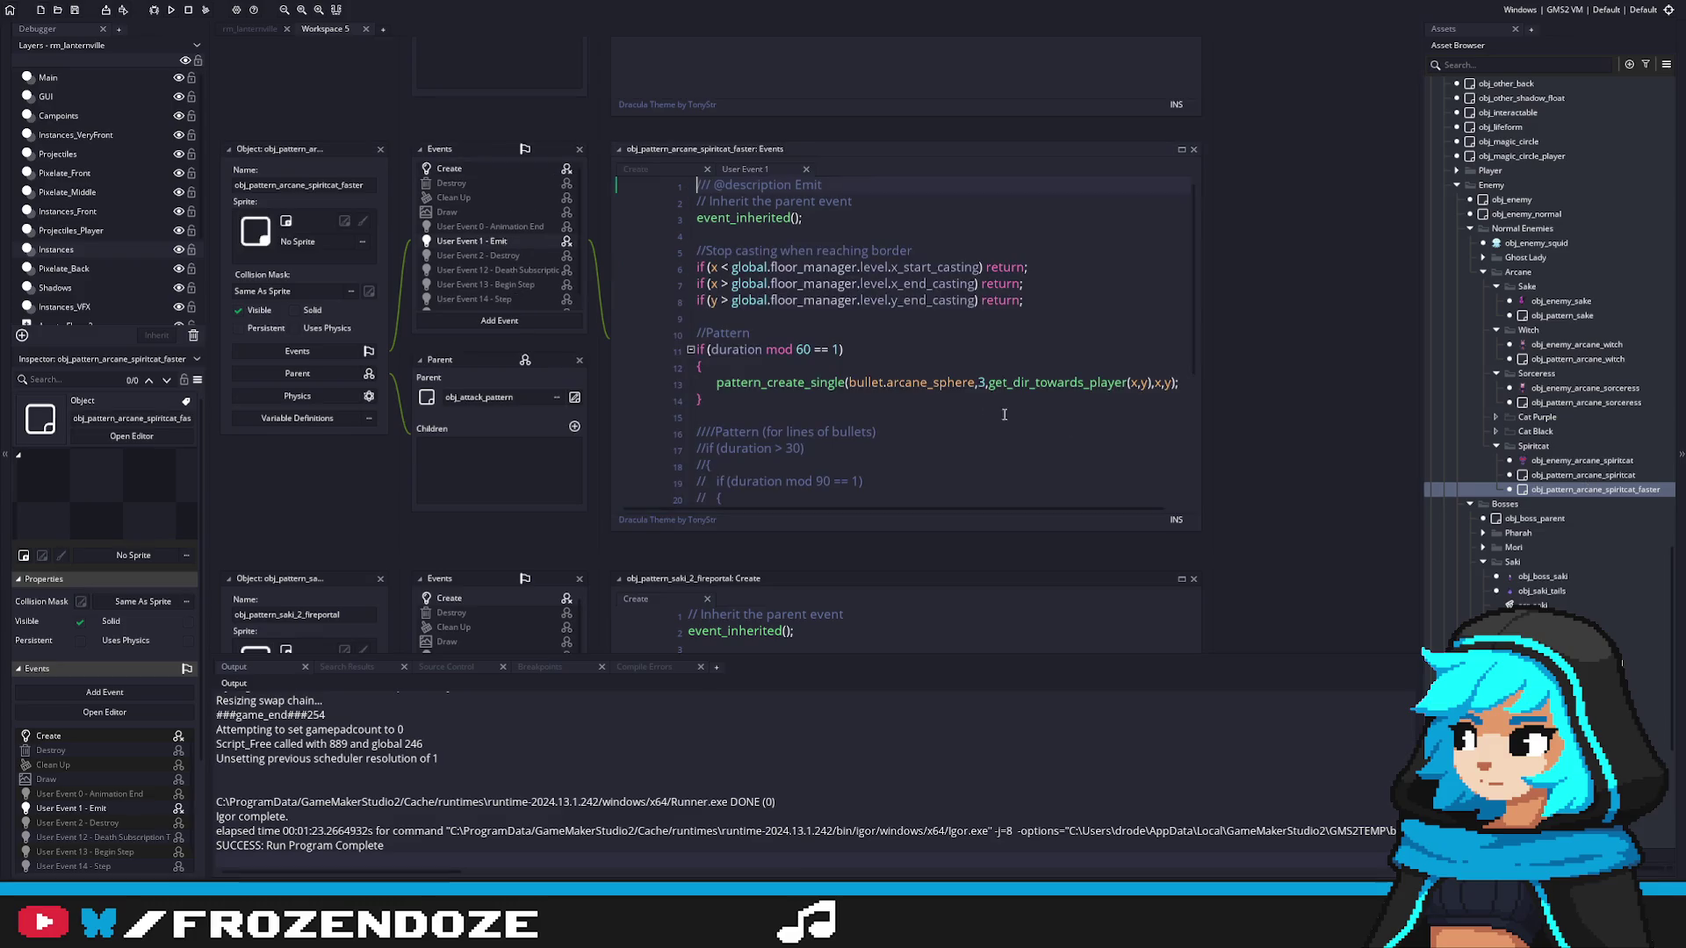
scroll(1175, 402, "down", 4)
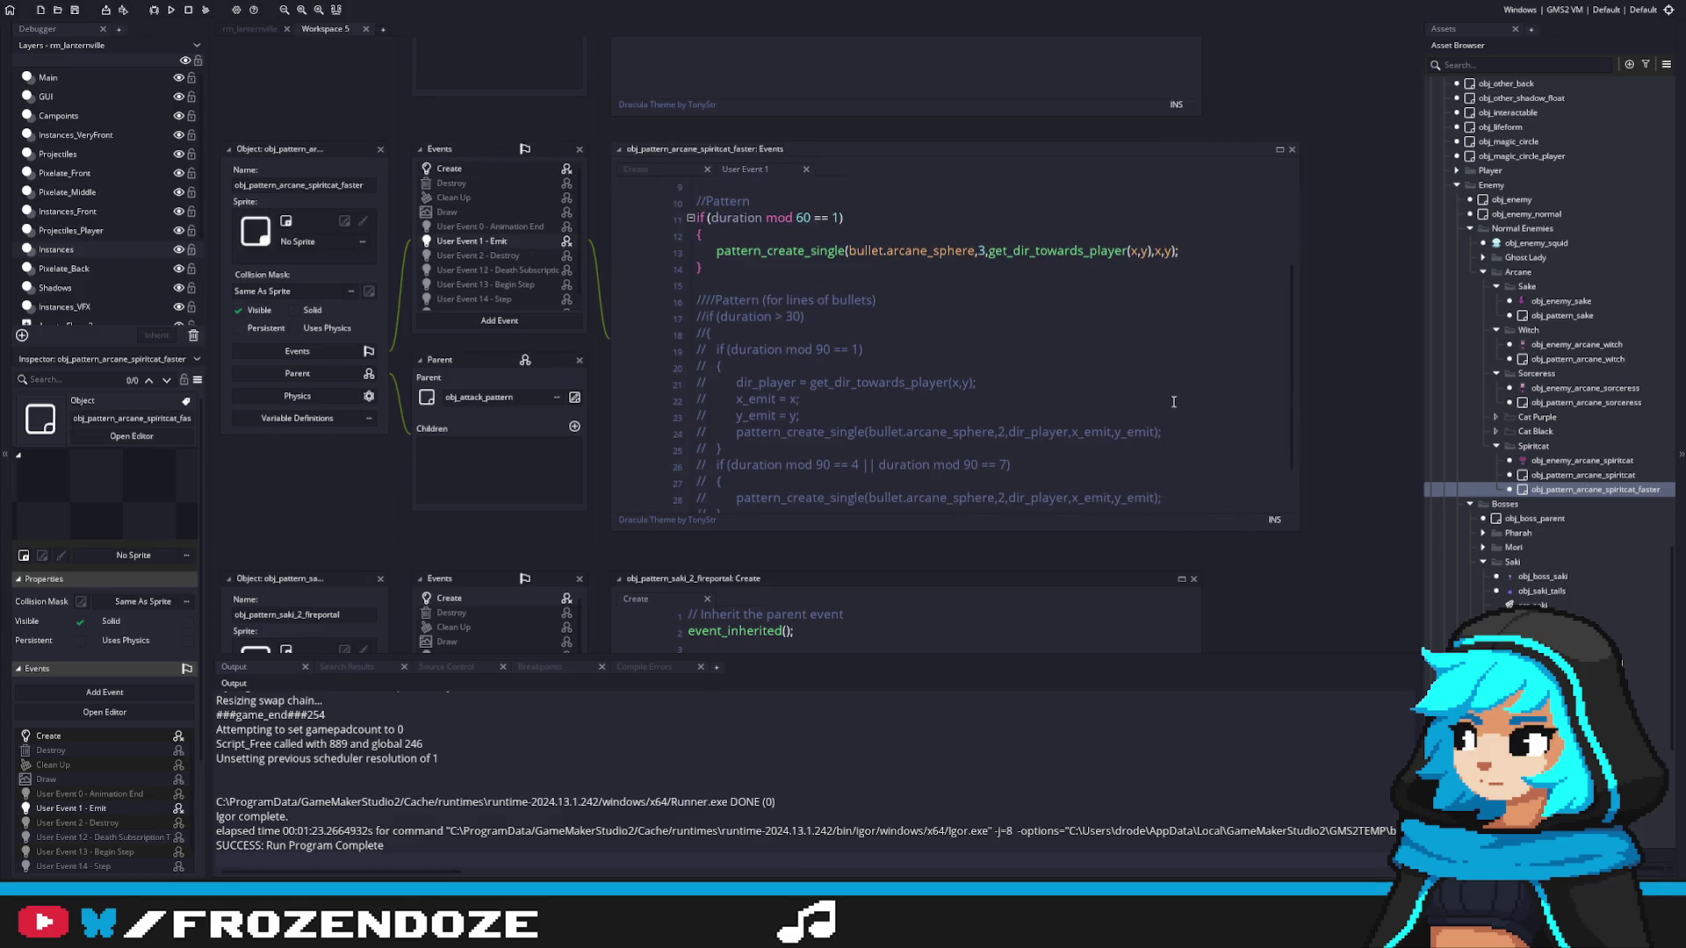
scroll(1173, 402, "up", 3)
left_click_drag(1179, 350, 718, 353)
key("ctrl+c")
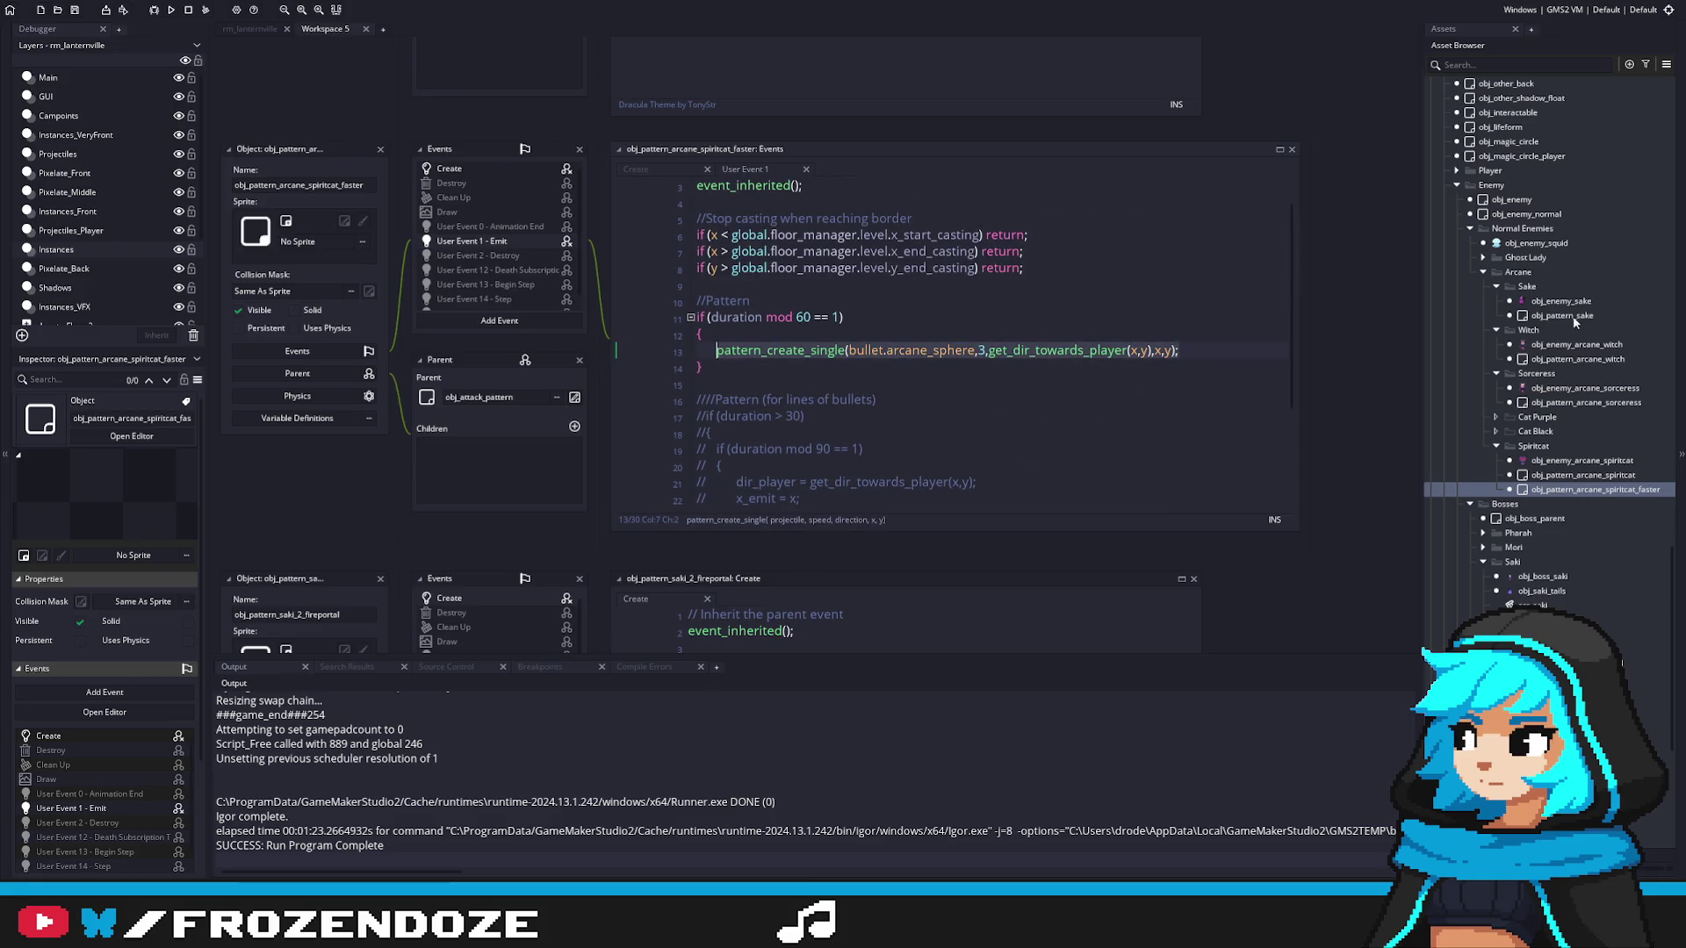
double_click(1568, 318)
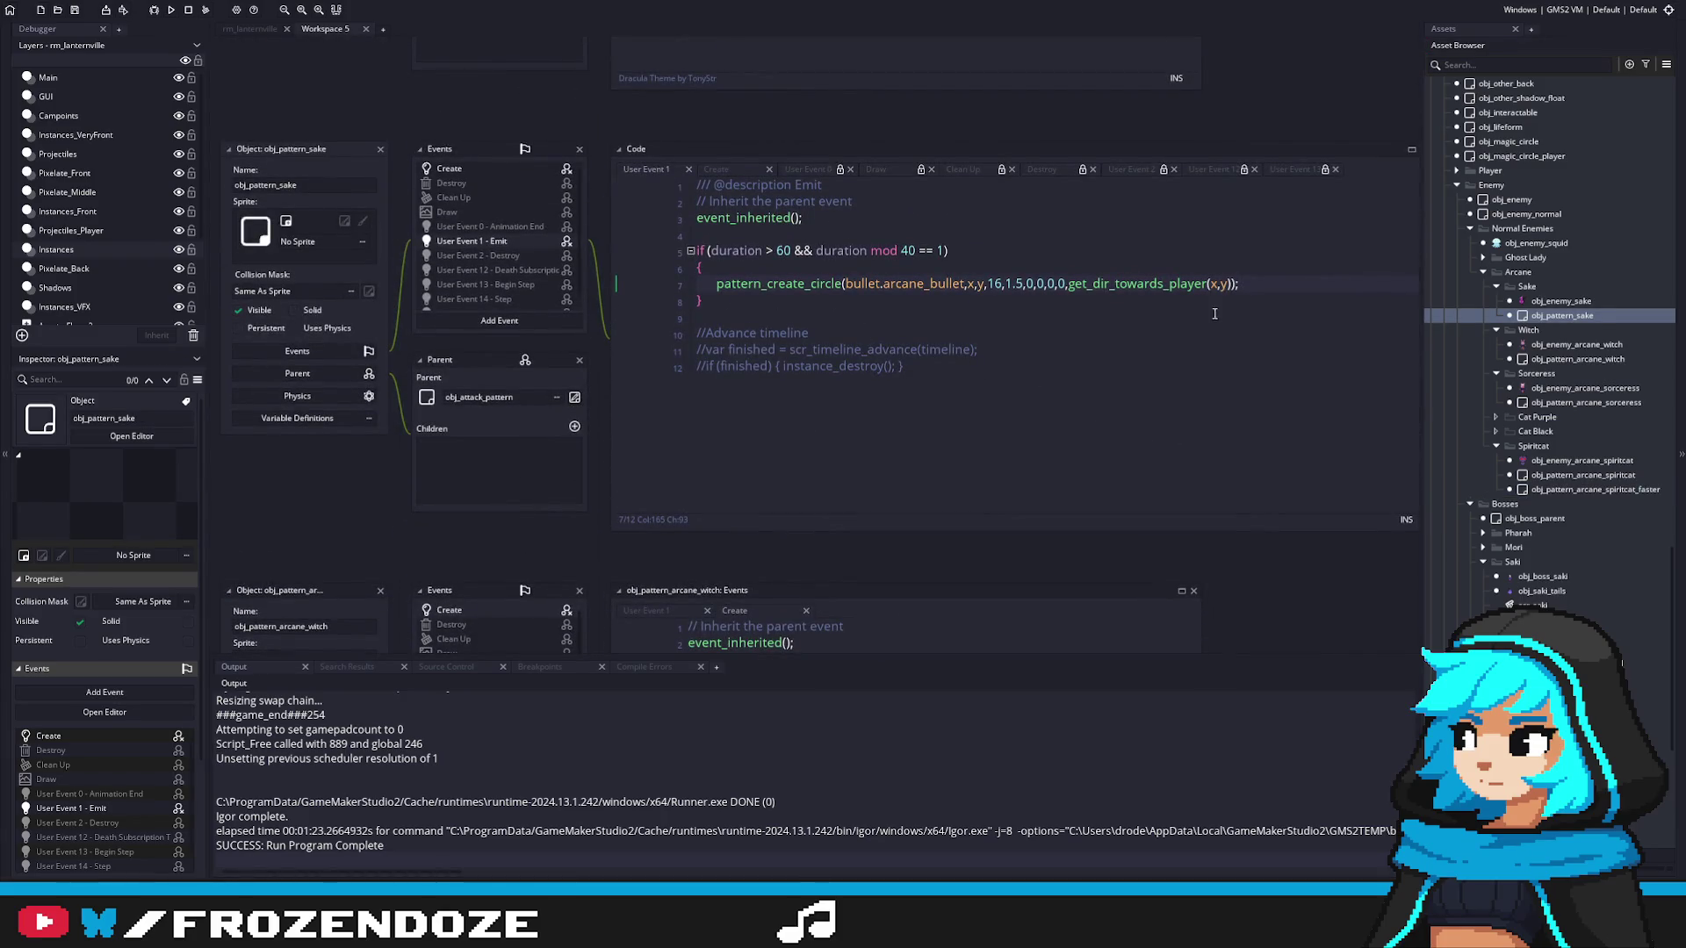
Step: Paste a pattern_create_single line below the circle firing arcane_bullet at speed 3
key("ctrl+v")
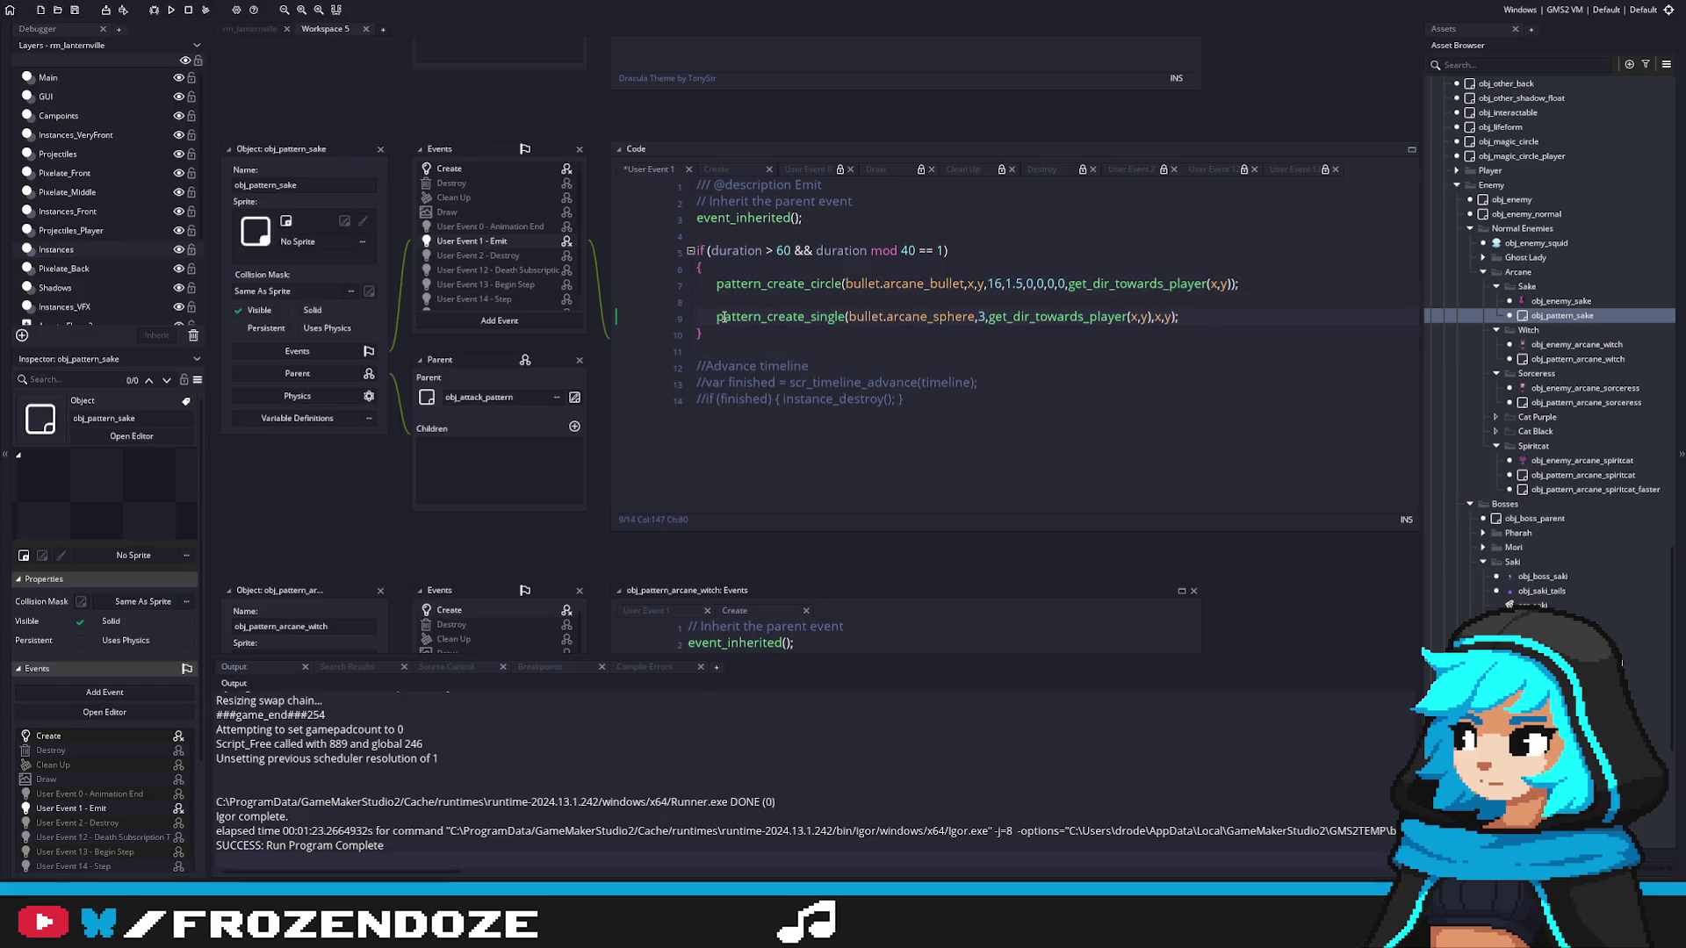
double_click(923, 283)
key("ctrl+c")
double_click(929, 317)
key("ctrl+v")
key("Right")
key("Right")
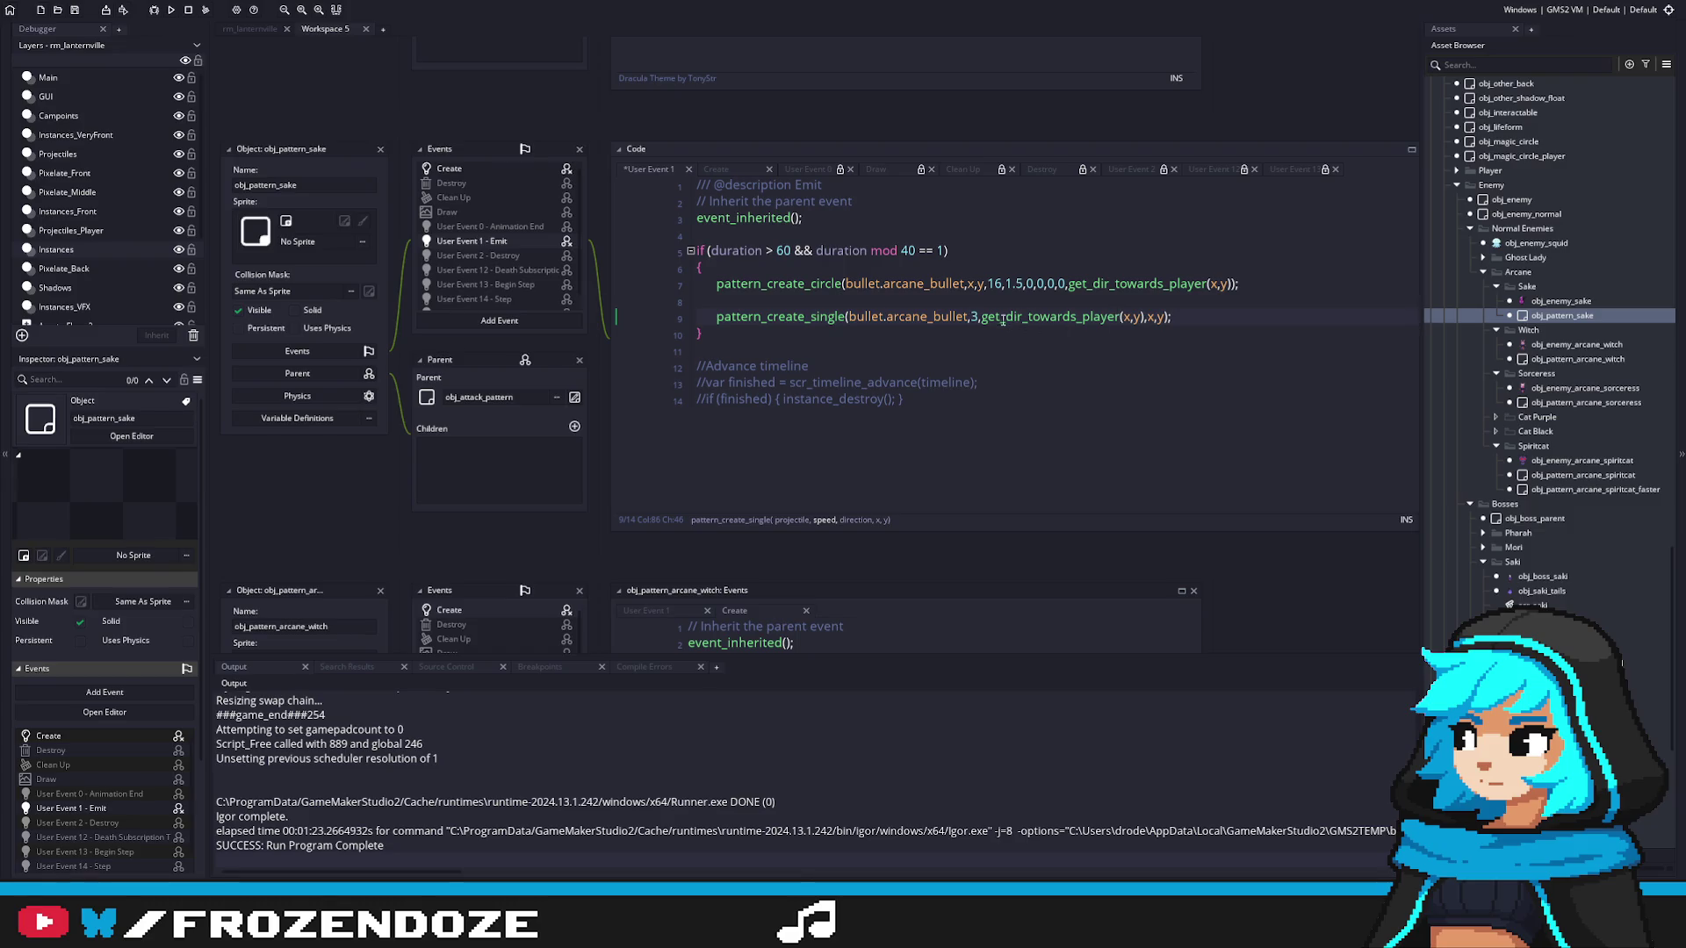
Step: Replace the old direction and position arguments with random_range(80,100)
left_click_drag(981, 316, 1163, 316)
left_click(1048, 319)
left_click(978, 318)
left_click_drag(980, 316, 1423, 315)
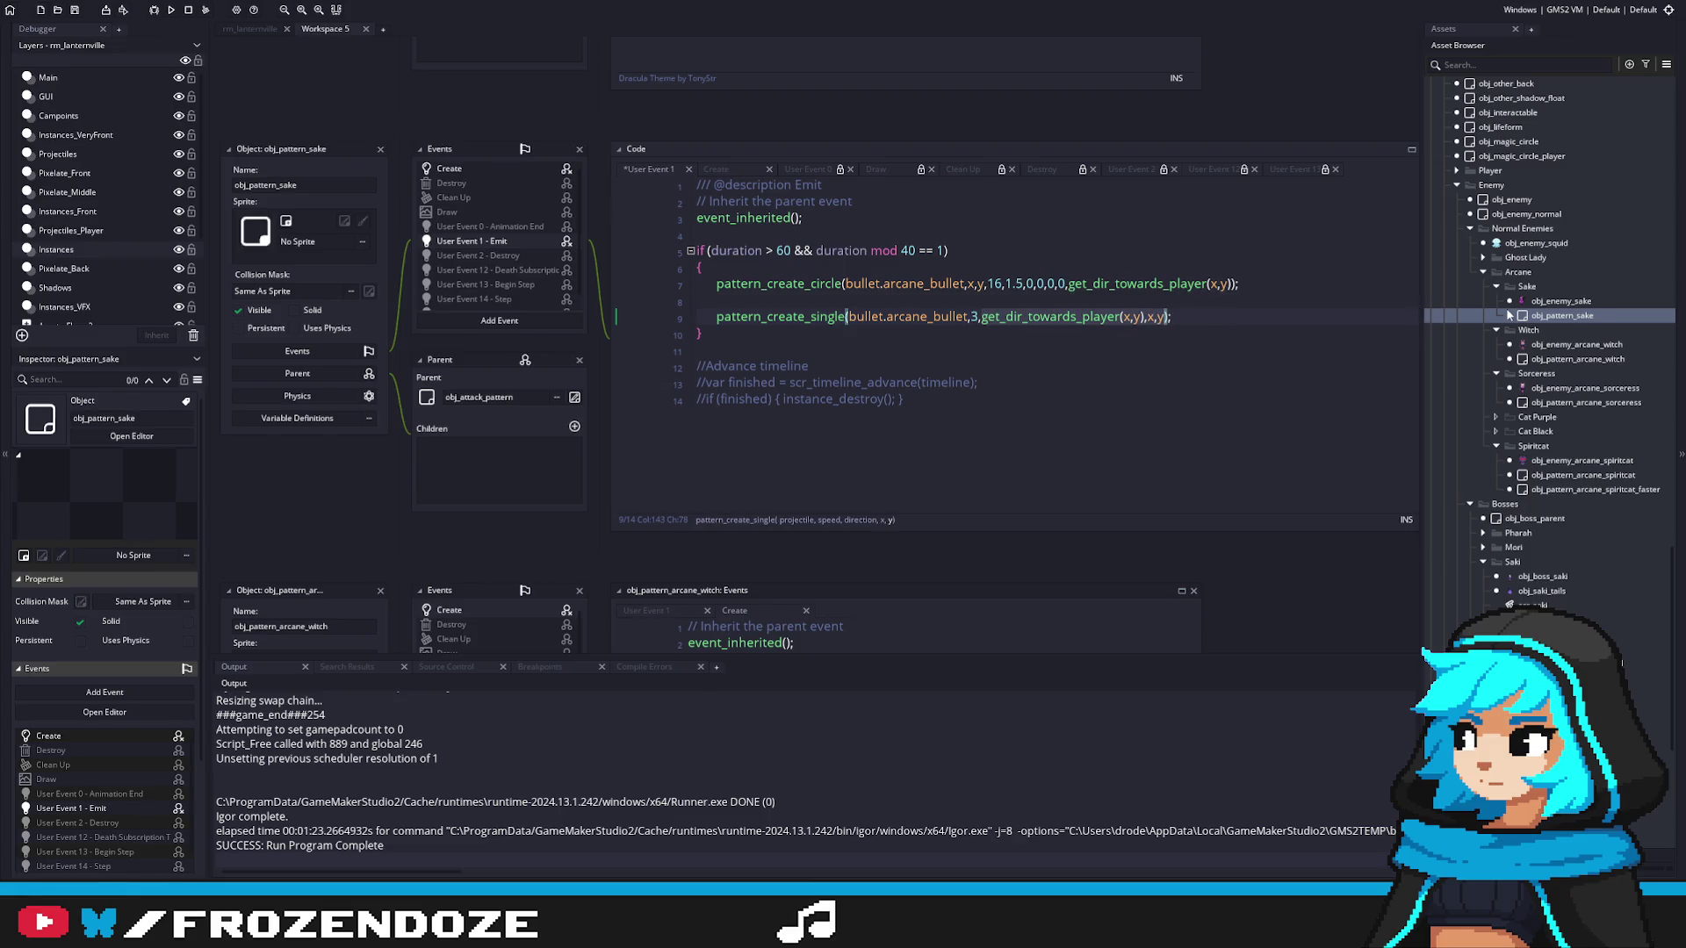
key("BackSpace")
type("radm")
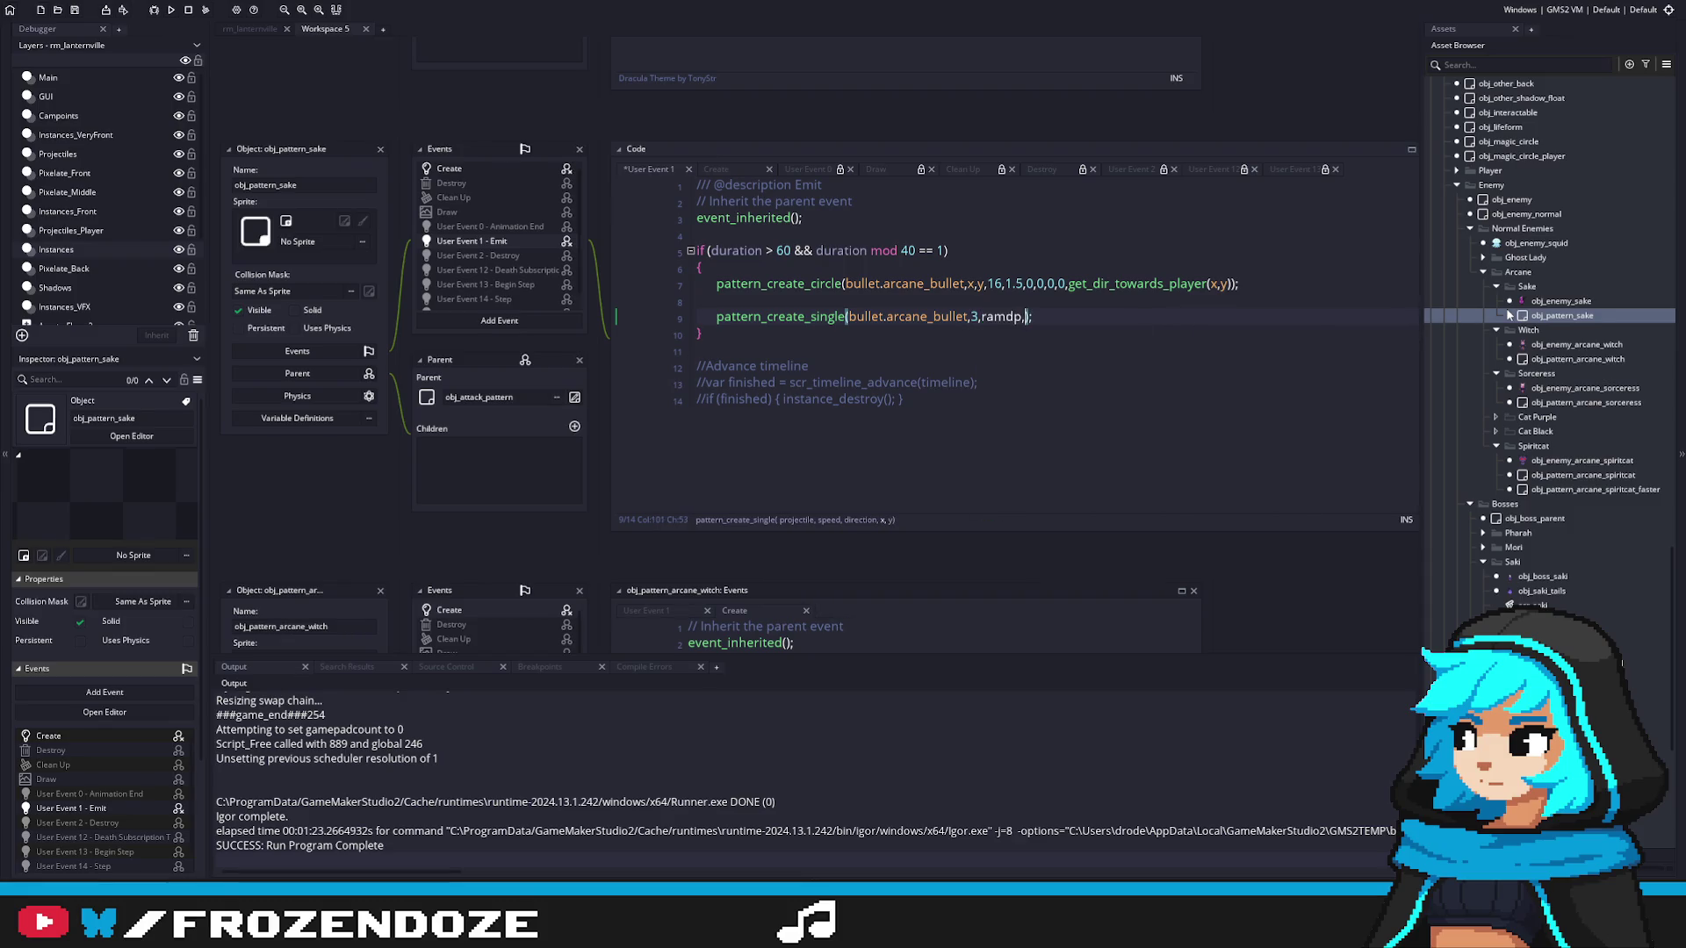
key("BackSpace")
key("BackSpace")
type("ndom_ran")
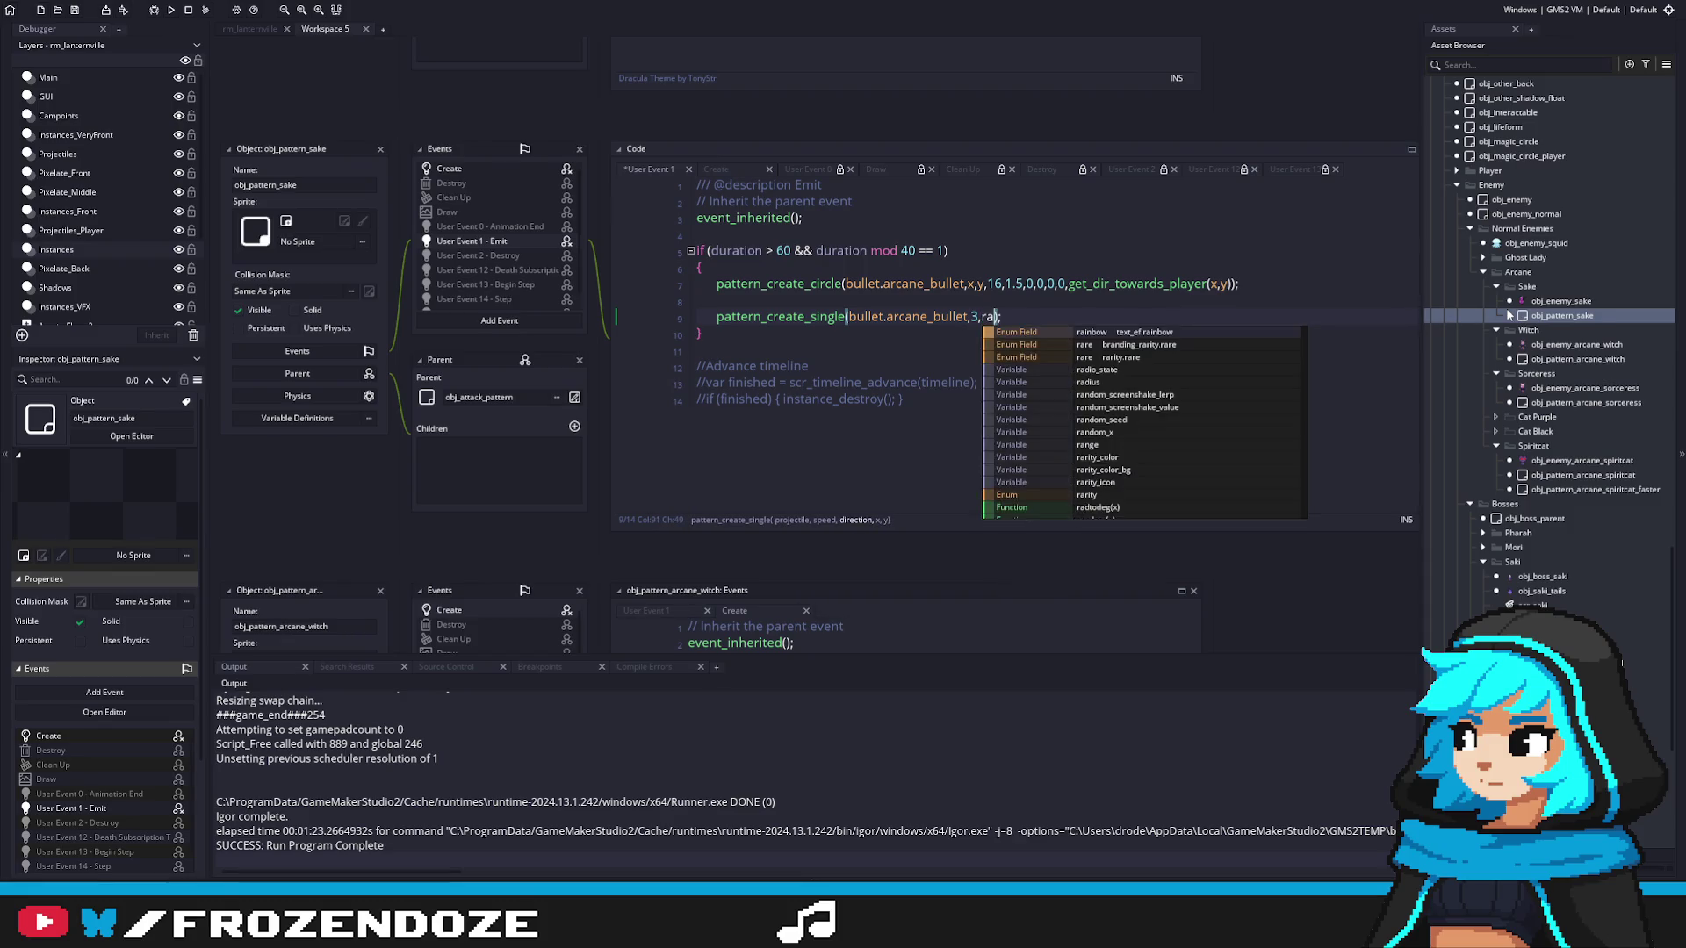
key("Return")
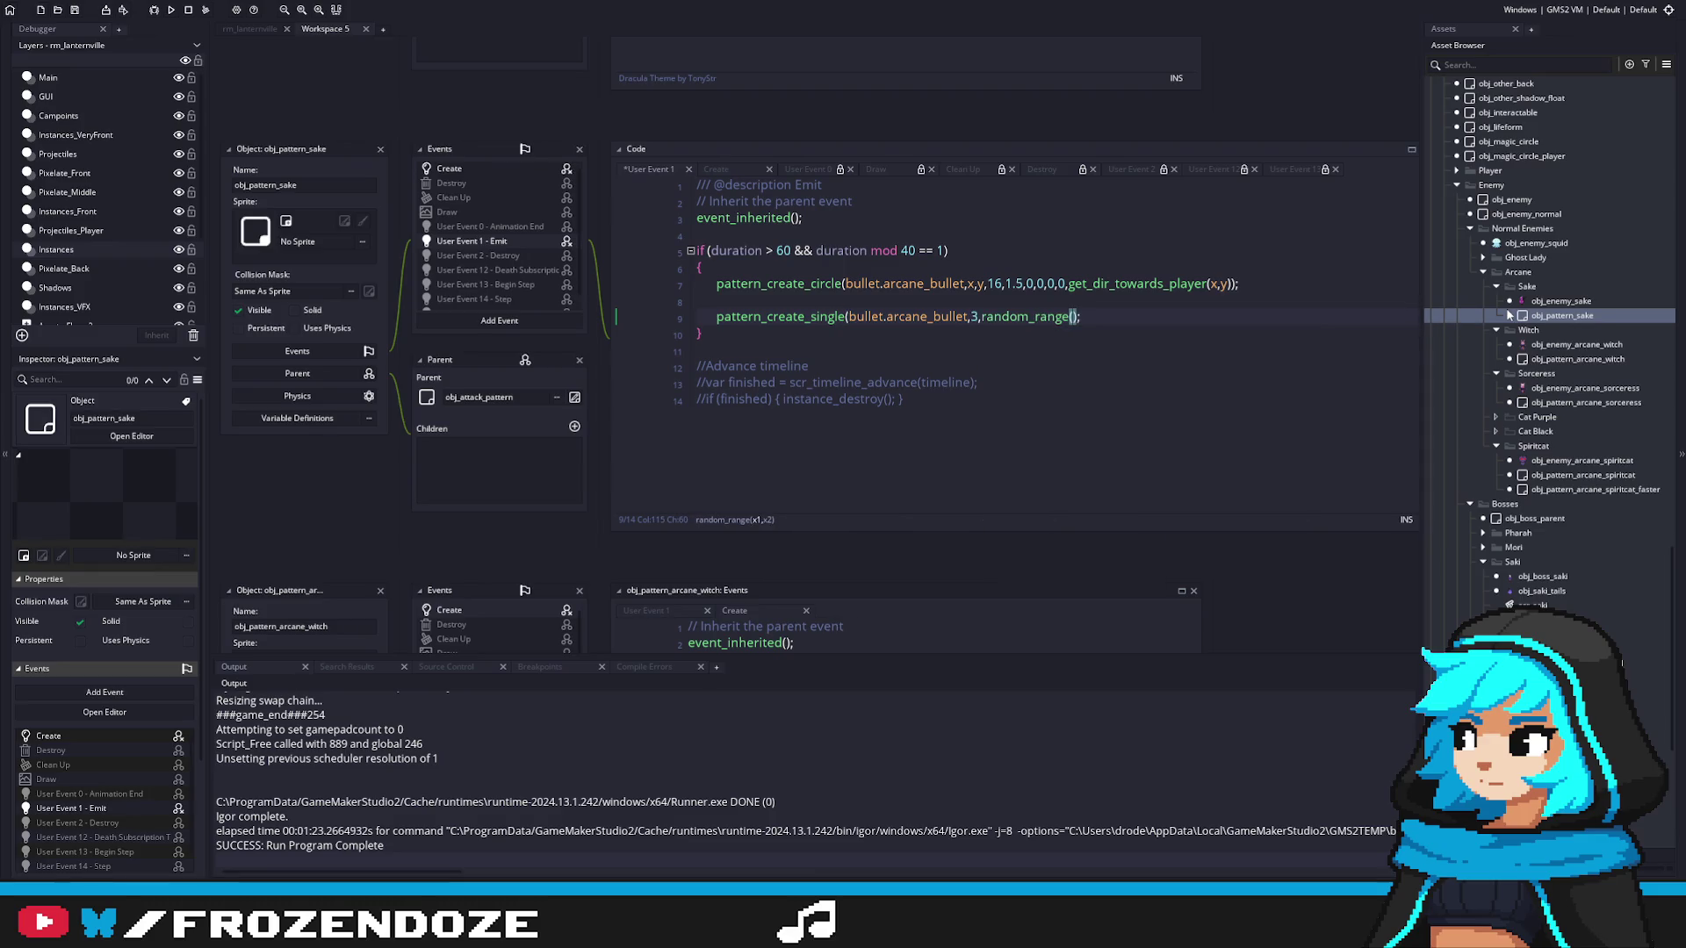
type("80,100")
Step: Close the random_range call, save, and comment out the circle burst line with //
key("ctrl+s")
left_click(1307, 334)
left_click(981, 316)
left_click(1116, 316)
type(")")
left_click(717, 283)
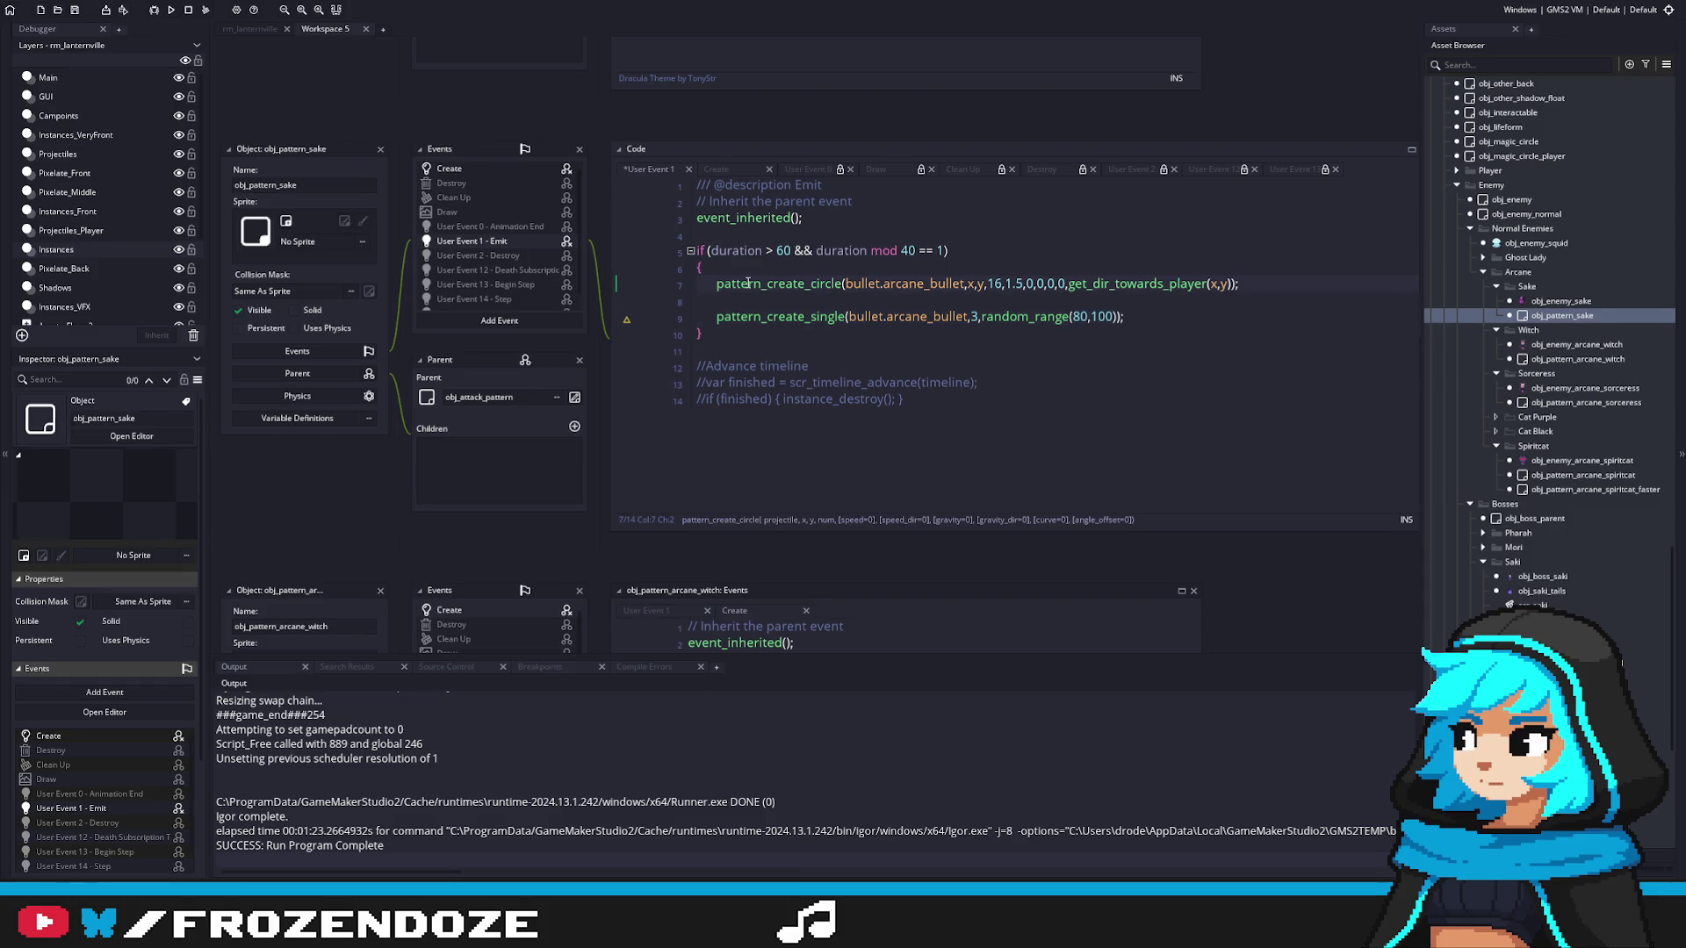
type("//")
Step: Append x,y to the single-shot call and open the pattern_create_single script definition
left_click(978, 316)
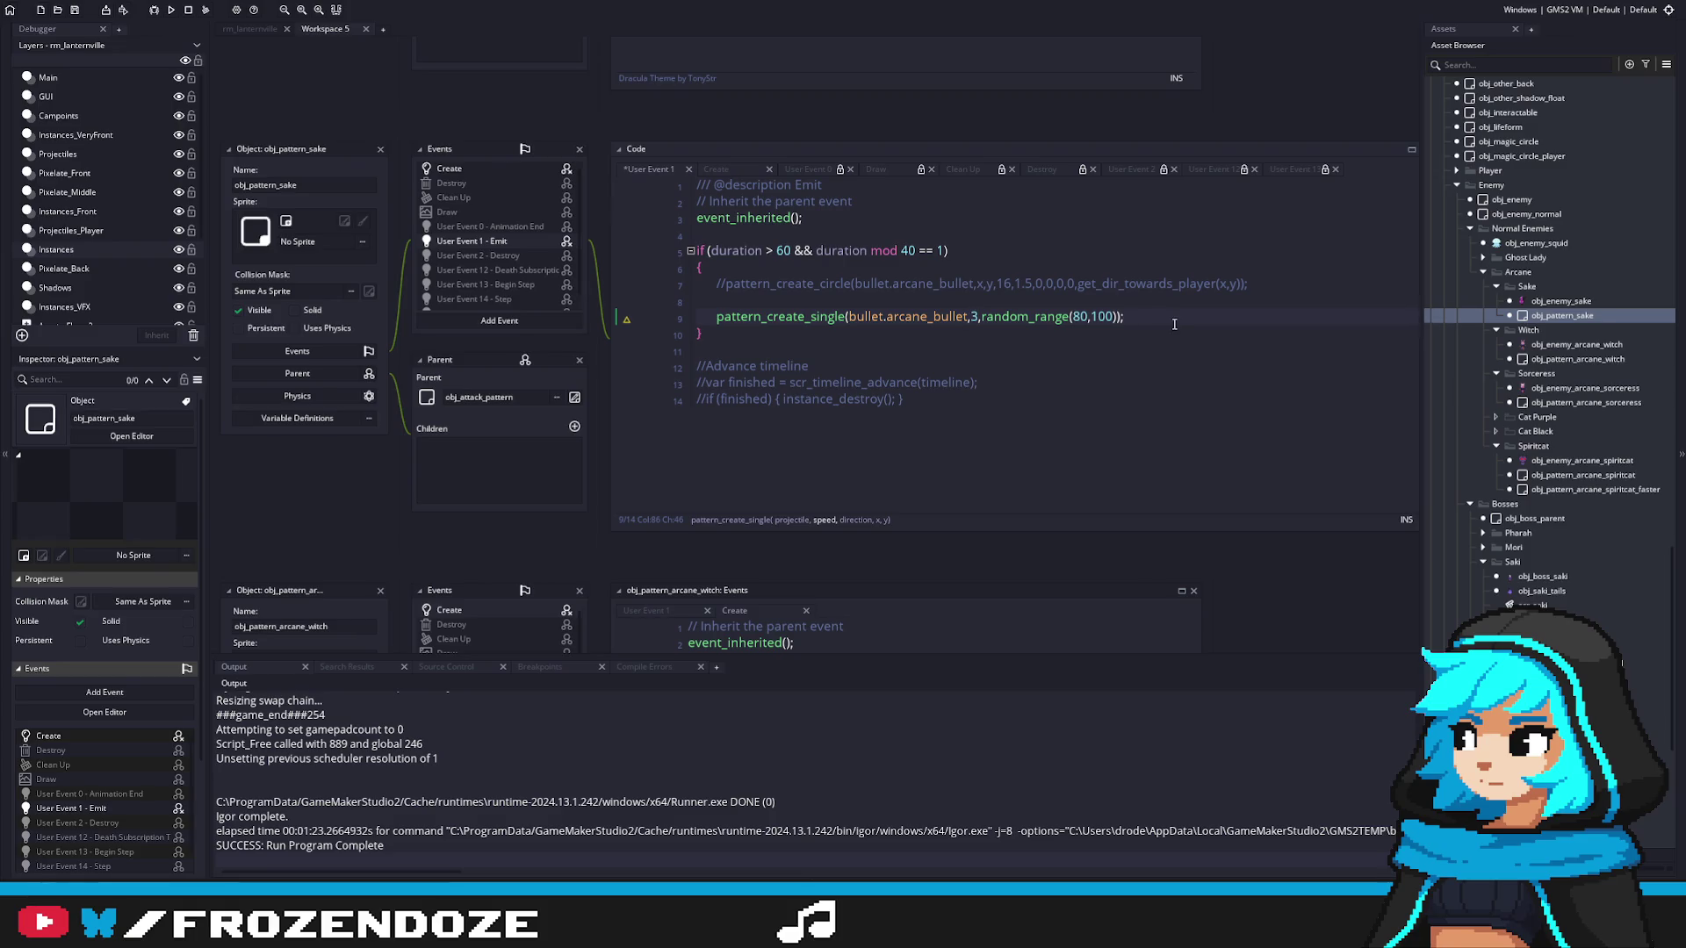
left_click(1114, 316)
type(",x,y")
right_click(1127, 324)
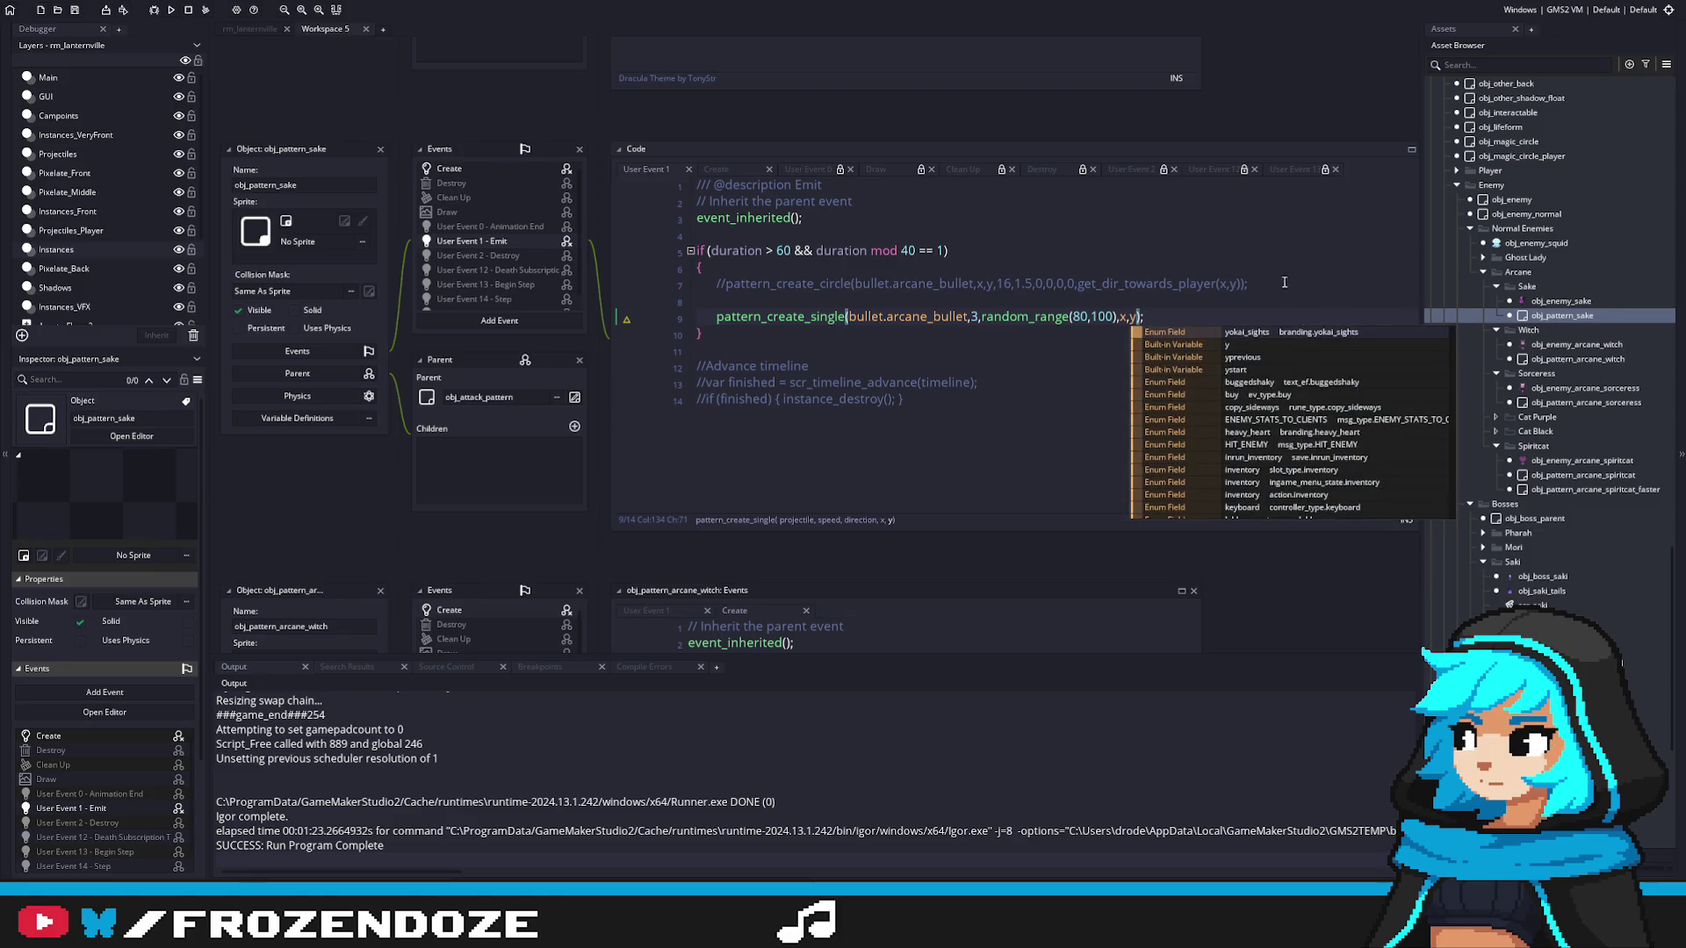
left_click(1181, 343)
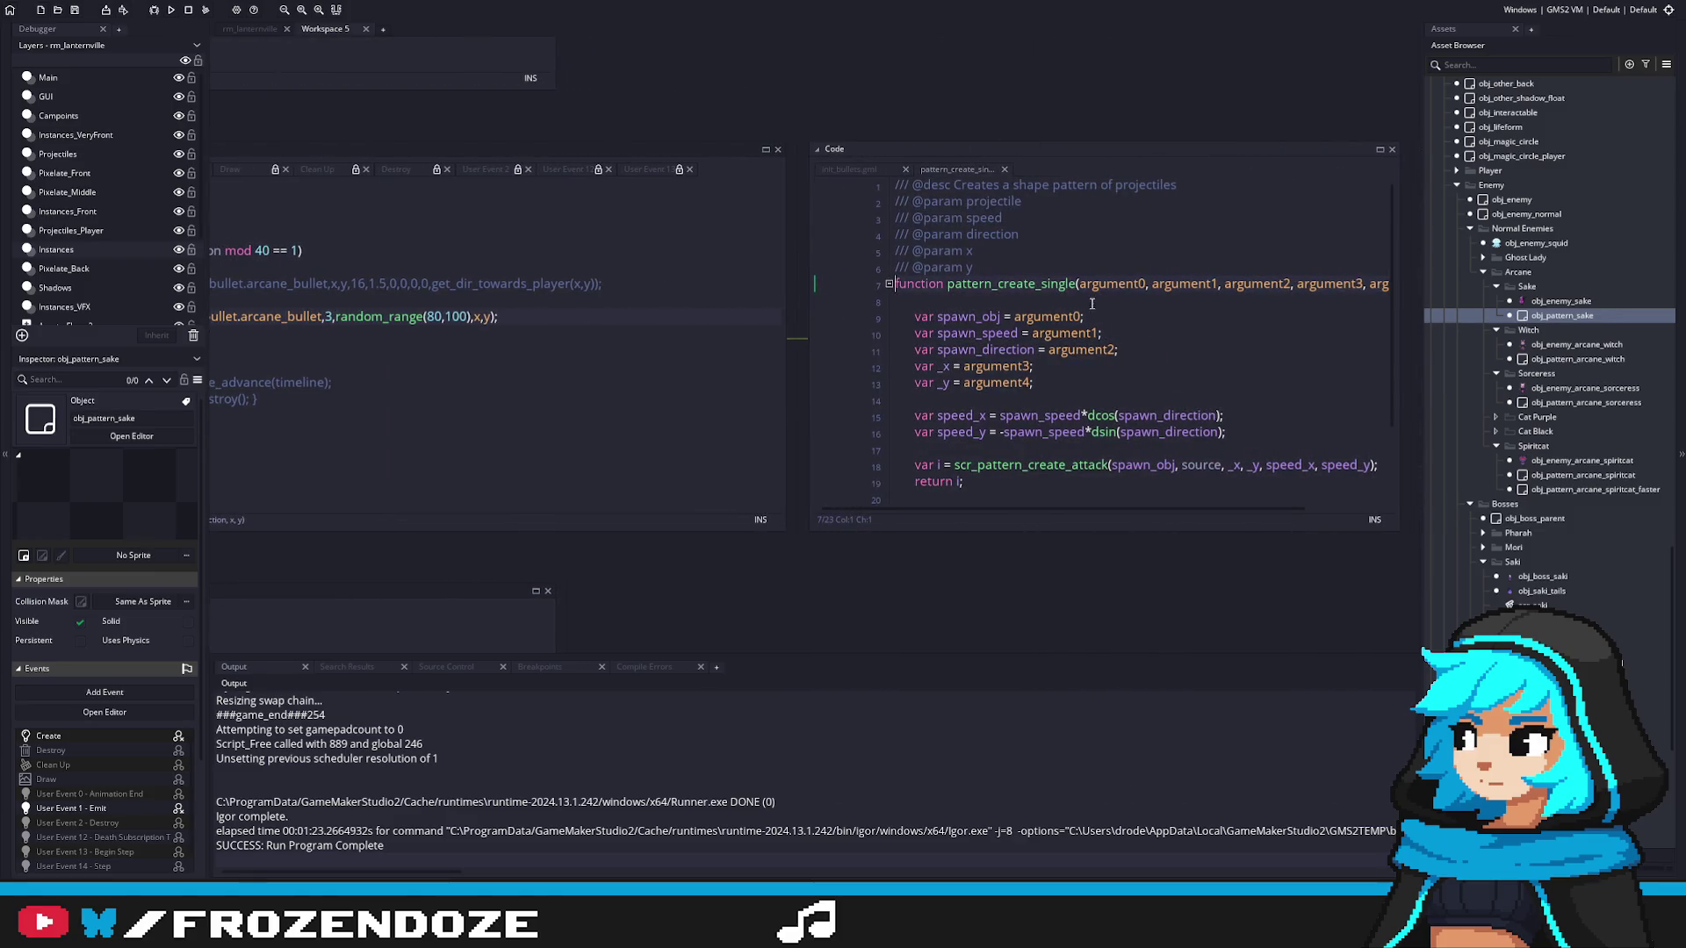
left_click(898, 471)
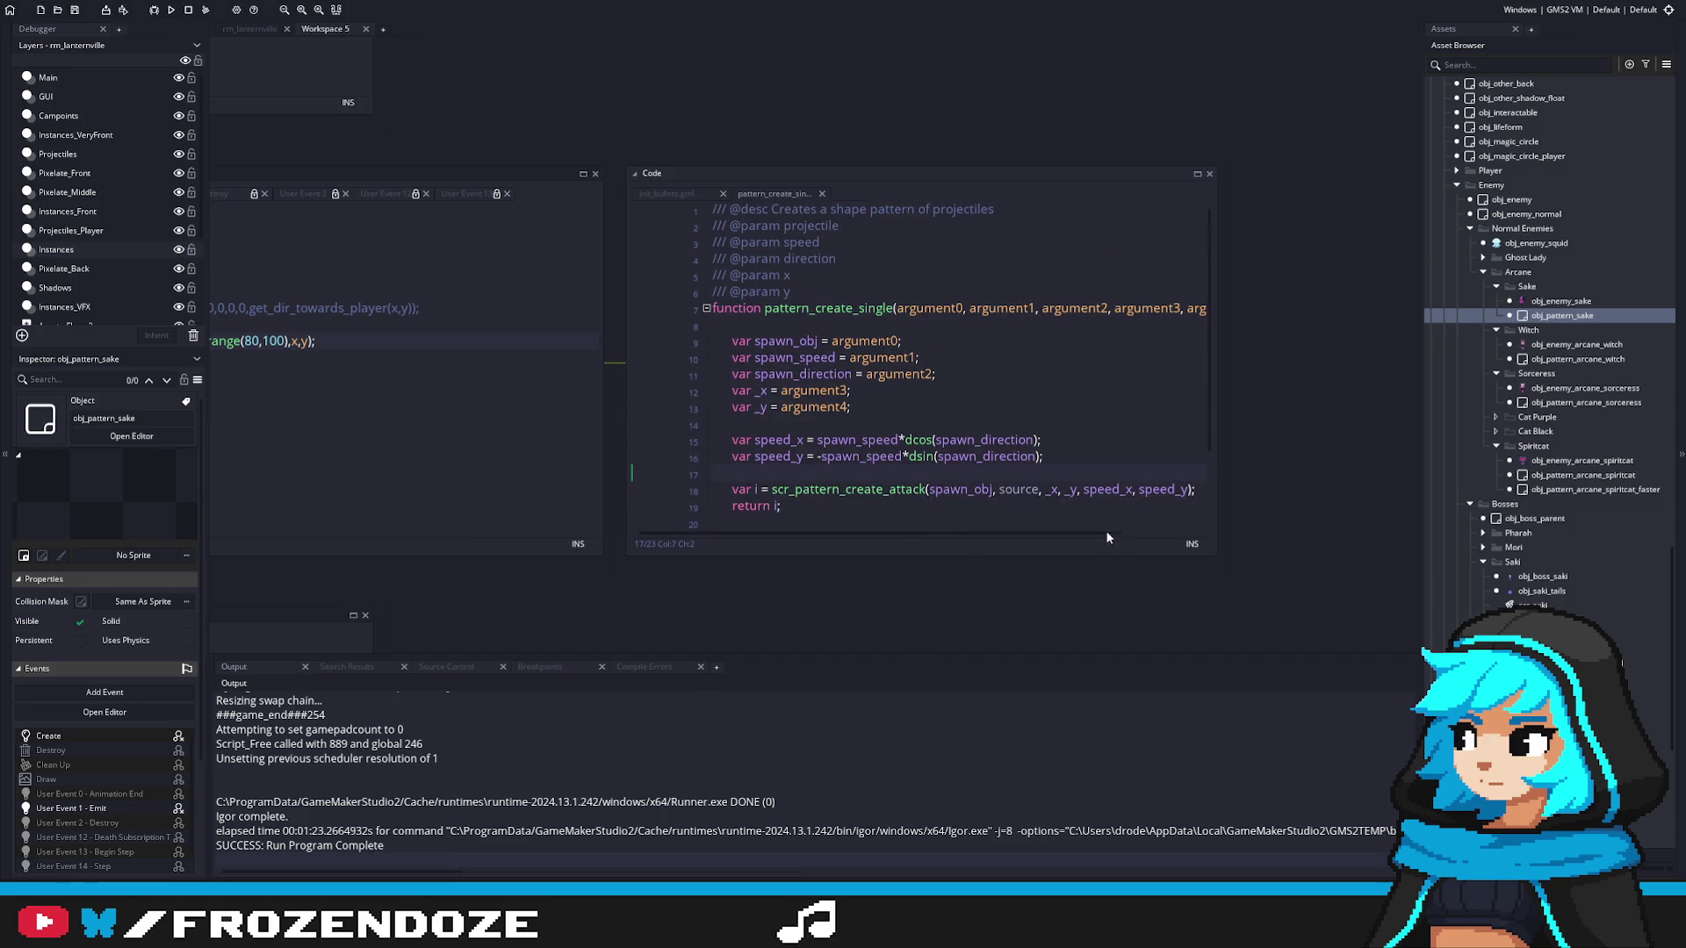
left_click(1203, 308)
scroll(862, 531, "left", 3)
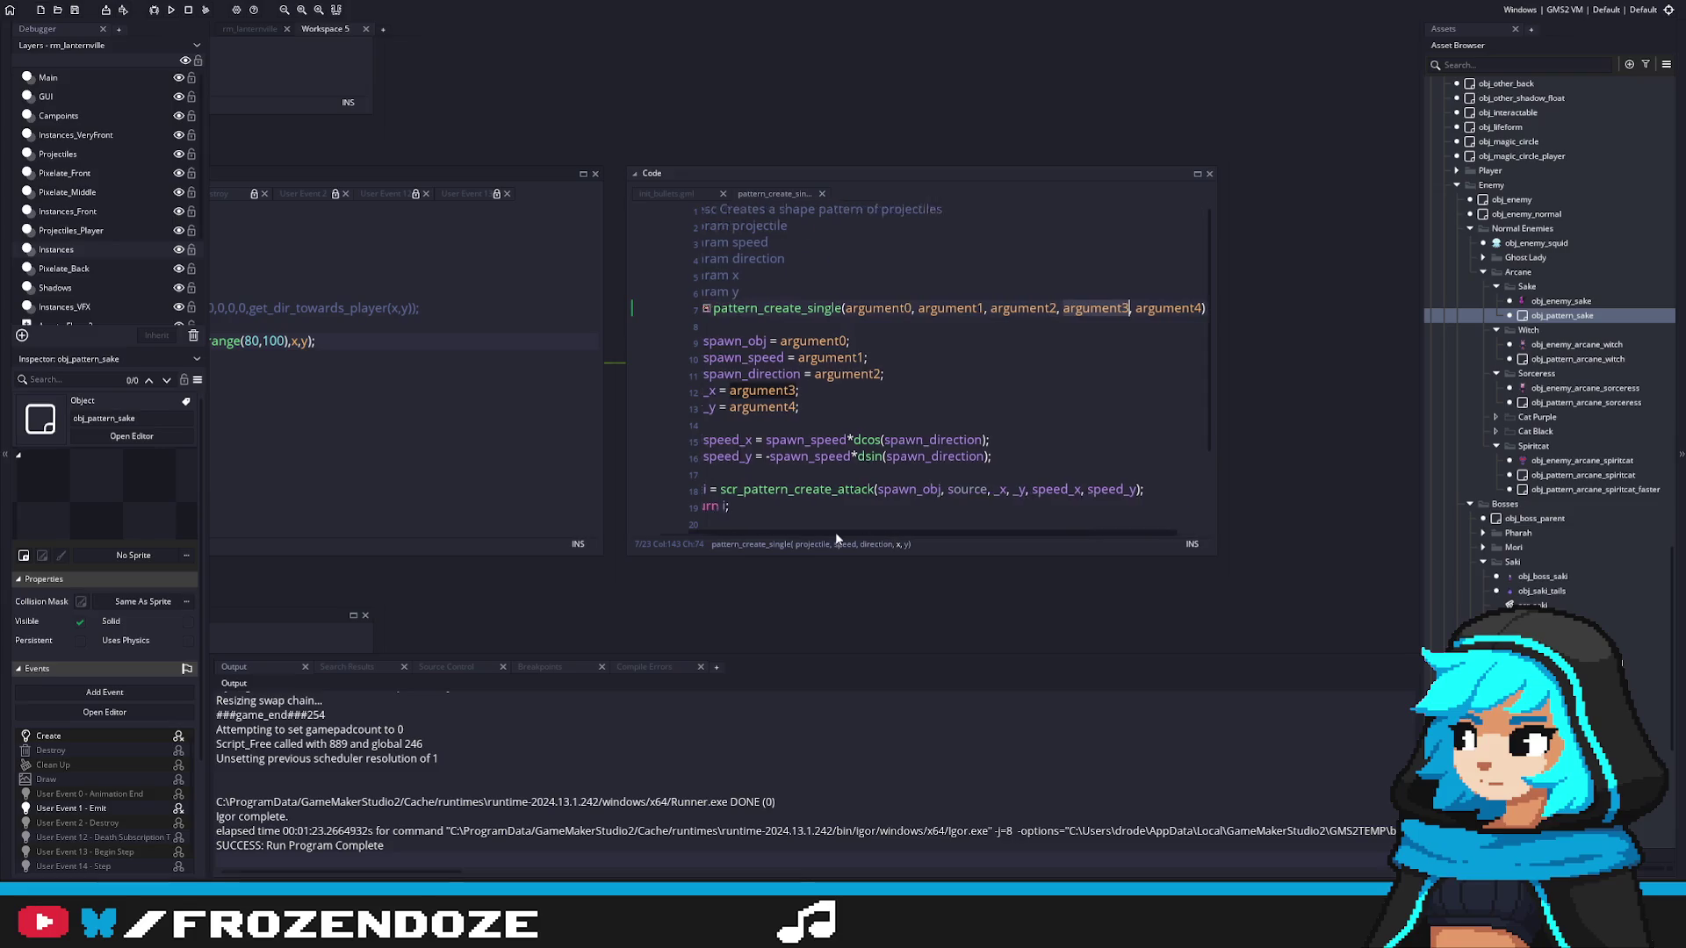
scroll(1091, 450, "down", 2)
scroll(1091, 450, "up", 2)
key("ctrl+Tab")
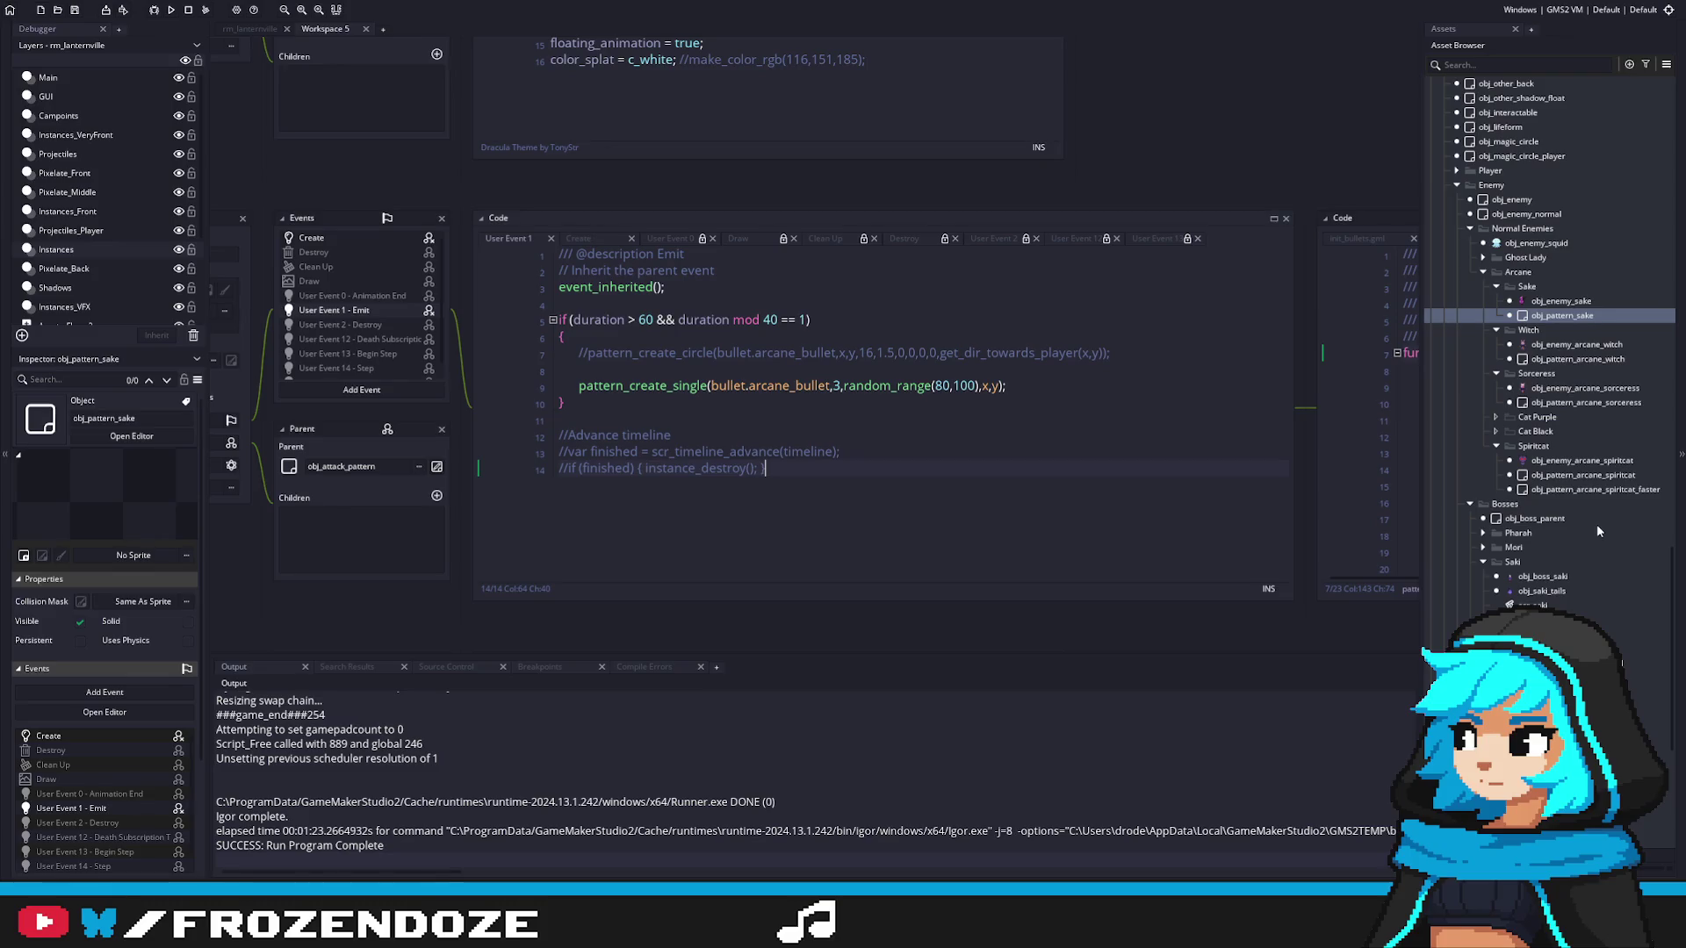
double_click(1589, 475)
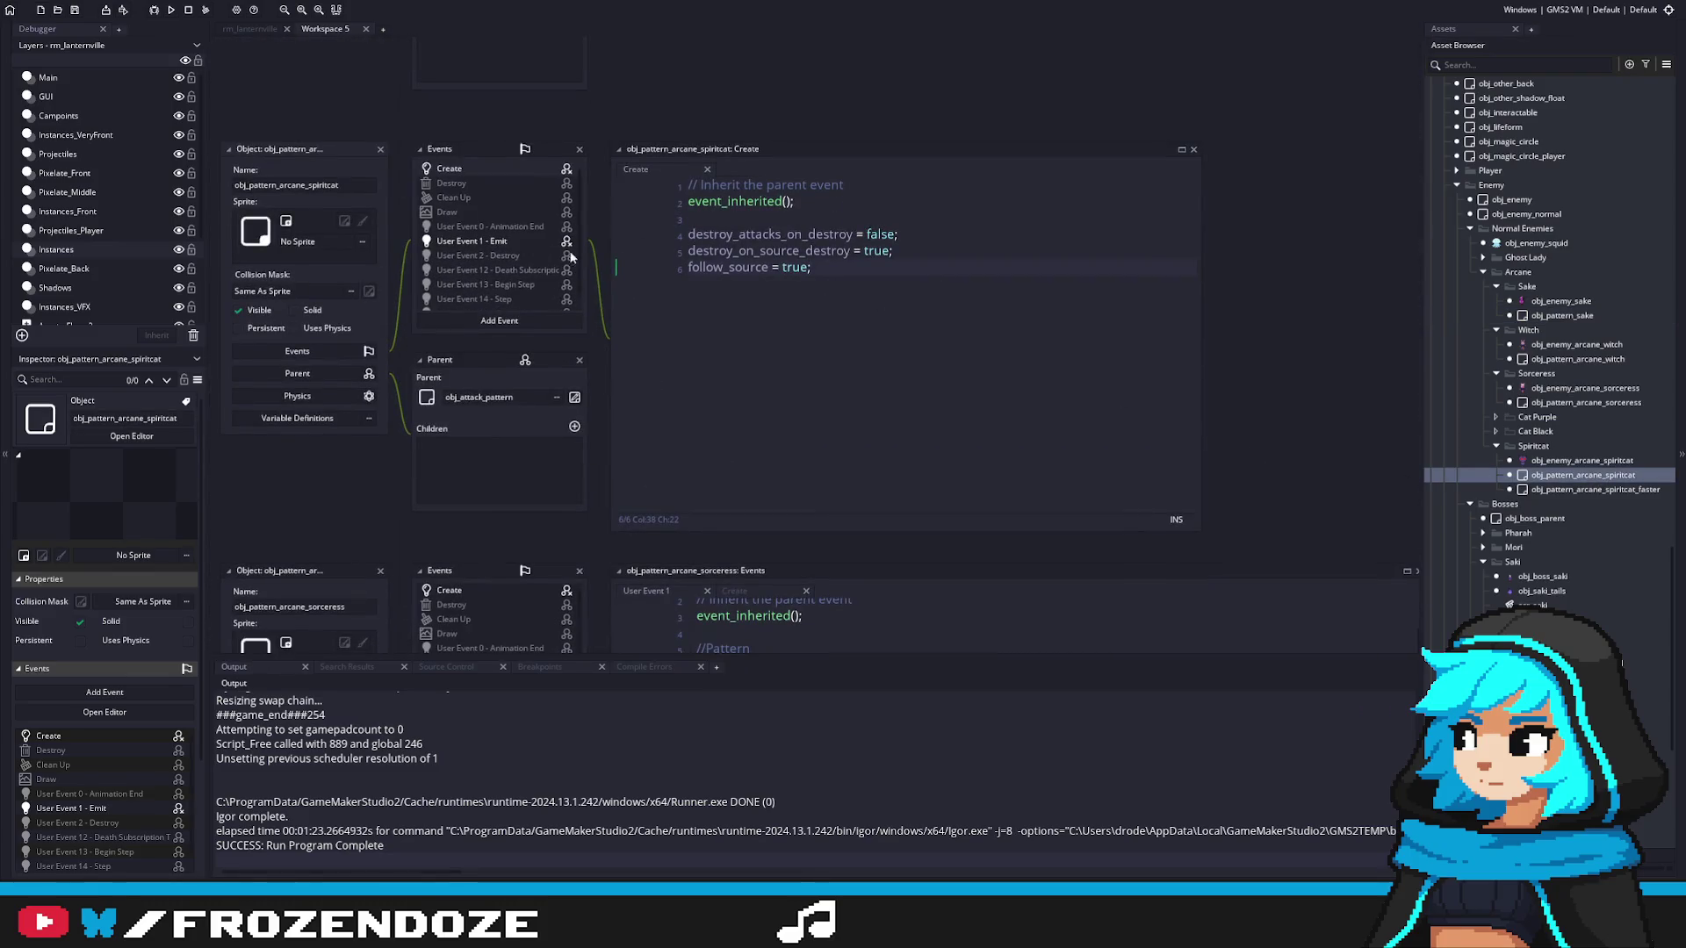
double_click(524, 243)
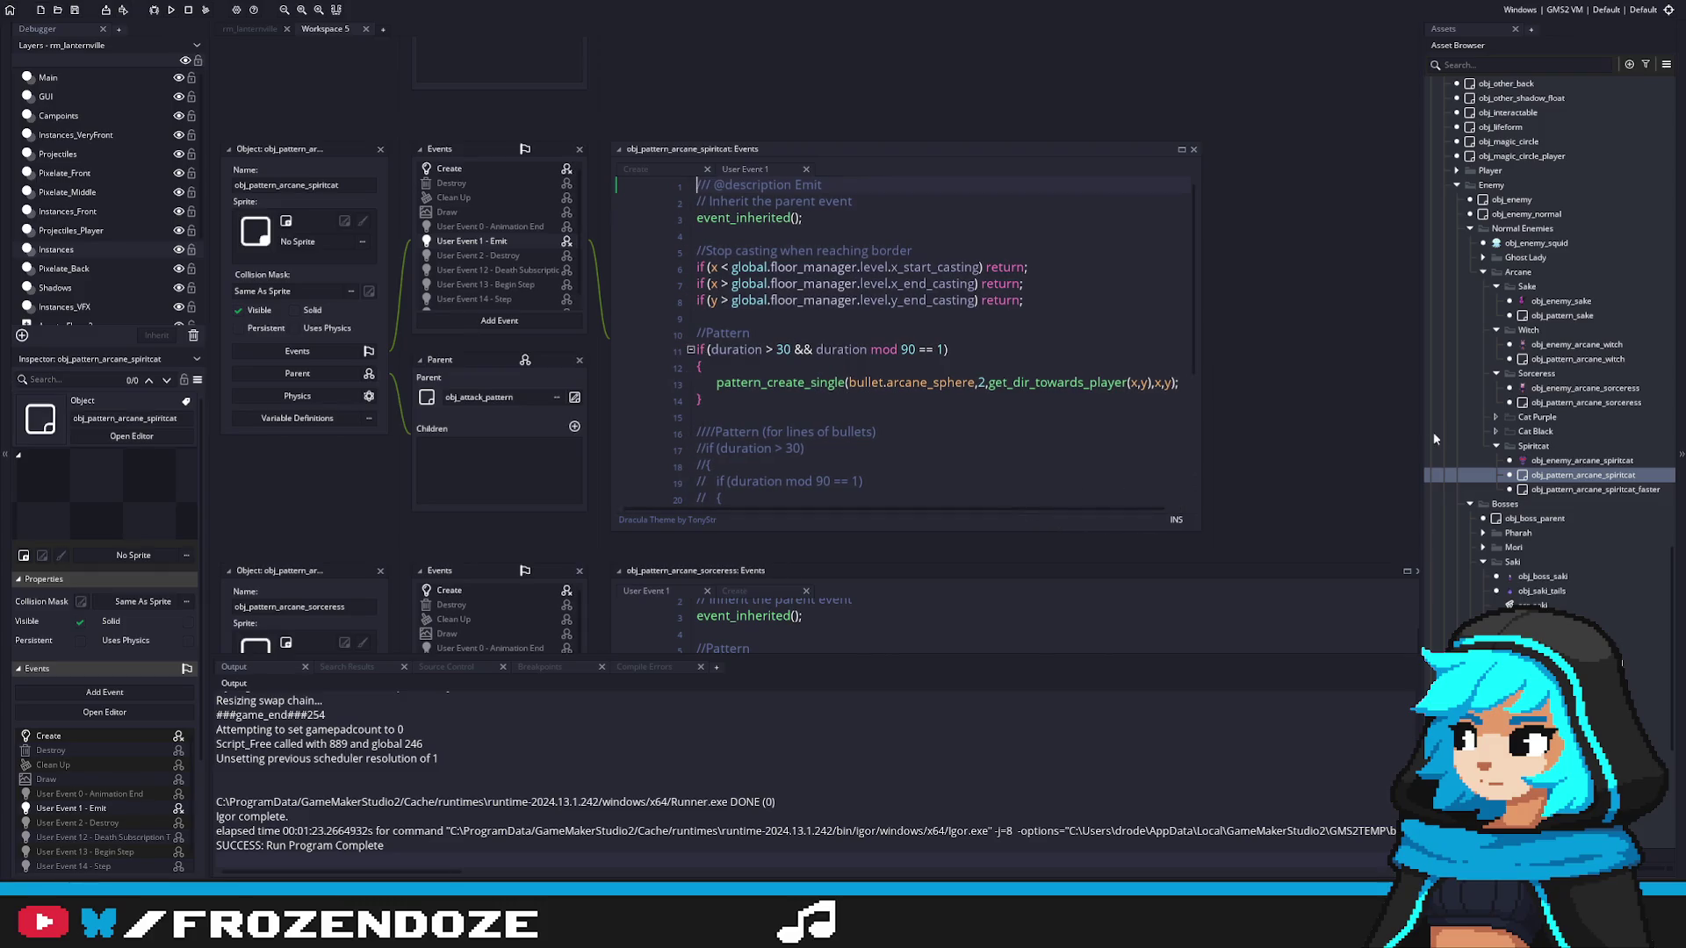
double_click(1612, 485)
scroll(1558, 371, "up", 2)
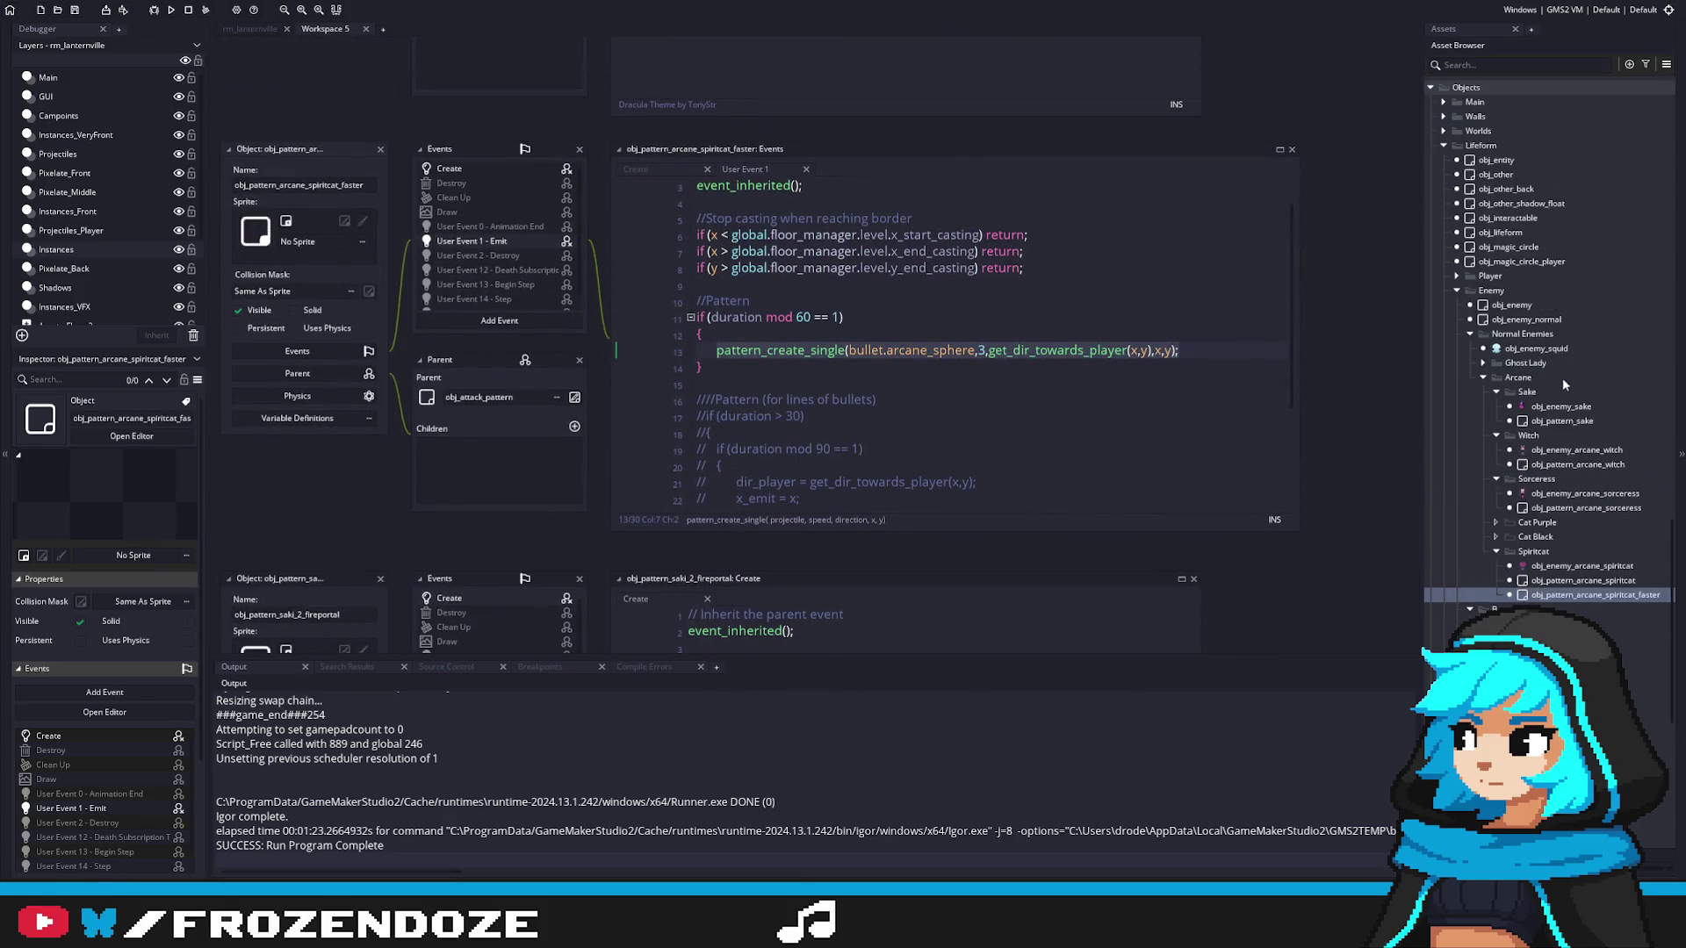
double_click(1578, 421)
left_click(1192, 321)
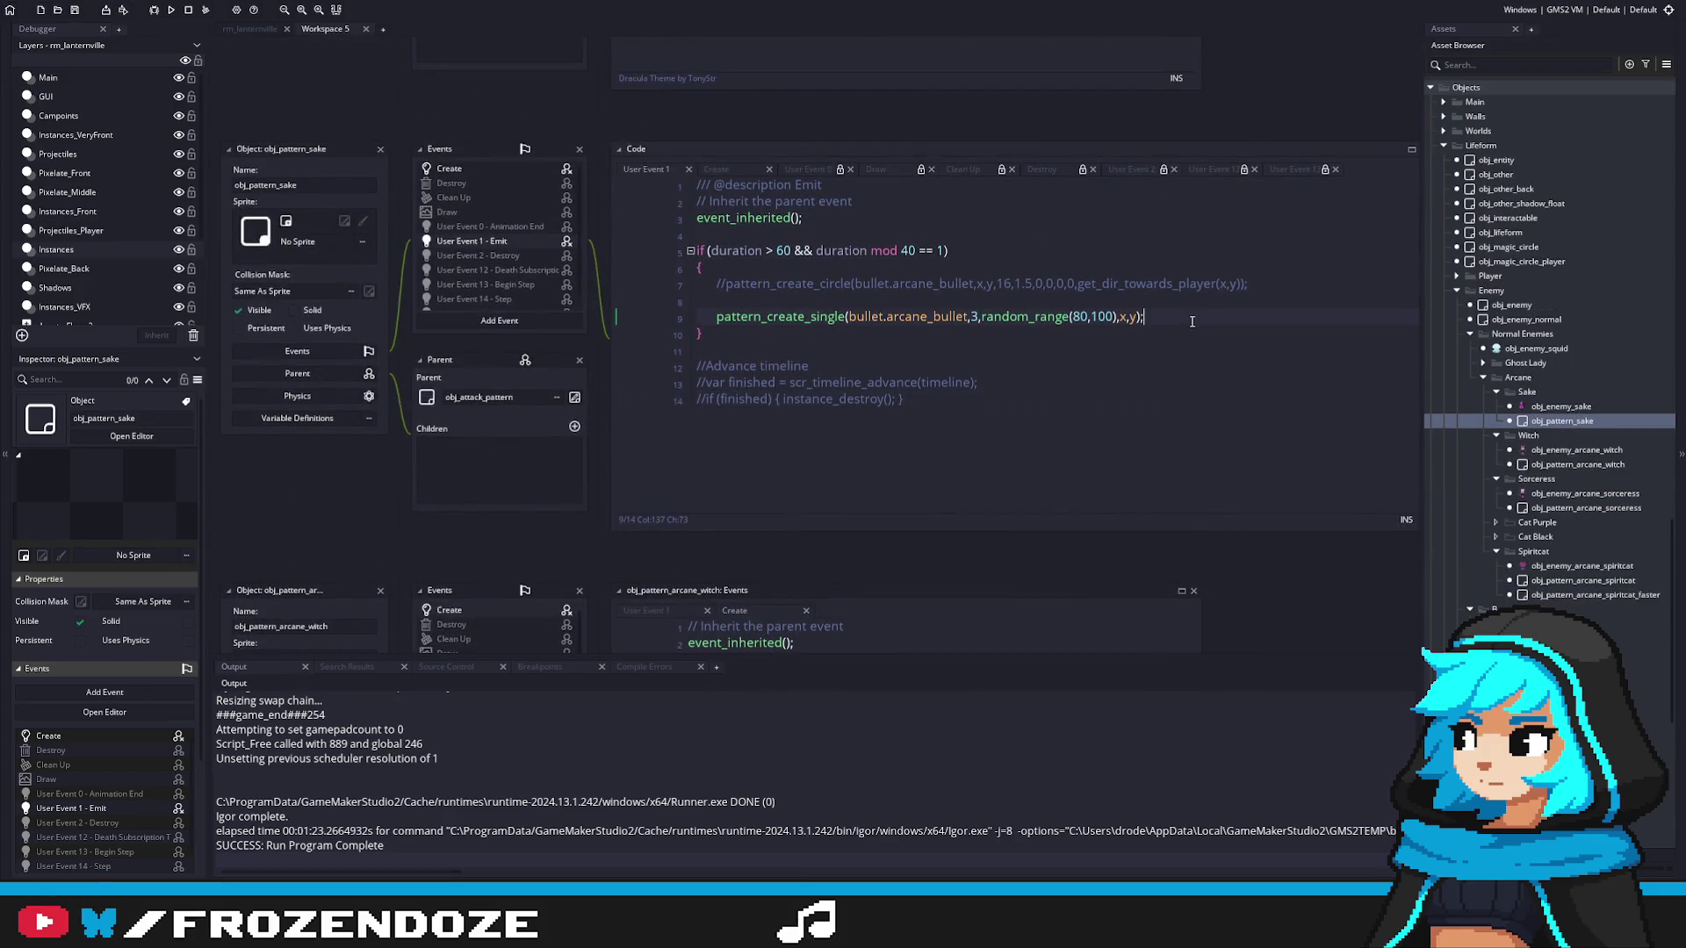
middle_click(777, 317)
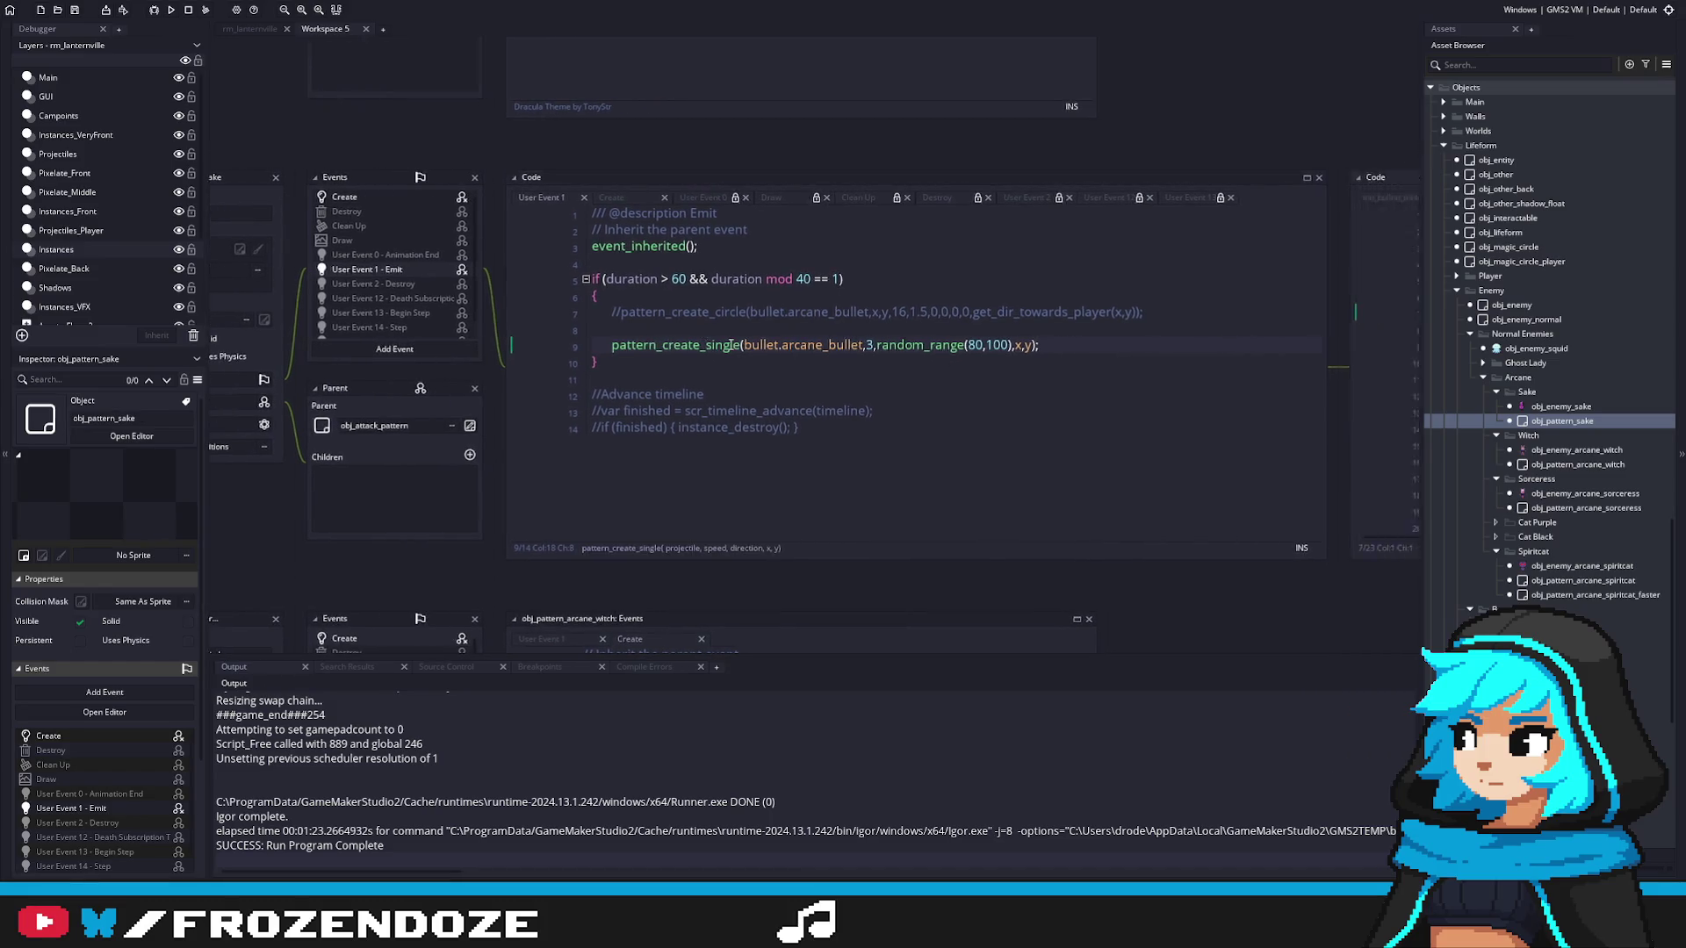
left_click(643, 359)
left_click(760, 351)
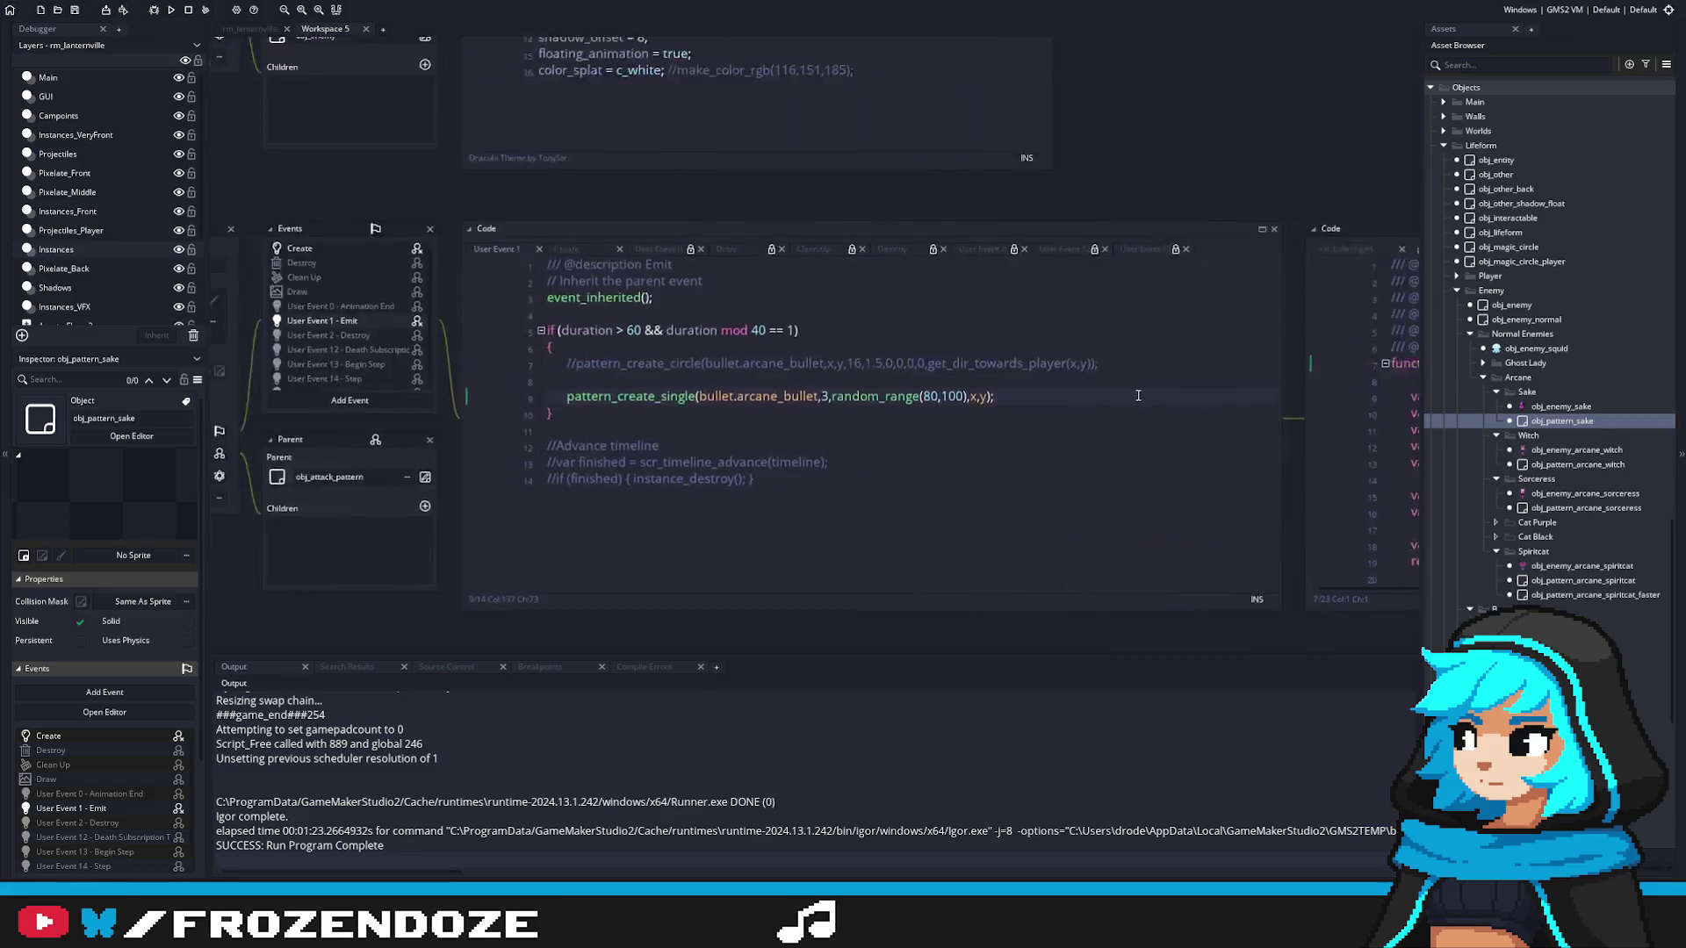
left_click(1015, 415)
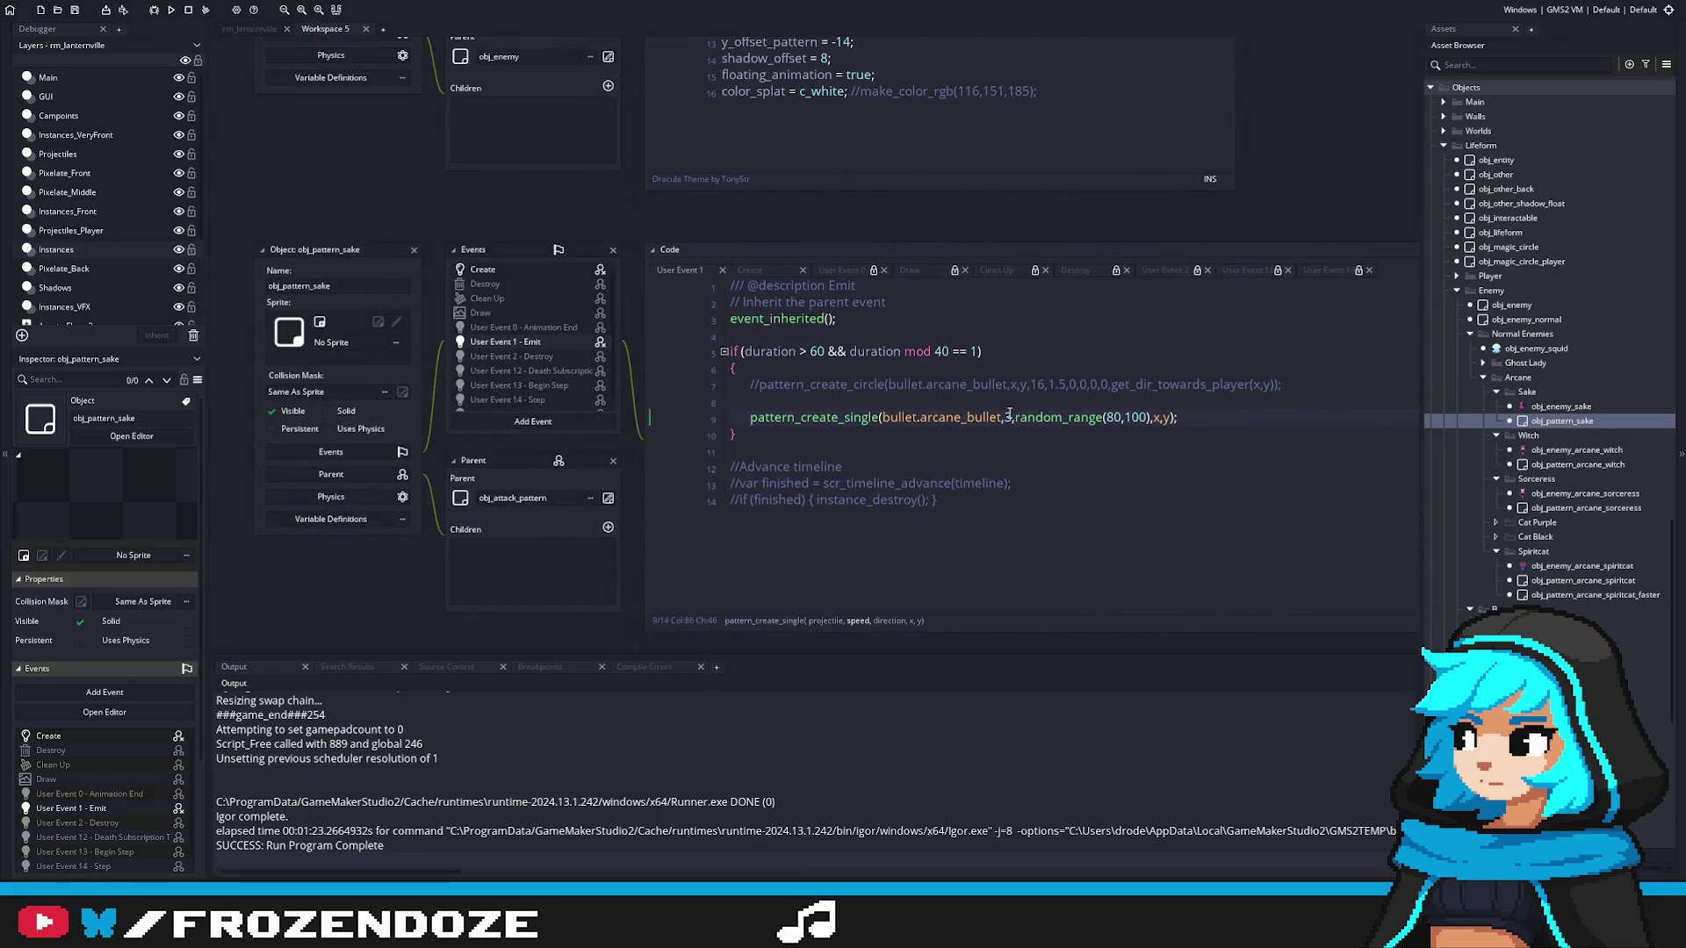
left_click(841, 417)
middle_click(842, 417)
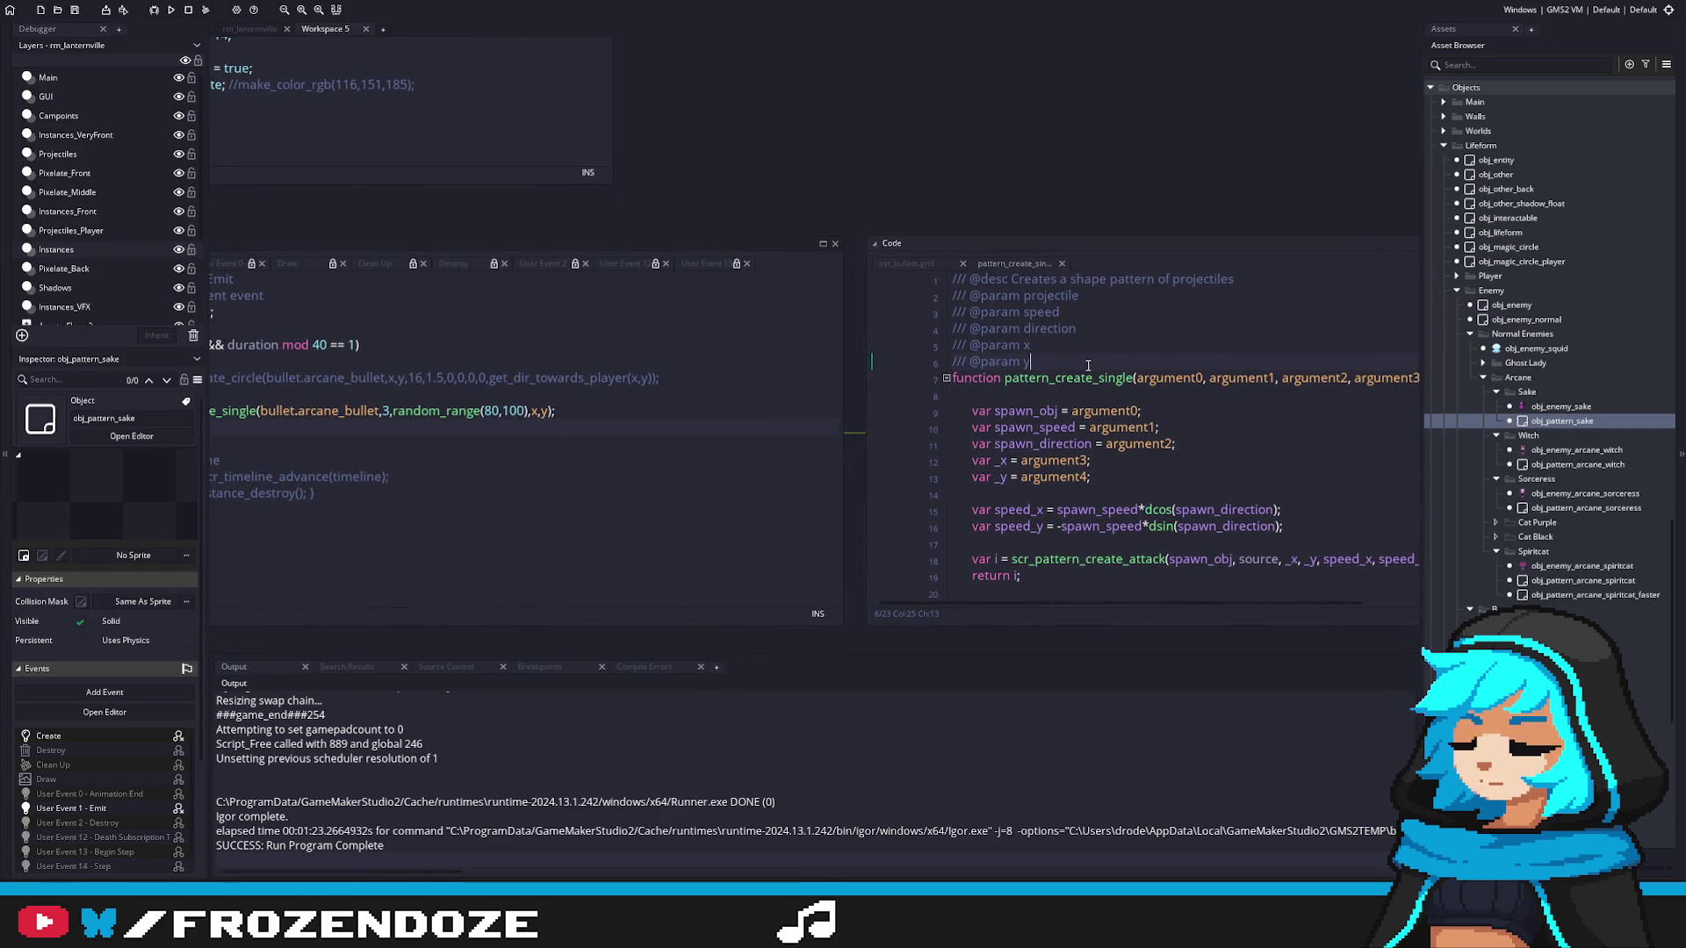
double_click(1067, 377)
key("ctrl+f")
Step: List all 12 project uses of pattern_create_single and review its doc comment
left_click(316, 148)
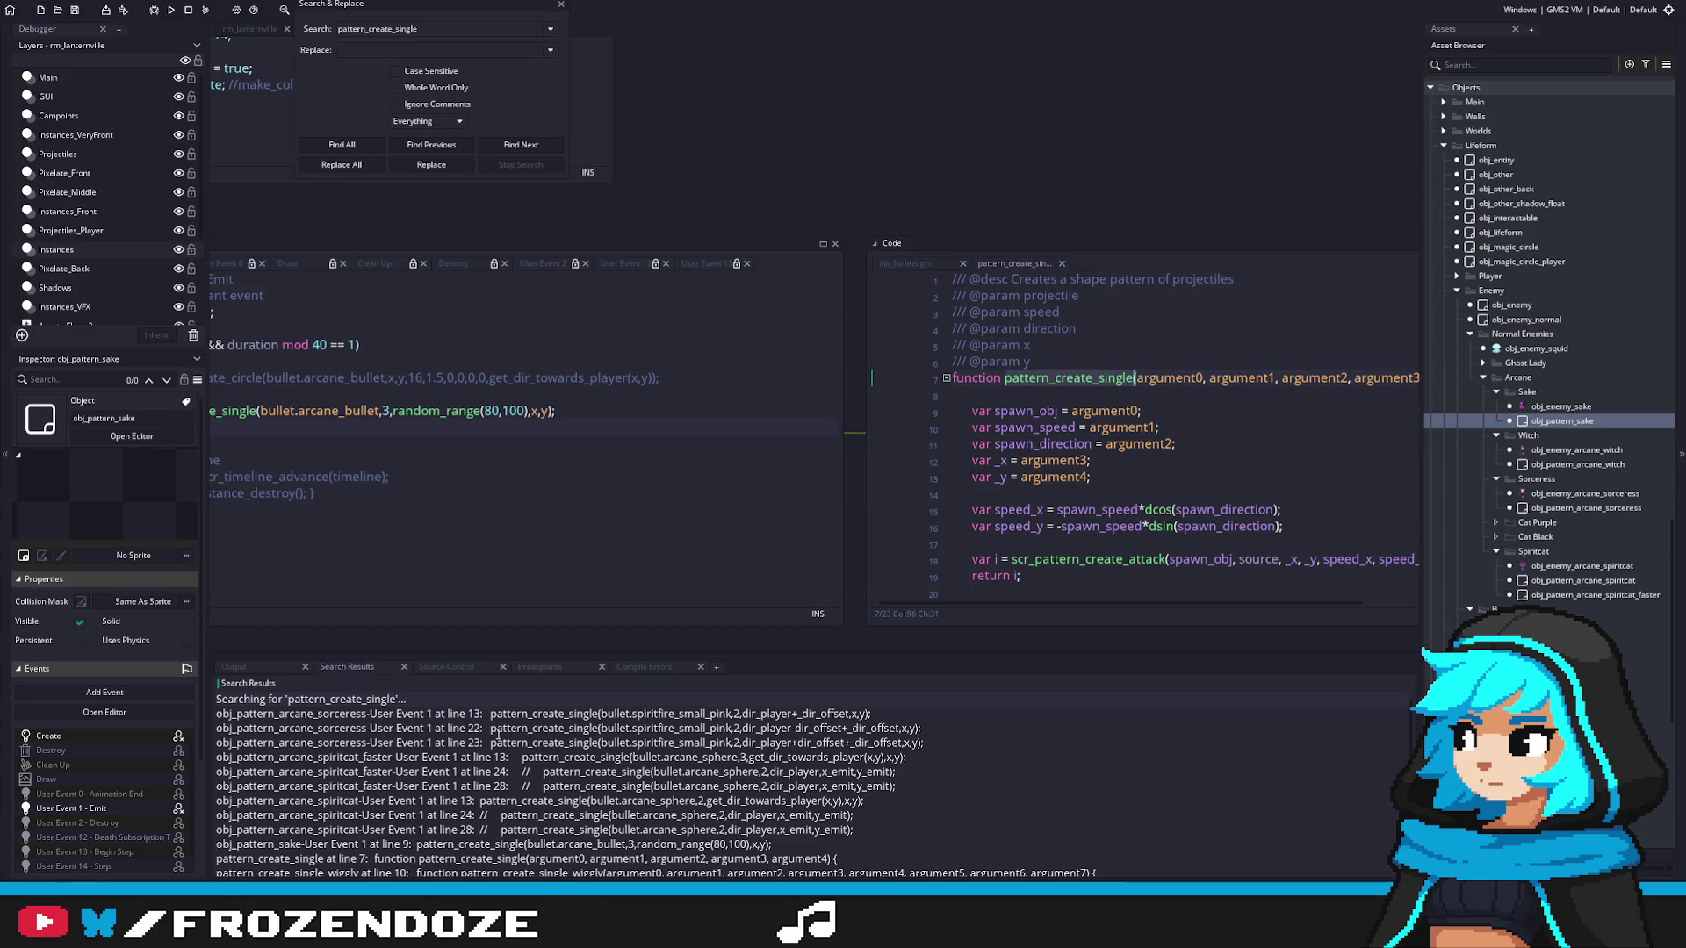
scroll(712, 755, "down", 1)
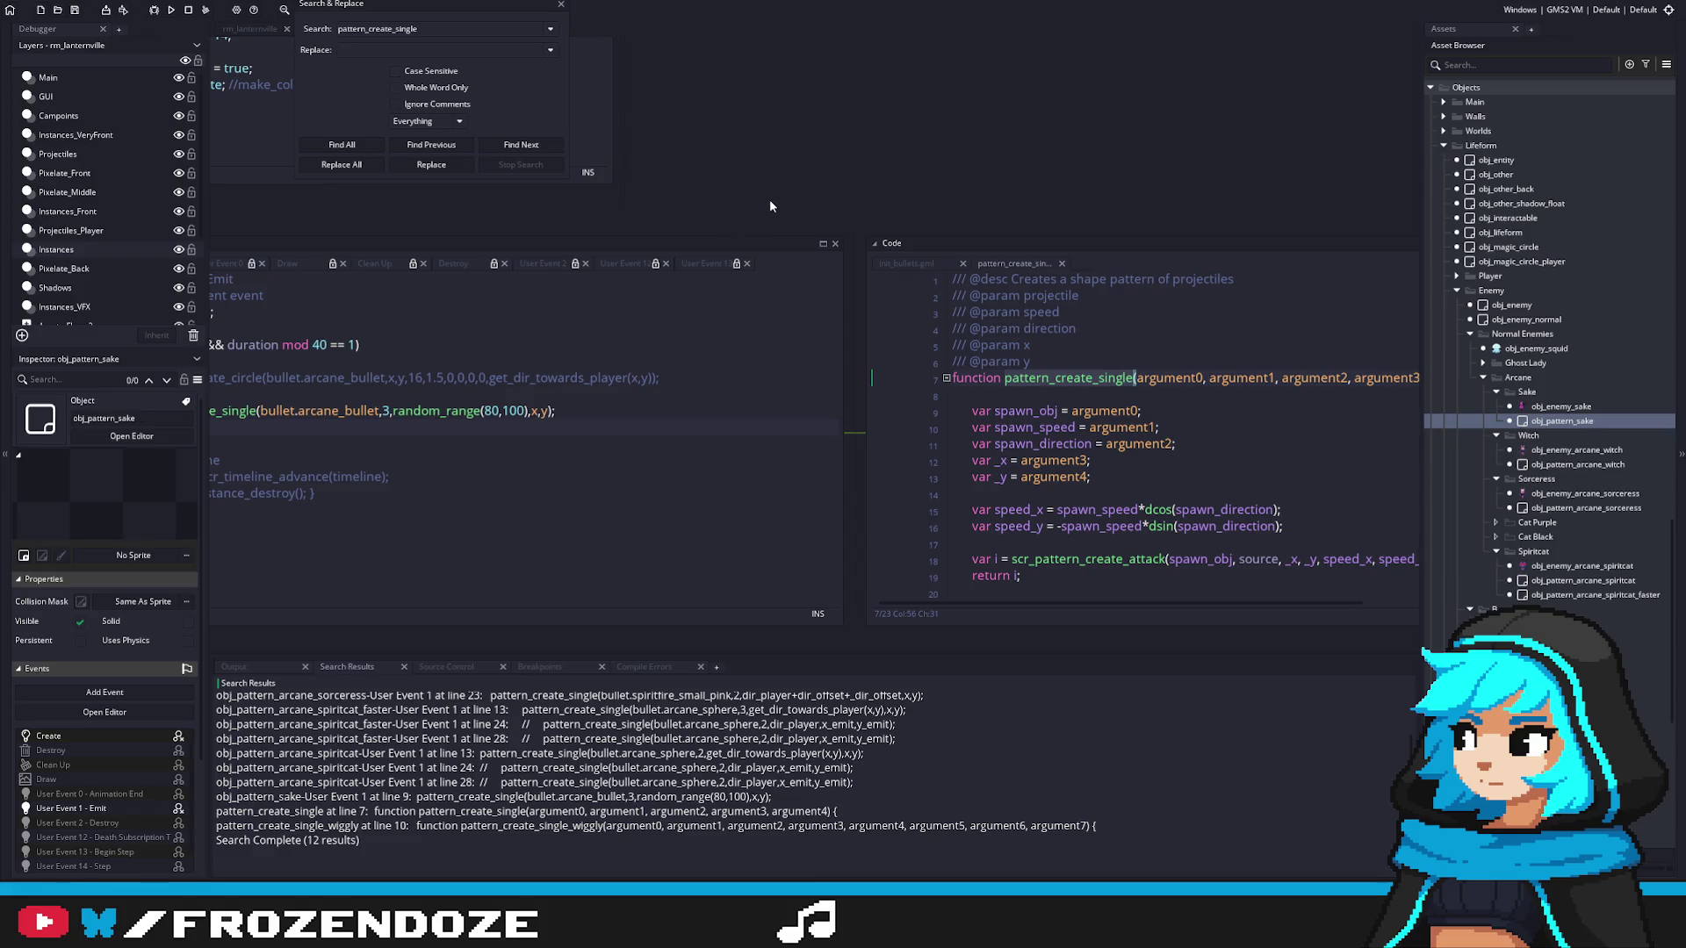
left_click(561, 4)
left_click_drag(1030, 361, 914, 334)
key("BackSpace")
key("ctrl+z")
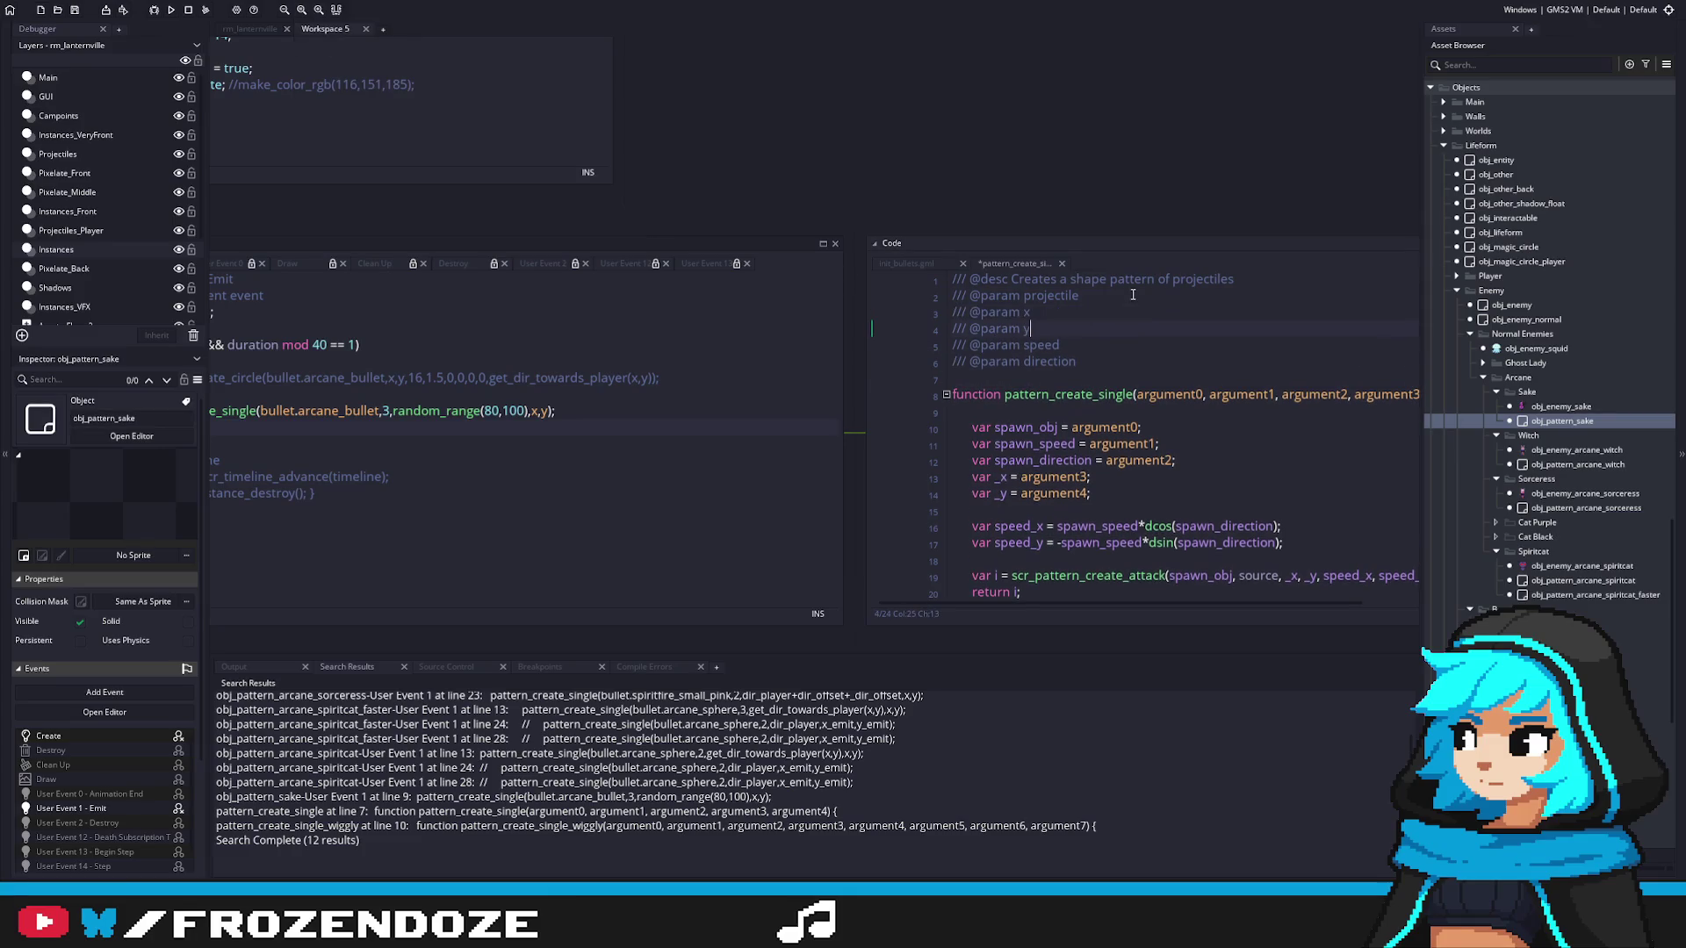
left_click(1124, 389)
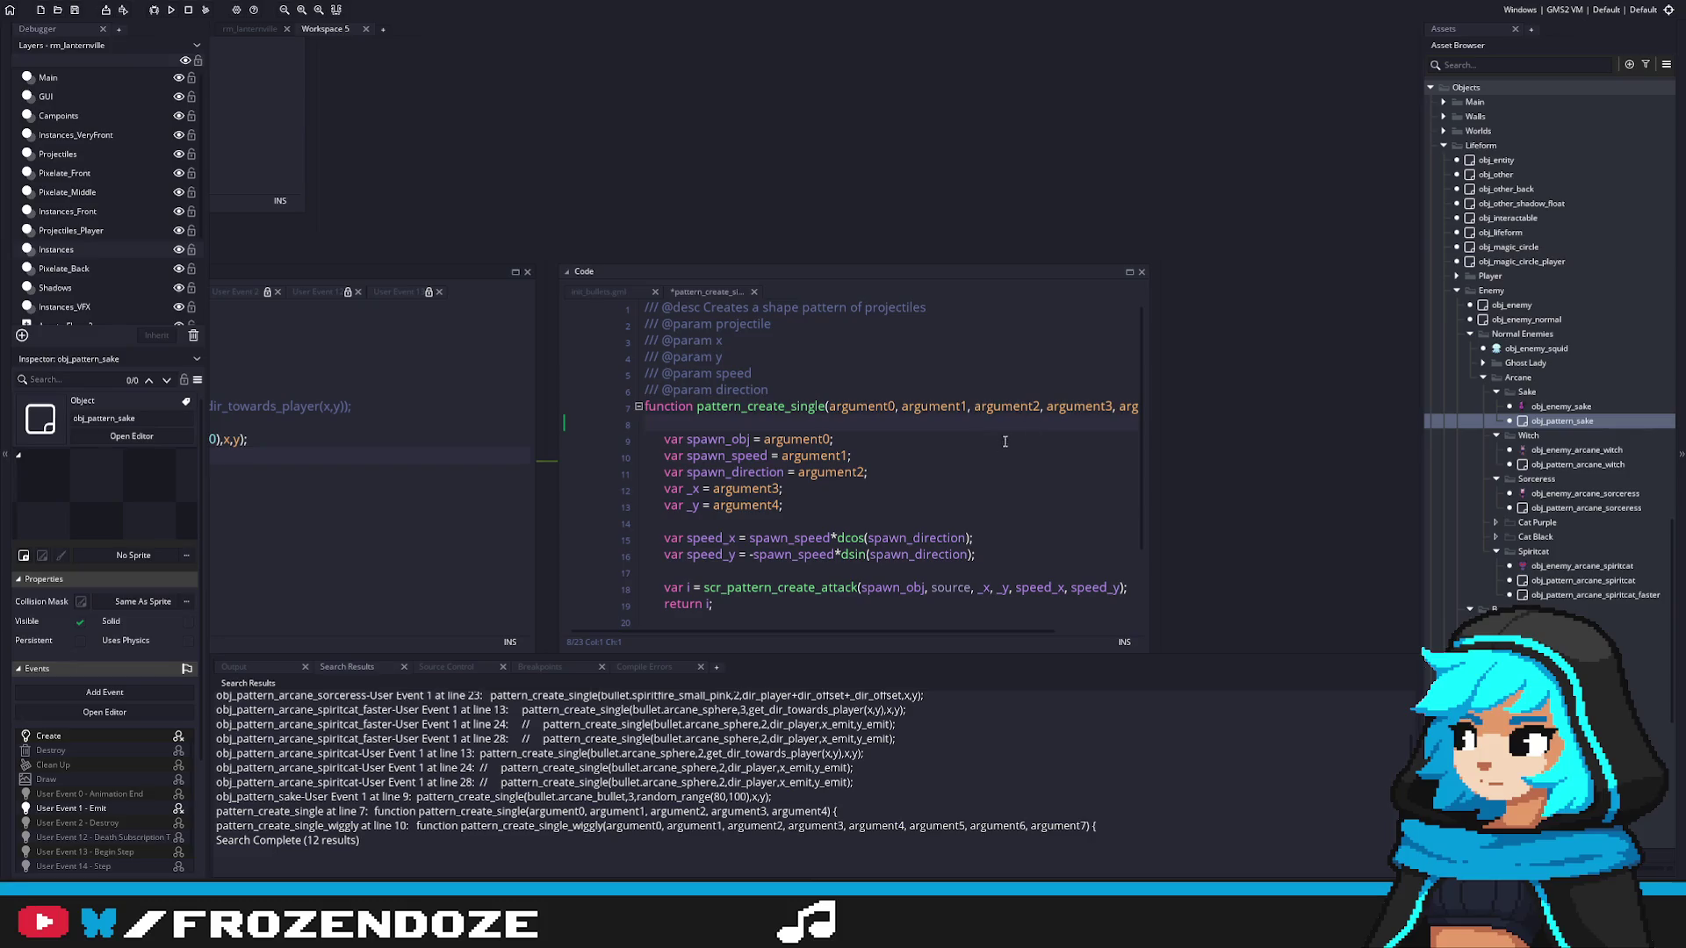
left_click_drag(1148, 449, 1268, 448)
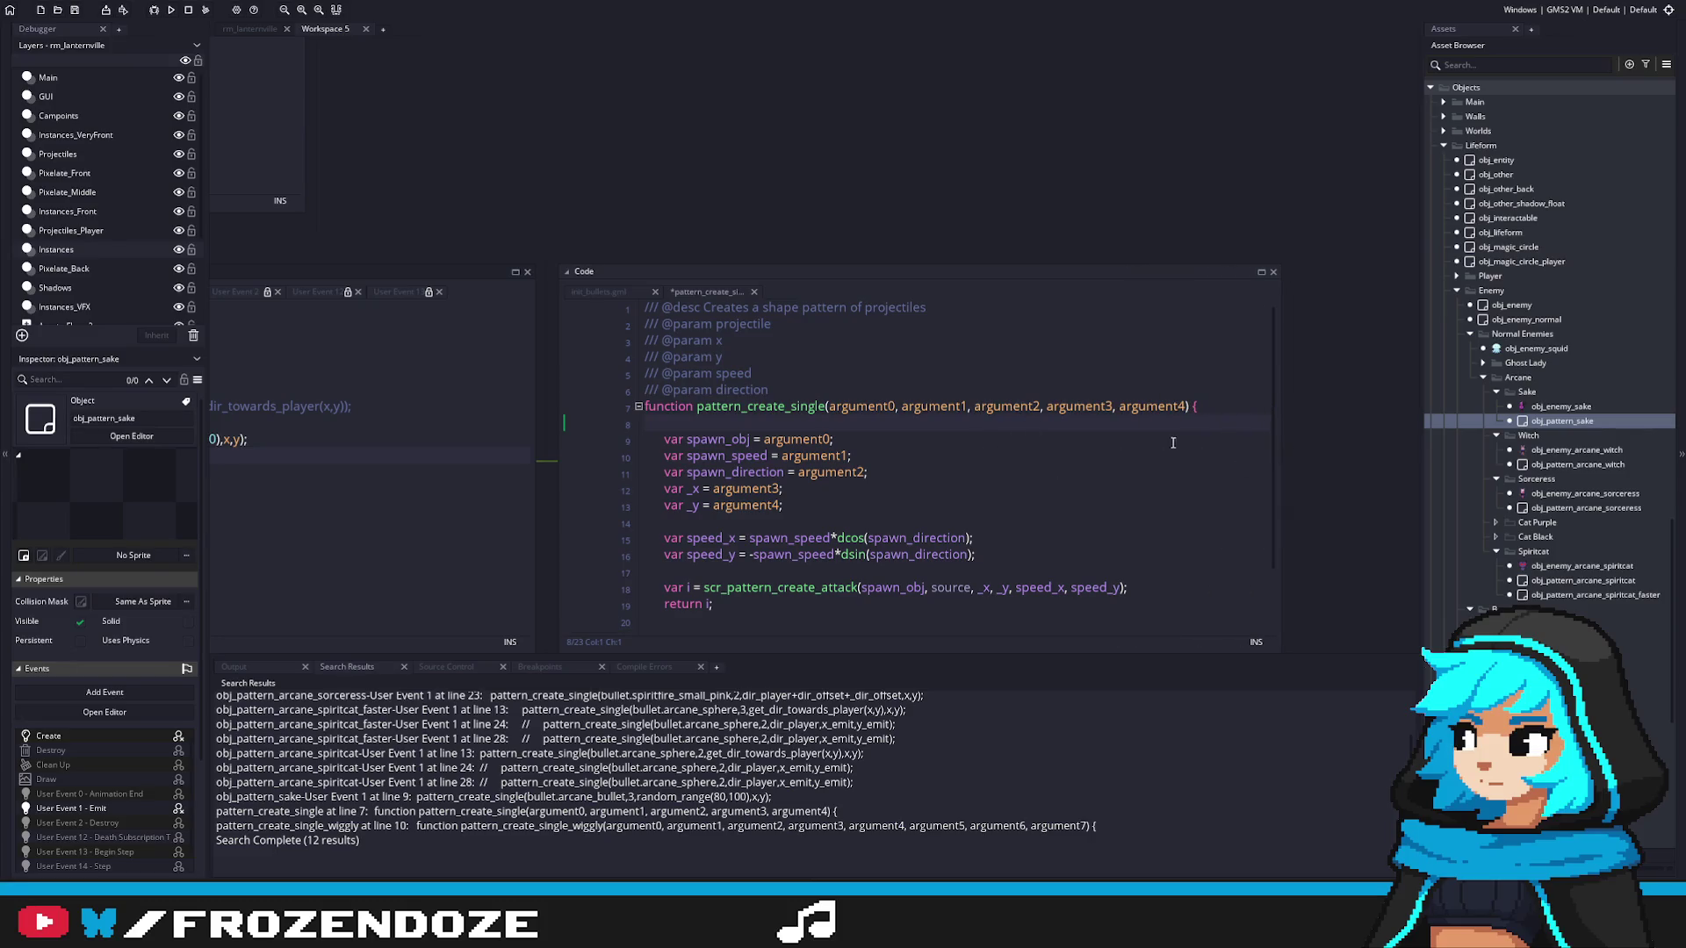
left_click(1204, 447)
key("ctrl+z")
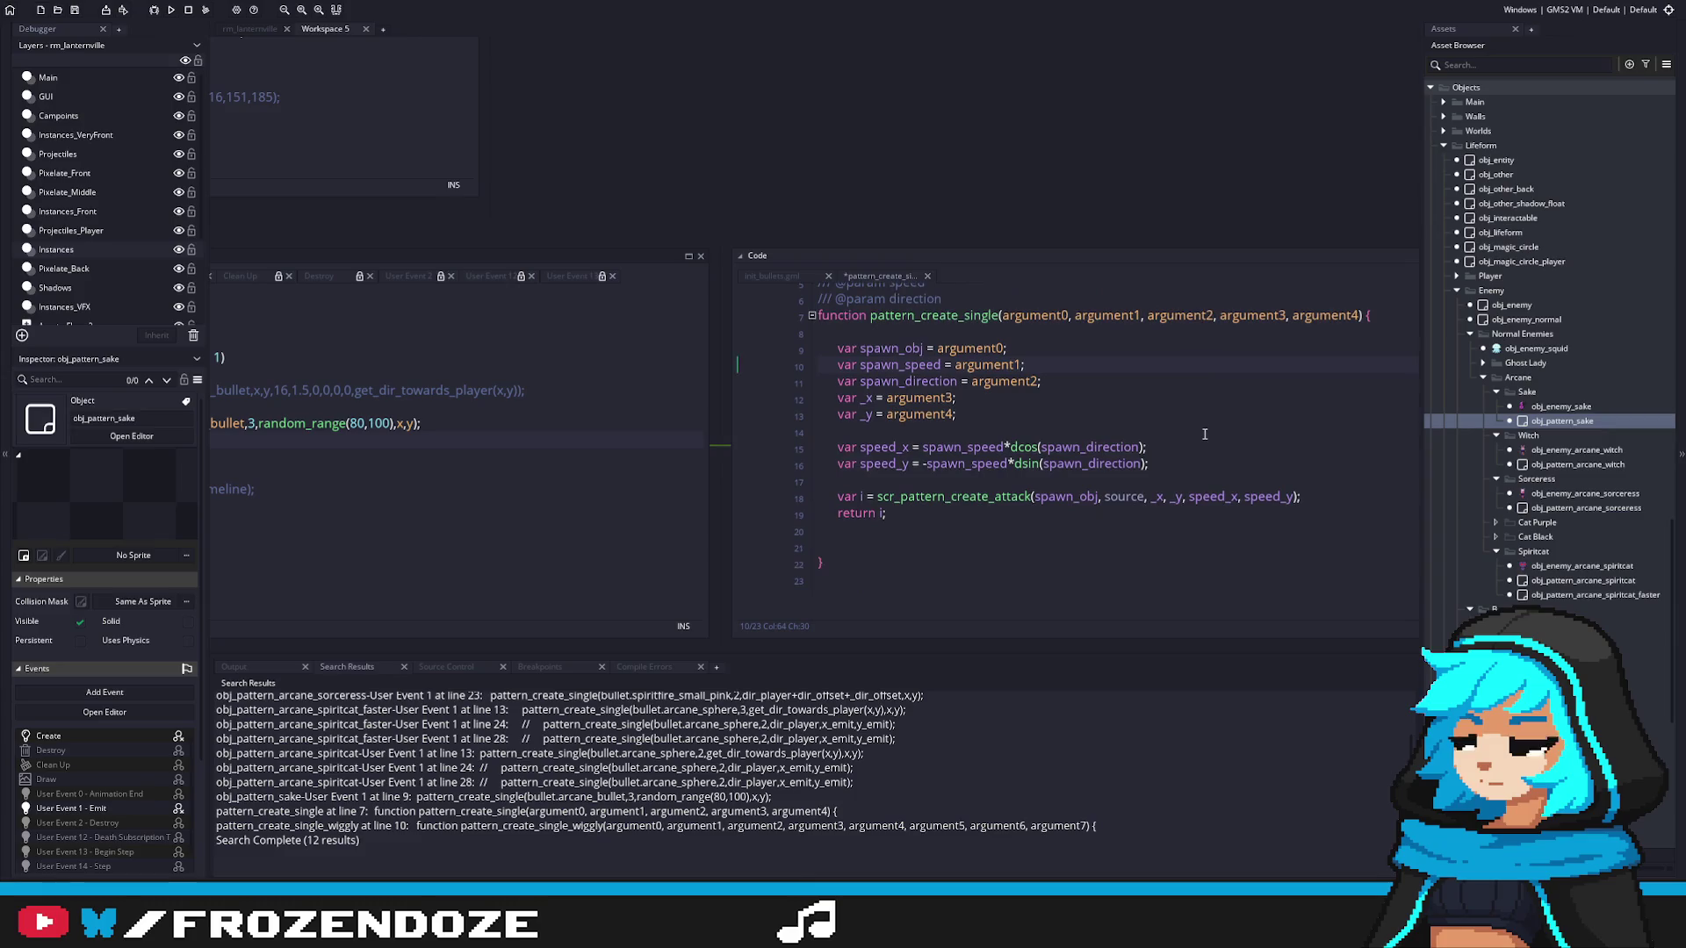
key("ctrl+y")
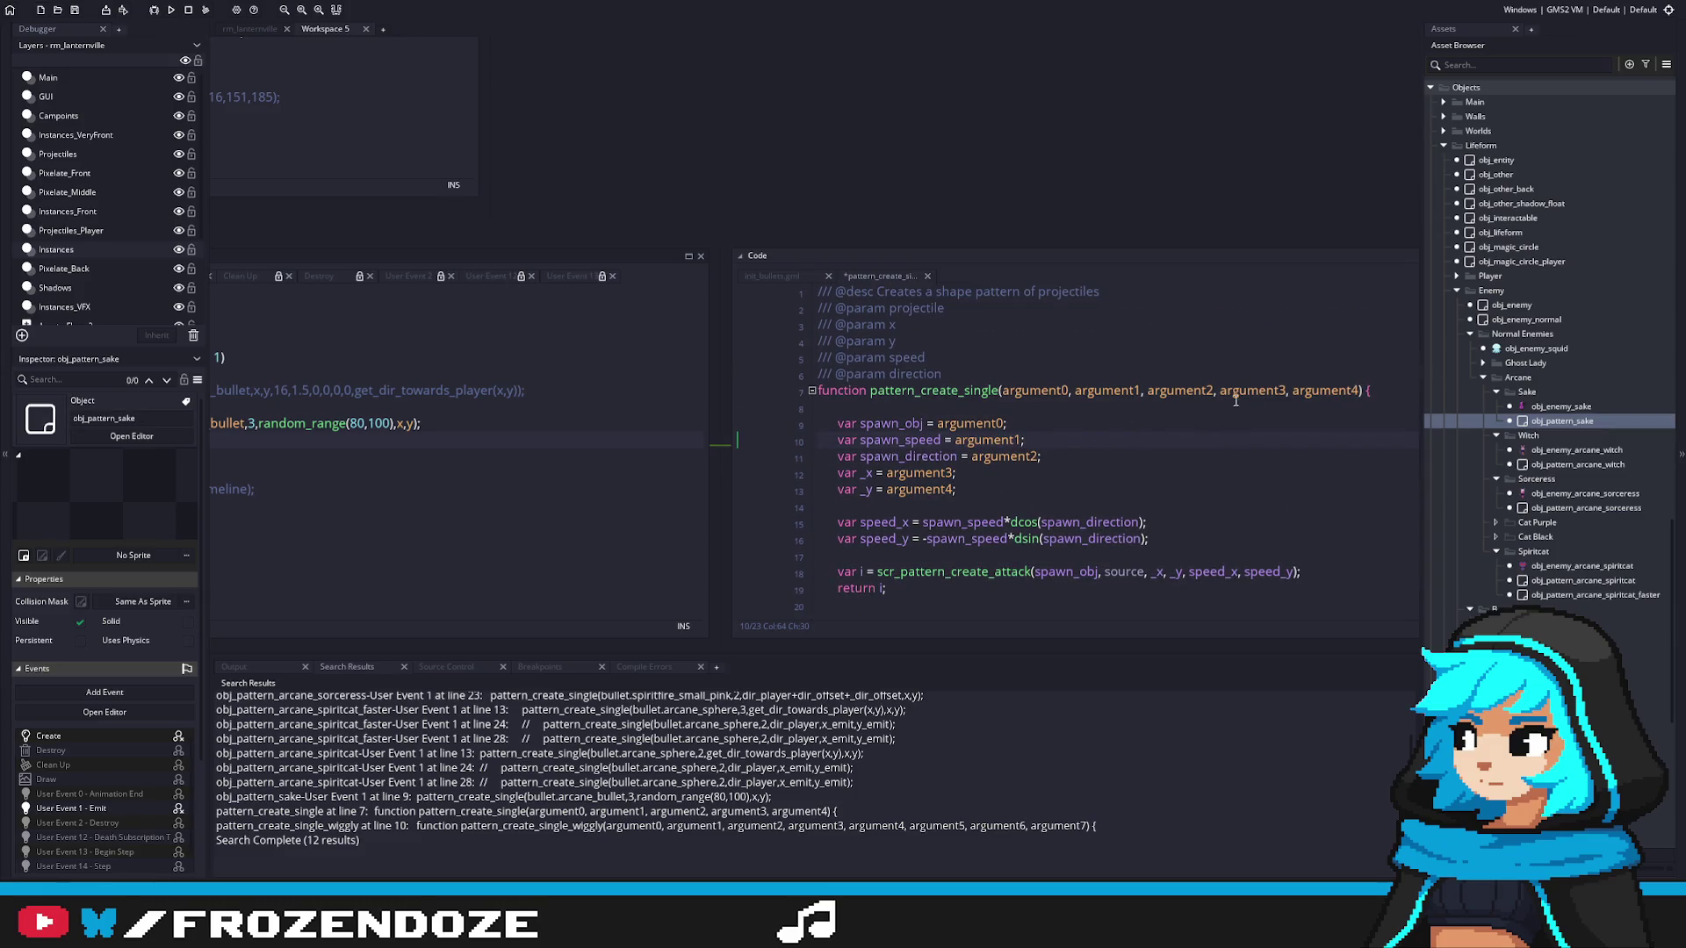
Step: Move the function's opening brace onto its own line
left_click(1364, 394)
key("BackSpace")
key("Return")
type("{")
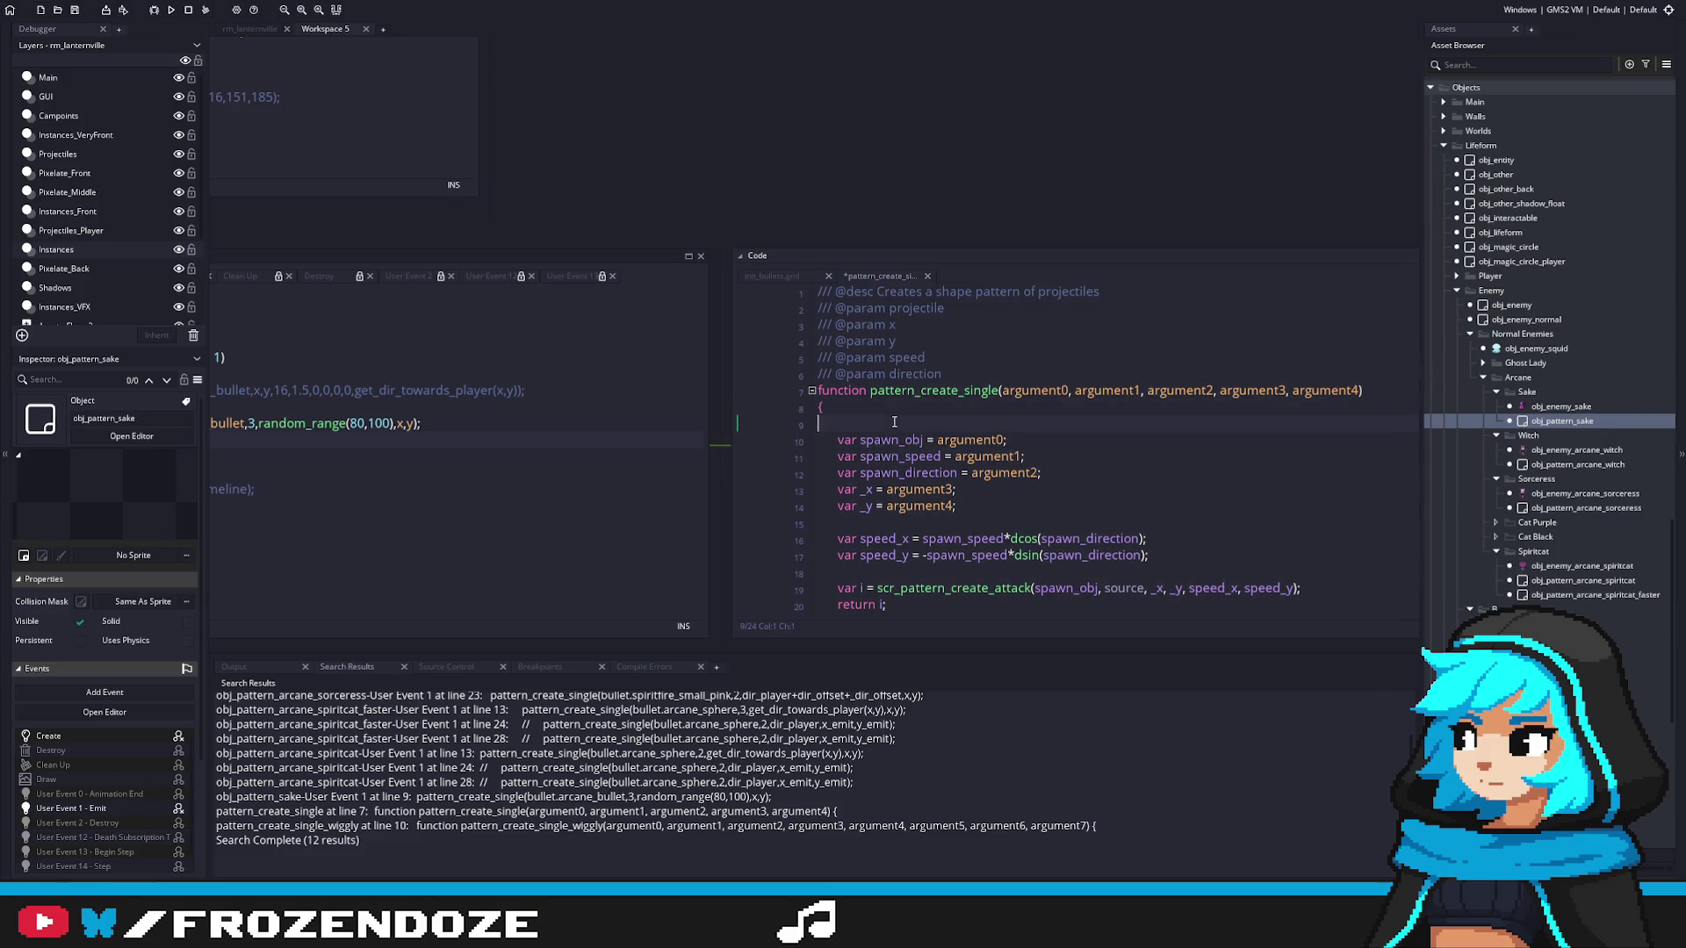
key("Delete")
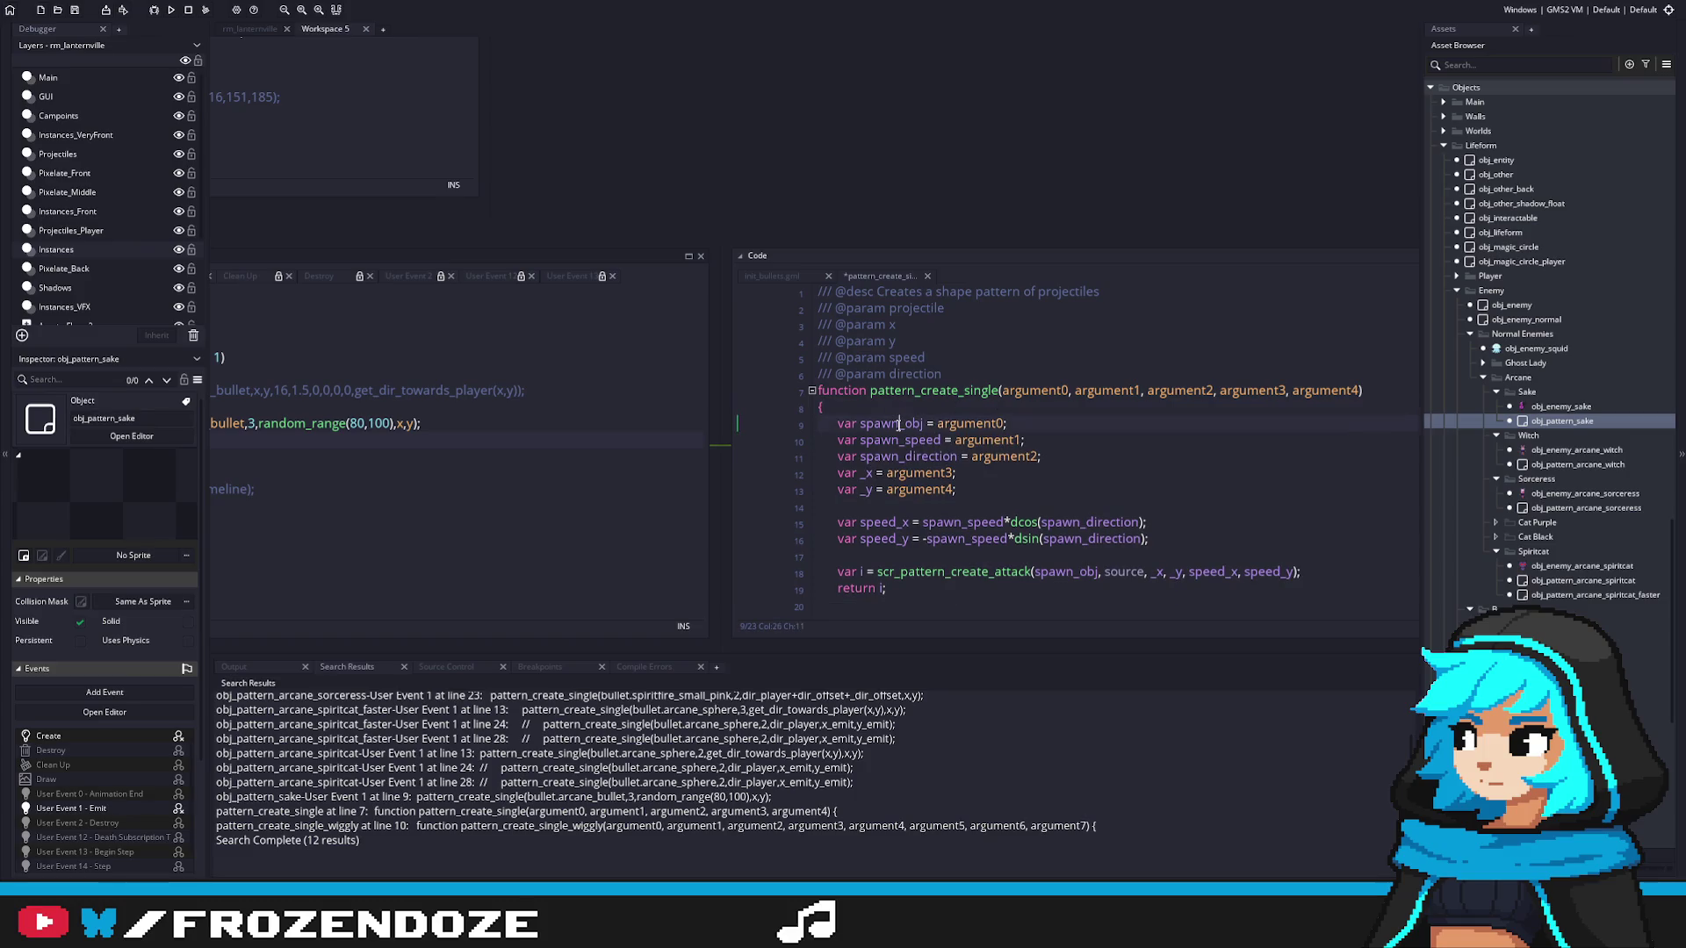
Step: Rename argument0, argument1 and argument2 to spawn_obj, _x and _y
double_click(1027, 392)
type("spawn_obj")
left_click(871, 474)
double_click(1105, 392)
type("_x")
left_click(865, 490)
double_click(1116, 391)
type("_y")
Step: Rename argument3 and argument4 to spawn_speed and spawn_direction
left_click(883, 442)
double_click(882, 442)
key("ctrl+c")
double_click(1143, 392)
key("ctrl+v")
double_click(957, 457)
key("ctrl+c")
double_click(1232, 391)
key("ctrl+v")
Step: Delete the redundant var assignment lines and save the script
left_click_drag(957, 506, 798, 423)
key("Delete")
key("Delete")
left_click(866, 516)
key("BackSpace")
key("BackSpace")
key("ctrl+s")
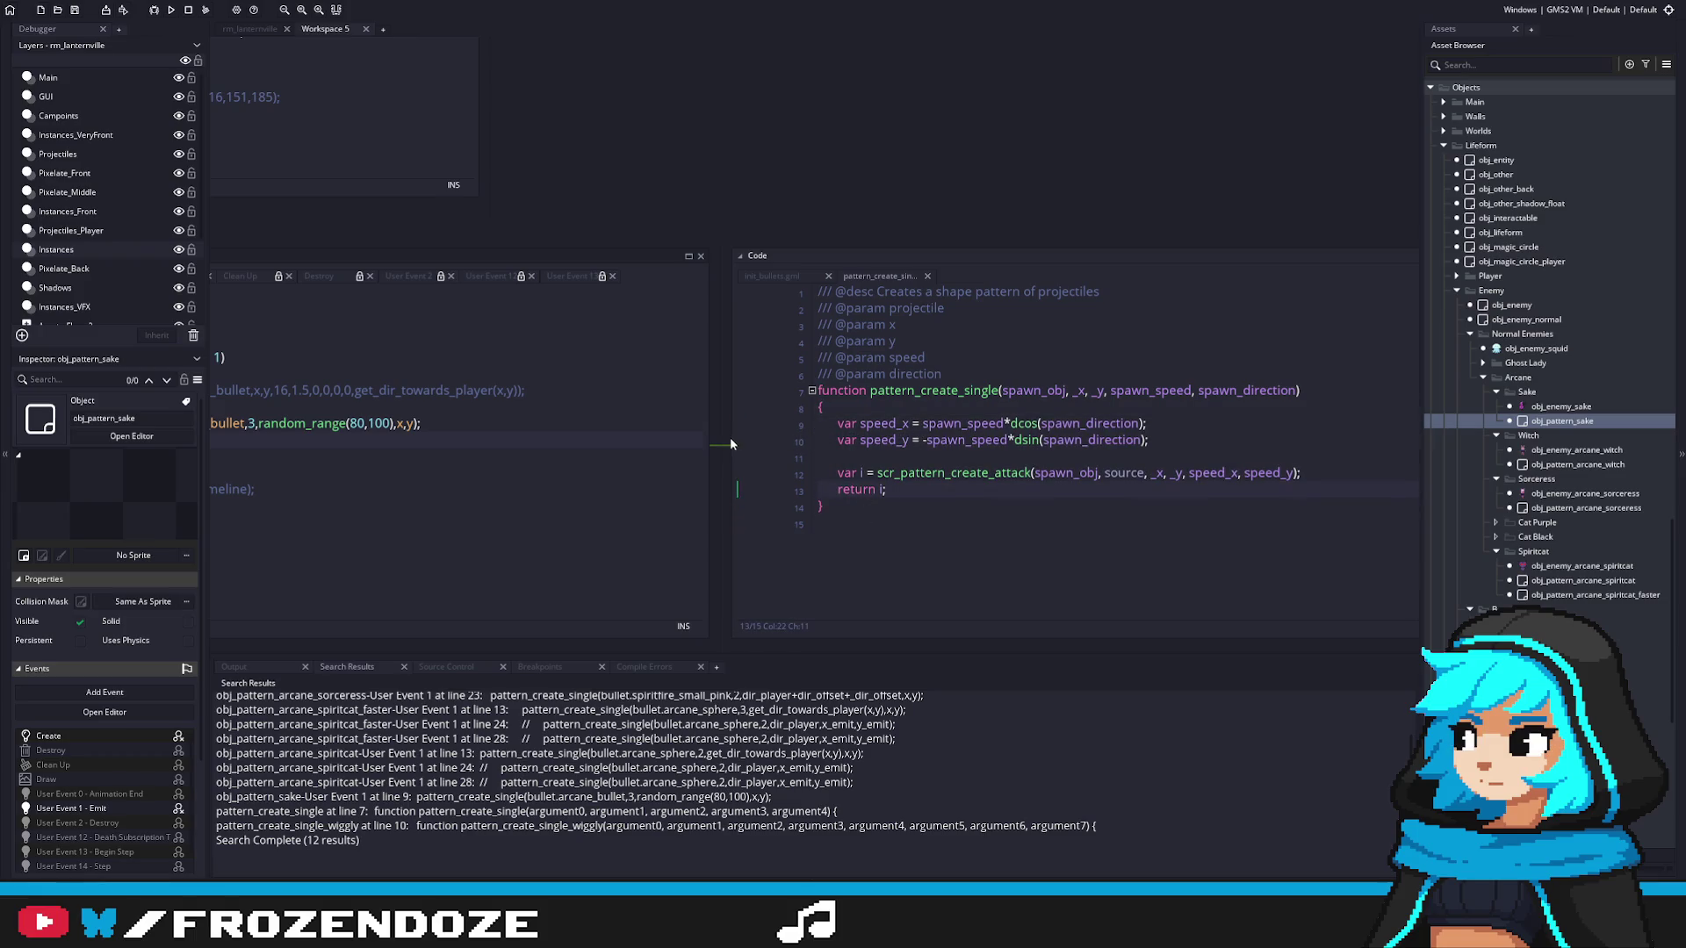
left_click_drag(478, 500, 1123, 491)
Step: Move the sake call's x,y arguments to right after arcane_bullet, before speed 3
left_click(883, 412)
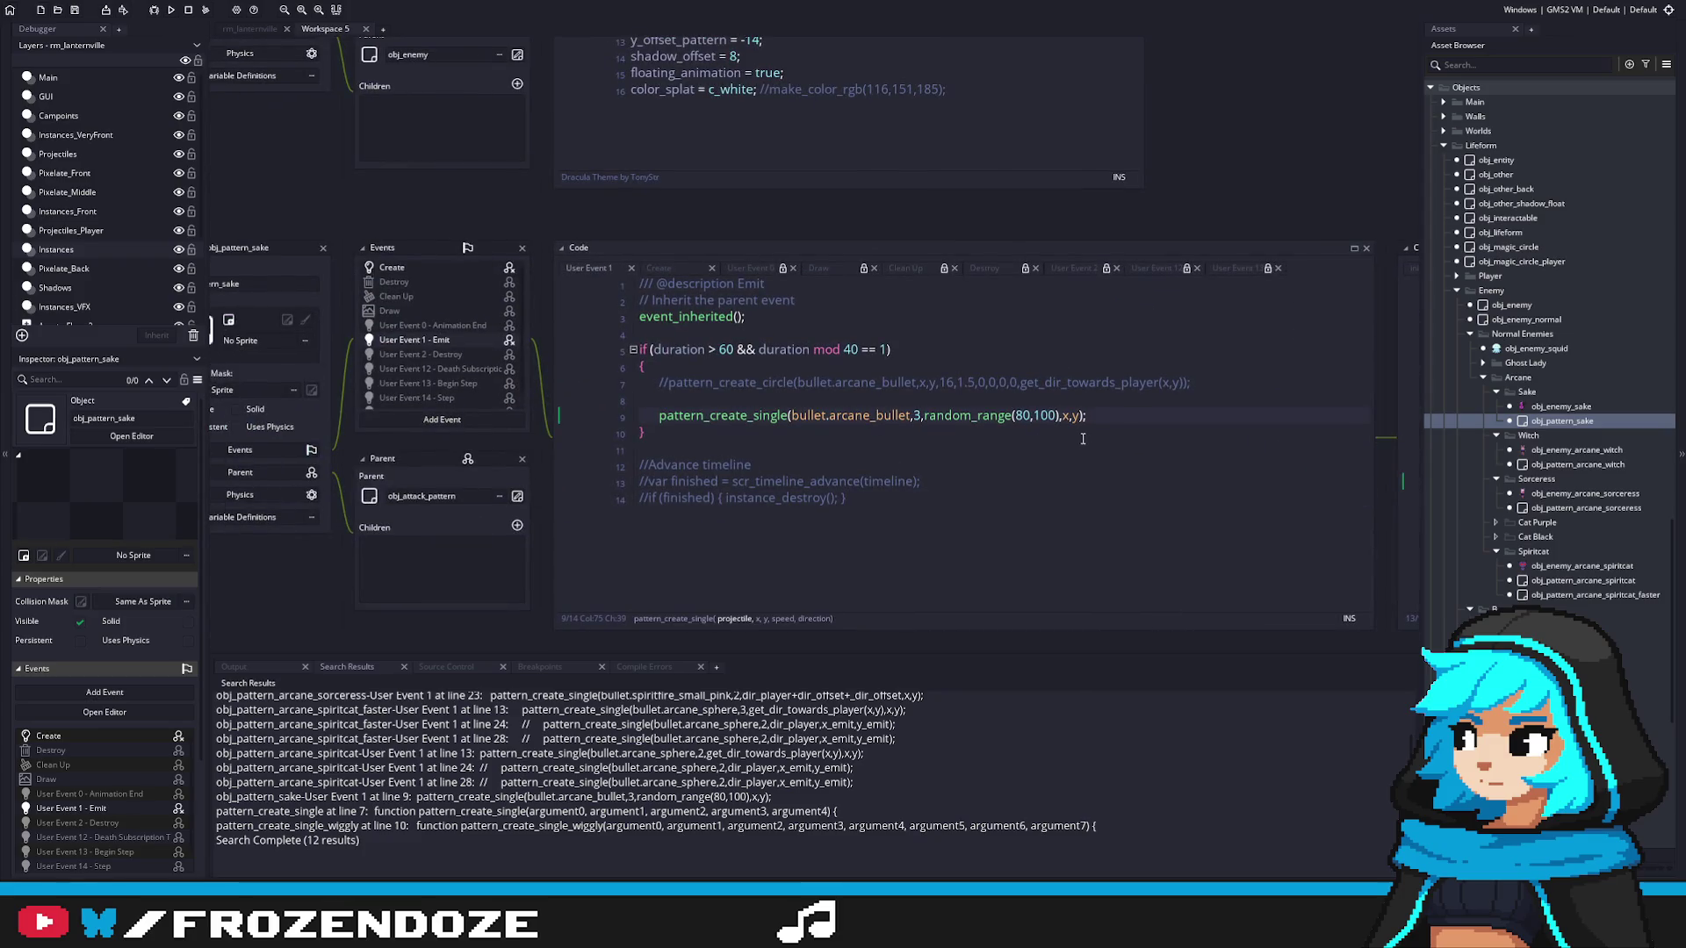
left_click(1079, 417)
key("BackSpace")
key("BackSpace")
key("BackSpace")
left_click(914, 417)
type(",x,y,")
left_click(915, 416)
key("BackSpace")
key("BackSpace")
left_click(933, 417)
type(",")
key("Escape")
key("Up")
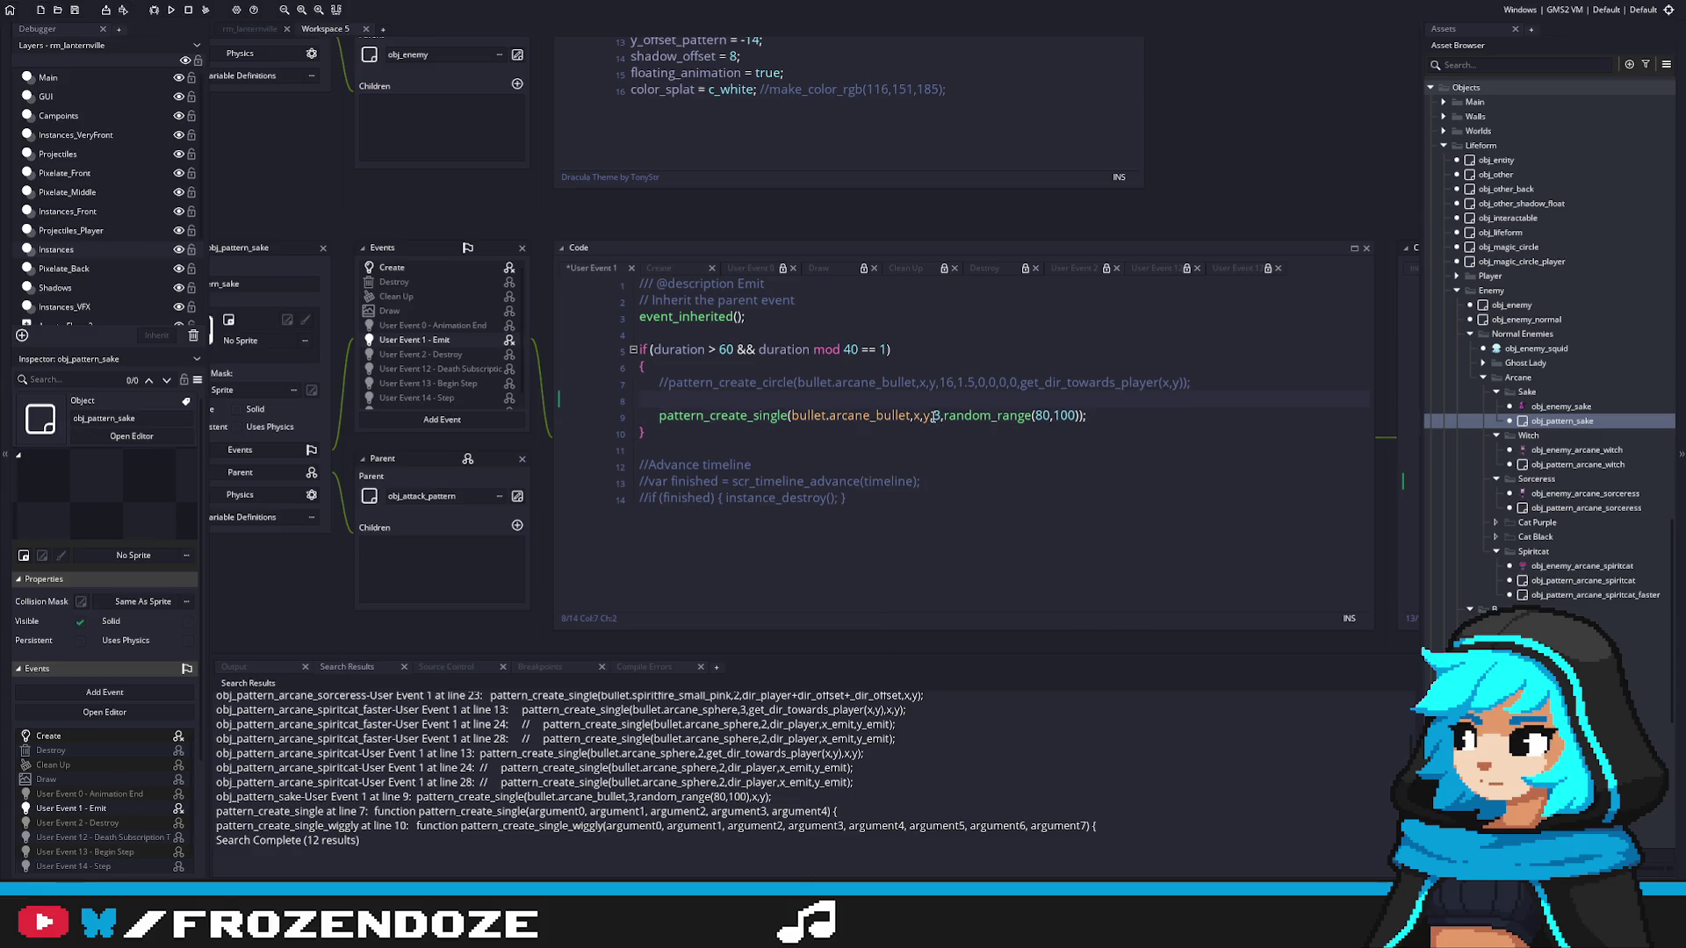
Step: Verify the new argument order and open the first sorceress search result
left_click(939, 417)
left_click(917, 416)
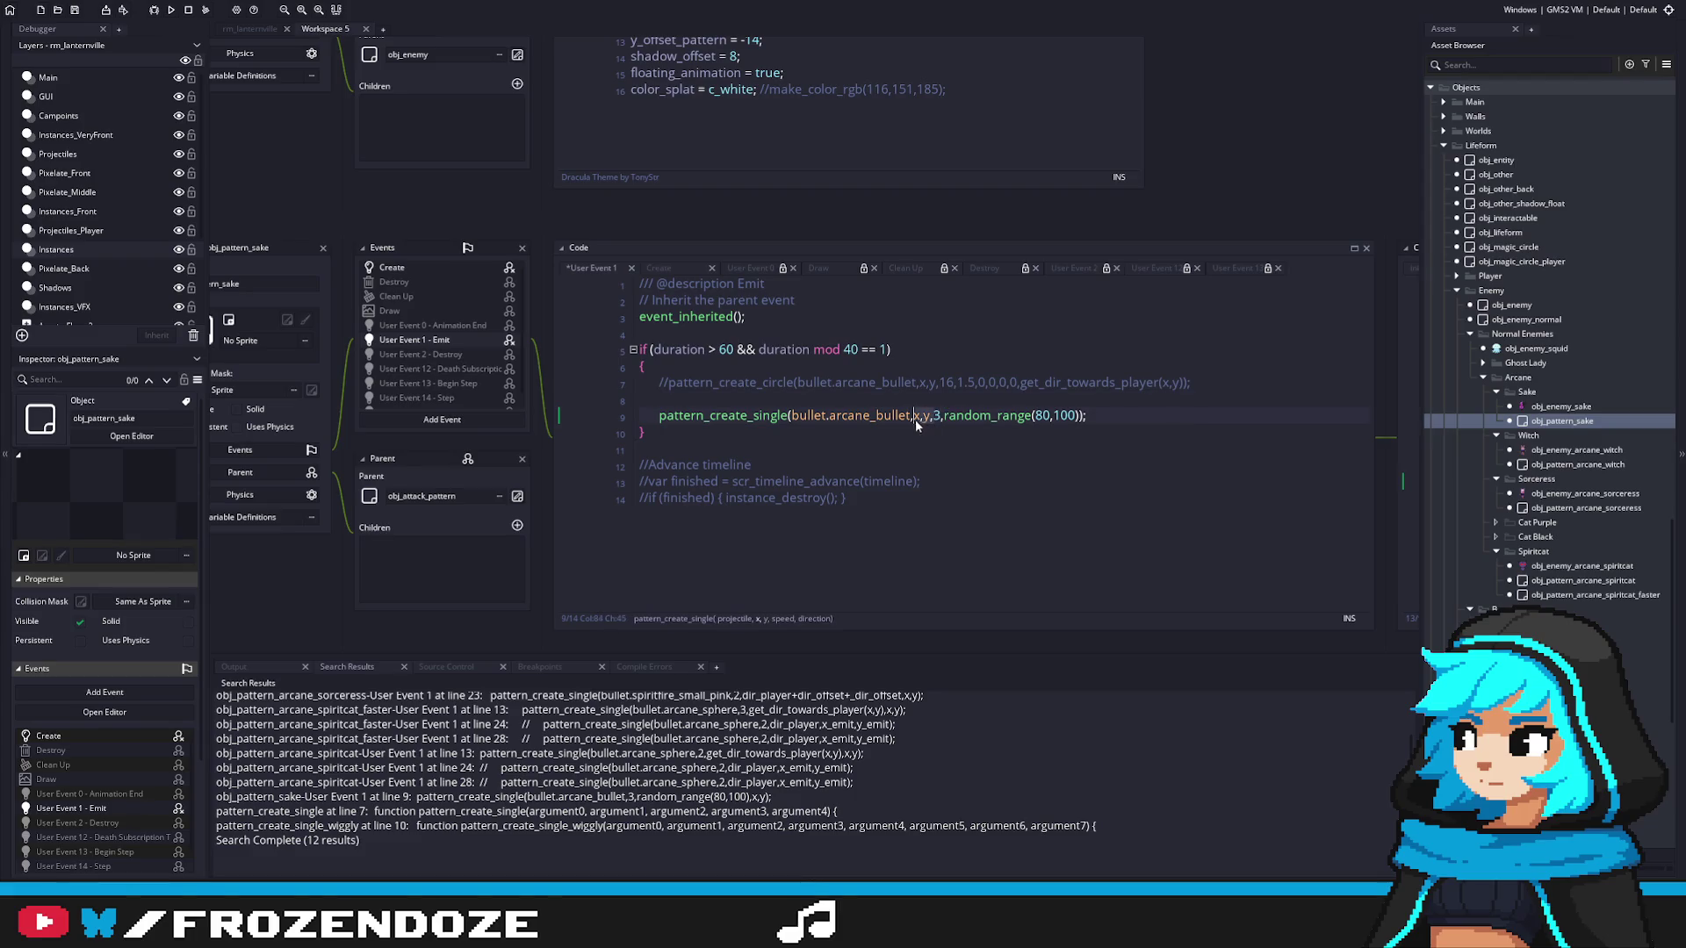
key("Return")
double_click(481, 713)
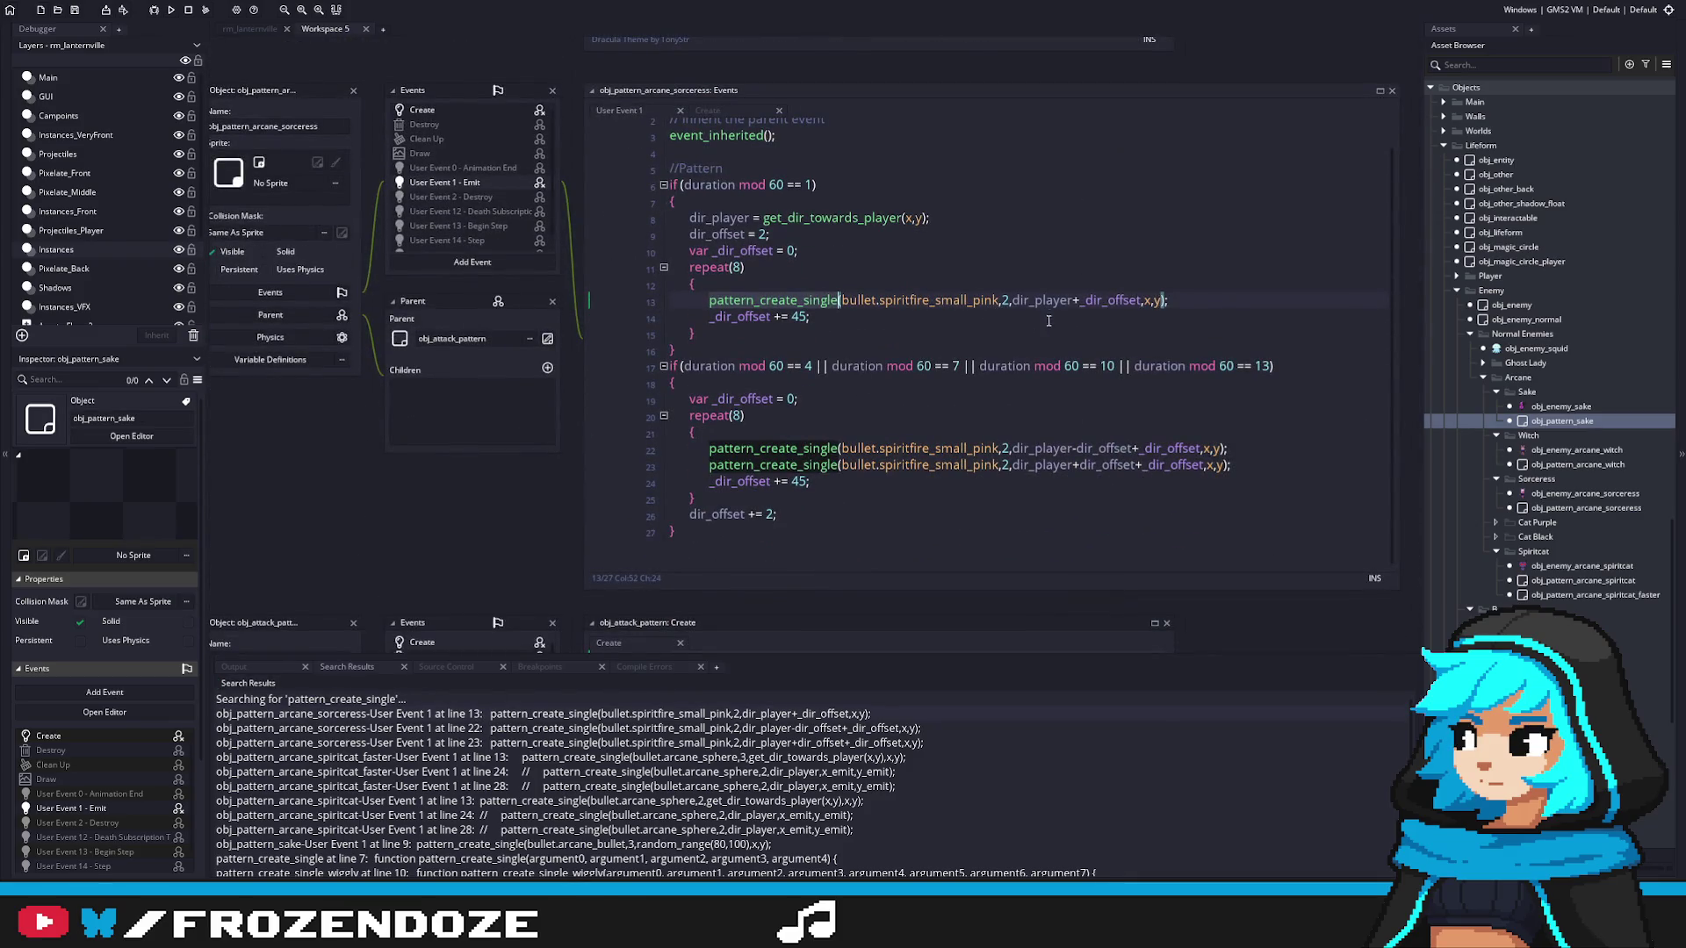
Step: Move x,y to right after the bullet in line 13's pattern_create_single call
left_click(1002, 300)
type("x,y,")
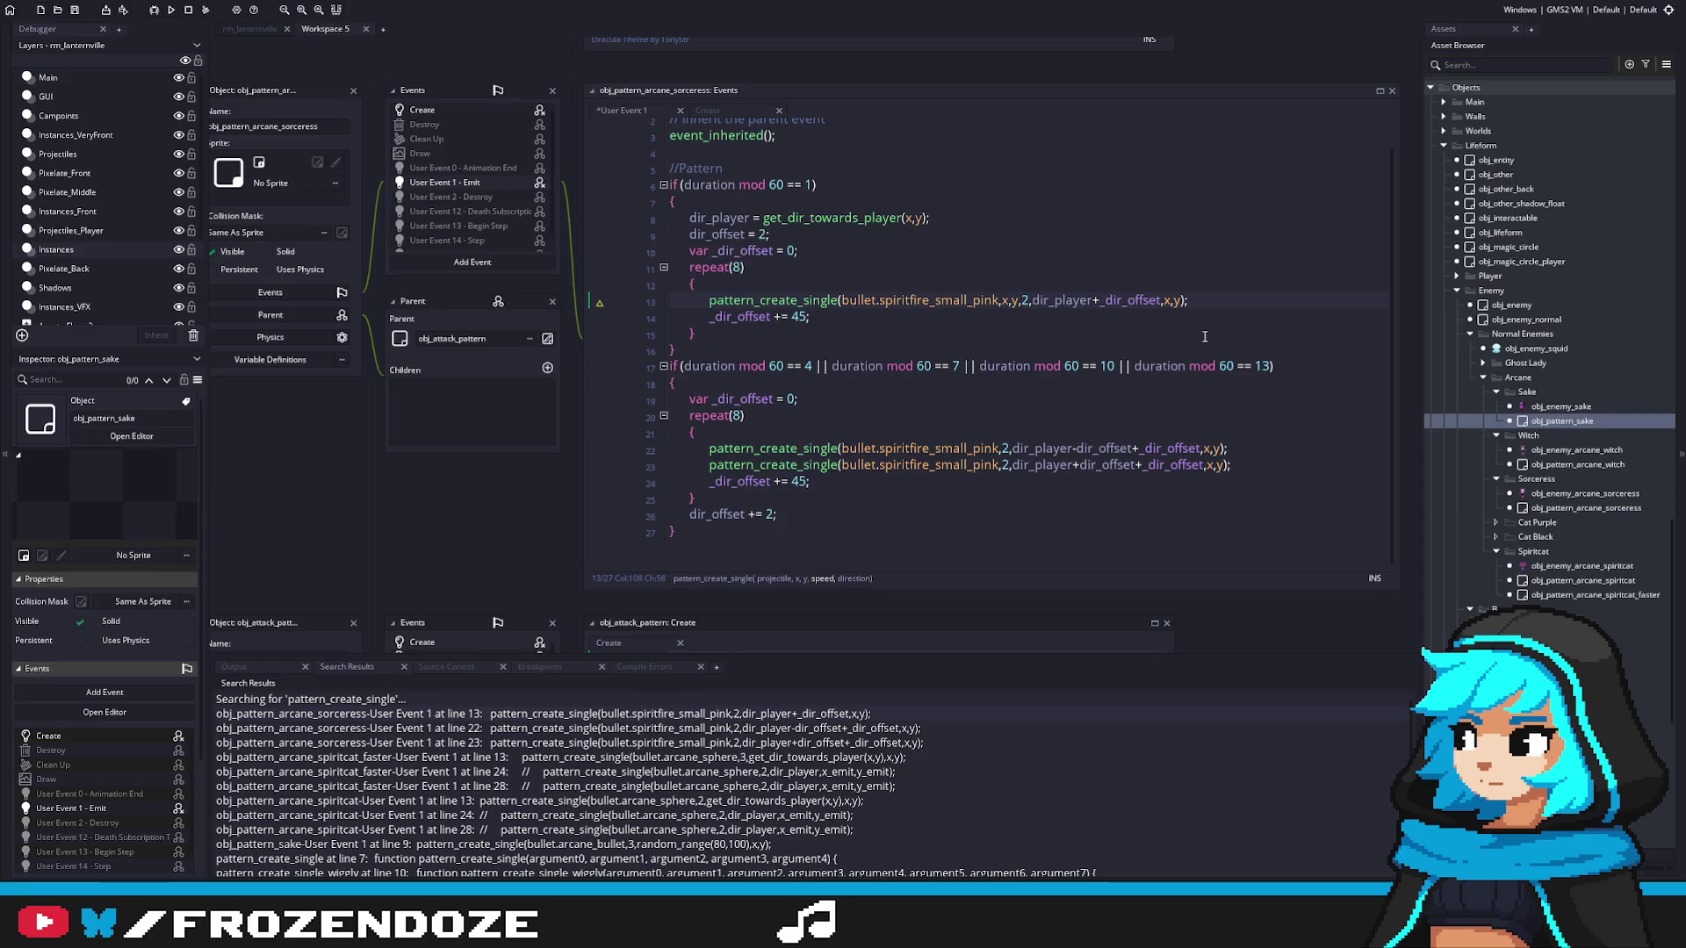
left_click(1181, 301)
key("BackSpace")
key("BackSpace")
key("BackSpace")
Step: Move x,y after the bullet on lines 22 and 23 and save
left_click(1003, 448)
type("x,y,")
left_click(1003, 465)
type("x,y,")
left_click(1238, 449)
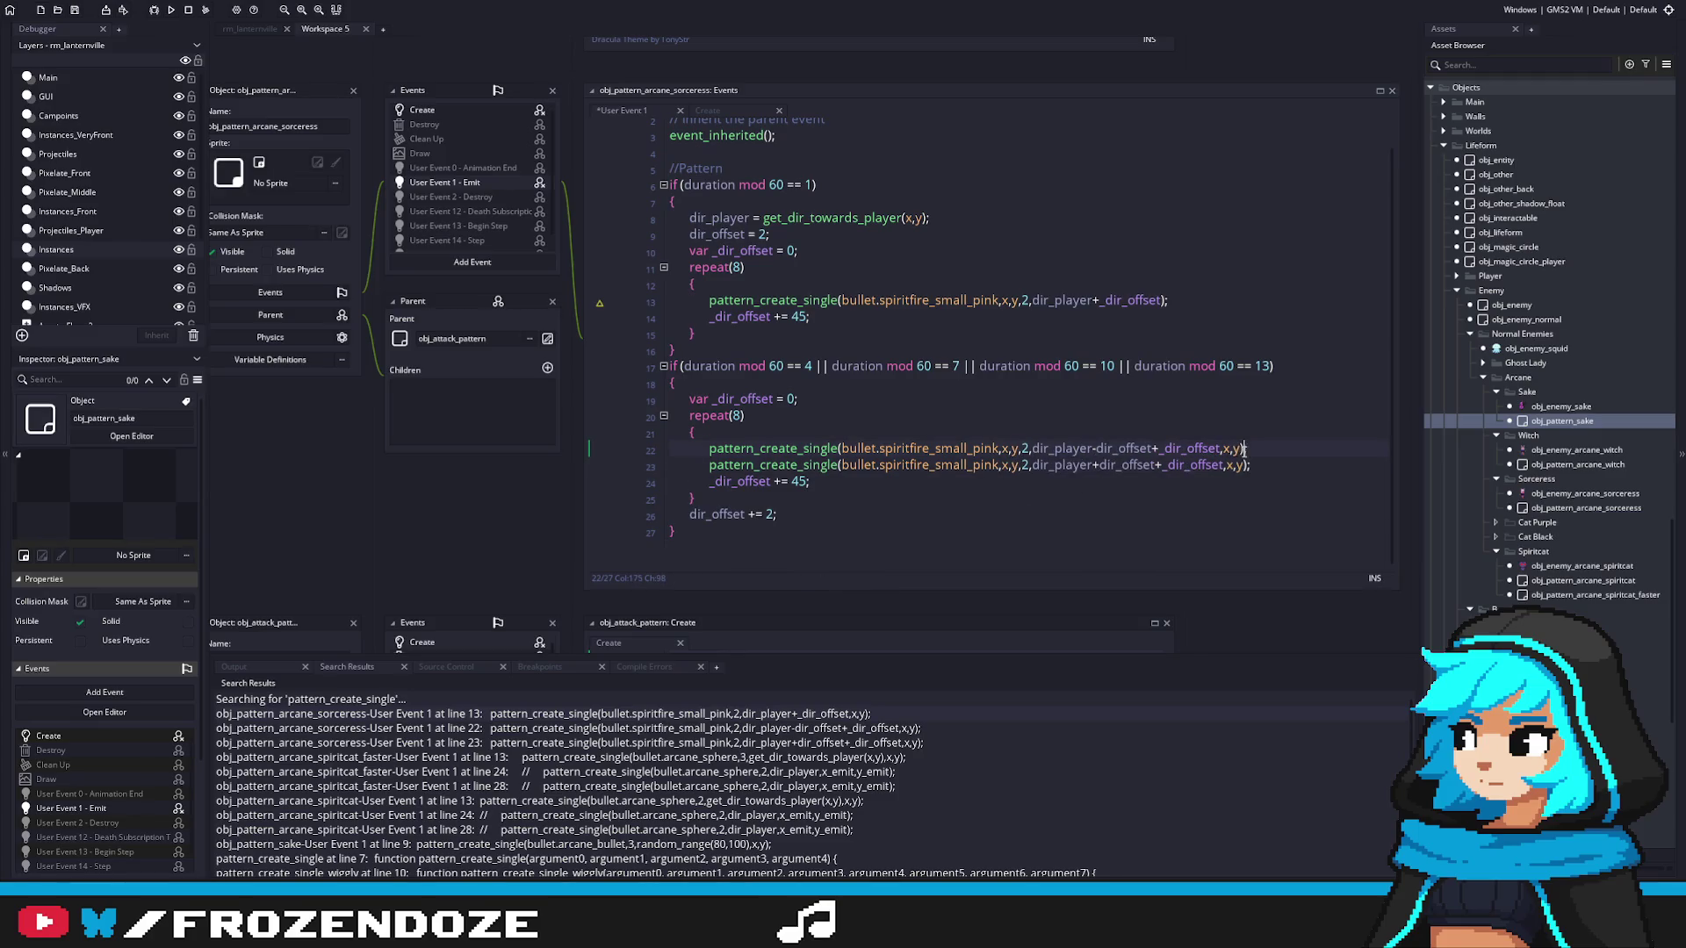
key("BackSpace")
key("BackSpace")
key("BackSpace")
left_click(1246, 466)
key("BackSpace")
key("BackSpace")
key("BackSpace")
key("ctrl+s")
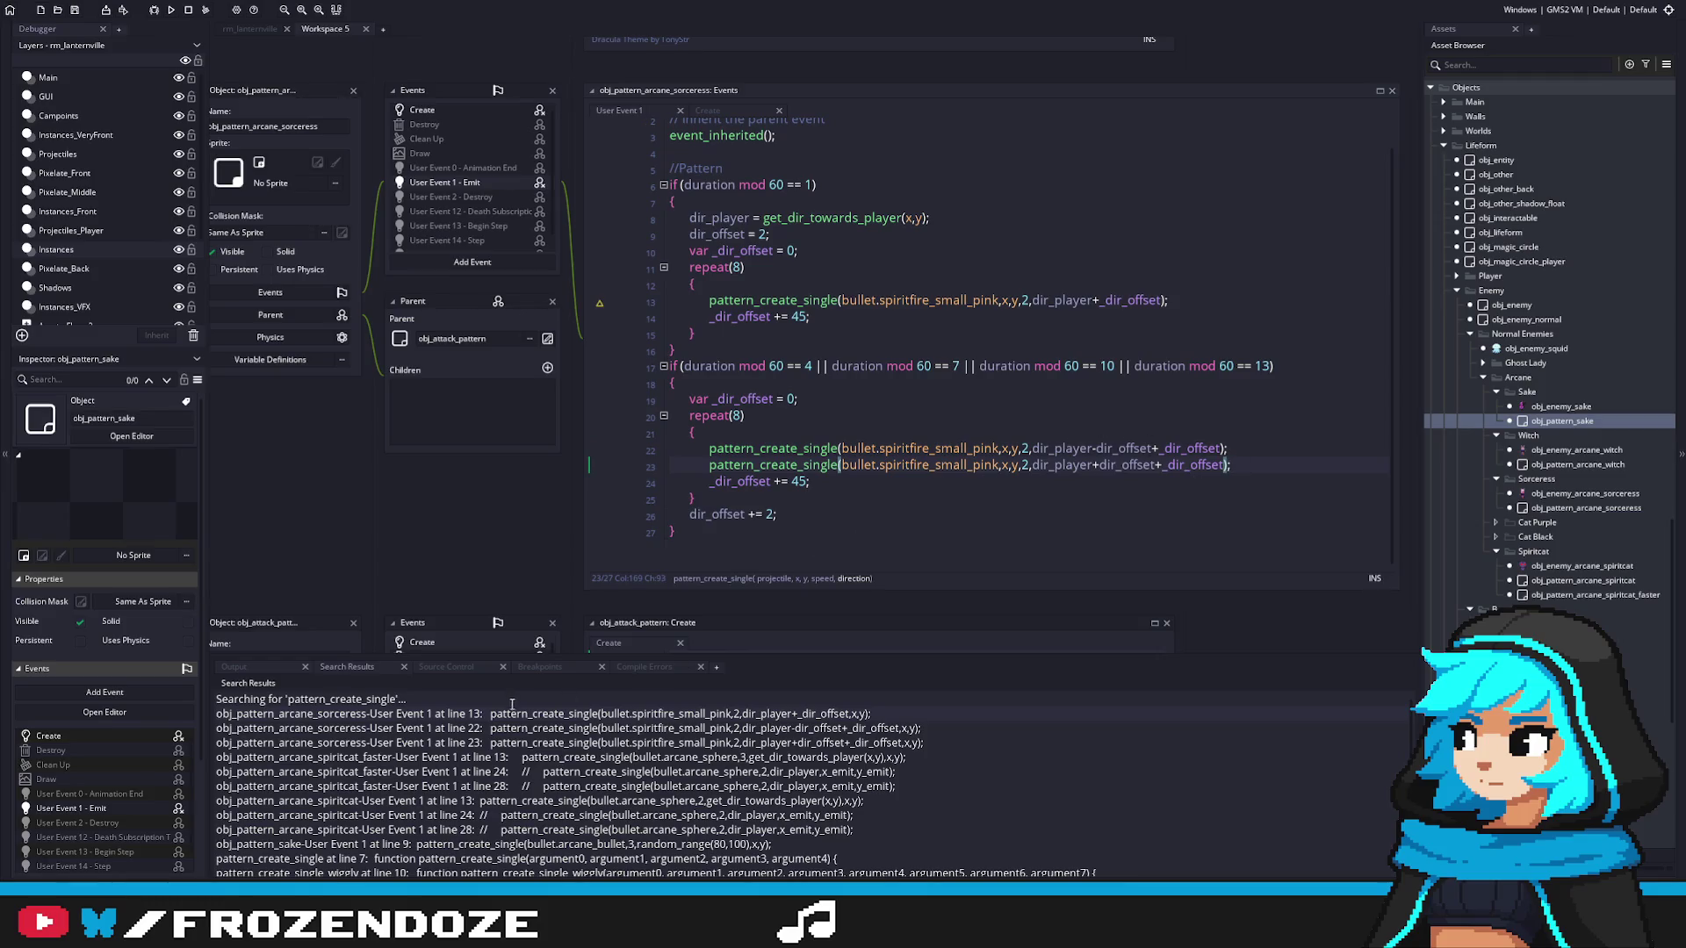
double_click(513, 757)
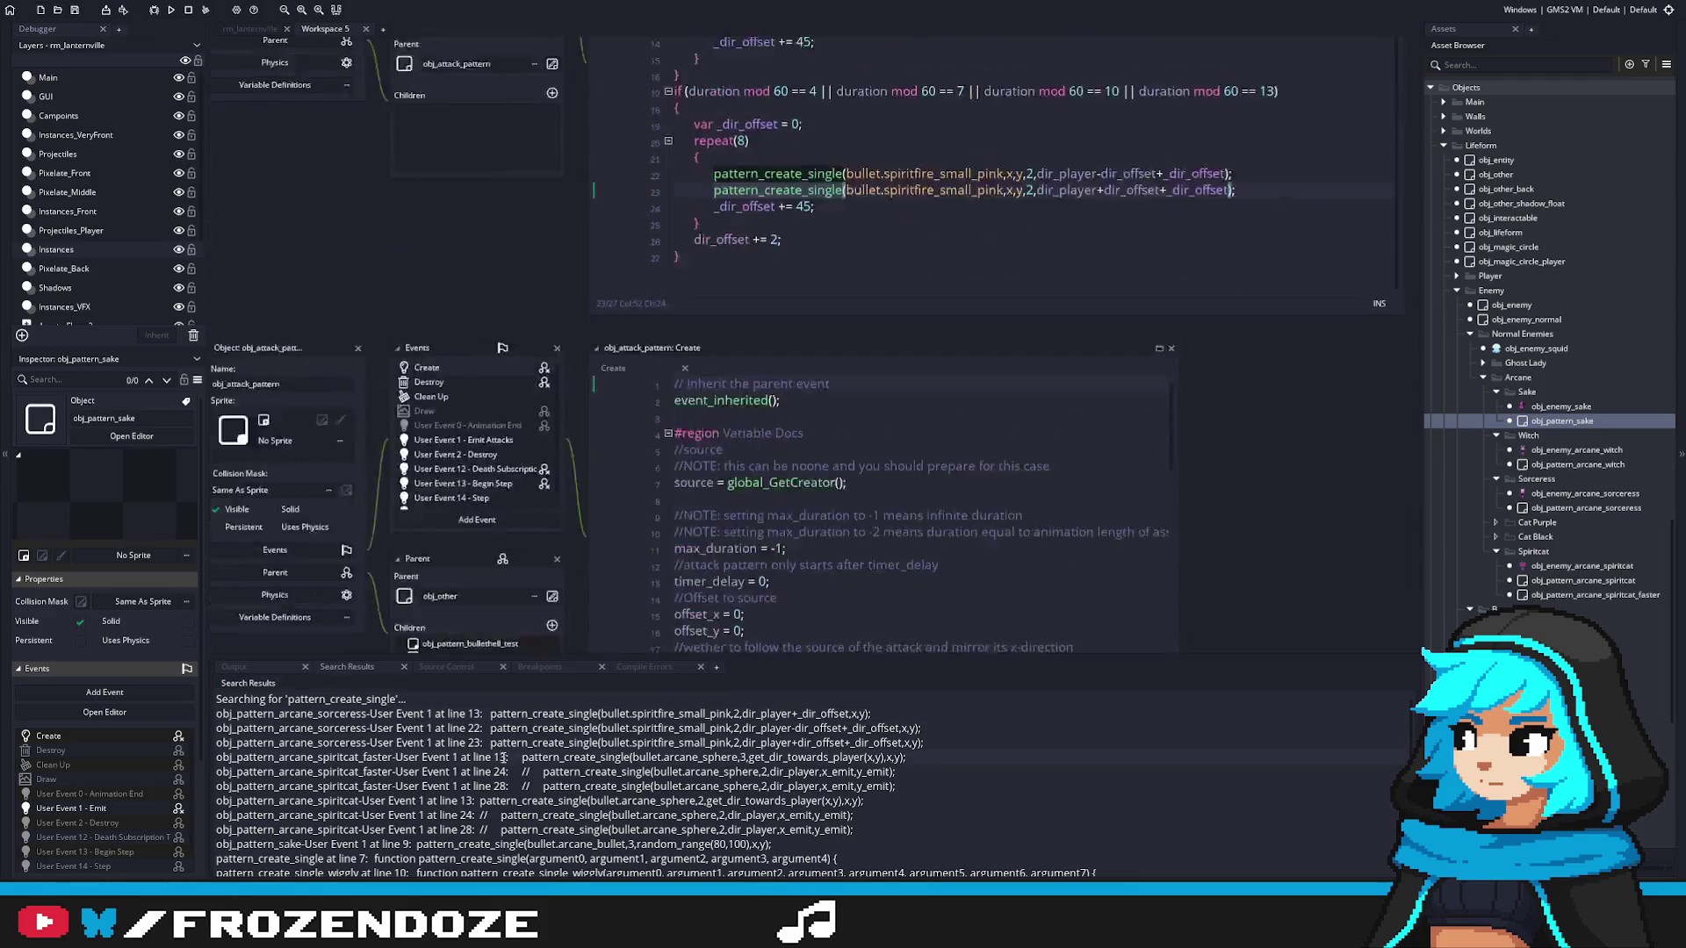
Step: In obj_pattern_arcane_spiritcat_faster, move x,y right after bullet.arcane_sphere and save
left_click(981, 353)
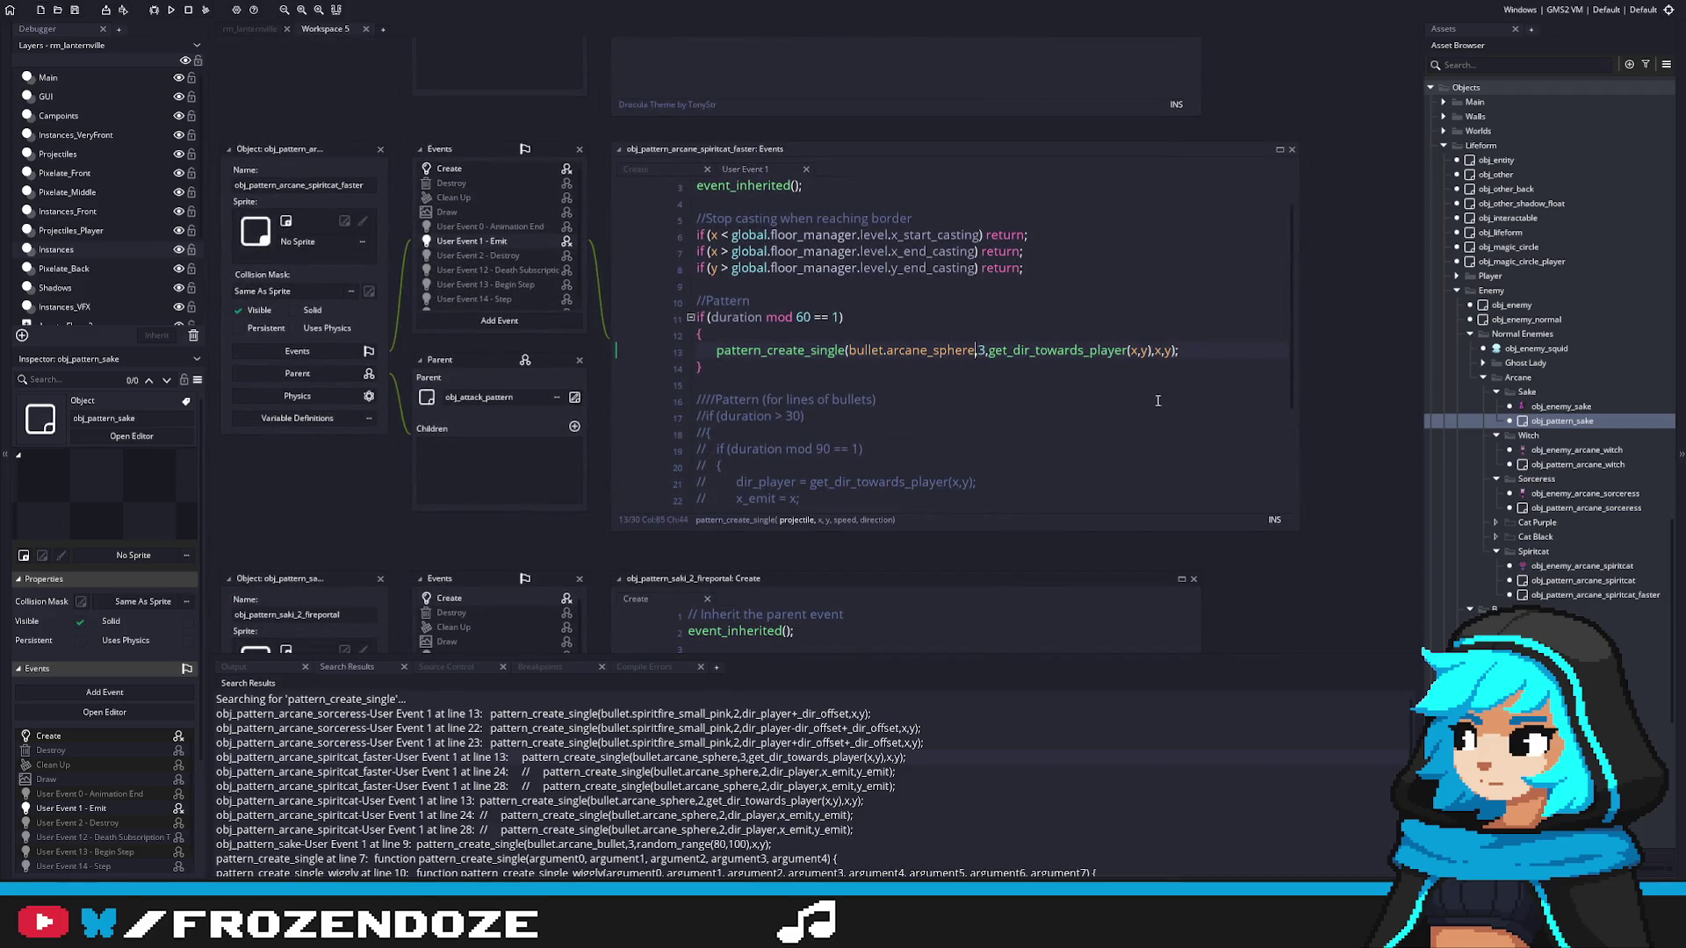
type("x,y,")
left_click(1191, 351)
key("BackSpace")
key("BackSpace")
key("BackSpace")
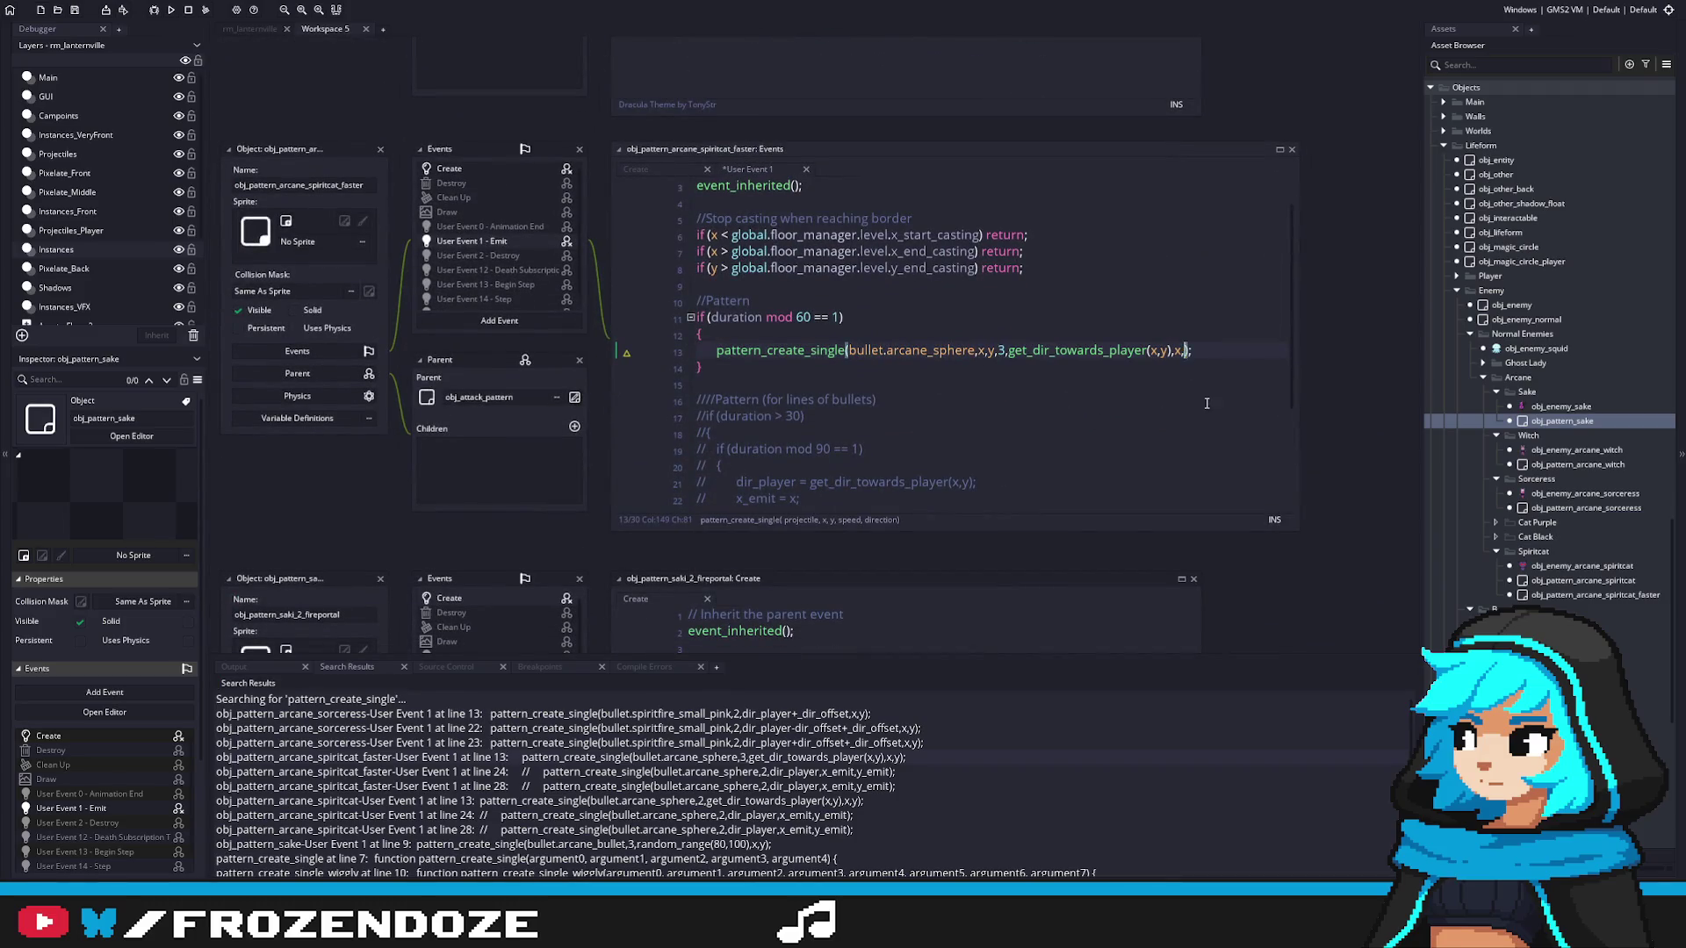
key("ctrl+s")
Step: Open obj_pattern_arcane_spiritcat's call, move x,y after bullet.arcane_sphere, and save
double_click(569, 772)
double_click(569, 786)
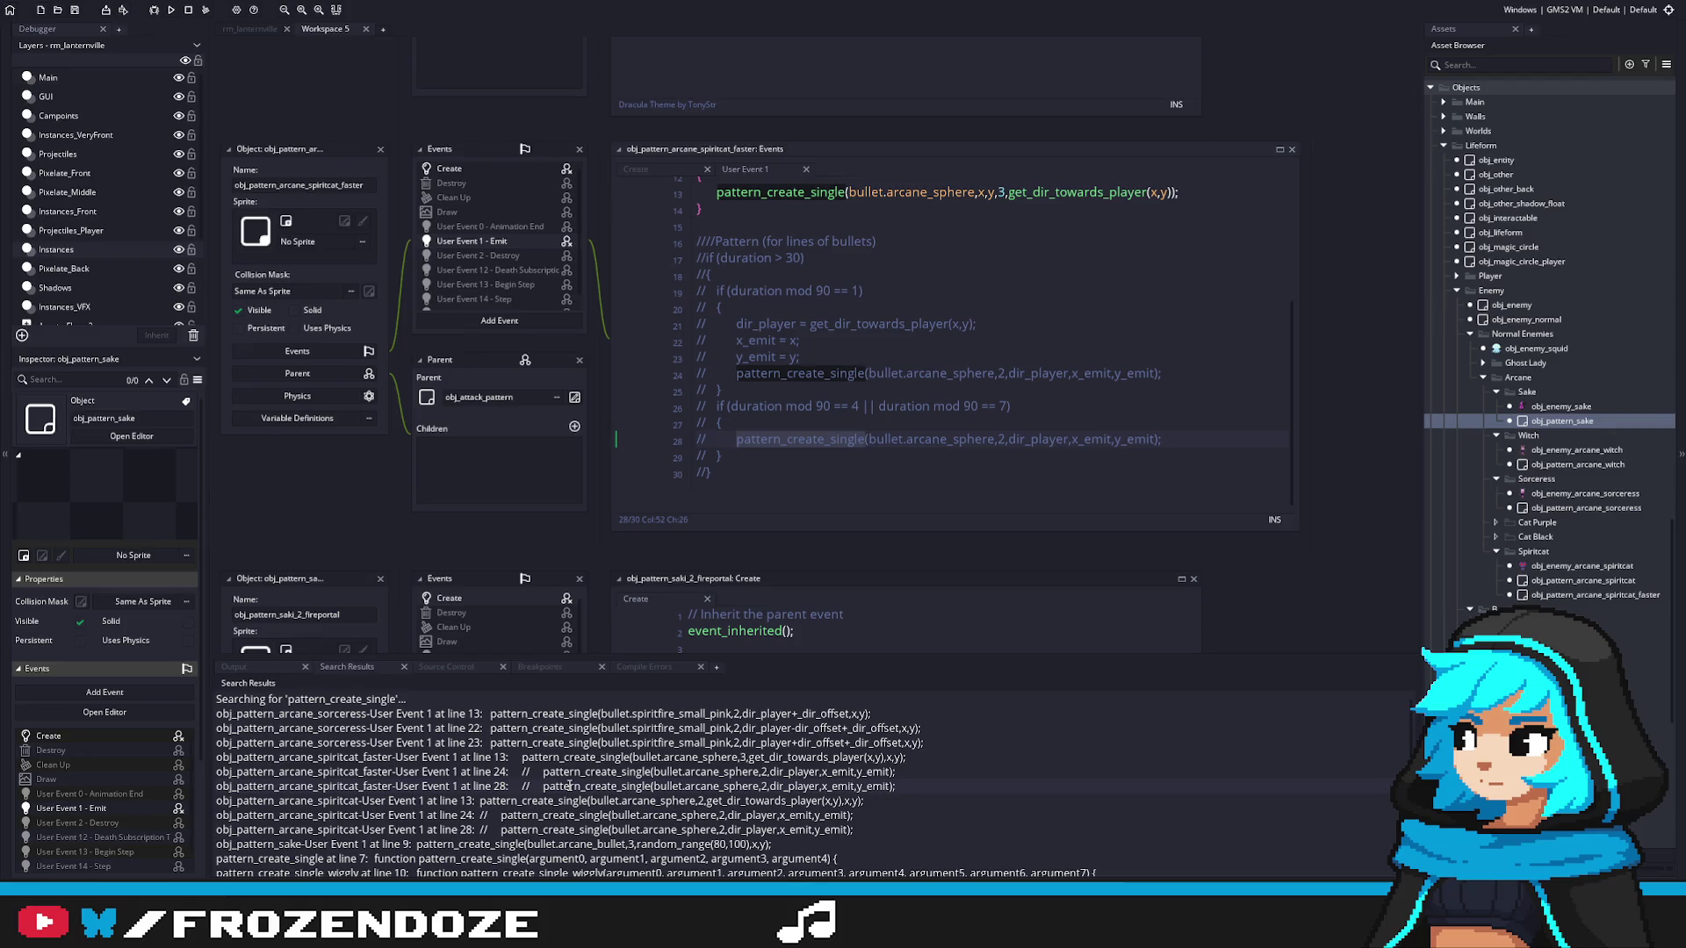
double_click(586, 800)
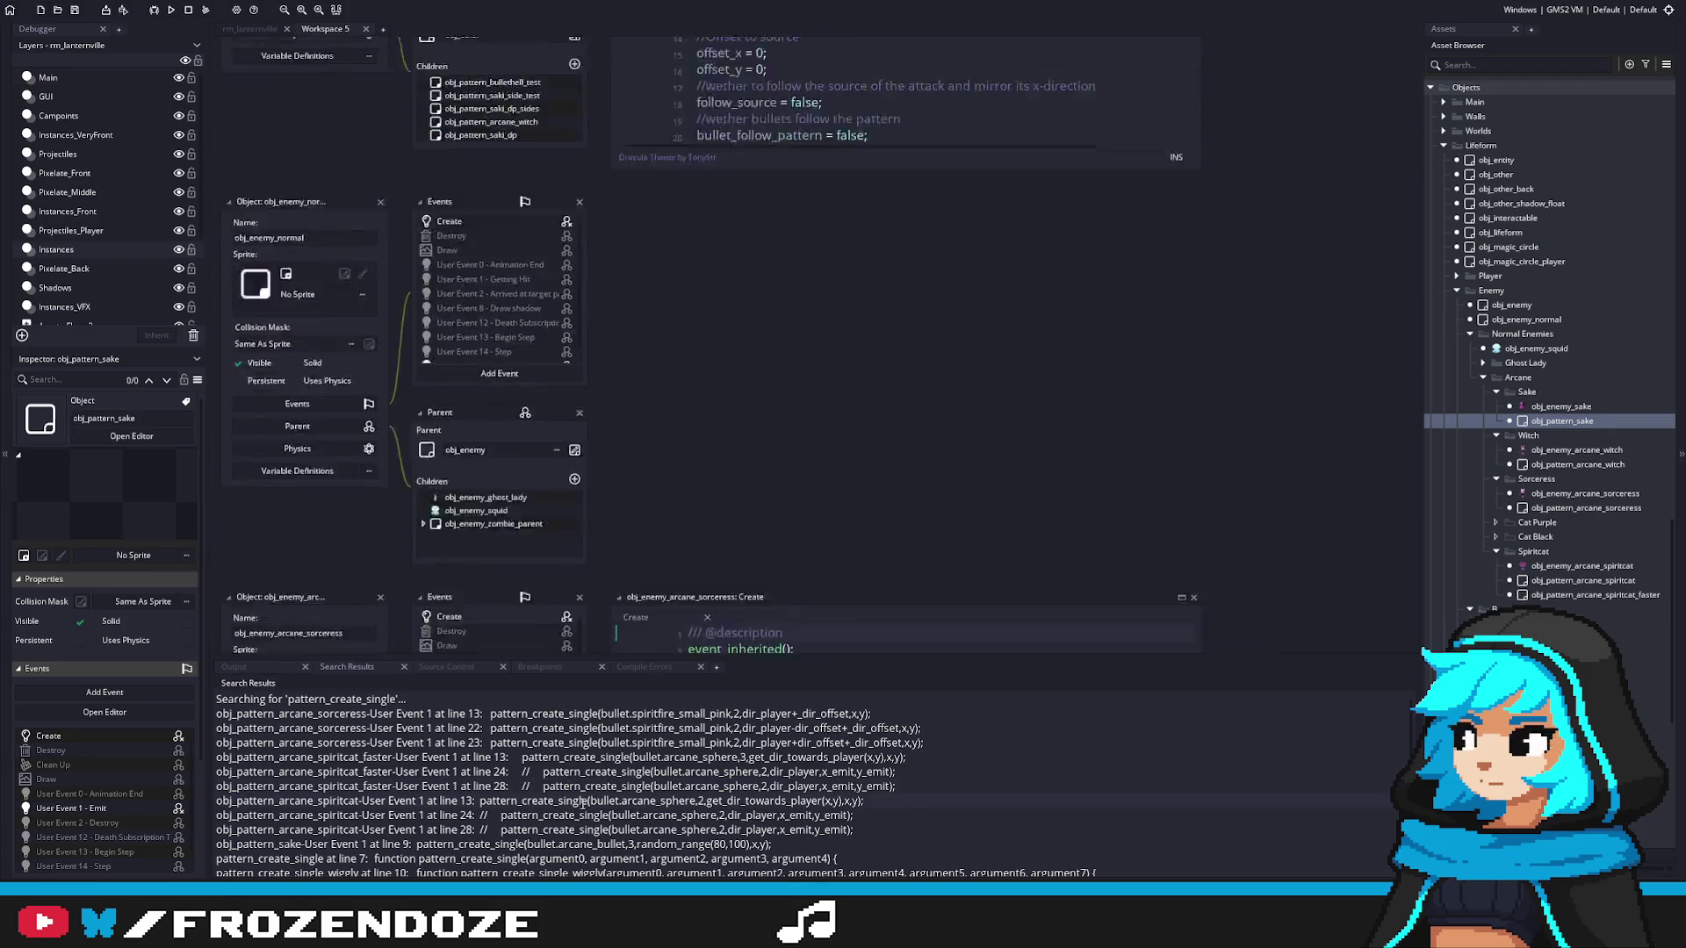
left_click_drag(1201, 391, 1316, 391)
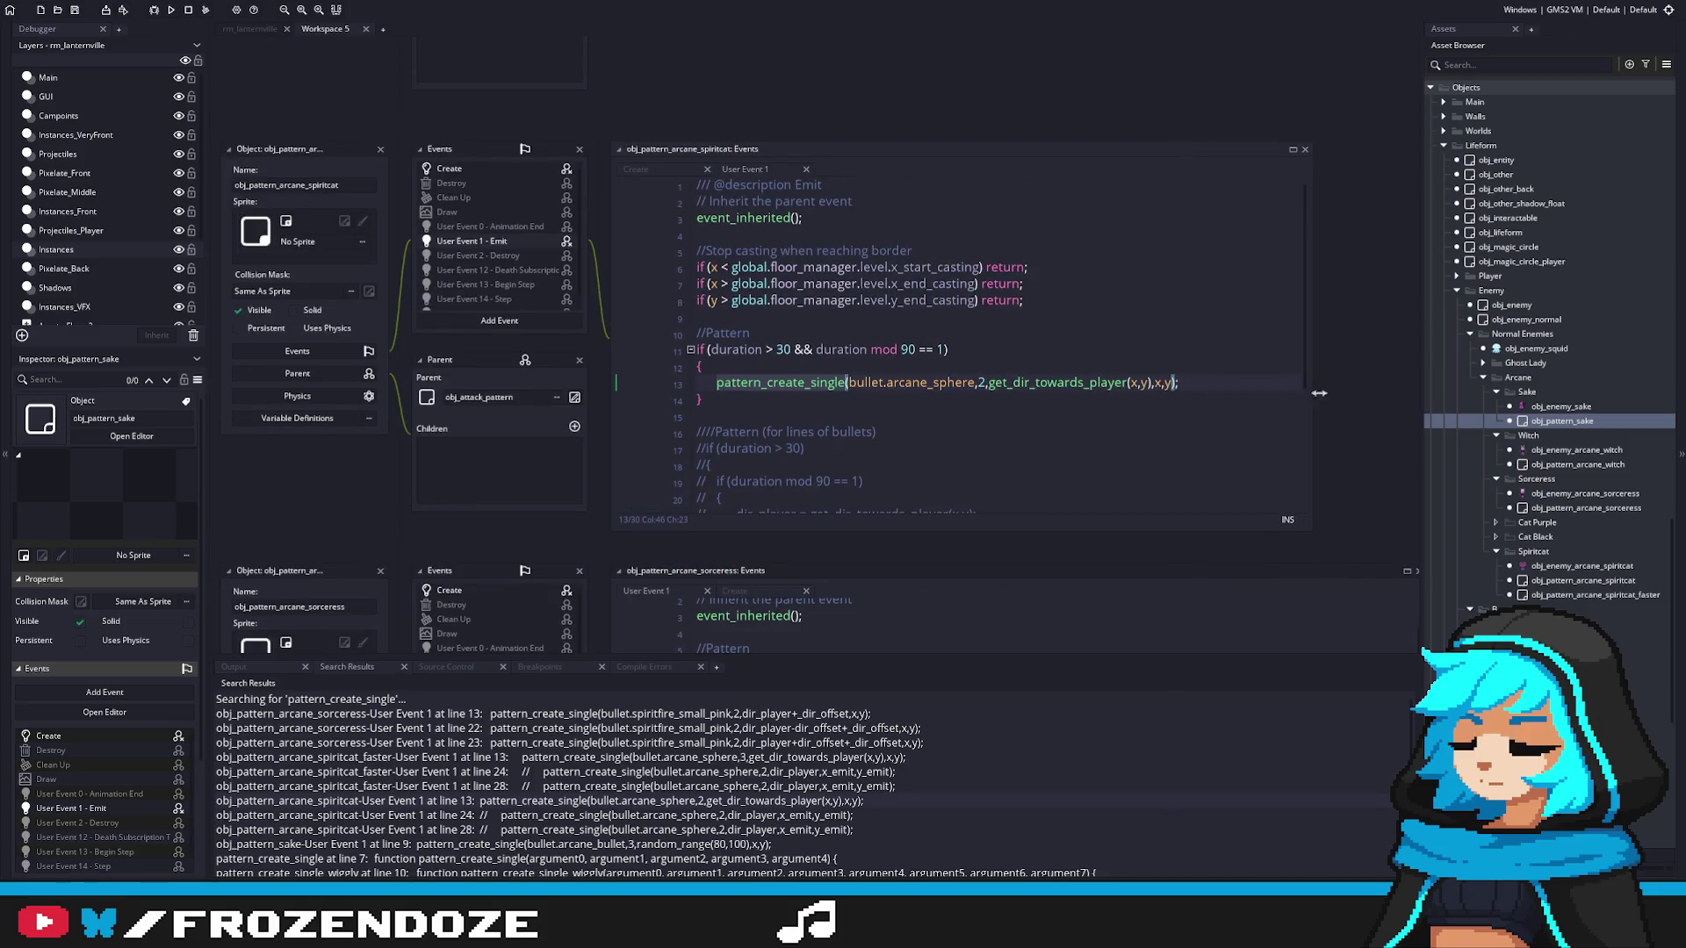
left_click(979, 383)
type("x,y,")
key("End")
key("Left")
key("Left")
key("BackSpace")
key("BackSpace")
key("BackSpace")
key("ctrl+s")
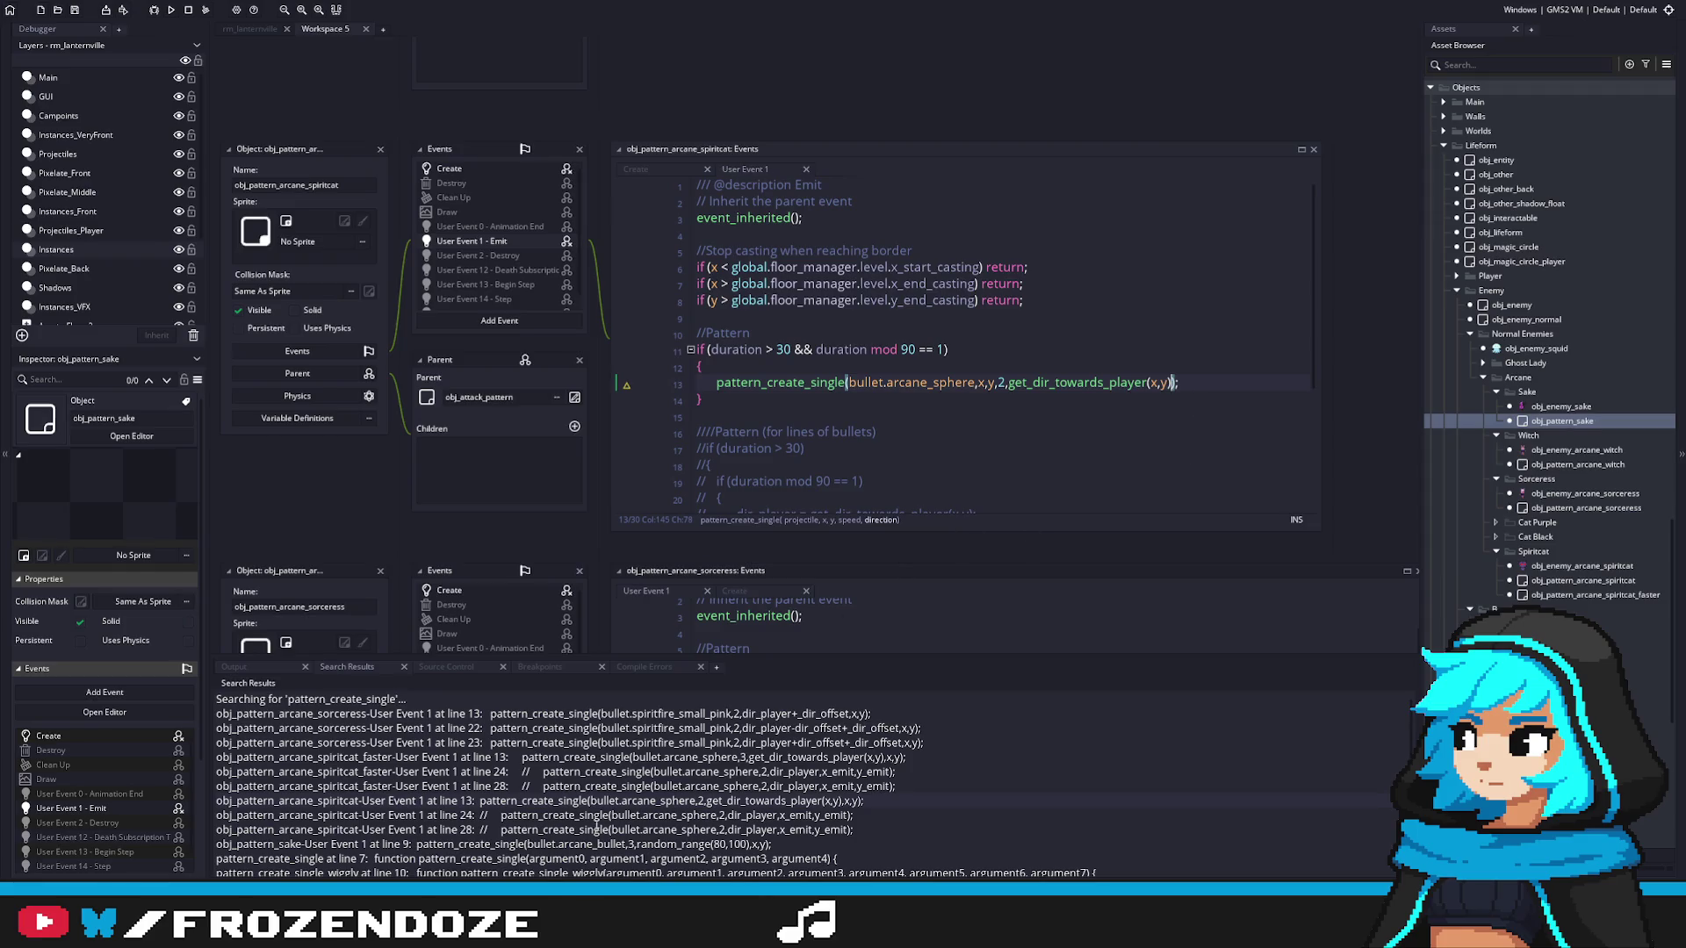
Step: Recheck the remaining matches and obj_pattern_sake's reordered arguments, then open pattern_create_single
double_click(577, 814)
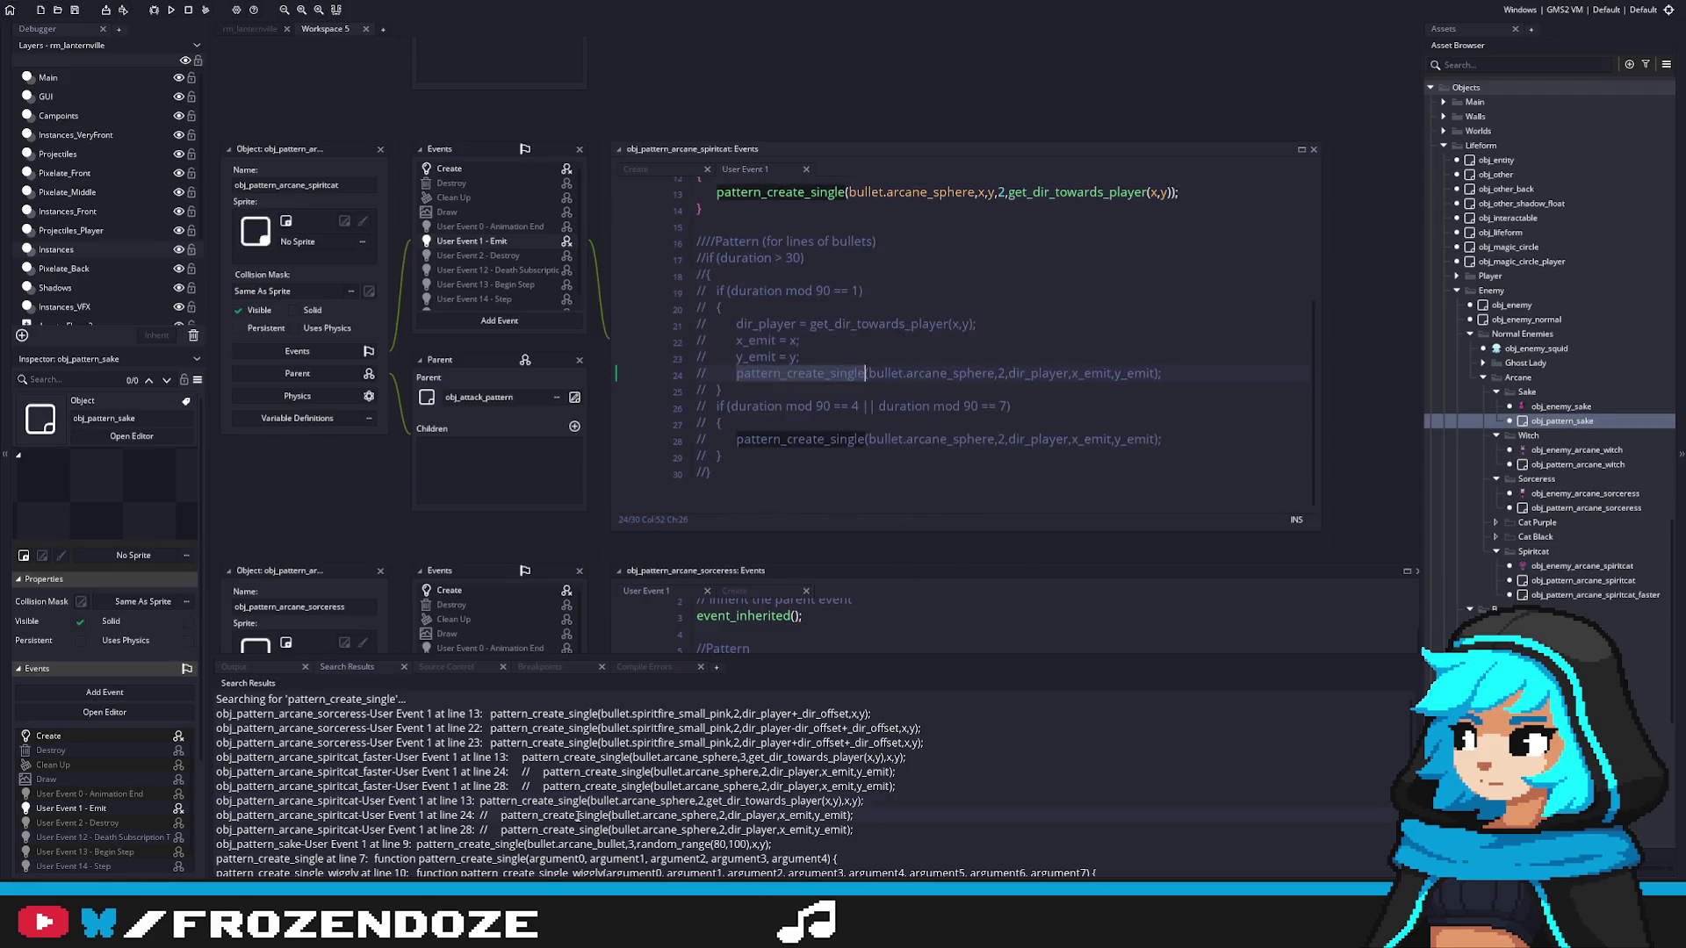
double_click(571, 829)
double_click(545, 843)
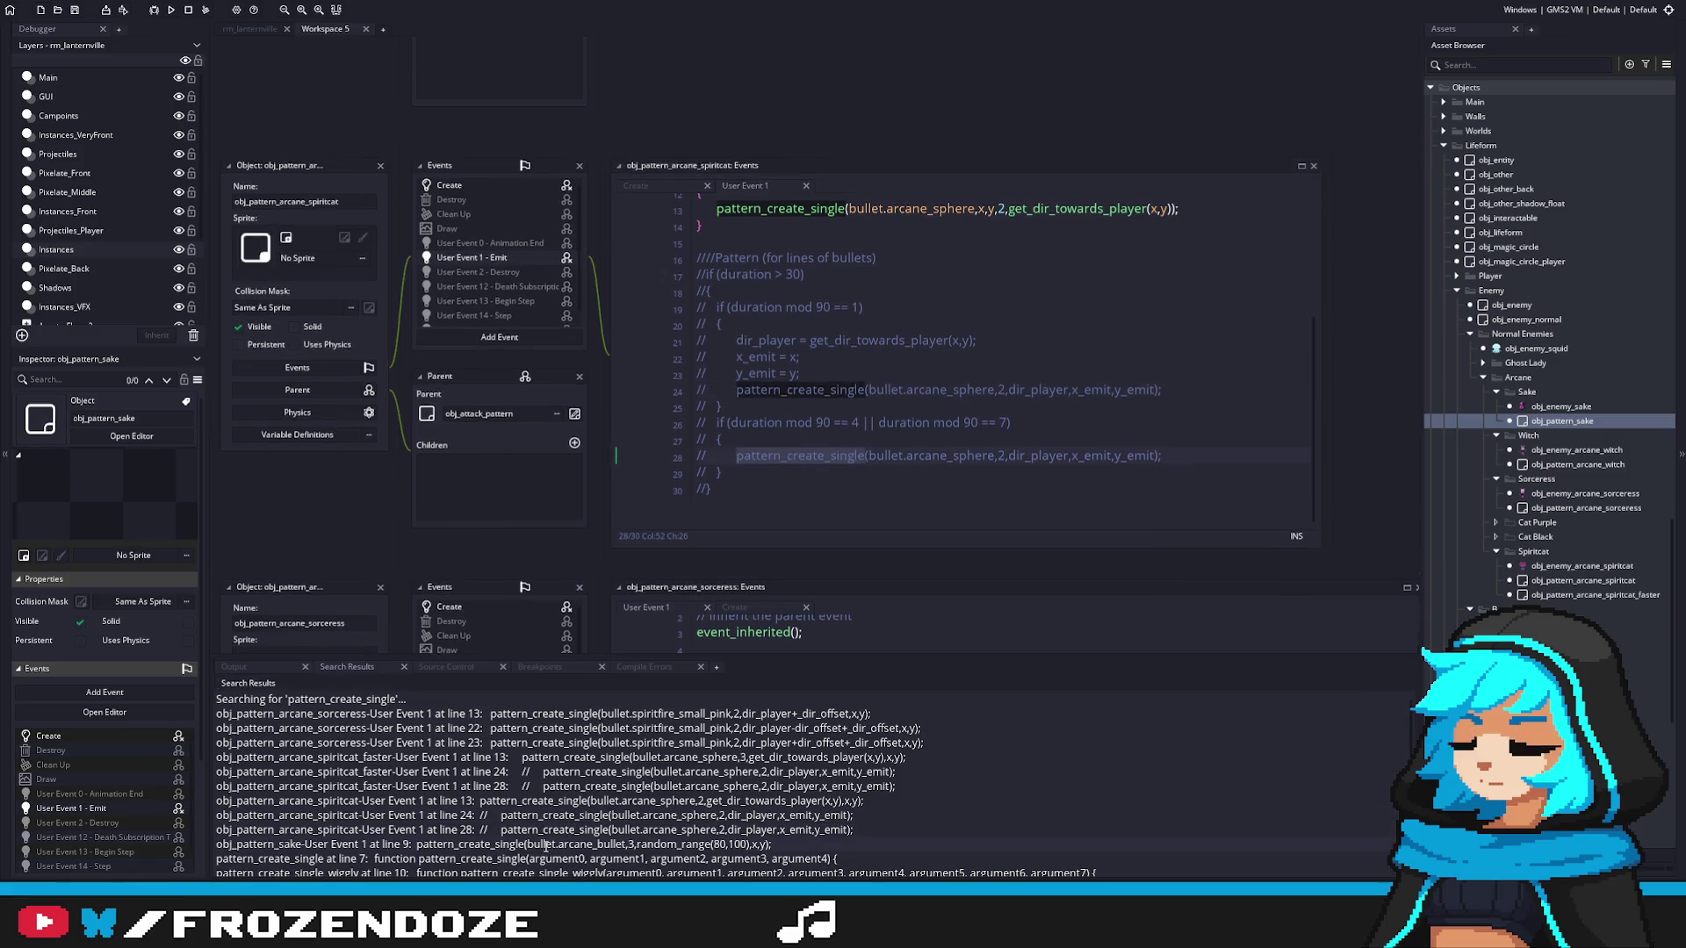
left_click(966, 320)
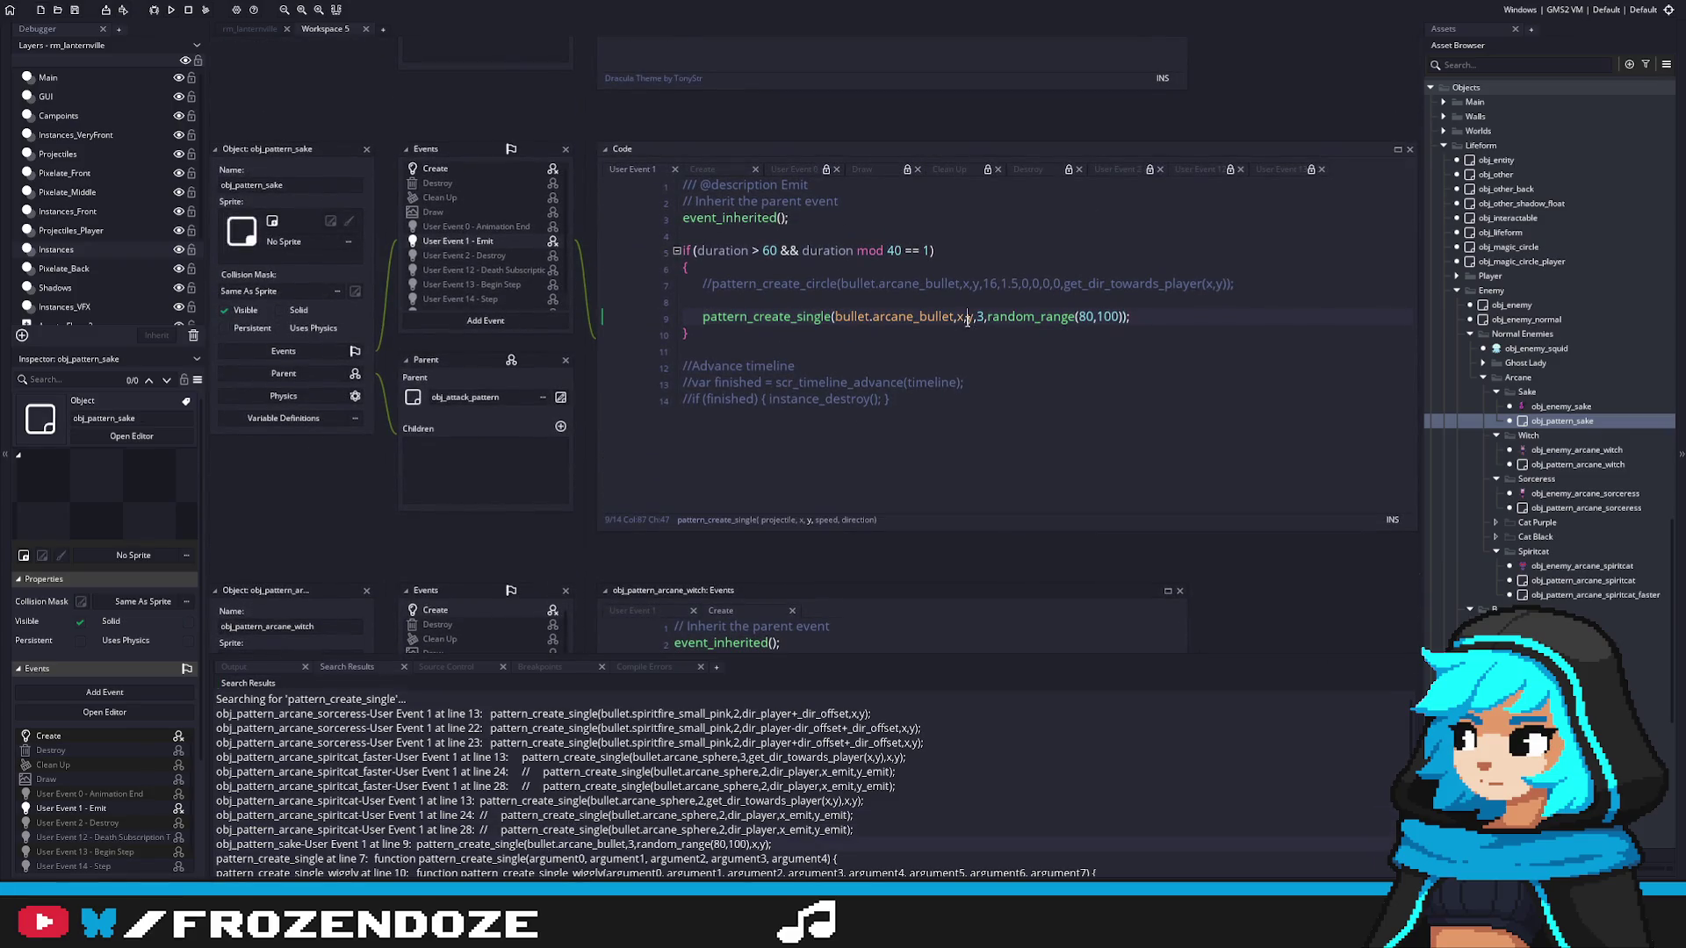
scroll(834, 756, "down", 1)
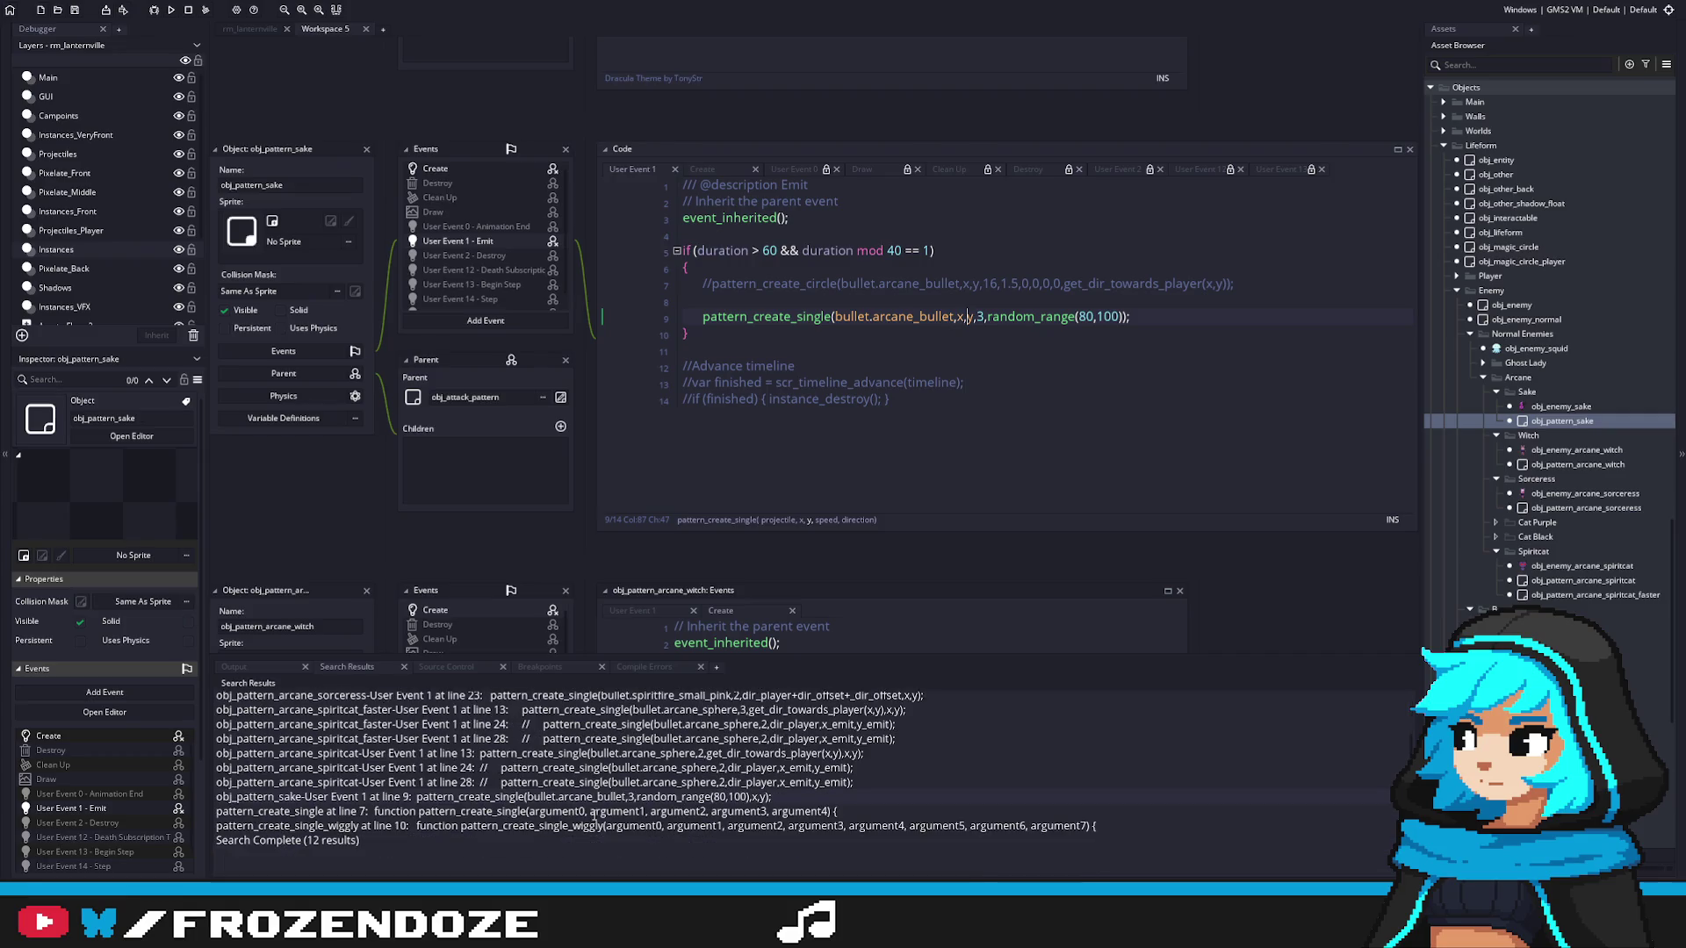
double_click(486, 811)
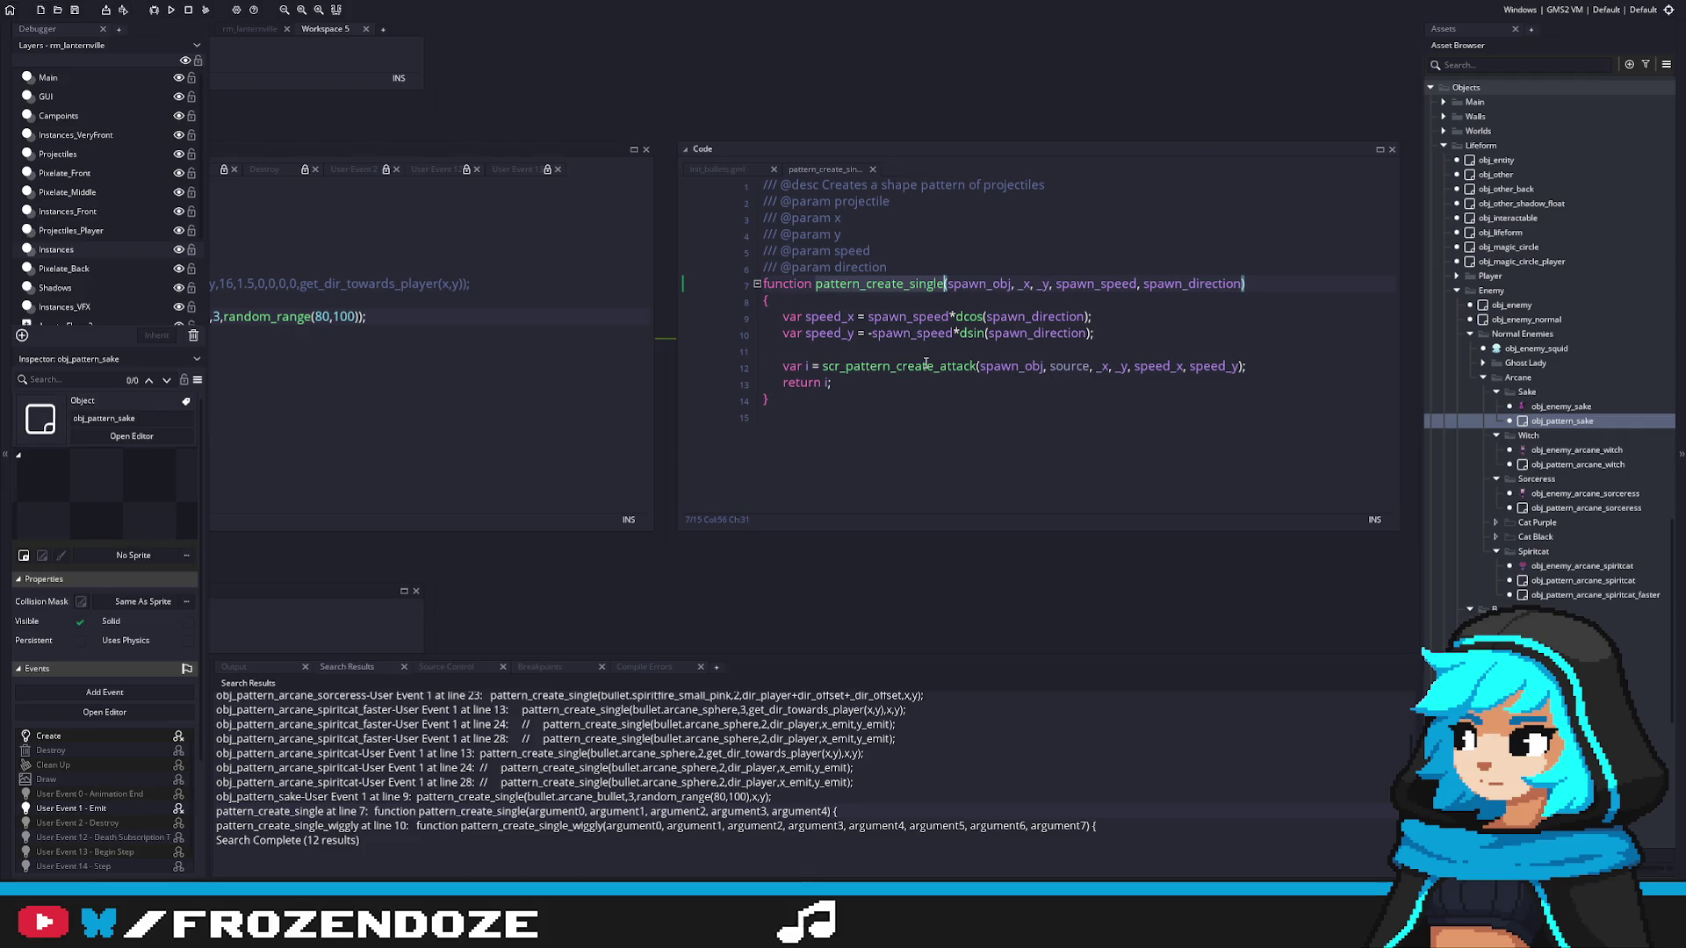
Step: Search the project for every use of pattern_create_single_wiggly, then reopen the script
double_click(655, 829)
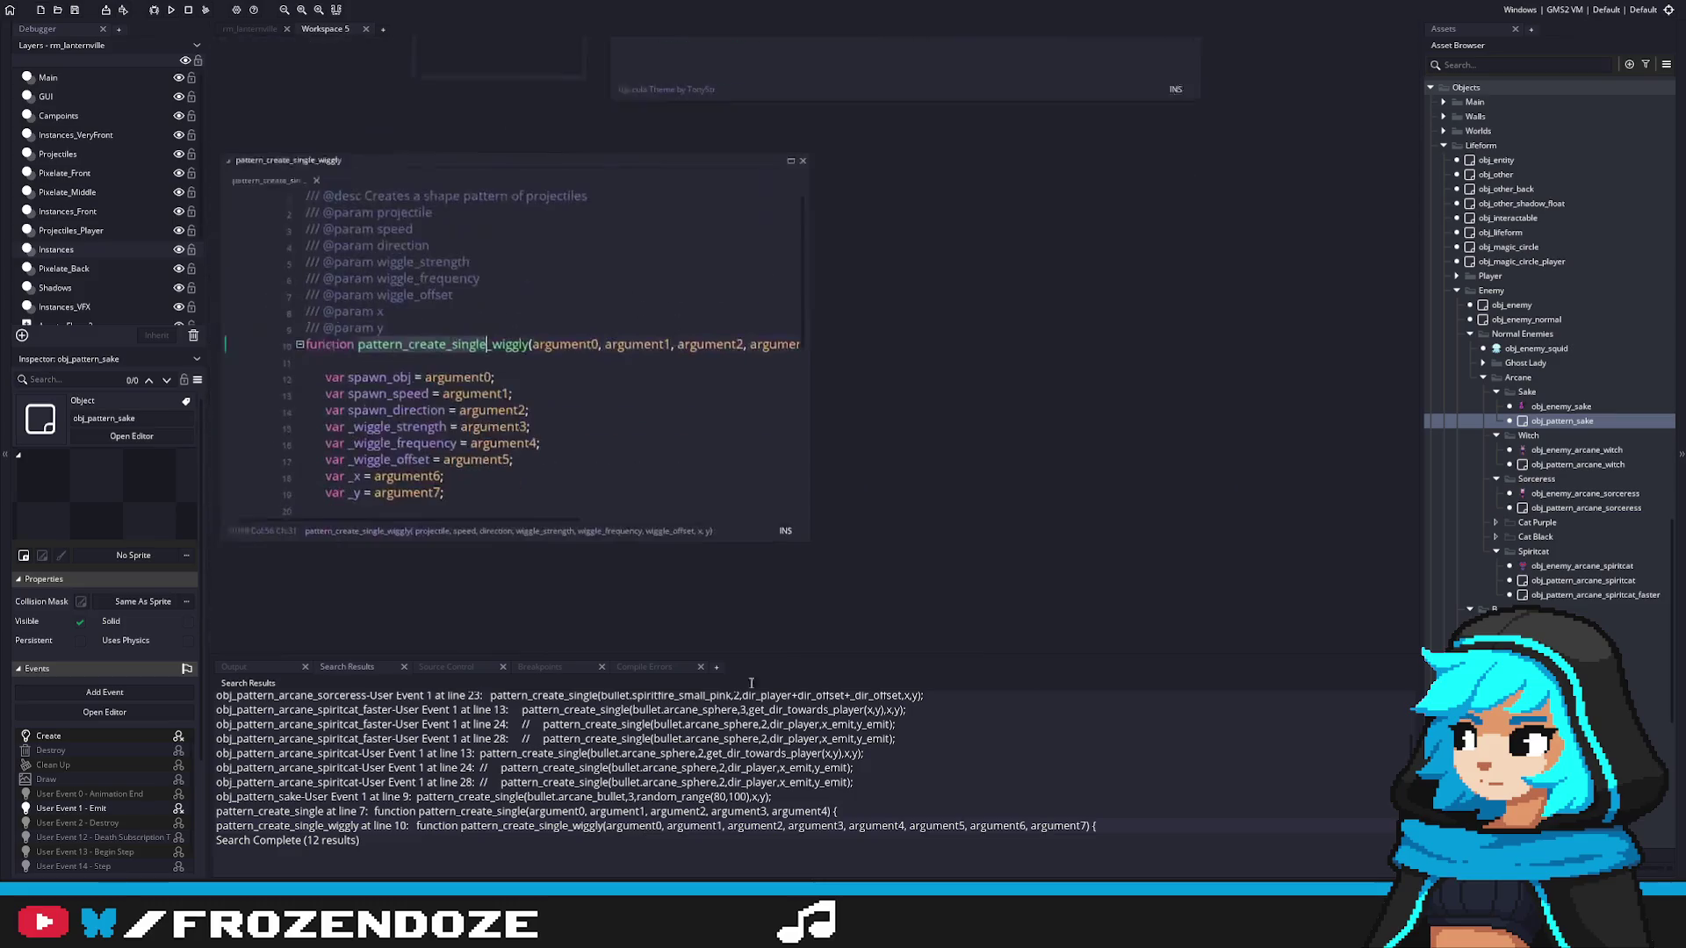
mouse_move(1119, 555)
left_mouse_down()
mouse_move(1356, 667)
mouse_move(1343, 654)
left_mouse_up()
scroll(1025, 497, "down", 4)
scroll(1024, 496, "up", 3)
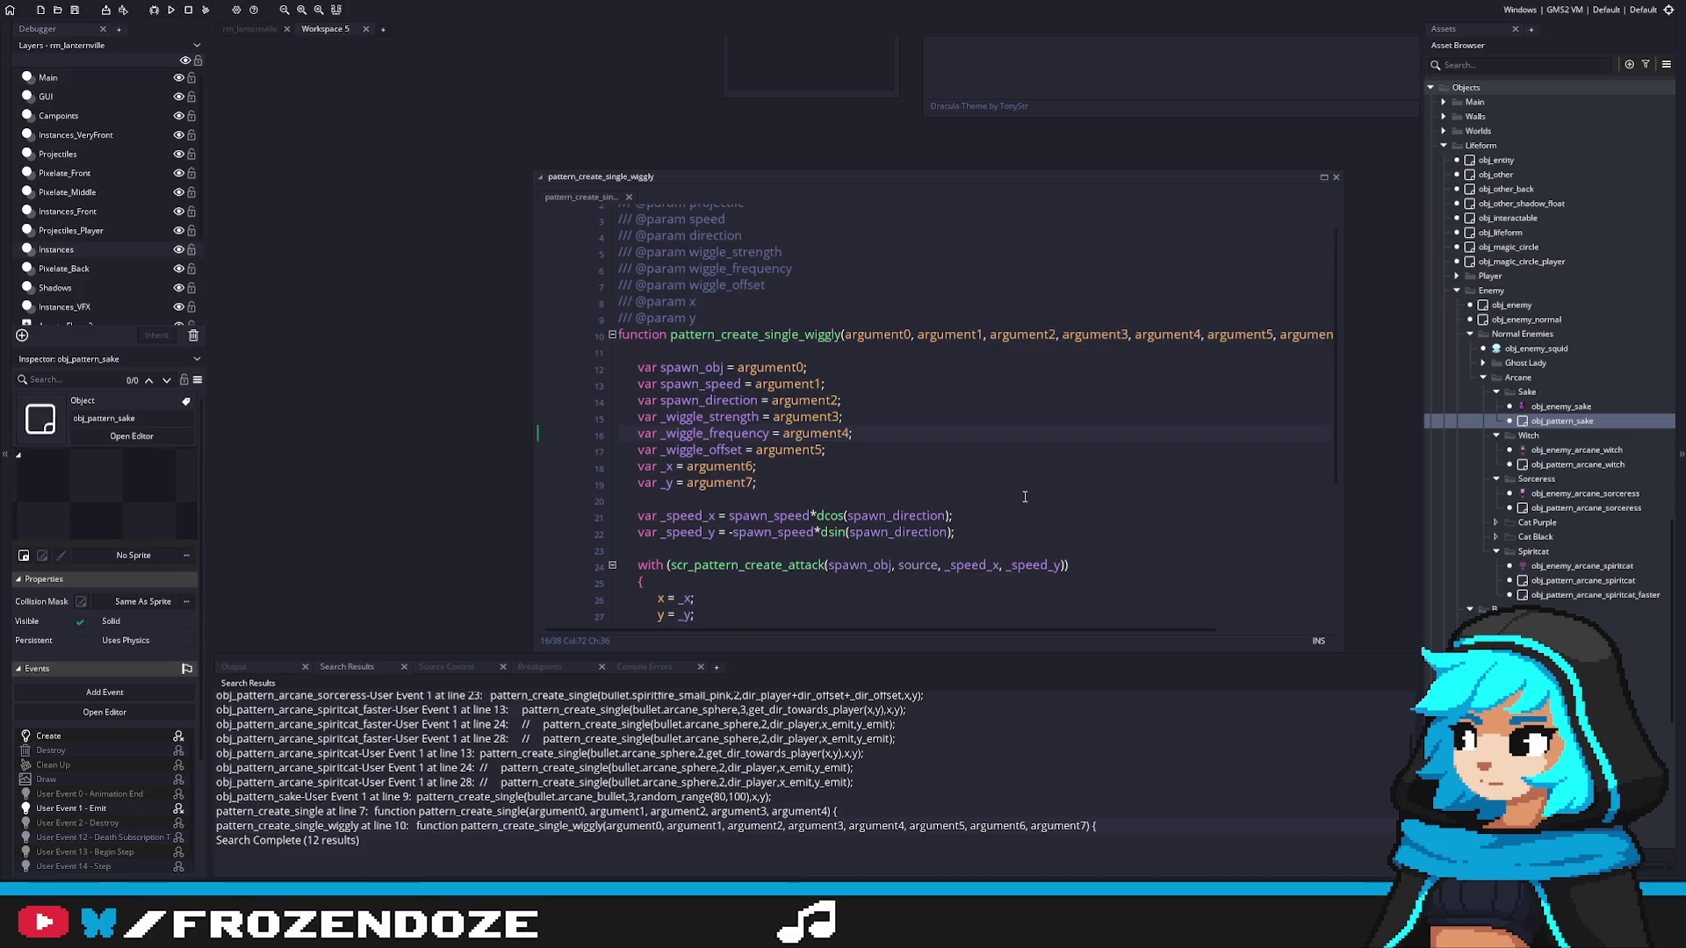
scroll(1024, 497, "down", 5)
scroll(1025, 497, "up", 3)
scroll(1025, 496, "up", 2)
scroll(1025, 497, "down", 3)
scroll(1024, 496, "up", 3)
double_click(818, 335)
key("ctrl+f")
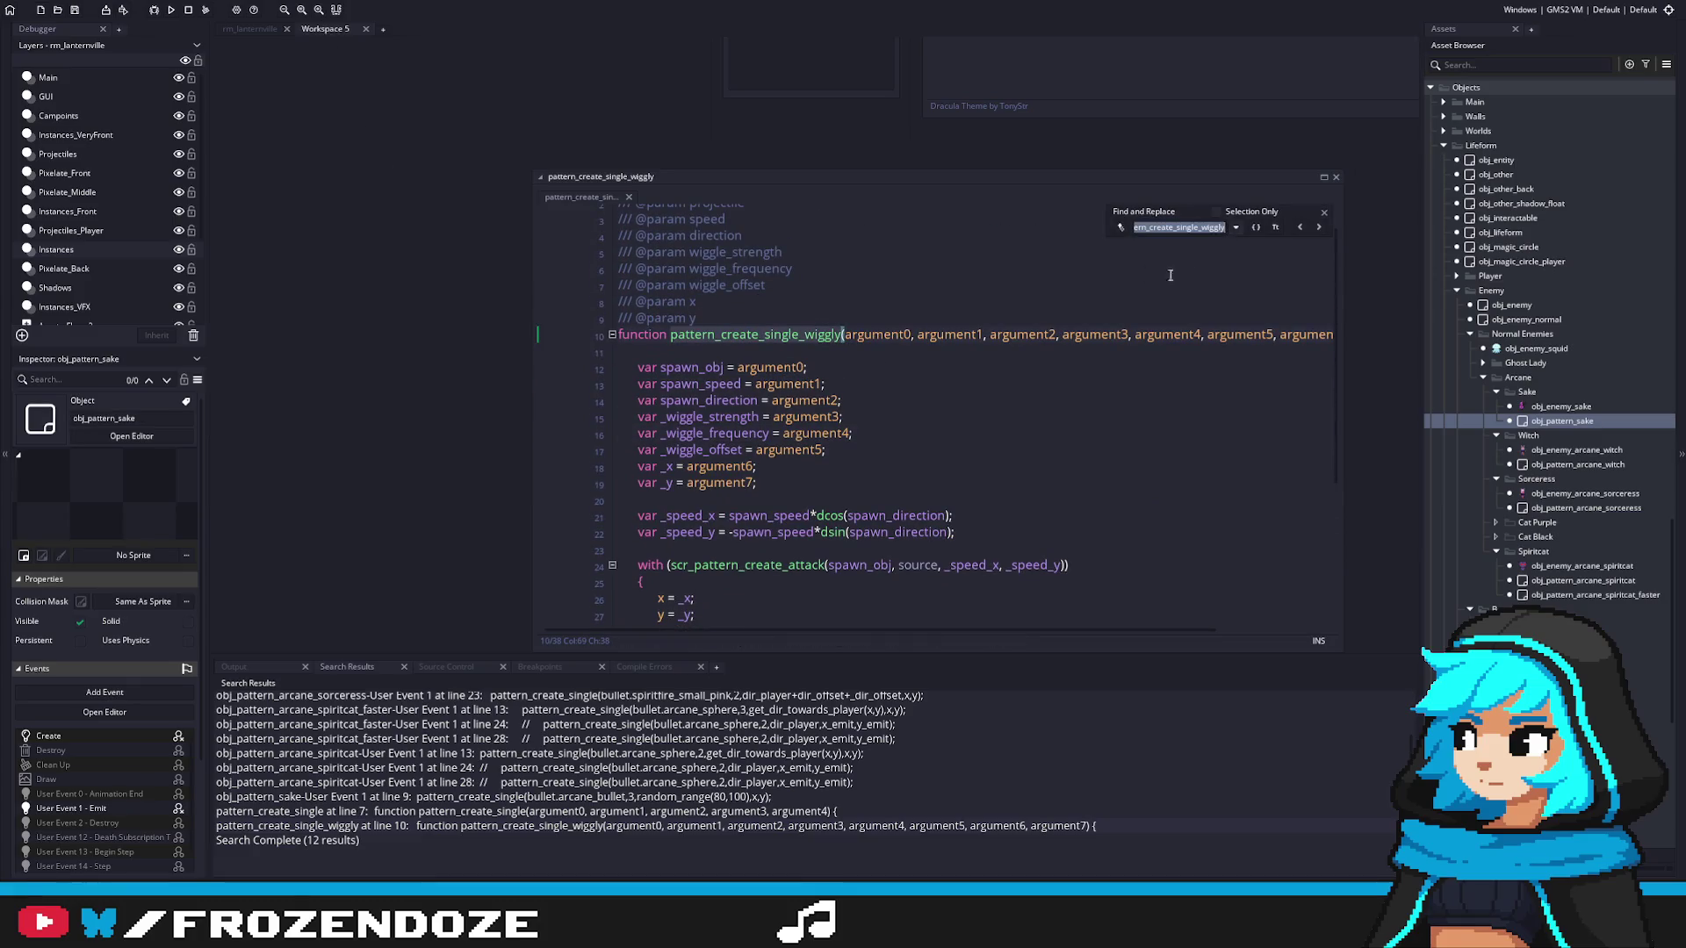
key("ctrl+shift+f")
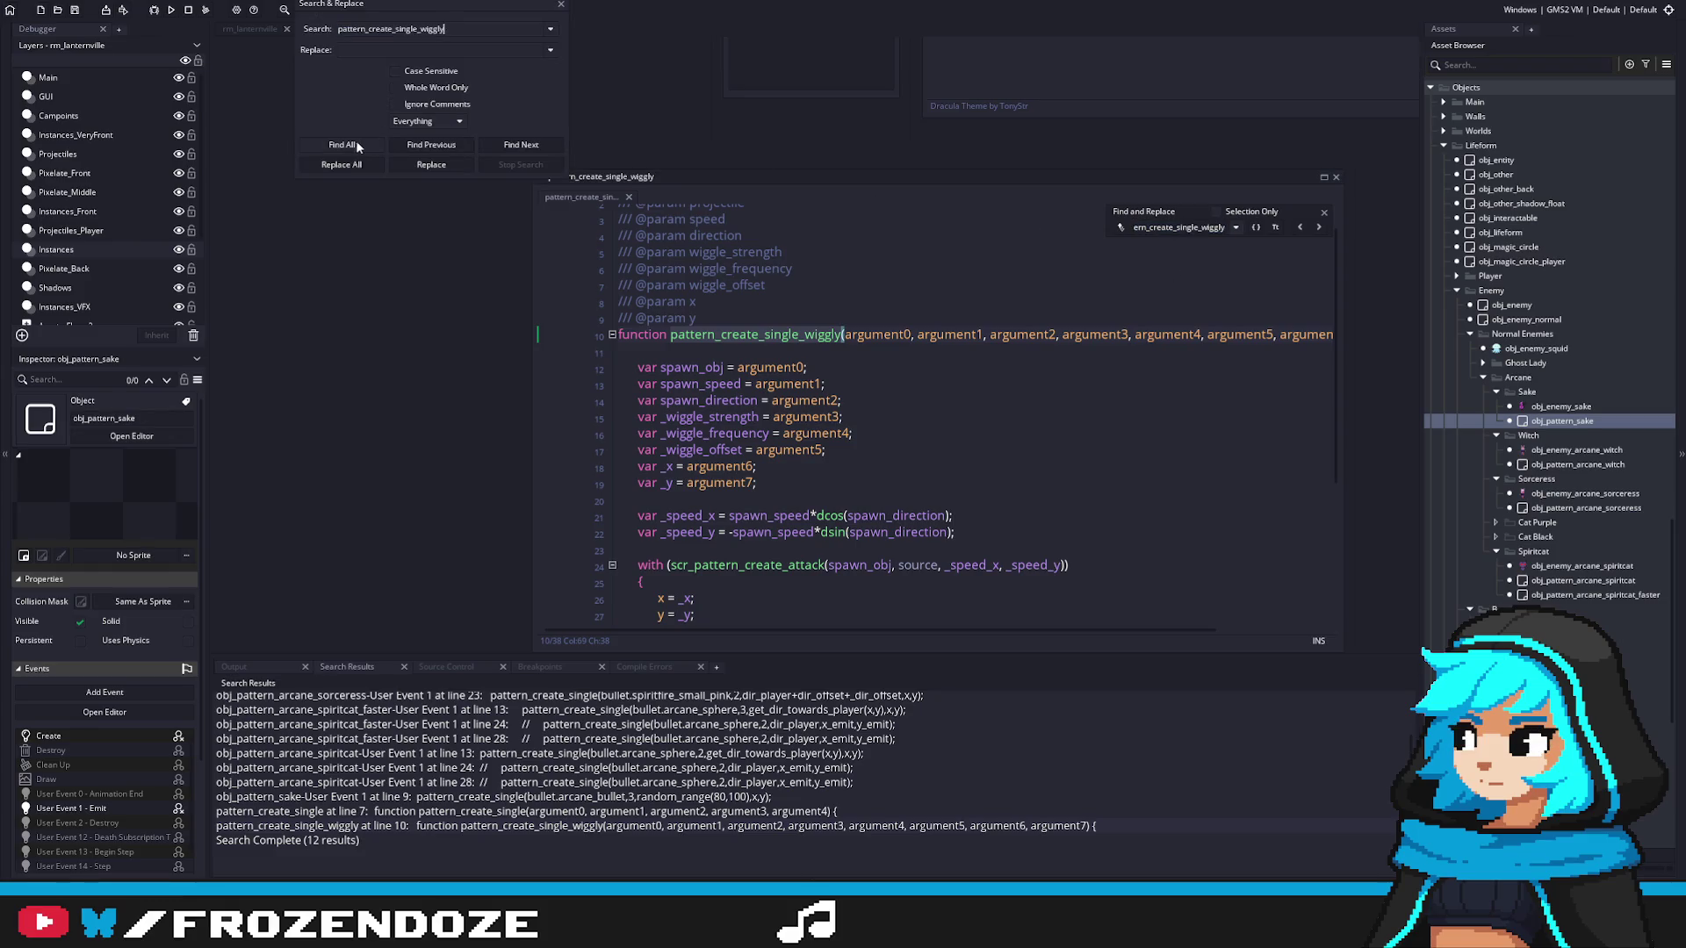
left_click(378, 144)
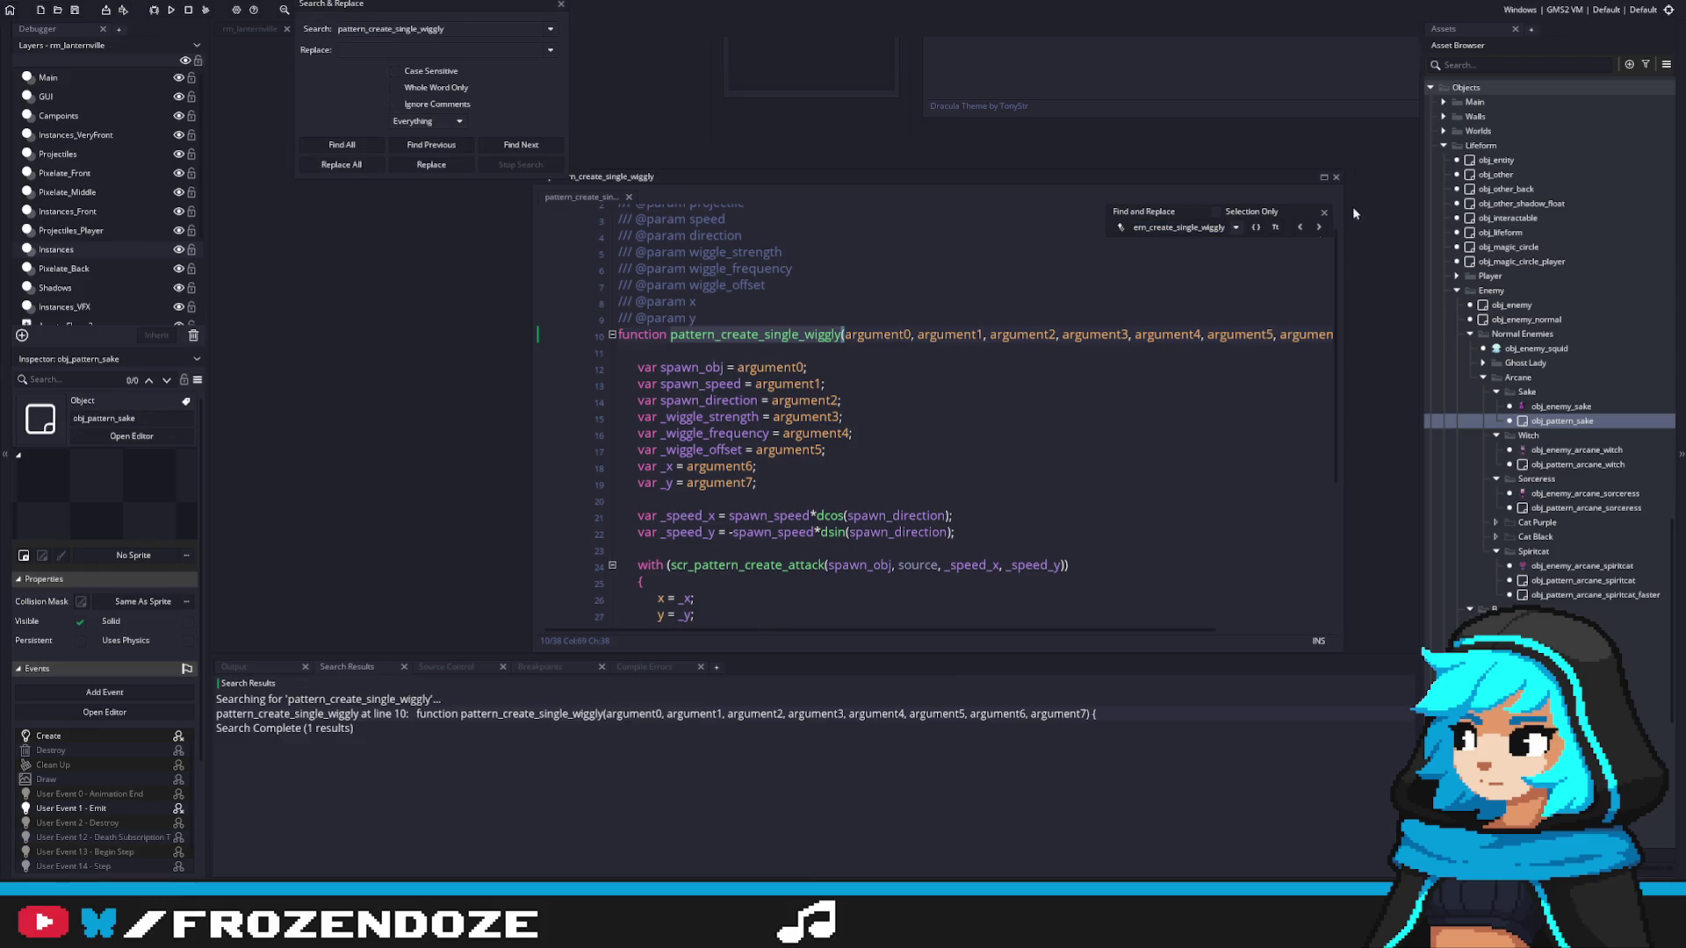
left_click(1335, 176)
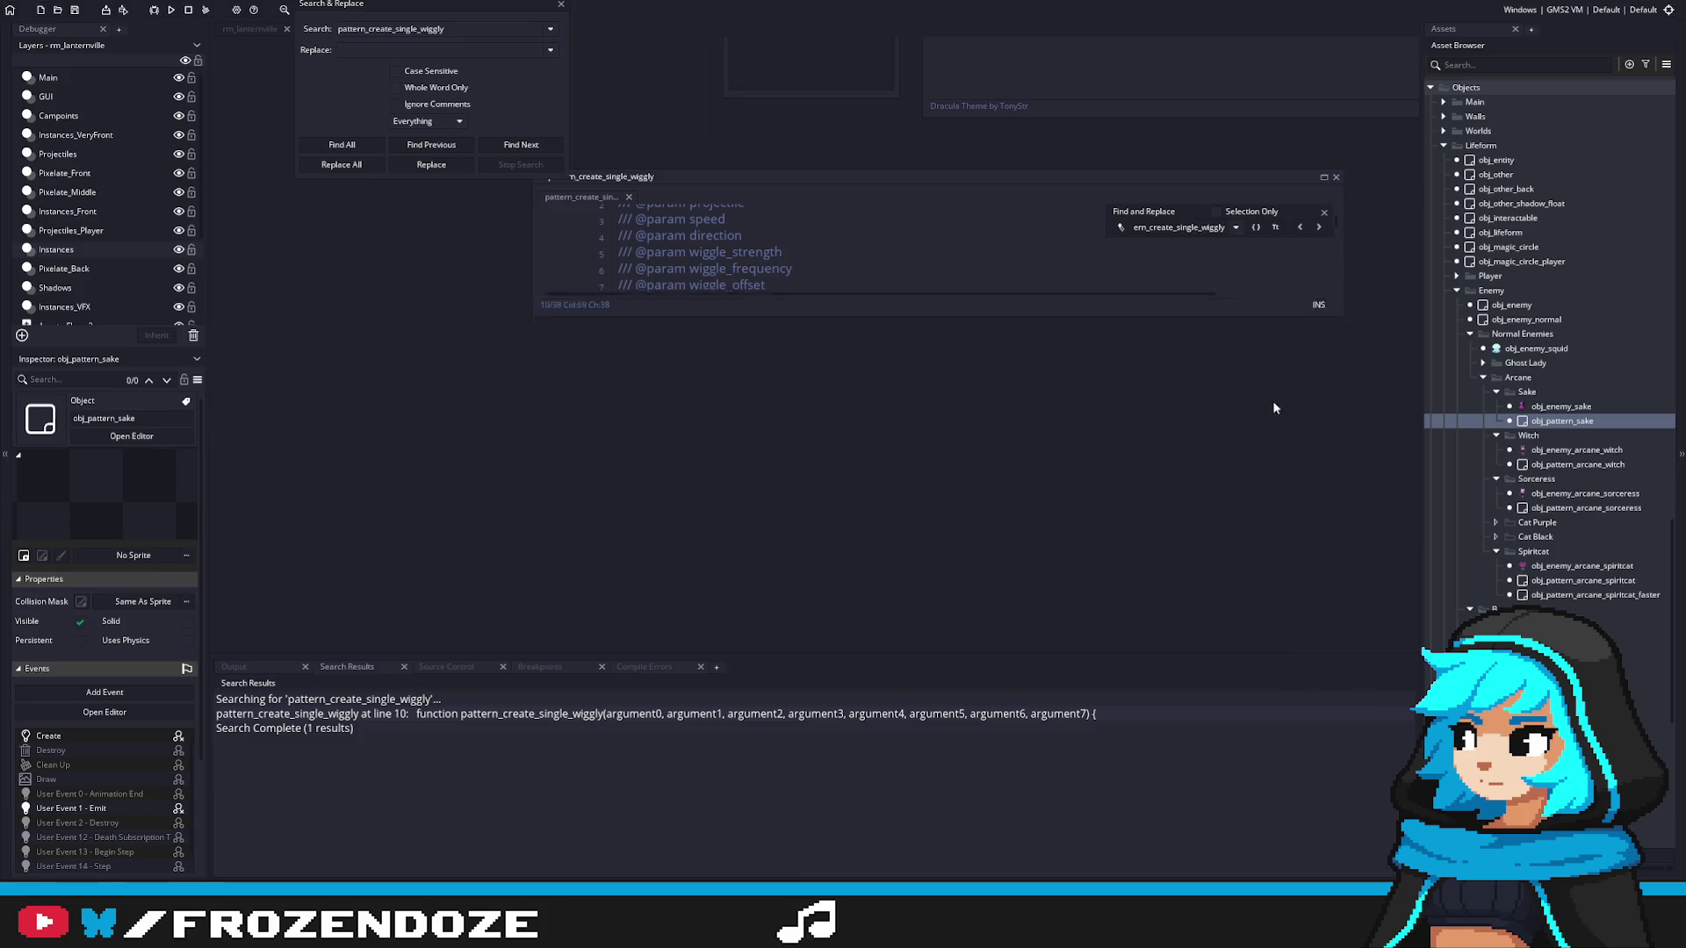
double_click(395, 714)
Step: Tidy the wiggly script's doc lines and move the function's opening brace onto its own line
mouse_move(1113, 563)
left_mouse_down()
mouse_move(1322, 663)
mouse_move(1384, 653)
left_mouse_up()
left_click_drag(739, 344, 572, 325)
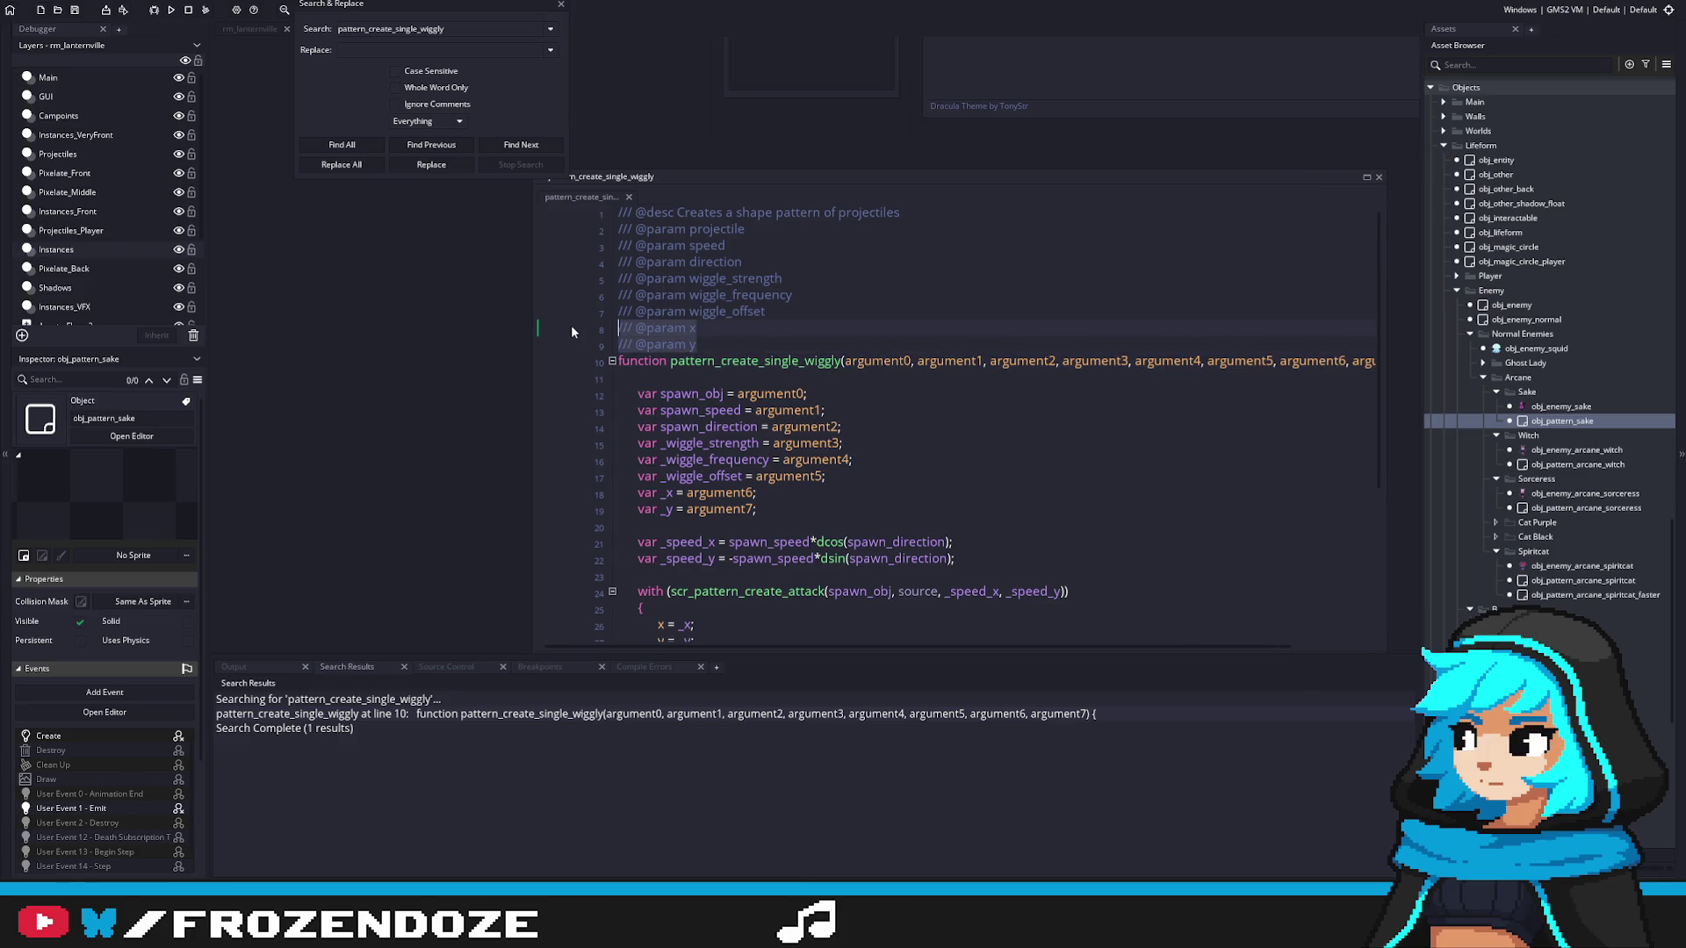
key("BackSpace")
key("ctrl+z")
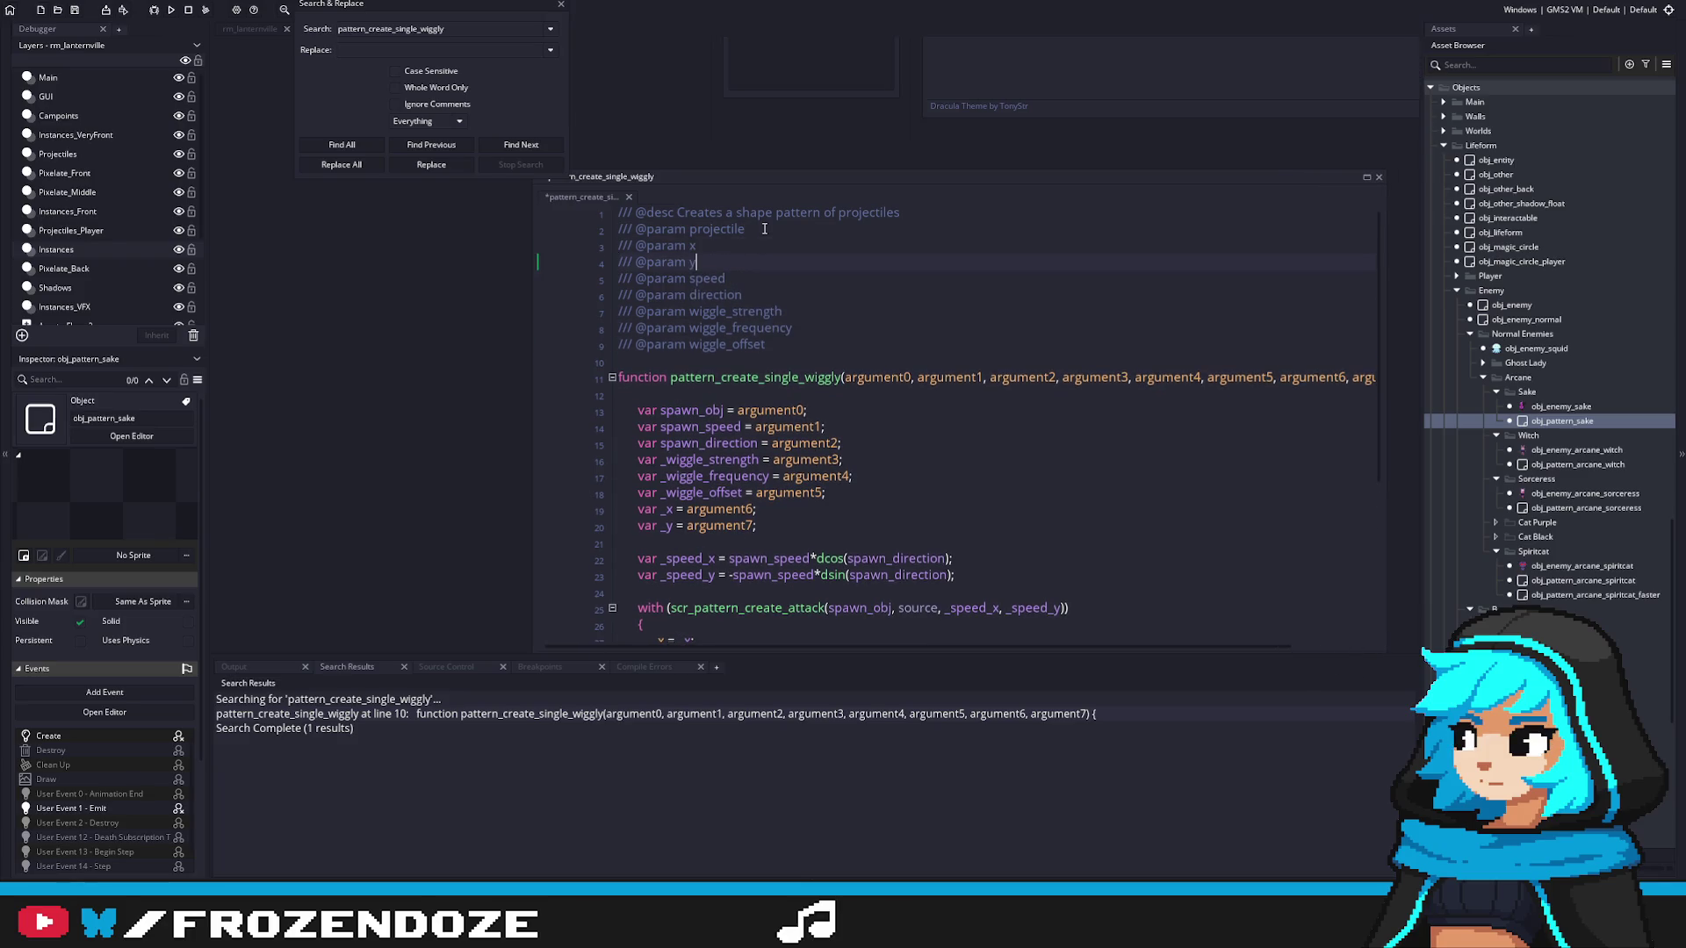
left_click(833, 364)
key("BackSpace")
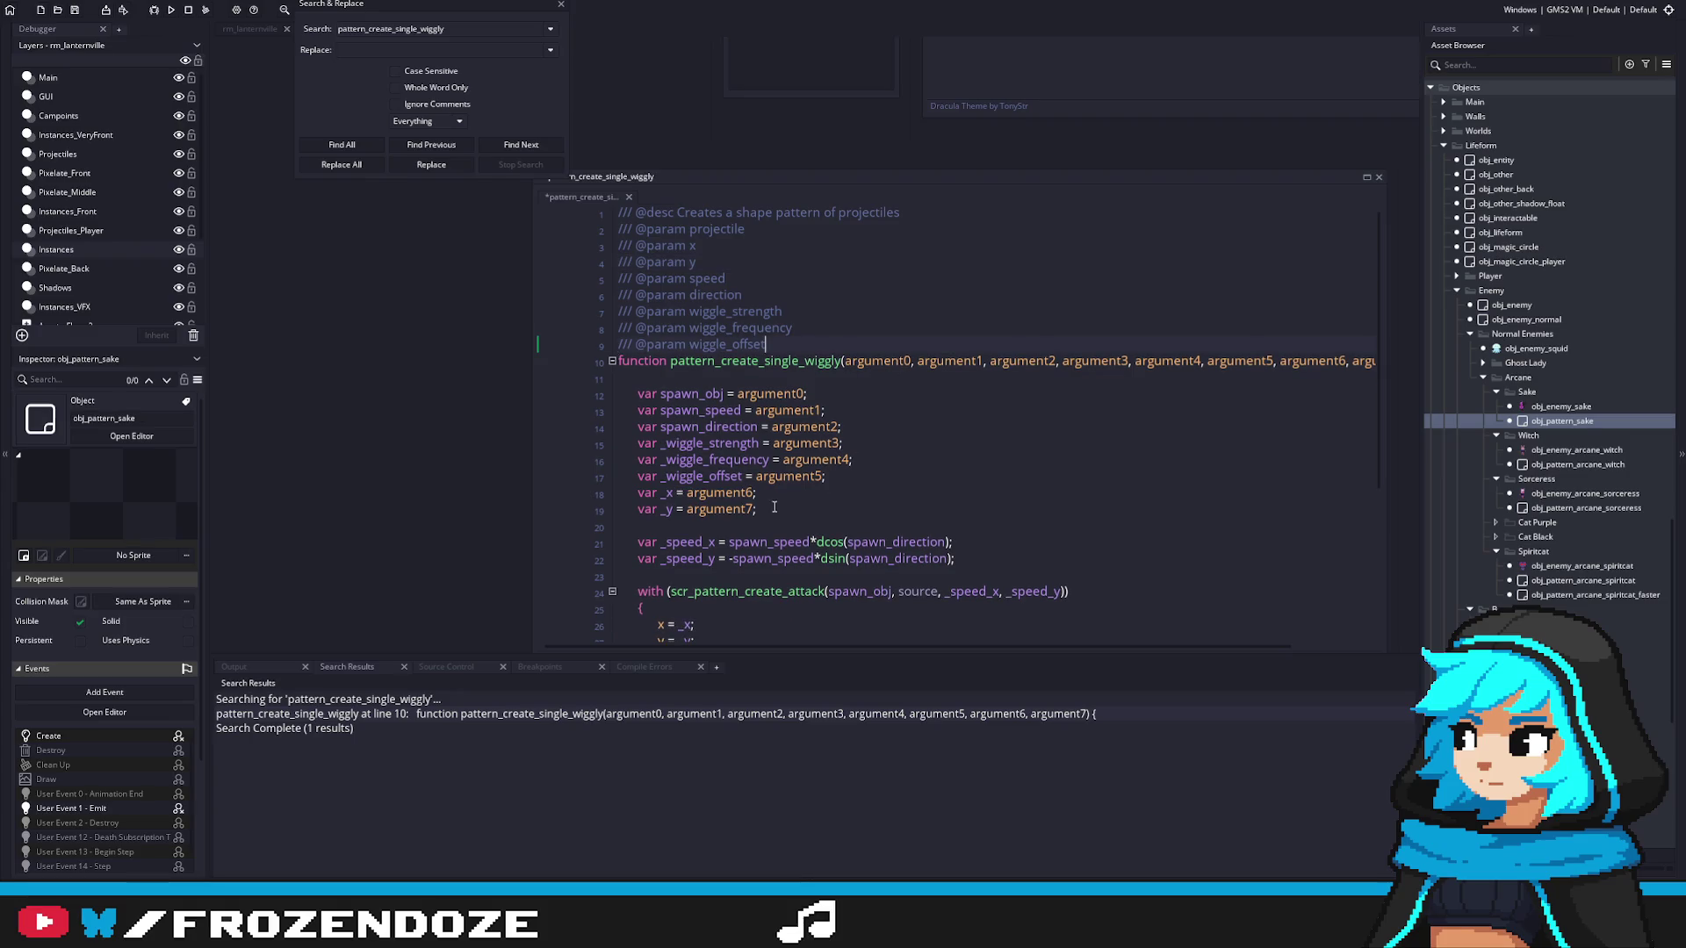
left_click_drag(1288, 364, 1396, 364)
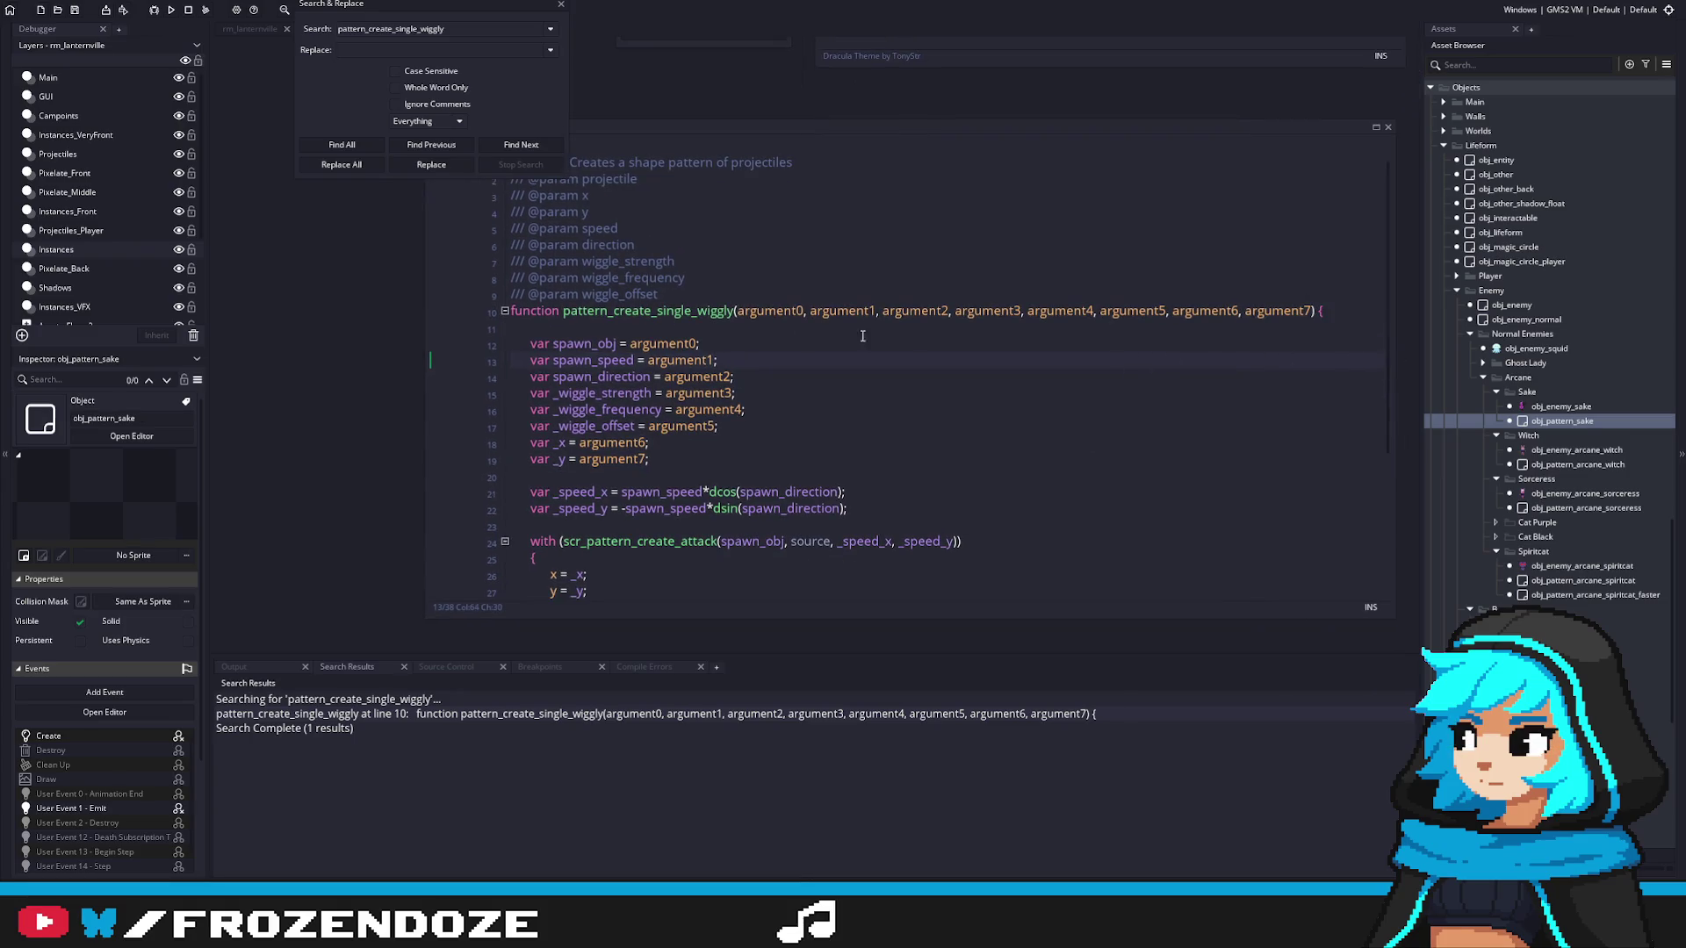
left_click(1275, 399)
key("BackSpace")
key("Return")
type("{")
key("Delete")
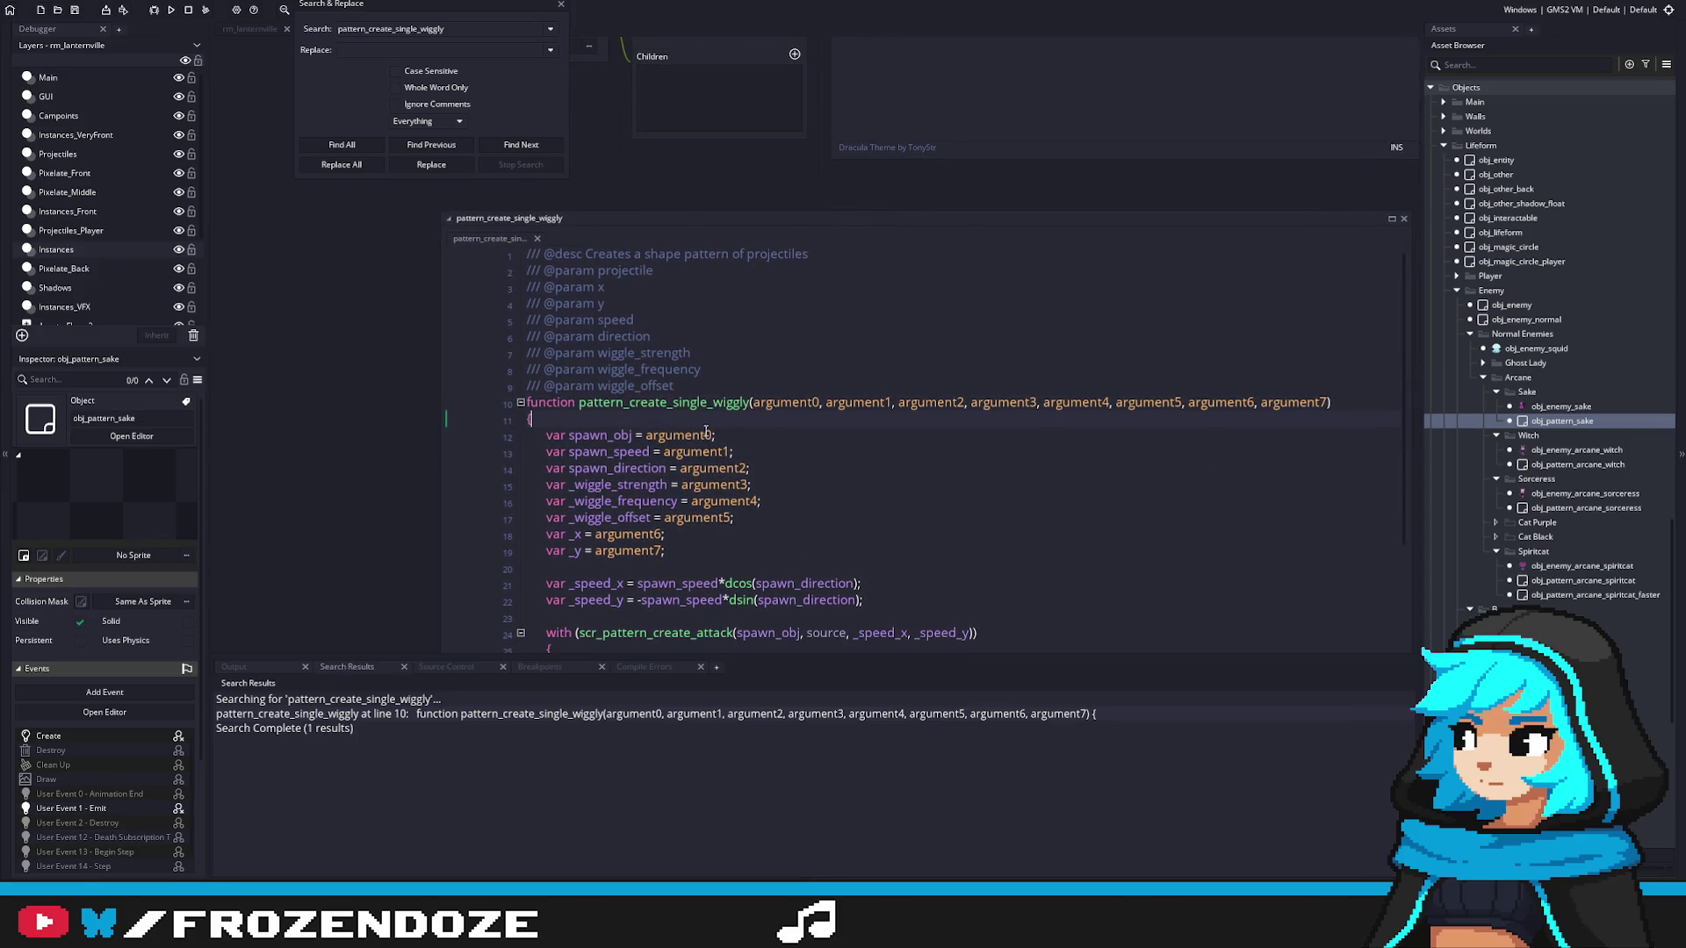
Step: Replace argument0–argument3 in the signature with spawn_obj, _x, _y and spawn_speed
double_click(601, 434)
key("ctrl+c")
double_click(785, 402)
key("ctrl+v")
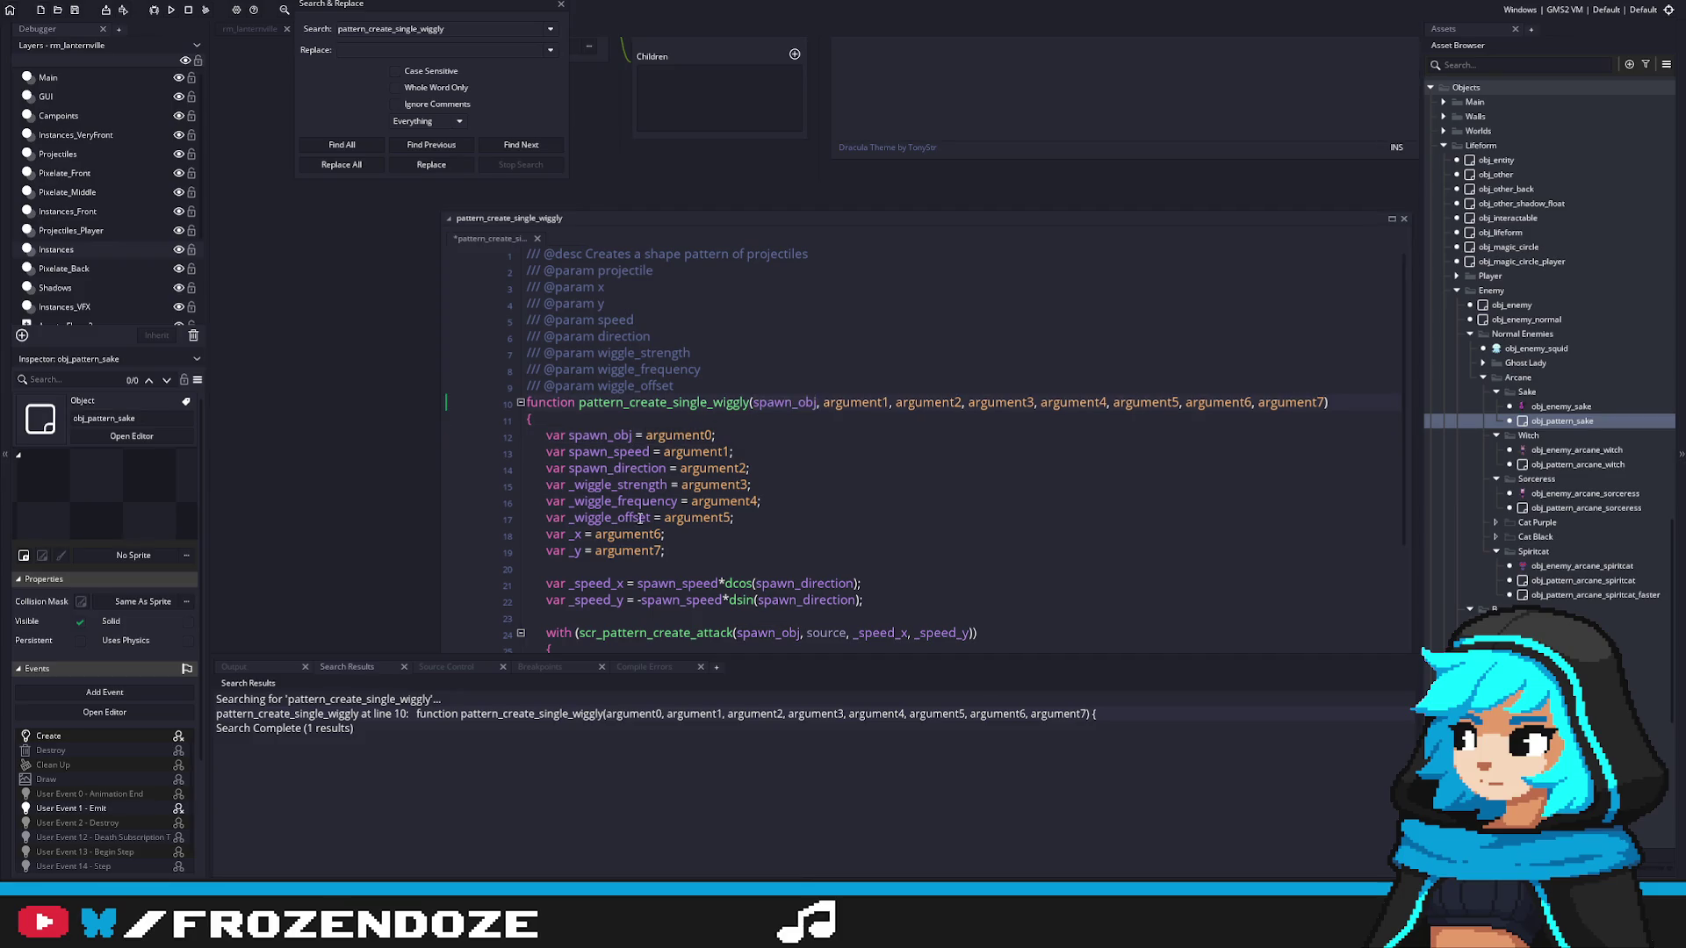
key("ctrl+shift+Right")
key("ctrl+shift+Right")
type(", _x")
double_click(572, 551)
key("ctrl+c")
double_click(871, 403)
key("ctrl+v")
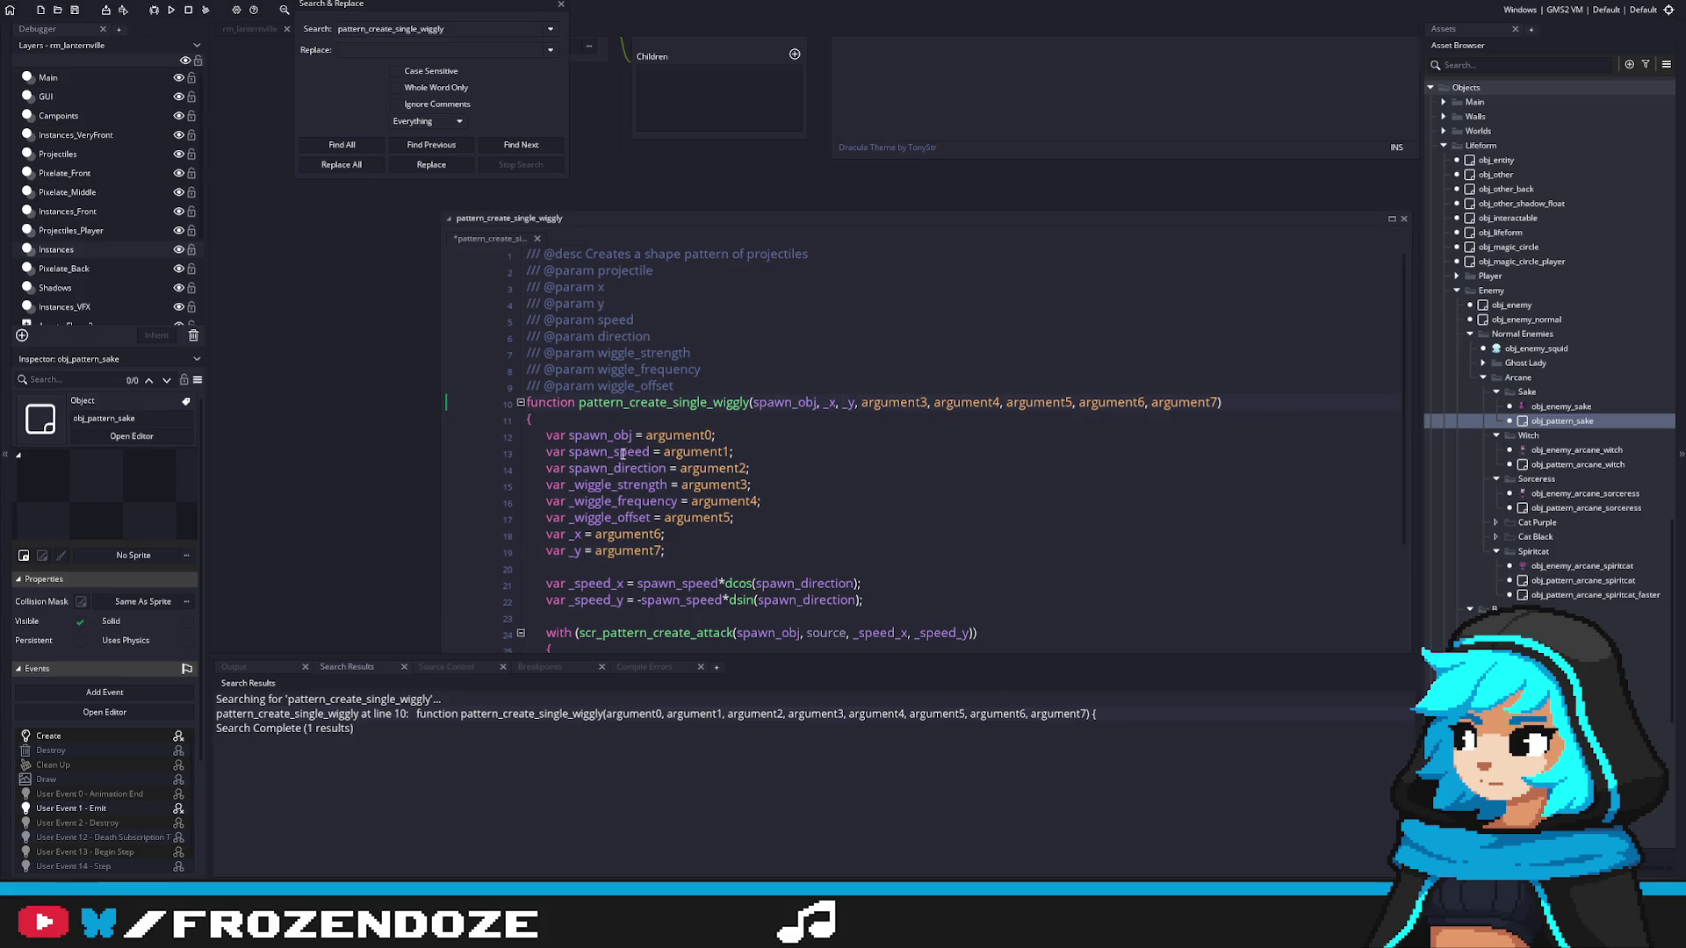
double_click(620, 451)
key("ctrl+c")
double_click(893, 402)
key("ctrl+v")
Step: Replace argument4–argument7 with spawn_direction, _wiggle_strength, _wiggle_frequency and _wiggle_offset
double_click(614, 468)
key("ctrl+c")
double_click(981, 402)
key("ctrl+v")
double_click(641, 485)
key("ctrl+c")
double_click(1086, 402)
key("ctrl+v")
double_click(633, 502)
key("ctrl+c")
double_click(1185, 403)
key("ctrl+v")
double_click(638, 518)
key("ctrl+c")
double_click(1306, 403)
key("ctrl+v")
Step: Delete the var lines copying the arguments and the extra empty line, then save the script
mouse_move(667, 550)
left_mouse_down()
mouse_move(501, 525)
mouse_move(463, 434)
left_mouse_up()
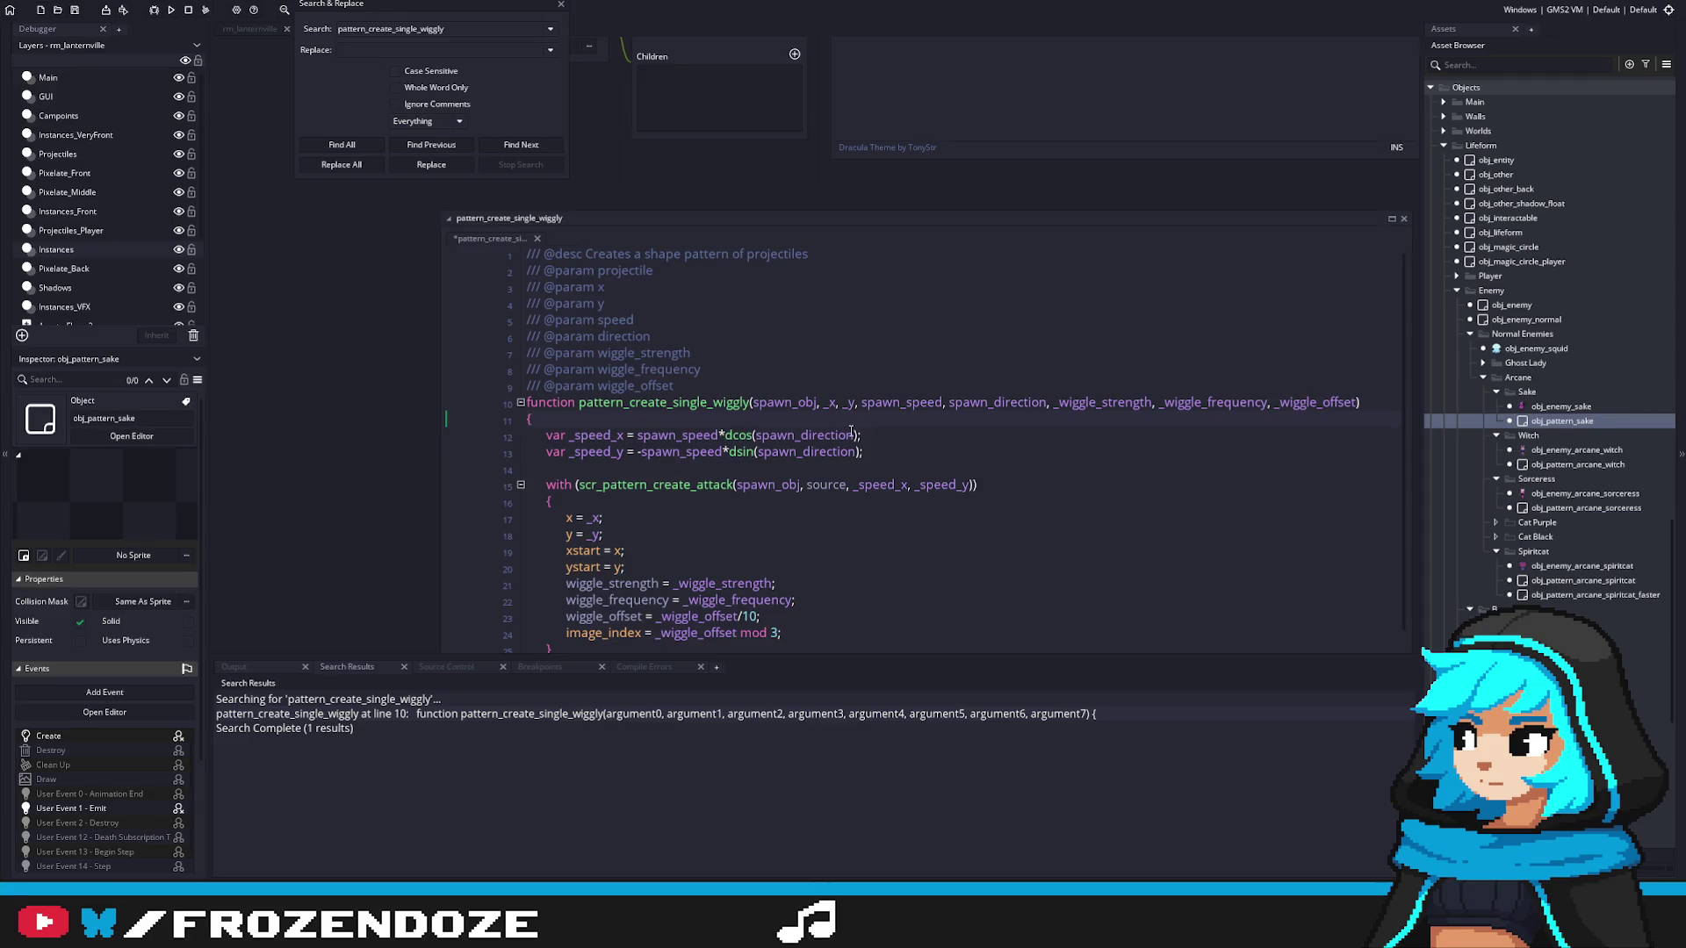
scroll(877, 485, "down", 2)
left_click(1051, 583)
key("Delete")
key("Delete")
key("ctrl+s")
scroll(1025, 479, "up", 1)
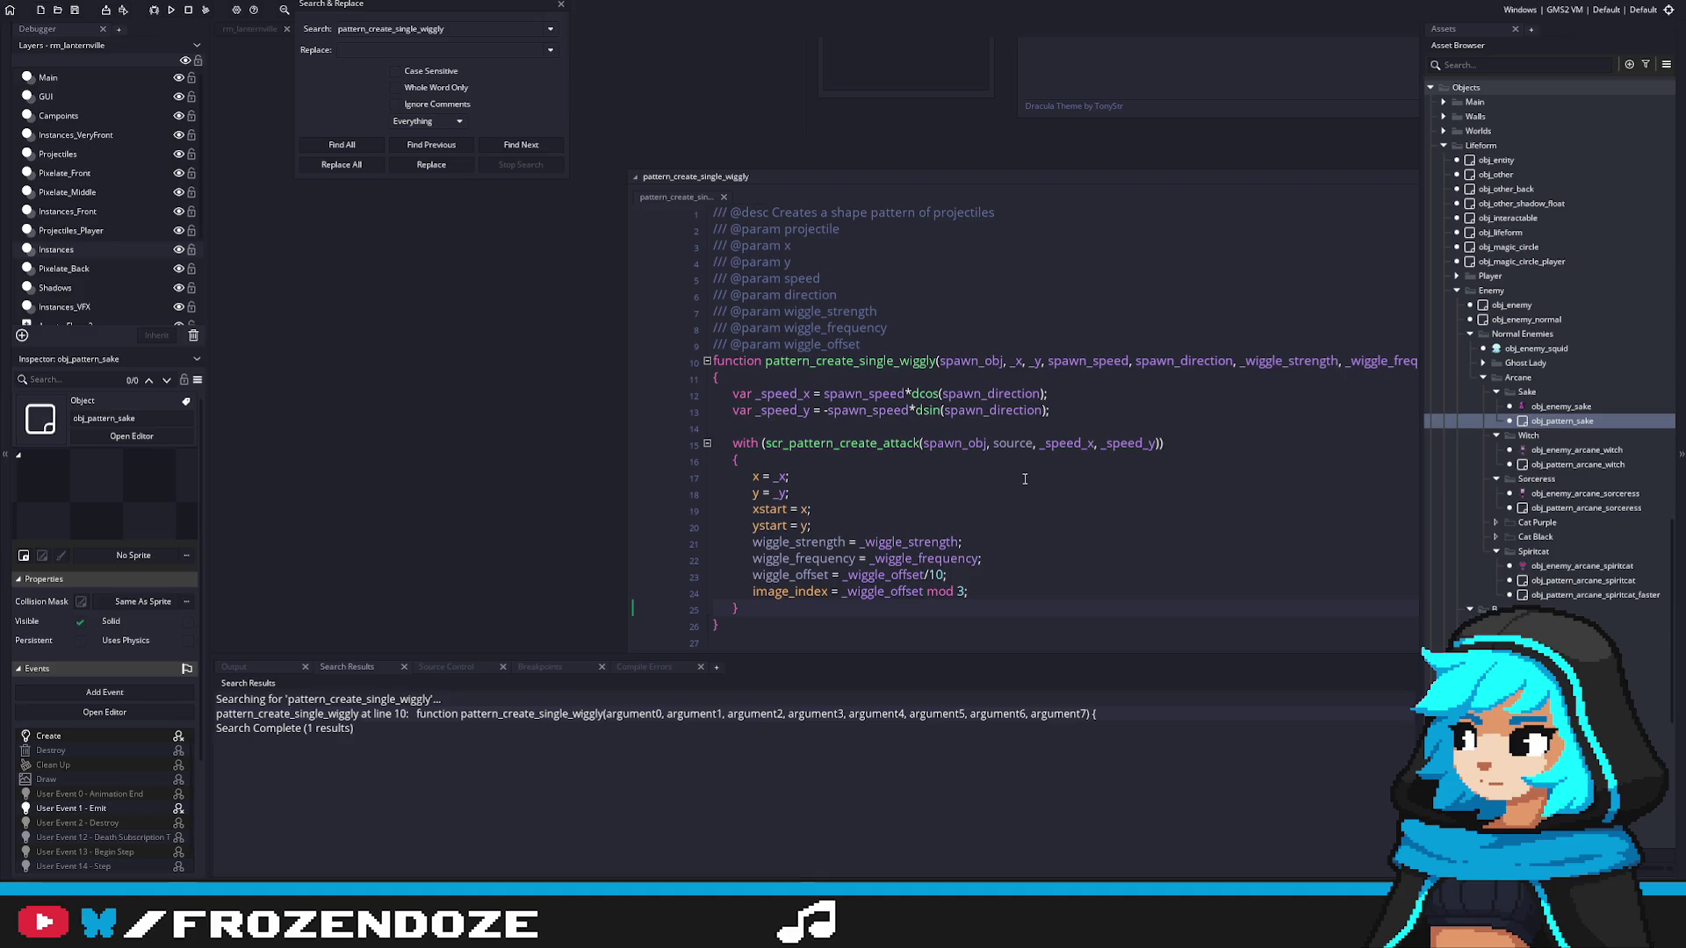
scroll(846, 575, "down", 1)
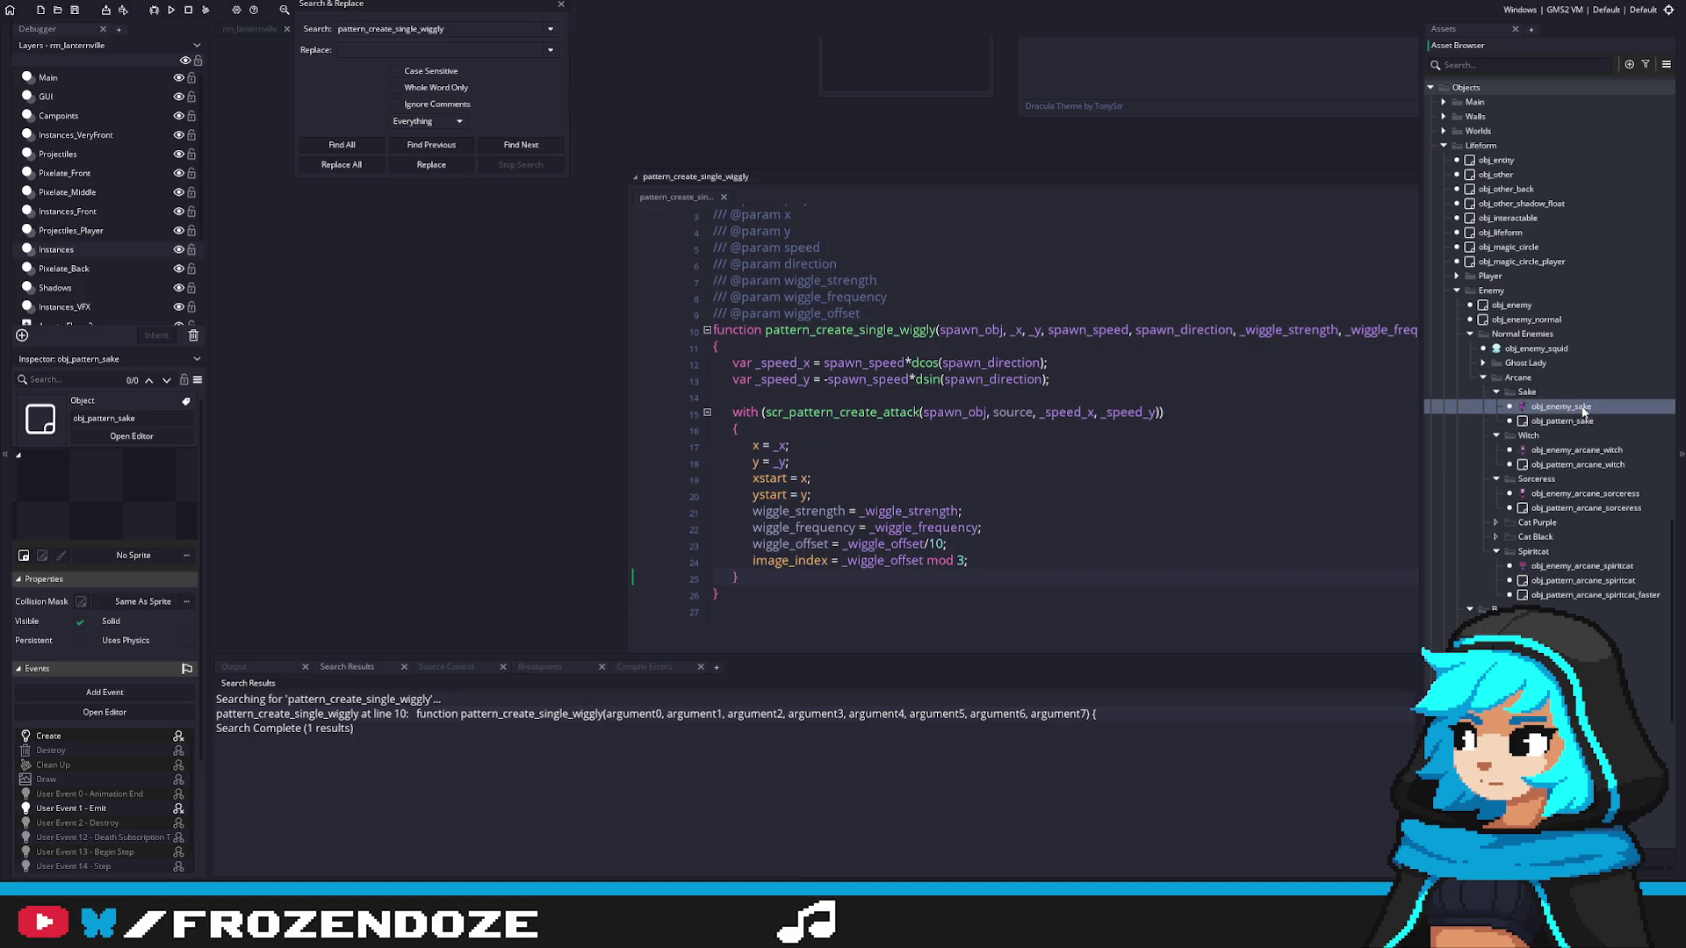
Step: Close the Search & Replace panel and open obj_pattern_sake's emit code
double_click(1510, 406)
left_click(562, 9)
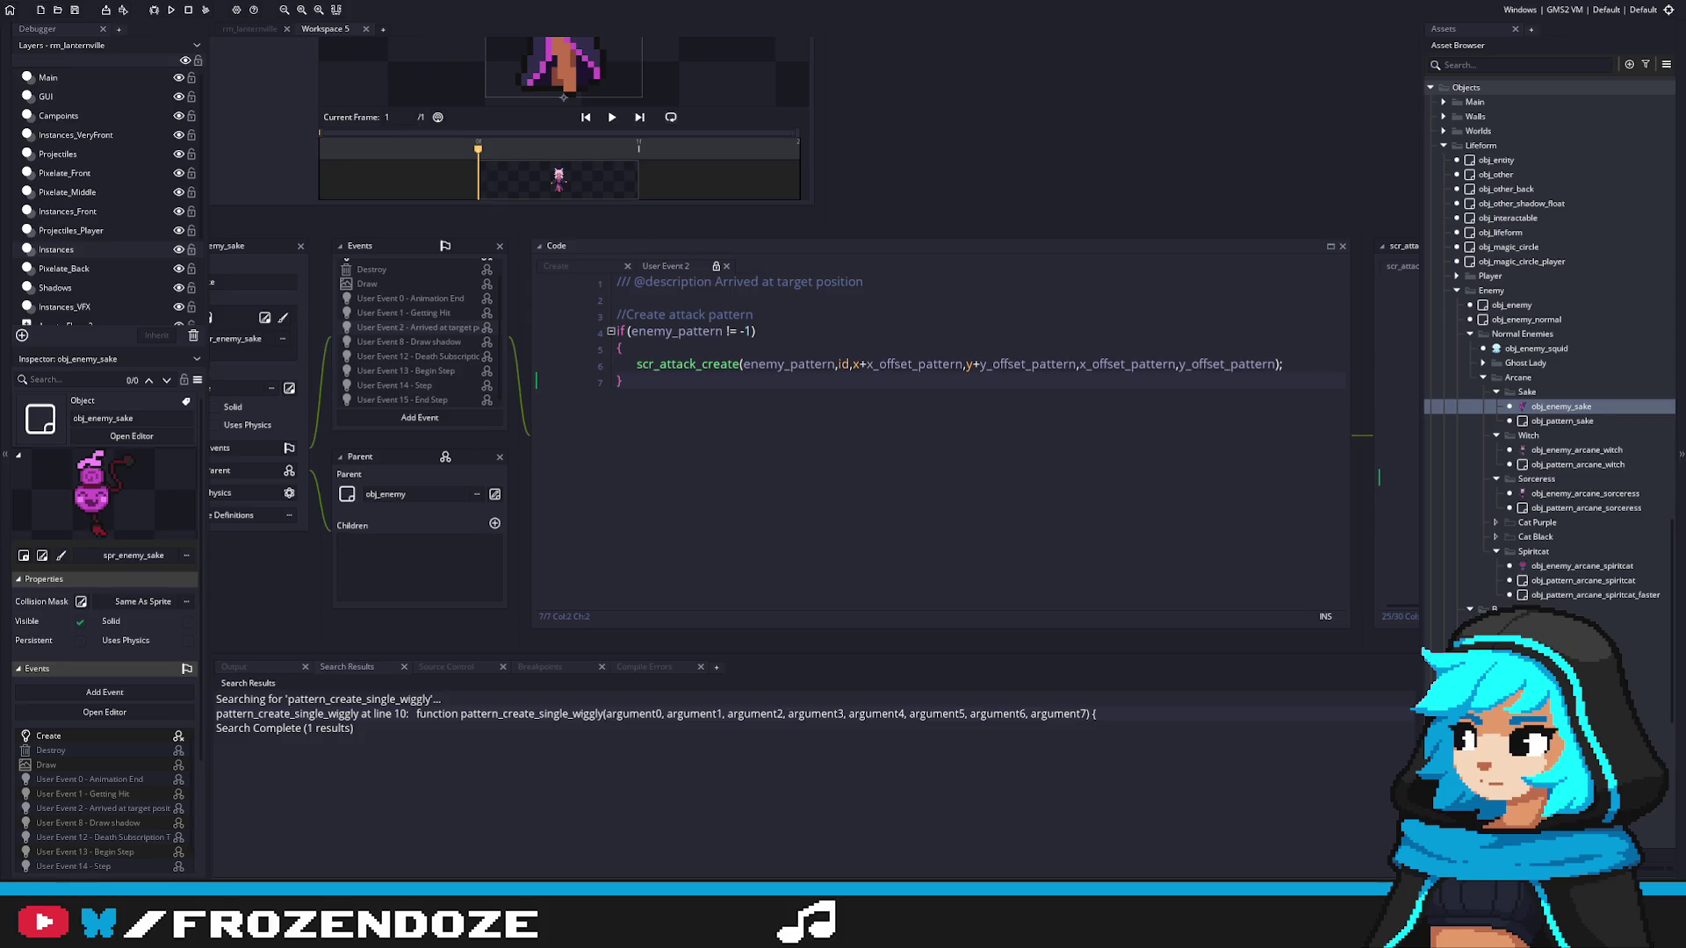
double_click(1554, 423)
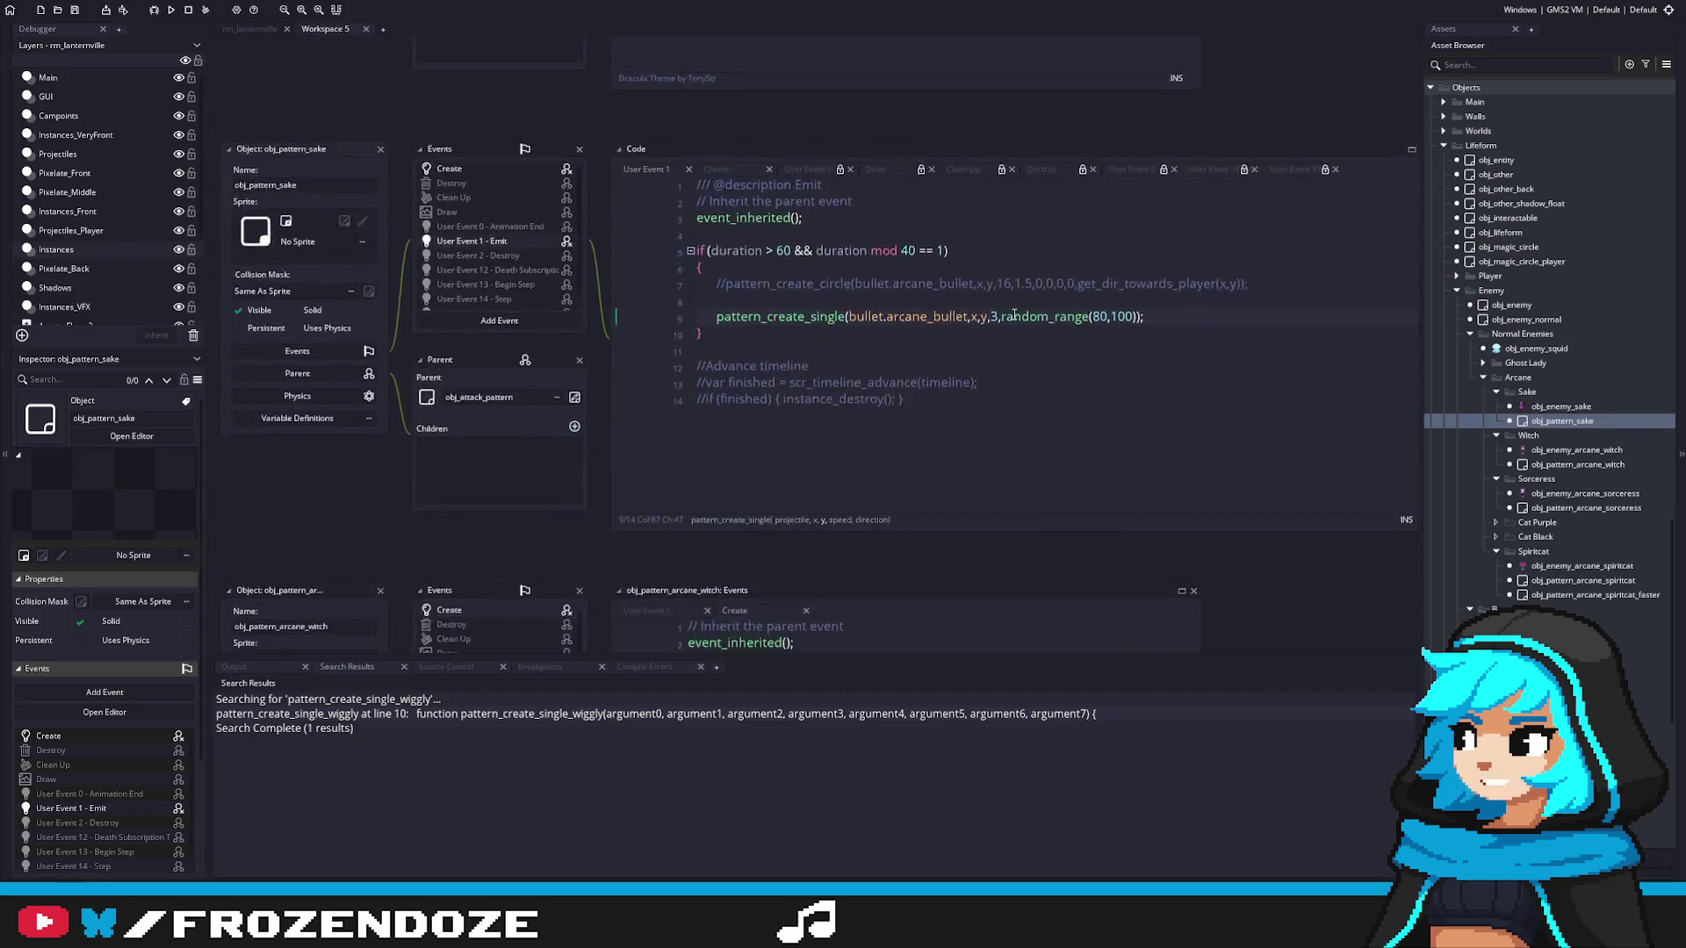
Step: Below the pattern_create_single bullet line, start a pattern_gravity_direction call via autocomplete
left_click(834, 390)
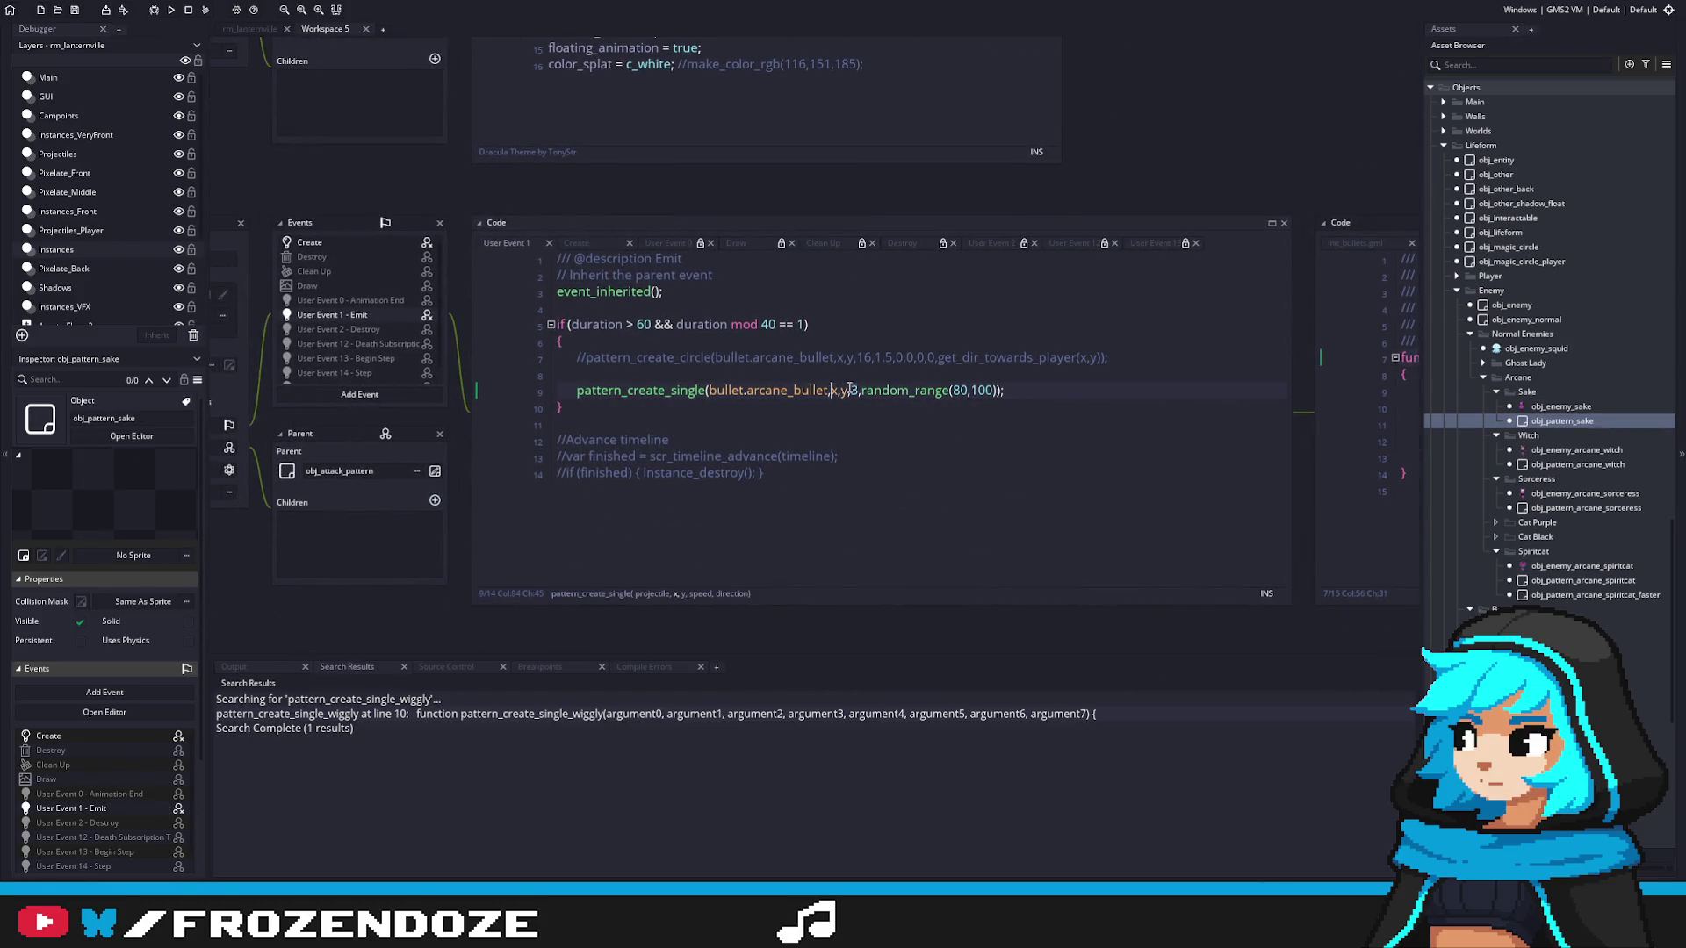
left_click(1028, 387)
left_click(854, 390)
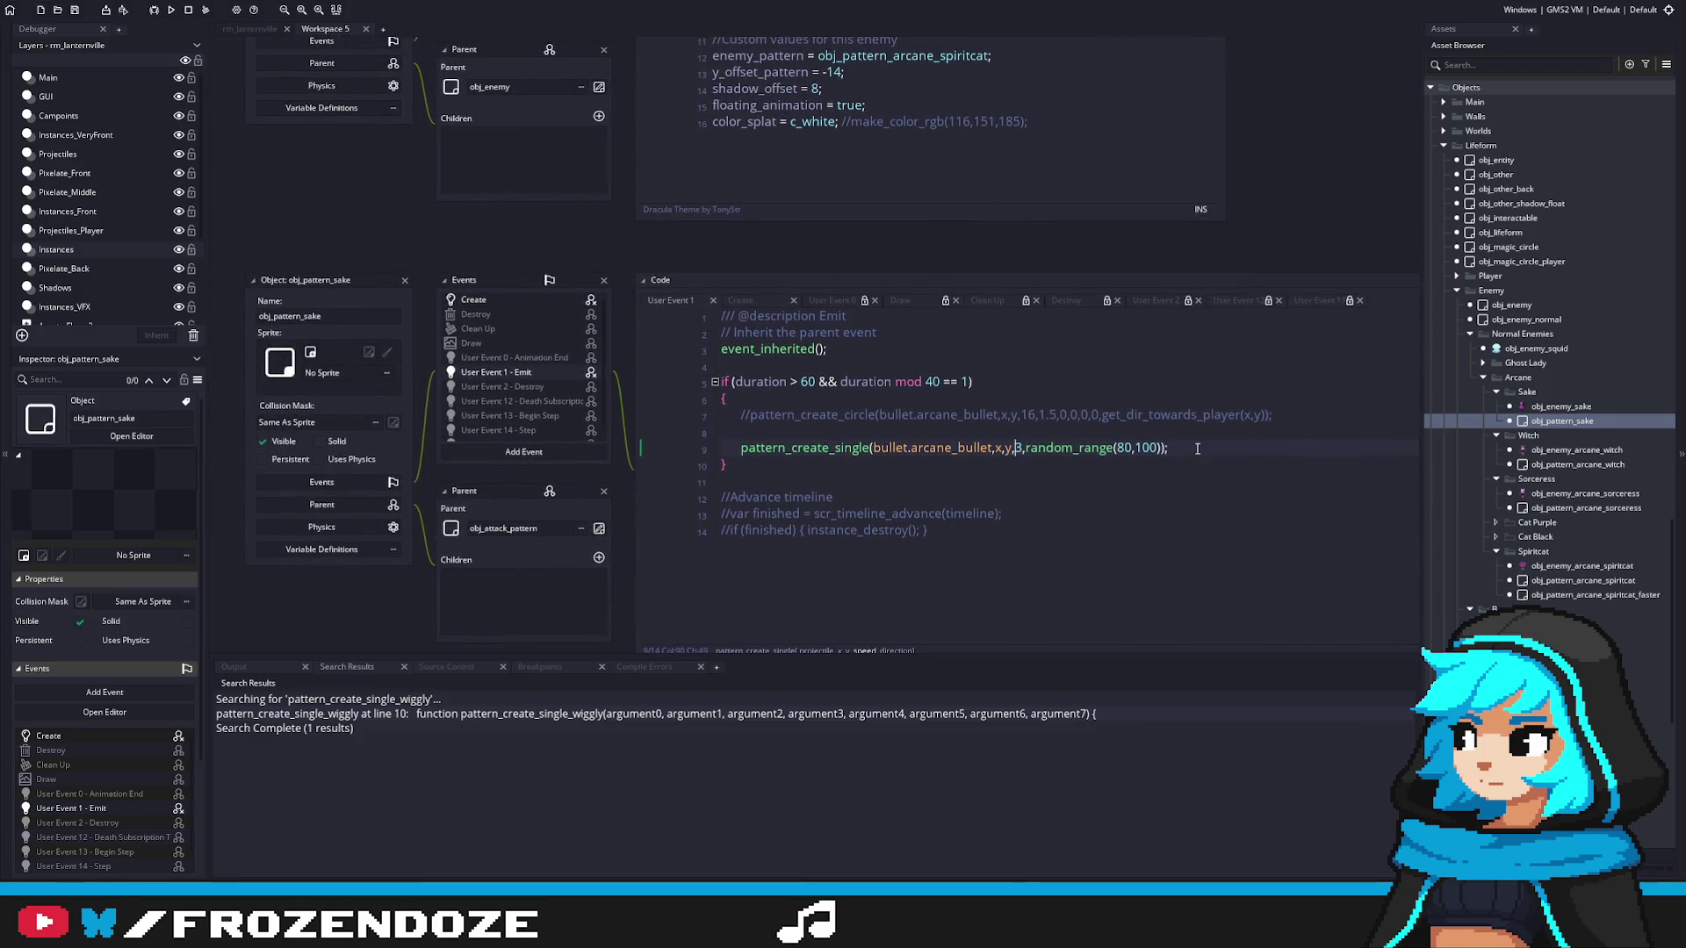
left_click(1197, 448)
key("Return")
type("pattern_gr")
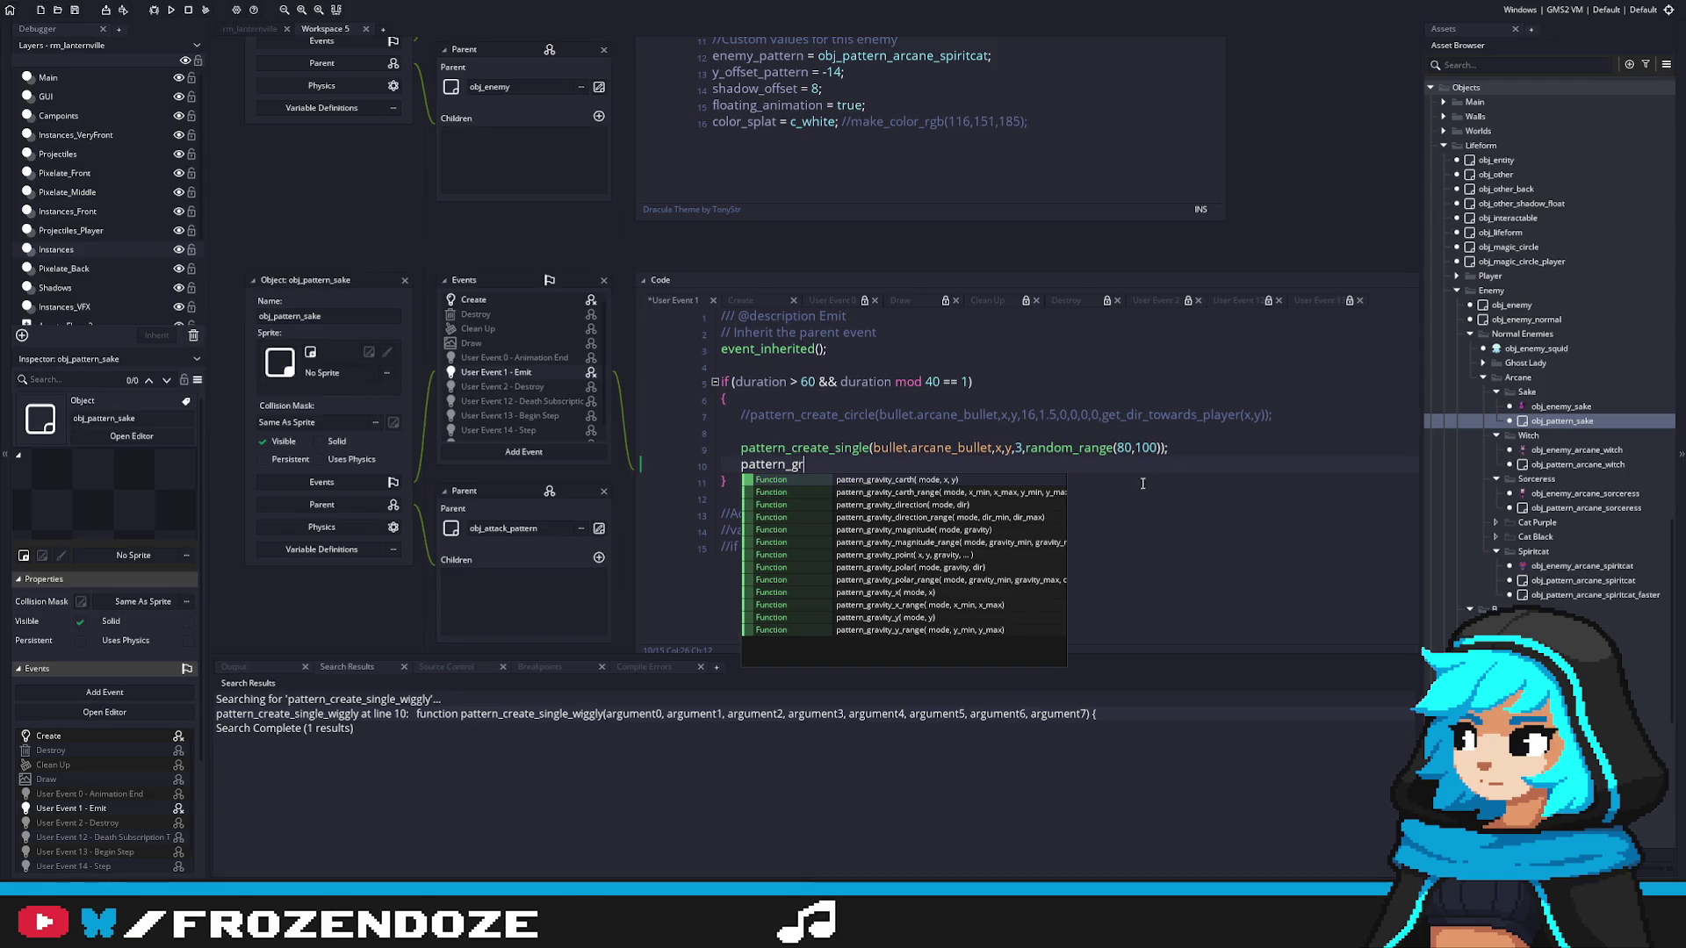
left_click(1012, 507)
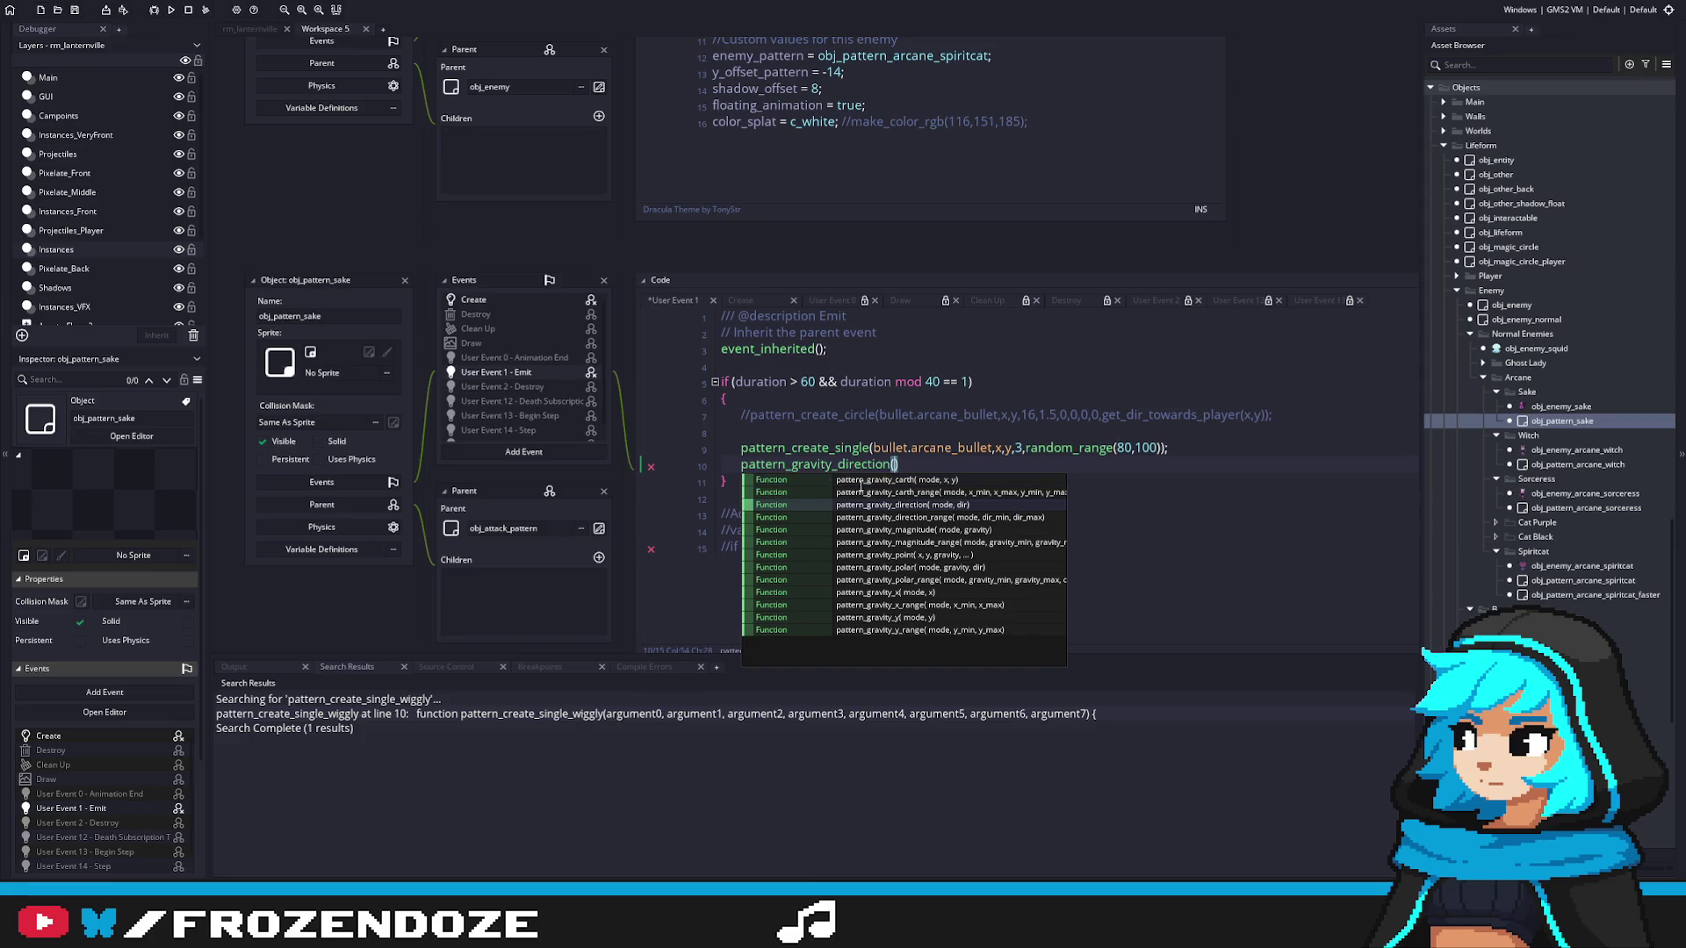
Step: Complete the call as pattern_gravity_direction(set_mode.set, 270) and save the emit code
key("F12")
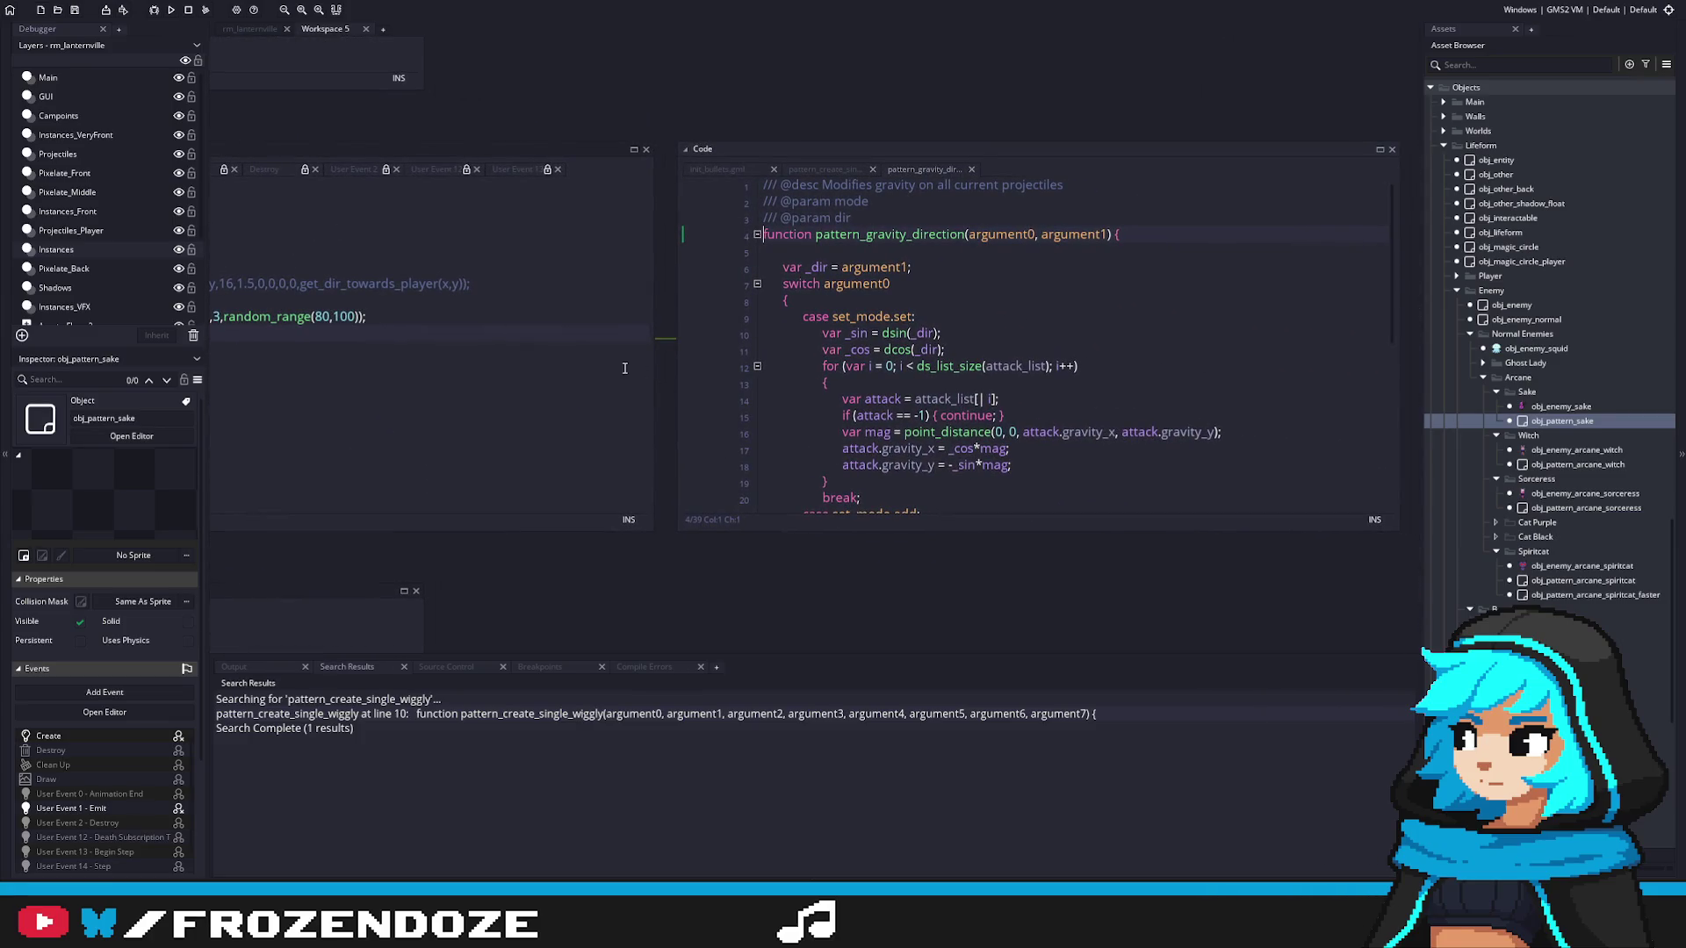
left_click_drag(1204, 425, 1287, 425)
key("ctrl+c")
left_click(466, 440)
key("ctrl+v")
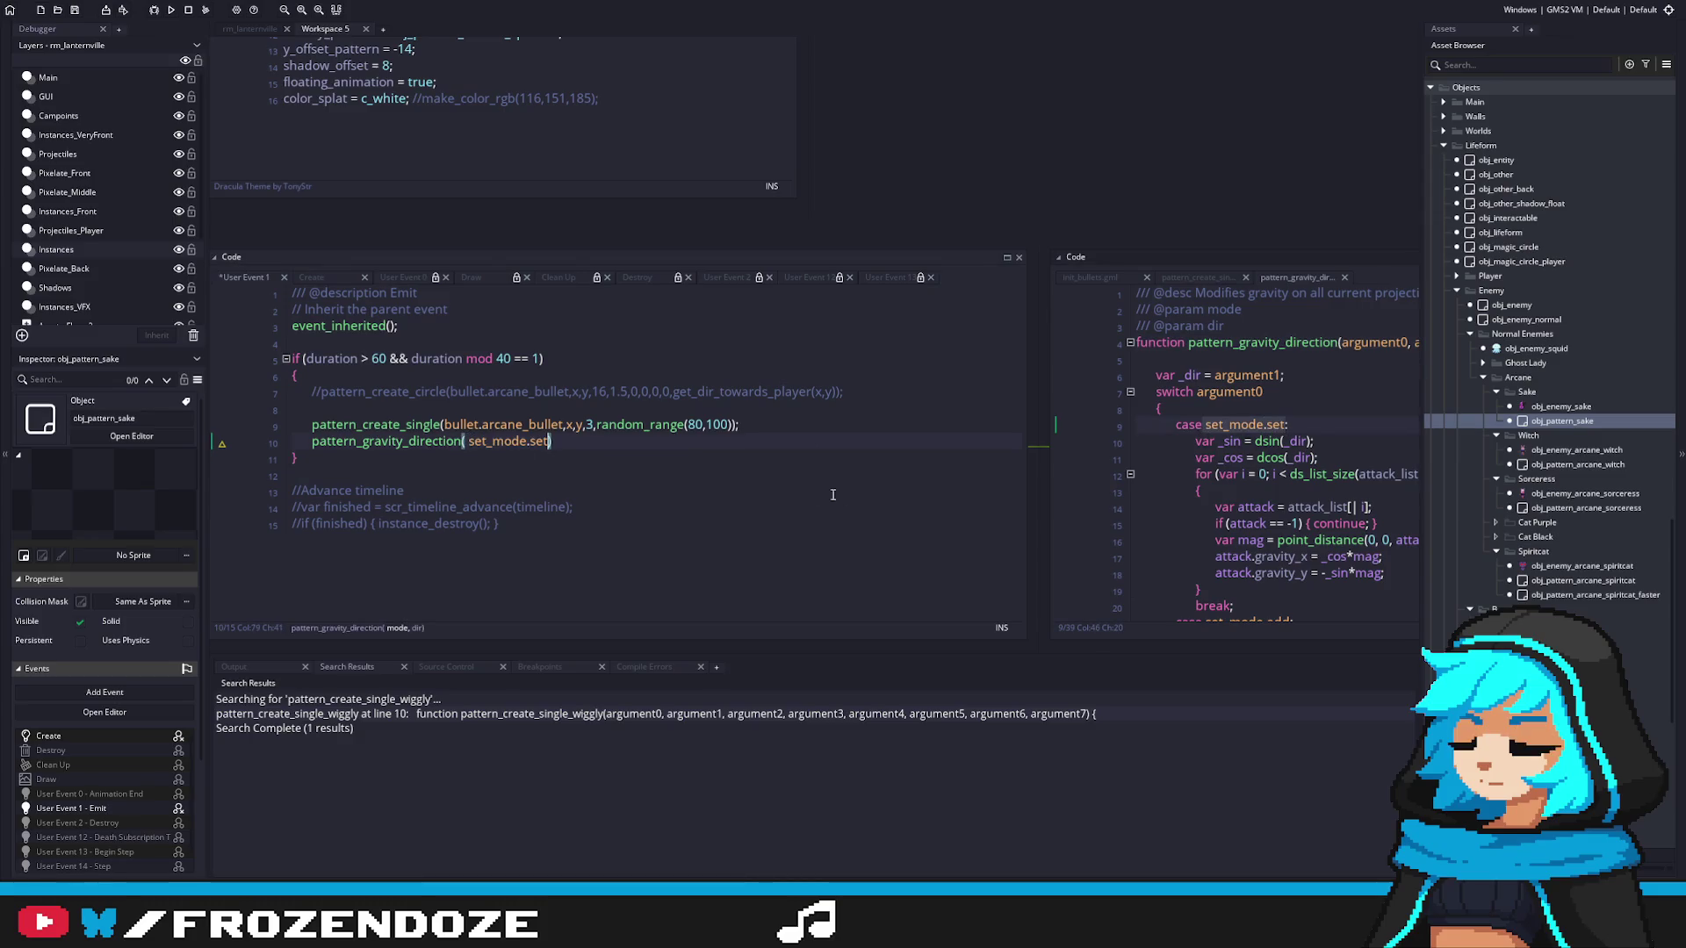
type(",")
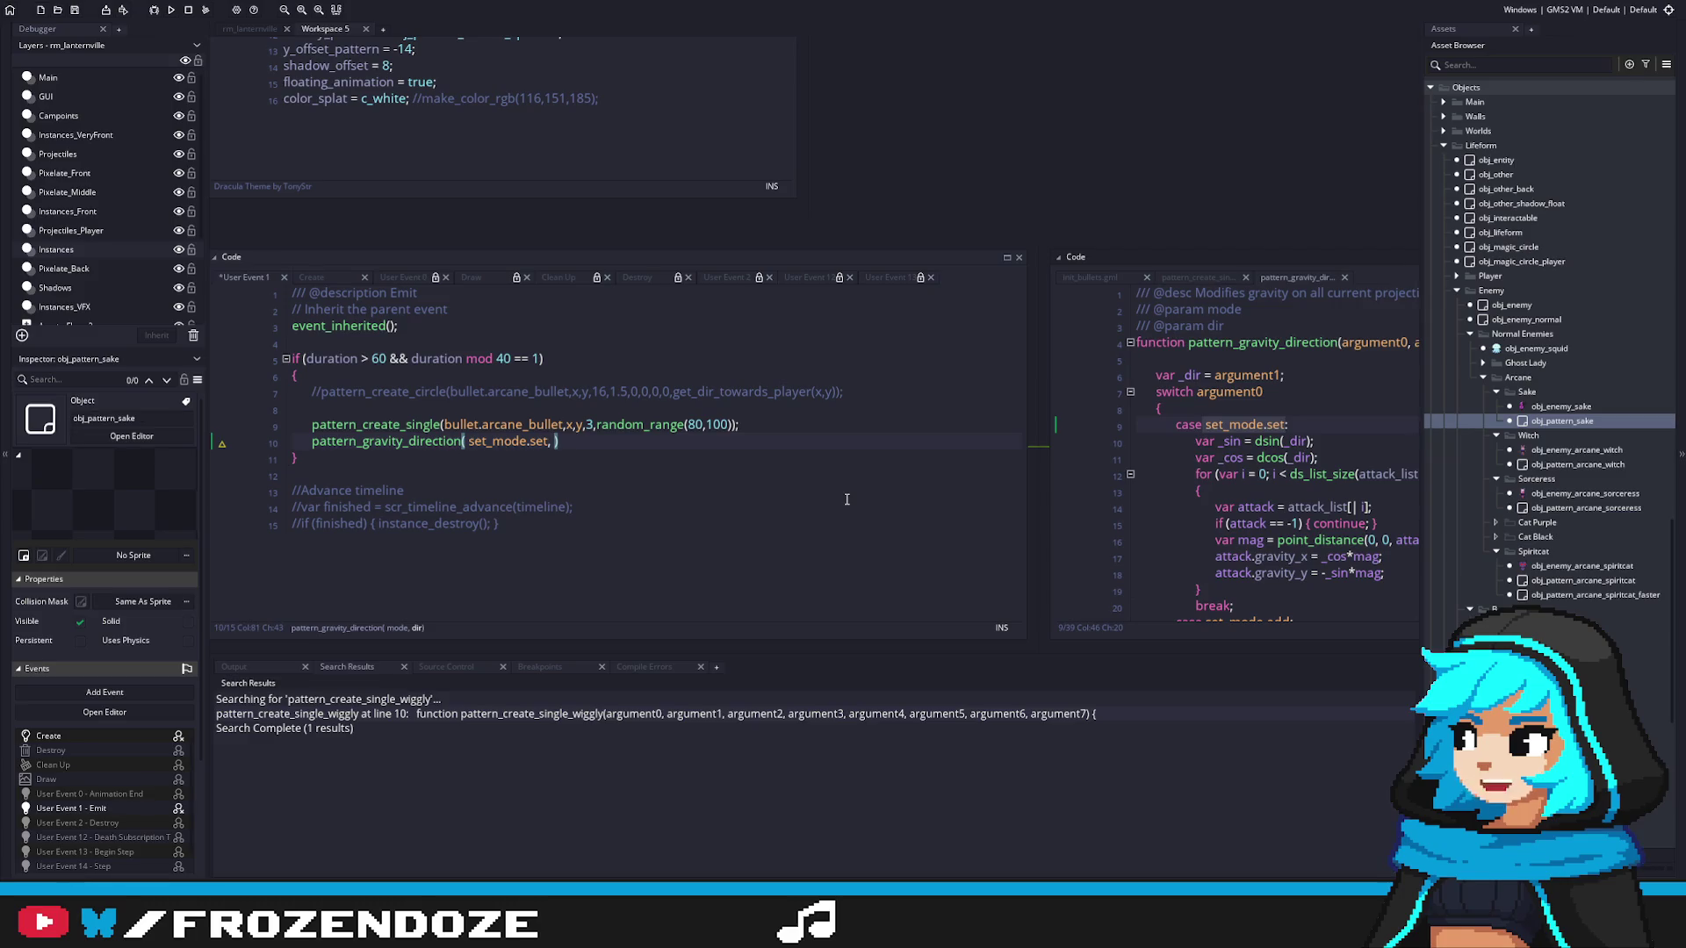
type("270)")
left_click(509, 474)
key("ctrl+s")
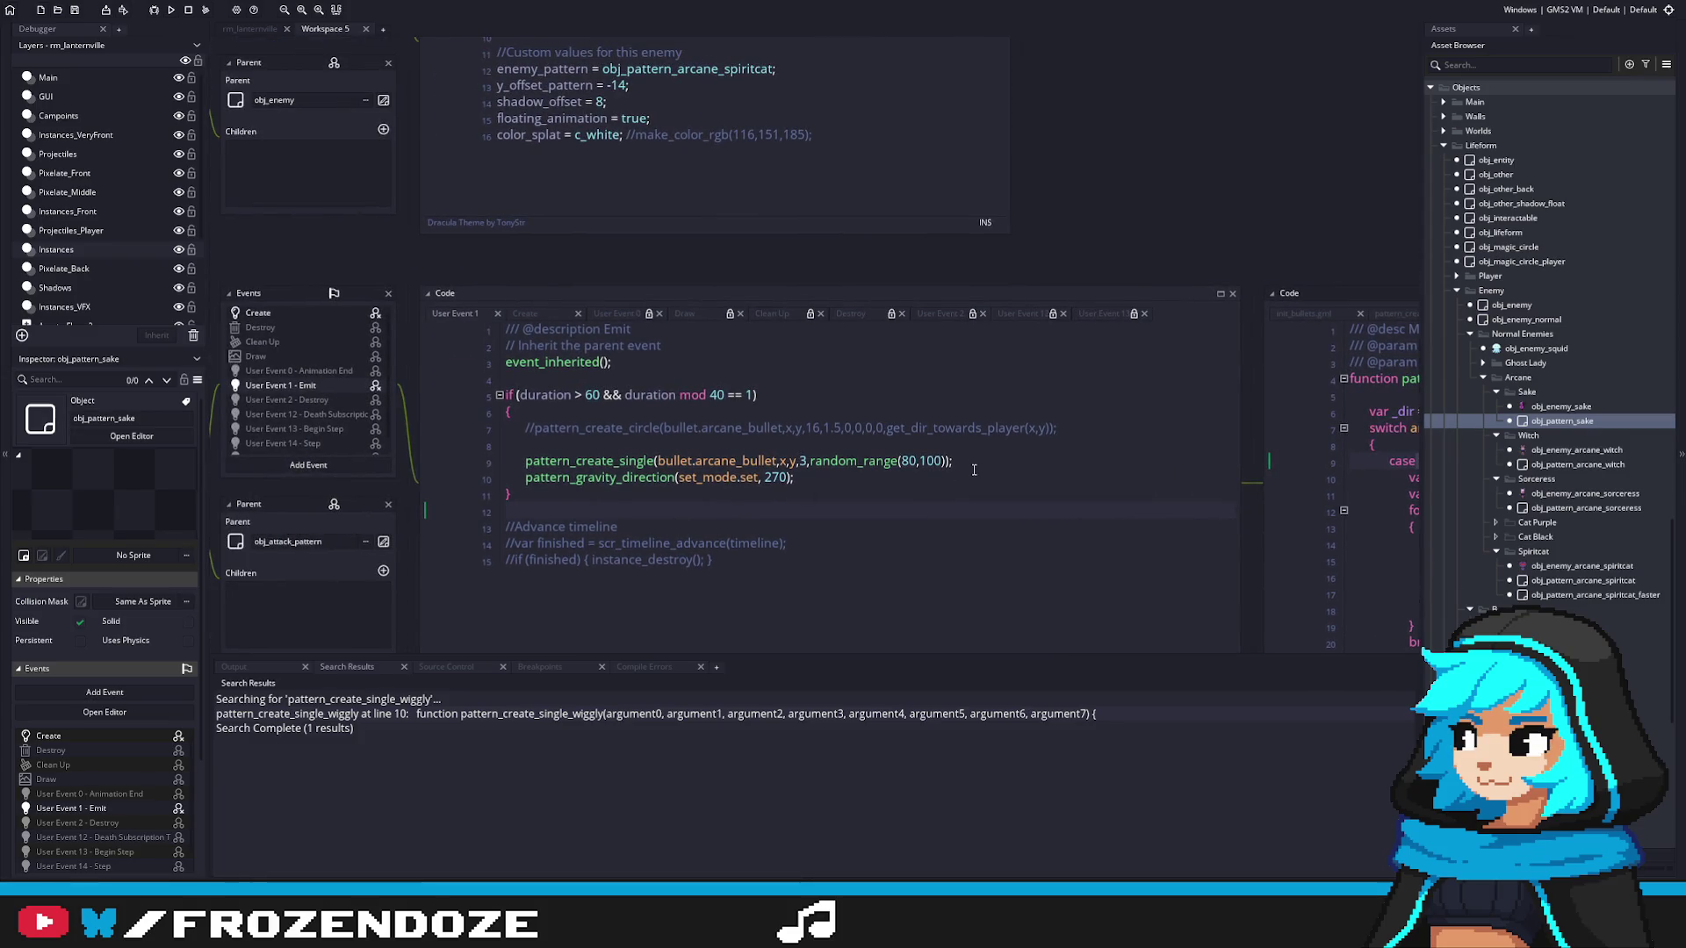
Step: Look at obj_enemy_arcane_sorceress for reference, then reopen obj_pattern_sake's emit code
left_click(1581, 496)
double_click(1582, 496)
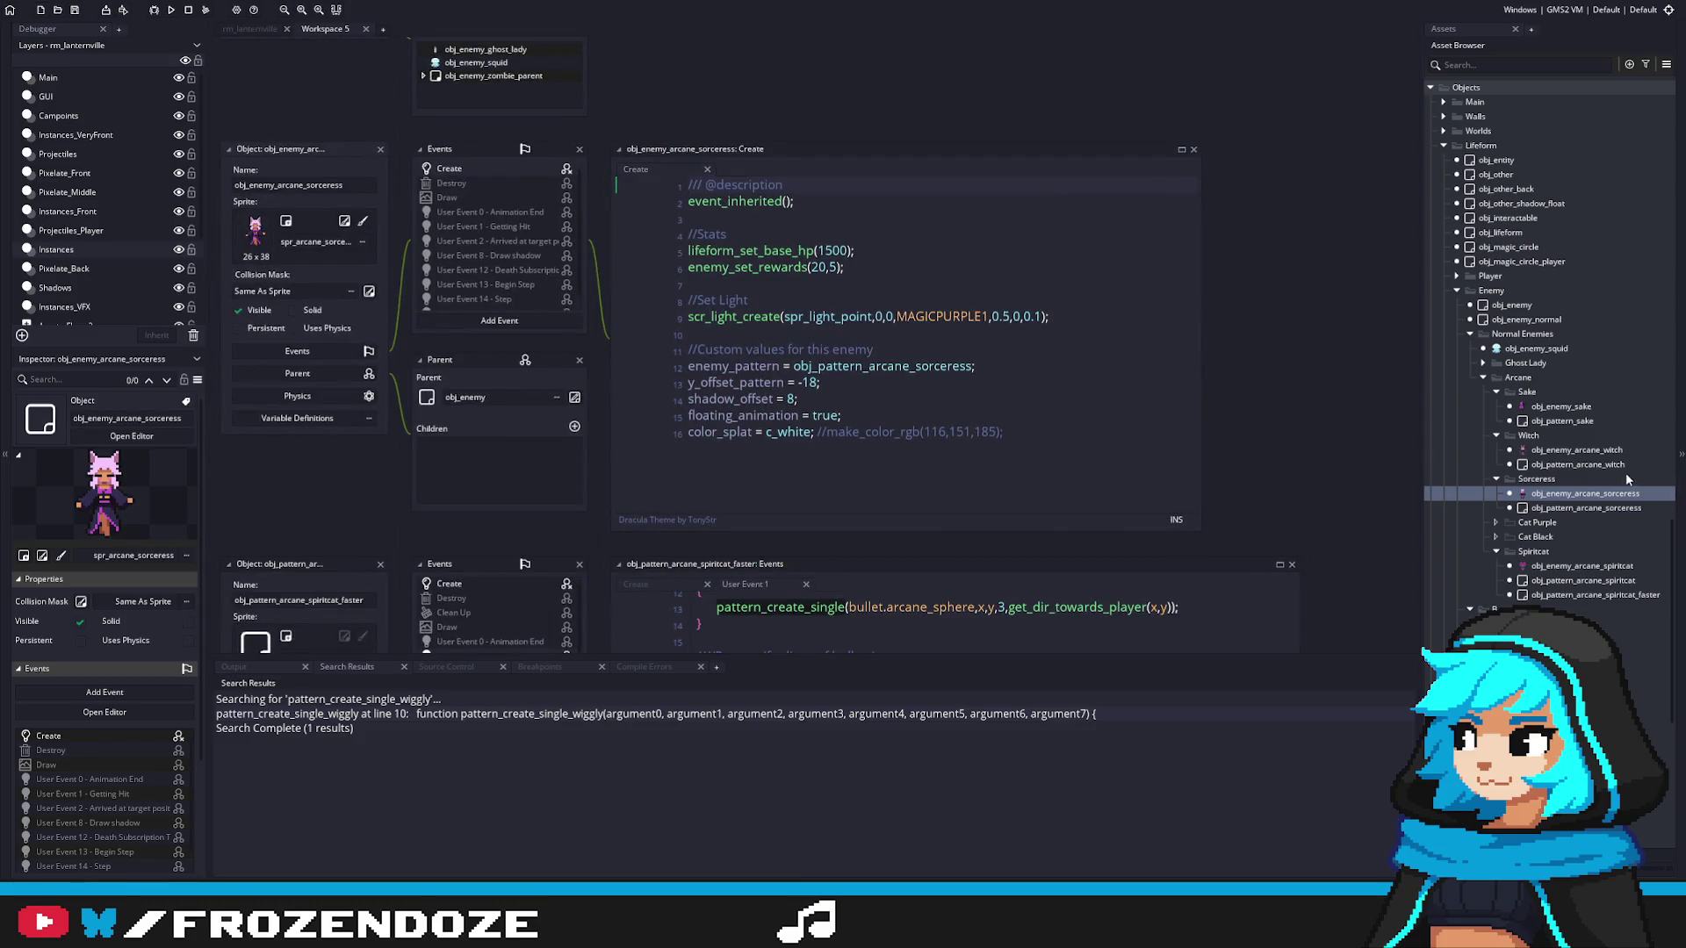
double_click(1563, 408)
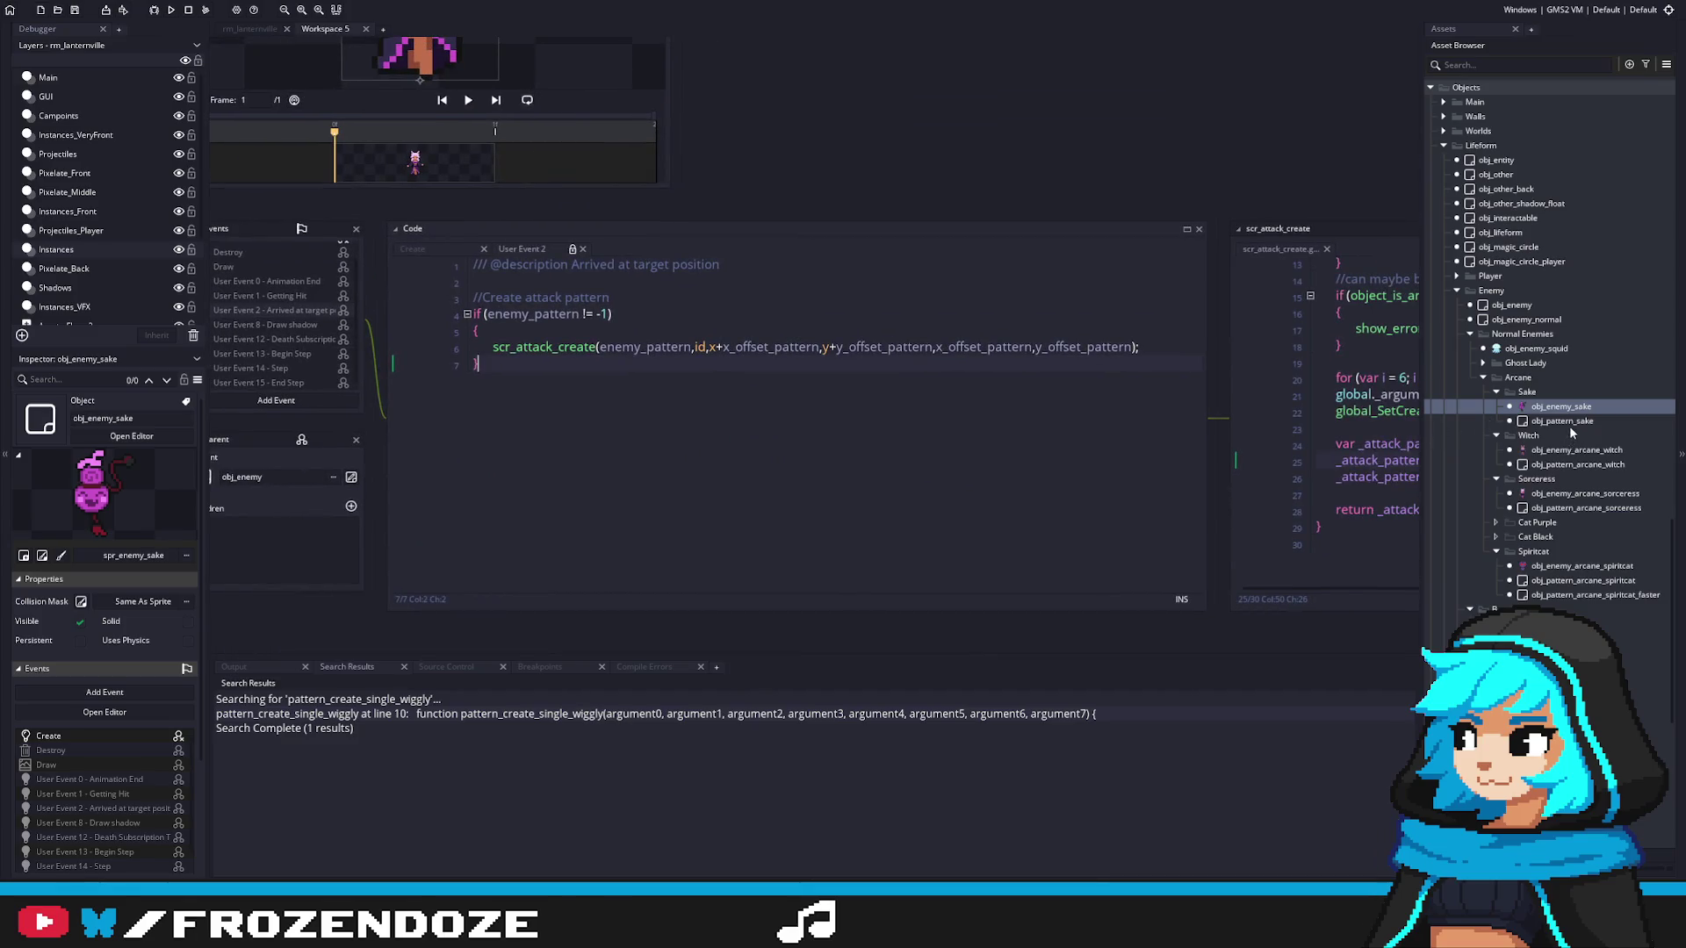
double_click(1563, 421)
Step: Change the firing delay from 60 to 30 and the interval from mod 40 to mod 20, then run the game
left_click(913, 365)
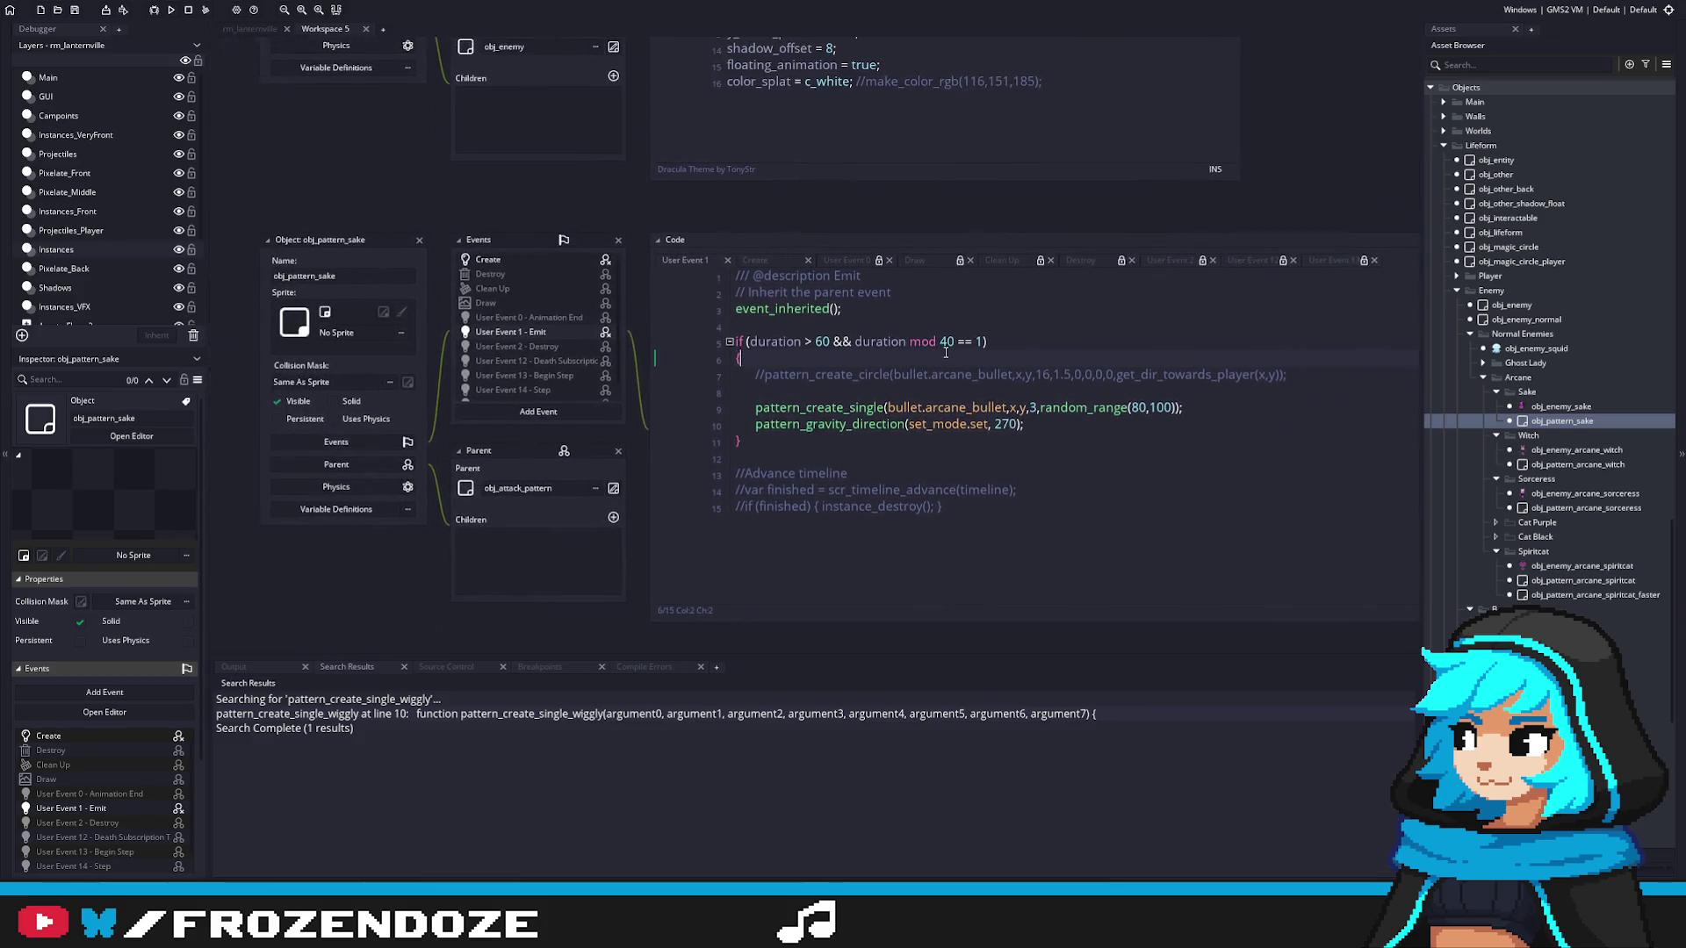
left_click(818, 345)
key("Delete")
type("3")
double_click(946, 342)
type("20")
left_click(1118, 424)
key("F5")
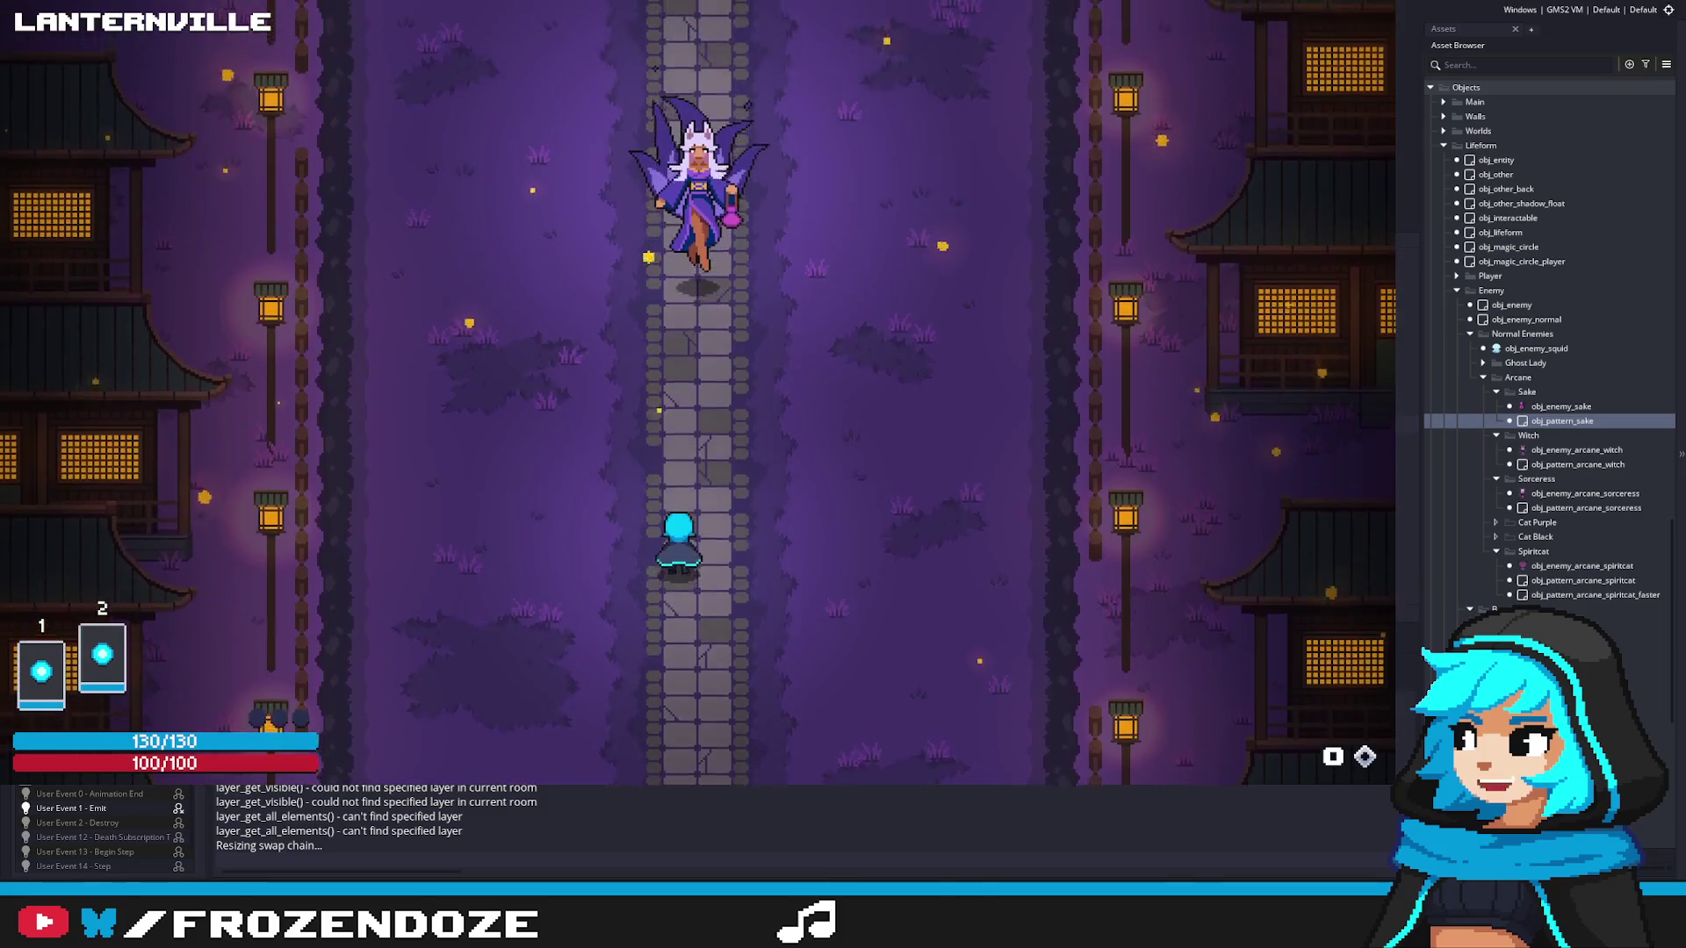
Step: Walk the player toward Saki along the stone path to start the fight
key("Left")
key("Down")
key("Right")
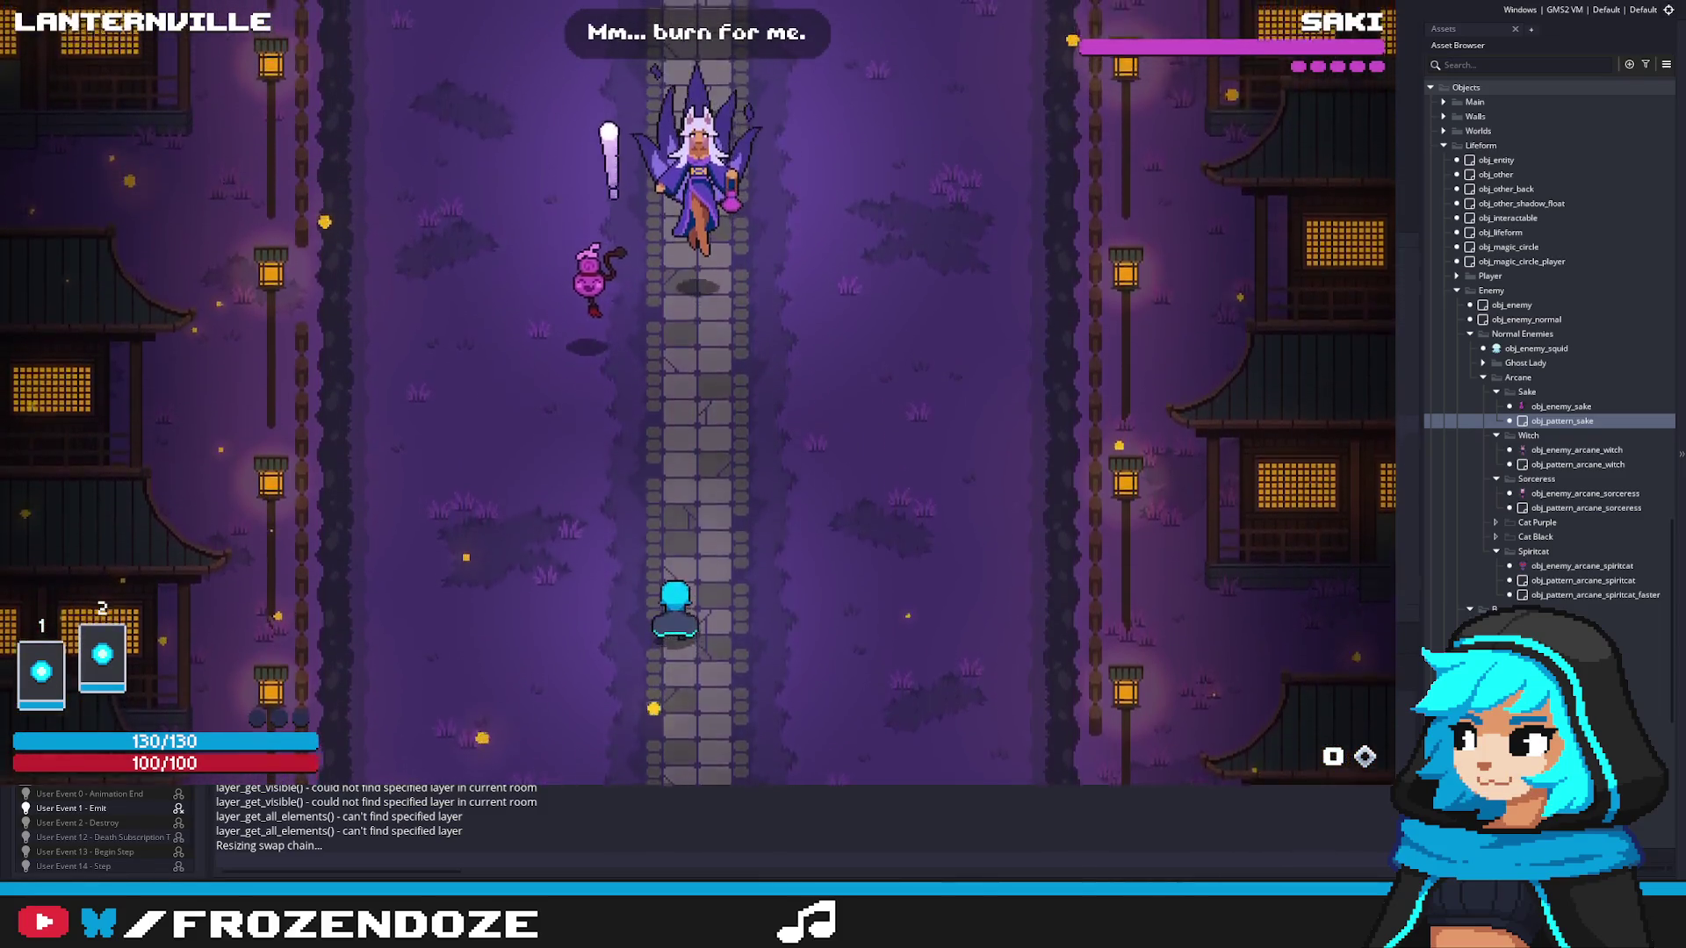
key("Down")
key("Left")
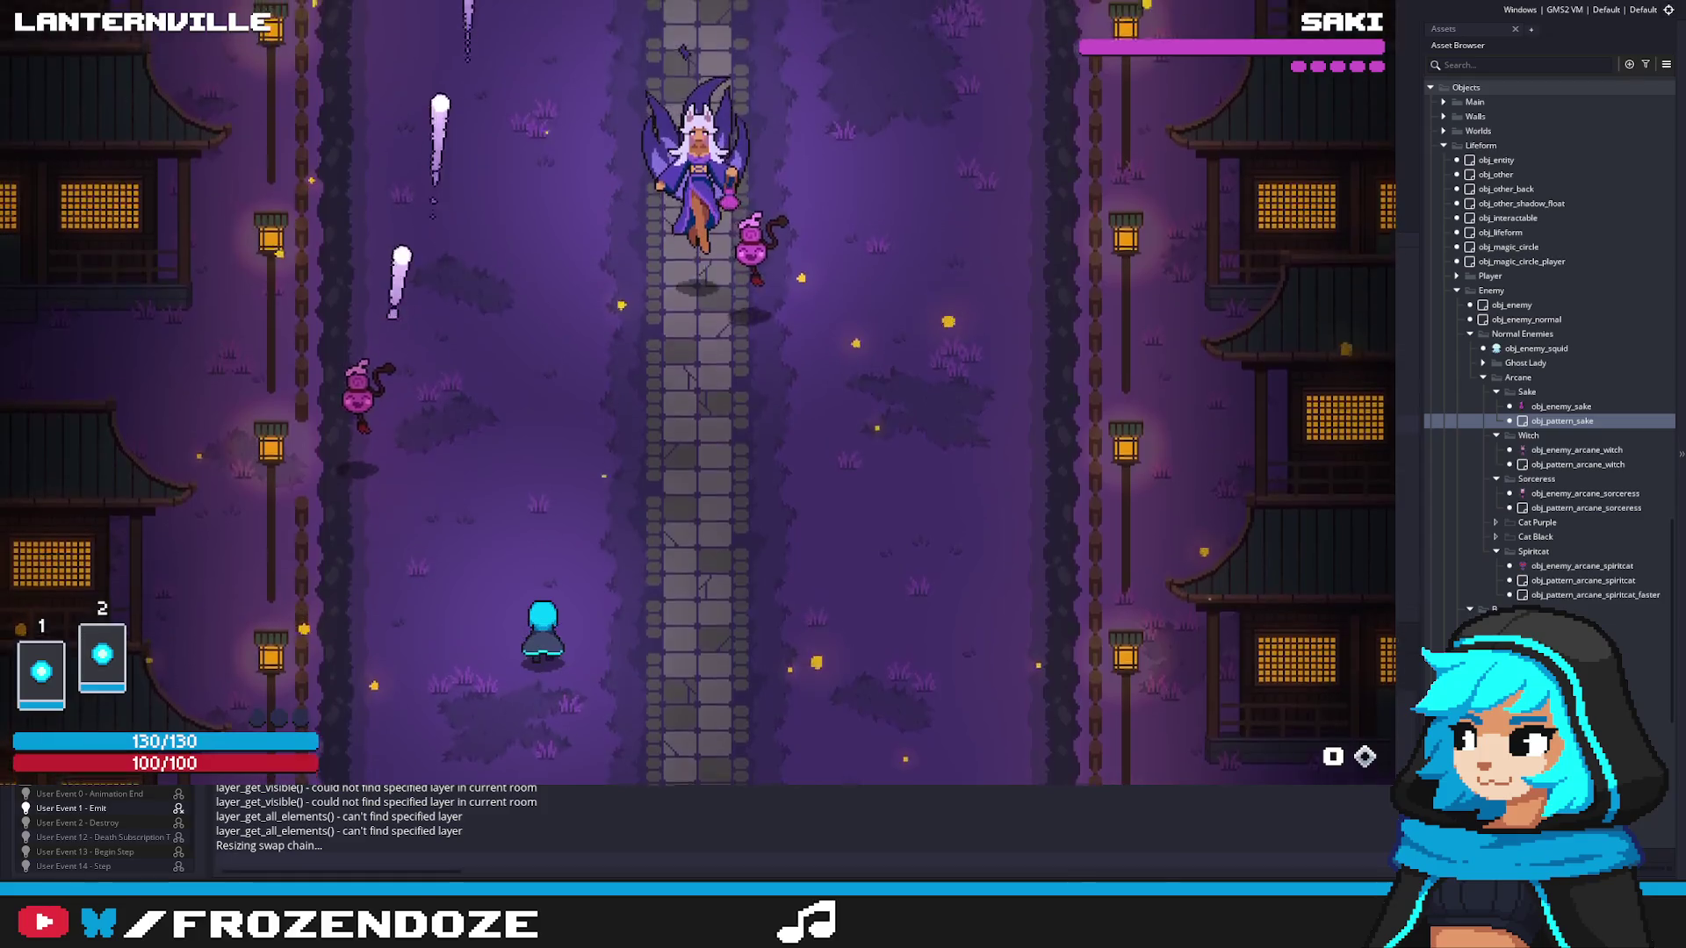
key("Right")
key("Right")
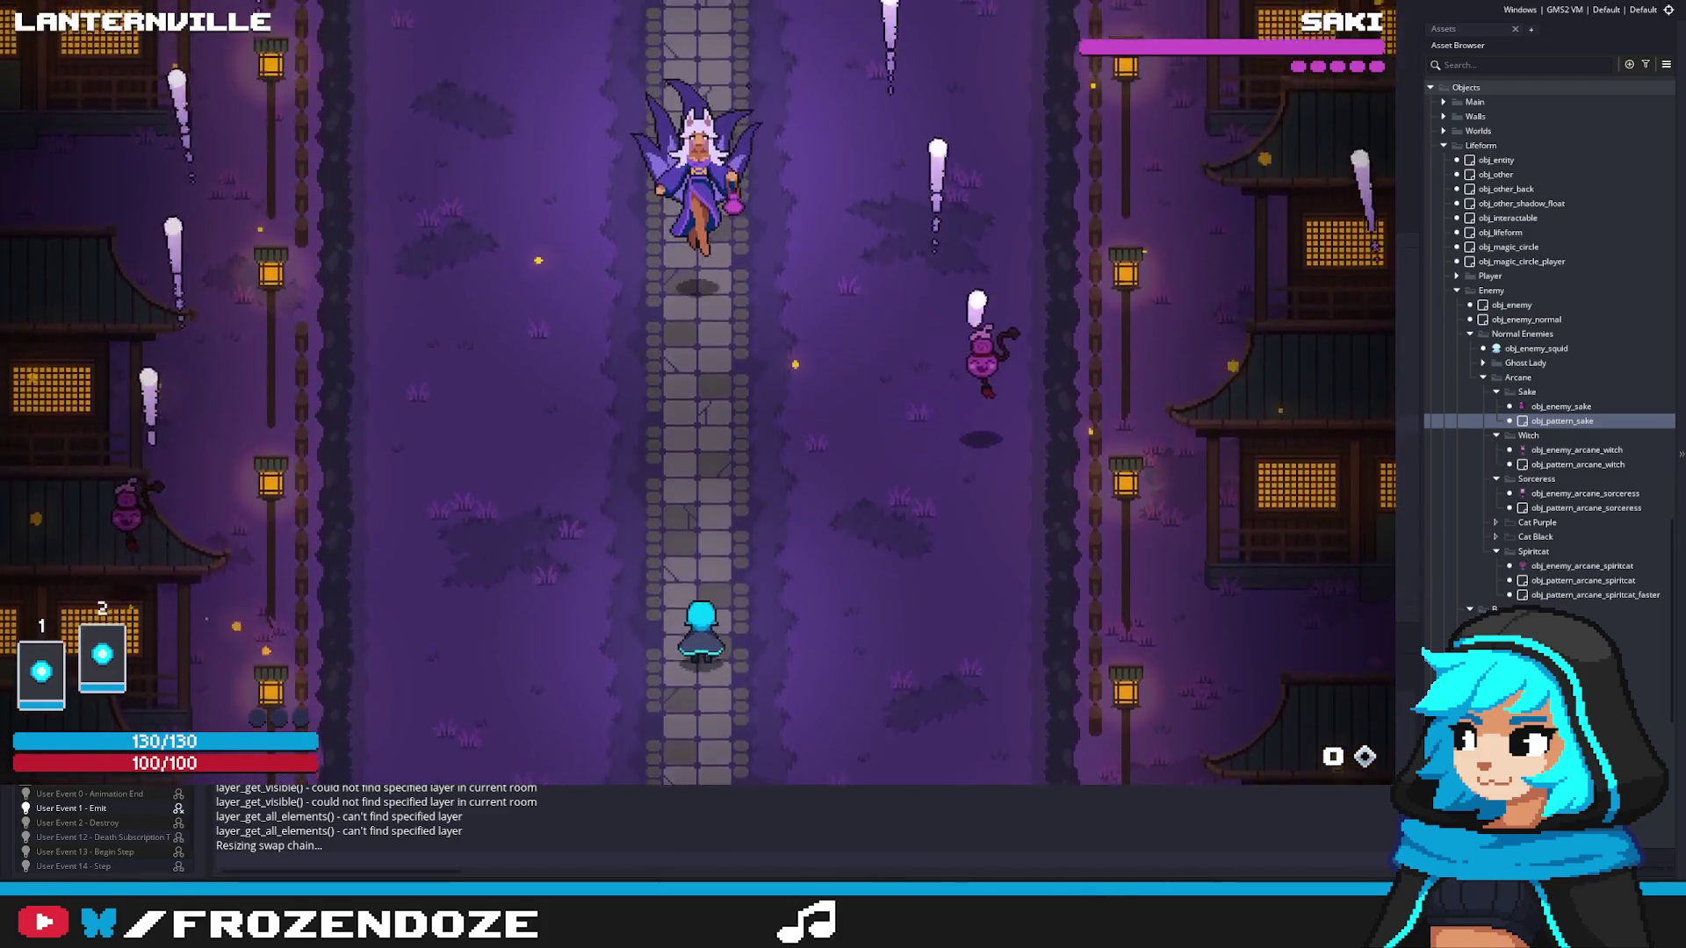
Step: Dodge the Sake minions' falling bullets by strafing left and right across the stone path
key("a")
key("d")
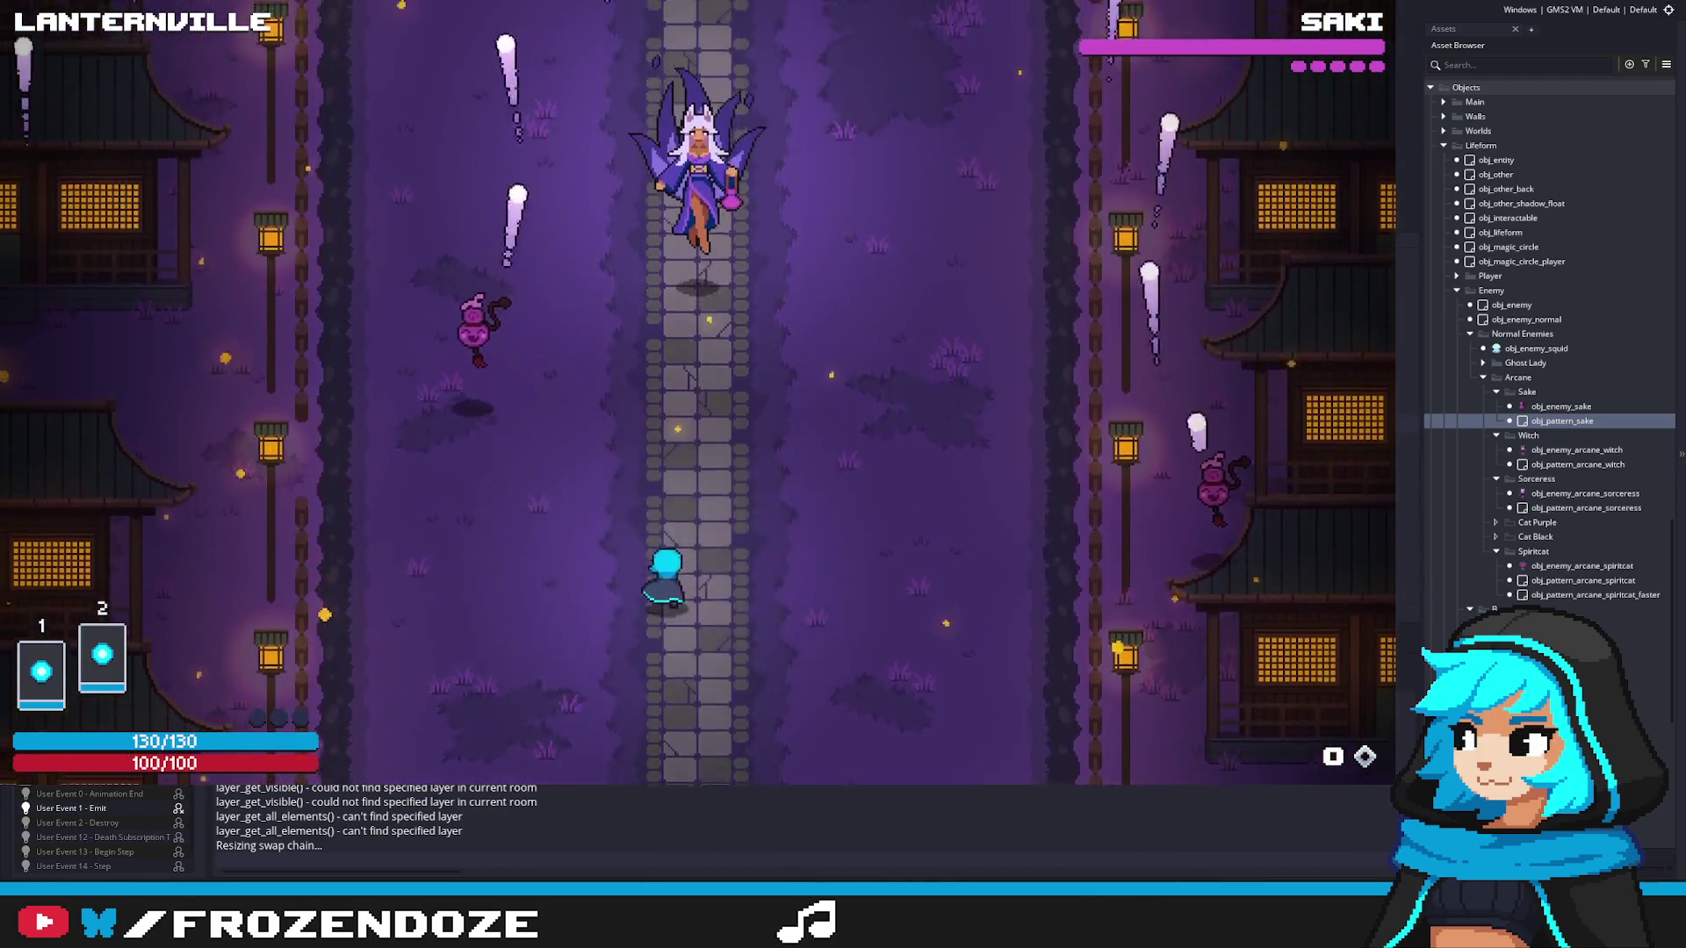
key("d")
key("a")
key("s")
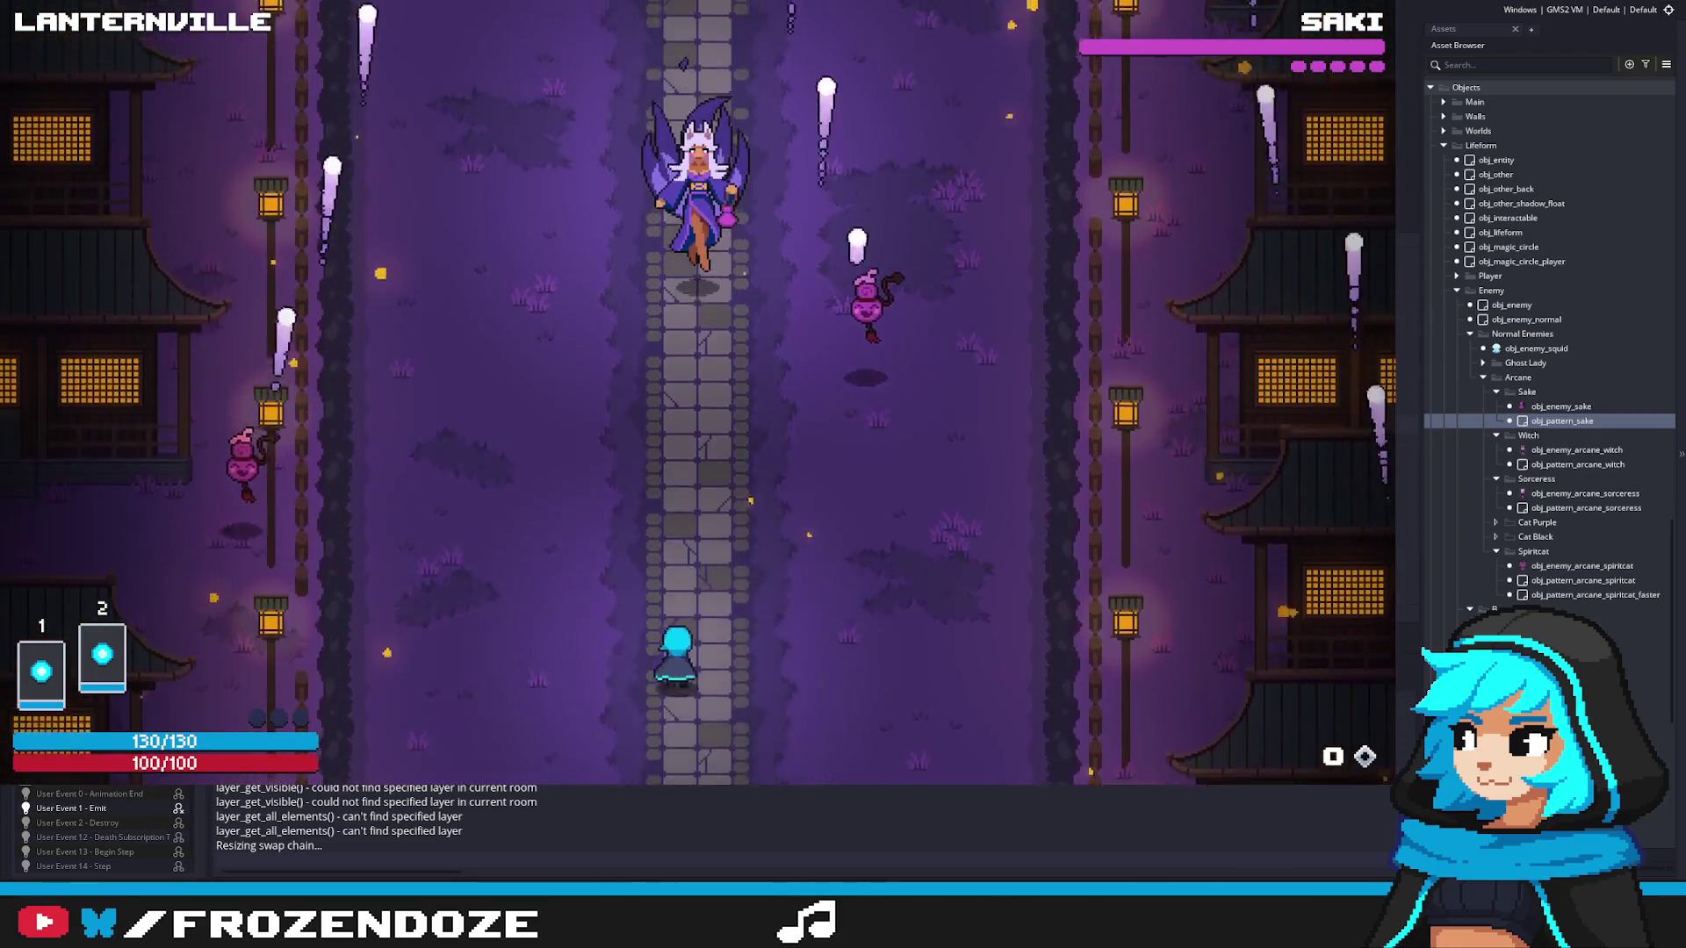
key("d")
key("a")
key("d")
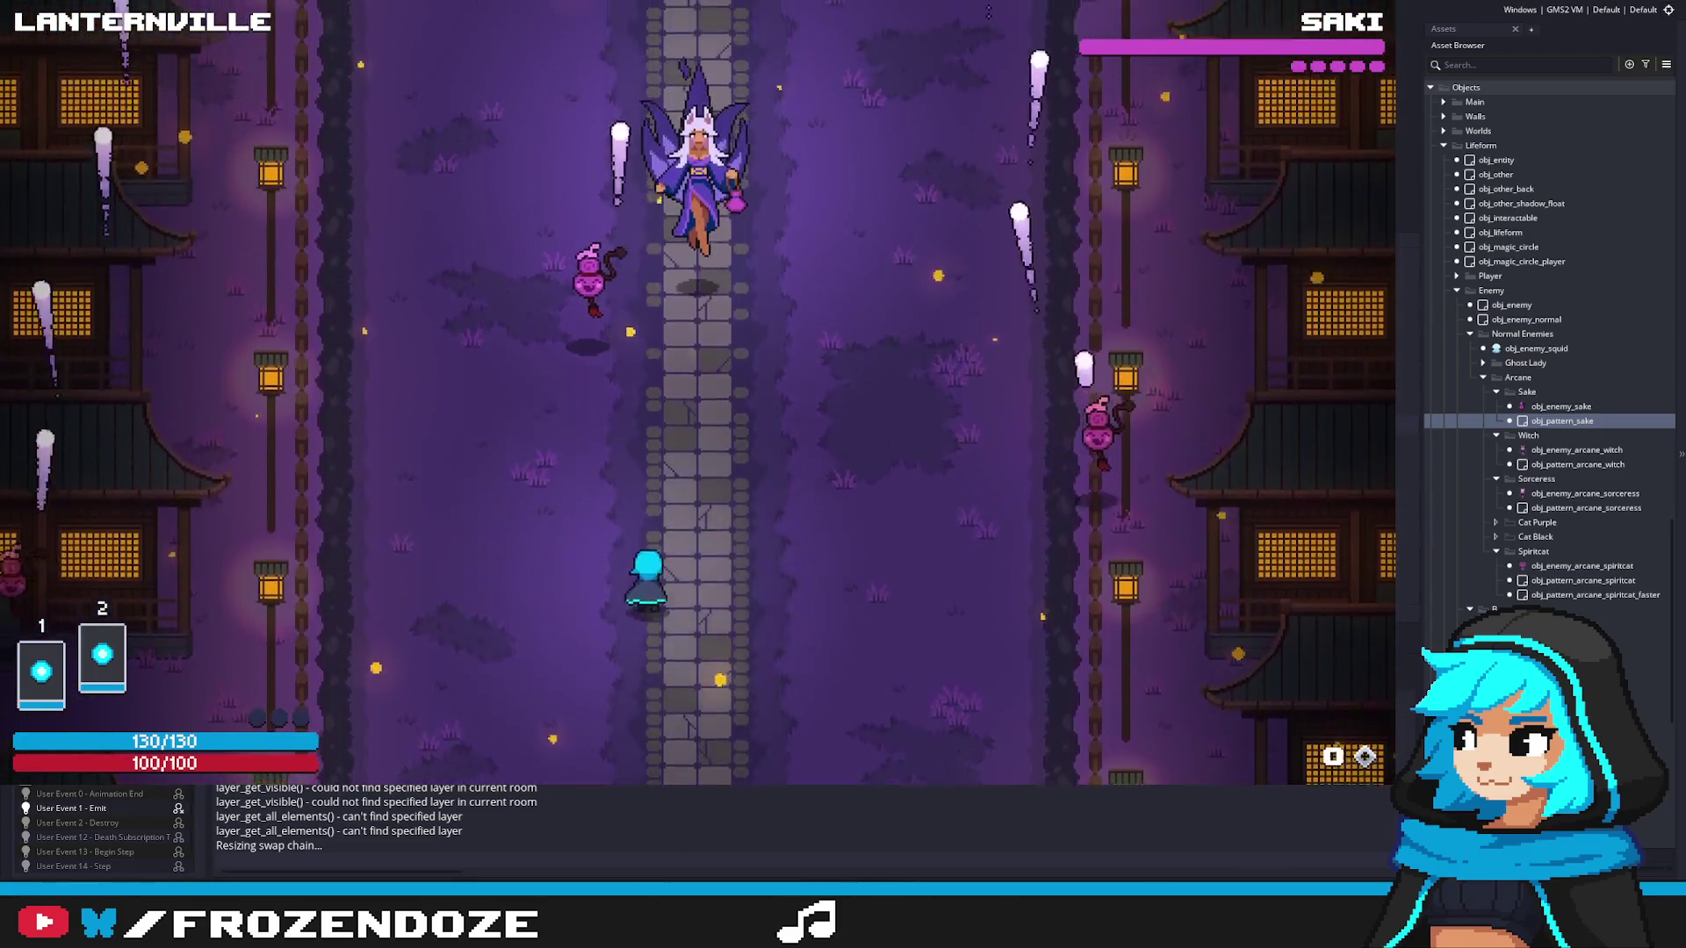
key("d")
key("a")
key("s")
key("d")
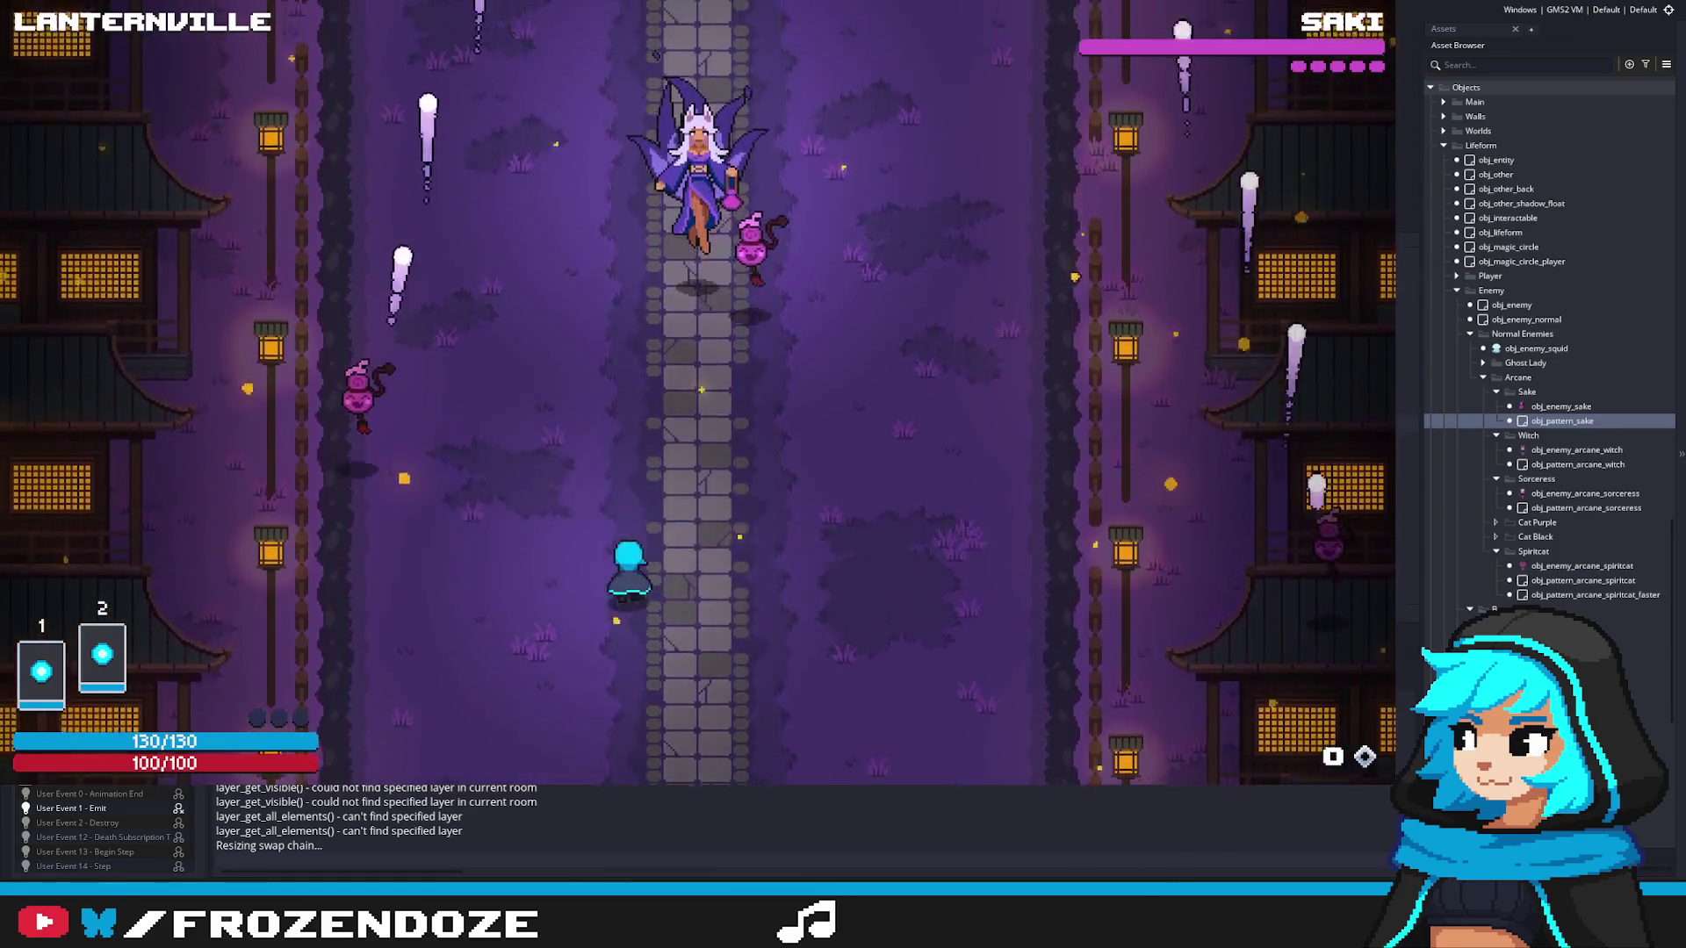
key("a")
key("d")
key("a")
key("d")
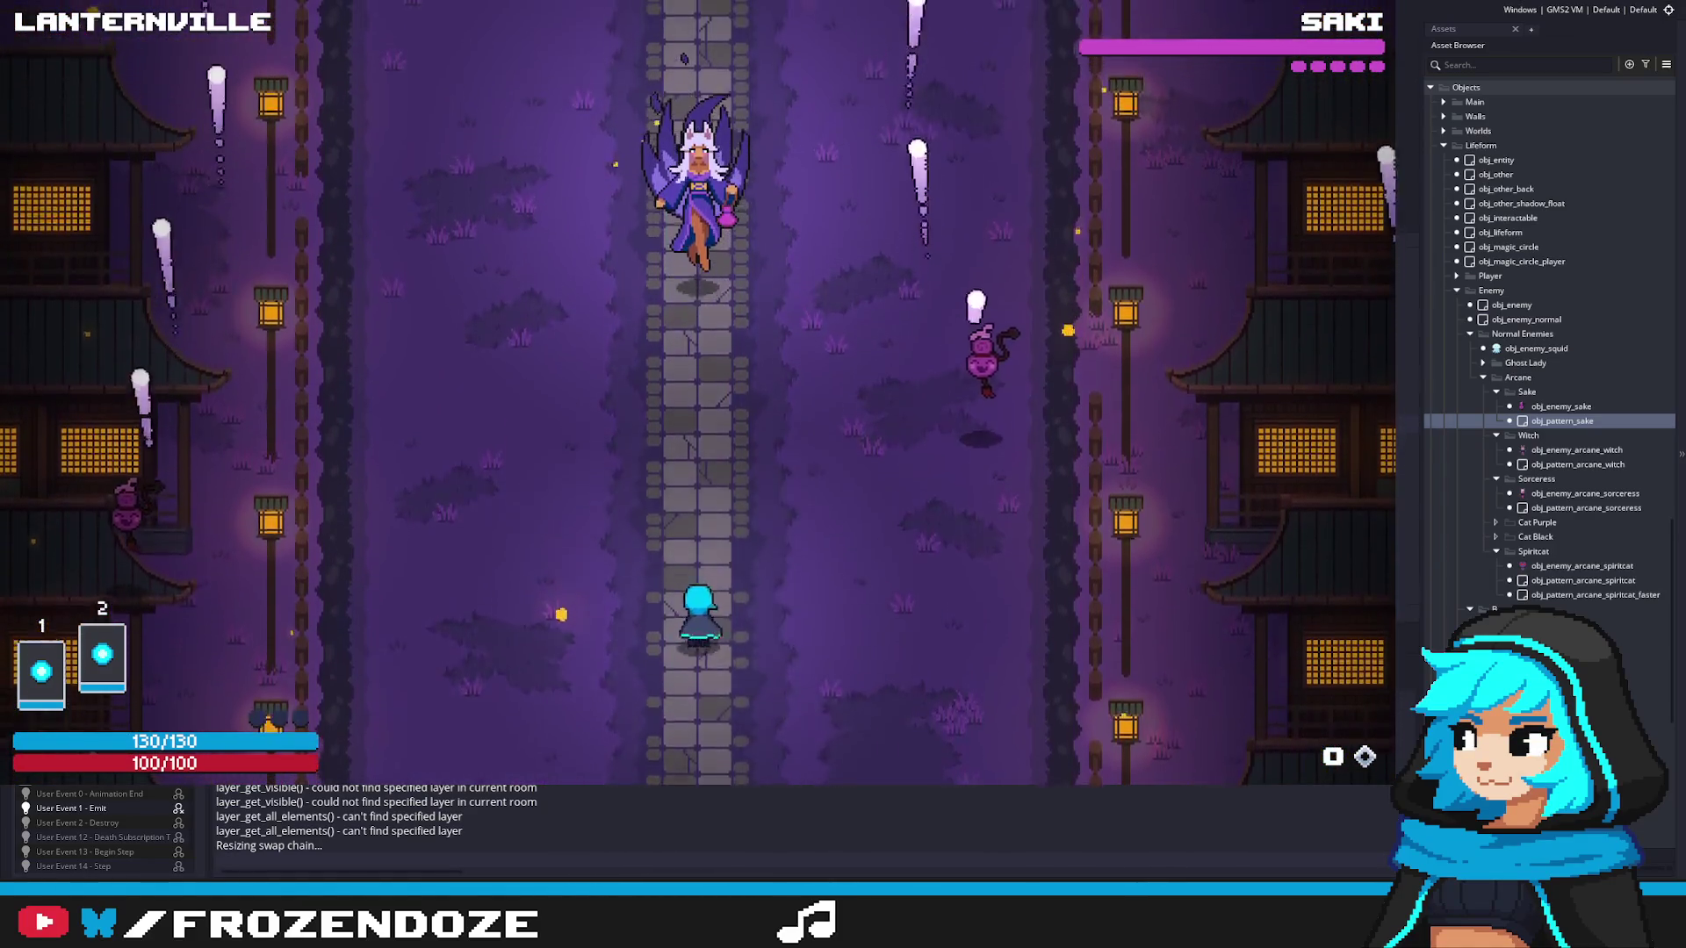
key("a")
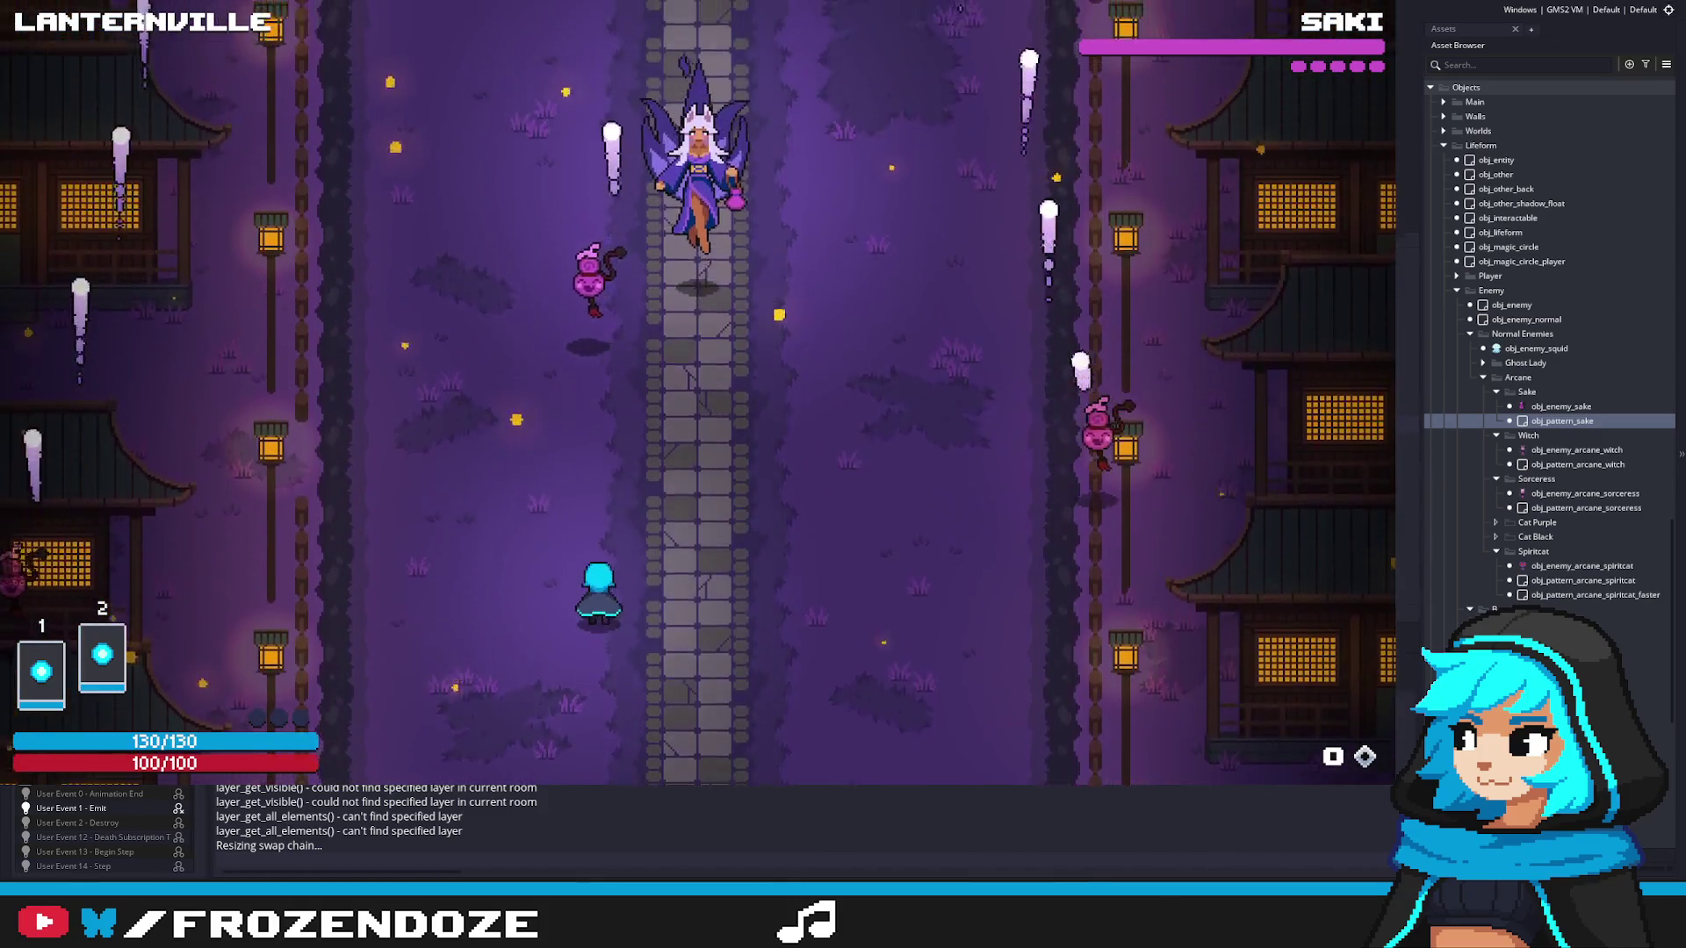
Step: Stop the game and open the pattern_gravity_direction function definition
key("Escape")
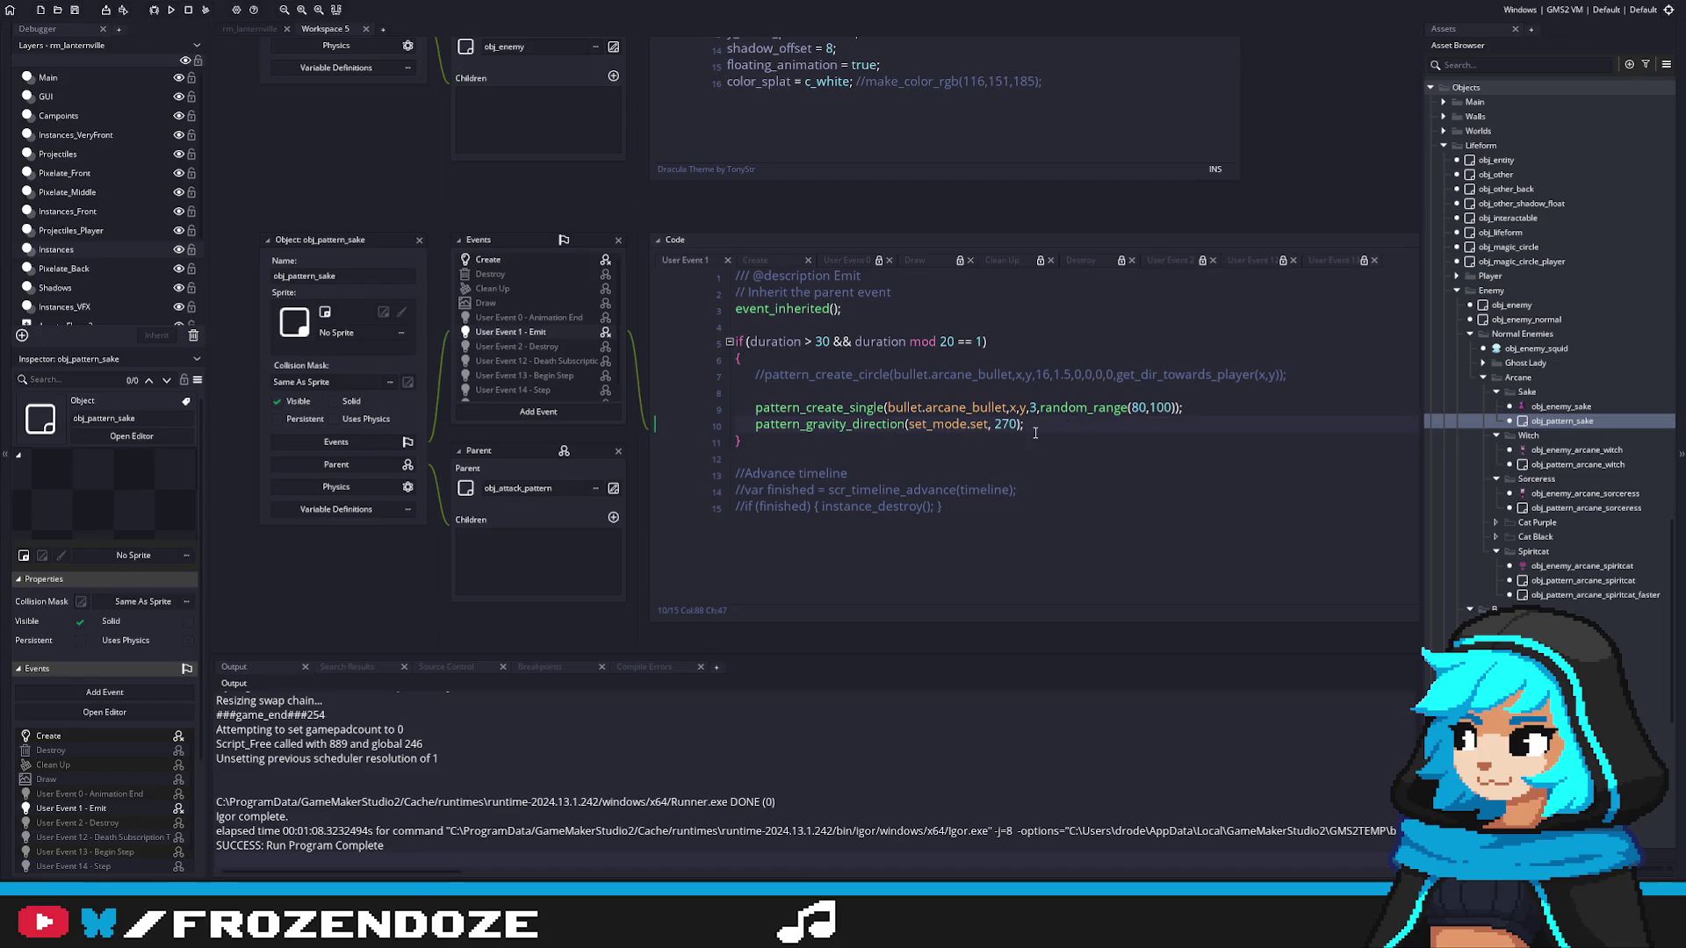
left_click(882, 424)
middle_click(887, 424)
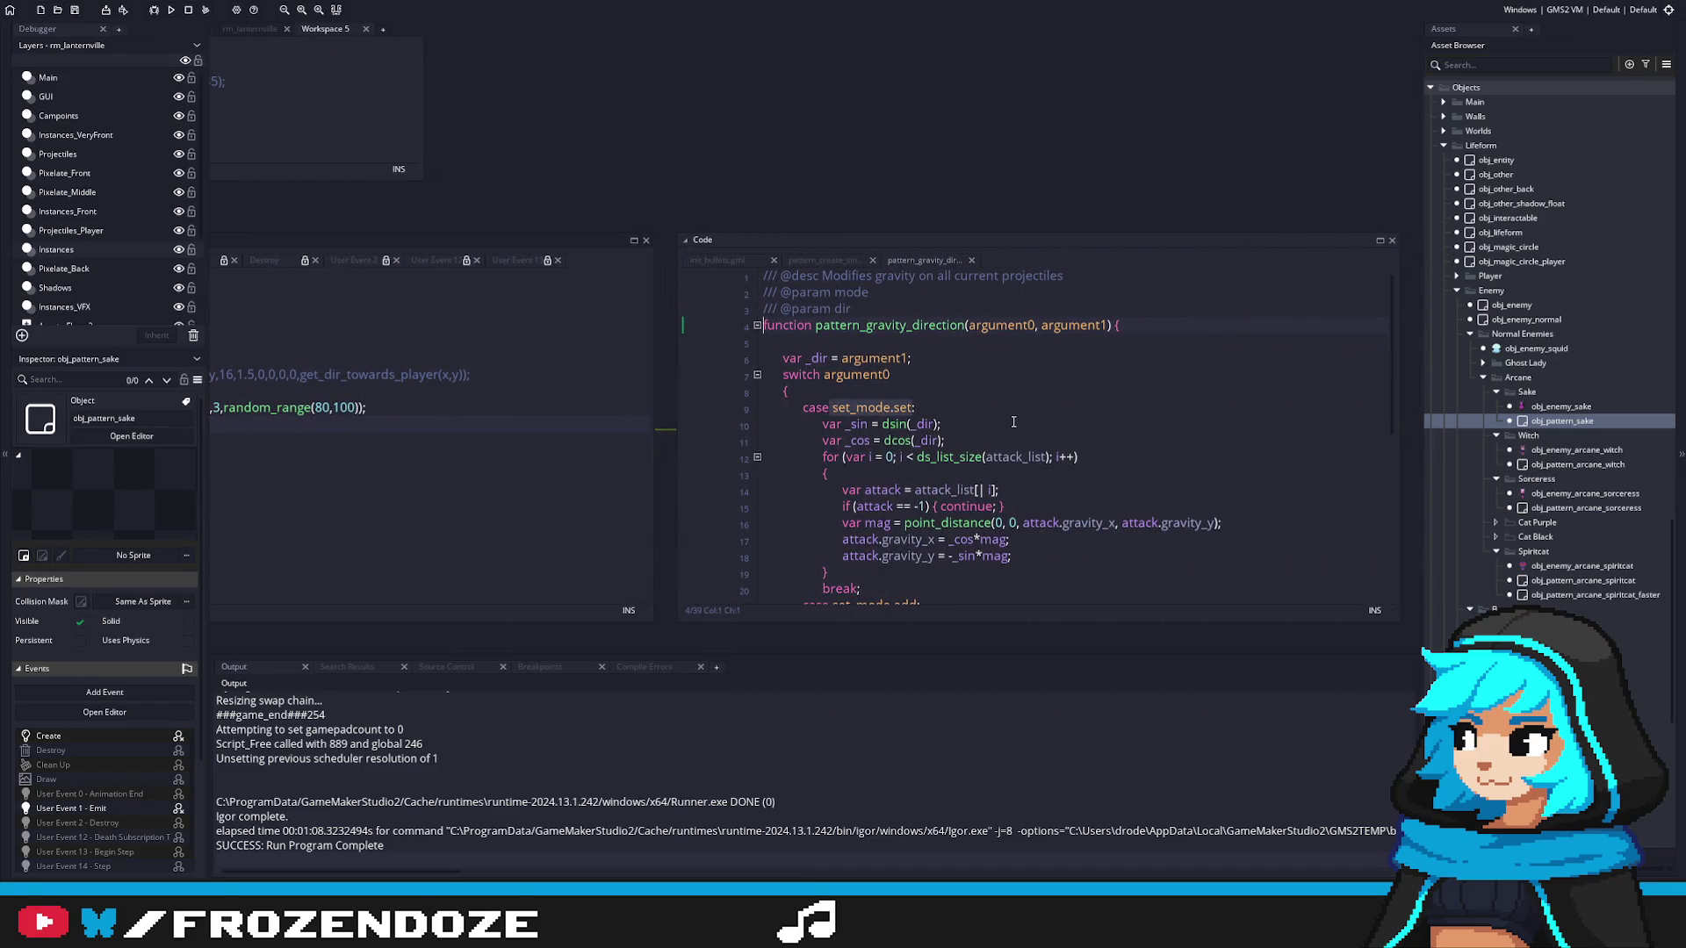
scroll(1013, 423, "down", 2)
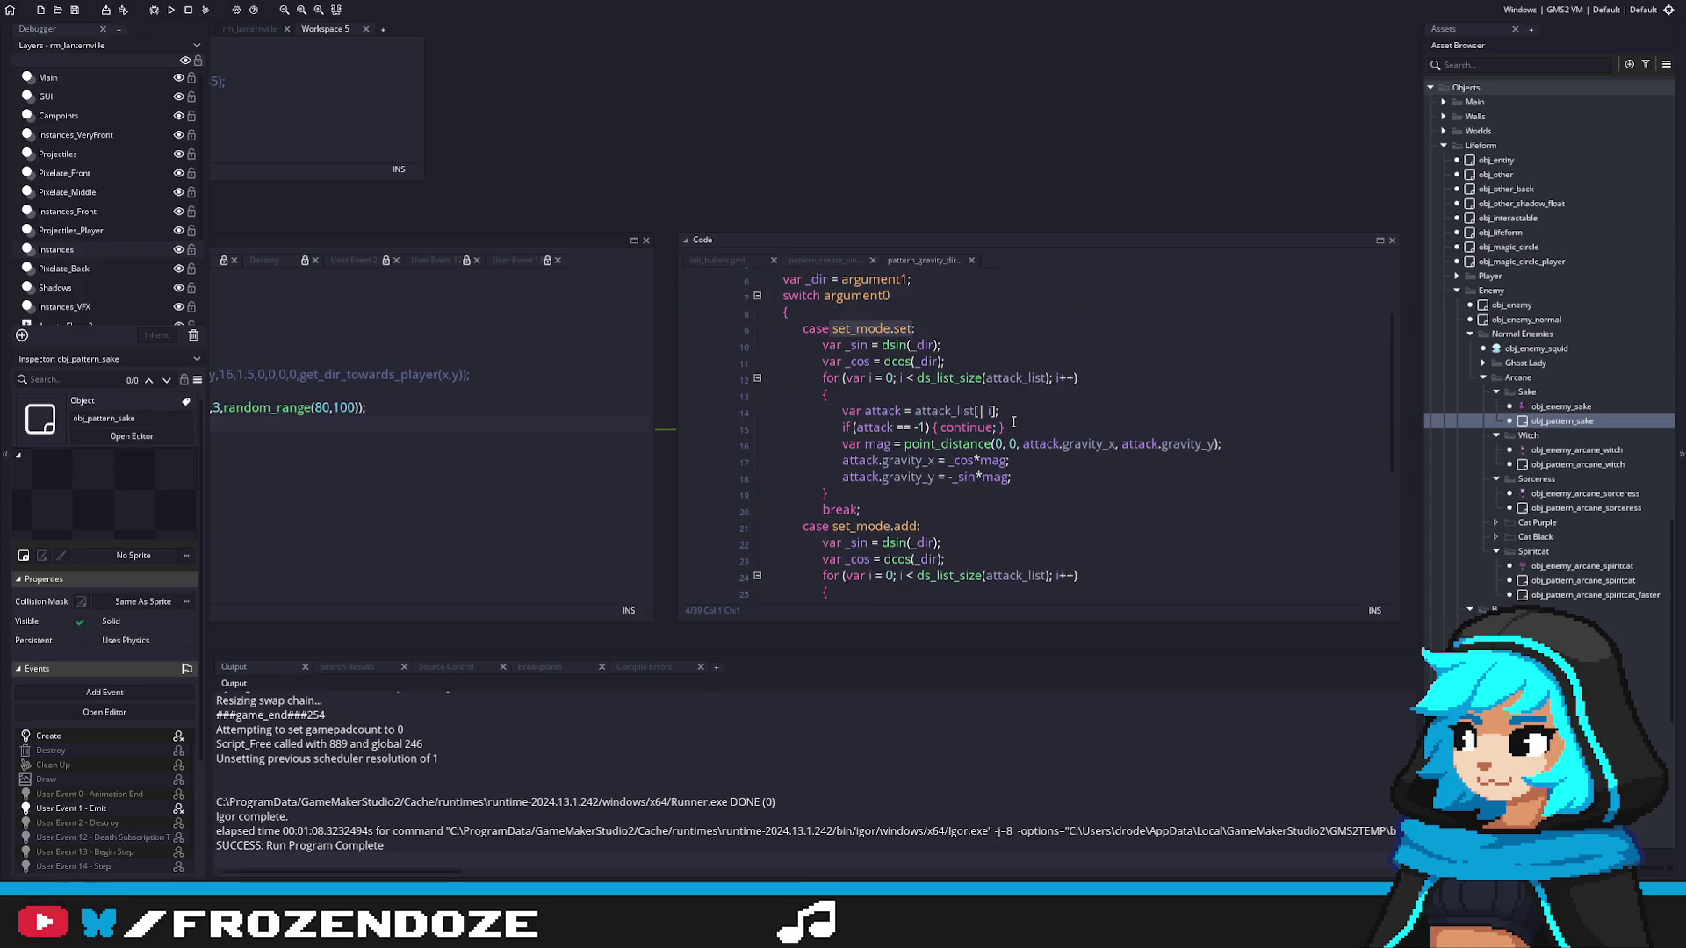
scroll(1596, 432, "up", 8)
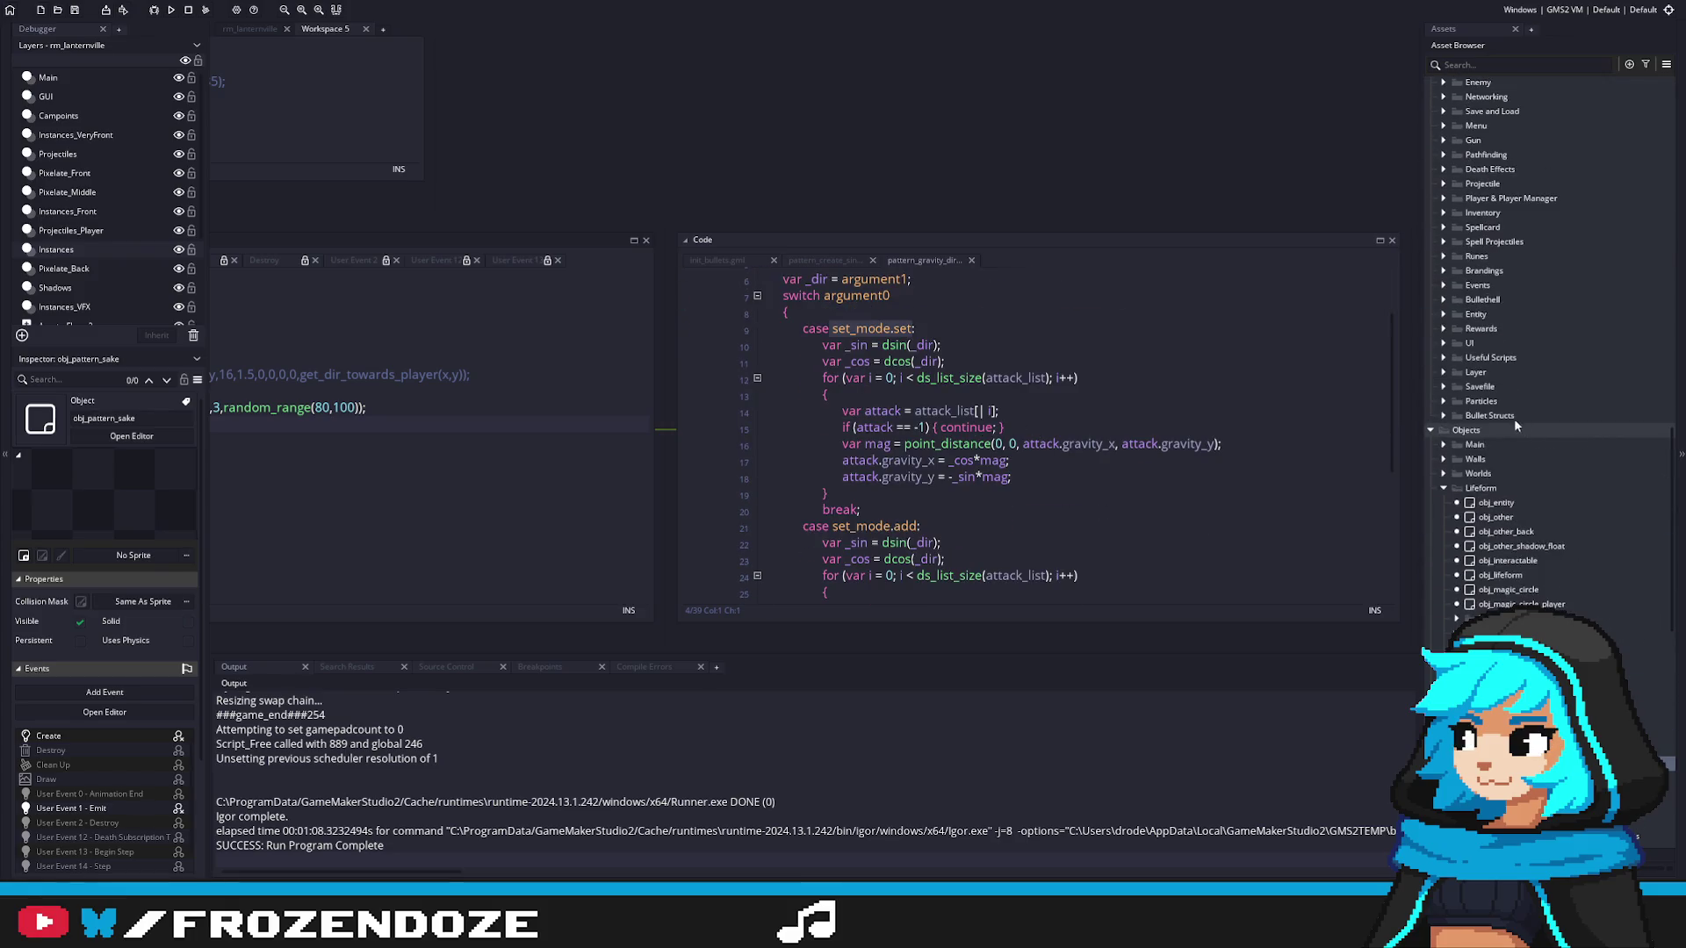
Step: Inspect the gravity_x field in bulletstruct, then the init_bullets script
left_click(1443, 416)
double_click(1498, 430)
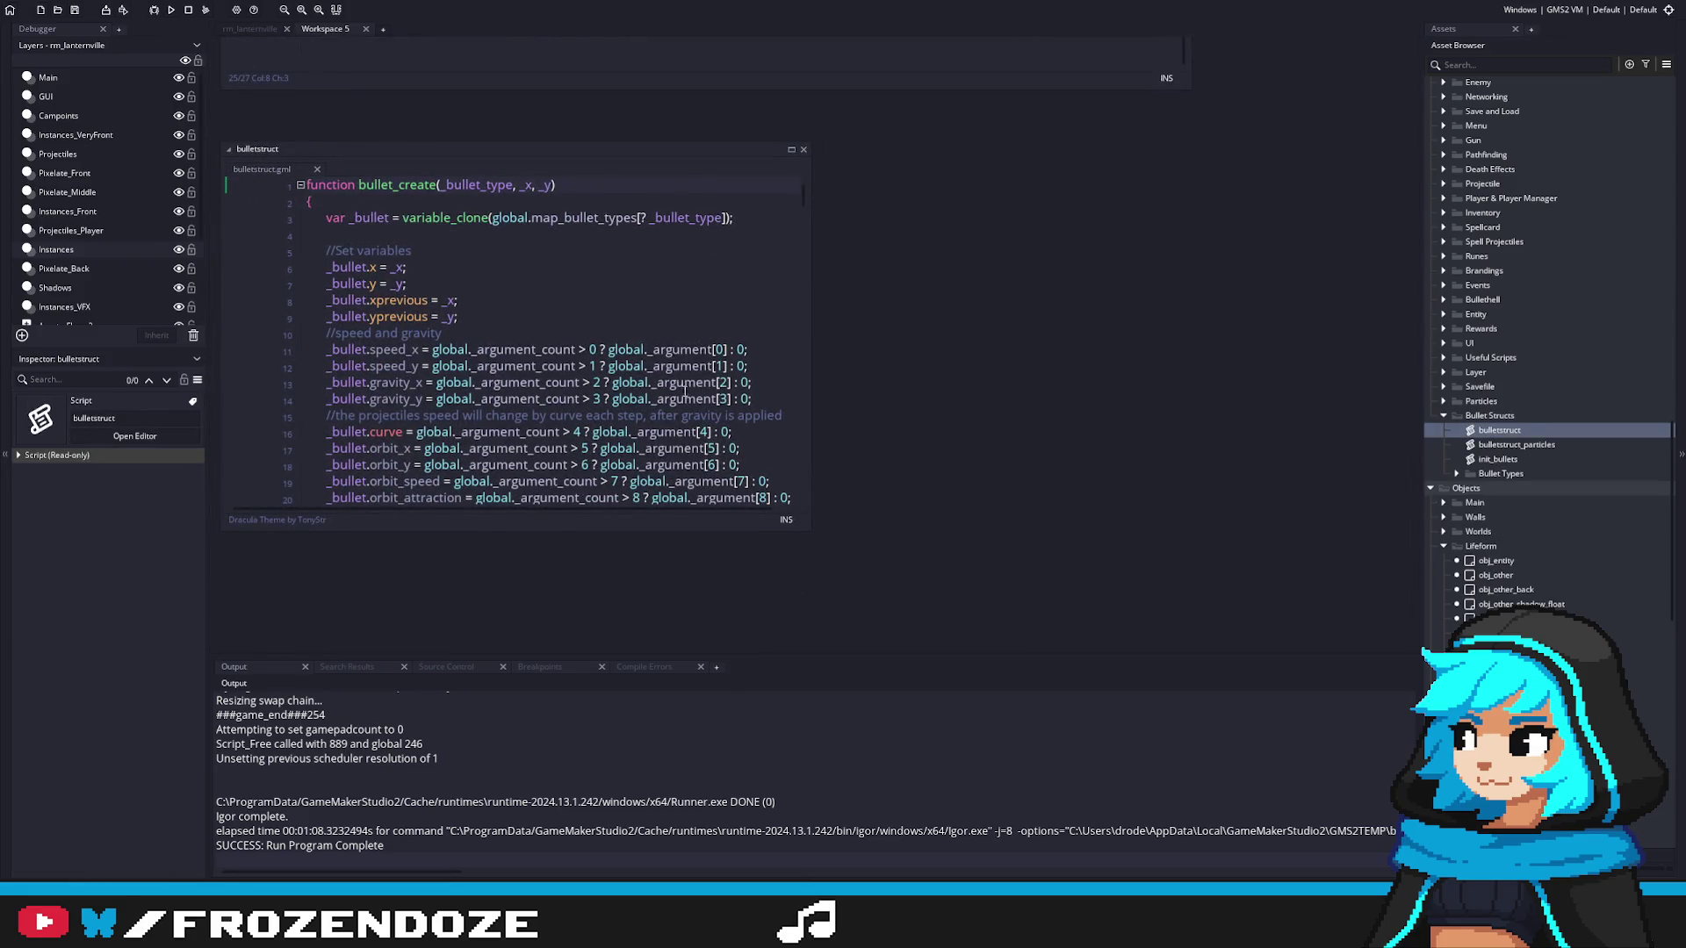
scroll(712, 405, "down", 2)
double_click(395, 303)
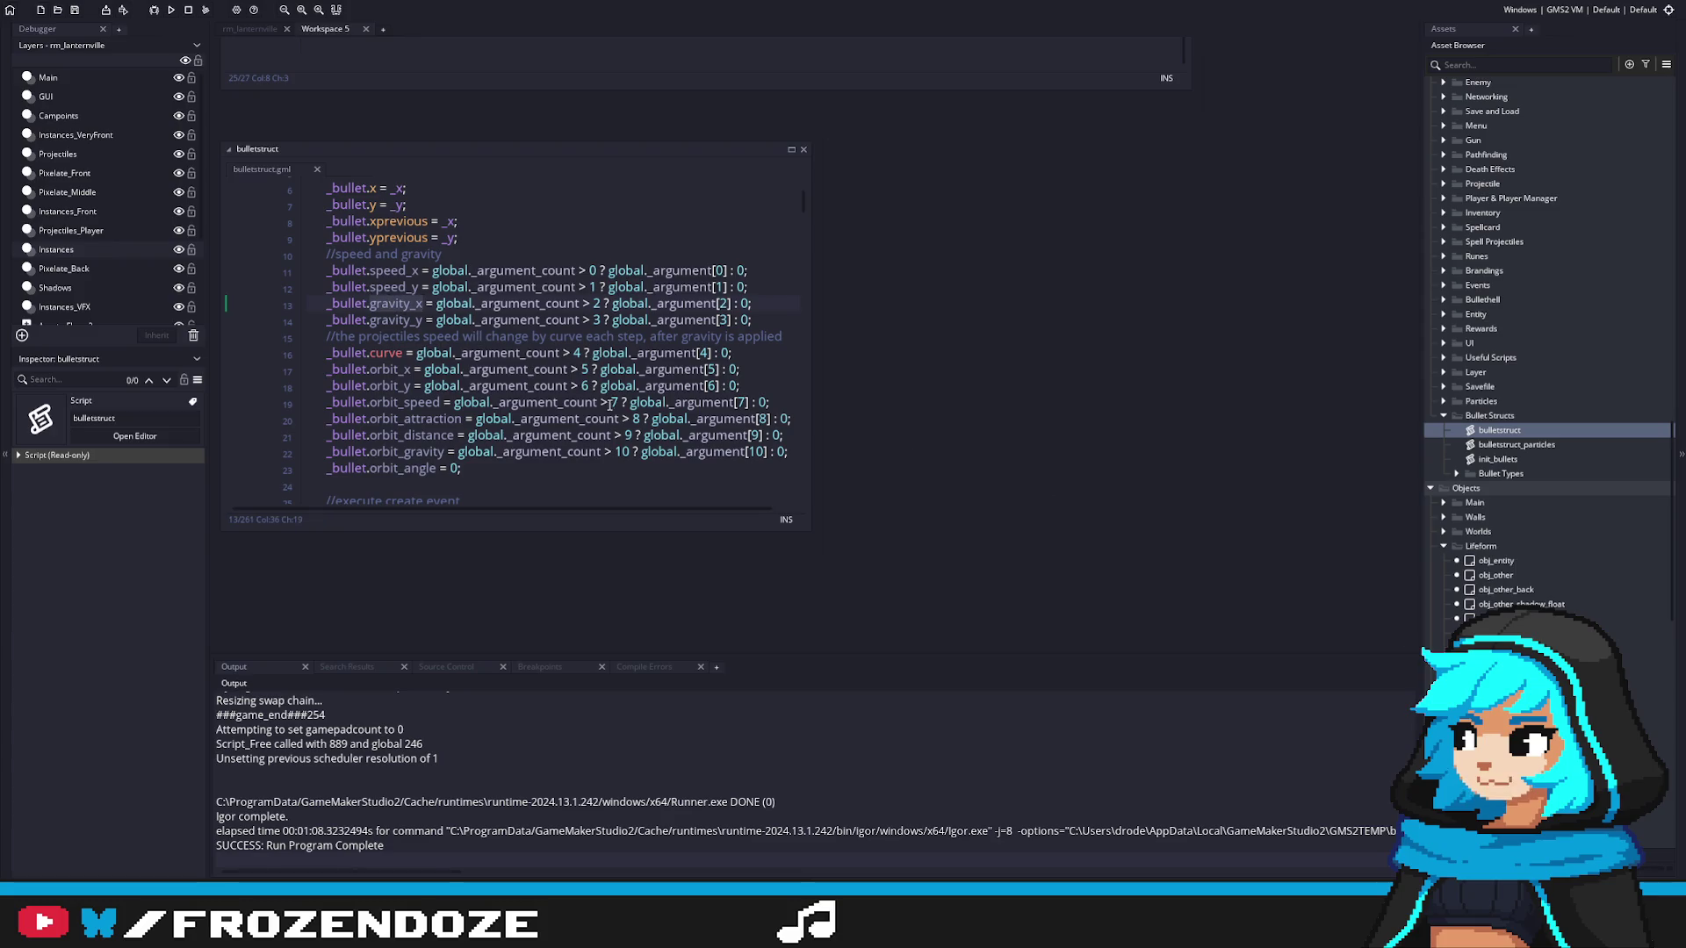
scroll(613, 403, "down", 7)
double_click(1498, 459)
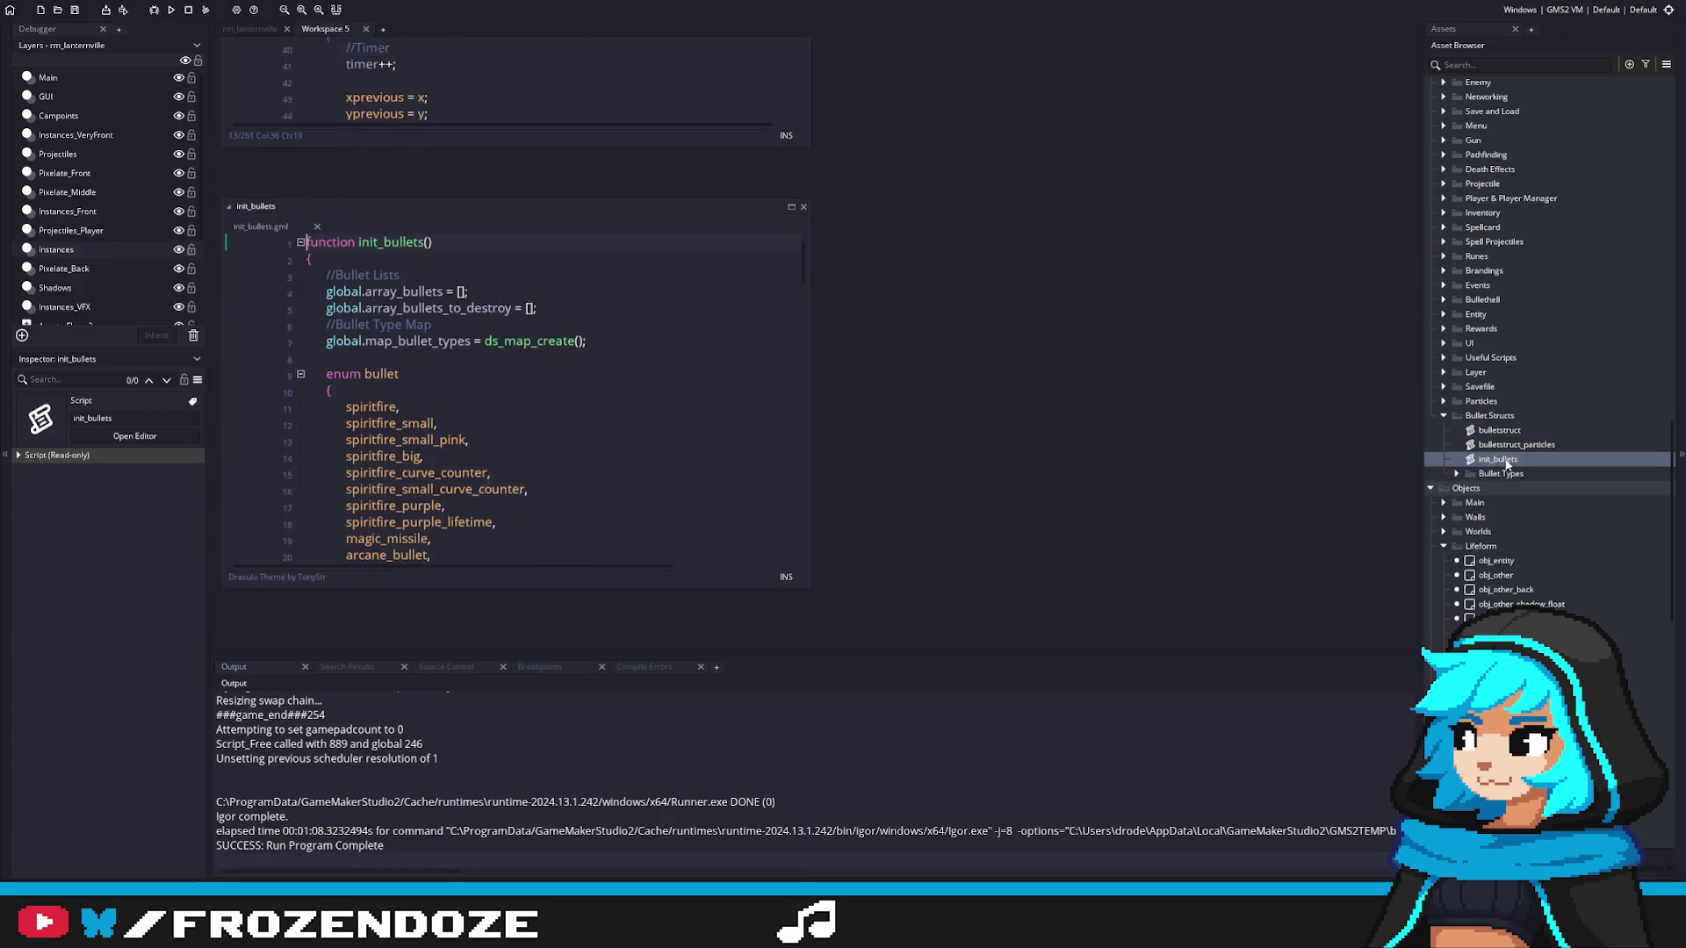
mouse_move(800, 200)
left_mouse_down()
mouse_move(792, 462)
mouse_move(1406, 386)
left_mouse_up()
Step: Review bulletstruct in an enlarged editor, then reopen pattern_gravity_direction from obj_pattern_sake
double_click(1498, 430)
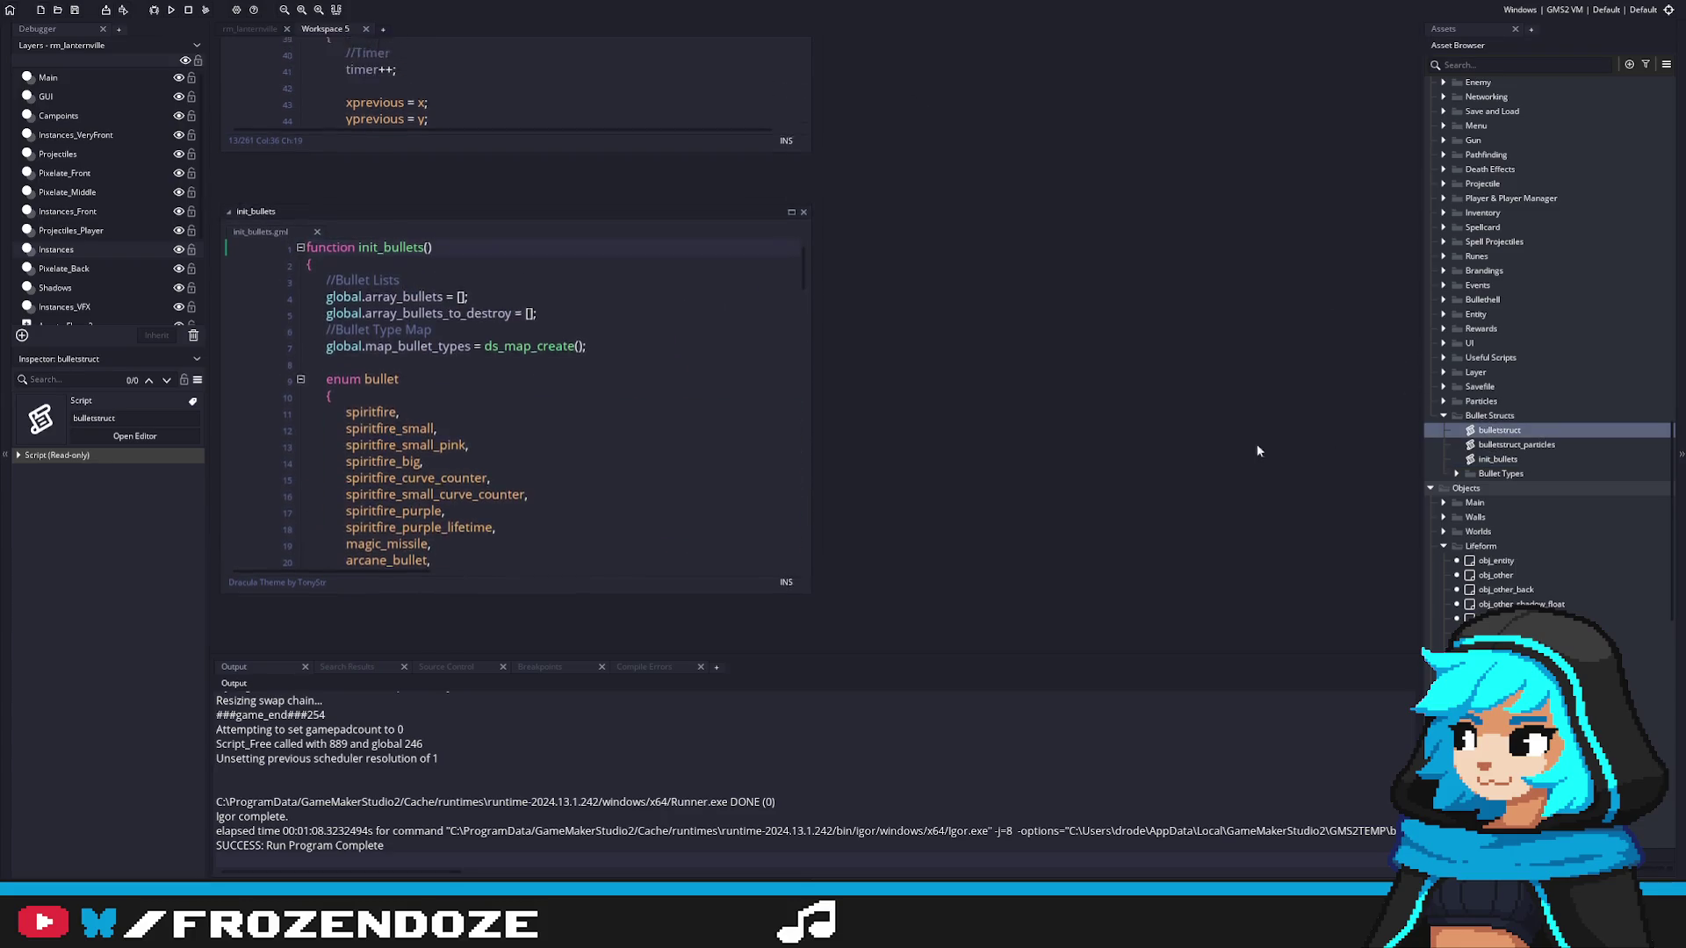
left_click_drag(1103, 587, 1278, 620)
mouse_move(1289, 302)
left_mouse_down()
mouse_move(1294, 251)
mouse_move(1298, 412)
mouse_move(1313, 327)
mouse_move(1296, 416)
left_mouse_up()
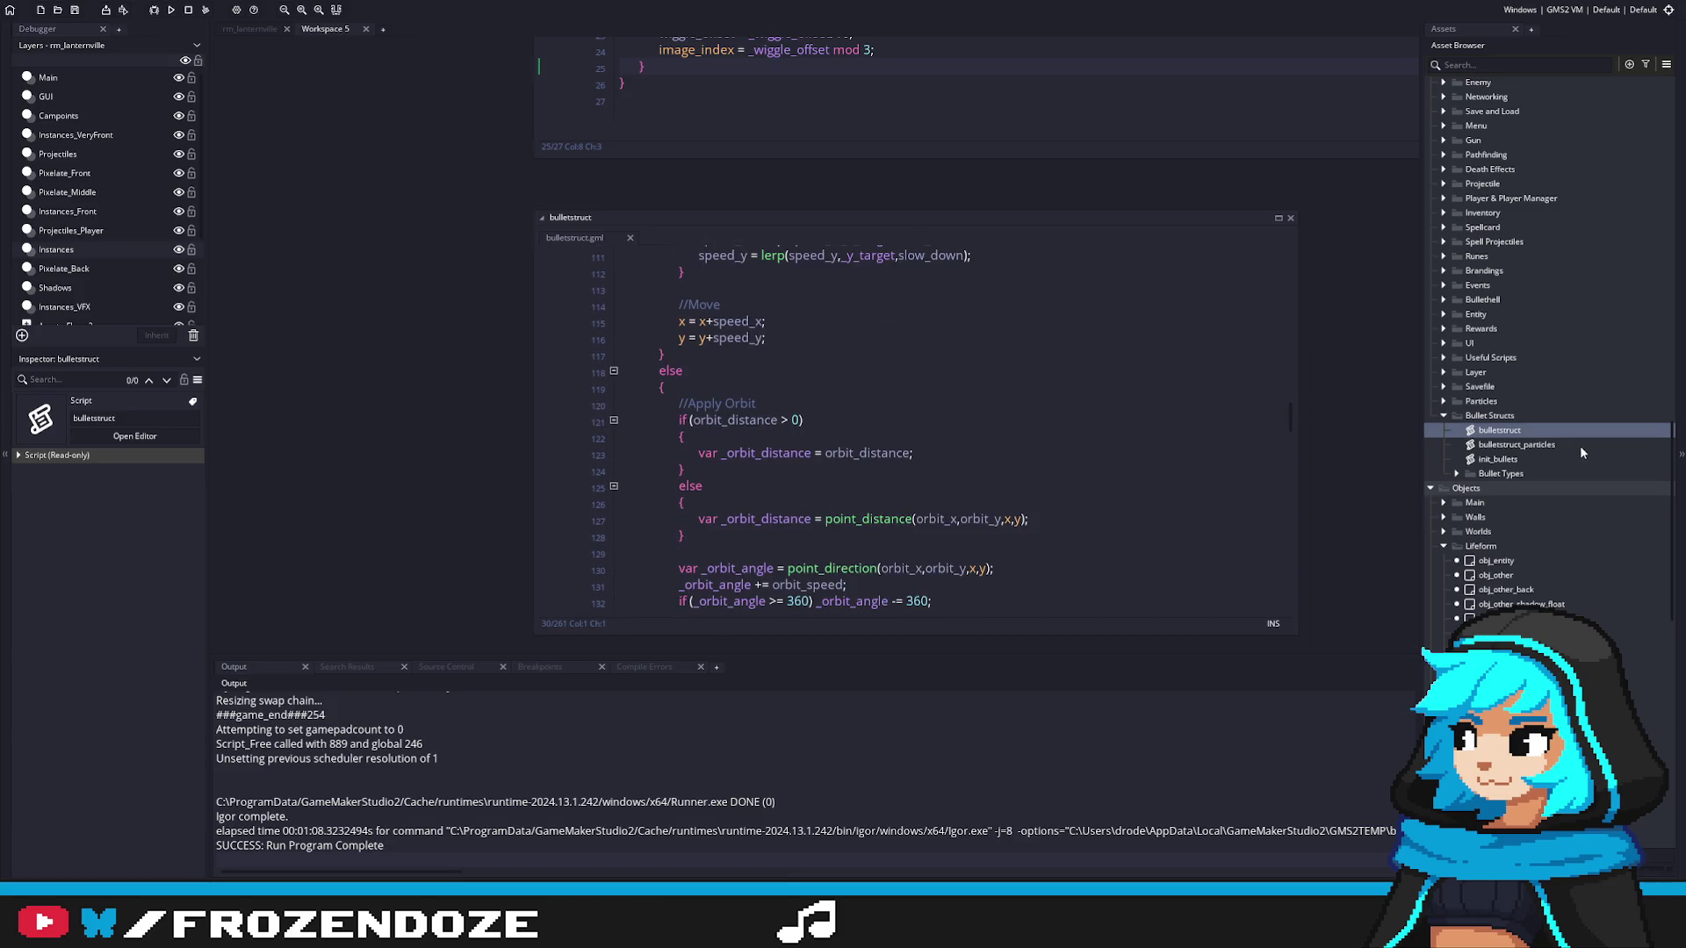
scroll(1579, 445, "down", 4)
double_click(1545, 637)
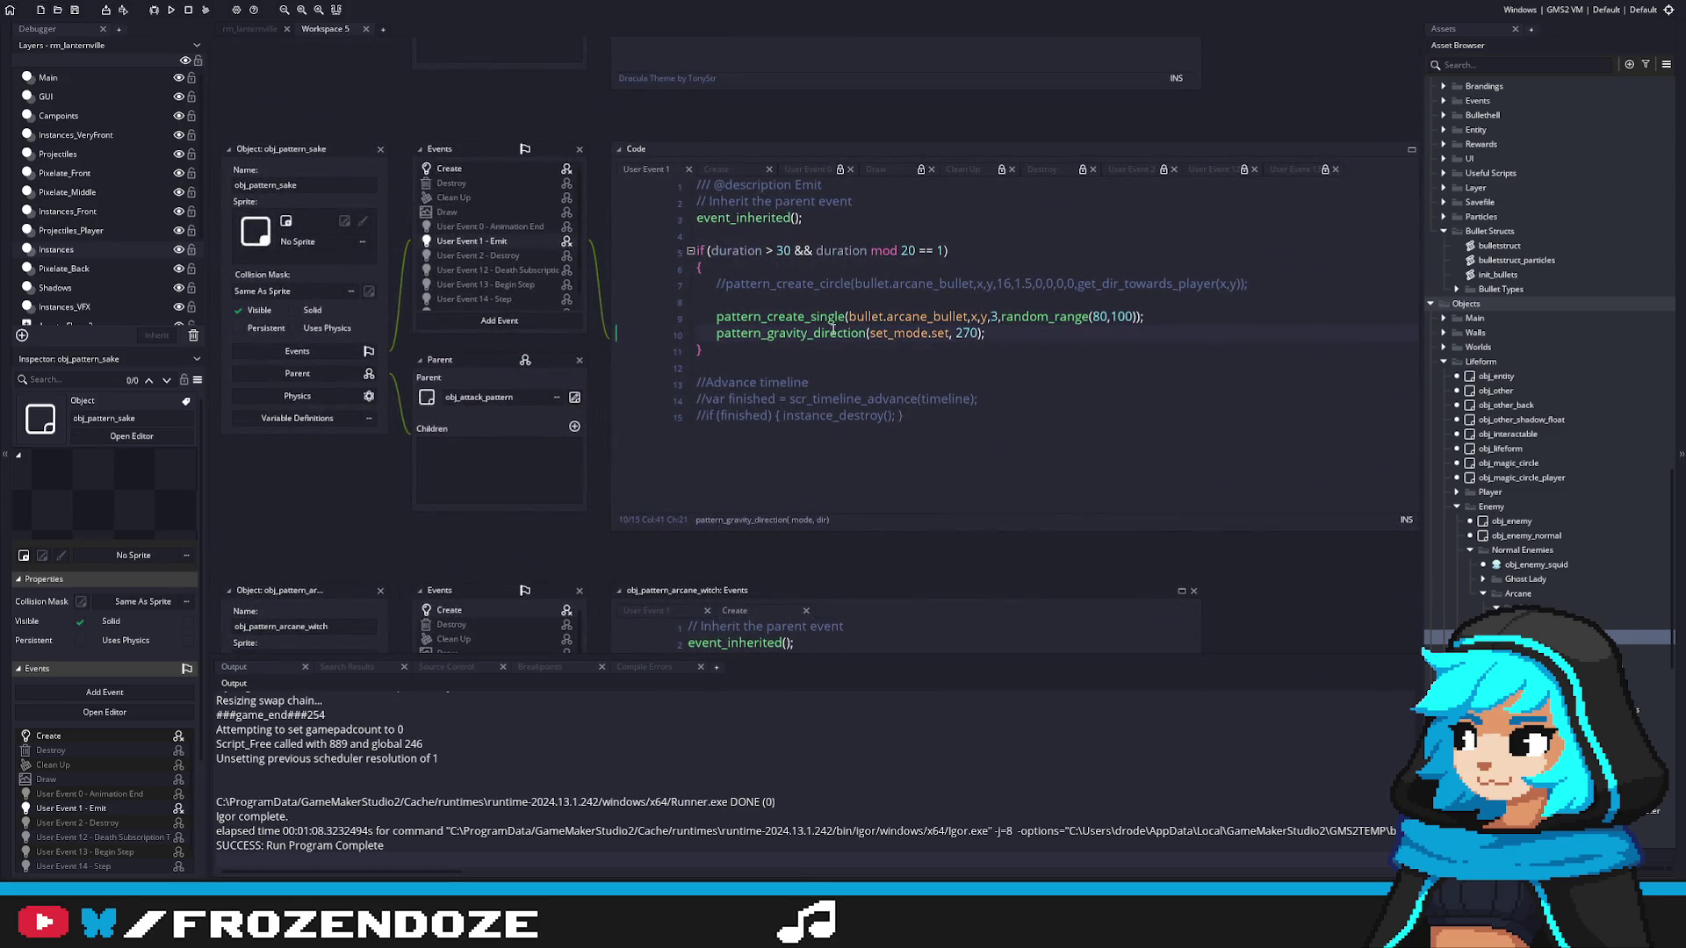
middle_click(840, 334)
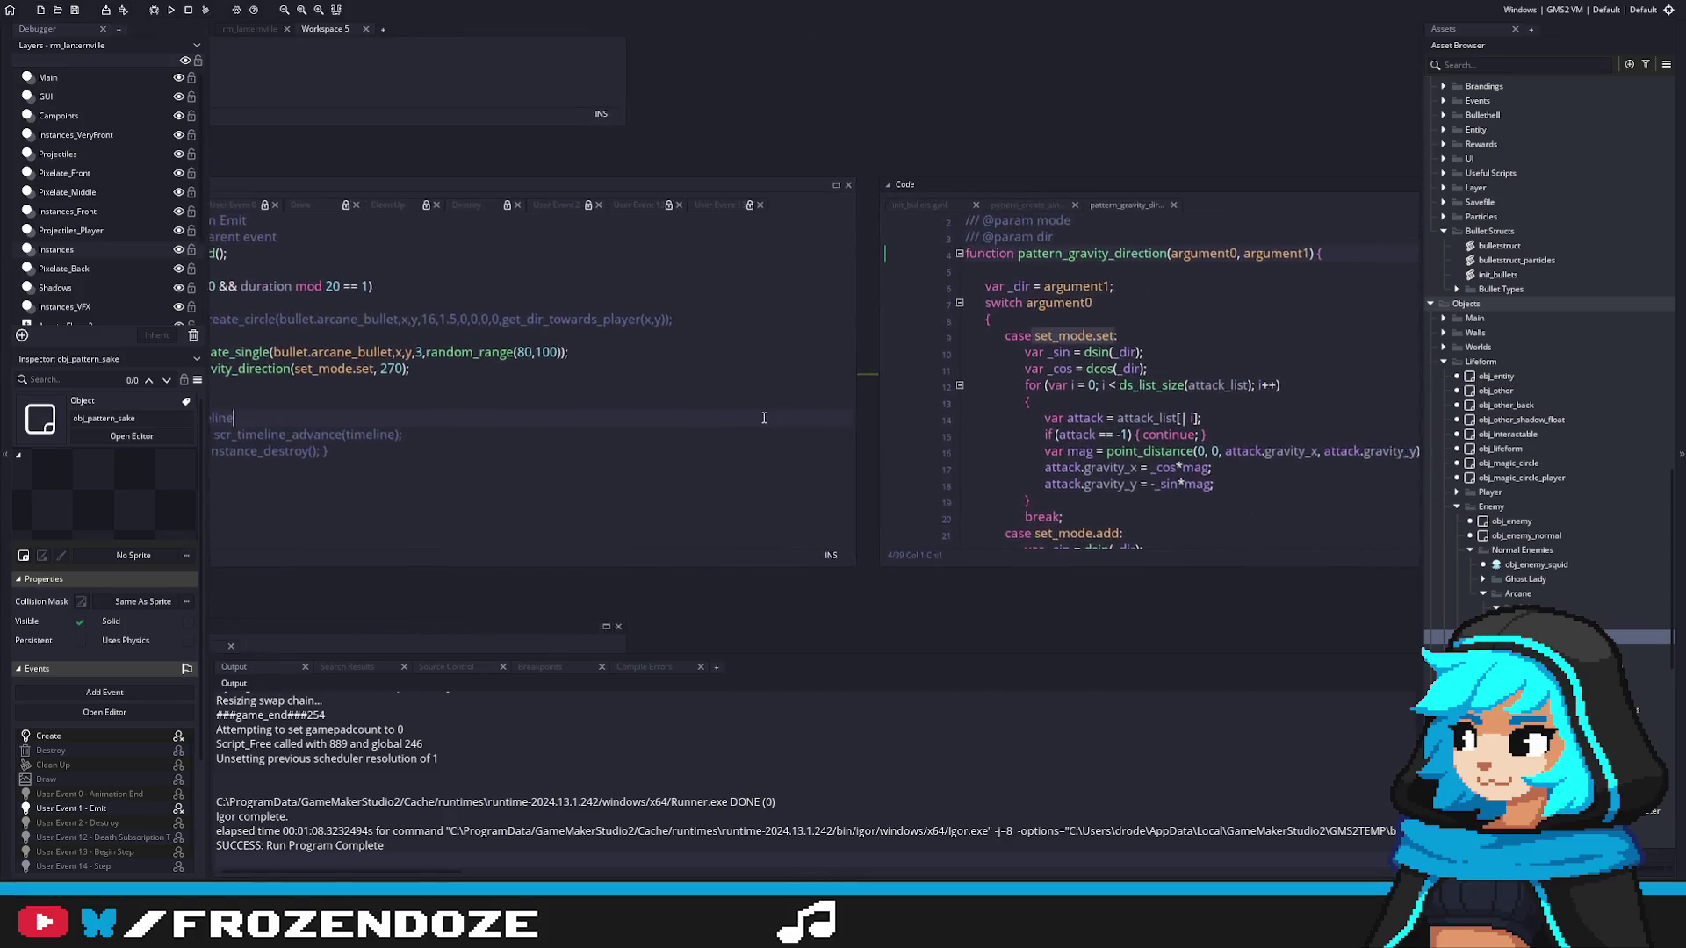
Step: Inspect the mag and _cos variables in pattern_gravity_direction's body
left_click(1100, 475)
double_click(1113, 472)
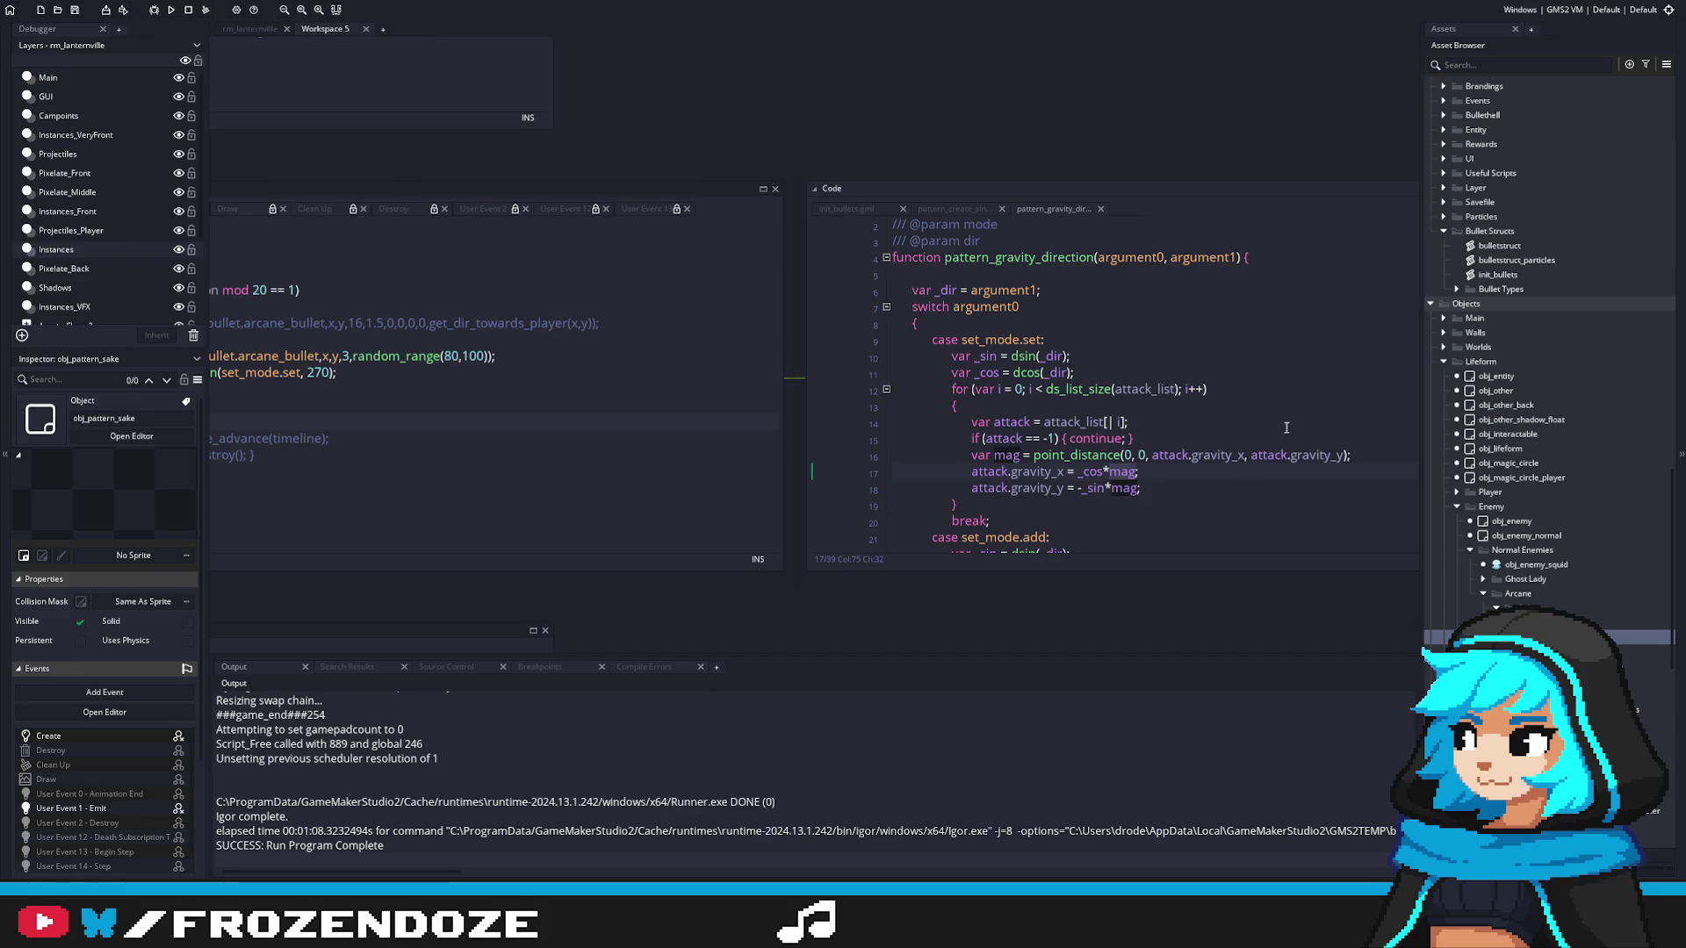
left_click(999, 373)
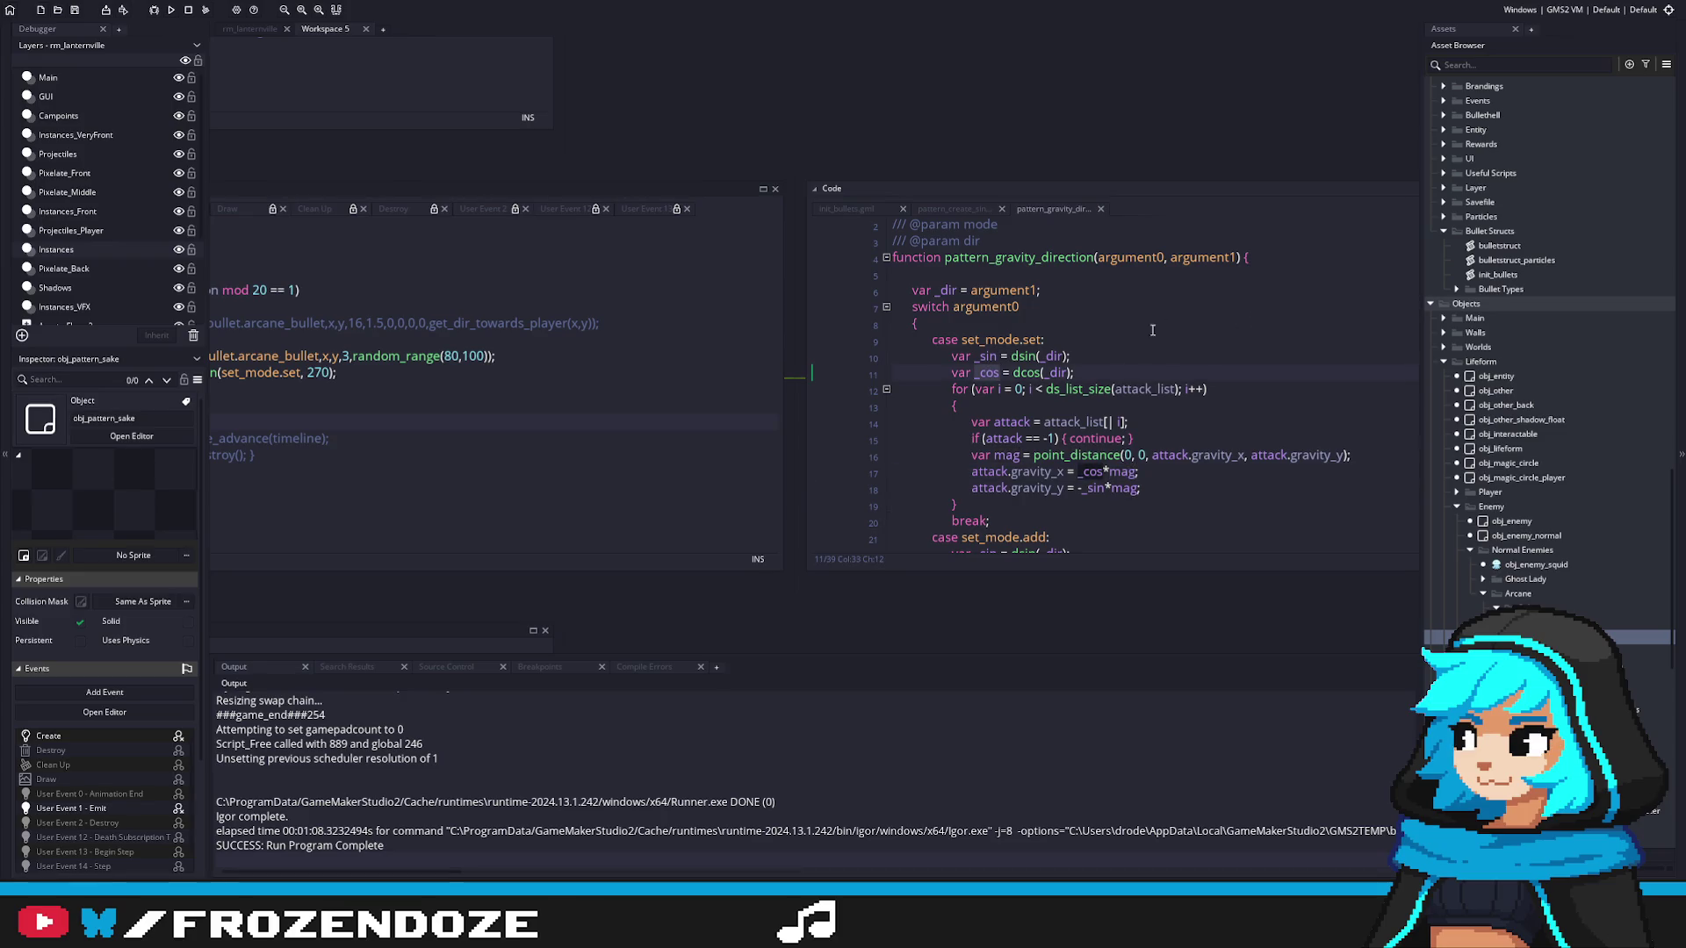
left_click_drag(281, 367, 632, 396)
Step: Add a pattern_gravity_y call below the bullet creation line and delete the old gravity direction line
key("Return")
type("pattern_grav")
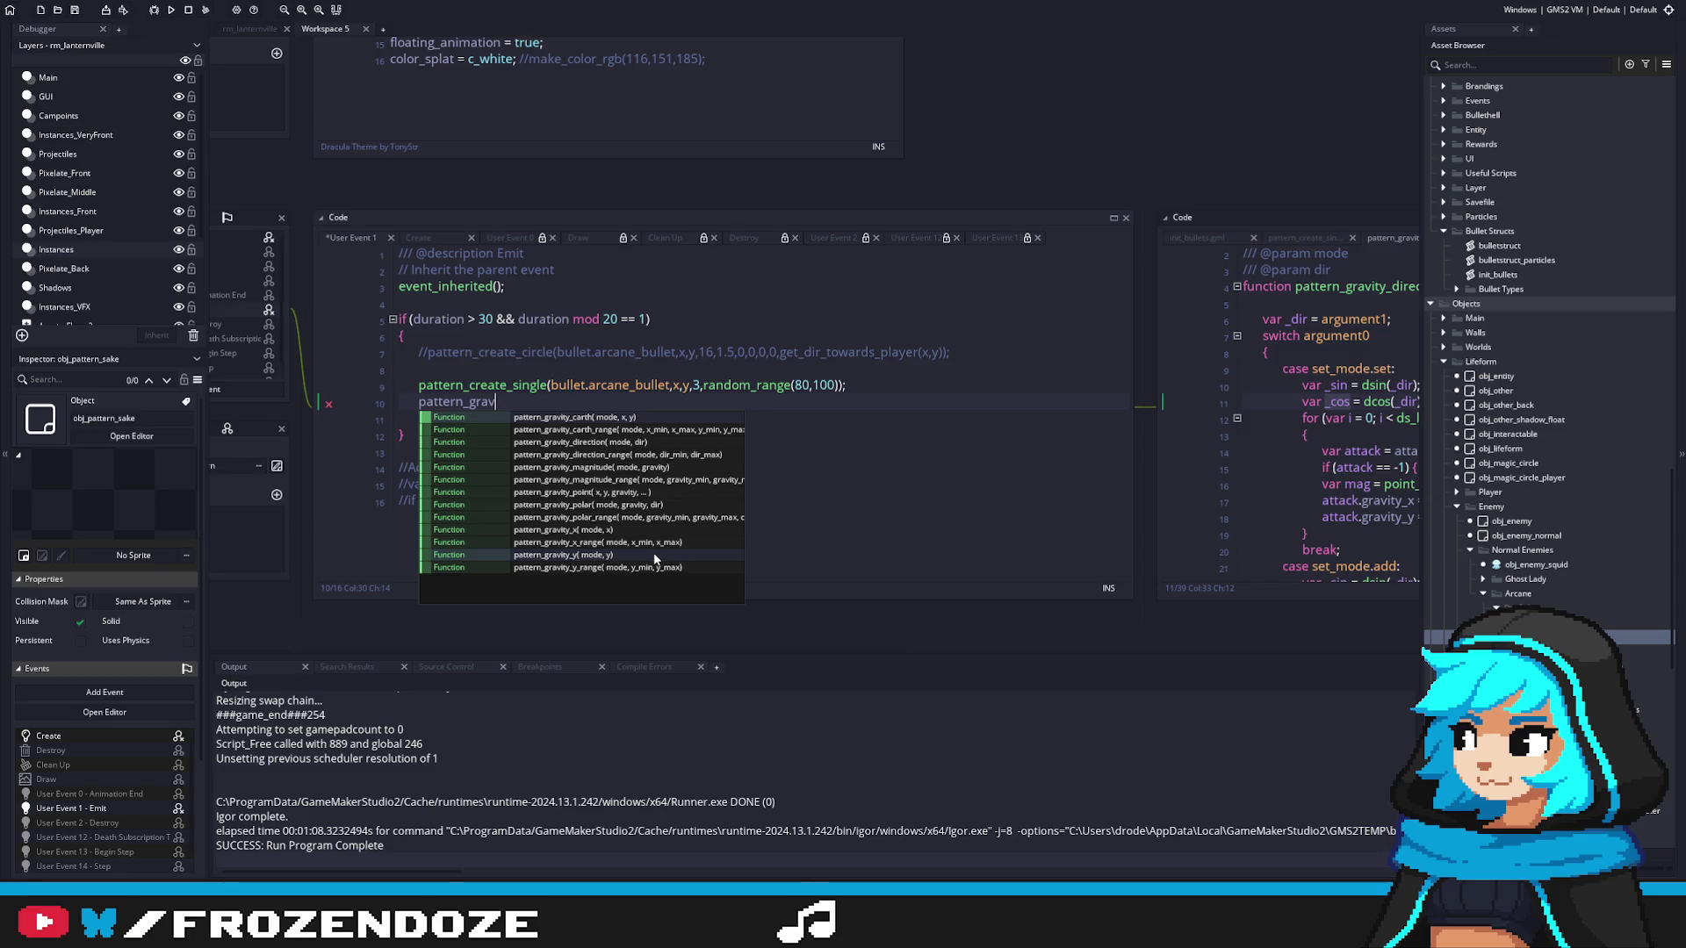
left_click(653, 553)
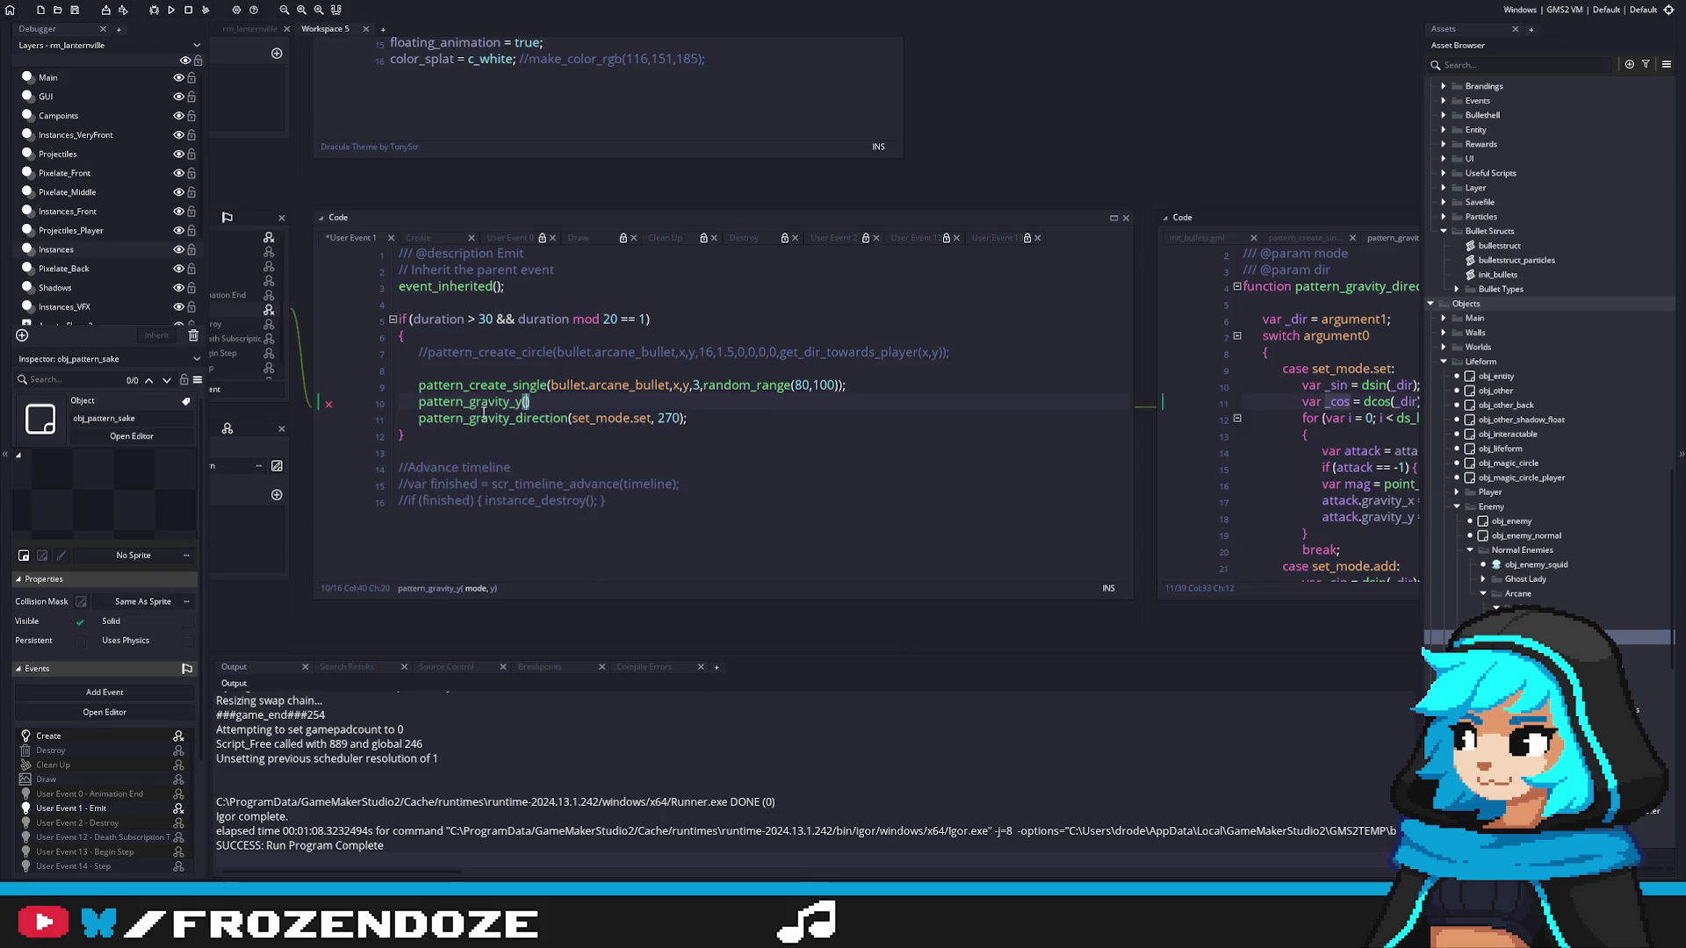
key("F12")
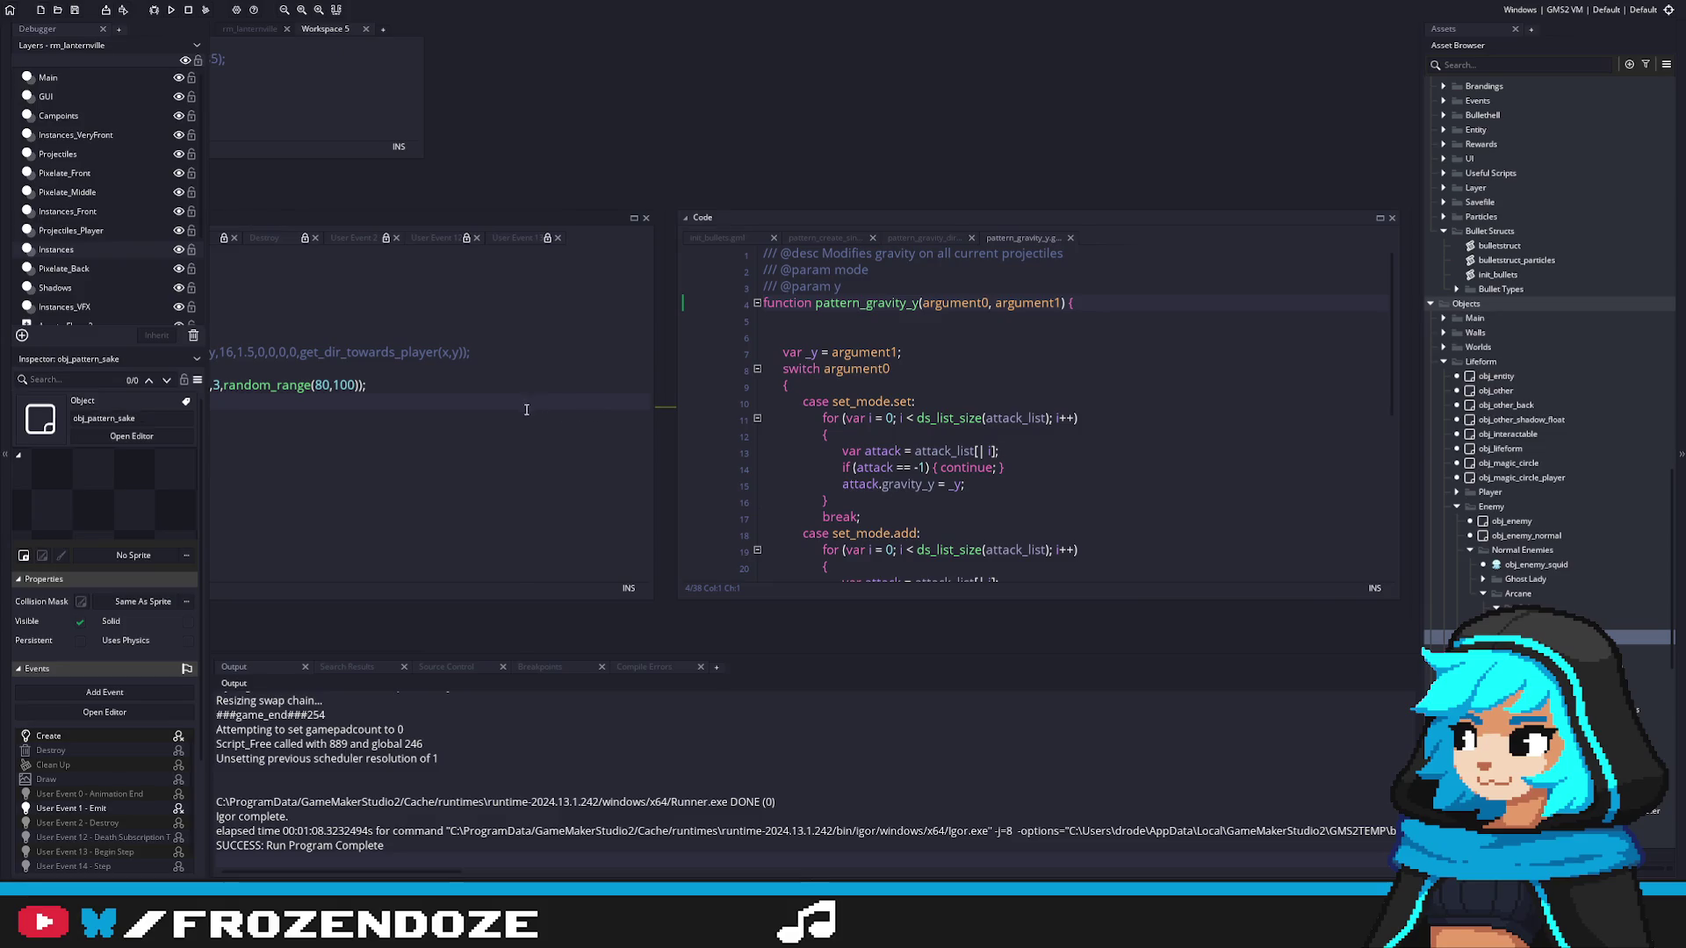
left_click(533, 405)
left_click_drag(1257, 412, 1175, 414)
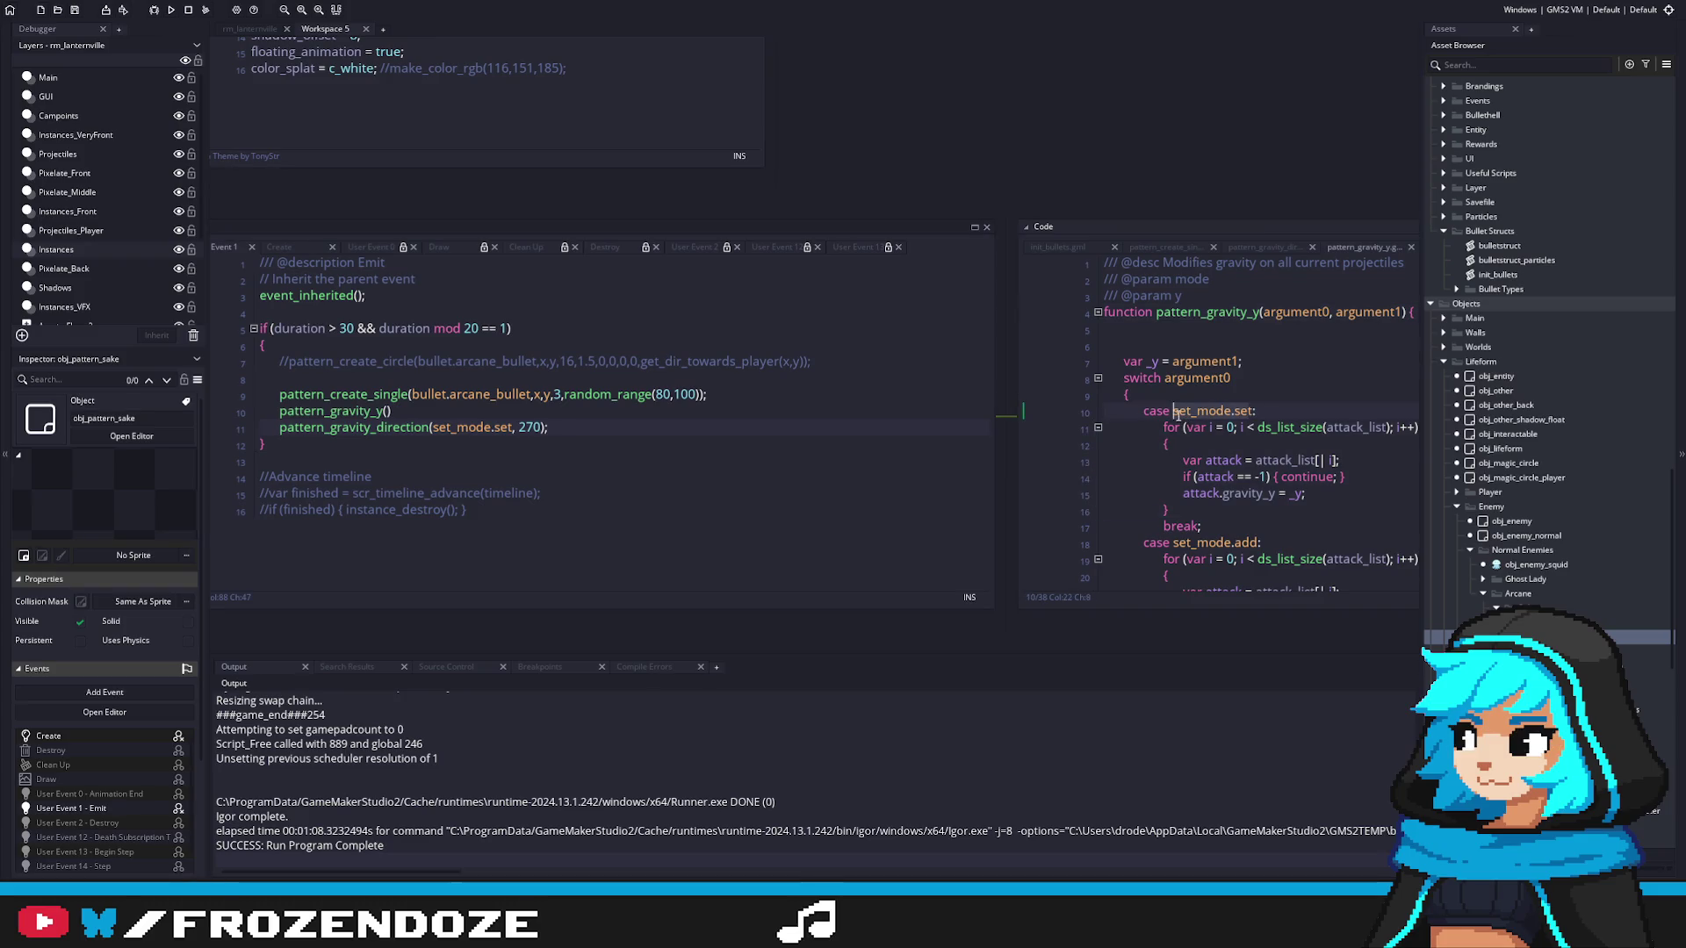
triple_click(589, 427)
key("Delete")
key("BackSpace")
Step: Complete the call as pattern_gravity_y(set_mode.set, 0.2) and run the game
left_click(1180, 410)
double_click(1180, 411)
key("ctrl+c")
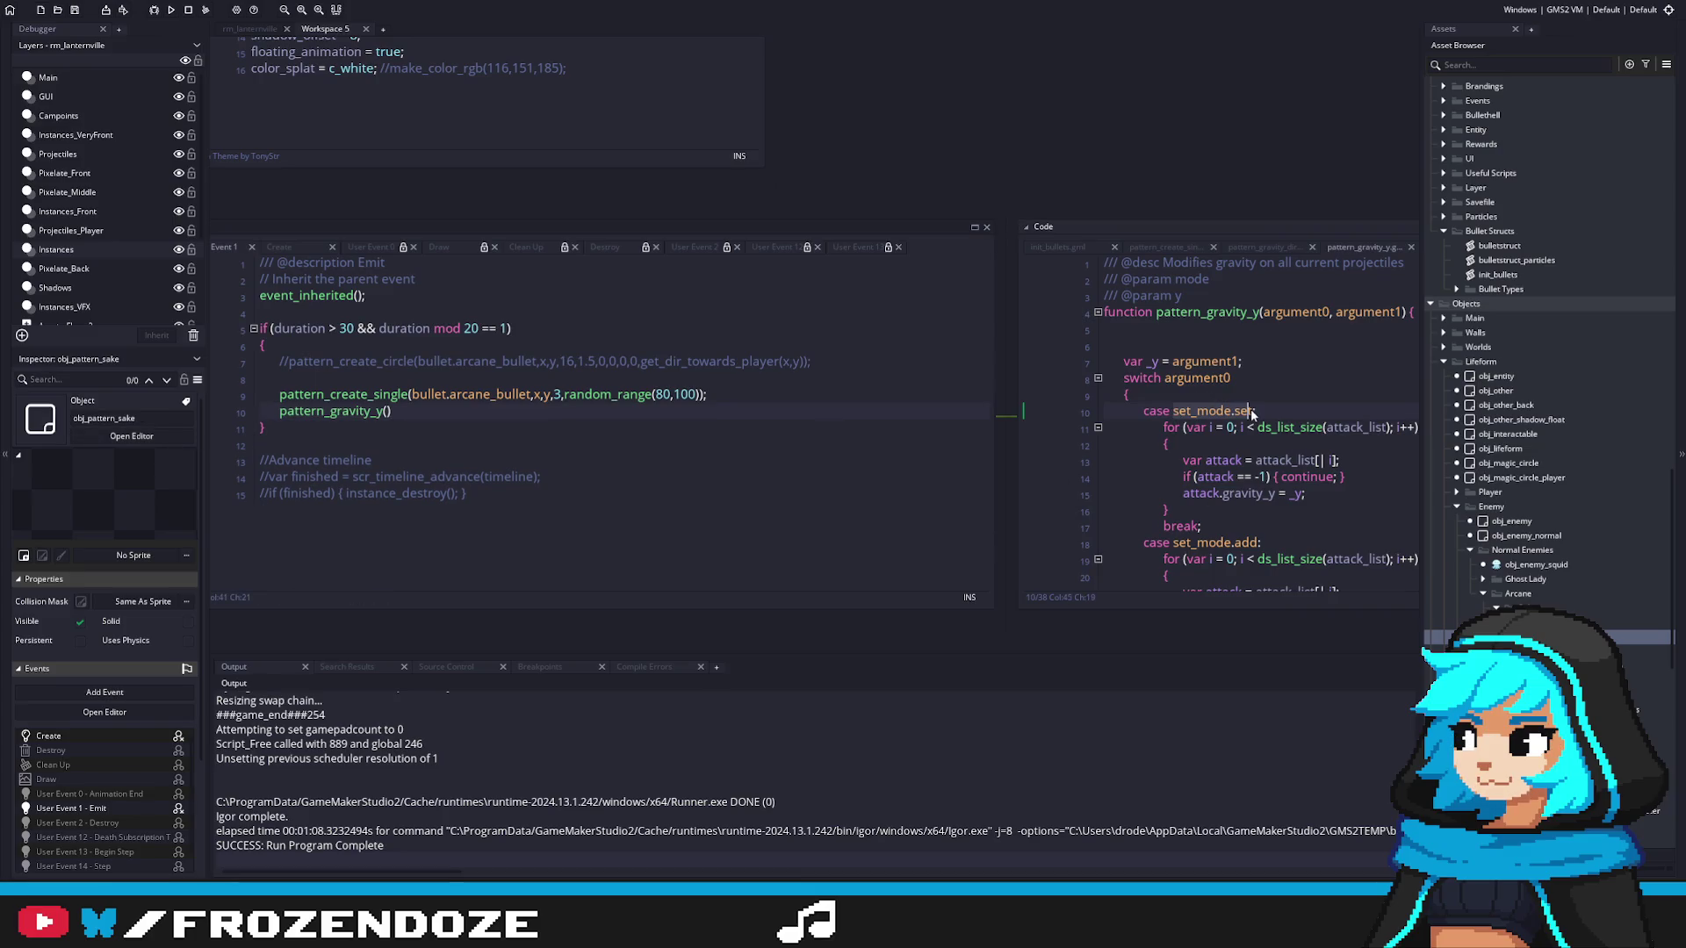
left_click(390, 410)
key("ctrl+v")
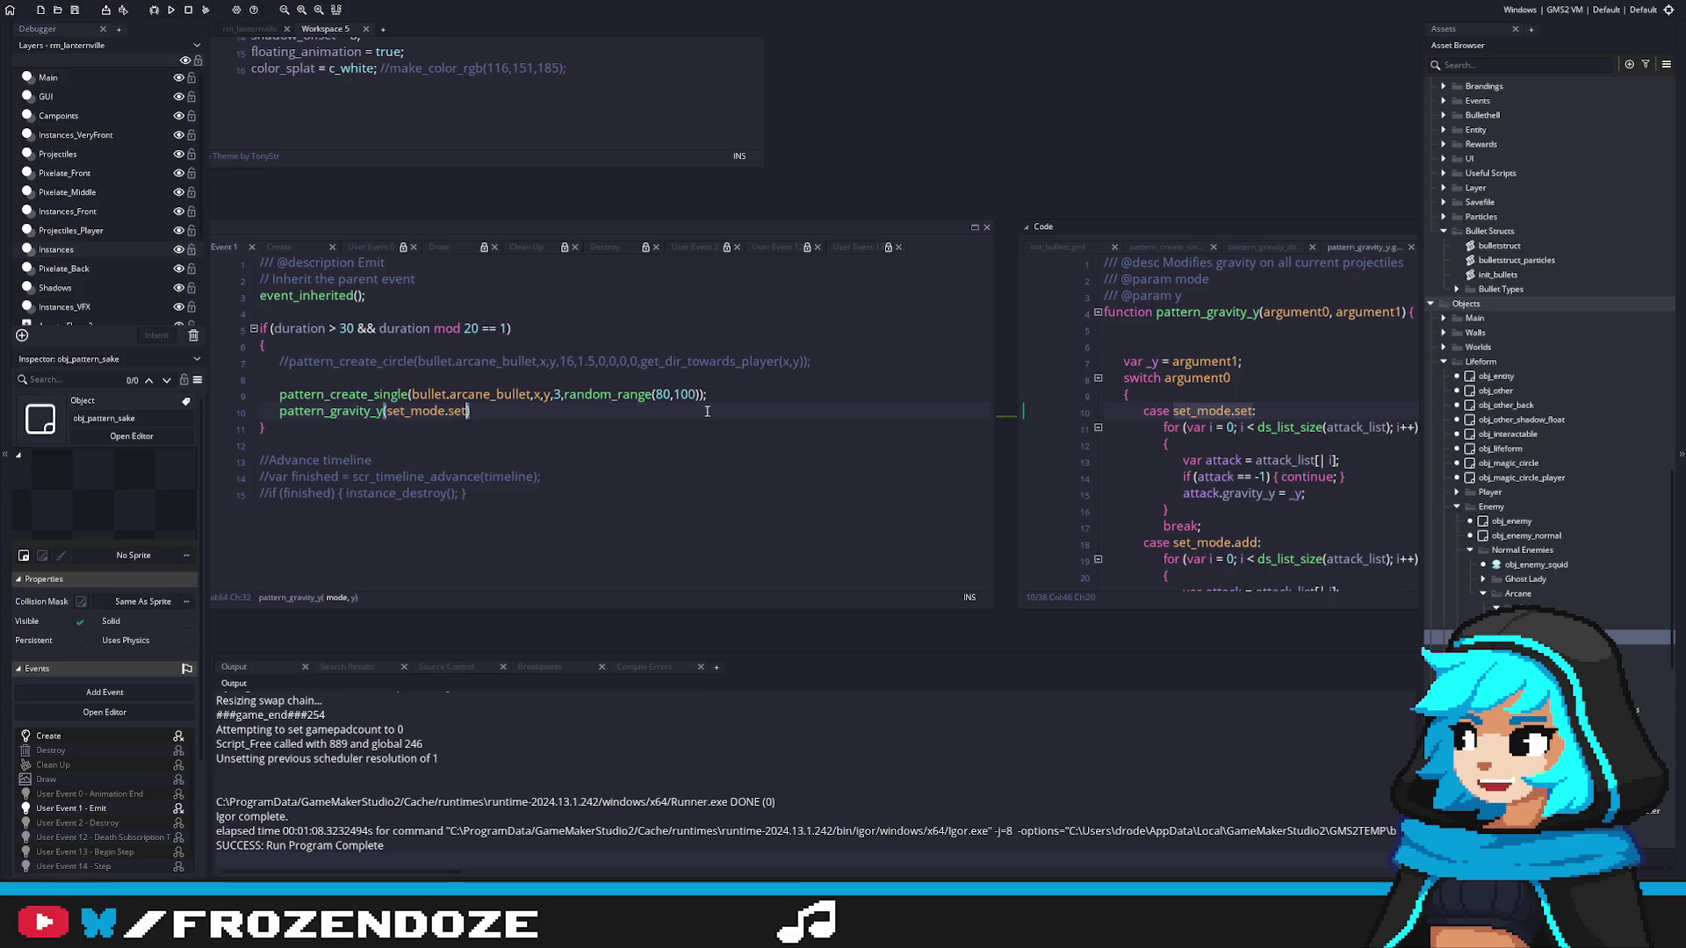
type(", ")
type("0.3);")
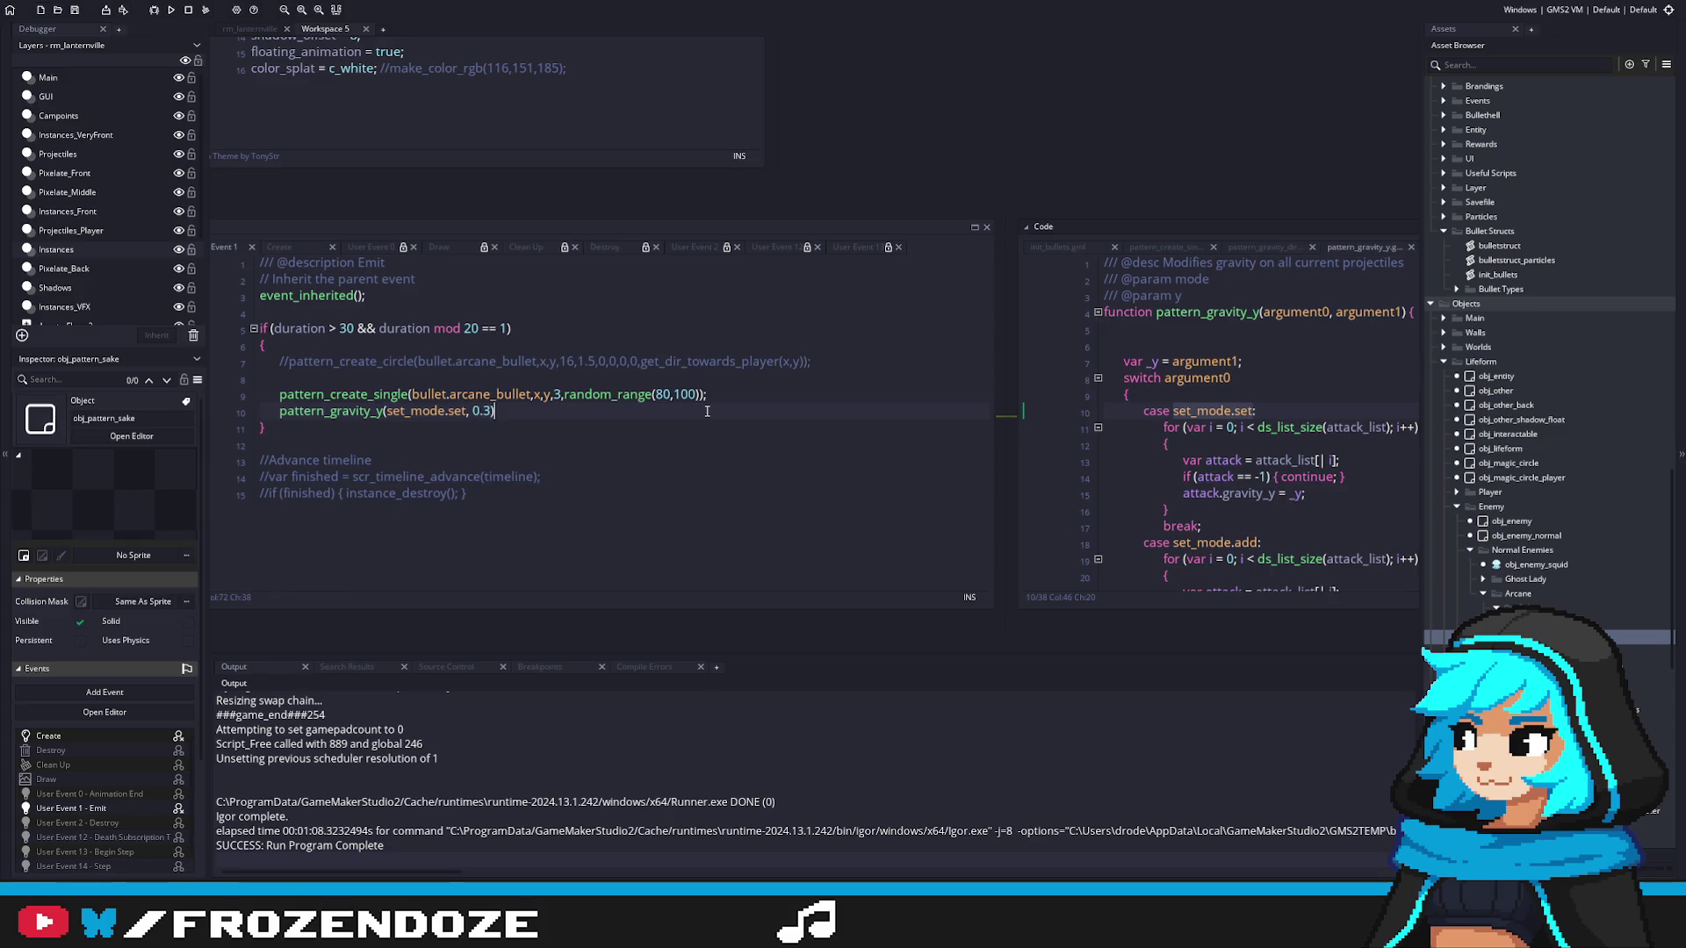
key("Left")
key("BackSpace")
type("2")
key("F5")
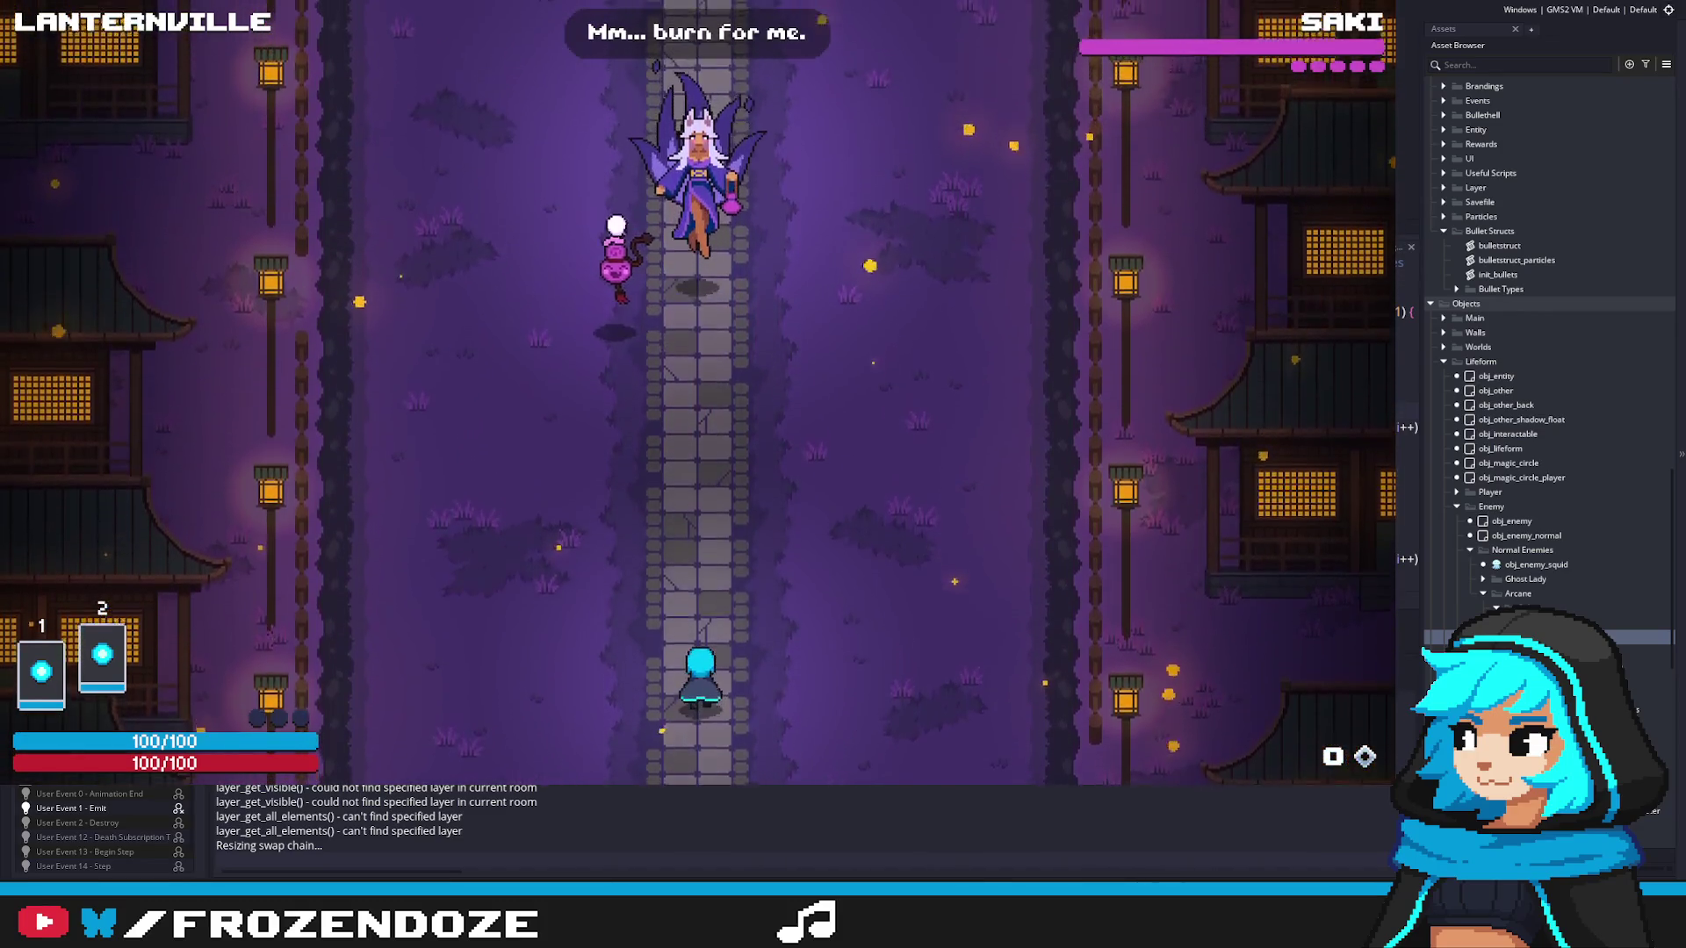
key("a")
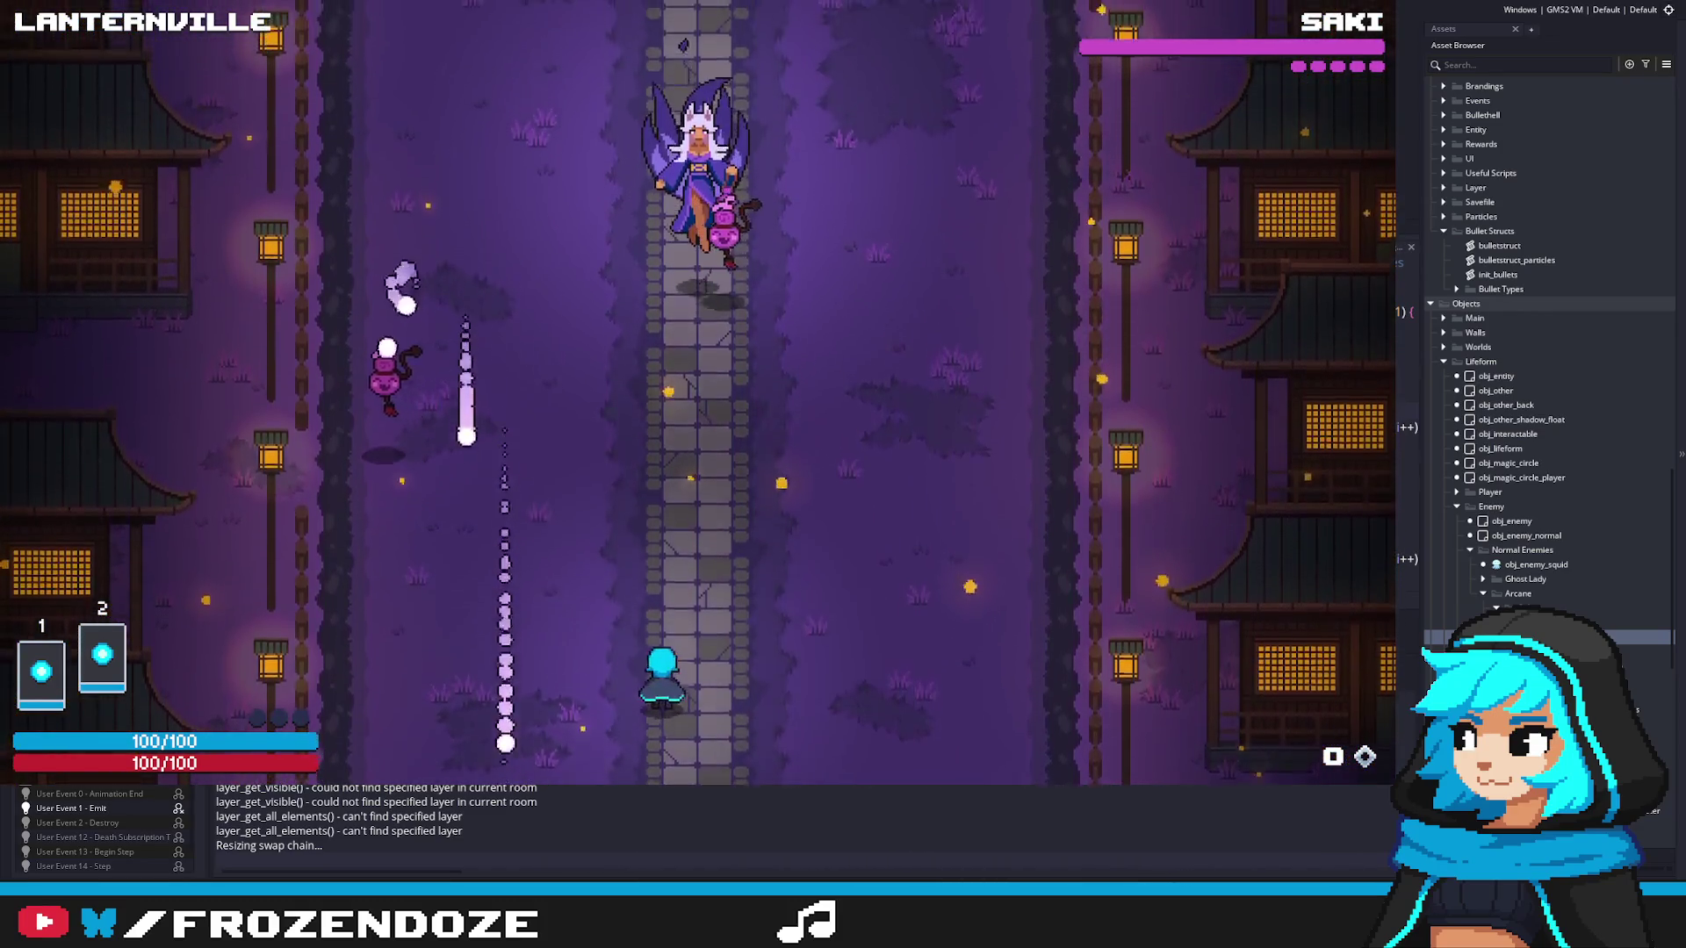
key("w")
key("a")
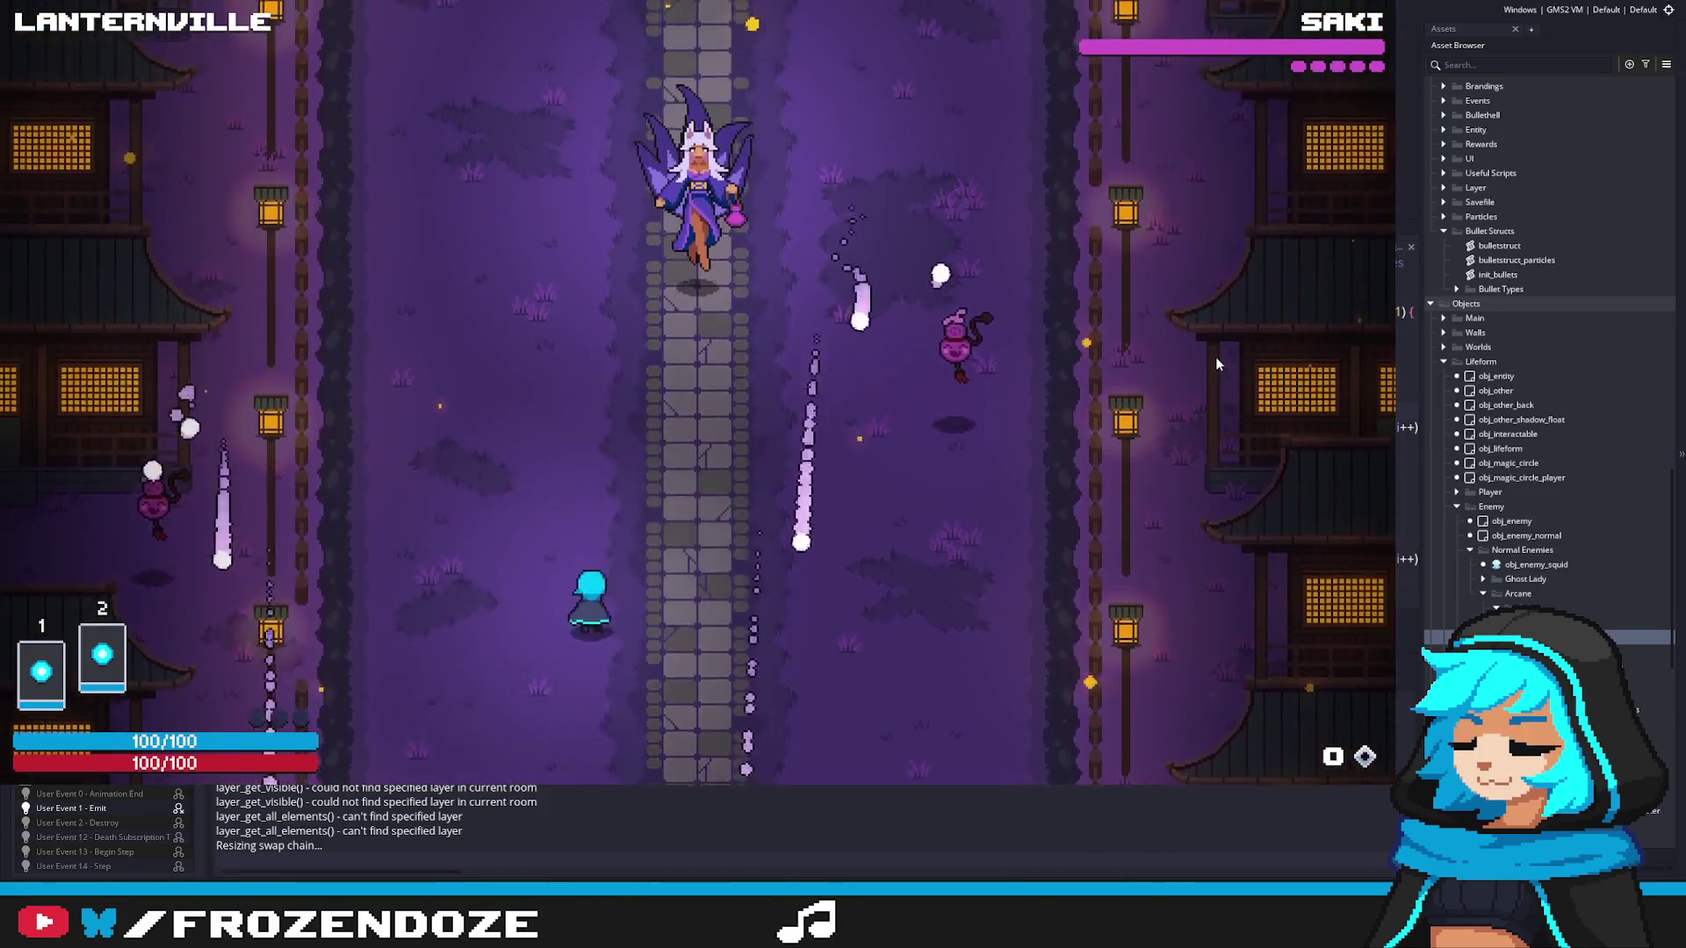
key("w")
key("d")
key("a")
key("s")
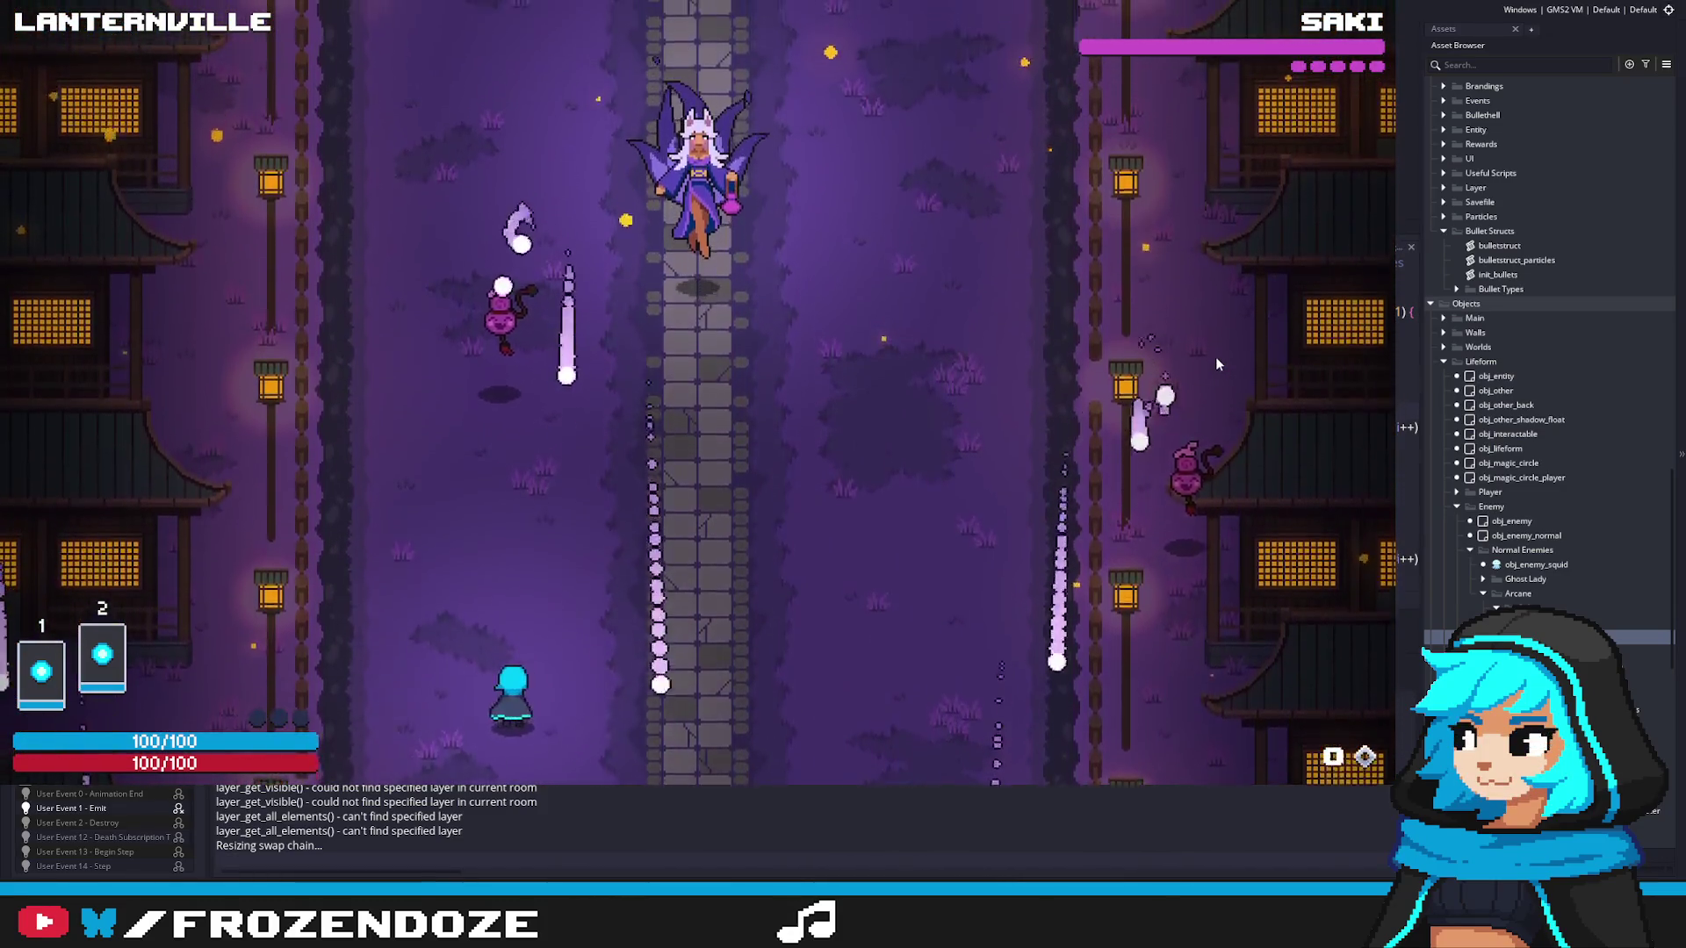
key("d")
key("w")
key("Escape")
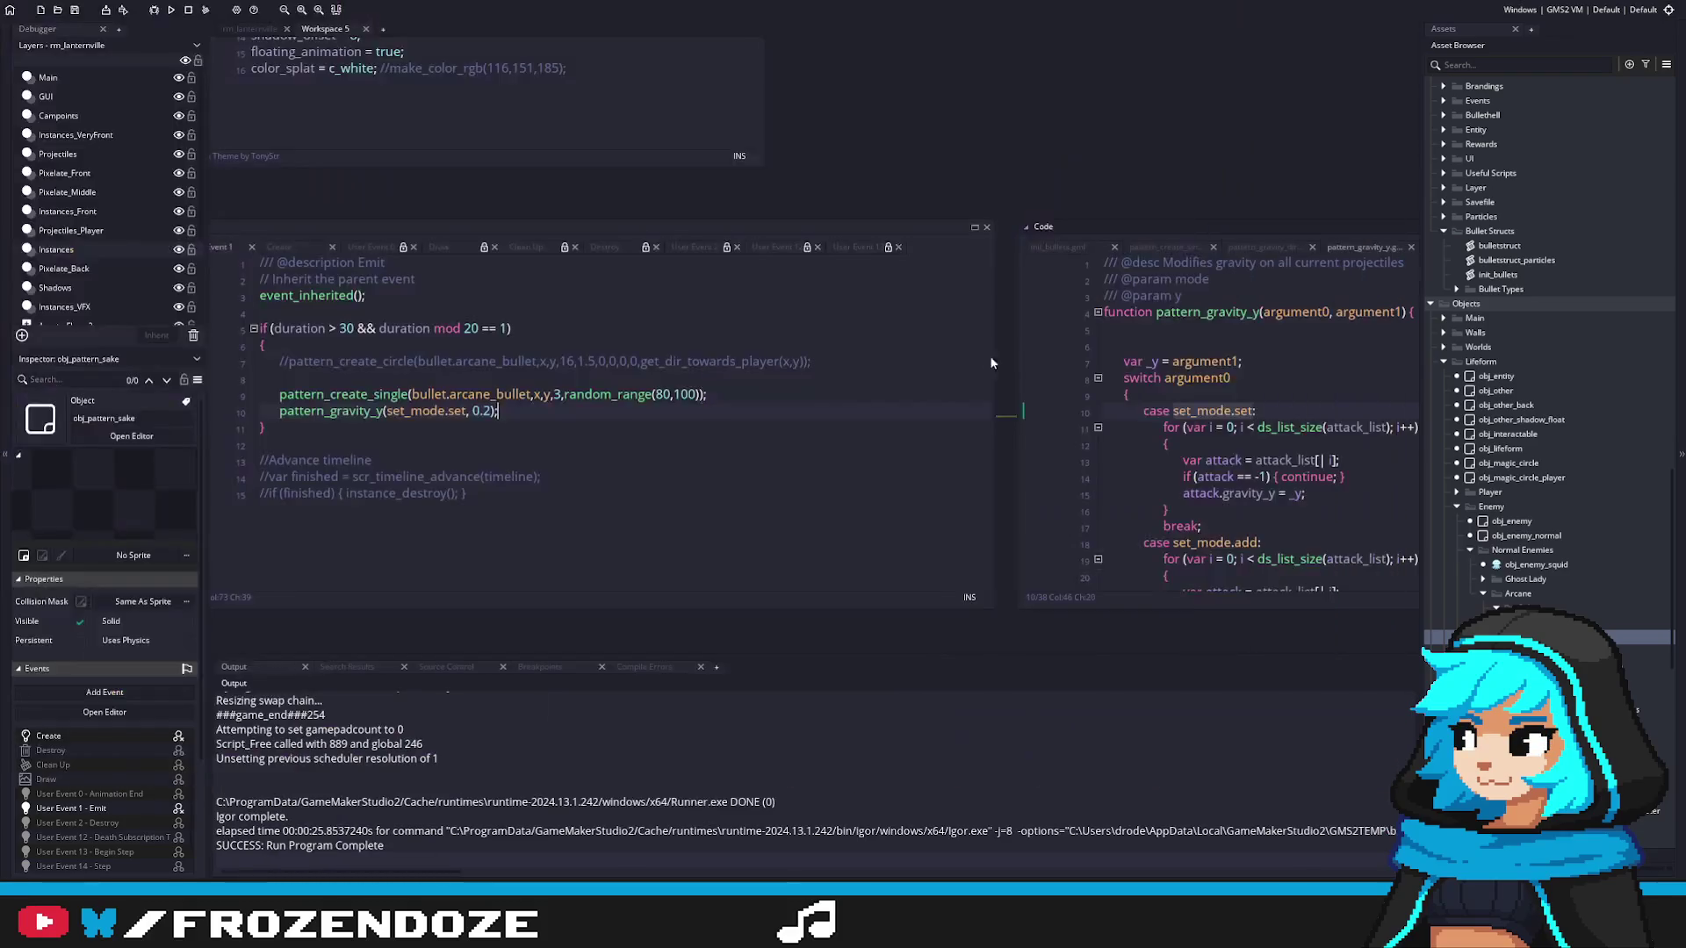
Step: Change the pattern_gravity_y value from 0.2 to 0.1
left_click(490, 412)
left_click(560, 396)
scroll(561, 430, "left", 3)
left_click(716, 413)
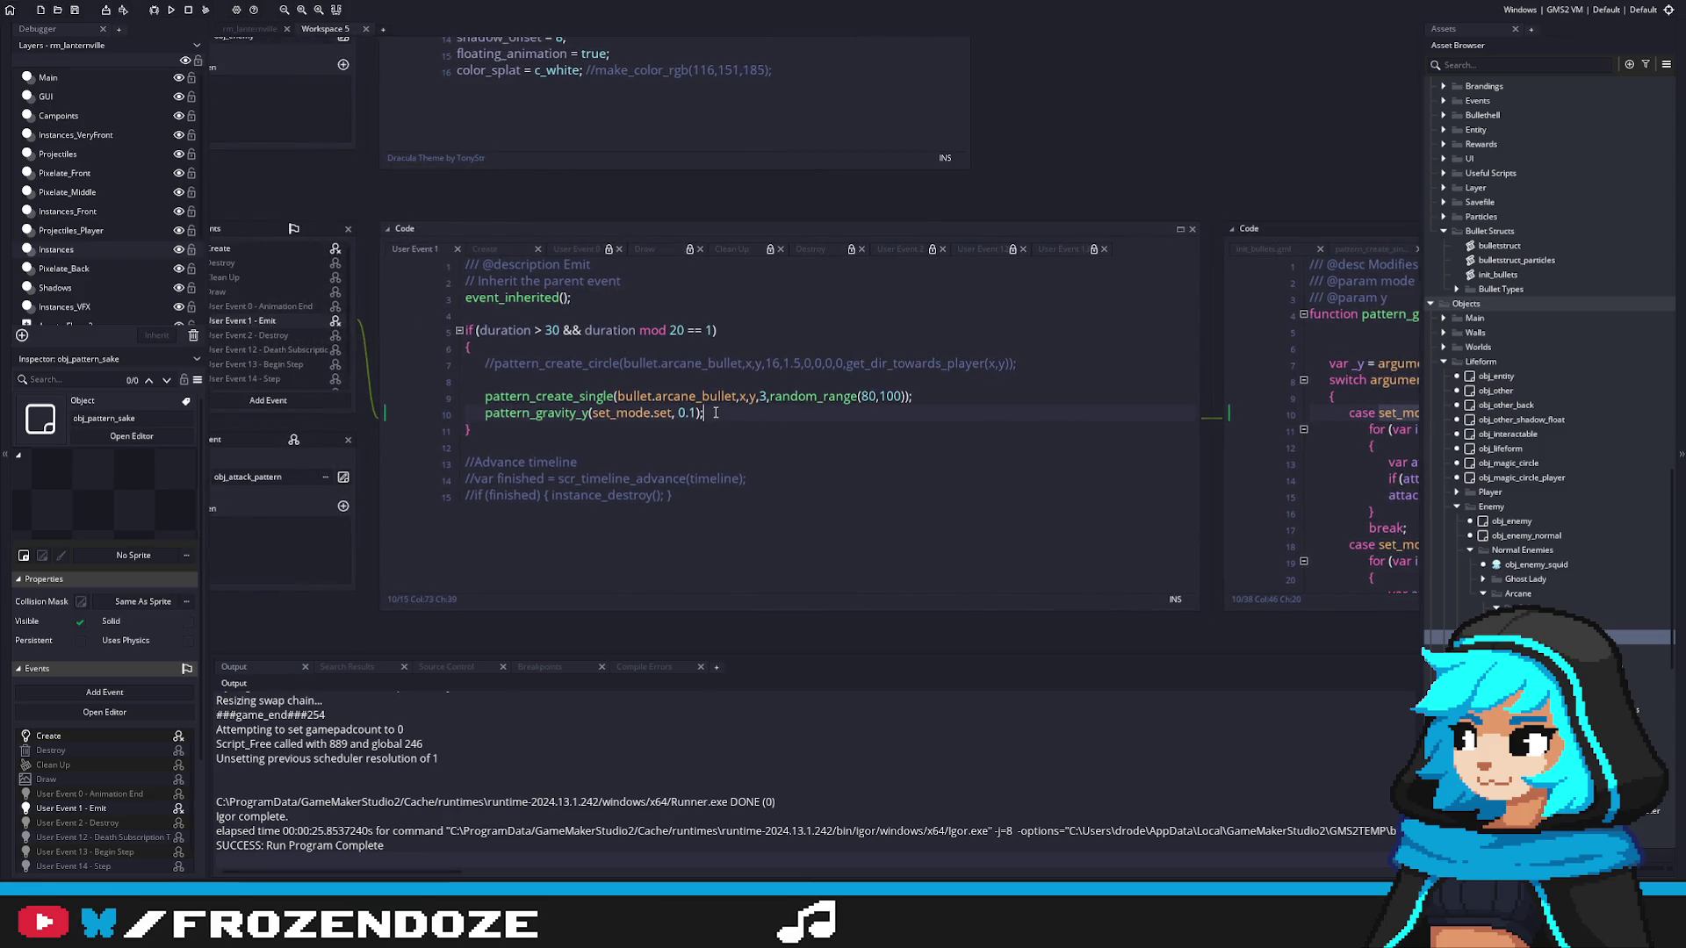
Step: Scroll the Asset Browser to the Scripts folder and open init_bullets
left_click_drag(1672, 555, 1661, 275)
scroll(1659, 290, "down", 3)
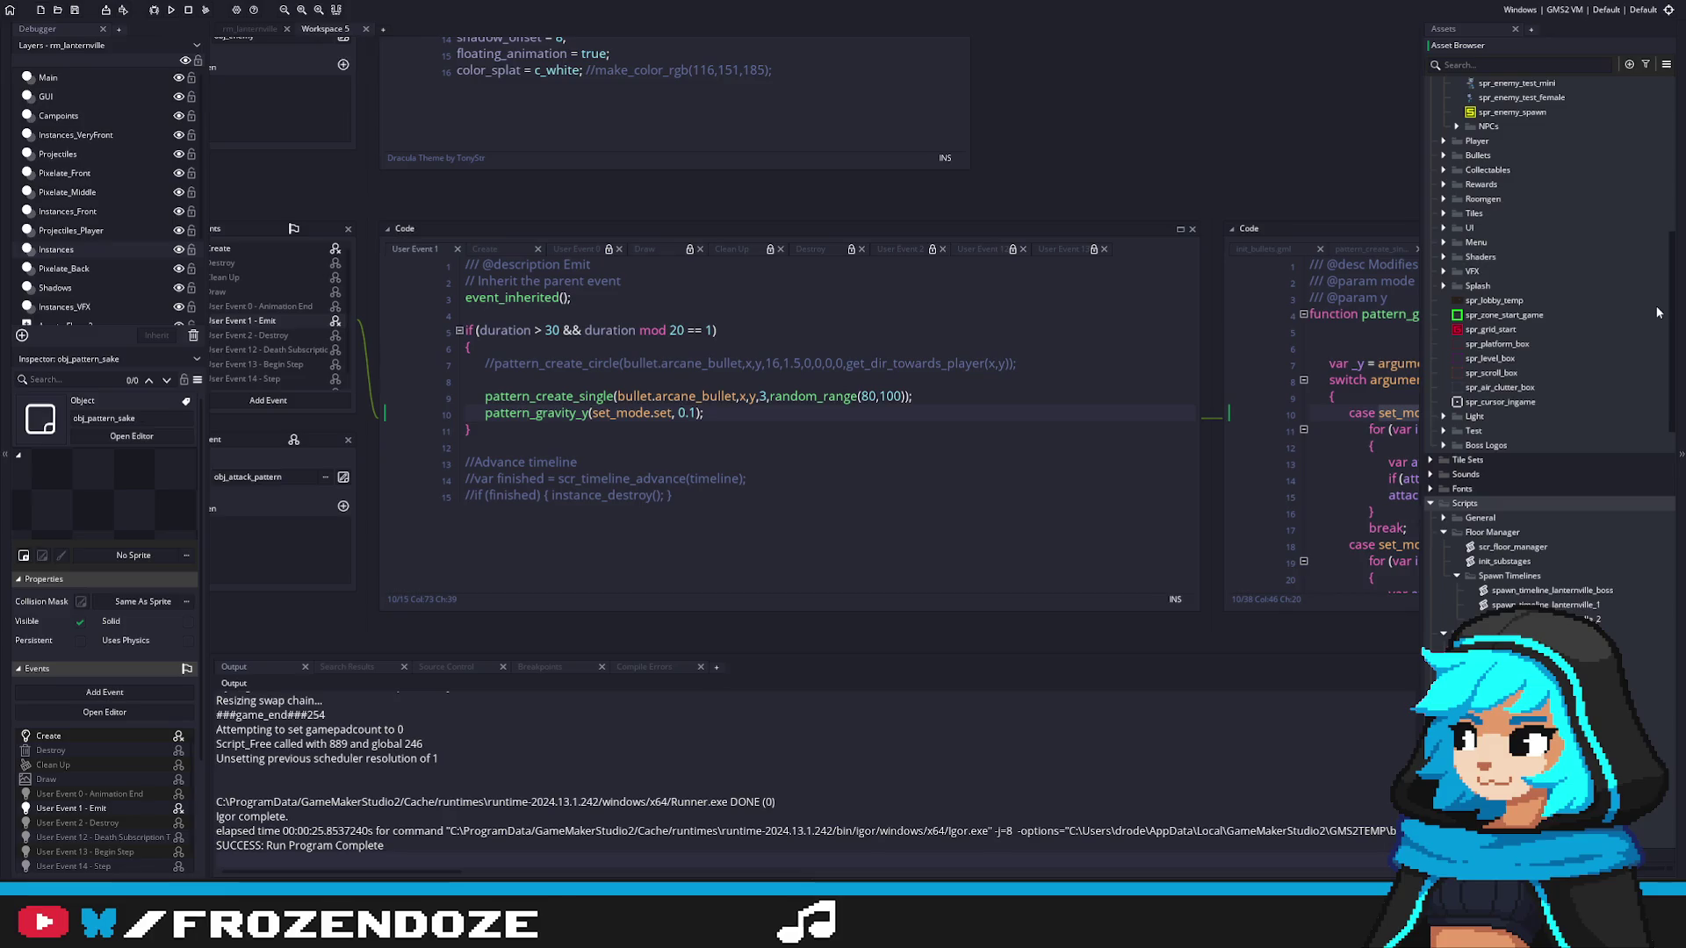
scroll(1655, 316, "down", 5)
double_click(1510, 546)
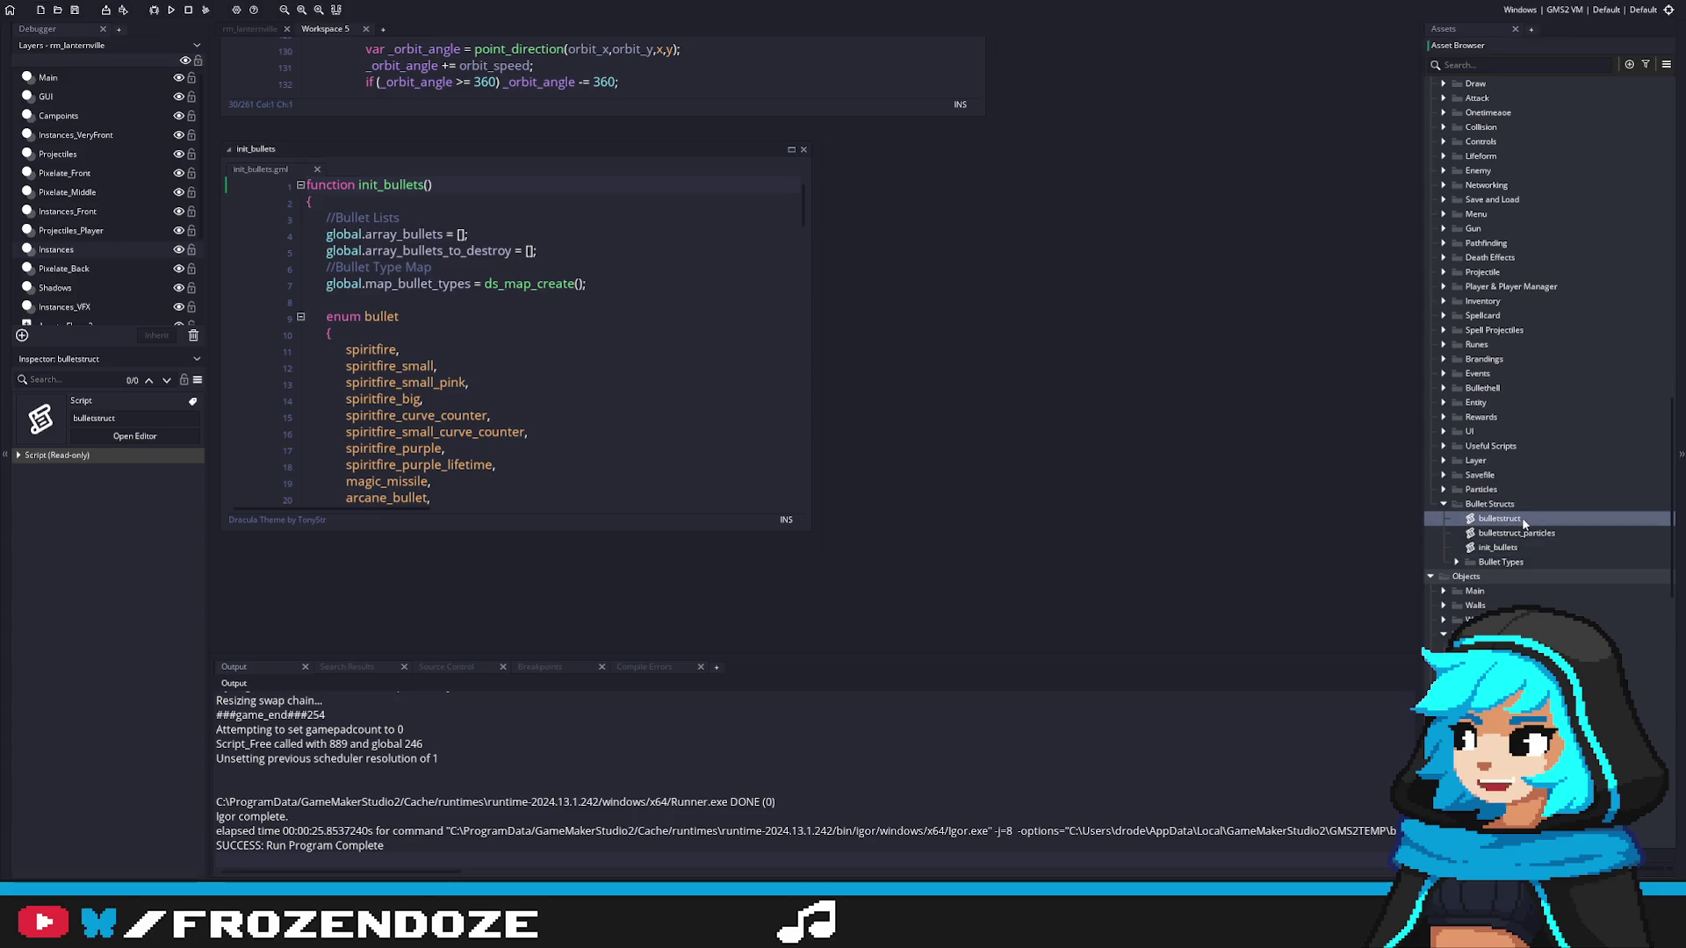
Step: Review bulletstruct's update code where gravity_x and gravity_y are added to bullet speed
scroll(1101, 444, "down", 5)
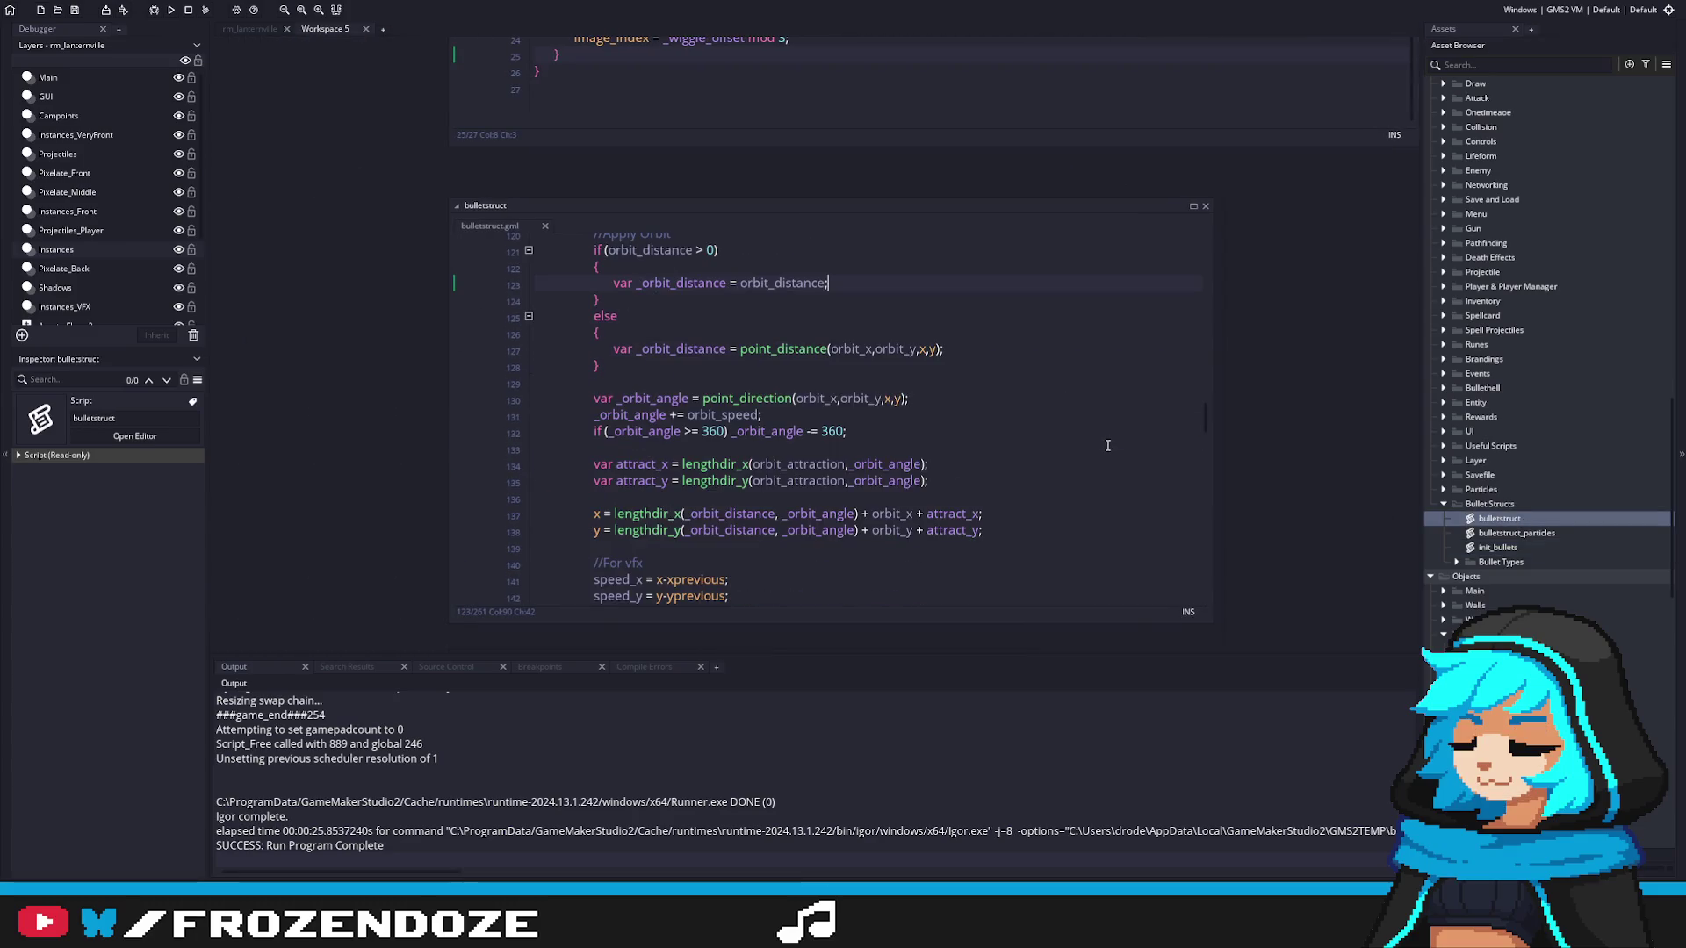
scroll(941, 482, "up", 10)
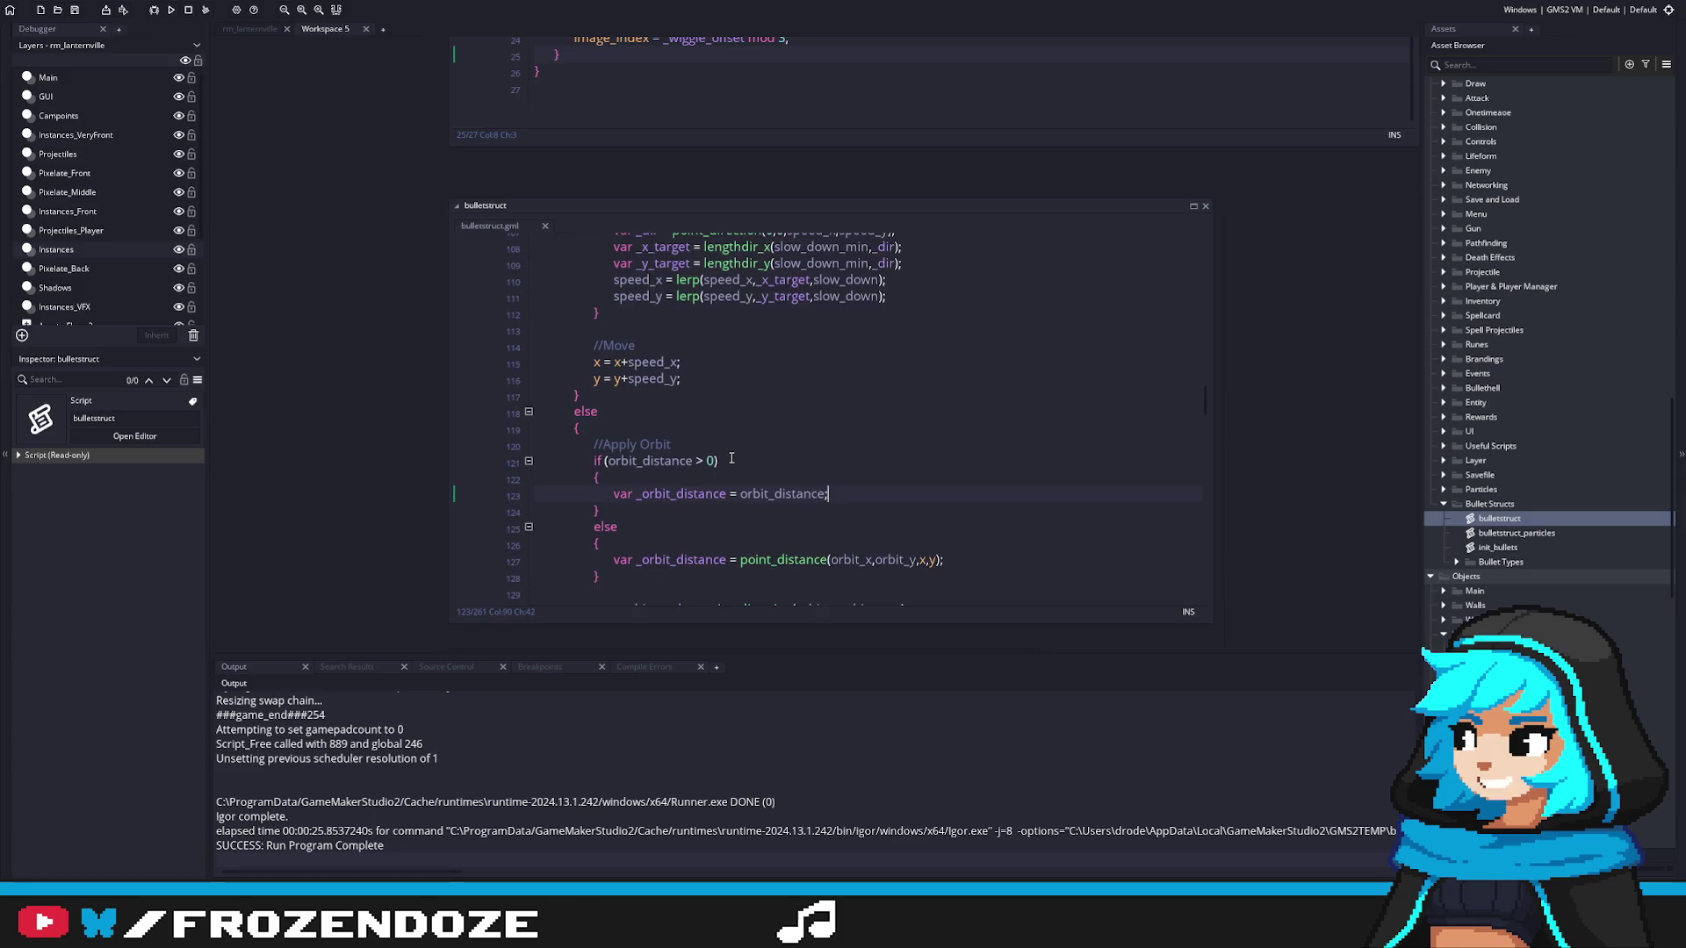
left_click_drag(1204, 371, 1203, 375)
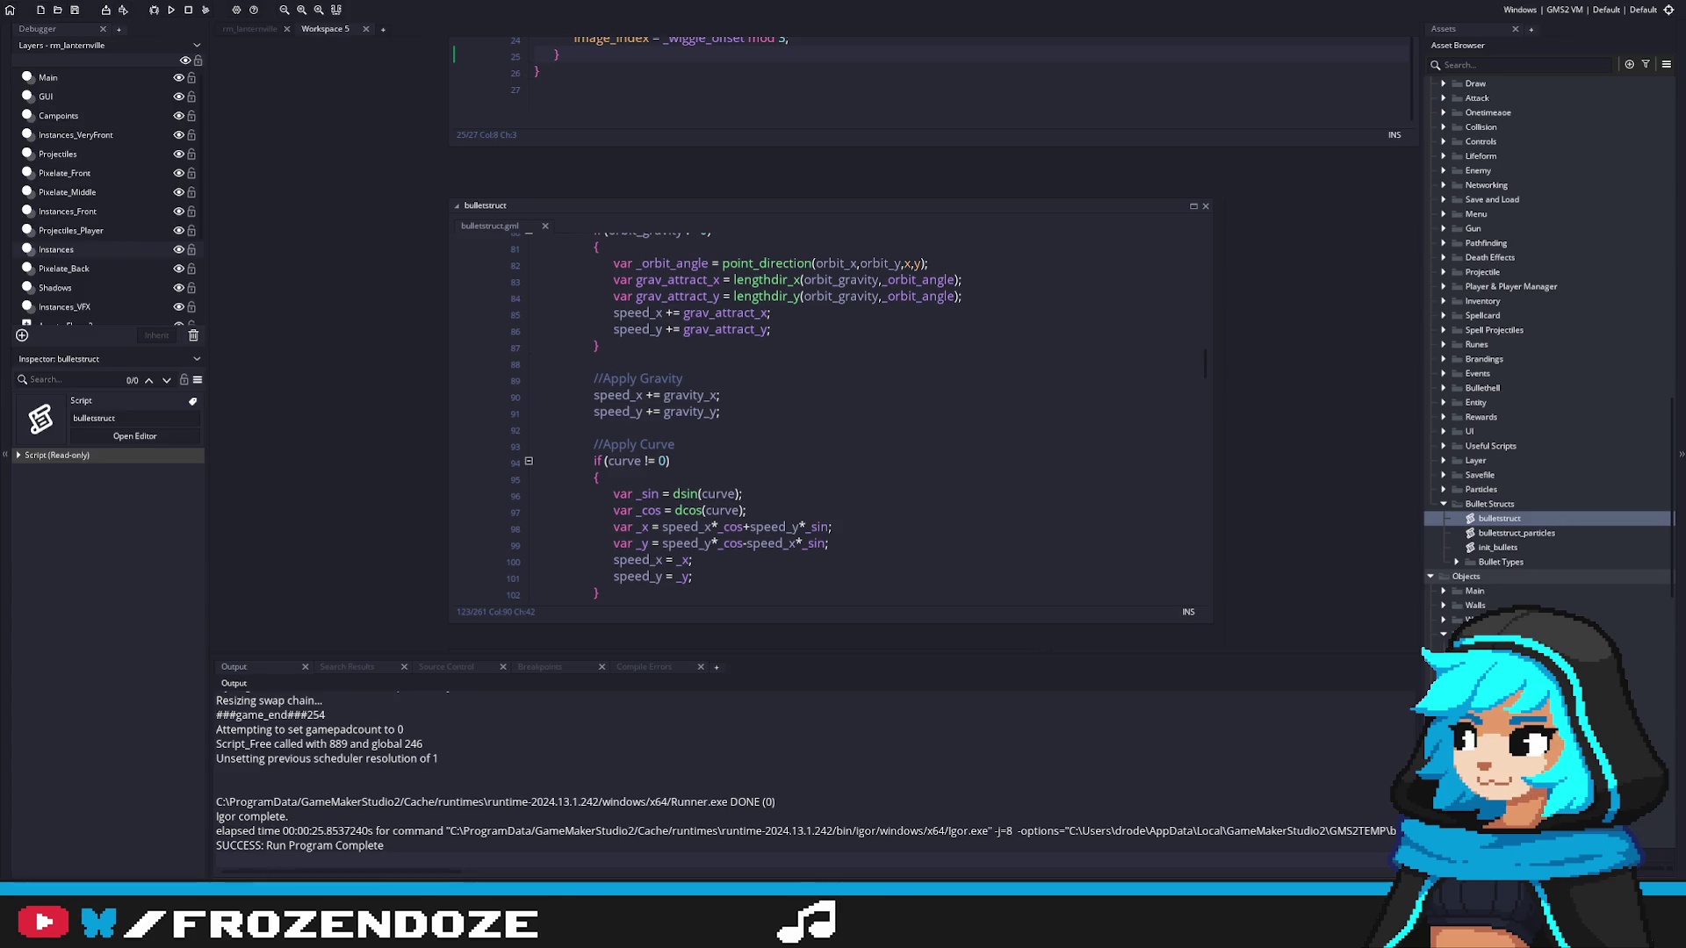
left_click(943, 432)
left_click(644, 412)
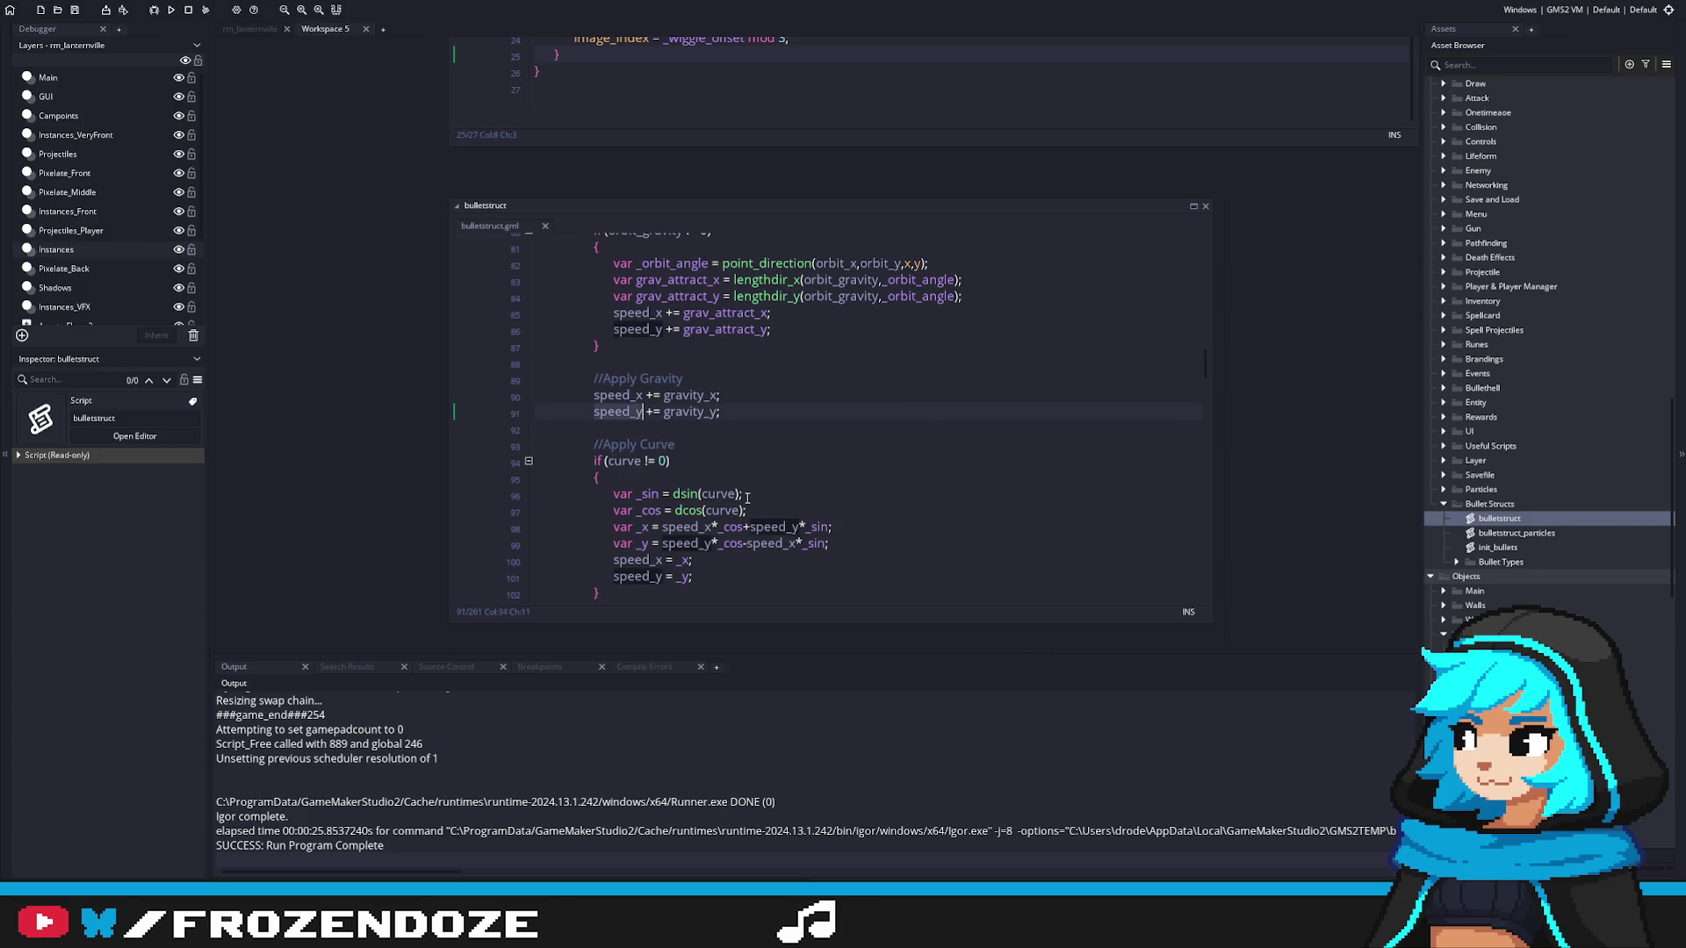
scroll(748, 498, "up", 2)
left_click(755, 494)
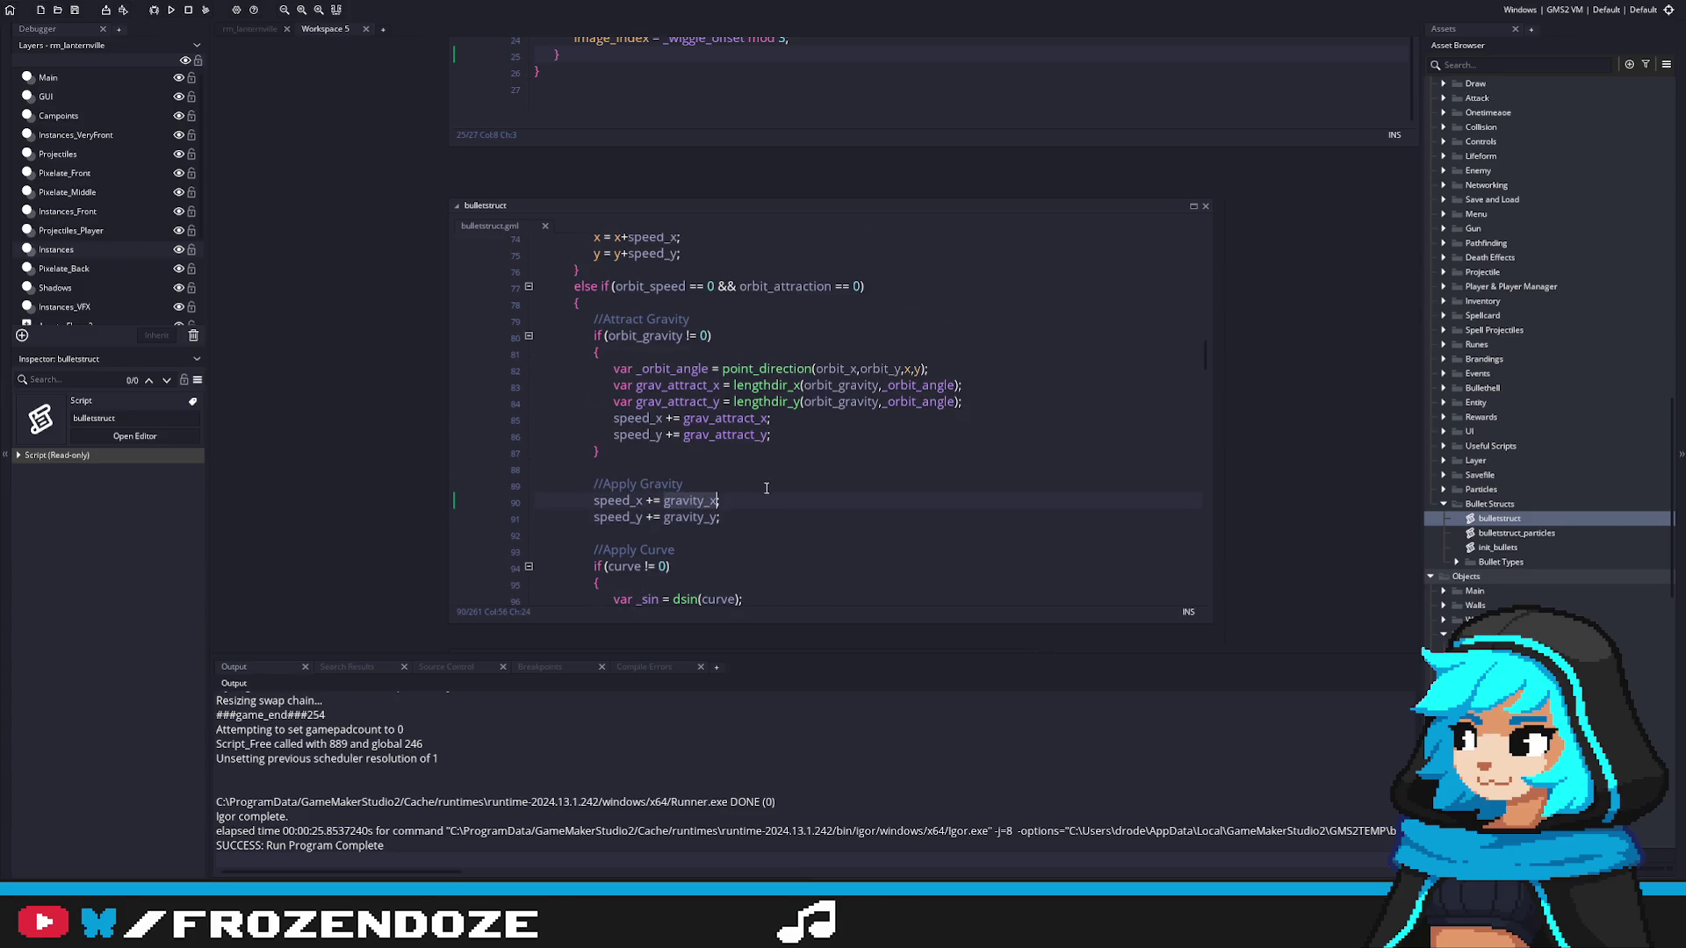
scroll(833, 539, "up", 10)
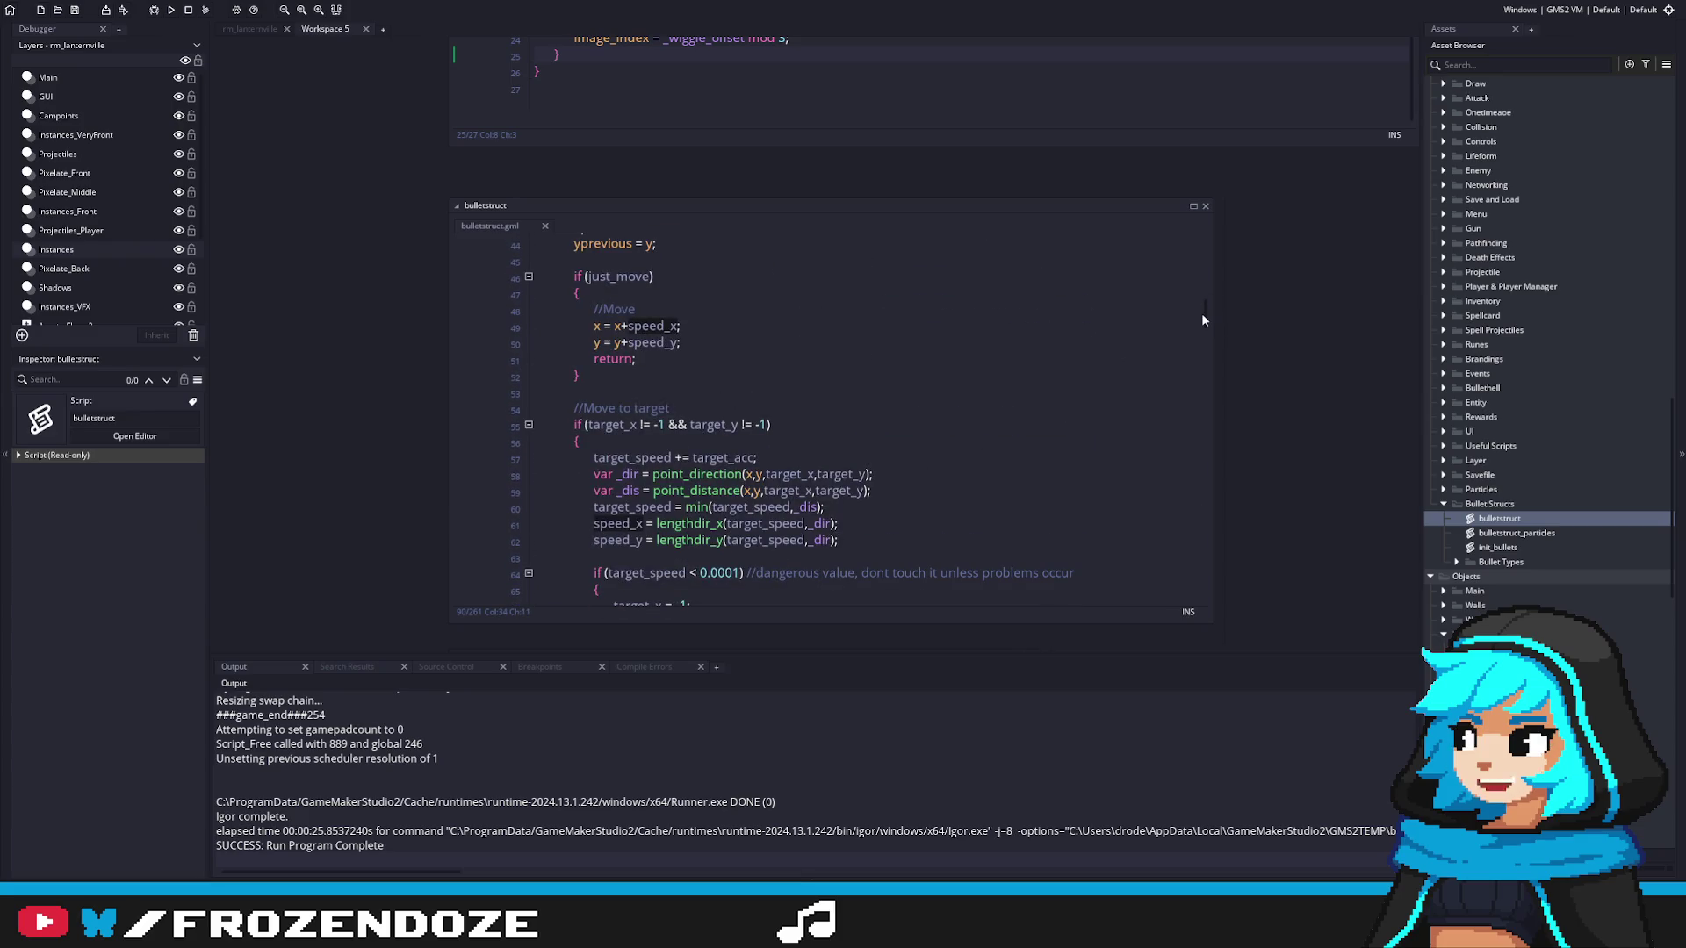
left_click_drag(1203, 320, 1201, 357)
scroll(1566, 593, "down", 3)
scroll(1561, 595, "down", 6)
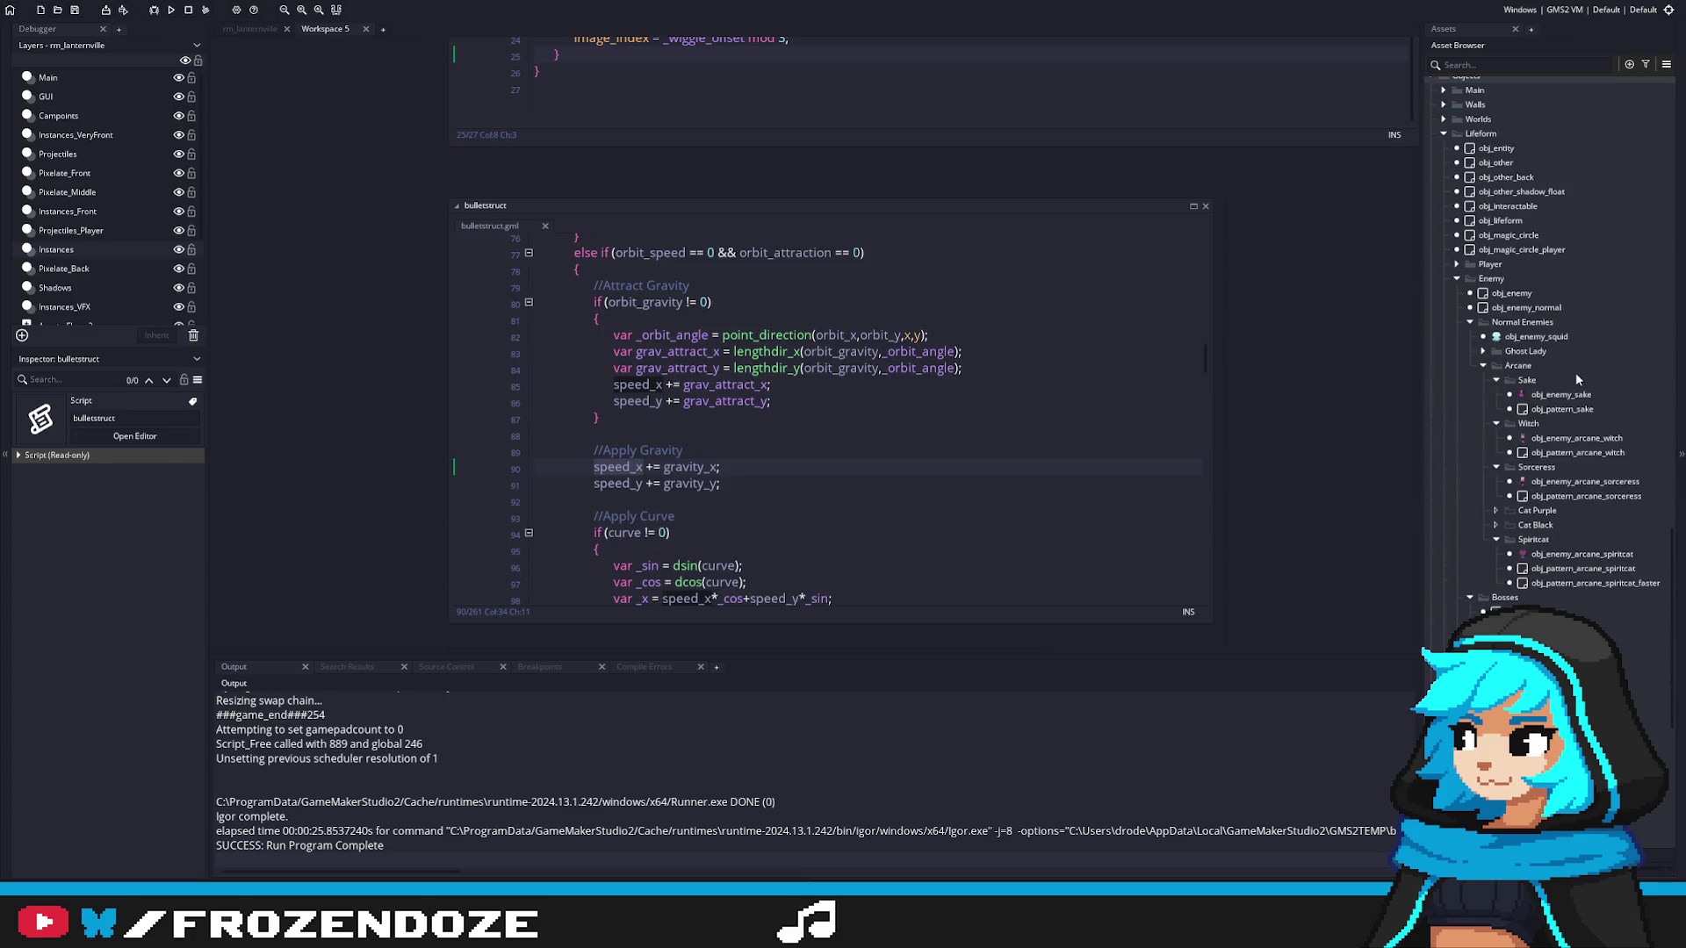
Step: Open obj_pattern_sake, try a pattern_speed_y_range call, and view its definition
double_click(1567, 408)
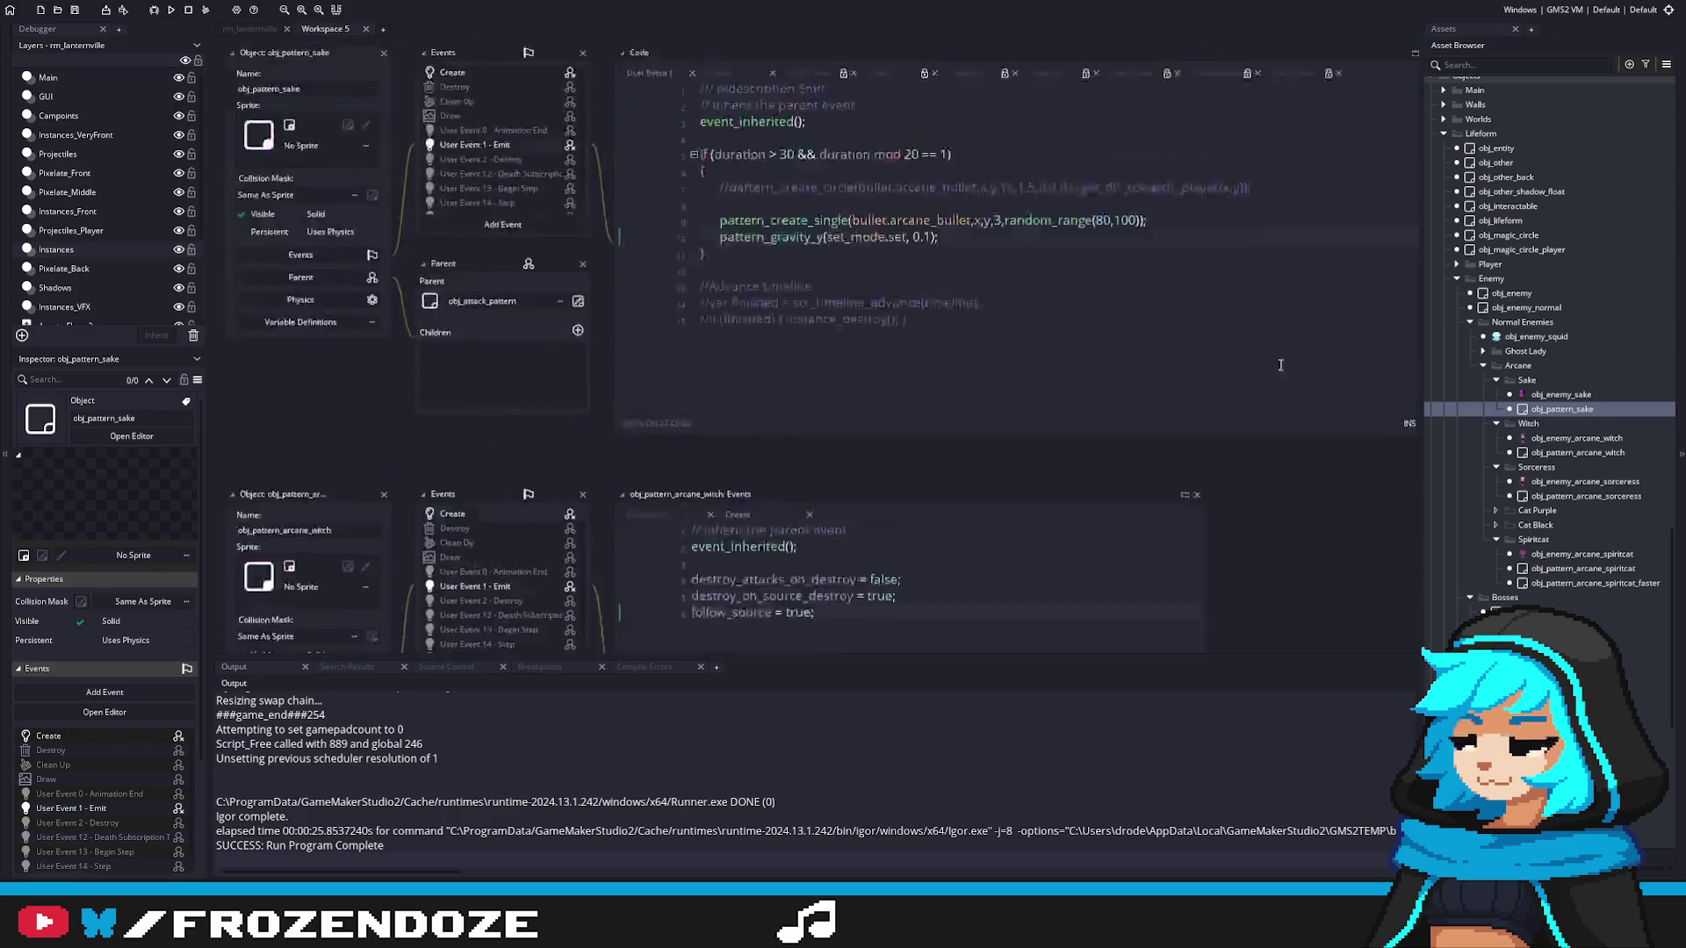
key("Return")
type("pattern_")
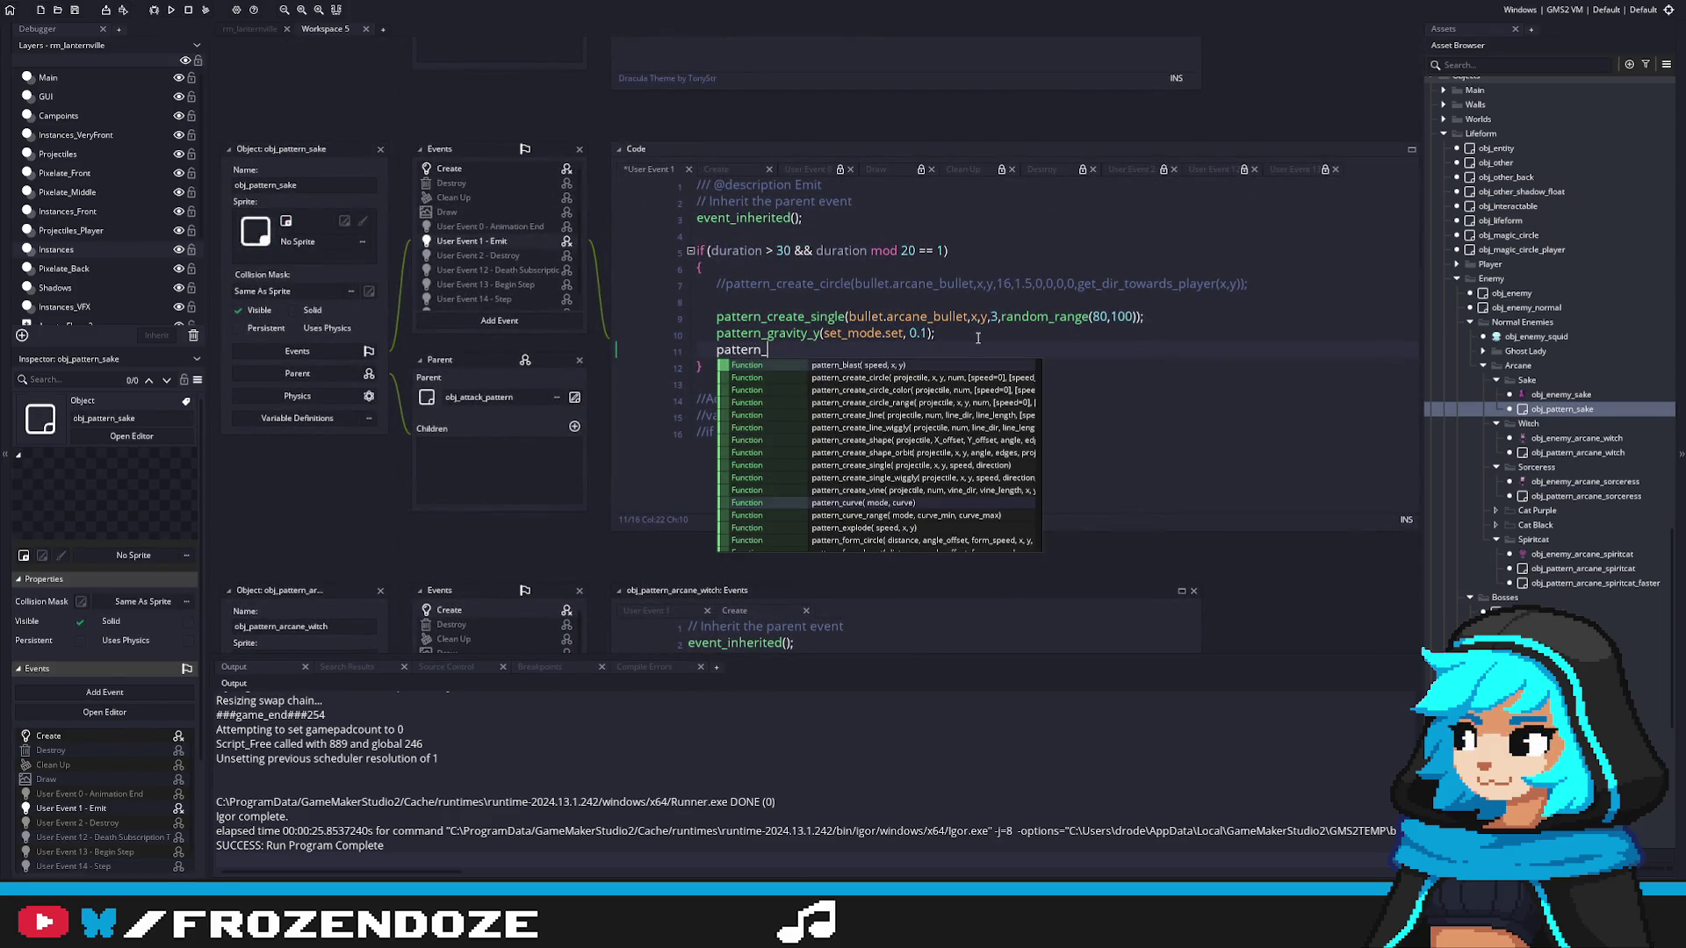
scroll(895, 463, "down", 3)
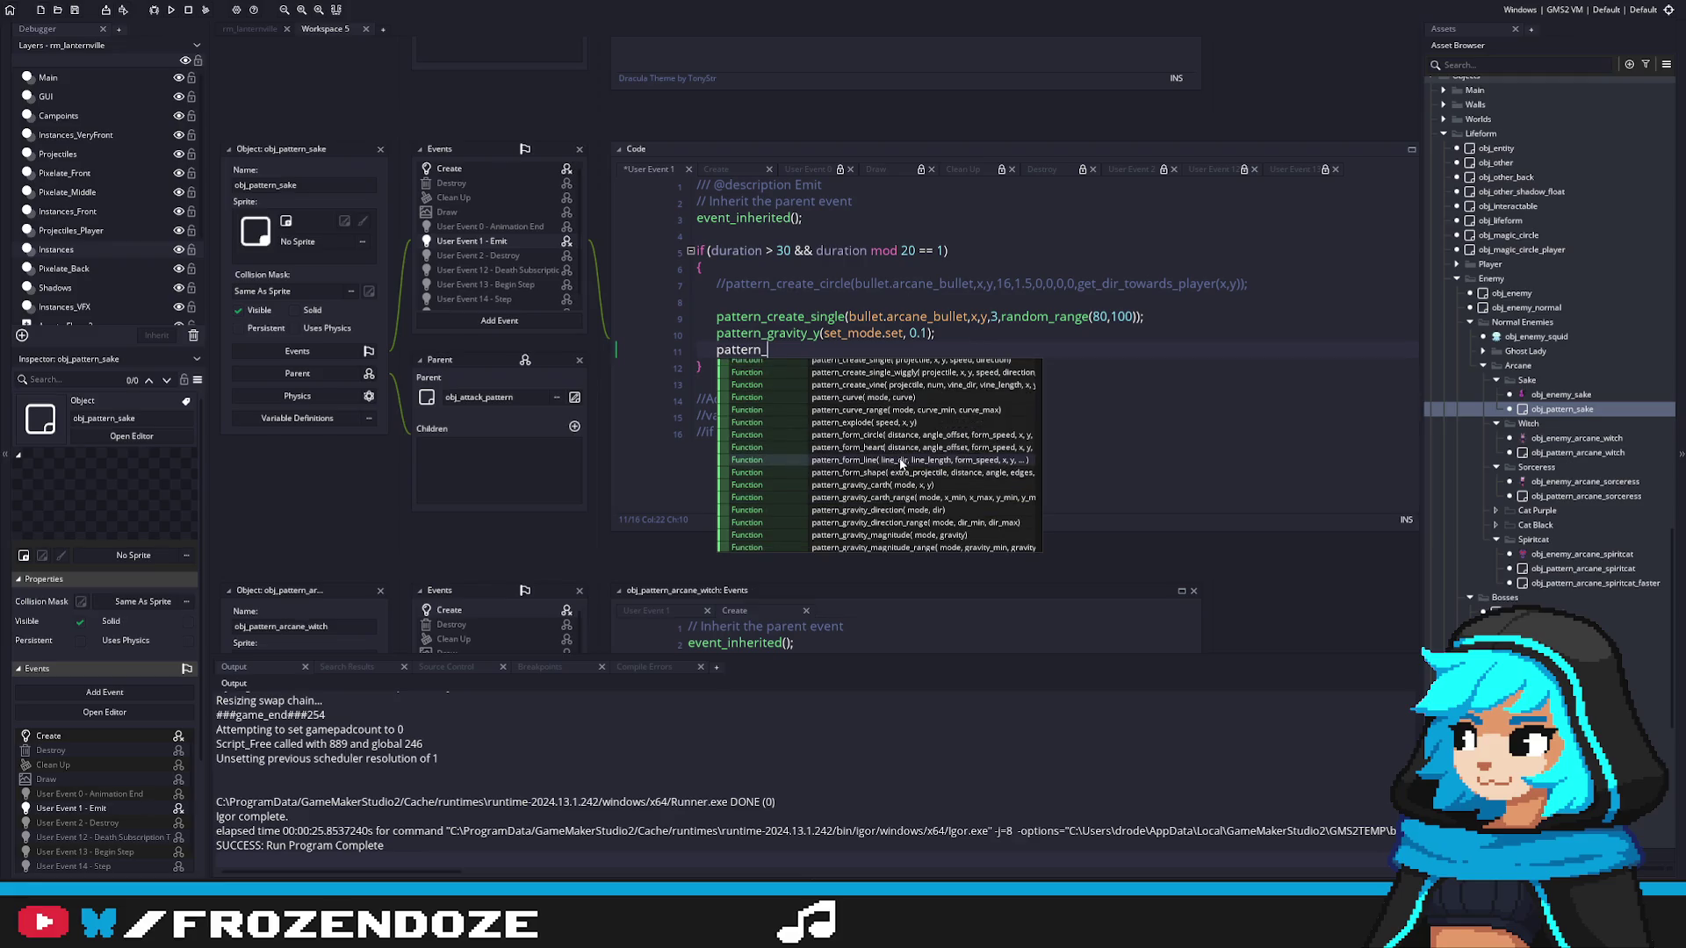
type("speed")
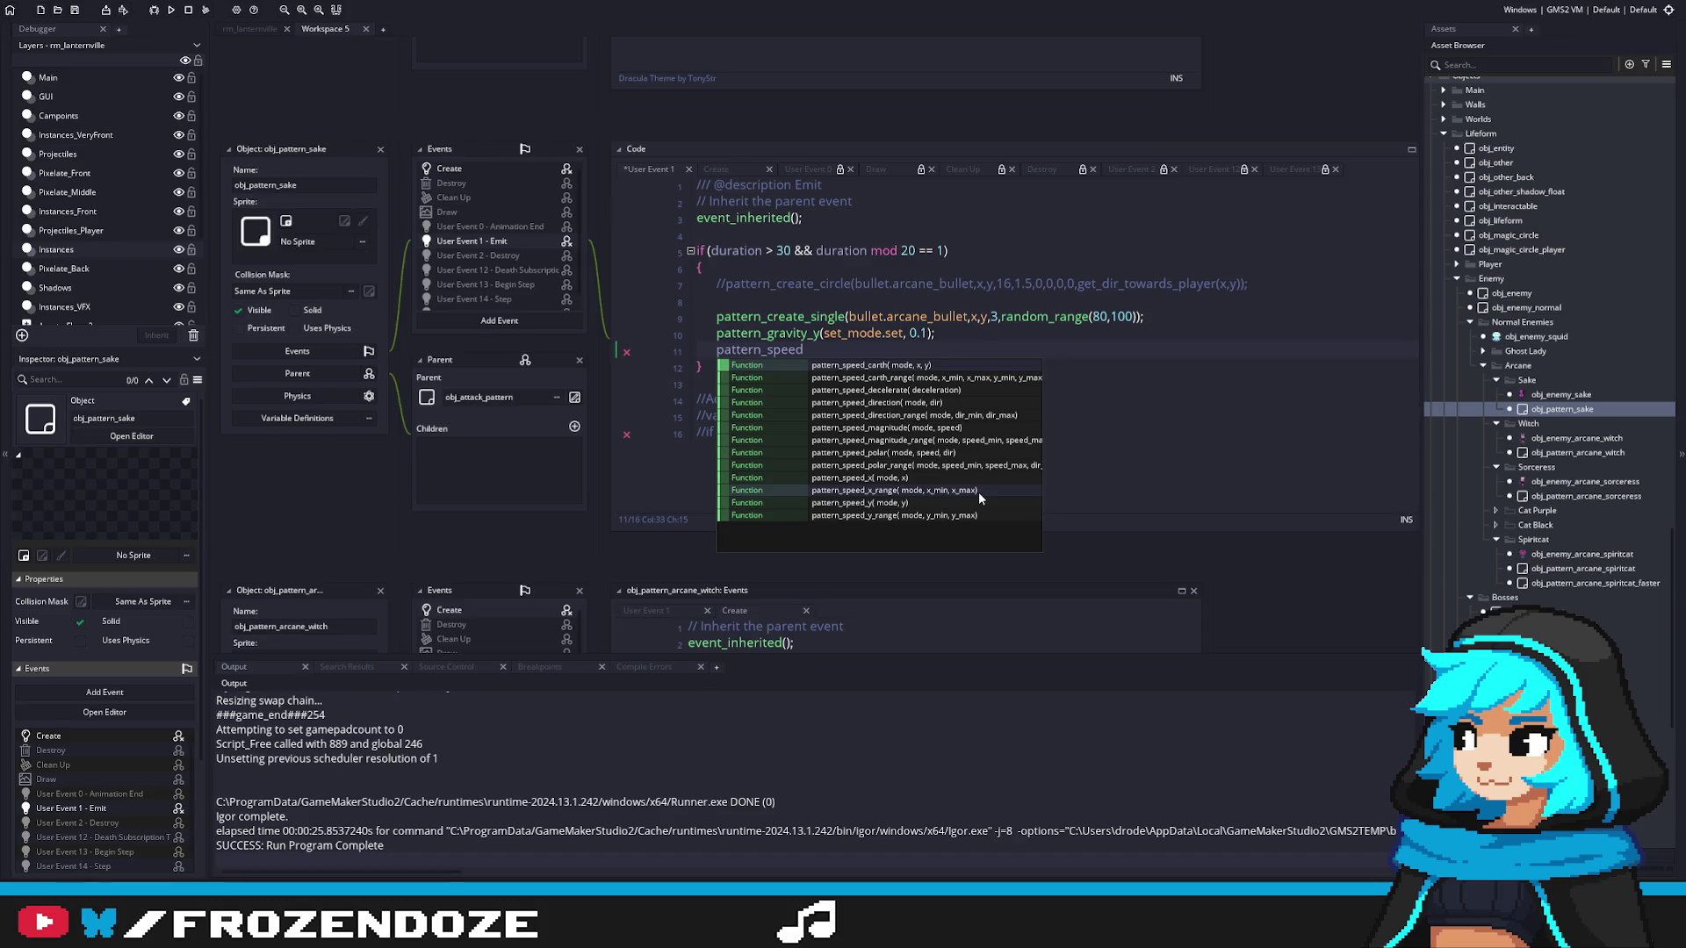
left_click(950, 516)
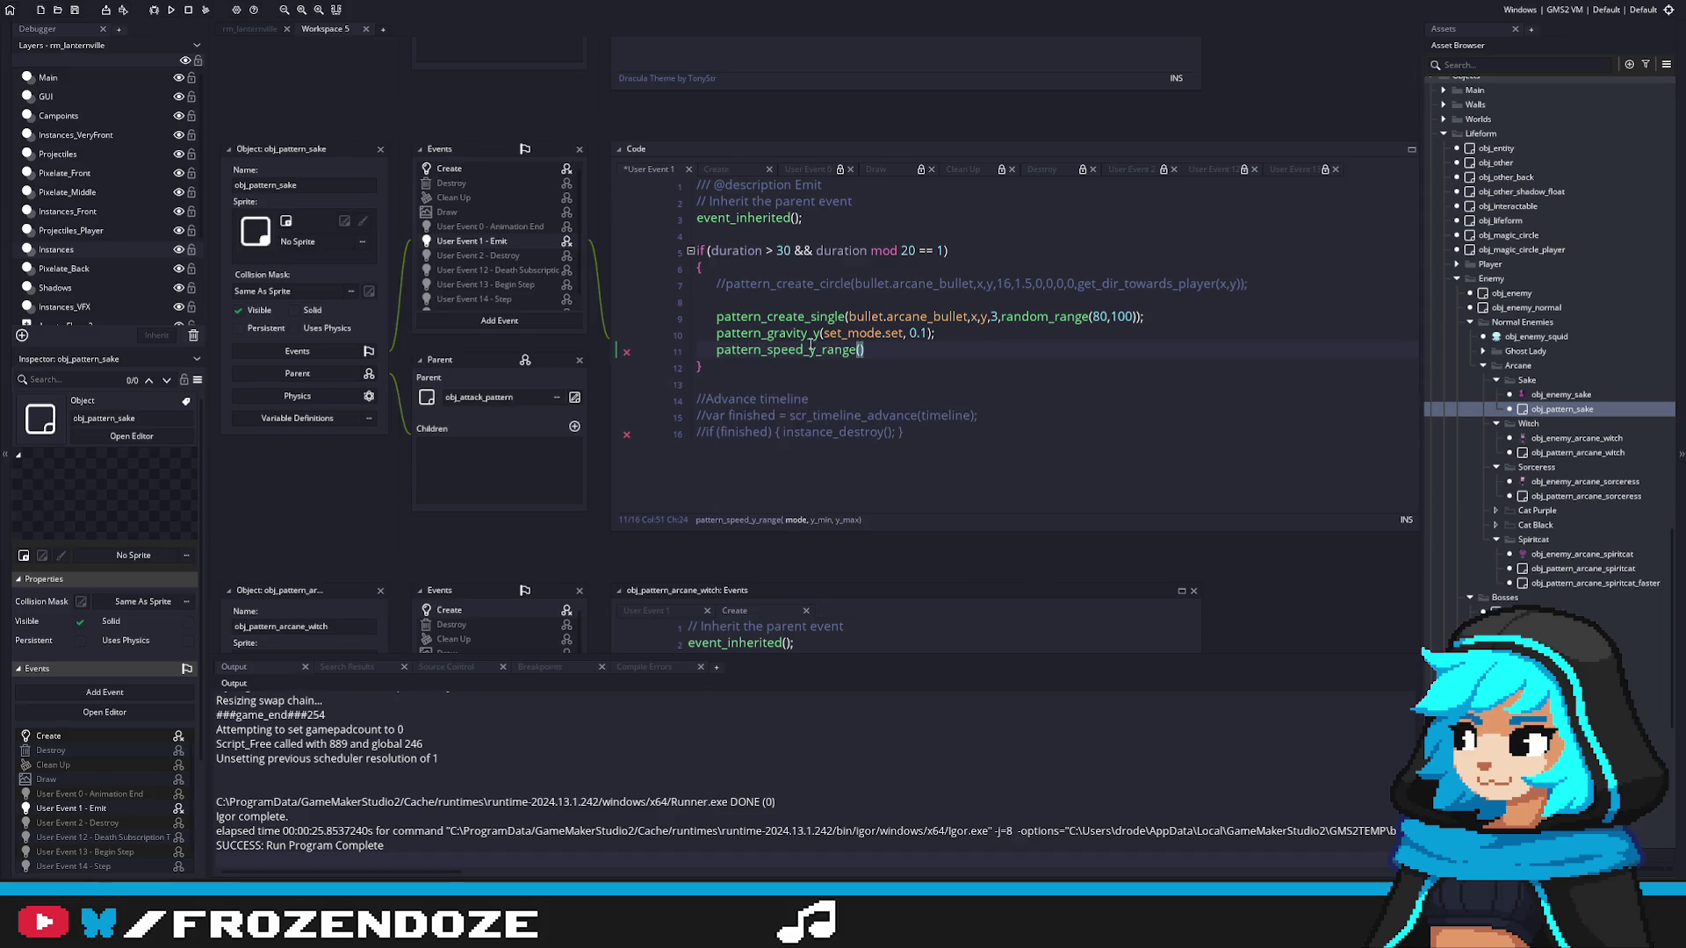
middle_click(811, 348)
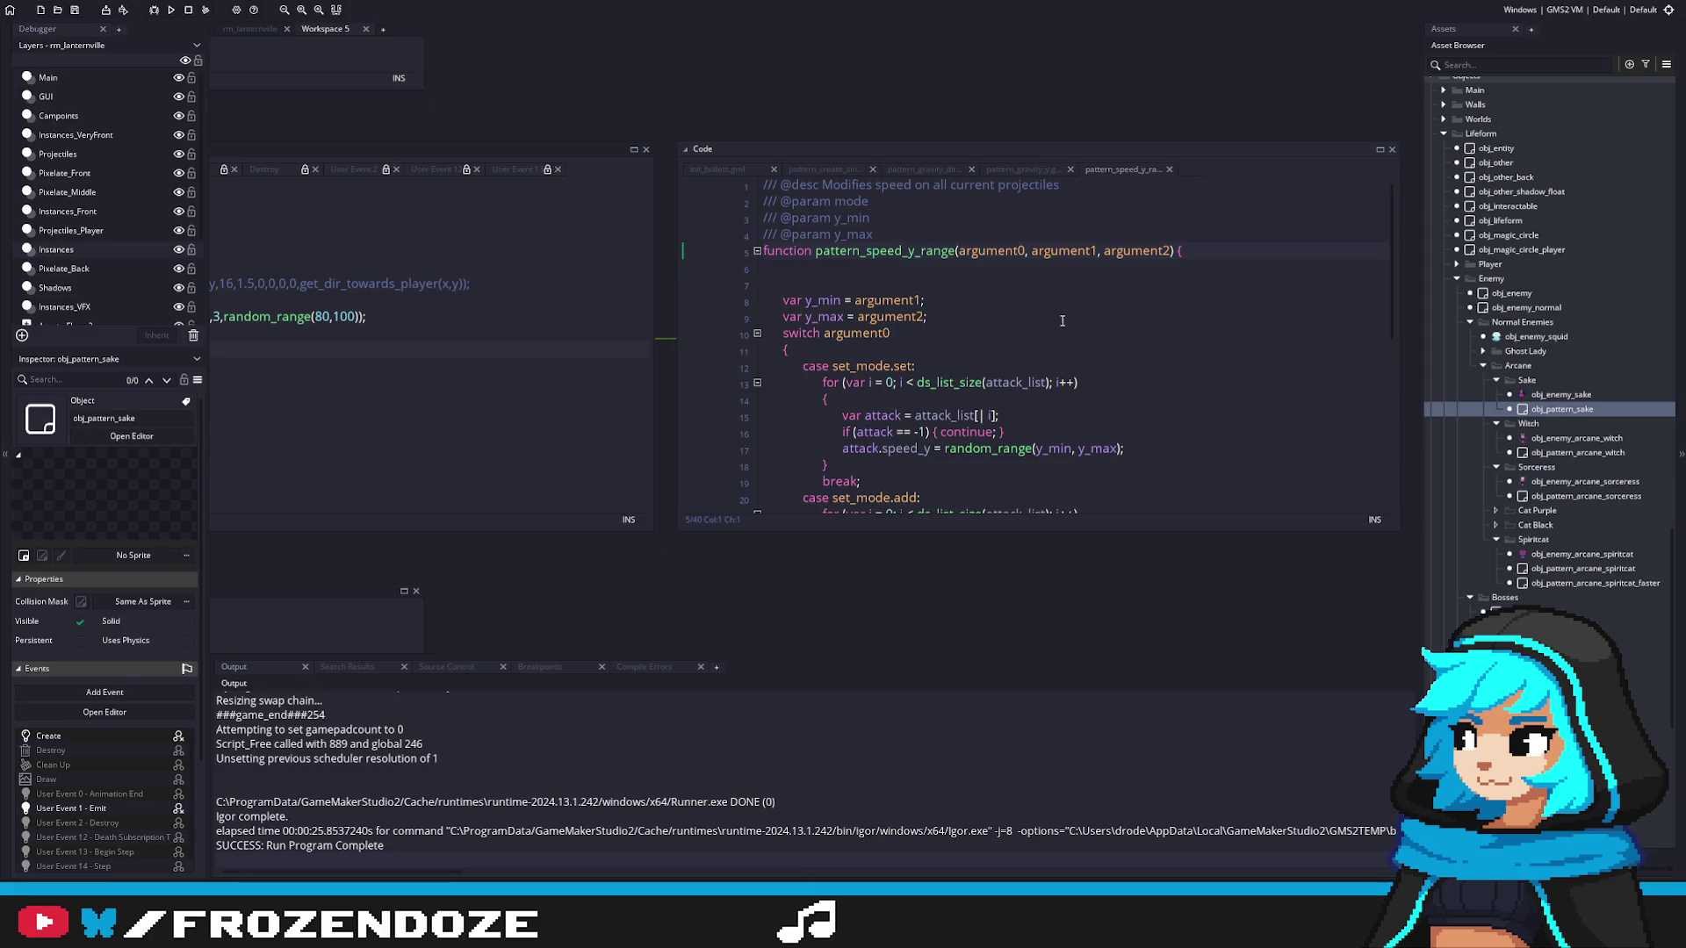
Step: Delete the trial pattern_speed_y_range line and run the game
key("ctrl+Tab")
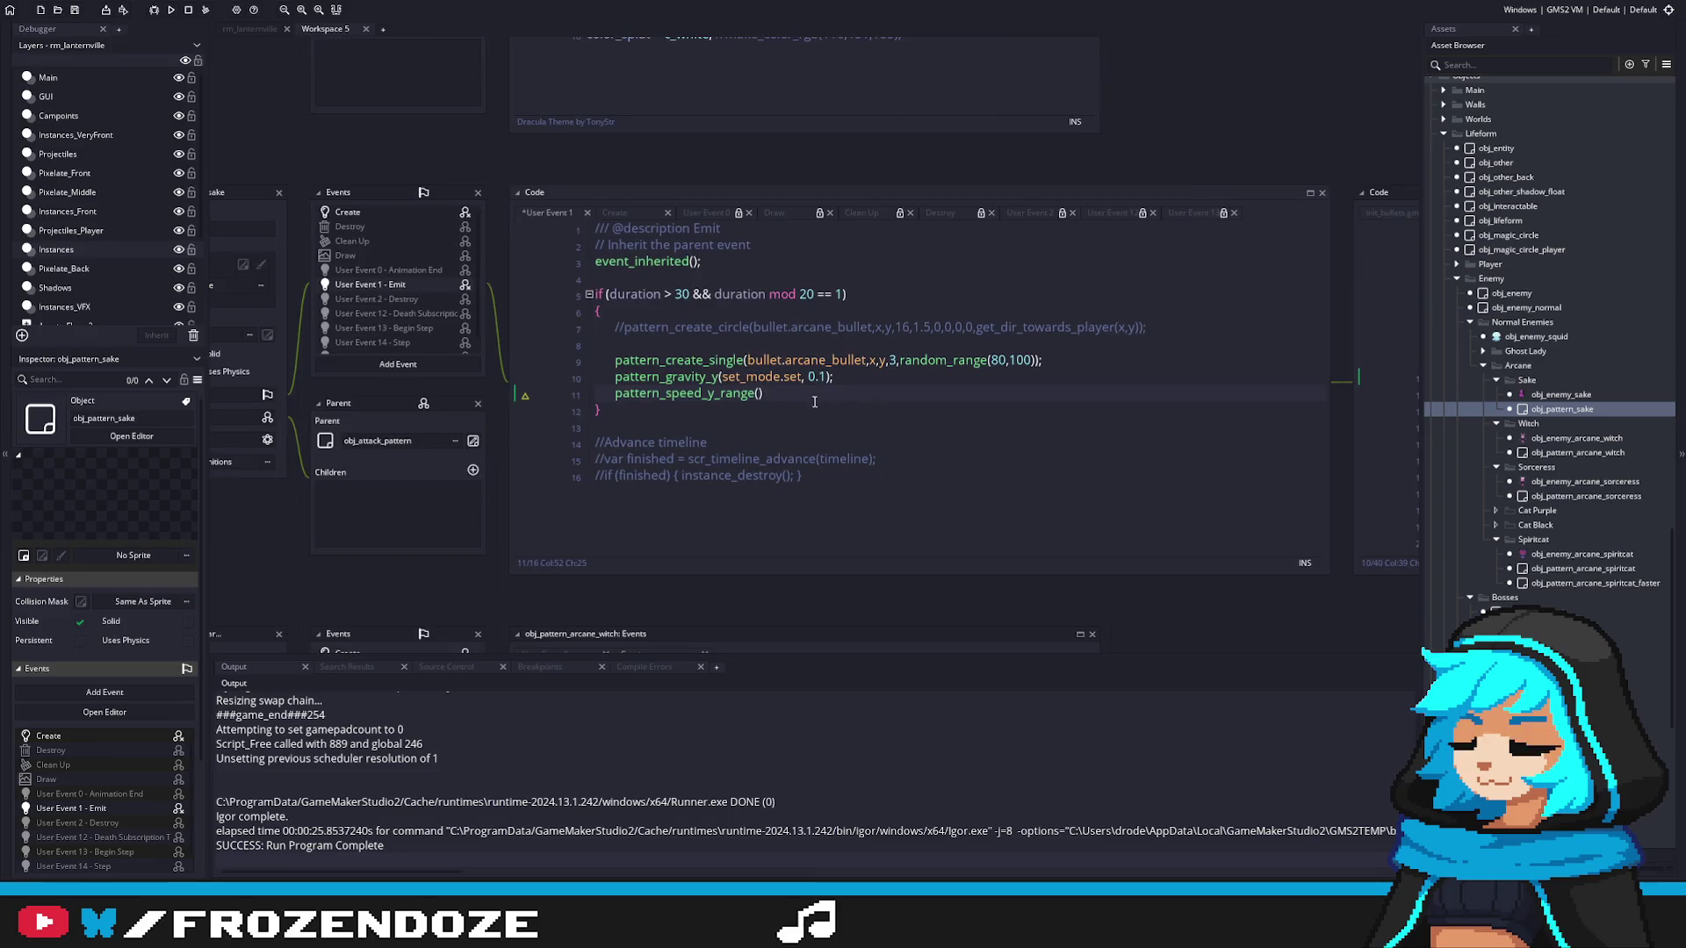
left_click(528, 399)
key("shift+End")
key("BackSpace")
key("BackSpace")
key("F5")
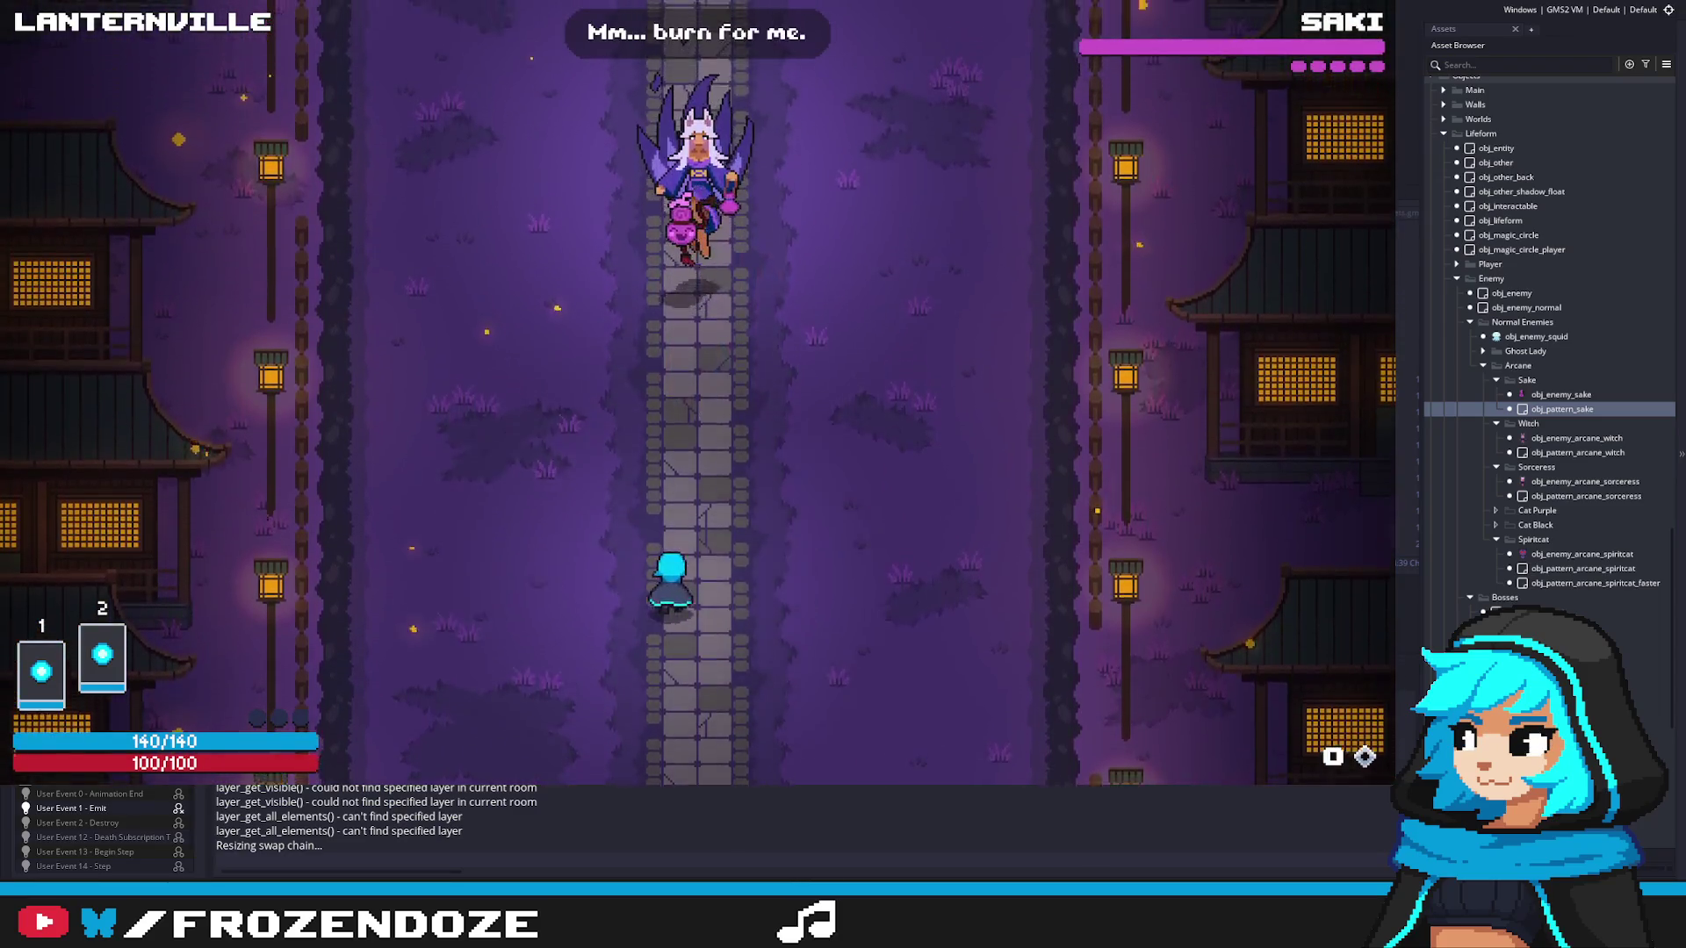
key("a")
key("s")
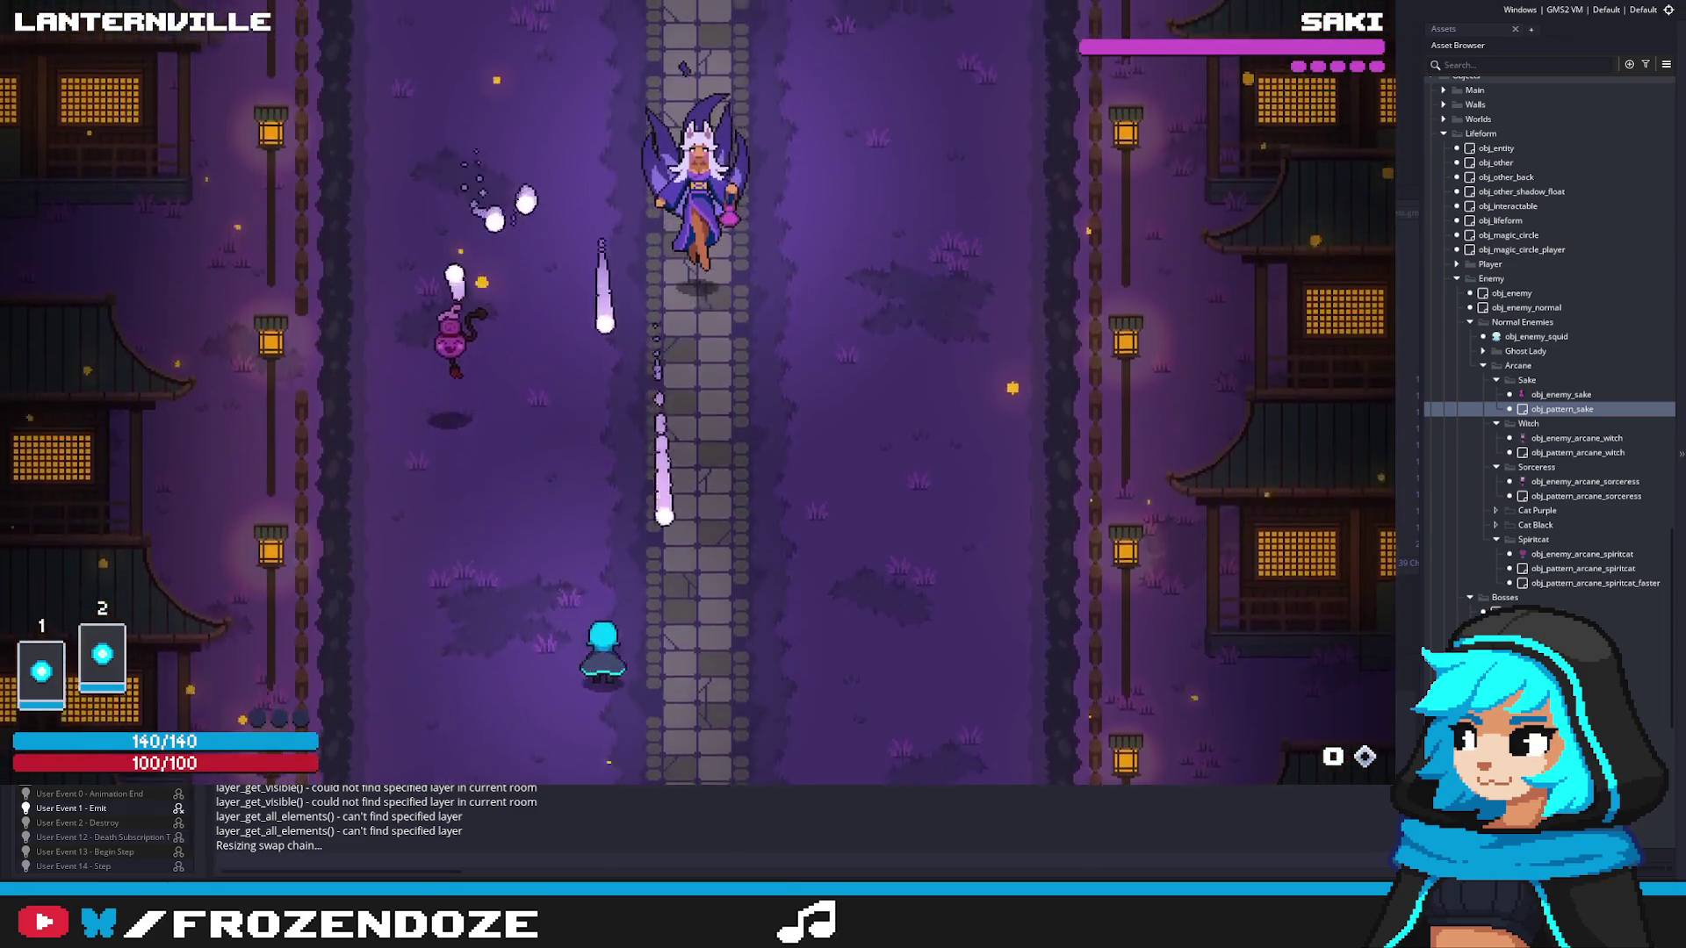
key("d")
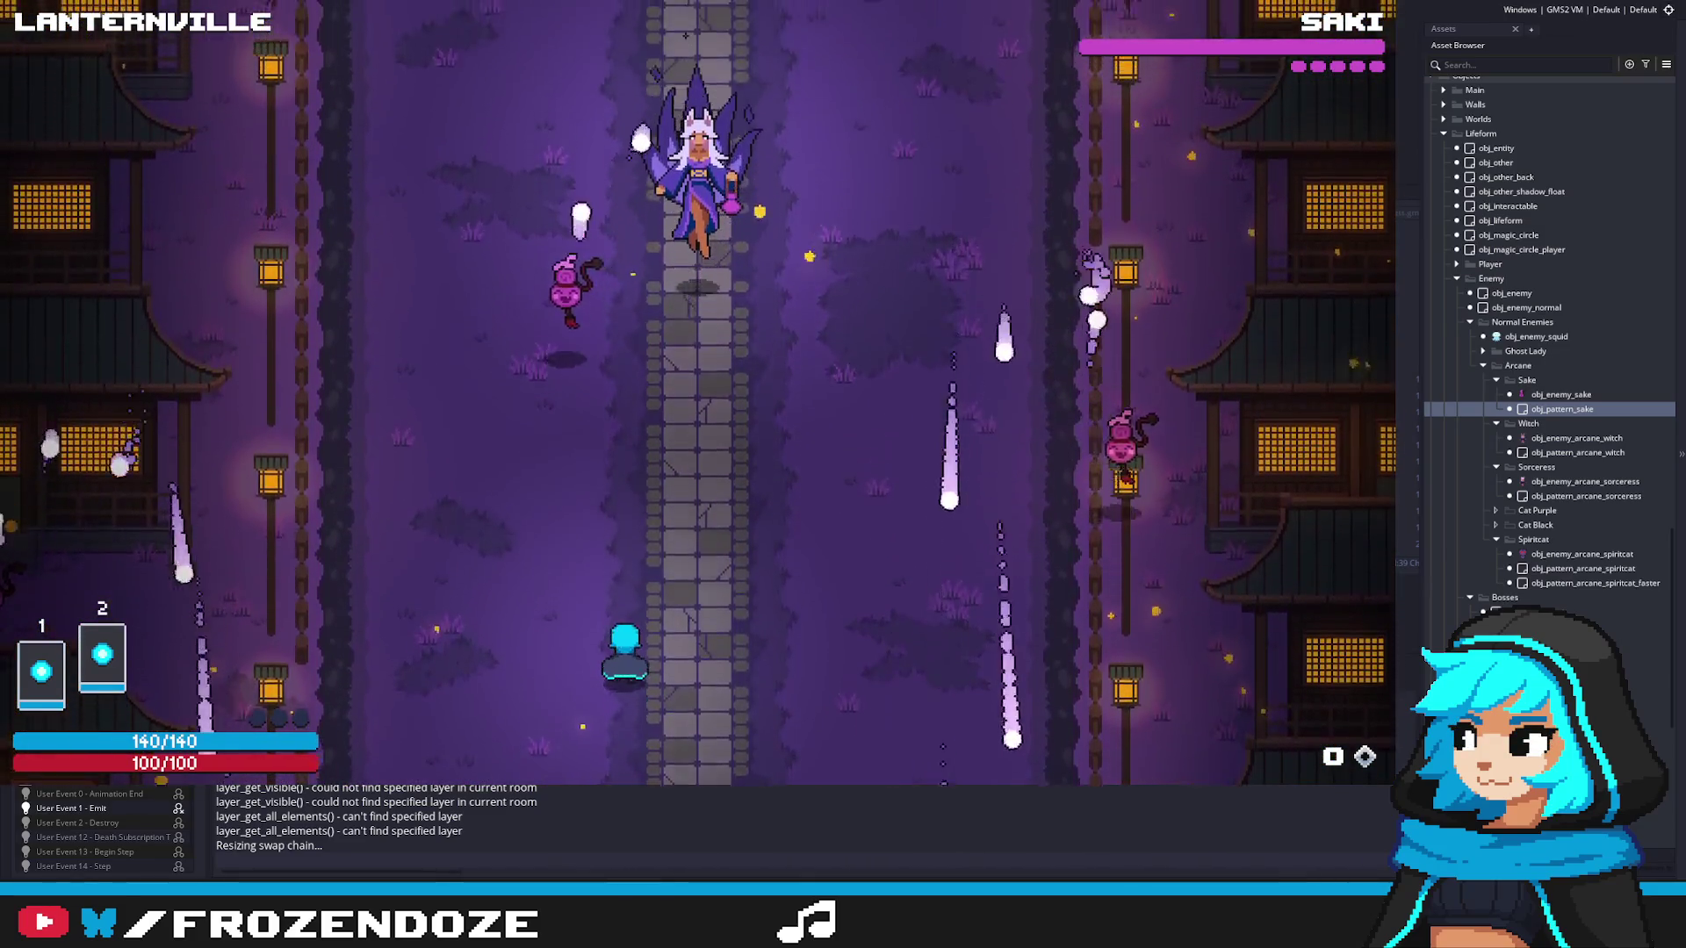
key("d")
key("a")
key("a")
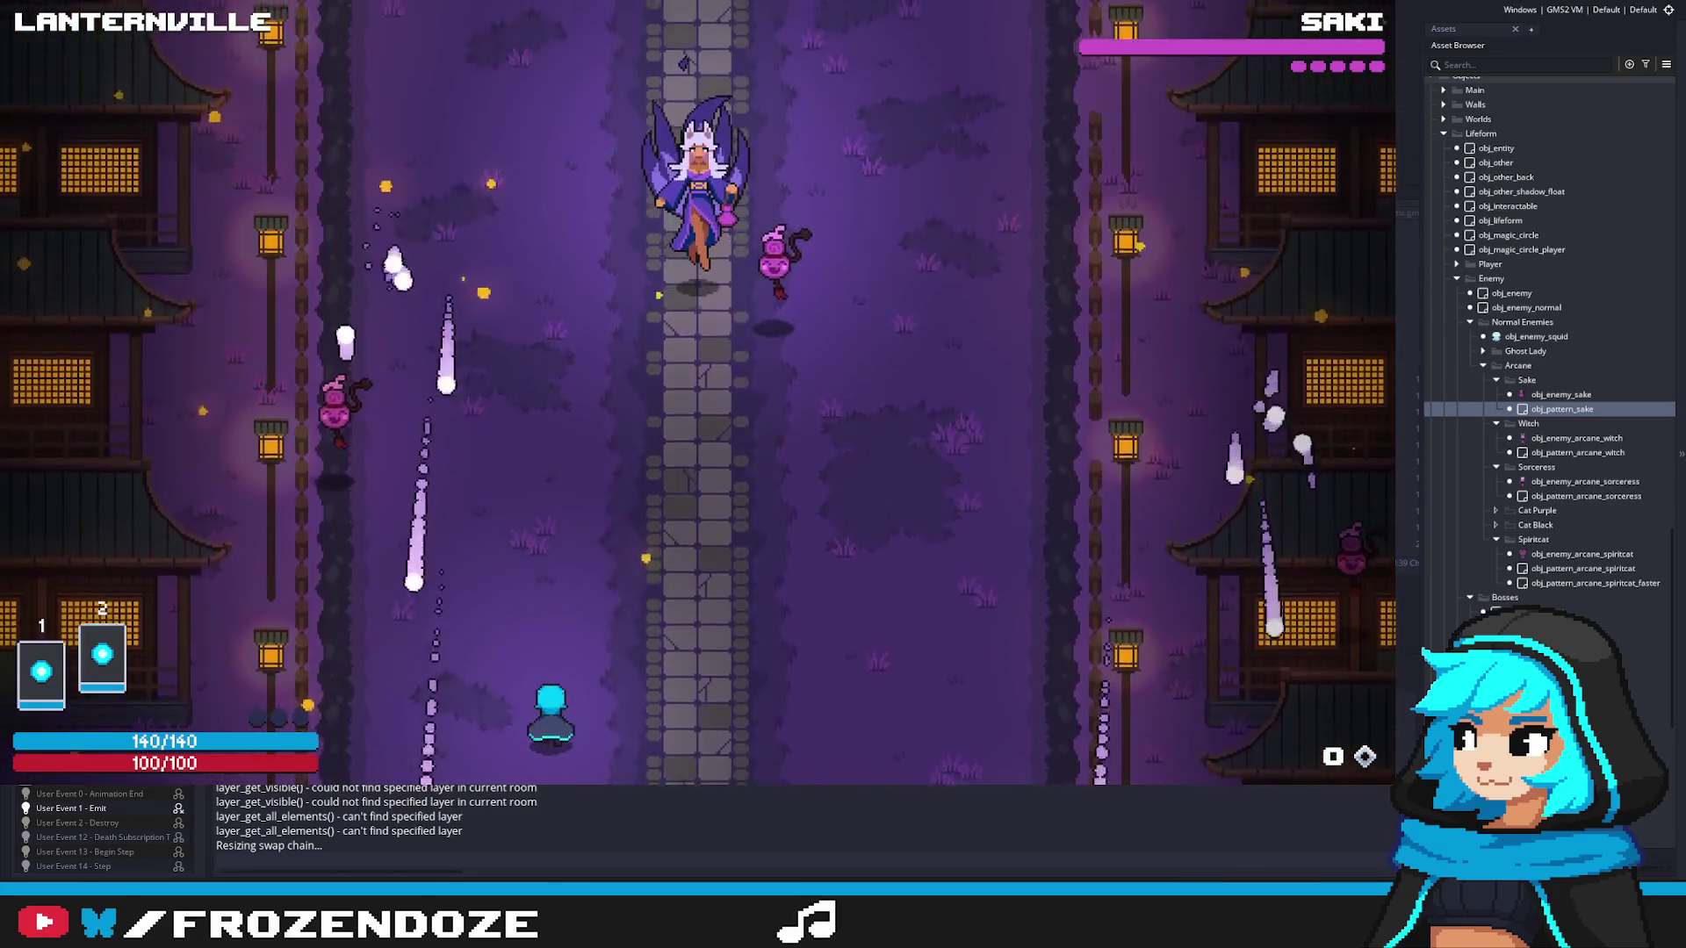
key("w")
key("d")
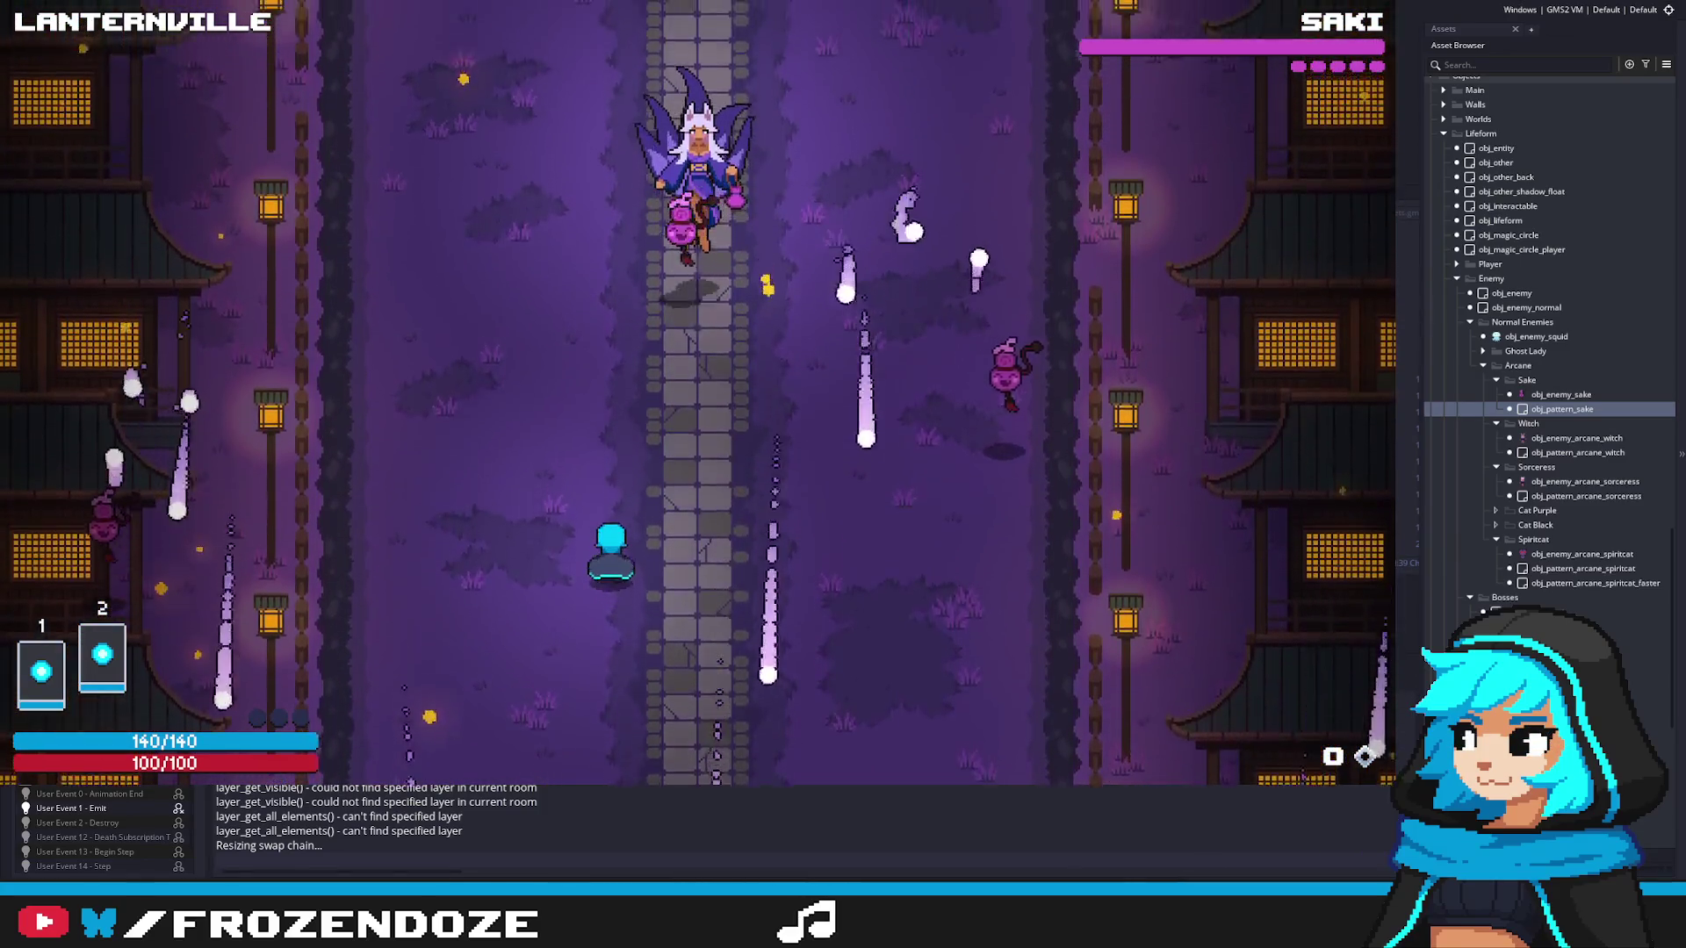
key("a")
key("Escape")
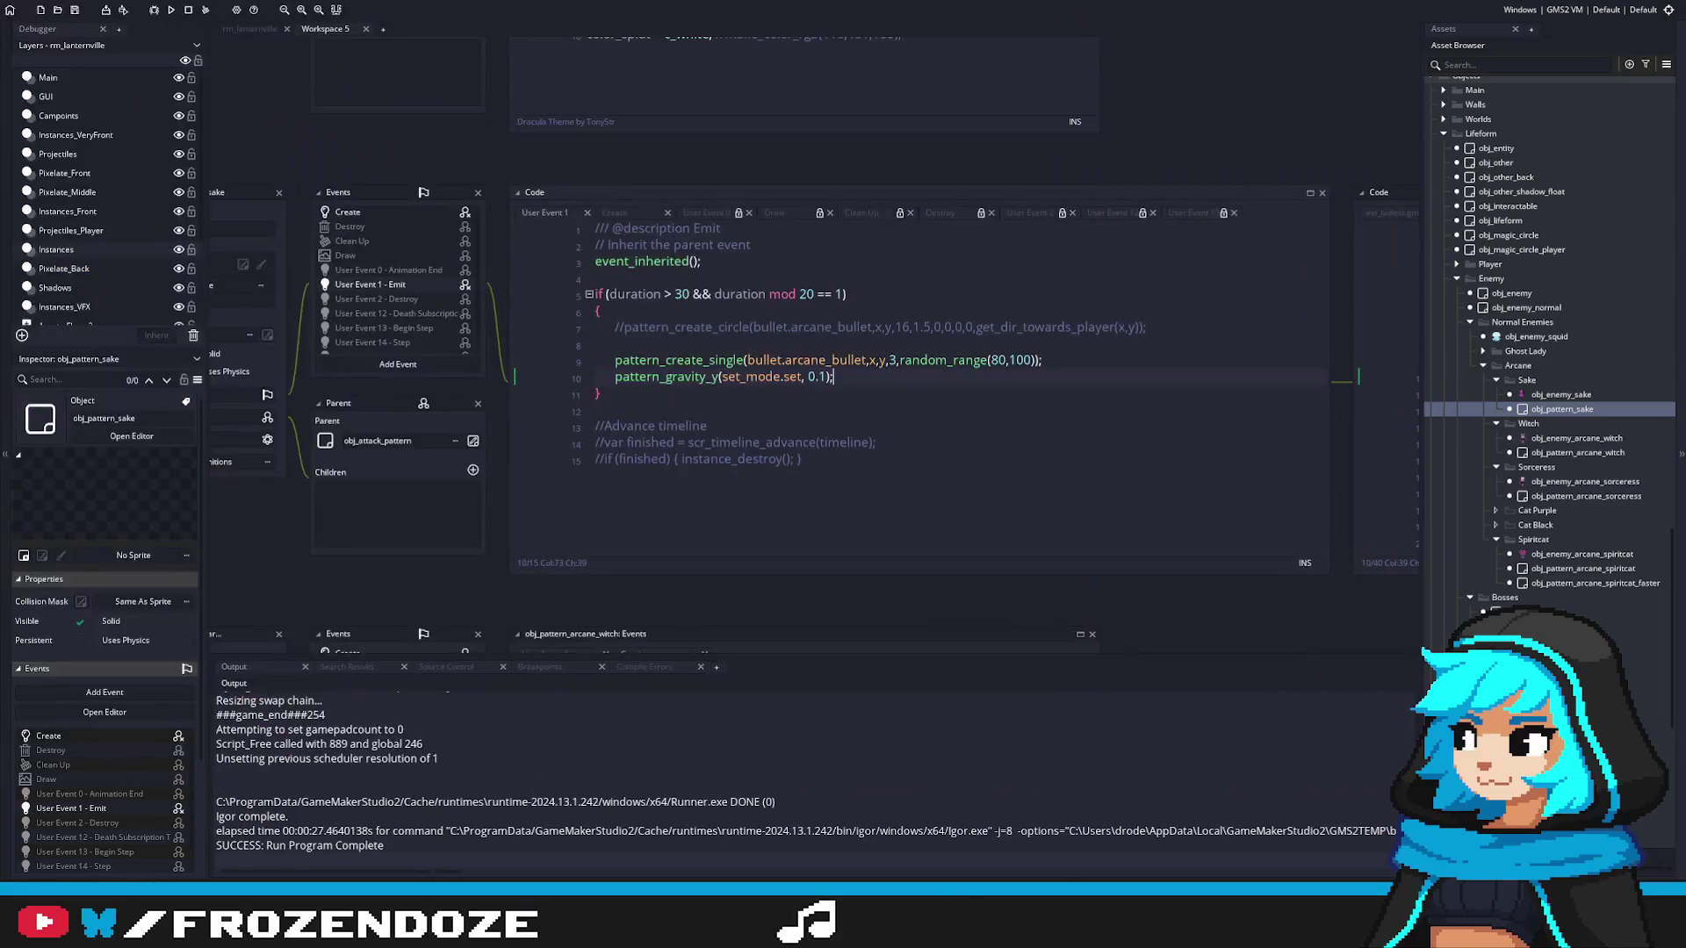
Step: Widen the random_range limits from (80,100) to (70,110) and run the game
left_click(890, 361)
left_click(998, 362)
key("BackSpace")
type("7")
left_click(1022, 362)
key("BackSpace")
type("1")
key("F5")
Step: Playtest against Saki, dodging the falling bullets, then close the game
left_click(976, 388)
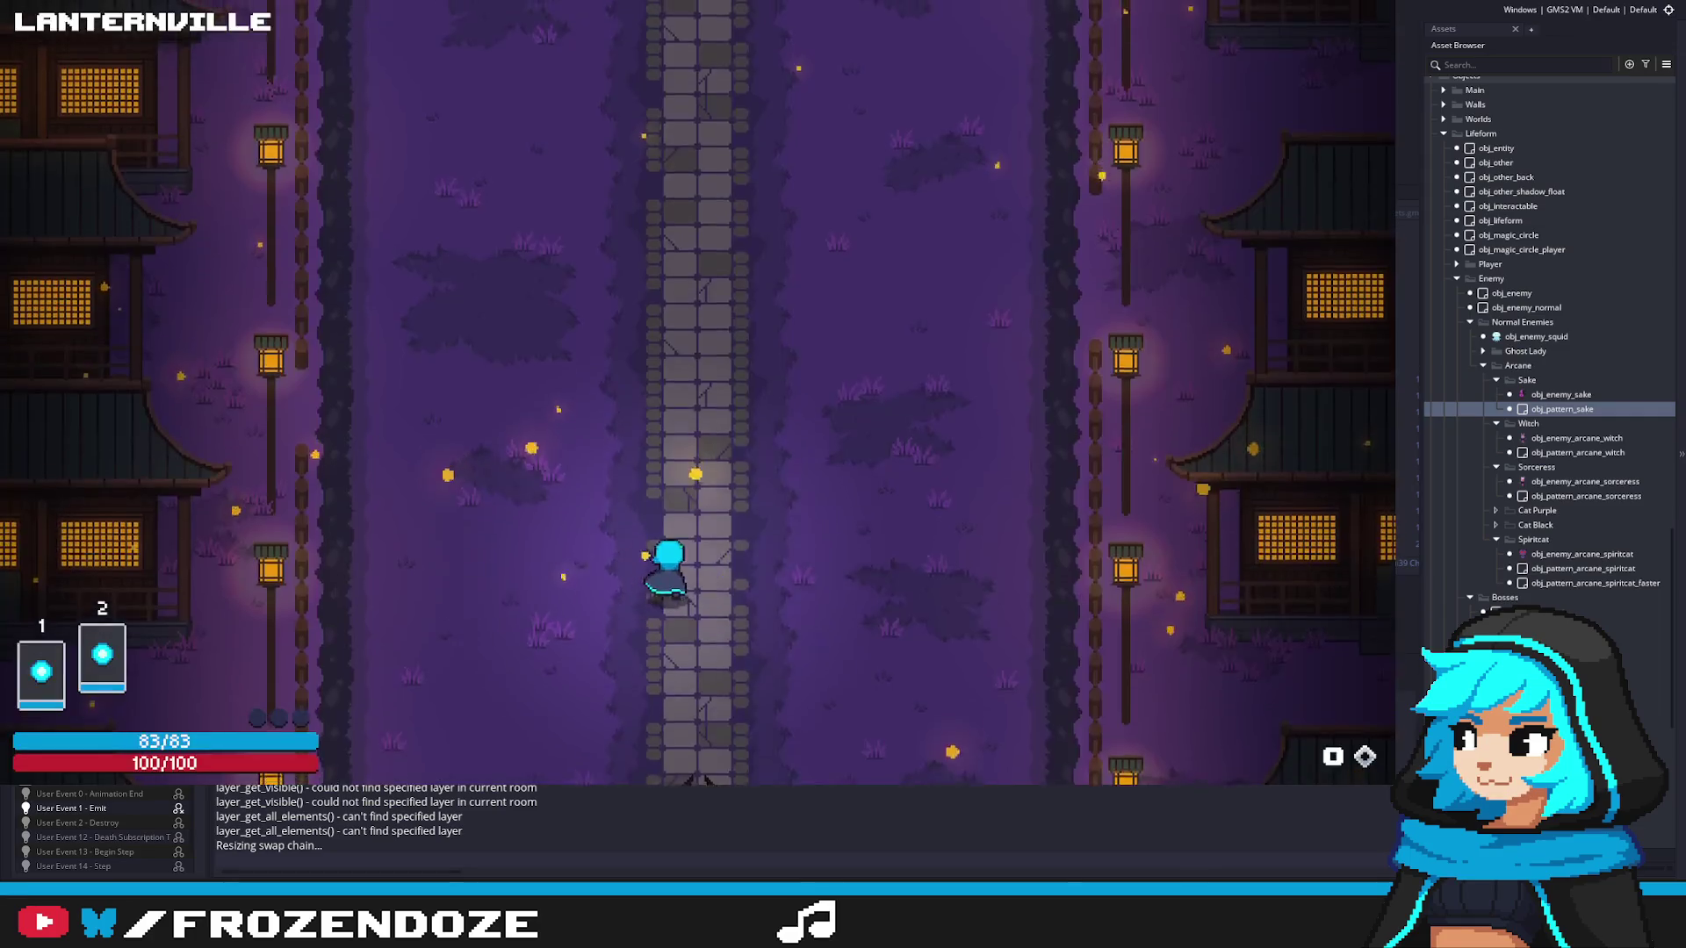
key("a")
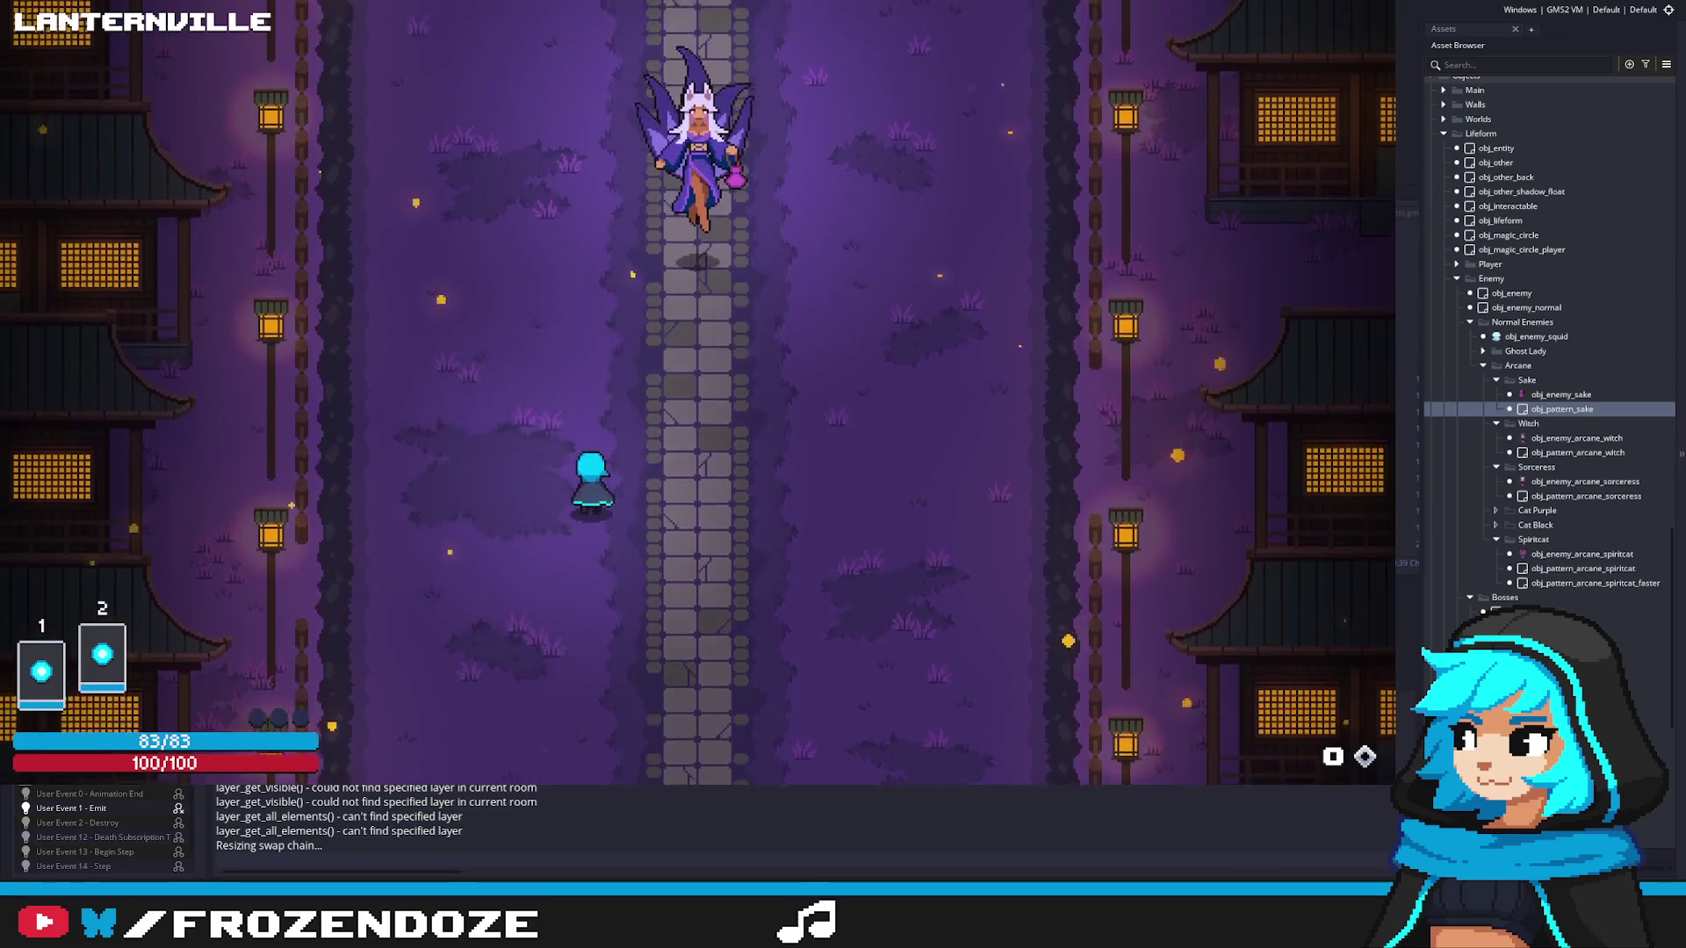
key("d")
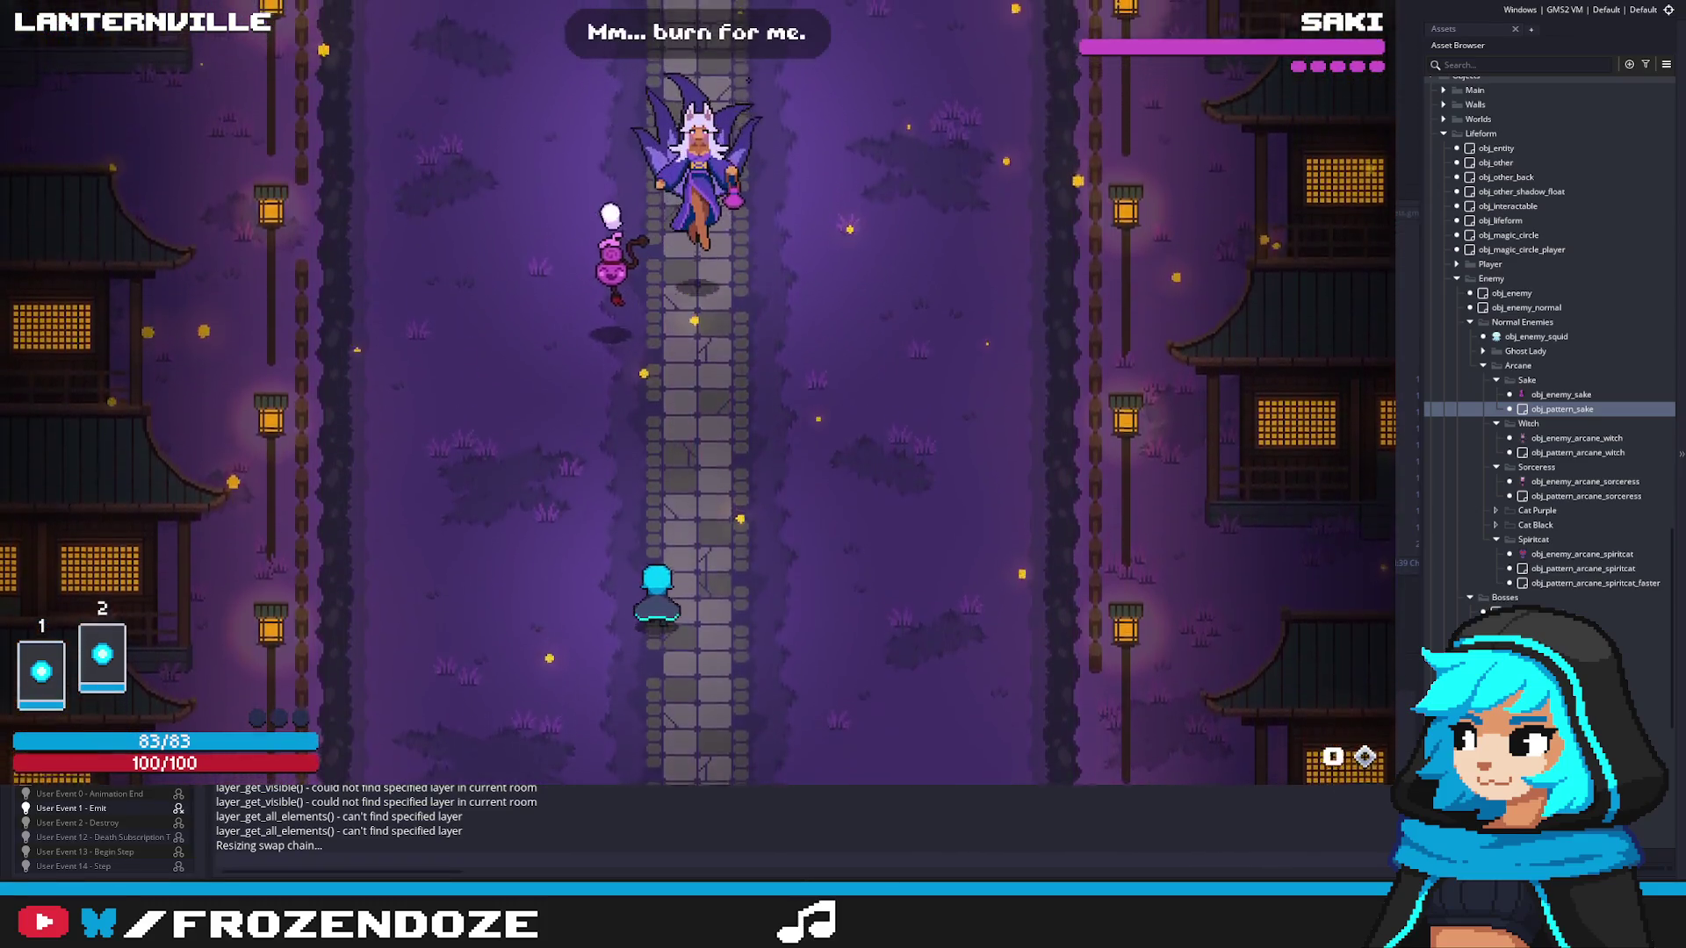
key("s")
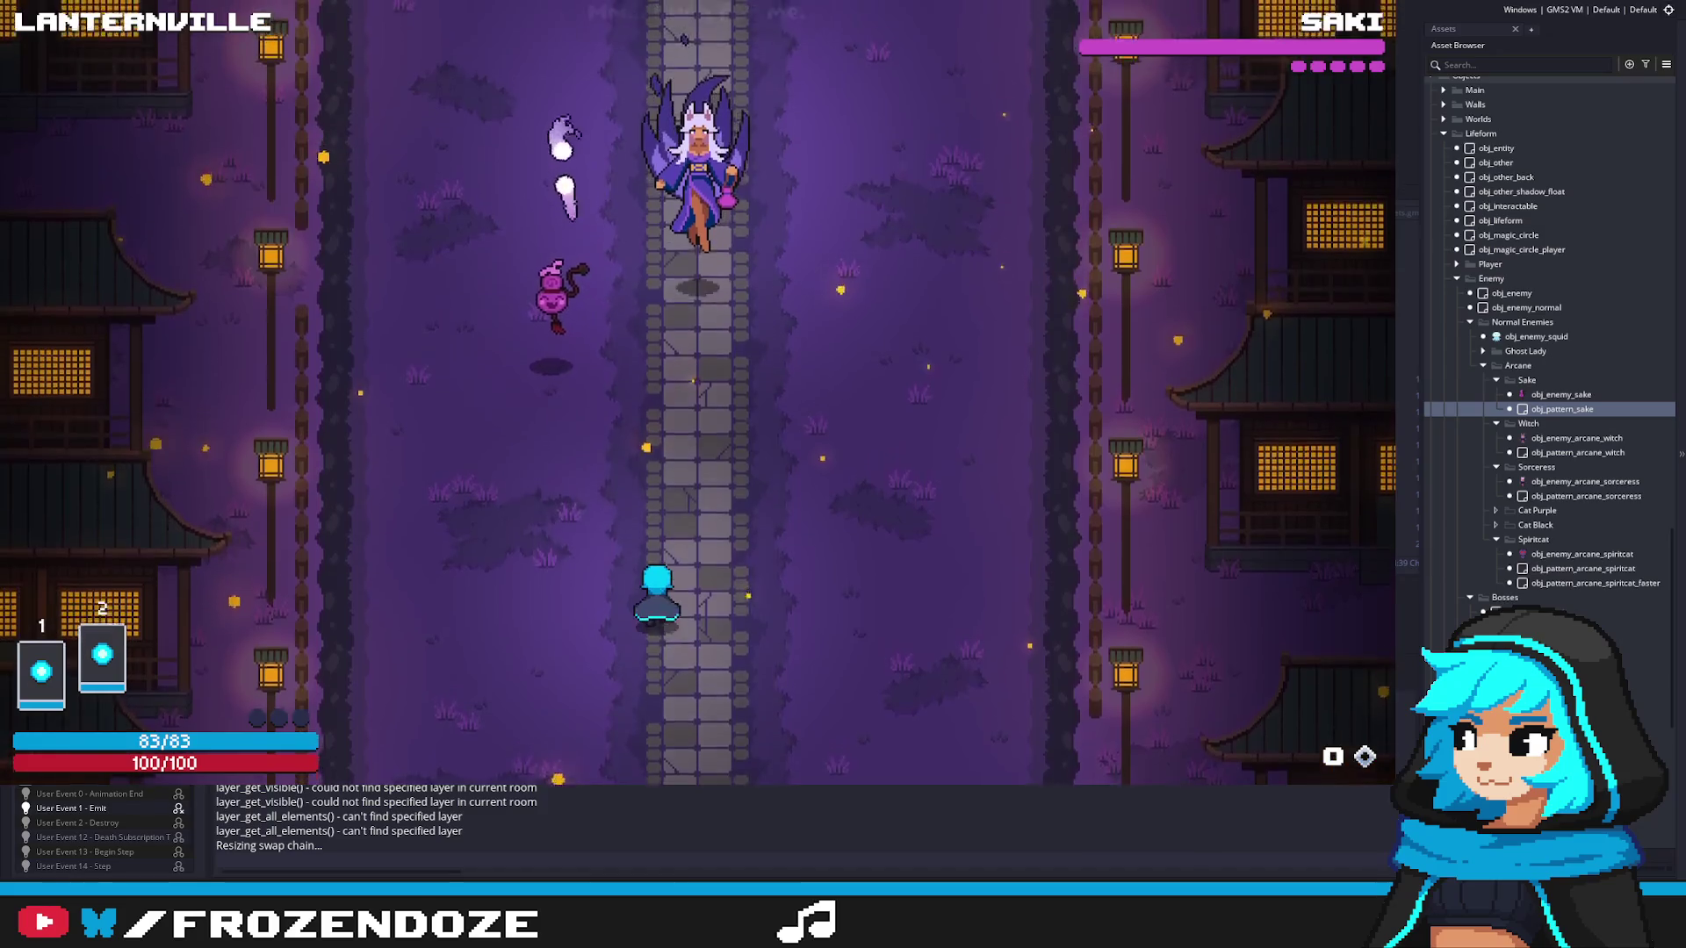
key("a")
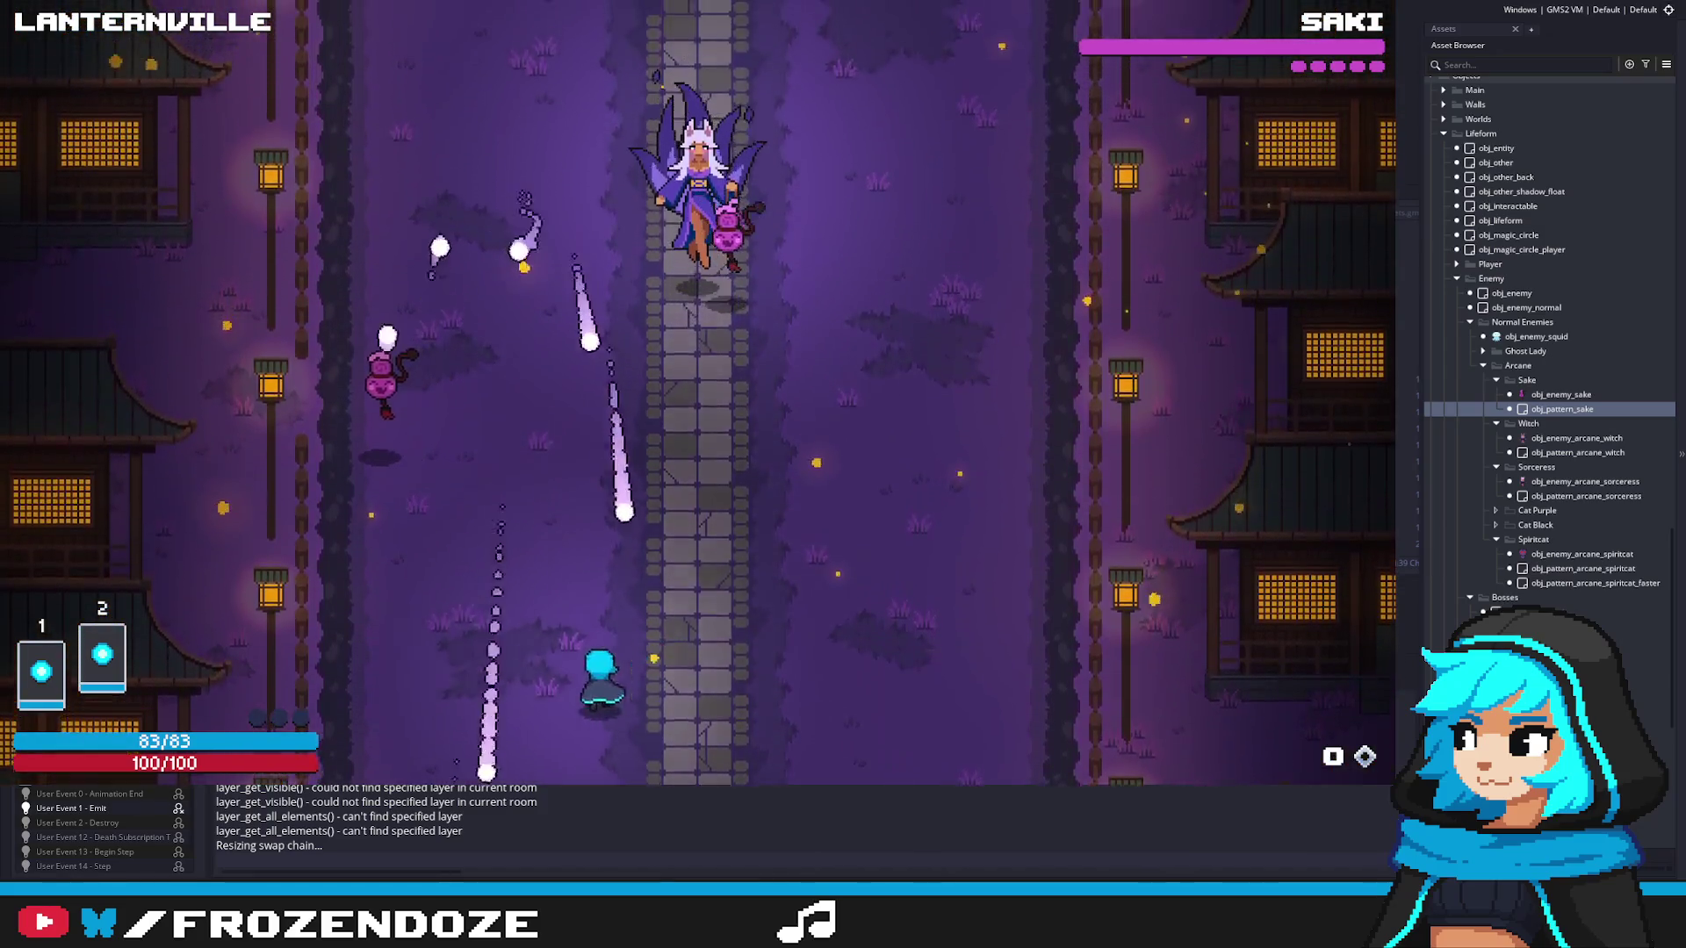
key("a")
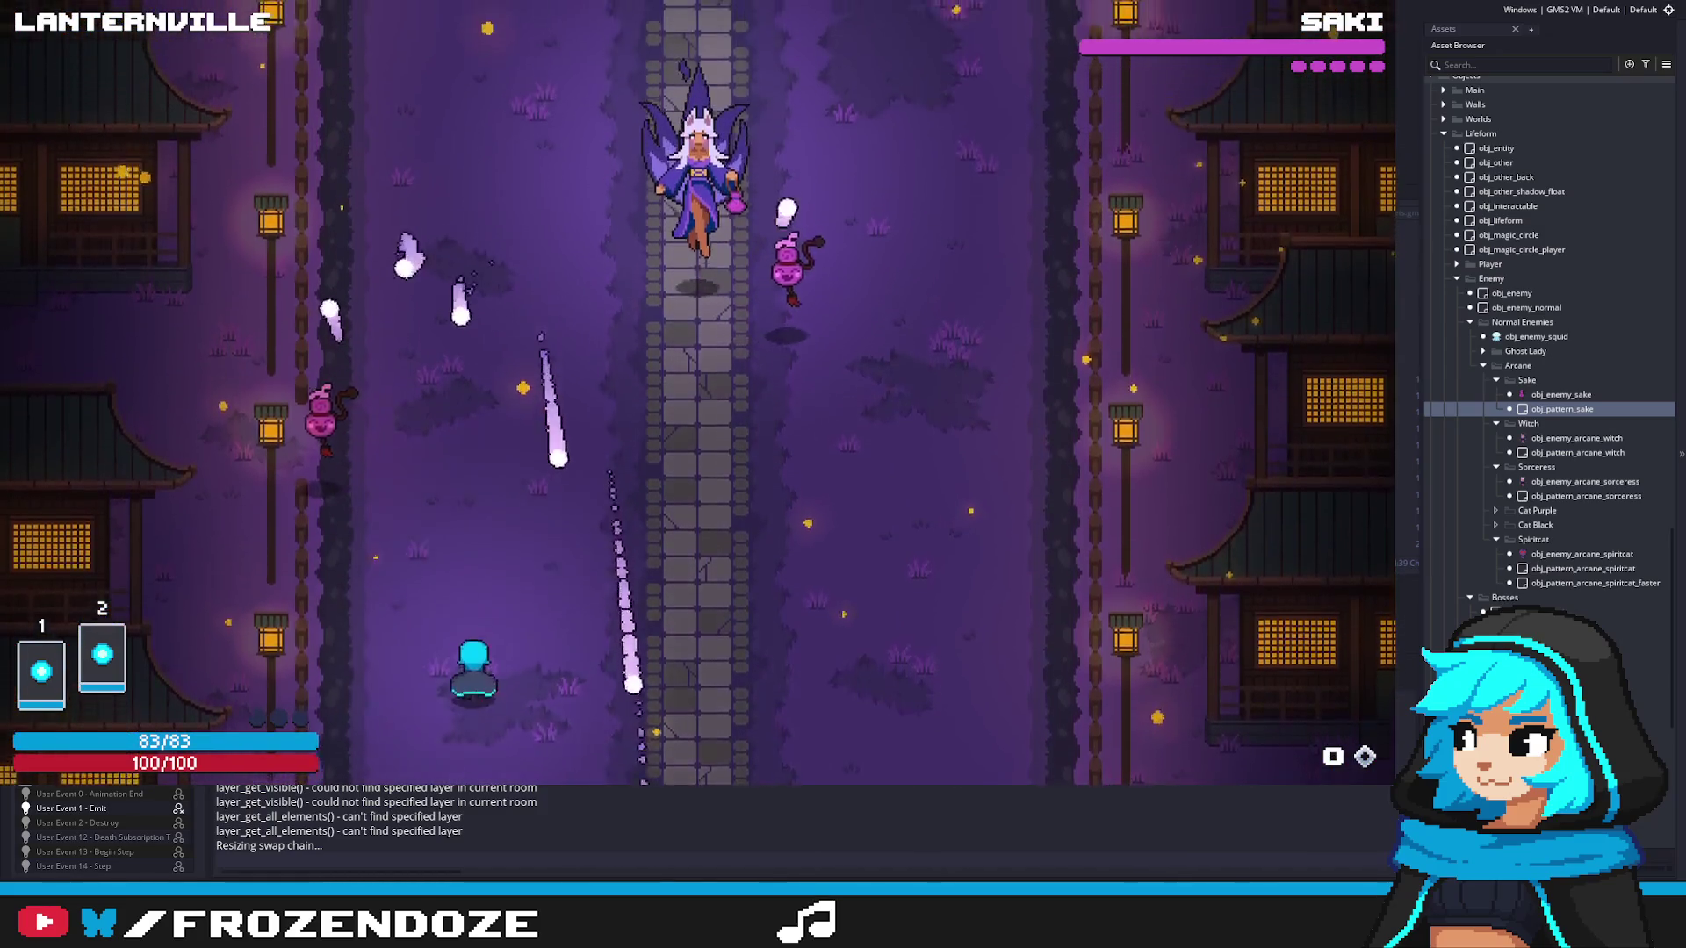
key("d")
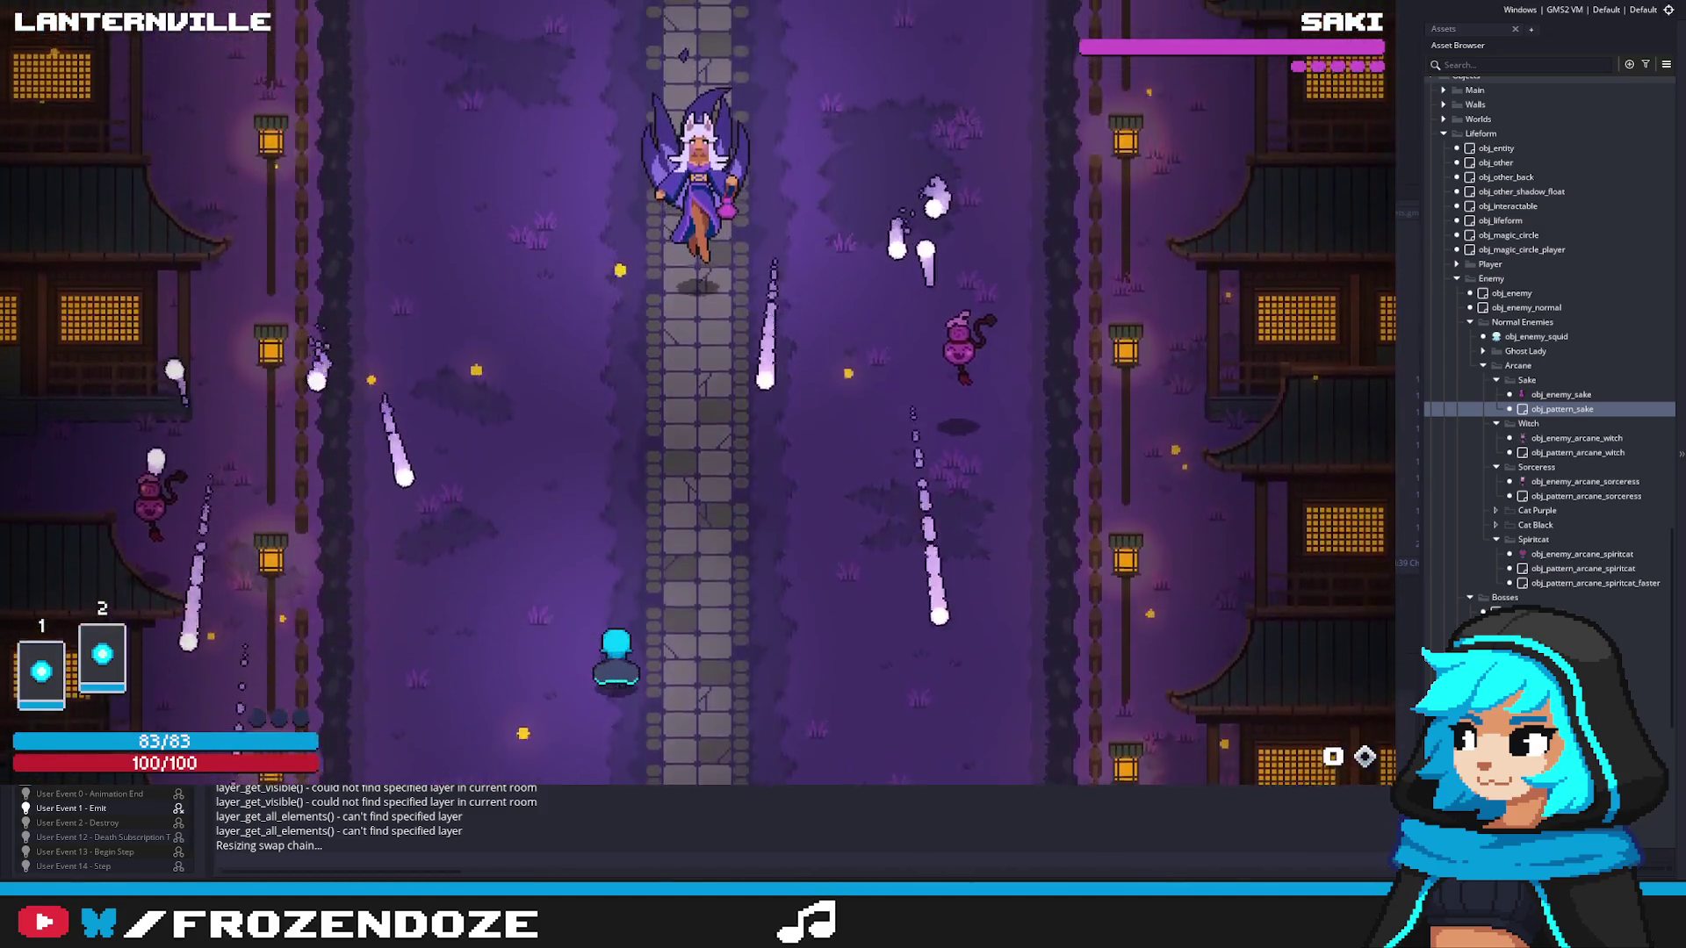
key("s")
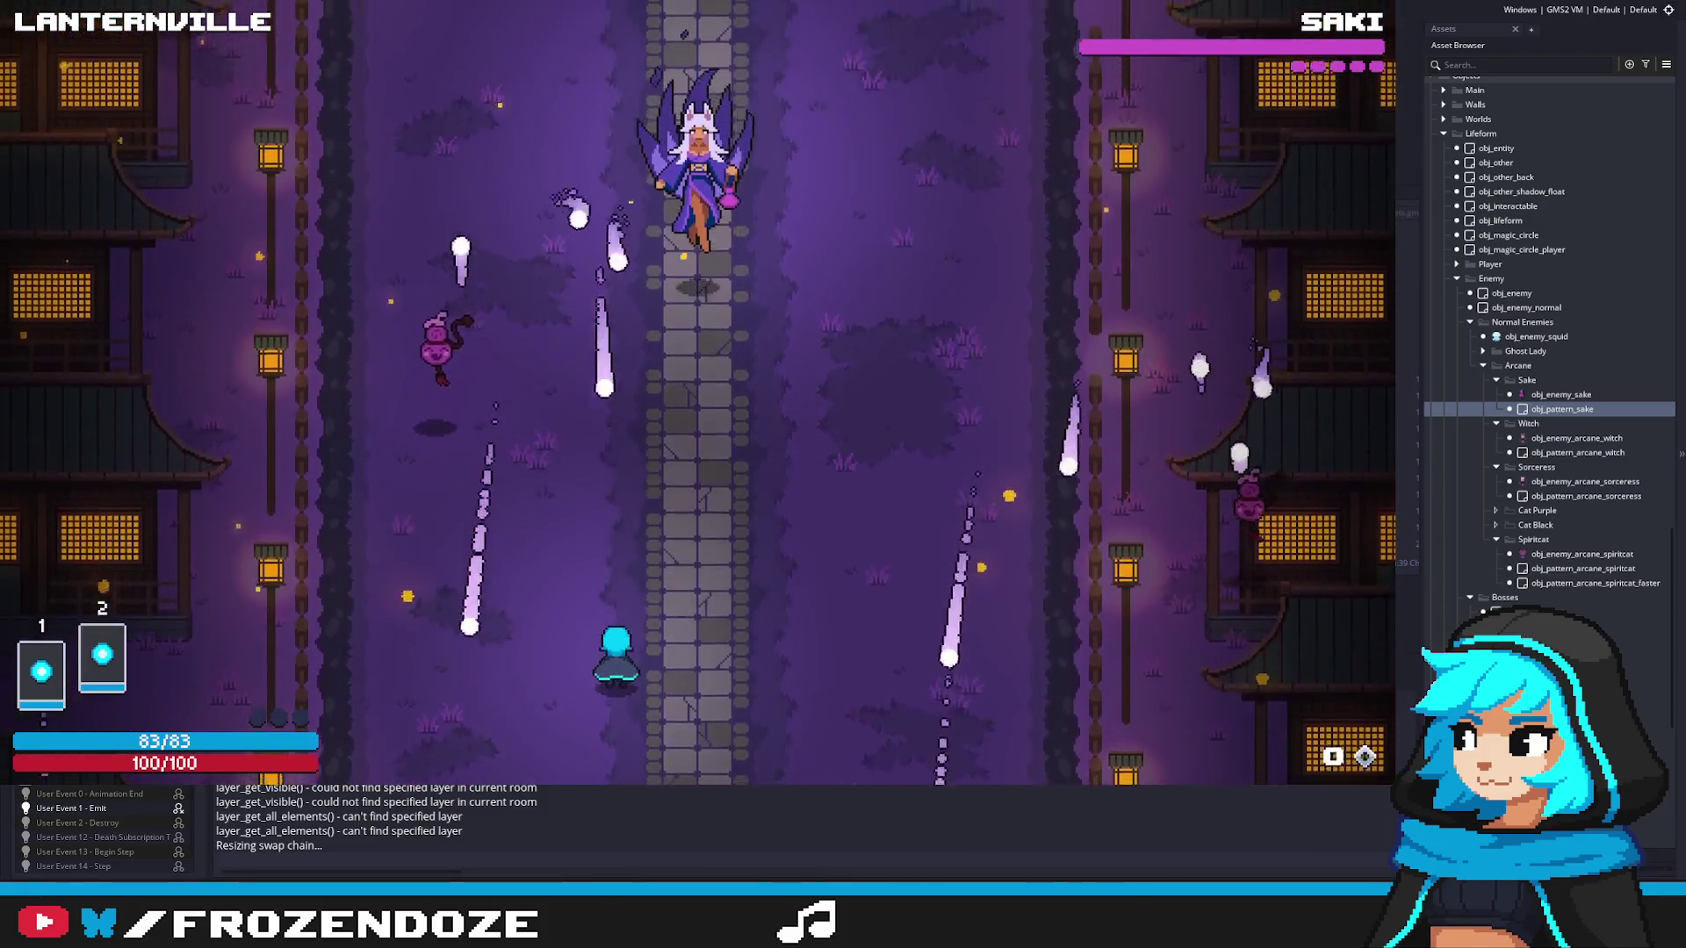
key("a")
key("d")
key("w")
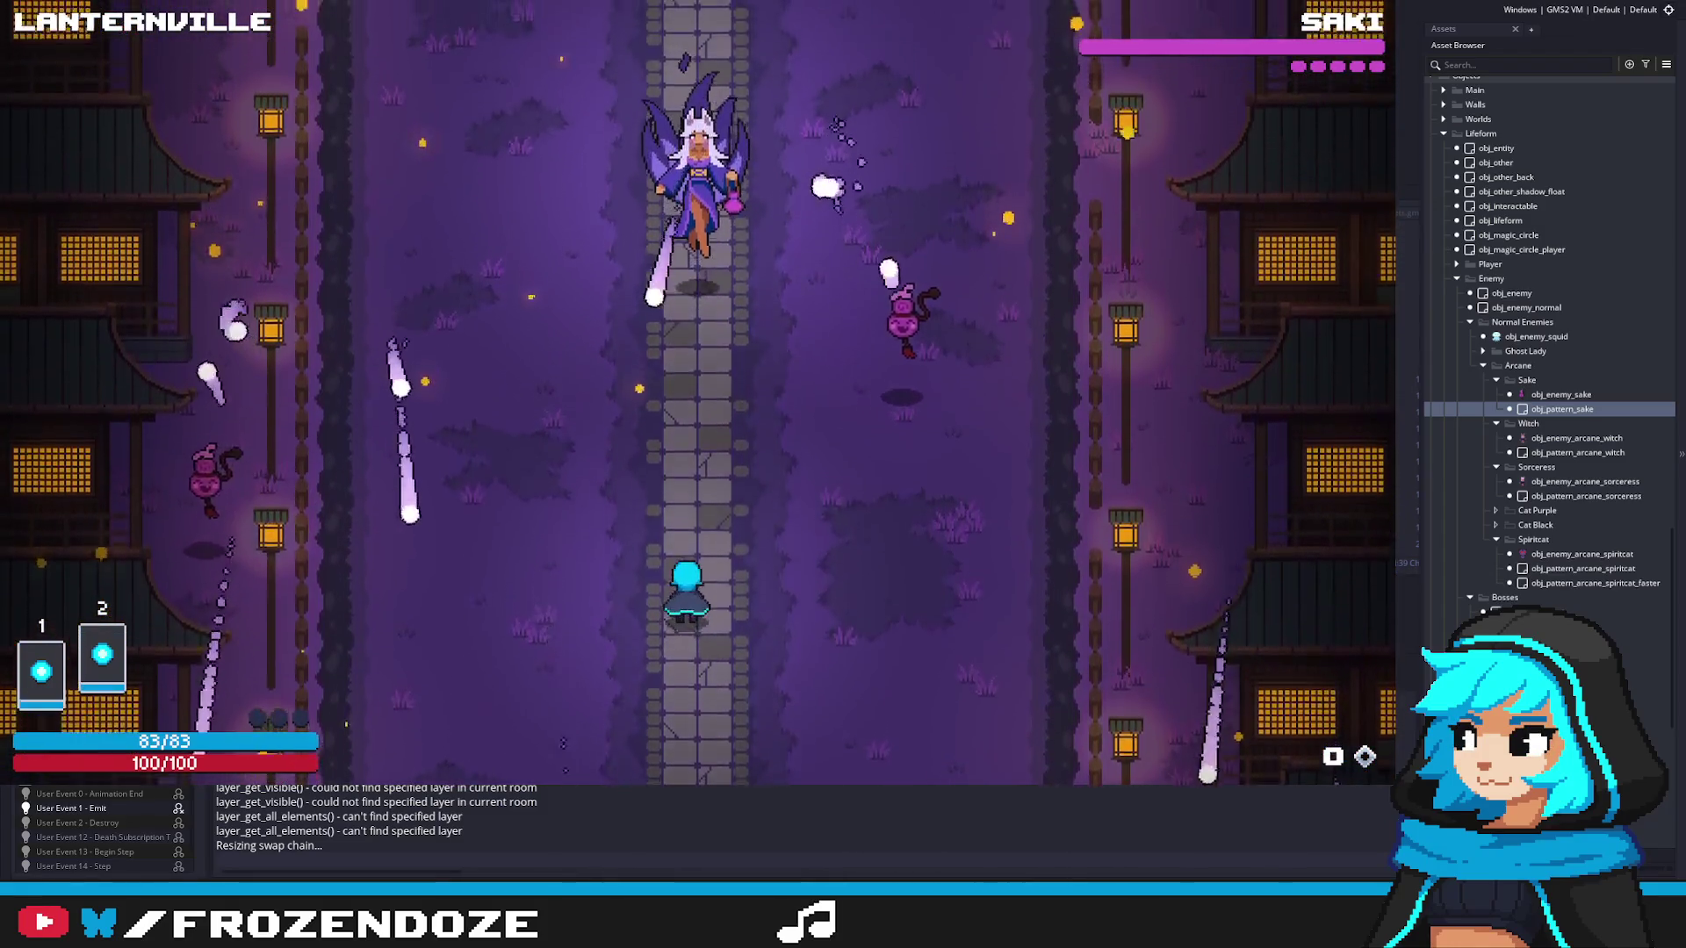
key("Escape")
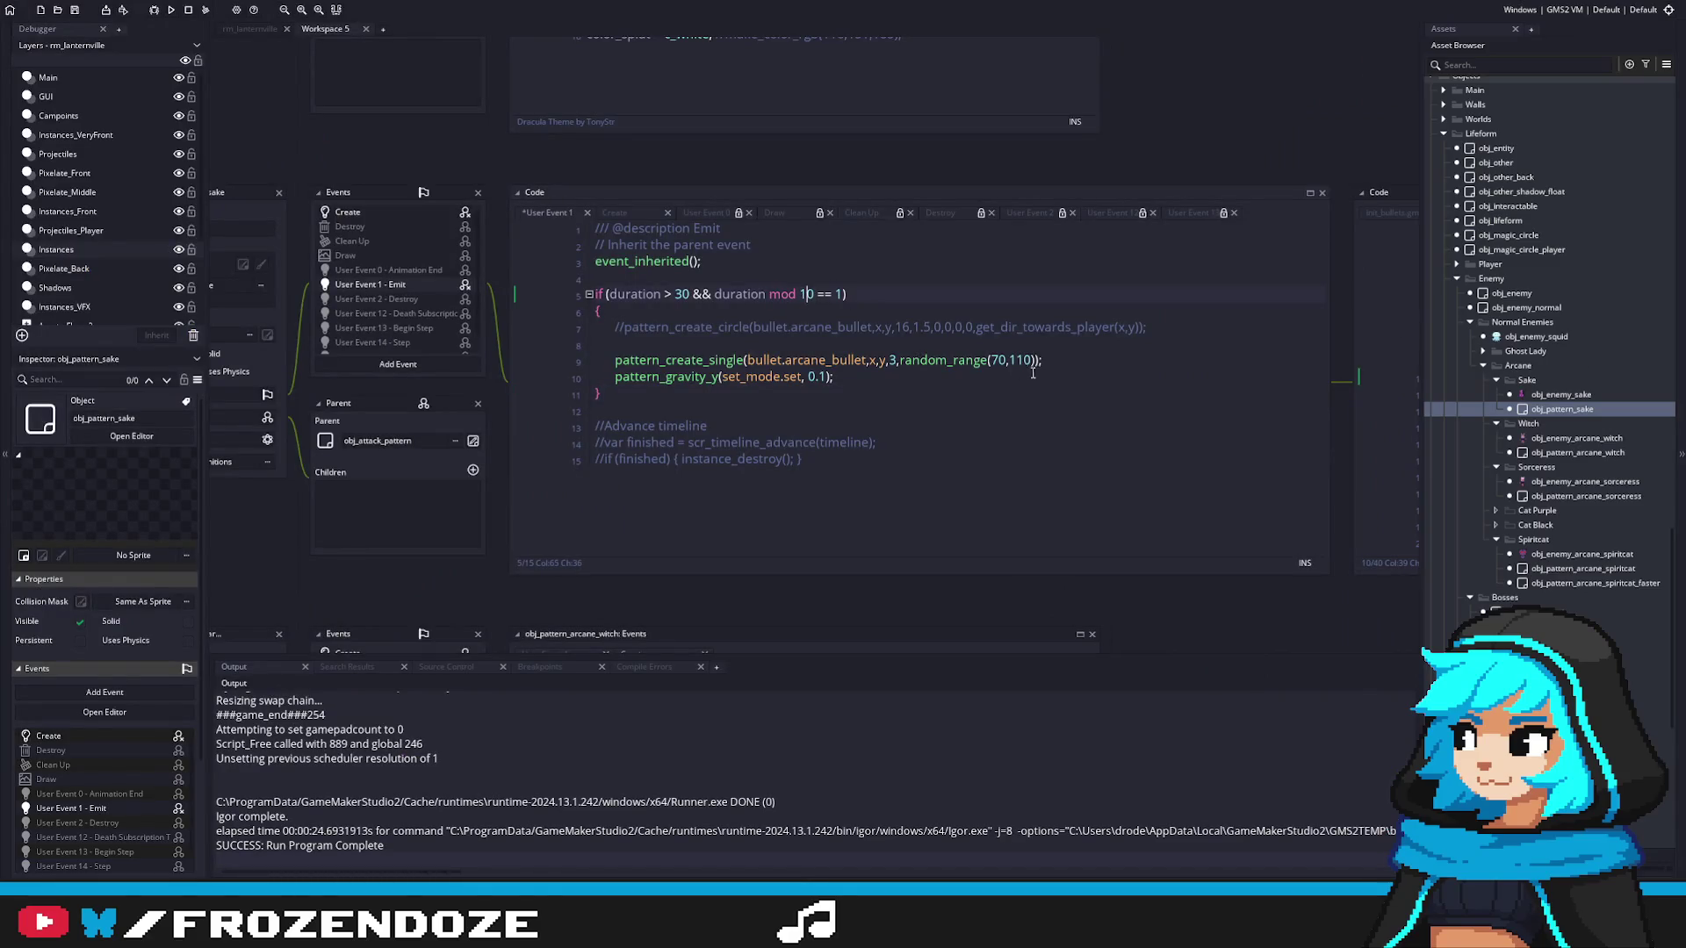
Step: Run another test, then view rm_lanternville and reopen obj_pattern_sake's emit code
key("F5")
left_click(1042, 416)
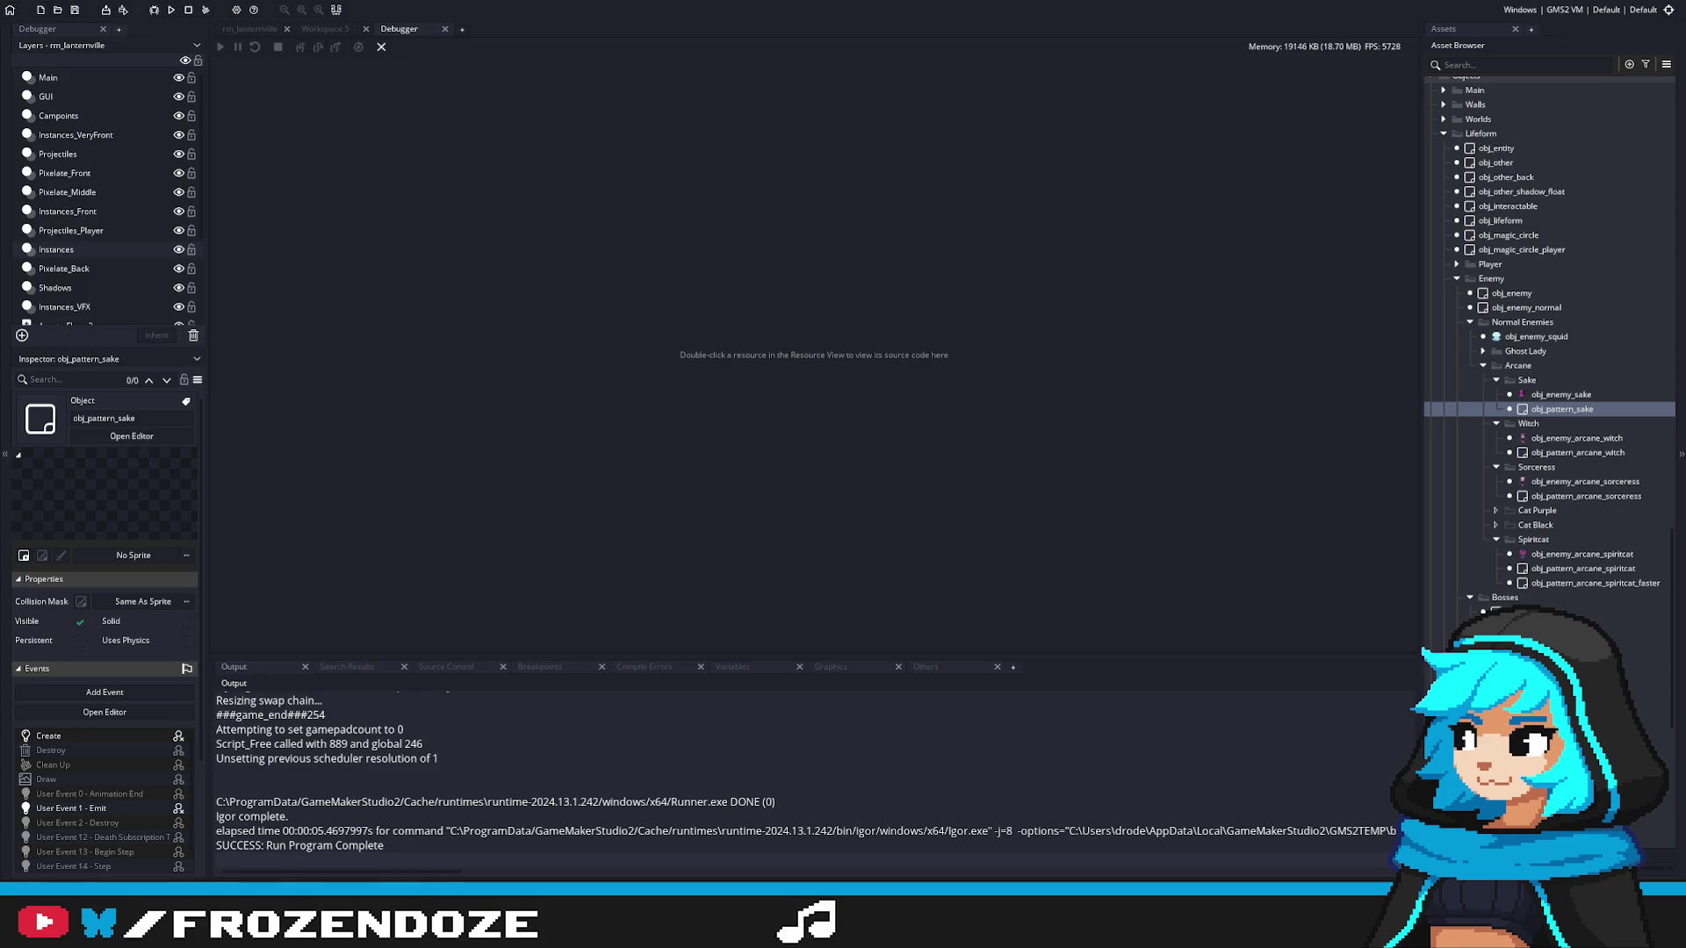
left_click(249, 30)
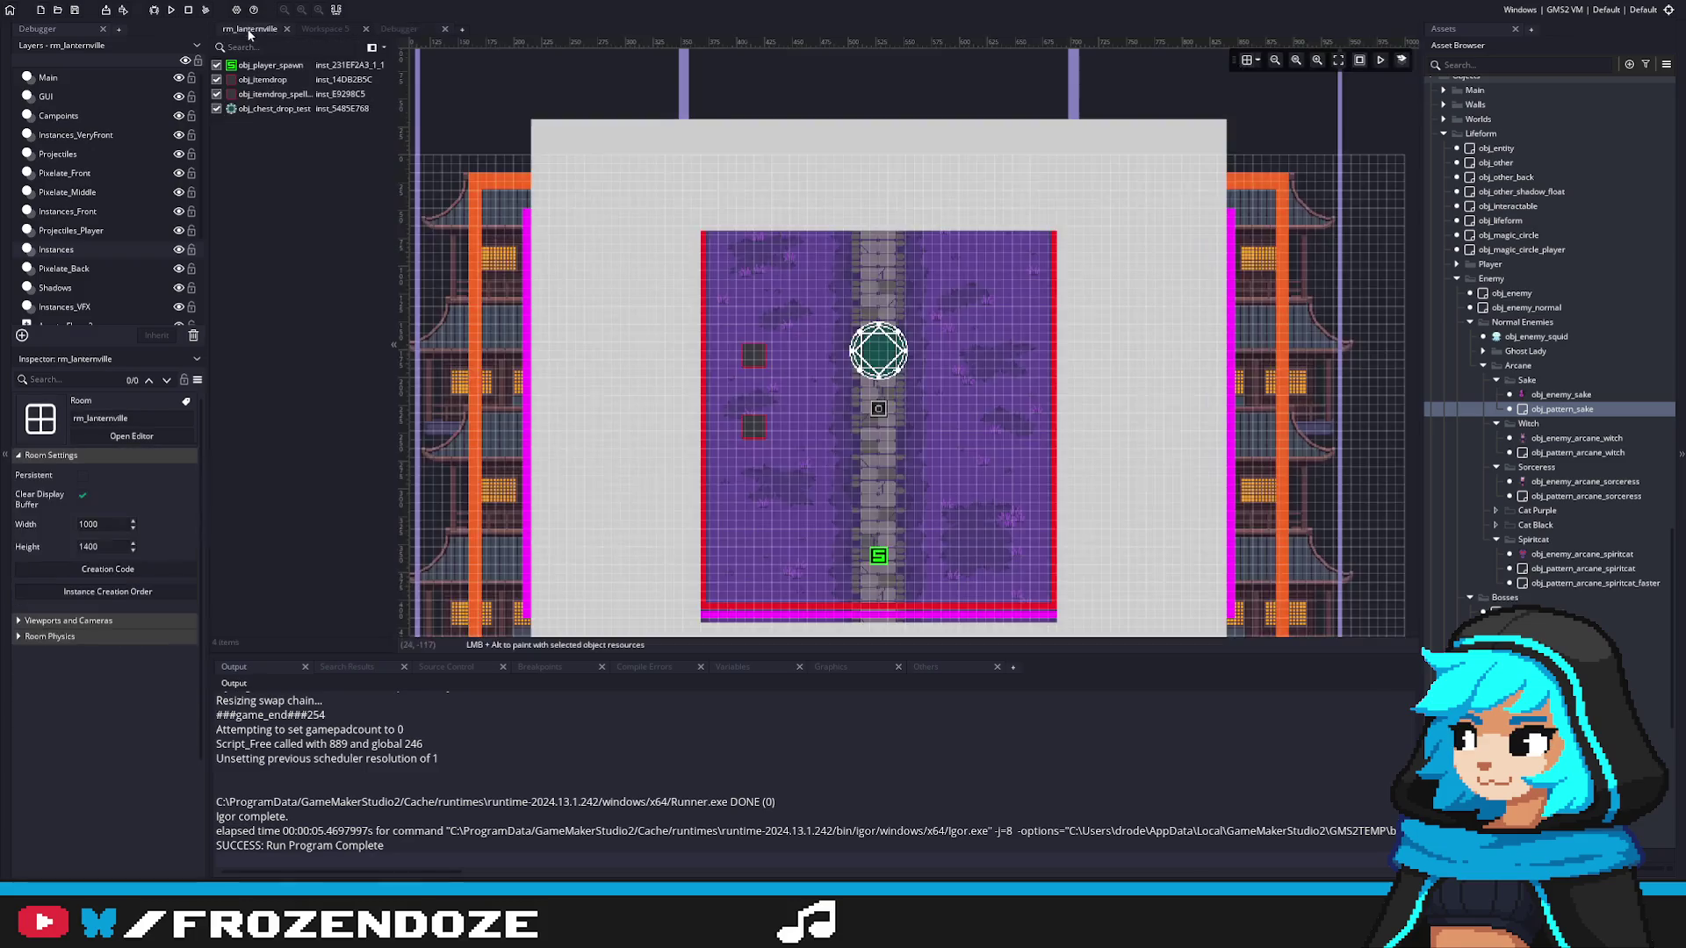
double_click(1562, 409)
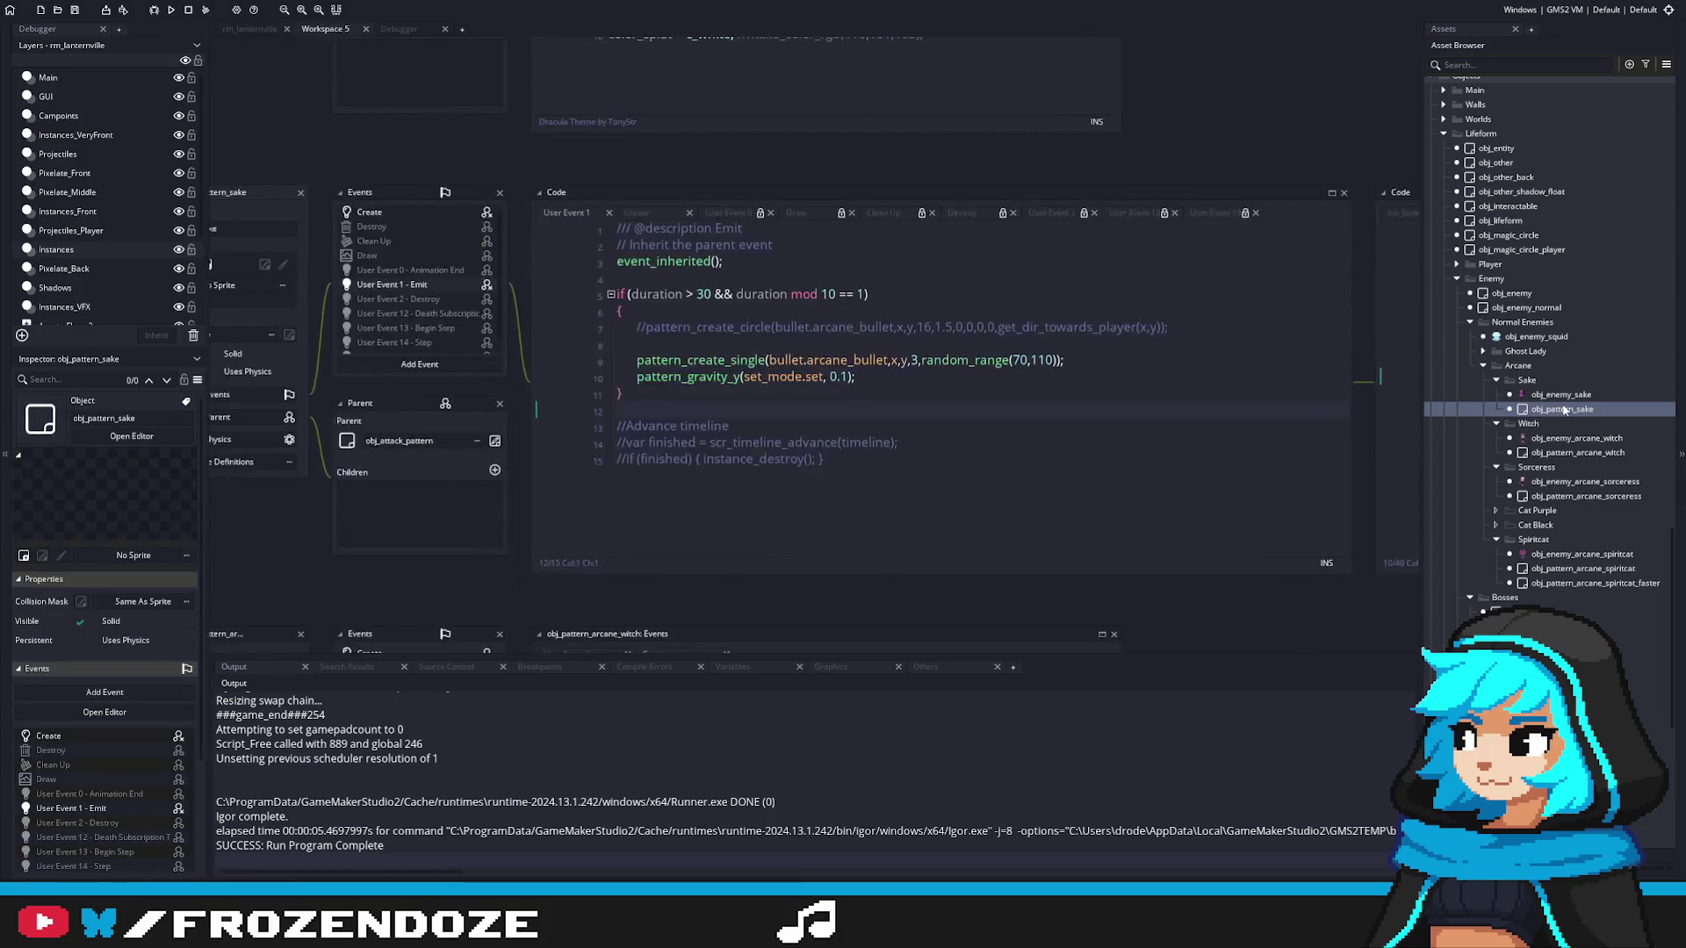
Step: Change the pattern_create_single bullet speed from 3 to 4 and launch the game
left_click(999, 360)
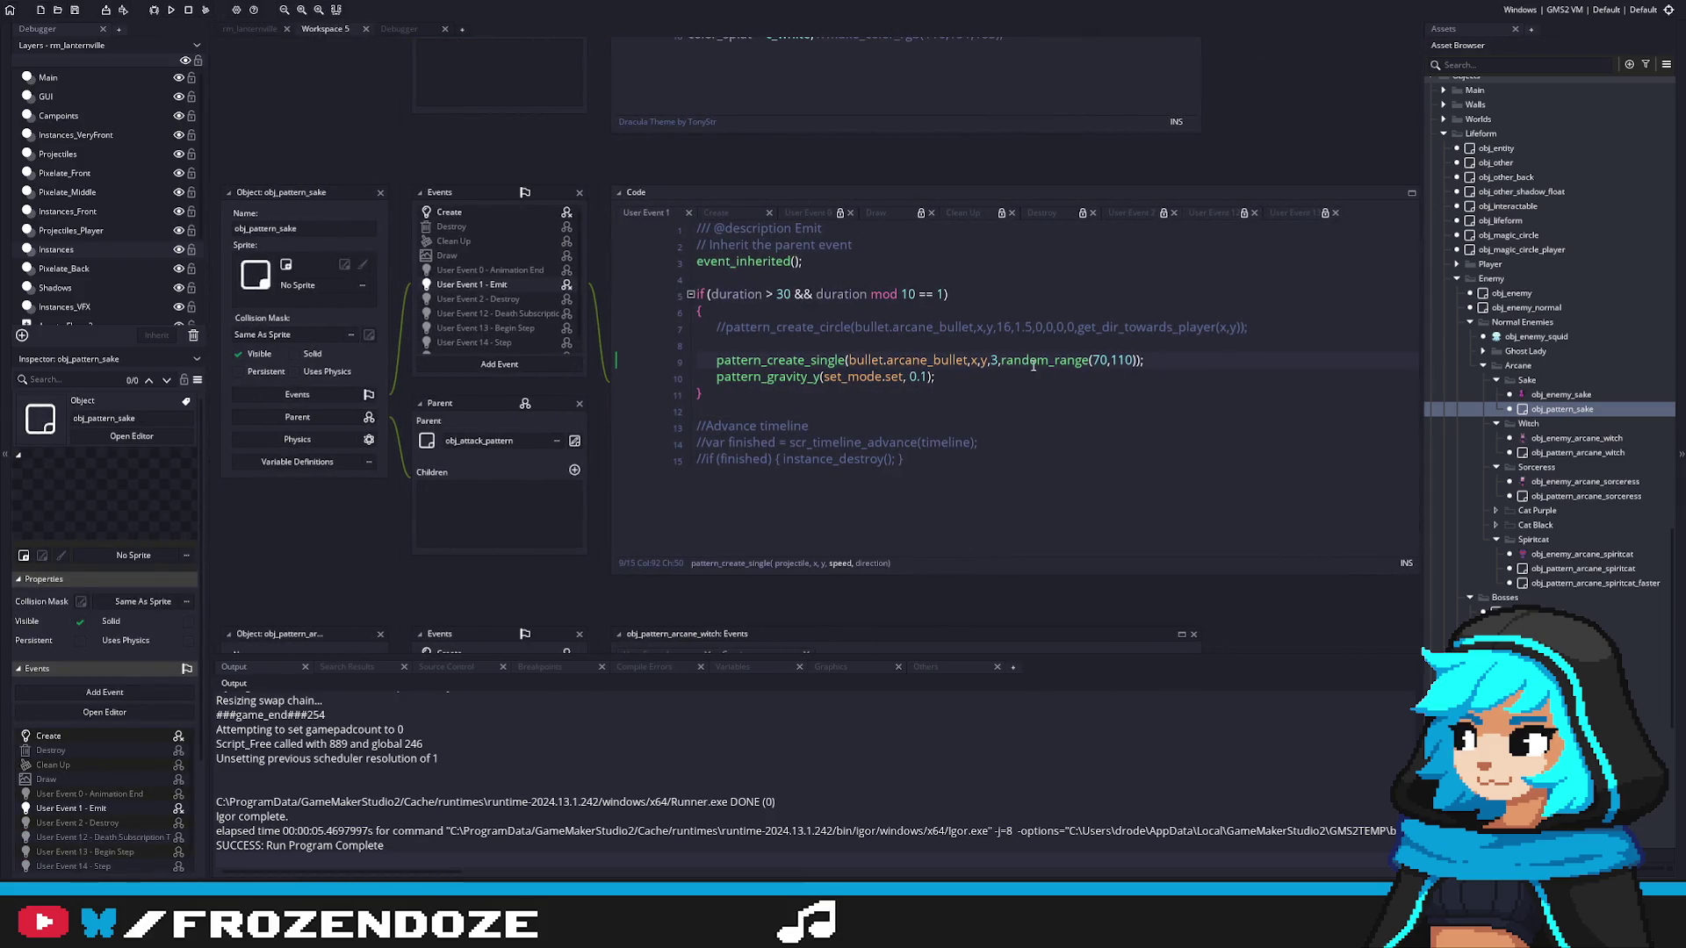
type("4")
left_click(1217, 381)
key("F5")
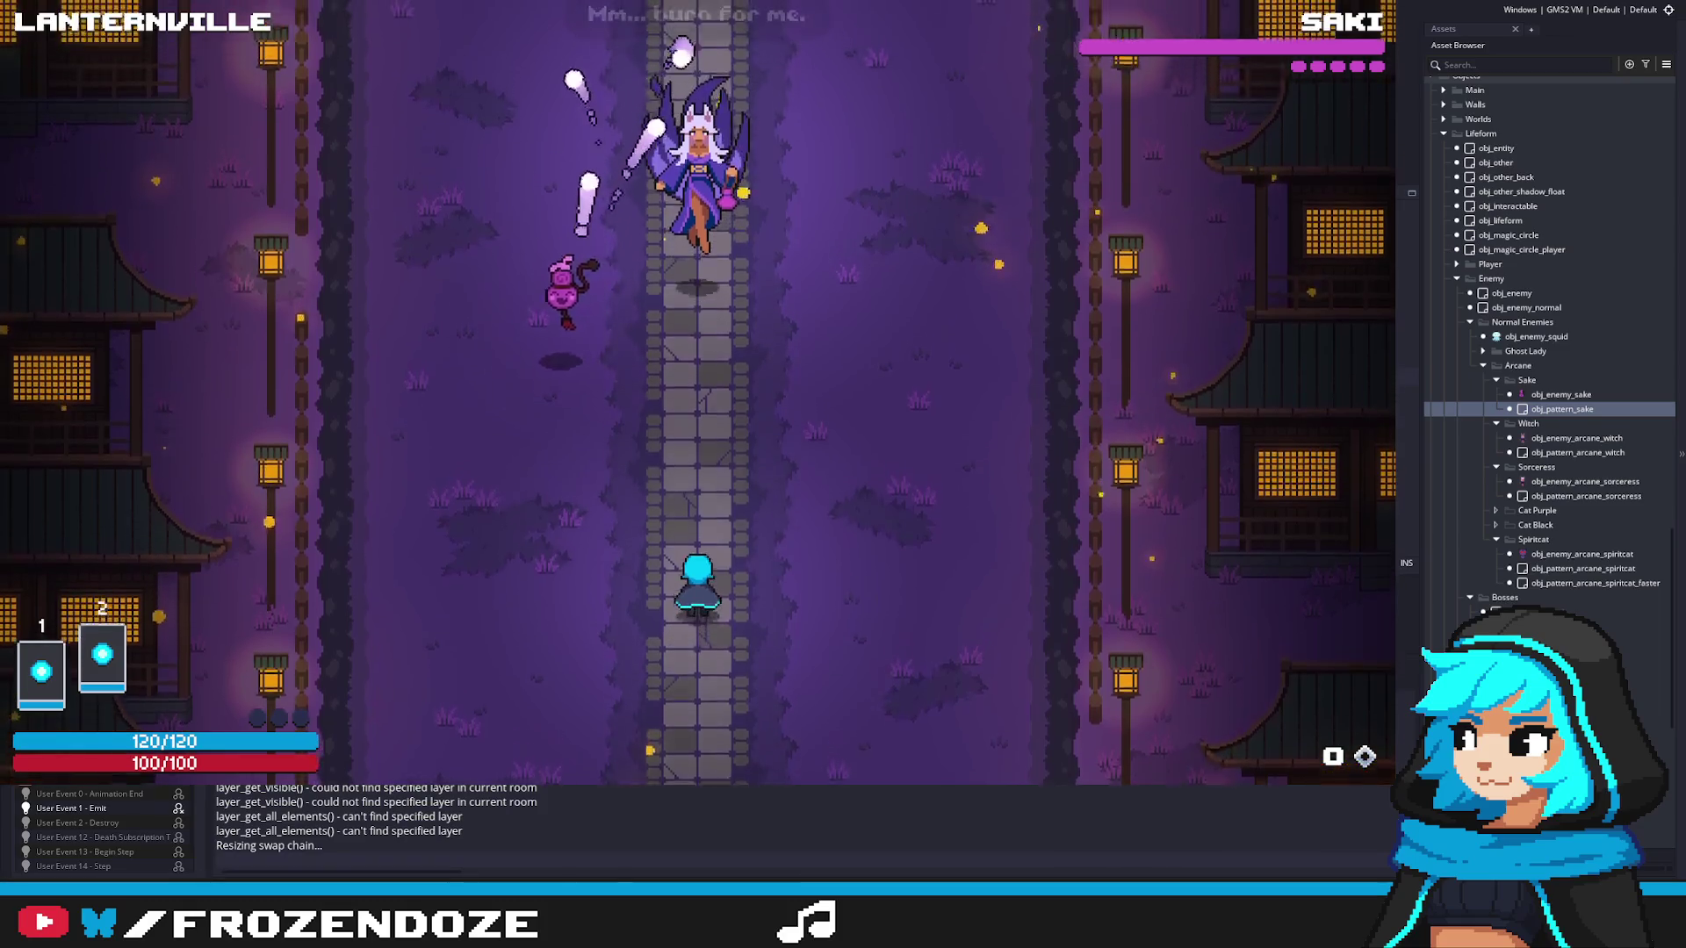
key("a")
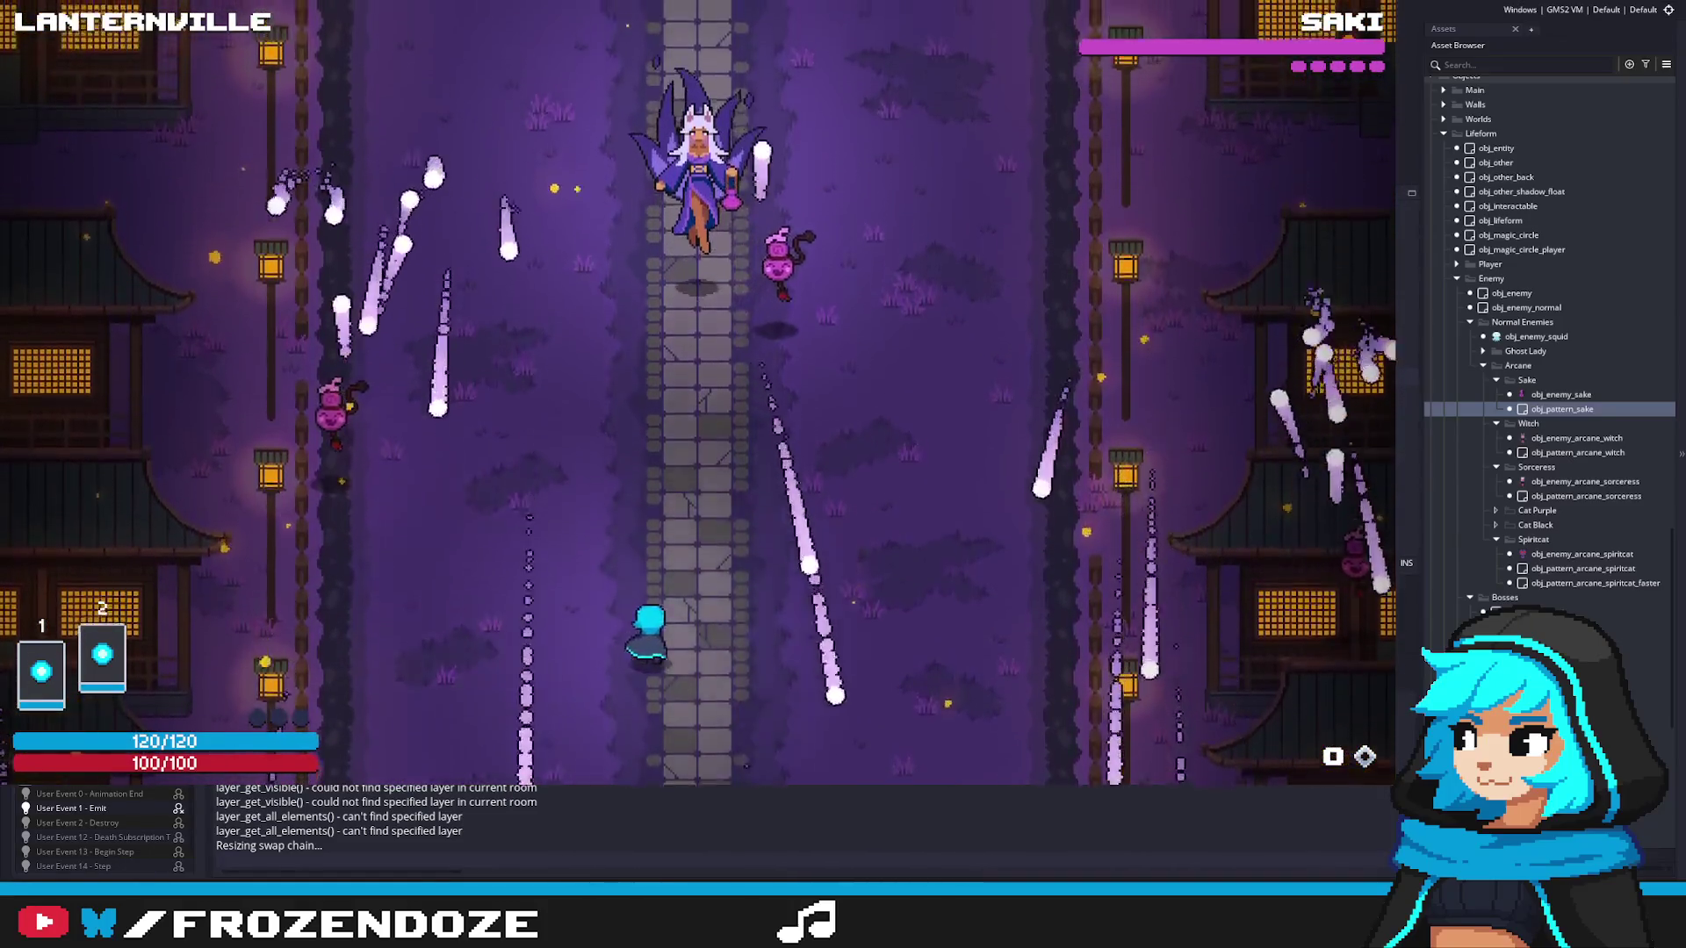
key("s")
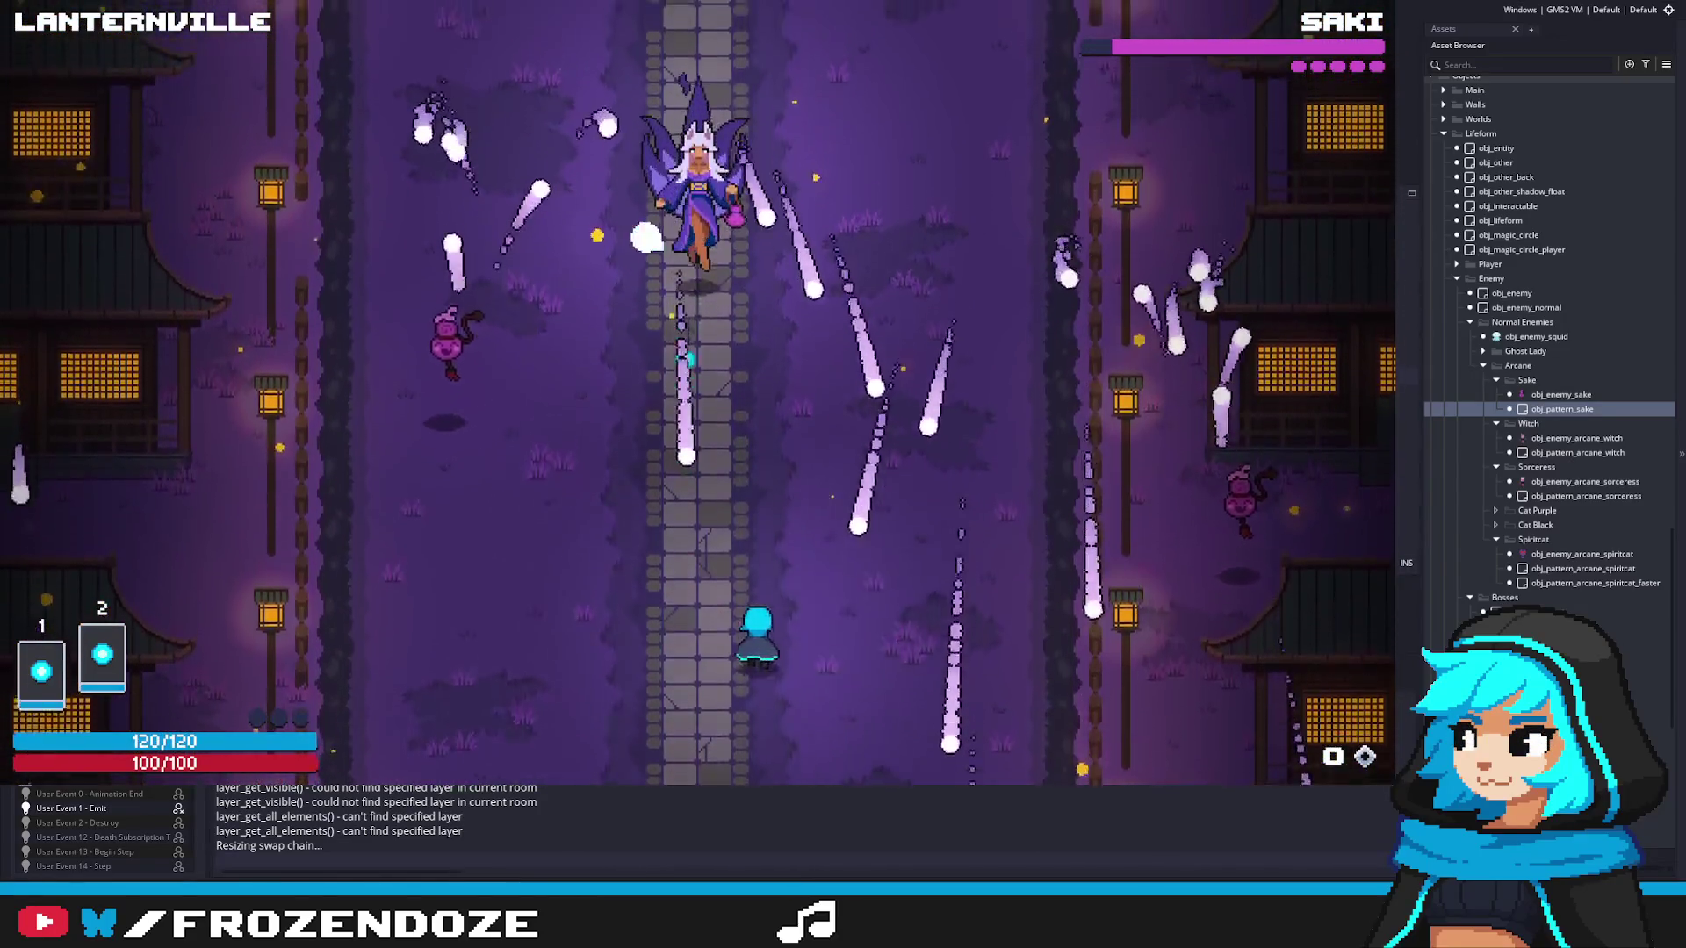
key("d")
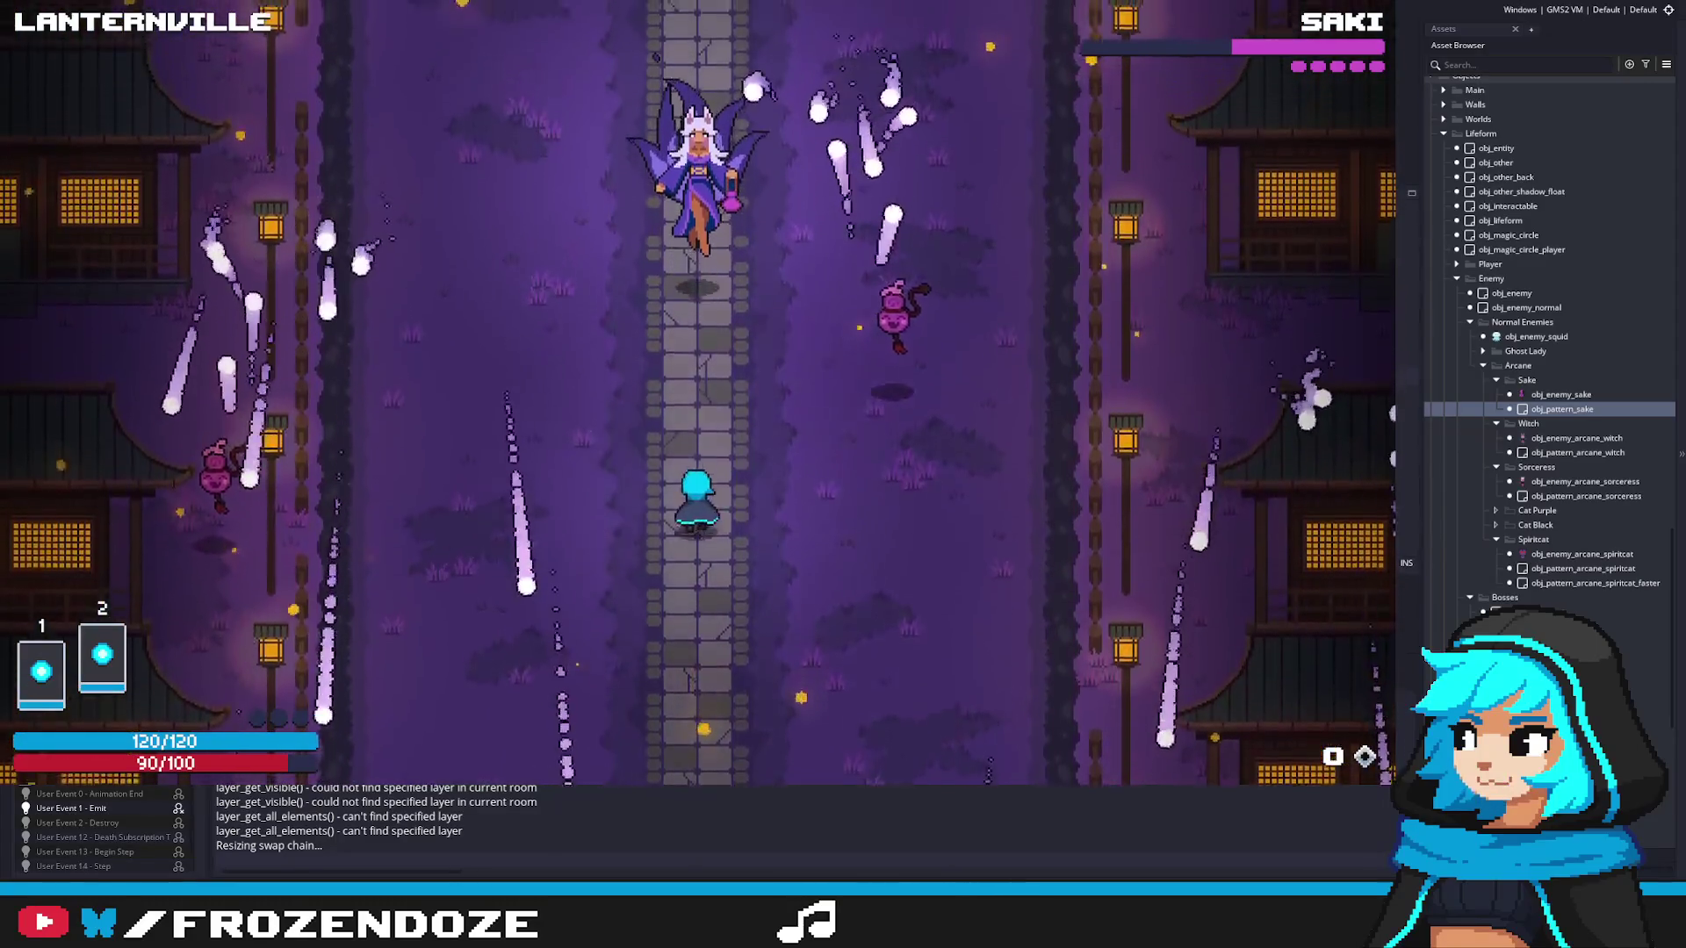
key("a")
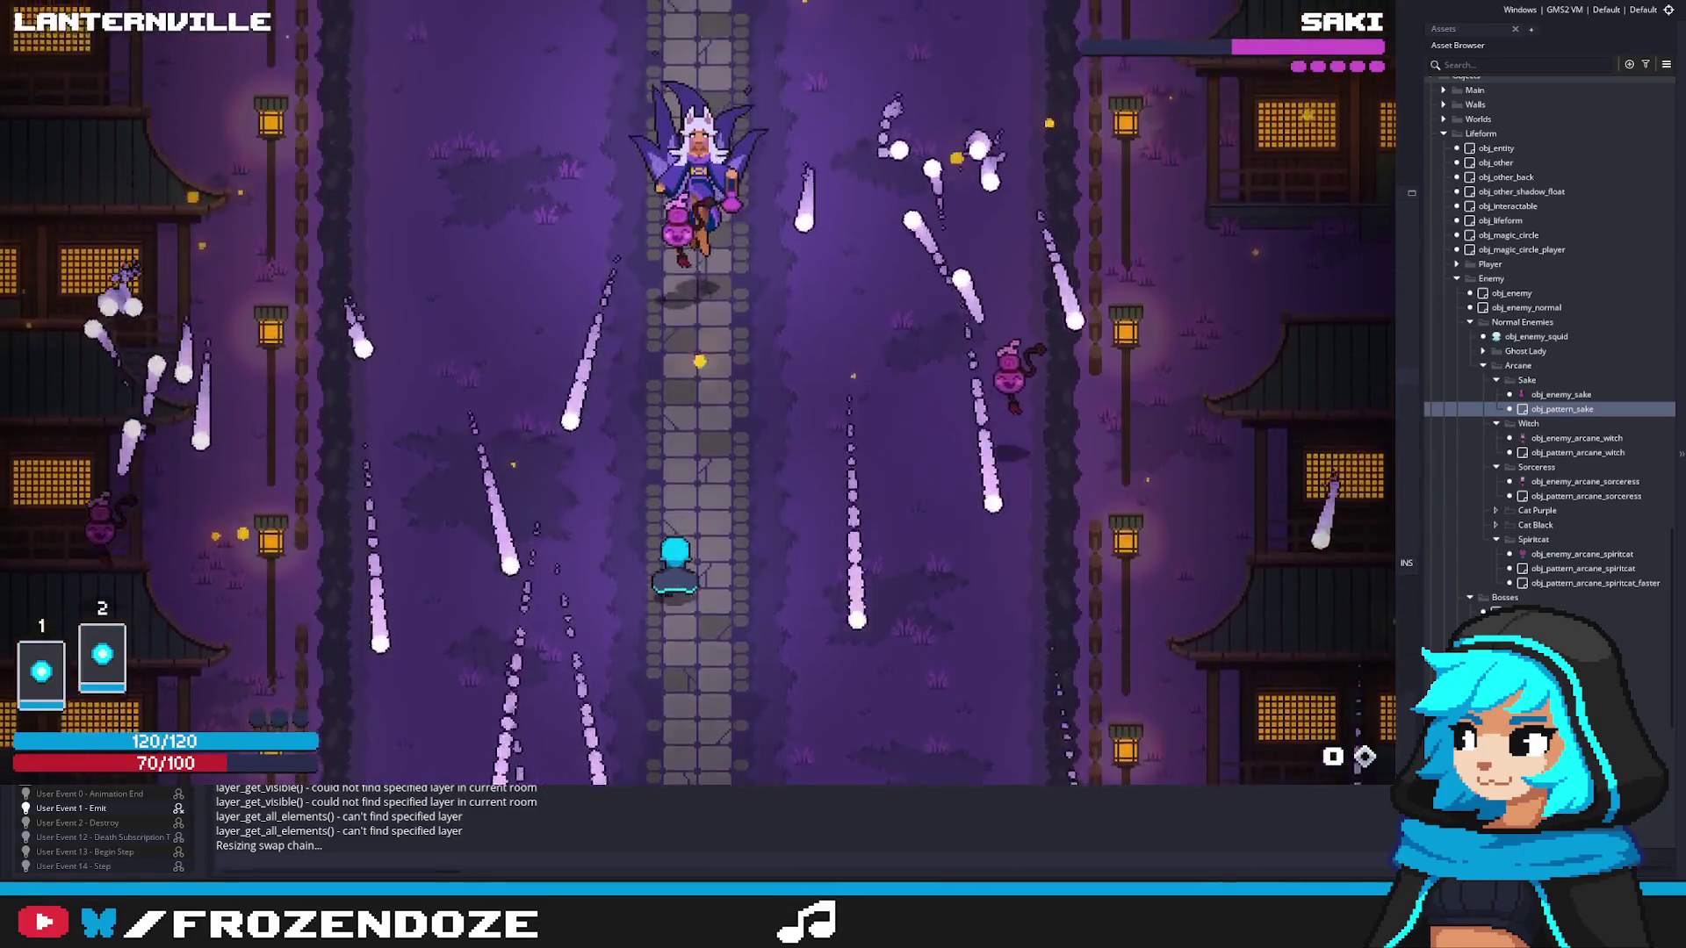
key("a")
key("d")
key("a")
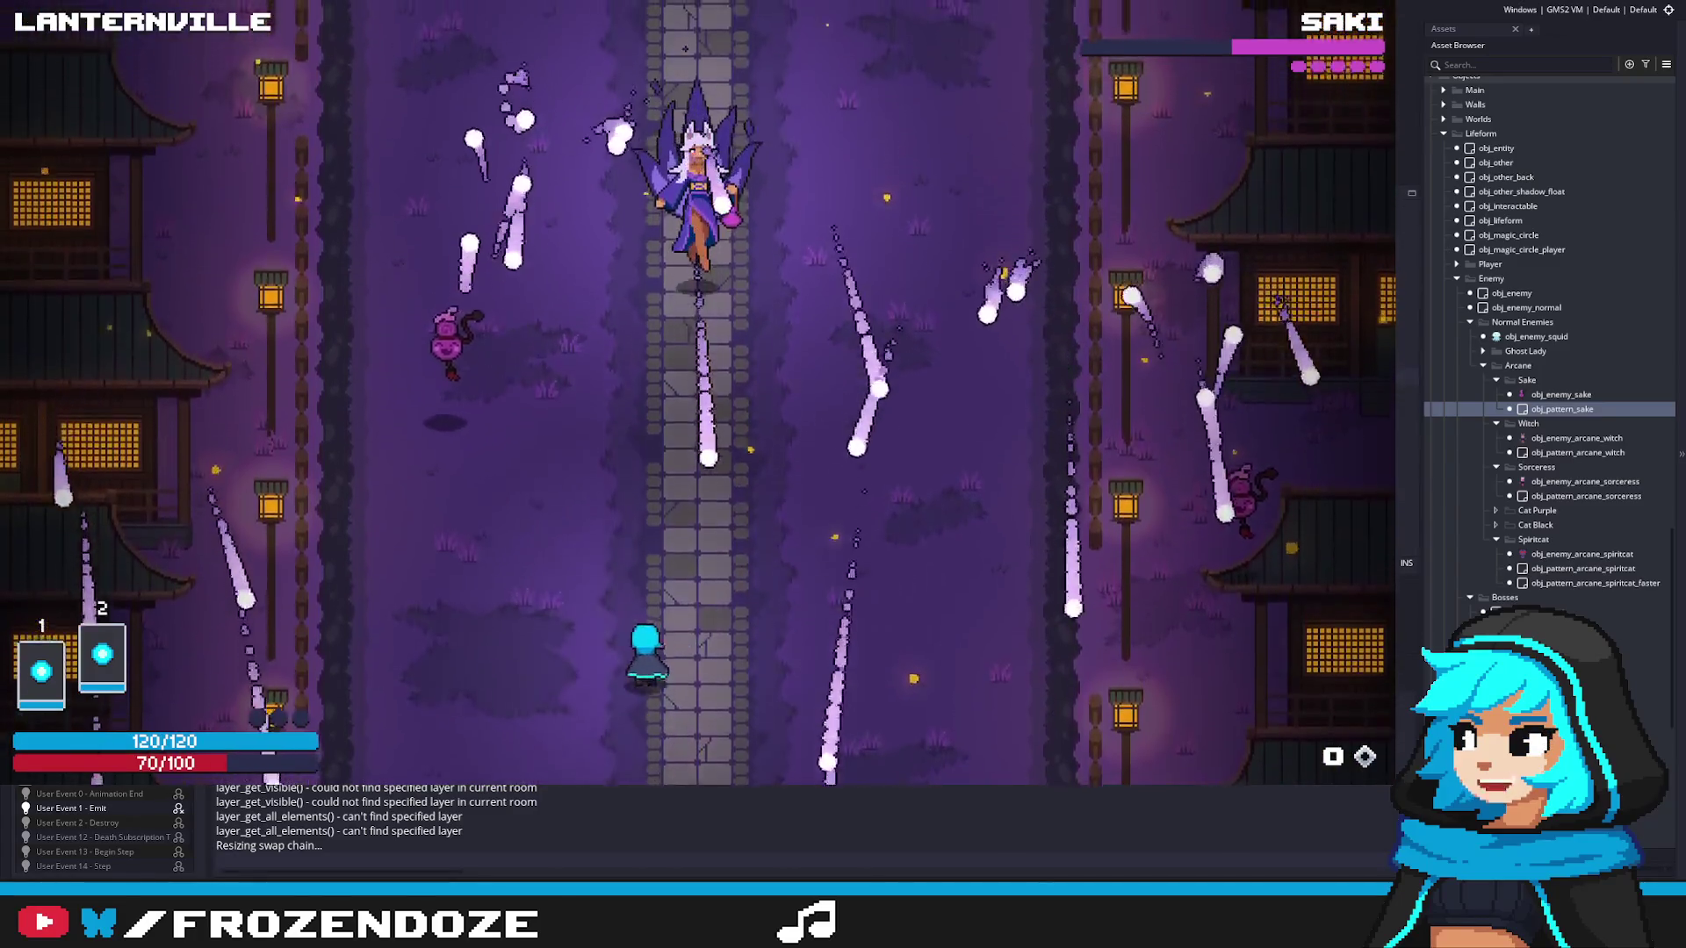
key("a")
key("d")
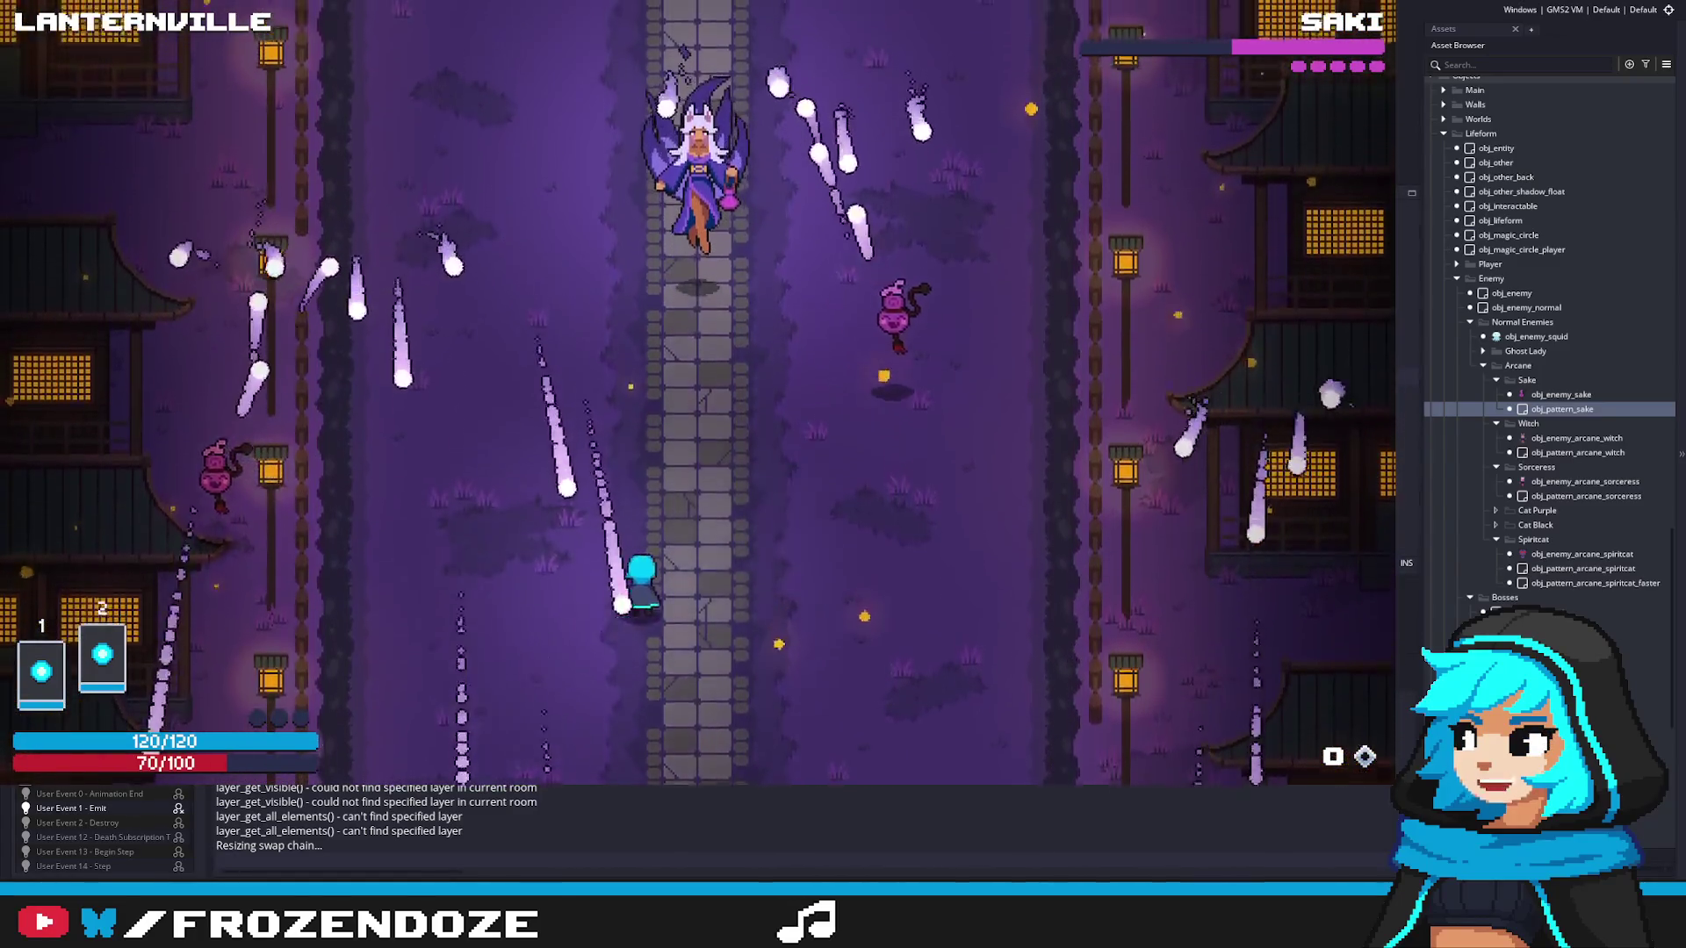
key("d")
key("Escape")
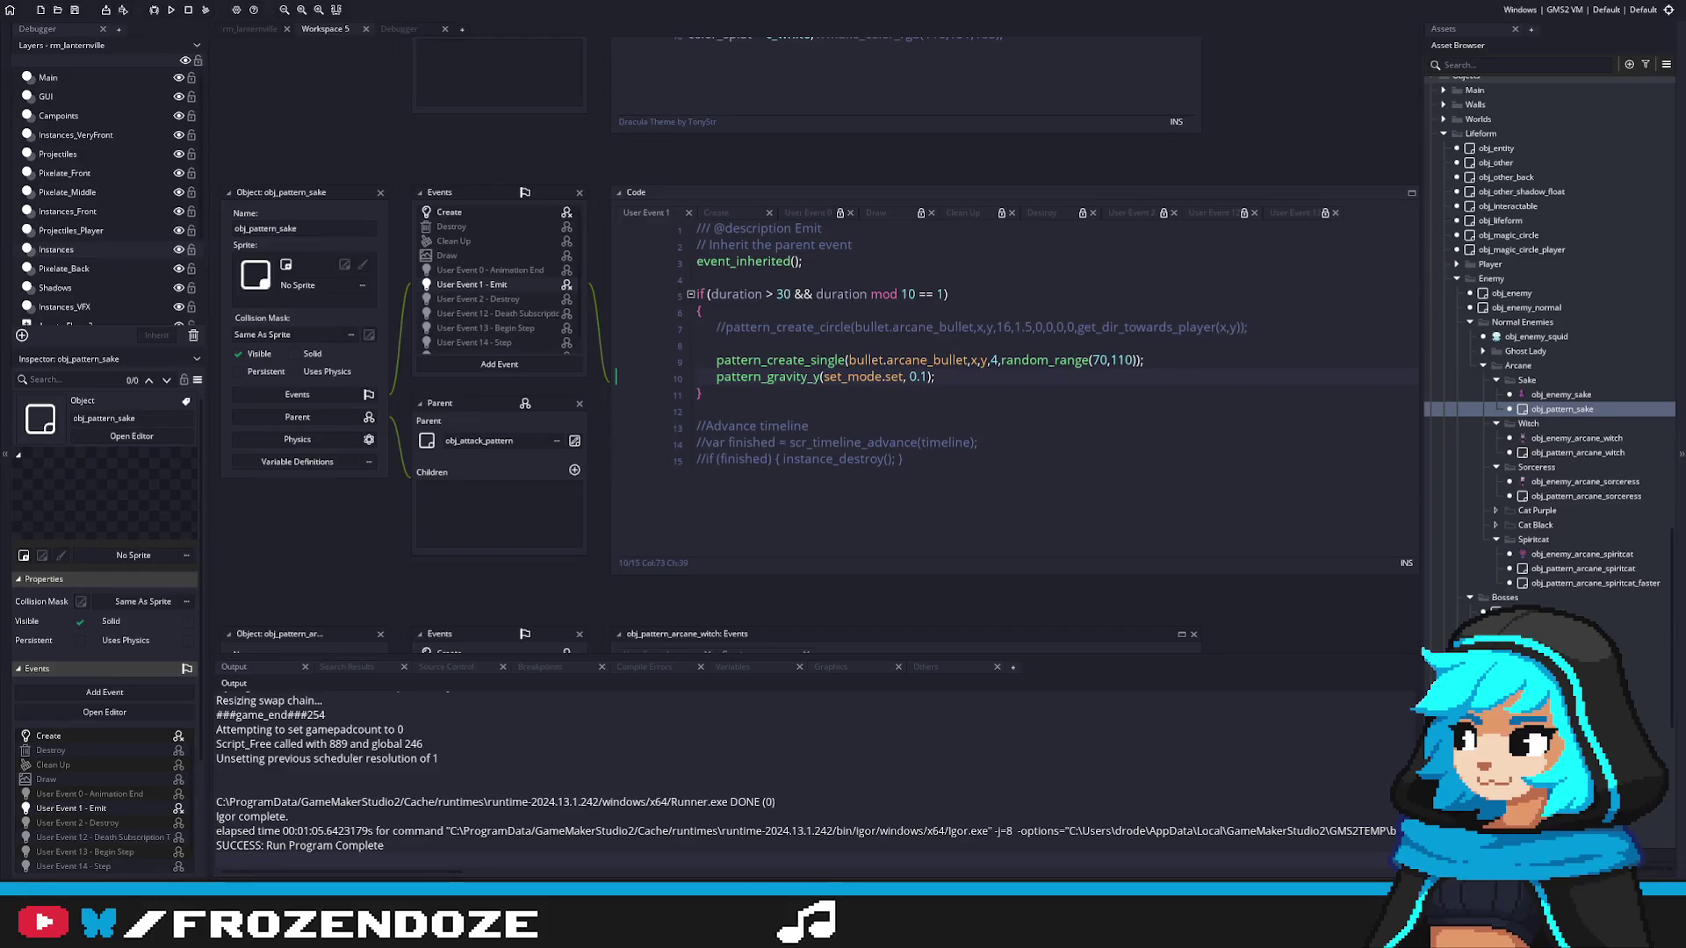
Step: Browse the Asset Browser and inspect the obj_enemy_arcane_witch object
left_click(1566, 438)
scroll(1573, 353, "up", 3)
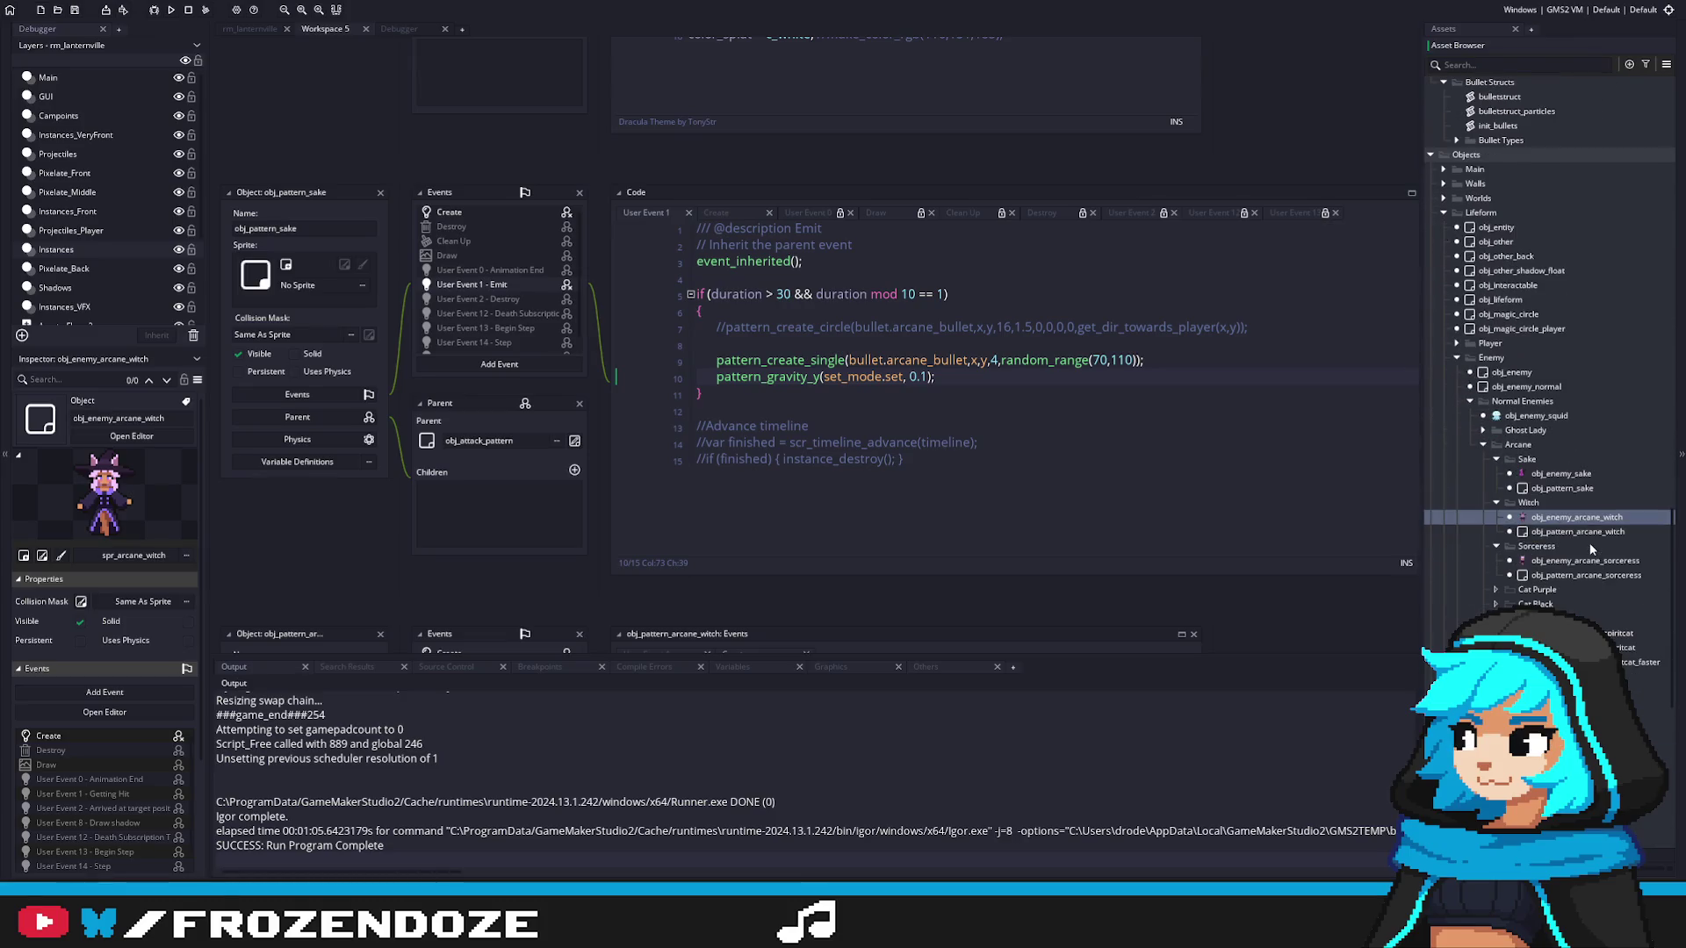
scroll(1589, 545, "down", 10)
scroll(1659, 132, "up", 4)
scroll(1532, 553, "down", 6)
left_click(1543, 562)
scroll(1556, 466, "down", 3)
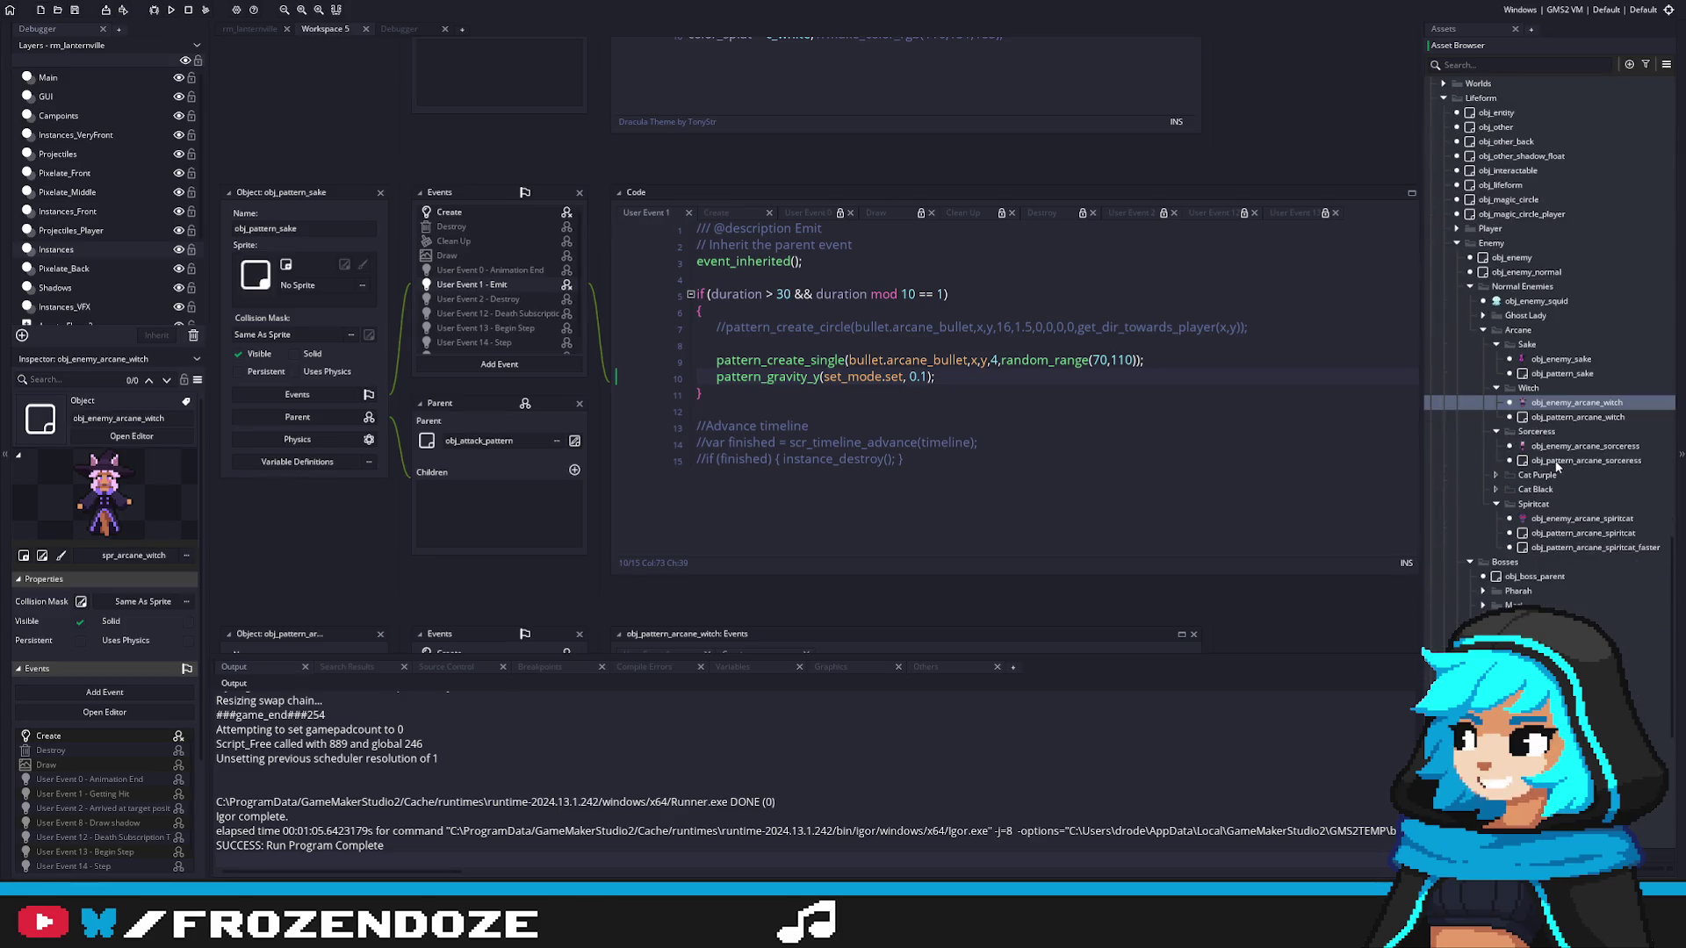
scroll(1557, 465, "down", 3)
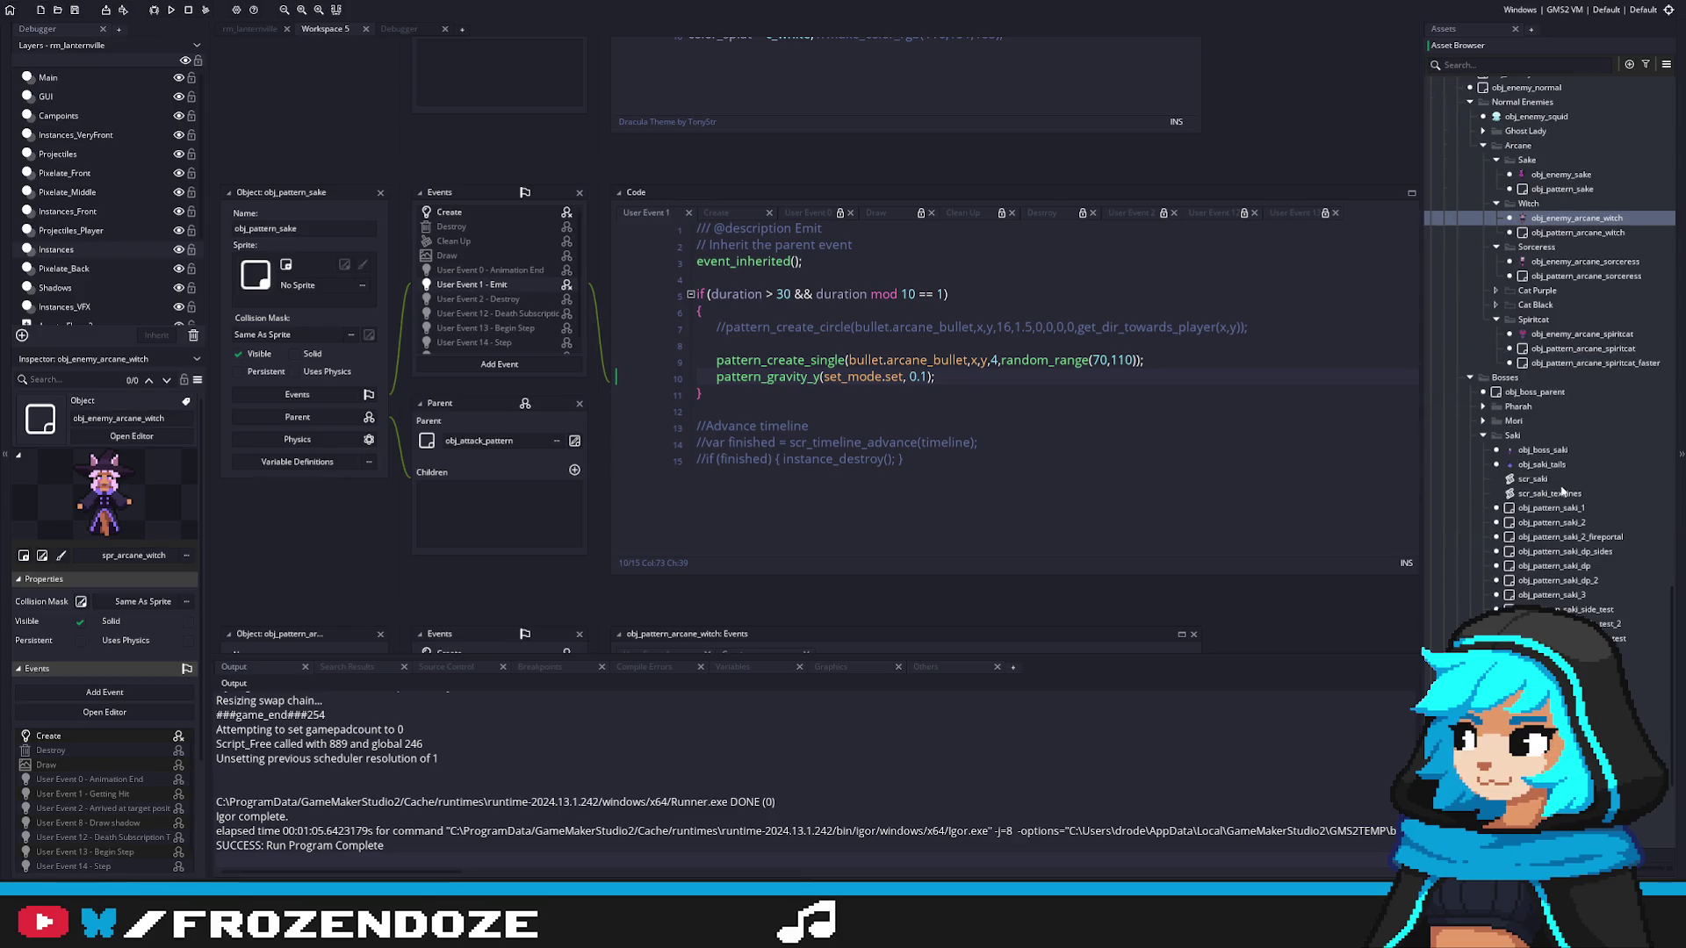
Step: Open scr_saki, change both mod 300 checks to mod 150, and run the game
double_click(1535, 479)
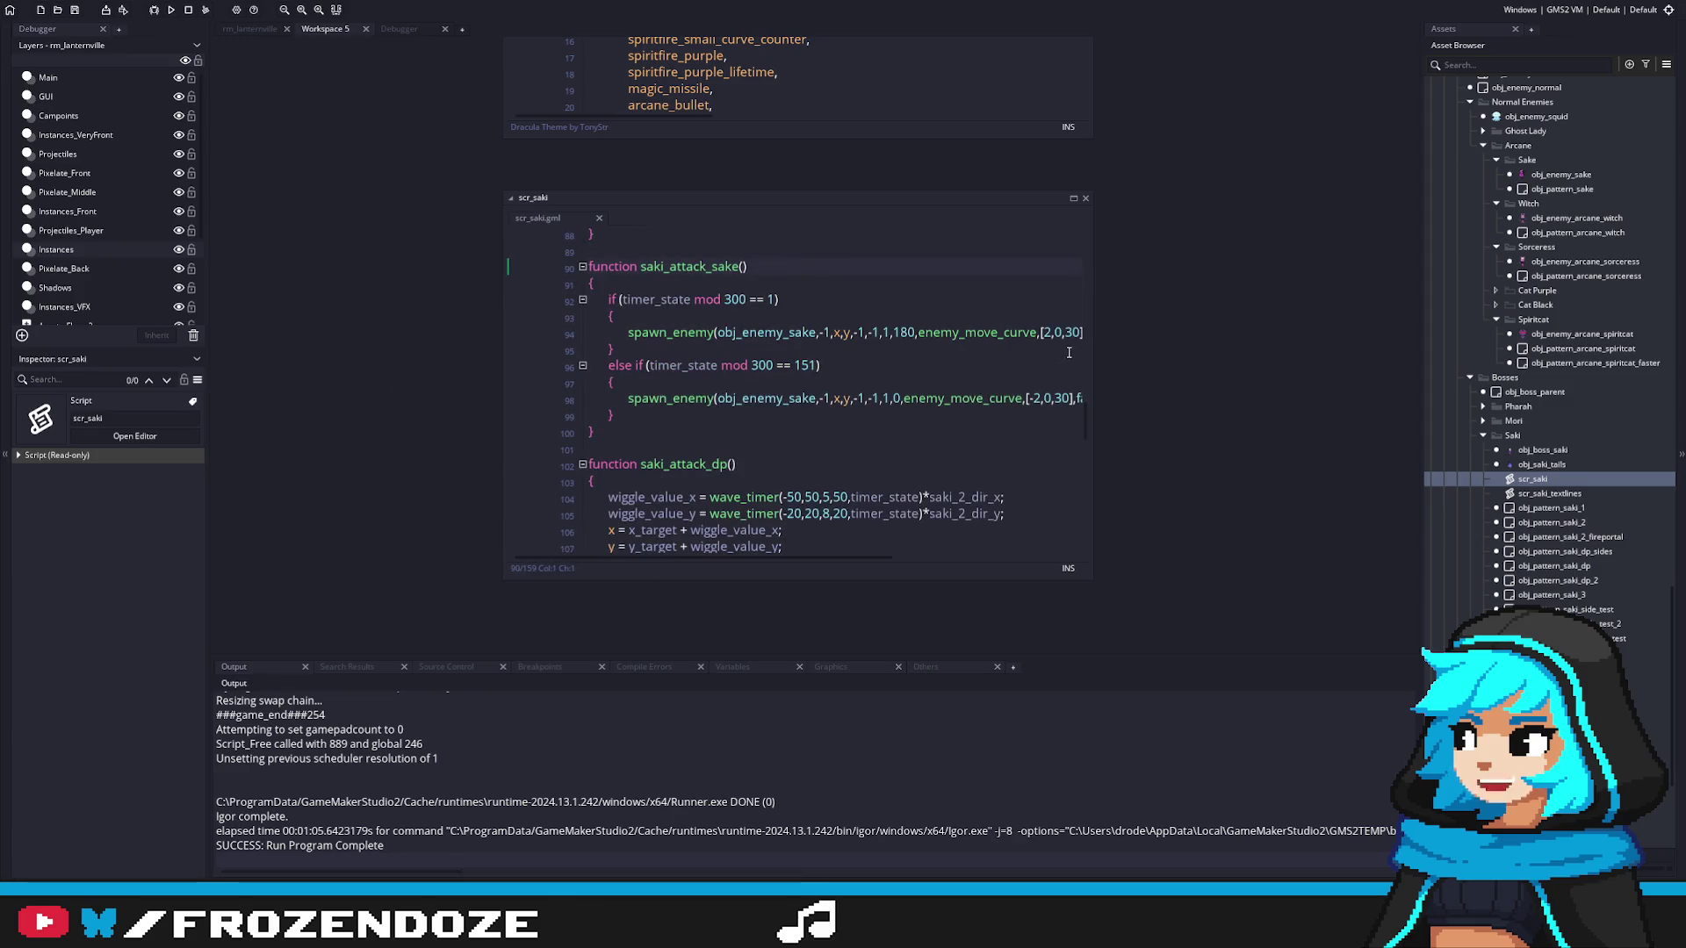
left_click_drag(1090, 349, 1284, 355)
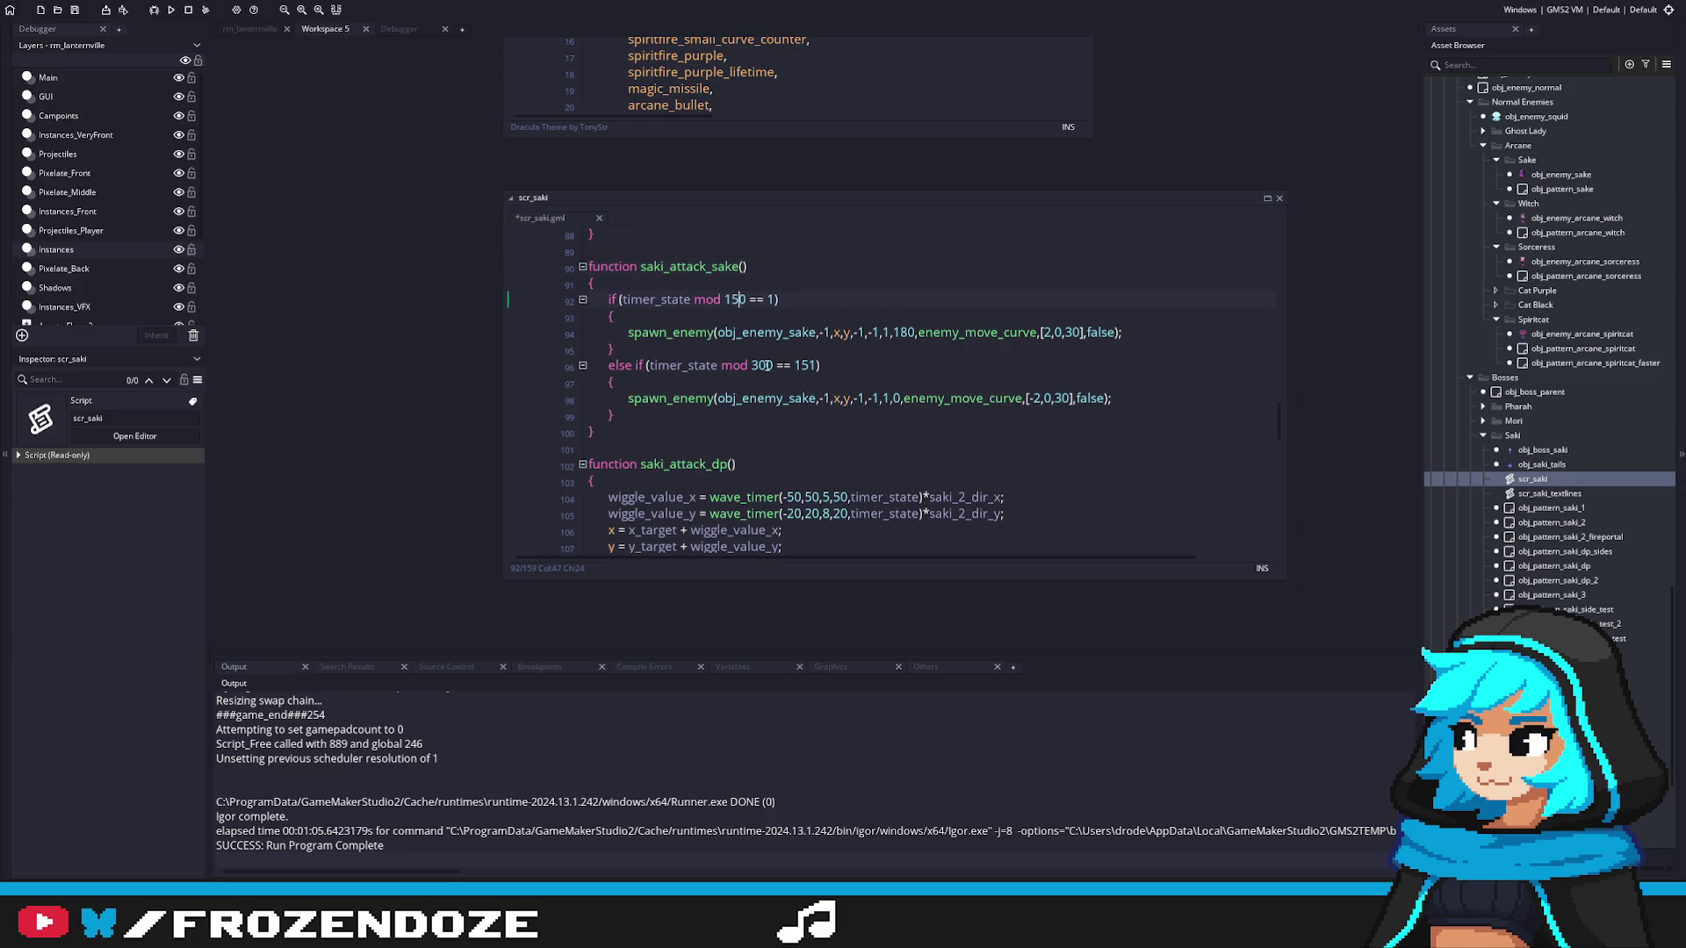
key("F5")
left_click(980, 347)
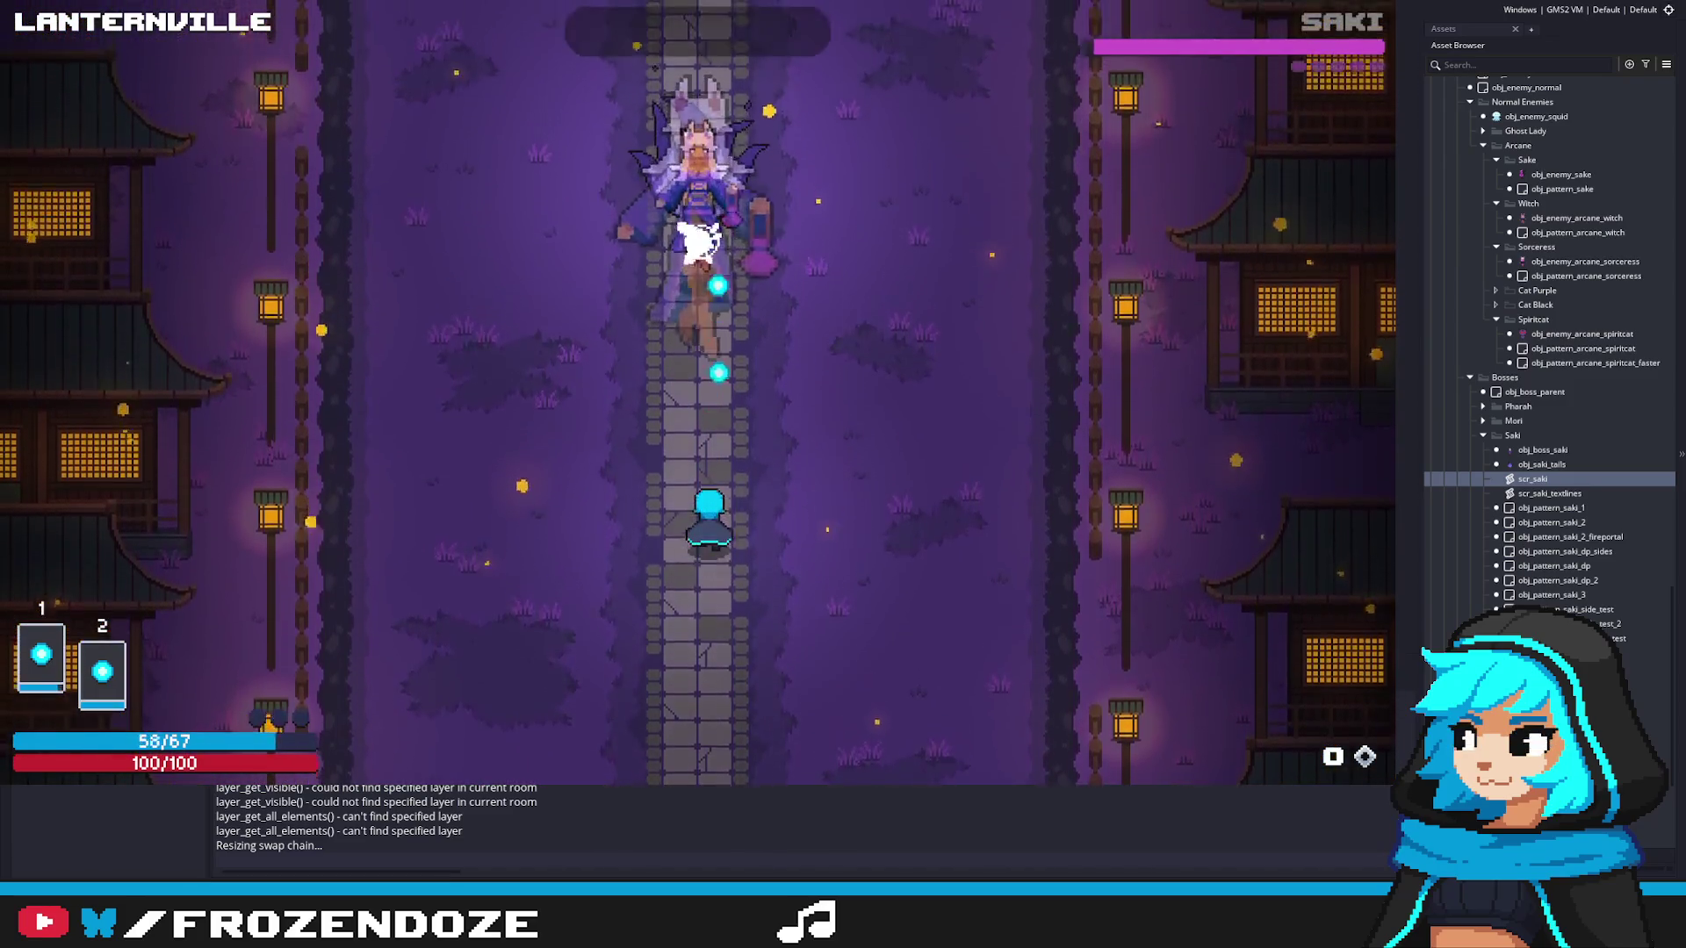
Step: Move briefly around Saki's fight with the arrow keys, then close the game
key("Down")
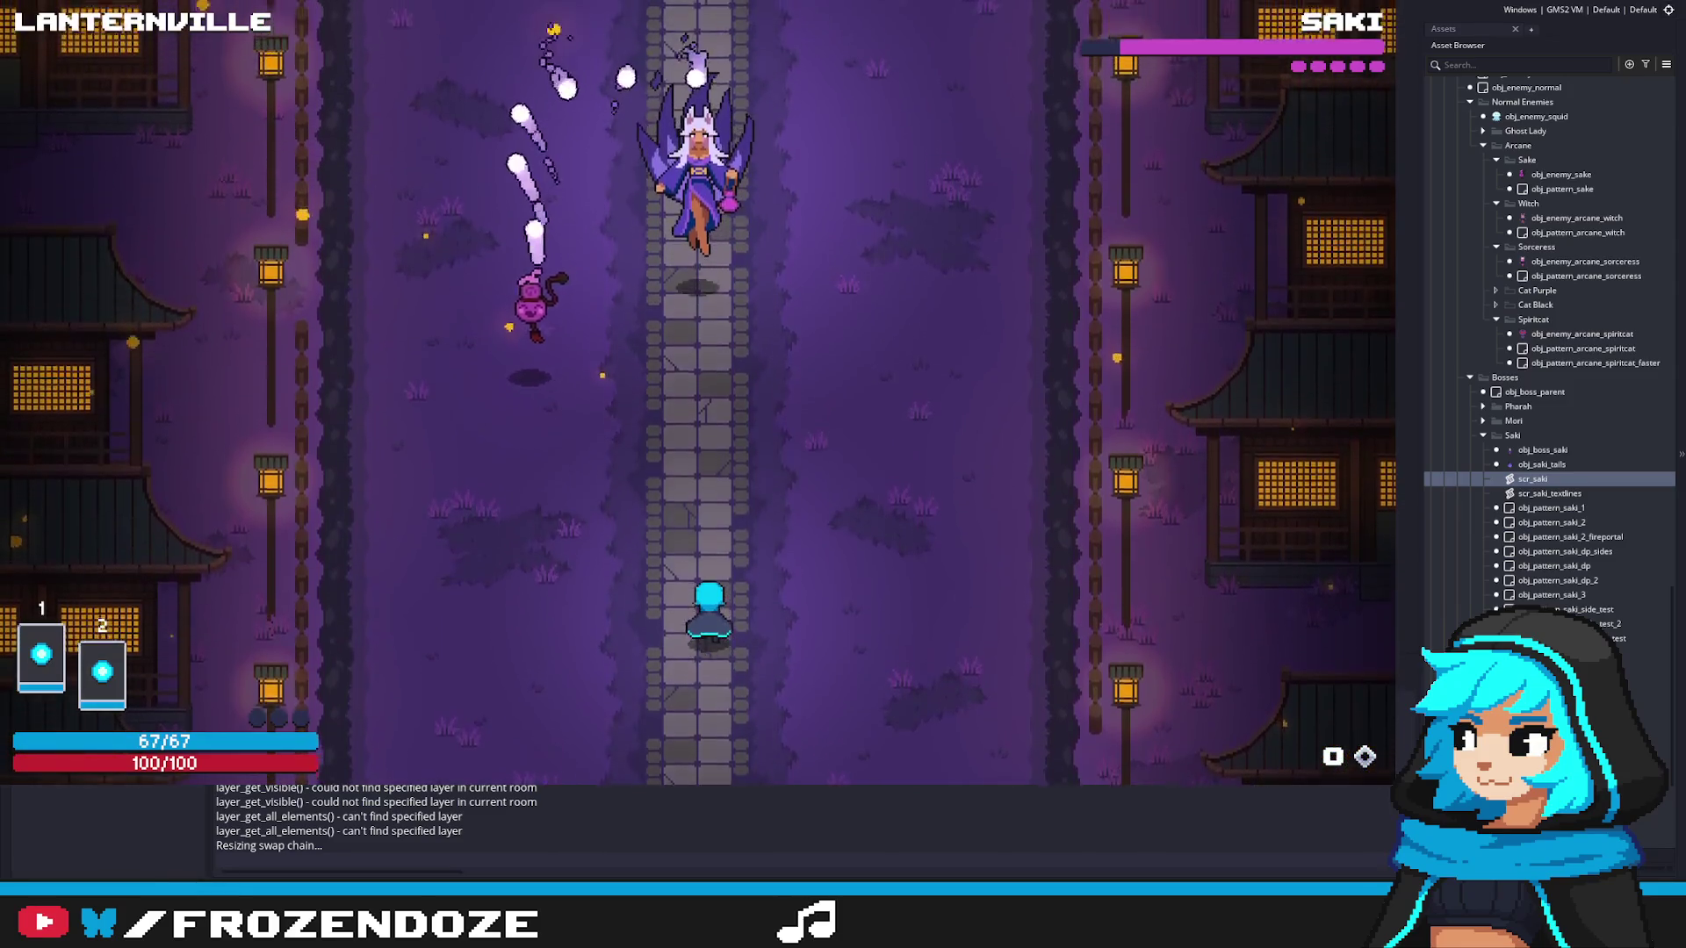
key("Left")
key("Left")
key("Right")
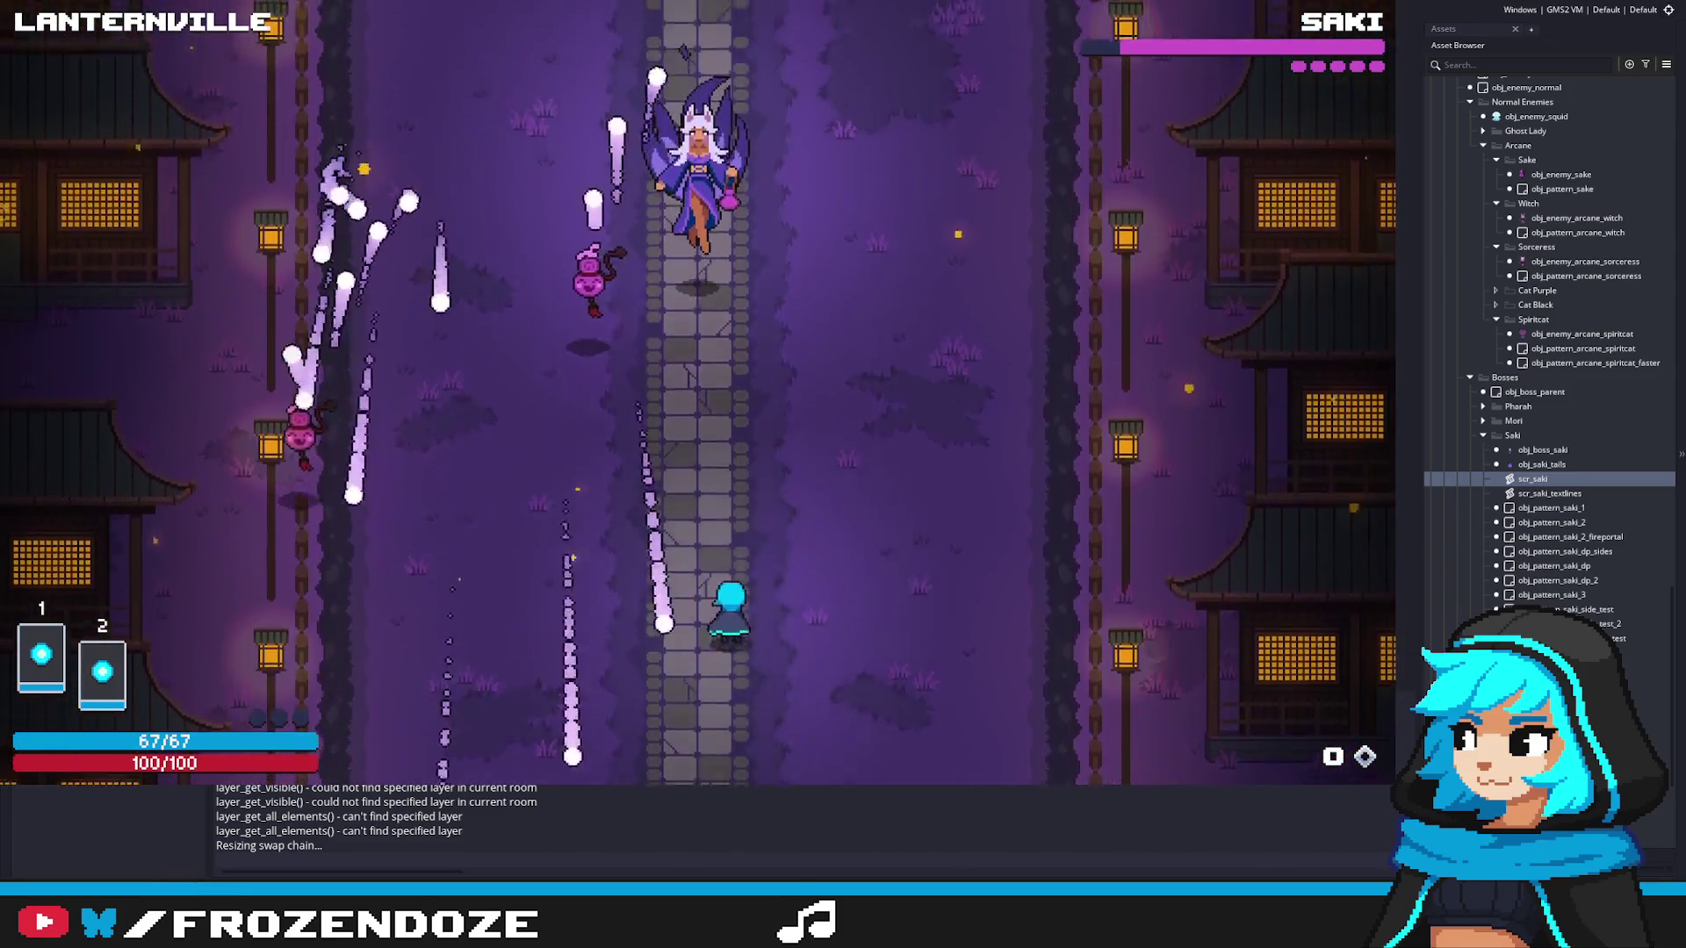
key("Escape")
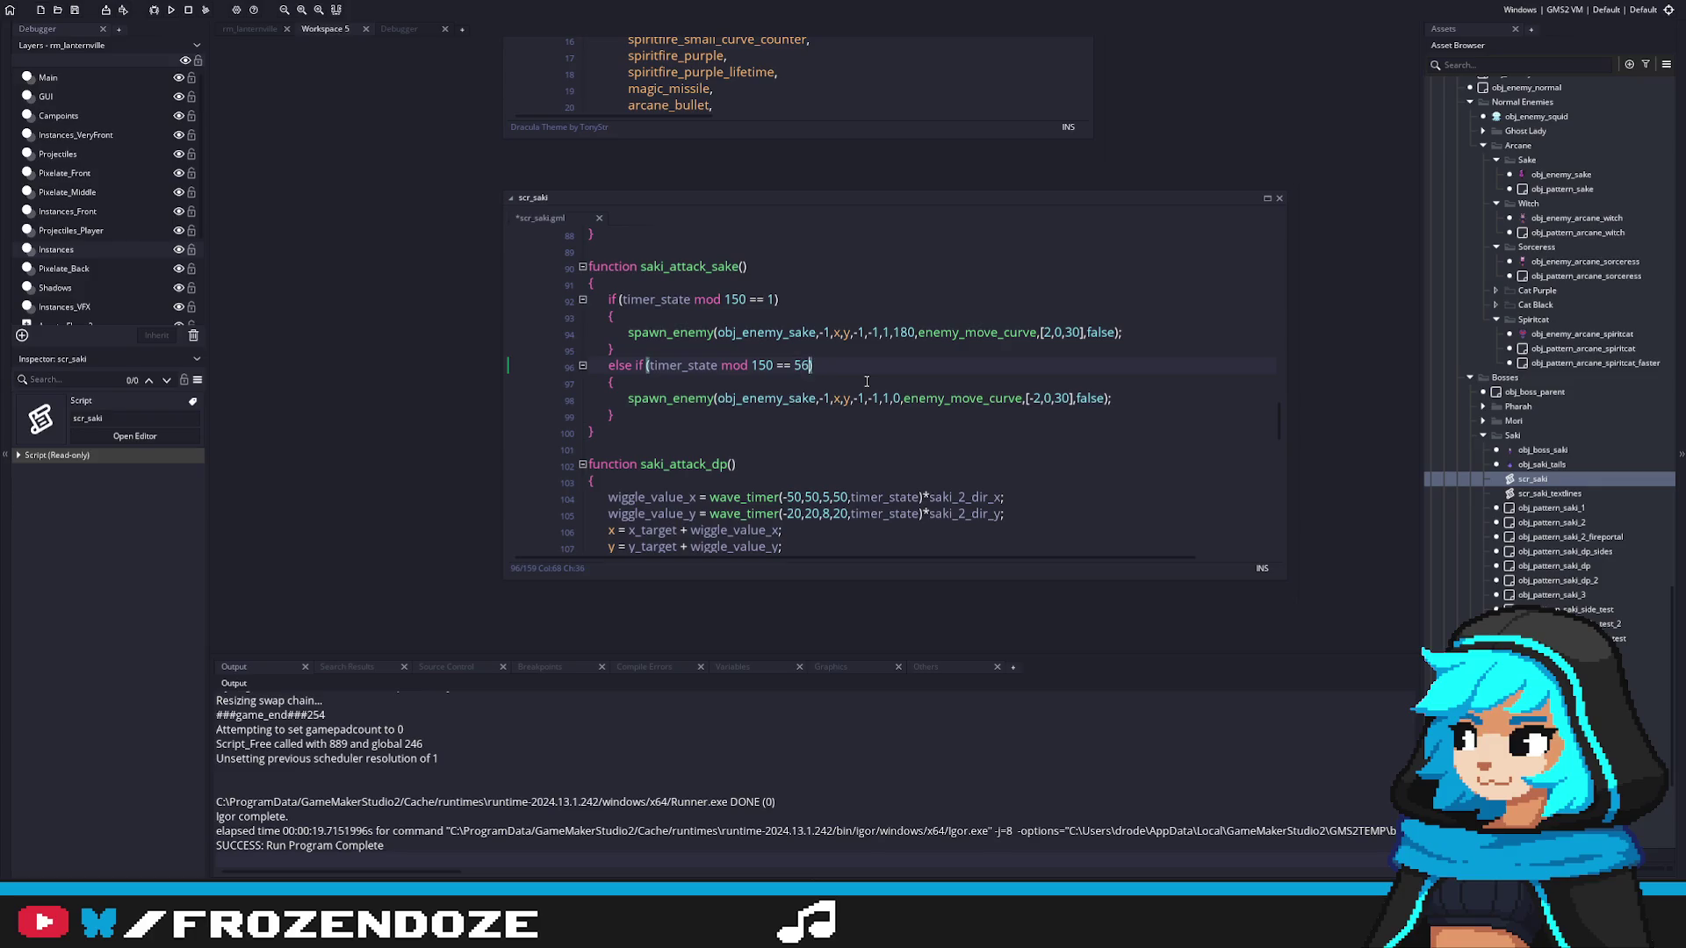
Step: Change line 96's second spawn timing value to 76, then rebuild and launch the game
key("Left")
key("BackSpace")
type("7")
key("F5")
left_click(894, 355)
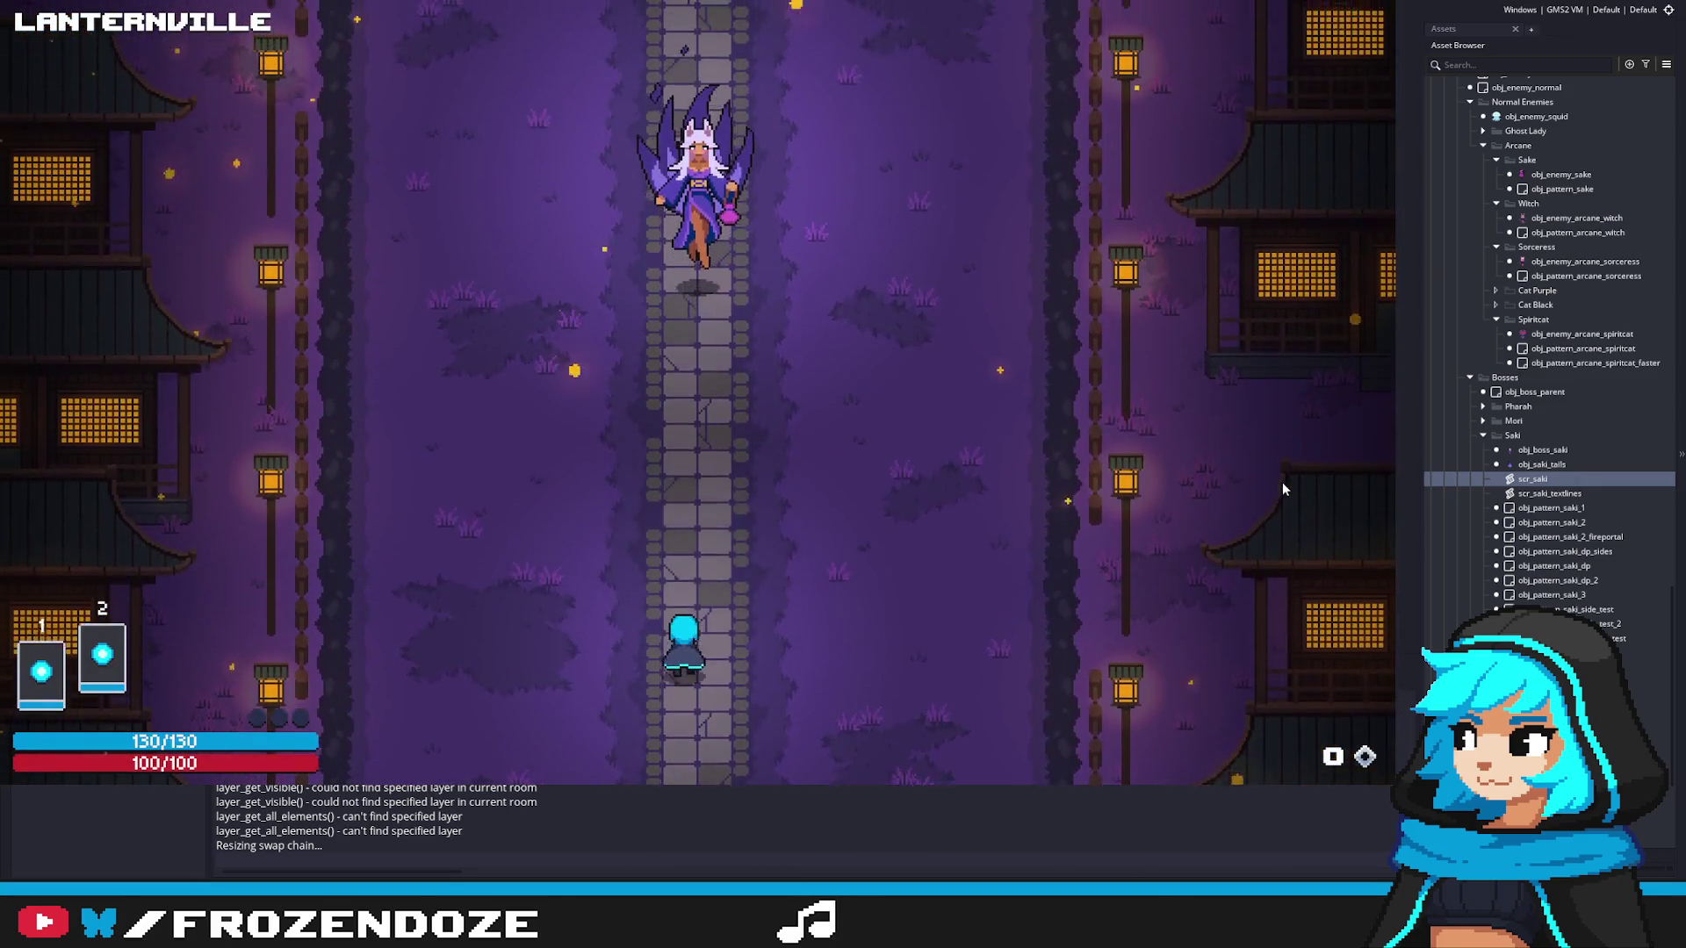
Step: Weave left, right, up and down along the path to dodge Saki's bullet streams
key("Left")
key("Right")
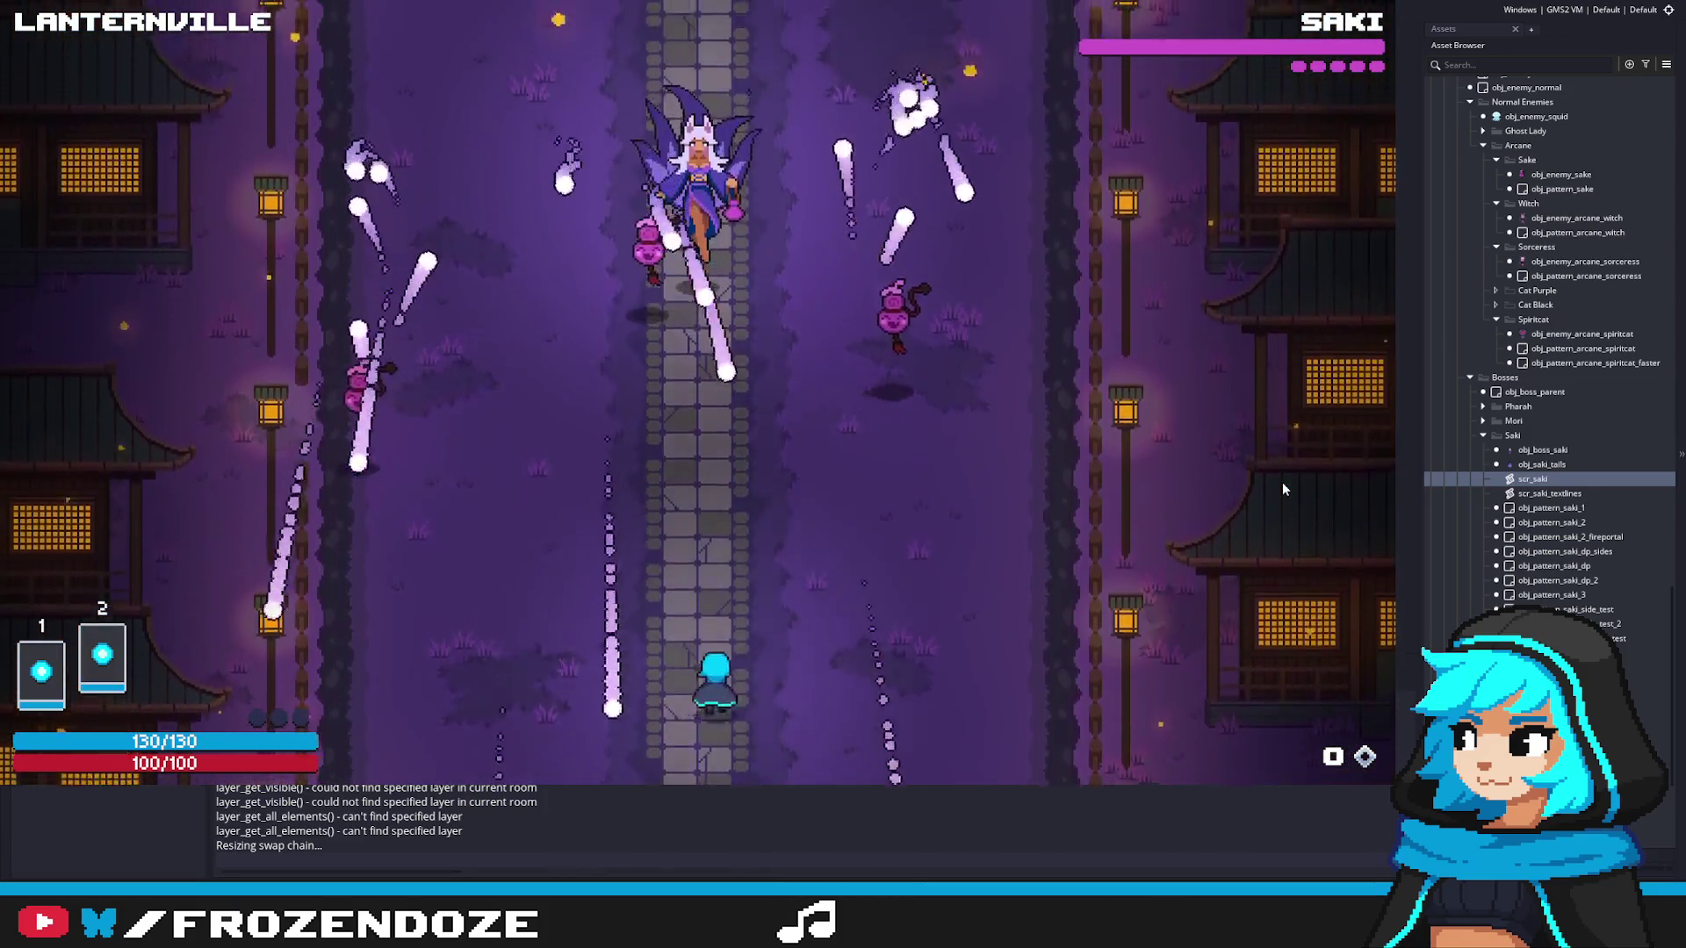
key("Left")
key("Right")
key("Left")
key("Right")
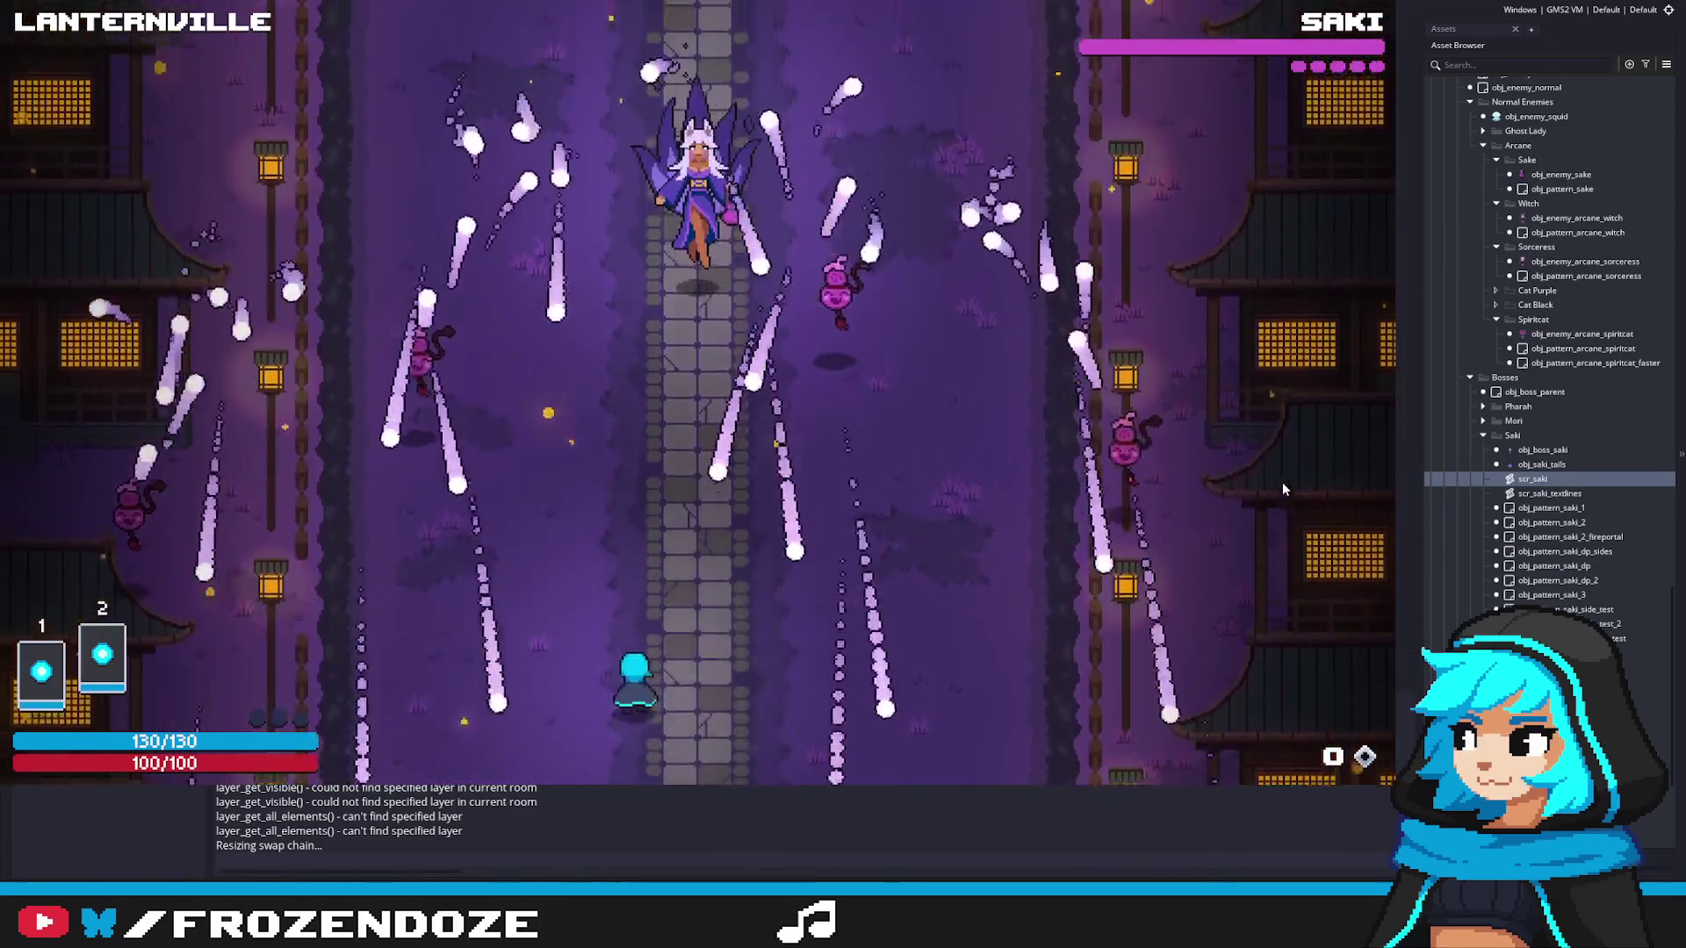
key("Up")
key("Right")
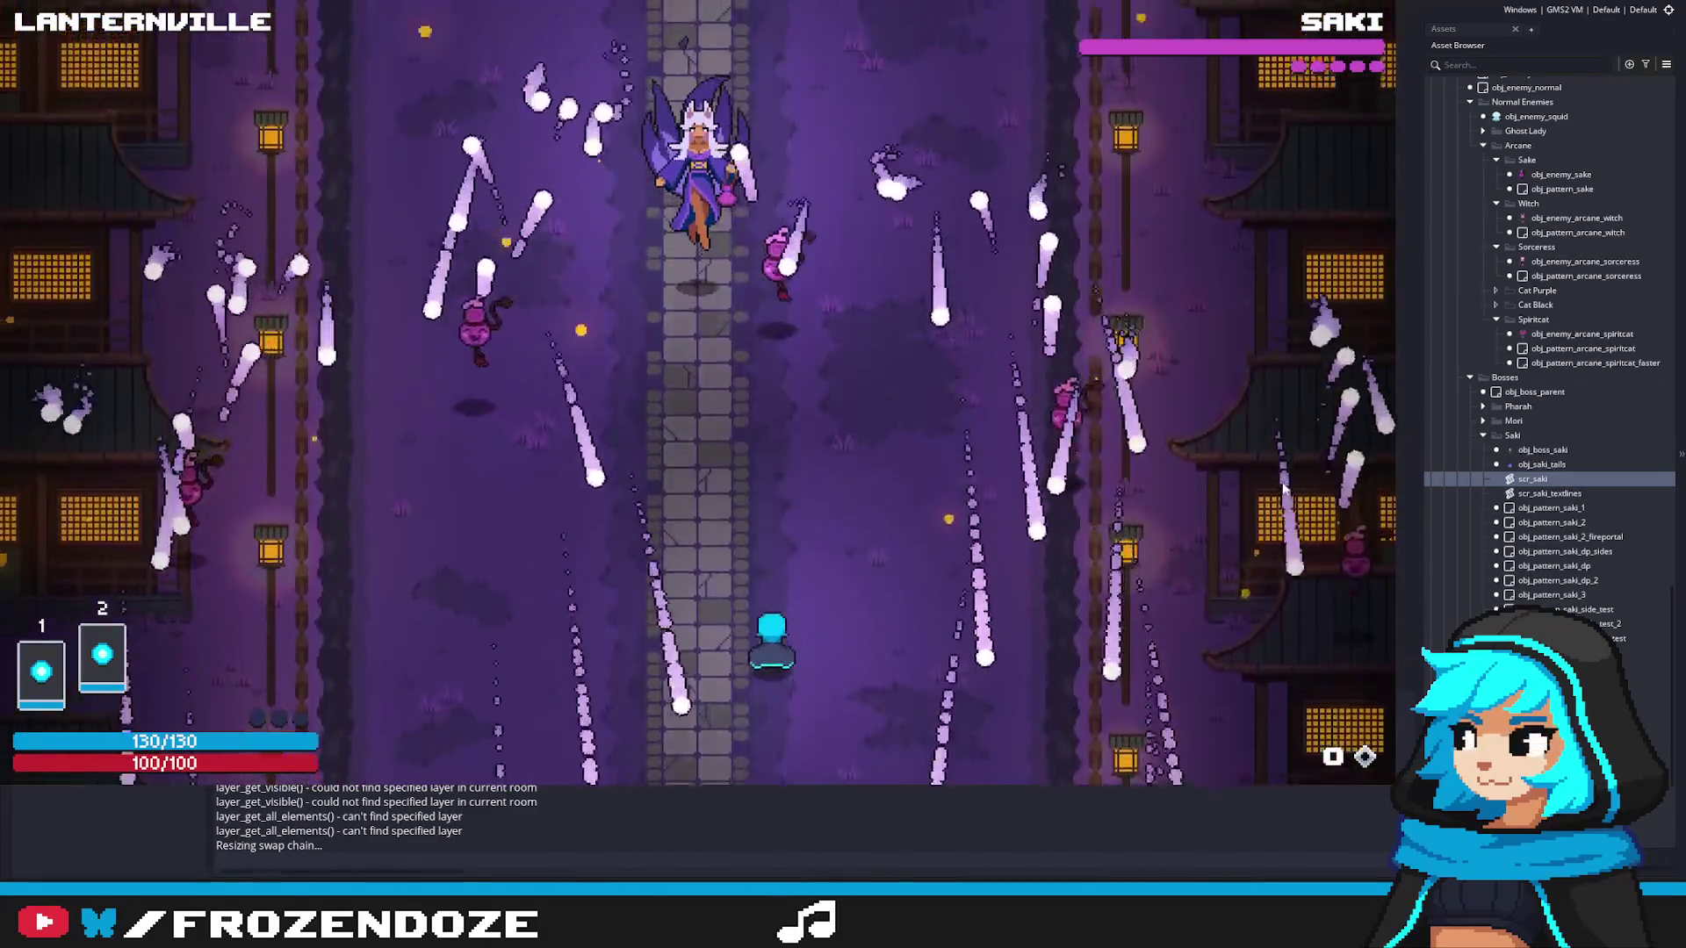
key("Left")
key("Left")
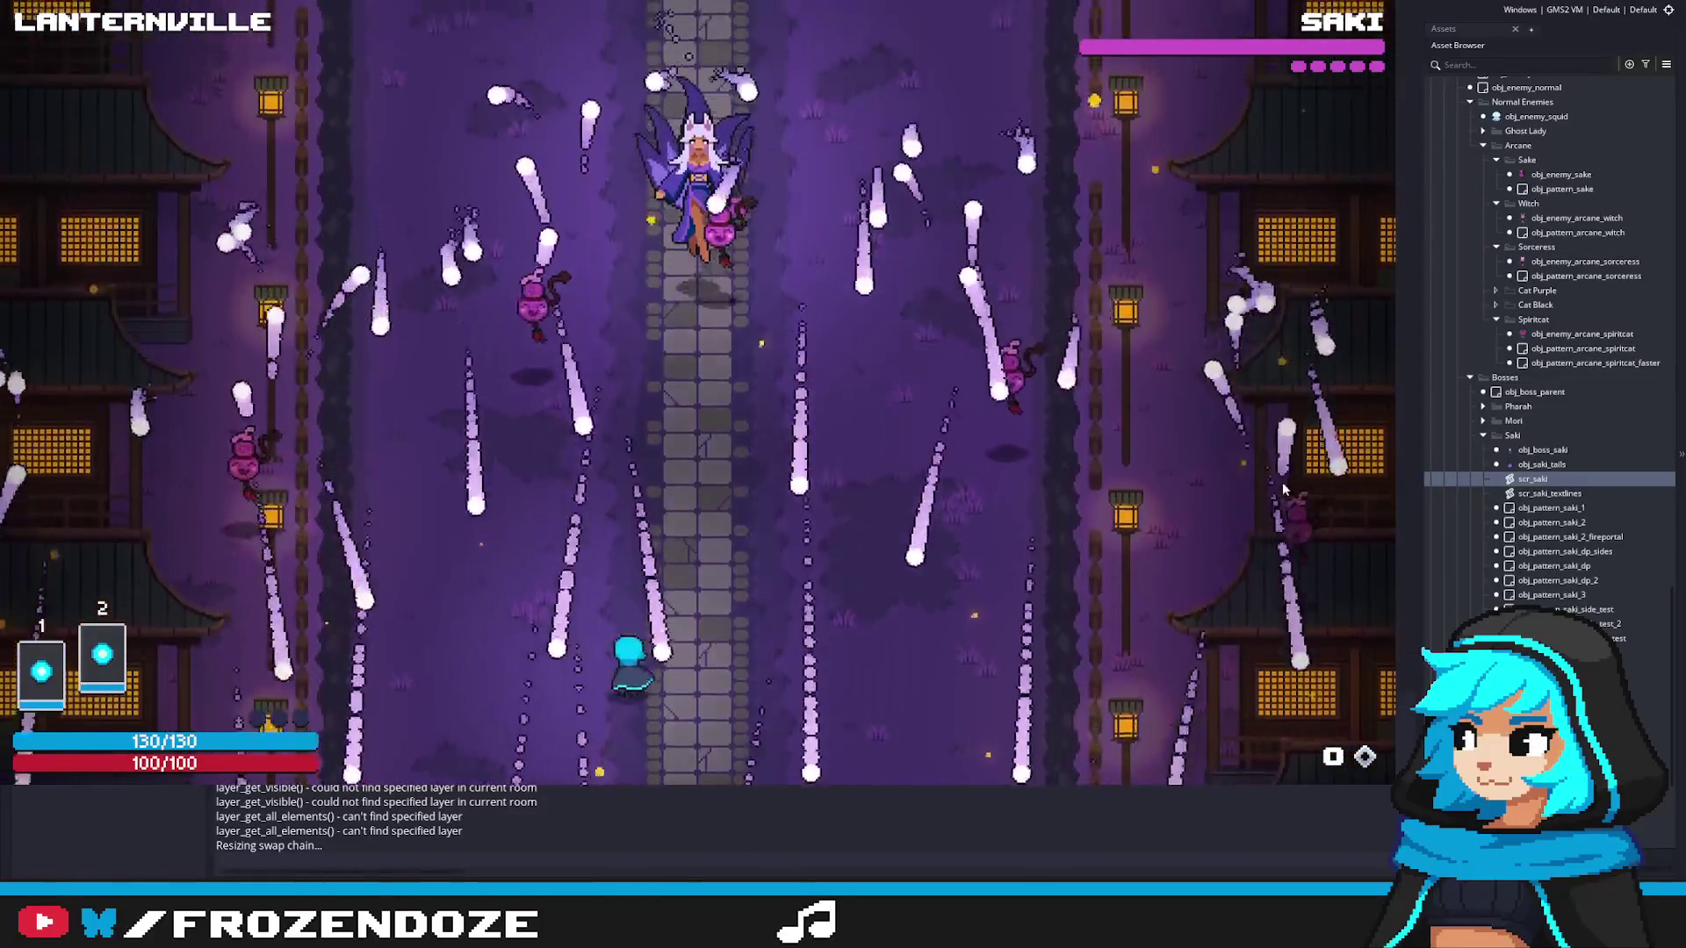
key("Right")
key("Left")
key("Up")
key("Right")
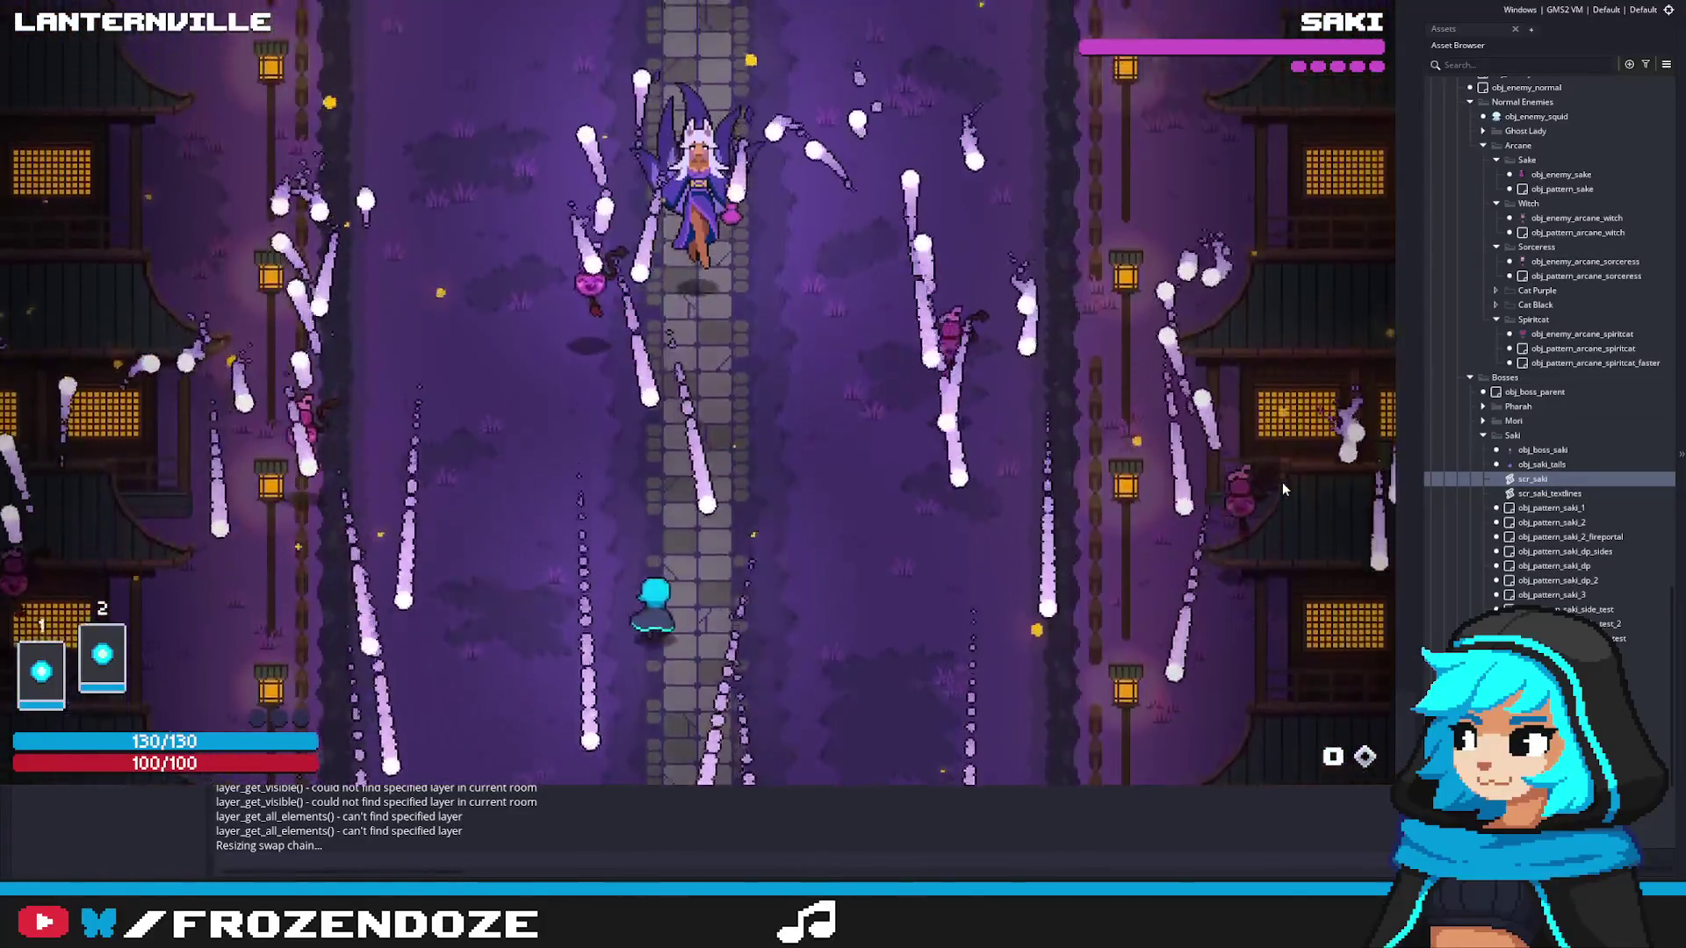
key("Left")
key("Down")
key("Right")
key("Left")
key("Up")
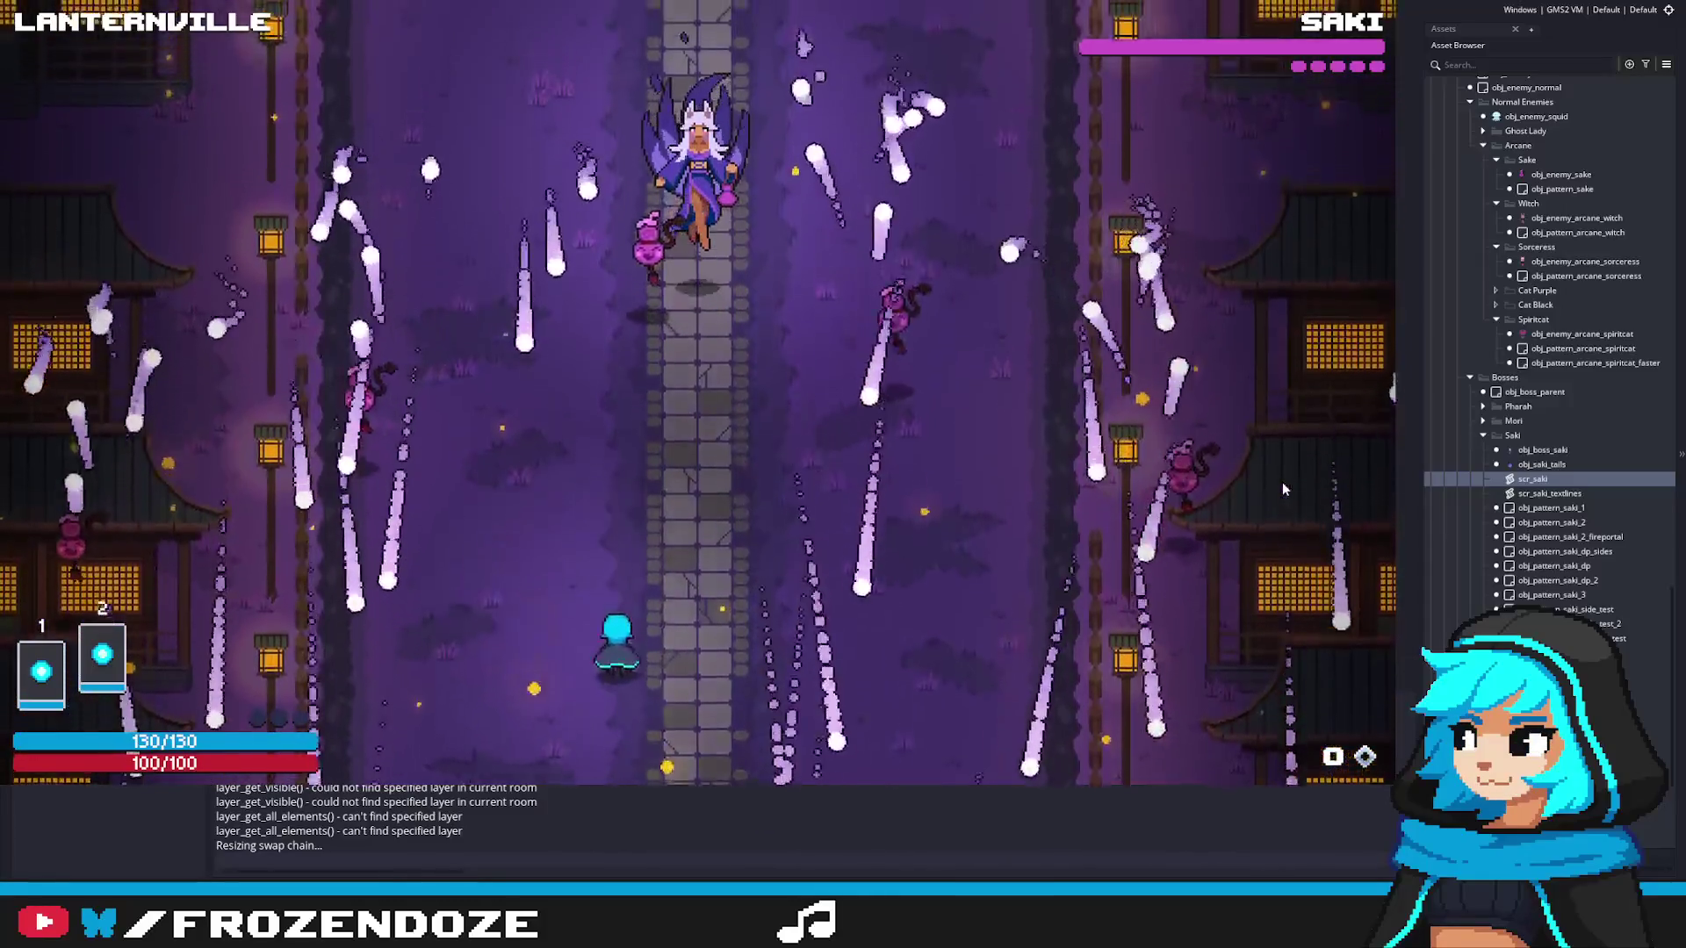
key("Right")
key("Left")
key("1")
key("Right")
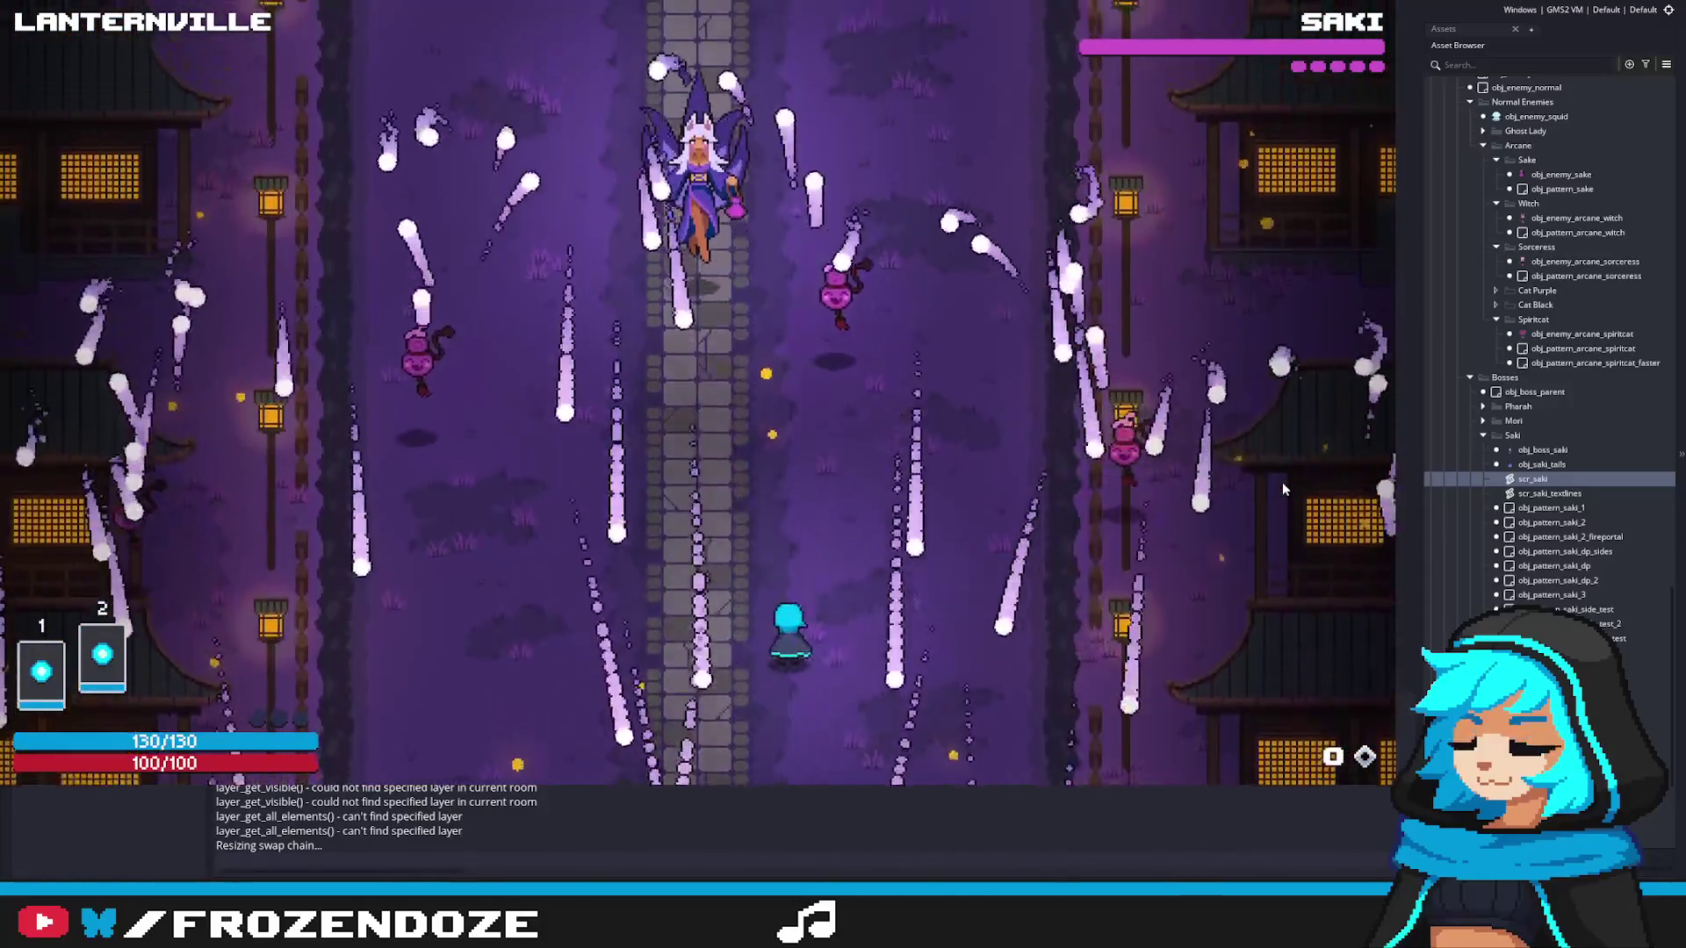
key("Left")
key("Right")
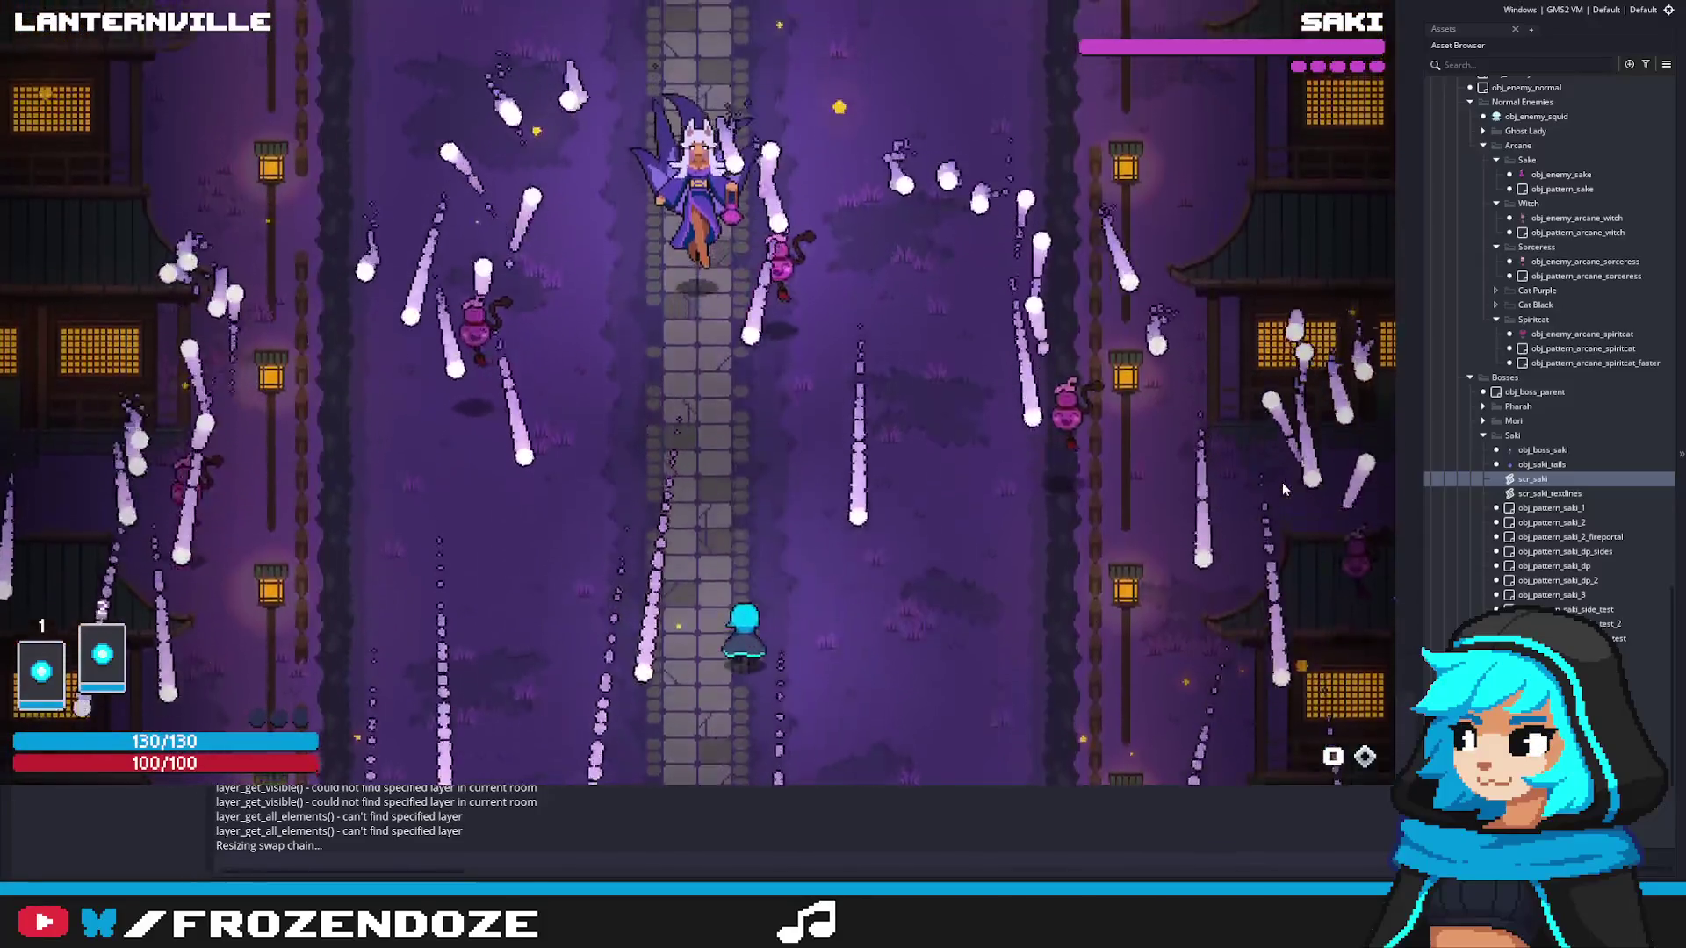
key("Left")
key("Right")
key("Down")
key("Right")
key("Left")
key("Up")
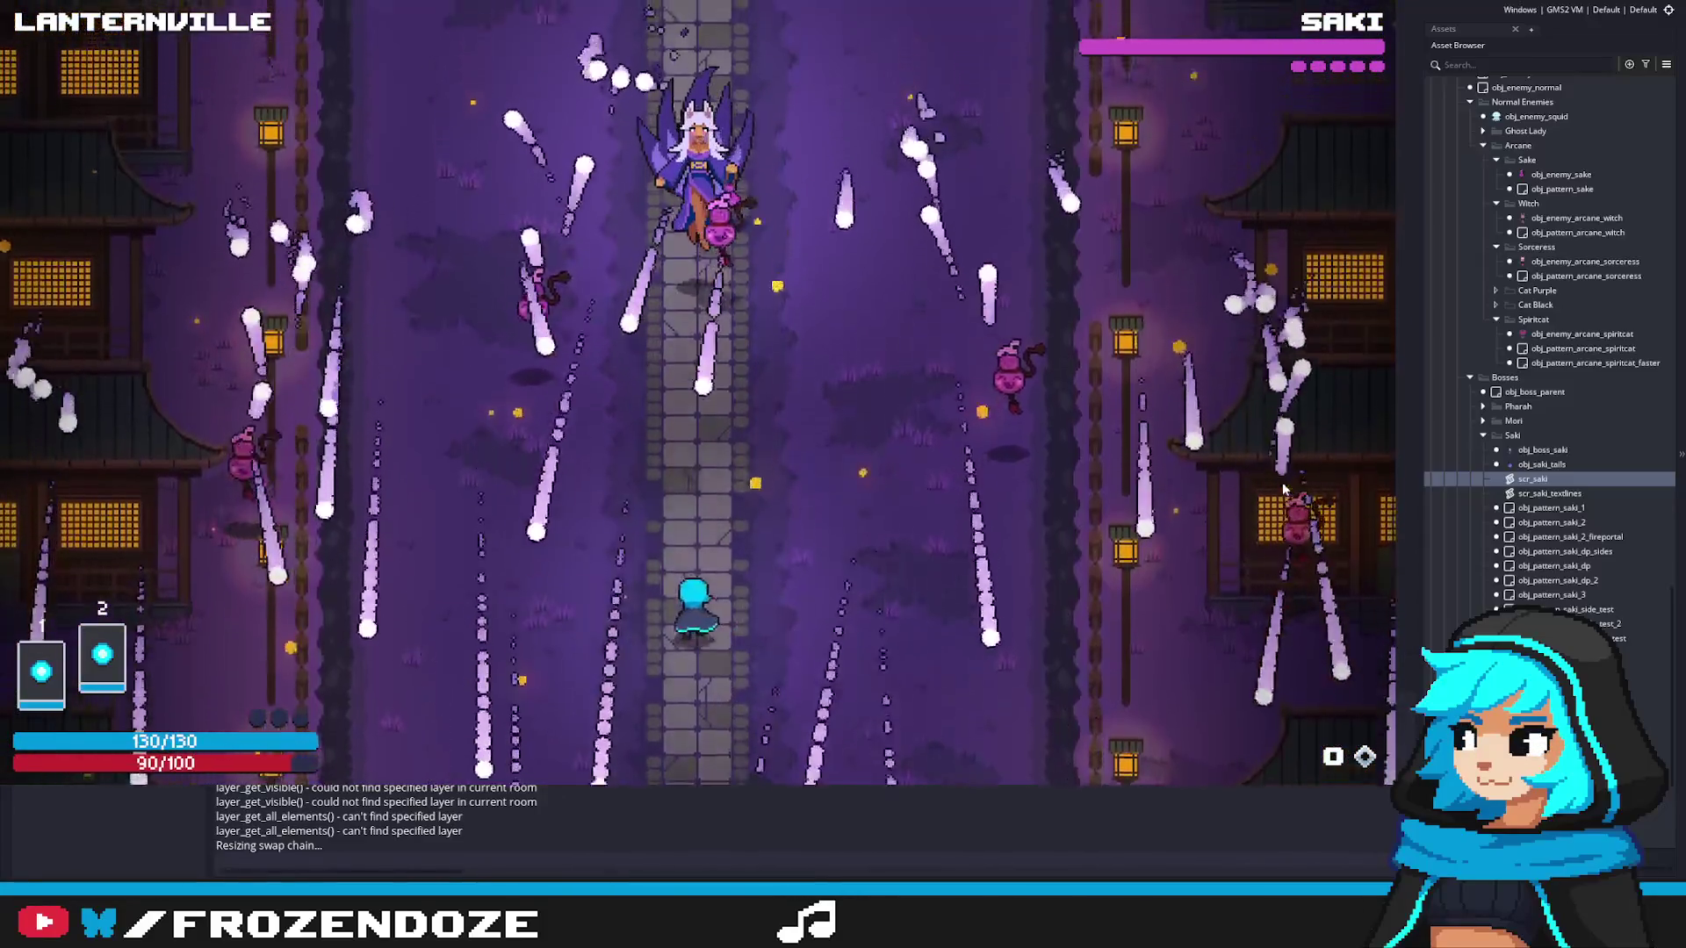
key("Right")
key("Down")
key("Left")
key("Up")
key("Right")
key("Up")
key("Left")
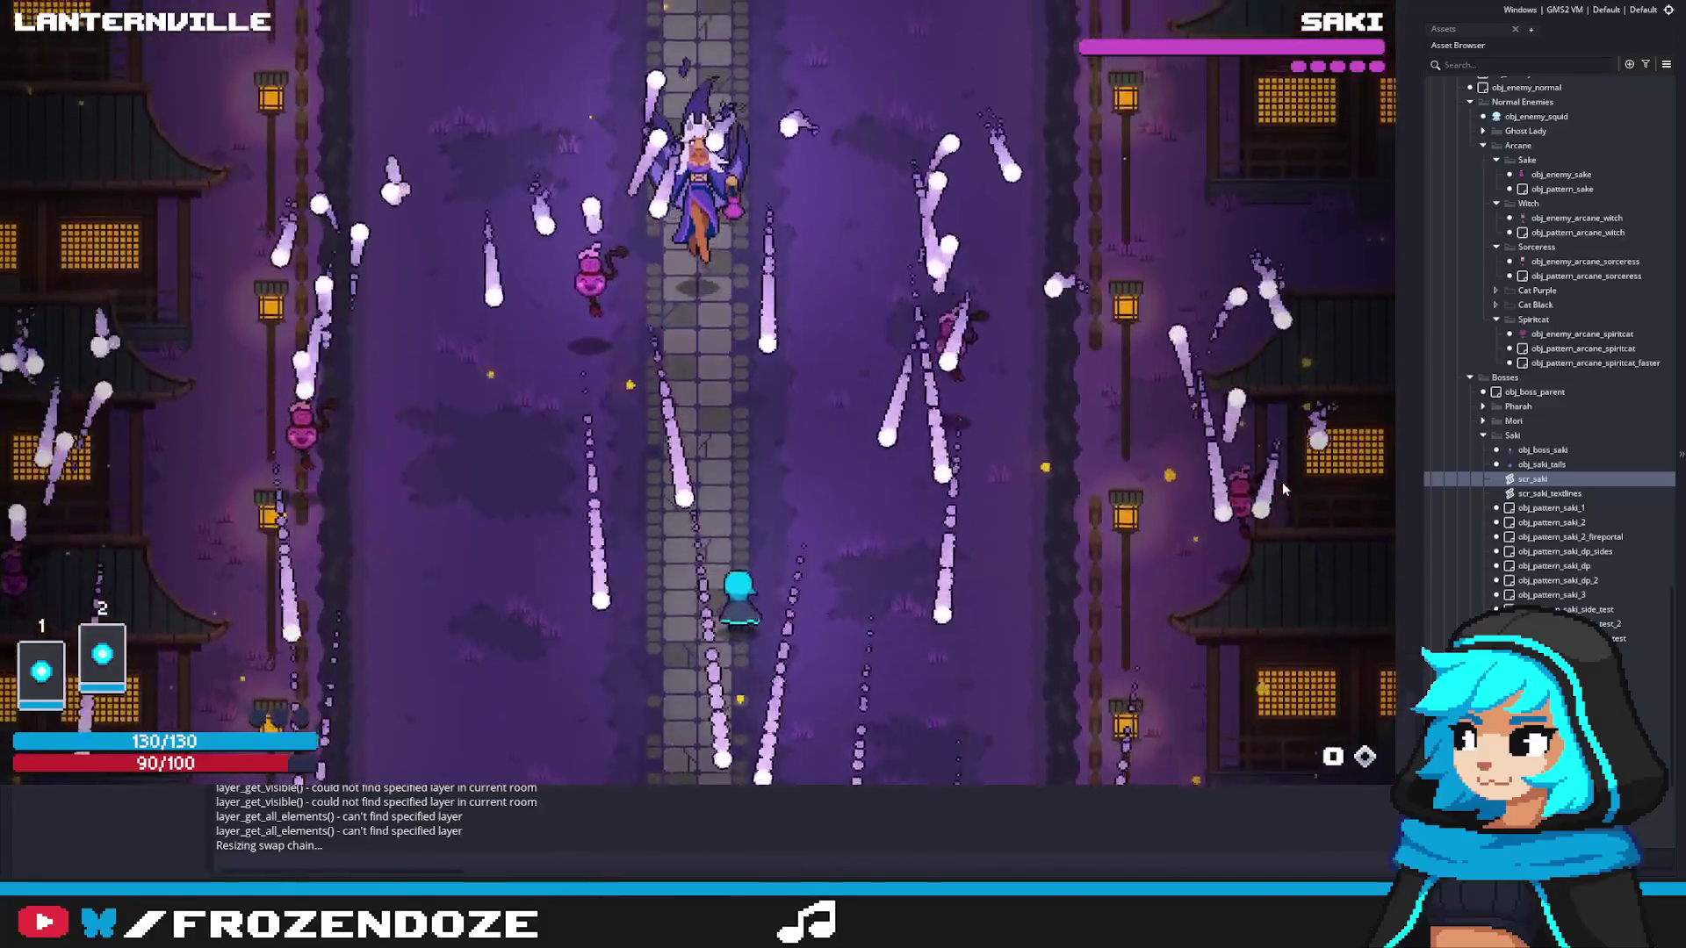
key("Up")
key("Right")
key("Down")
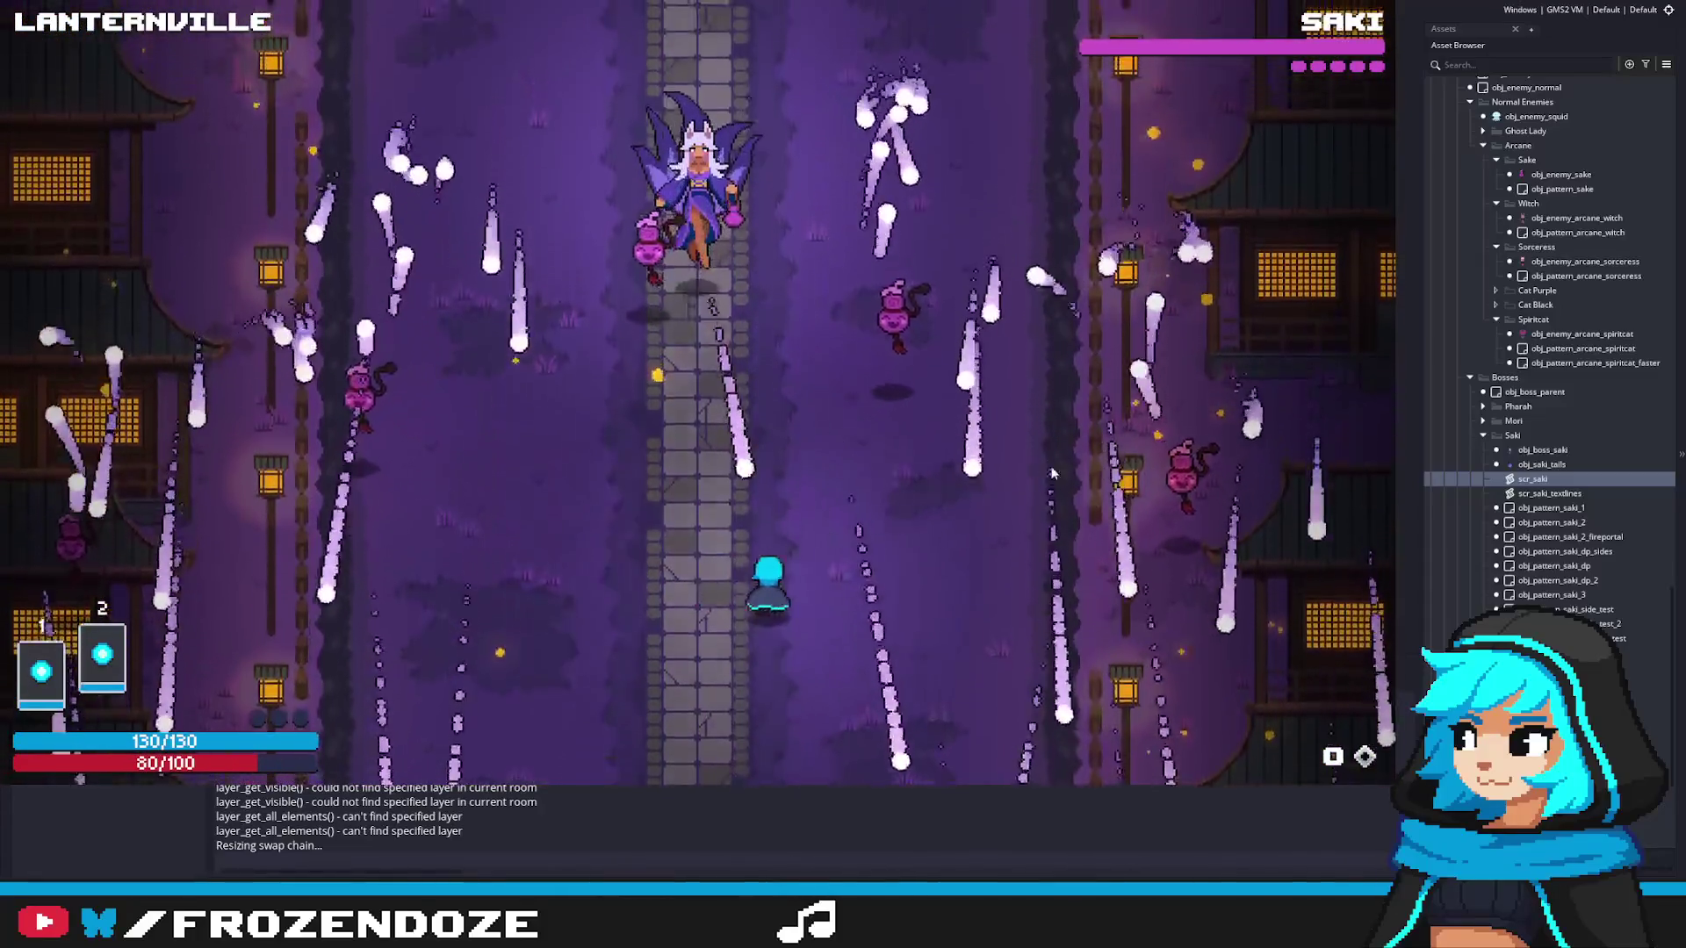
key("Left")
key("Up")
key("Down")
key("Left")
key("Up")
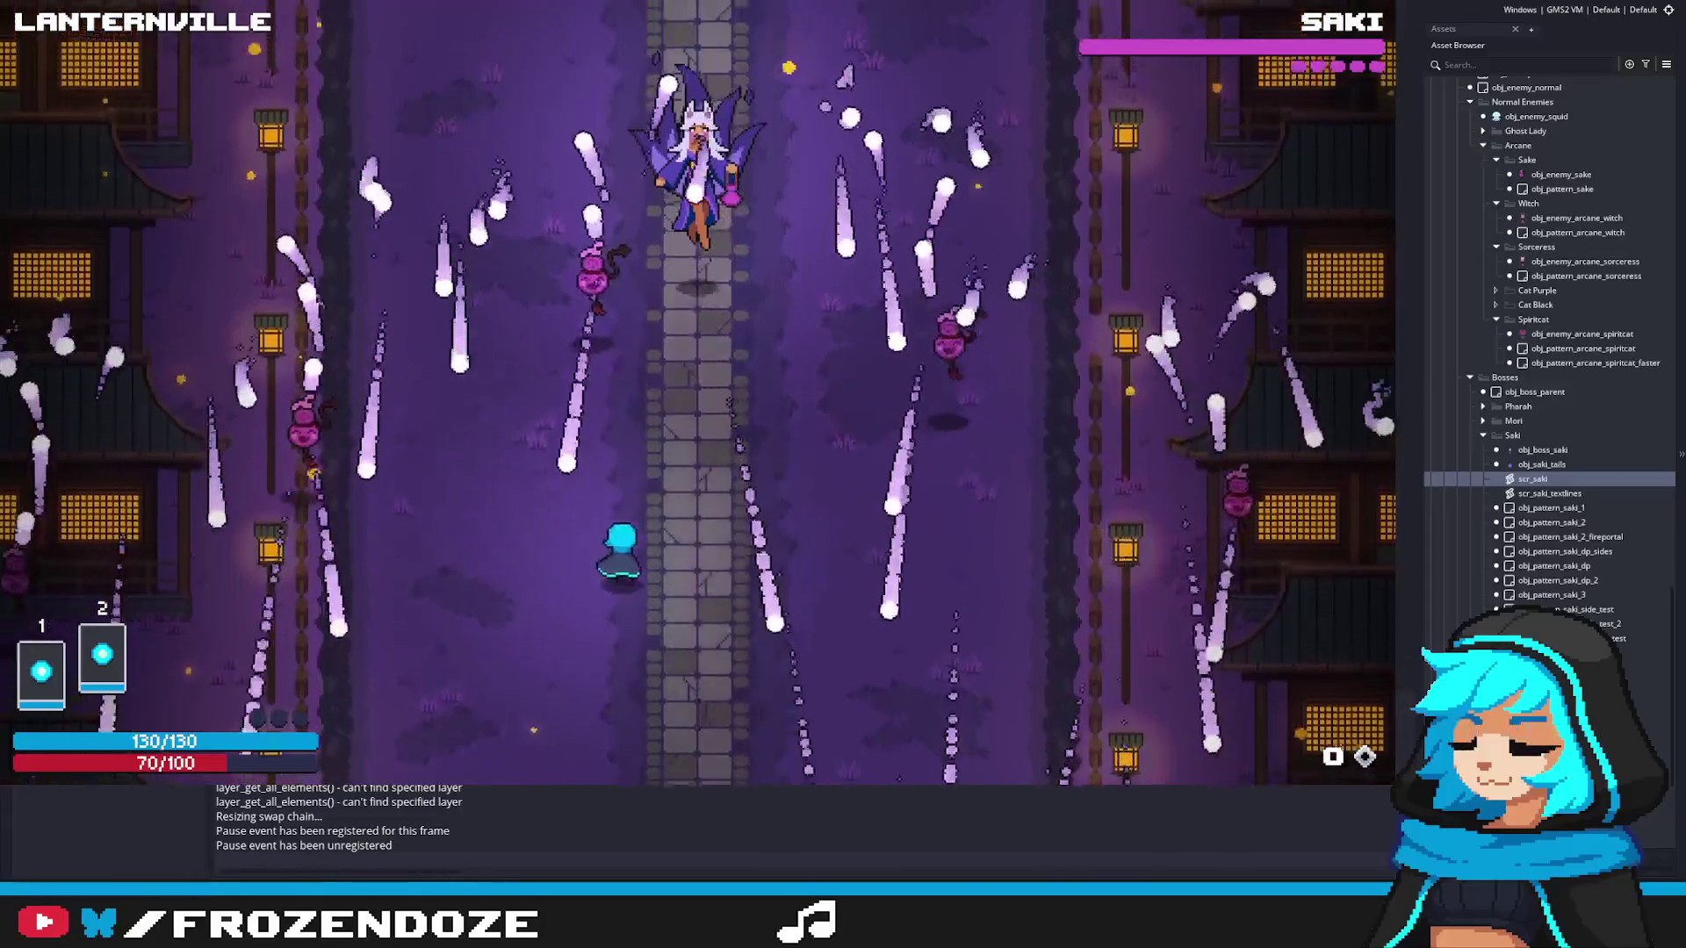
key("Right")
key("Left")
key("Down")
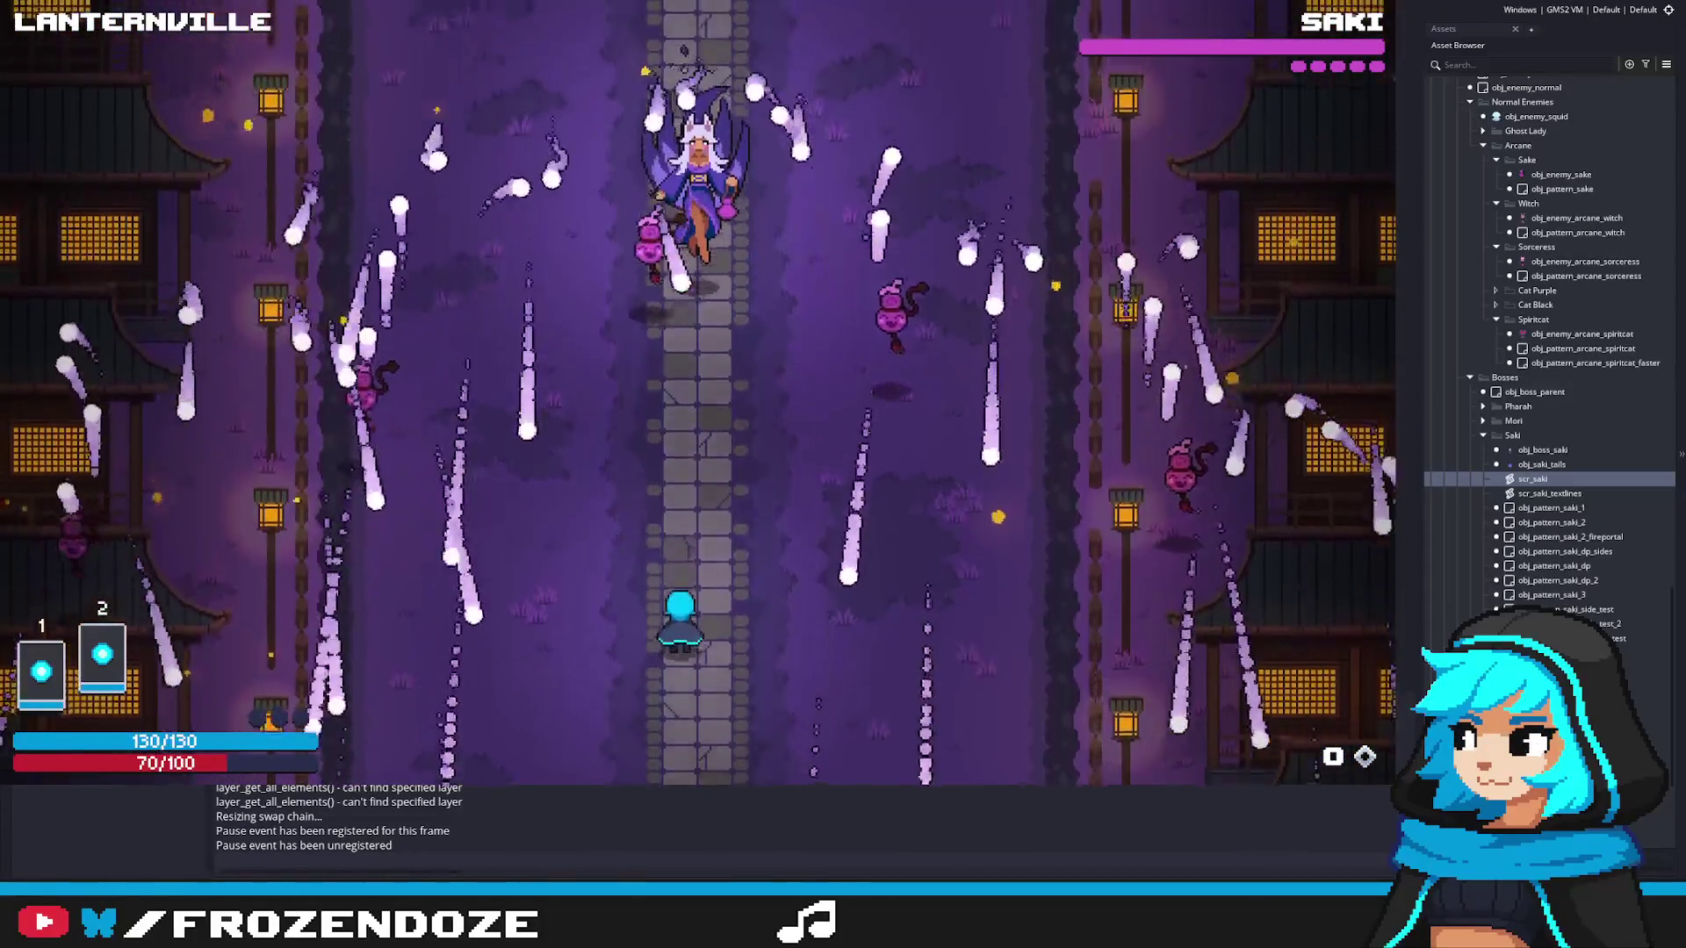
key("Right")
key("Up")
key("Left")
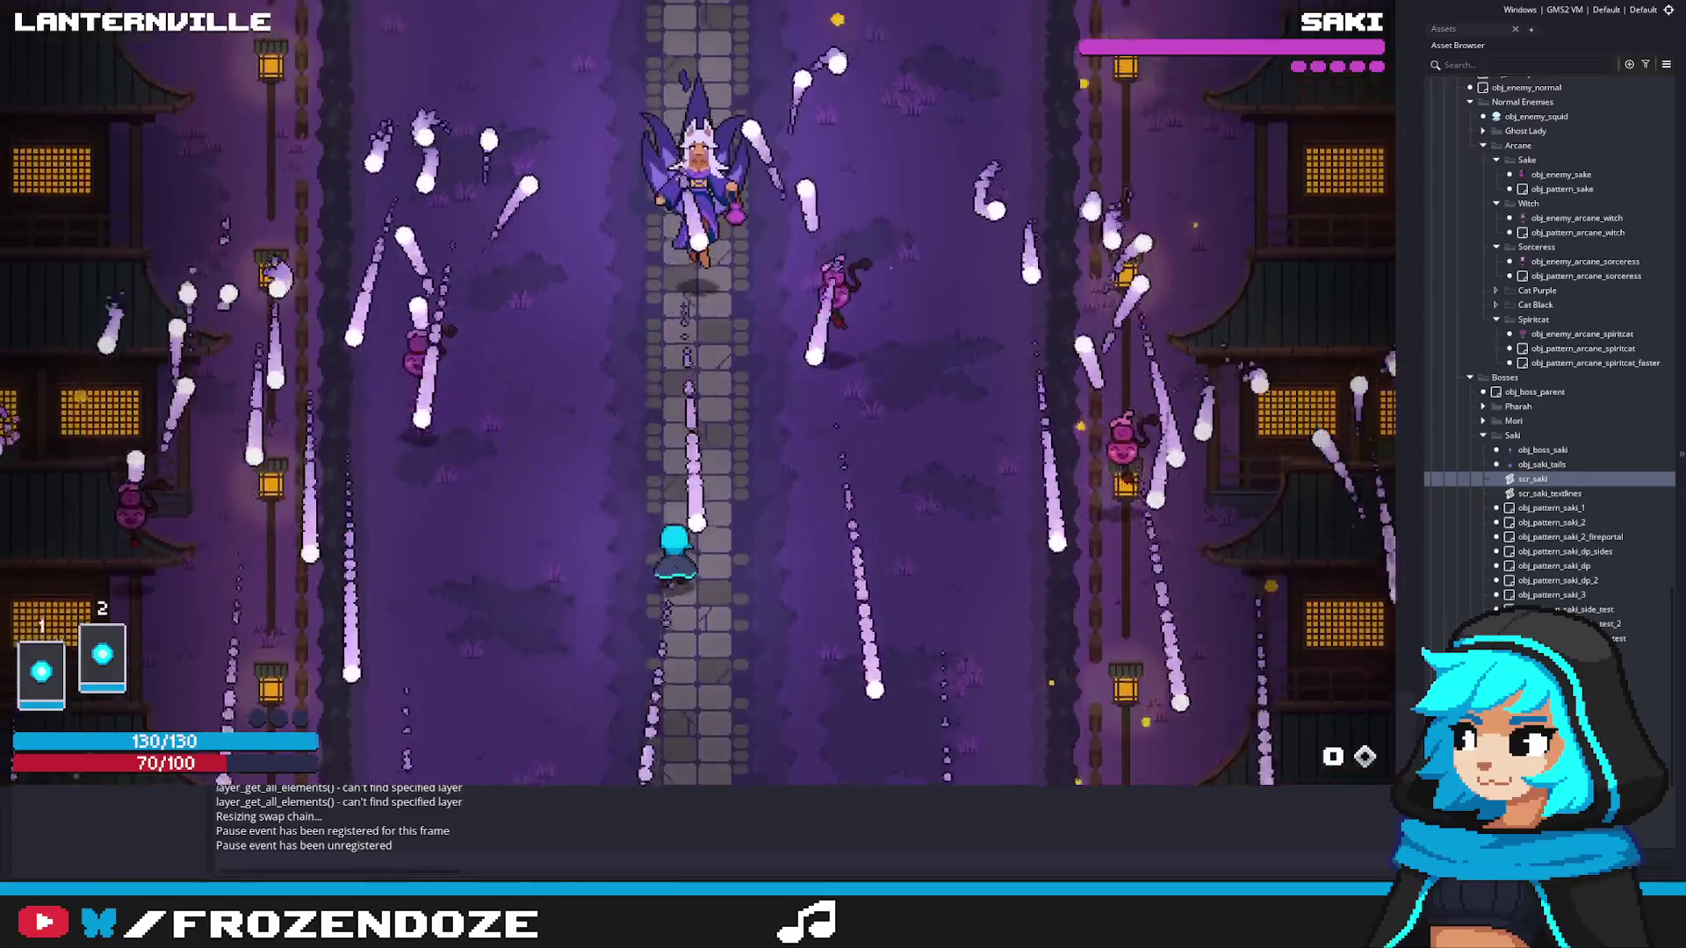
key("Down")
key("Right")
key("Left")
key("Right")
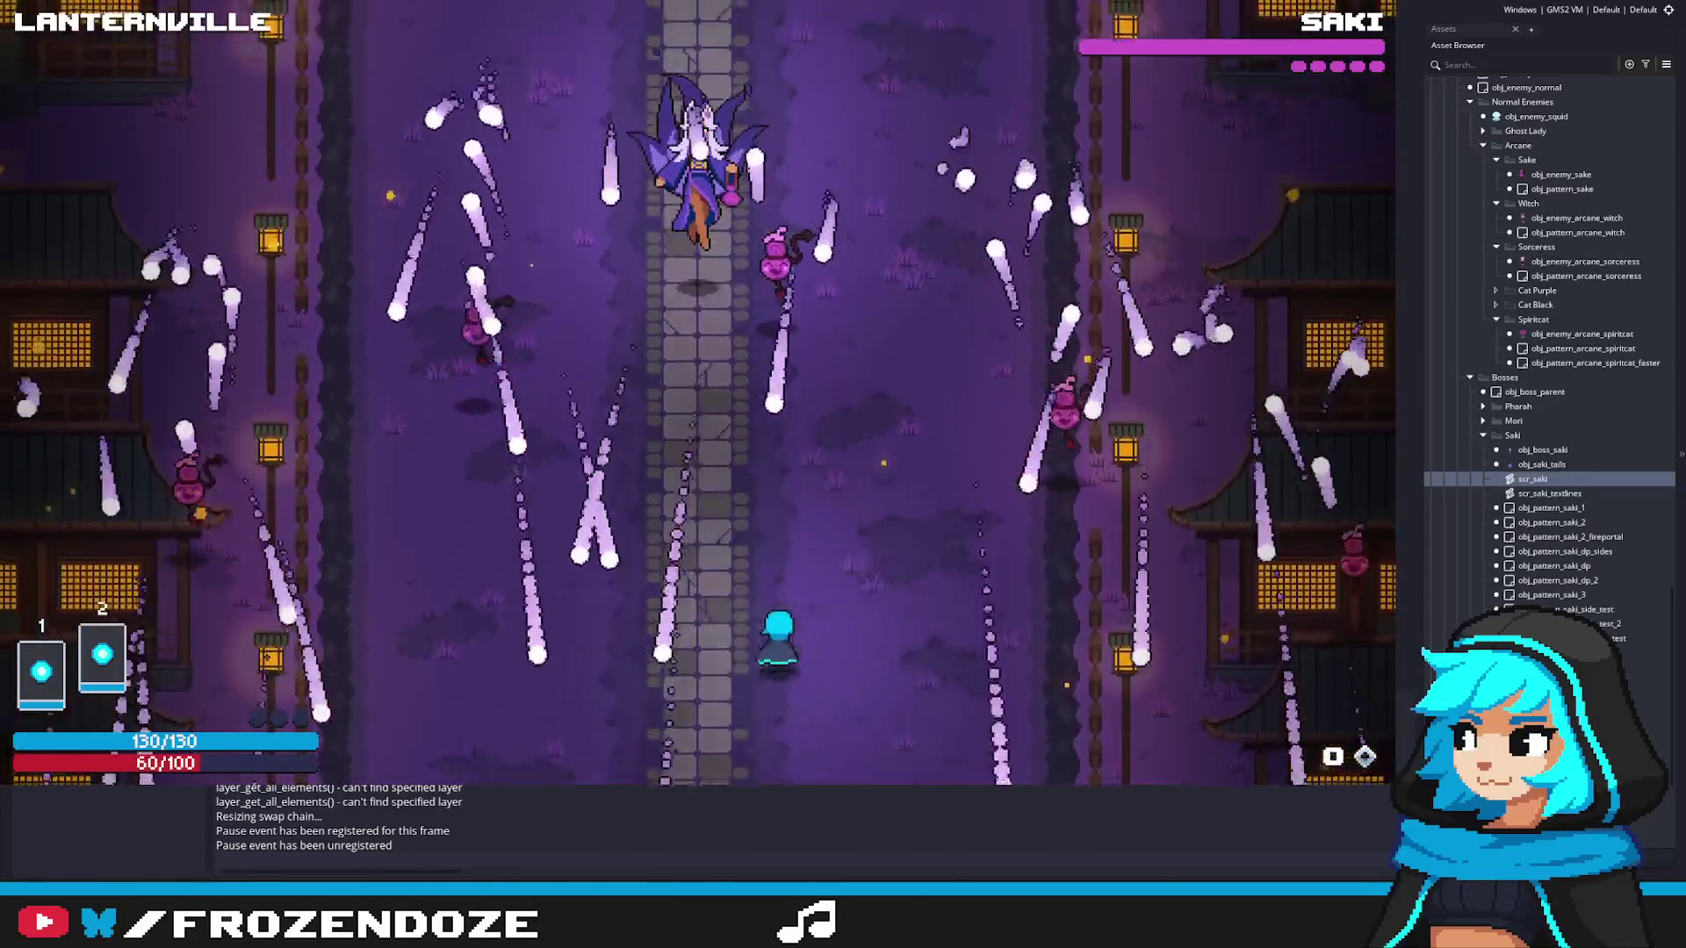
key("Up")
key("Left")
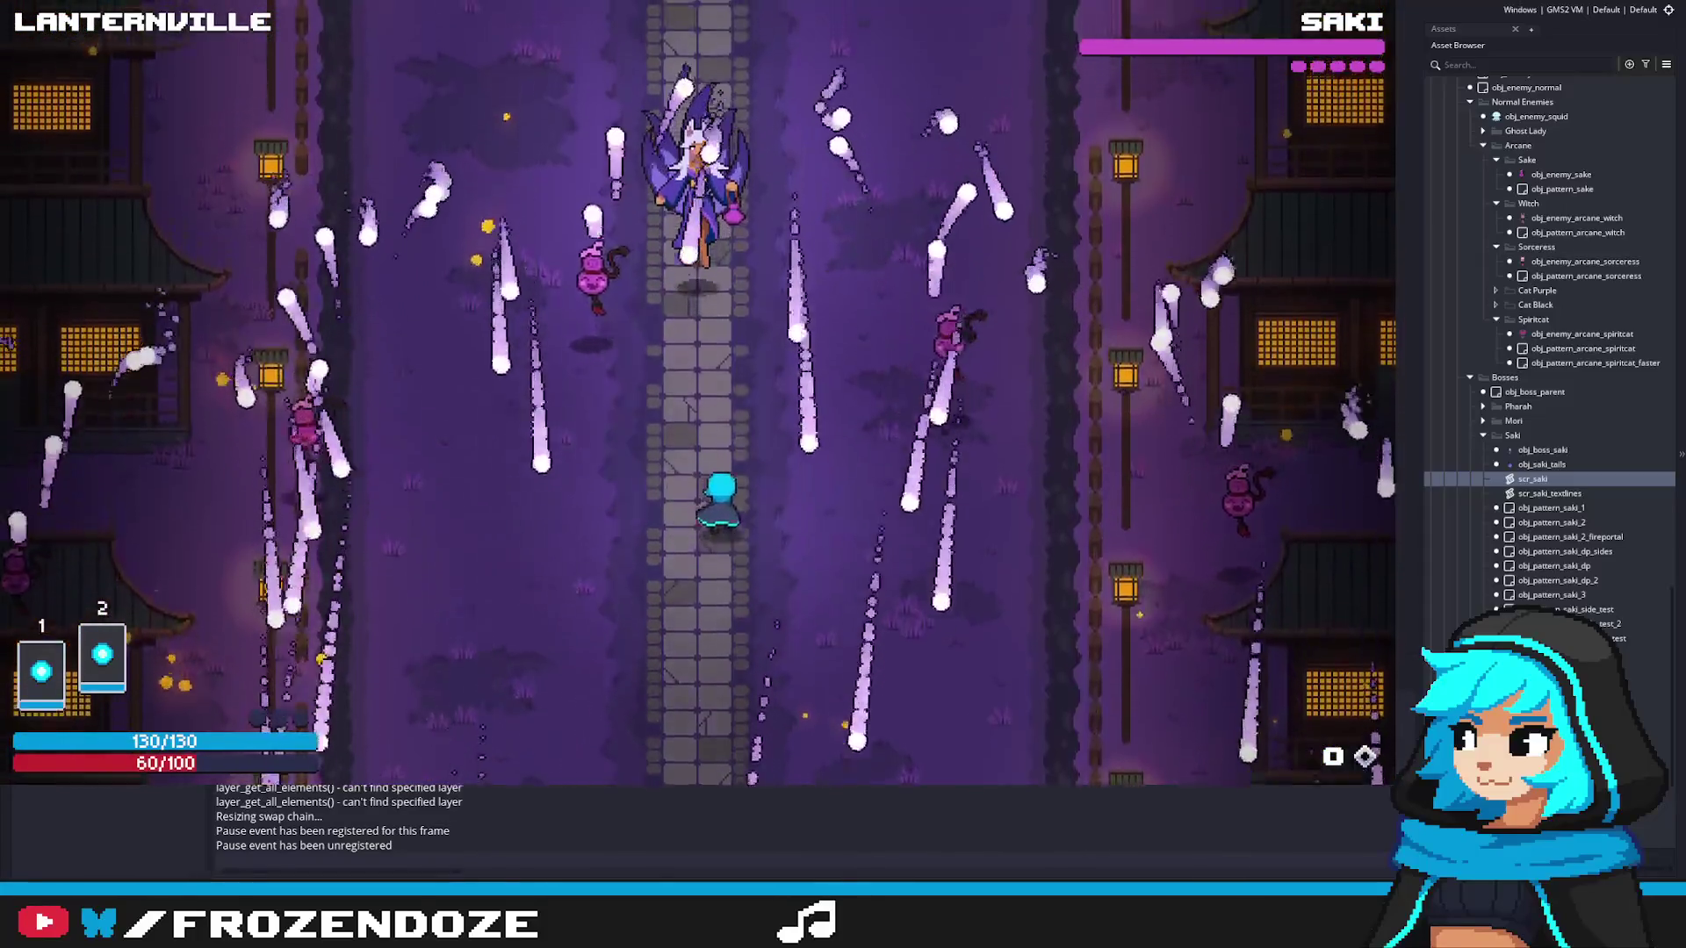
key("Left")
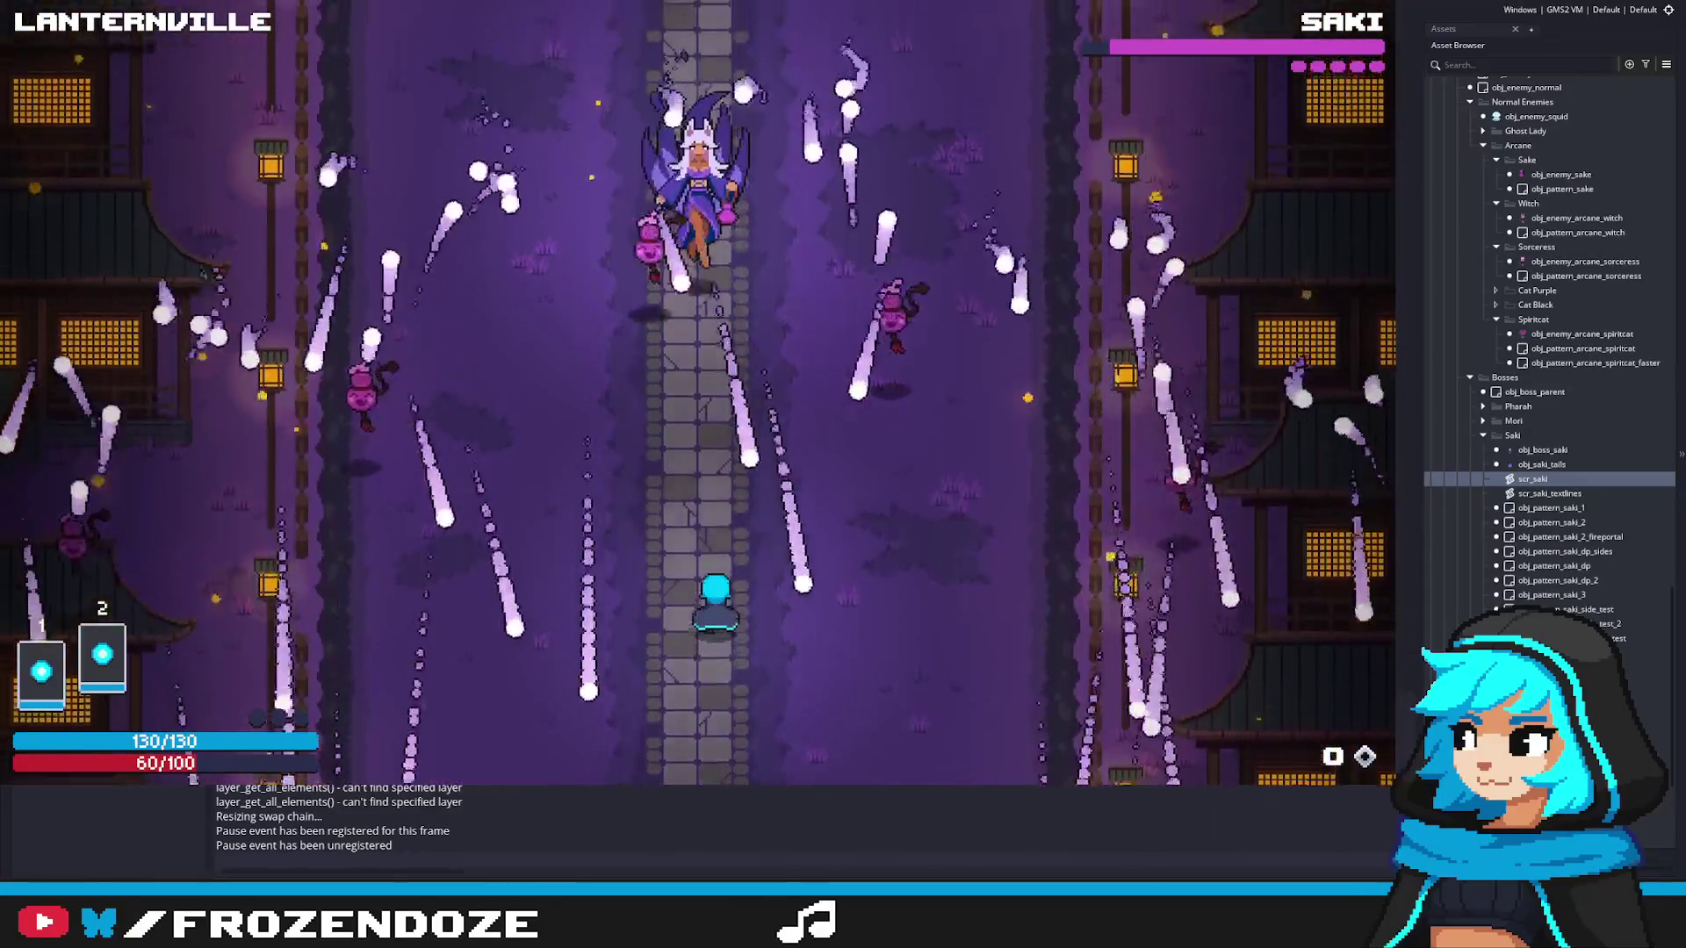
key("Down")
key("Right")
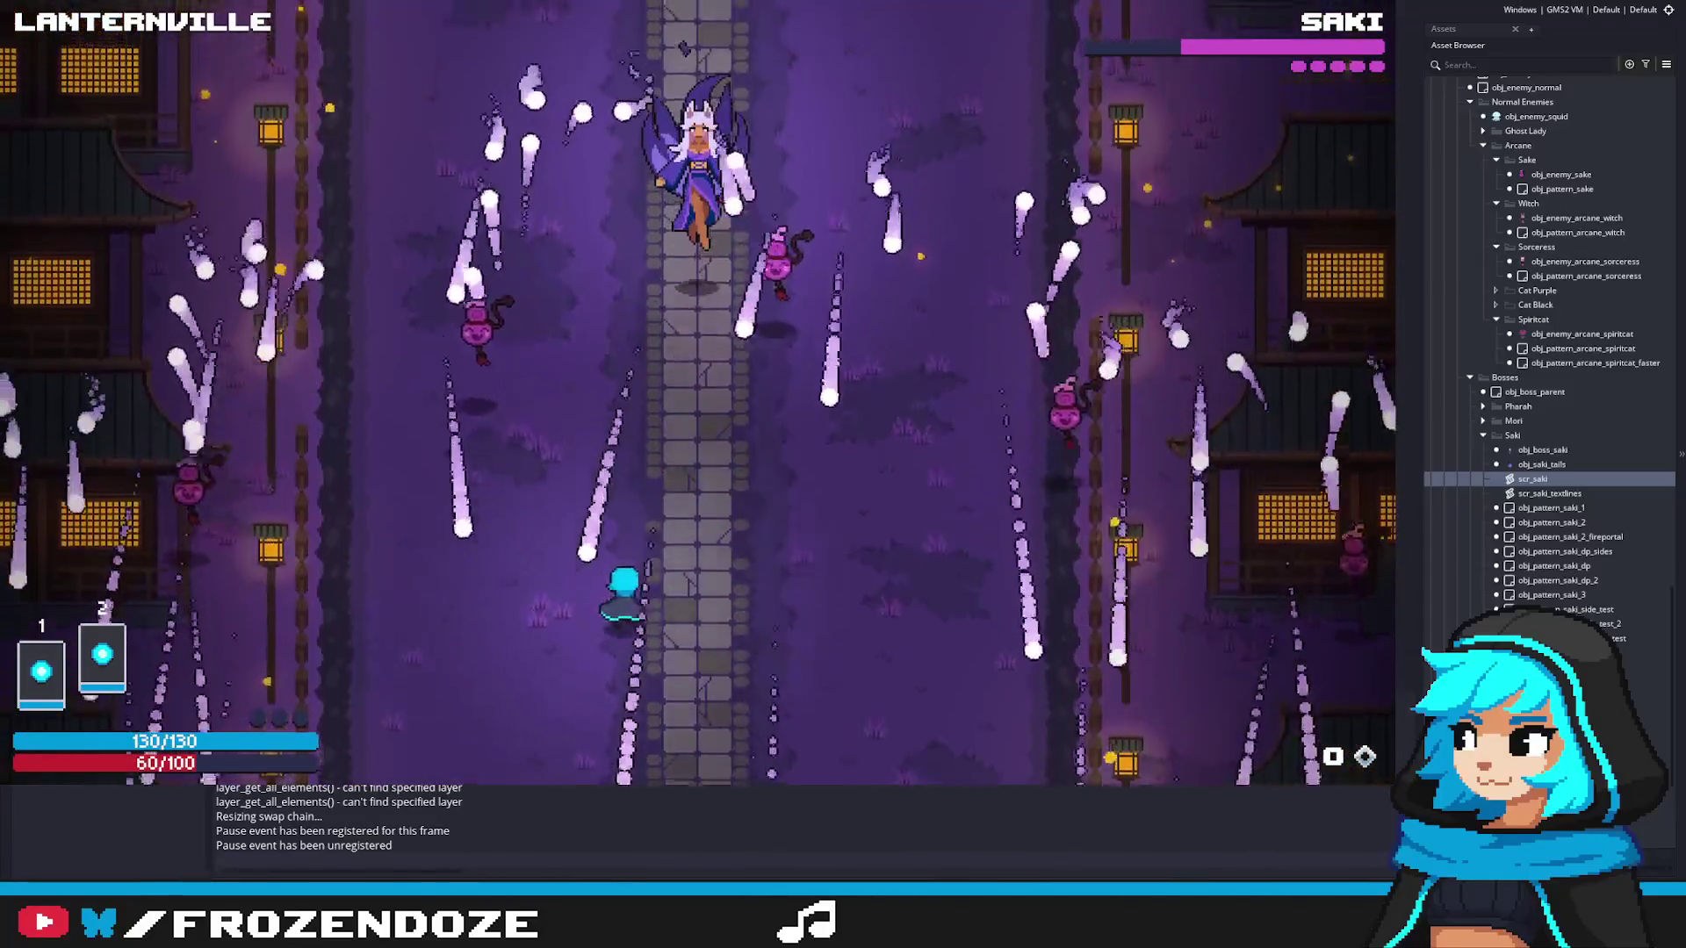
Step: Shoot Saki down, survive the fireball phase, then quit the game with Escape
key("a")
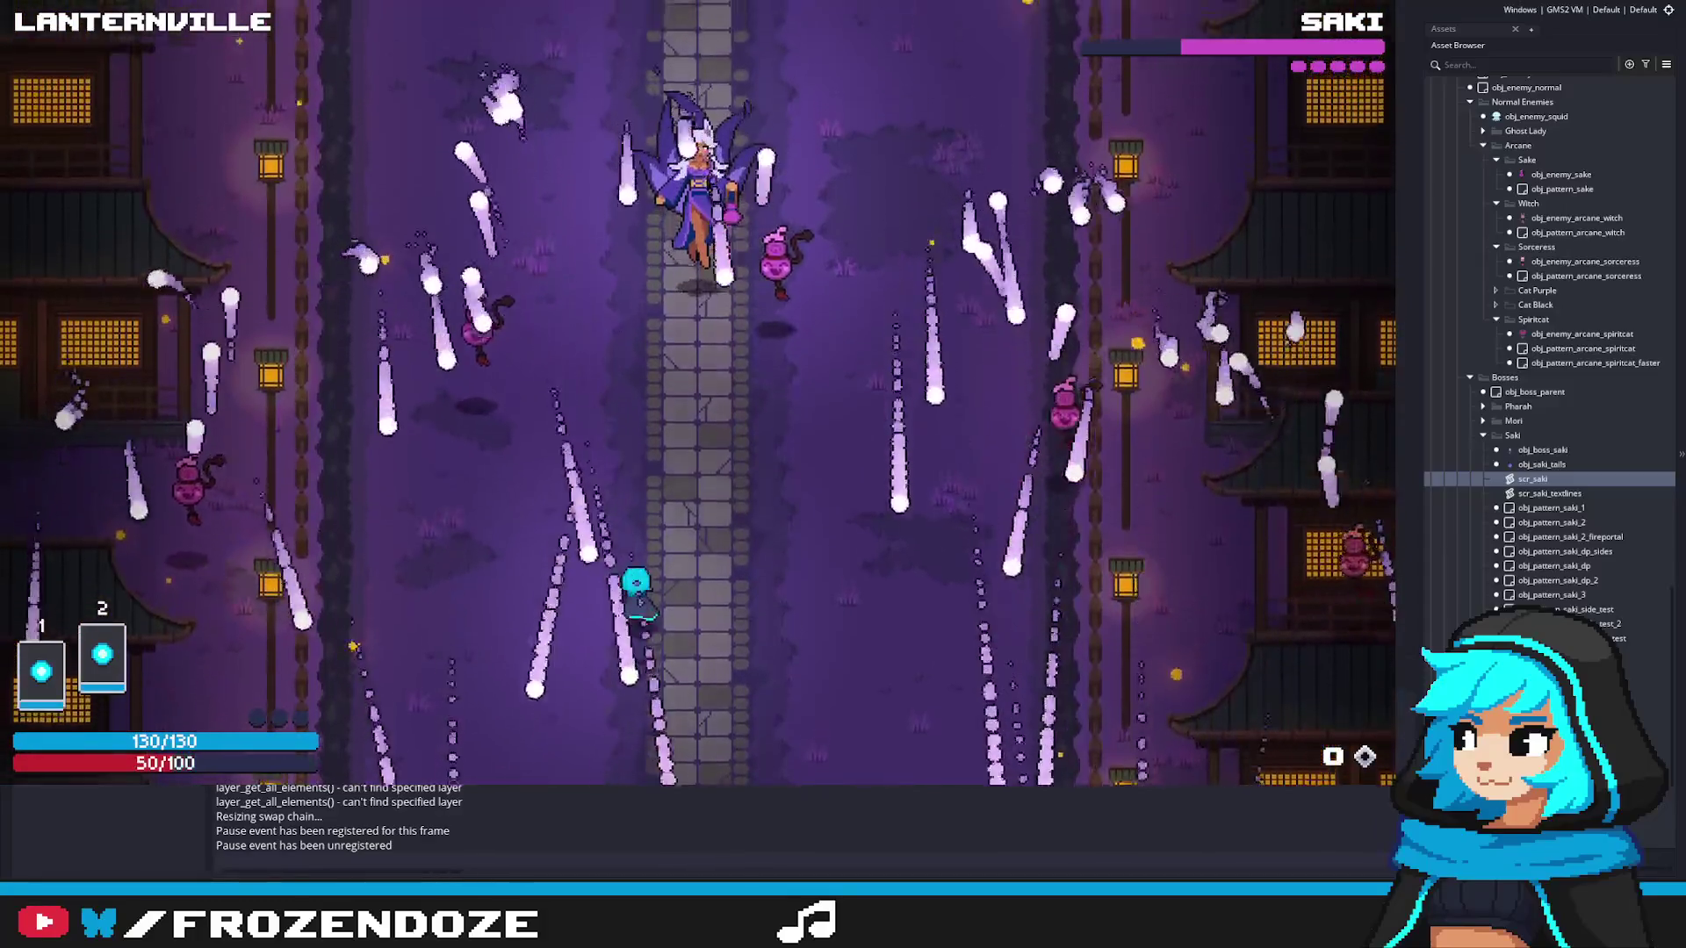
key("space")
key("Up")
key("Left")
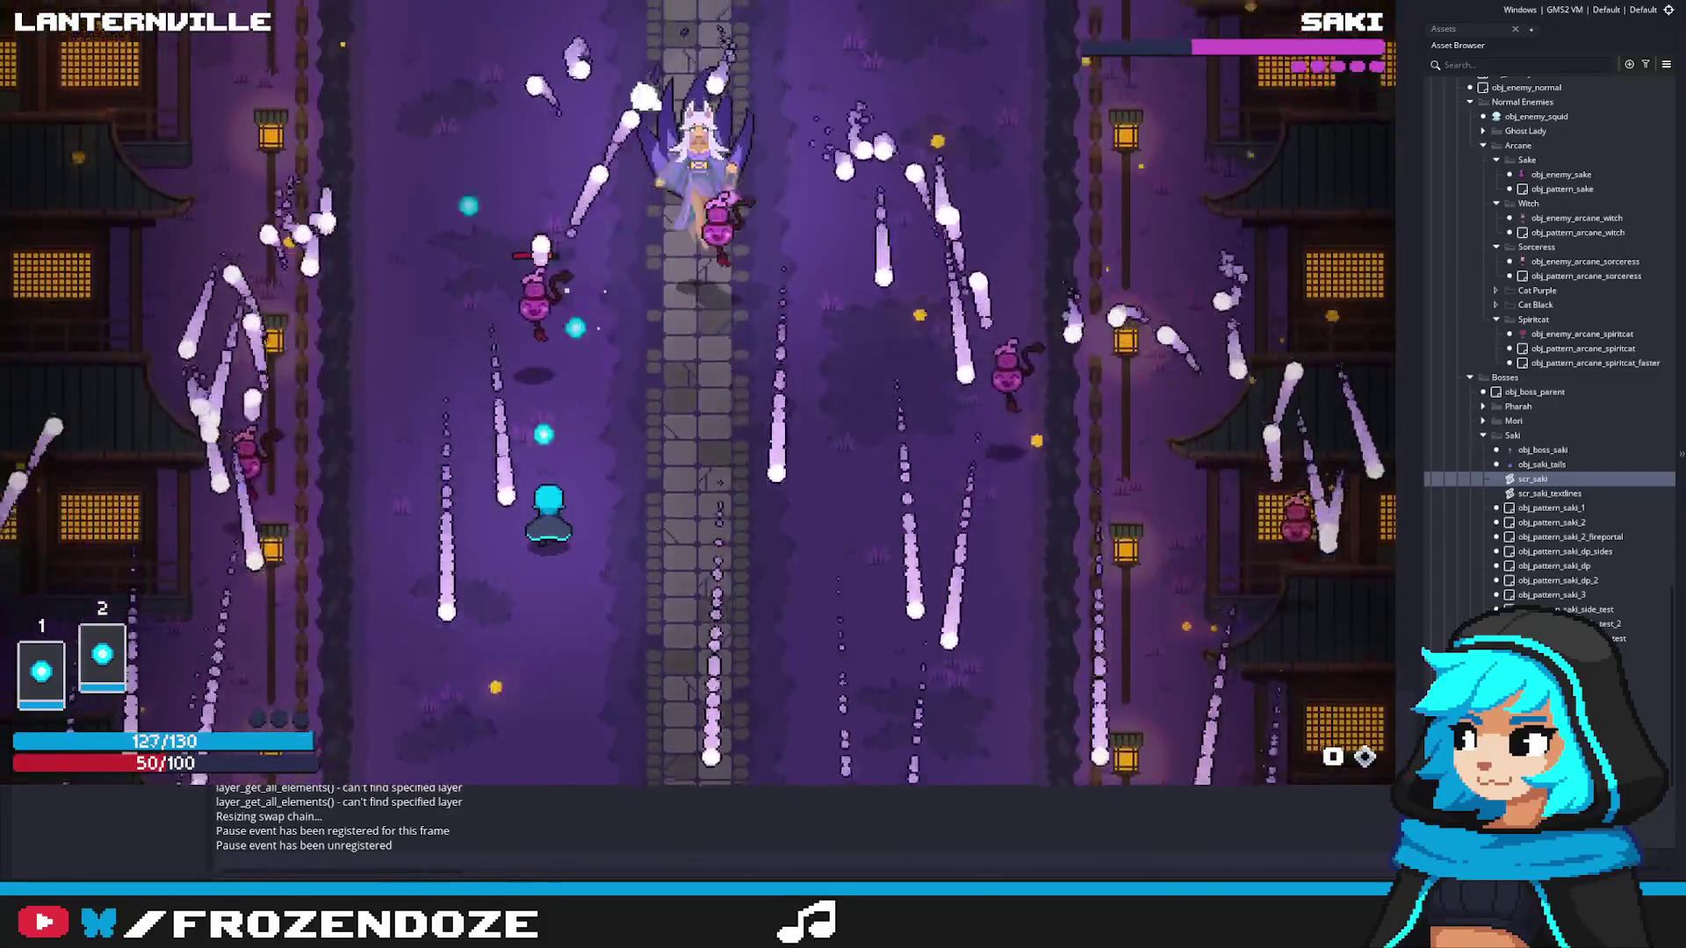
key("Right")
key("Up")
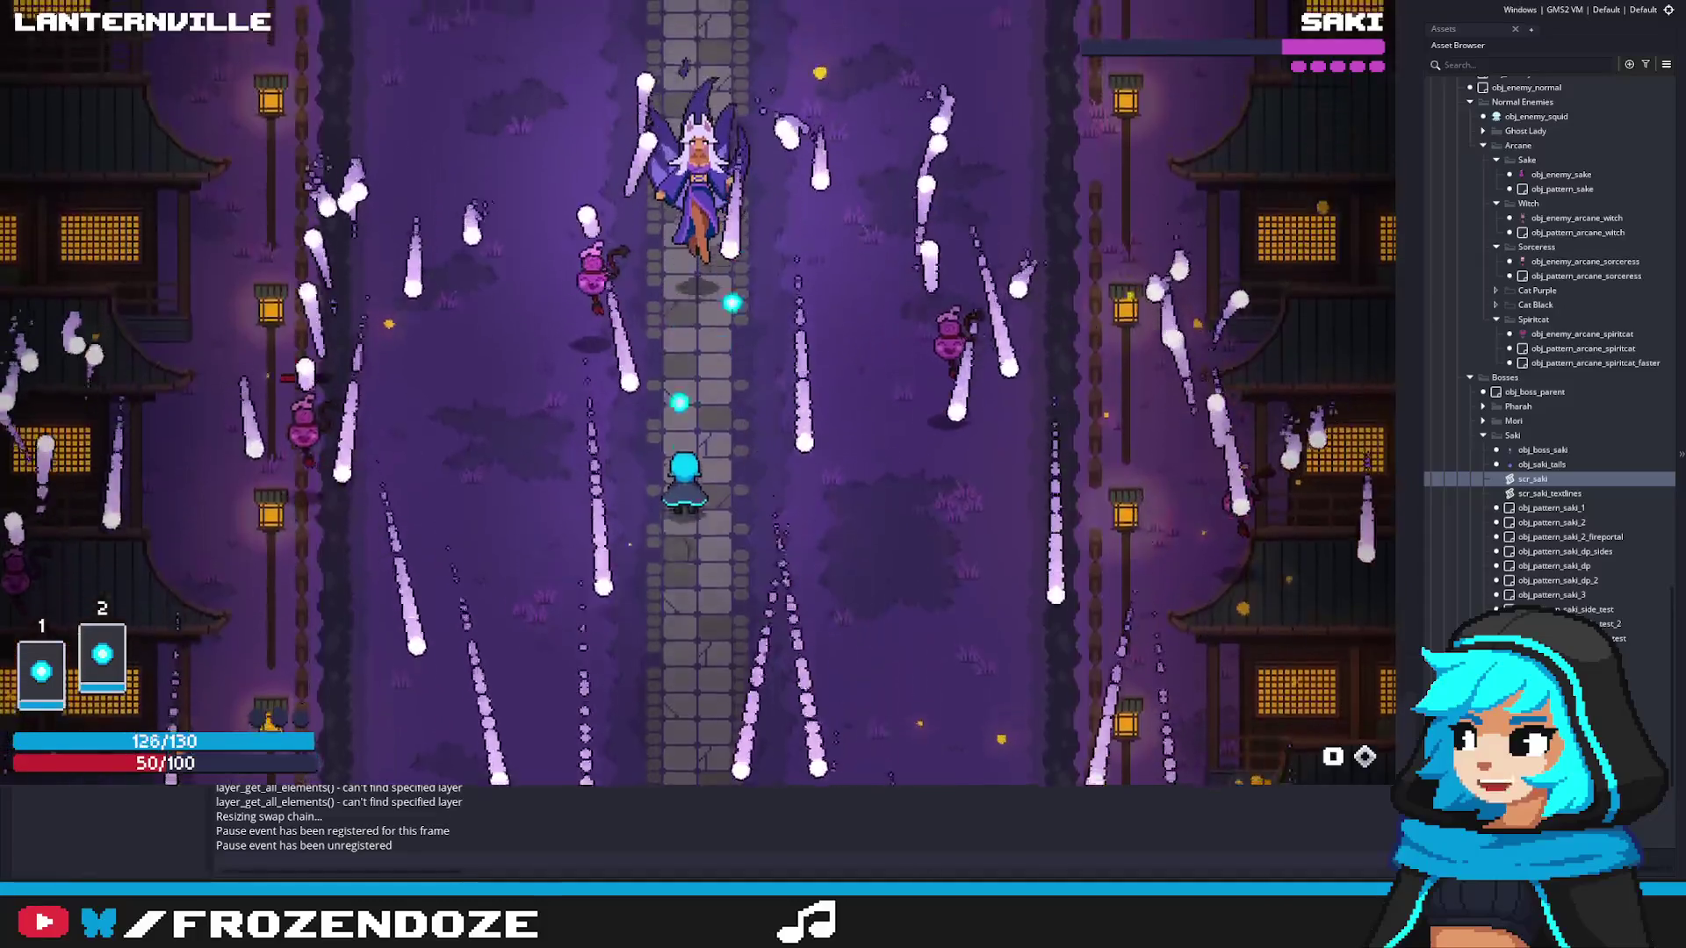
key("Down")
key("Down")
key("Right")
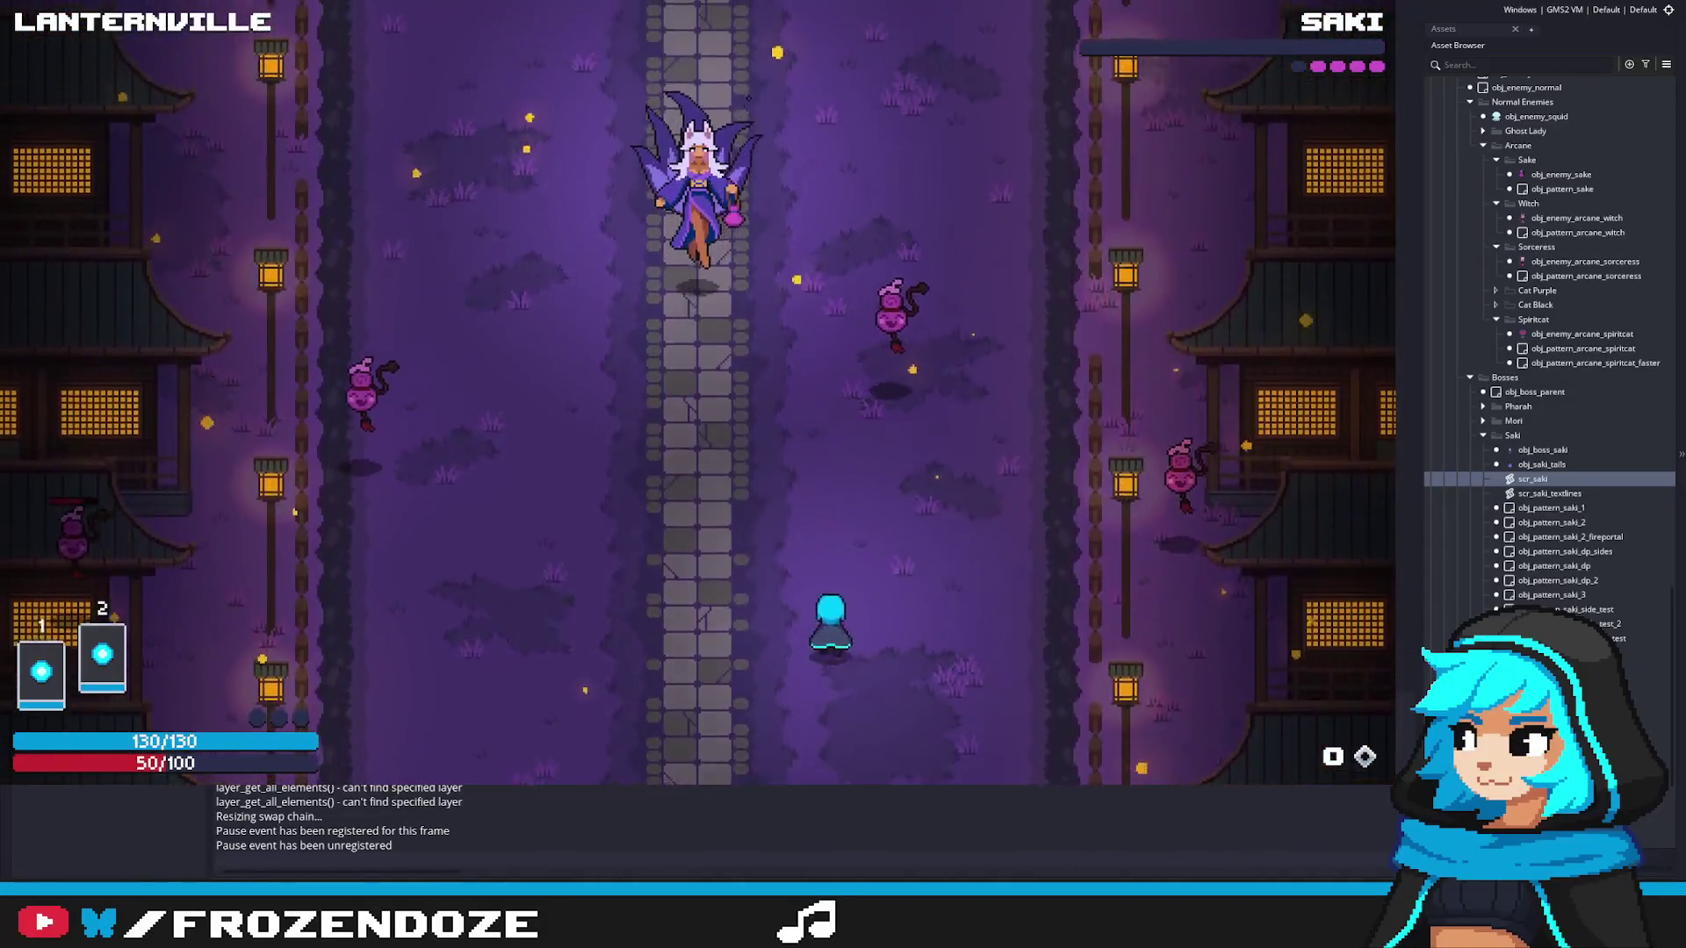
key("Left")
key("Right")
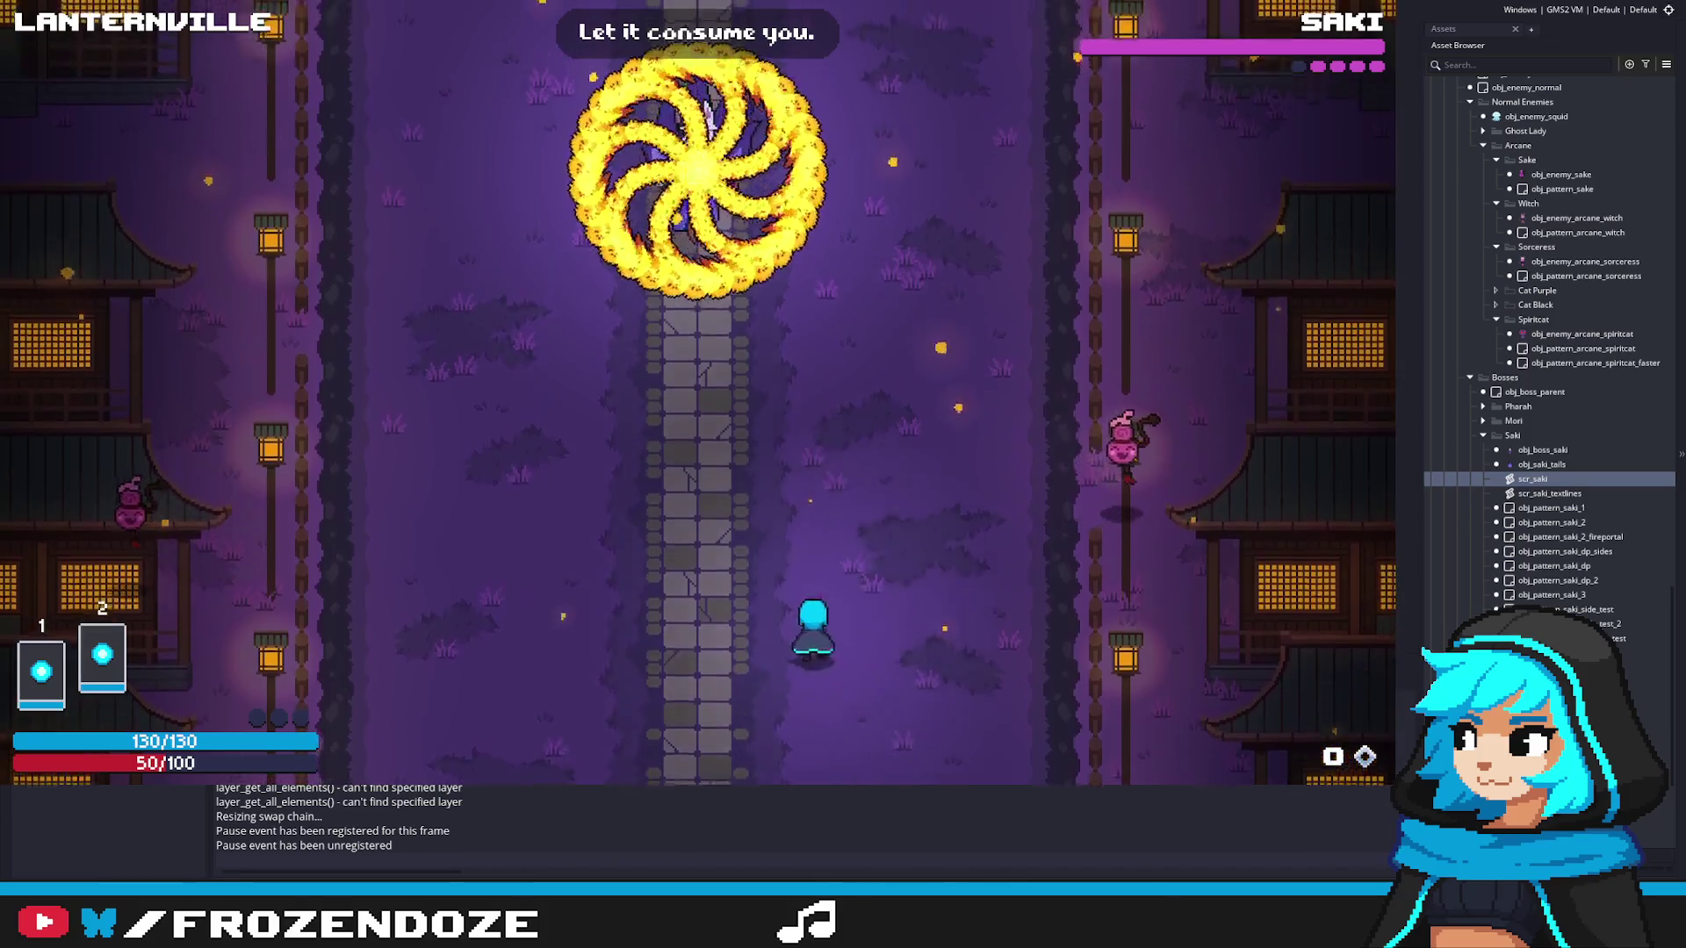
key("Left")
key("Right")
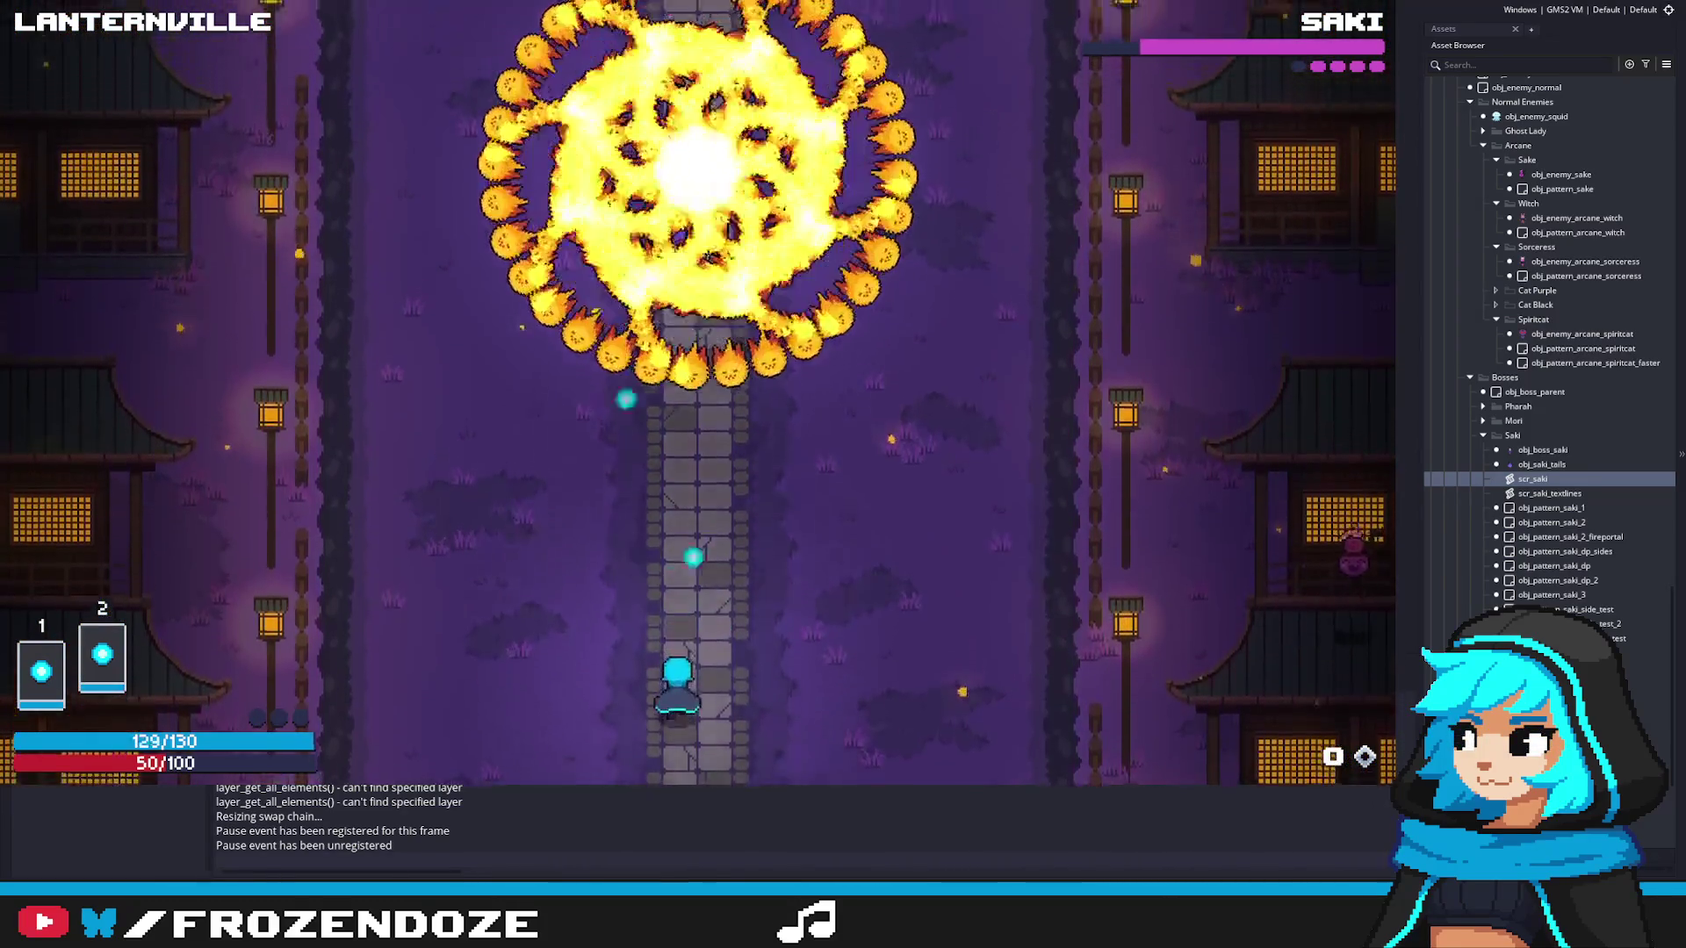
key("Up")
key("Down")
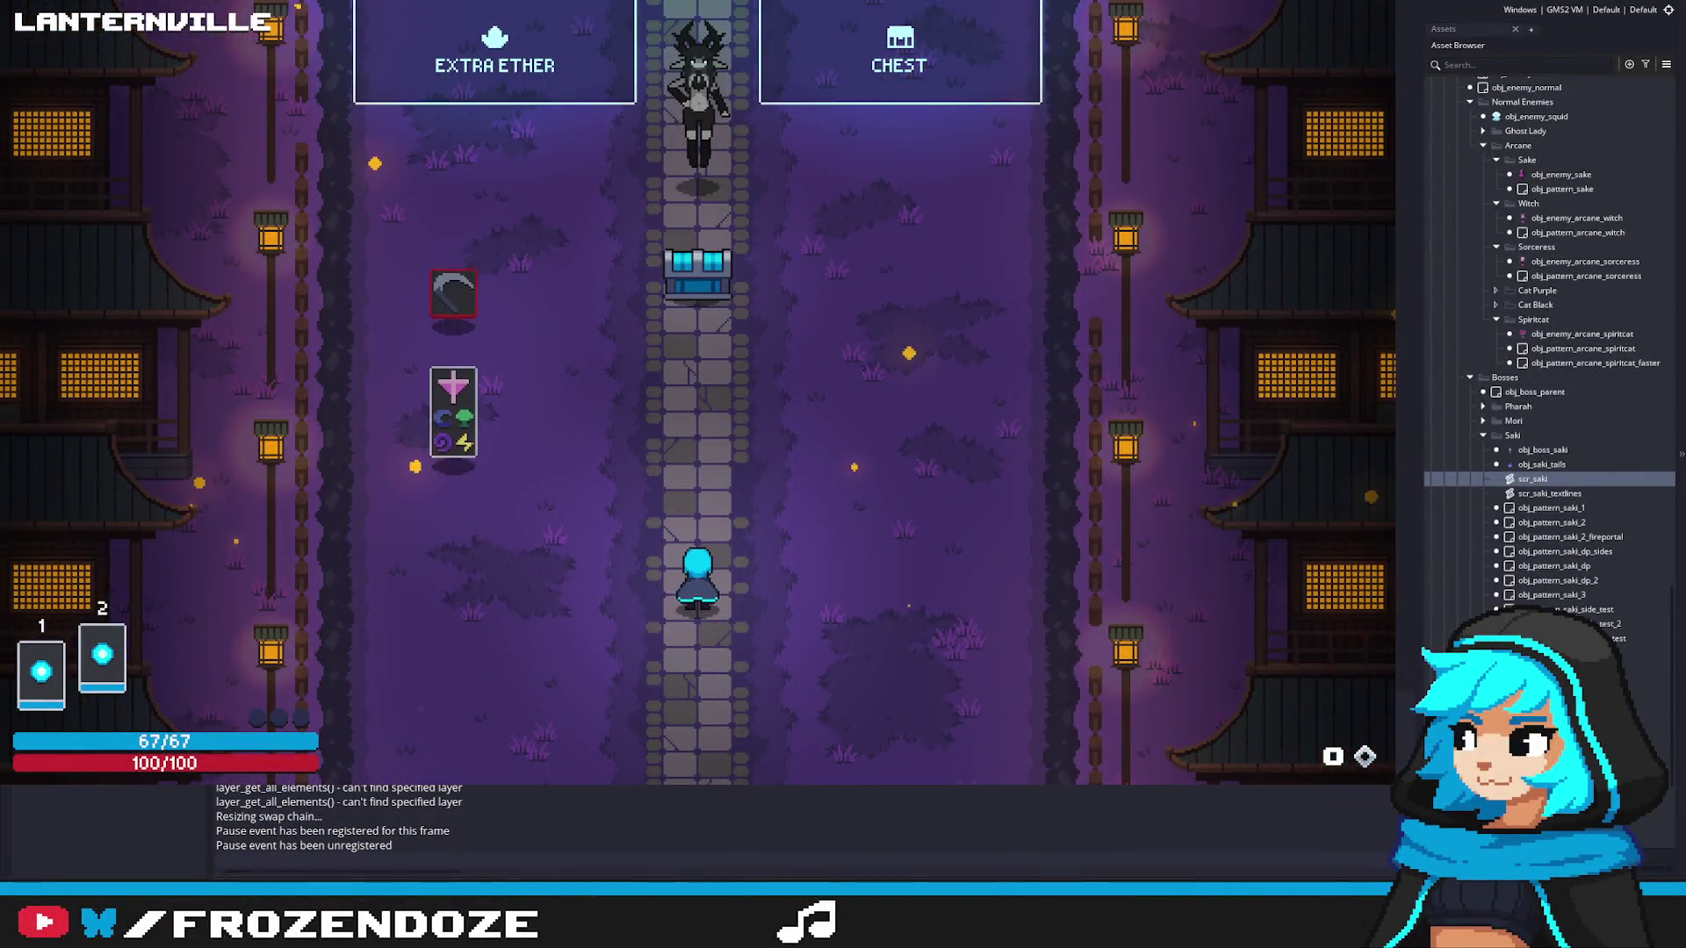
key("Escape")
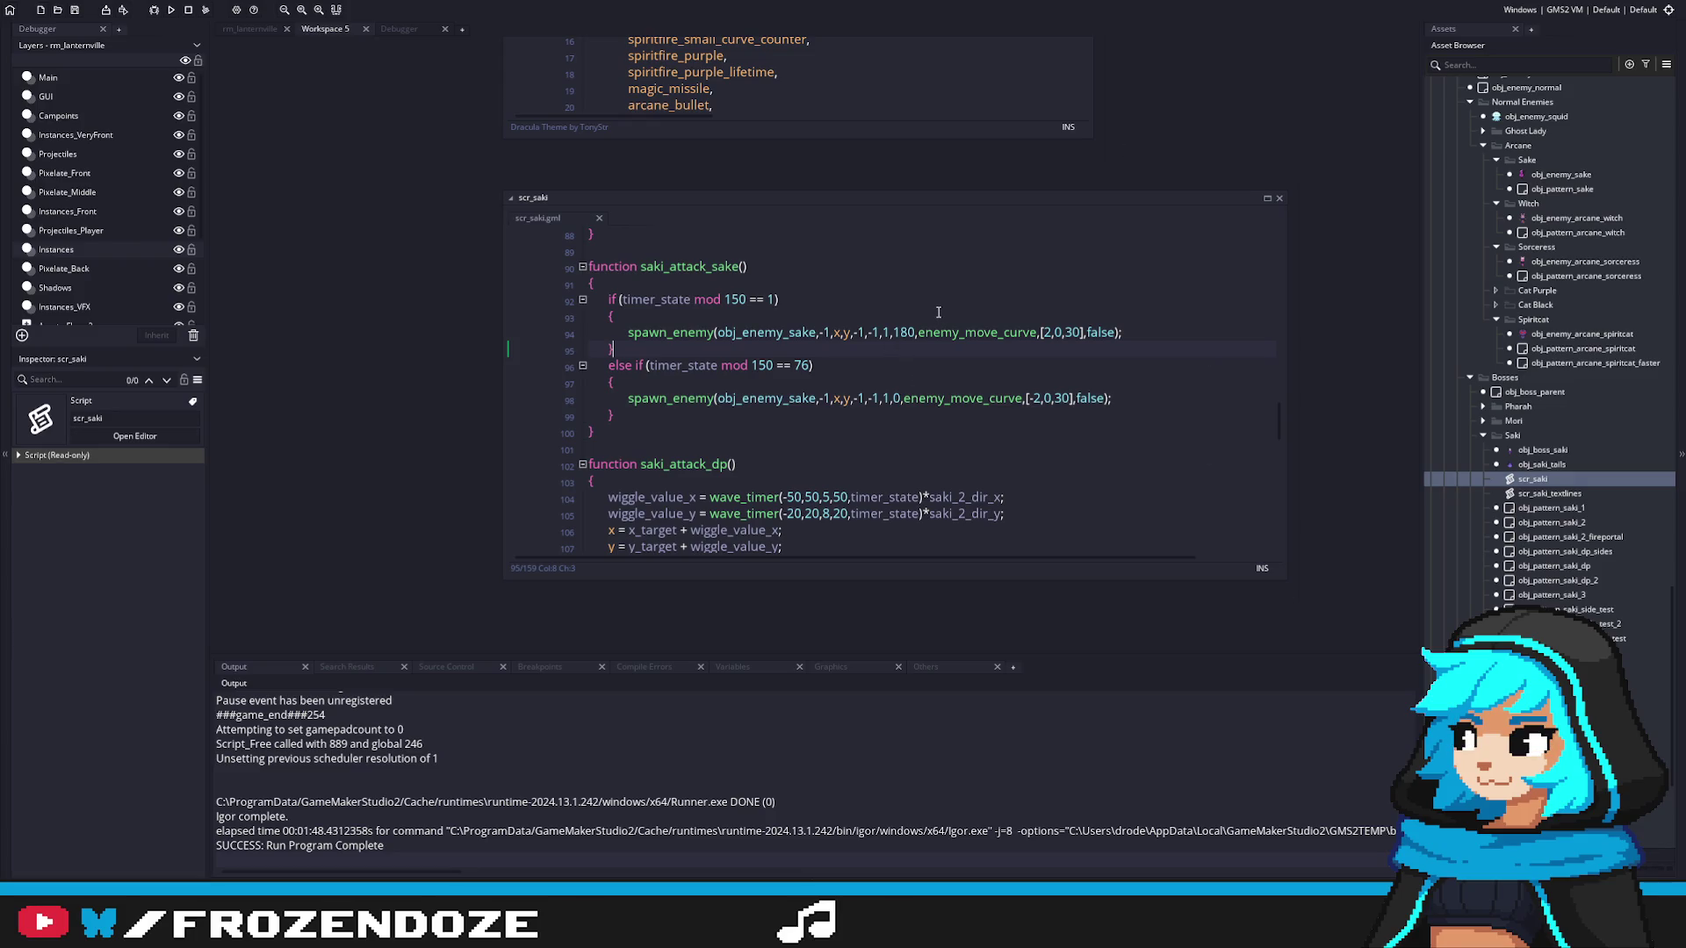
Step: Set line 94's spawn_enemy speed argument to 0.5
left_click(885, 332)
type("1,")
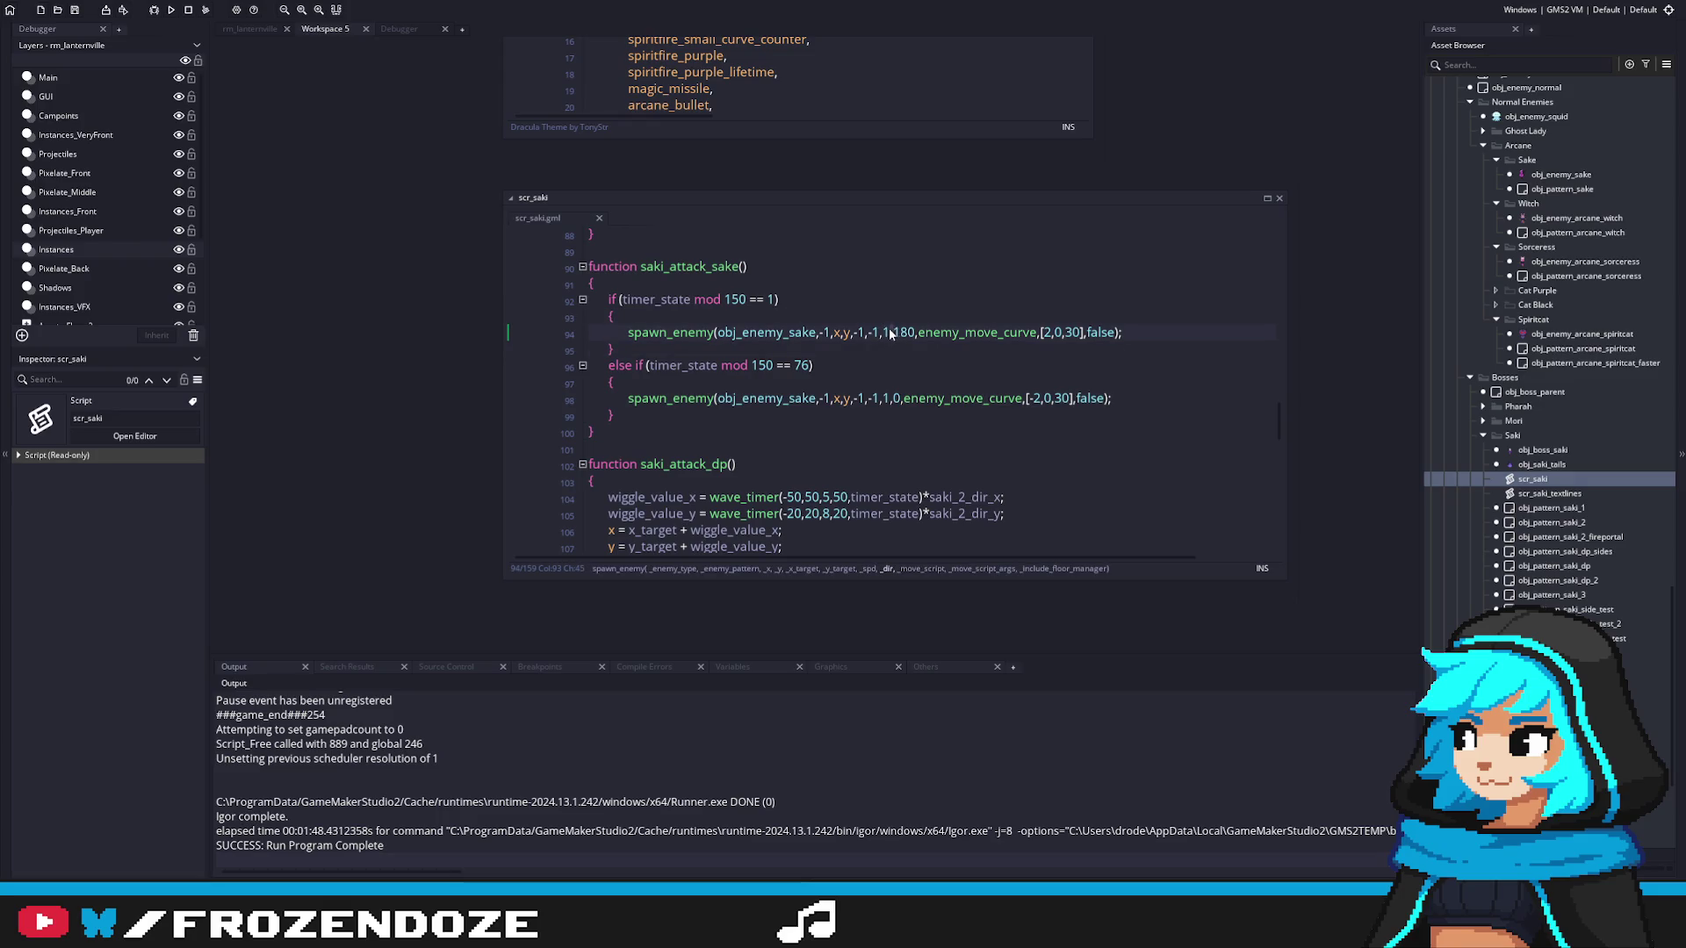
key("Right")
key("BackSpace")
type("0.5")
Step: Set line 98's spawn_enemy speed to 0.5 and relaunch the game
key("Down")
key("Down")
key("Down")
key("Up")
key("Left")
key("Left")
key("BackSpace")
type("0.5")
key("F5")
key("Up")
key("Up")
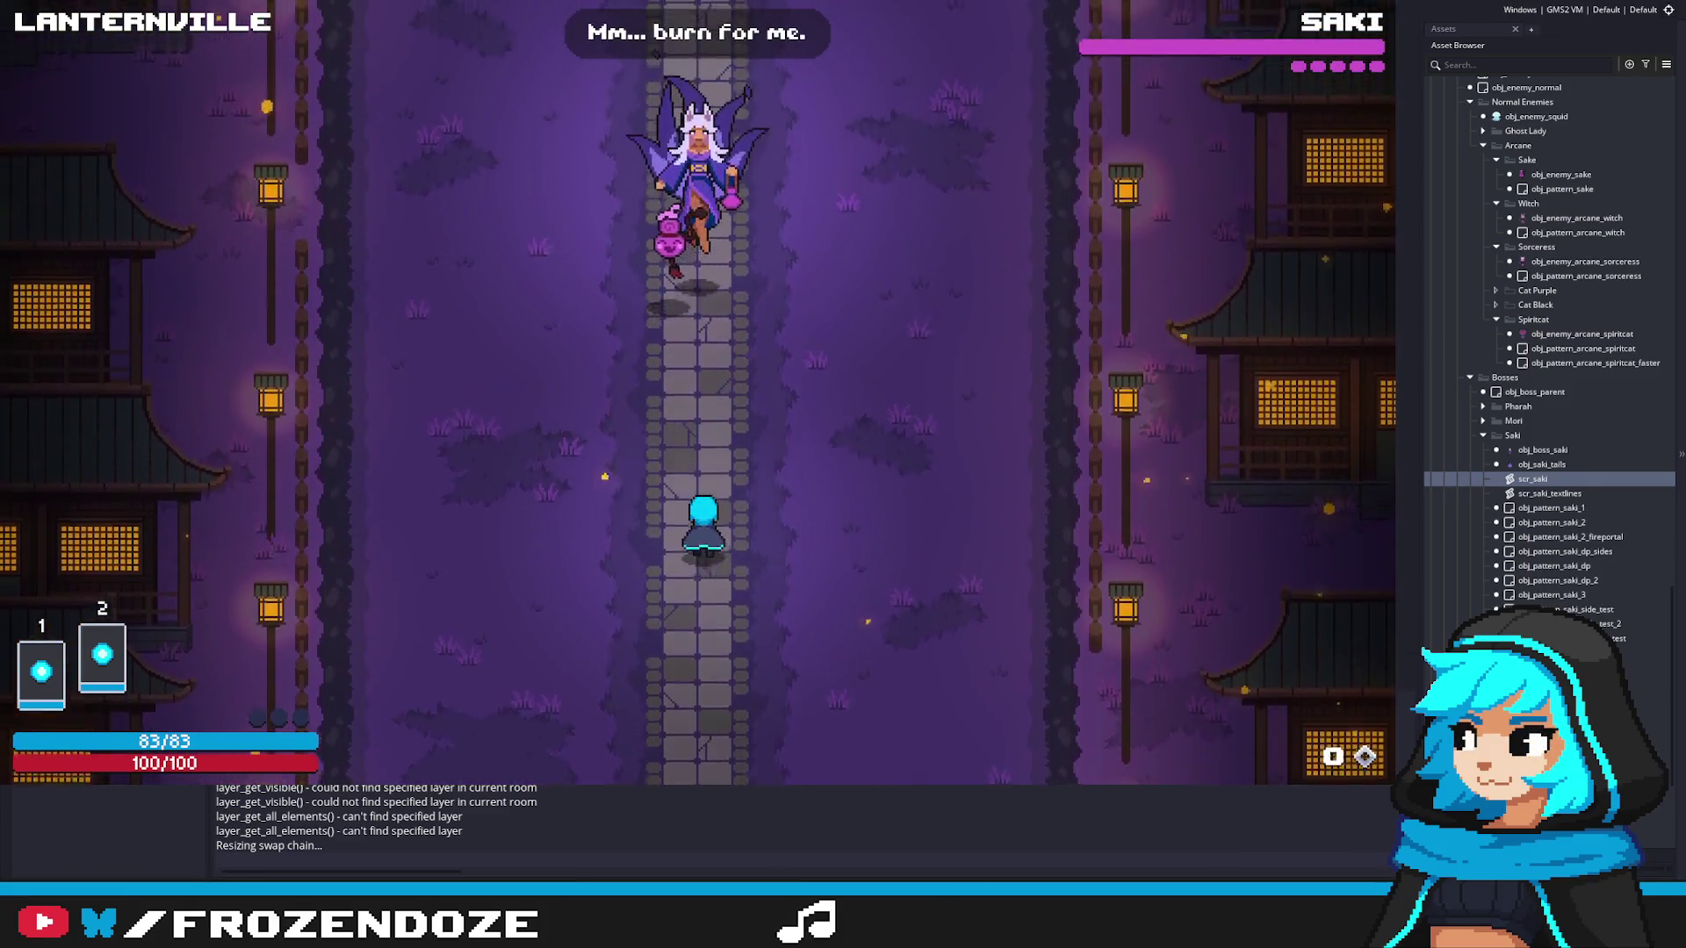
Step: Dodge Saki's slower half-speed bullets along the path, then end the test run with Escape
key("Down")
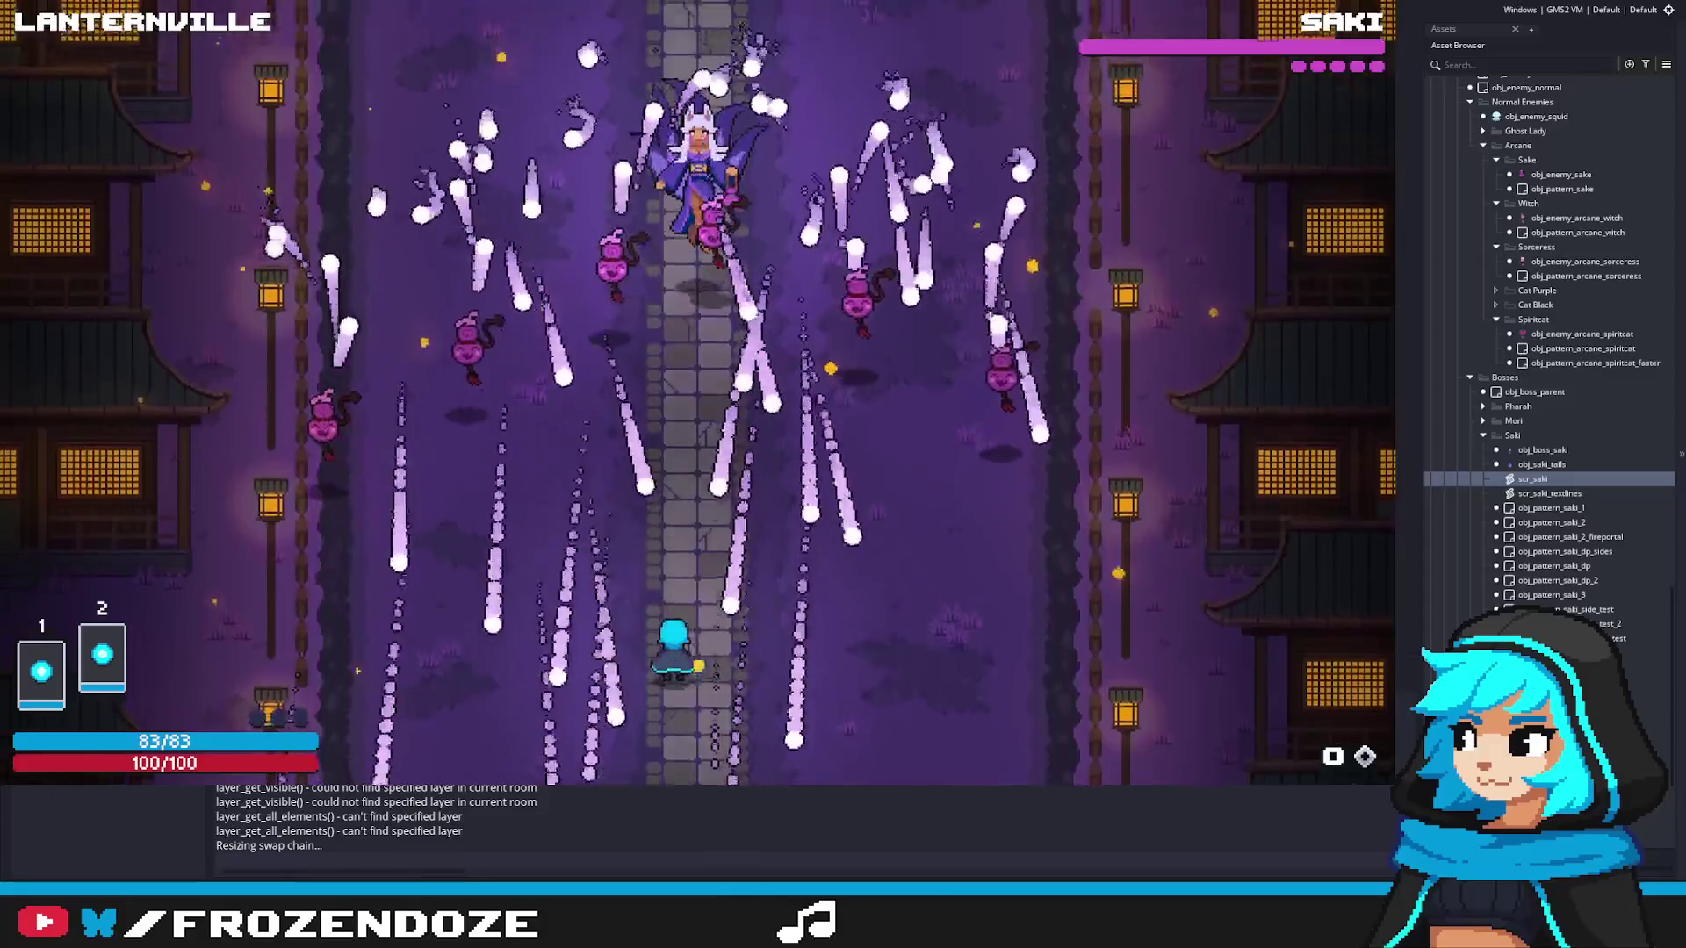
key("Left")
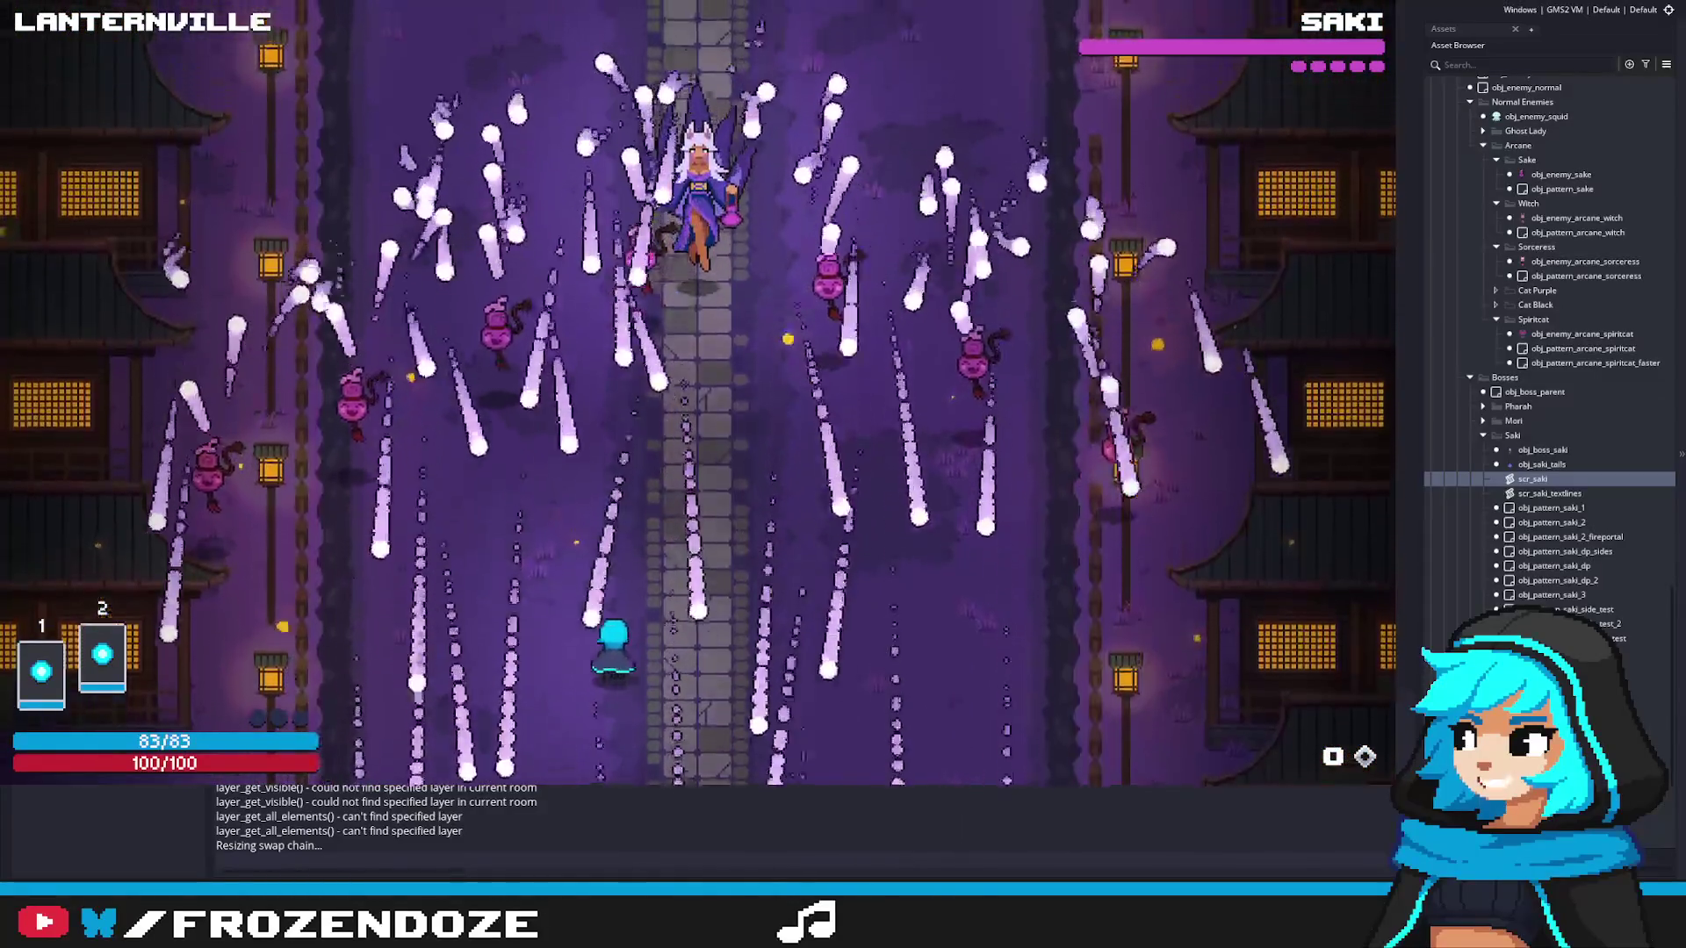
key("Right")
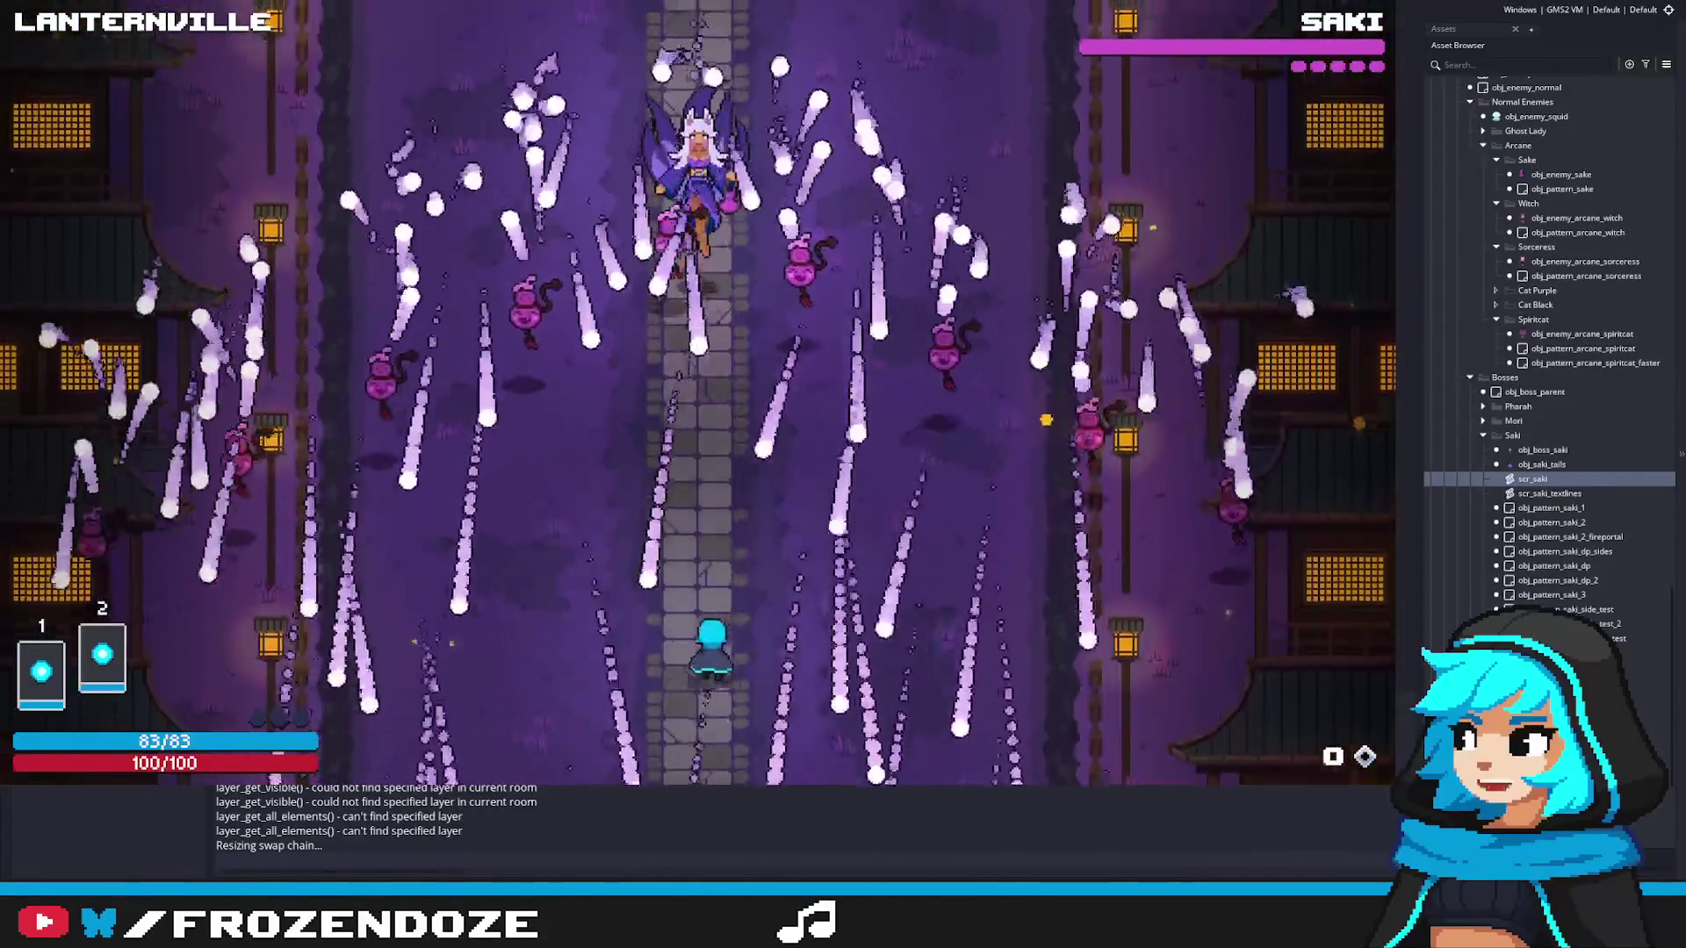
key("Right")
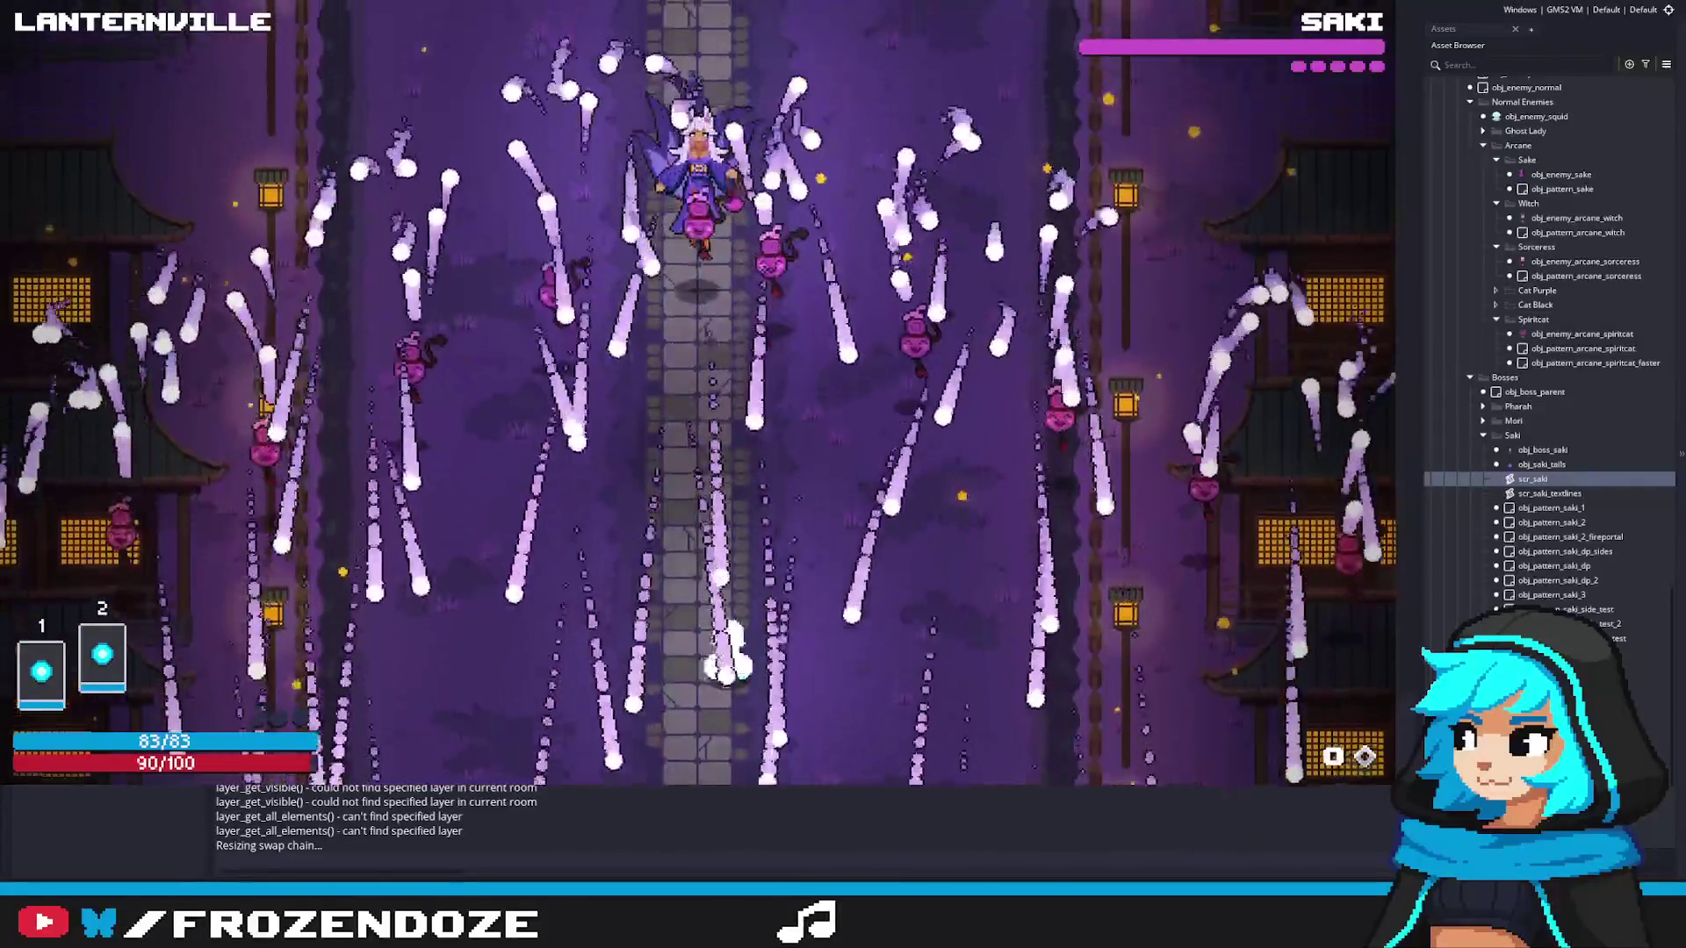
key("Right")
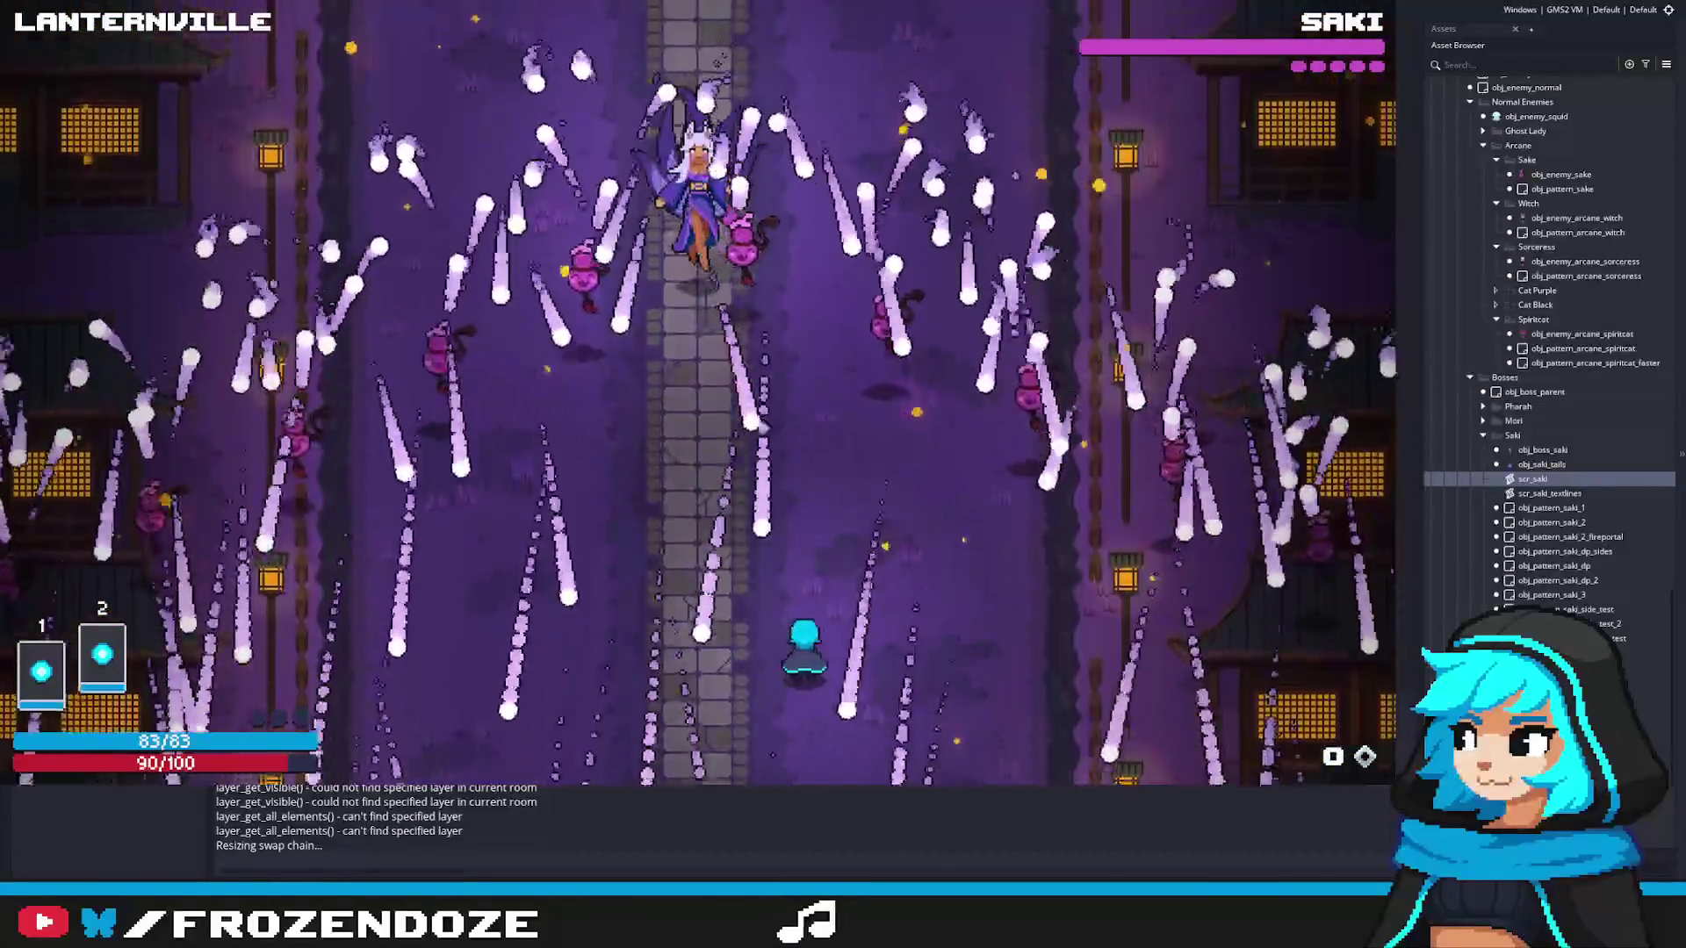
key("Left")
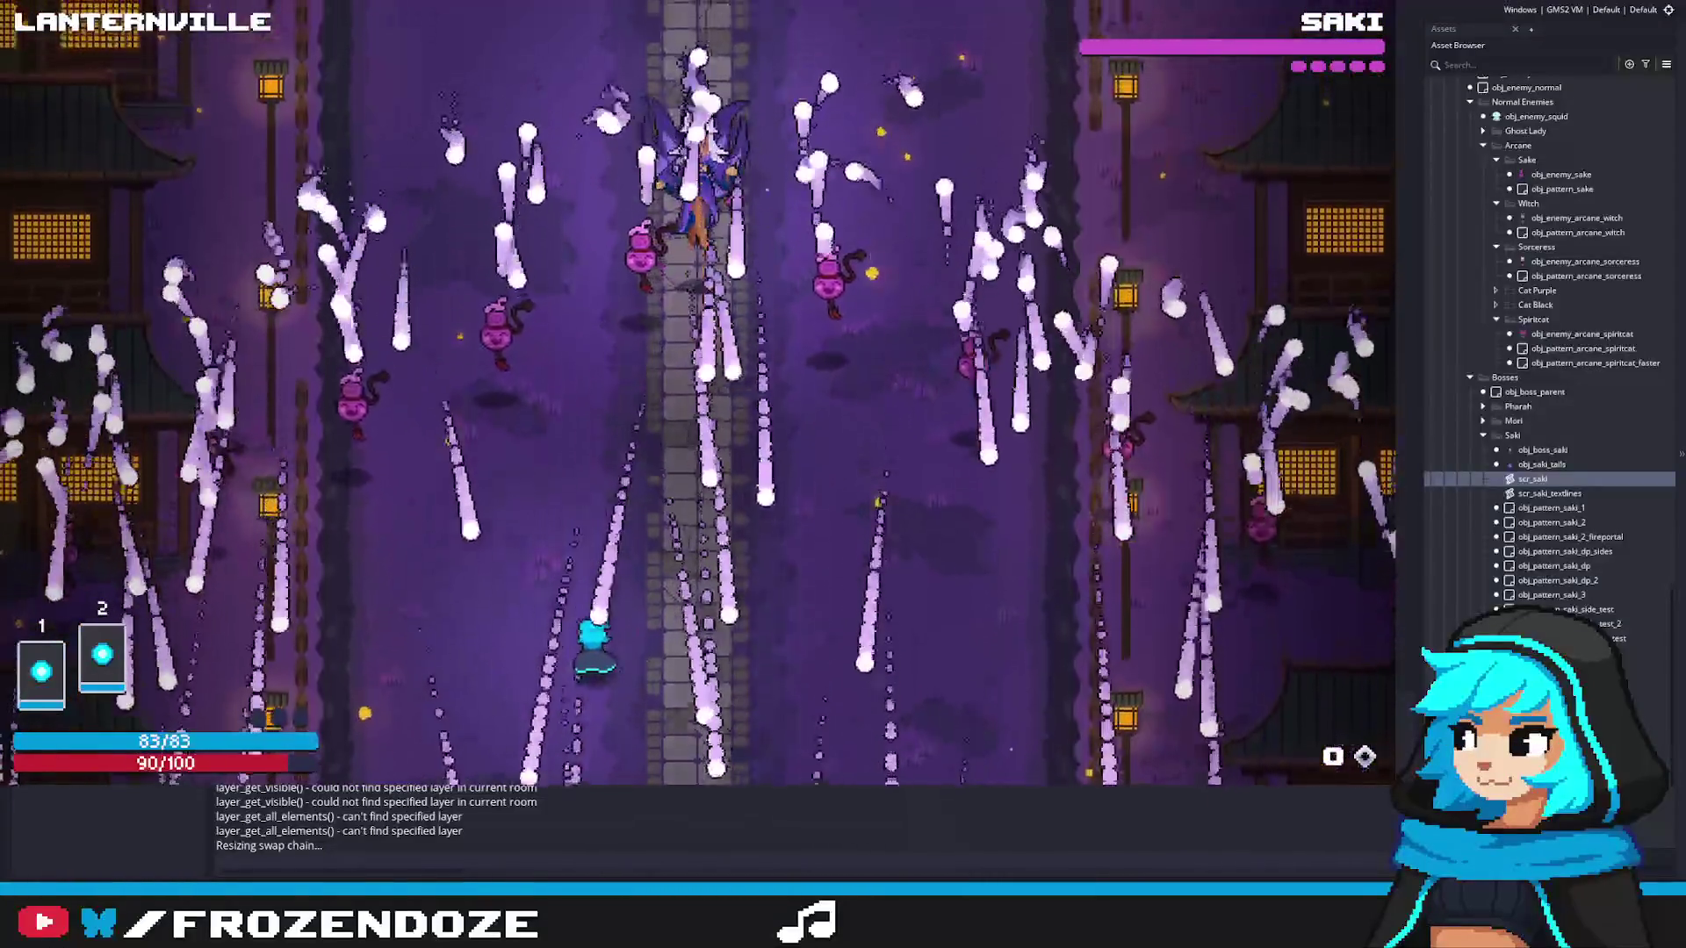
key("Left")
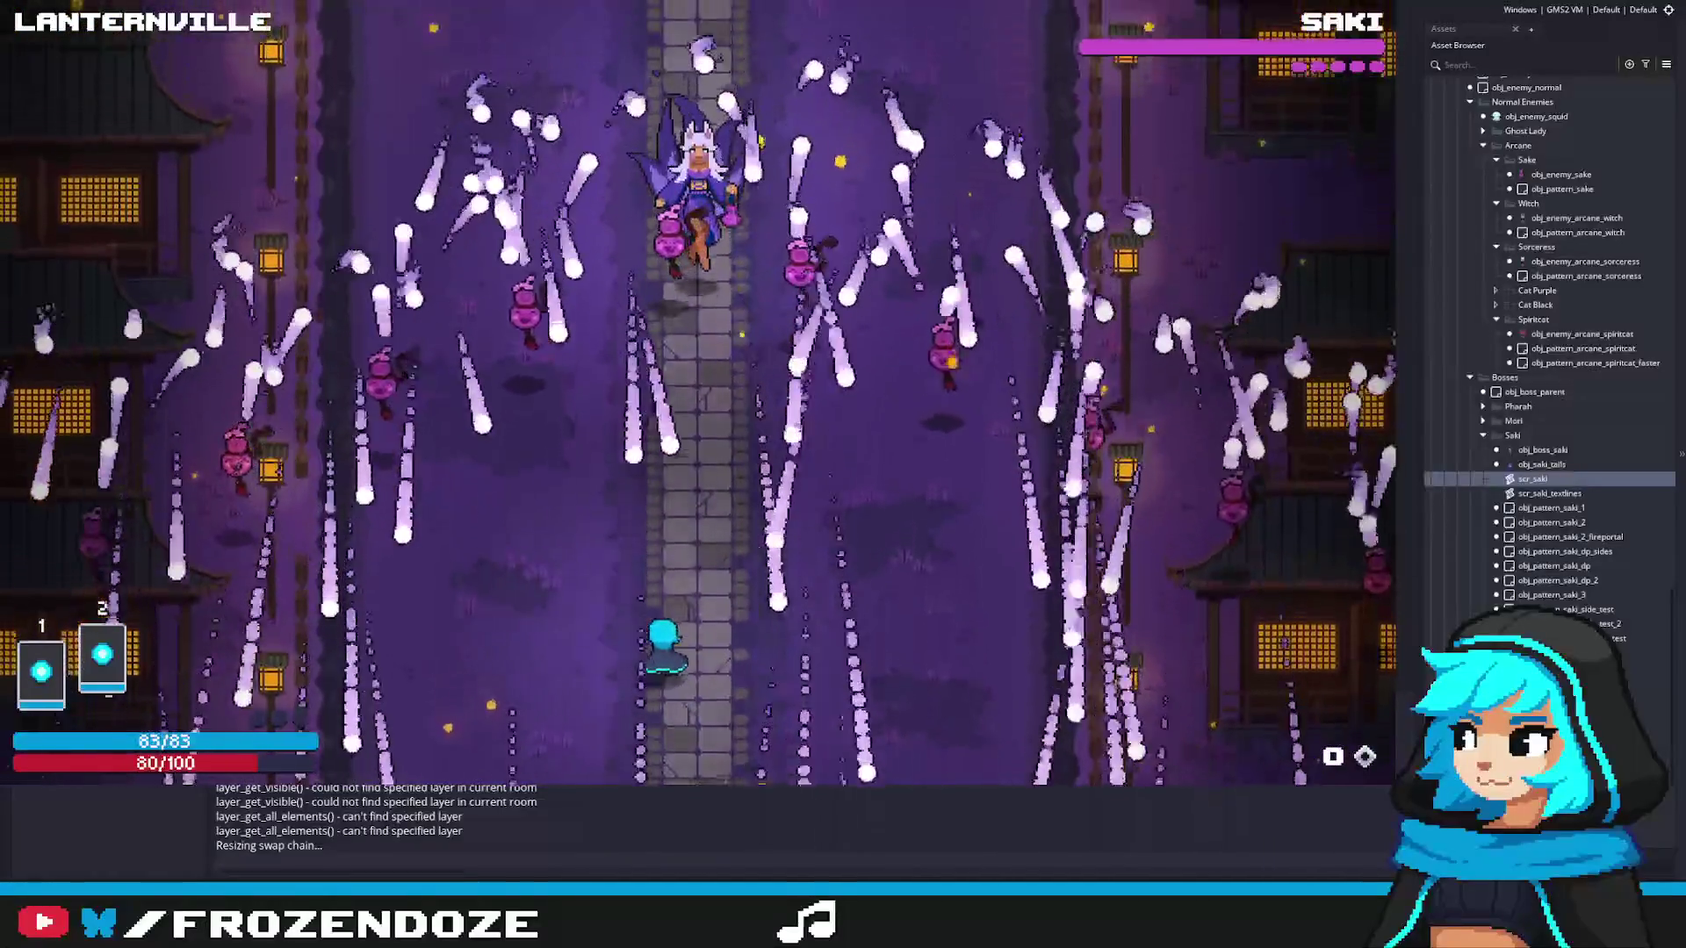
key("Left")
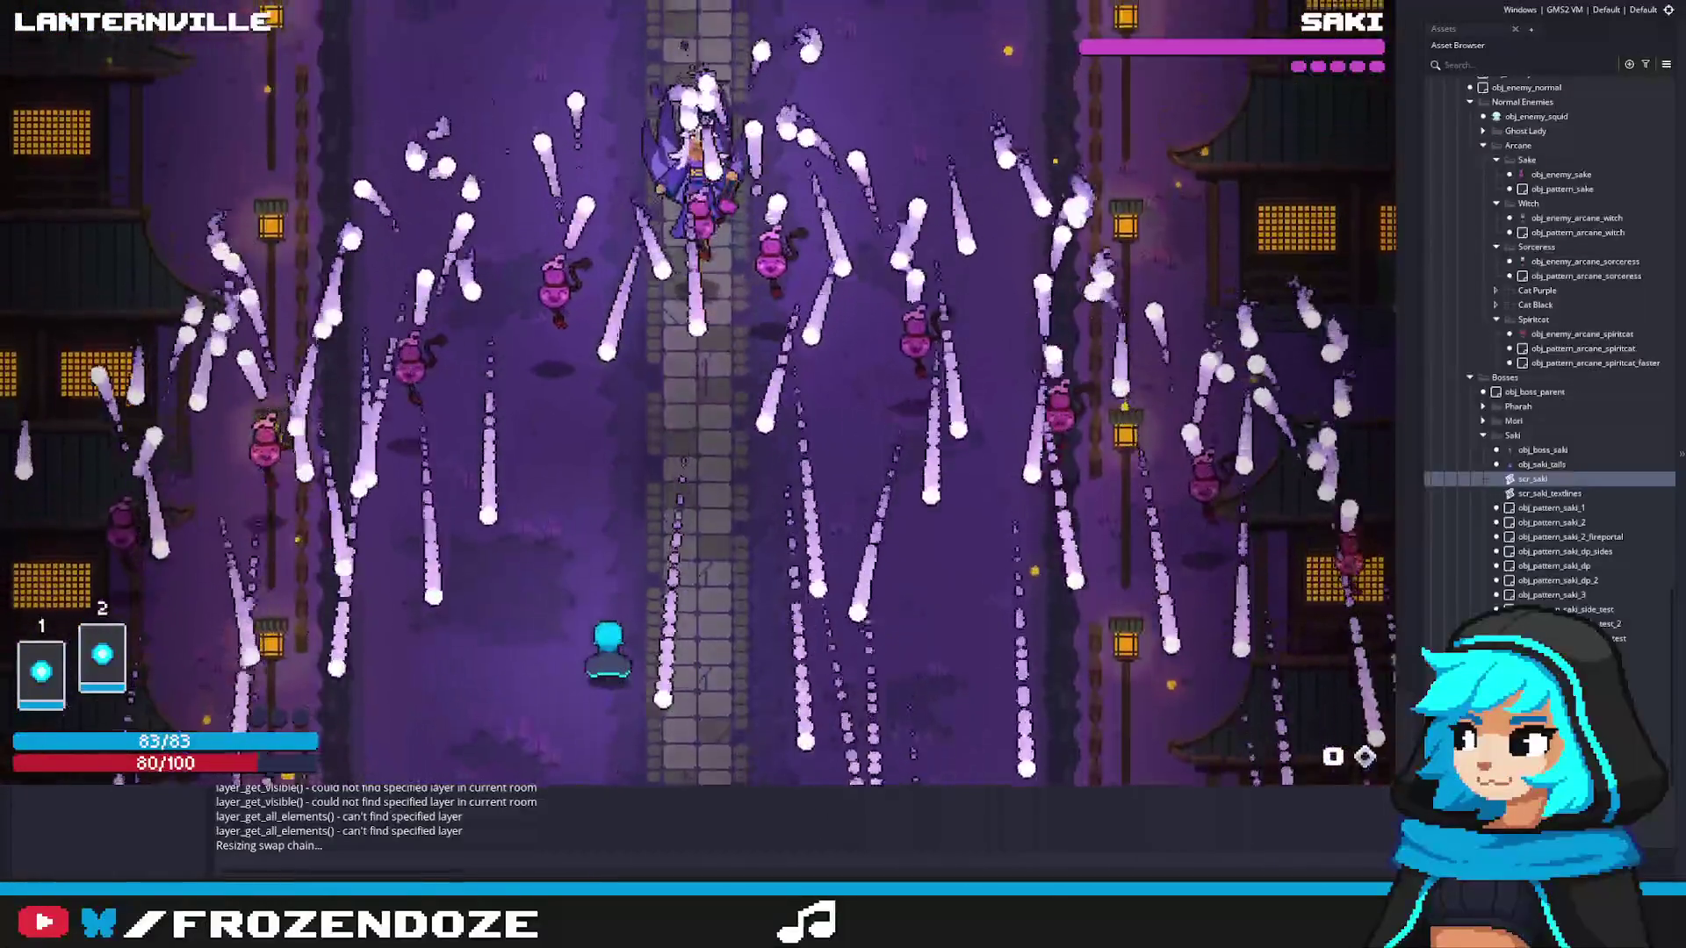
key("Right")
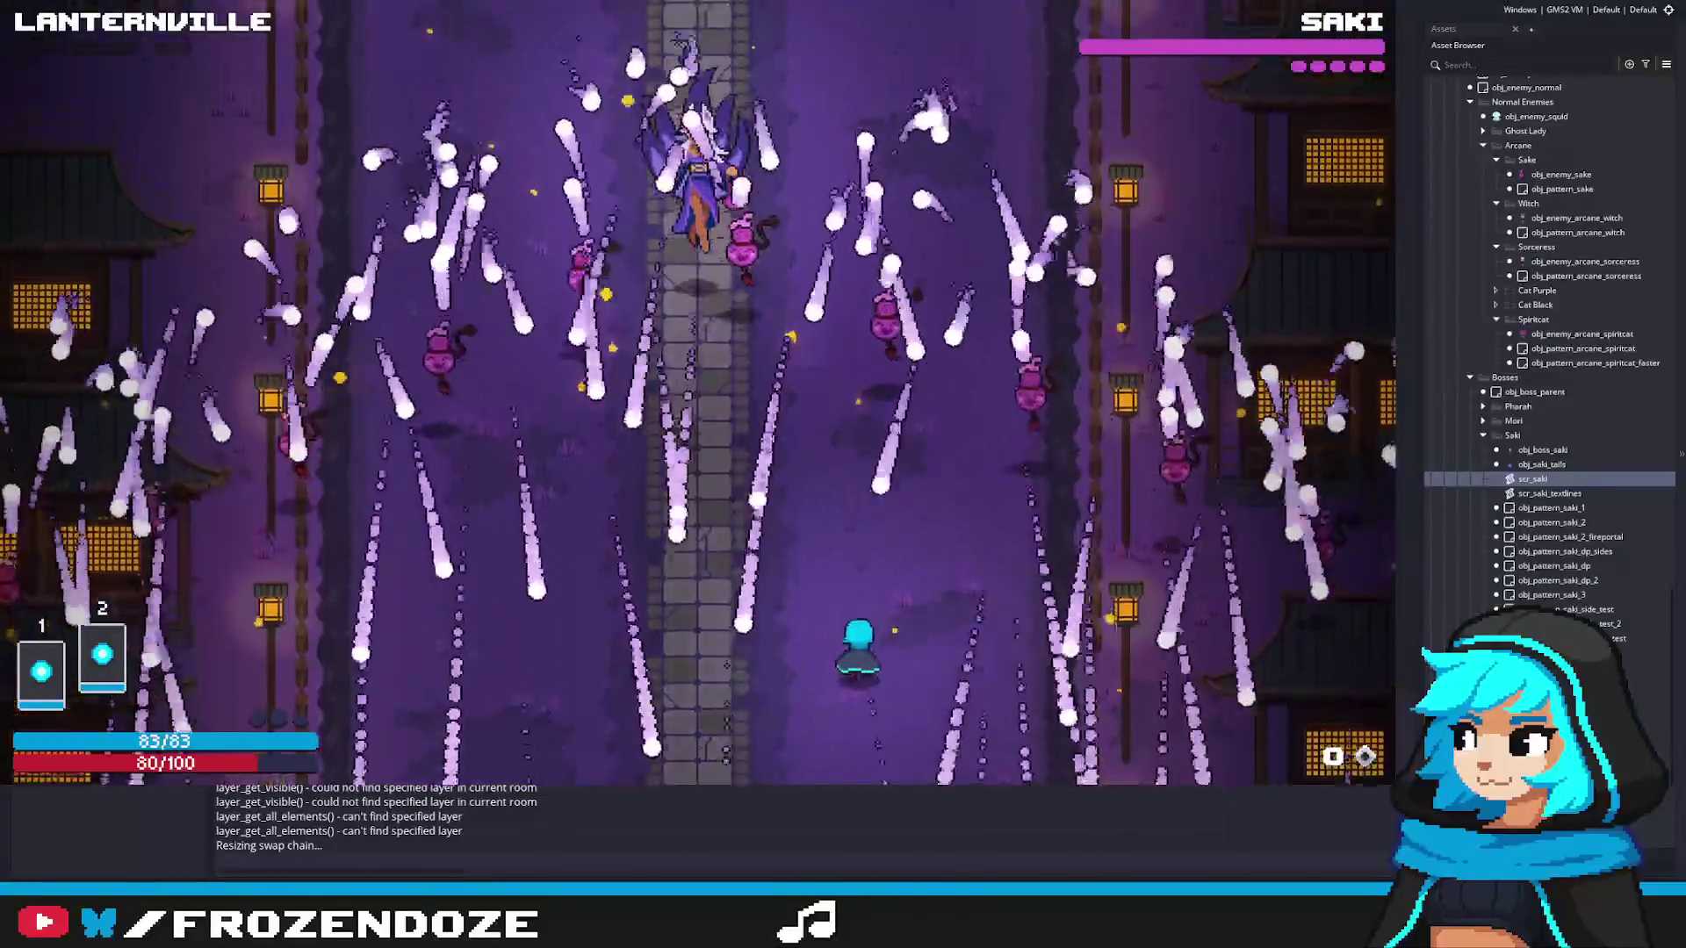
key("Left")
key("Left")
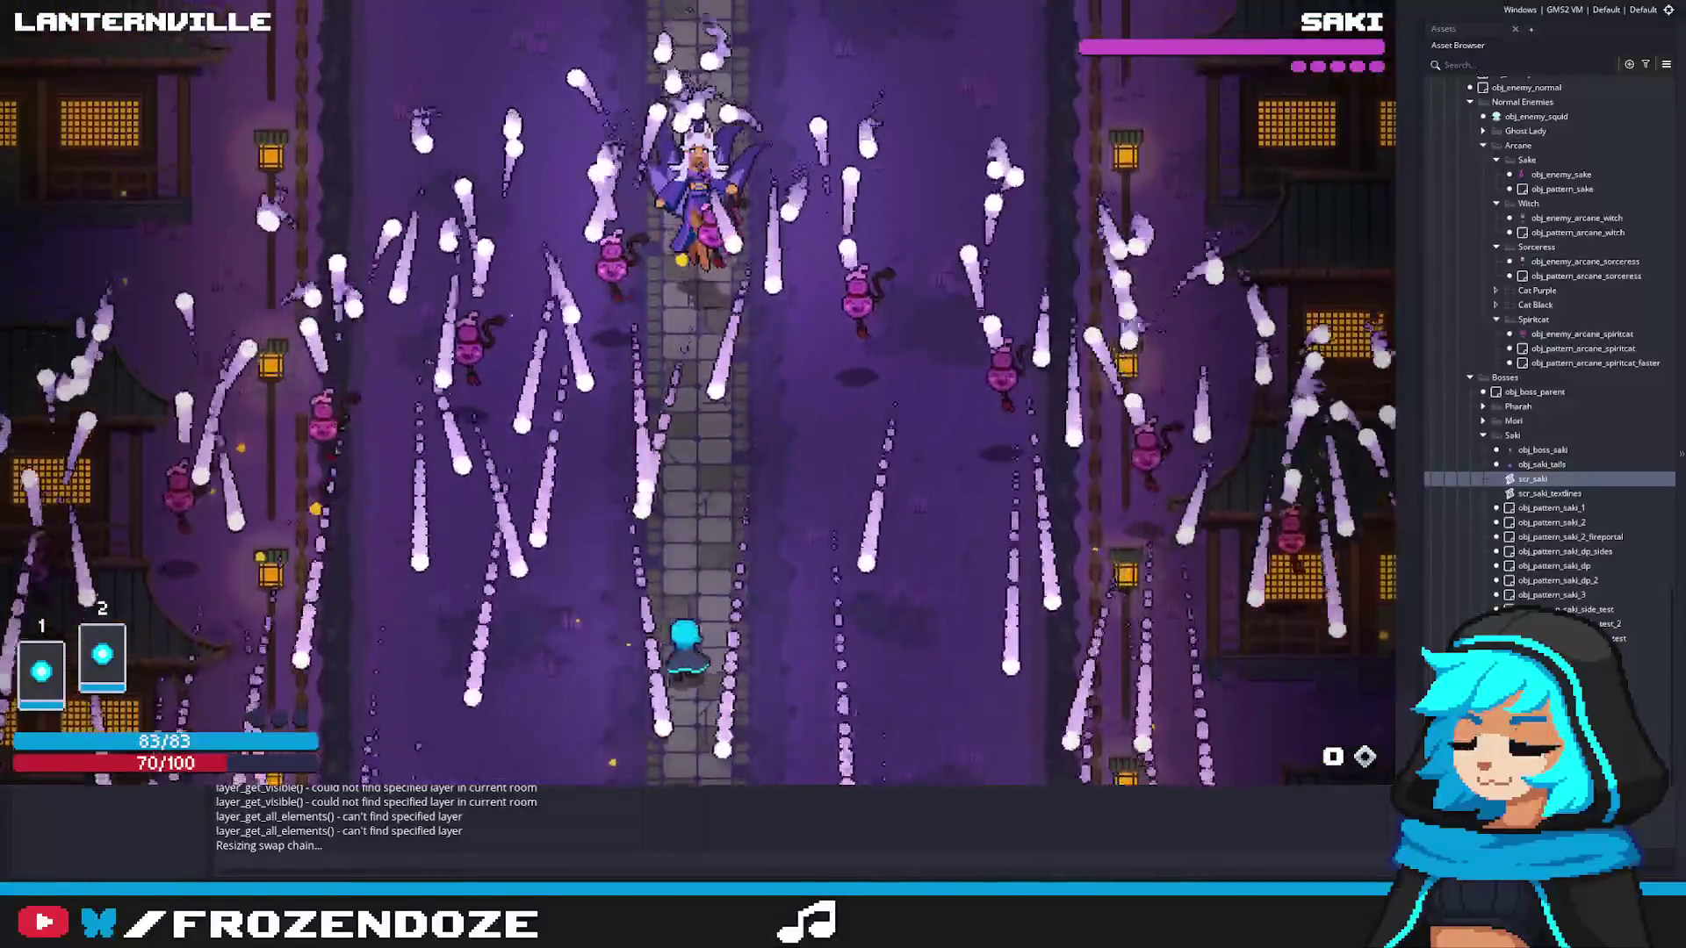
key("Right")
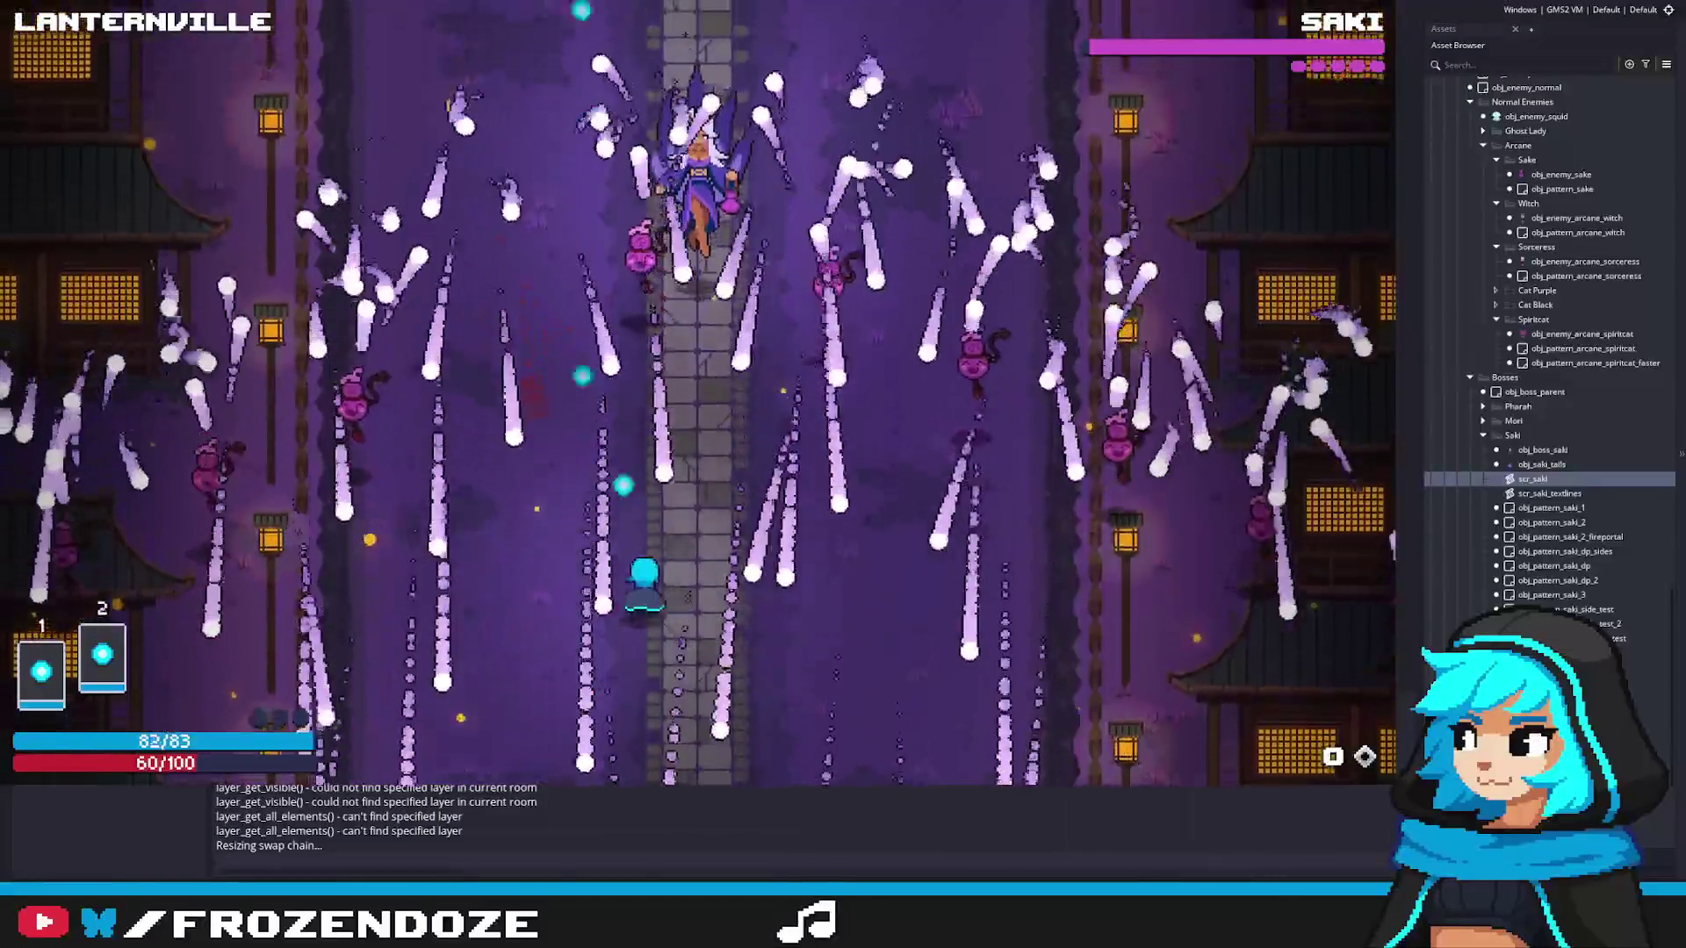
key("Left")
key("Down")
key("Escape")
scroll(1566, 402, "down", 1)
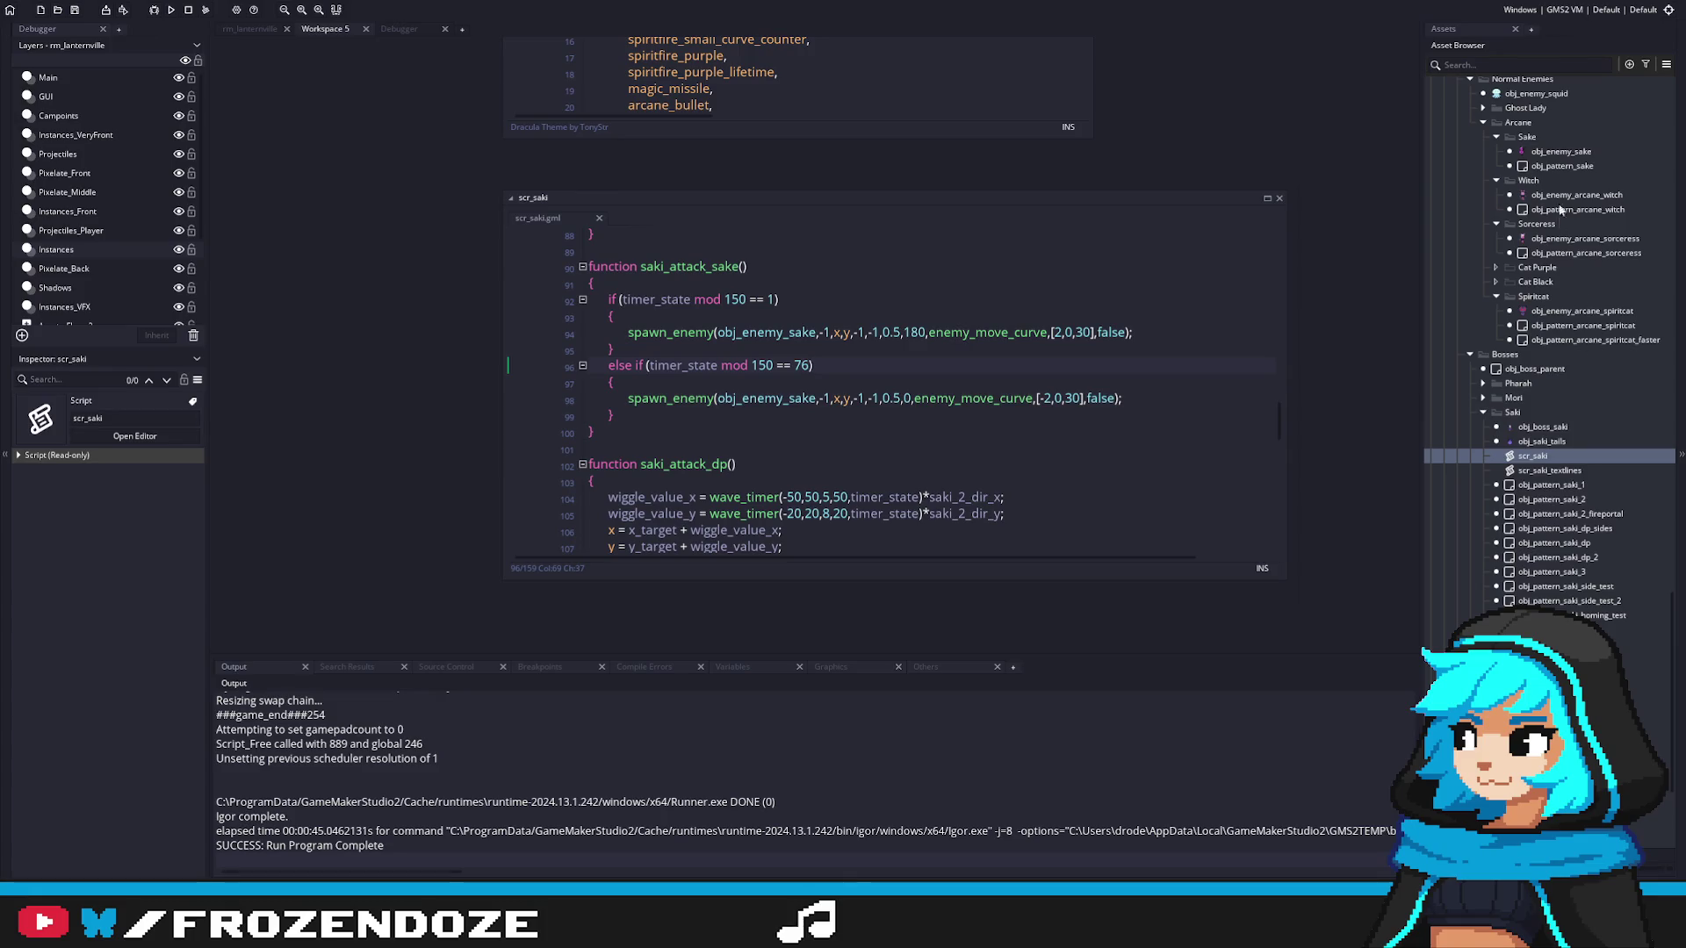
Step: In obj_enemy_sake's Create event, change lifeform_set_base_hp from 1000 to 500 and run the game
double_click(1561, 151)
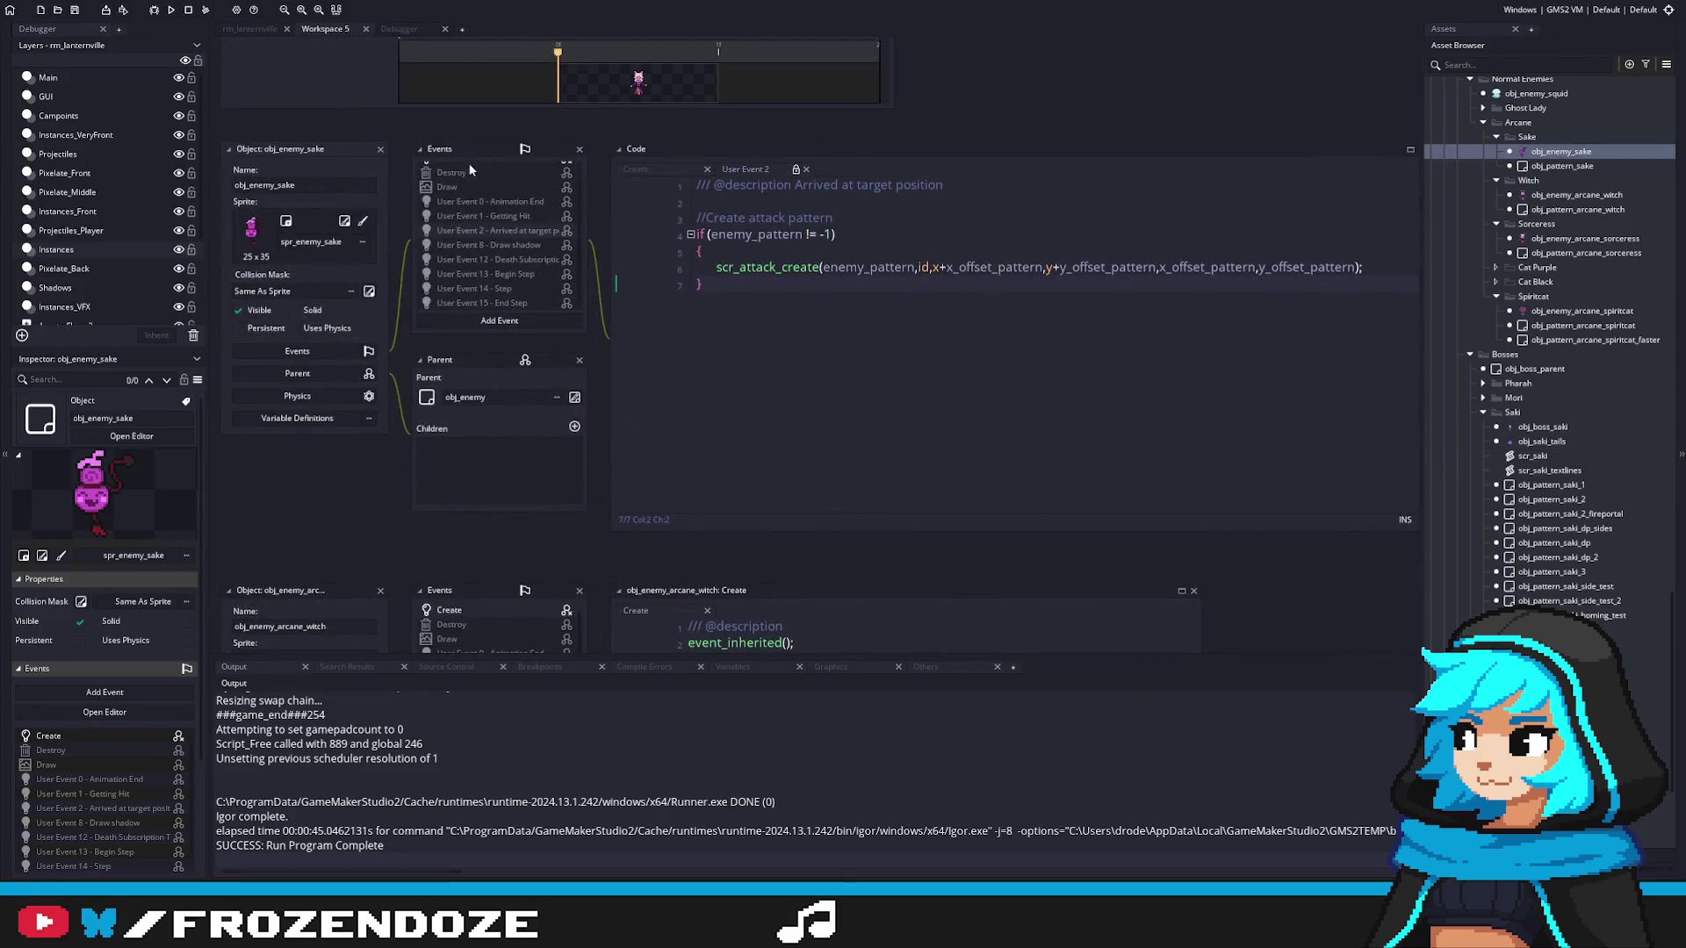
scroll(470, 170, "up", 1)
left_click(450, 169)
double_click(833, 250)
type("500")
key("F5")
left_click(990, 273)
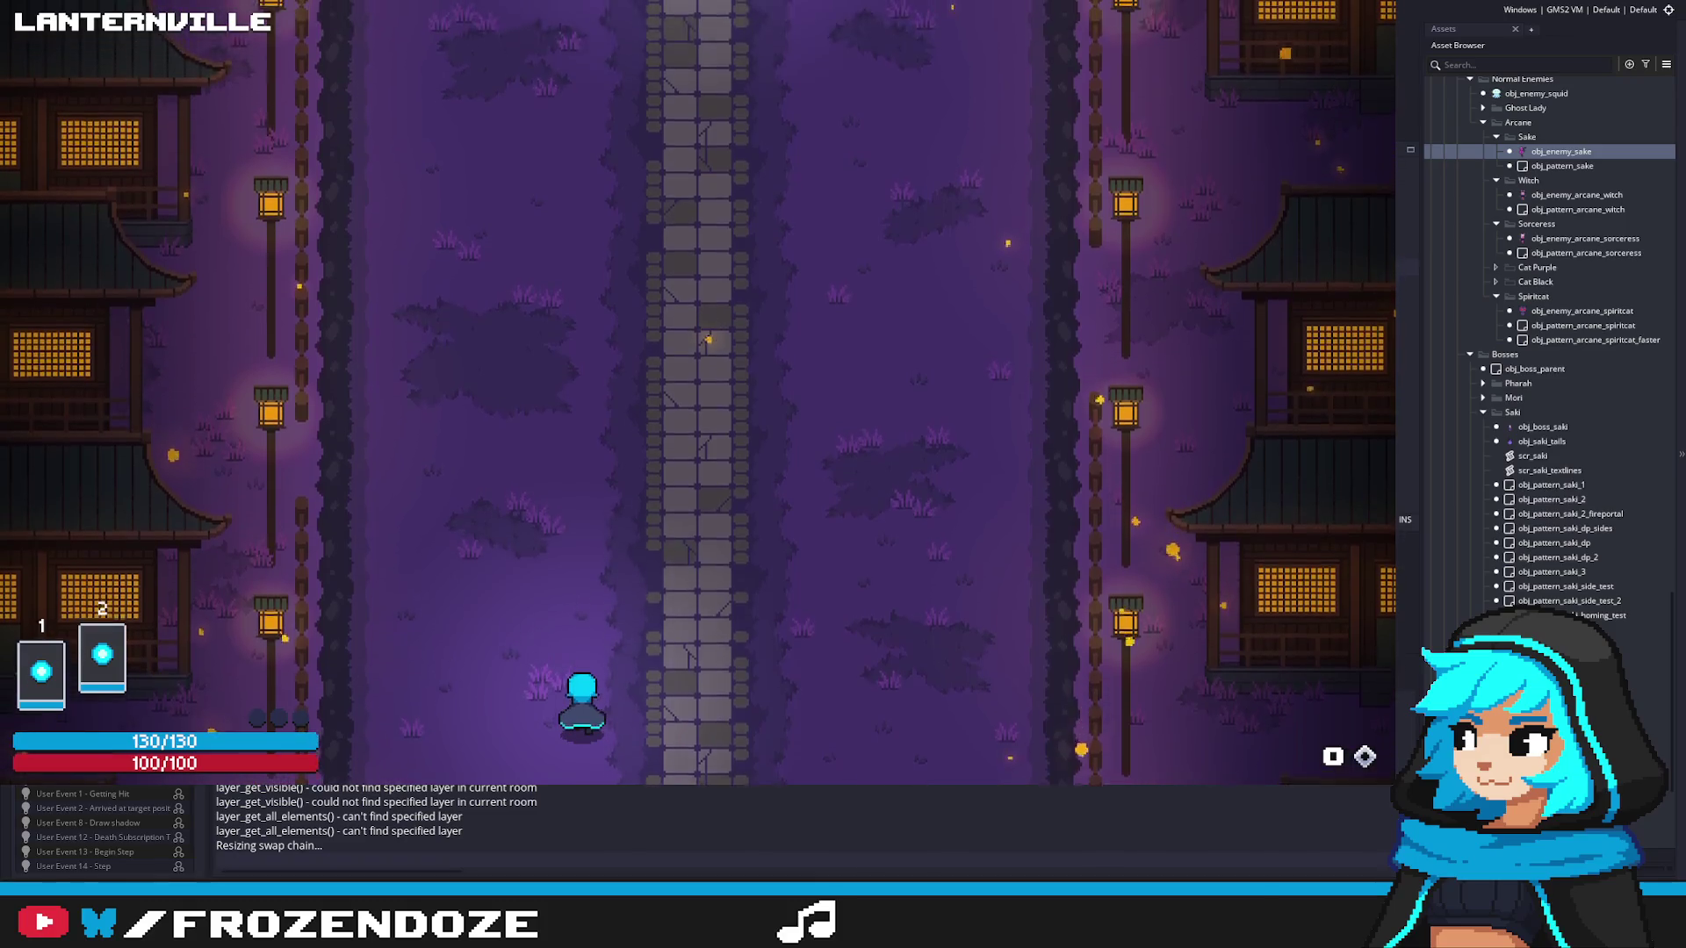
Step: Walk up to Saki, strafe and fire through the fight against 500-HP sake enemies, then quit with Escape
key("d")
key("w")
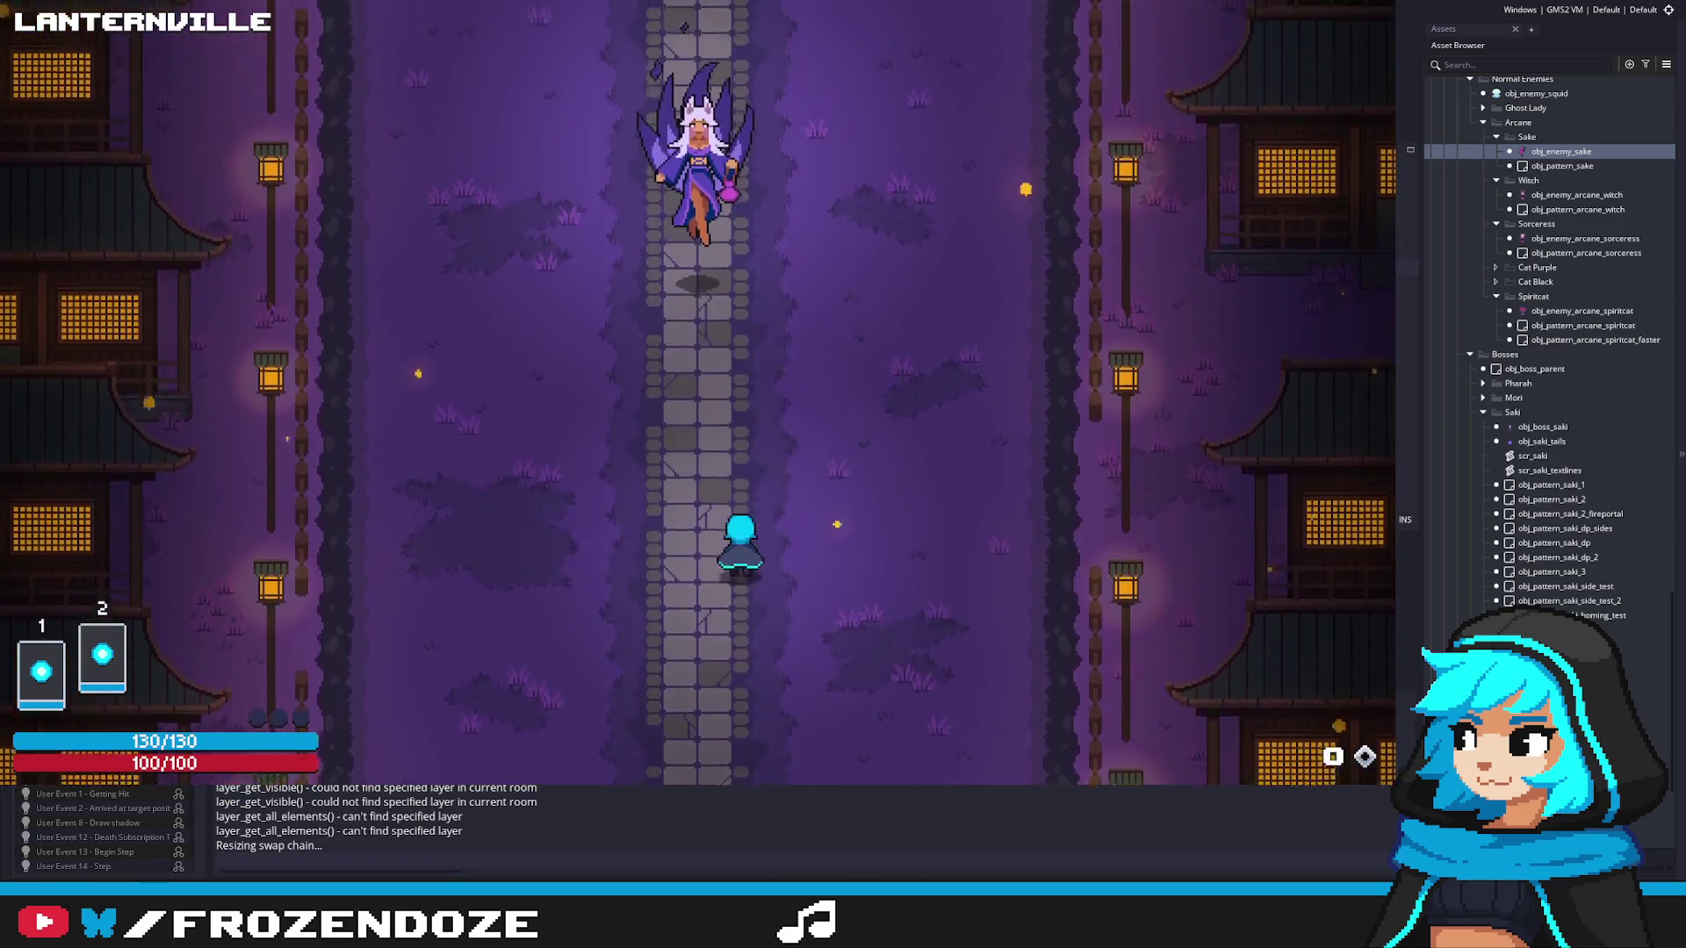
key("a")
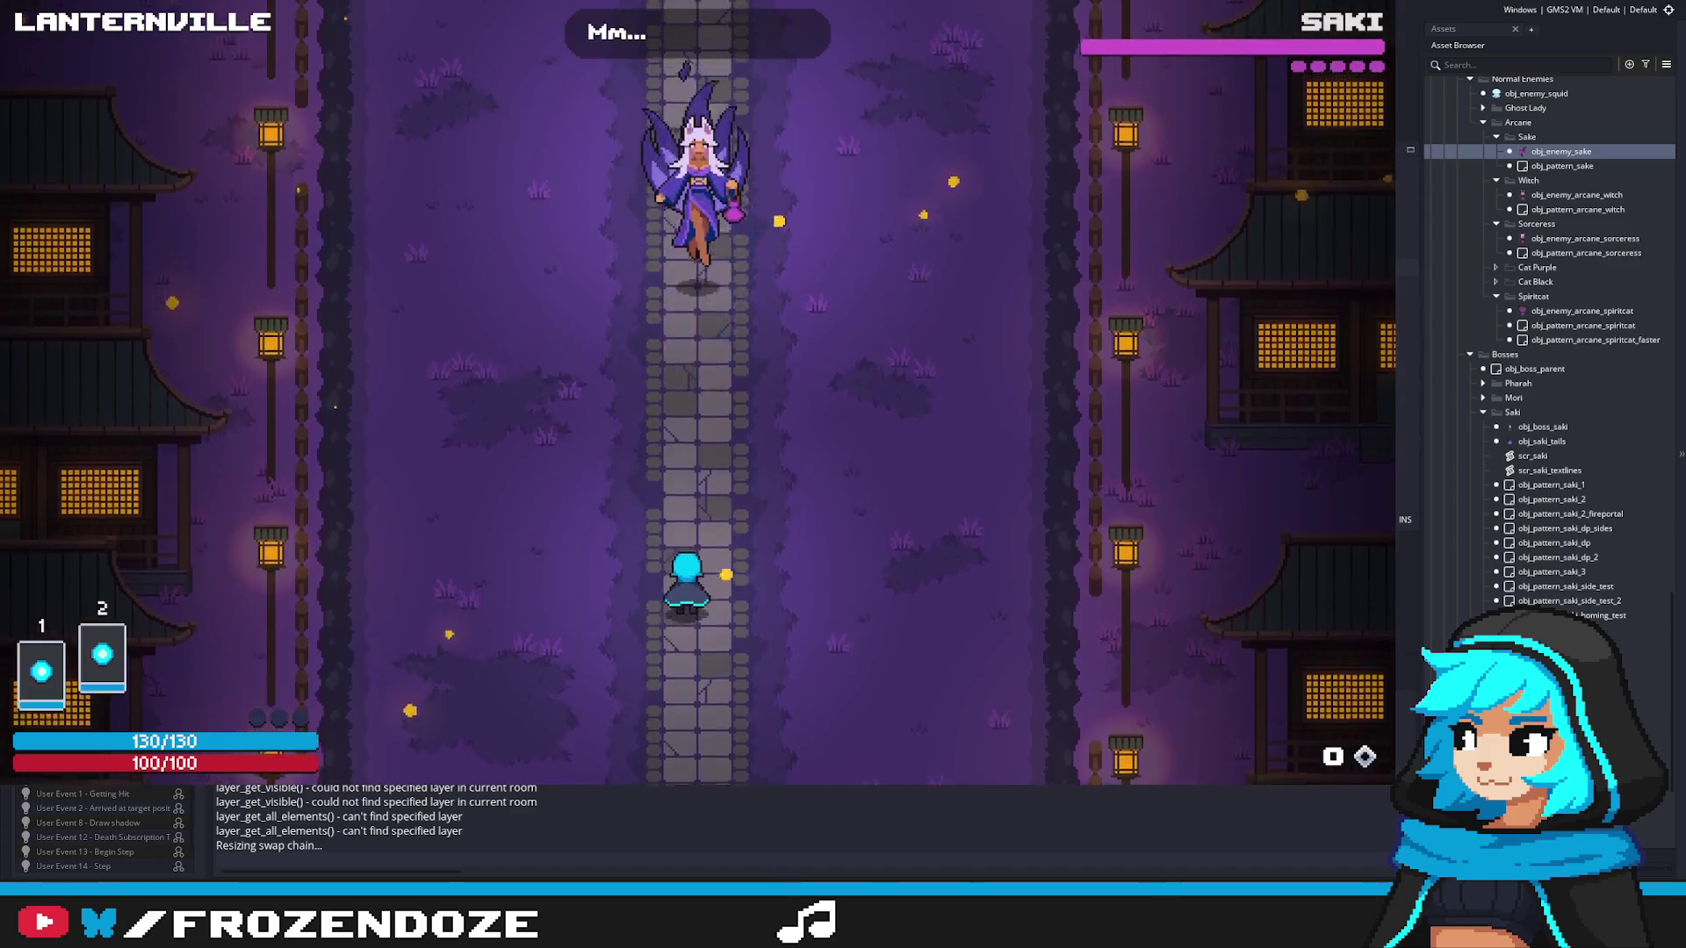
key("a")
key("a")
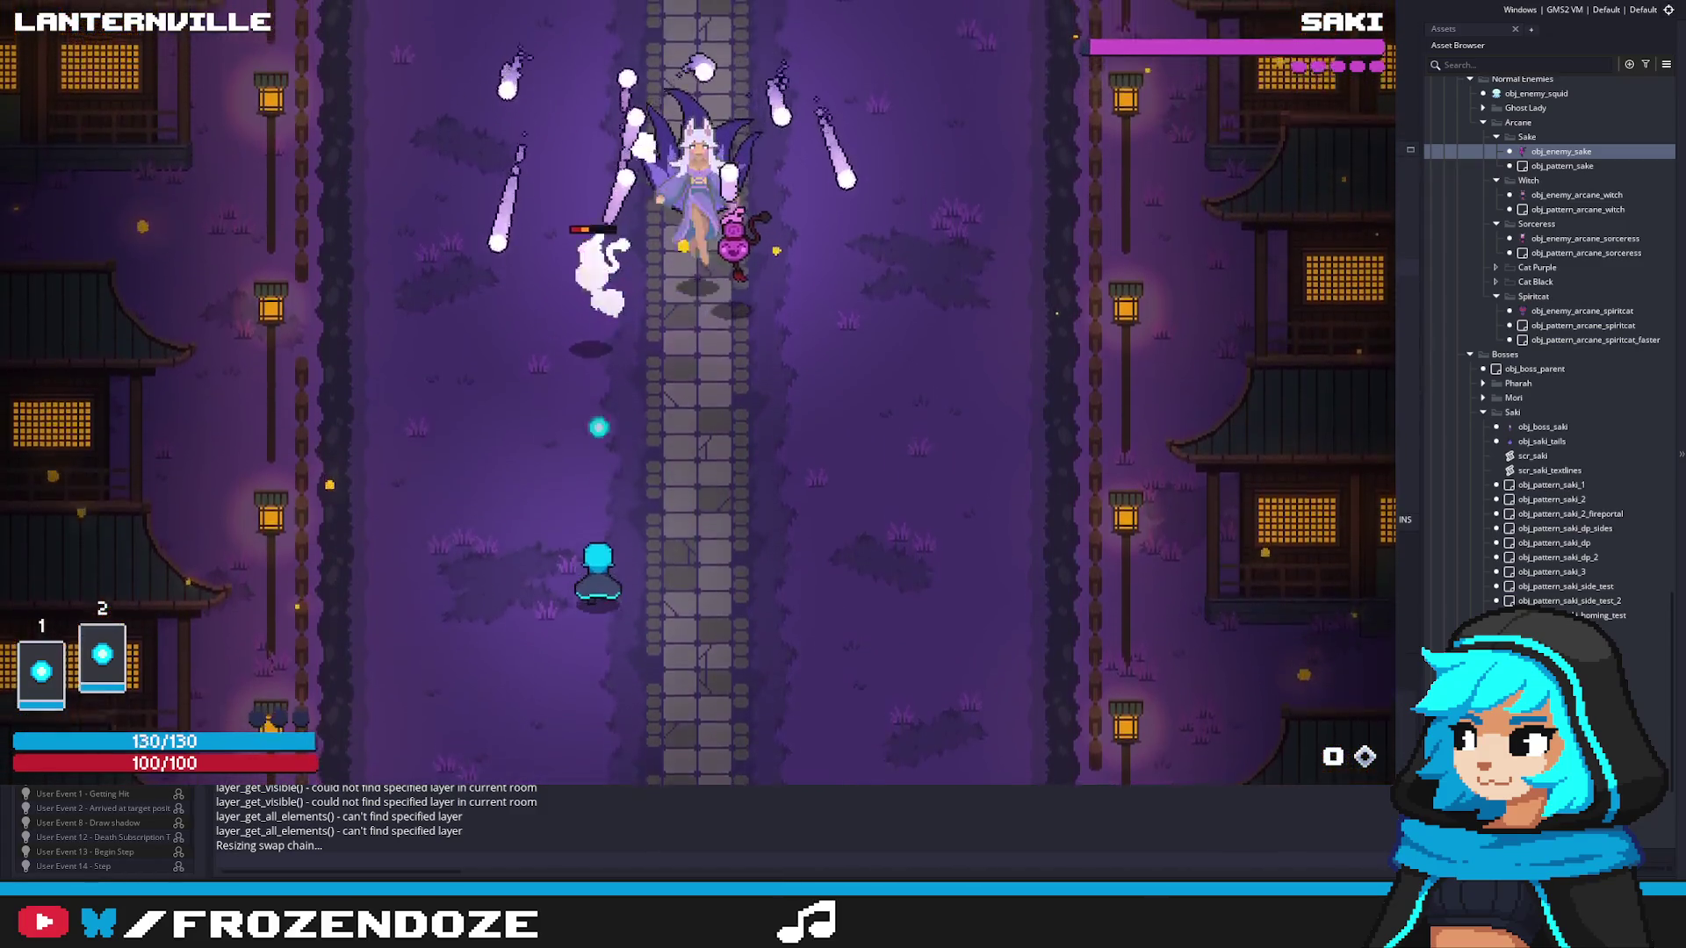
key("d")
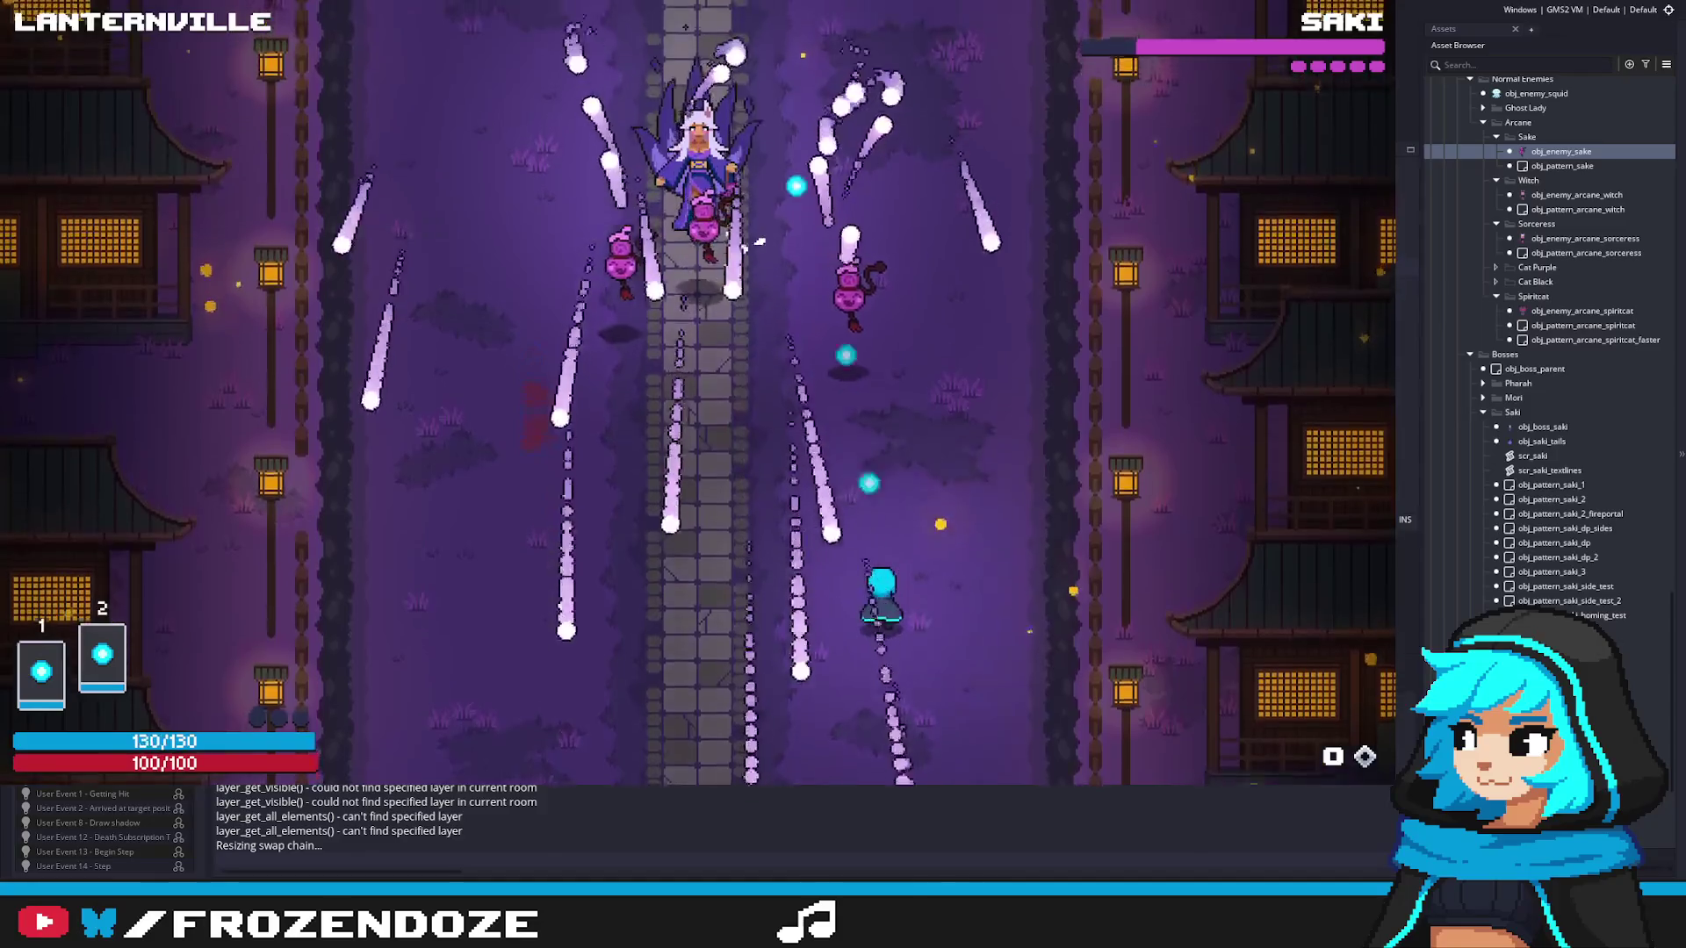
key("a")
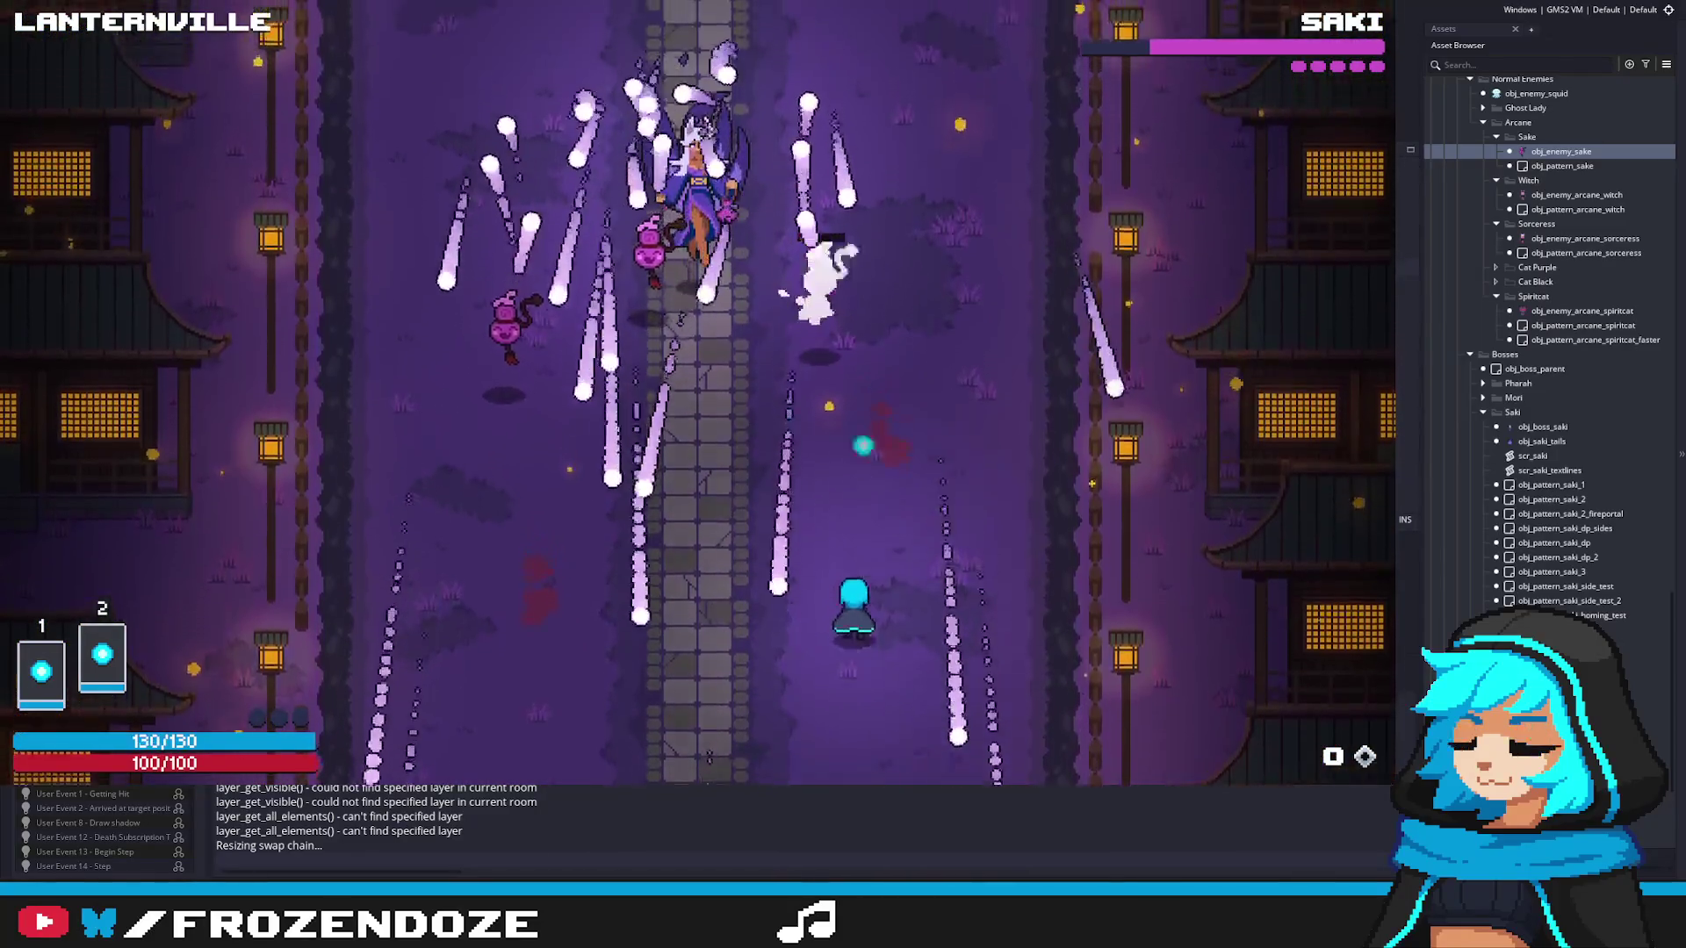
key("a")
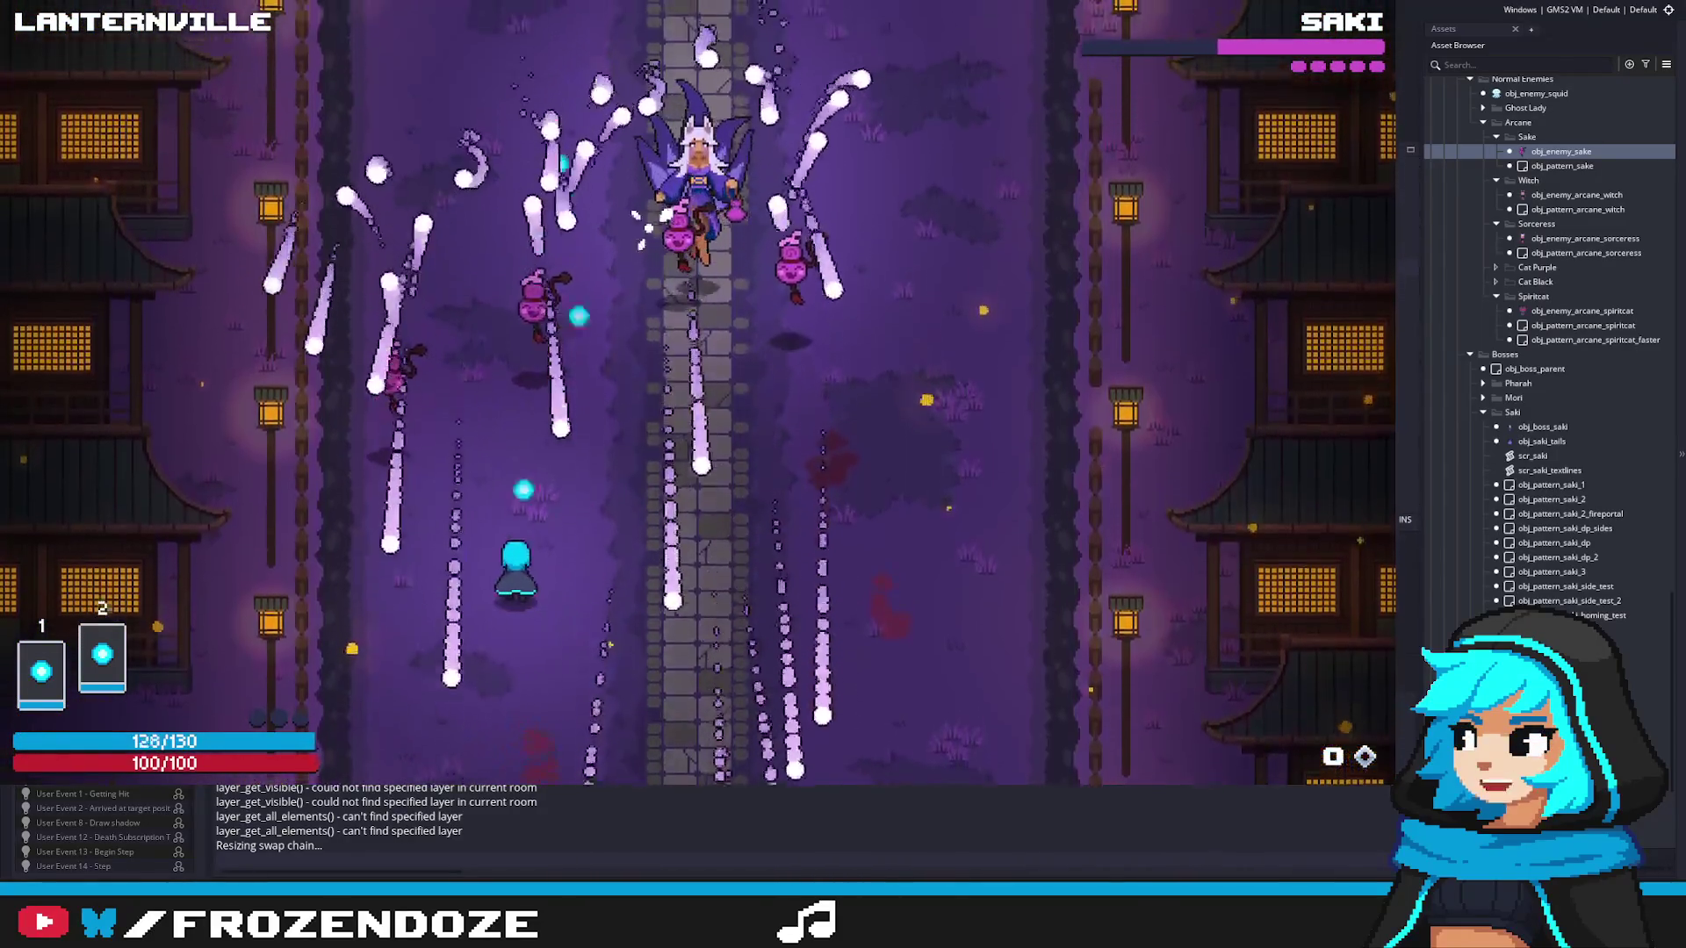
key("d")
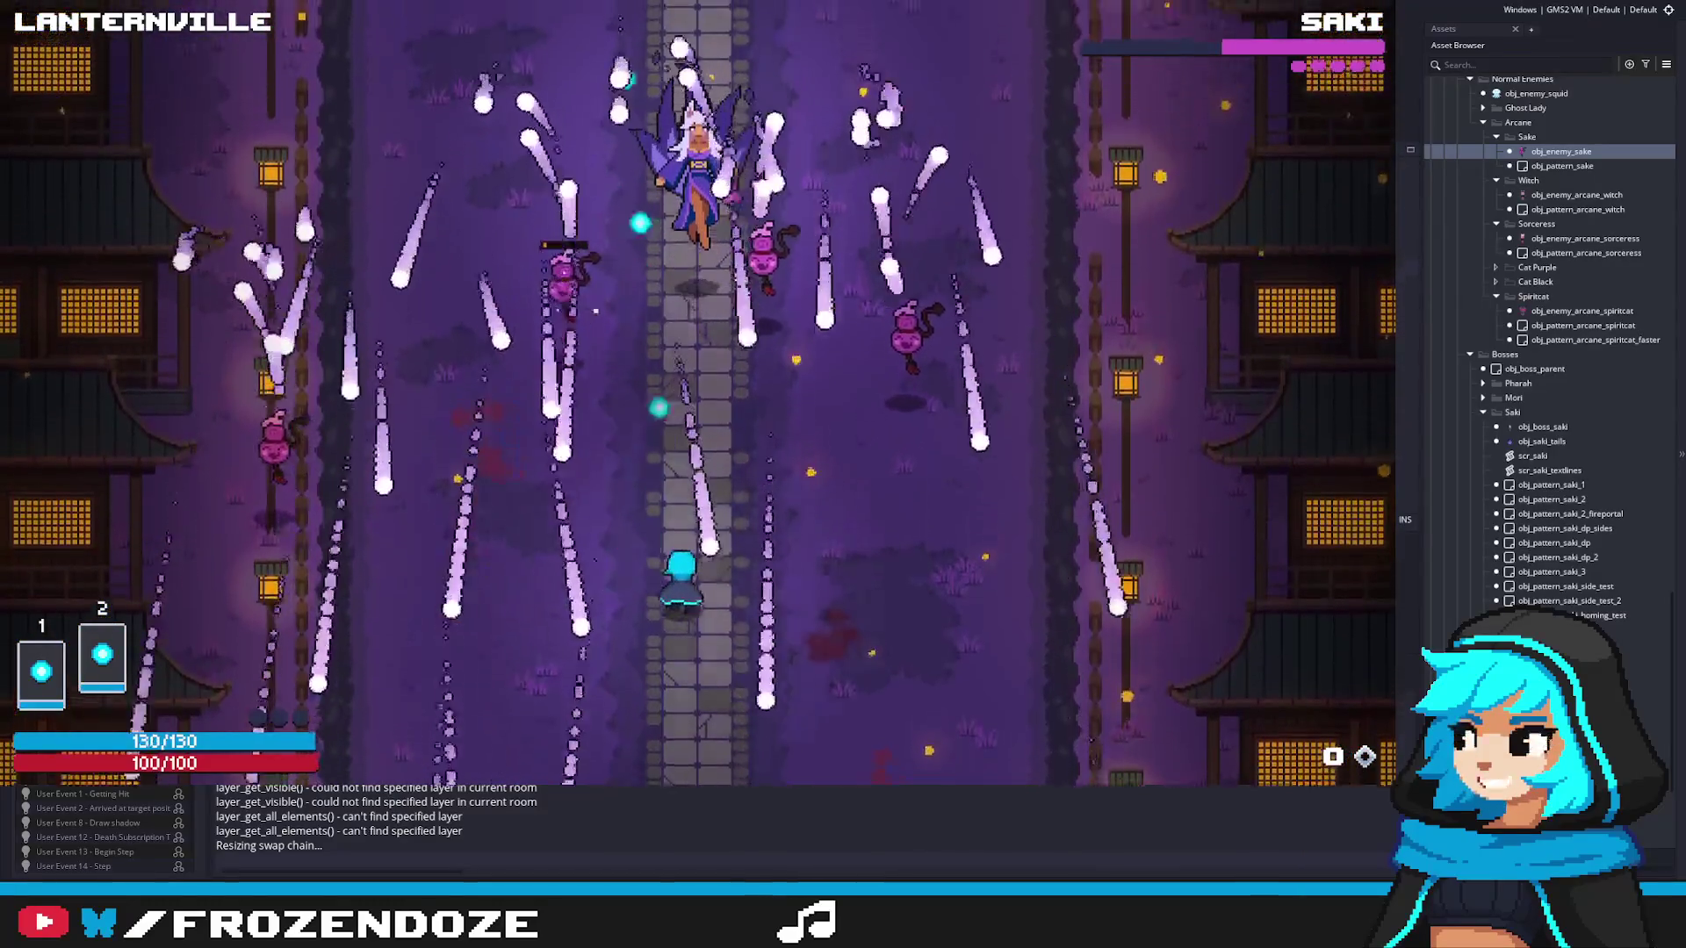
key("a")
key("d")
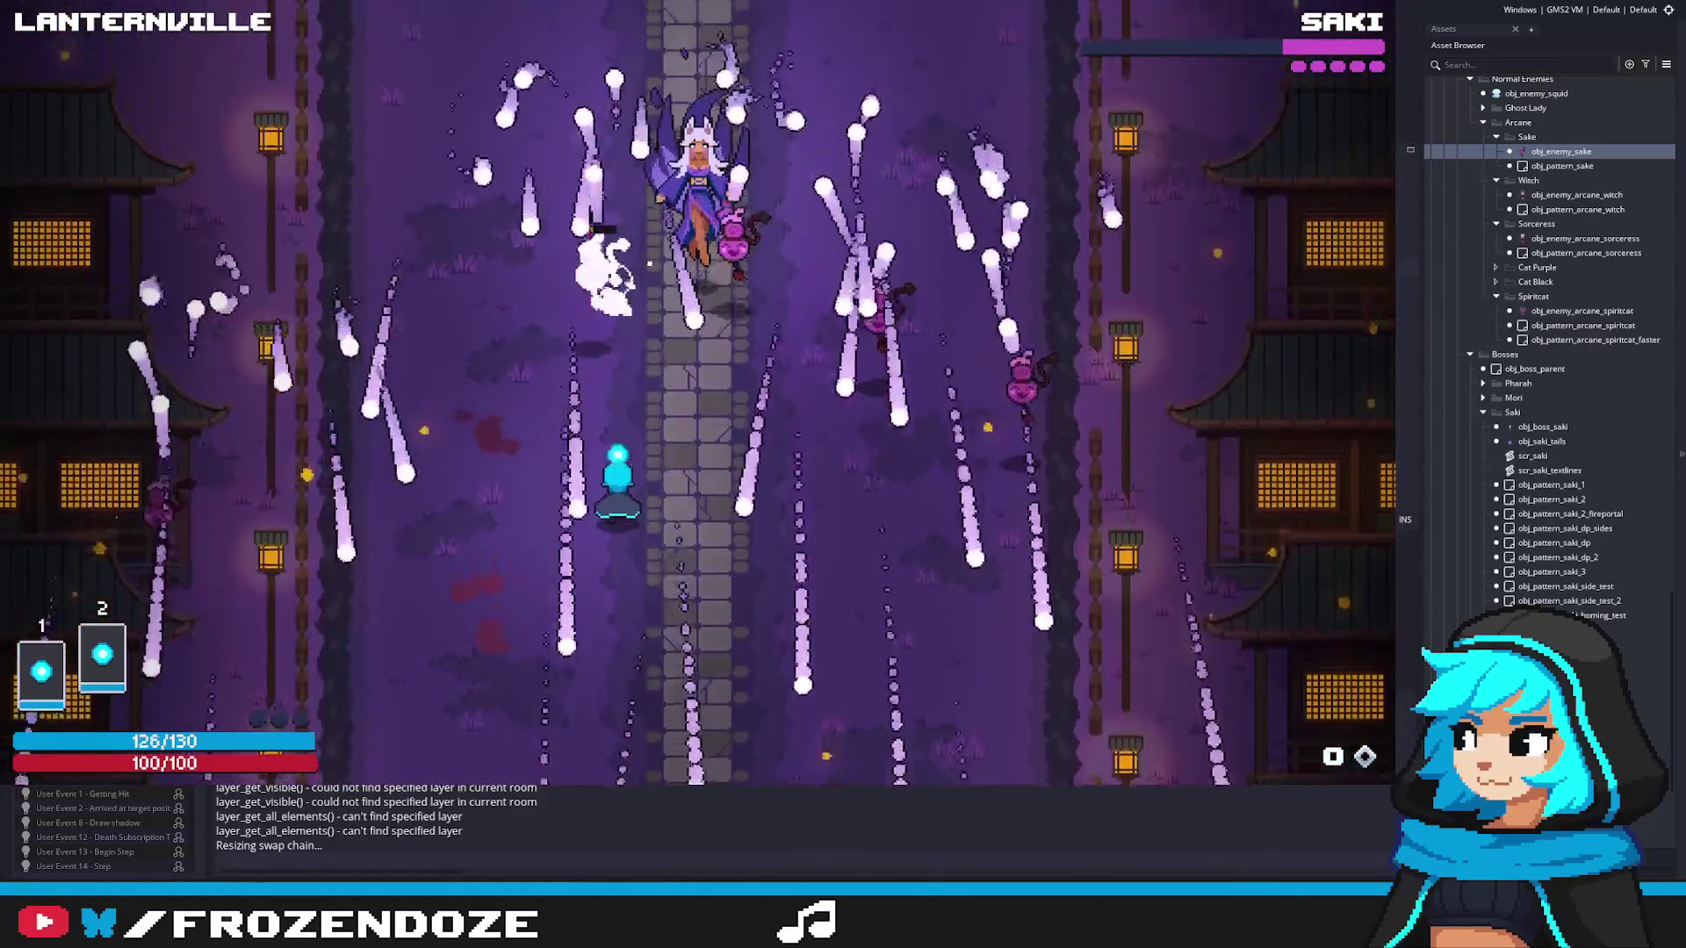
key("w")
key("a")
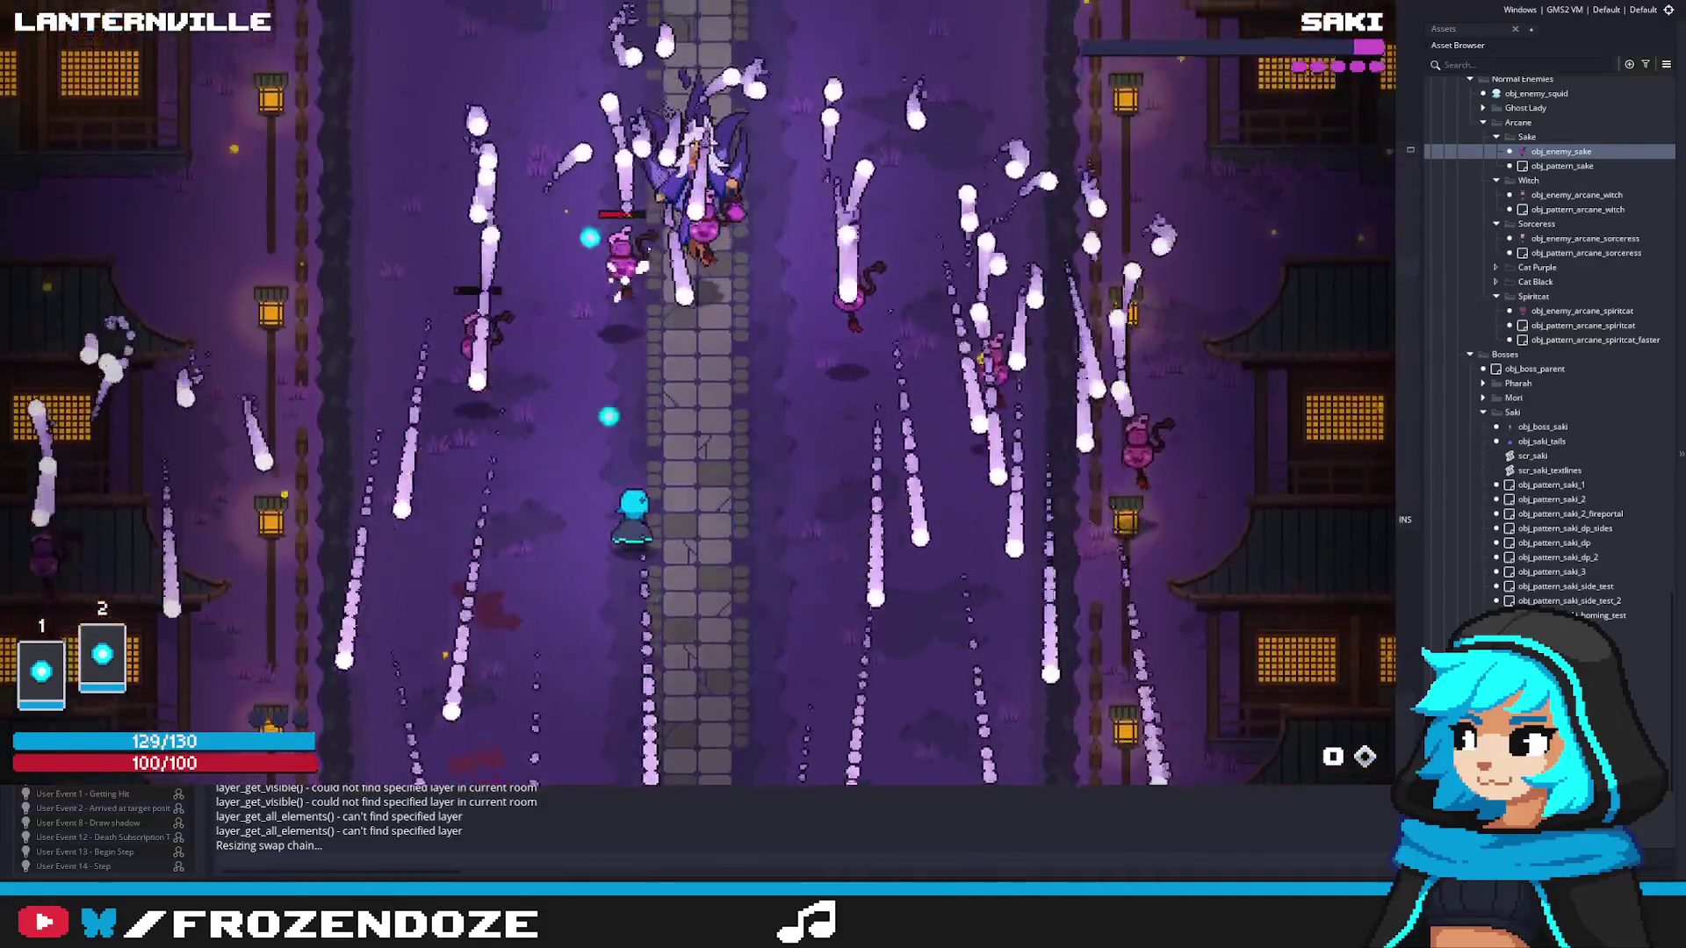
key("d")
key("d")
key("a")
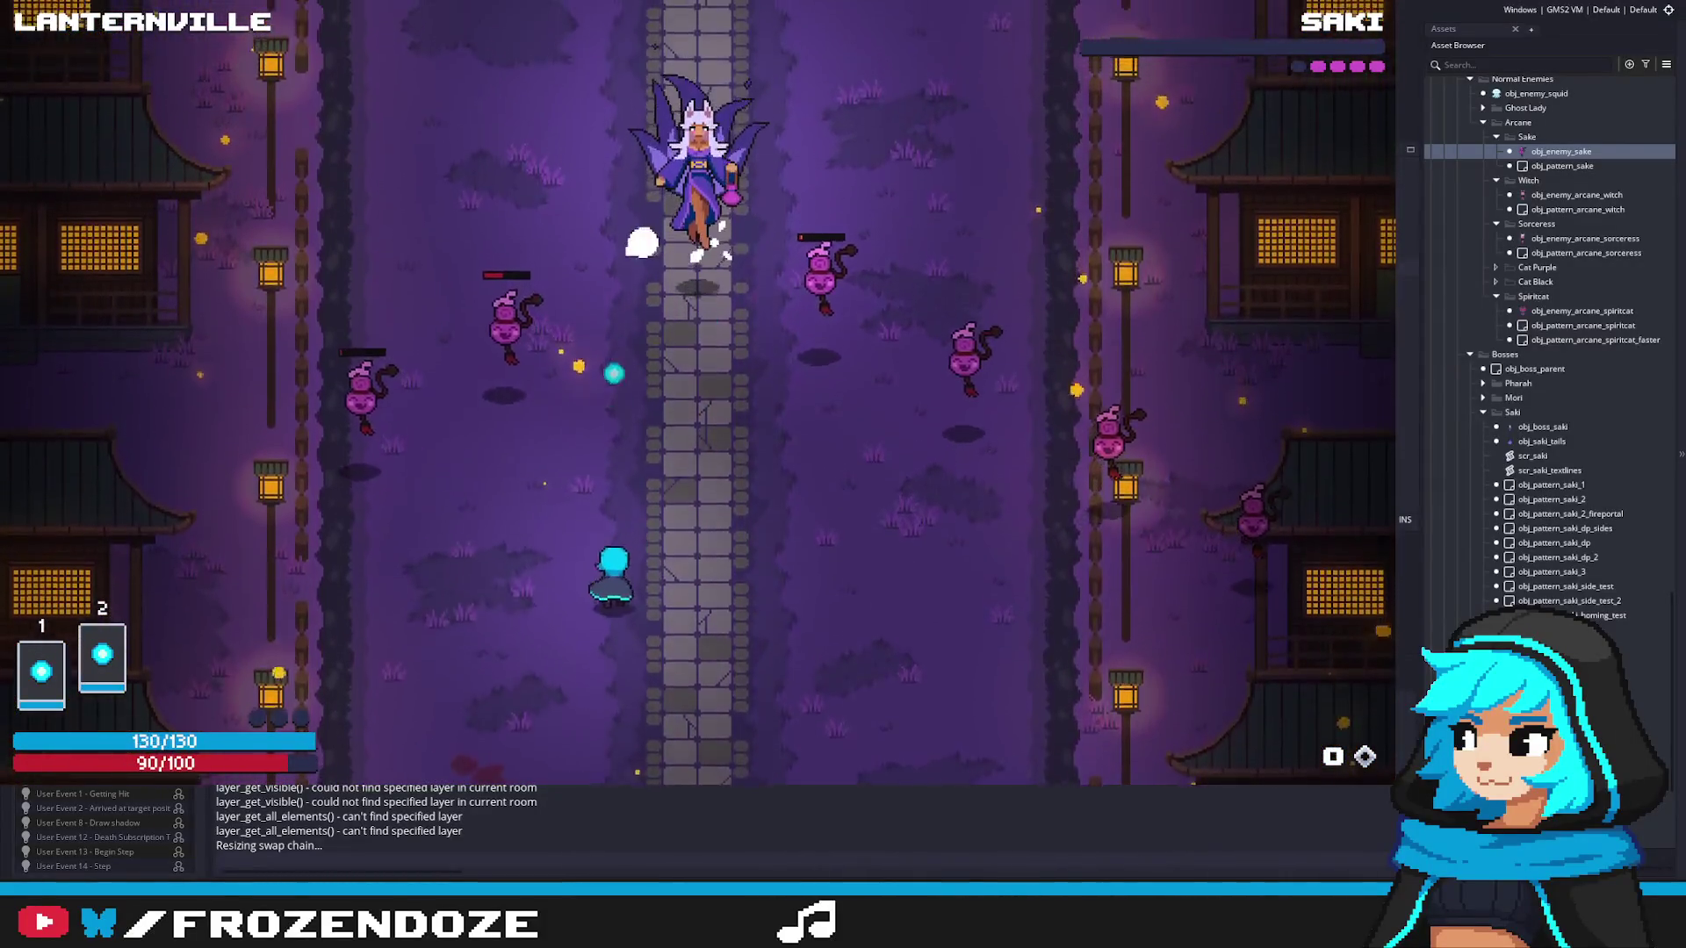
key("d")
key("Escape")
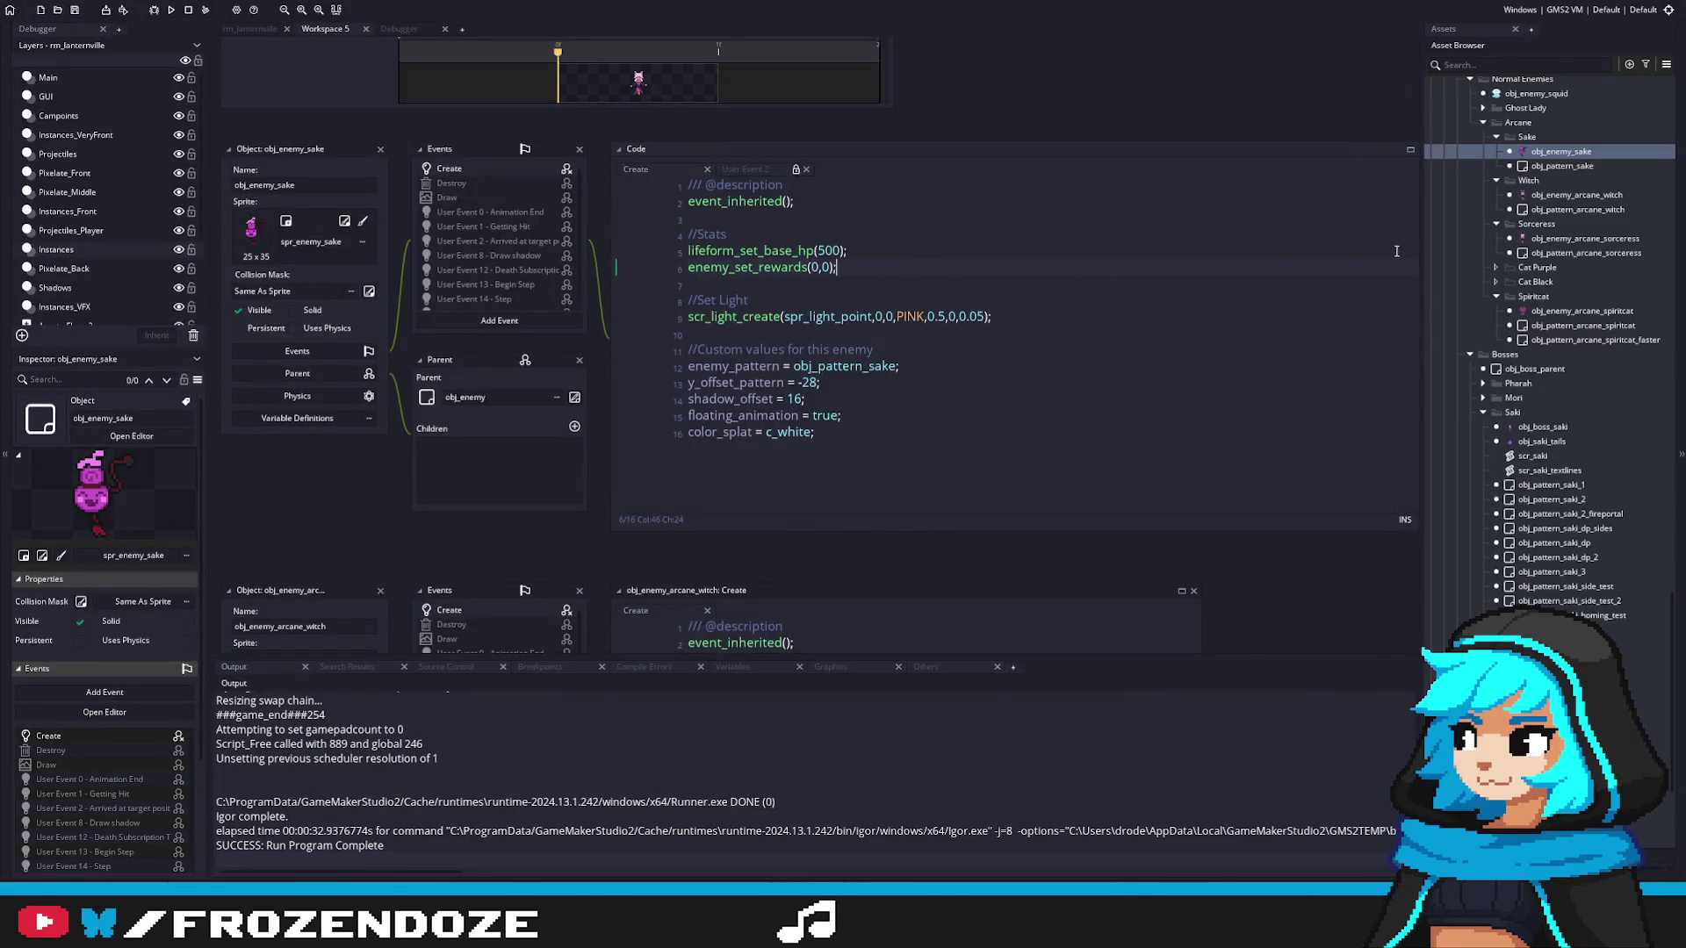
Step: Lower obj_enemy_sake's base HP from 500 to 300 and relaunch the game
left_click(826, 251)
key("BackSpace")
type("3")
key("F5")
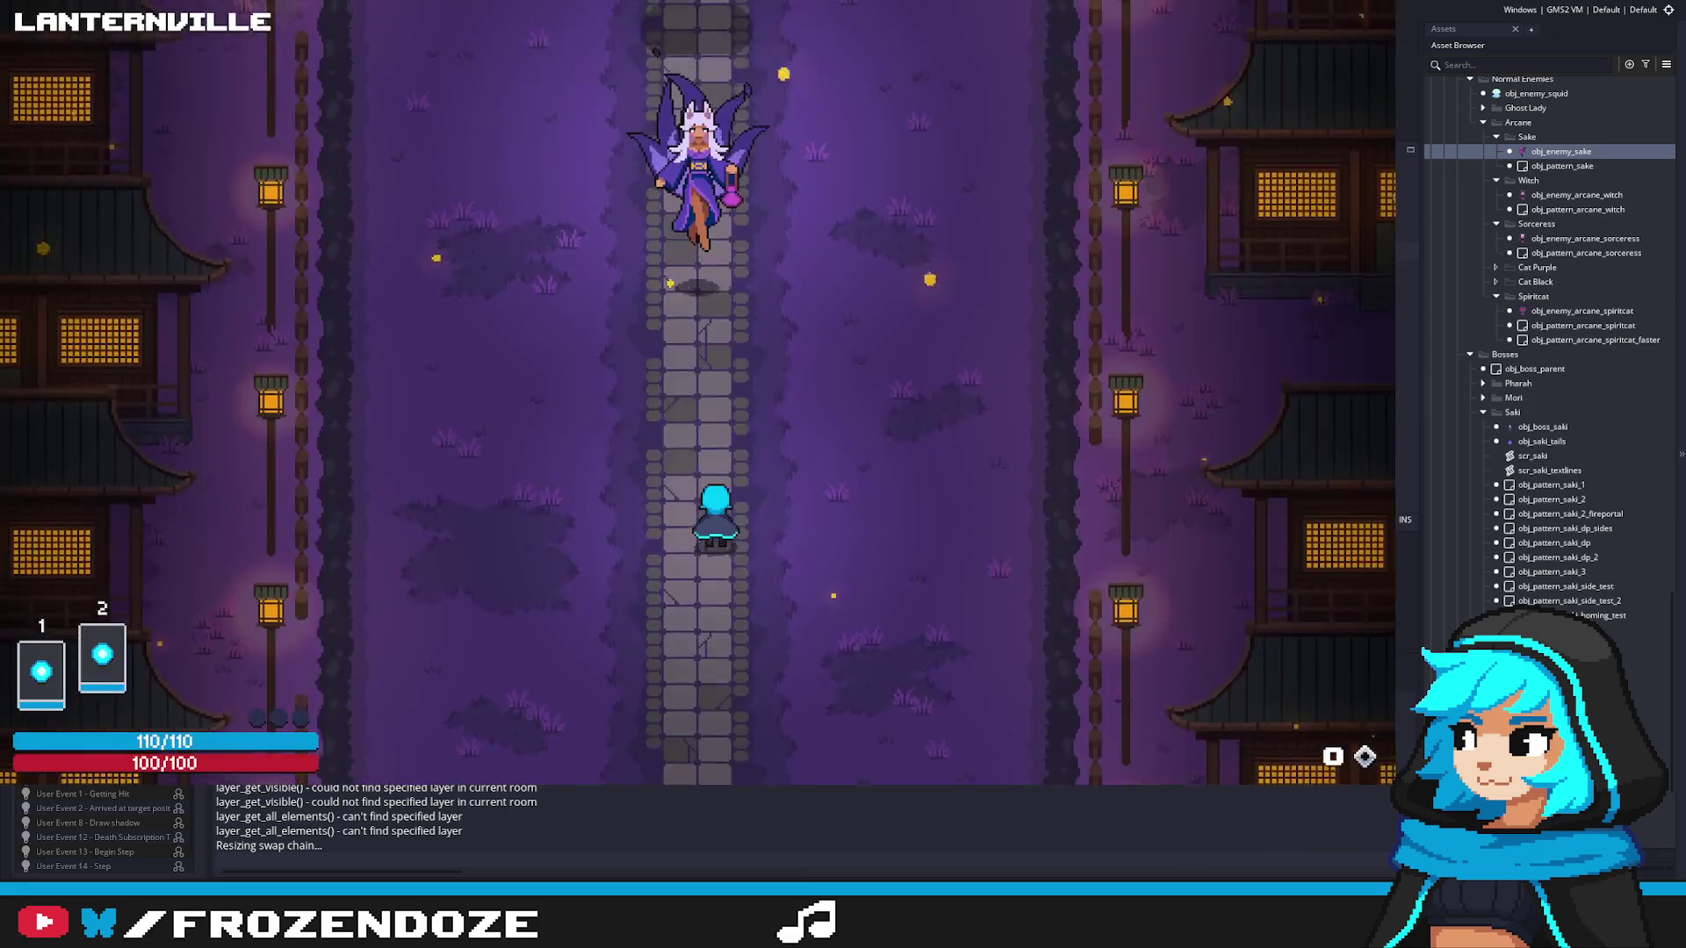
Step: Fight Saki and the 300-HP sake minions, dodging left, right and up while firing, then quit
key("a")
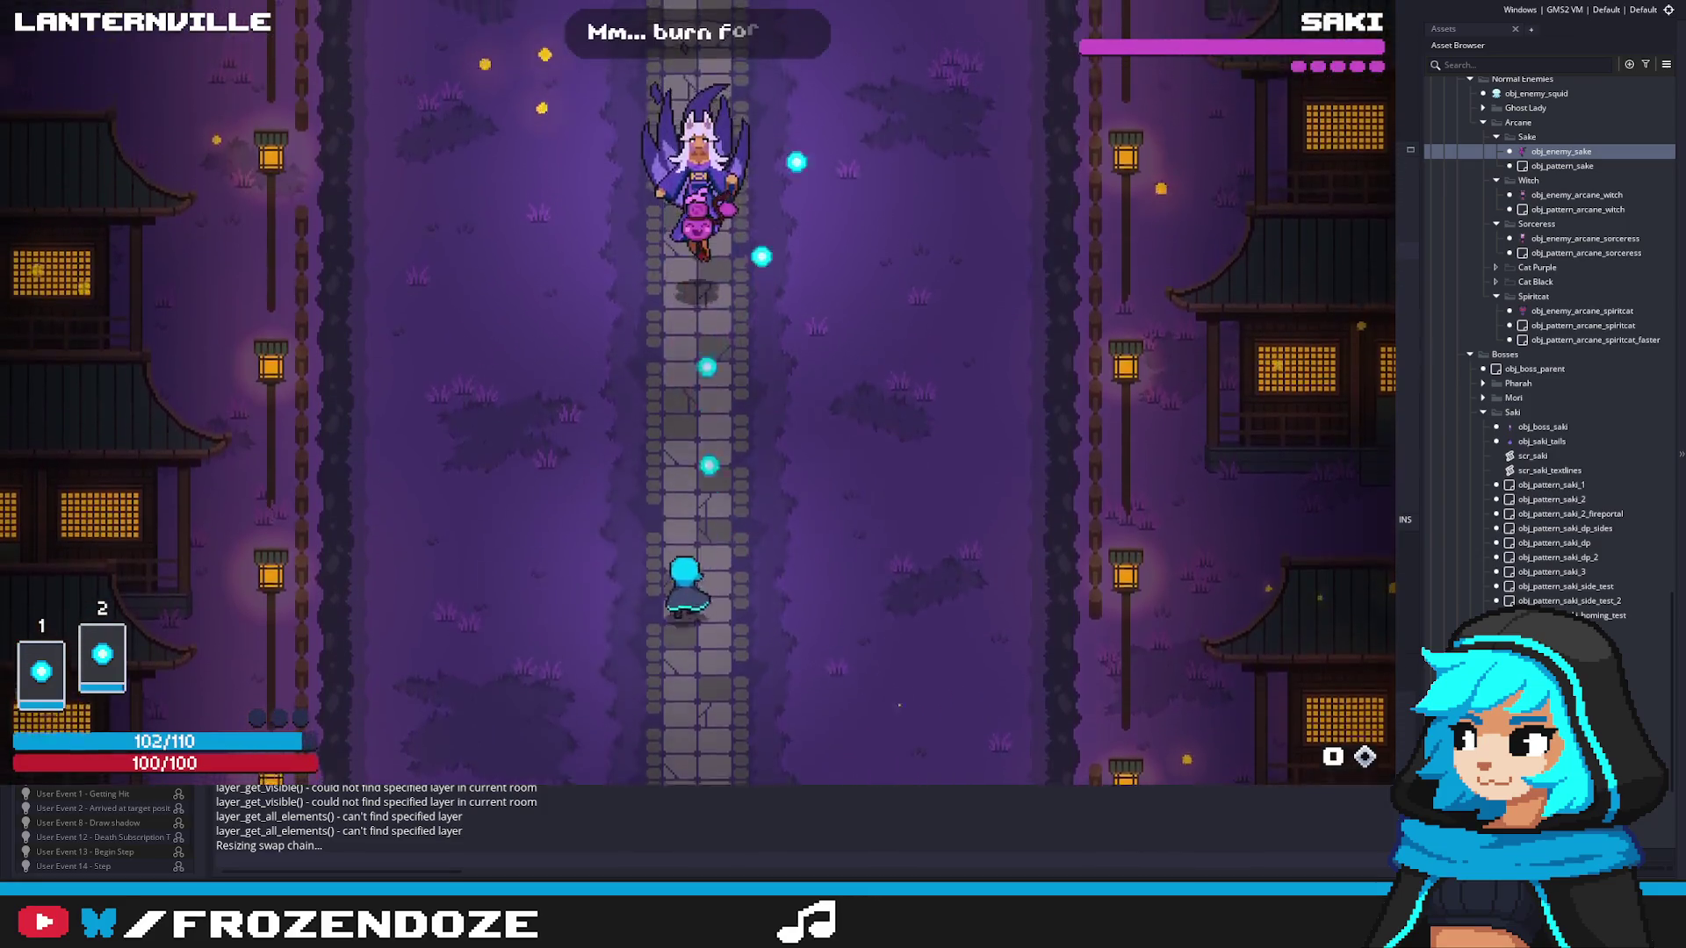
key("d")
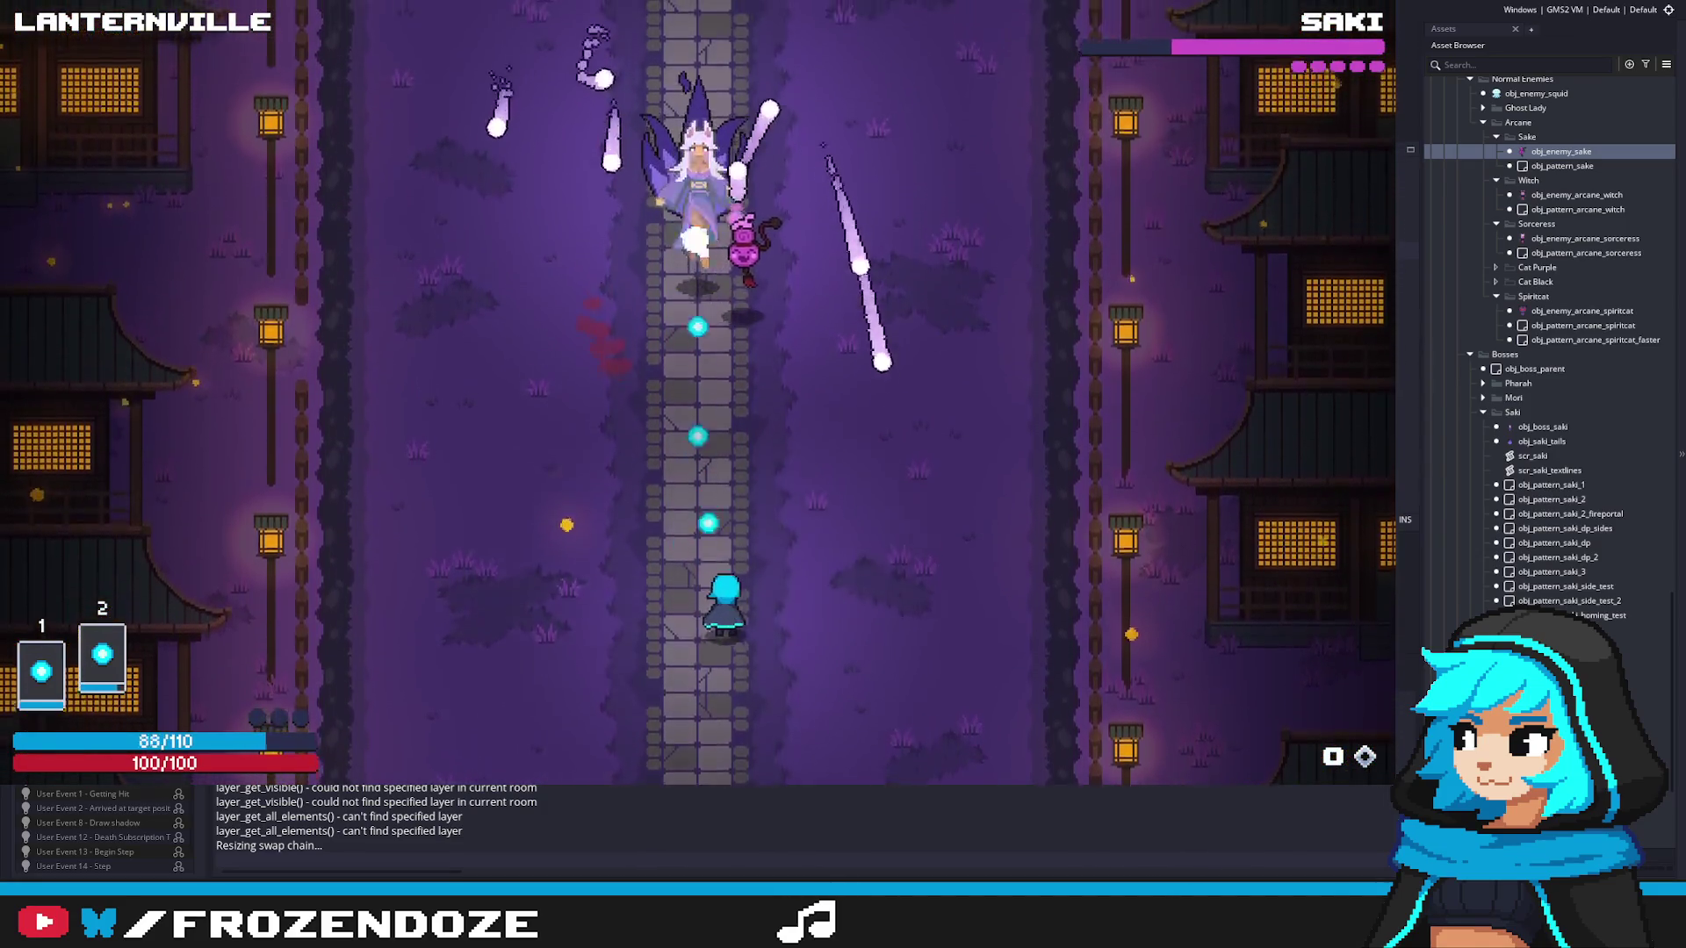
key("a")
key("a")
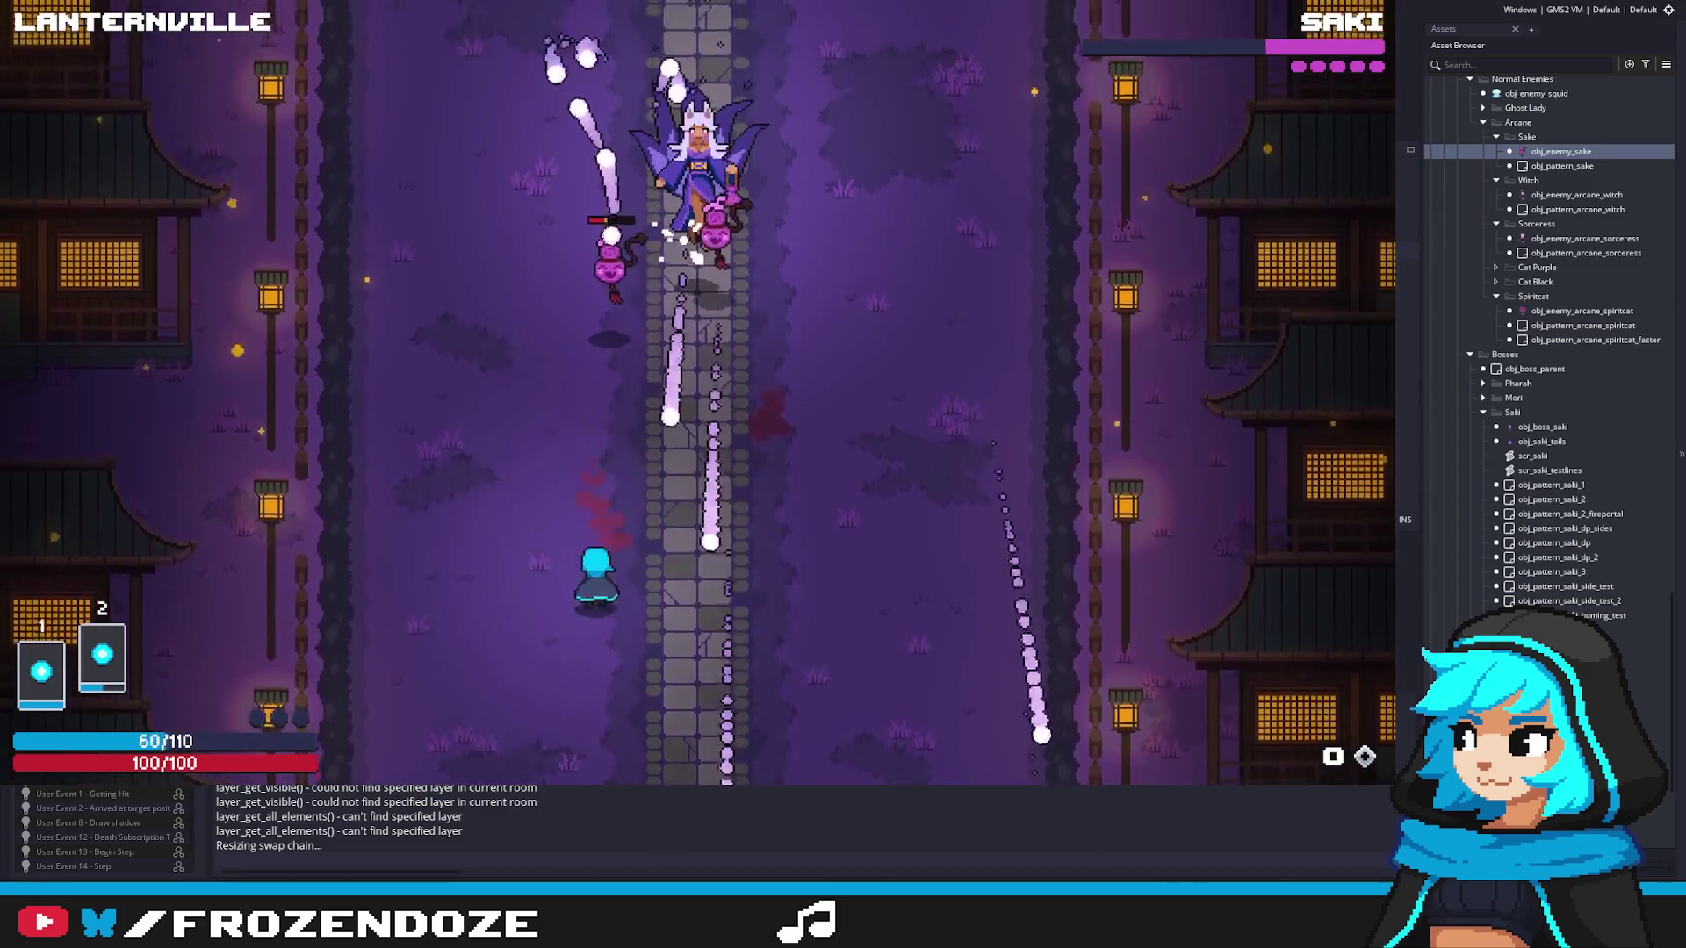
key("w")
key("d")
key("a")
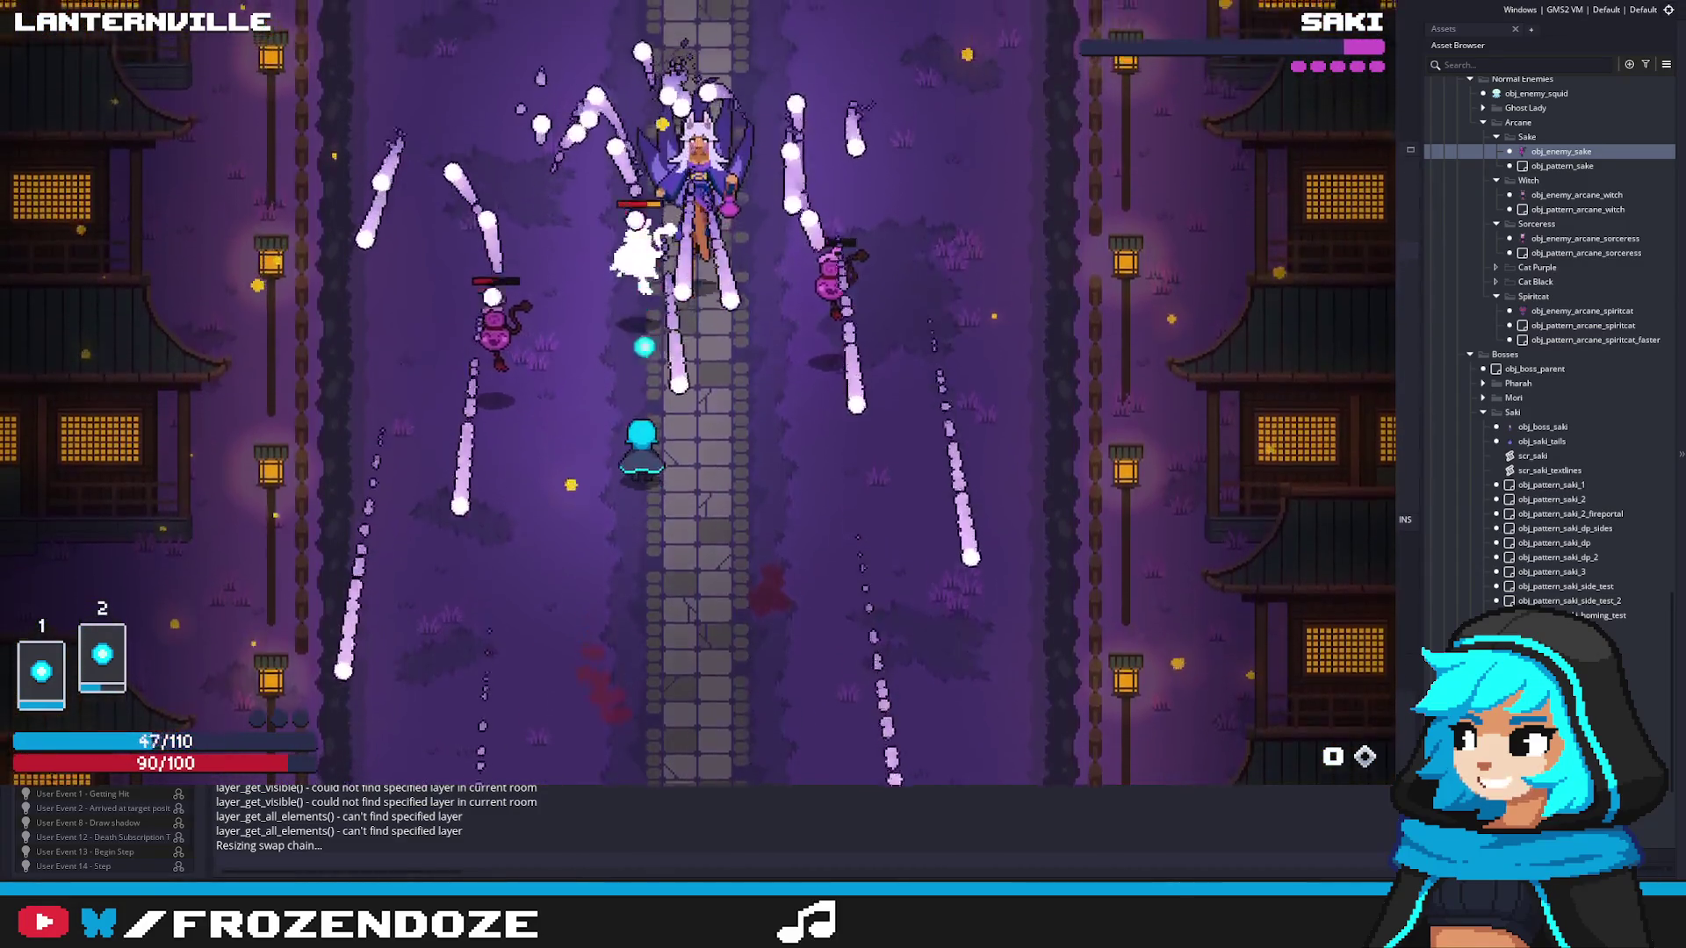
key("d")
key("Escape")
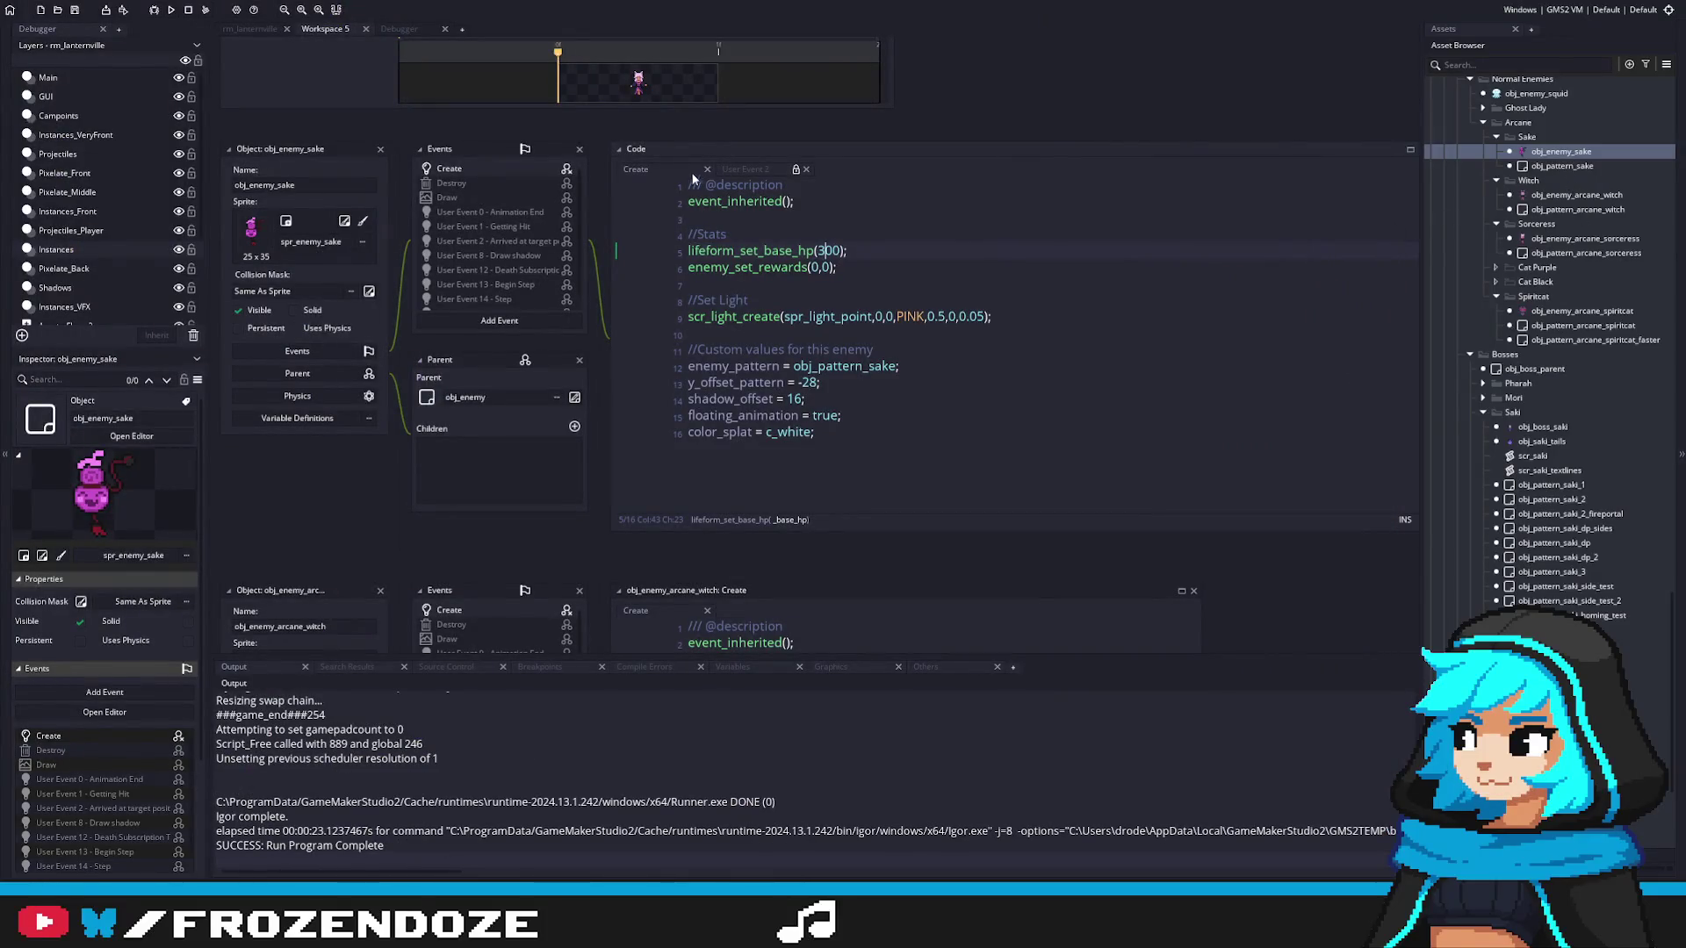
Step: Check spawn_iframes in the parent obj_enemy, then reopen obj_enemy_sake's Create code
scroll(1571, 170, "up", 3)
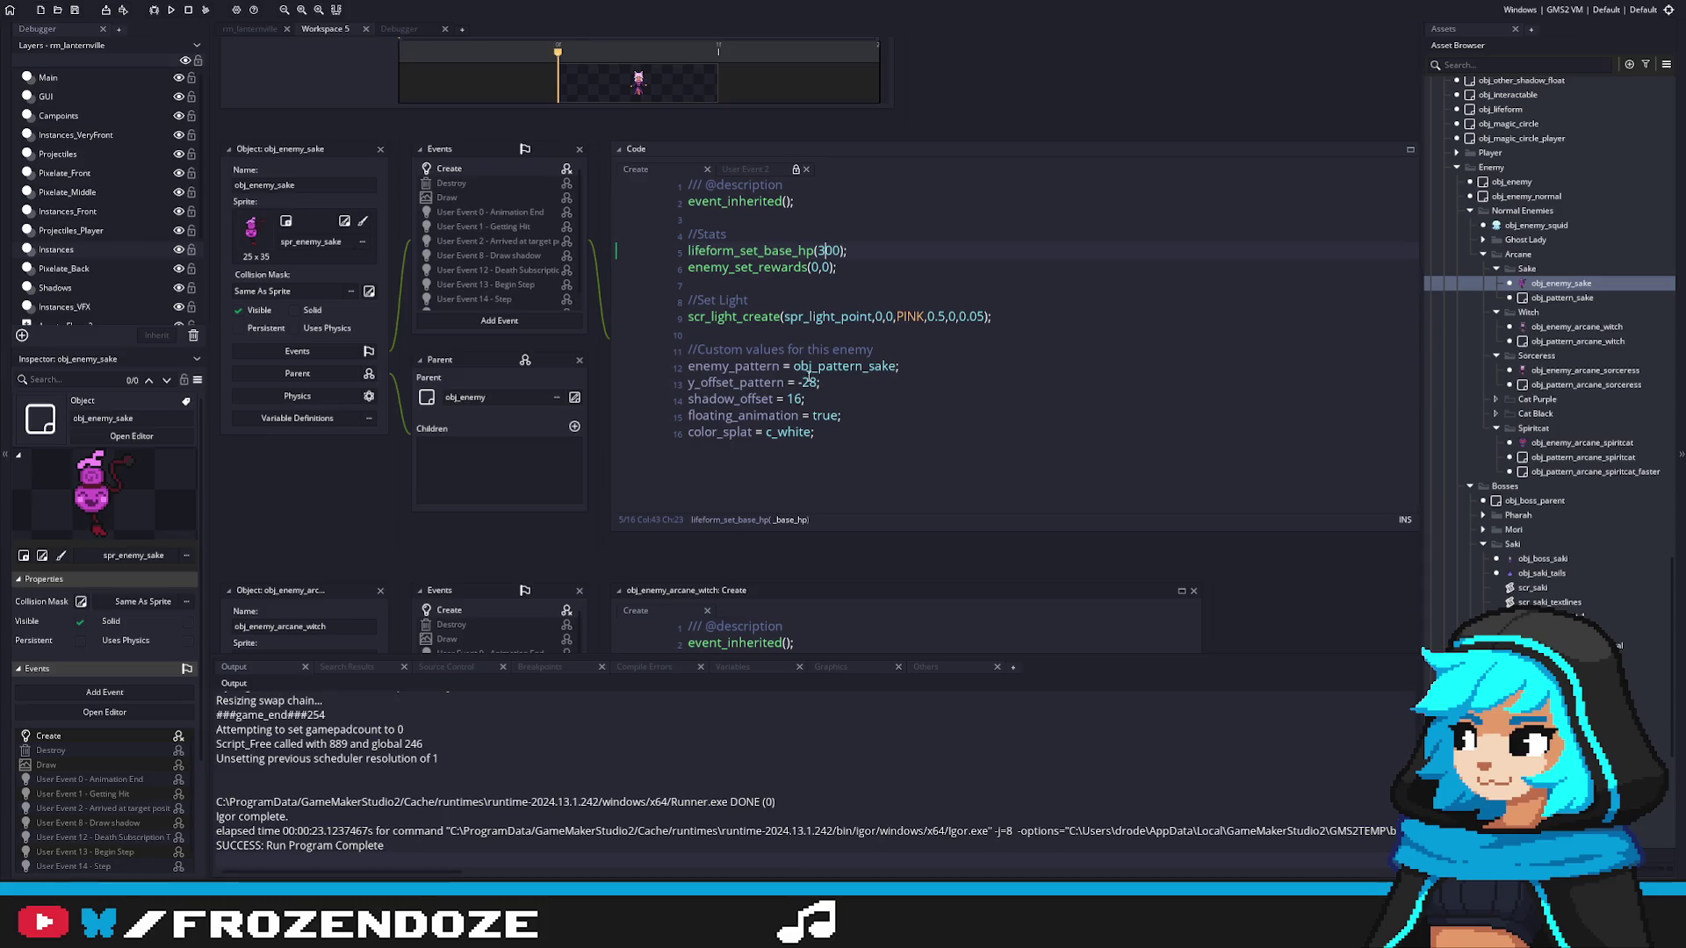
double_click(1511, 182)
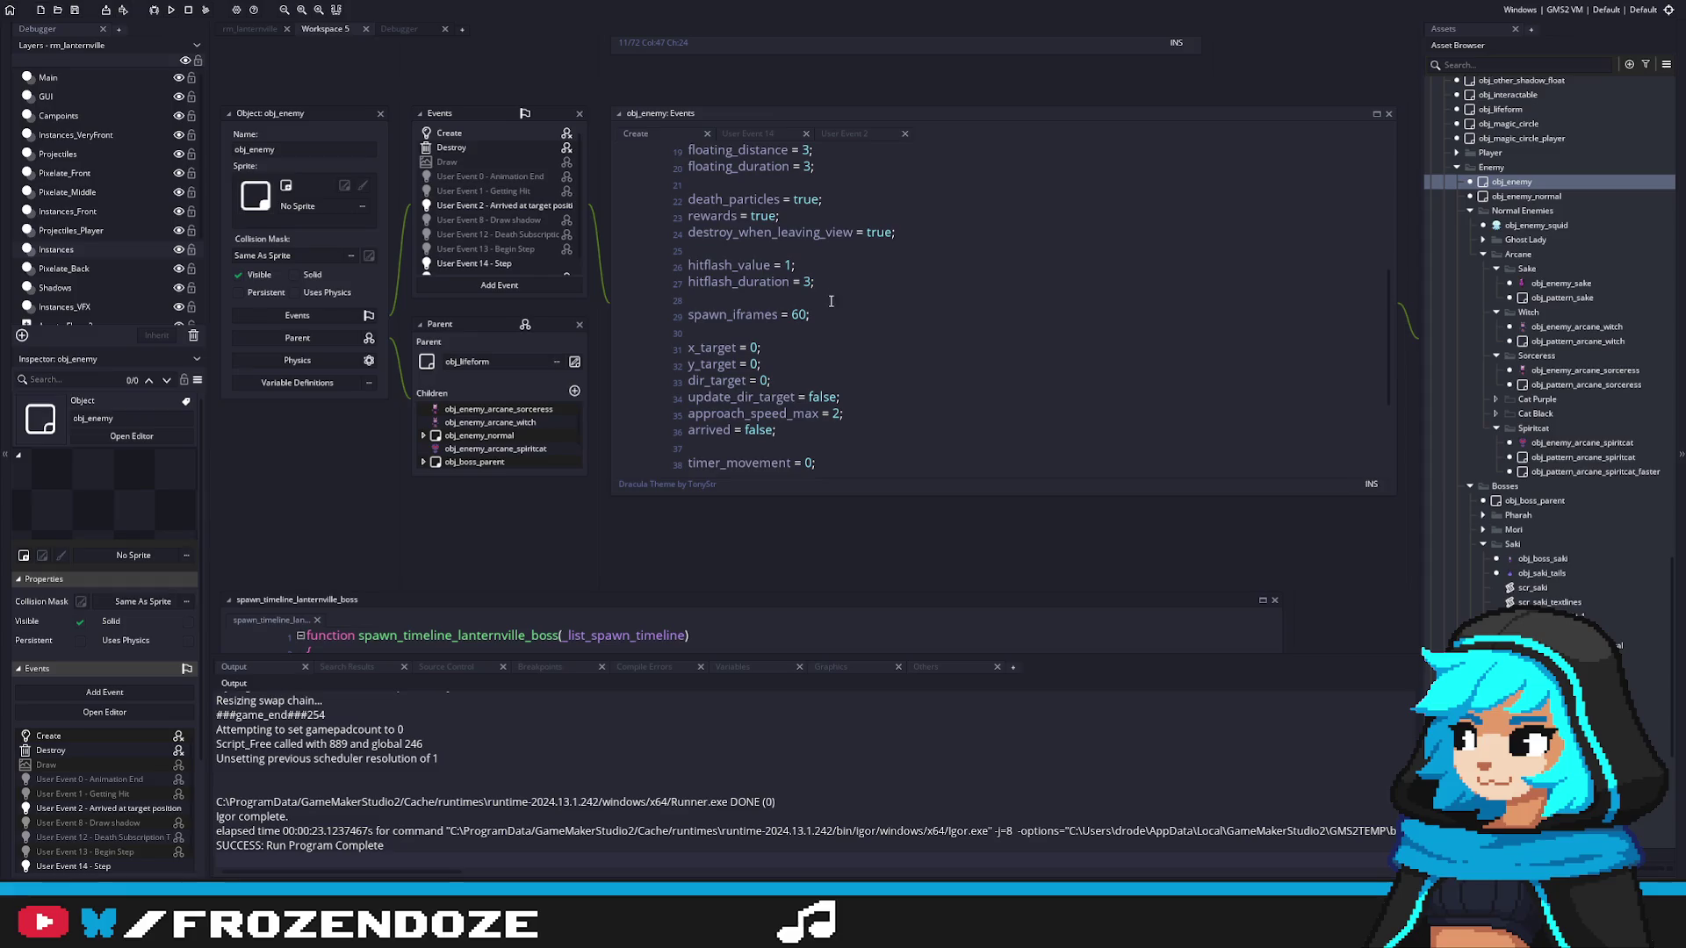
double_click(1560, 282)
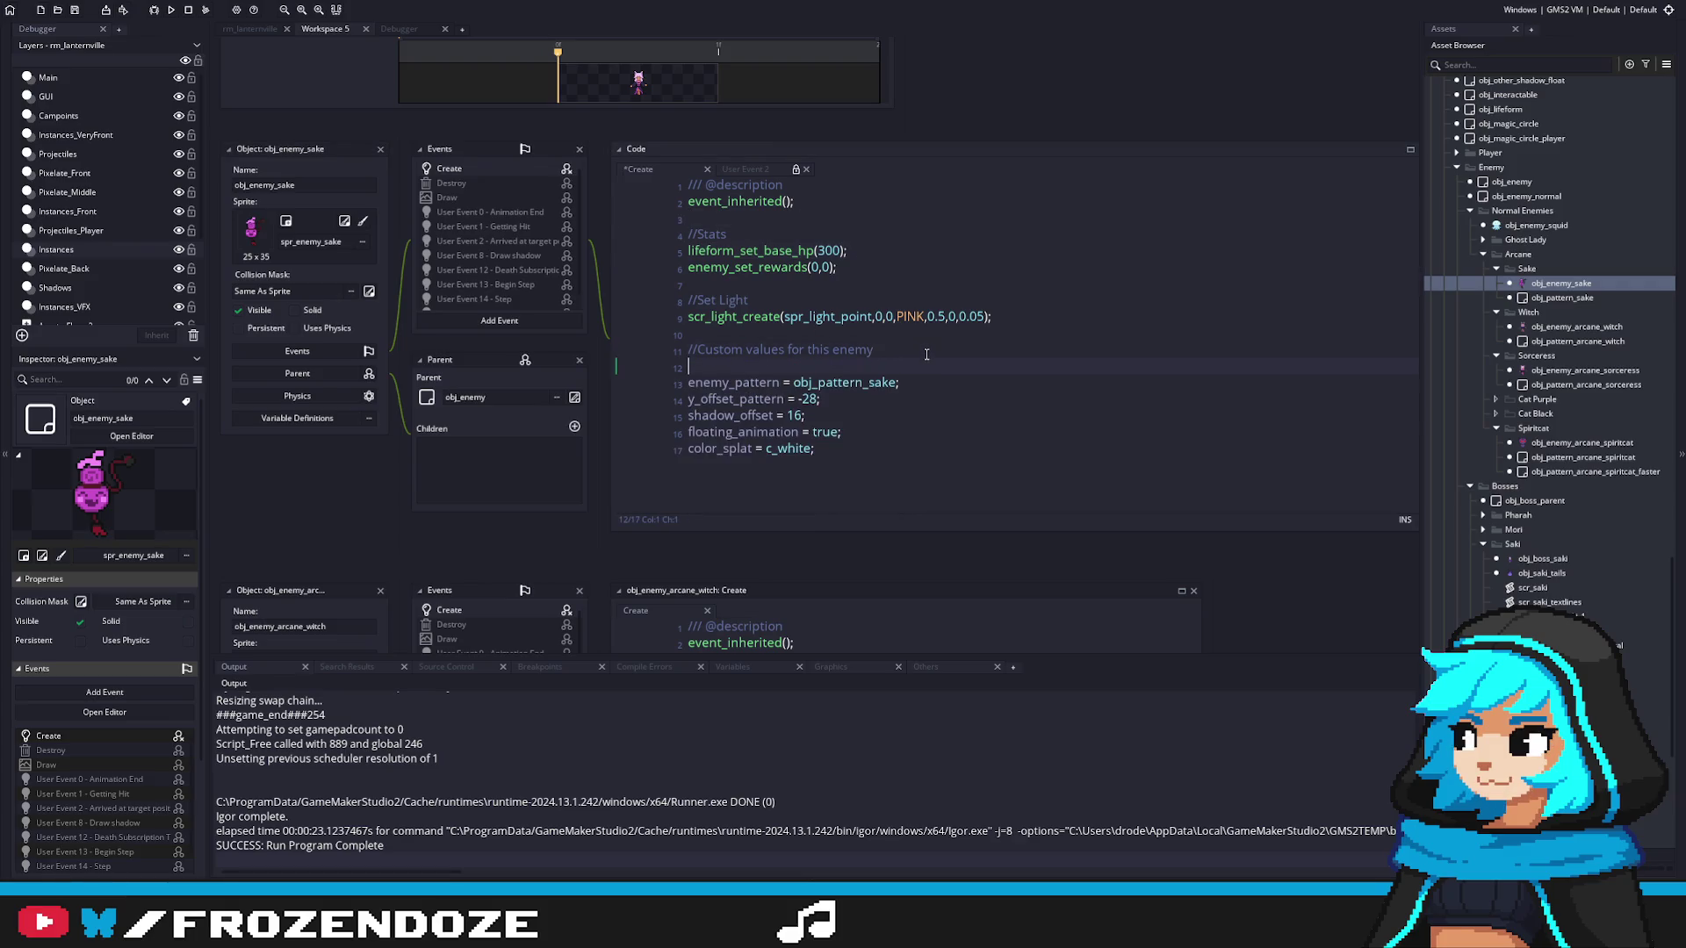
Step: Append spawn_iframes = 0; to obj_enemy_sake's Create code and rebuild the game with F5
key("Return")
type("spawn_iframes = 60;")
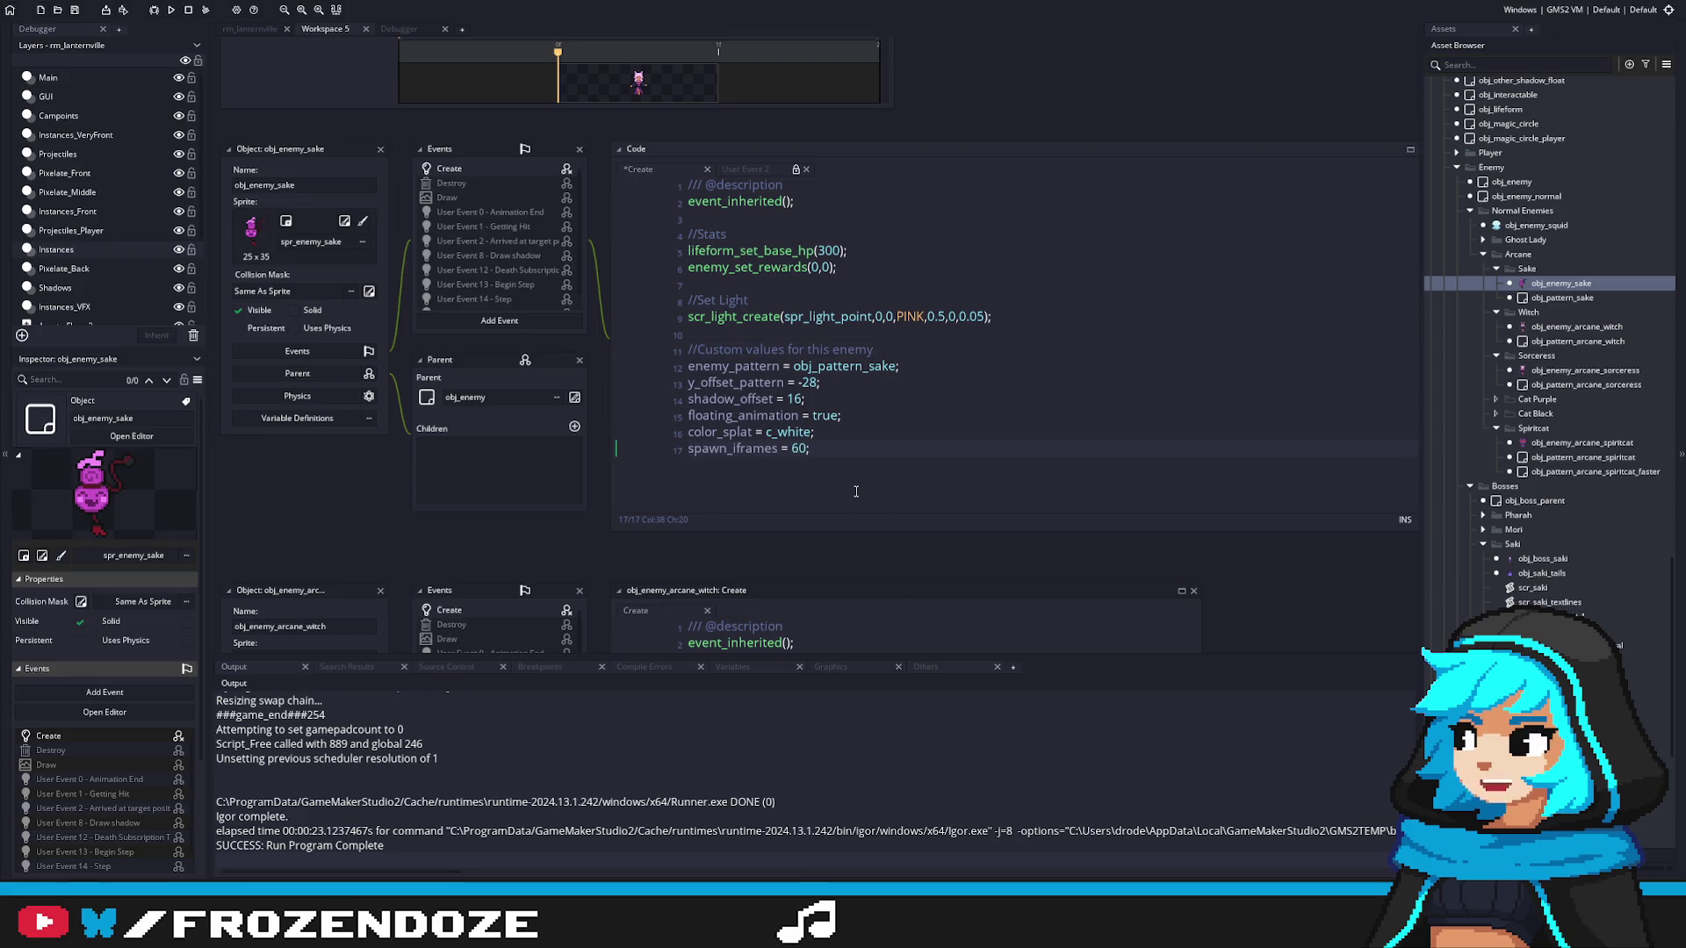
left_click(917, 455)
key("F5")
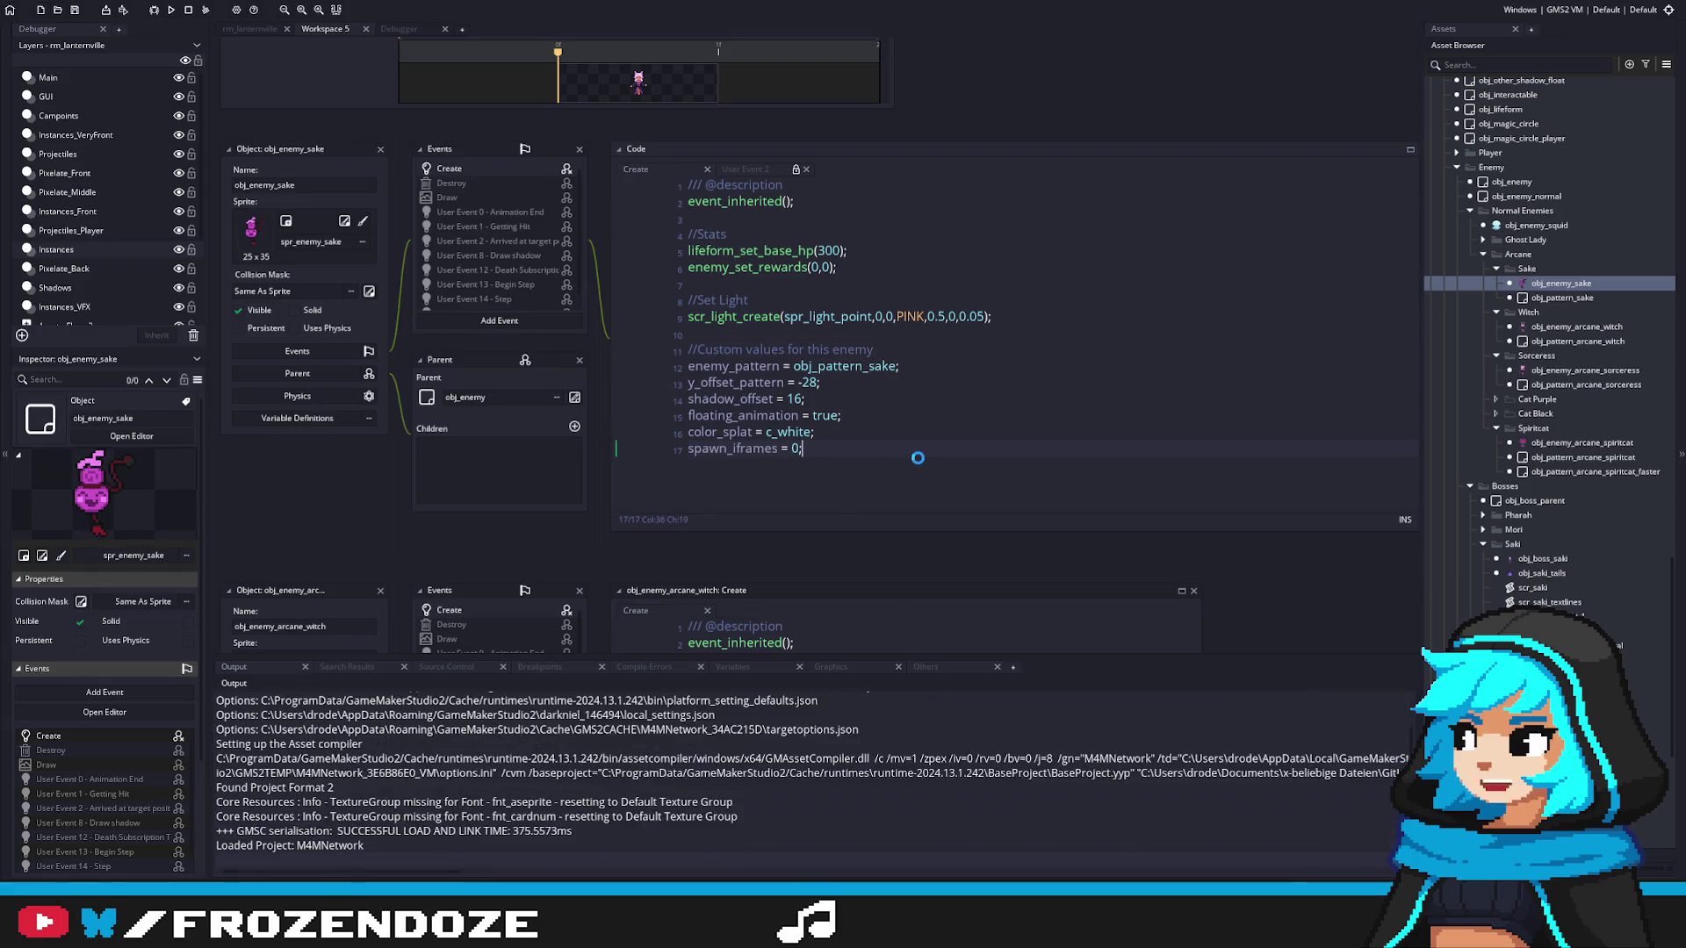
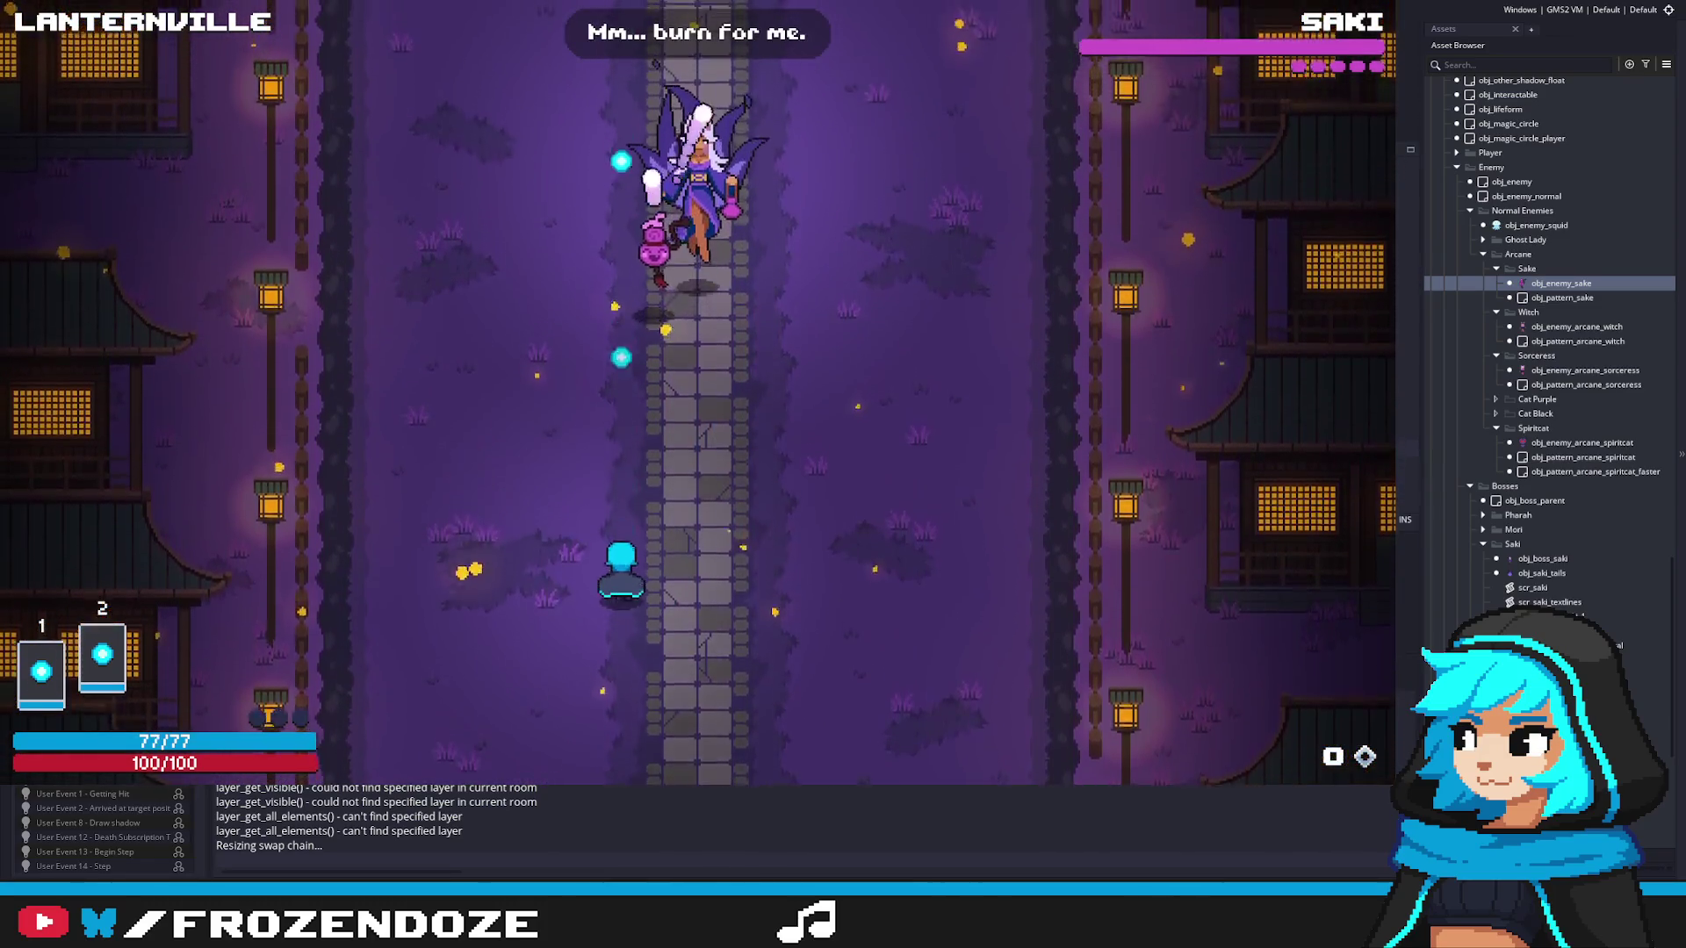
Step: Move the player along the Lanternville path, sidestepping Saki's first bullets
key("d")
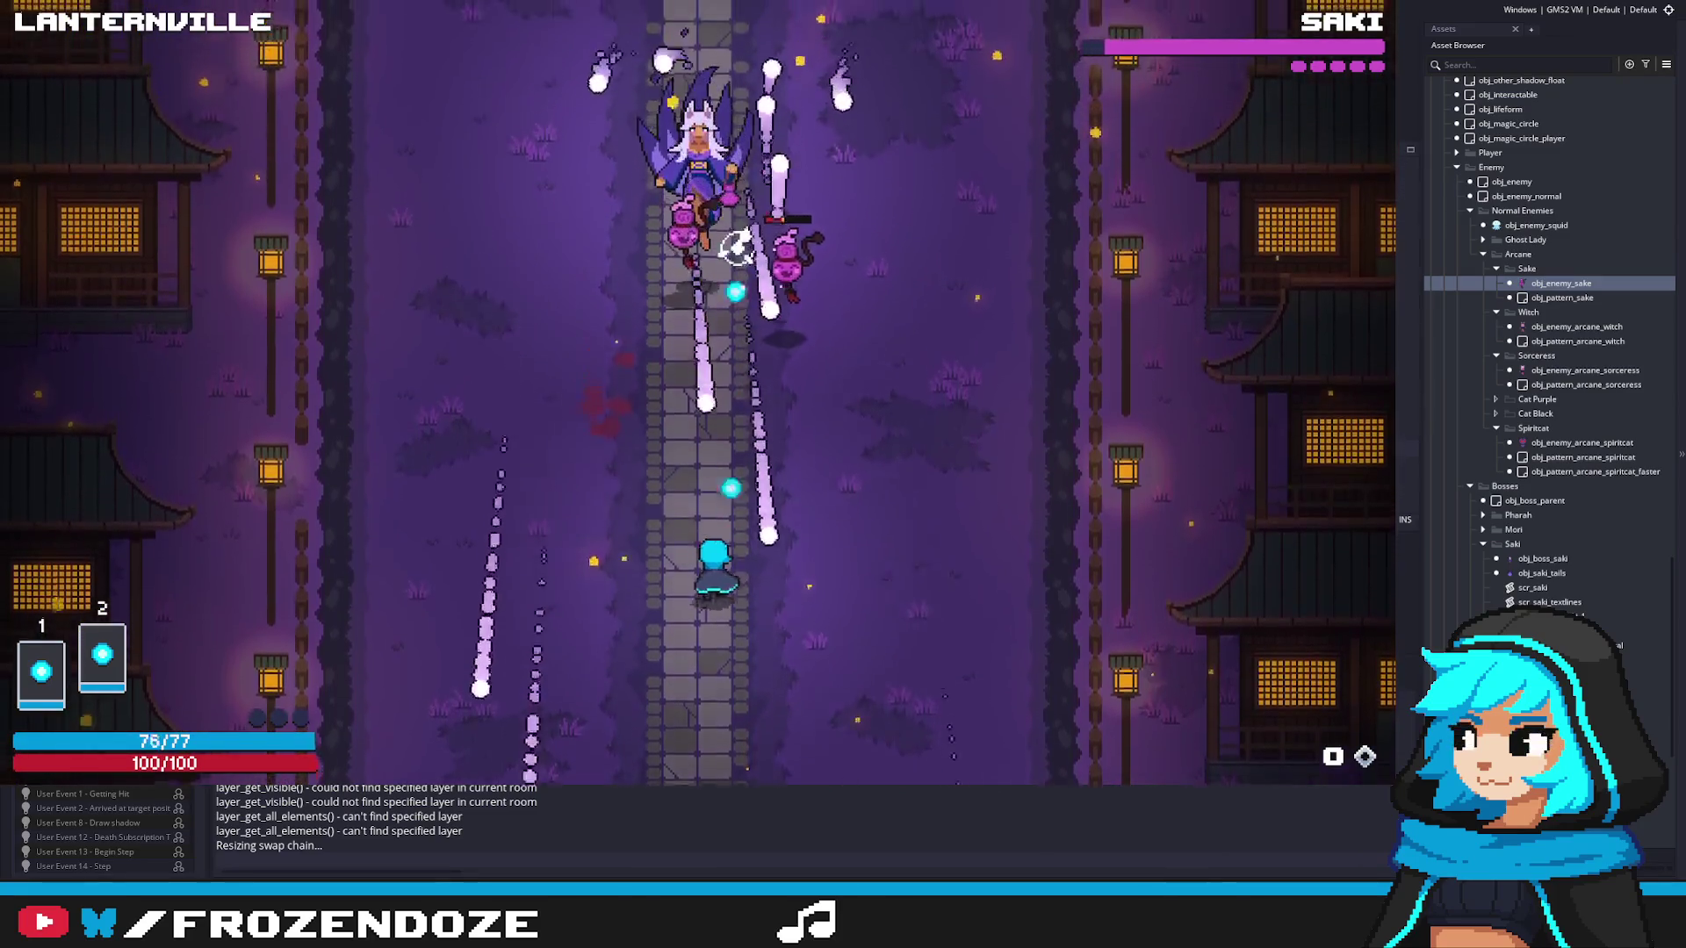
key("a")
key("d")
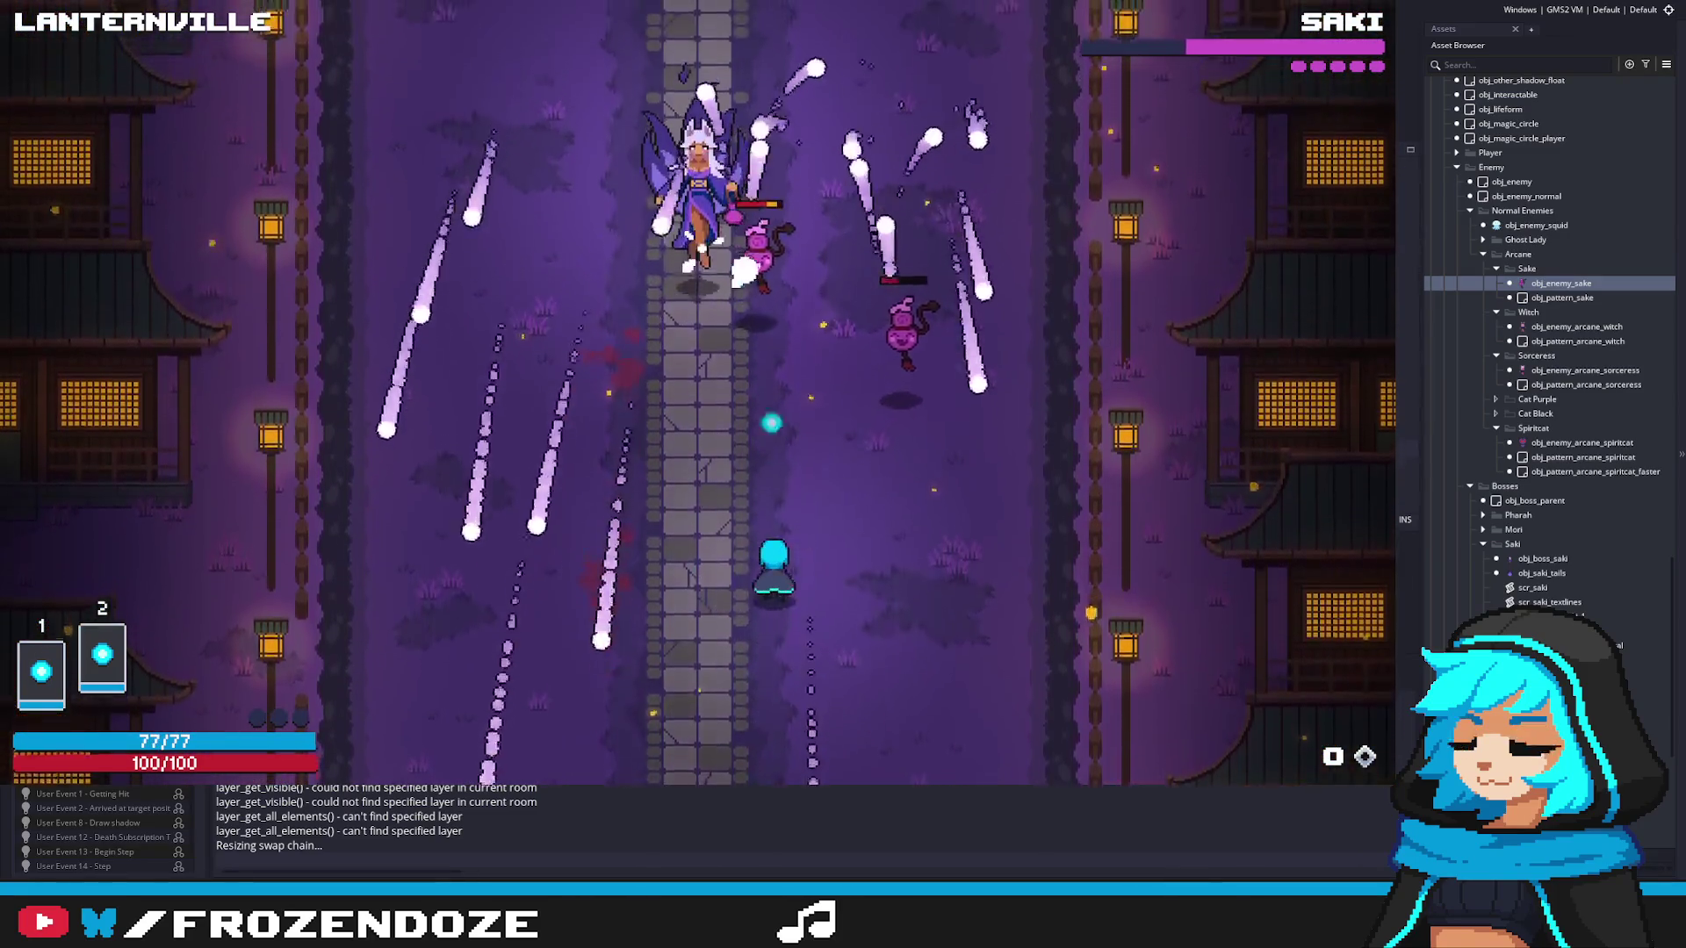
key("a")
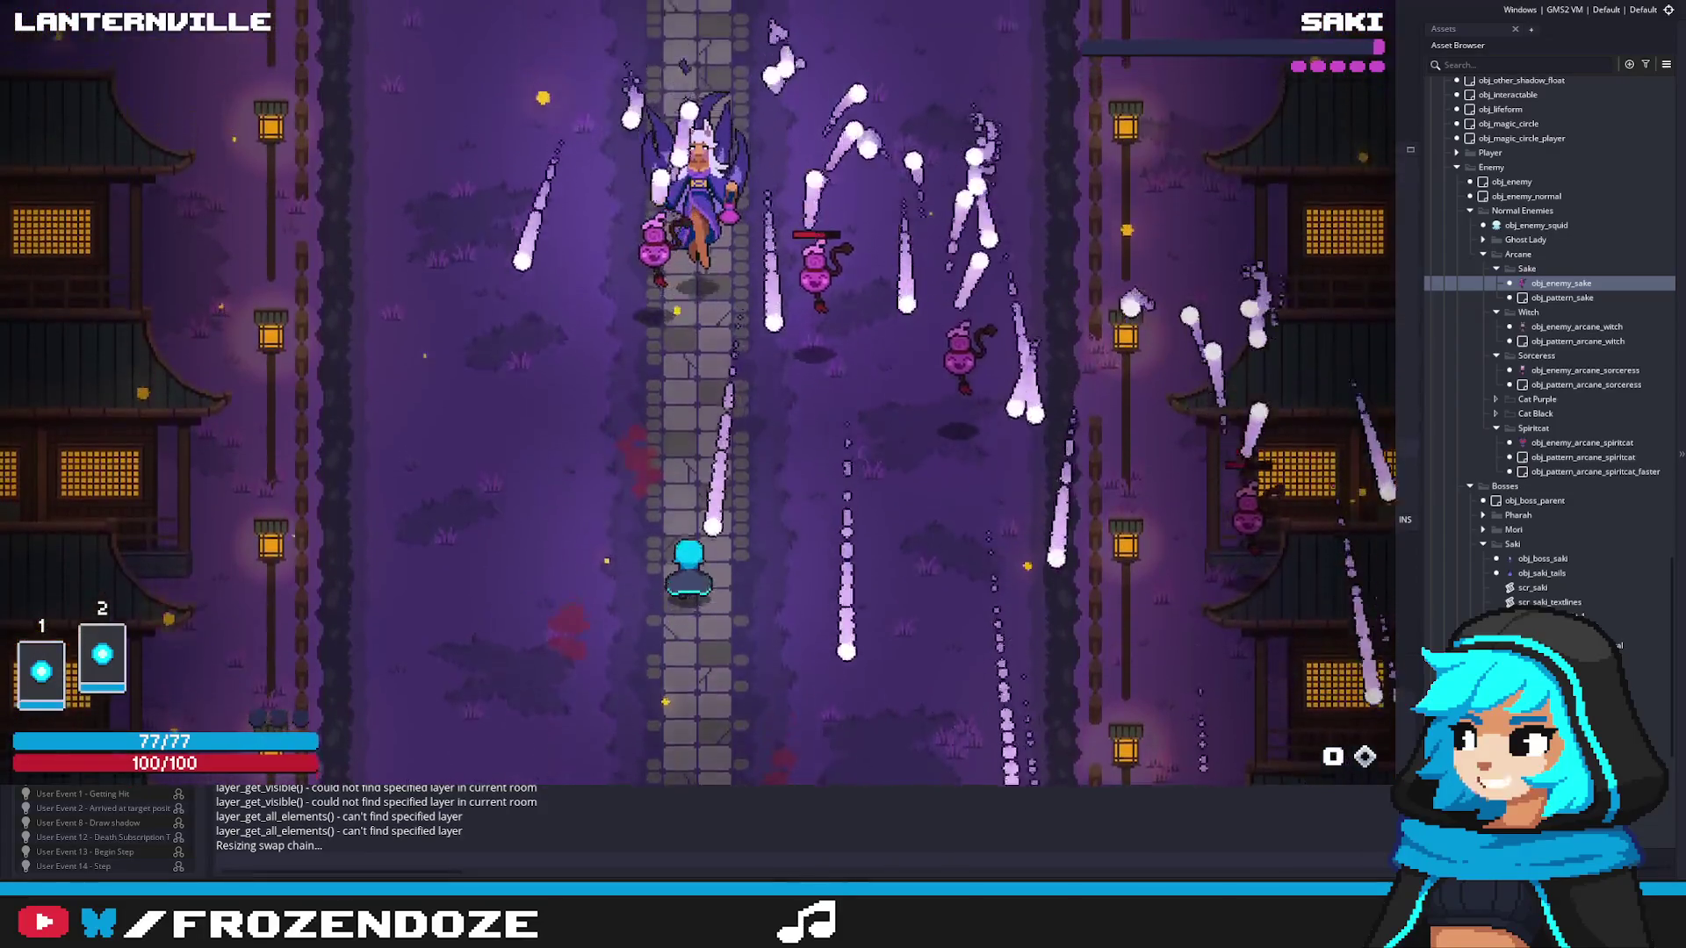
key("a")
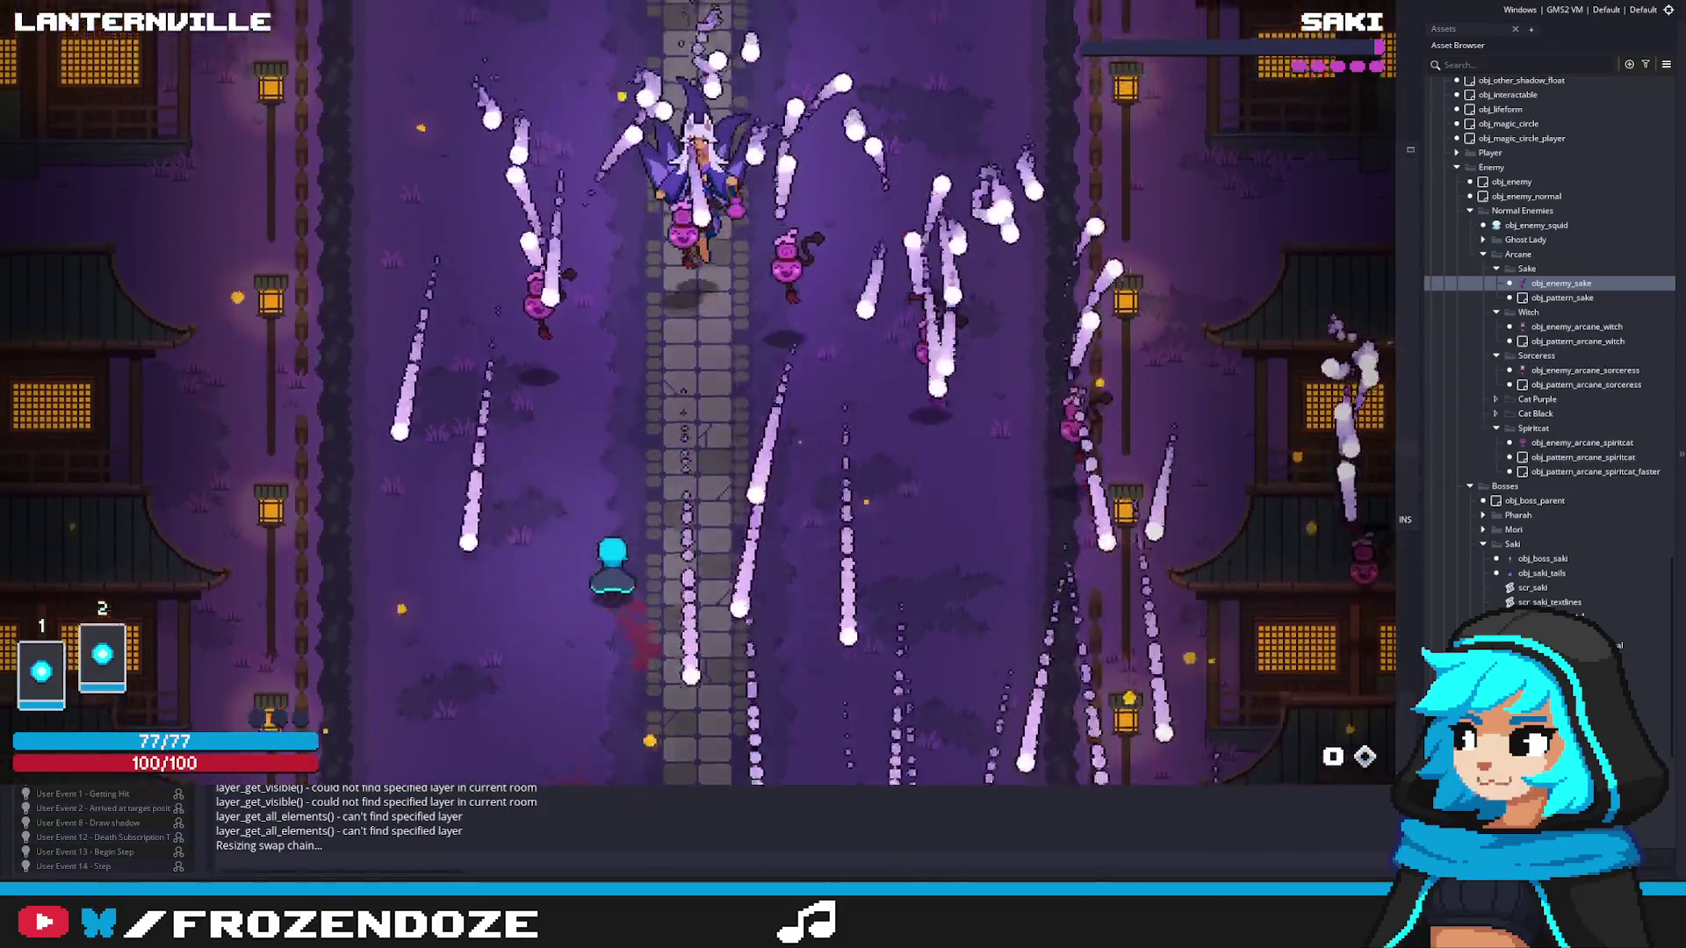
key("d")
key("a")
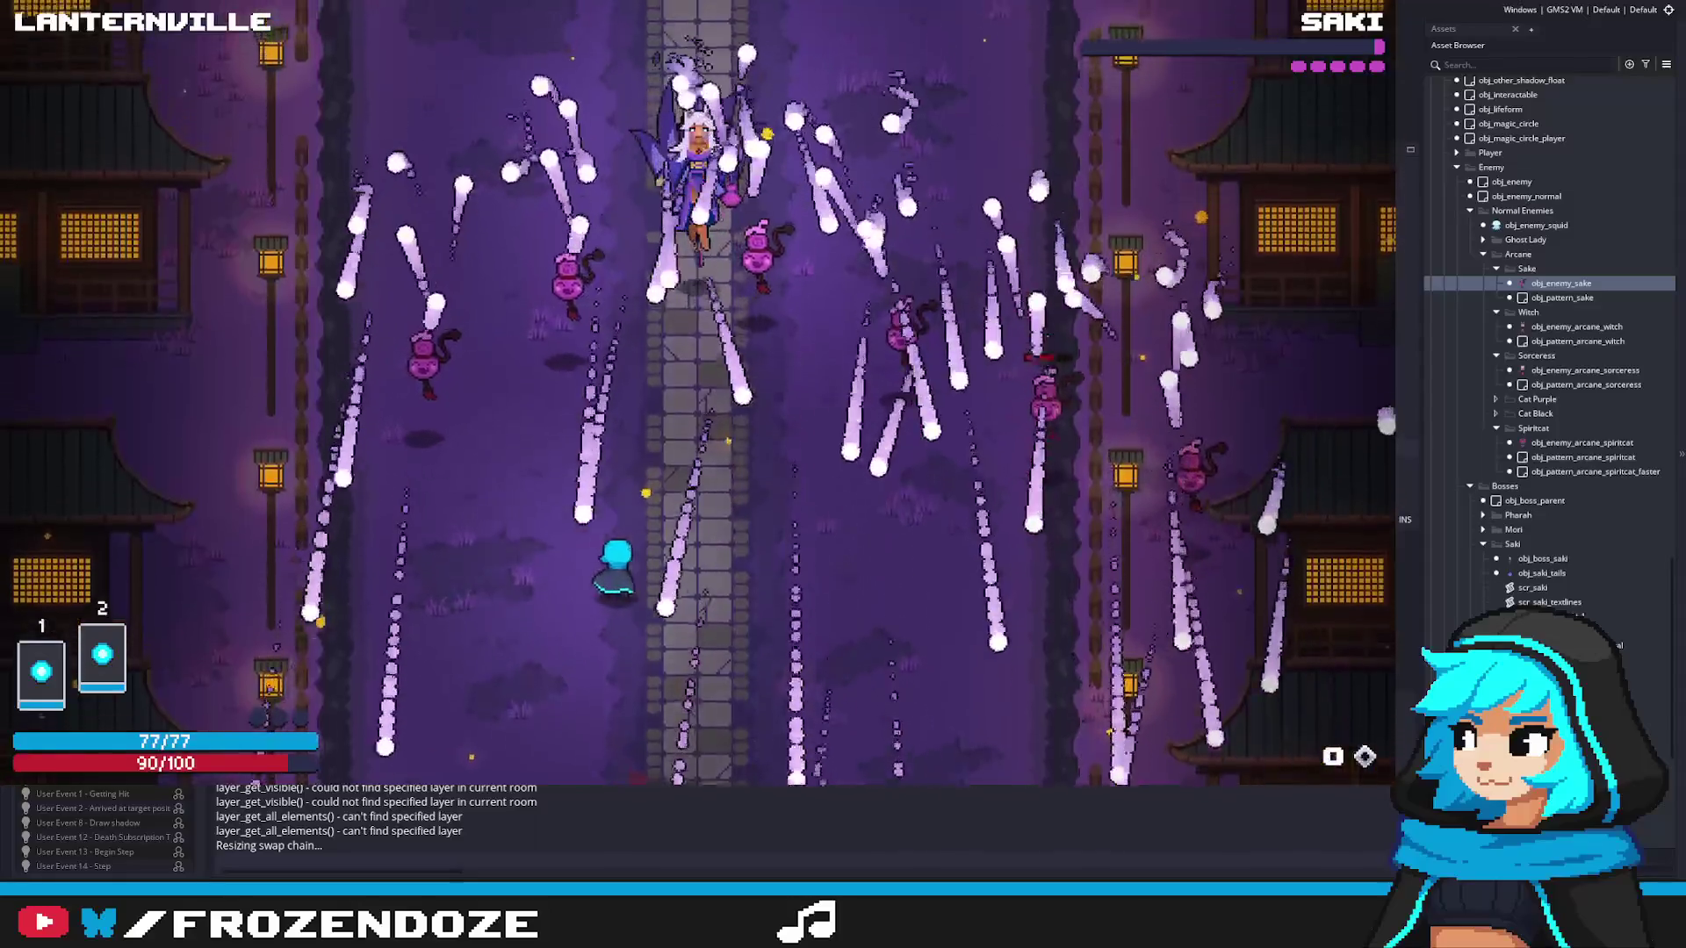
key("d")
key("a")
Step: Weave through the rest of the barrage until it clears, then quit the playtest
key("d")
key("a")
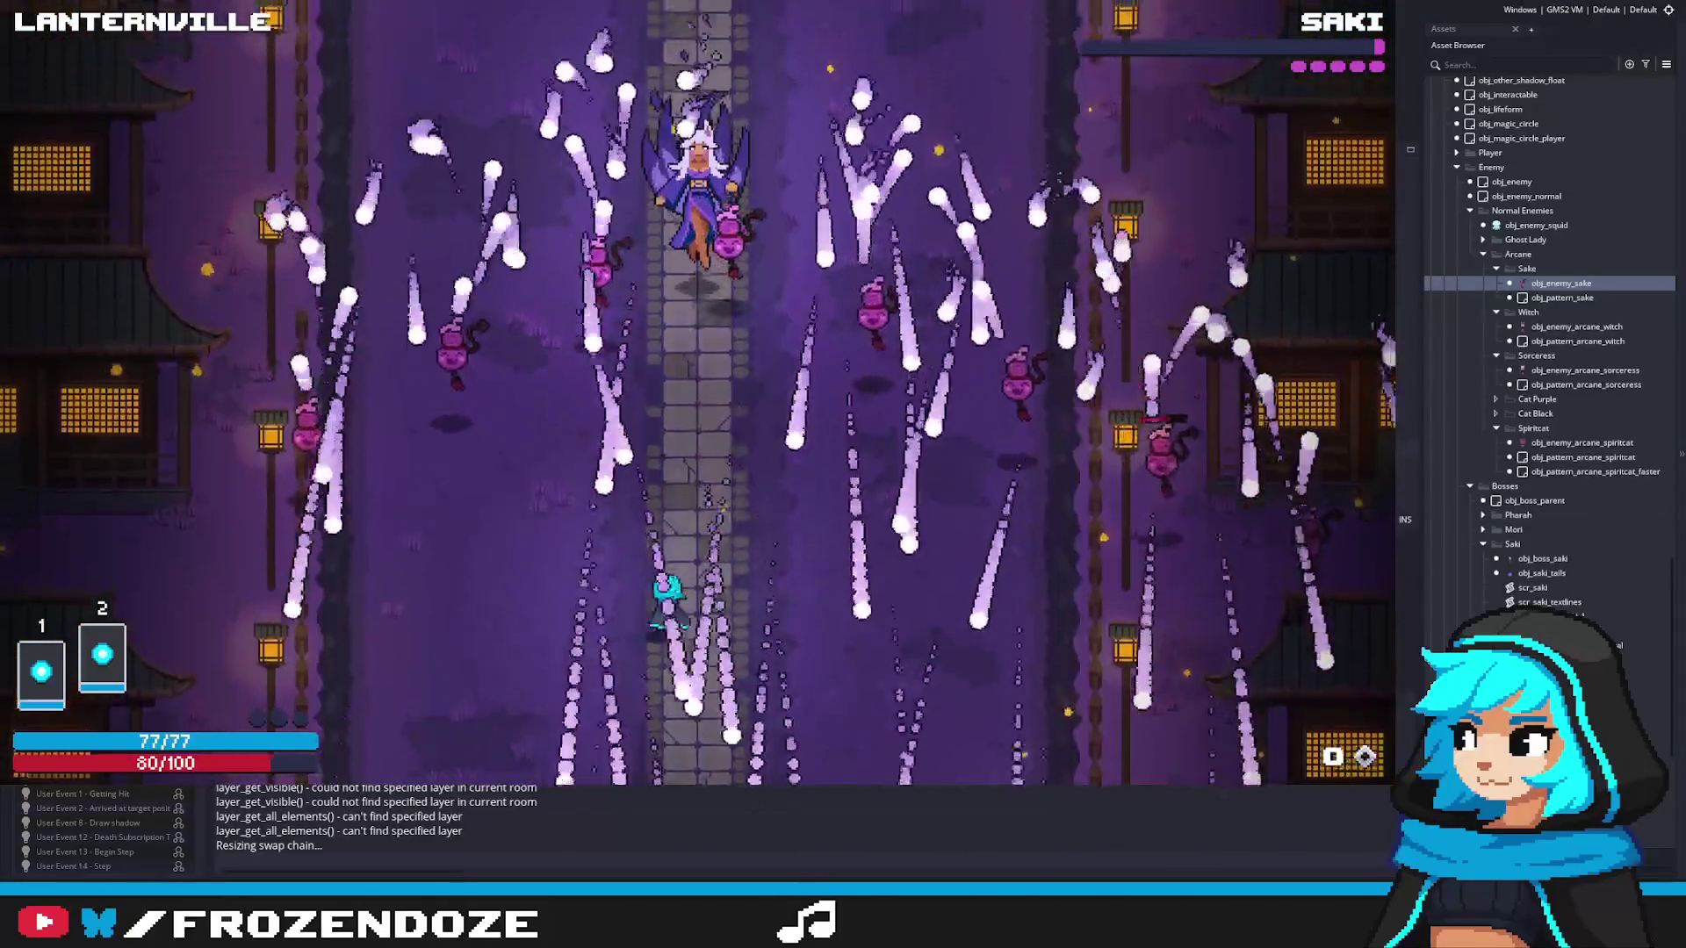
key("a")
key("w")
key("d")
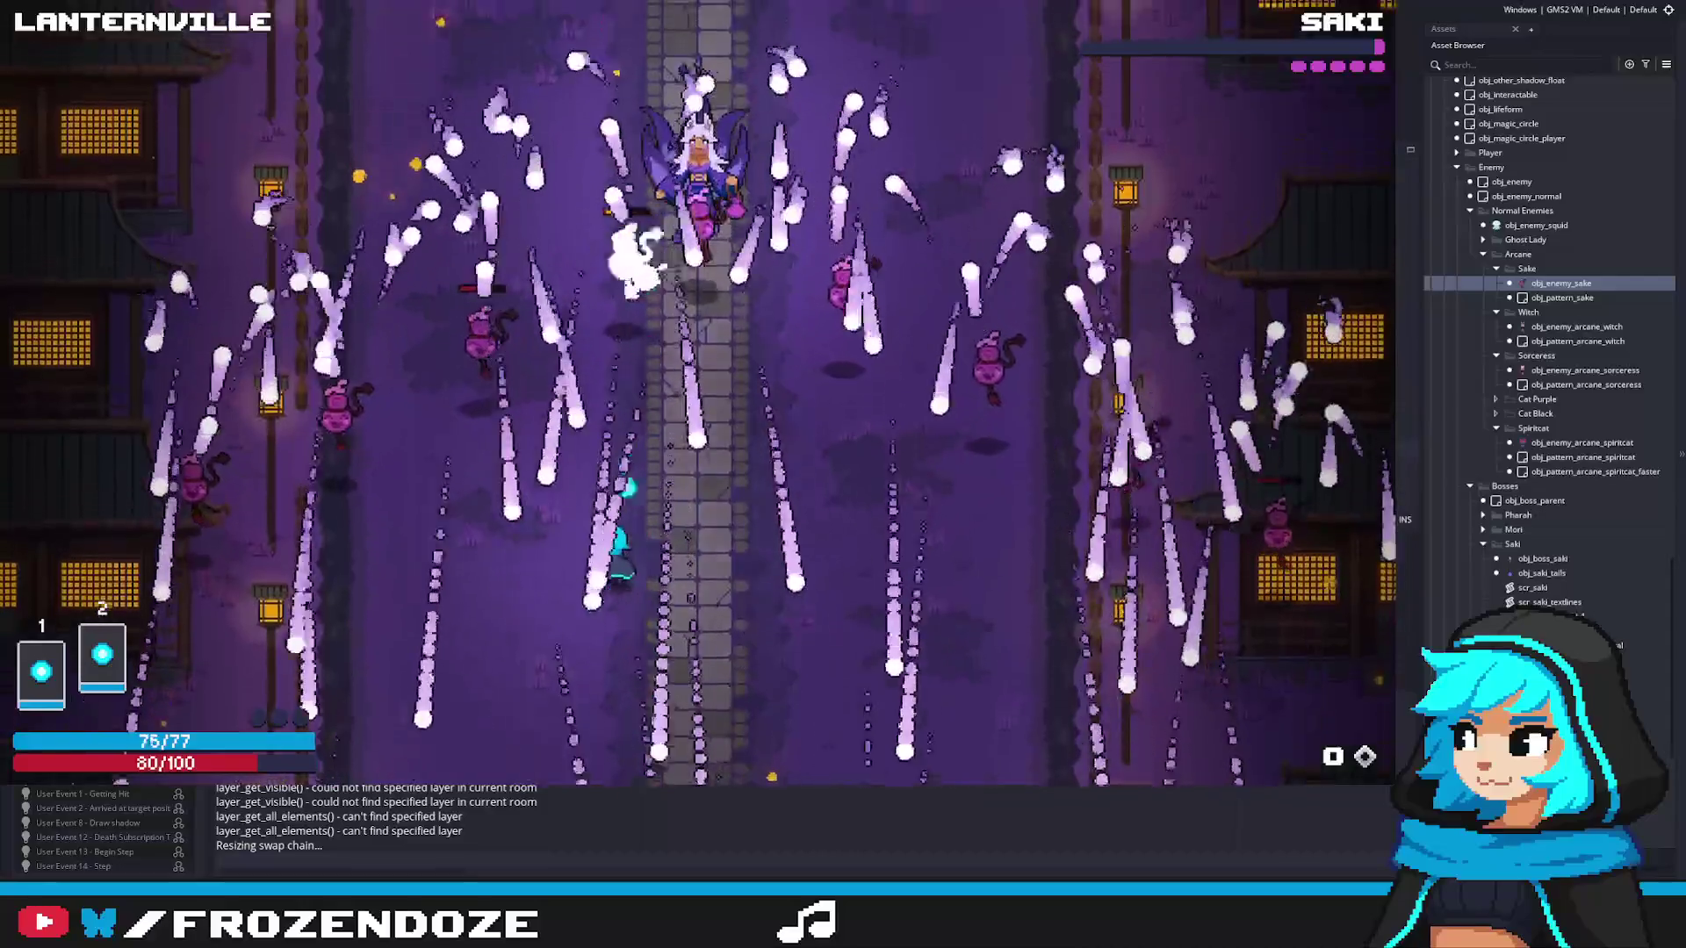
key("d")
key("a")
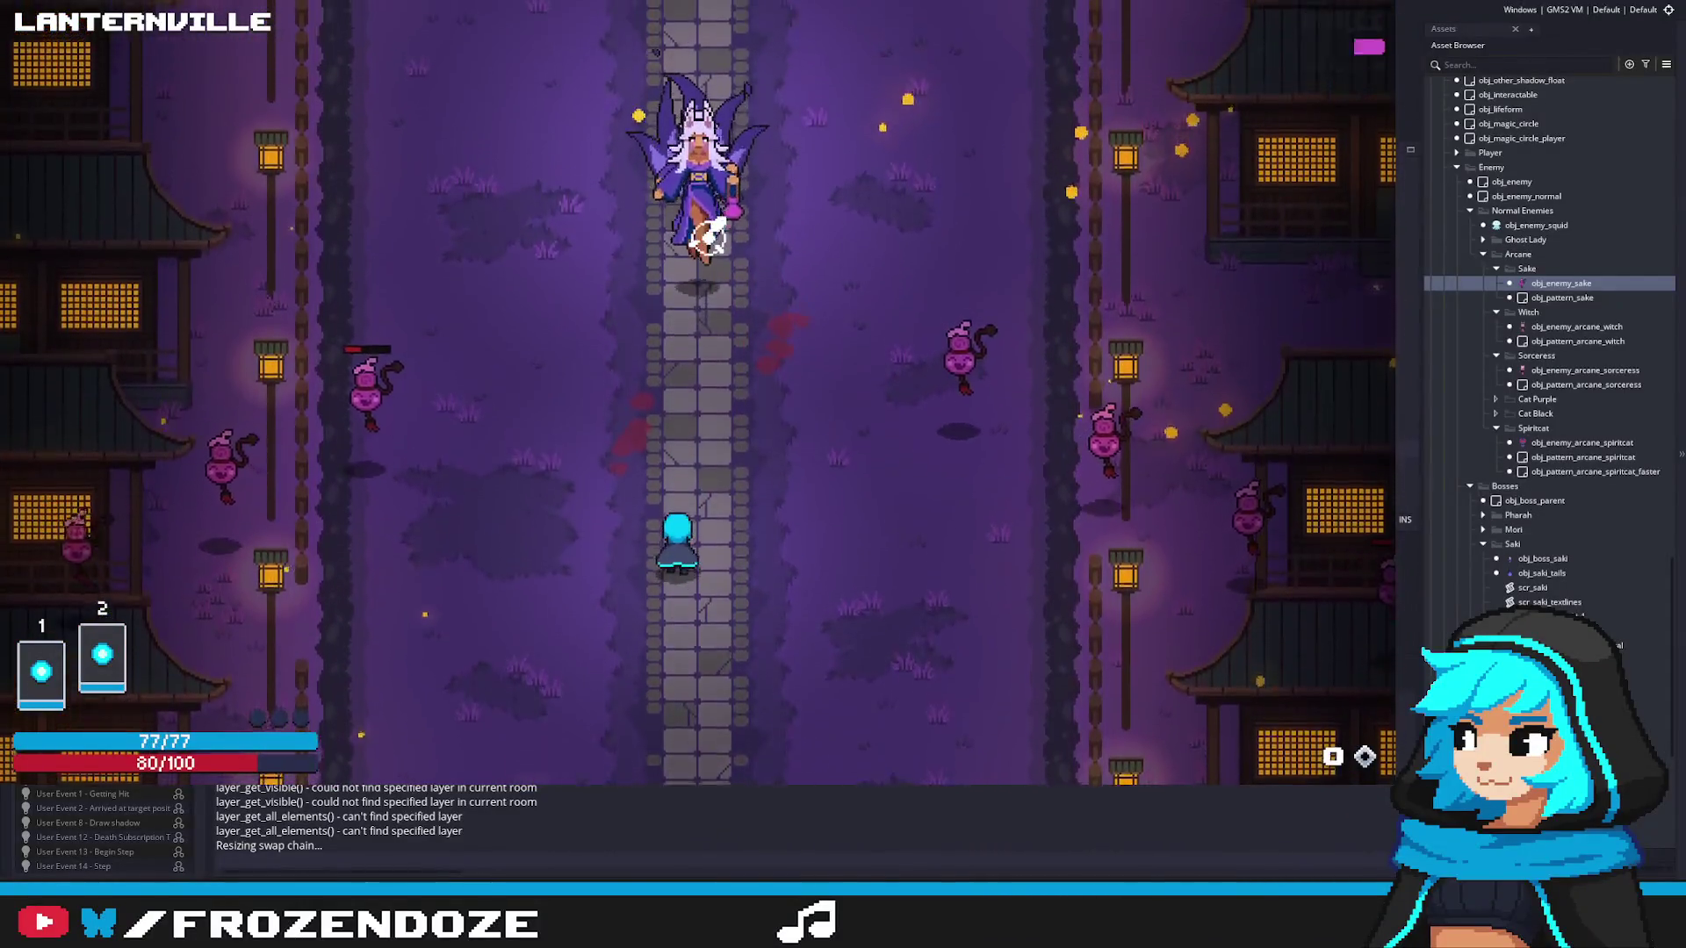
key("Escape")
Step: Open obj_boss_saki's scr_saki code at saki_fill_attacklist and launch a test run
double_click(1589, 562)
scroll(1061, 334, "up", 6)
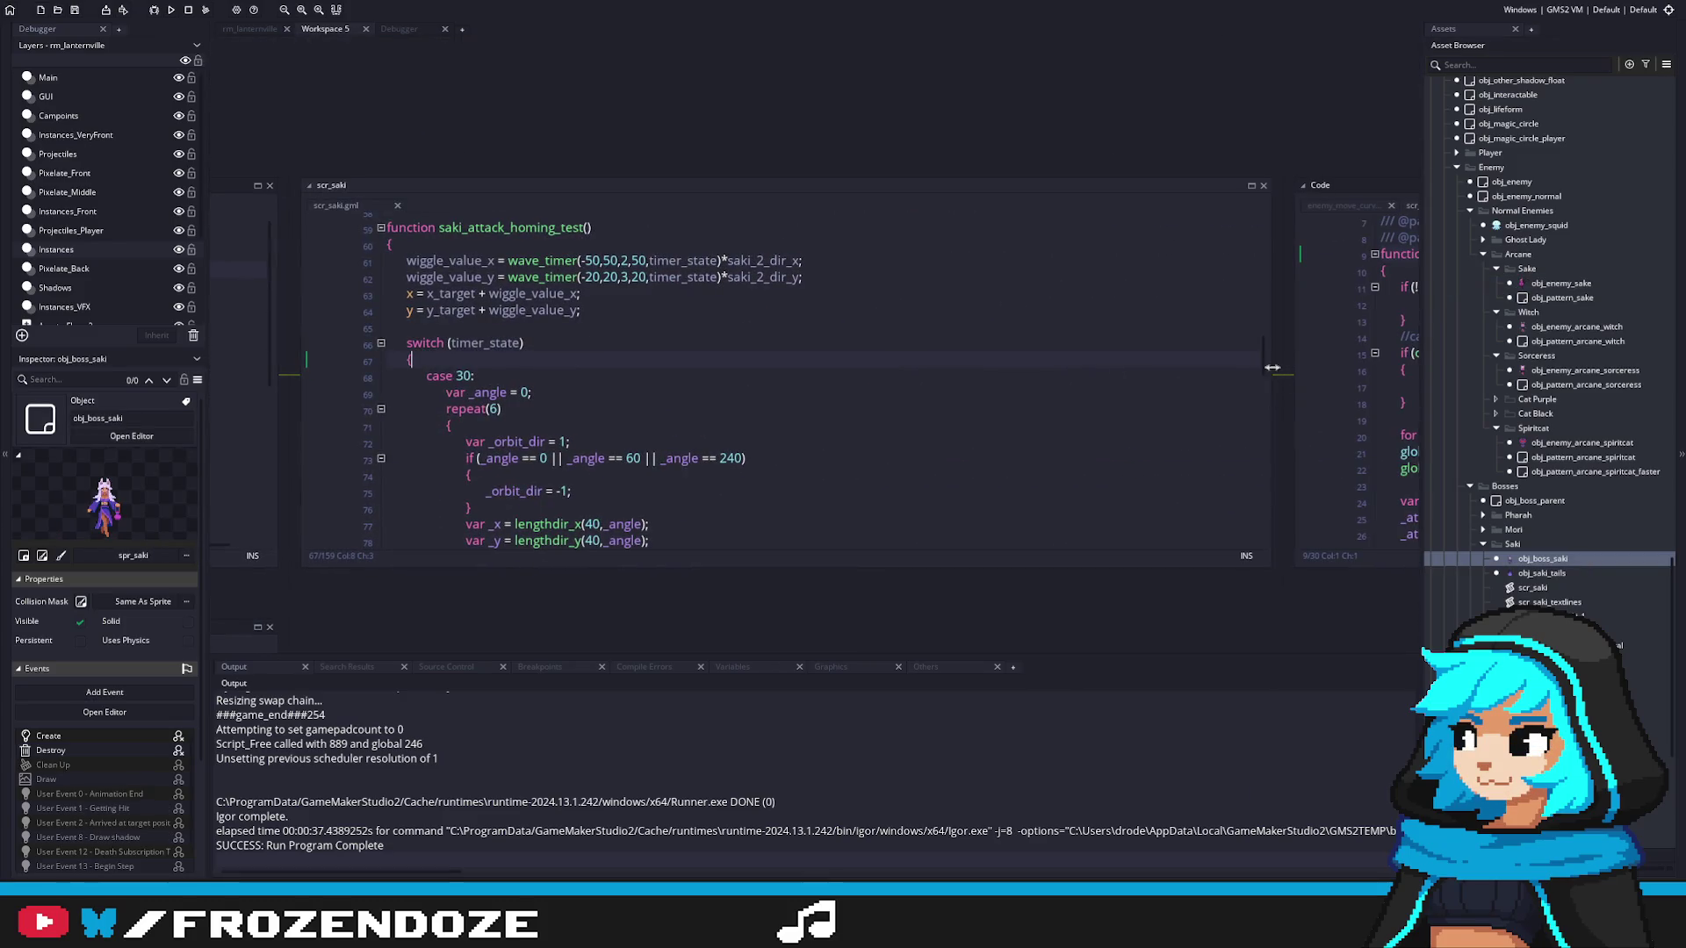
scroll(1286, 305, "up", 11)
scroll(1286, 305, "up", 8)
left_click(813, 336)
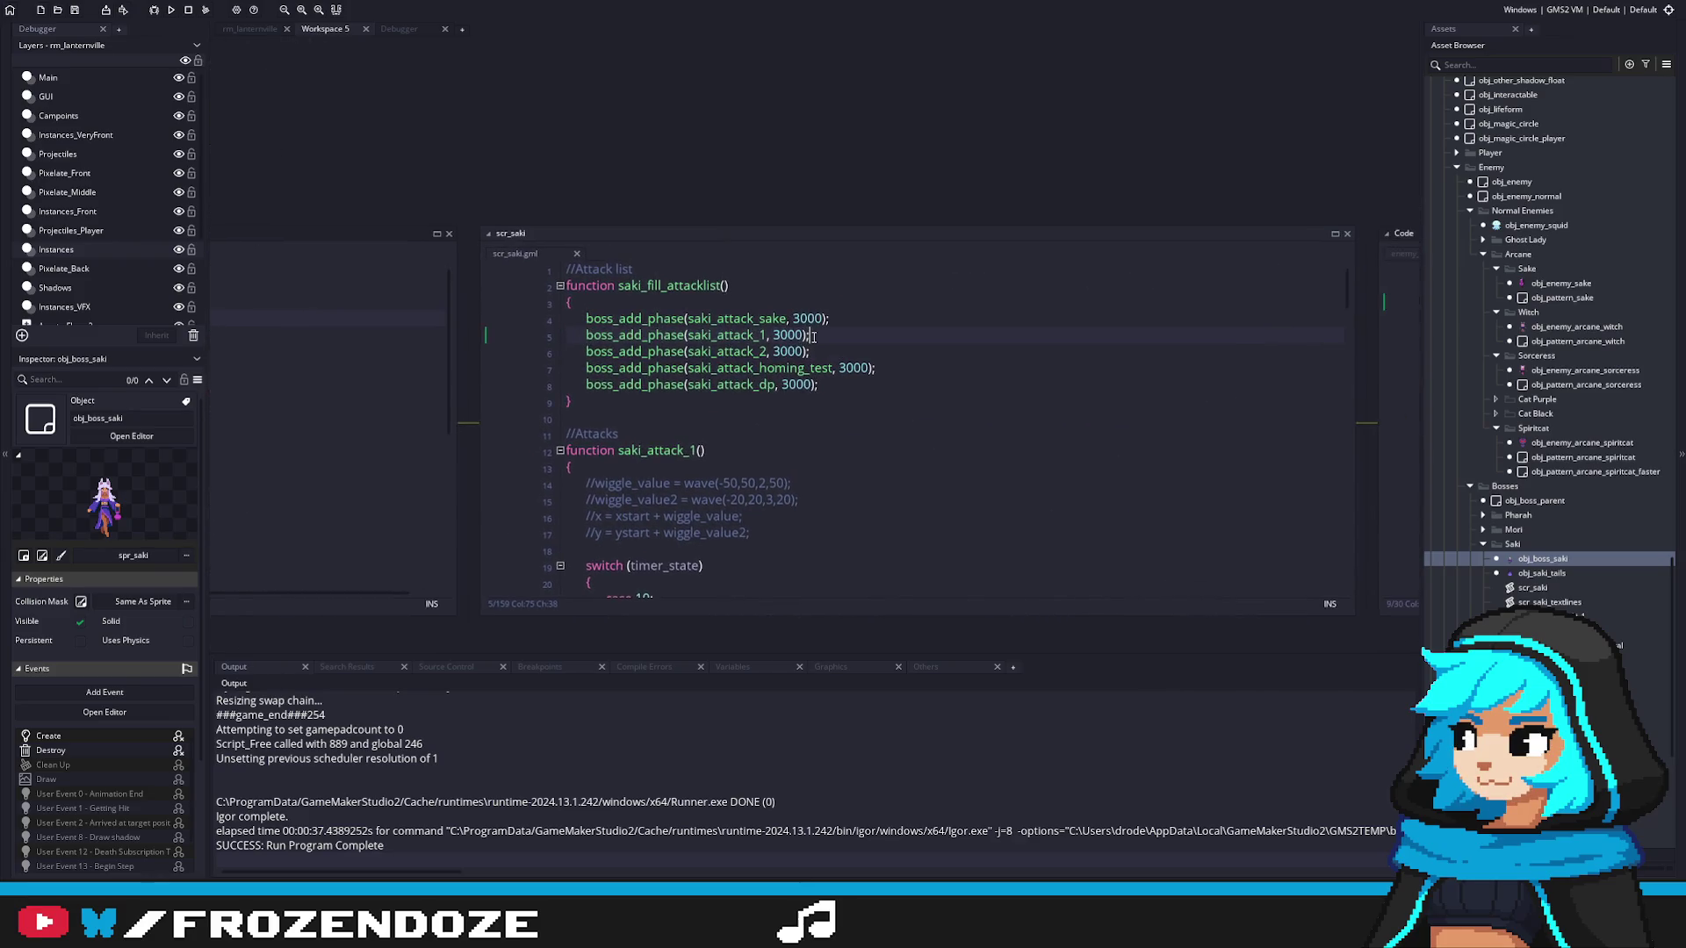
key("F5")
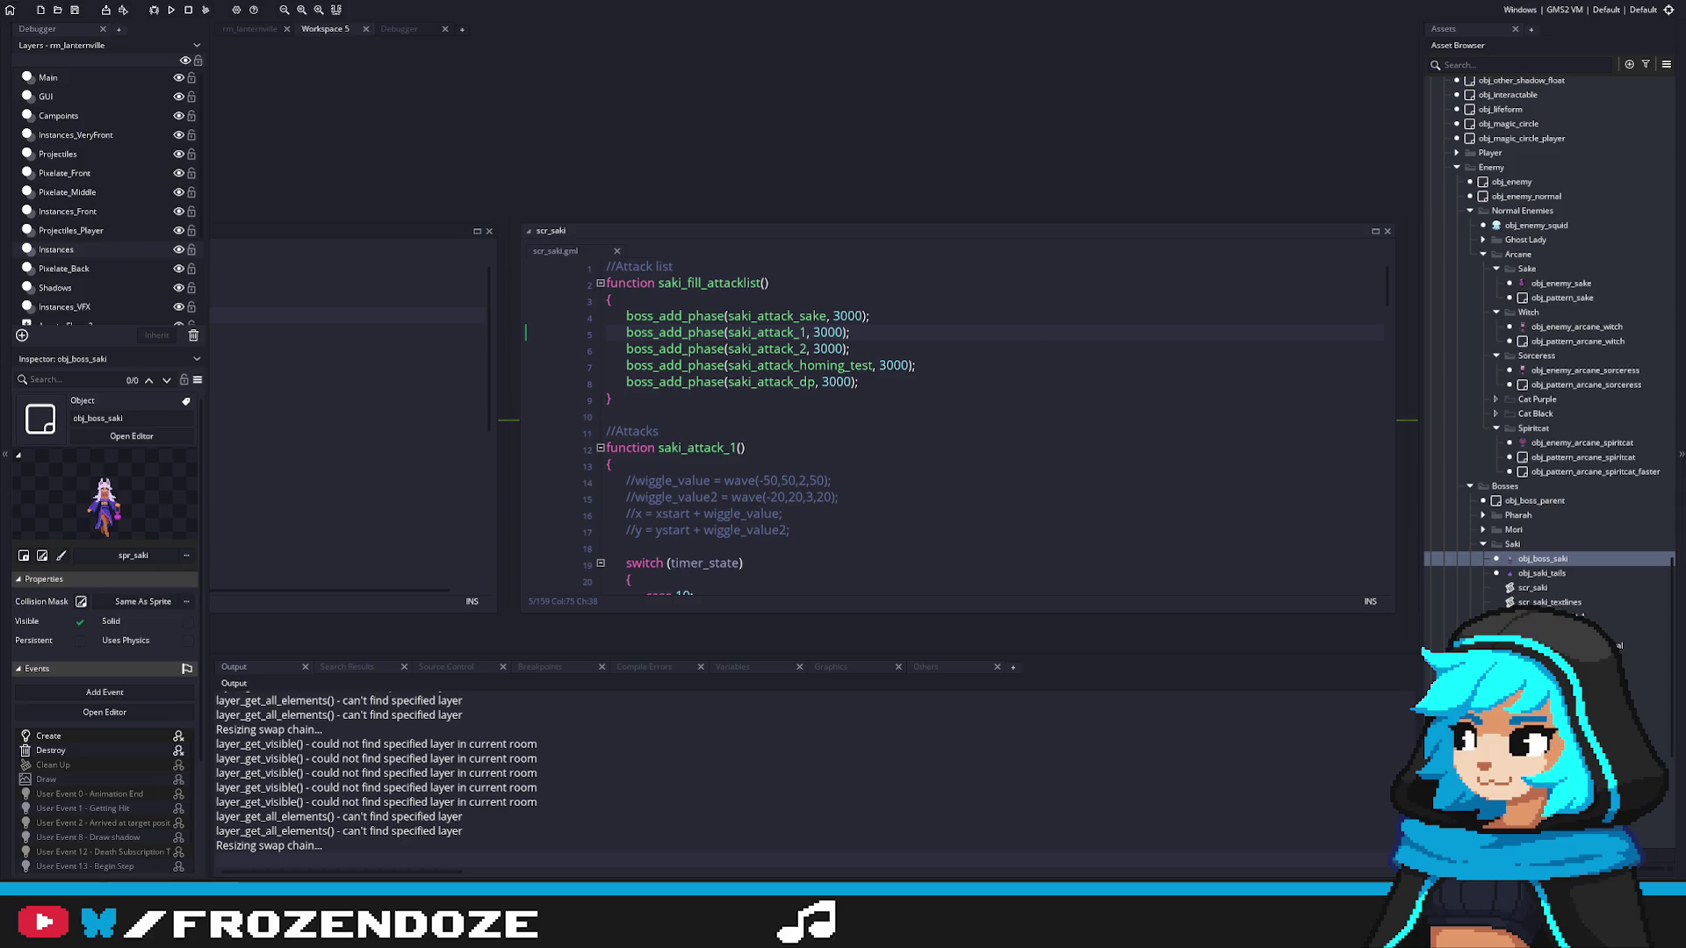
Step: Change saki_attack_sake's duration from 3000 to 6000 and run the game again
key("BackSpace")
type("6")
left_click(925, 337)
key("F5")
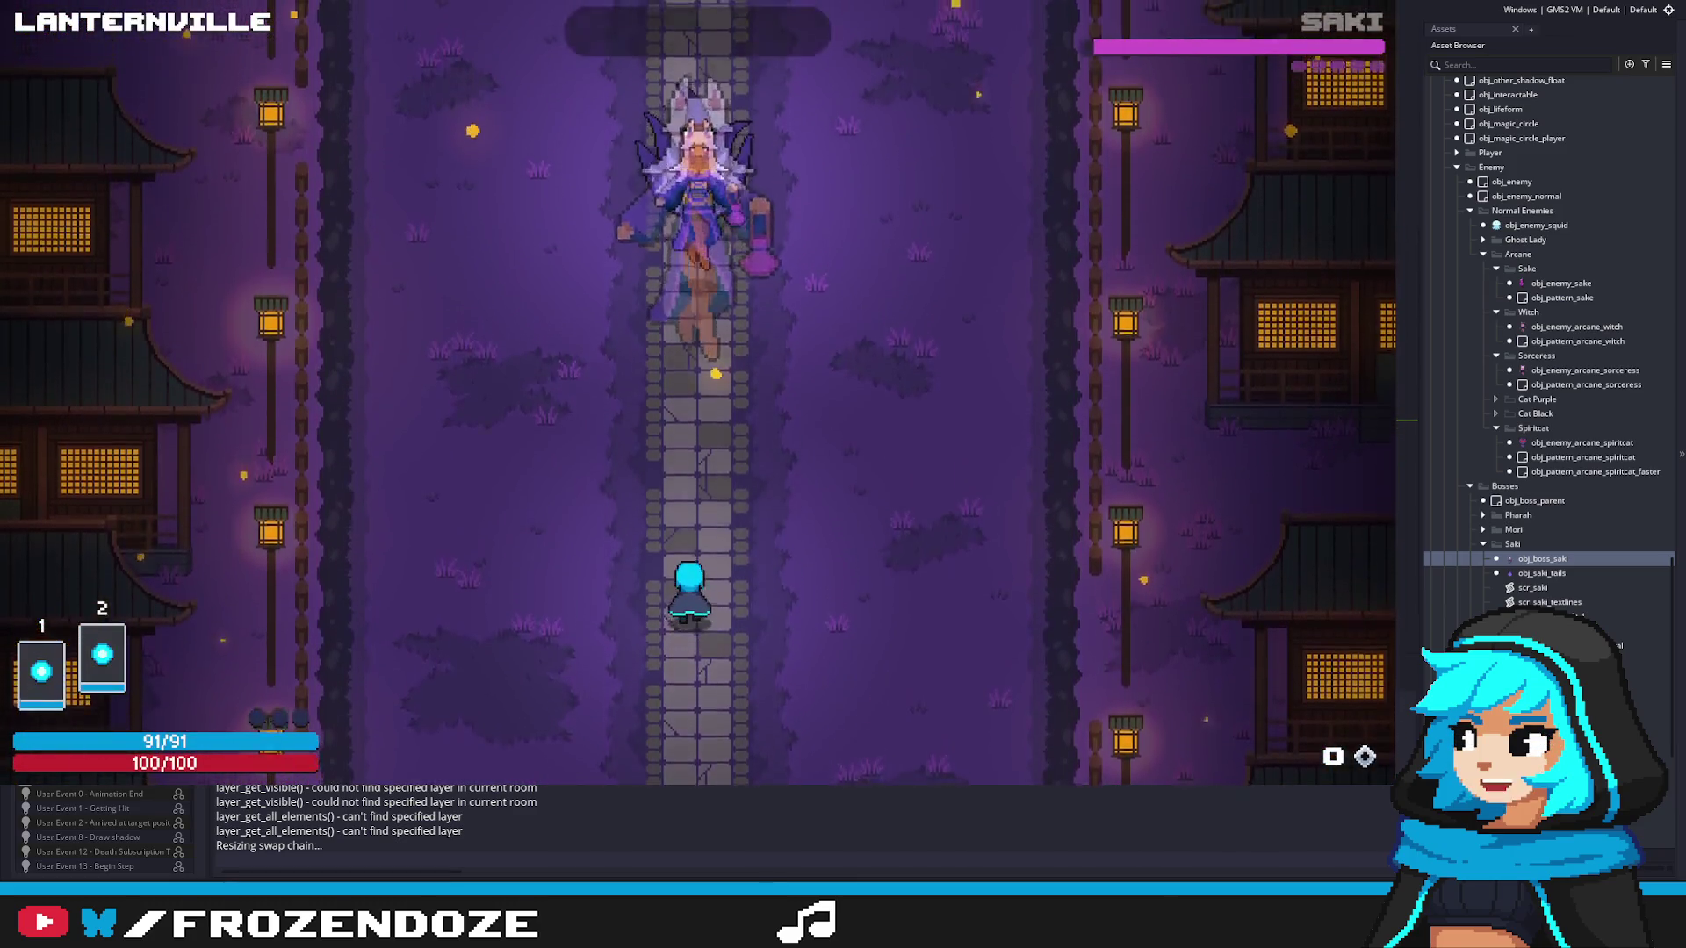
Step: Fire at Saki while dodging her barrage with WASD, then quit back to scr_saki
key("w")
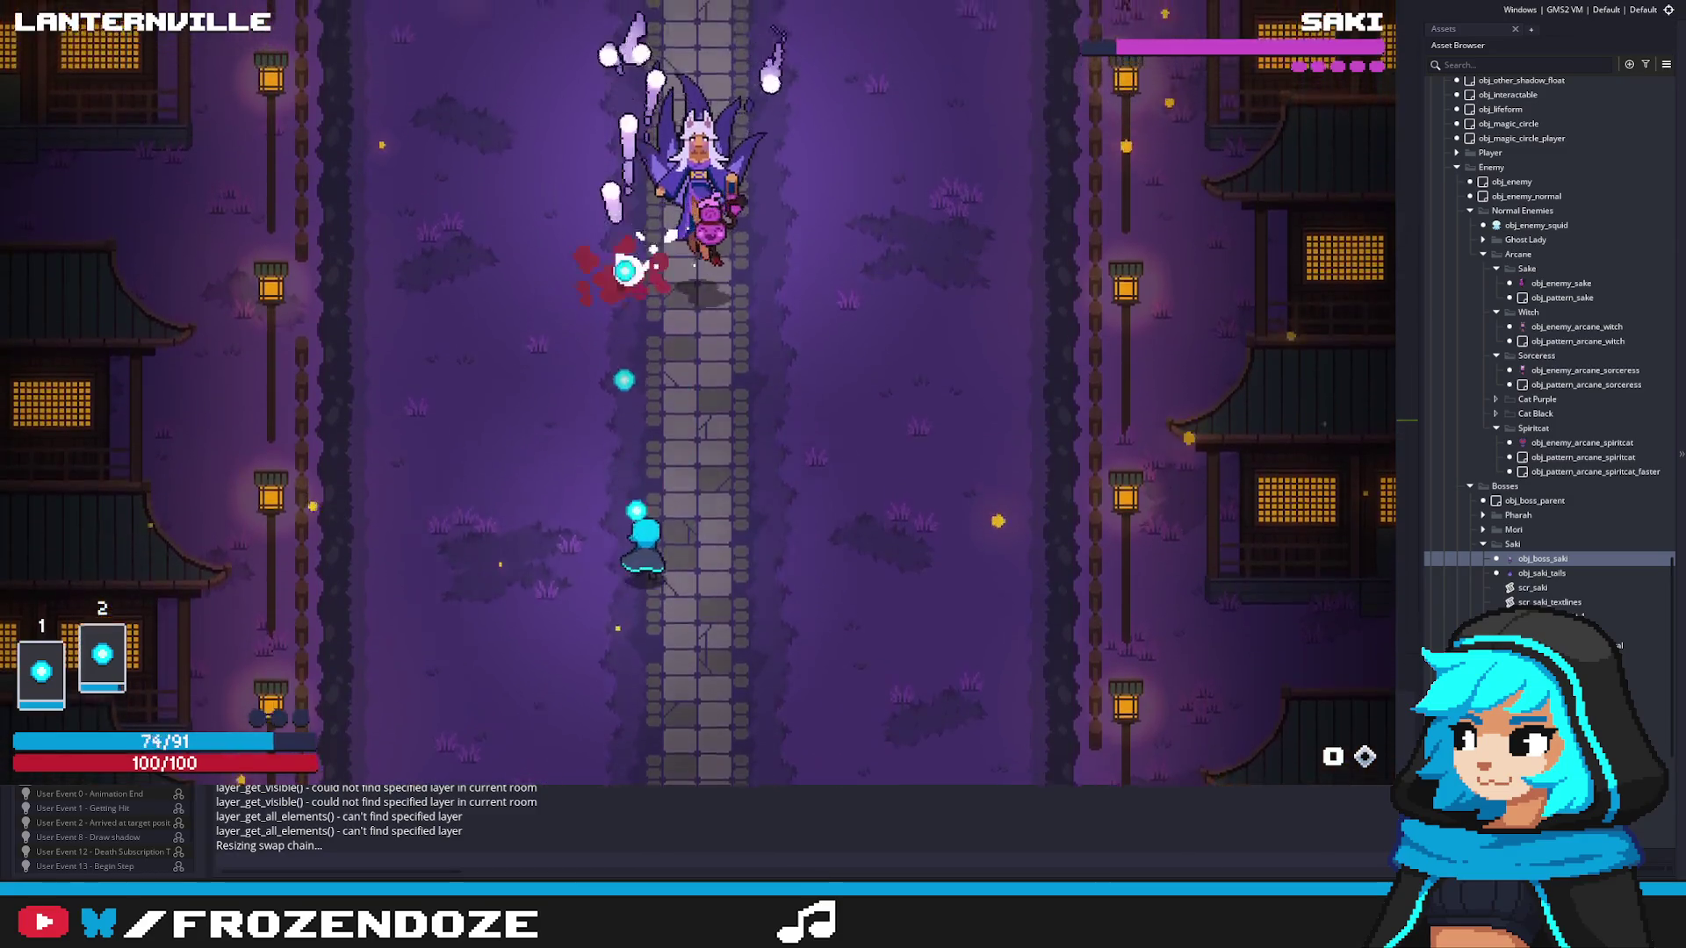
key("d")
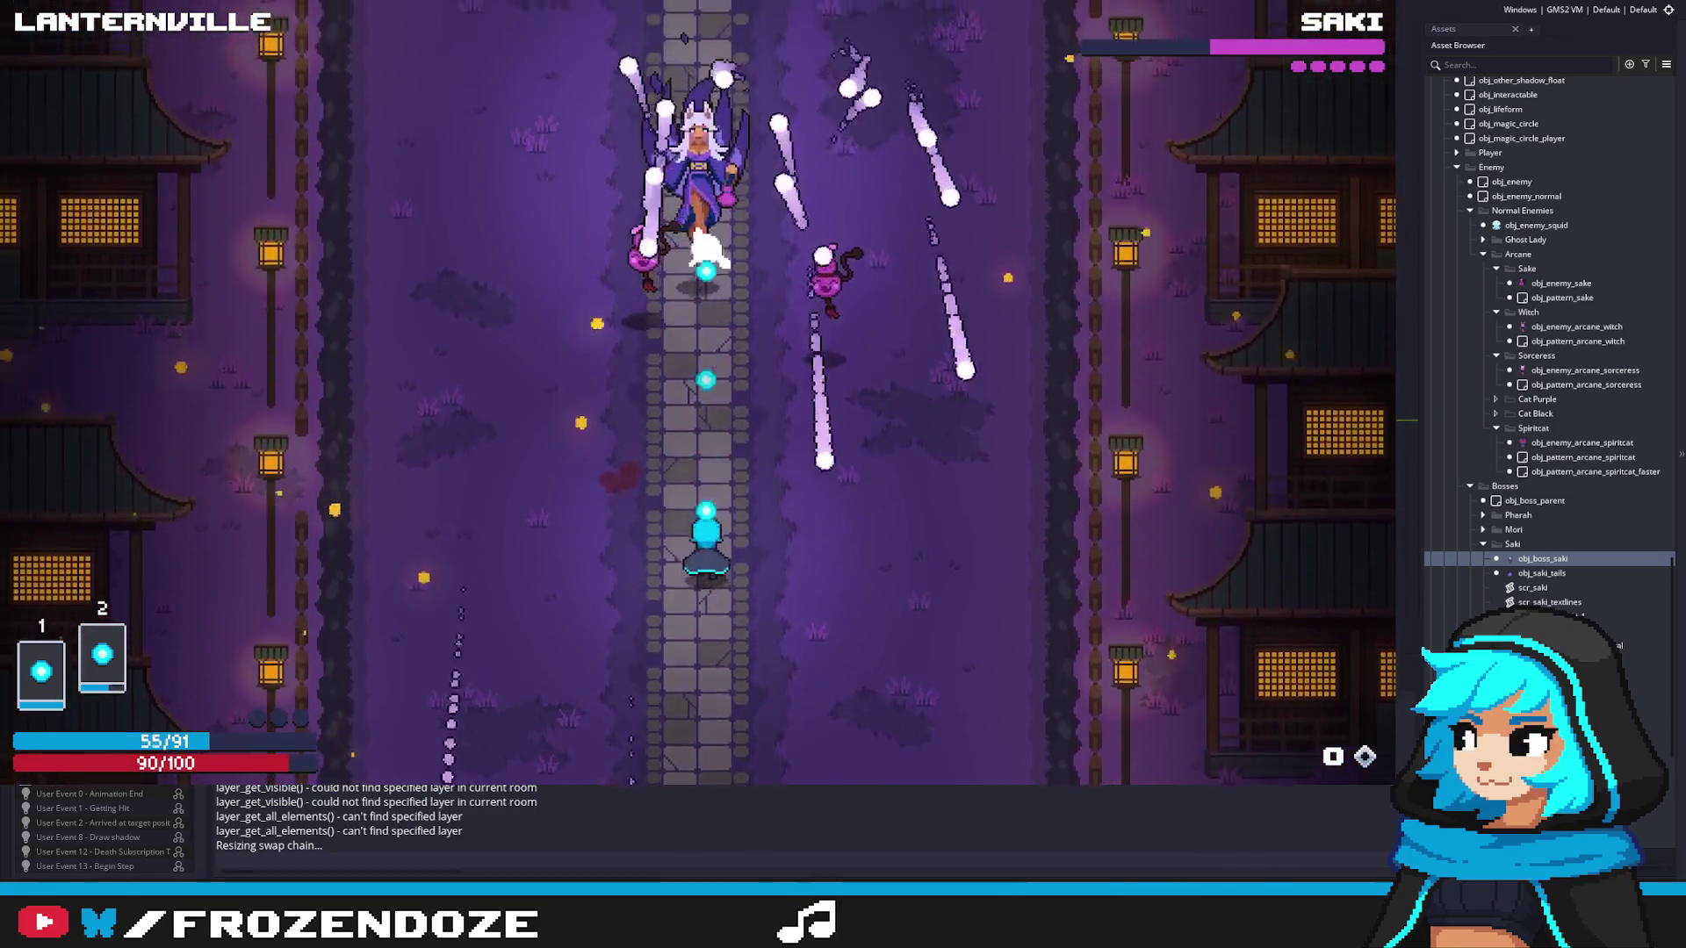
key("s")
key("d")
key("a")
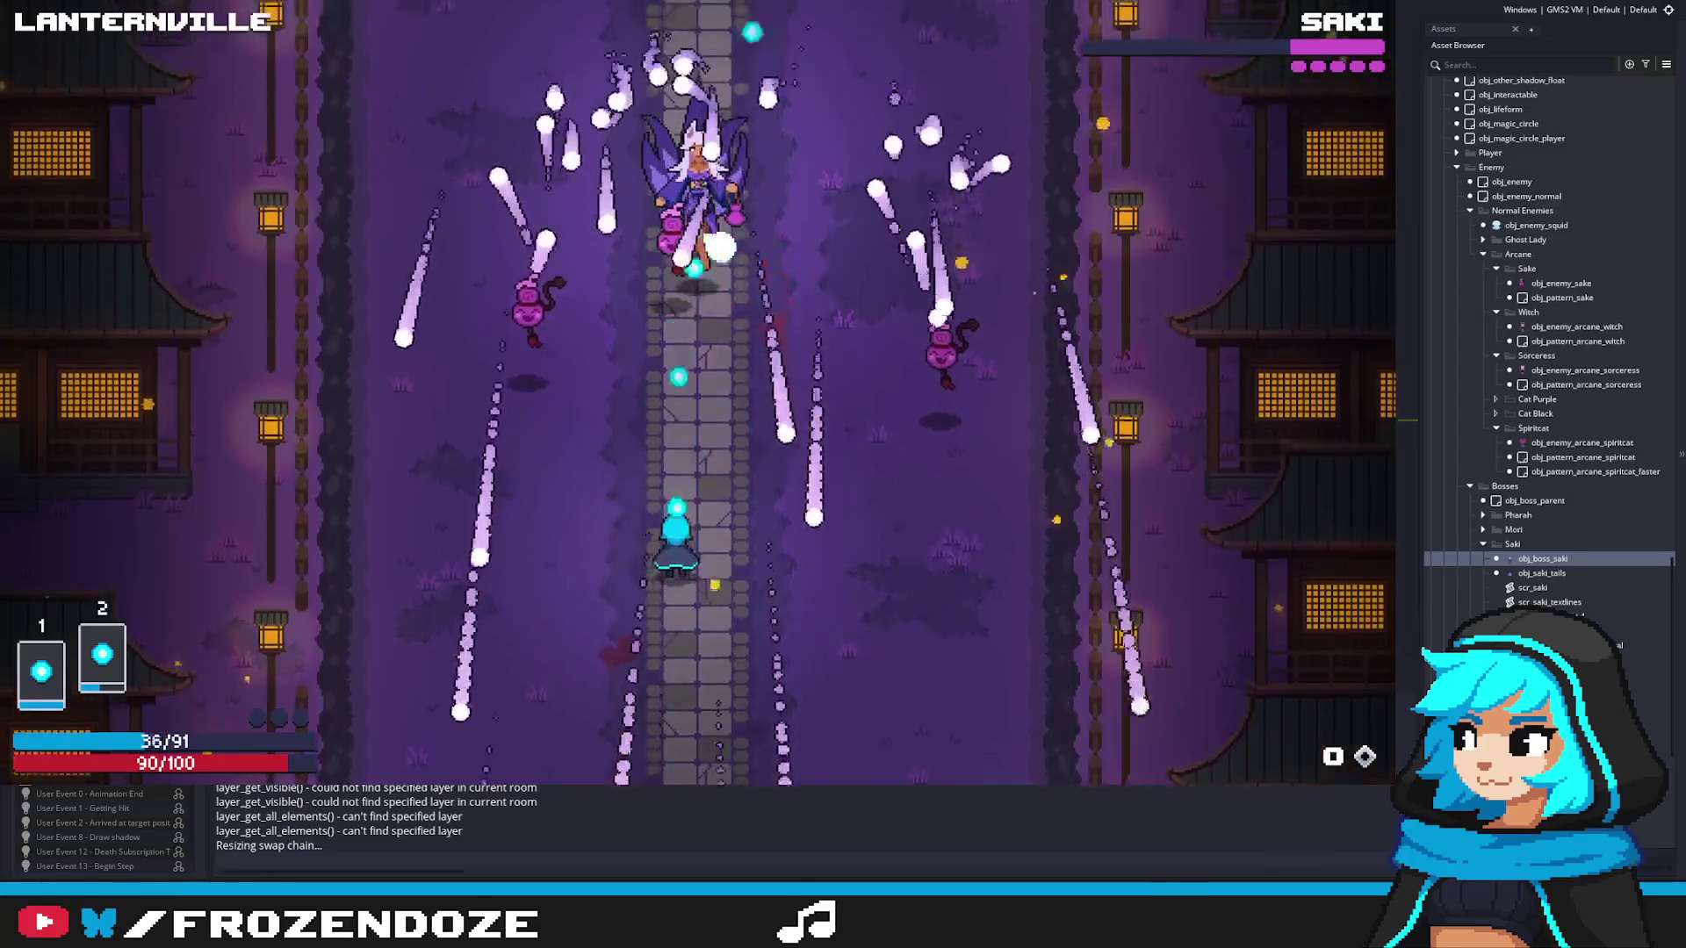
key("w")
key("a")
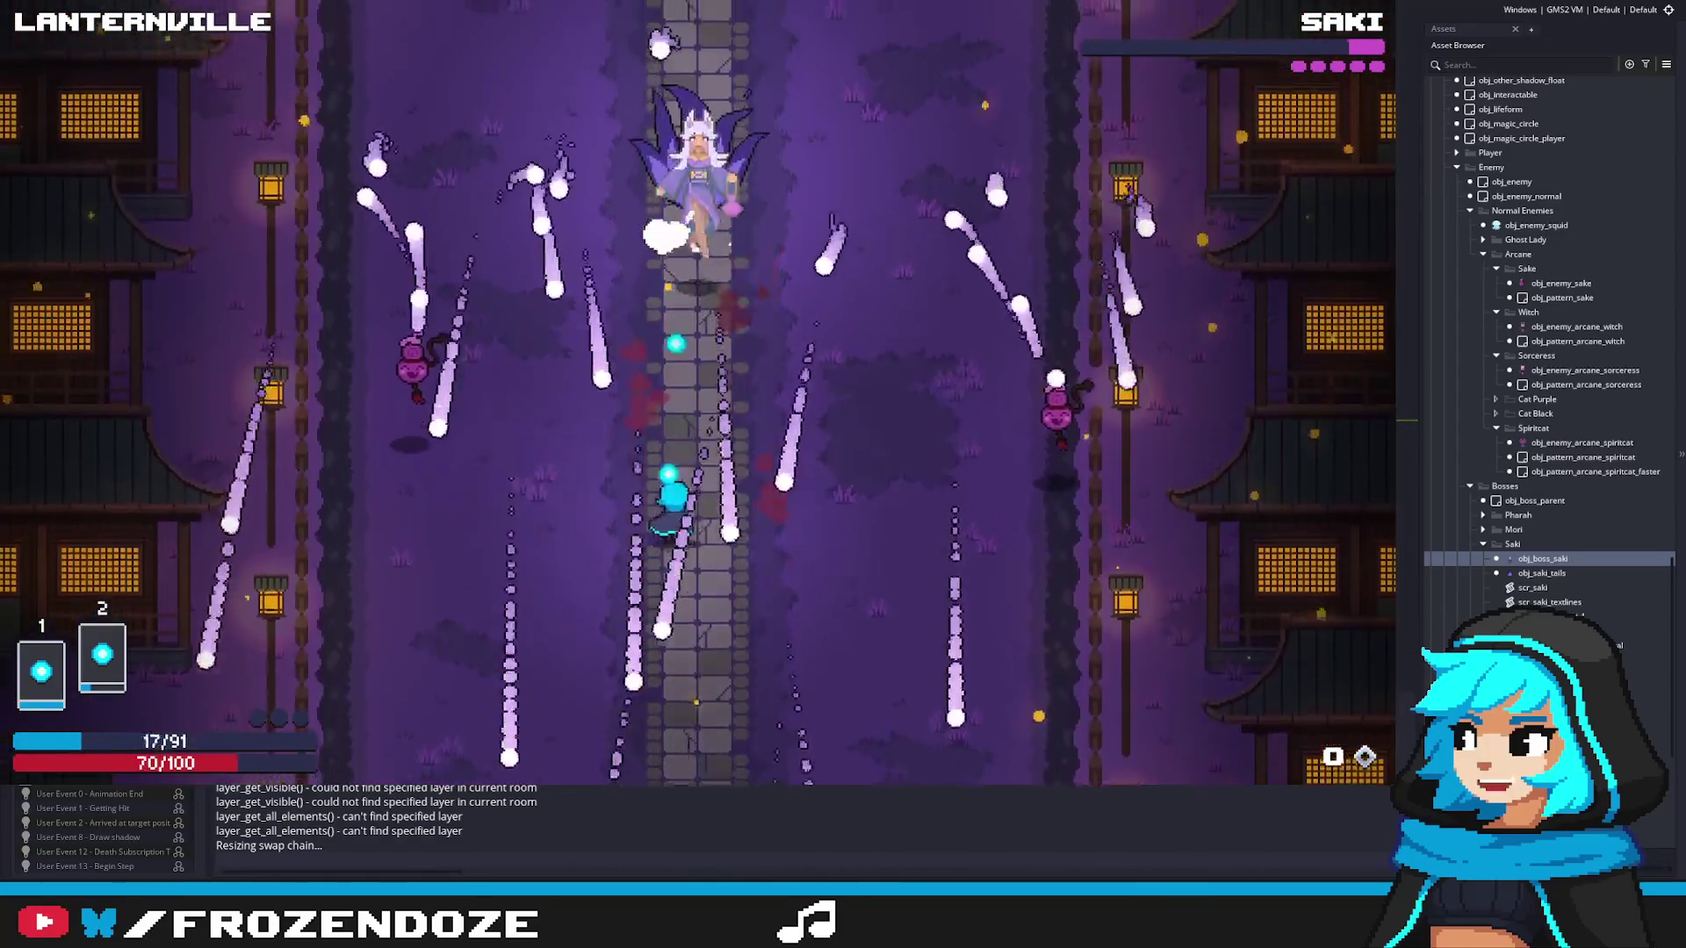
key("Escape")
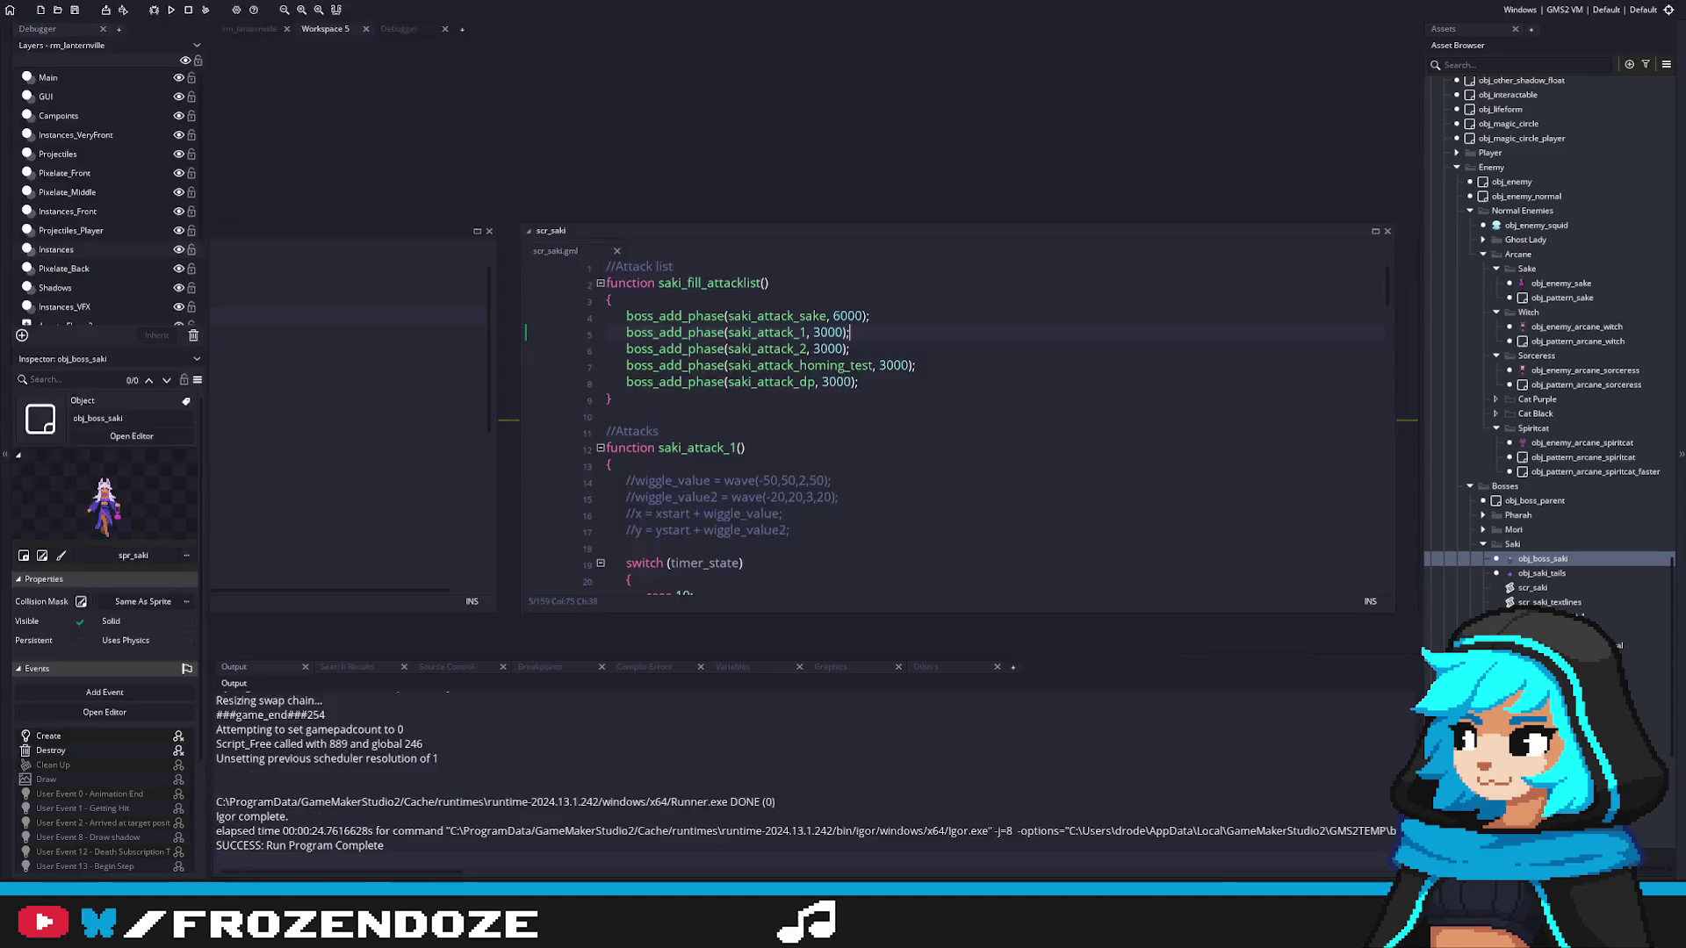
Step: Browse the Asset Browser and inspect the sake minion object
scroll(1573, 559, "up", 15)
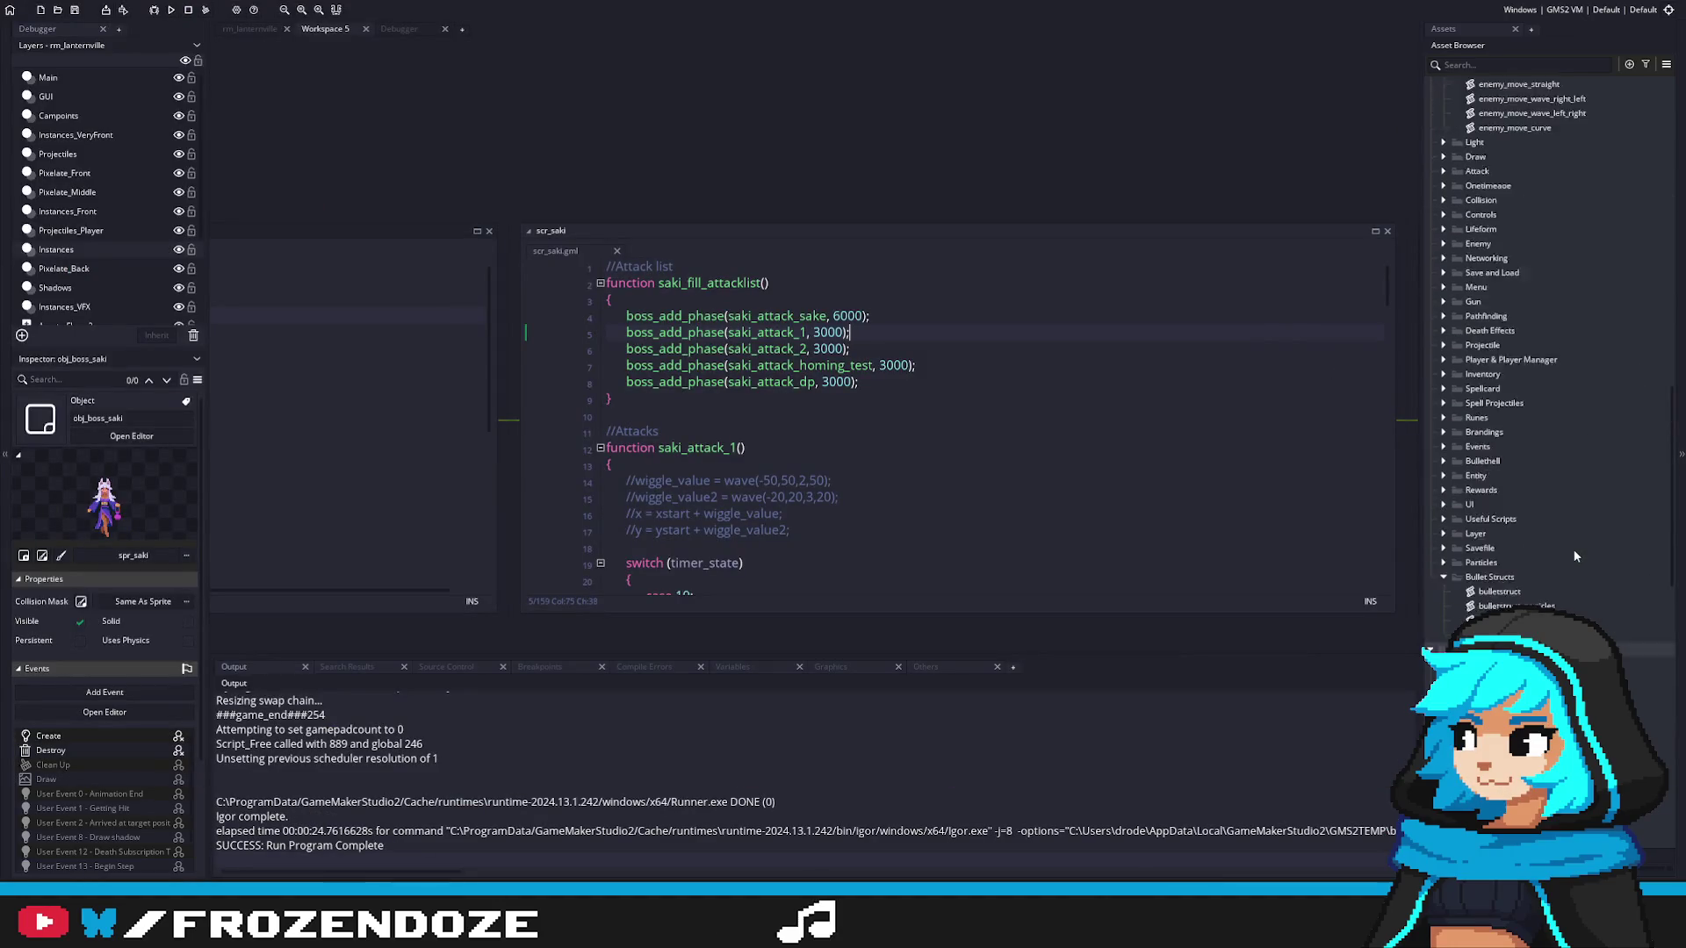
scroll(1574, 555, "up", 8)
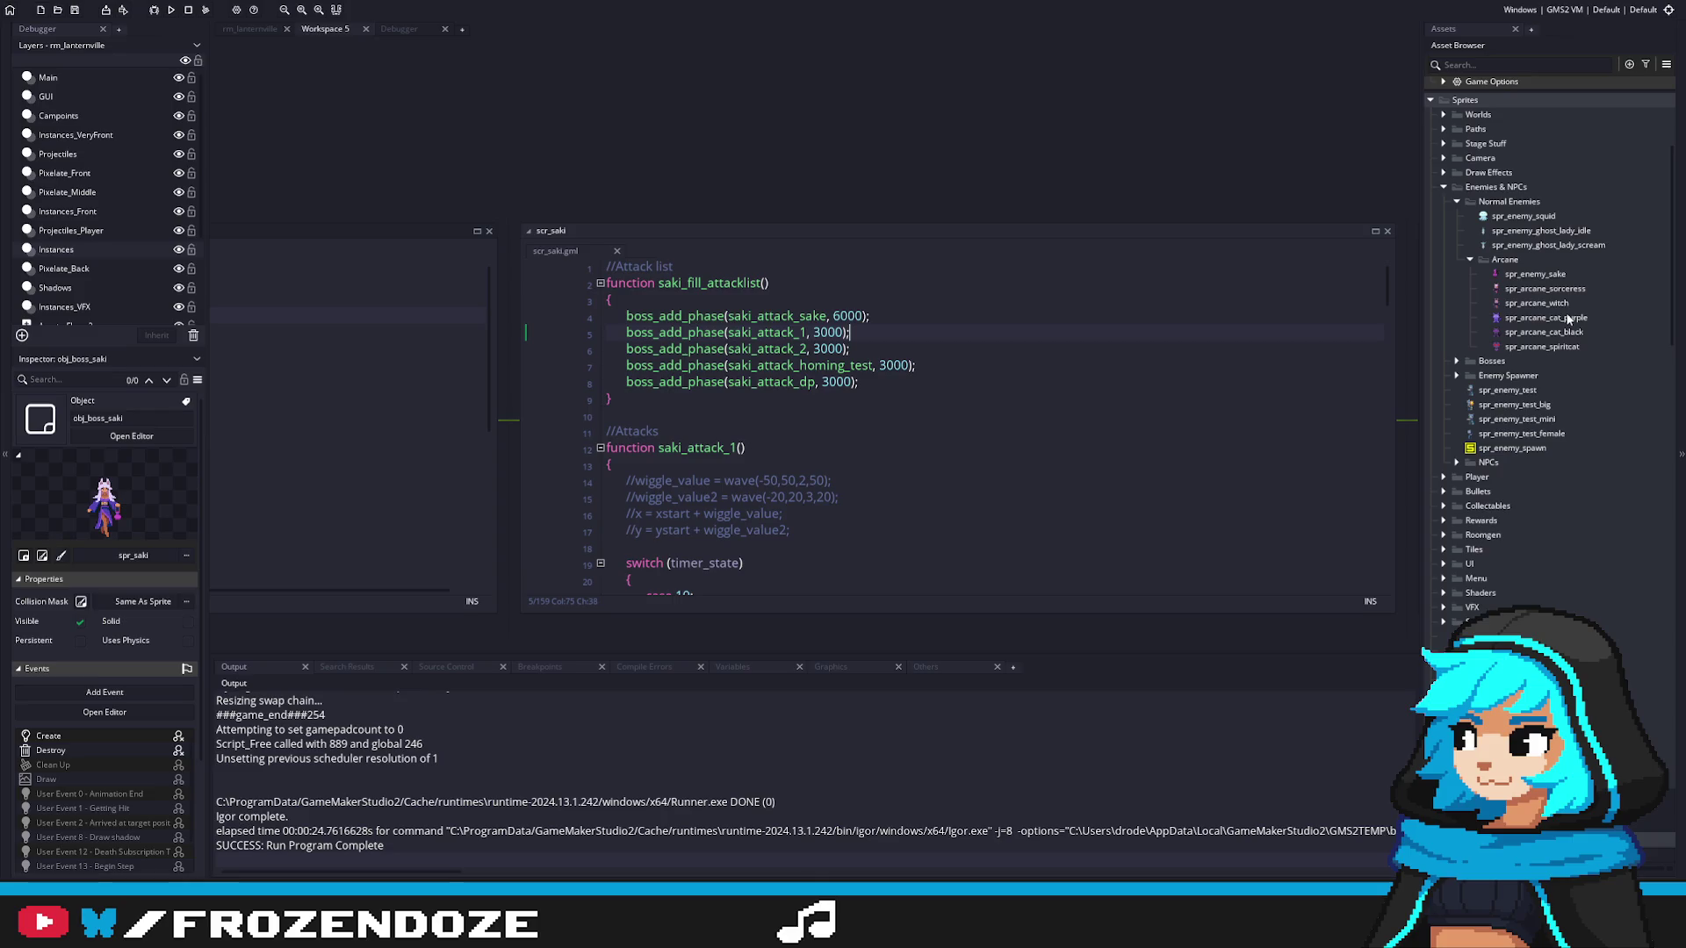
scroll(1561, 455, "down", 20)
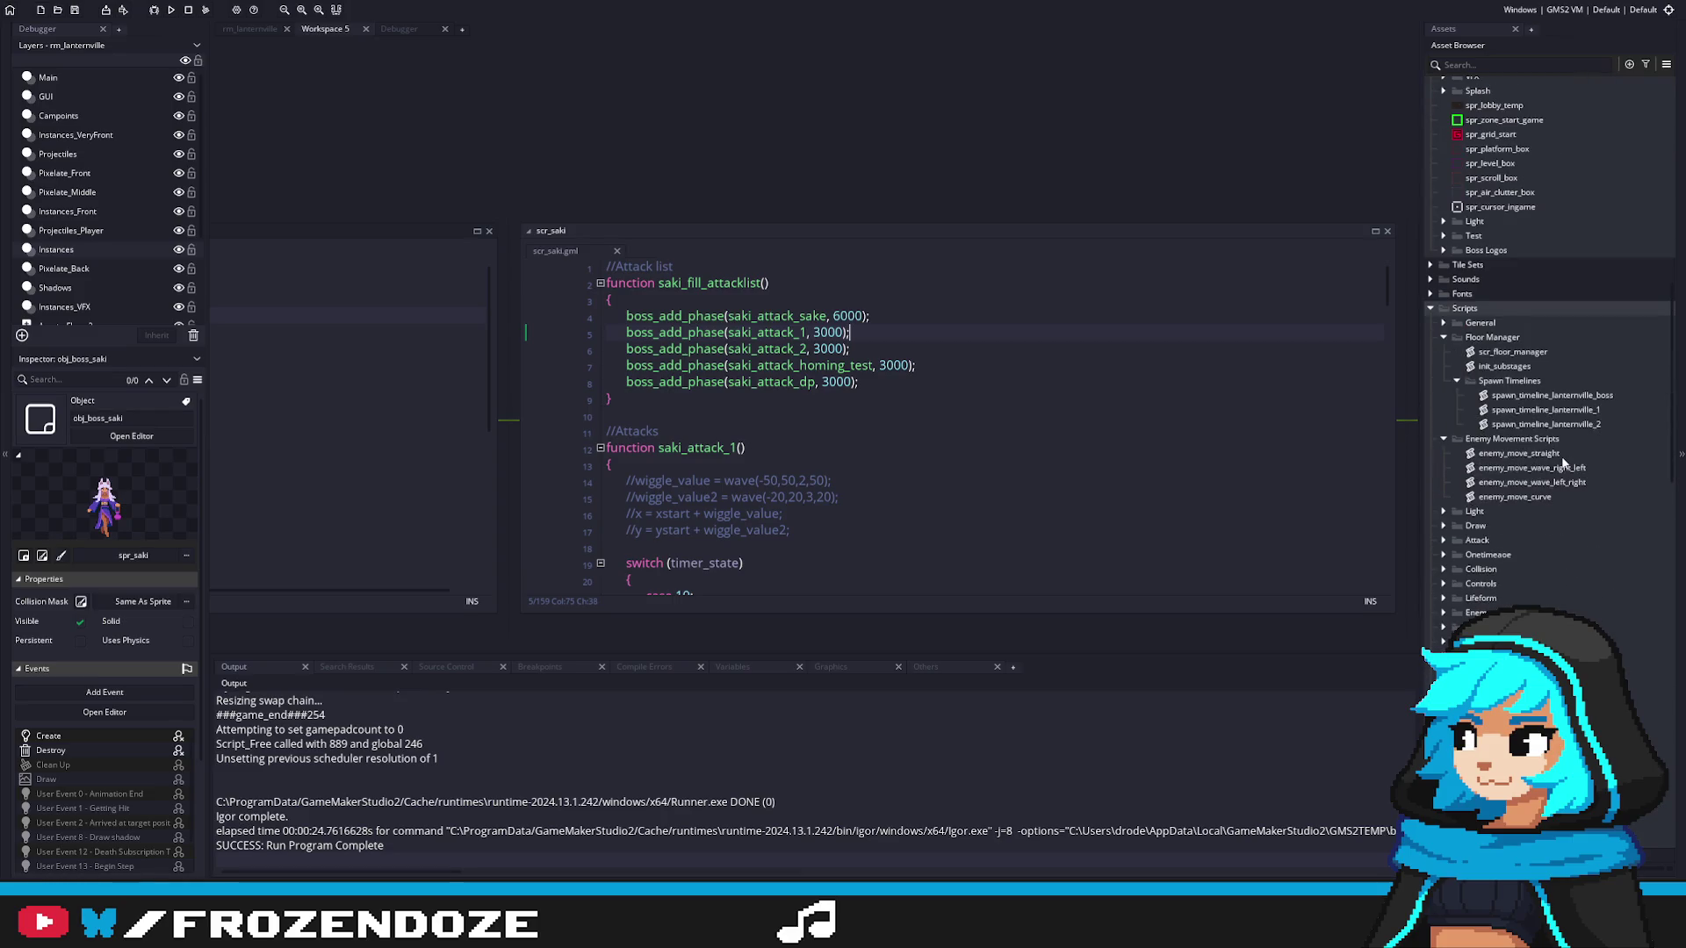
scroll(1561, 456, "down", 8)
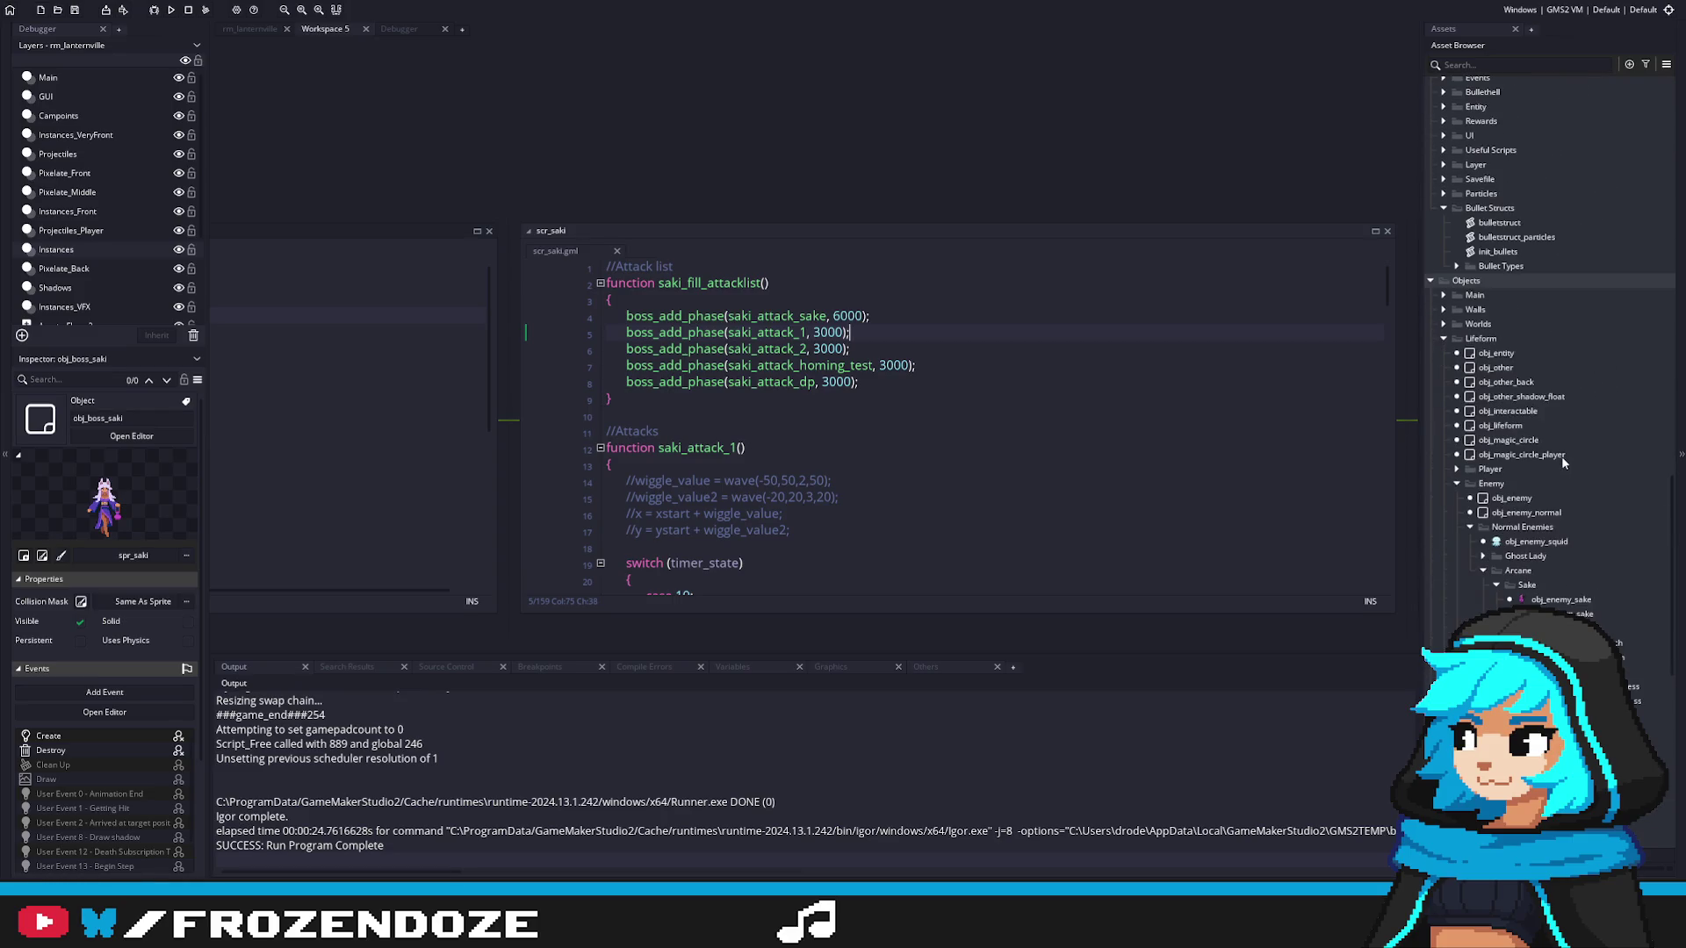
left_click(1571, 601)
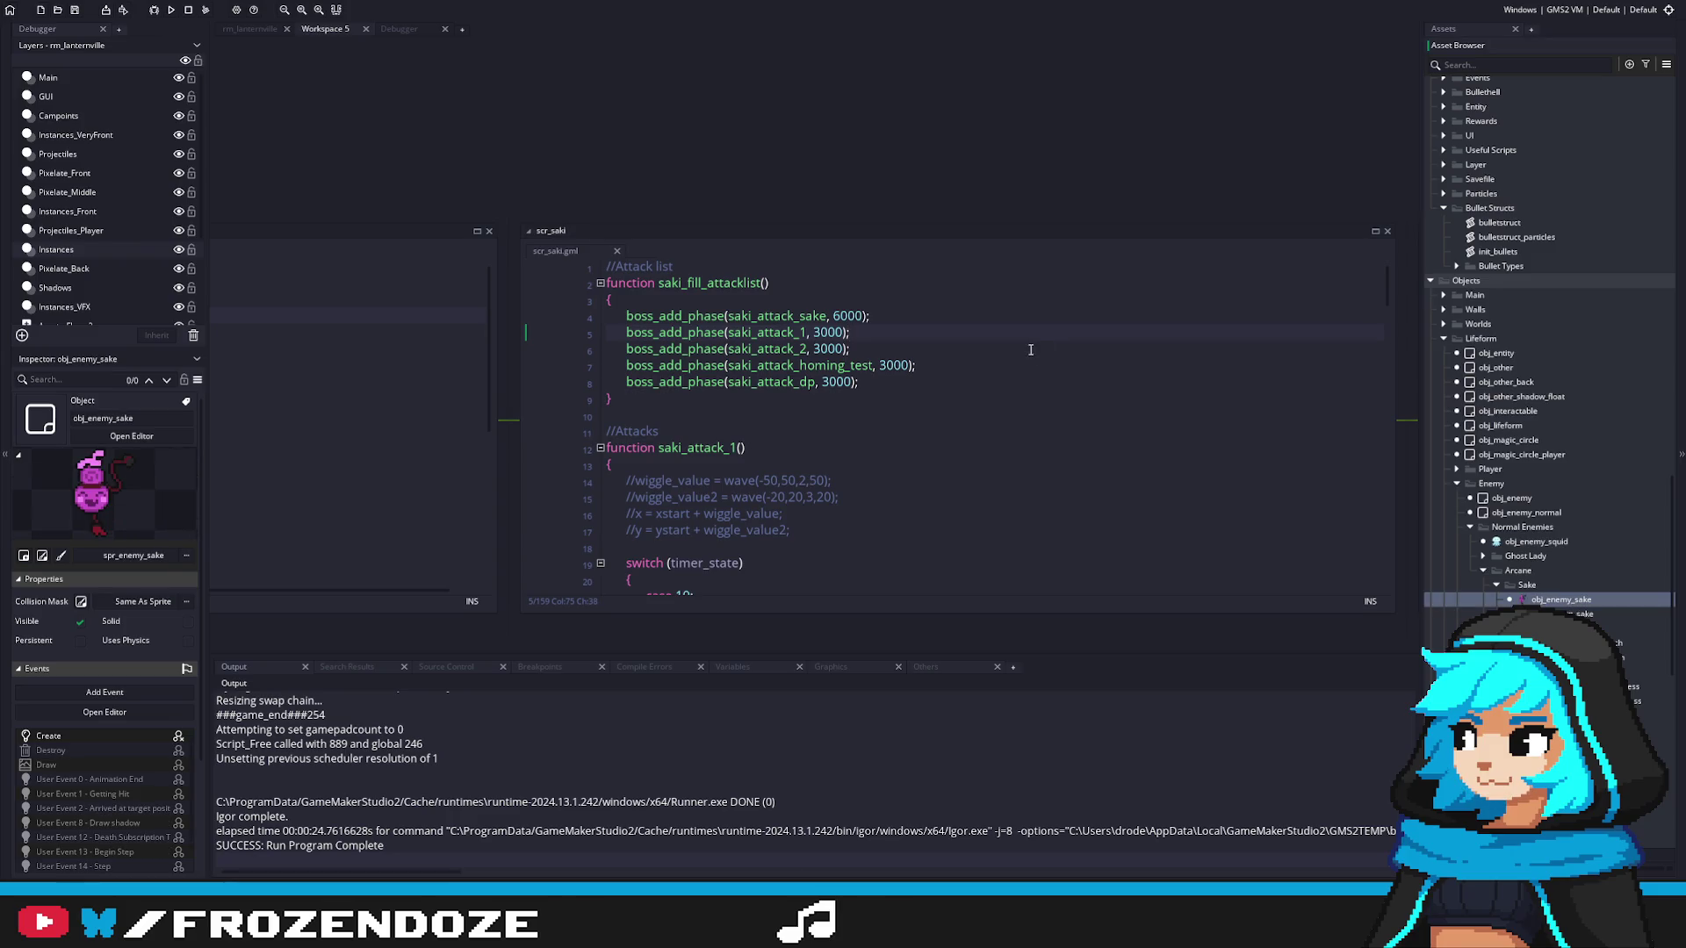
scroll(1571, 597, "up", 5)
scroll(1571, 590, "up", 5)
scroll(1566, 589, "down", 3)
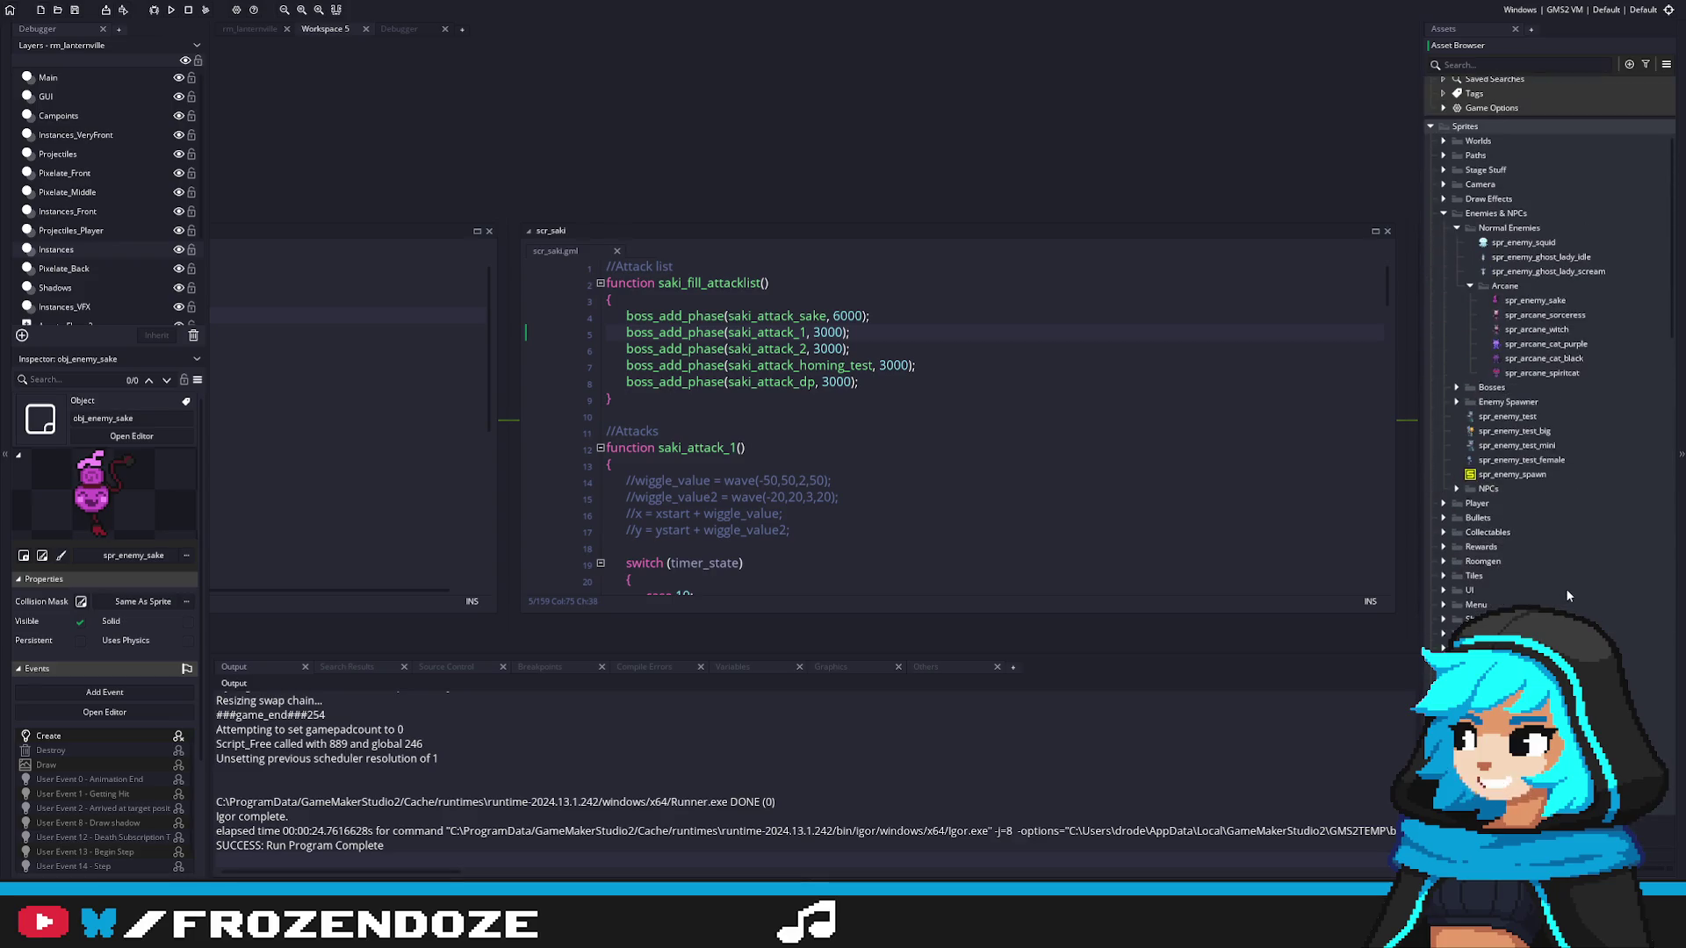
scroll(1552, 582, "down", 15)
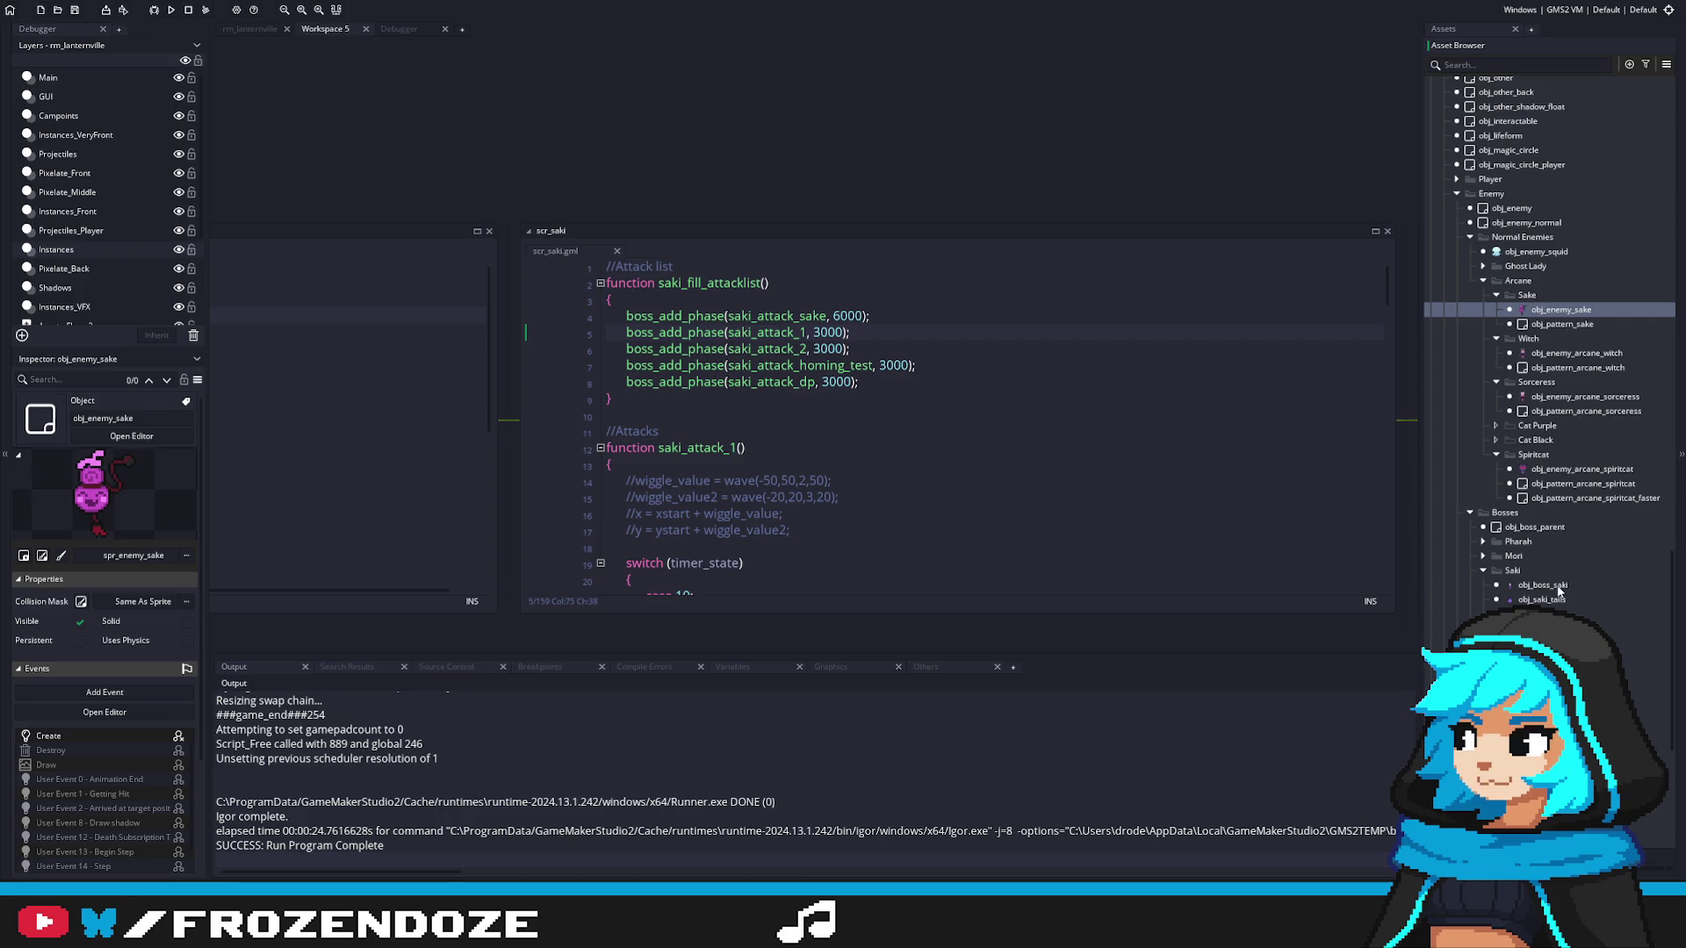
Step: Open obj_boss_saki's Create event and follow definitions through saki_fill_attacklist to saki_attack_sake
double_click(1552, 586)
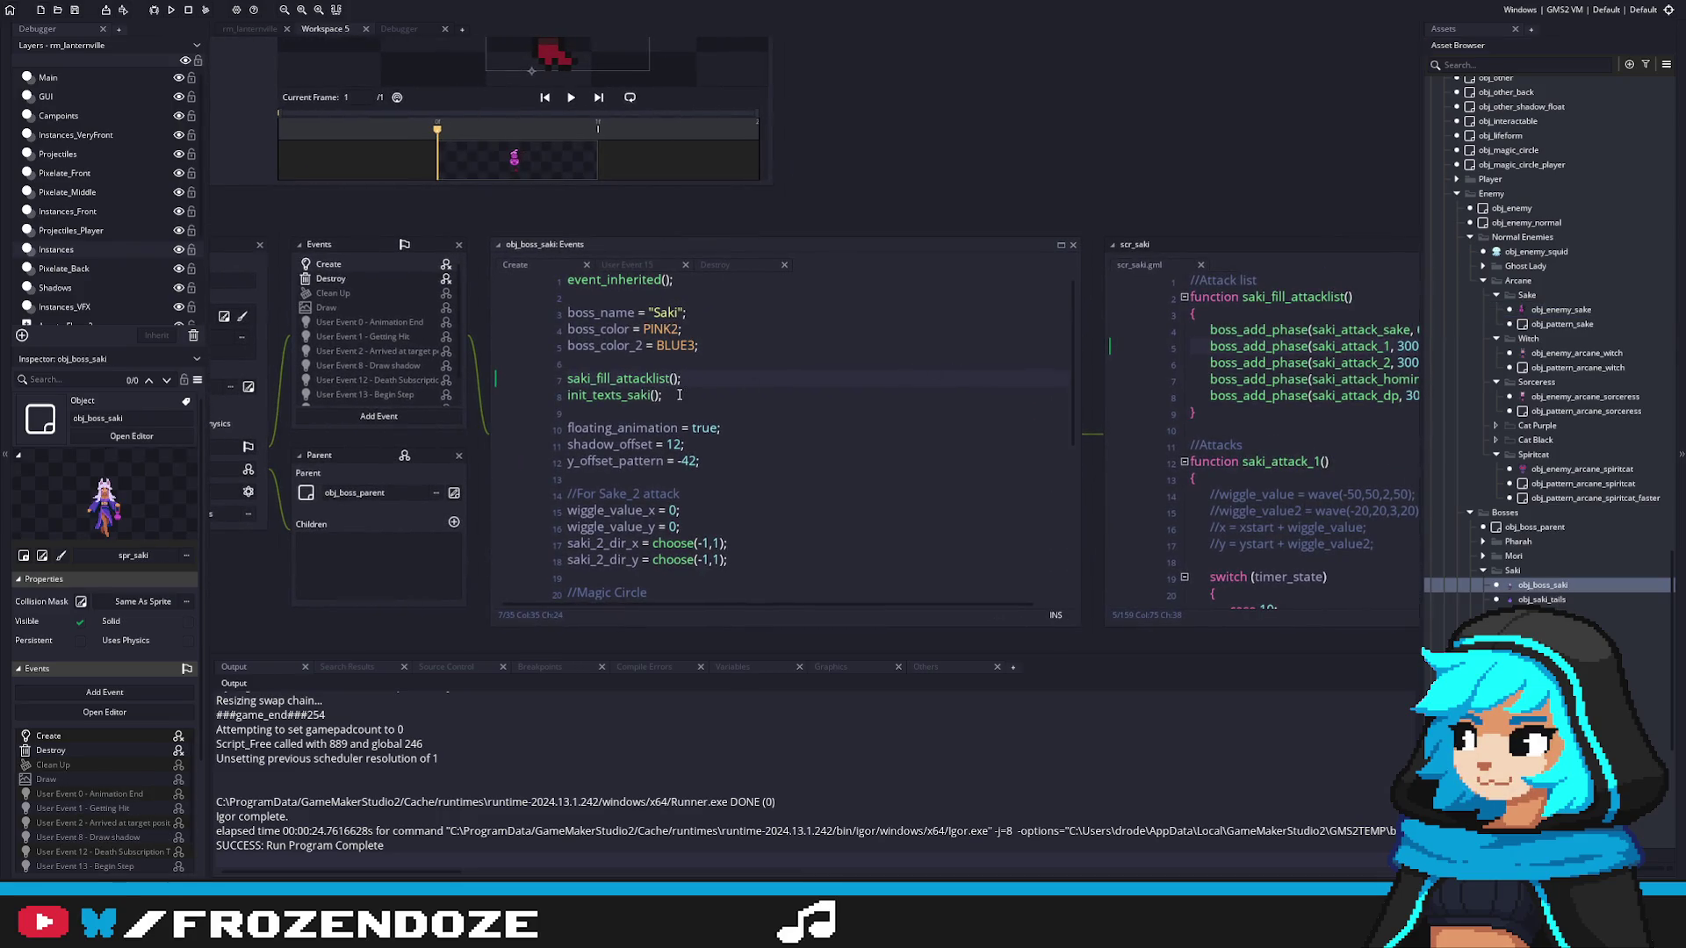
middle_click(679, 395)
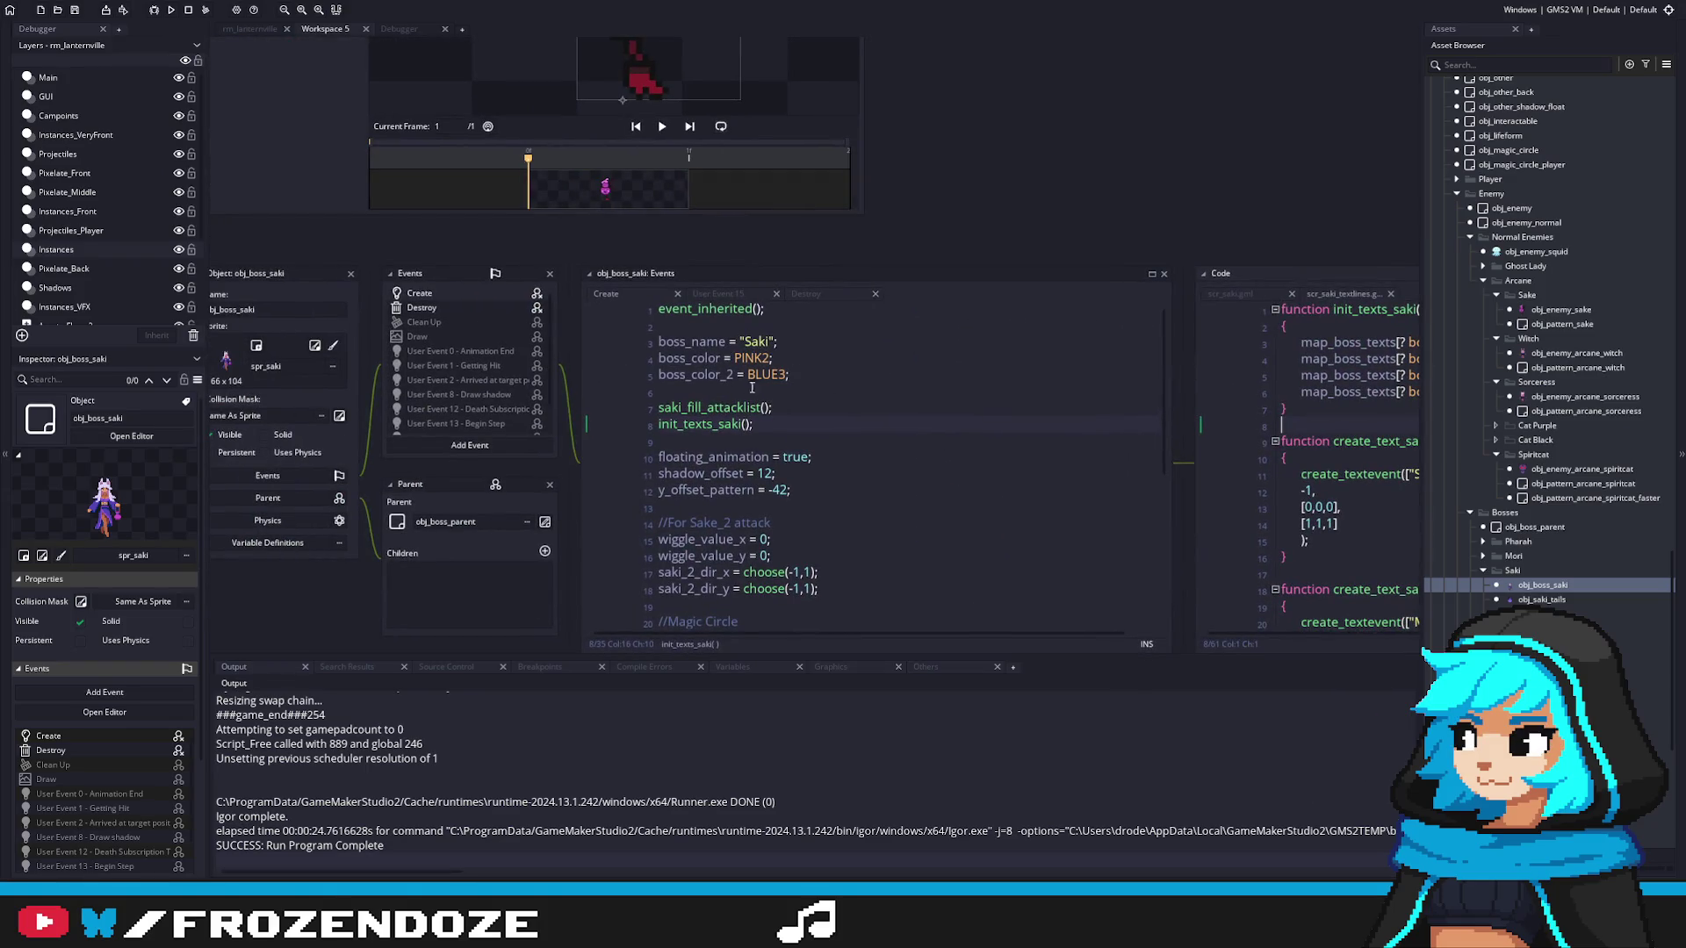
middle_click(736, 406)
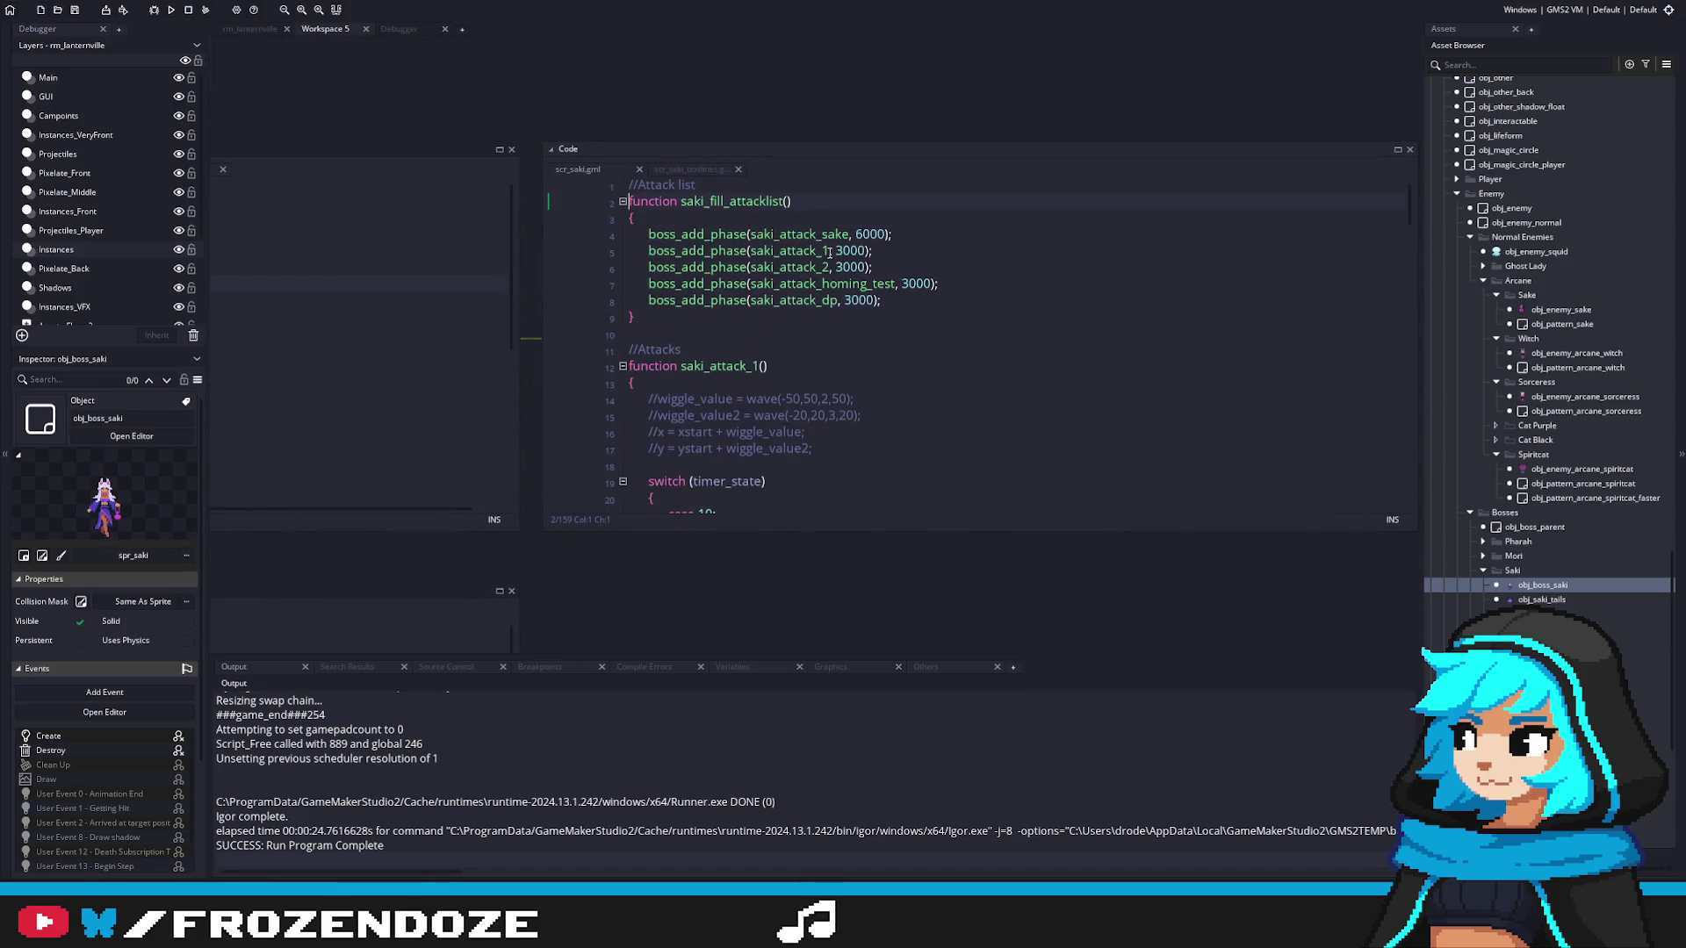
middle_click(785, 238)
Step: Offset the two sake minion spawns to x-20 and x+20 and run the game
left_click(886, 284)
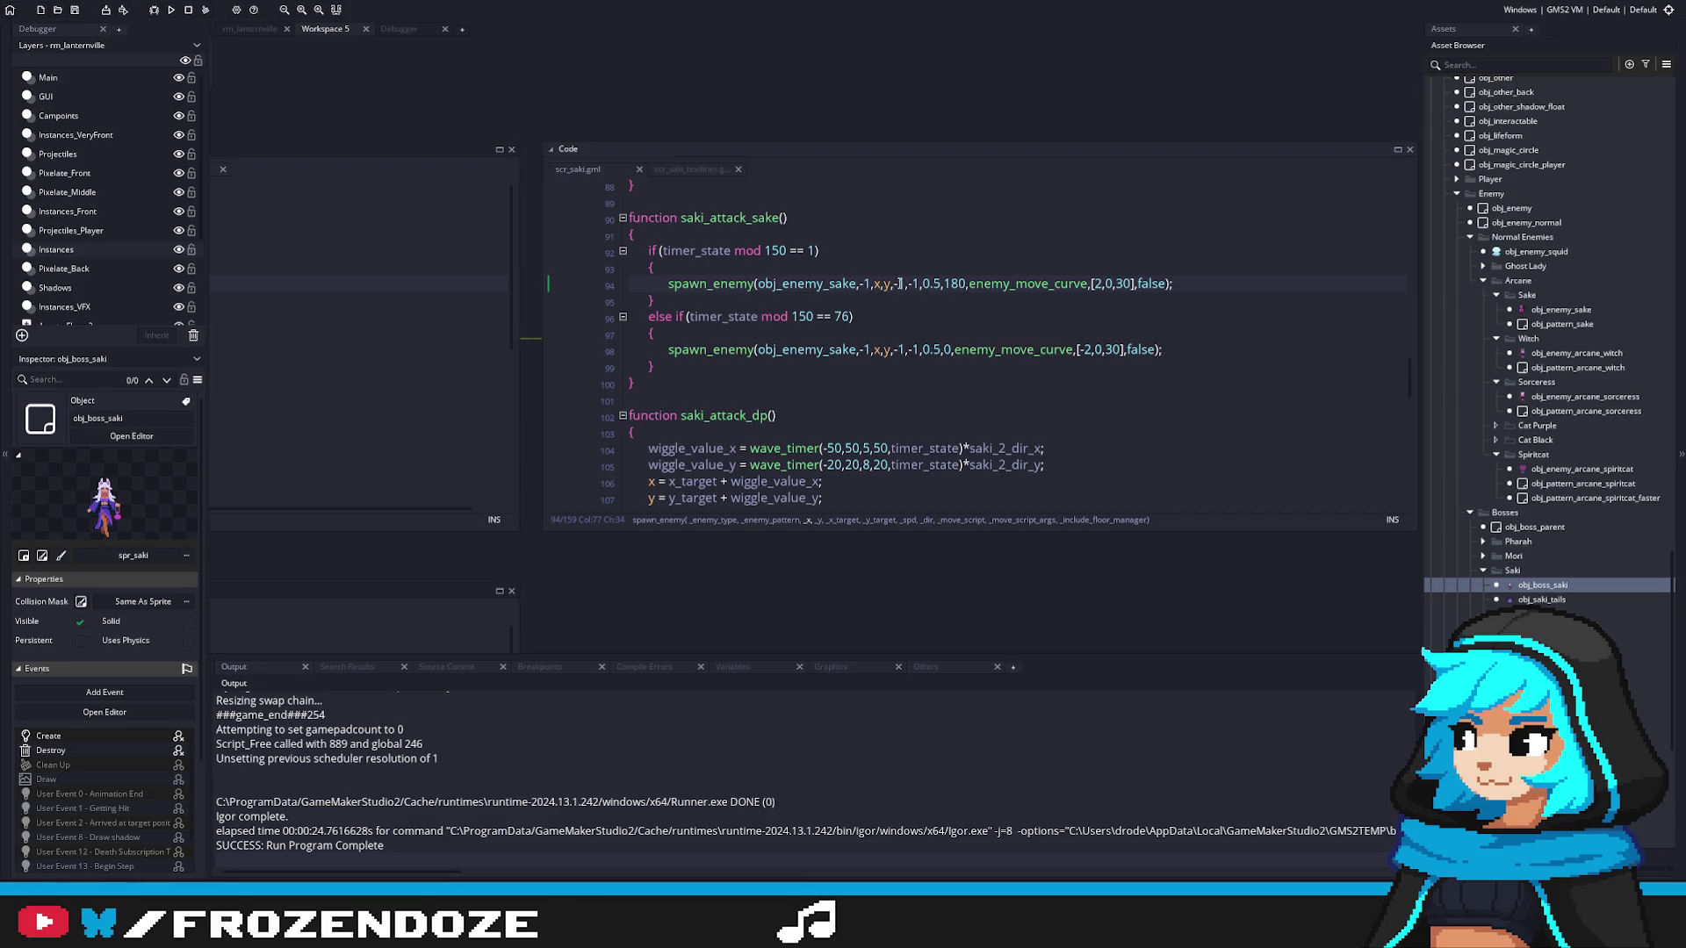
type("-20")
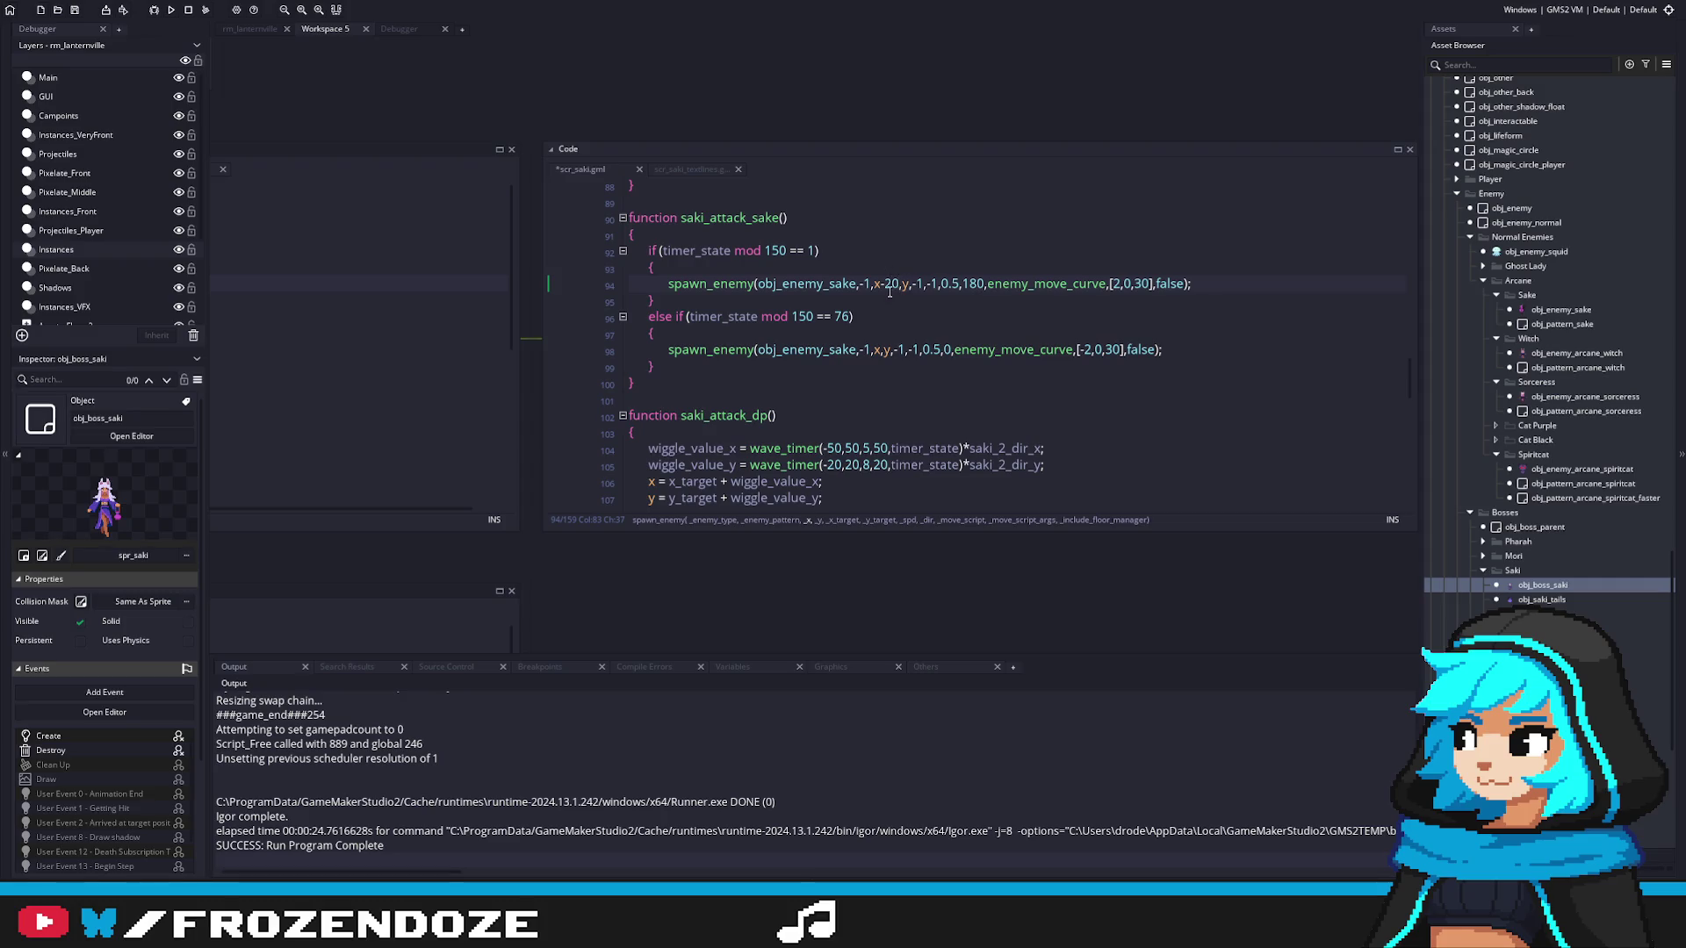
type("+20")
key("F5")
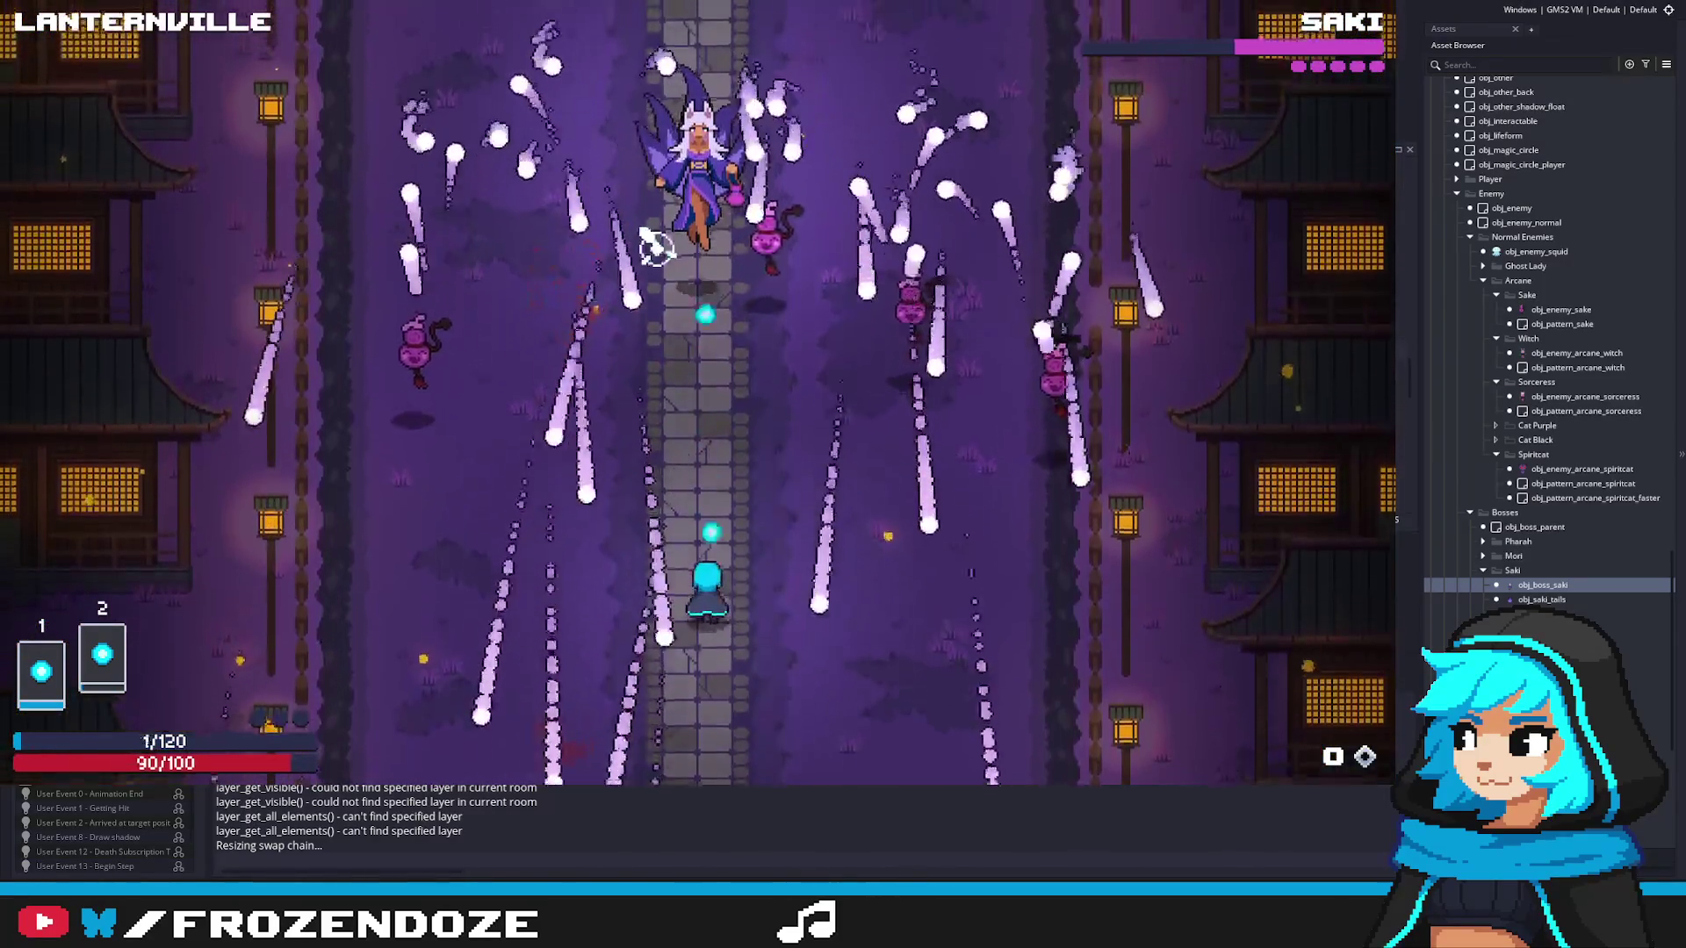
Step: Weave left and right through Saki's bullet rain as sake minions spawn
key("Left")
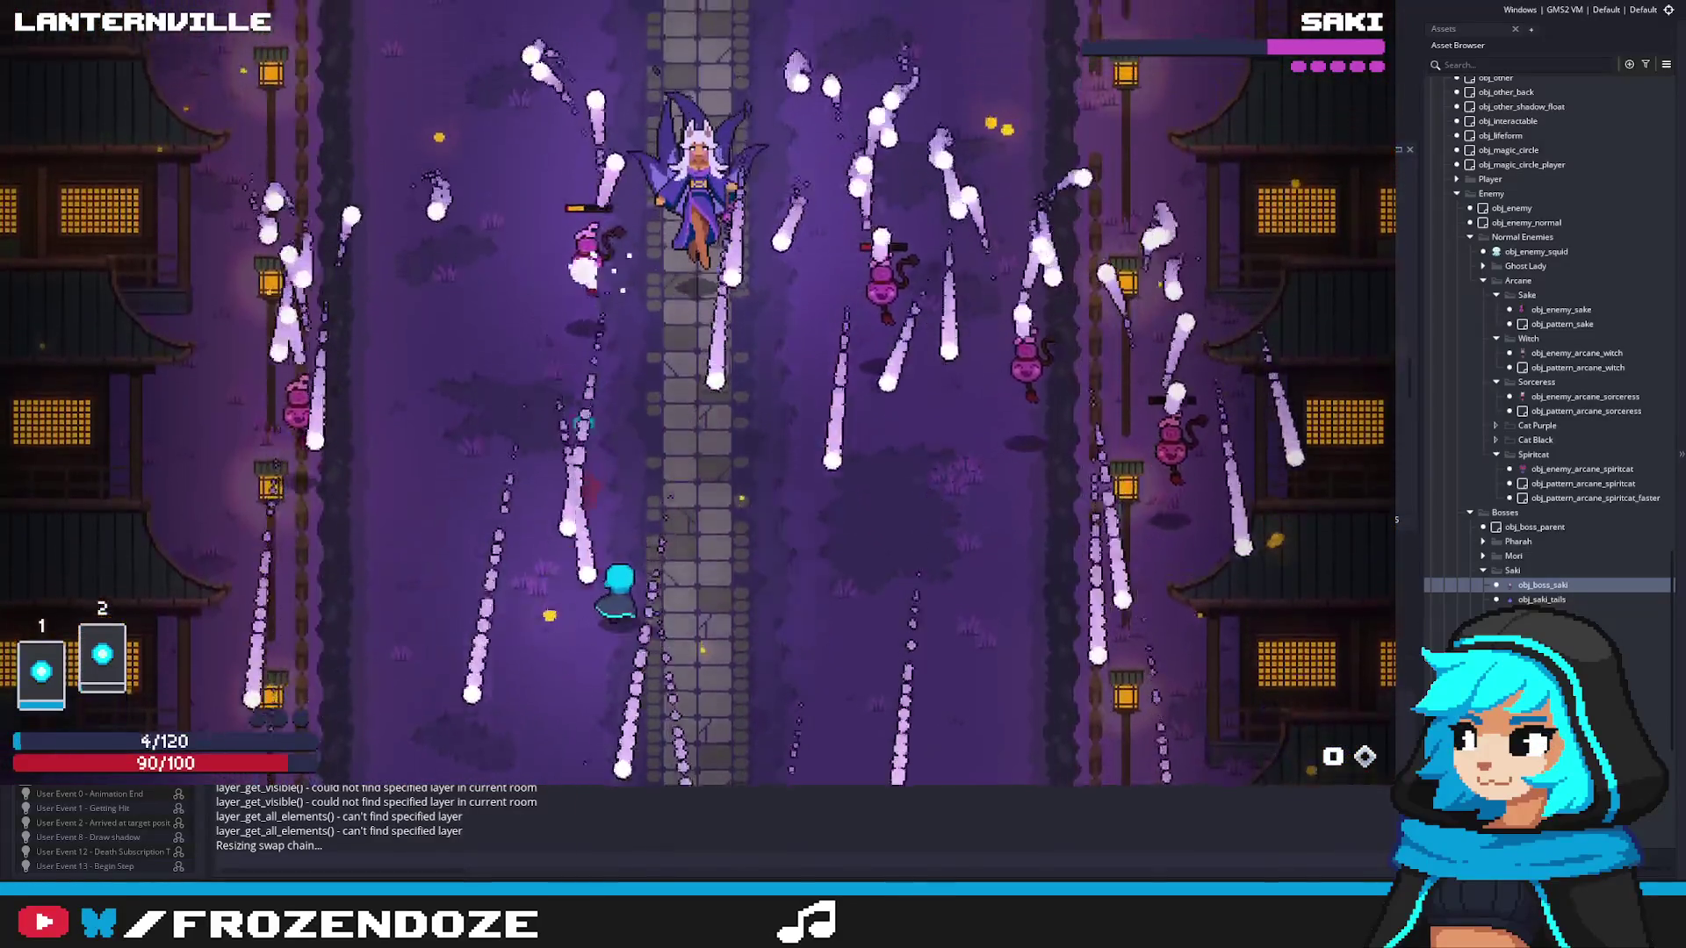
key("Right")
key("Left")
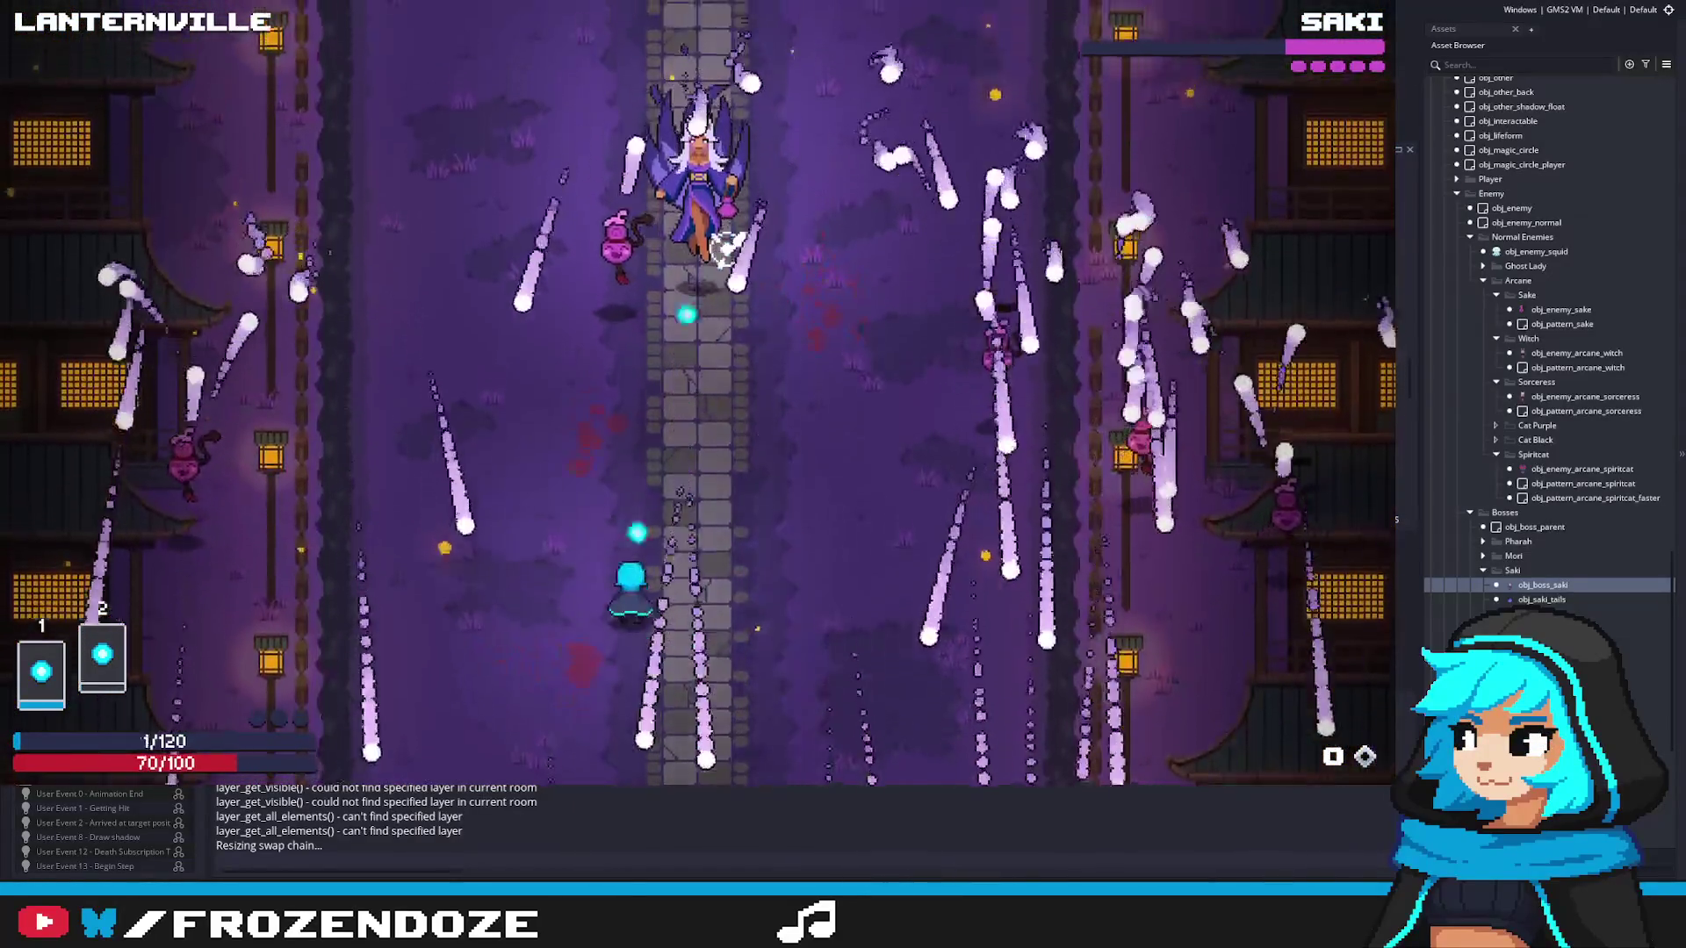
key("Right")
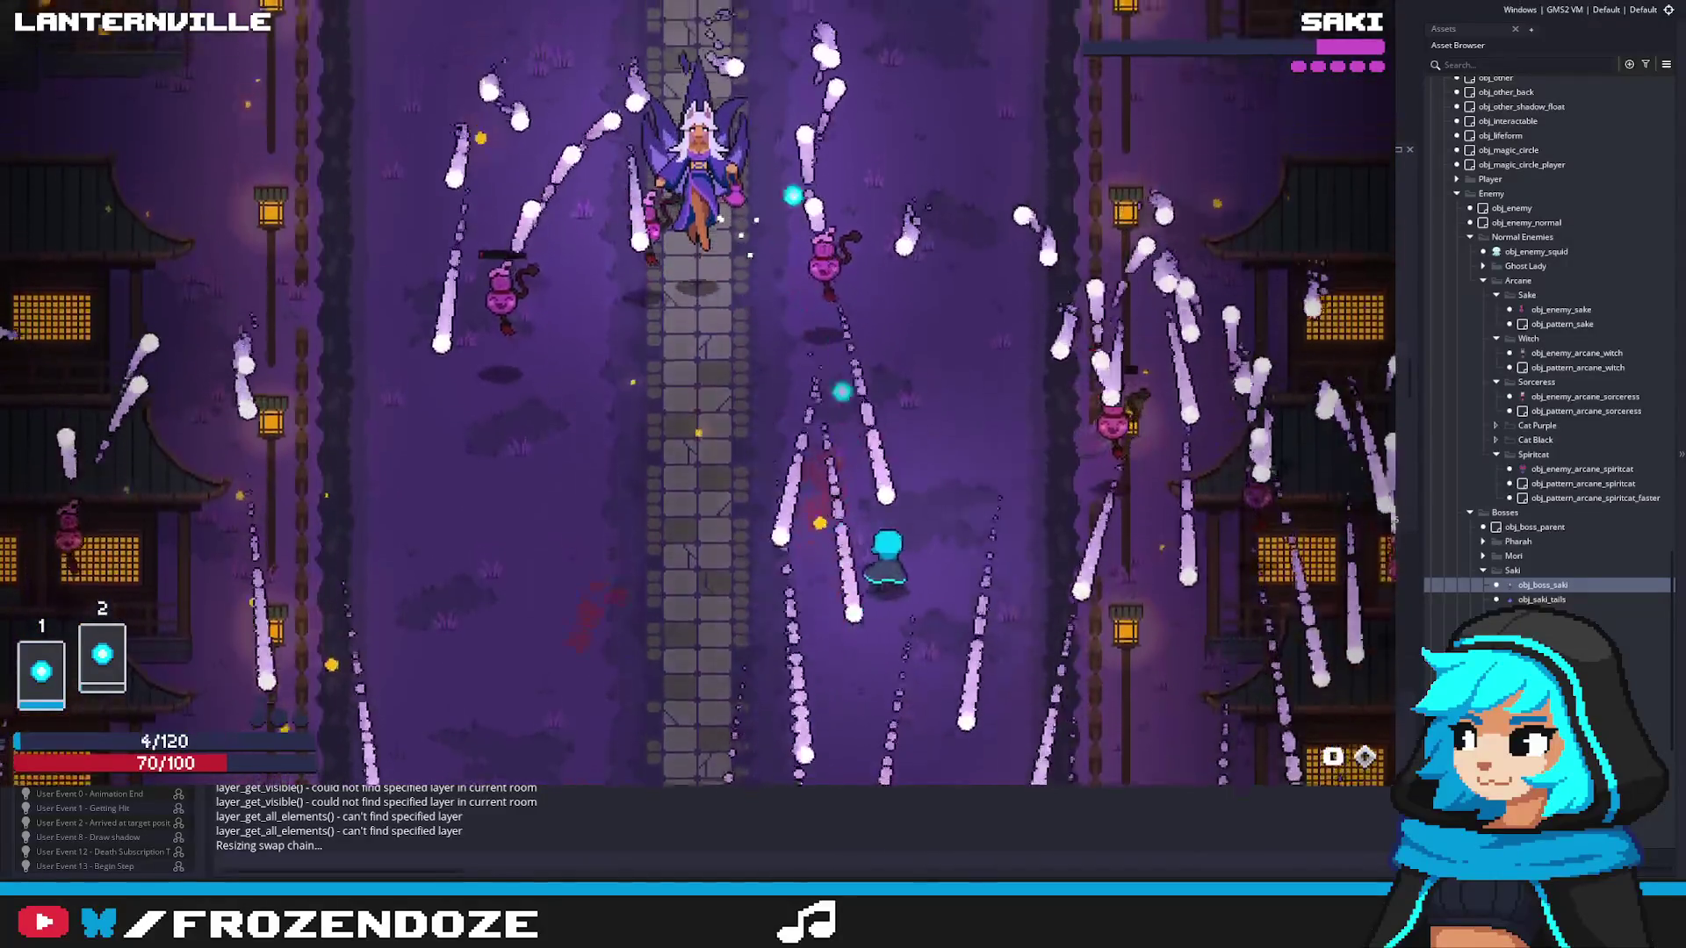
key("Left")
key("Right")
key("Left")
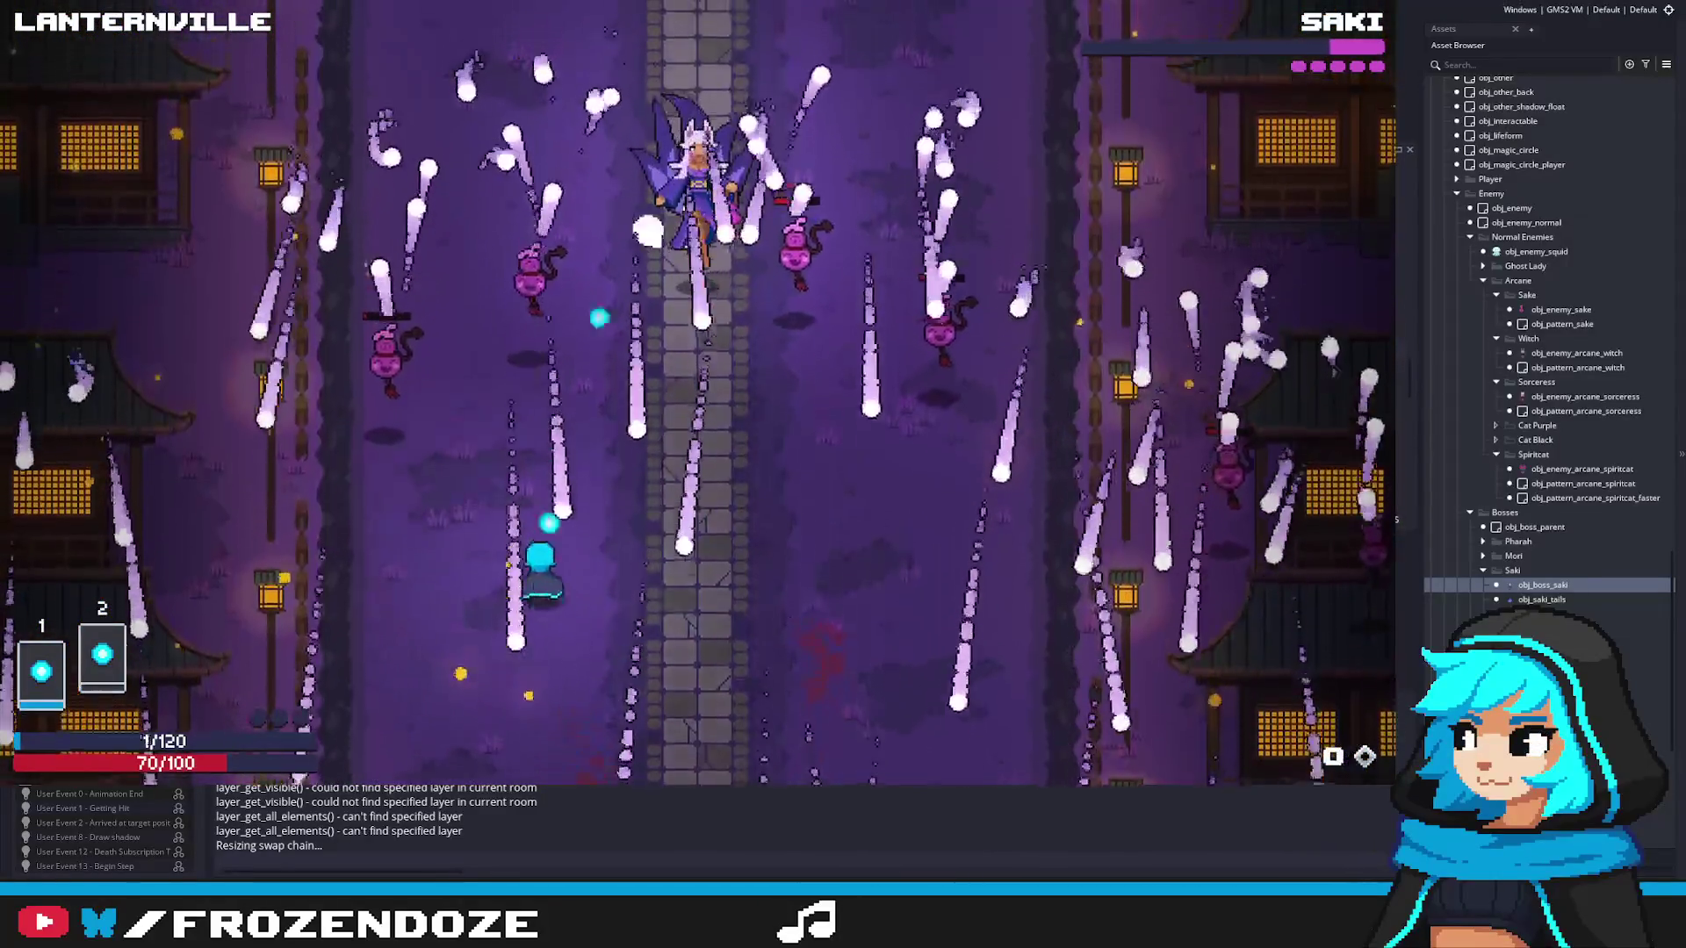
key("Right")
Step: Keep dodging through gaps until the barrage clears, ending at 60/100 health
key("Down")
key("Right")
key("Left")
key("Right")
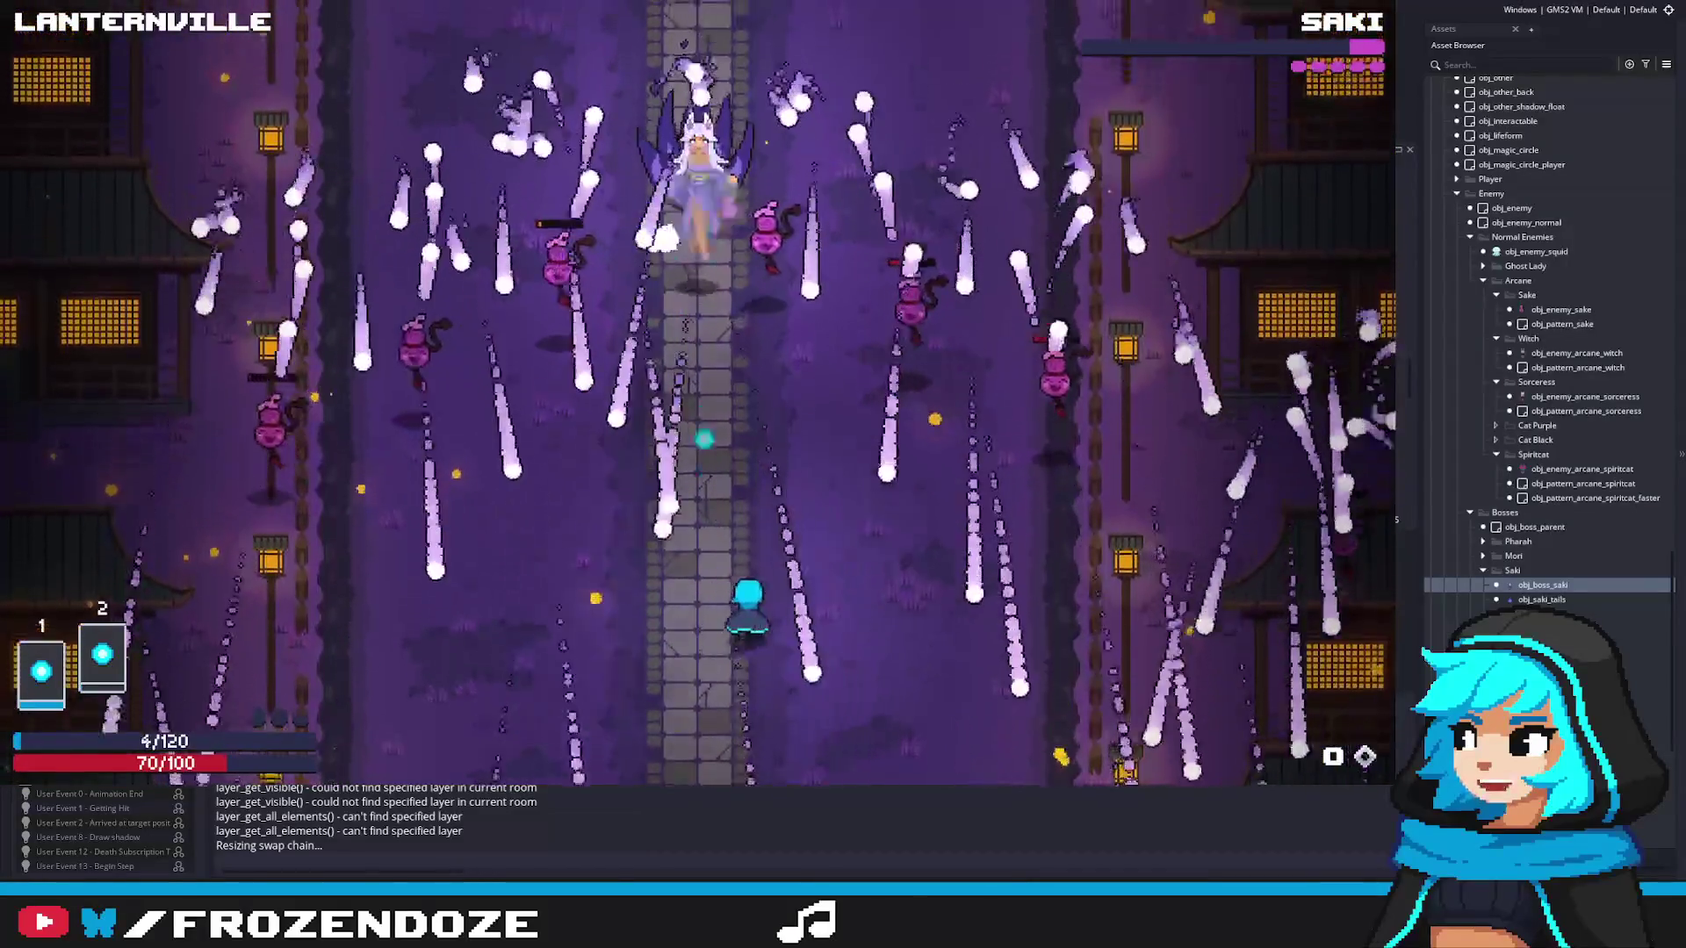
key("Right")
key("Left")
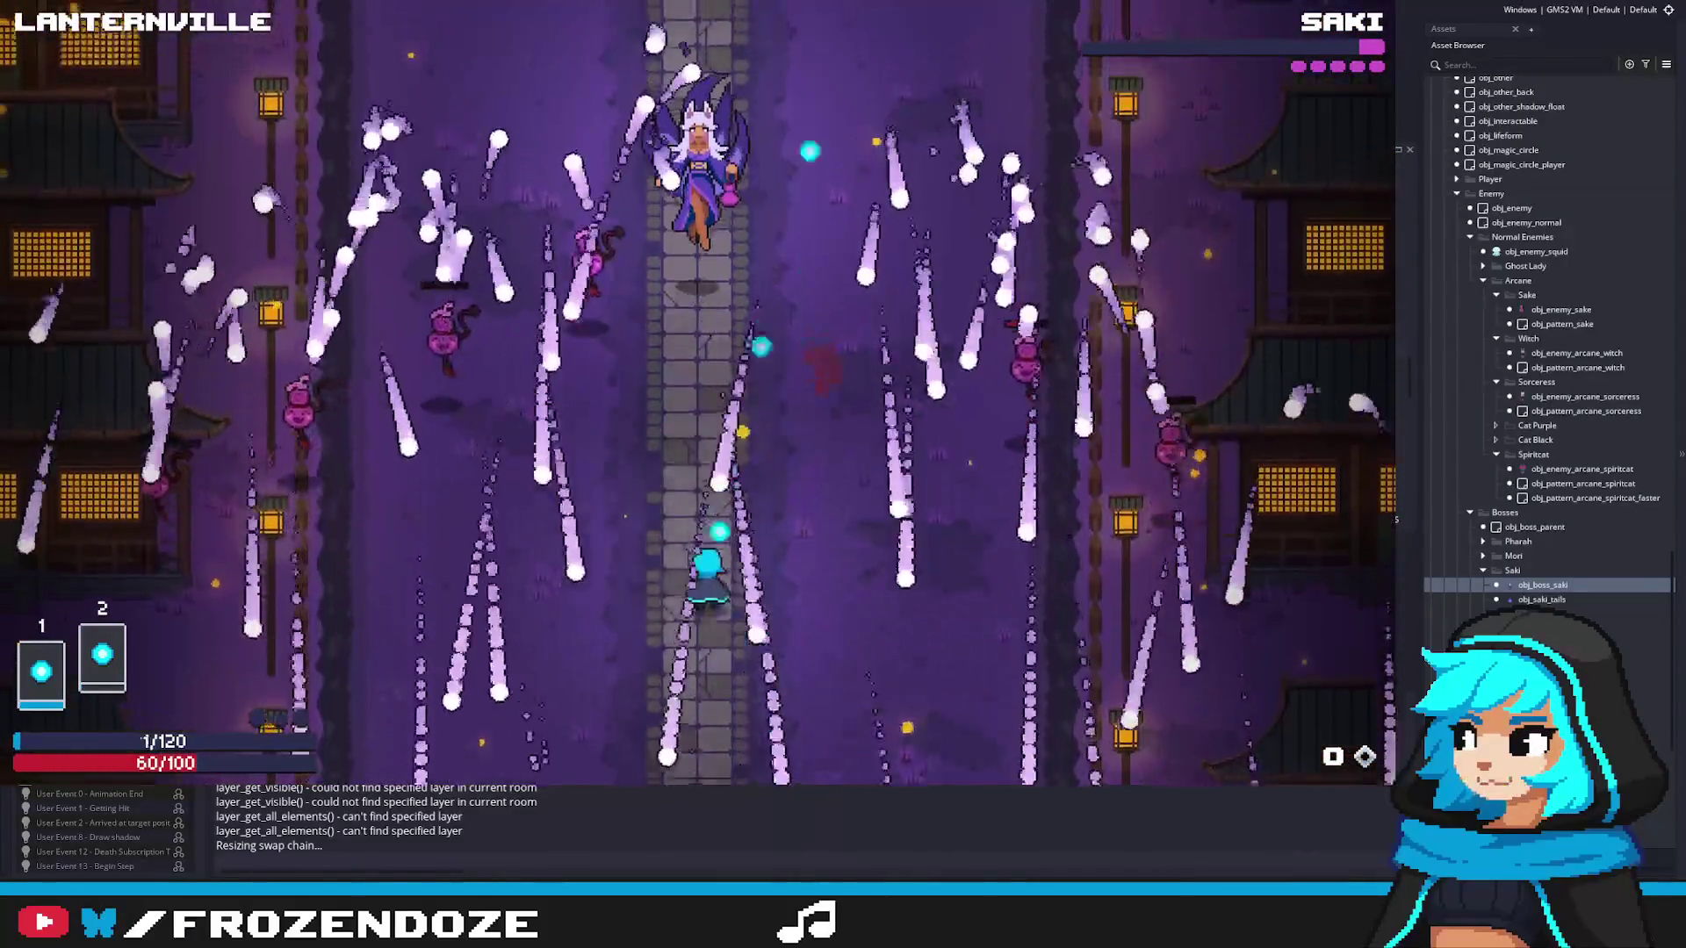
key("Right")
key("Left")
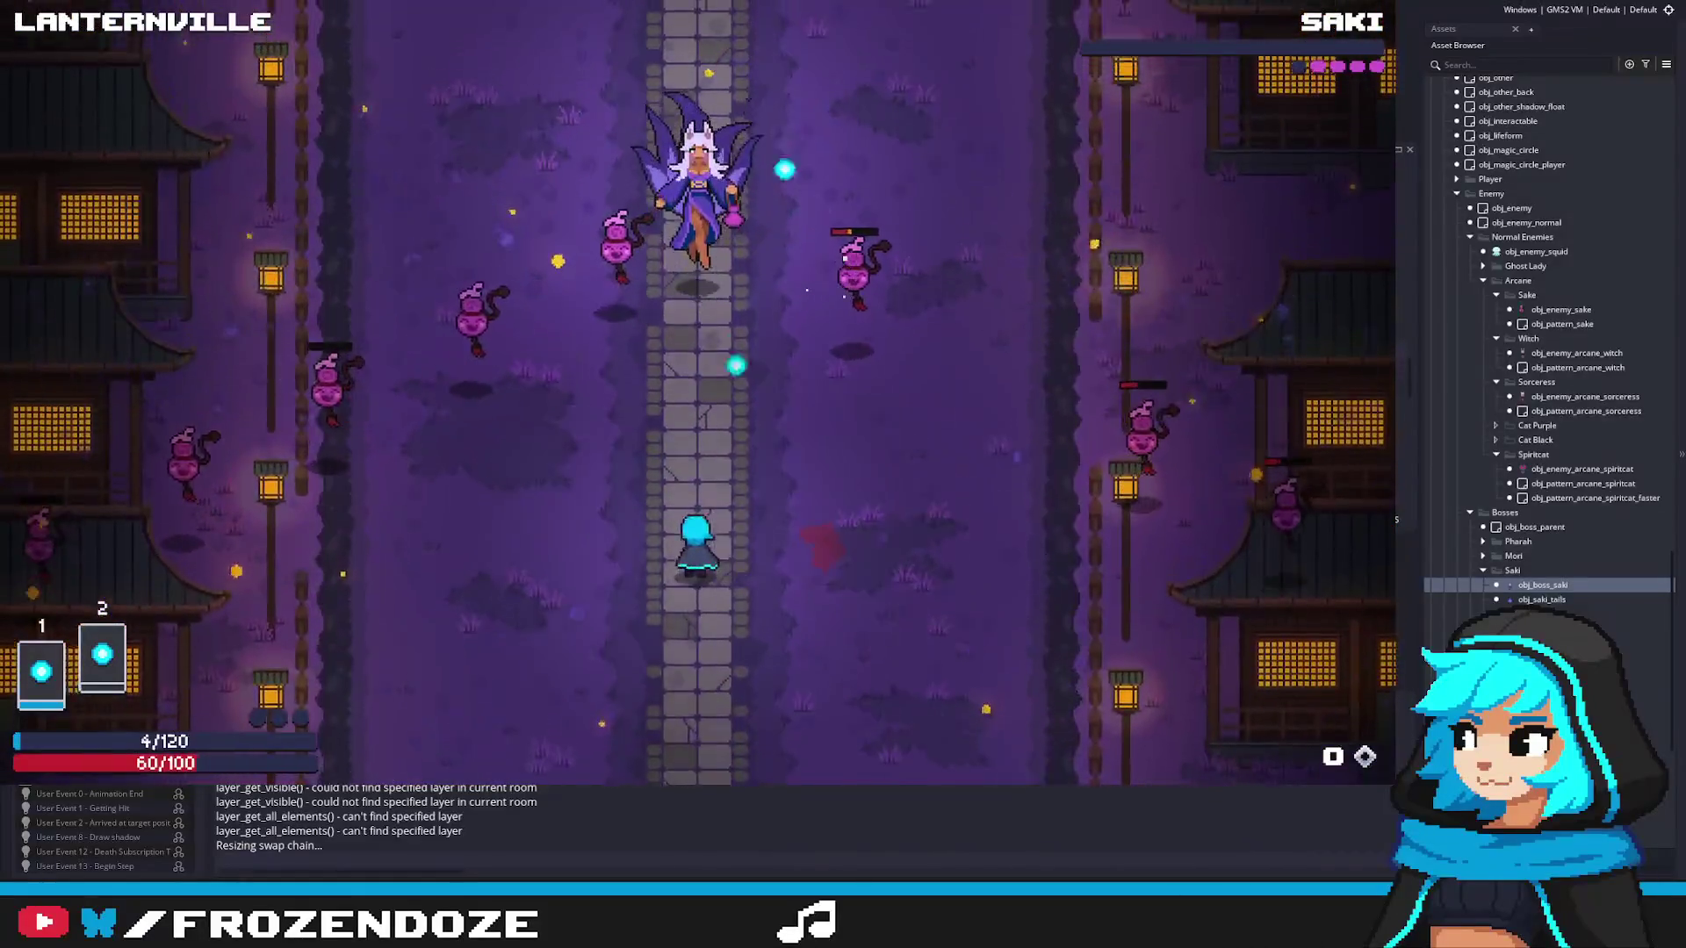
Step: Quit the game and open obj_enemy_sake's editor, briefly opening obj_enemy_arcane_spiritcat
key("Escape")
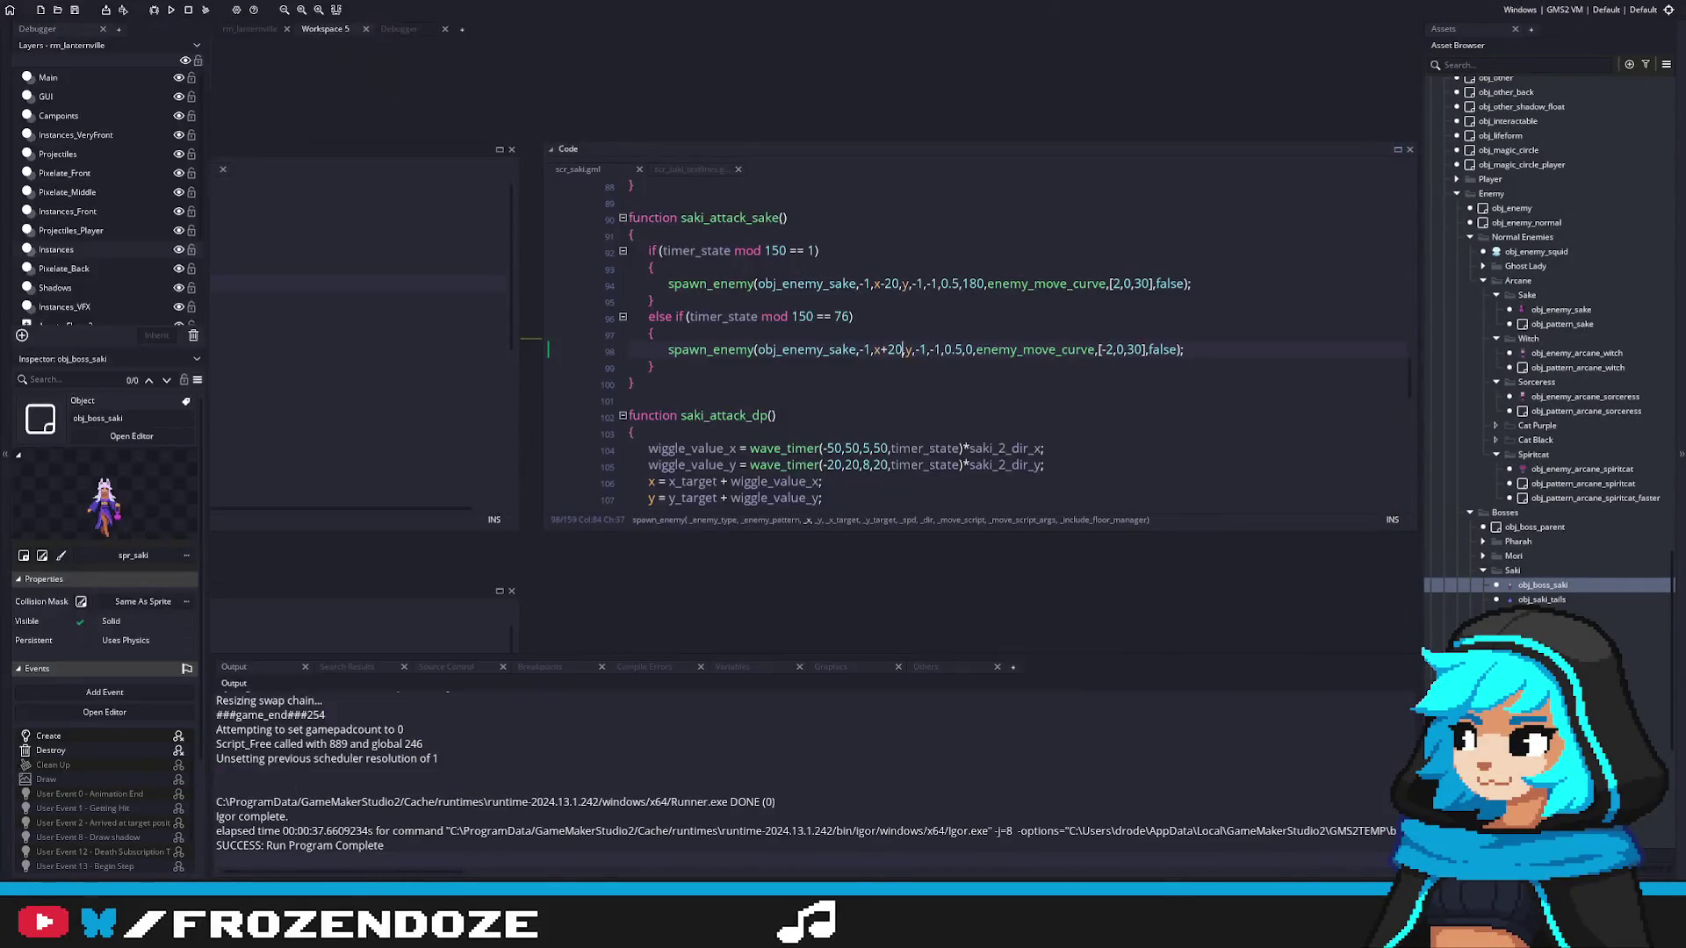
double_click(1561, 311)
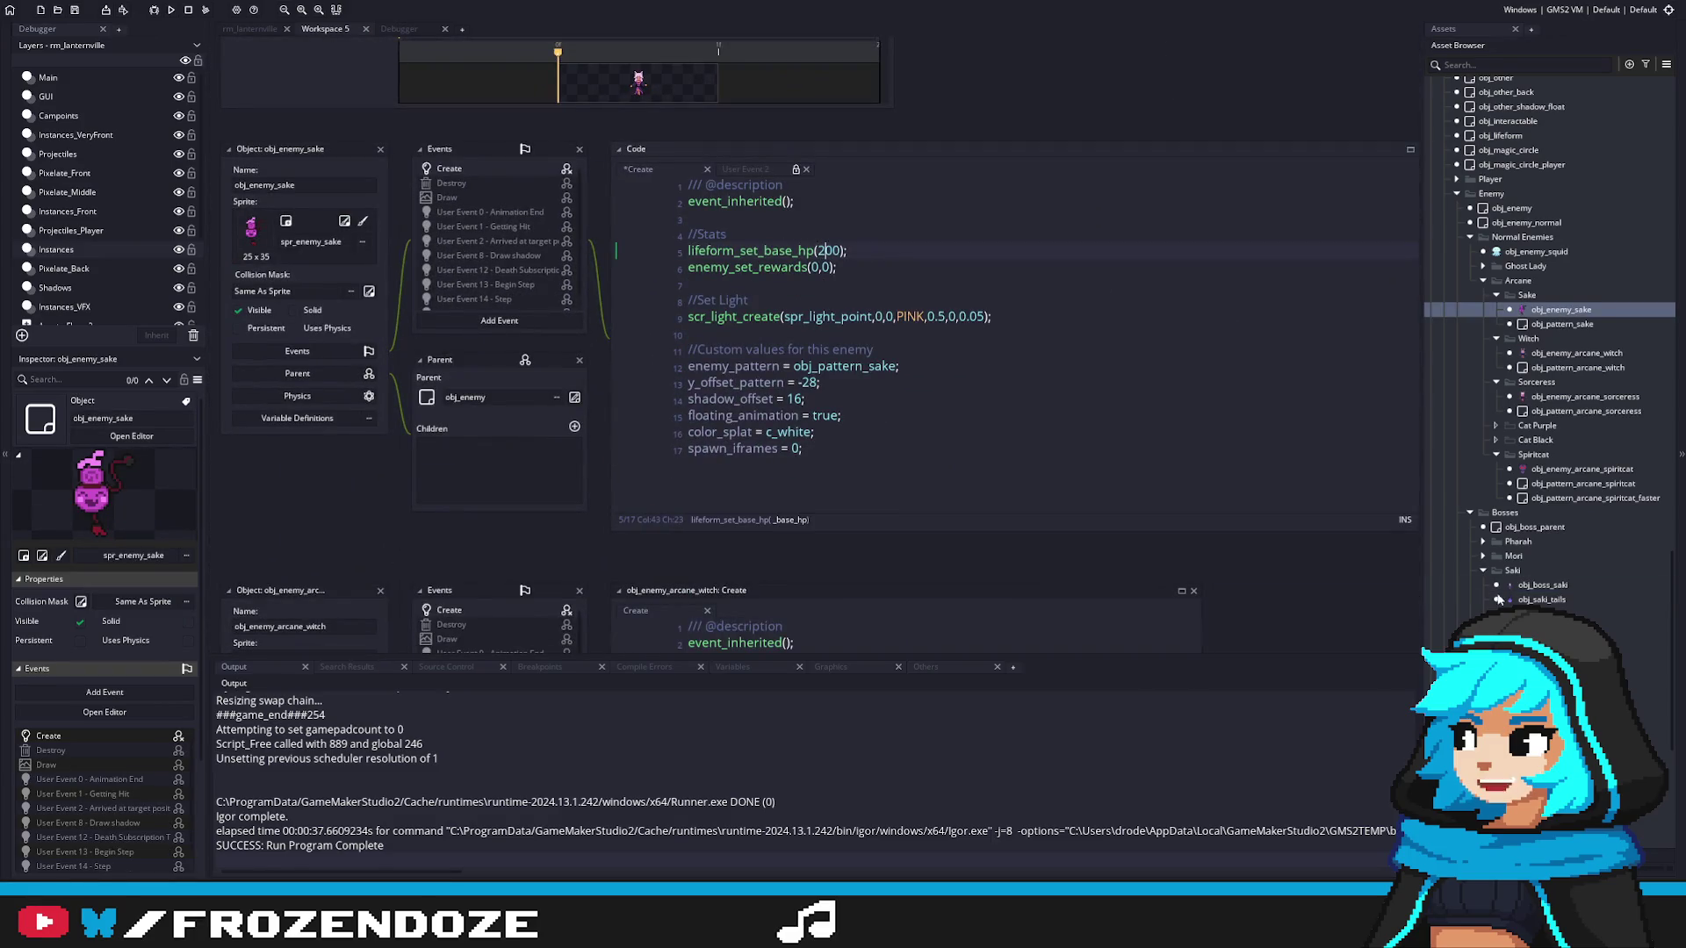
double_click(1556, 456)
double_click(1532, 455)
double_click(1571, 469)
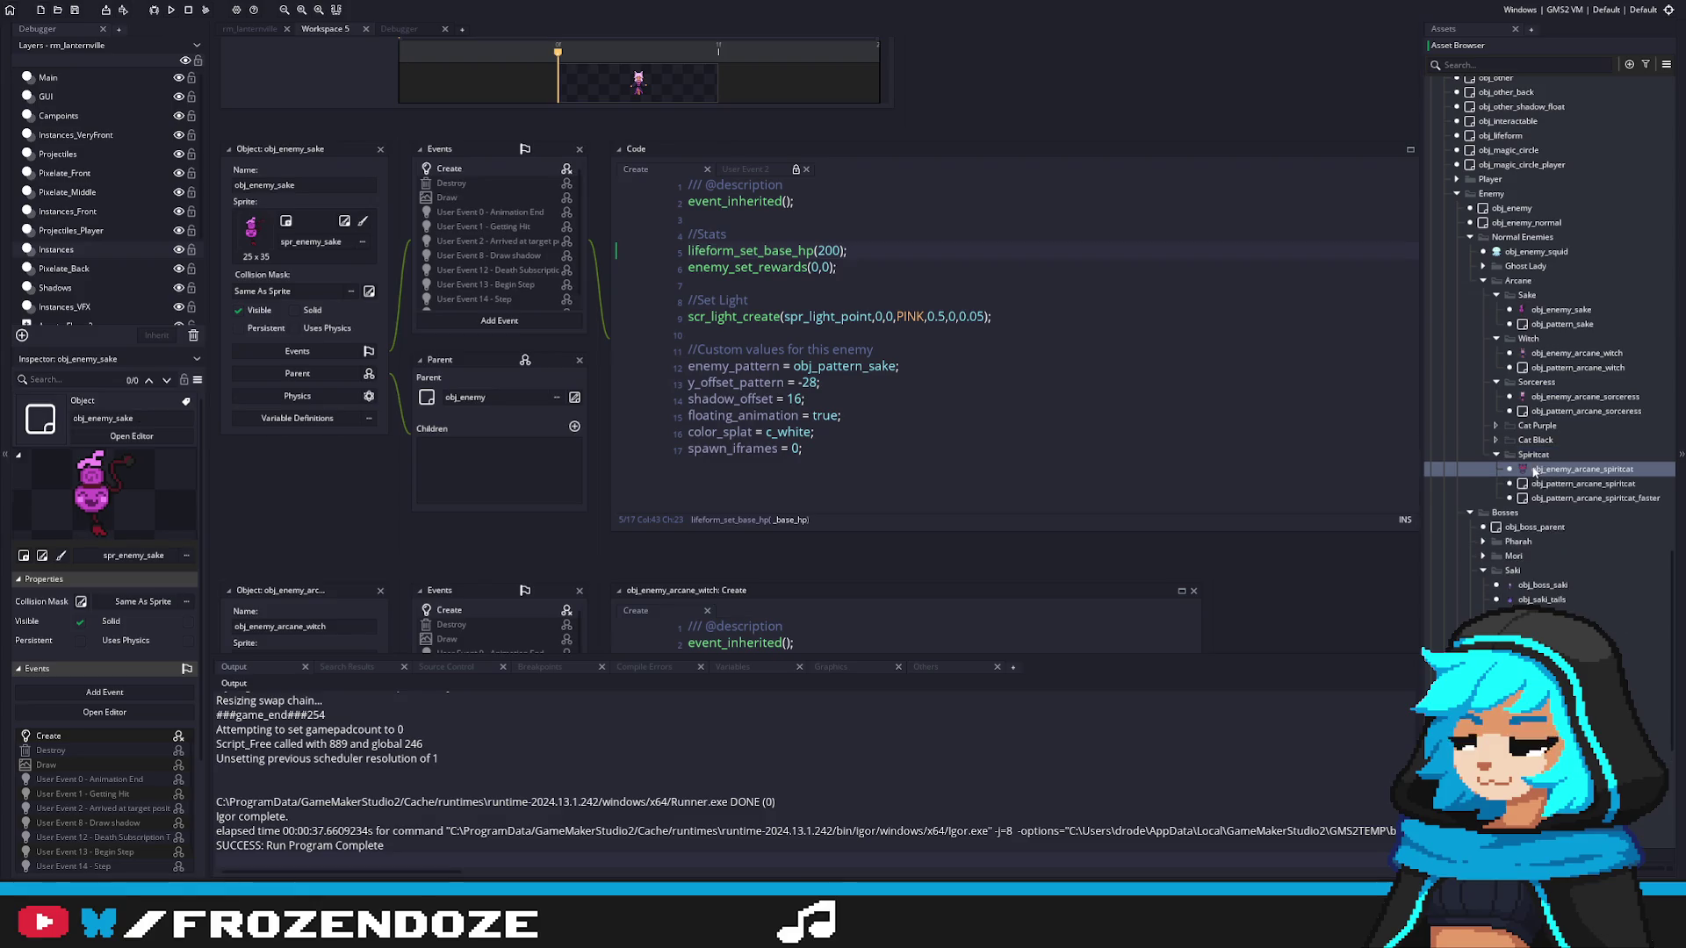
left_click(1542, 312)
double_click(1542, 311)
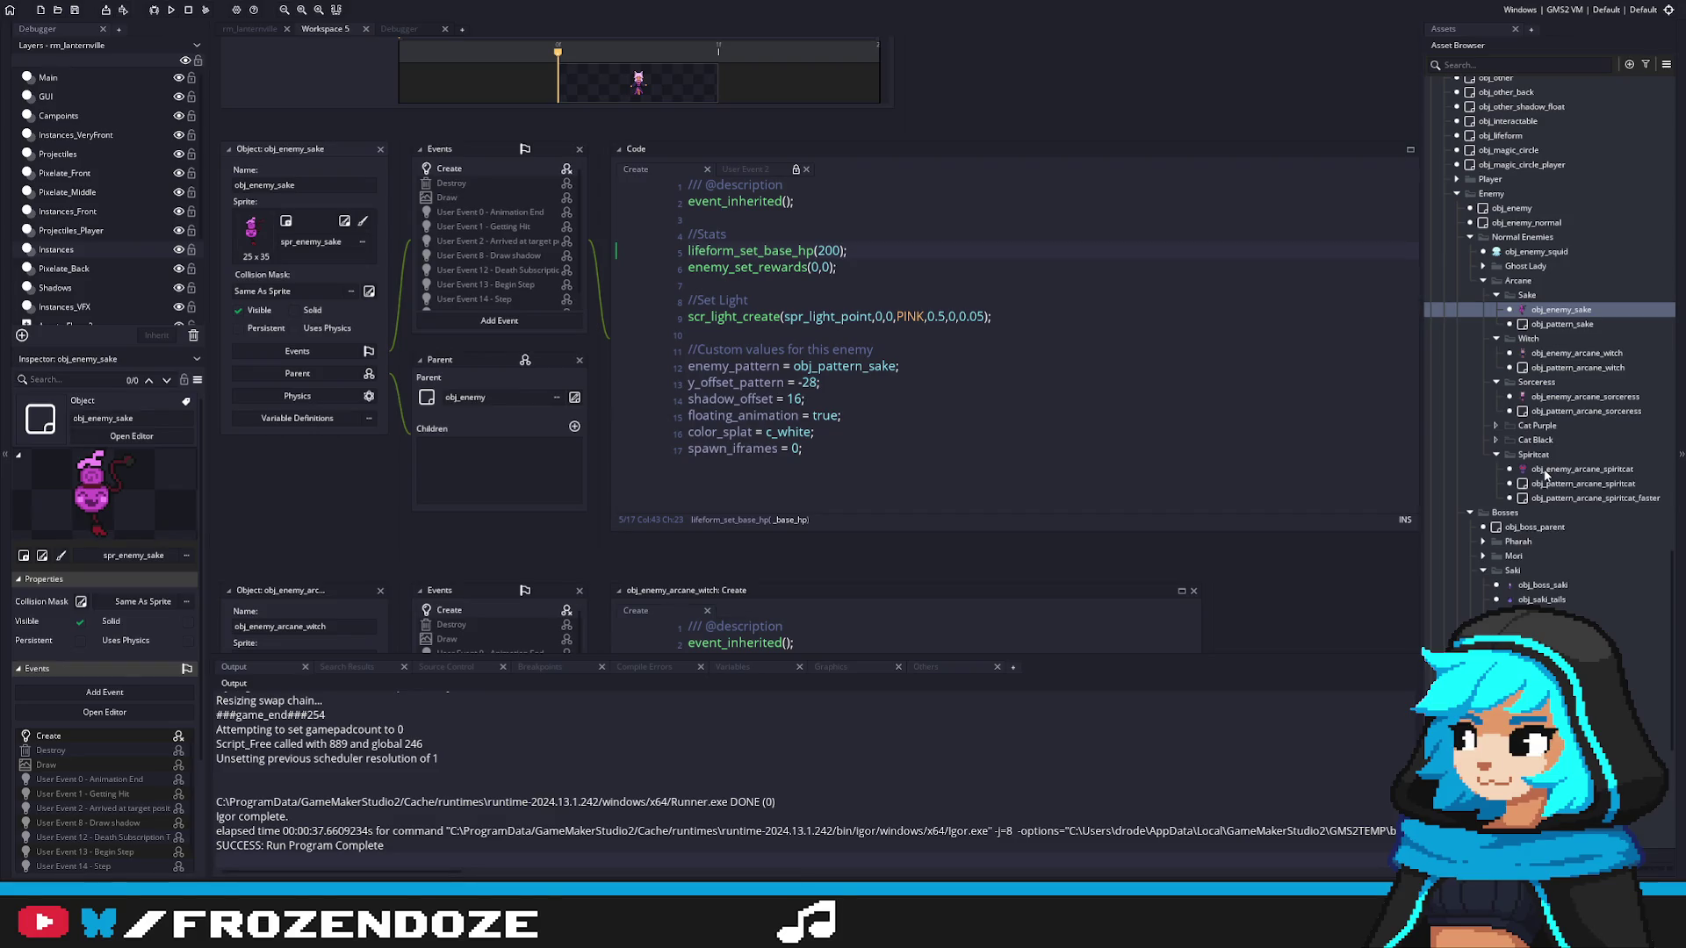
Step: Pan to obj_enemy_sake's Create code (base HP 200), then select obj_saki_tails
left_click_drag(1671, 571, 1668, 99)
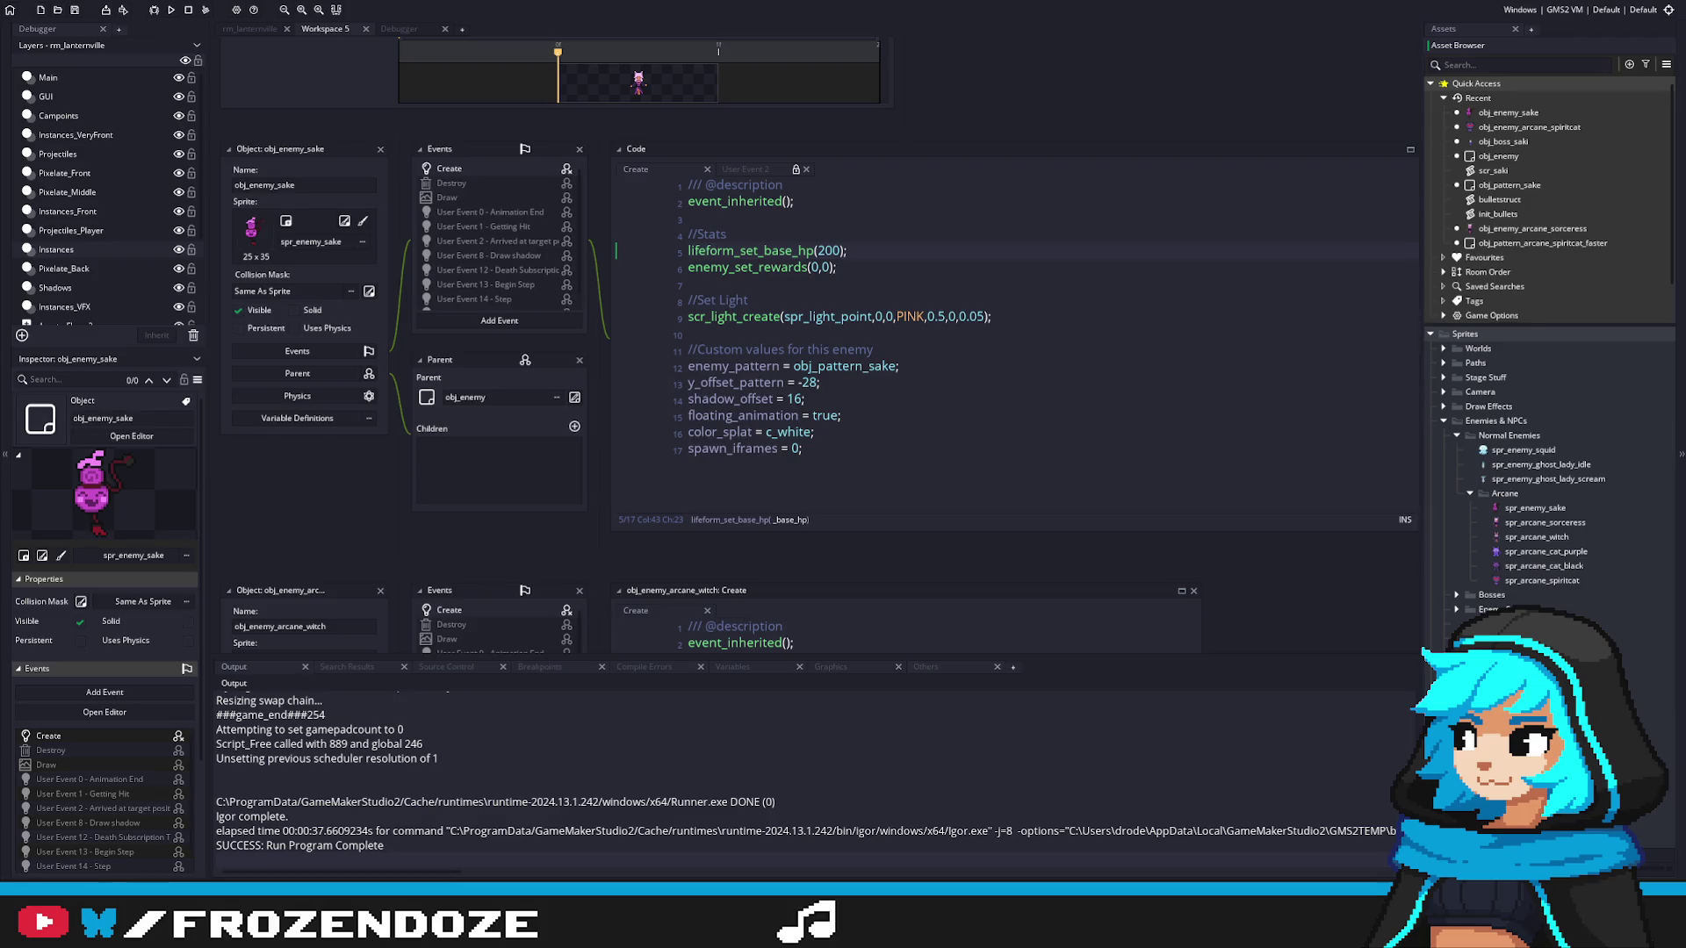
scroll(1549, 351, "down", 3)
scroll(1602, 433, "down", 15)
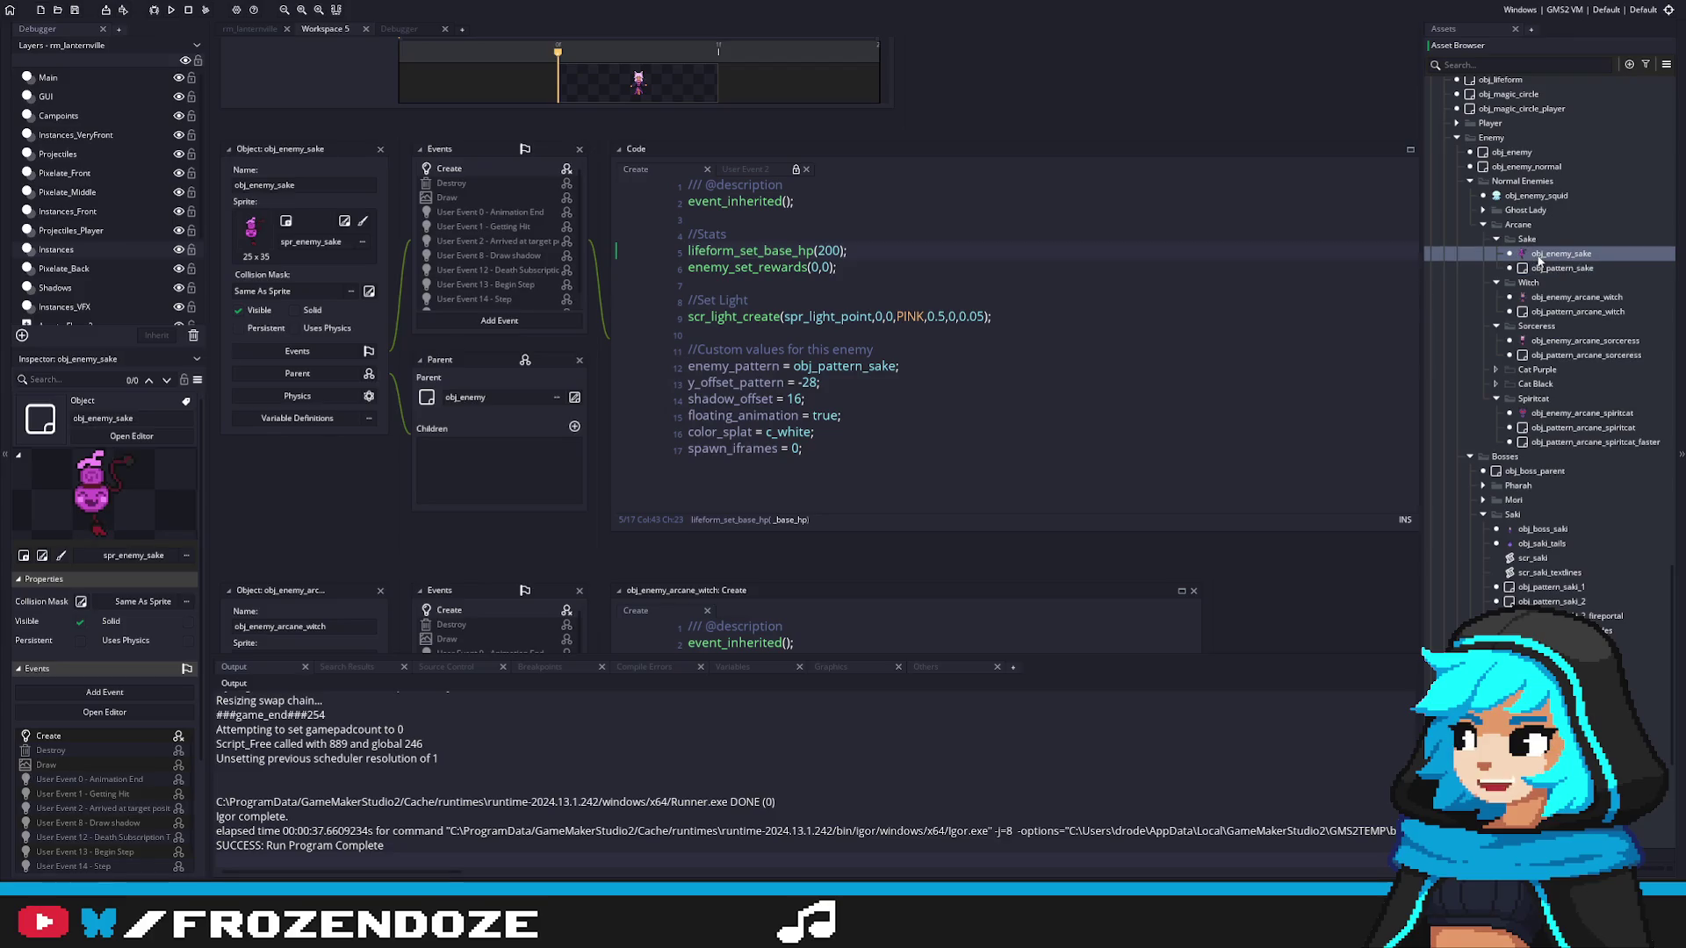
left_click(1568, 543)
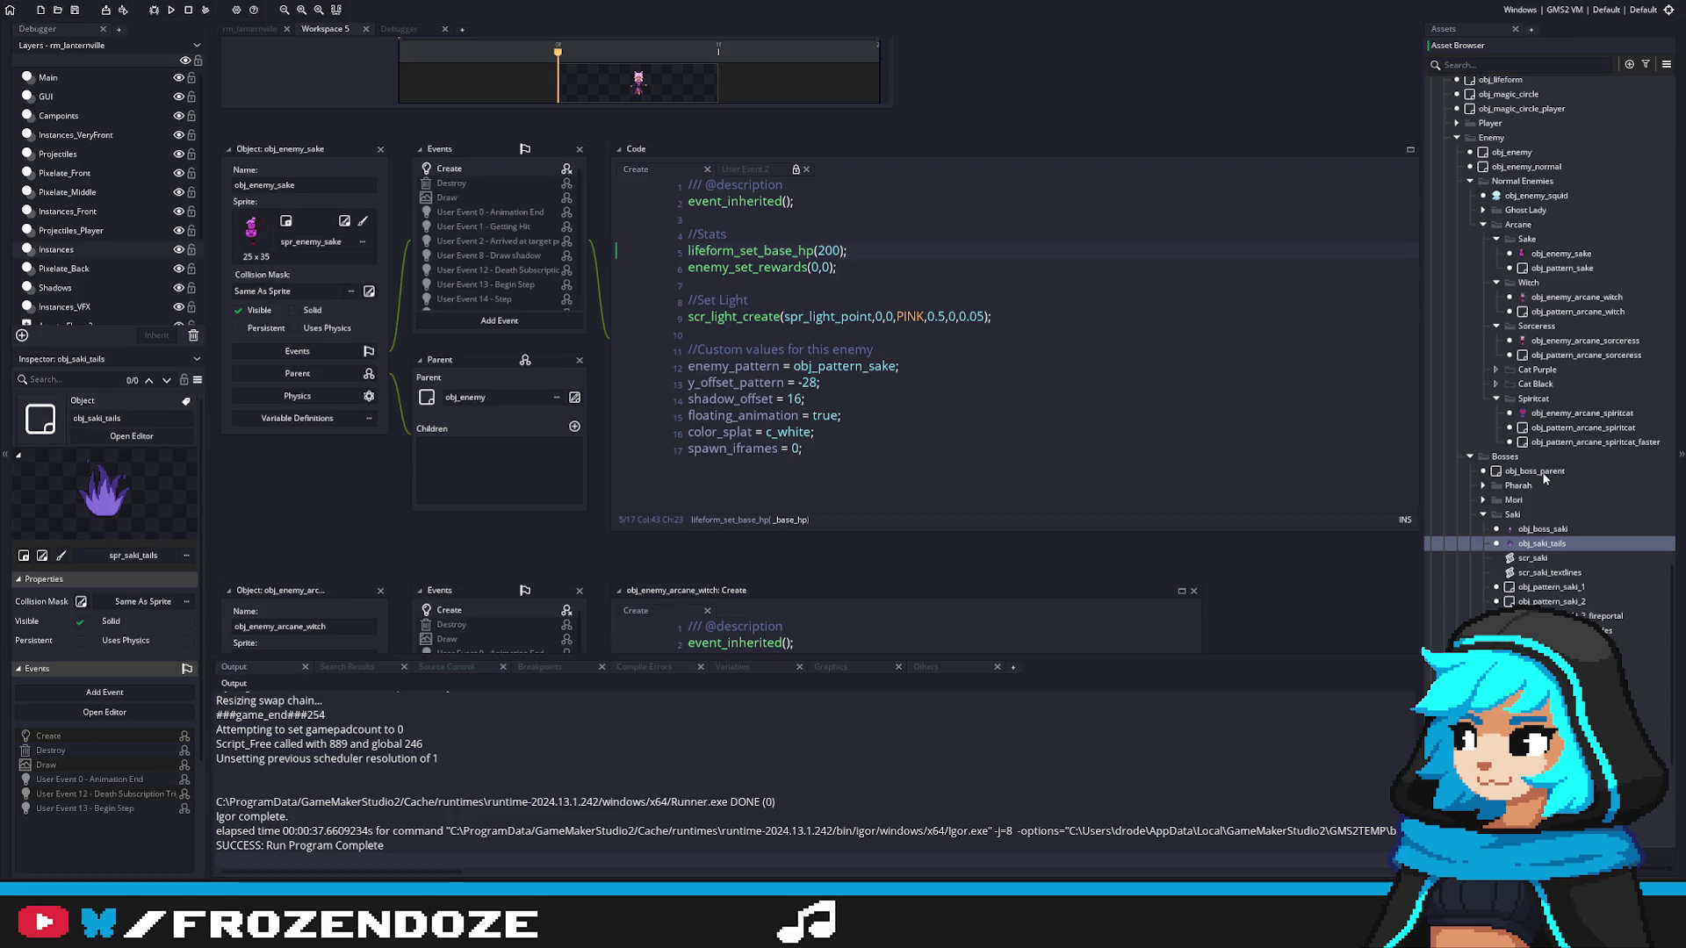
Step: Open obj_boss_saki and browse the Asset Browser, inspecting obj_enemy_arcane_sorceress
double_click(1531, 527)
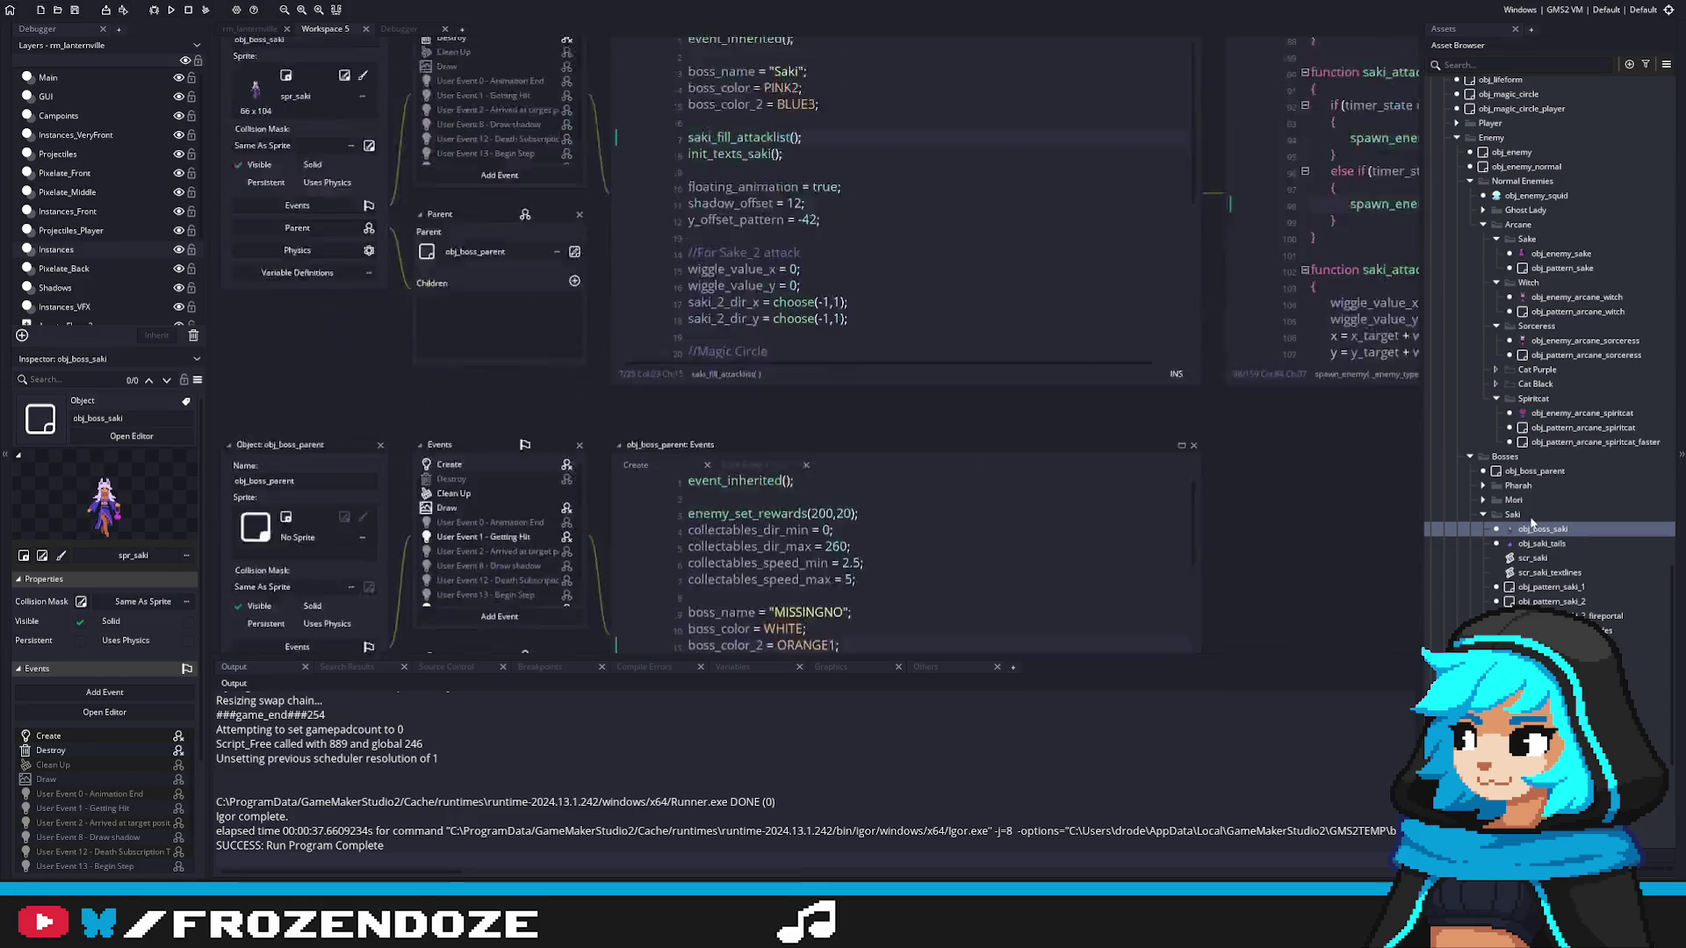
scroll(1576, 599, "down", 1)
scroll(1572, 601, "up", 10)
scroll(1560, 606, "up", 10)
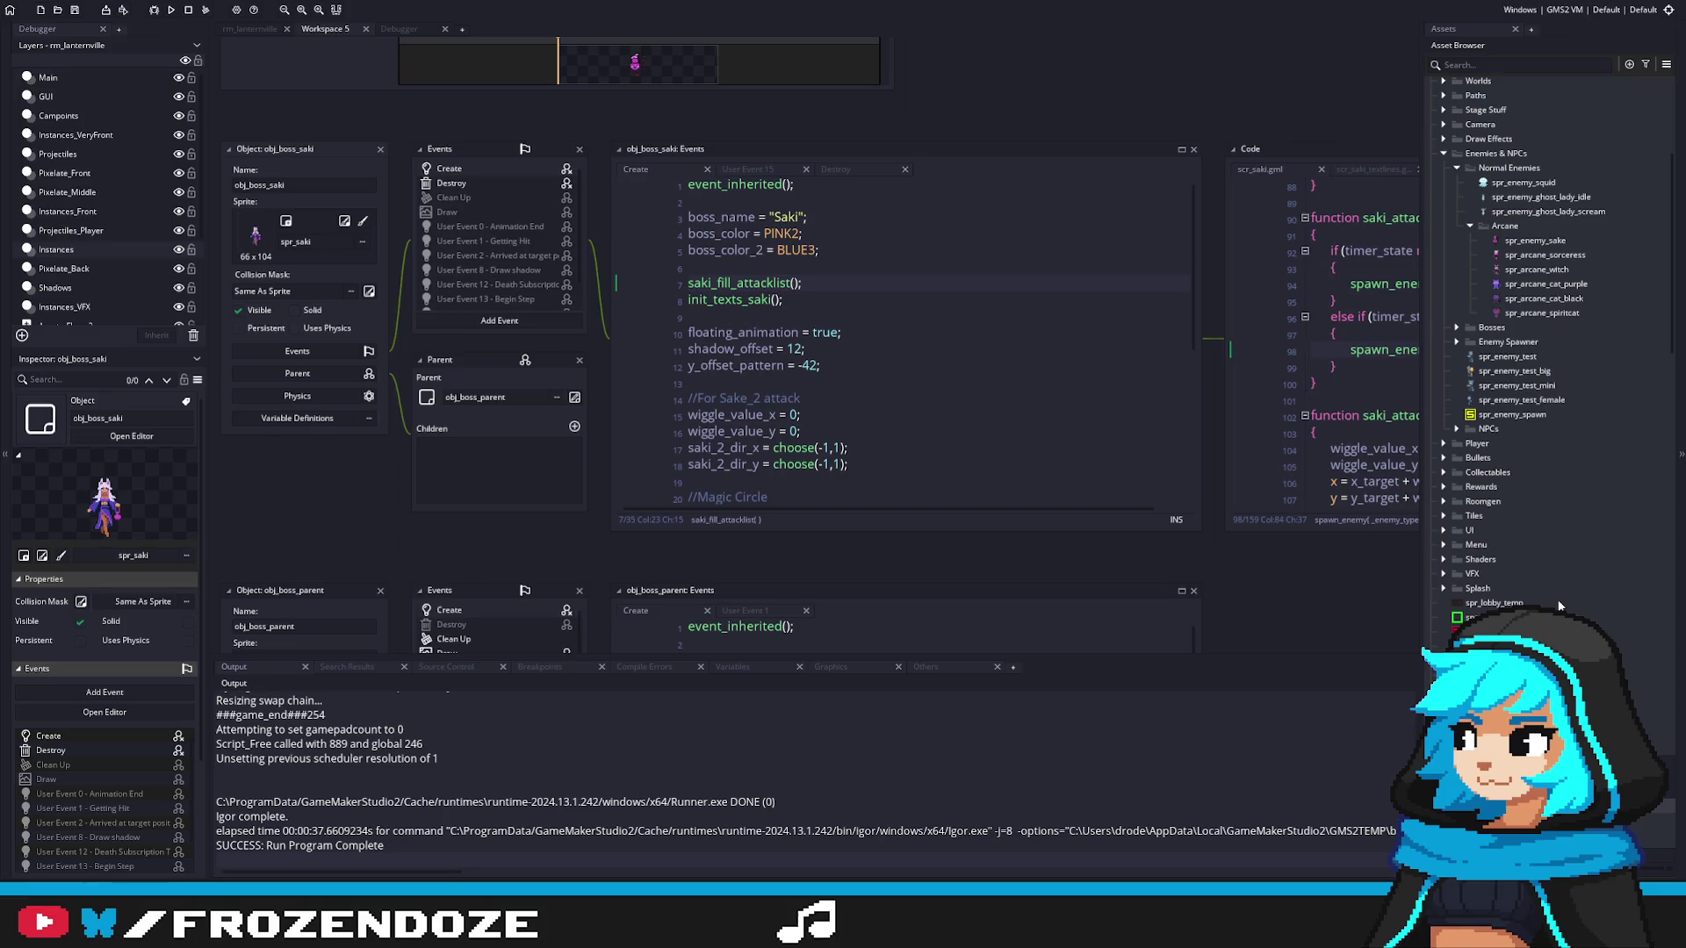
scroll(1559, 606, "up", 5)
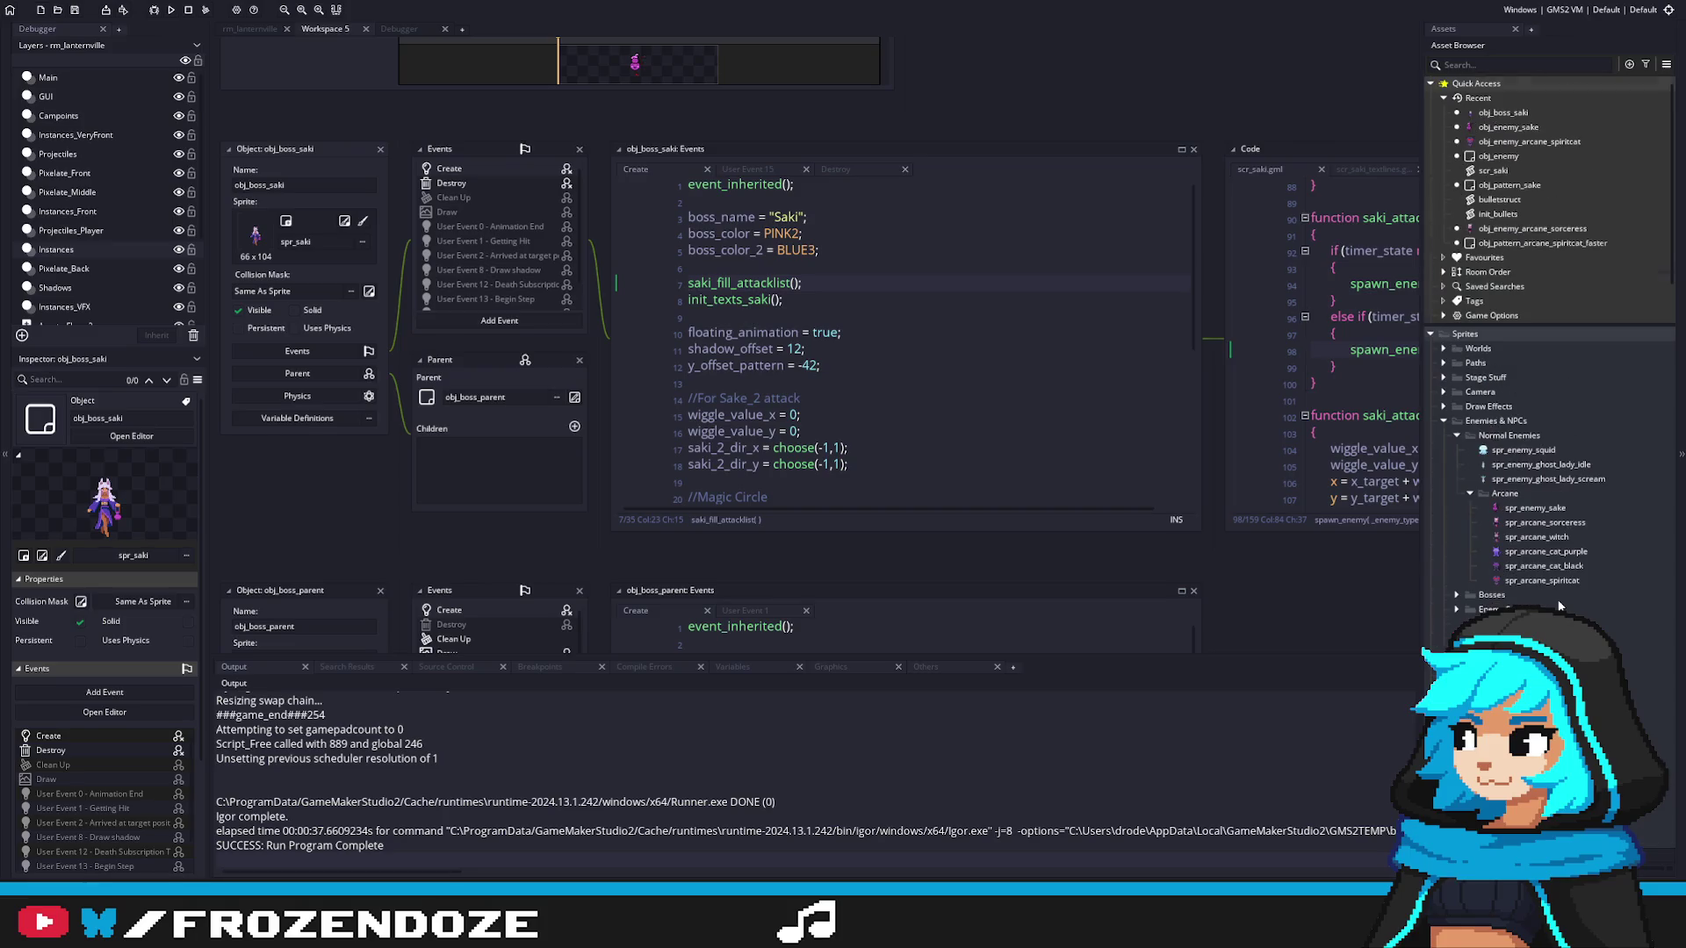
left_click(1521, 230)
scroll(1556, 587, "down", 15)
scroll(1556, 588, "down", 10)
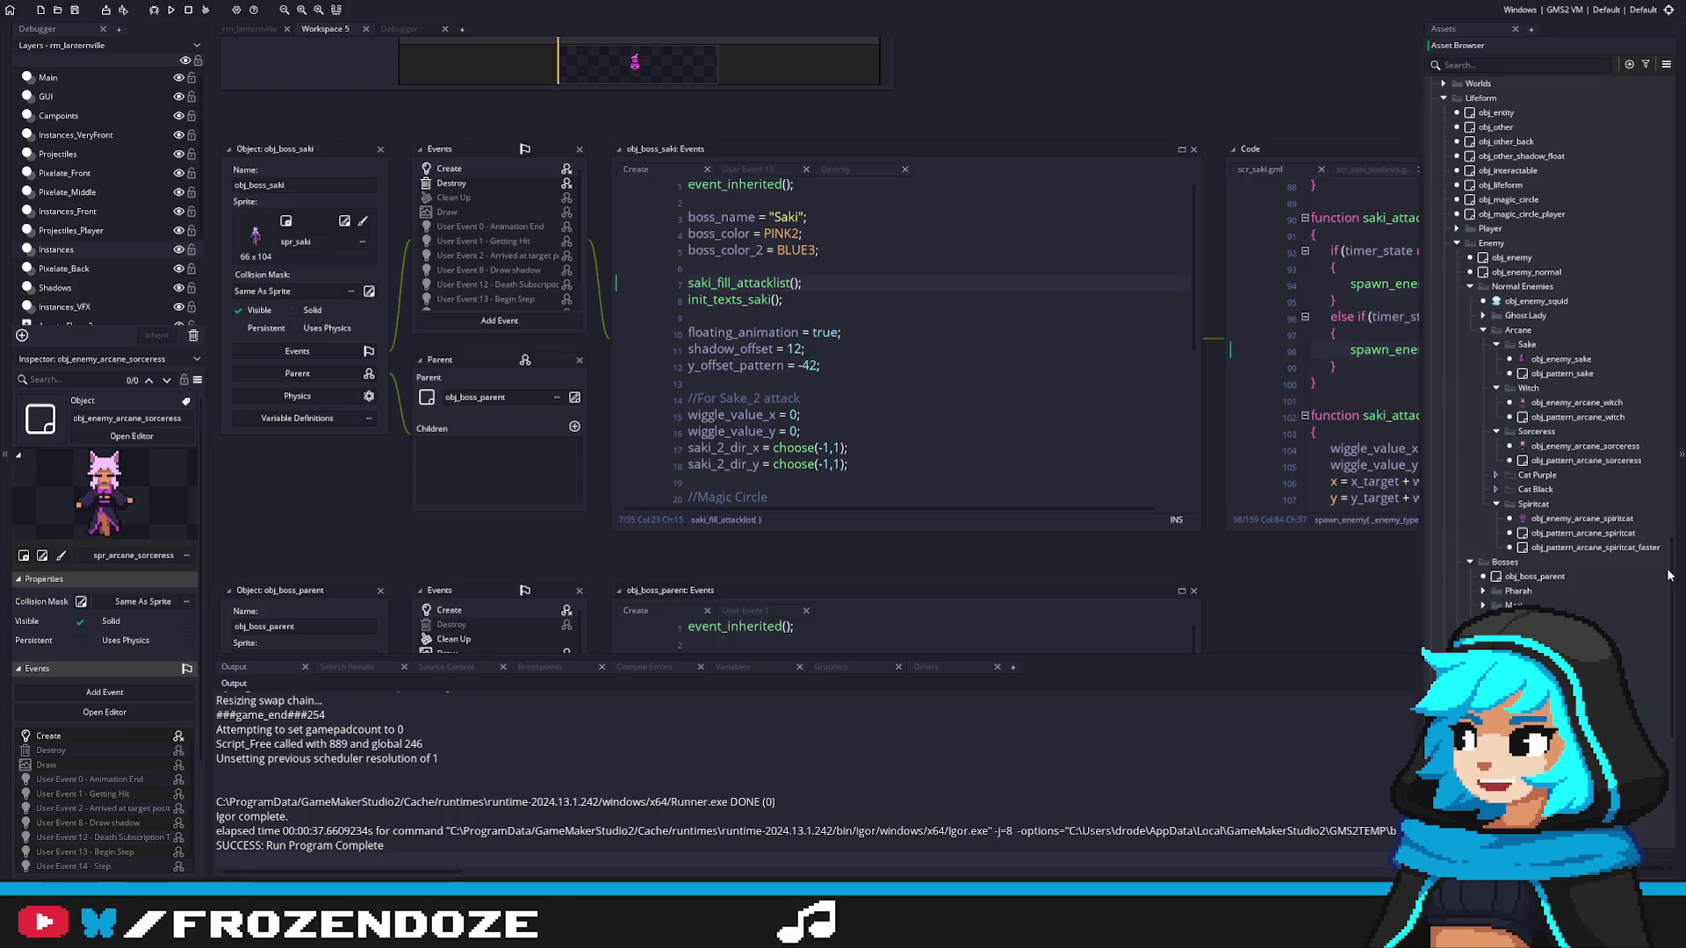
scroll(1591, 604, "up", 3)
Step: Pan the workspace to scr_saki's saki_attack_sake function
left_click(1039, 355)
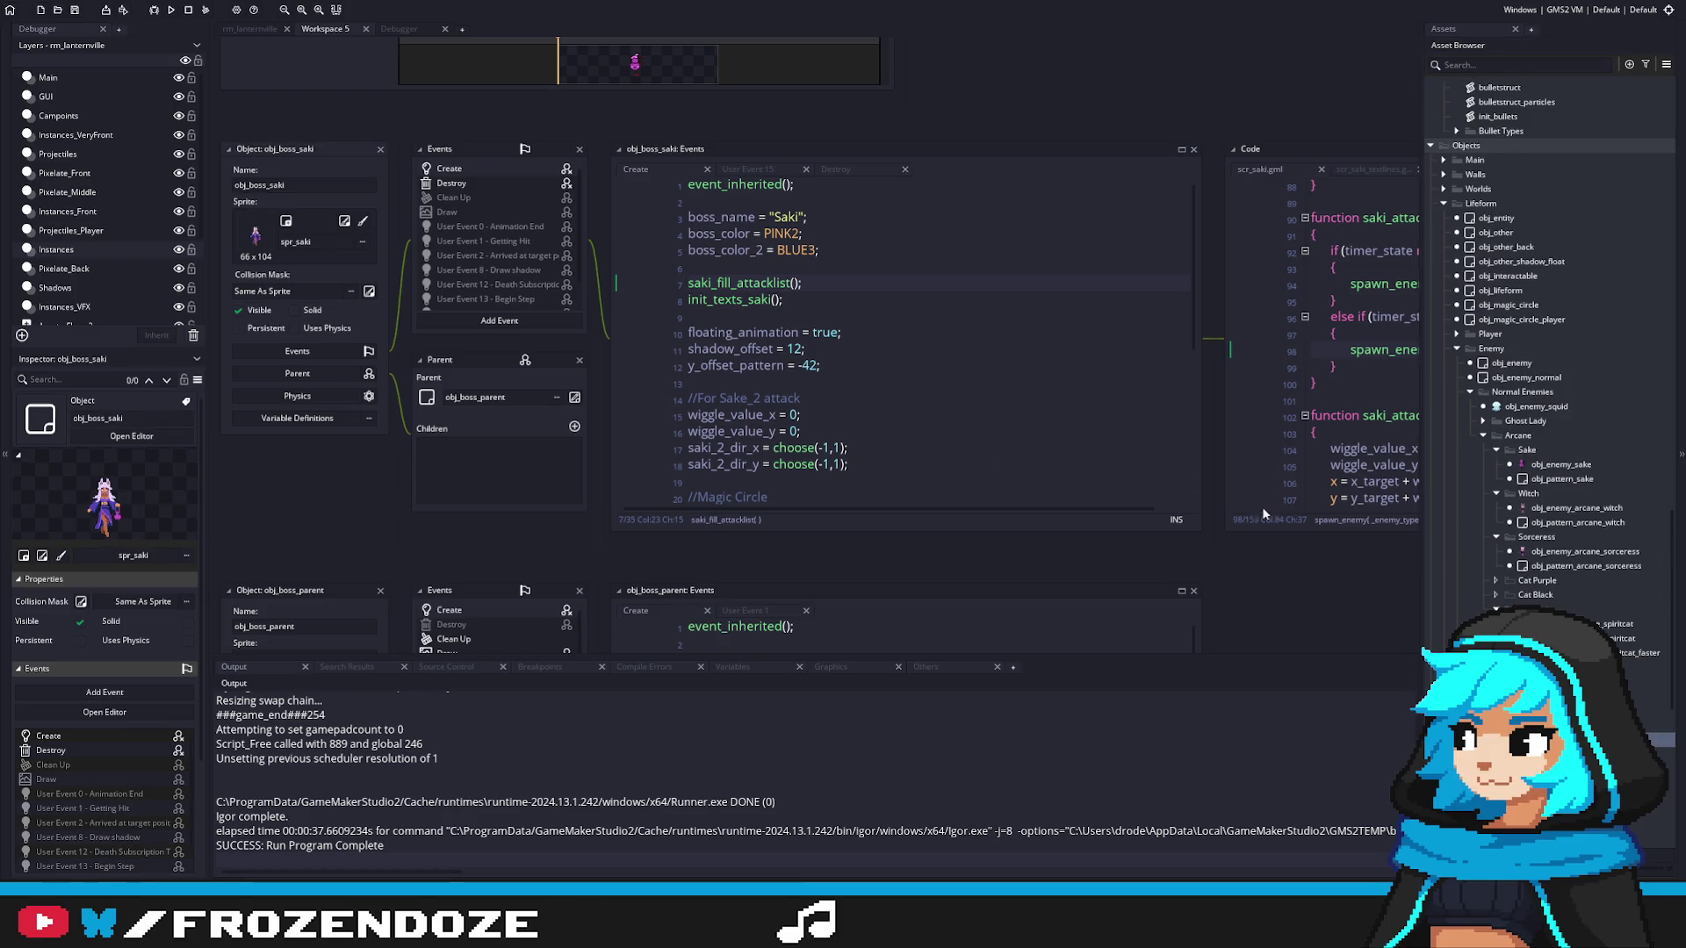
left_click_drag(1039, 355, 472, 449)
scroll(945, 451, "up", 8)
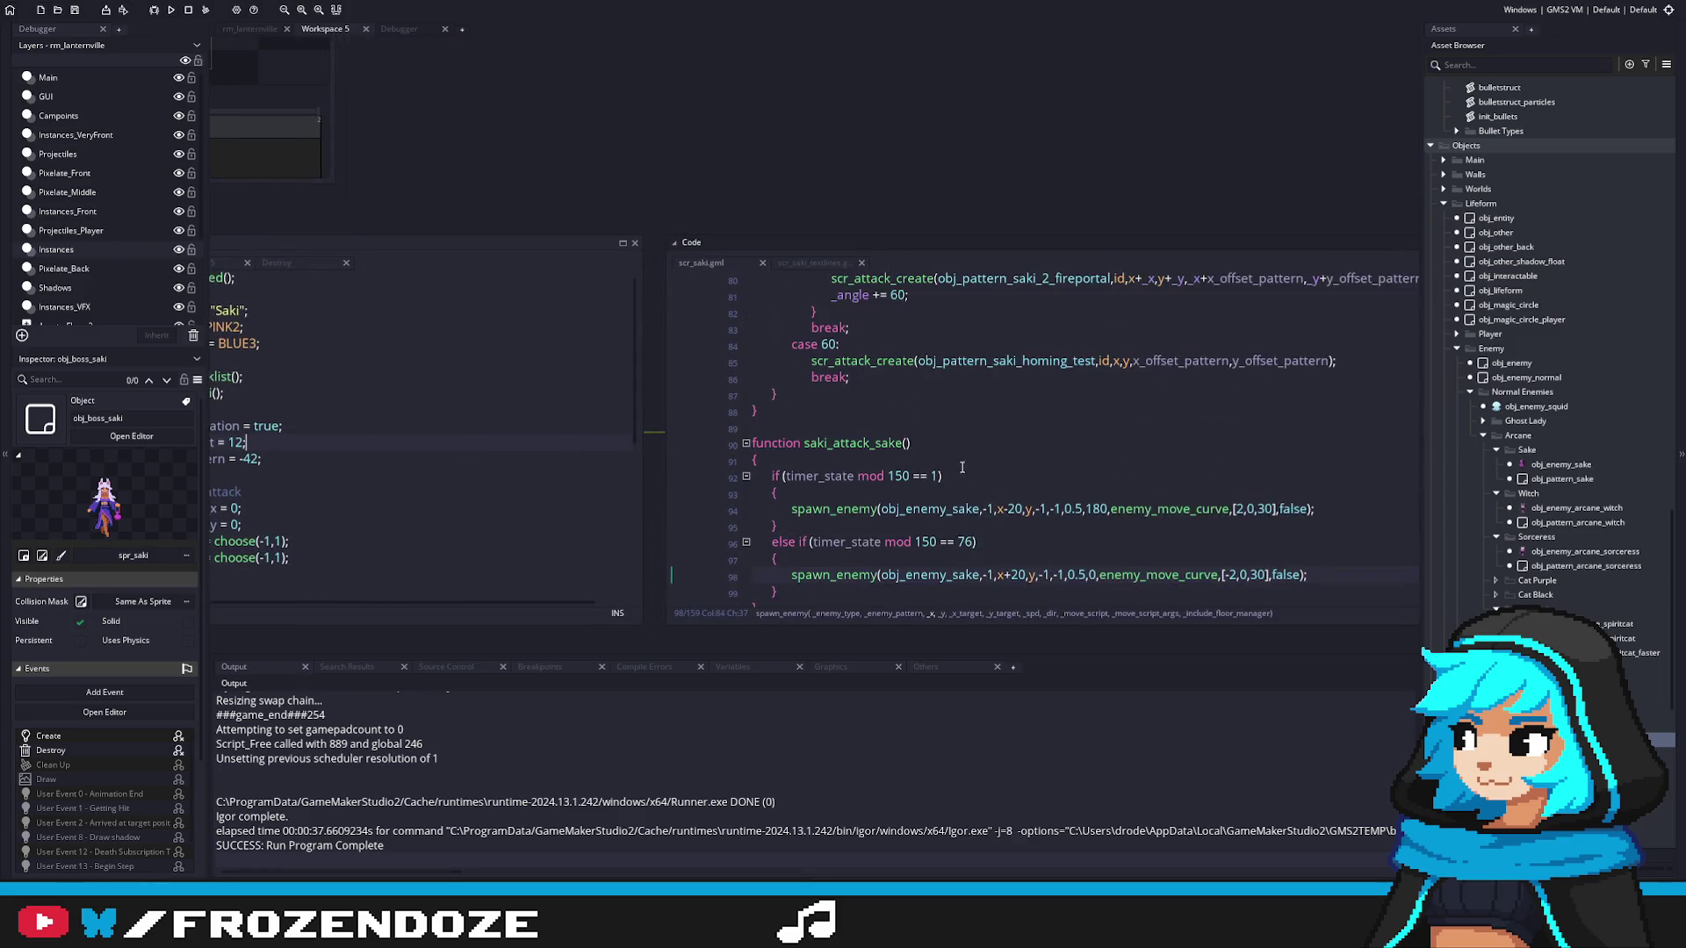
scroll(1021, 508, "down", 6)
left_click(1002, 482)
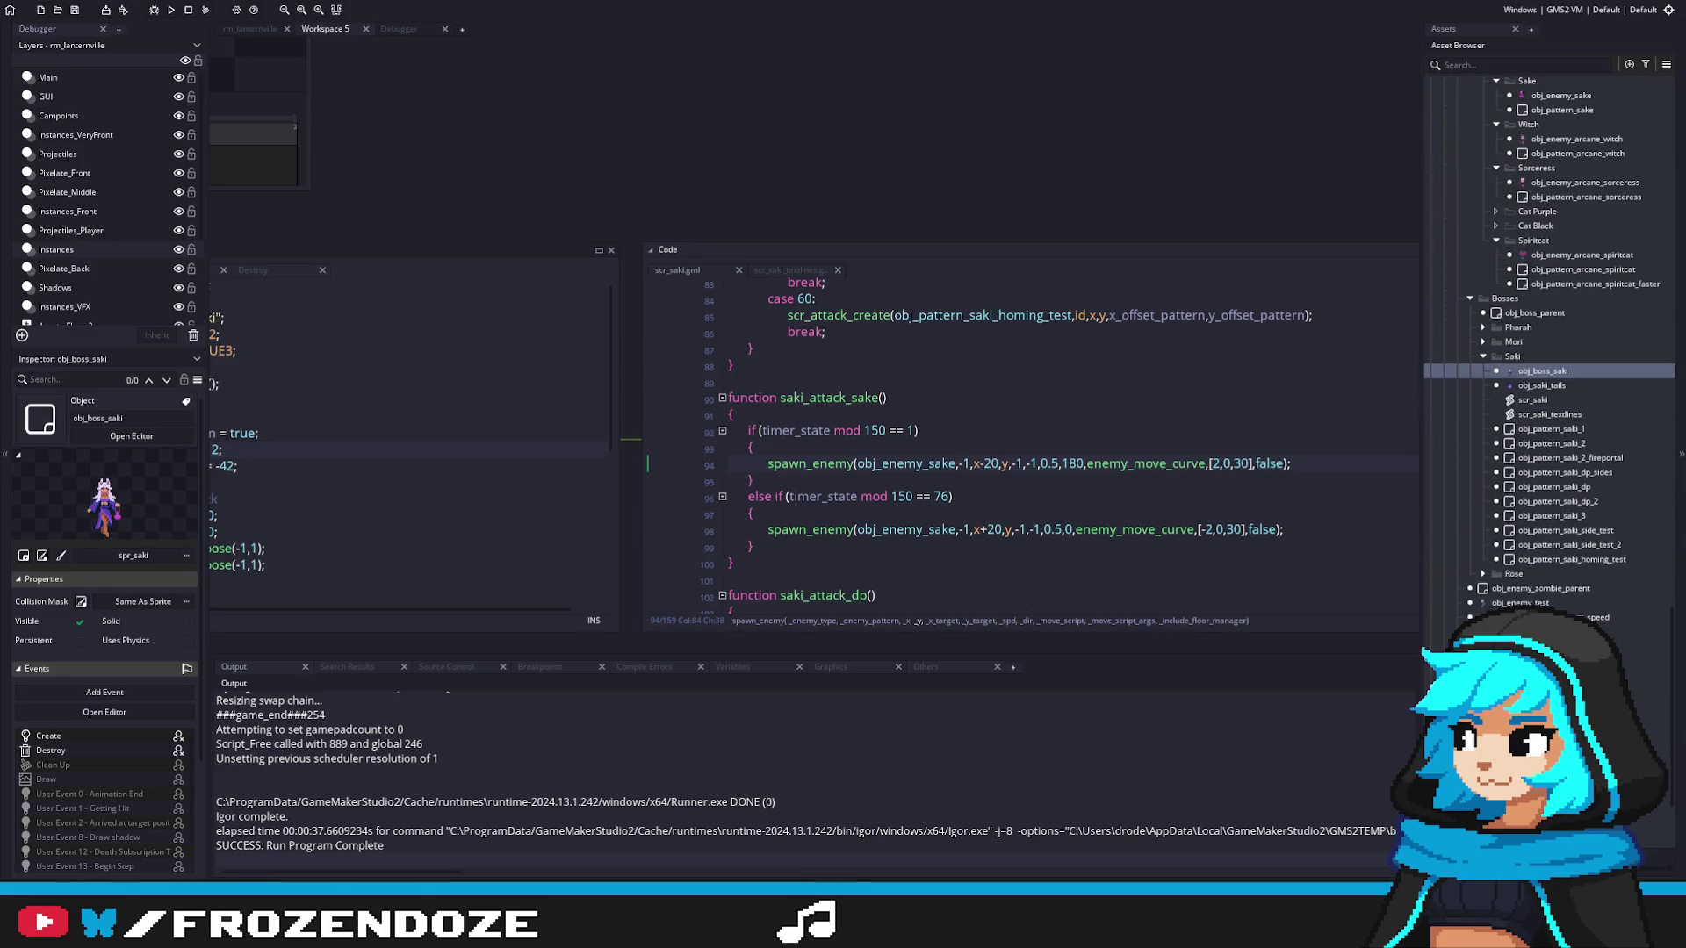
scroll(904, 418, "up", 5)
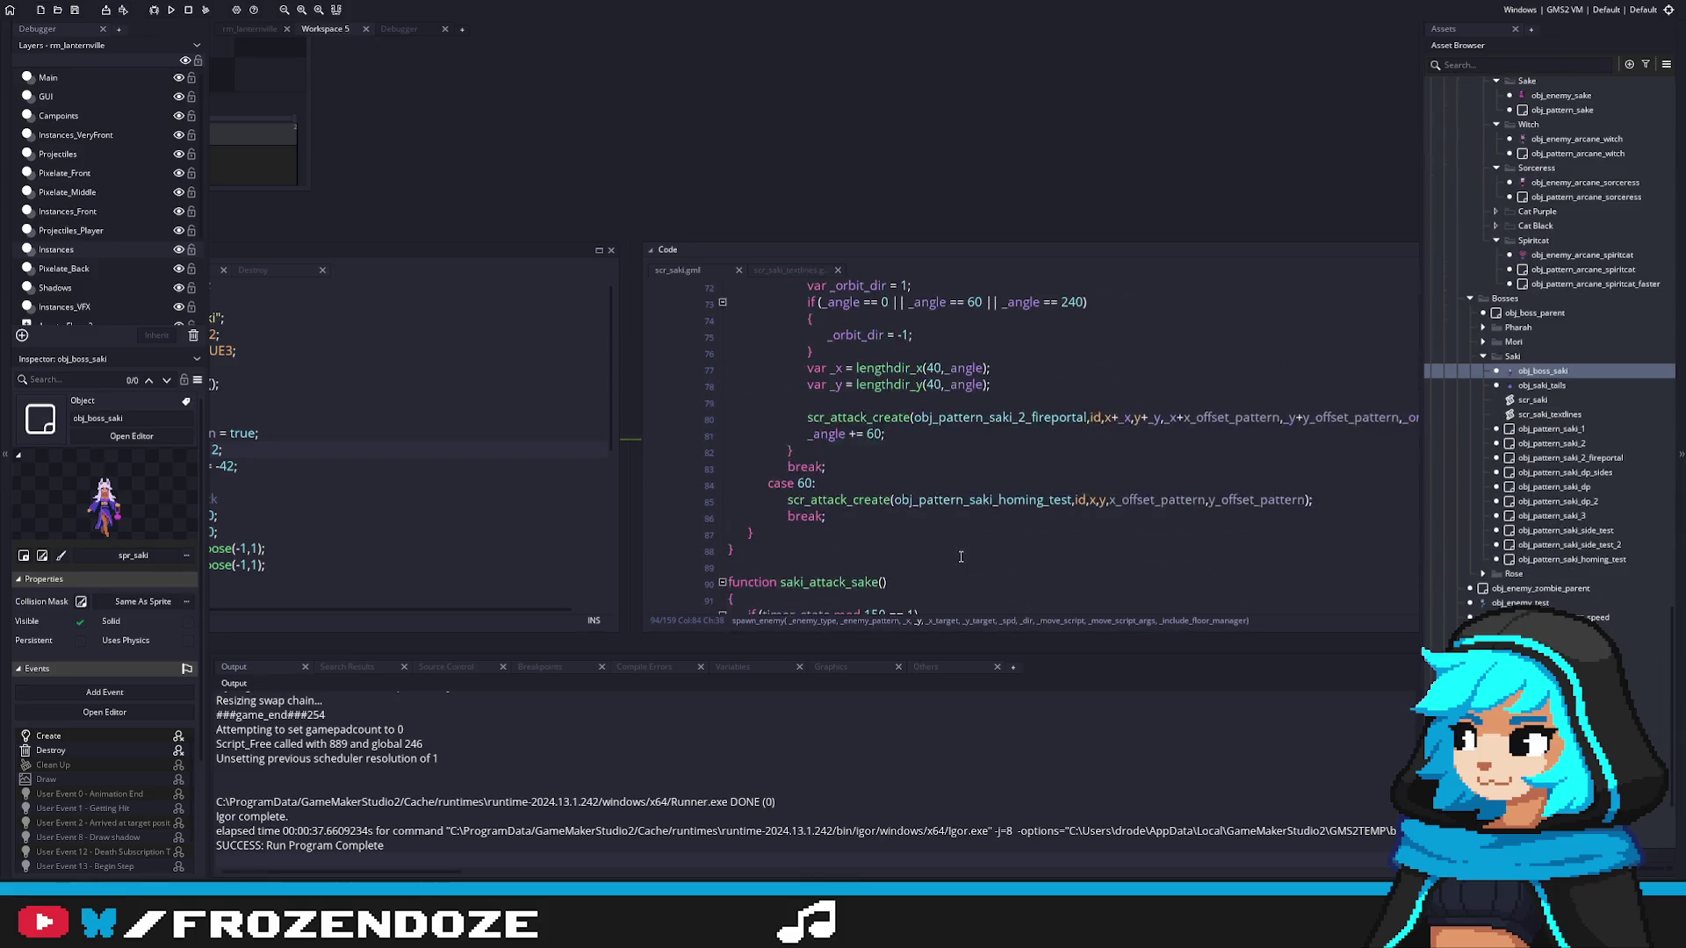
scroll(801, 485, "down", 2)
left_click_drag(777, 507, 692, 487)
key("ctrl+c")
key("ctrl+v")
key("Return")
left_click(767, 483)
key("BackSpace")
left_click(775, 501)
key("Return")
key("Return")
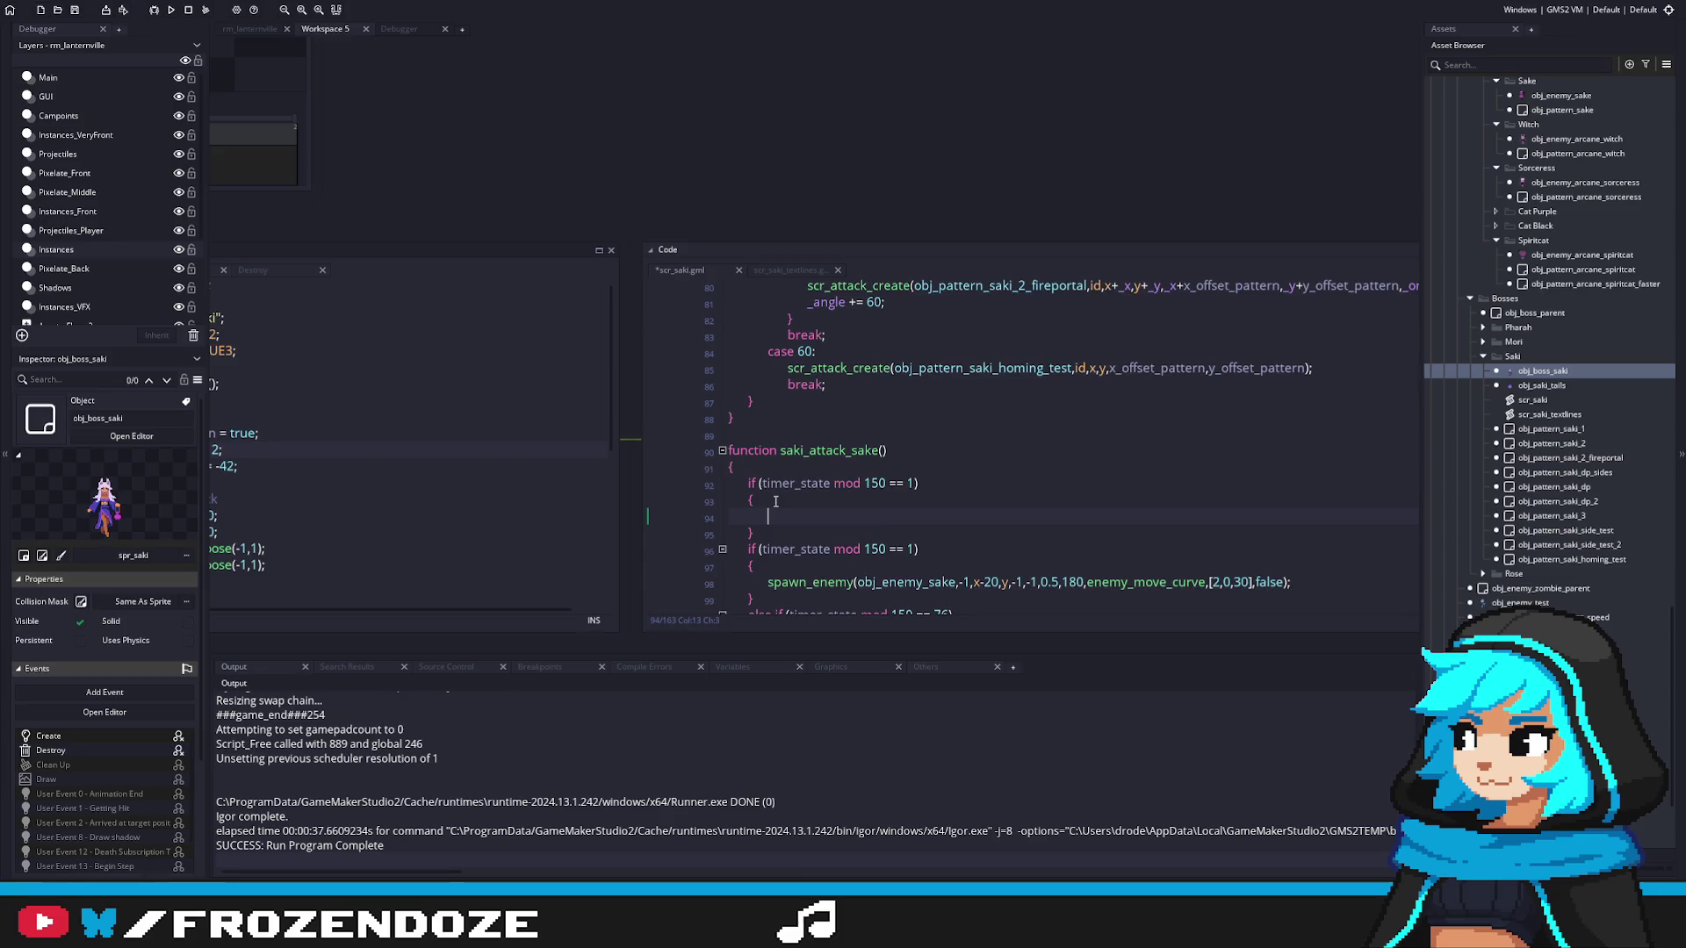
scroll(776, 491, "down", 1)
type("}")
scroll(776, 485, "down", 1)
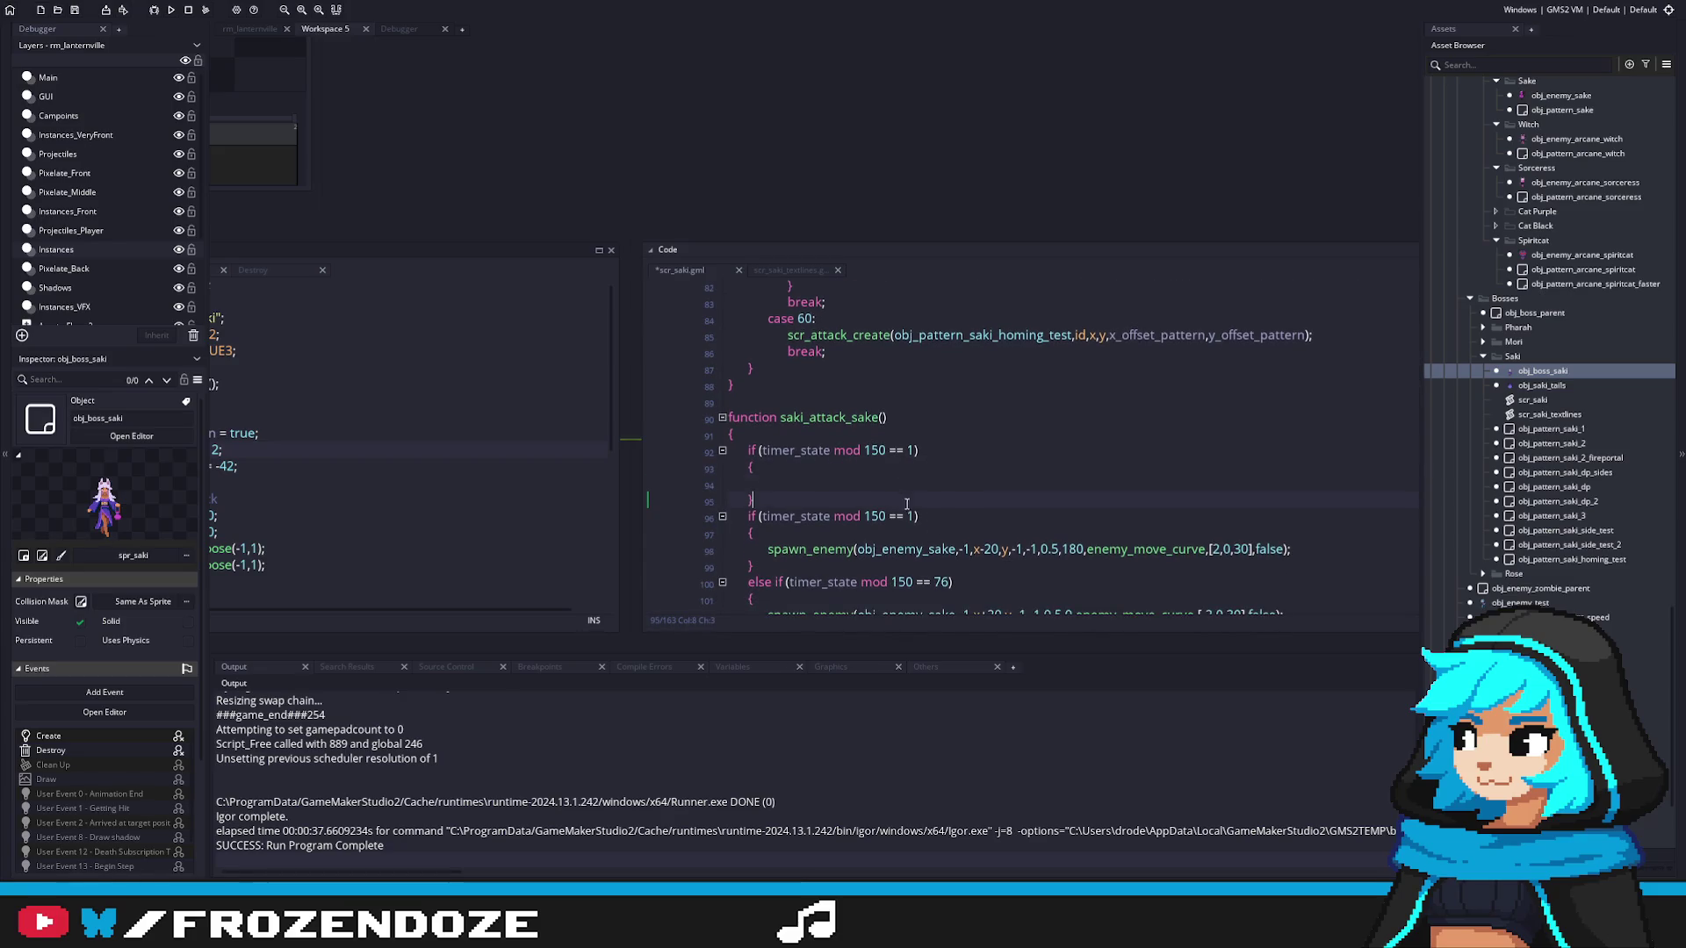
scroll(837, 485, "down", 1)
scroll(832, 481, "down", 1)
key("Down")
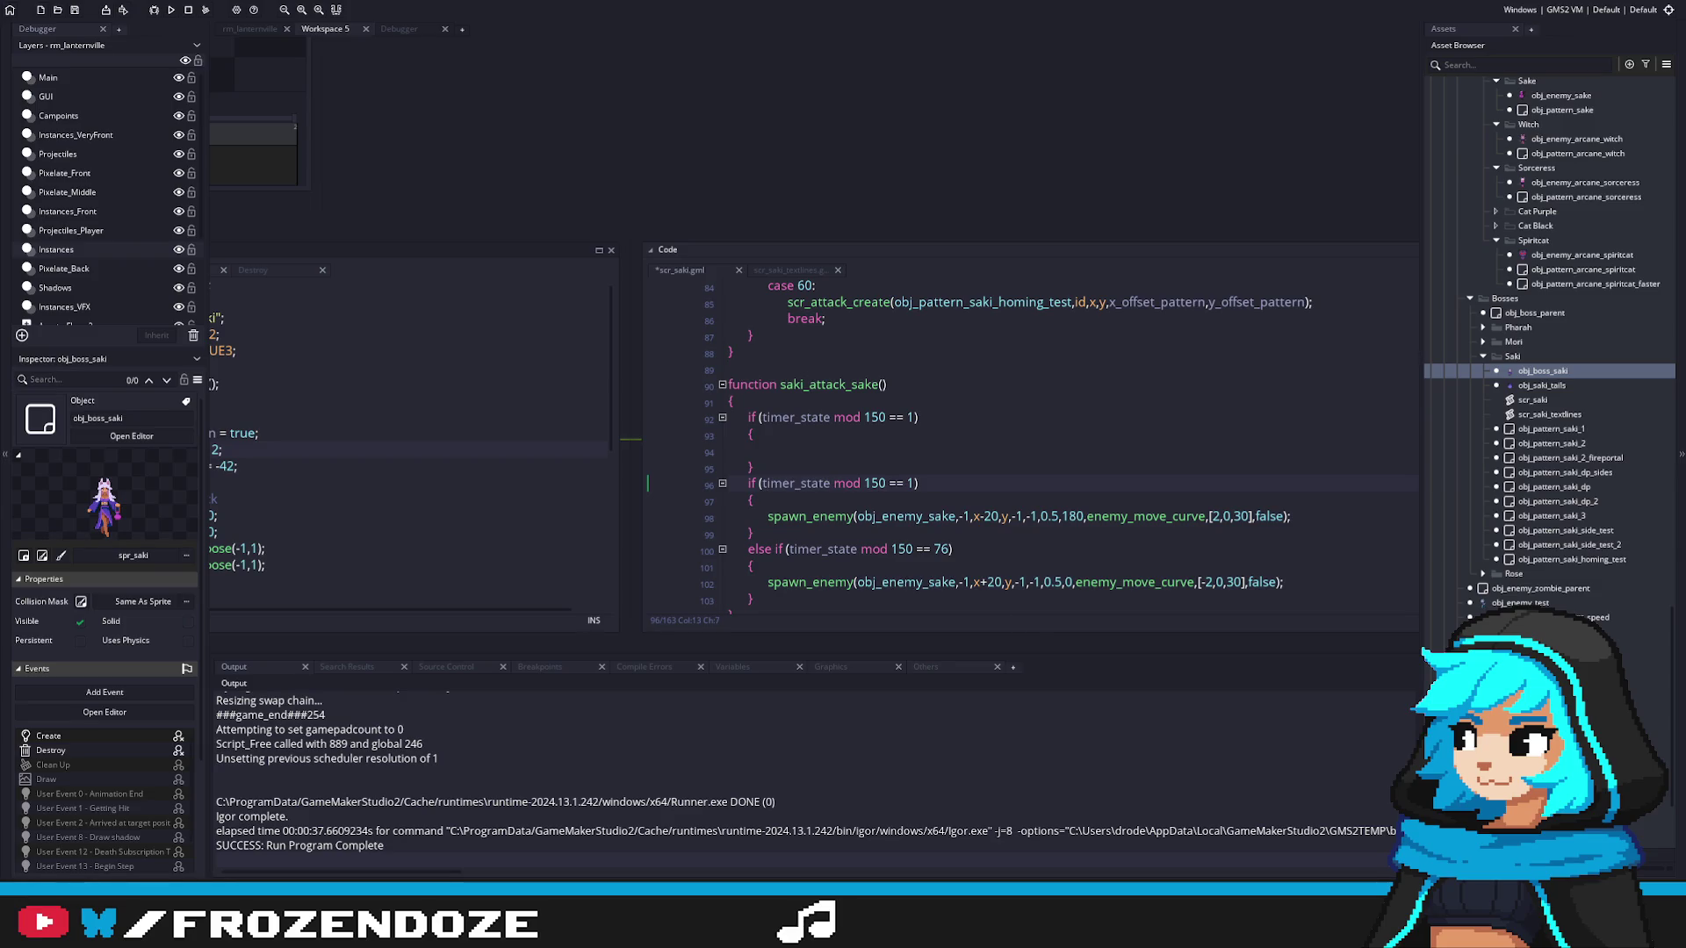
key("Up")
key("Up")
key("ctrl+s")
scroll(817, 463, "down", 2)
key("BackSpace")
key("BackSpace")
key("BackSpace")
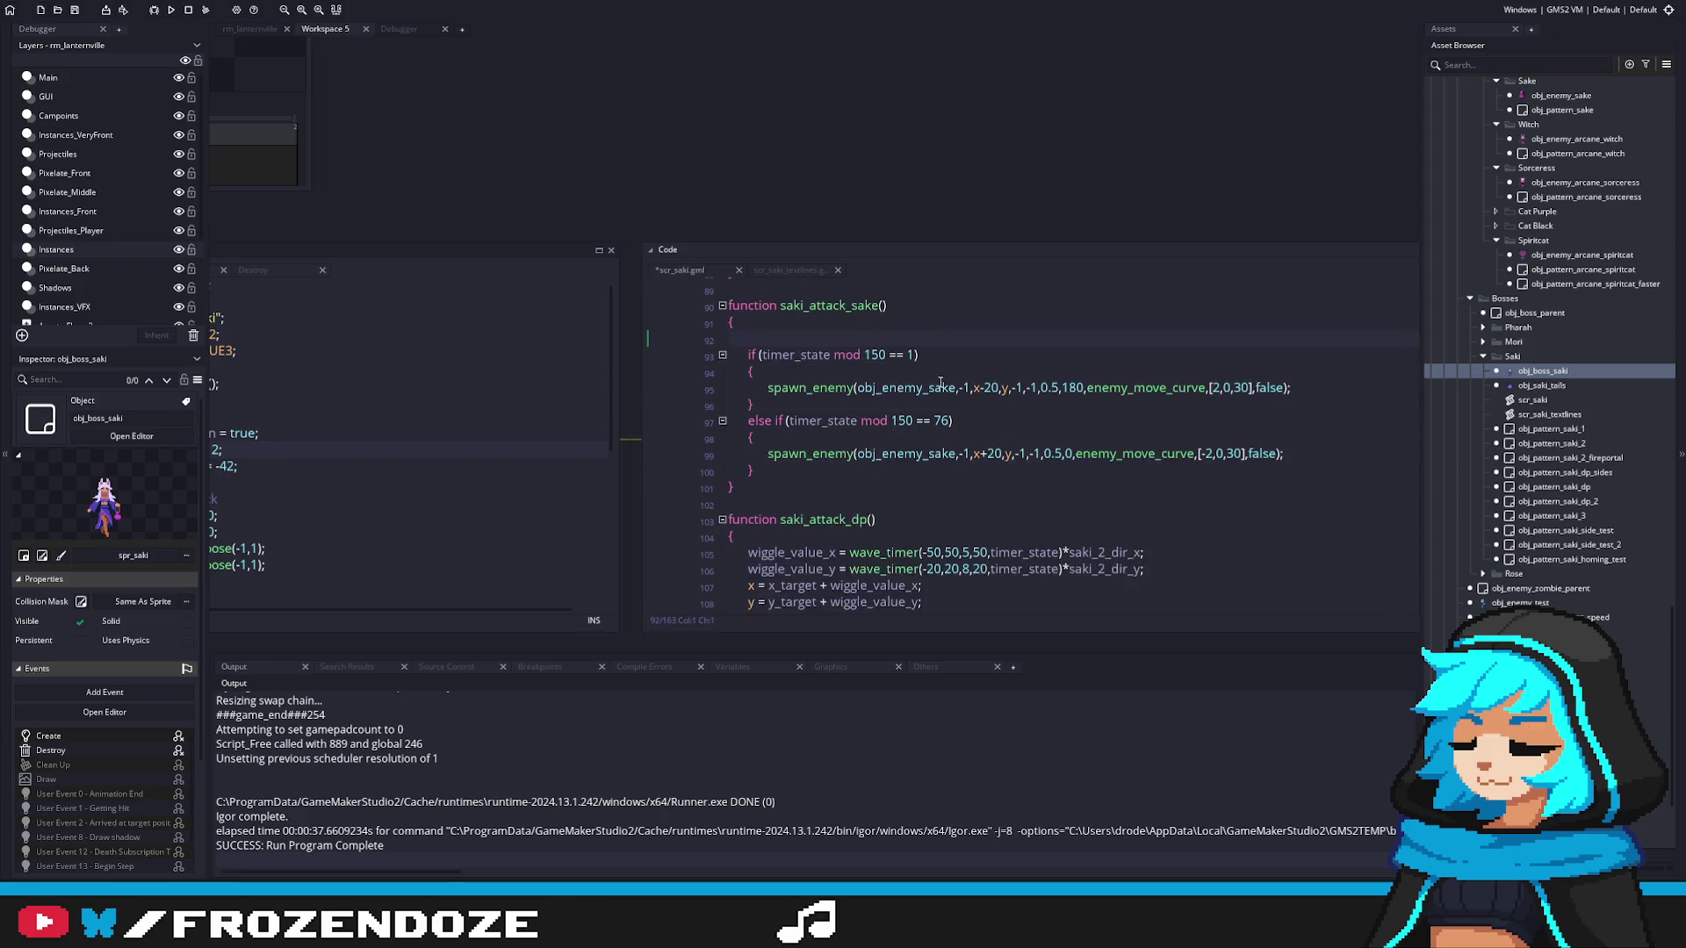
key("BackSpace")
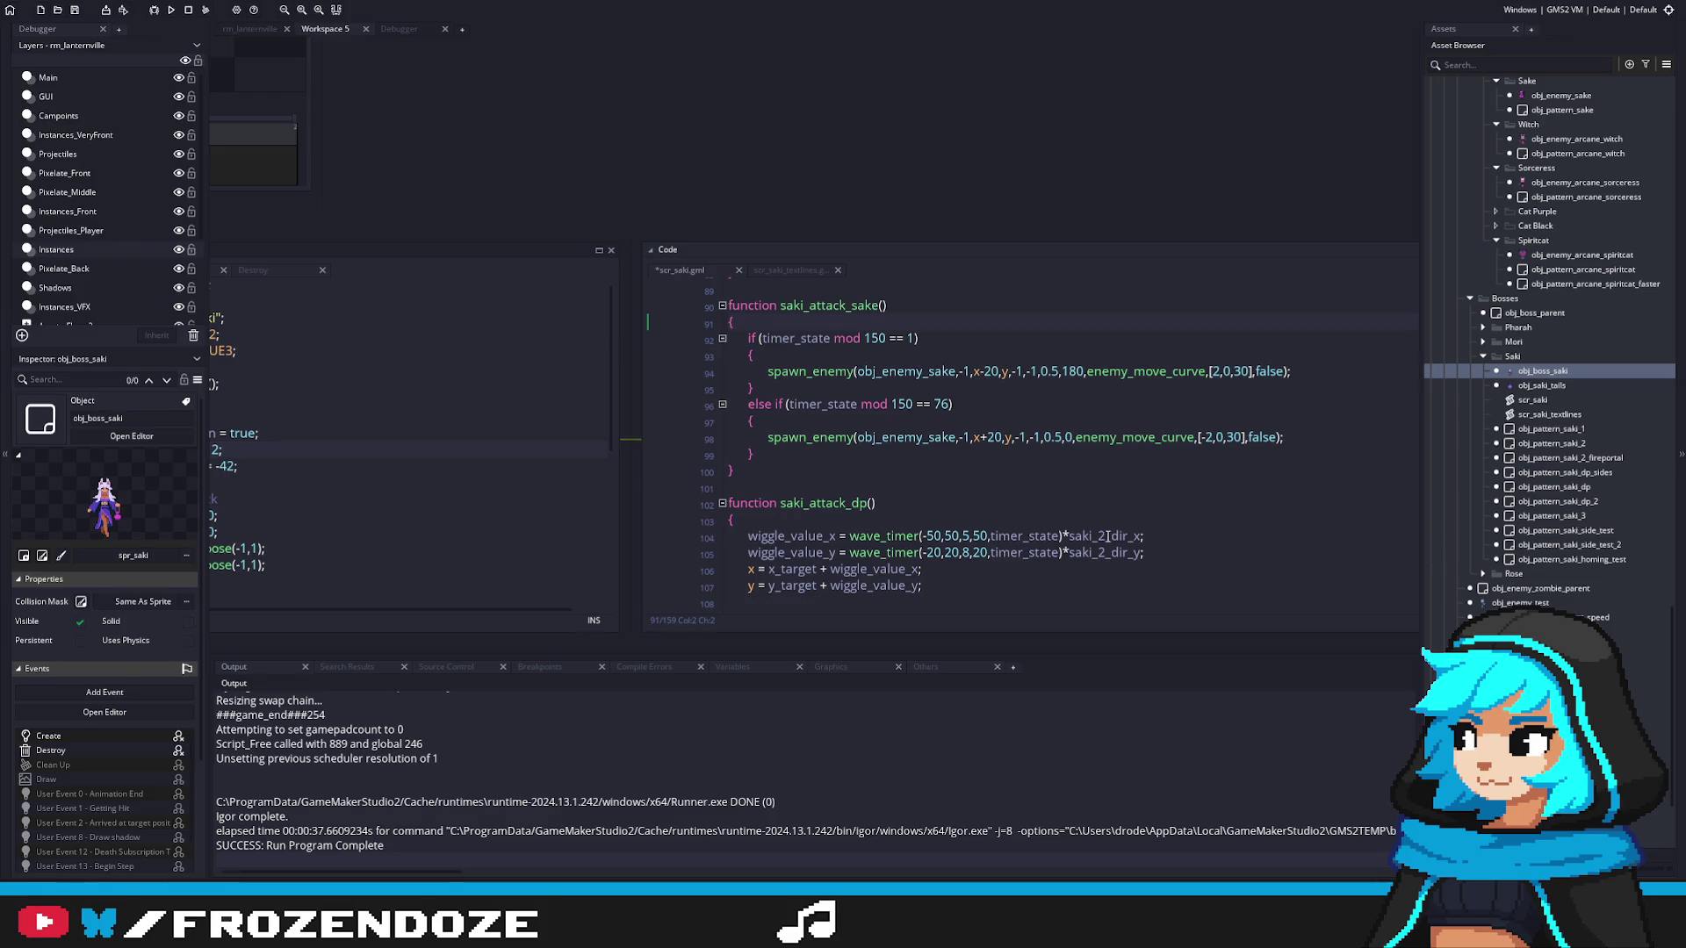
scroll(970, 486, "down", 5)
scroll(930, 430, "up", 3)
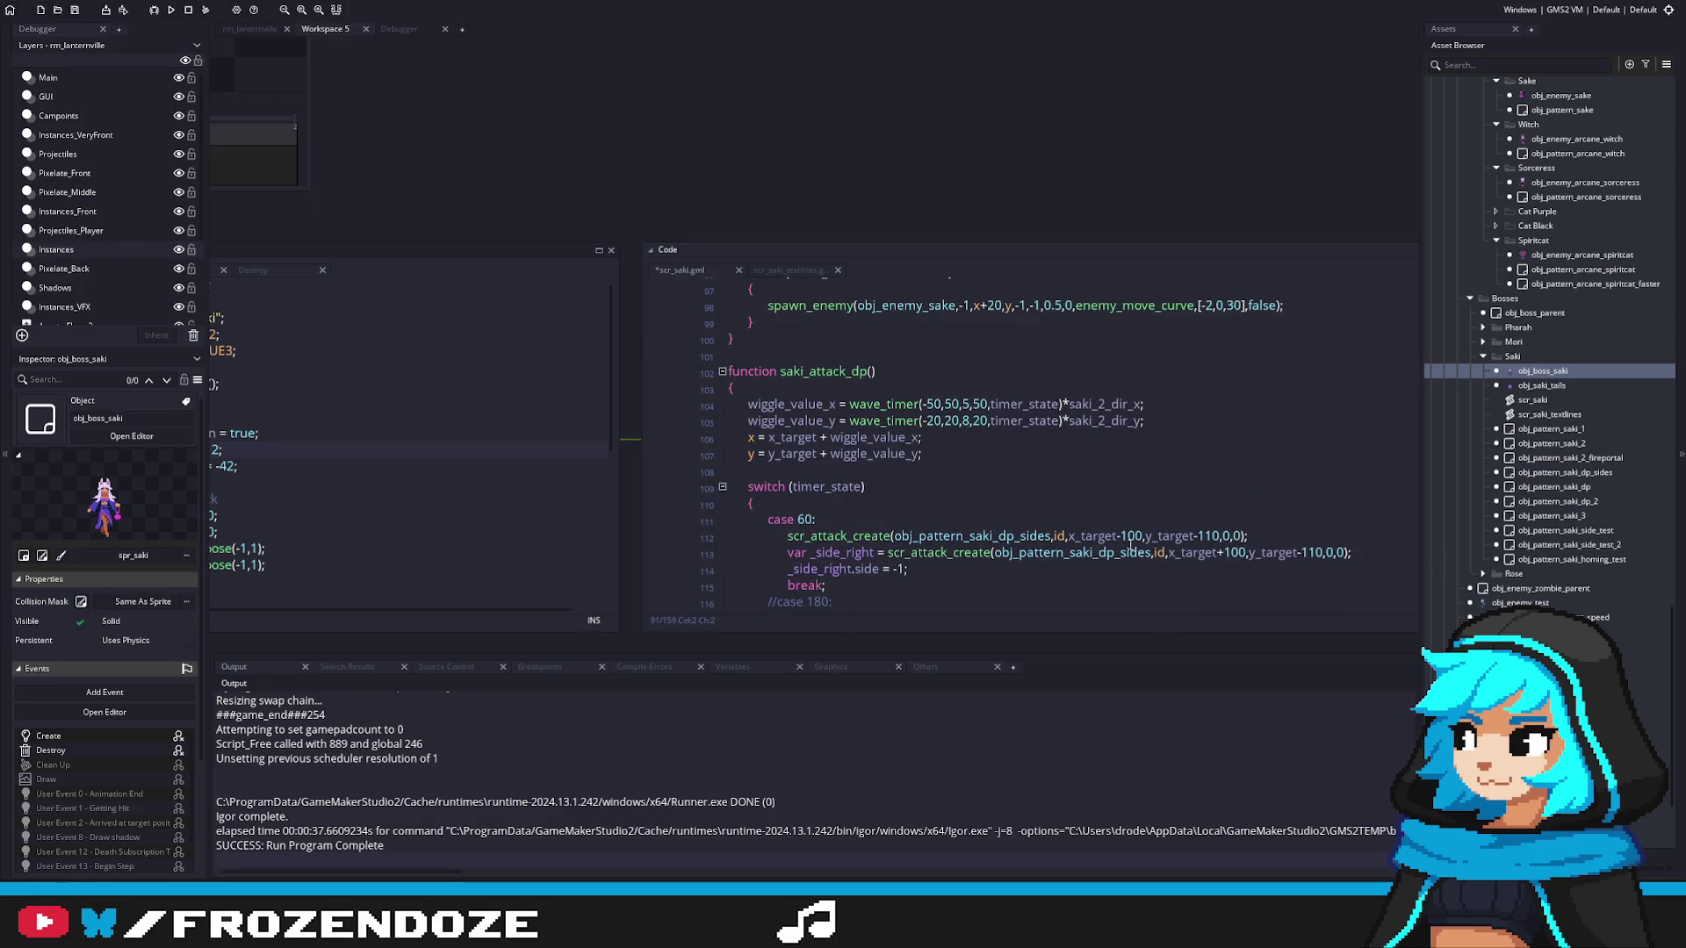
scroll(886, 365, "up", 1)
scroll(970, 525, "up", 6)
left_click(805, 491)
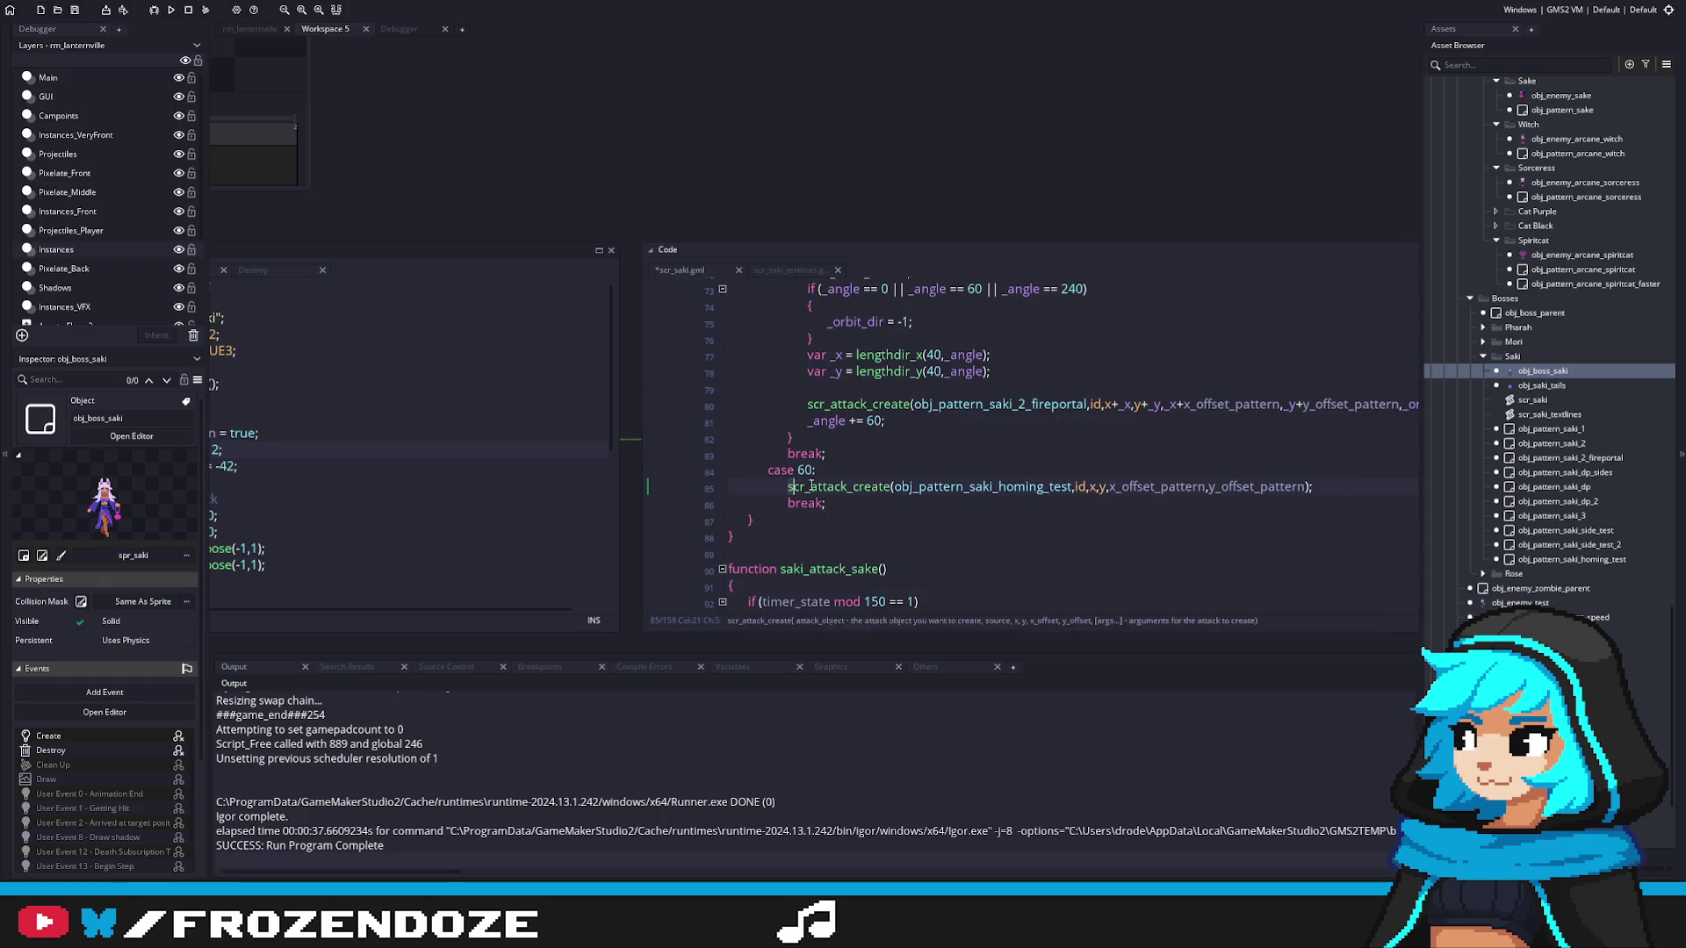
Step: Paste the scr_attack_create homing-pattern line into both timer_state spawn blocks
scroll(807, 488, "down", 3)
left_click(813, 486)
key("Return")
type("scr_attack_create(obj_pattern_saki_homing_test,id,x,y,x_offset_pattern,y_offset_pattern);")
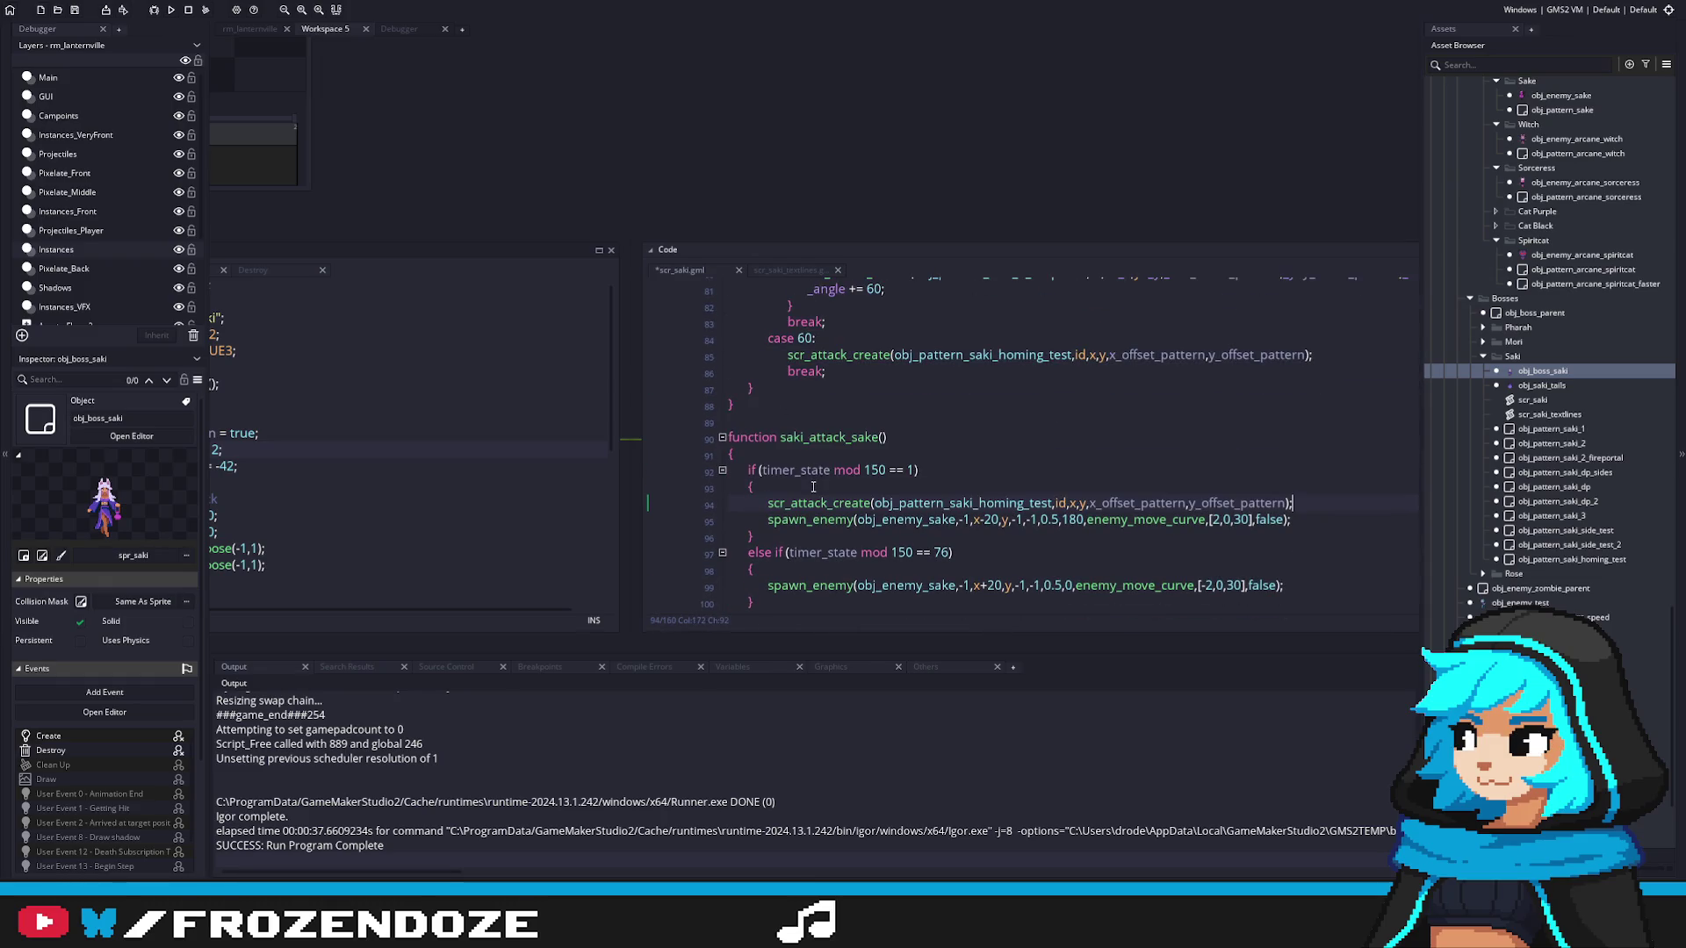
left_click(829, 570)
key("Return")
type("scr_attack_create(obj_pattern_saki_homing_test,id,x,y,x_offset_pattern,y_offset_pattern);")
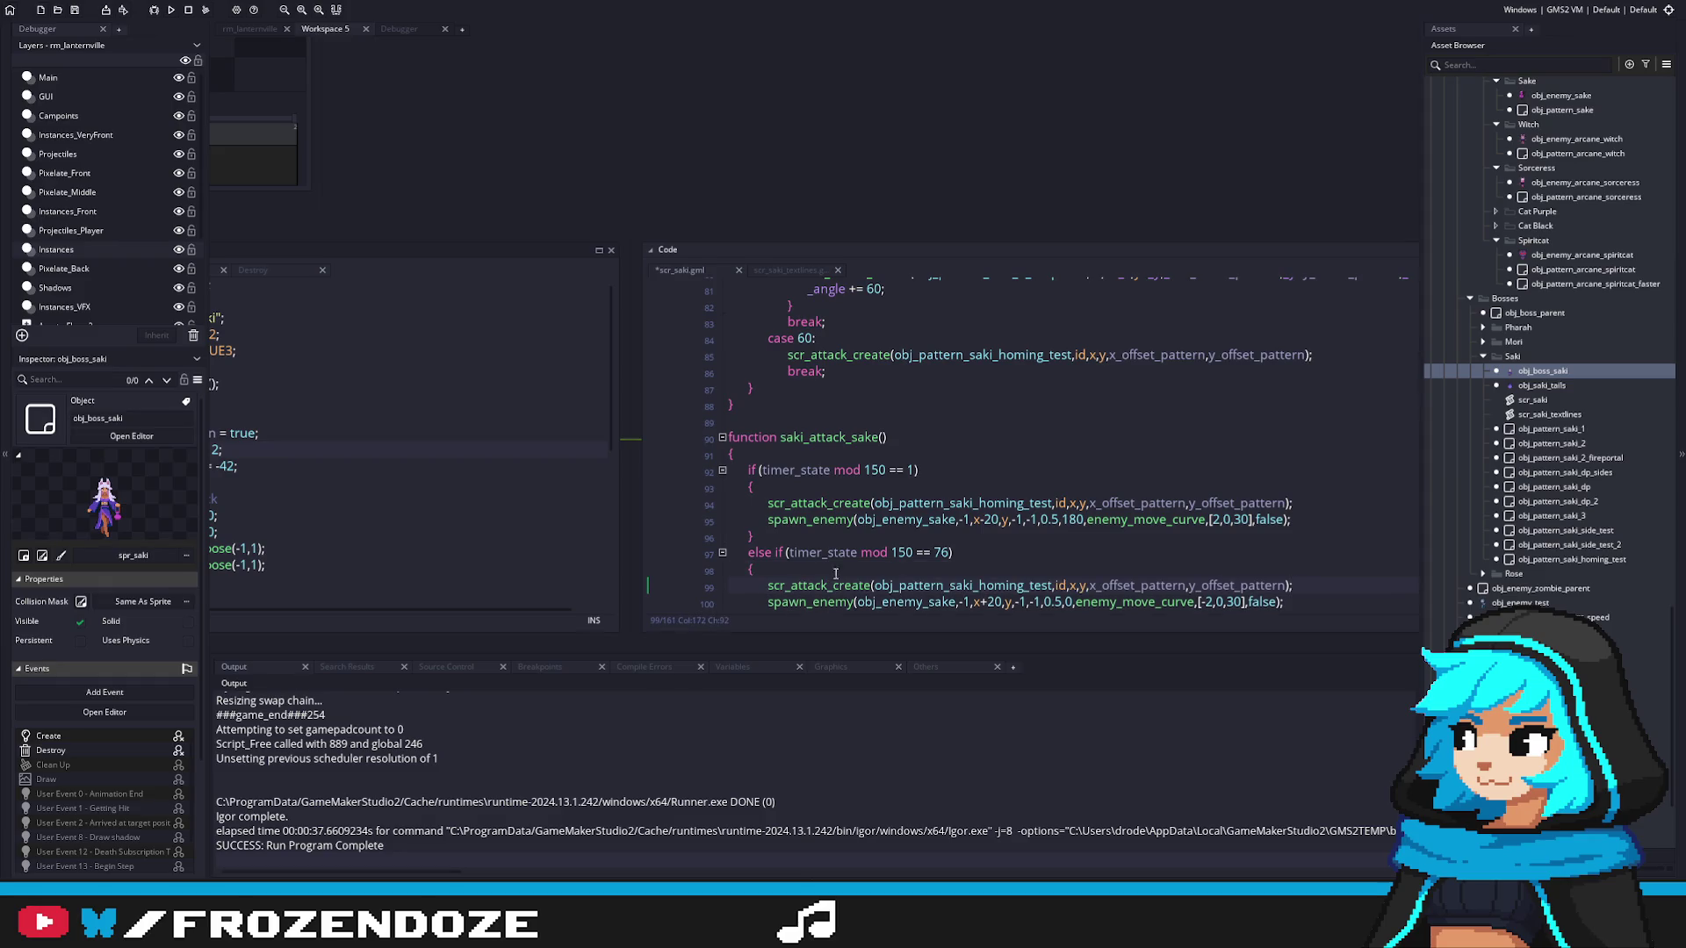
scroll(1212, 402, "down", 3)
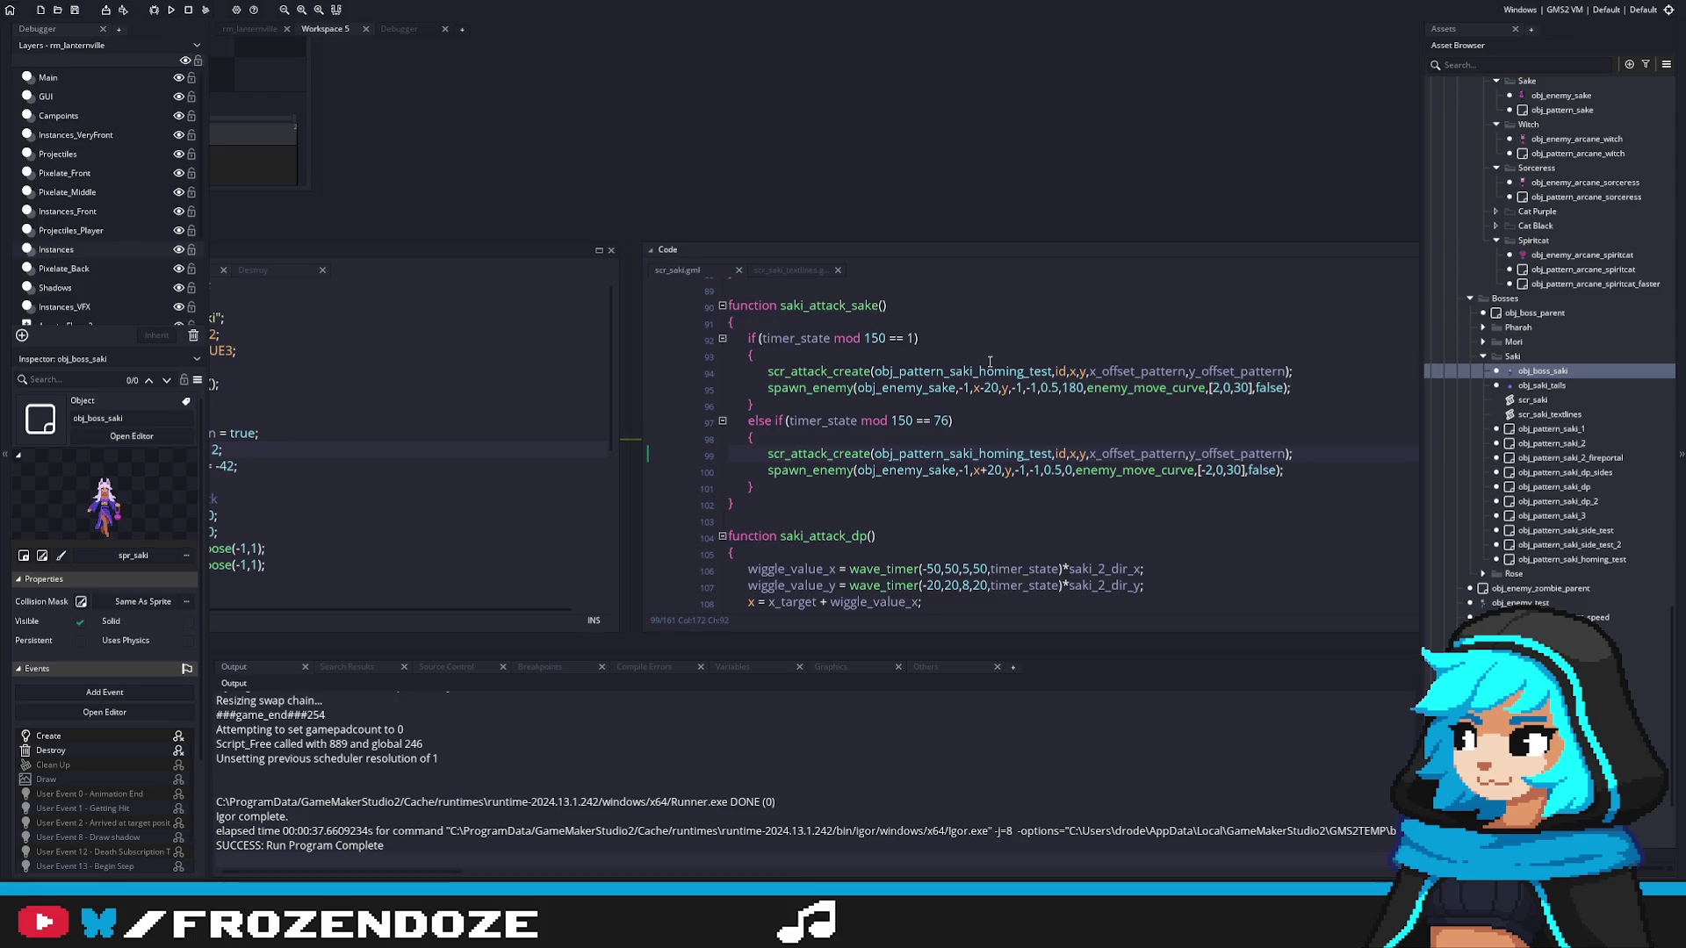
Step: Select saki_homing_test in the pattern name and start an 'if (timer_state' line atop the function
left_click_drag(1050, 371, 949, 374)
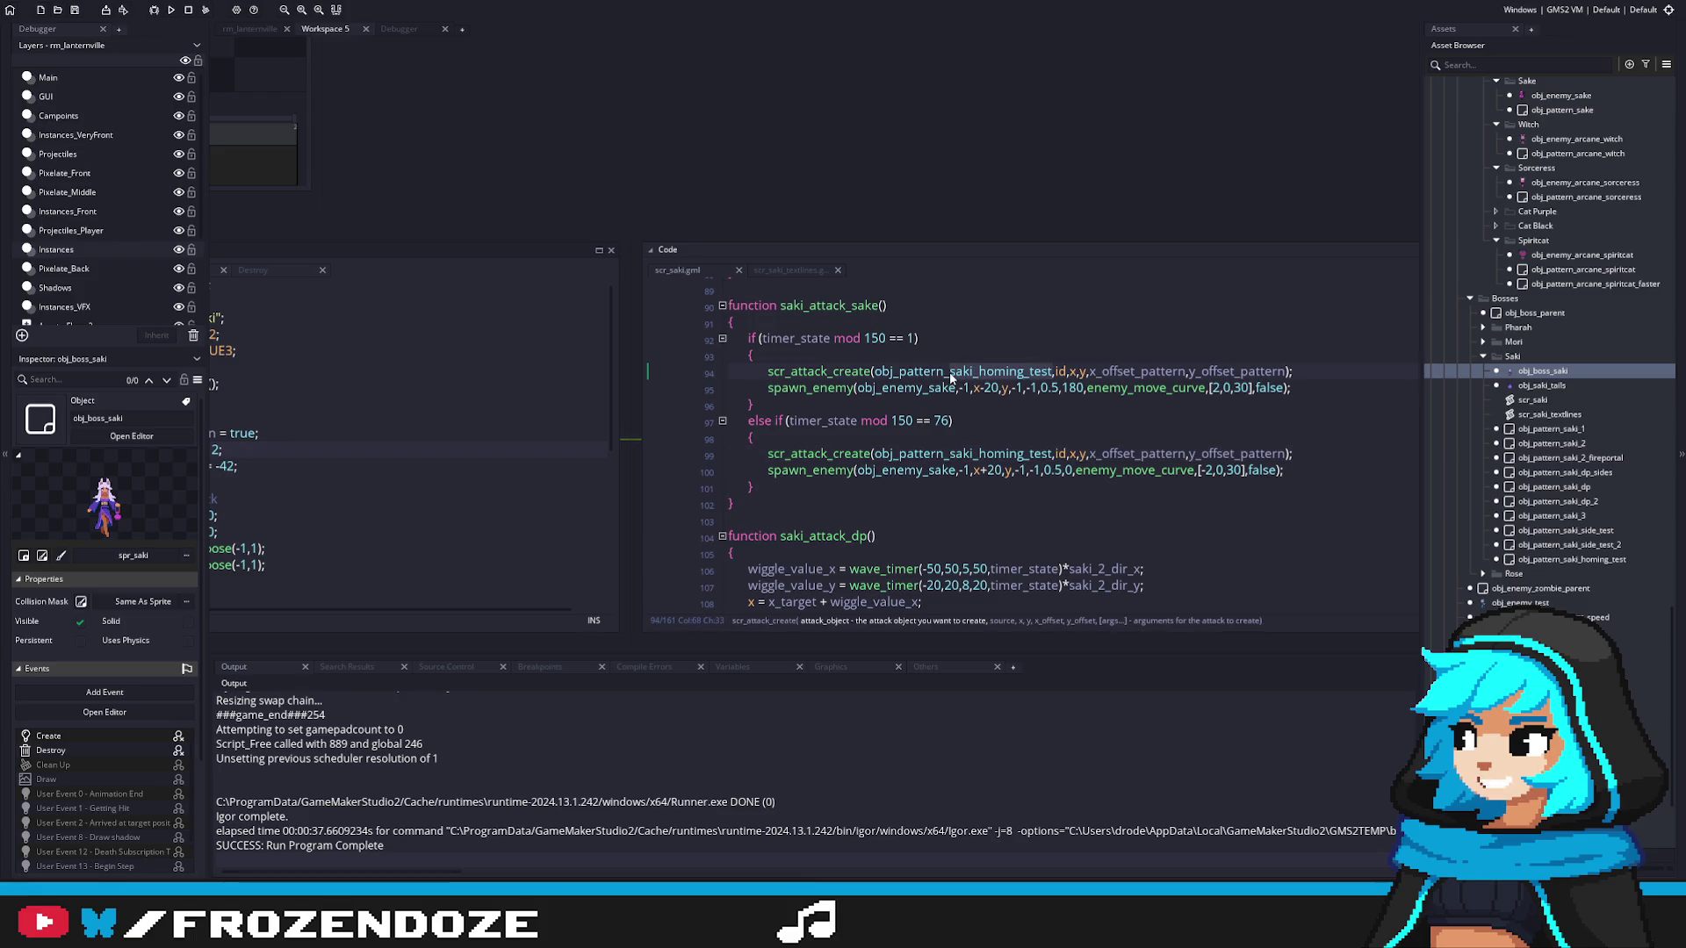
scroll(1550, 500, "up", 3)
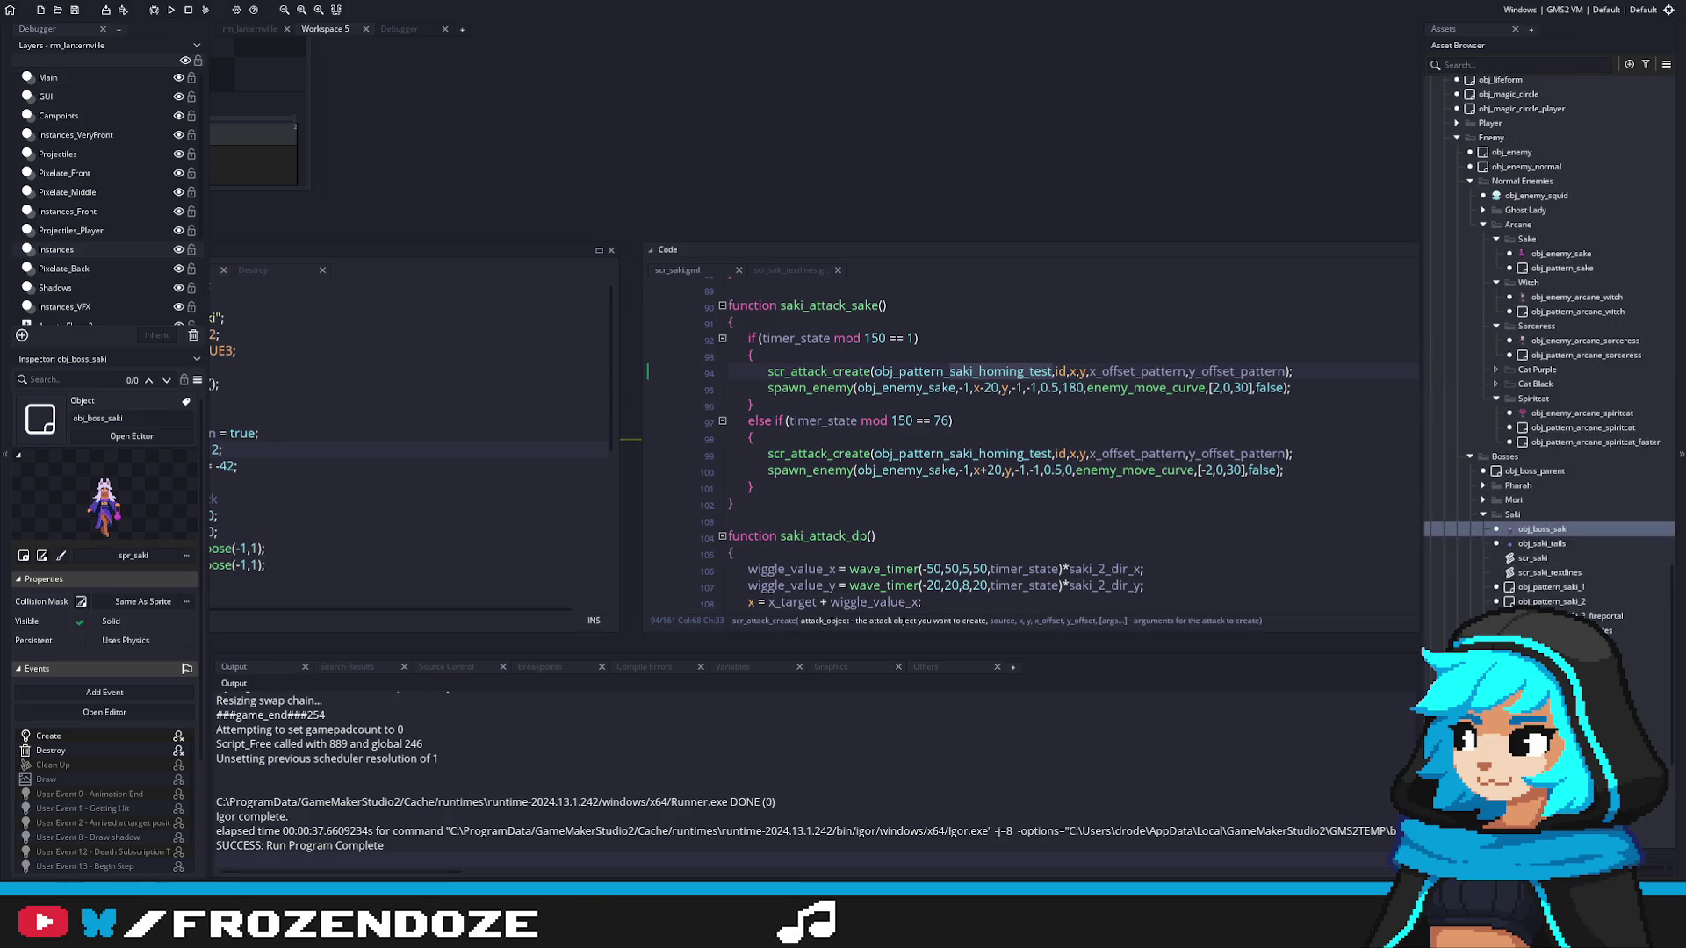
scroll(1549, 351, "up", 2)
scroll(1549, 351, "up", 1)
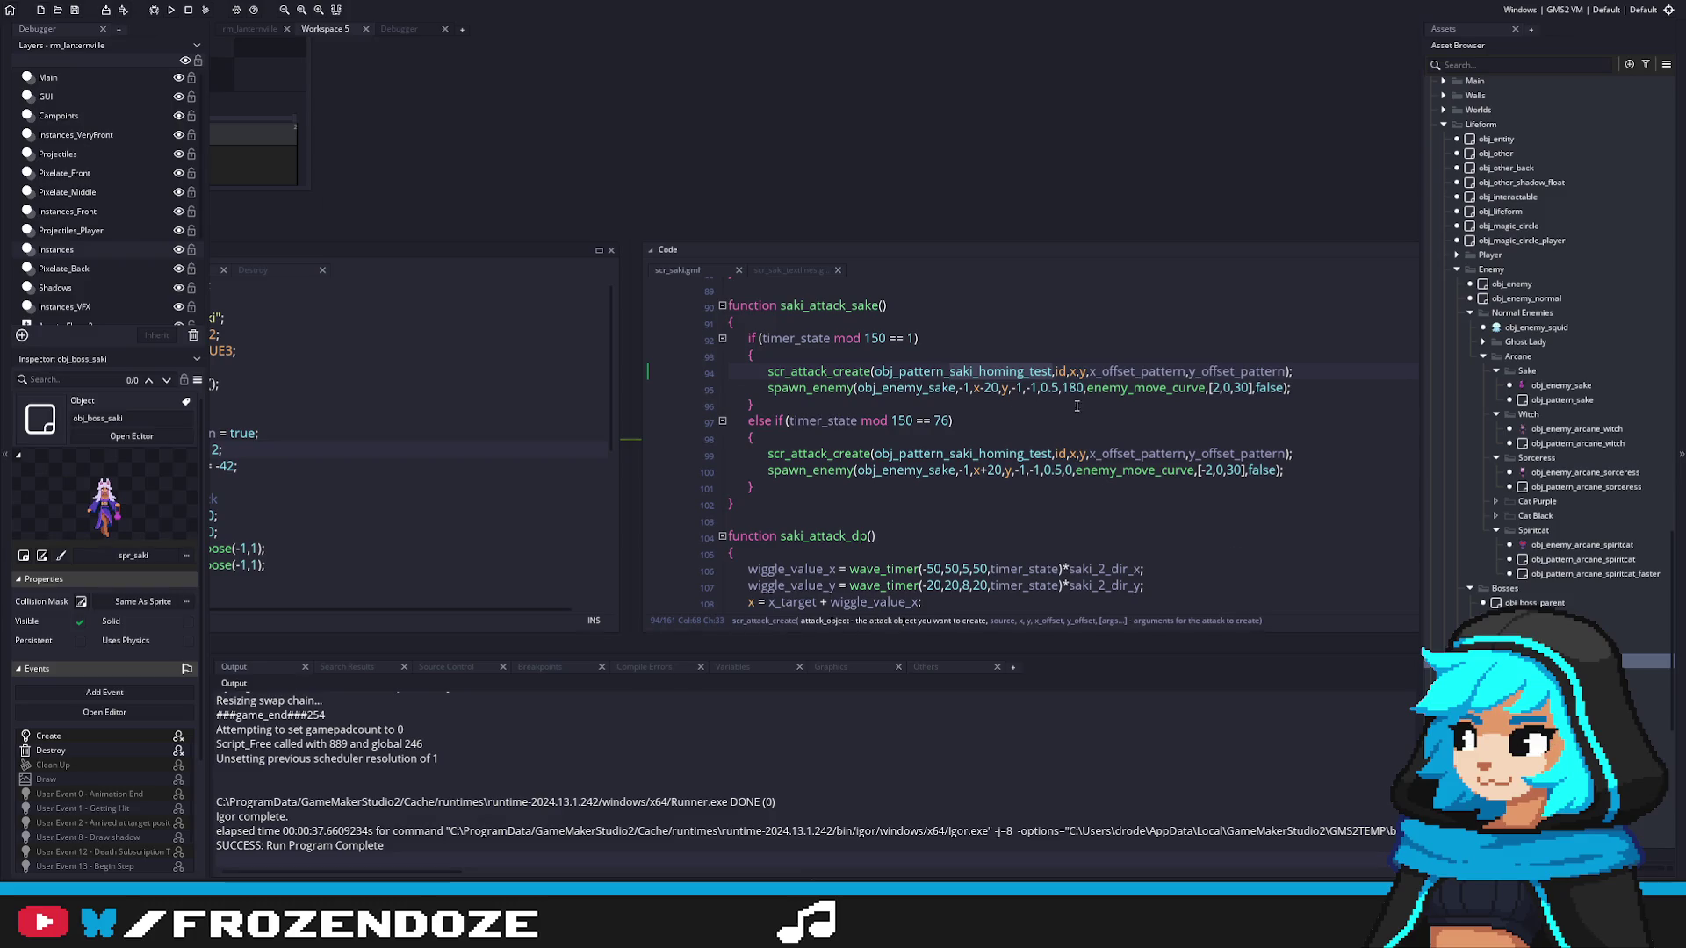
left_click(1321, 372)
left_click(814, 323)
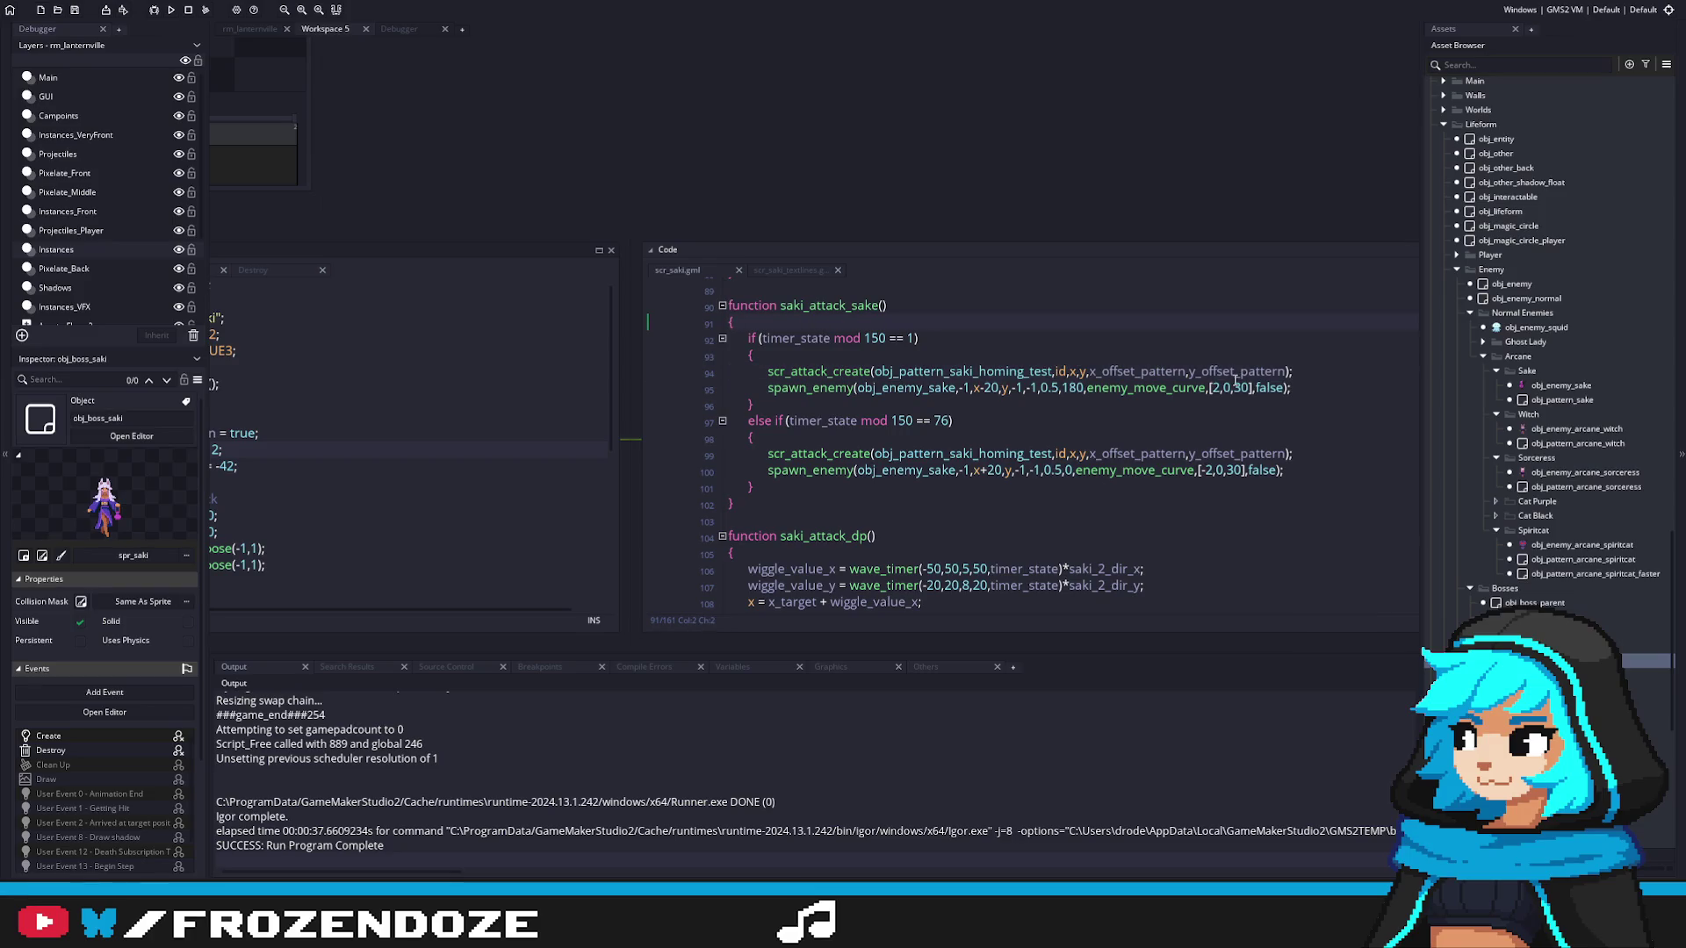
key("Return")
type("if (")
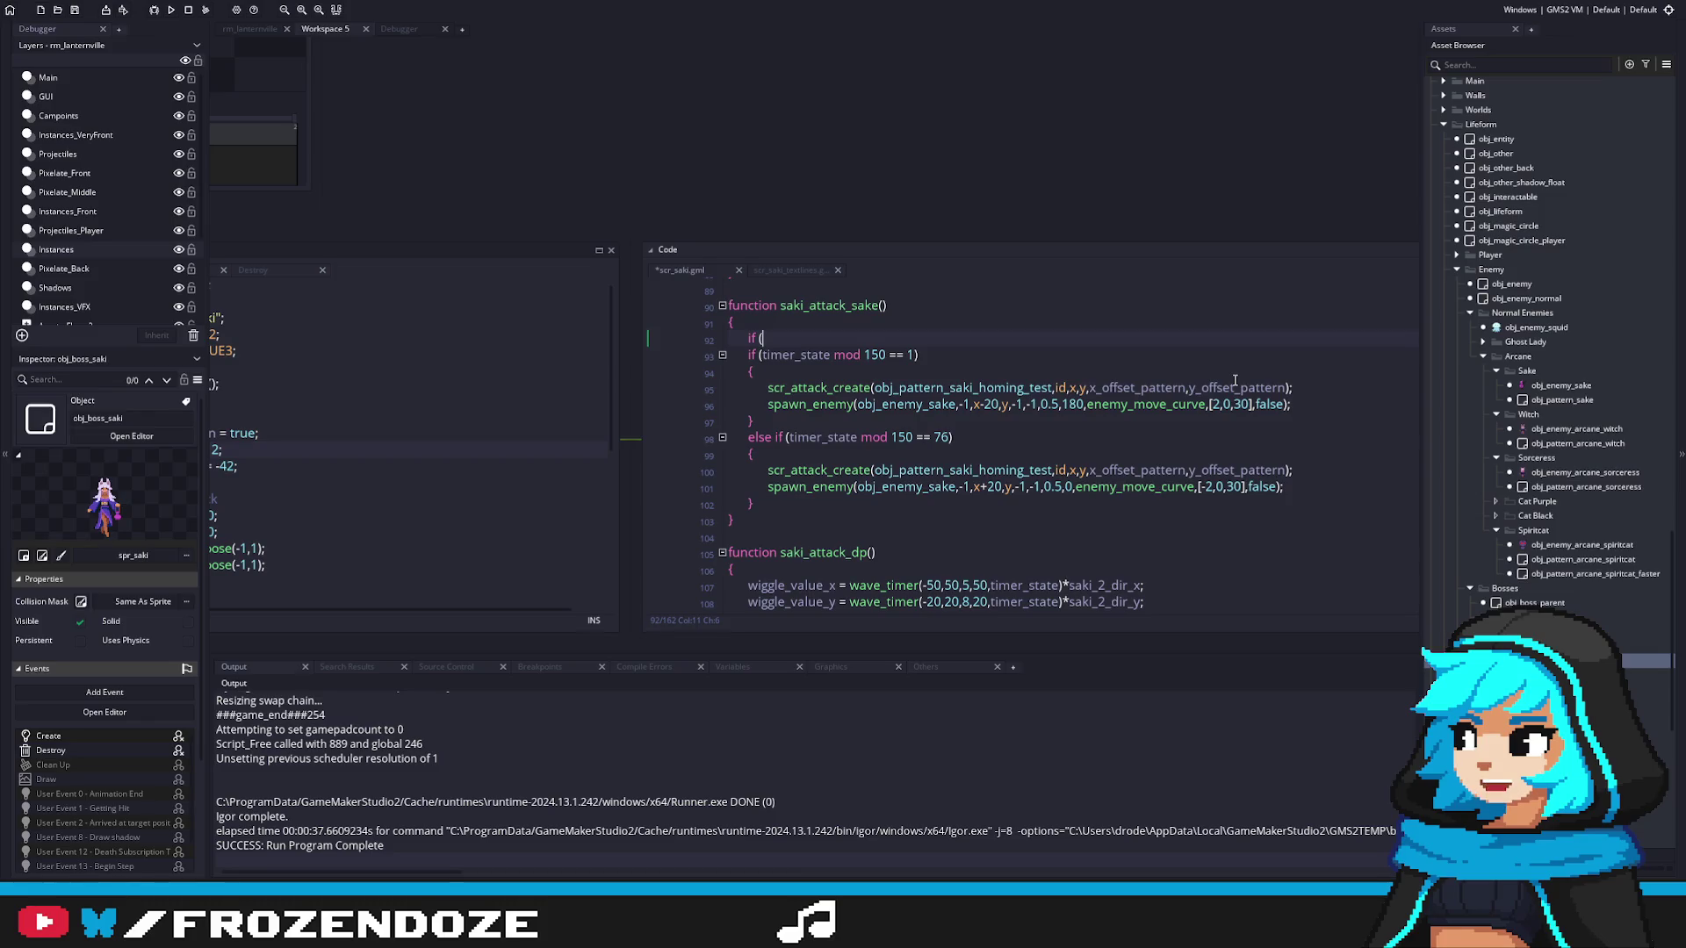
type("timer_state")
Step: Complete the 'if (timer_state == 1)' condition with an empty braced body
type(" == 1)")
key("Return")
type("{")
key("Return")
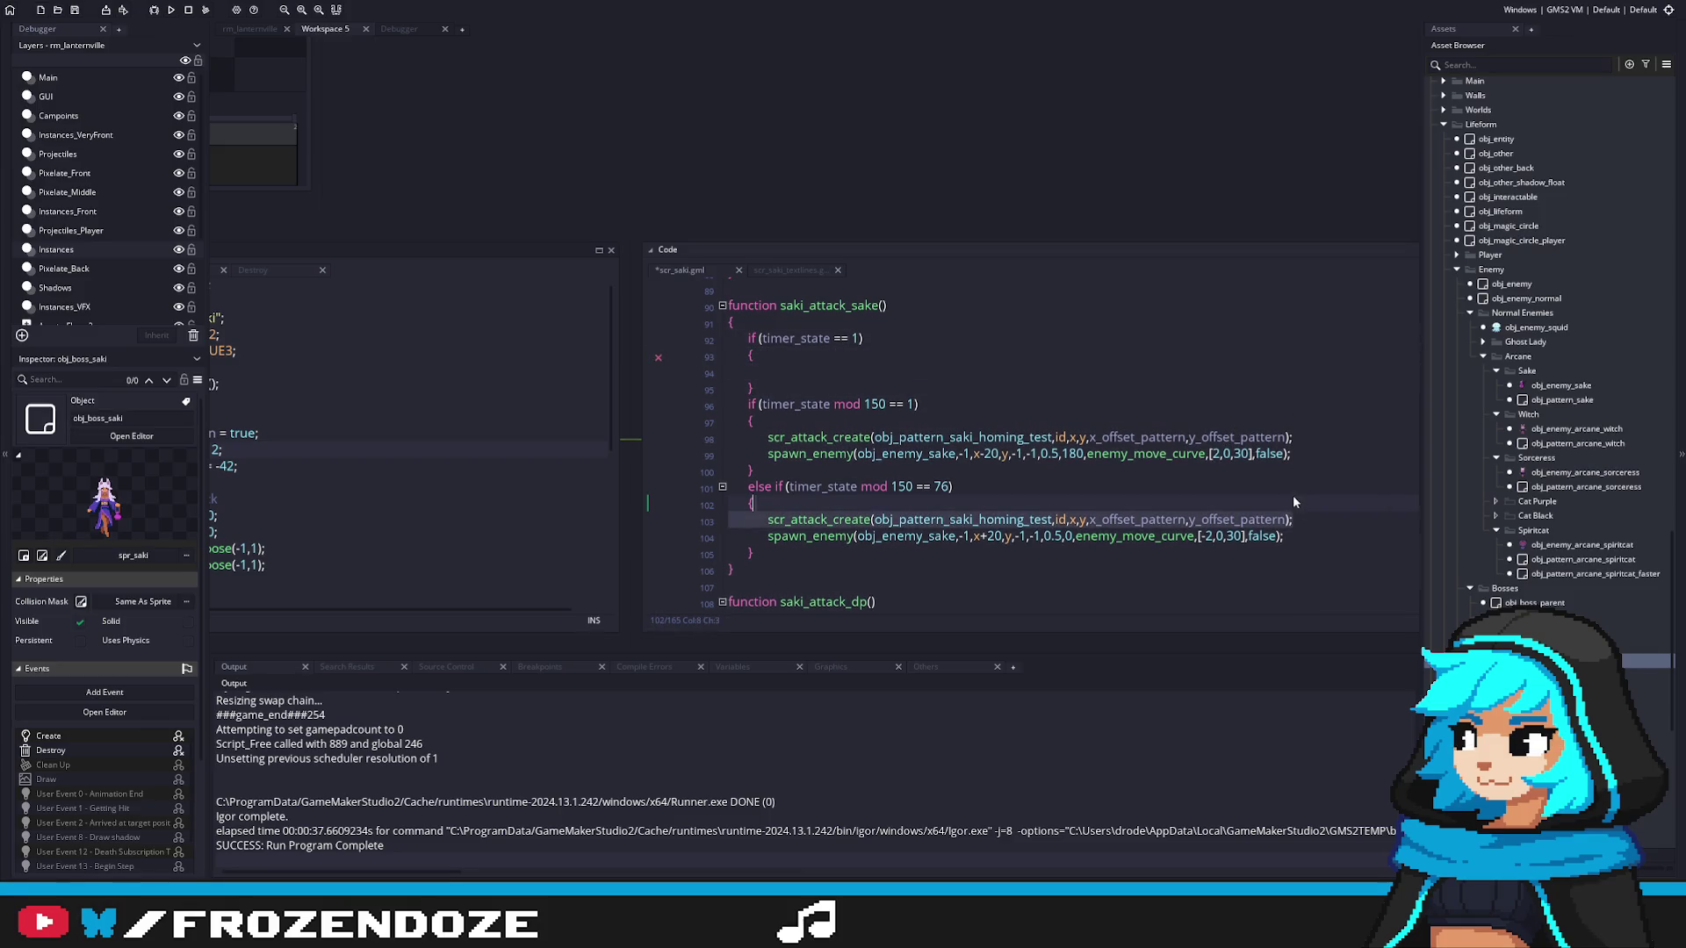
Step: Delete the else-if's attack call, move the other into the new if block, and save
triple_click(1303, 518)
key("Delete")
left_click_drag(1295, 437, 696, 448)
key("ctrl+x")
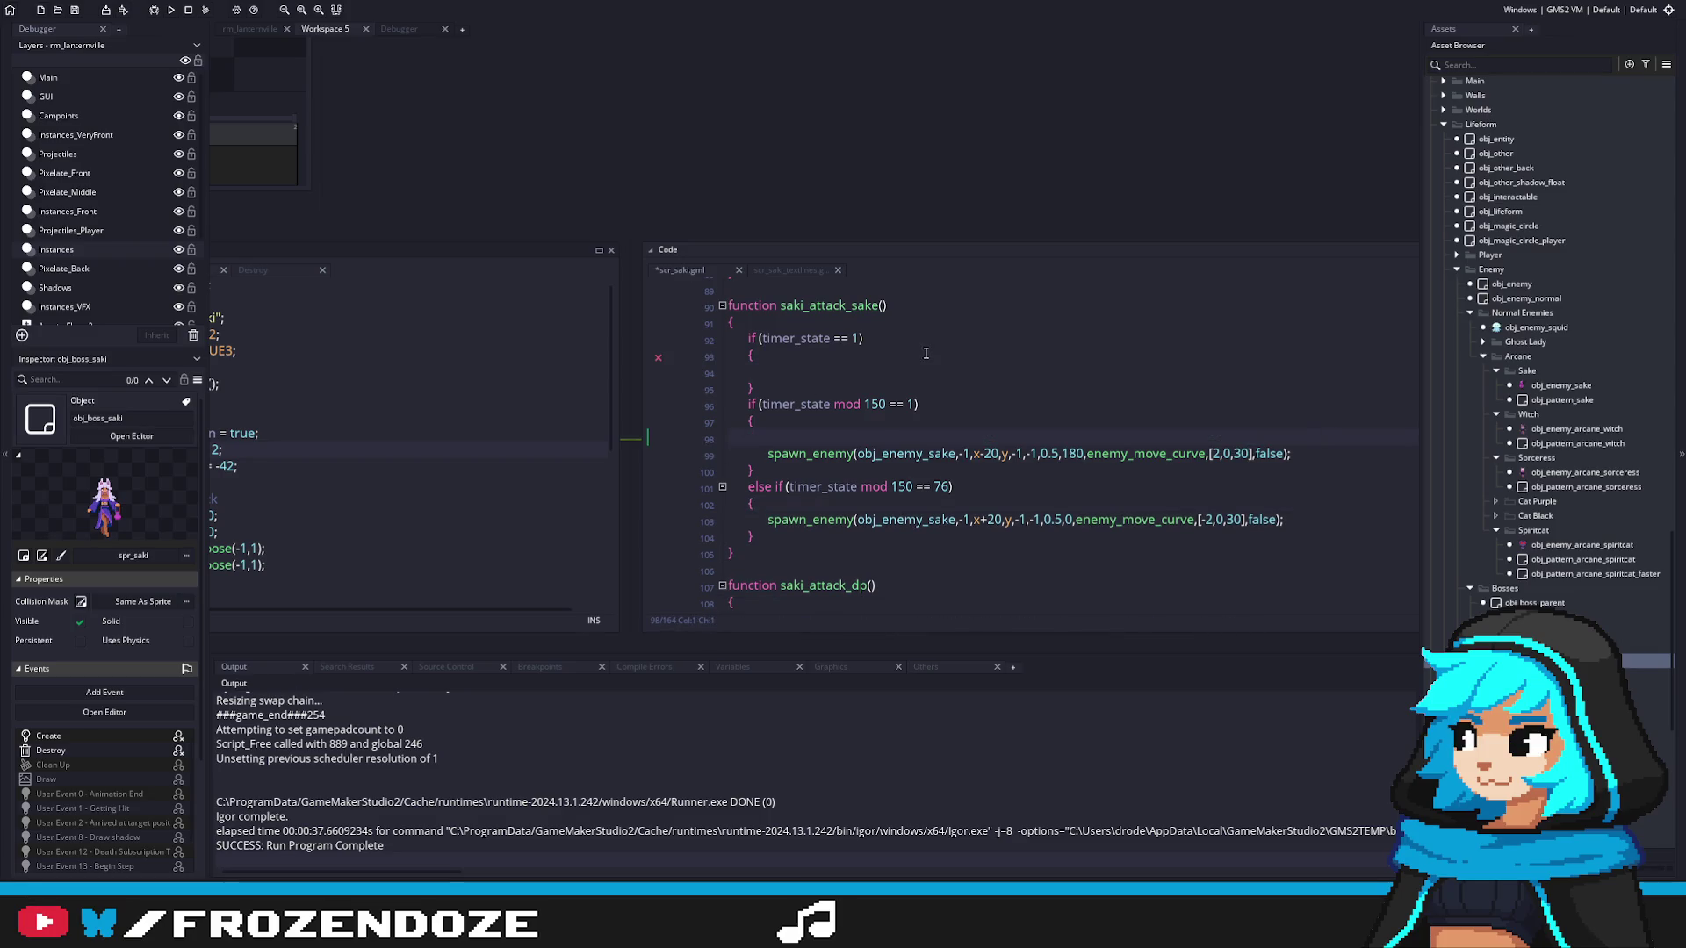
key("Delete")
left_click(807, 372)
key("ctrl+v")
key("BackSpace")
key("BackSpace")
key("BackSpace")
key("ctrl+s")
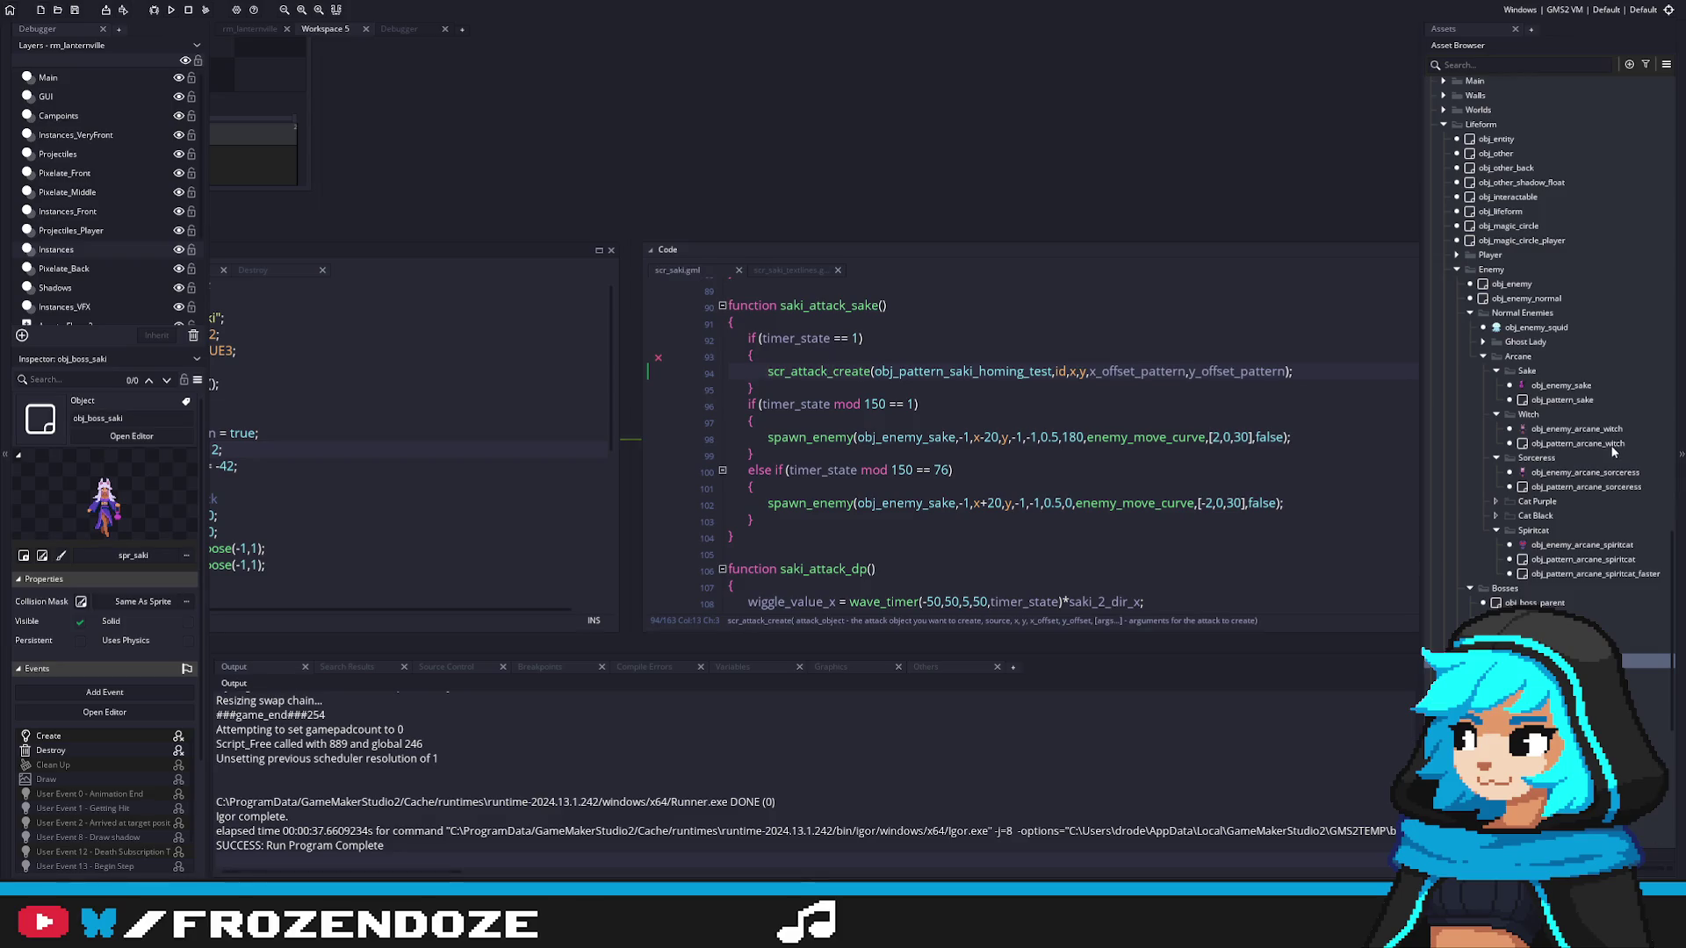
Step: Swap the pattern to obj_pattern_arcane_sorceress and open that object's code
left_click(1052, 371)
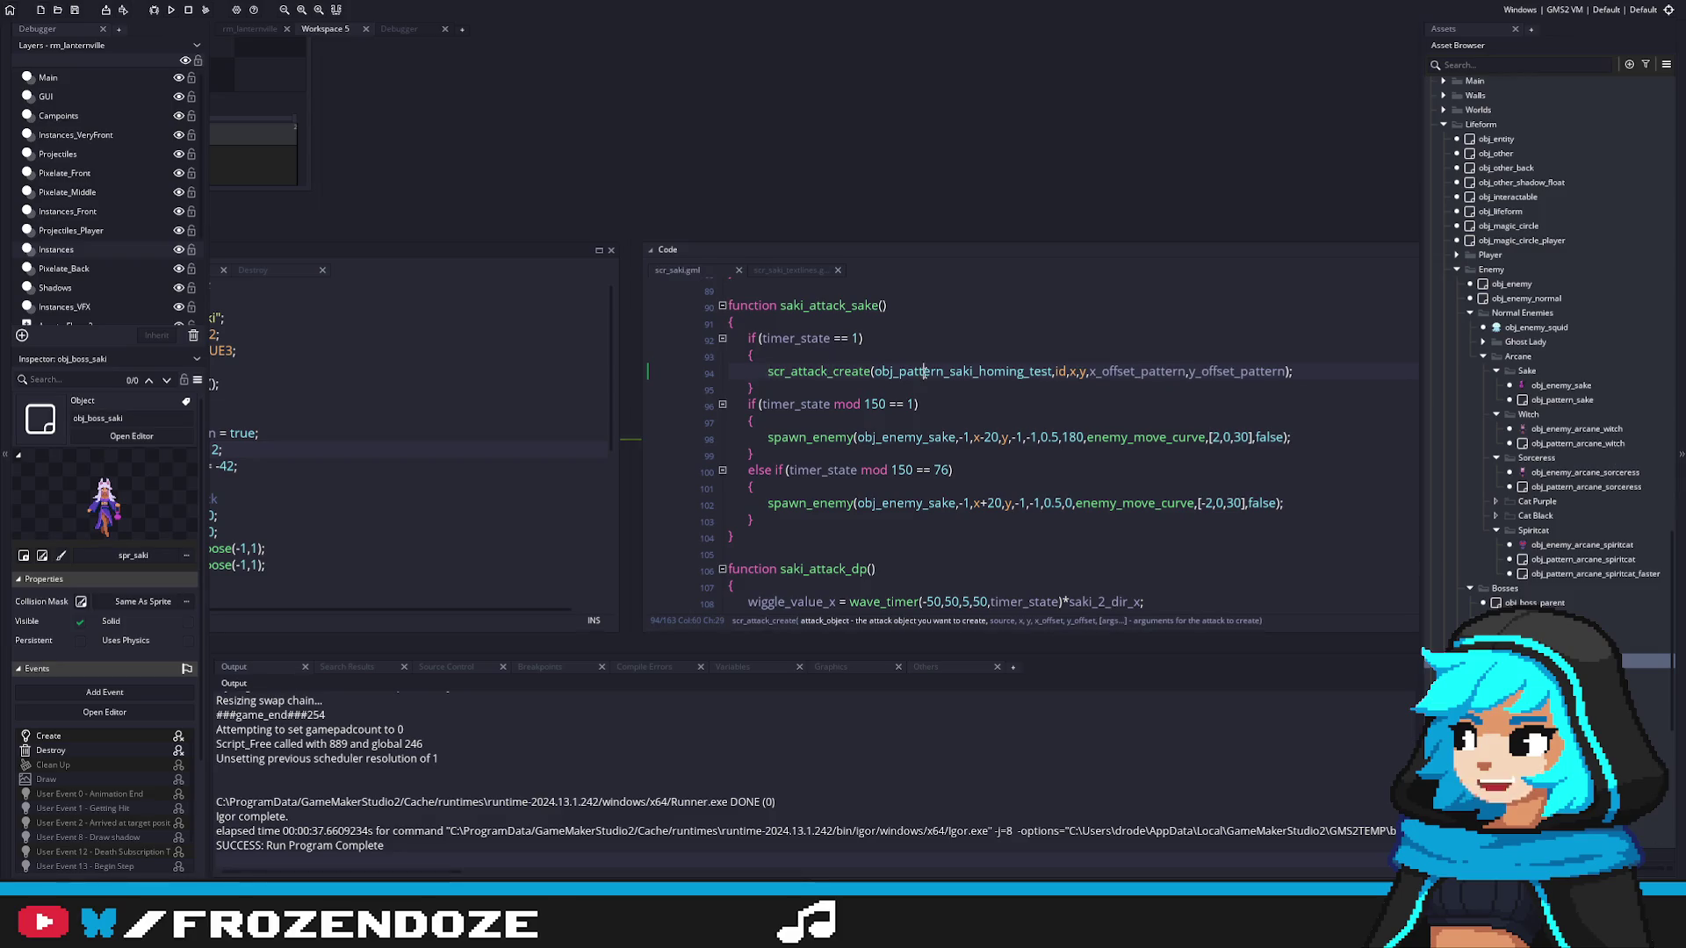
type("obj_pattern_a")
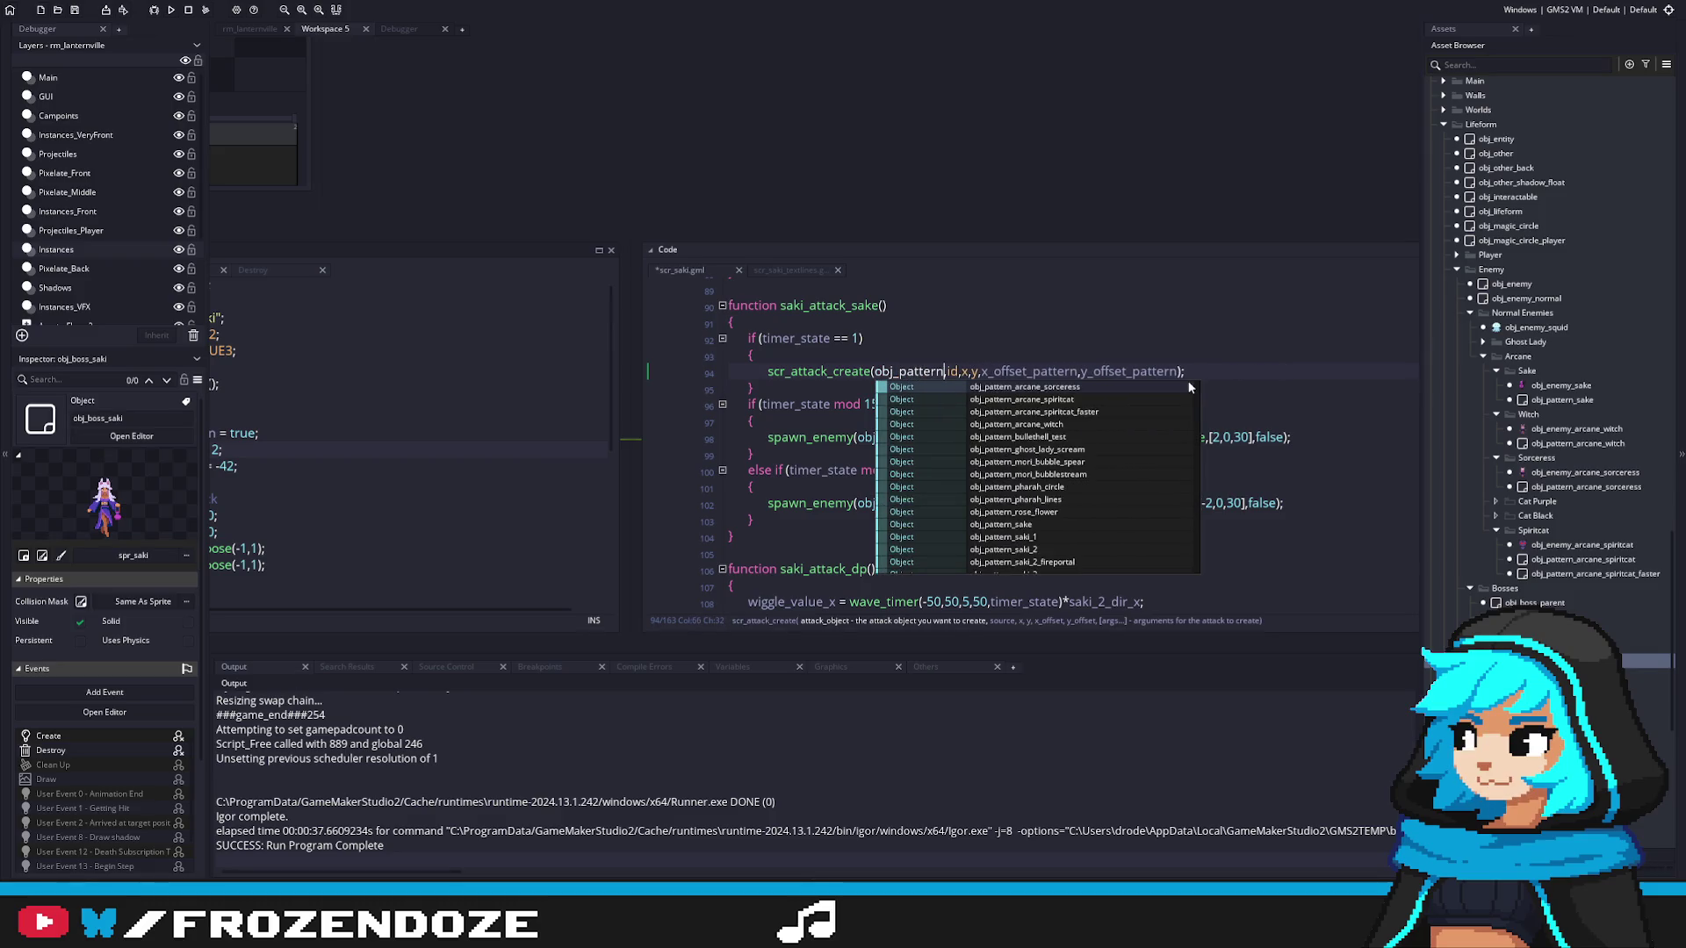
type("rcane_sor")
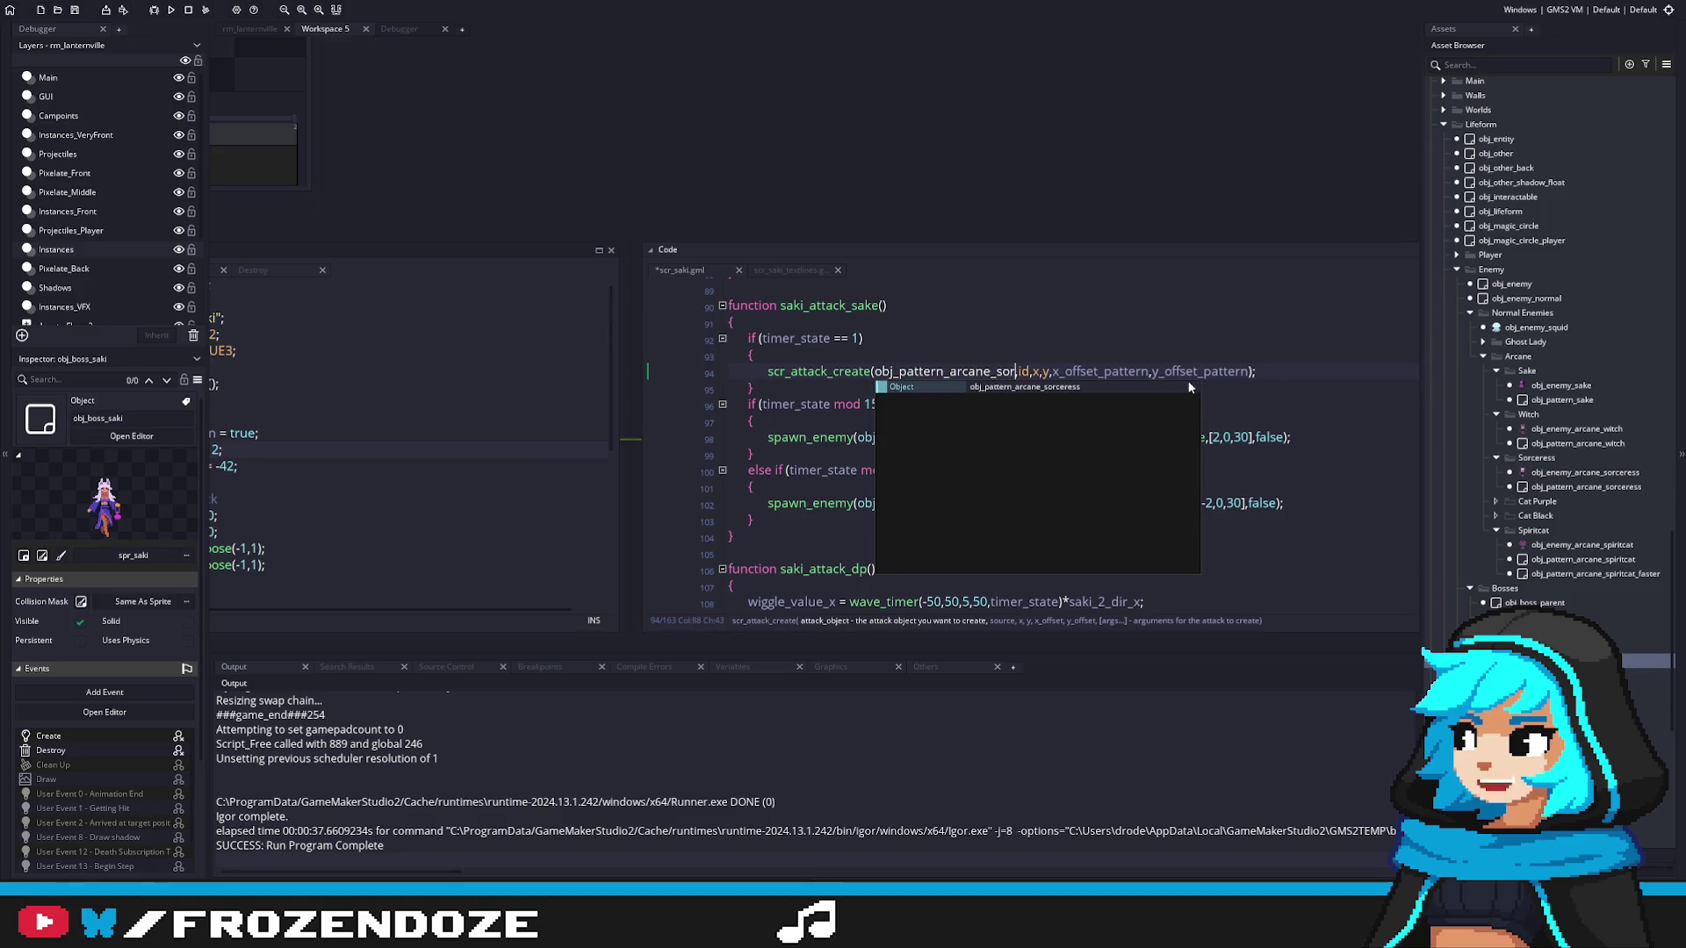
key("Return")
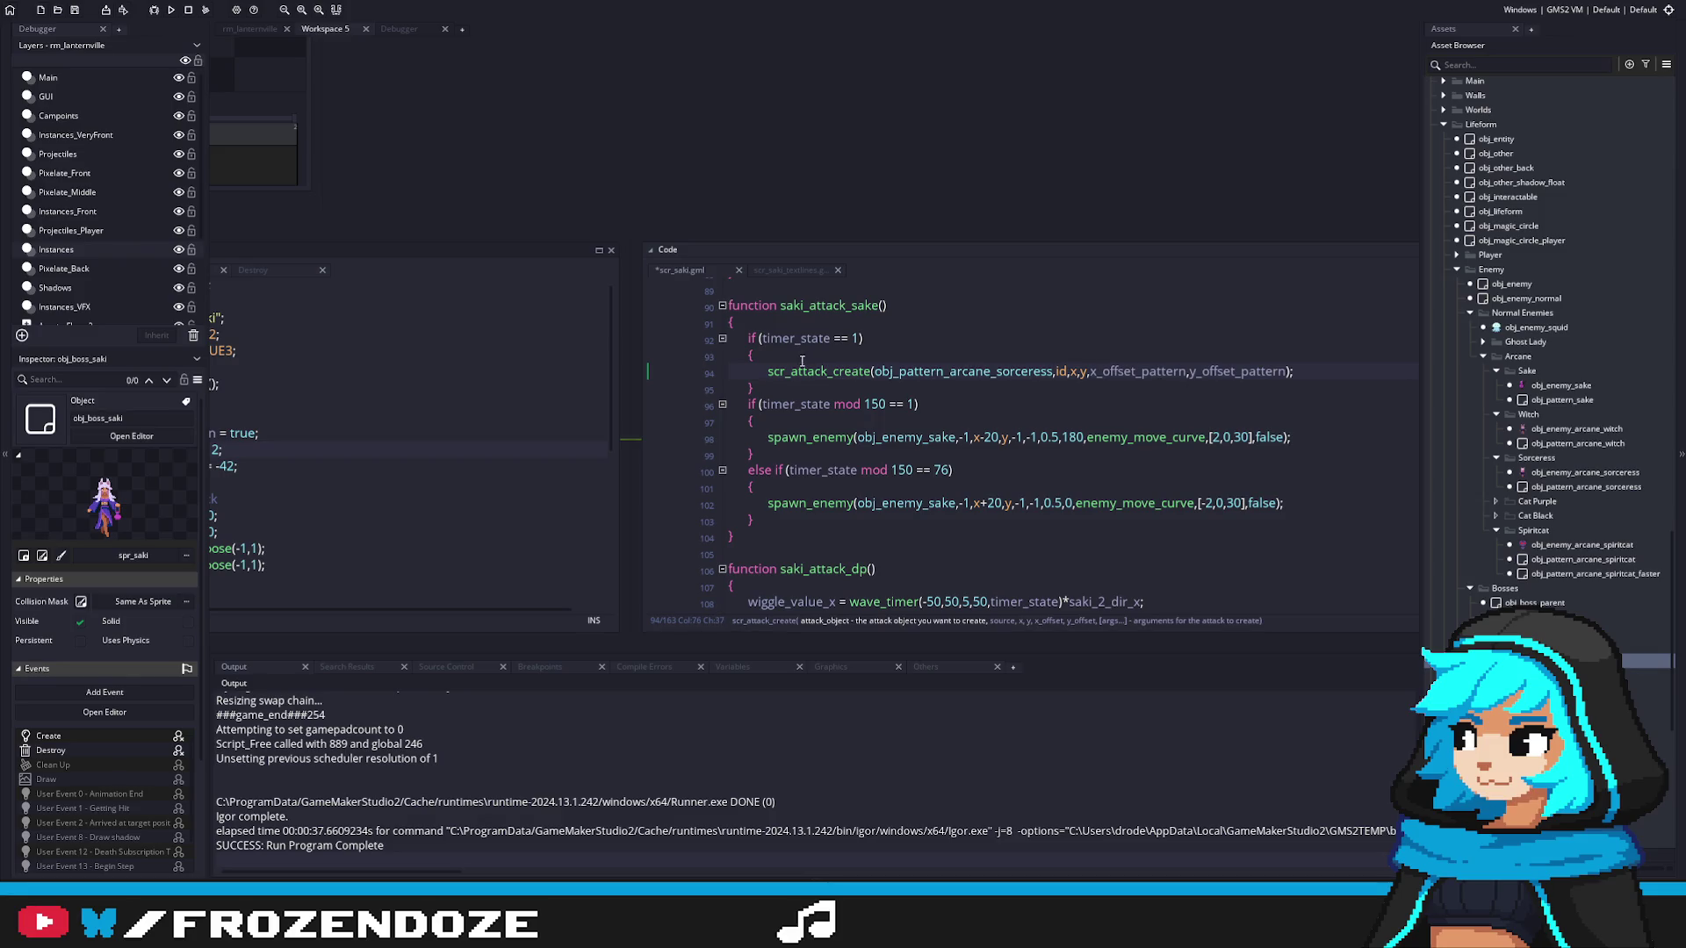
middle_click(966, 373)
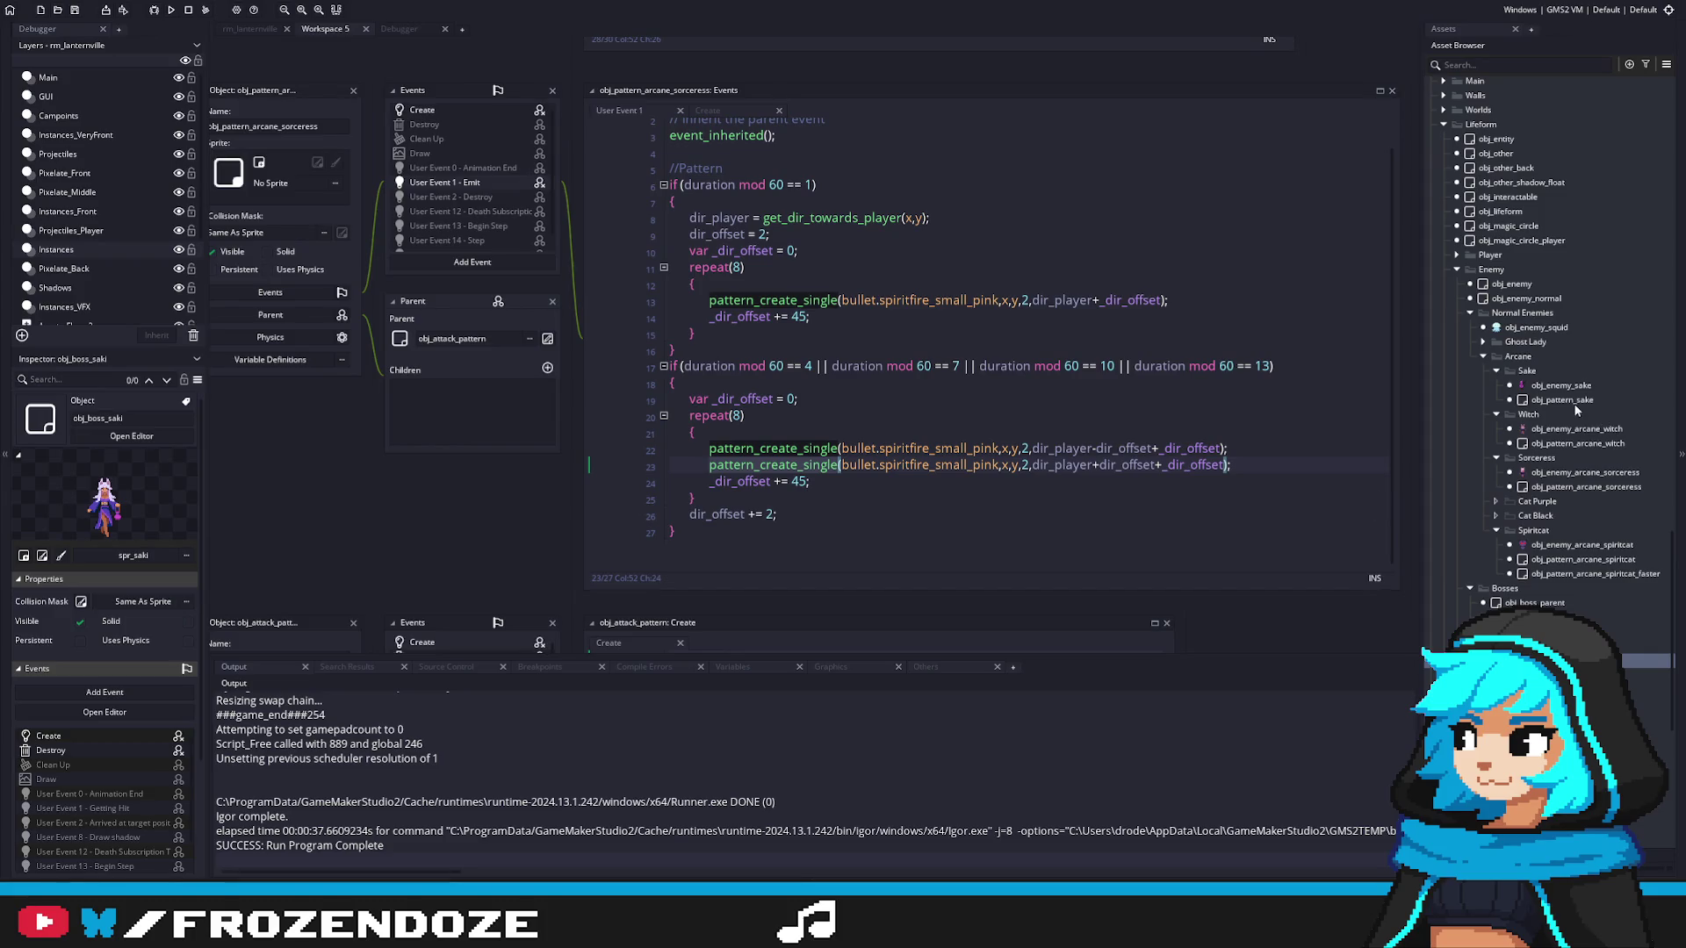
Step: Run and stop the game from scr_saki, then reopen obj_pattern_arcane_sorceress's User Event 1 code
key("ctrl+Tab")
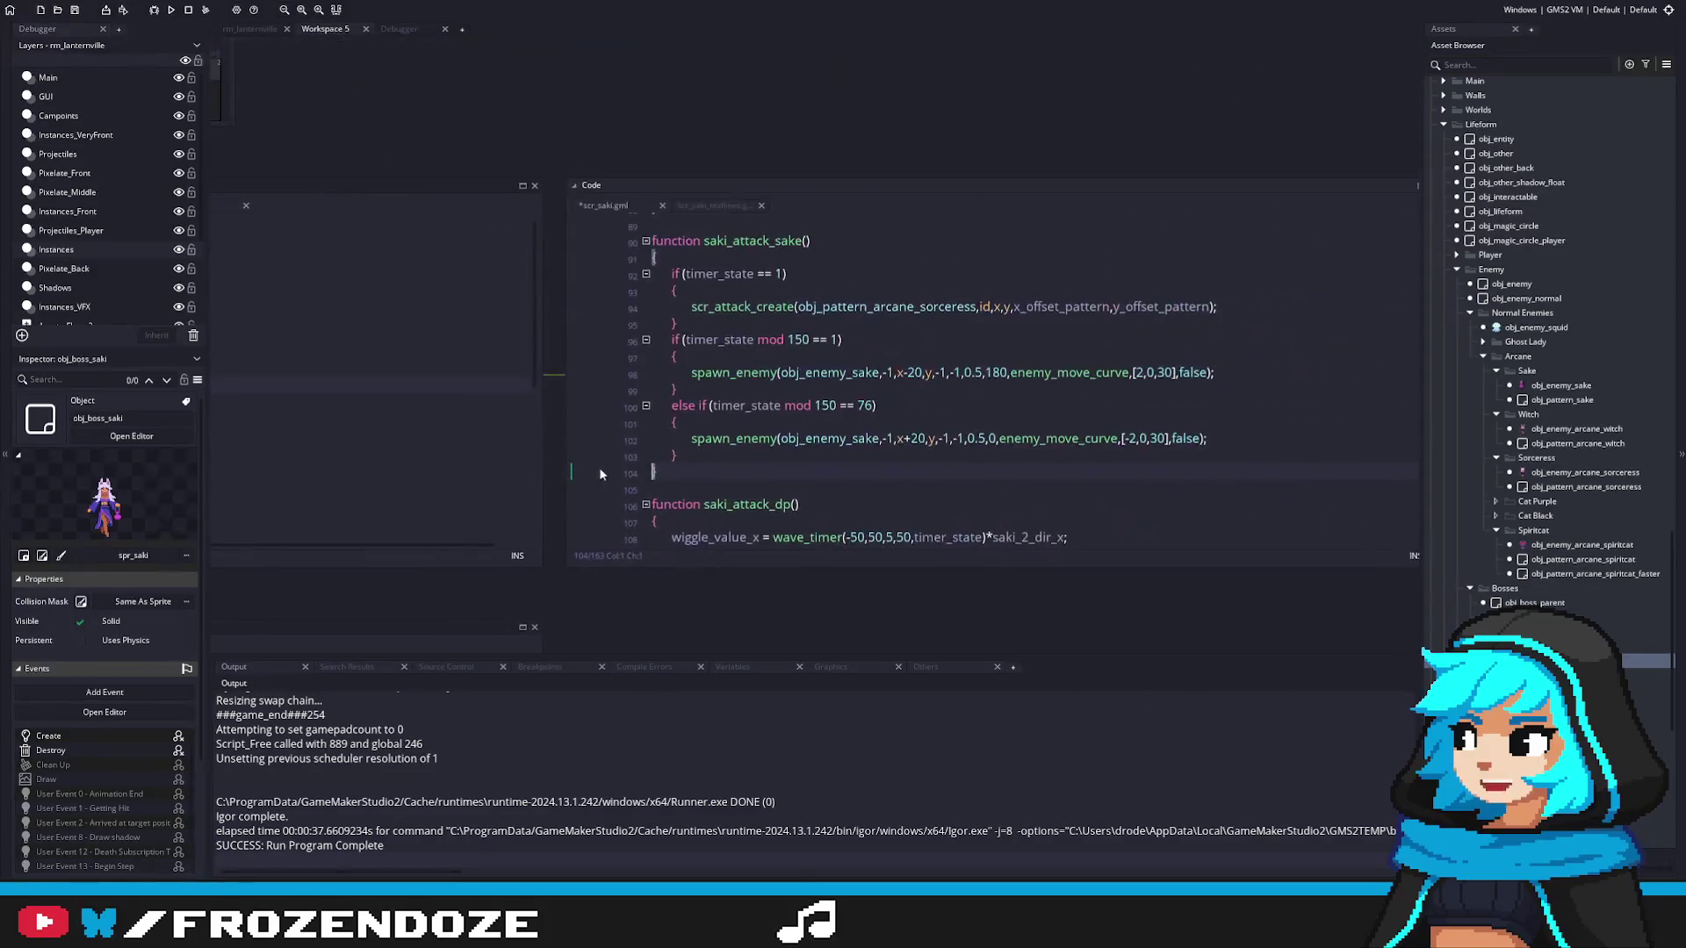
left_click(998, 307)
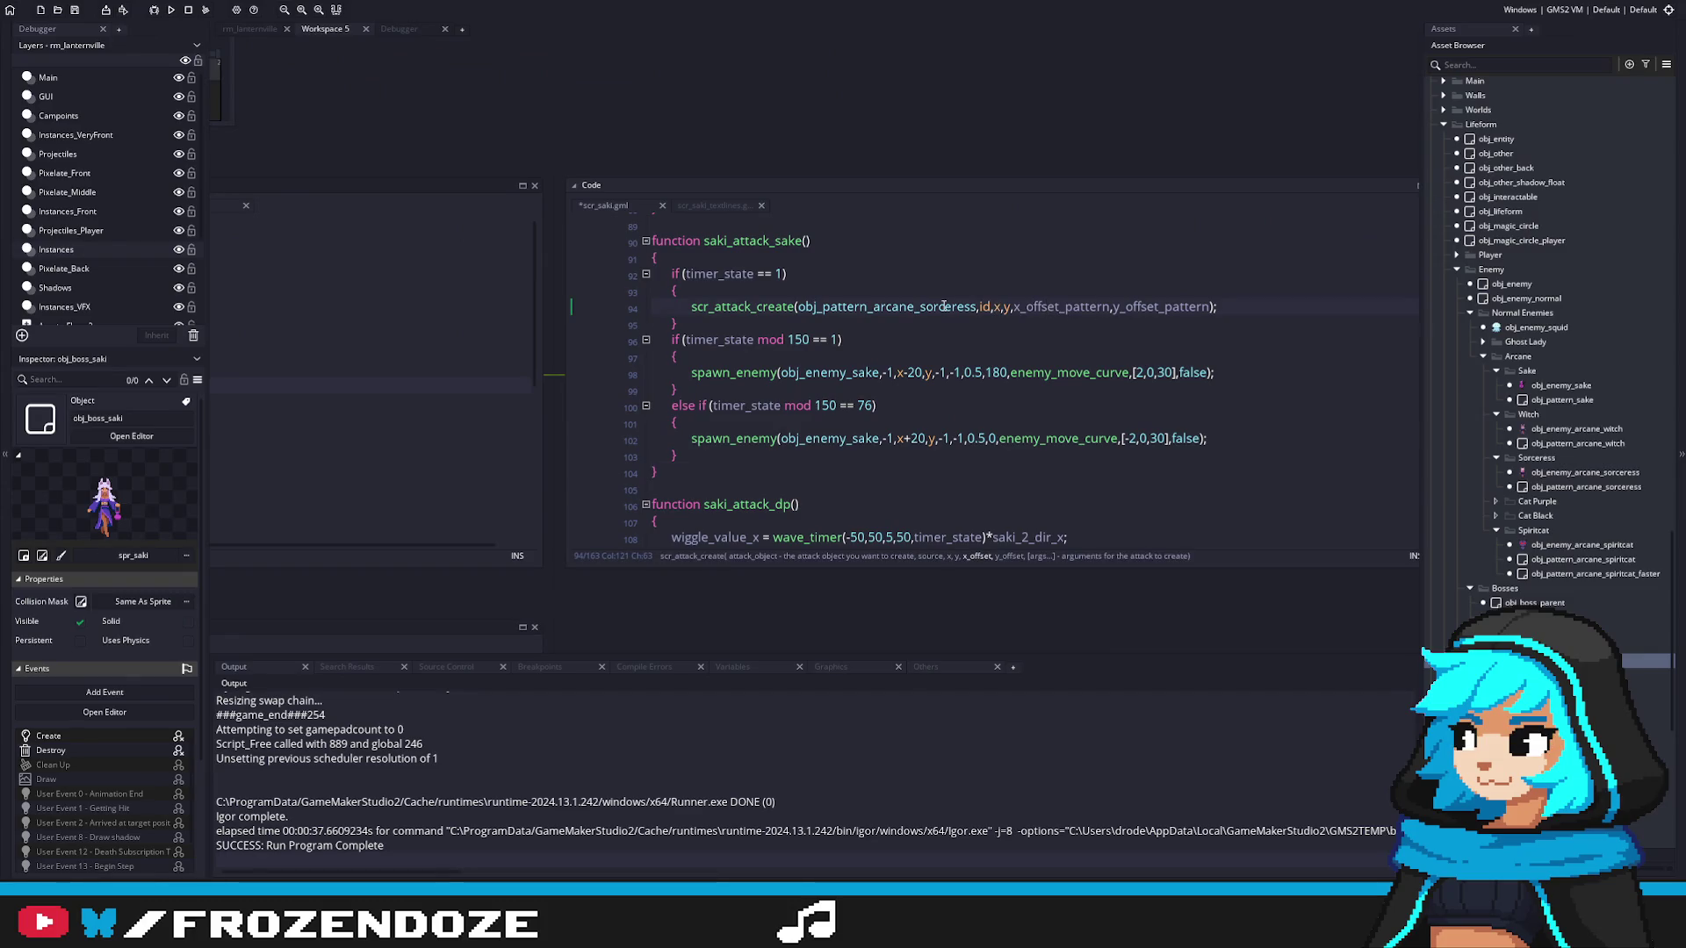
key("F5")
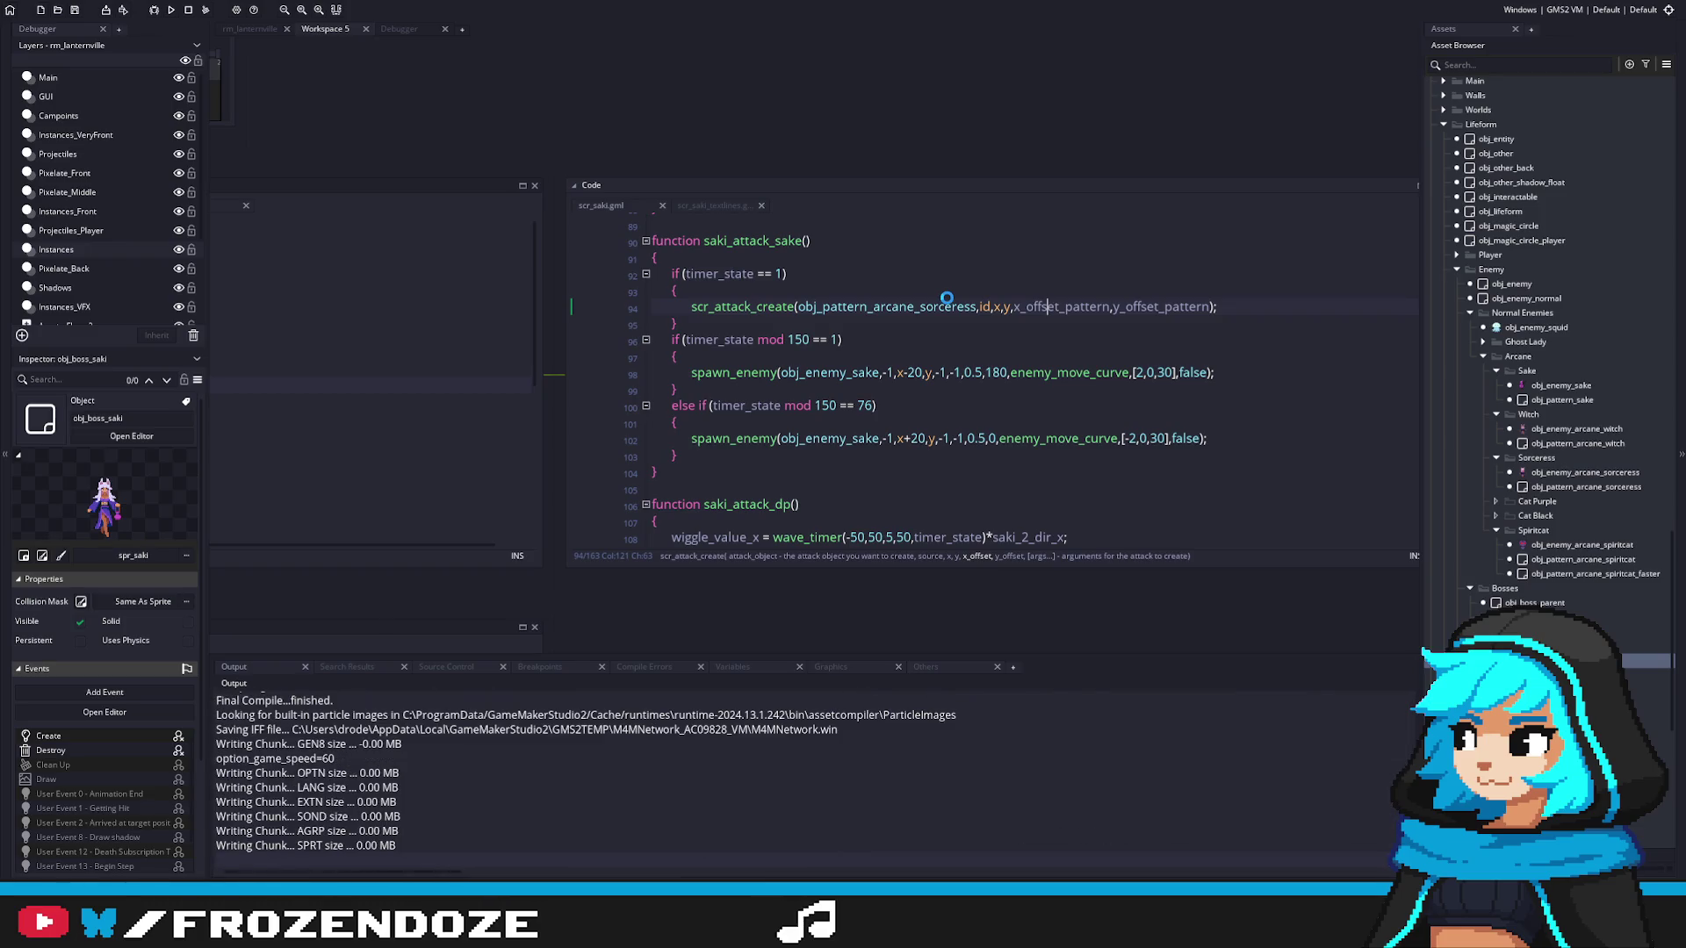
middle_click(877, 305)
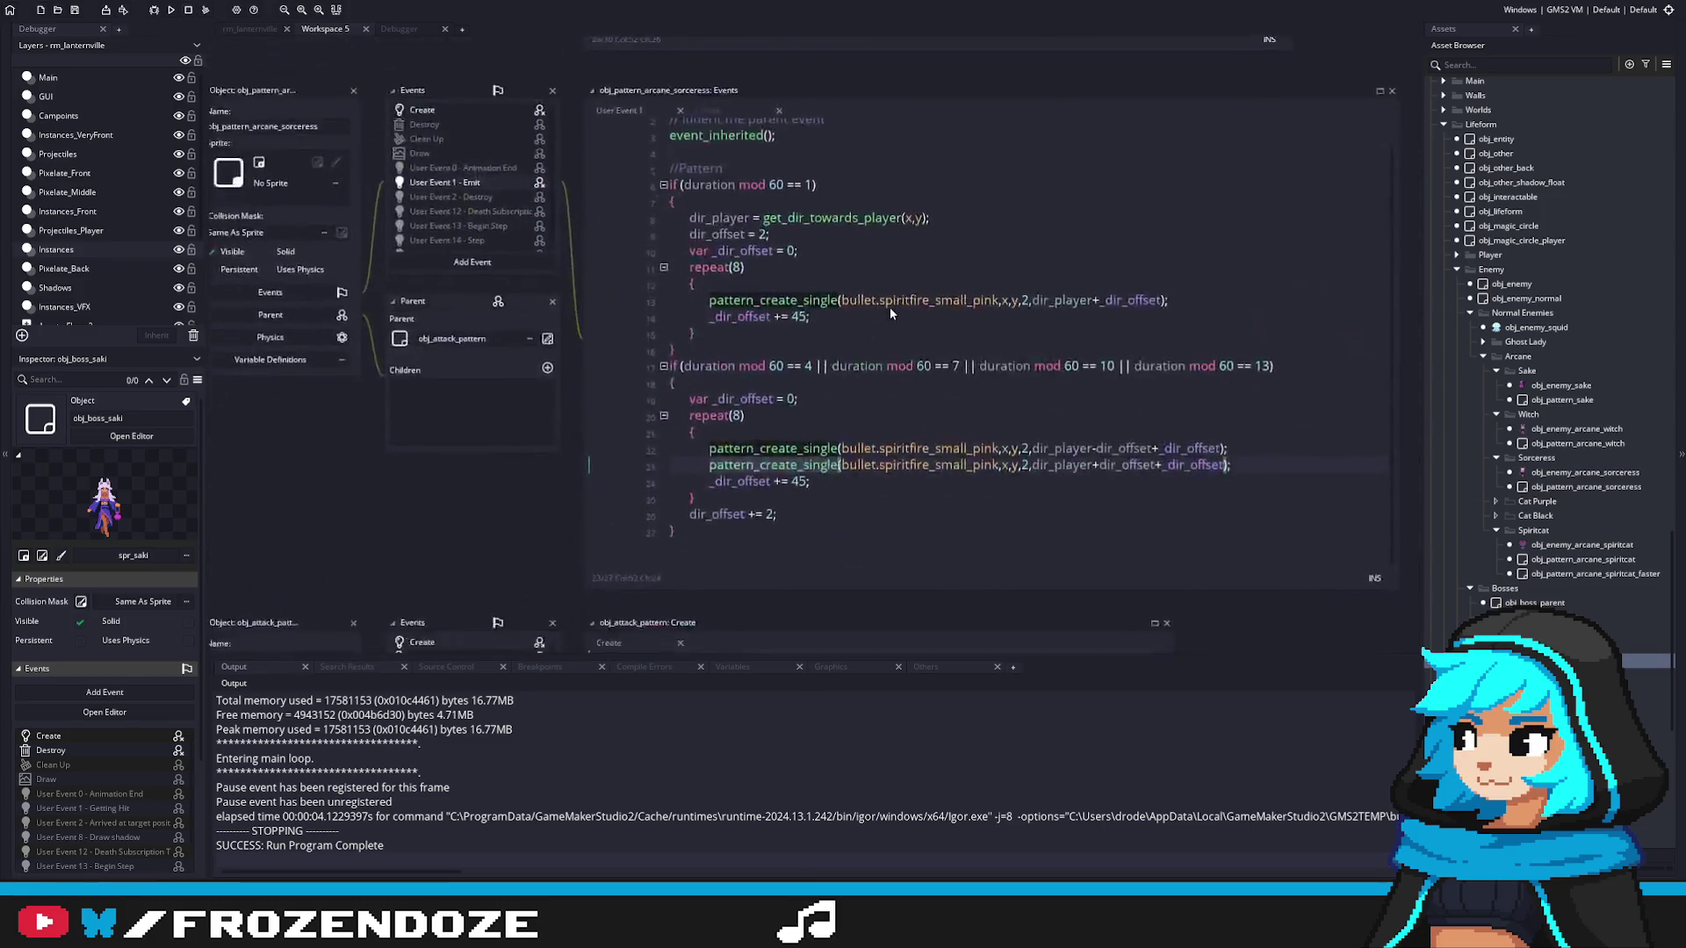
left_click(840, 491)
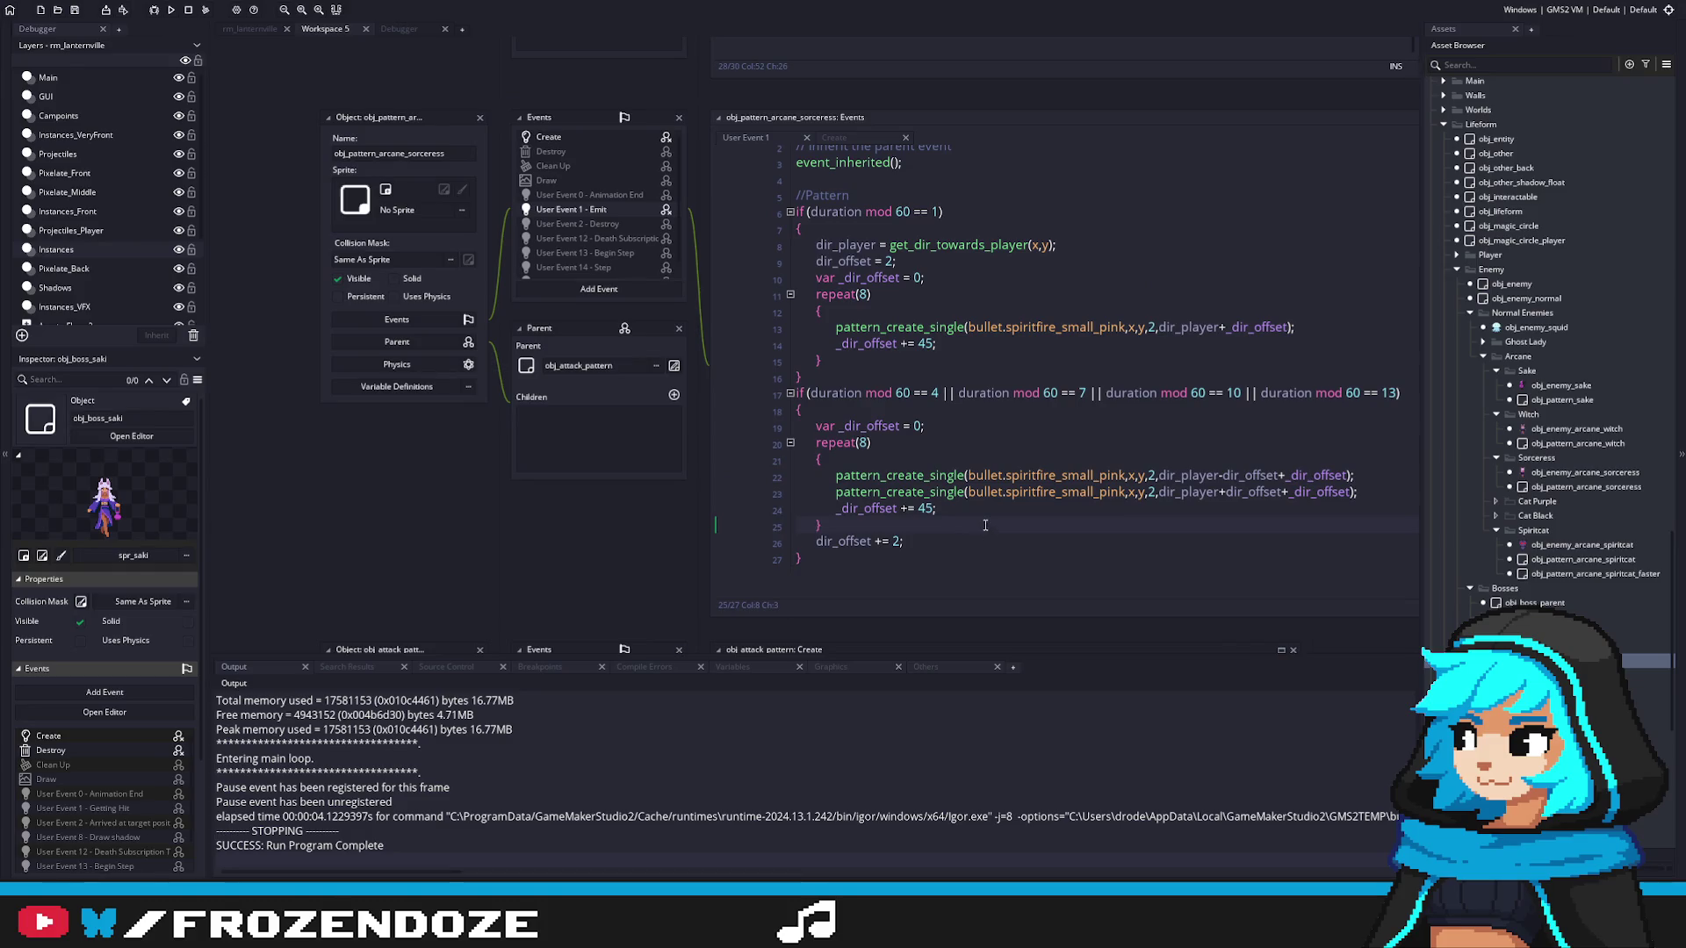
Step: Duplicate obj_pattern_arcane_sorceress from the Asset Browser
right_click(1637, 483)
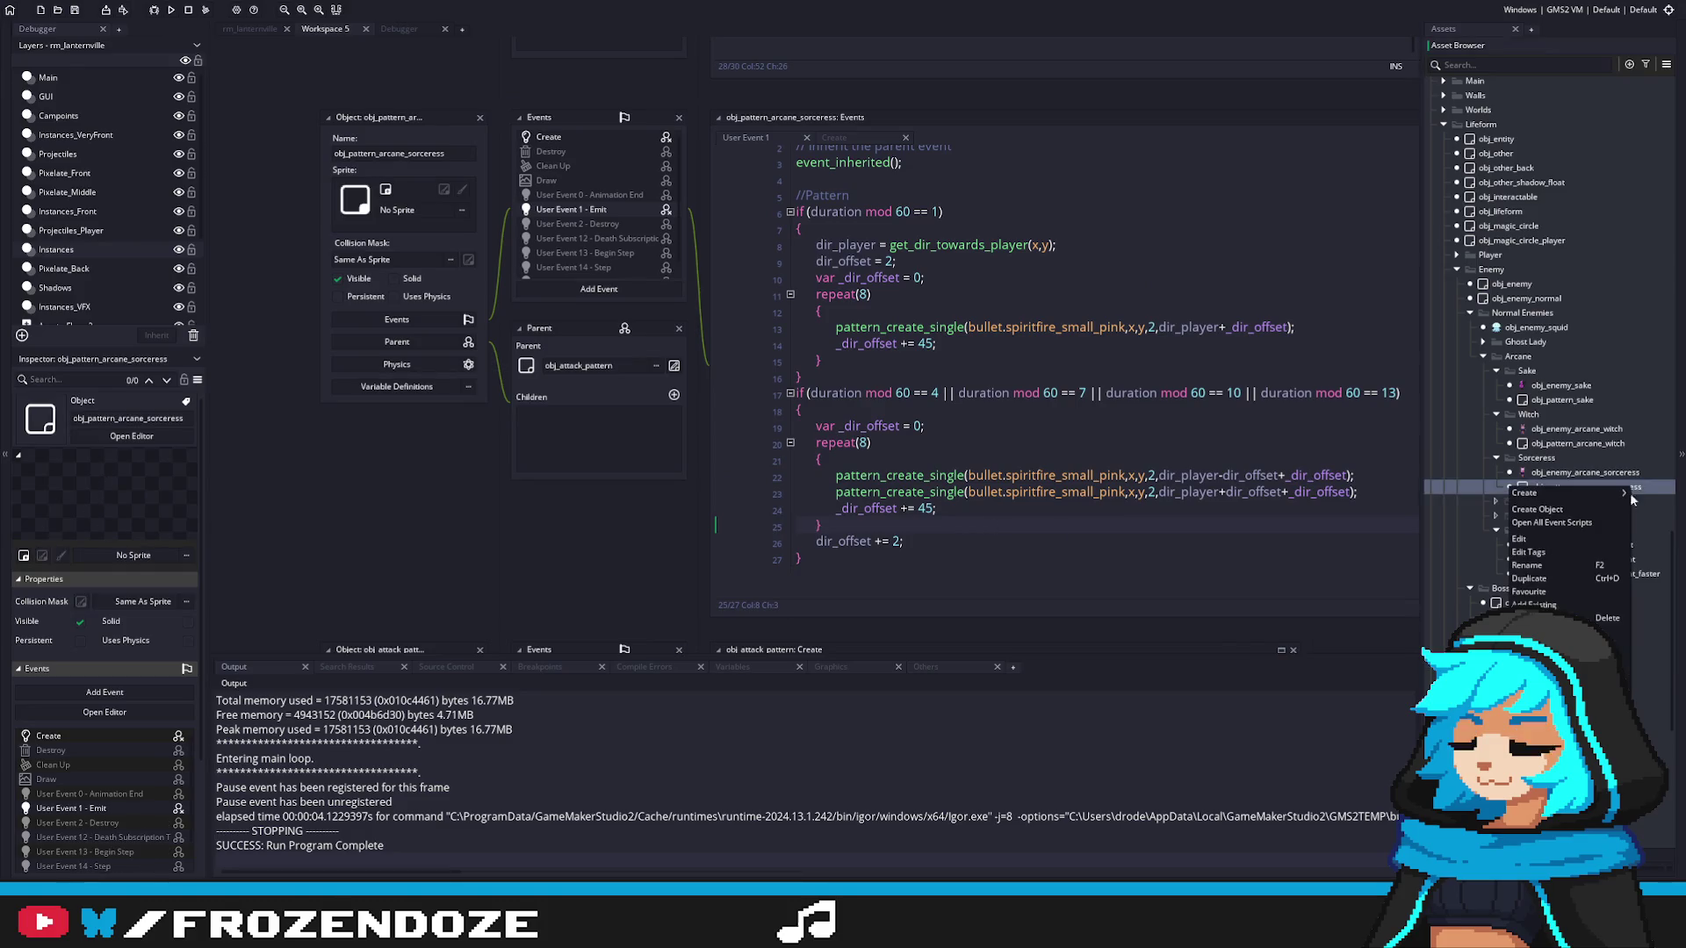
left_click(1543, 587)
left_click(1543, 501)
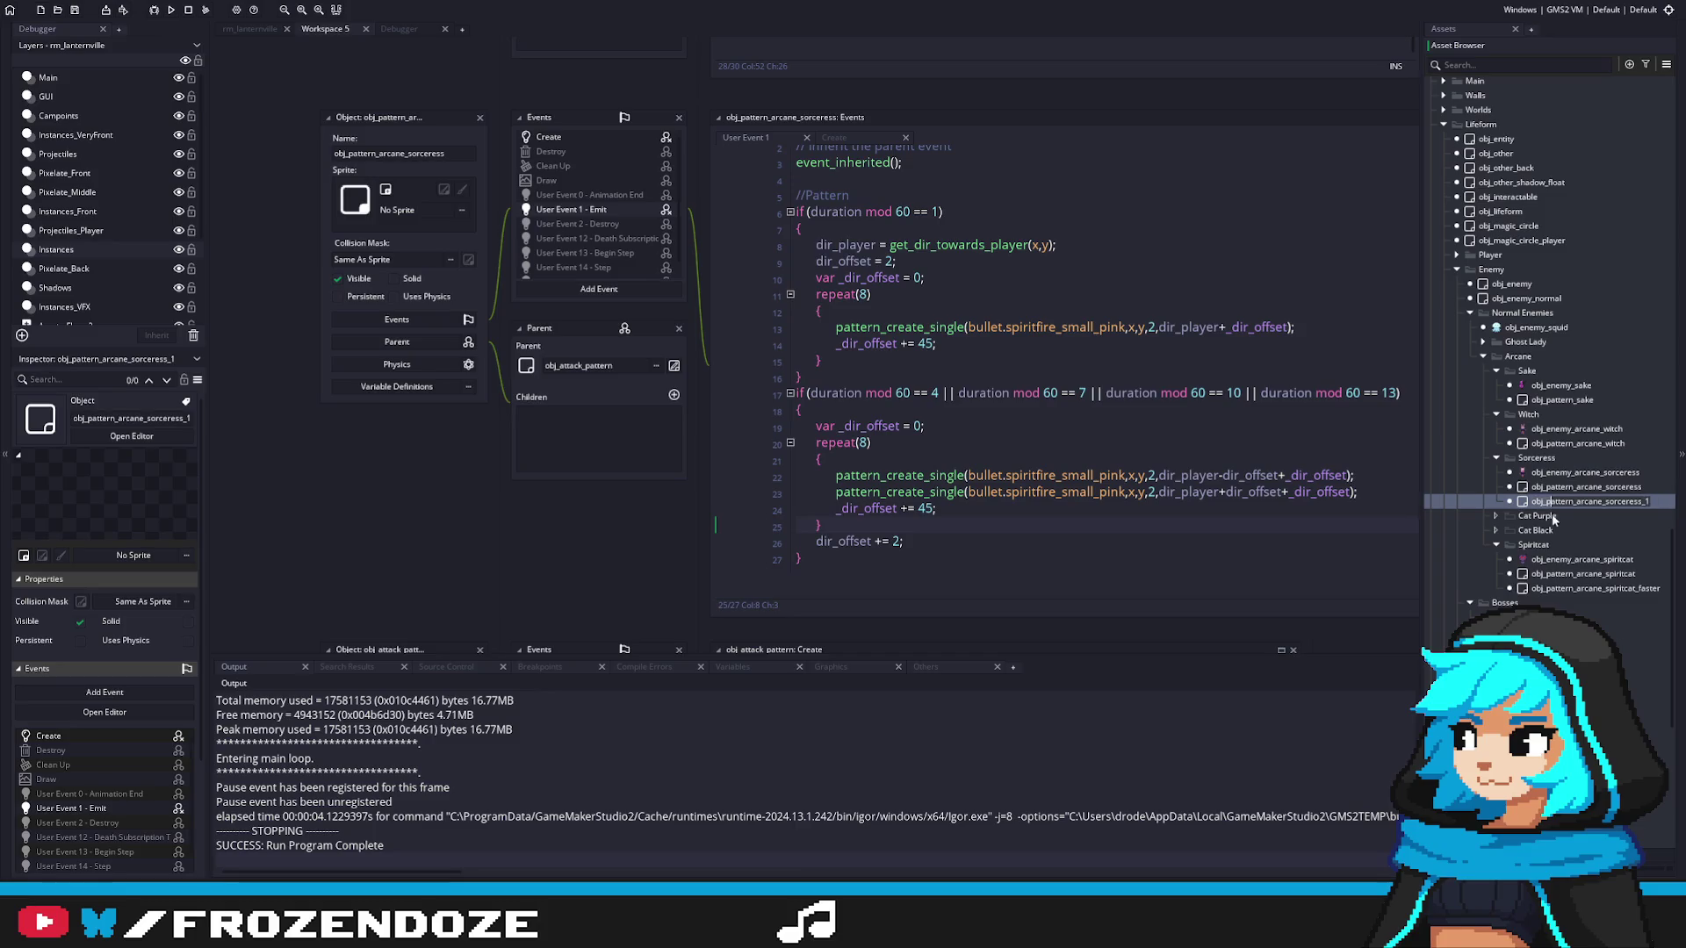
scroll(1589, 544, "up", 2)
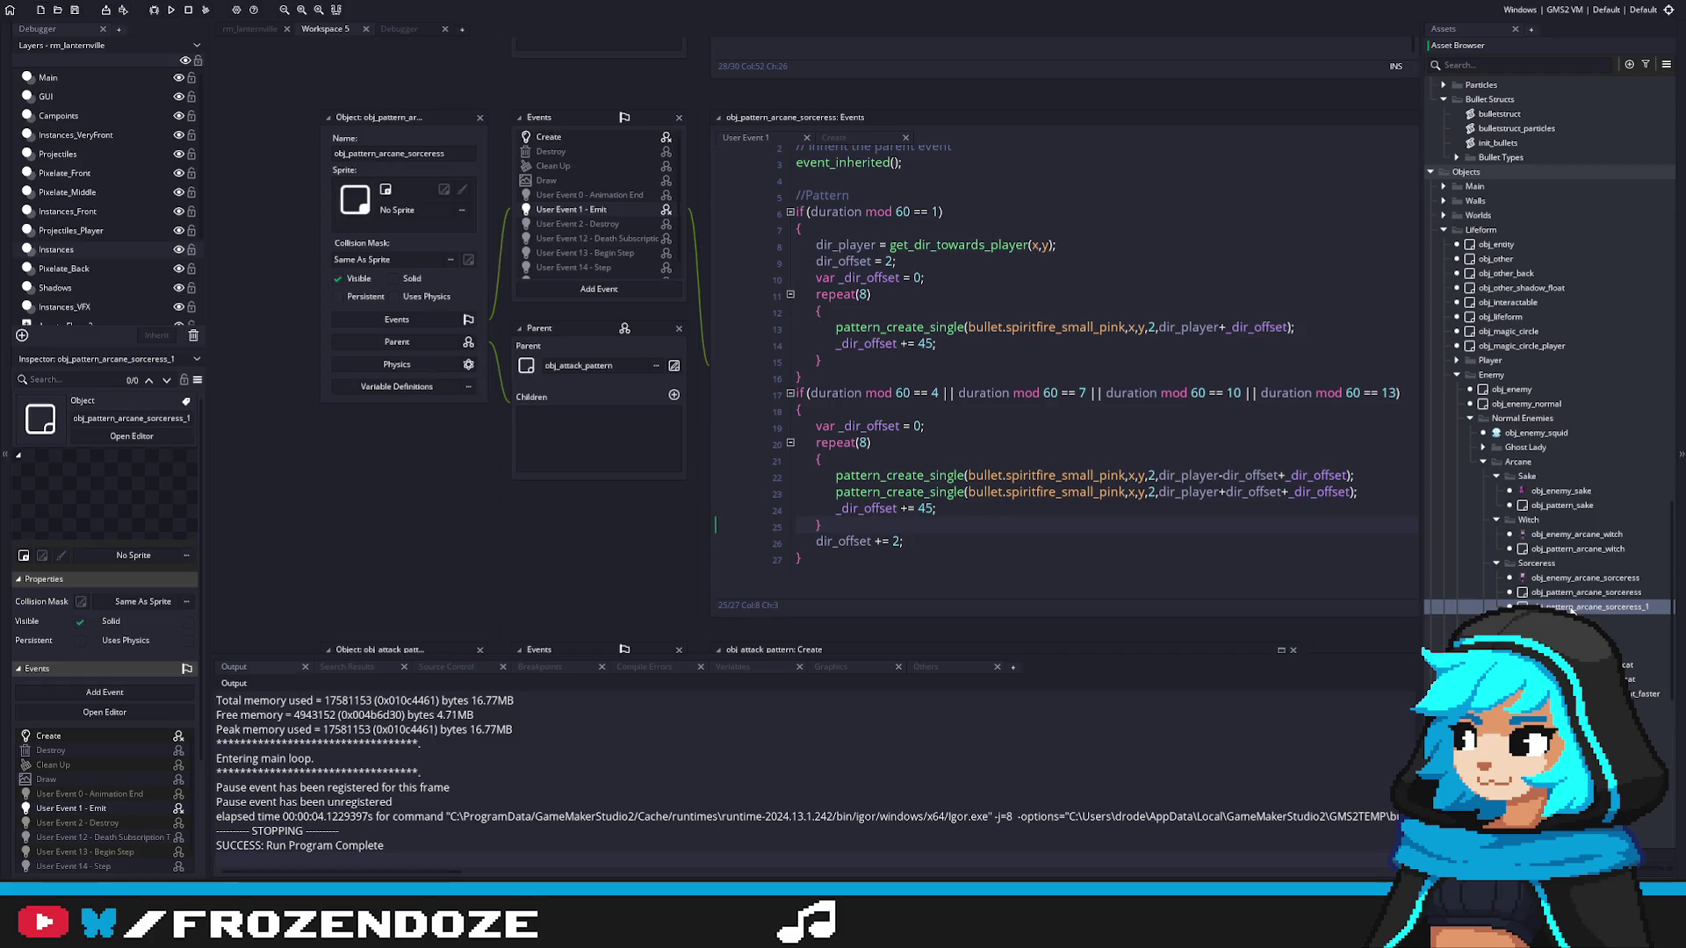
scroll(1572, 612, "down", 4)
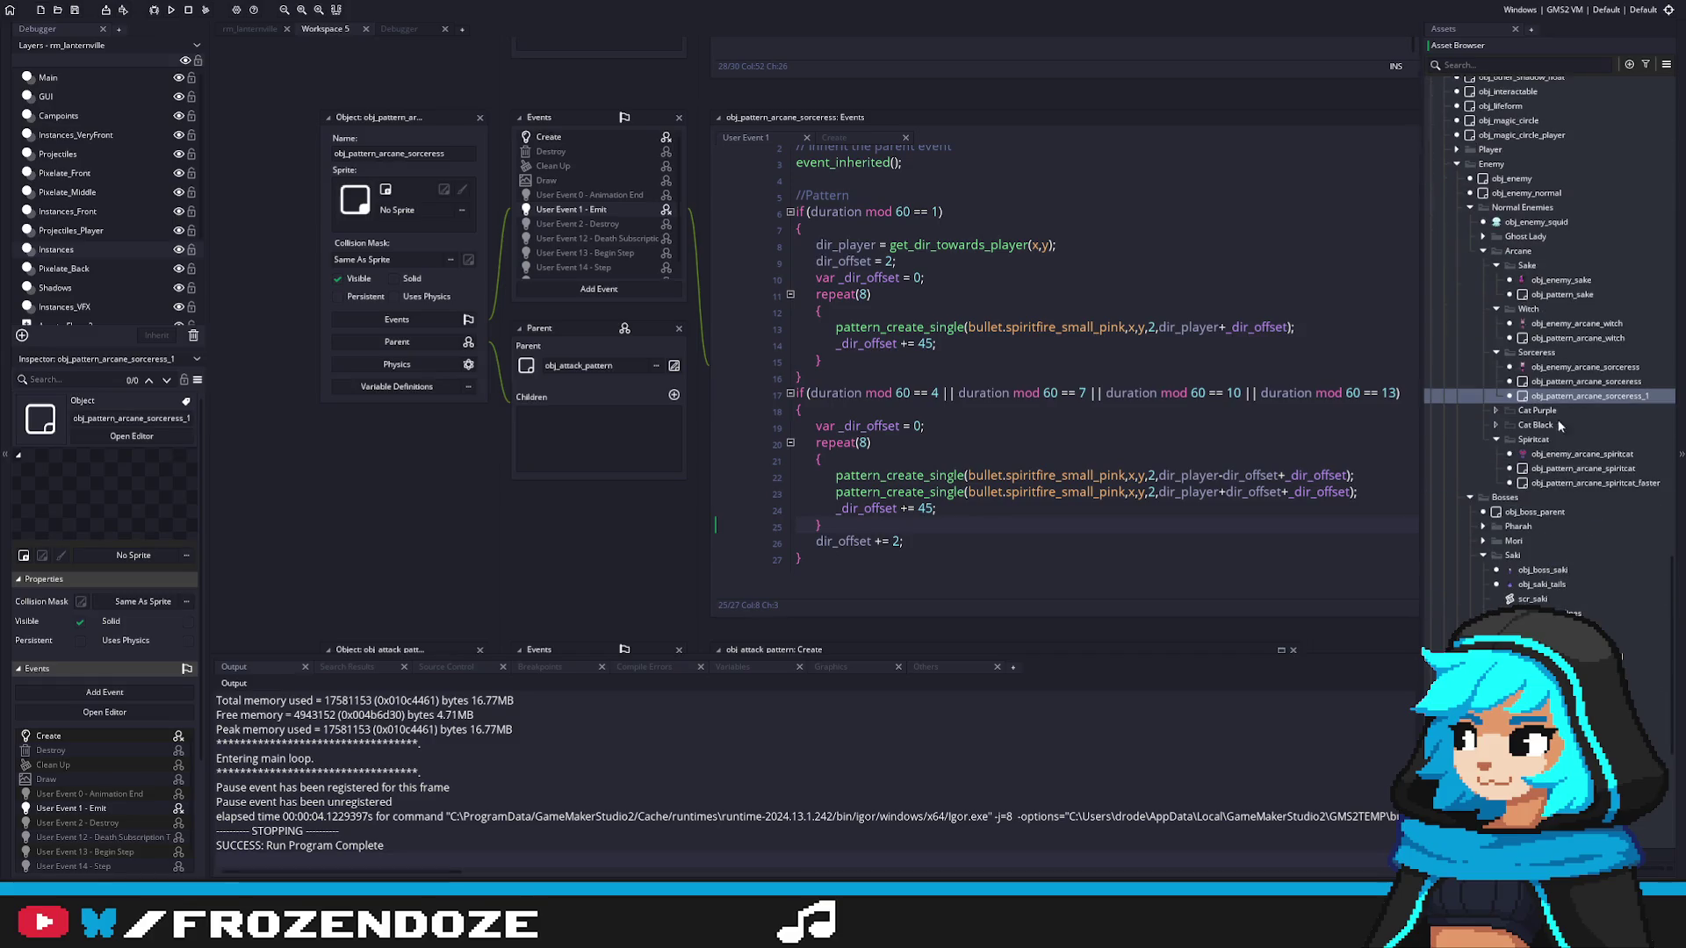
mouse_move(1572, 612)
left_mouse_down()
mouse_move(1622, 656)
mouse_move(598, 365)
left_mouse_up()
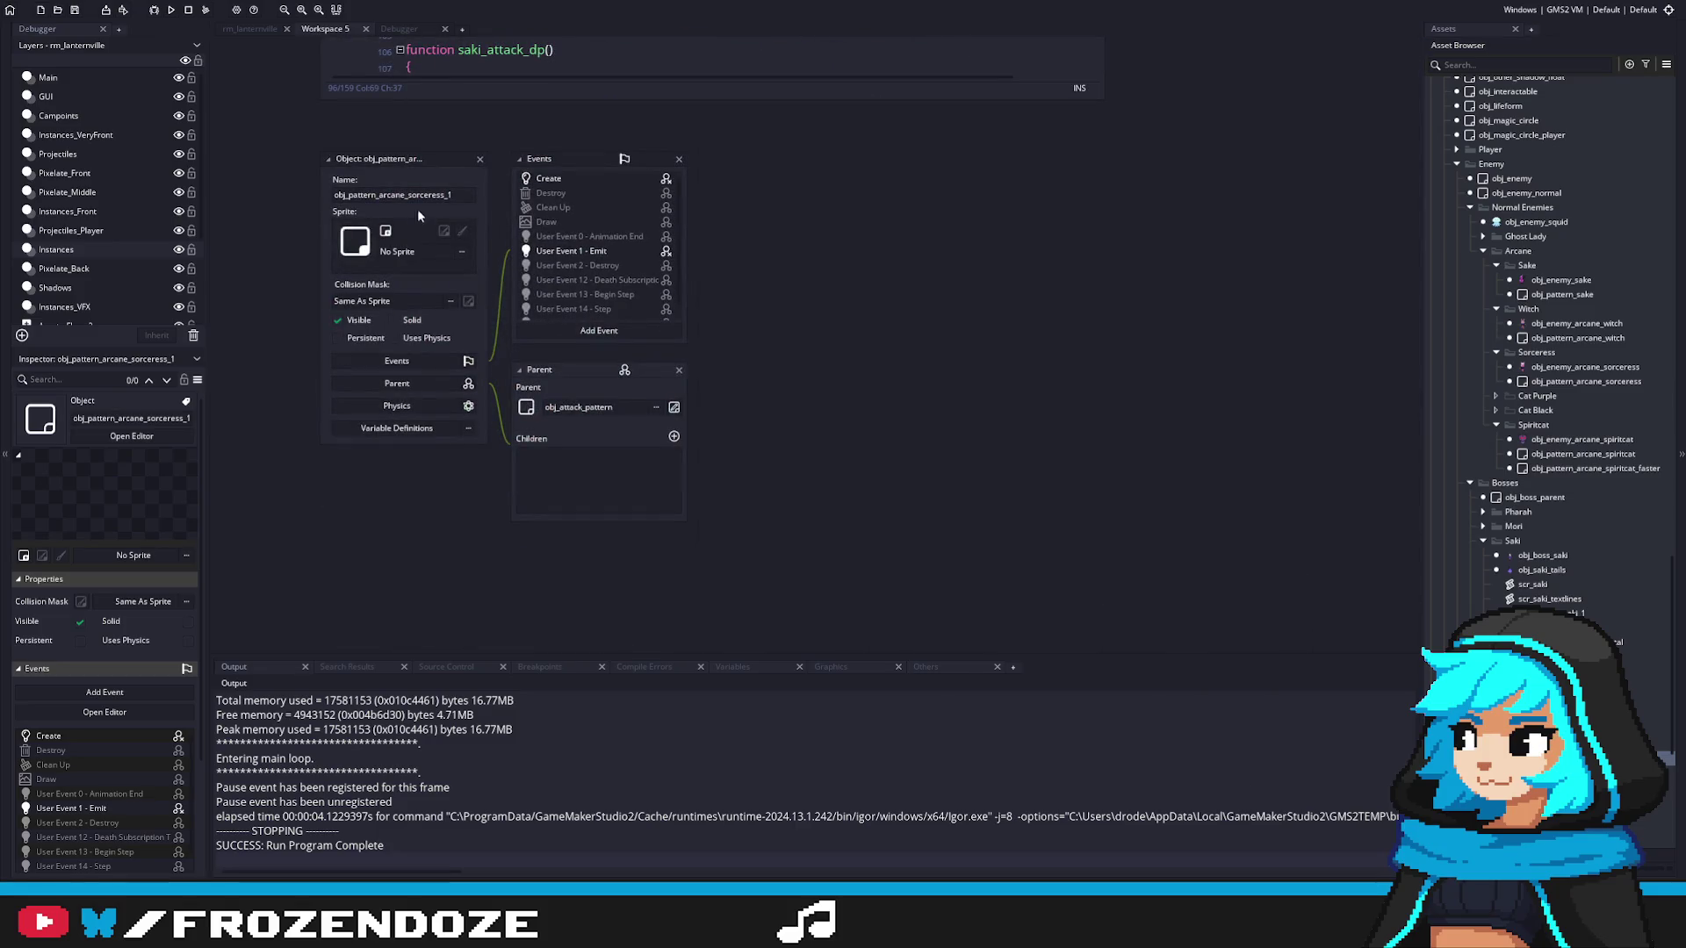
Step: Rename the duplicate from obj_pattern_arcane_sorceress_1 to obj_pattern_saki_middle
left_click_drag(380, 195, 513, 192)
type("saki_")
type("middle")
key("Return")
Step: Open obj_pattern_saki_middle's User Event 1 code and widen the editor so full lines show
double_click(603, 251)
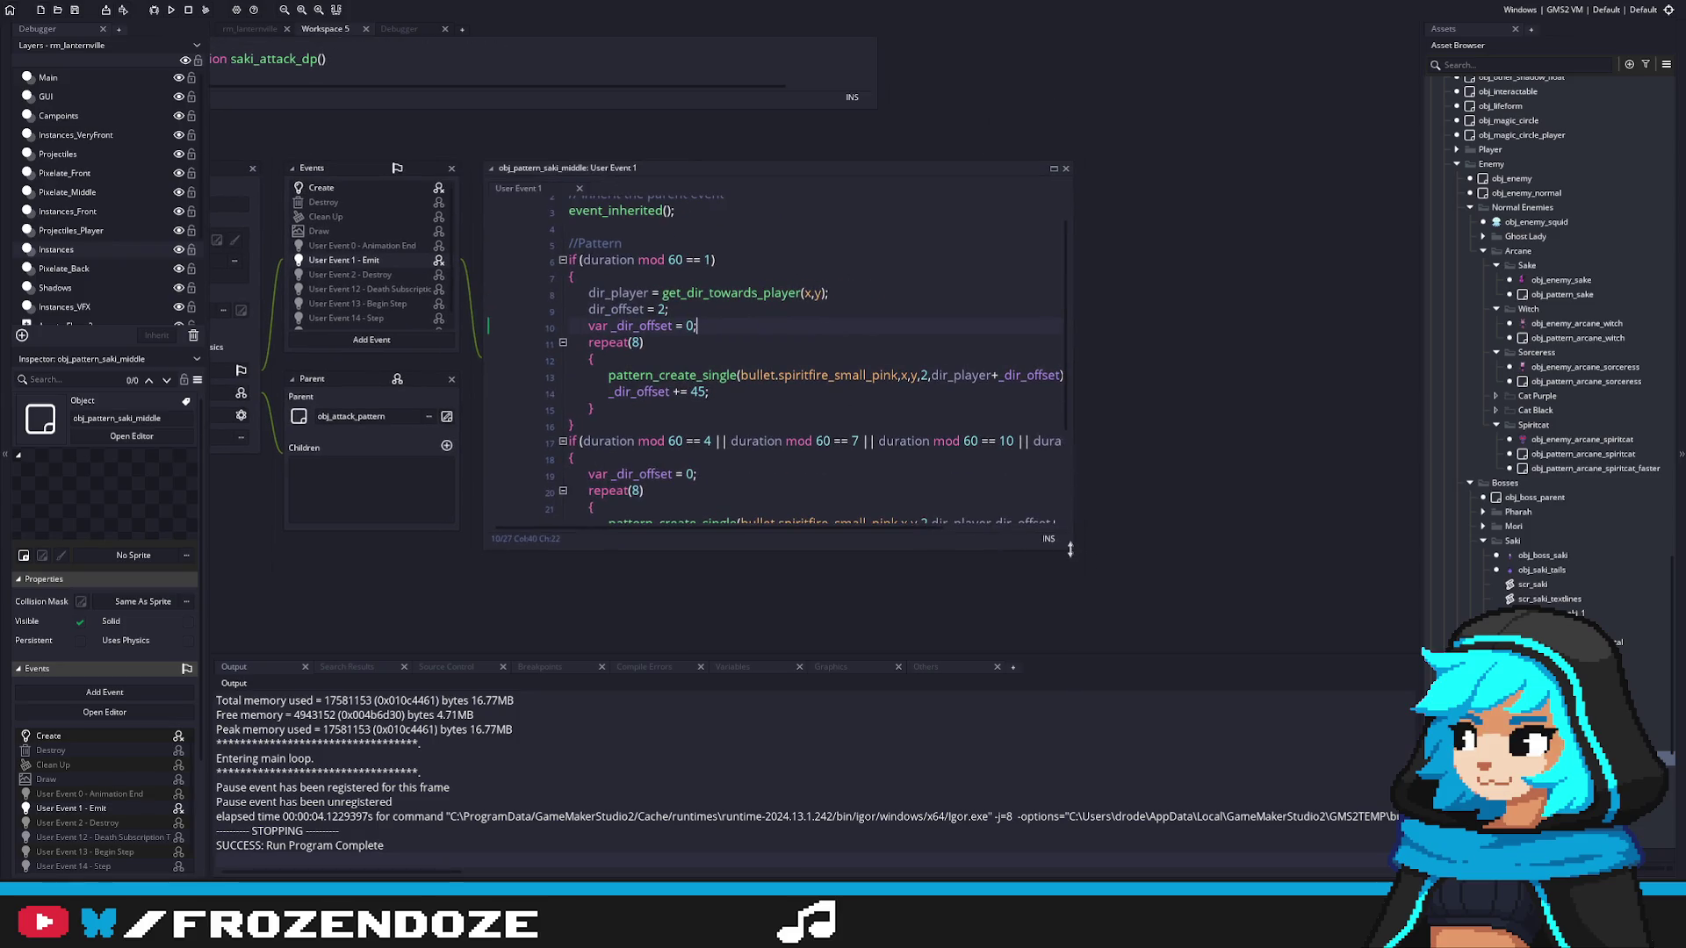
left_click_drag(1072, 550, 1312, 629)
scroll(937, 424, "down", 1)
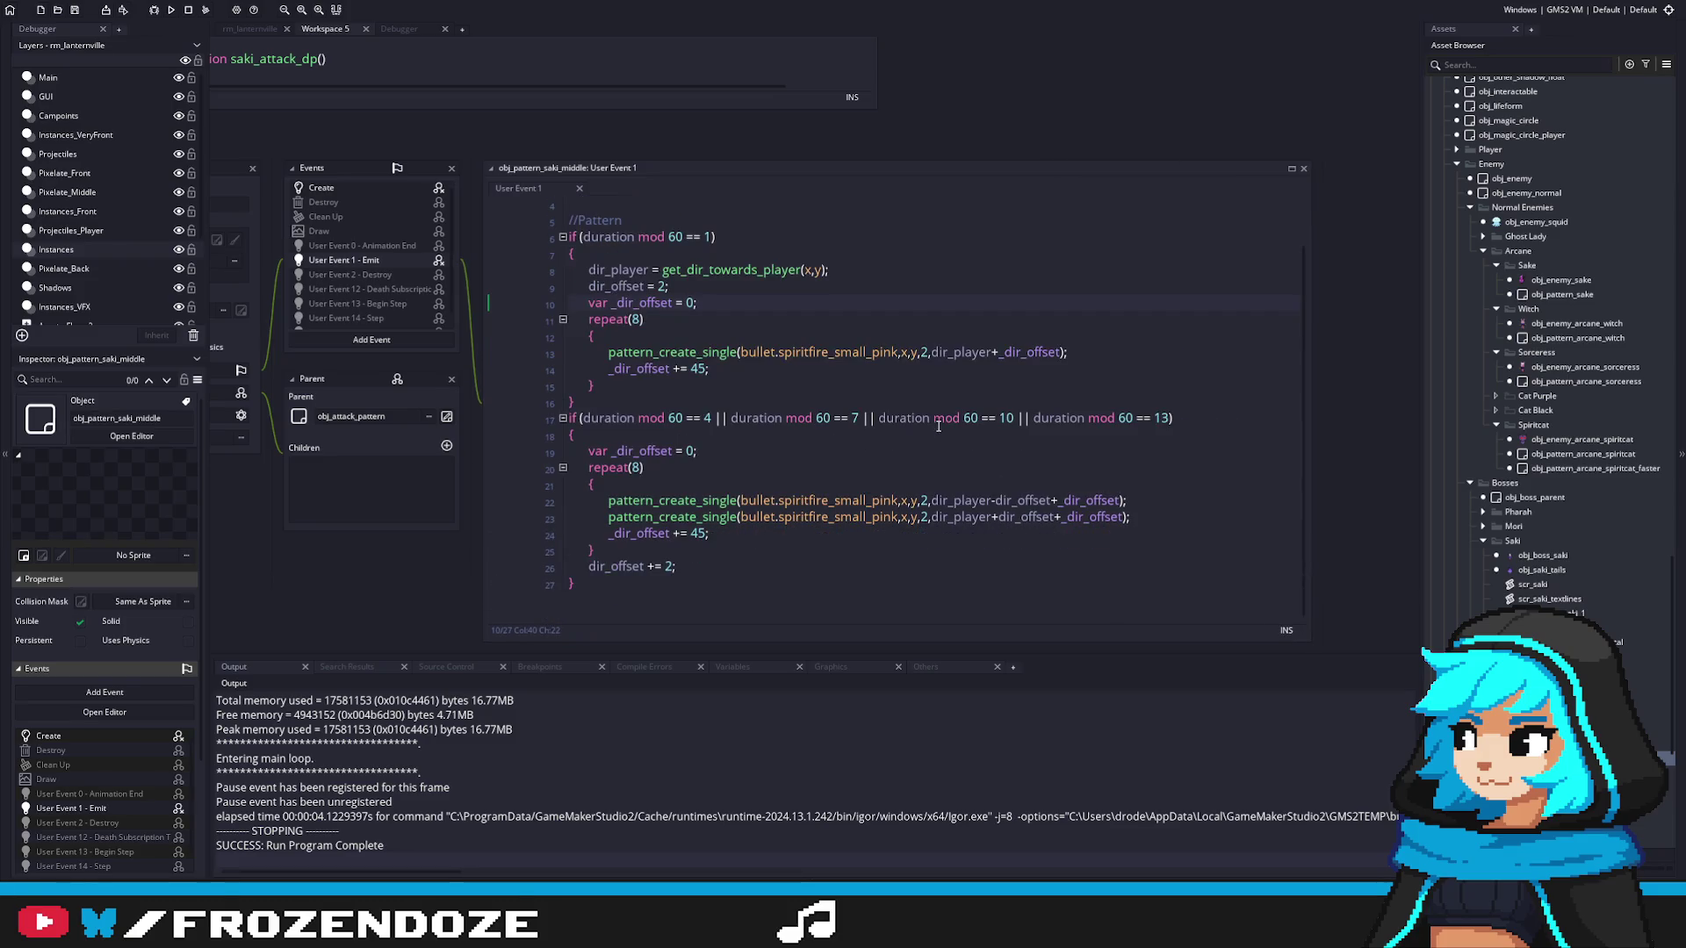
scroll(832, 404, "up", 1)
scroll(831, 401, "down", 1)
Step: Locate obj_pattern_arcane_witch in the Asset Browser and open it
double_click(1578, 338)
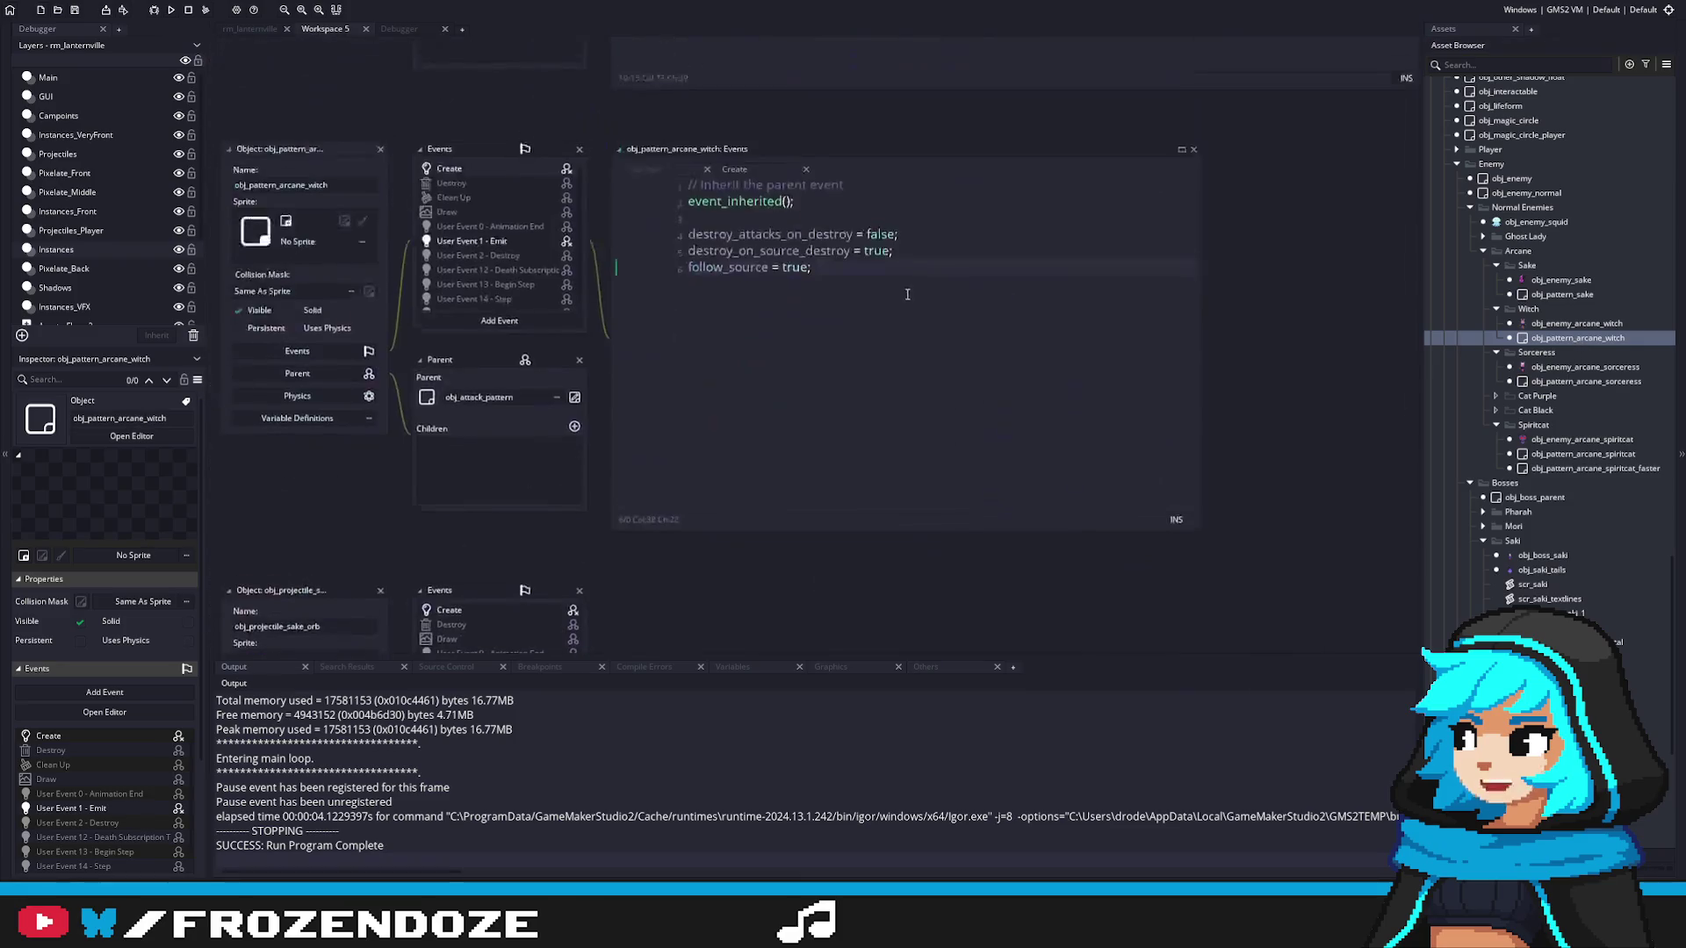
scroll(1580, 383, "down", 1)
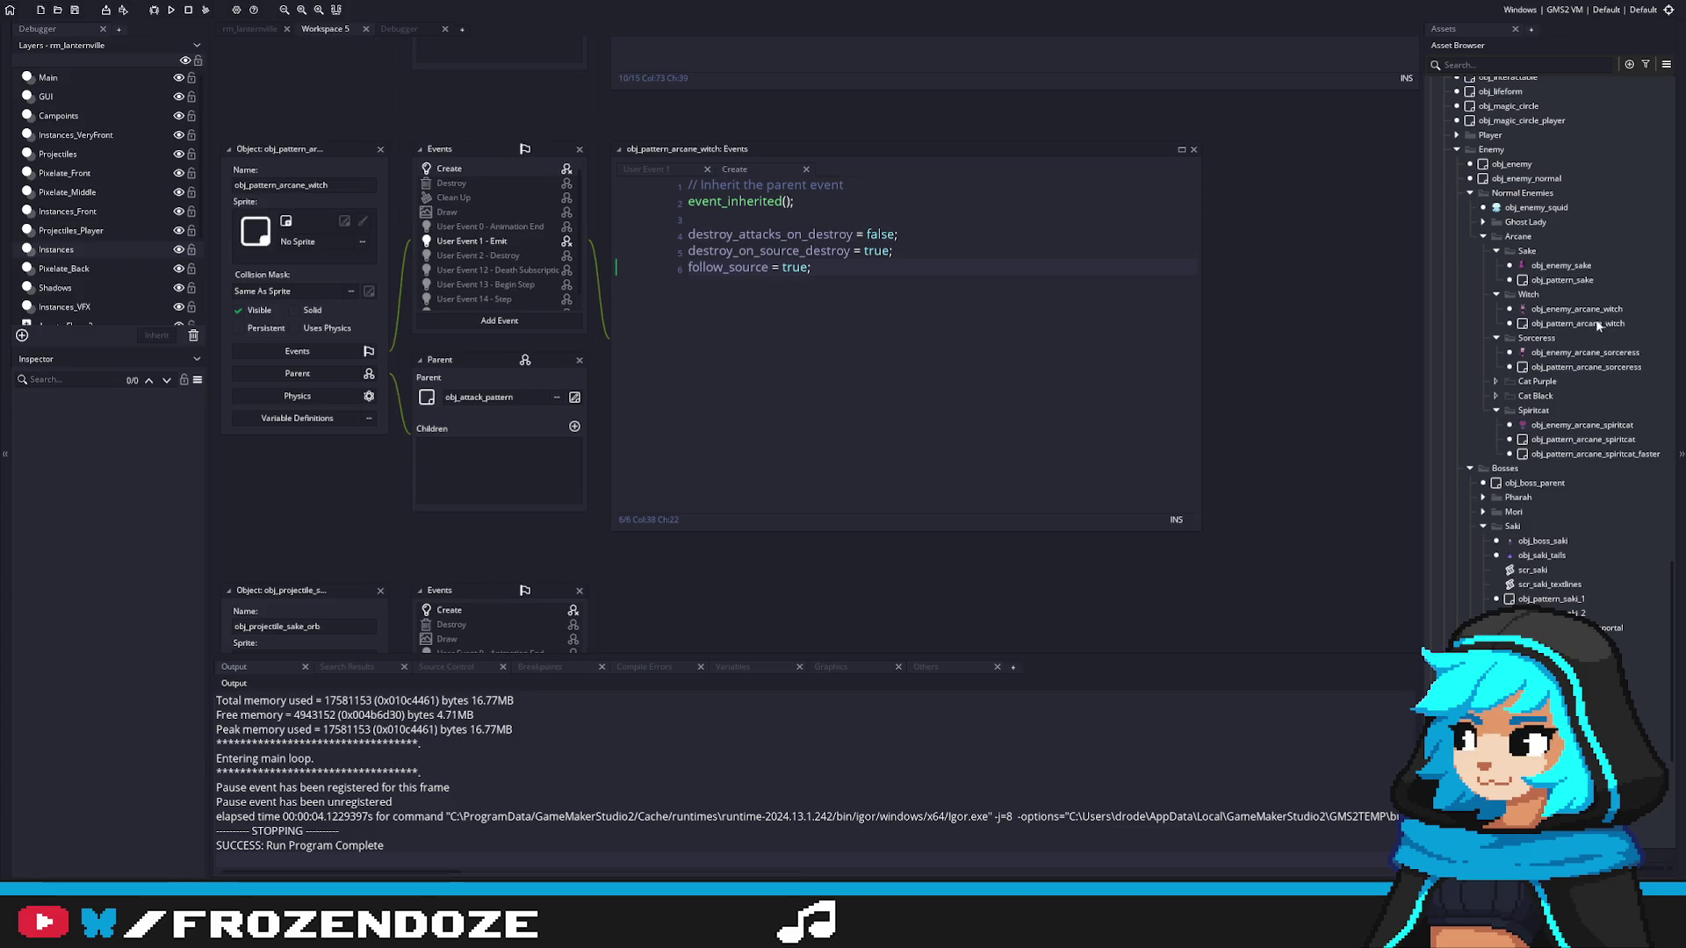
left_click(1571, 323)
right_click(1484, 323)
left_click(1516, 425)
double_click(1516, 425)
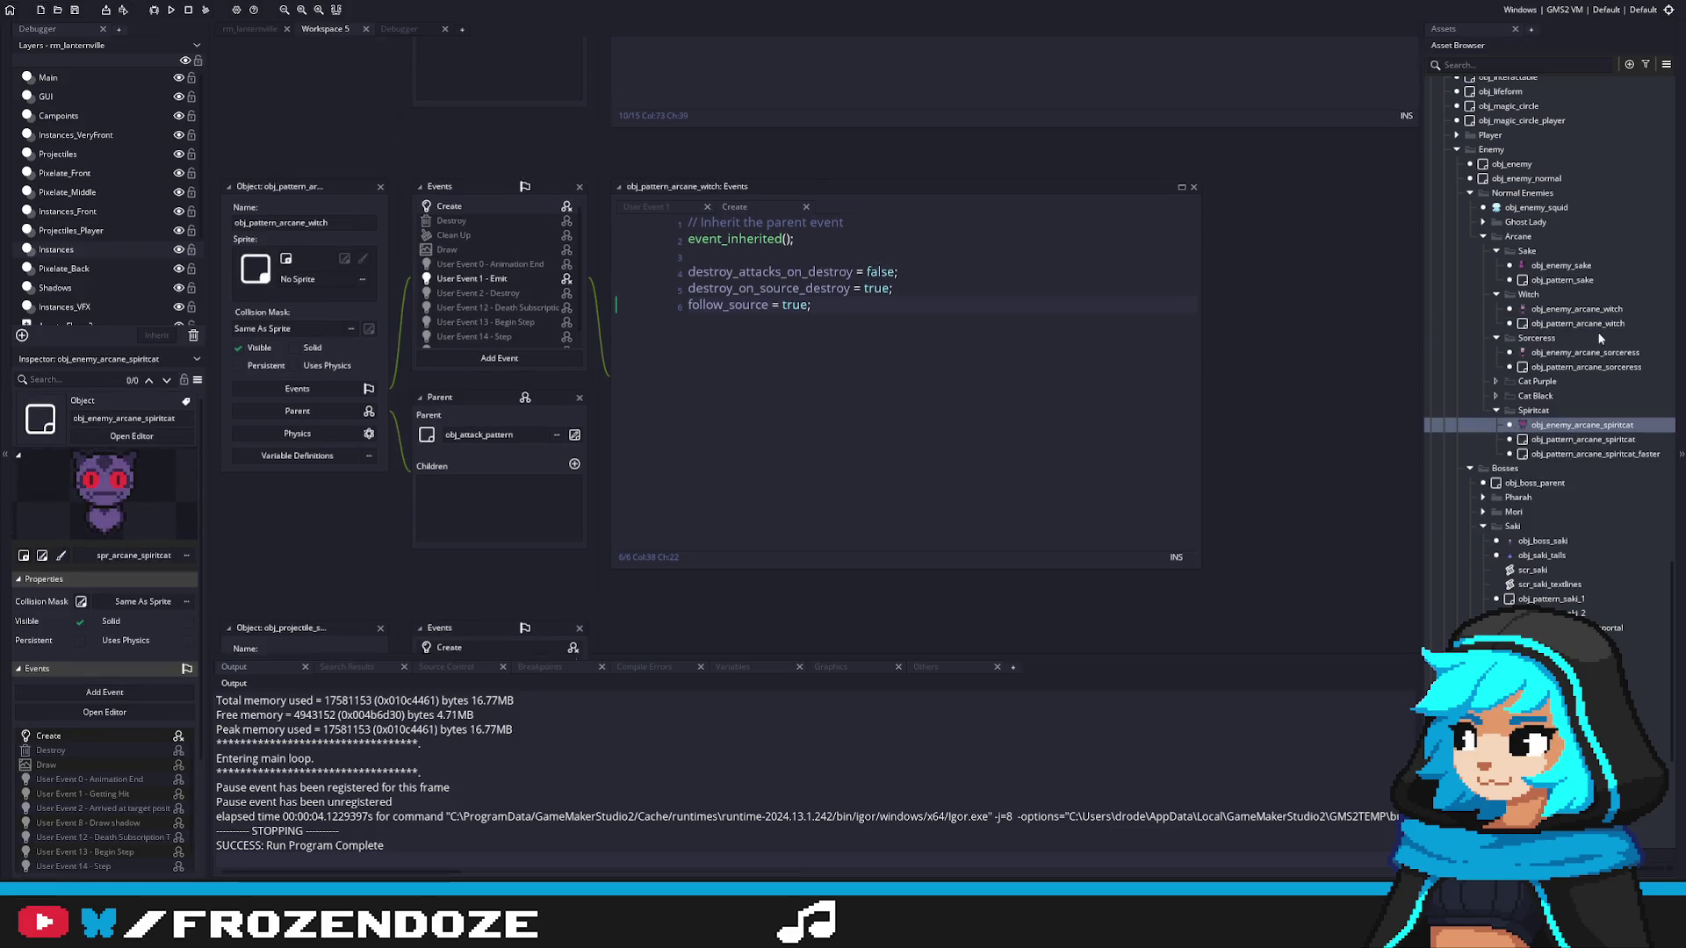
Step: Duplicate the witch pattern object and name the copy obj_pattern_saki_middle
right_click(1581, 323)
key("Escape")
right_click(1583, 327)
left_click(1514, 418)
key("Delete")
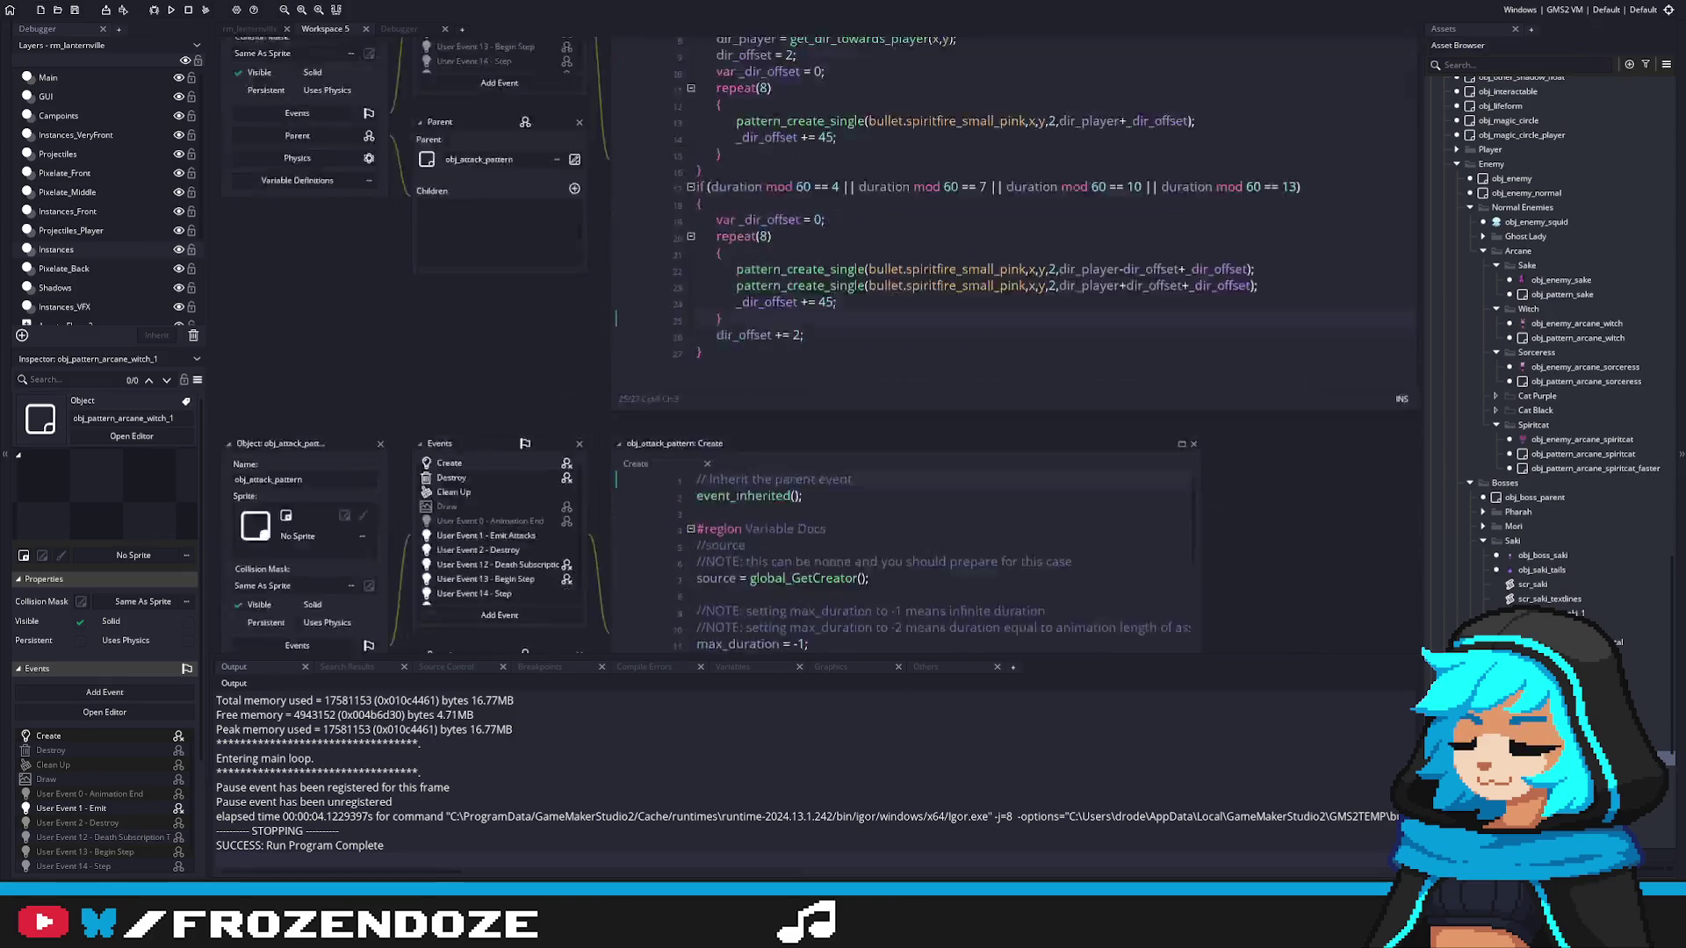
left_click(279, 195)
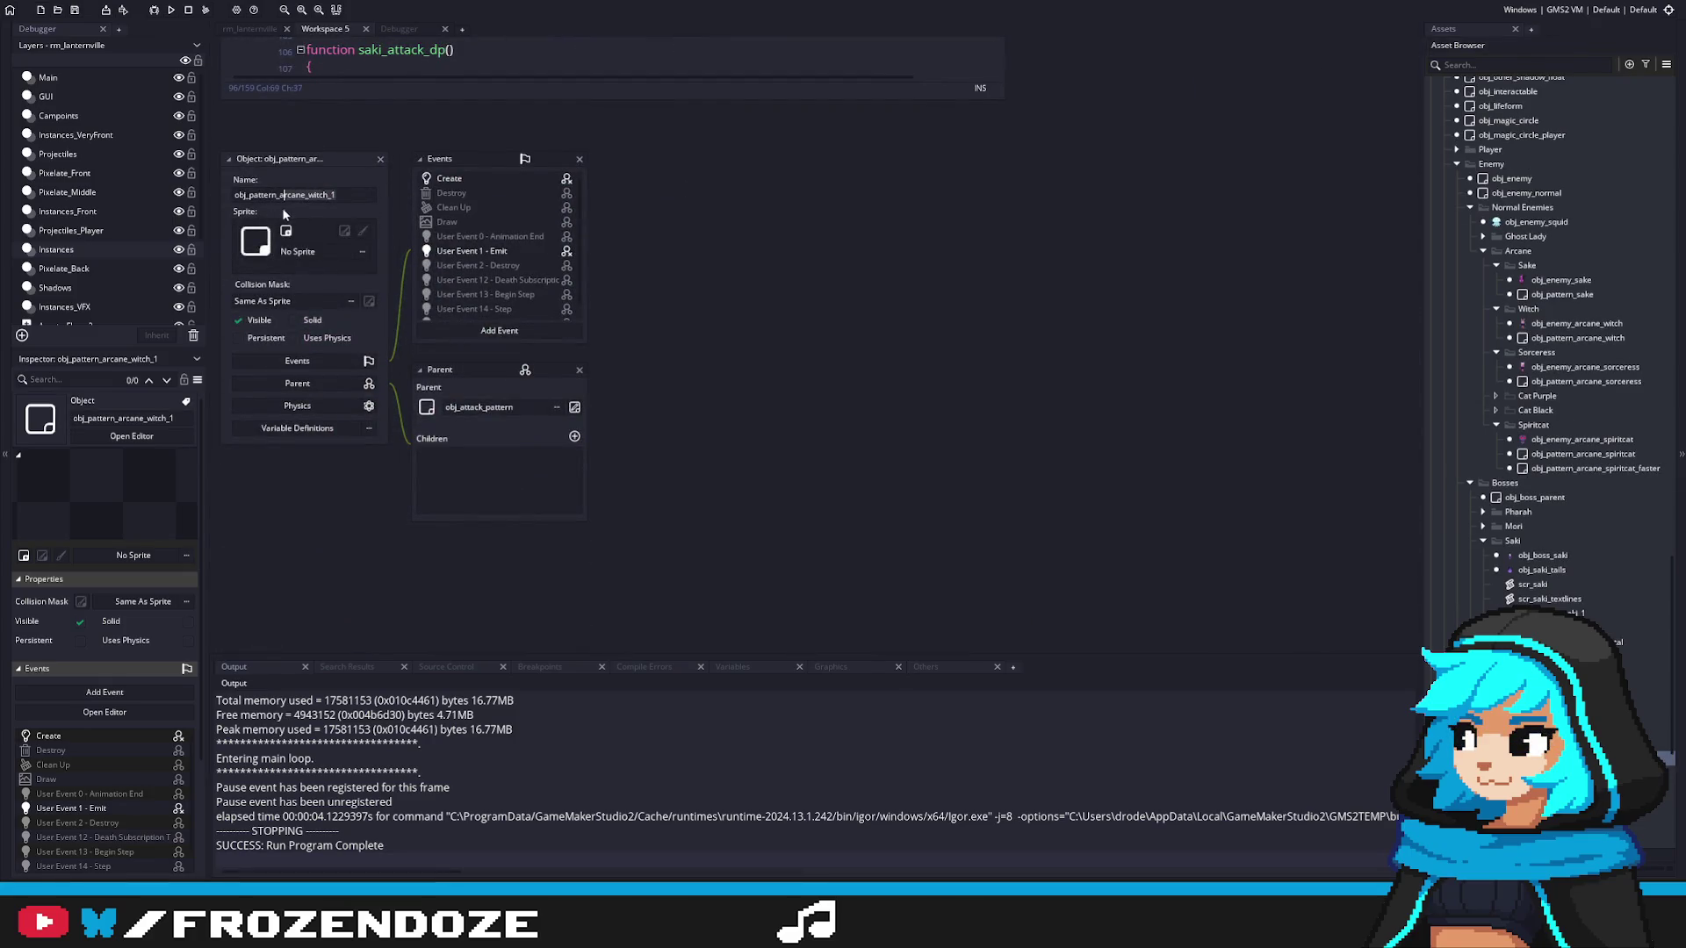
type("iddle")
key("Return")
Step: In User Event 1, replace the arcane_bullet with spiritfire_small_pink
left_click(492, 251)
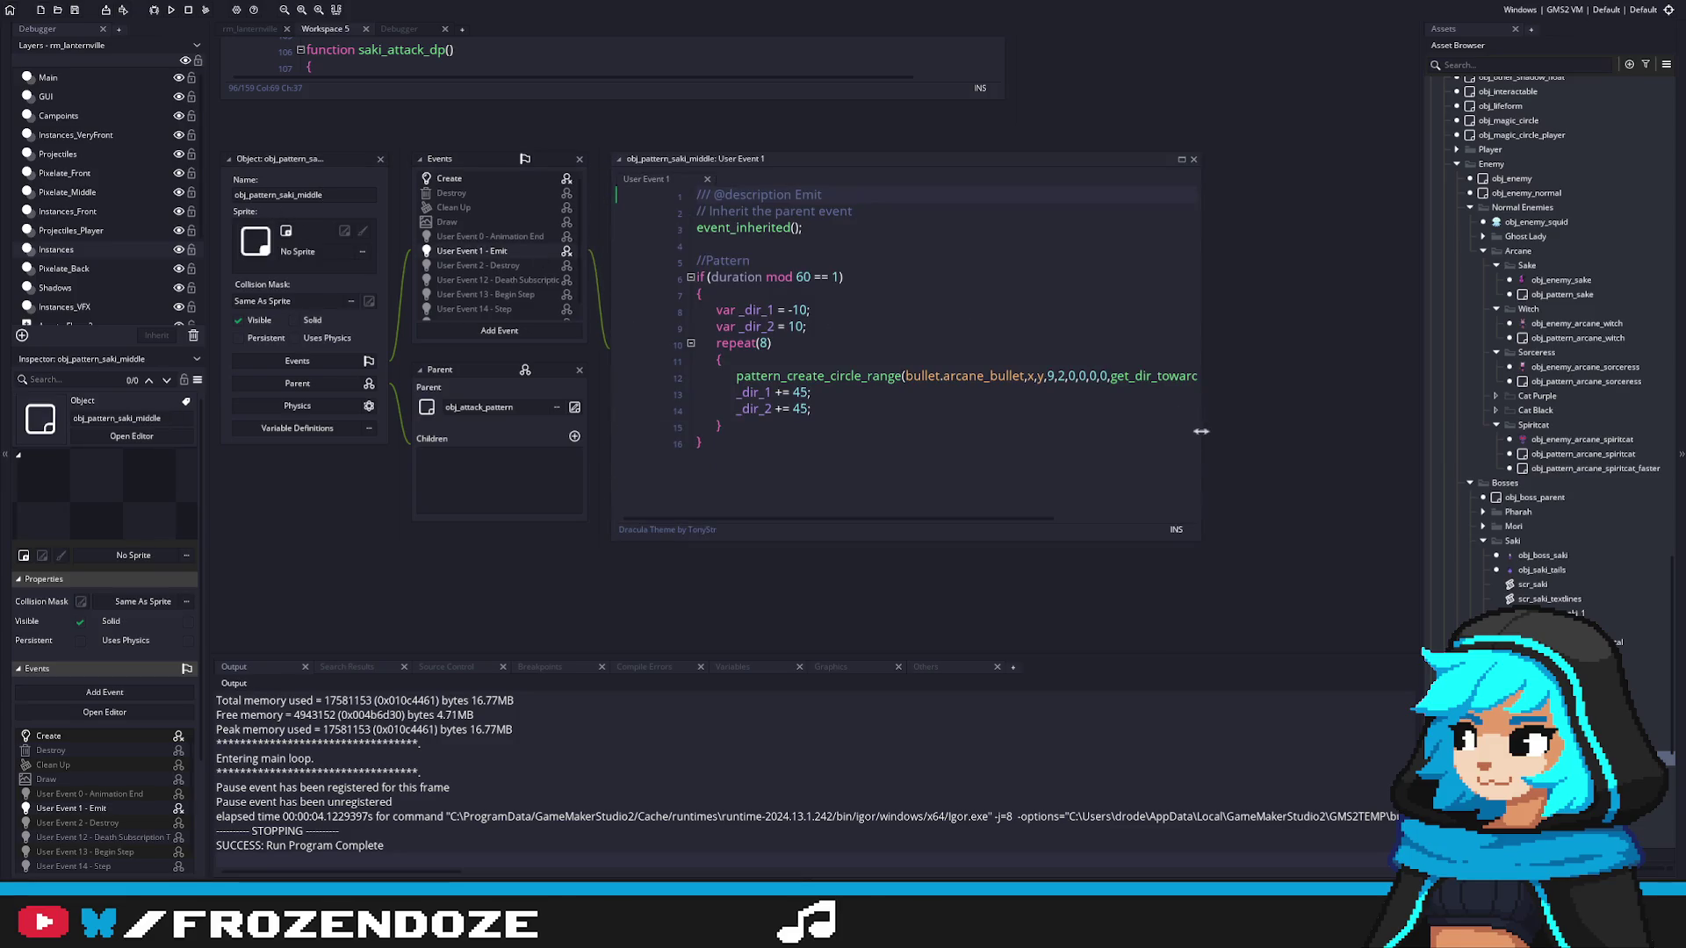
left_click(986, 375)
double_click(988, 375)
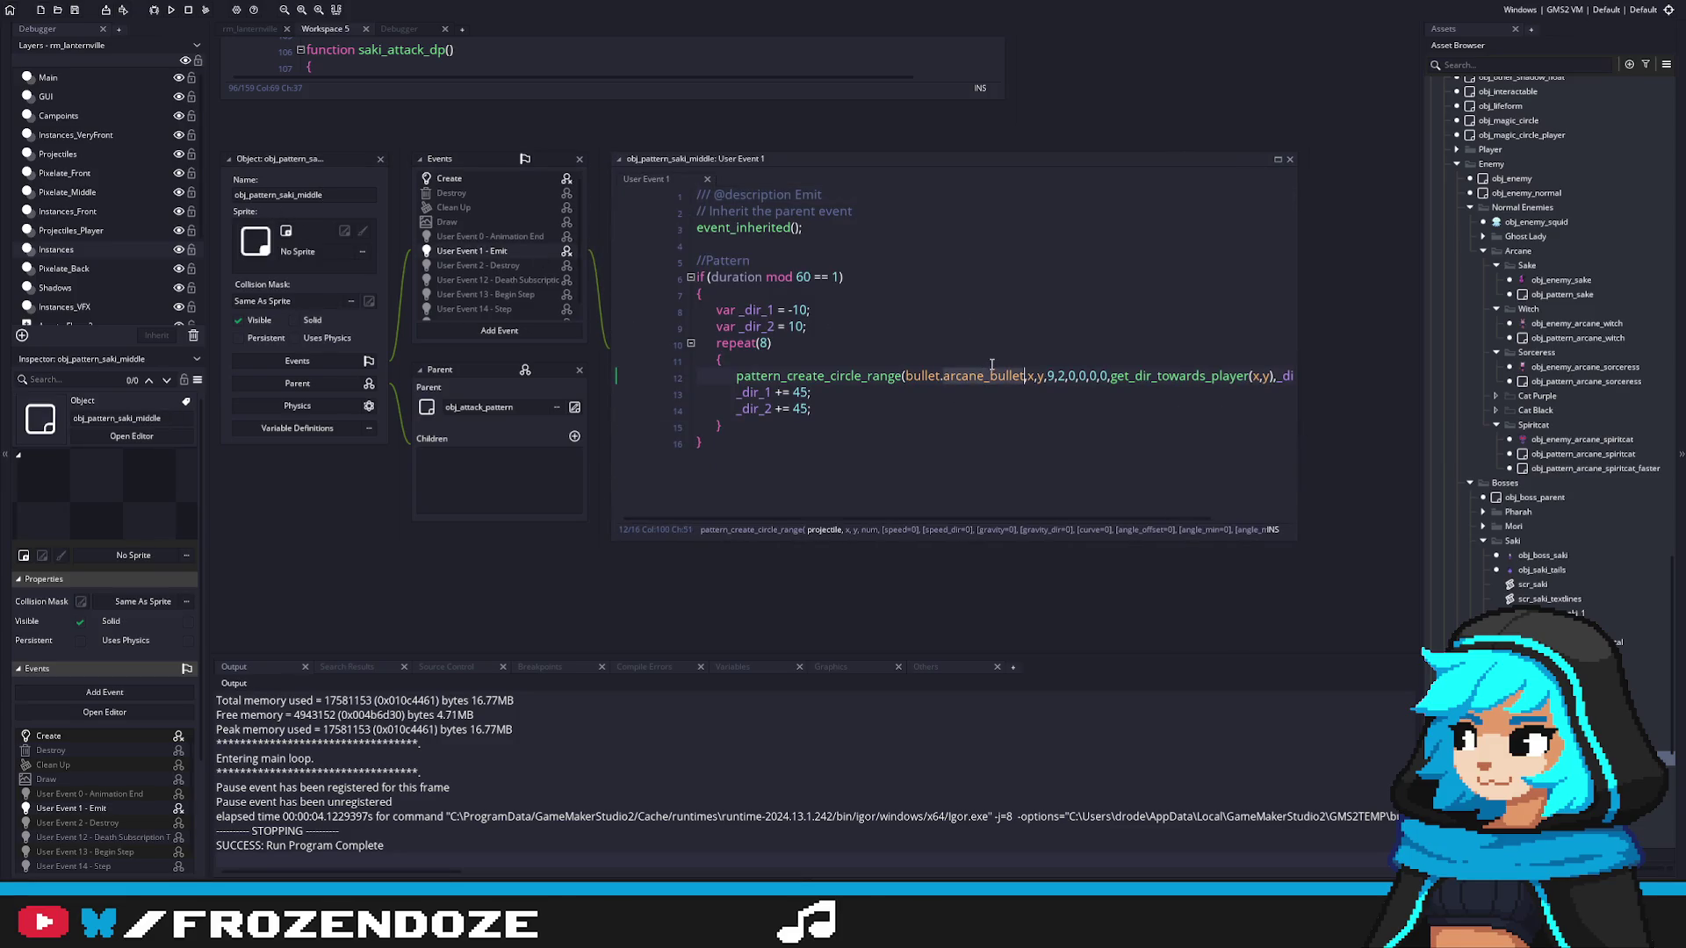
type("spiri")
key("Down")
key("Down")
key("Down")
key("Return")
Step: Remove the repeat loop so the bullet call and angle lines fire once, unindented
left_click(1230, 410)
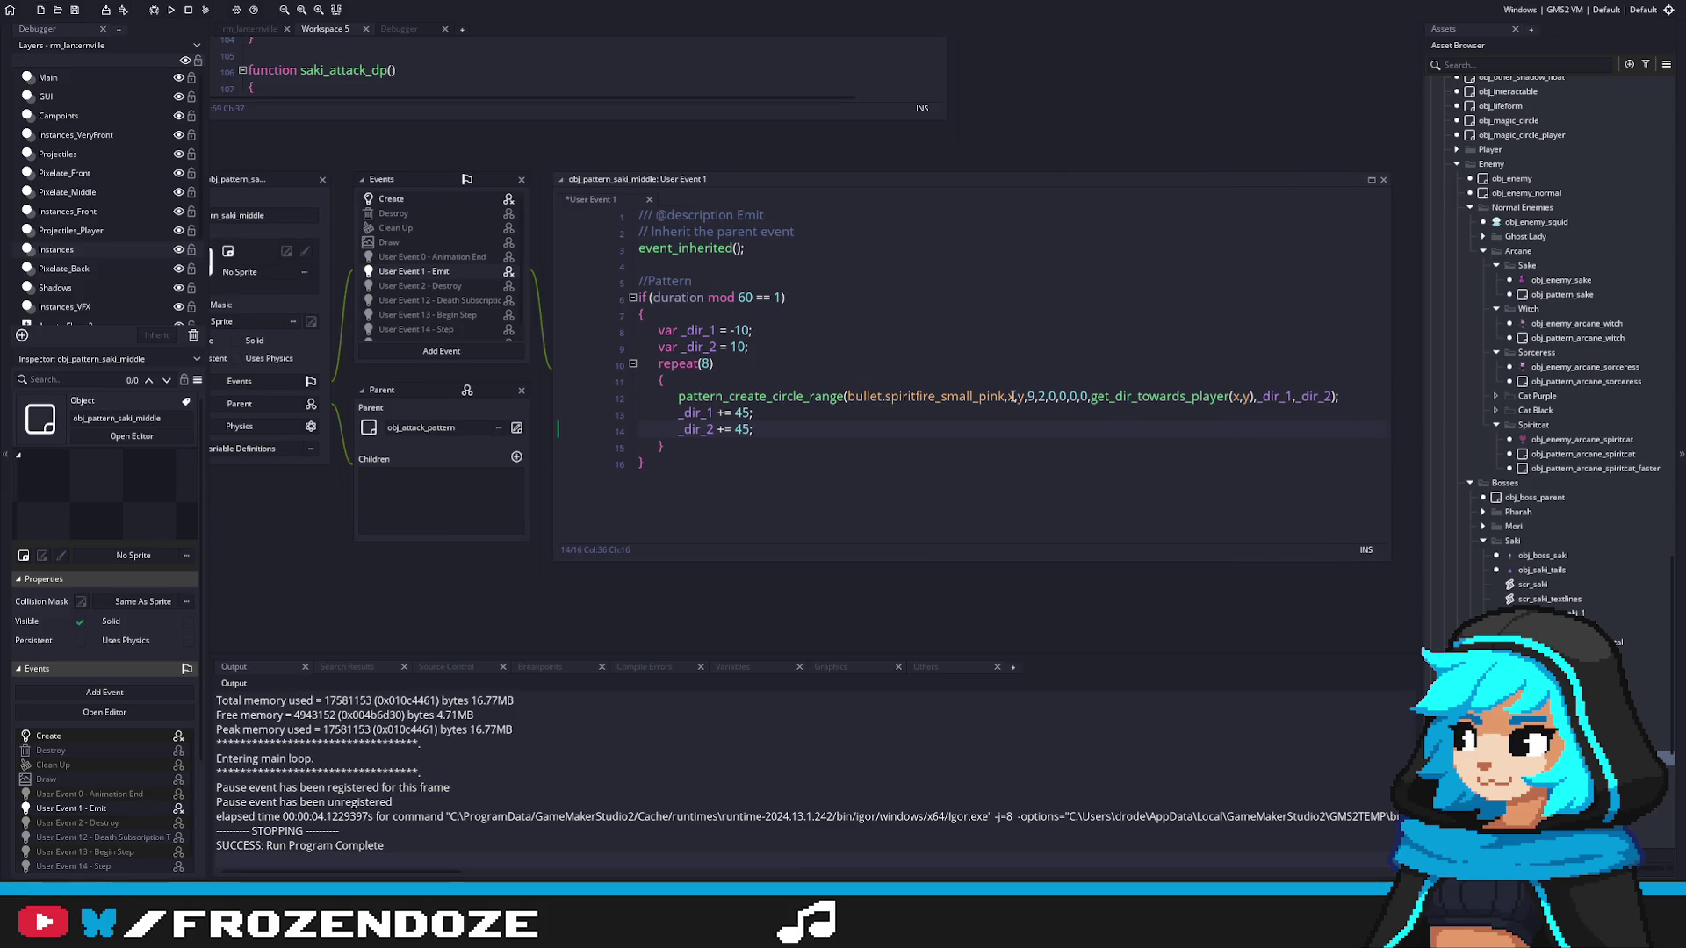
mouse_move(774, 430)
left_mouse_down()
mouse_move(614, 380)
mouse_move(546, 407)
left_mouse_up()
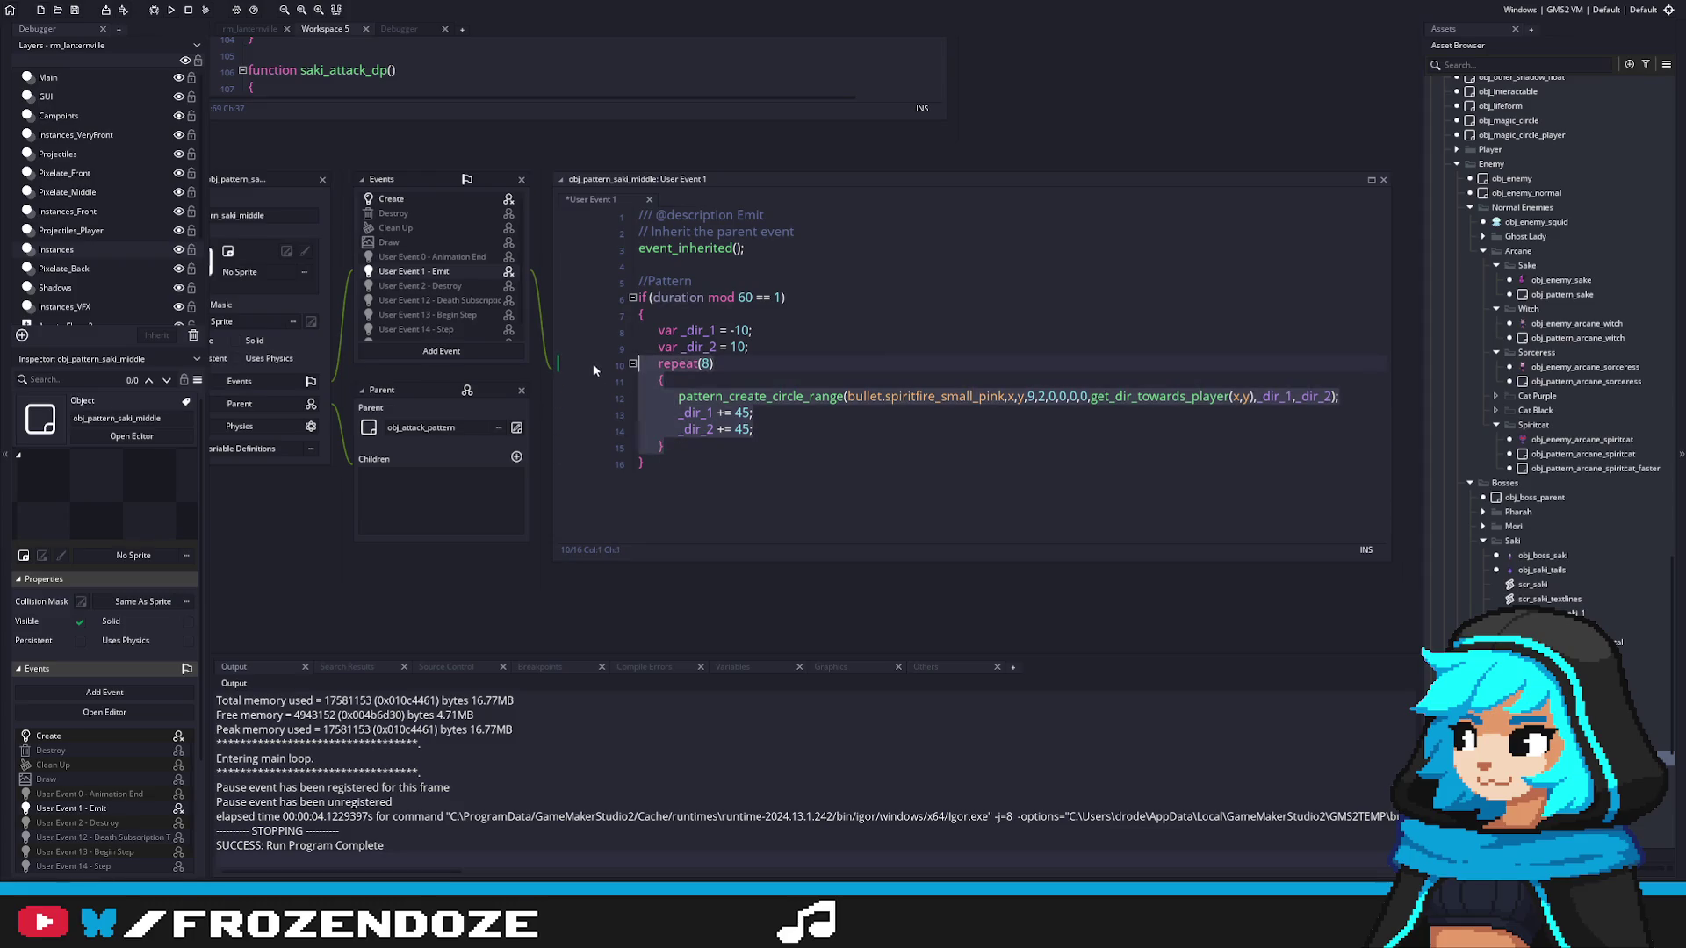
key("alt+Up")
key("alt+Up")
key("shift+Tab")
left_click(764, 379)
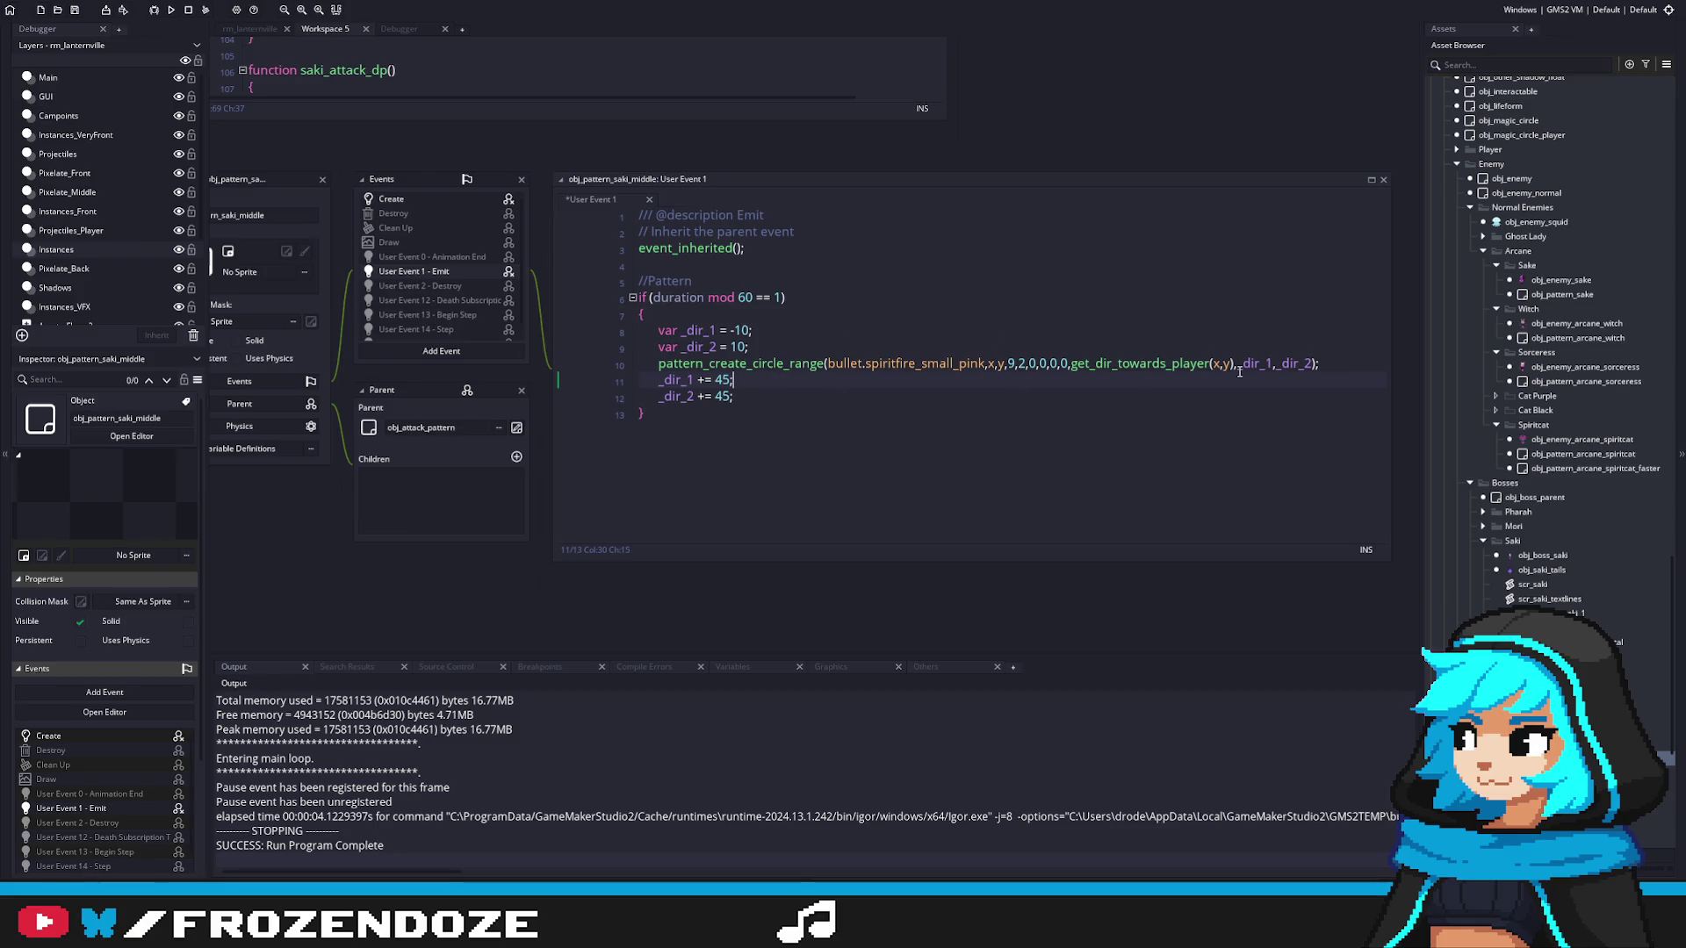
left_click(418, 200)
left_click(442, 273)
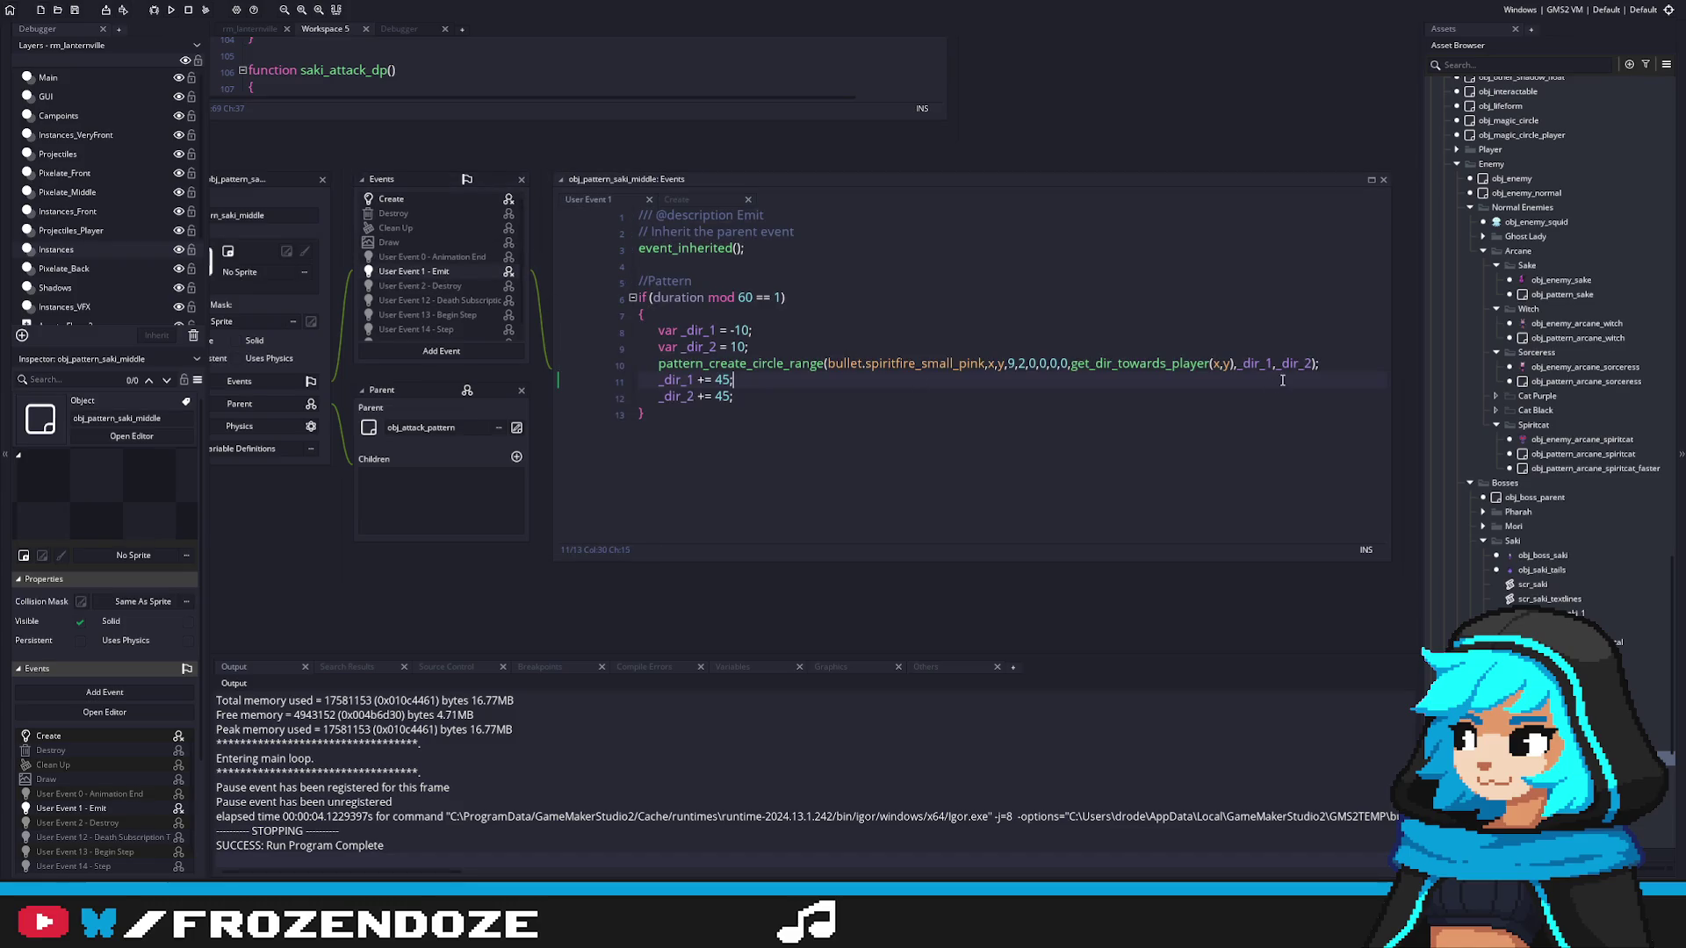
Step: Change the two angle values to 260 and 280 and delete the angle-increment lines
left_click(733, 331)
key("Delete")
type("2")
key("BackSpace")
key("BackSpace")
type("26")
key("Down")
key("BackSpace")
type("28")
left_click_drag(770, 393, 1320, 365)
key("BackSpace")
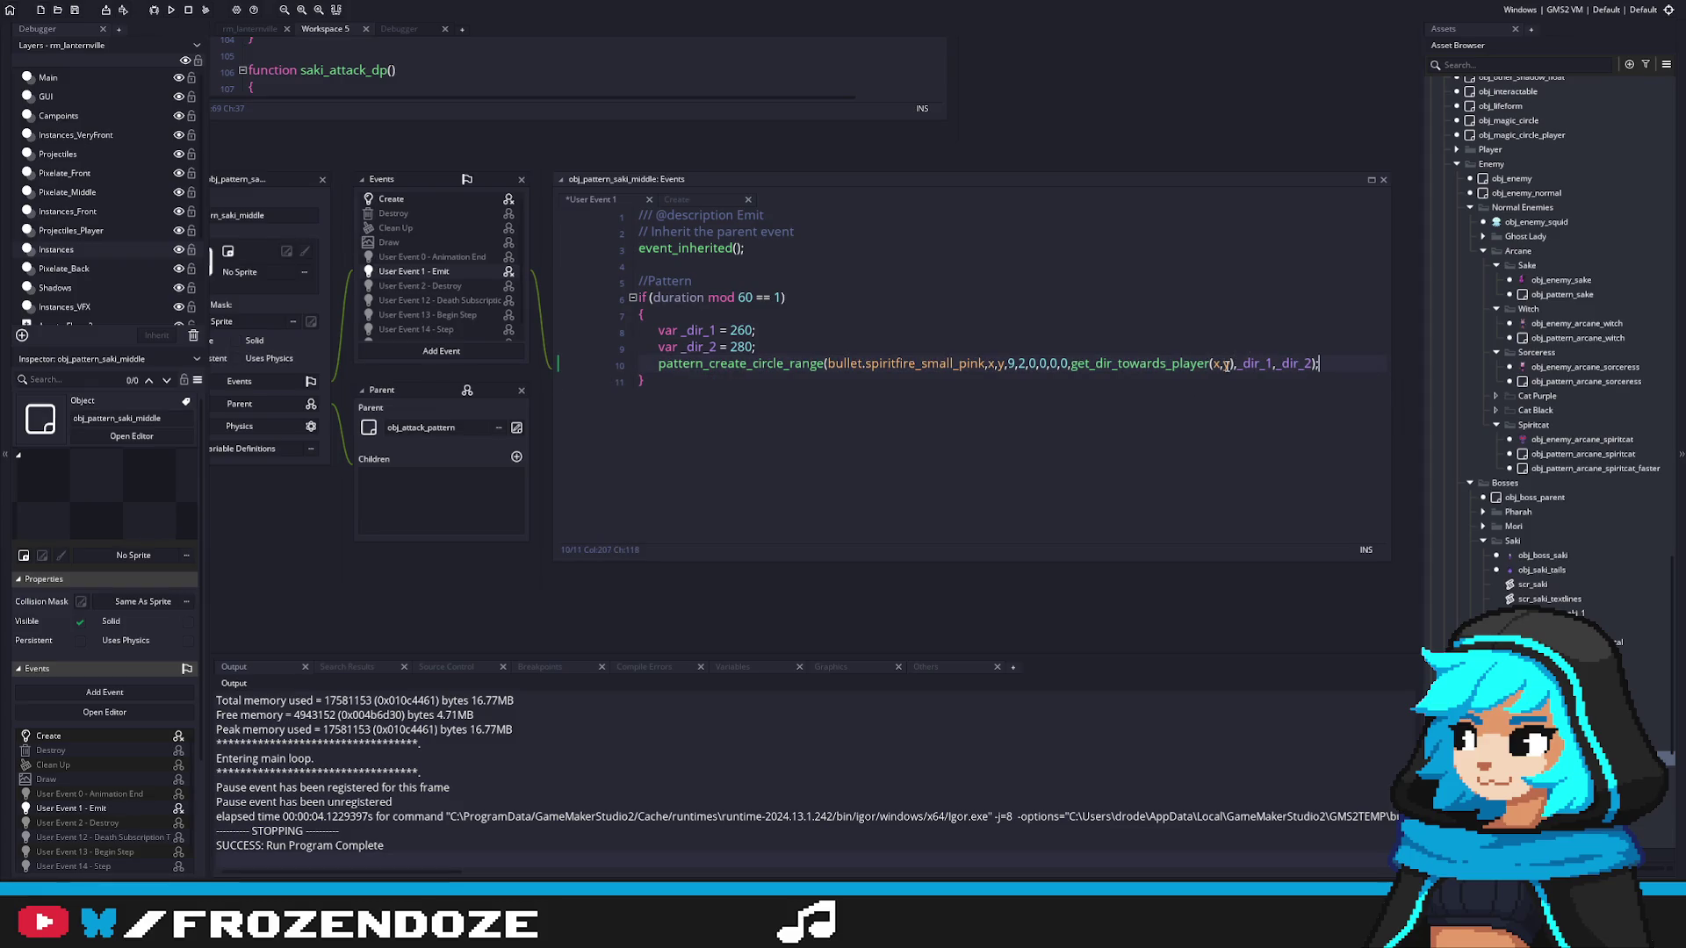
Step: Replace the get_dir_towards_player(x,y) argument with a fixed angle offset of 270
left_click(1065, 367)
left_click(1087, 364)
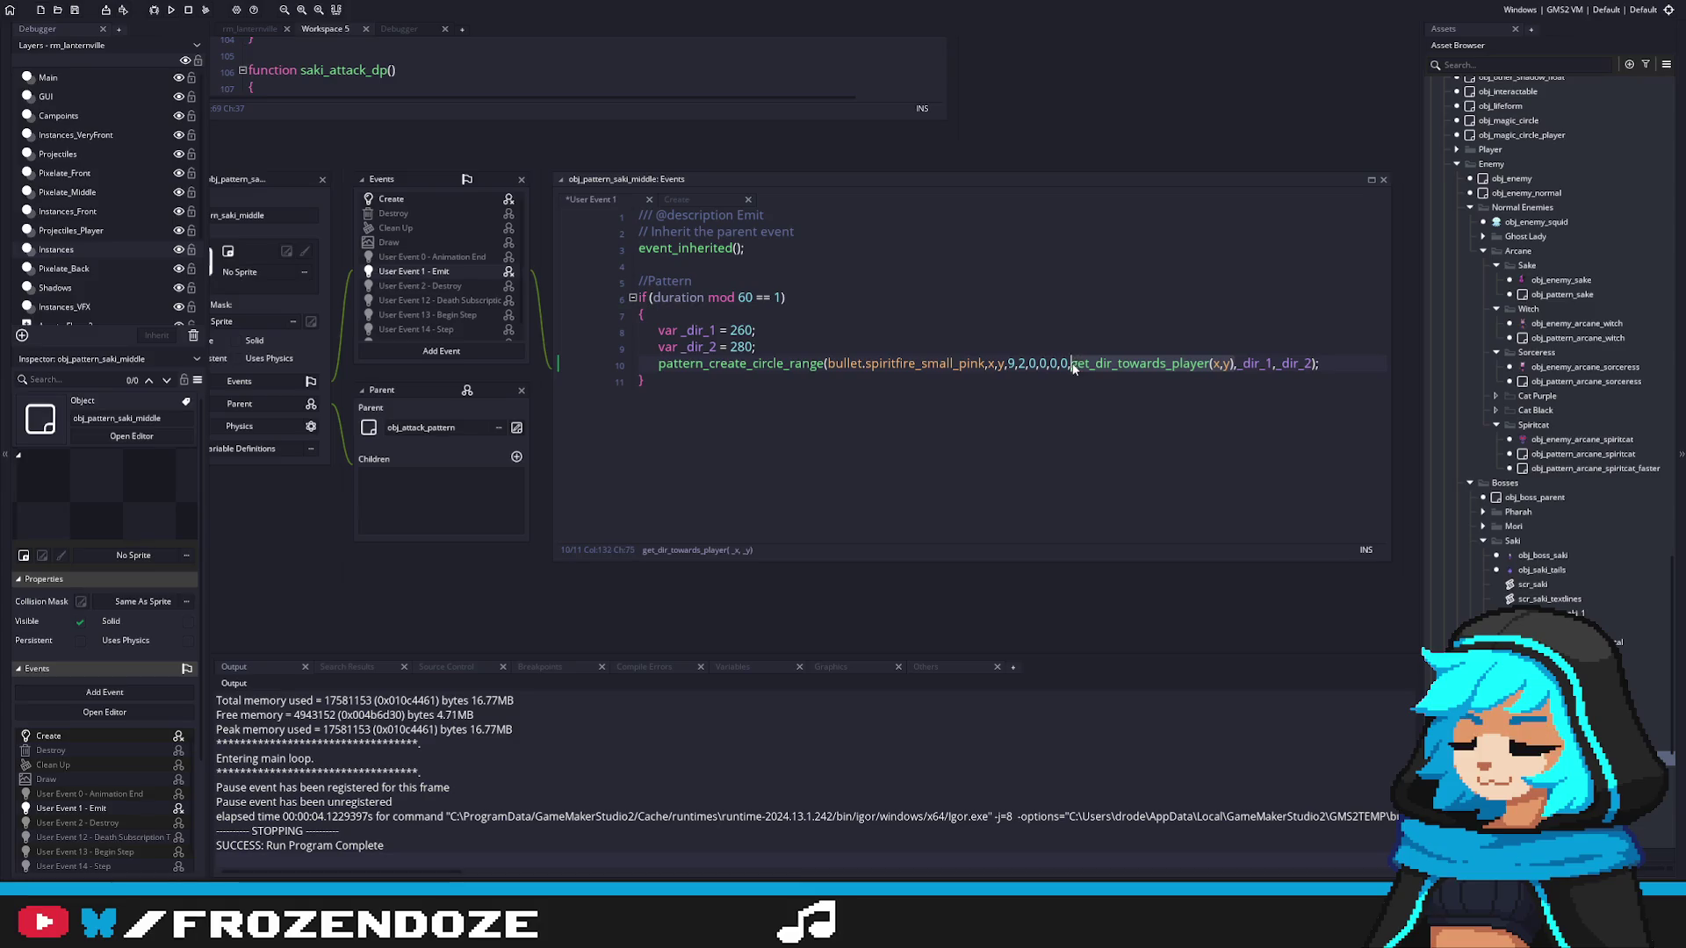
left_click(1254, 362)
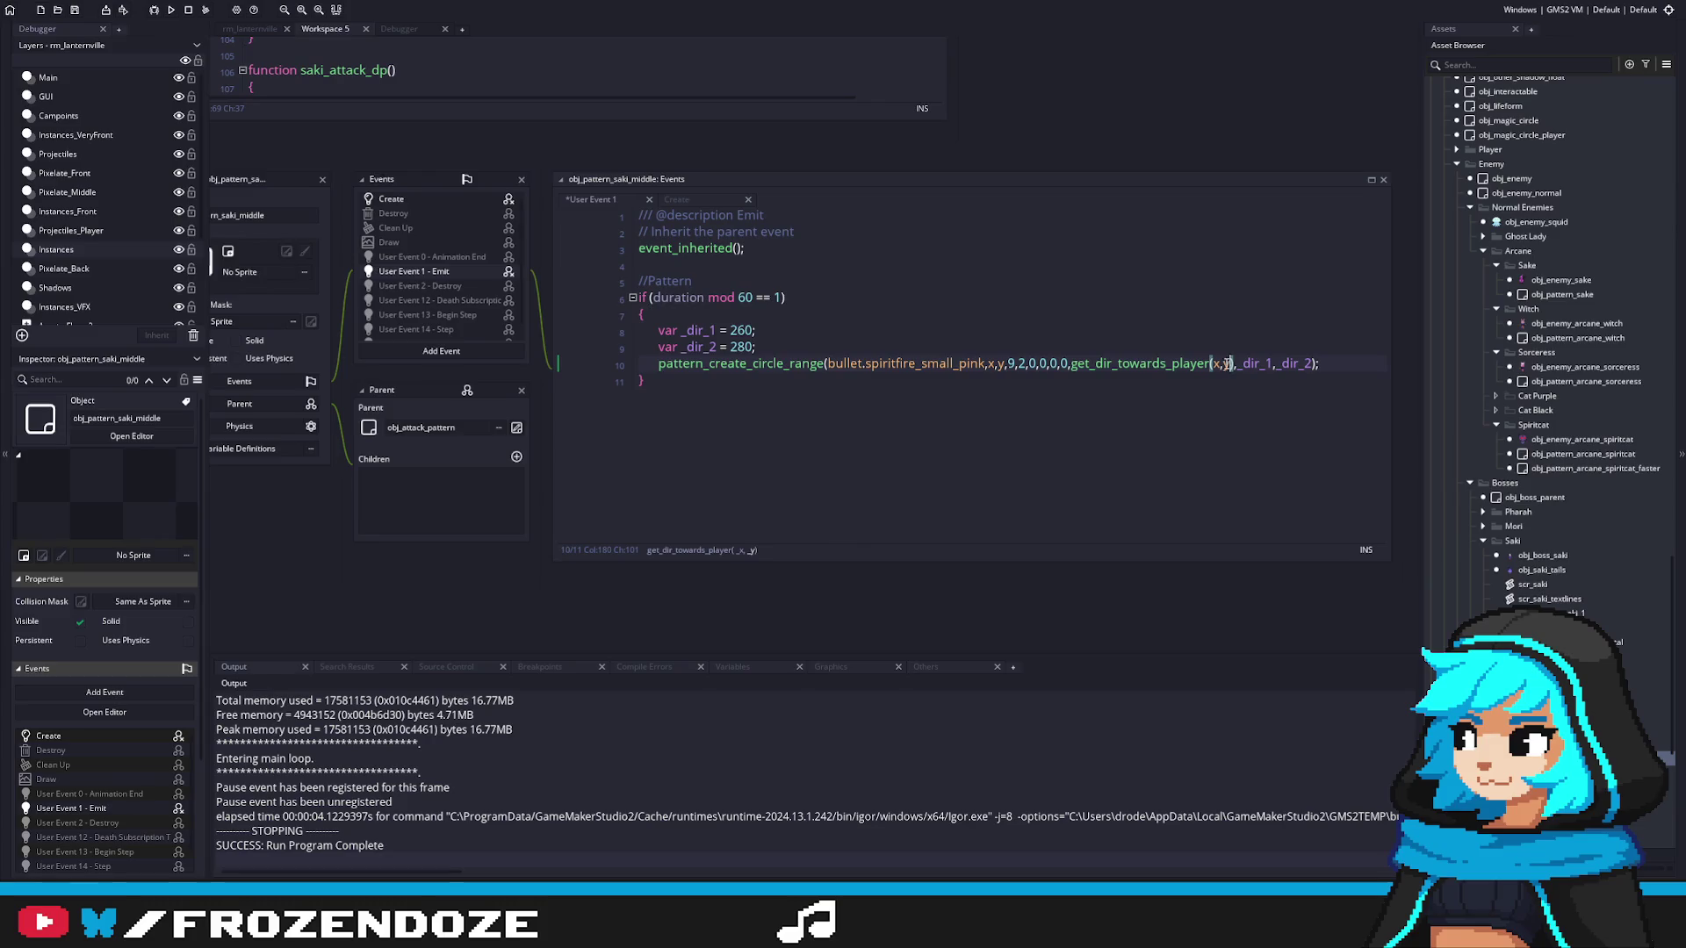
left_click(1075, 365)
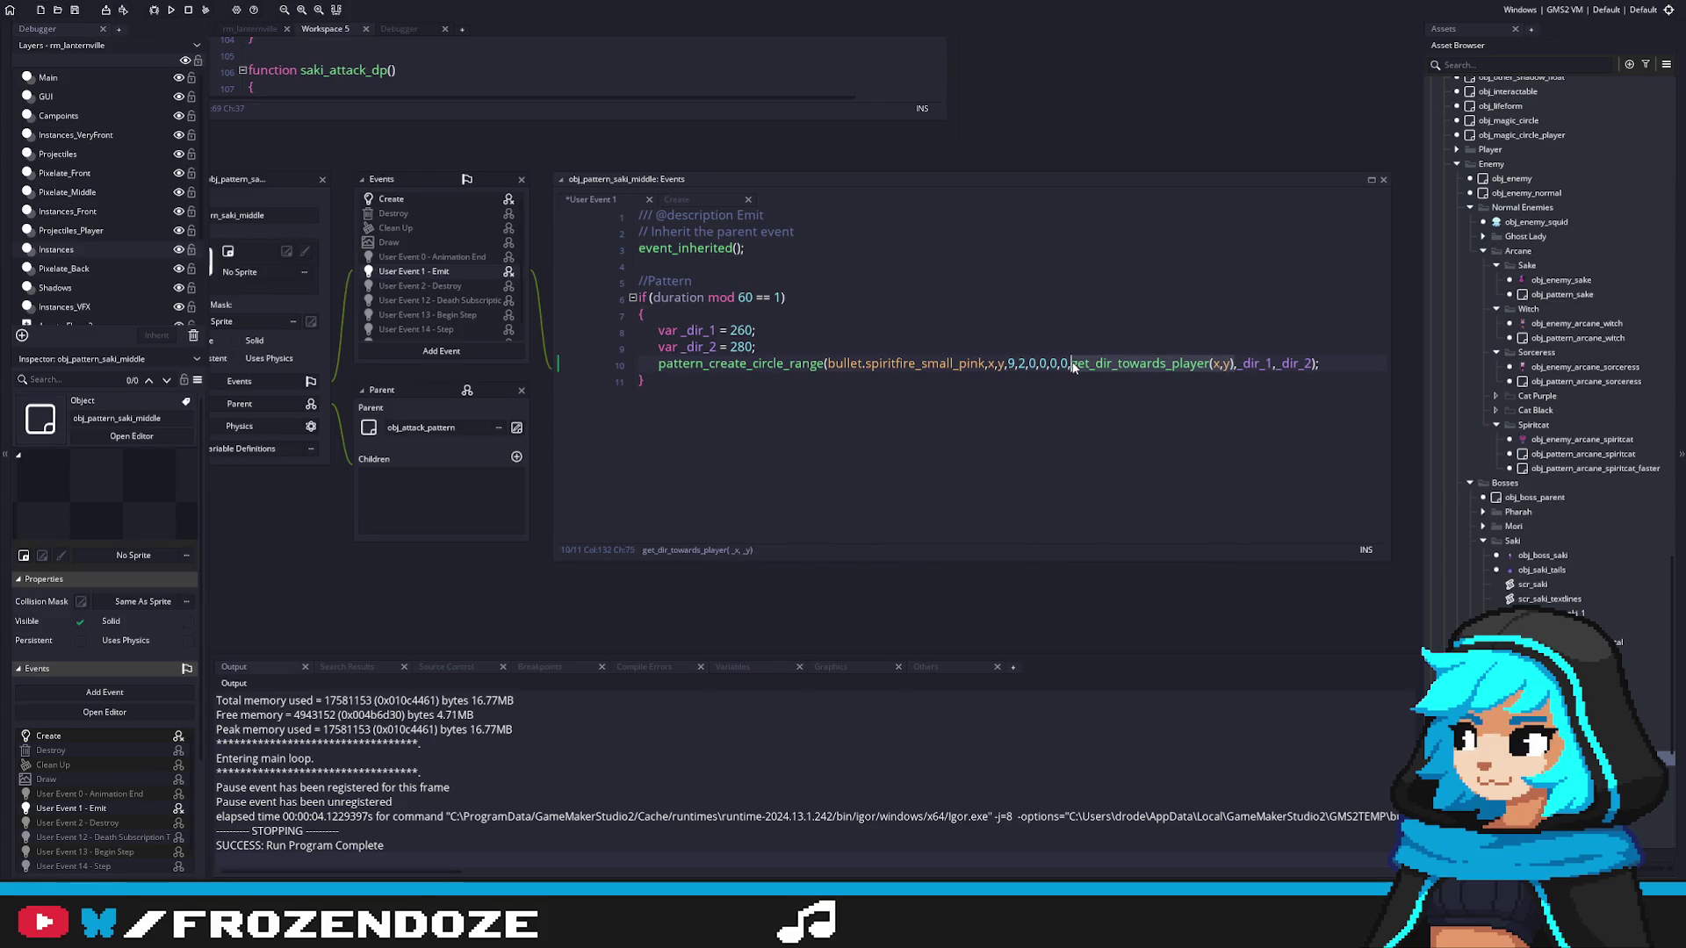
type("0")
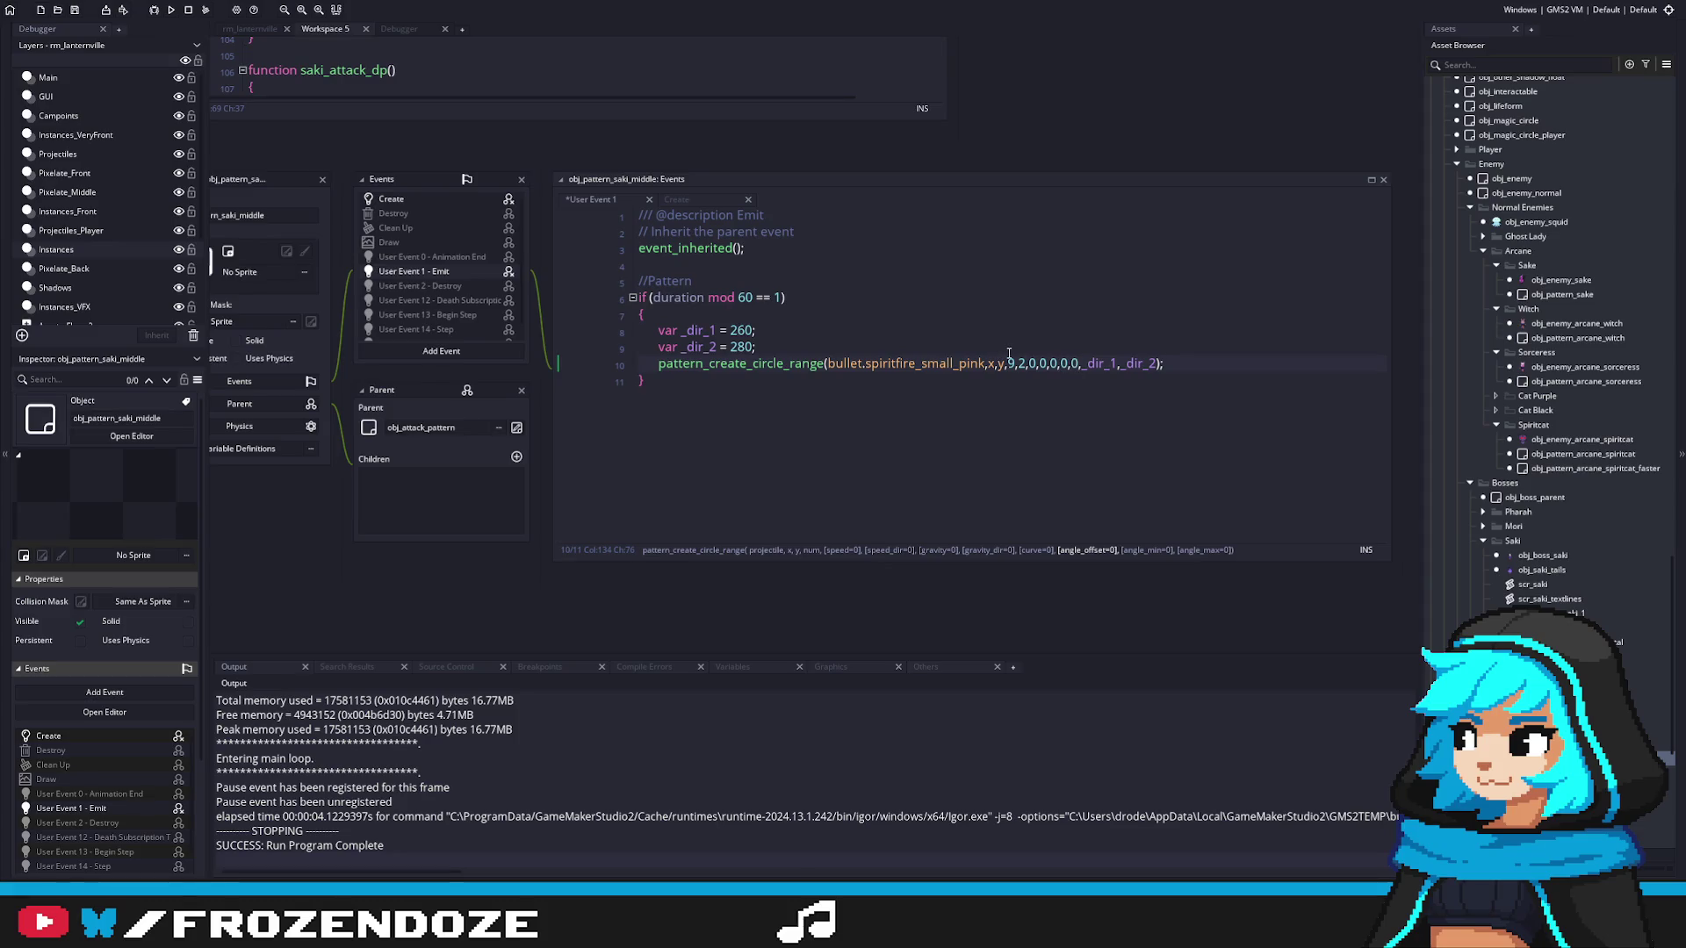
key("BackSpace")
type("270")
Step: Set the circle-range span to -10 through 10 and save the code
double_click(742, 331)
type("-10")
left_click(743, 340)
key("BackSpace")
key("BackSpace")
type("1")
key("ctrl+s")
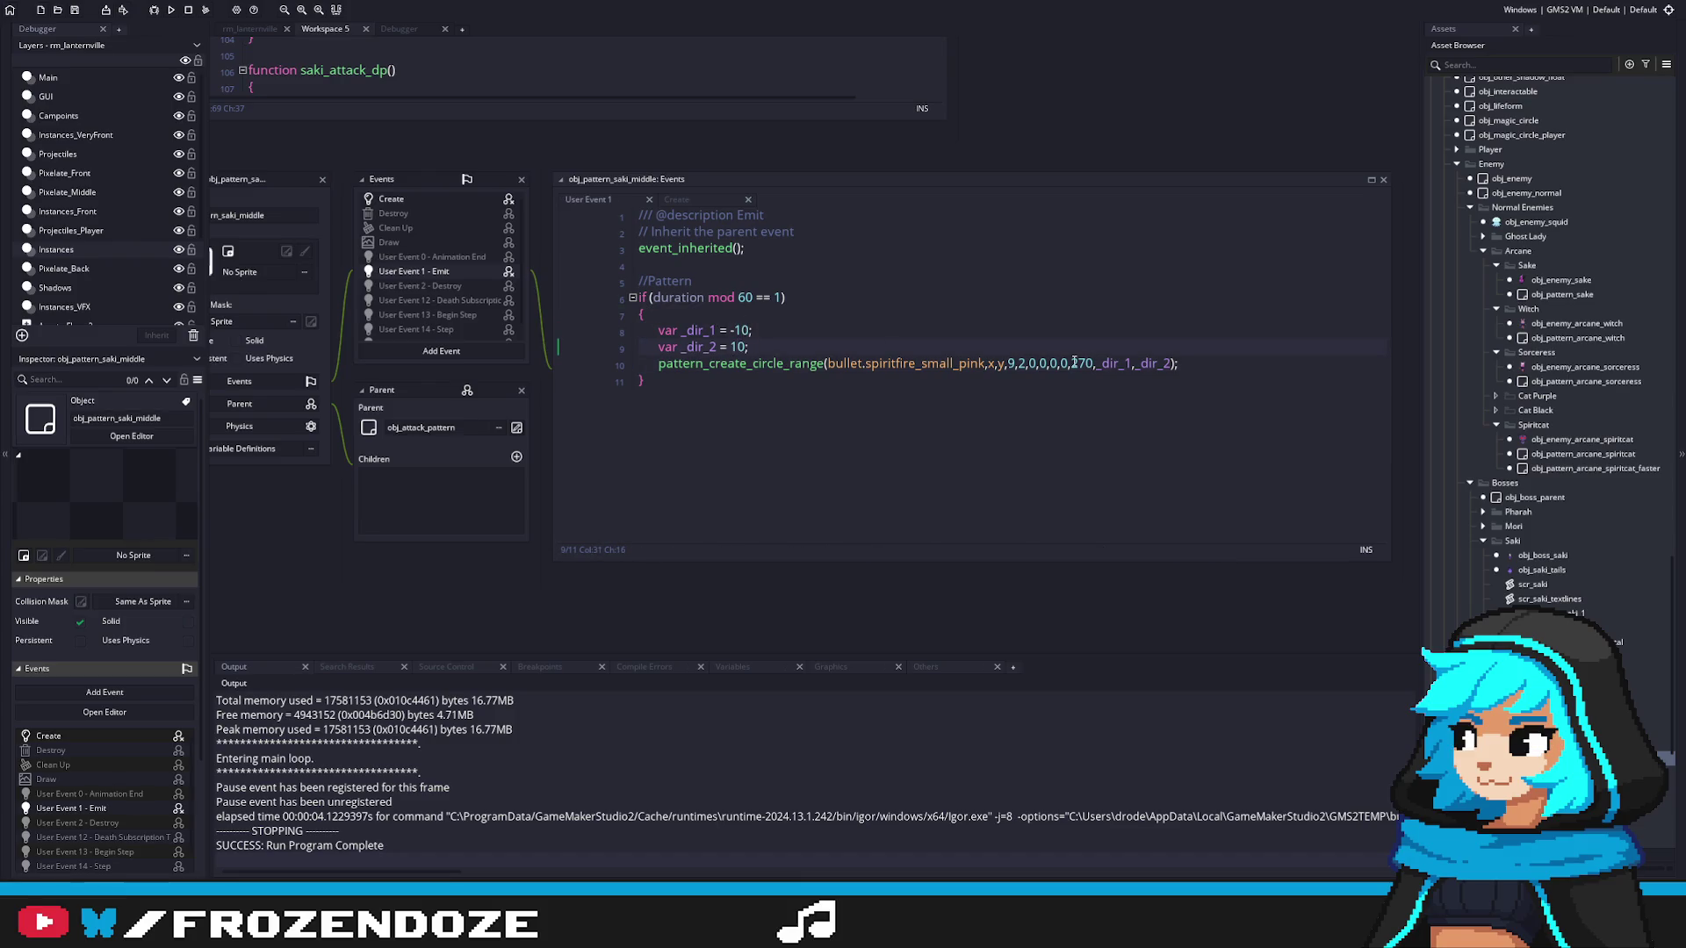
Step: Copy the obj_pattern_saki_middle name and open the scr_saki script
left_click(1013, 363)
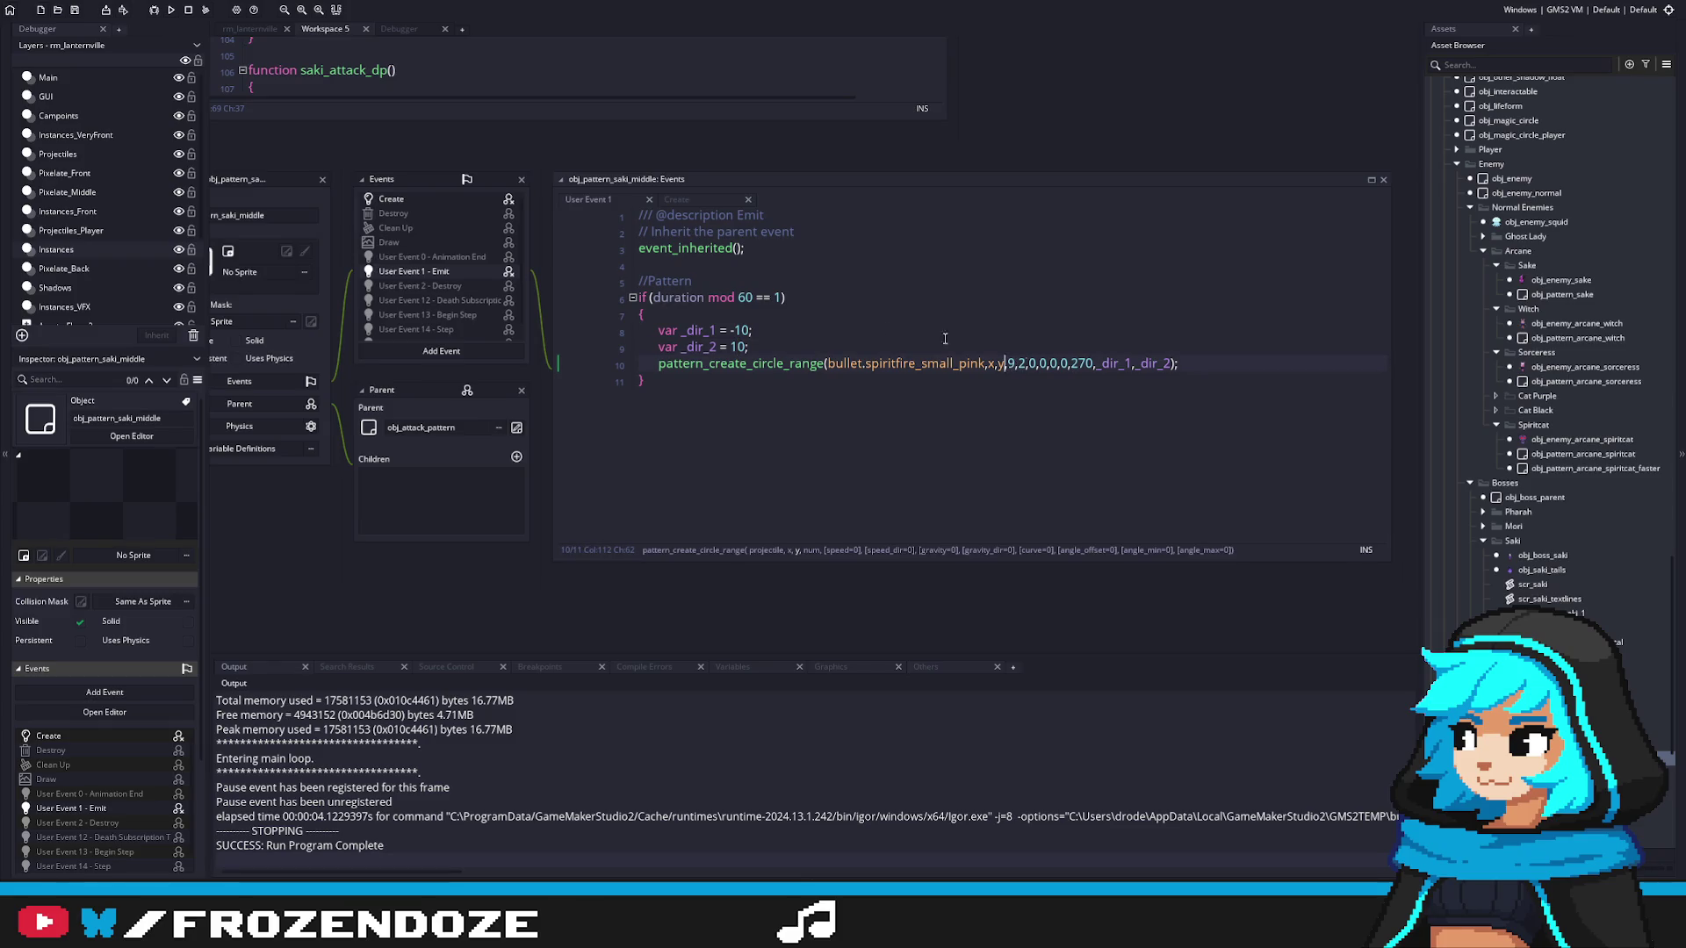
left_click(972, 342)
left_click(441, 232)
left_click(1543, 556)
double_click(1532, 584)
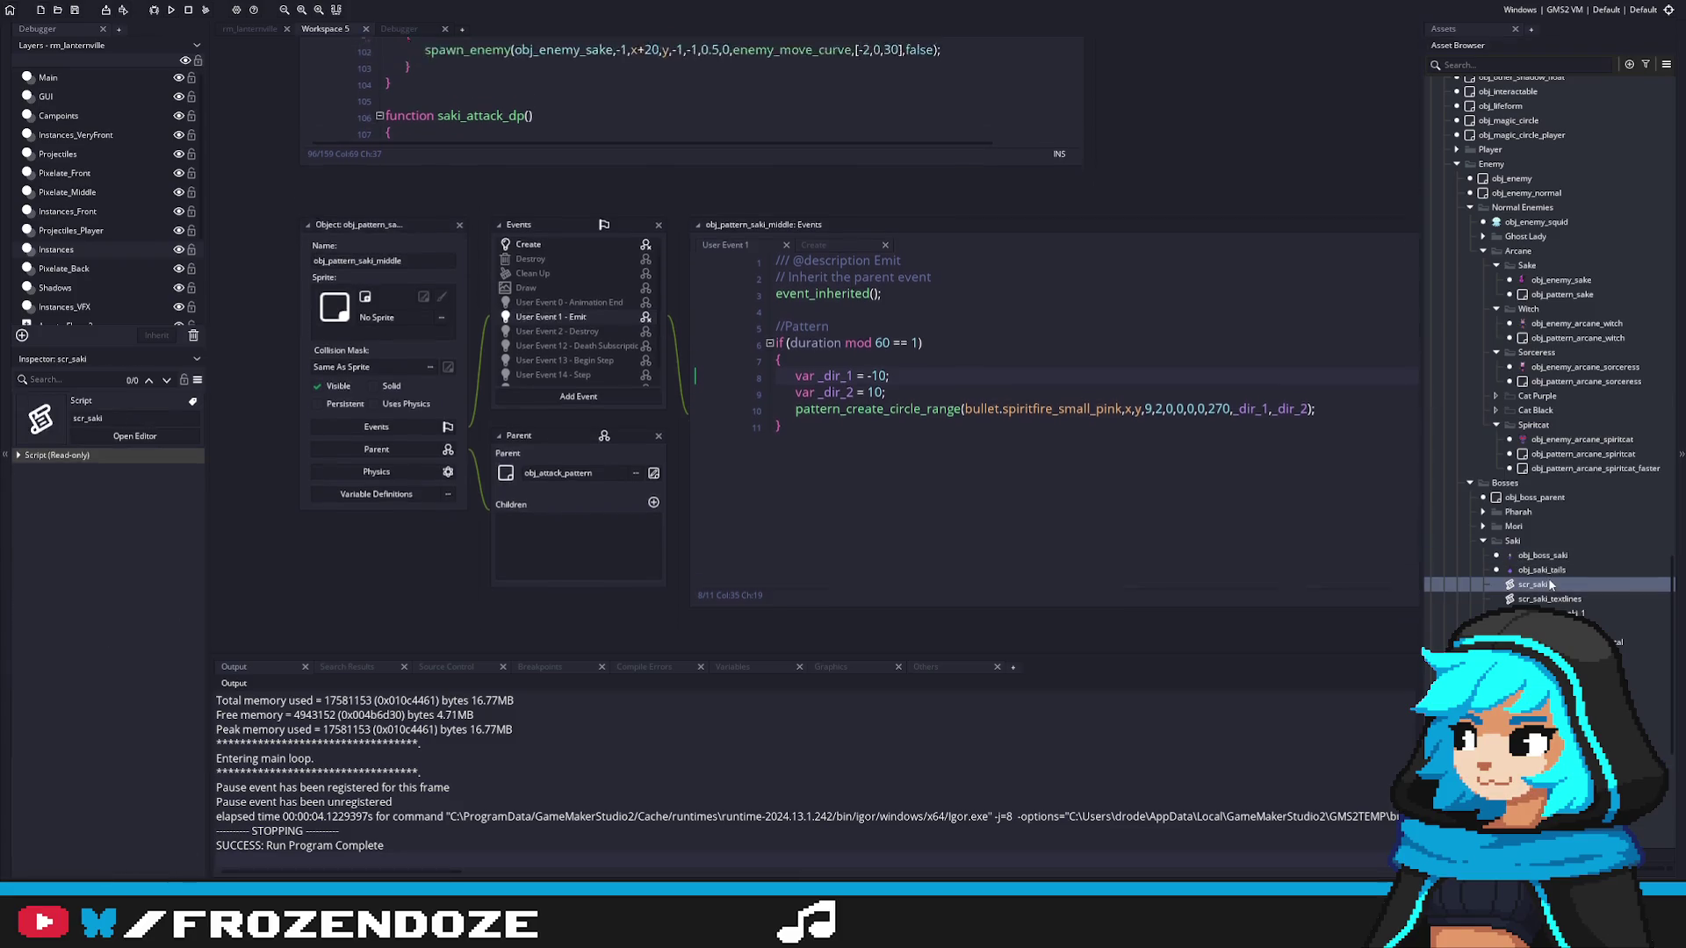
Step: Paste obj_pattern_saki_middle over obj_pattern_arcane_sorceress in scr_saki and run the game with F5
double_click(618, 284)
type("obj_pattern_saki_middle")
key("F5")
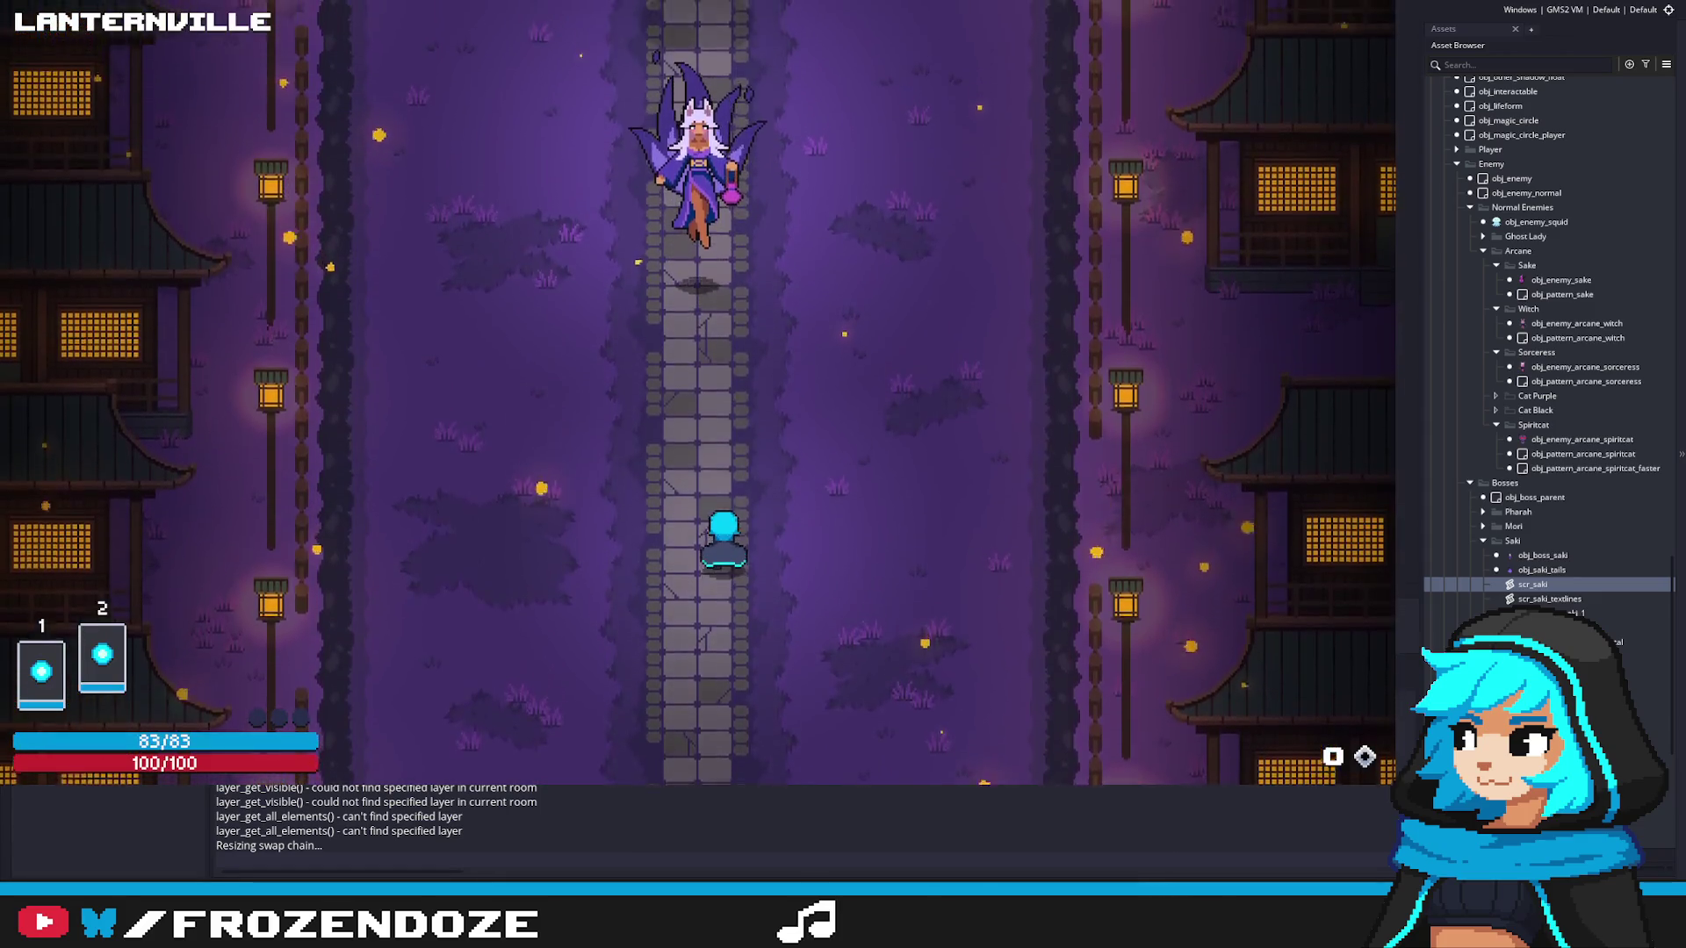
Step: Start the Saki fight and weave the player between her opening bullet volleys
key("s")
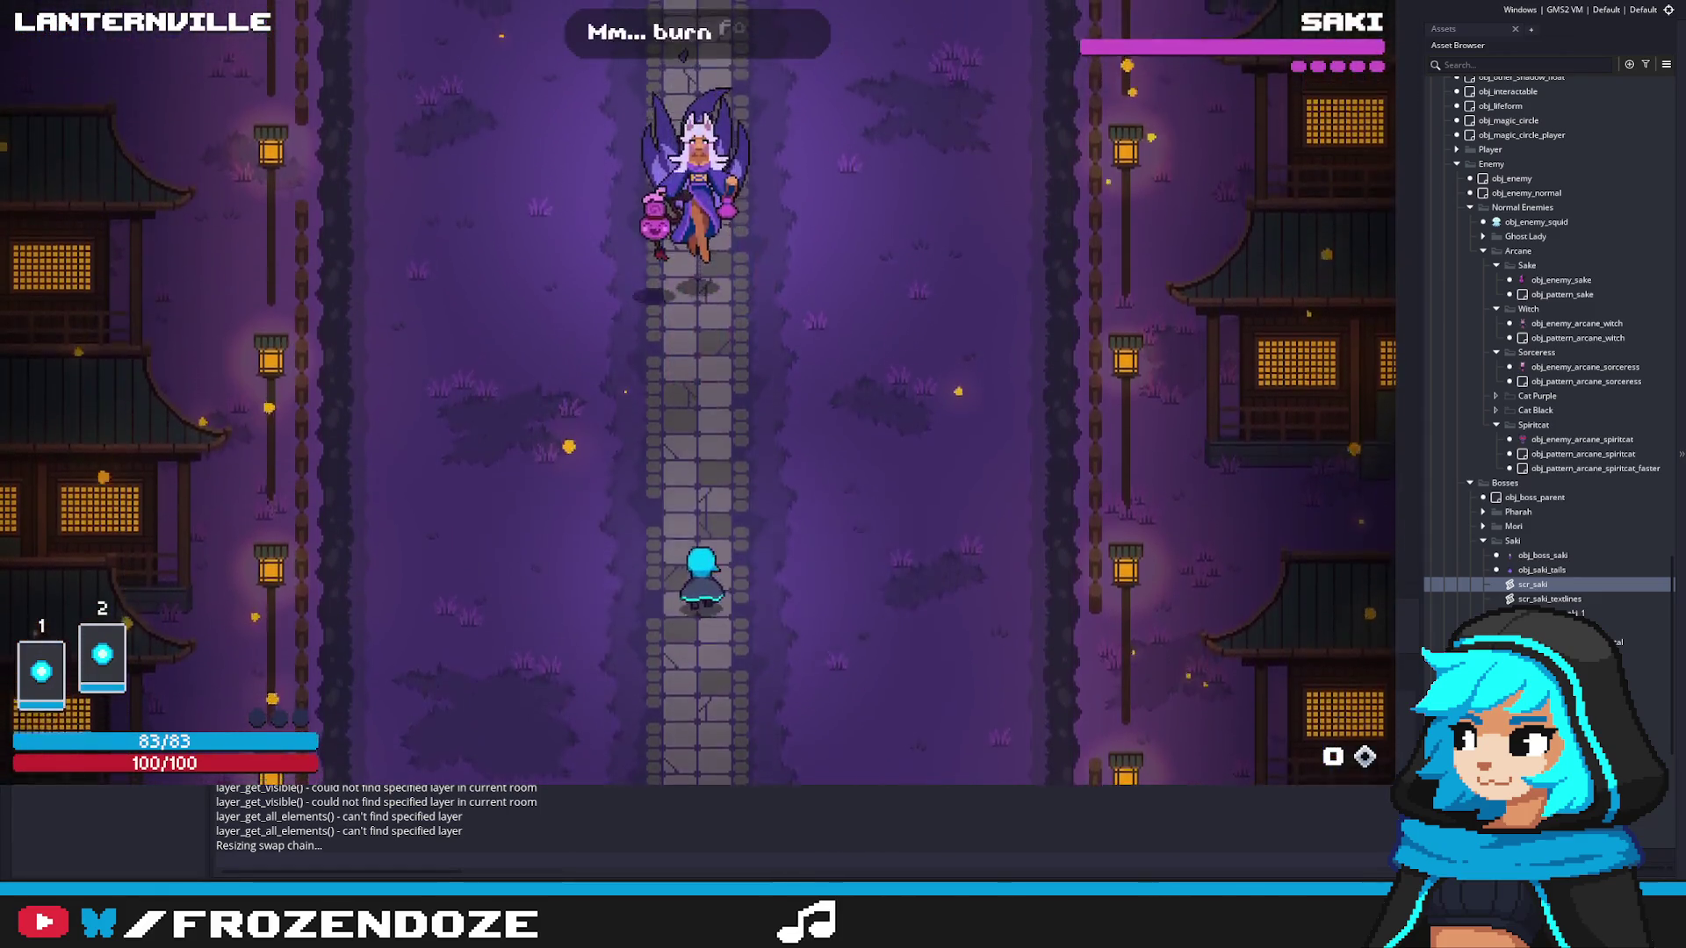
key("a")
key("w")
key("d")
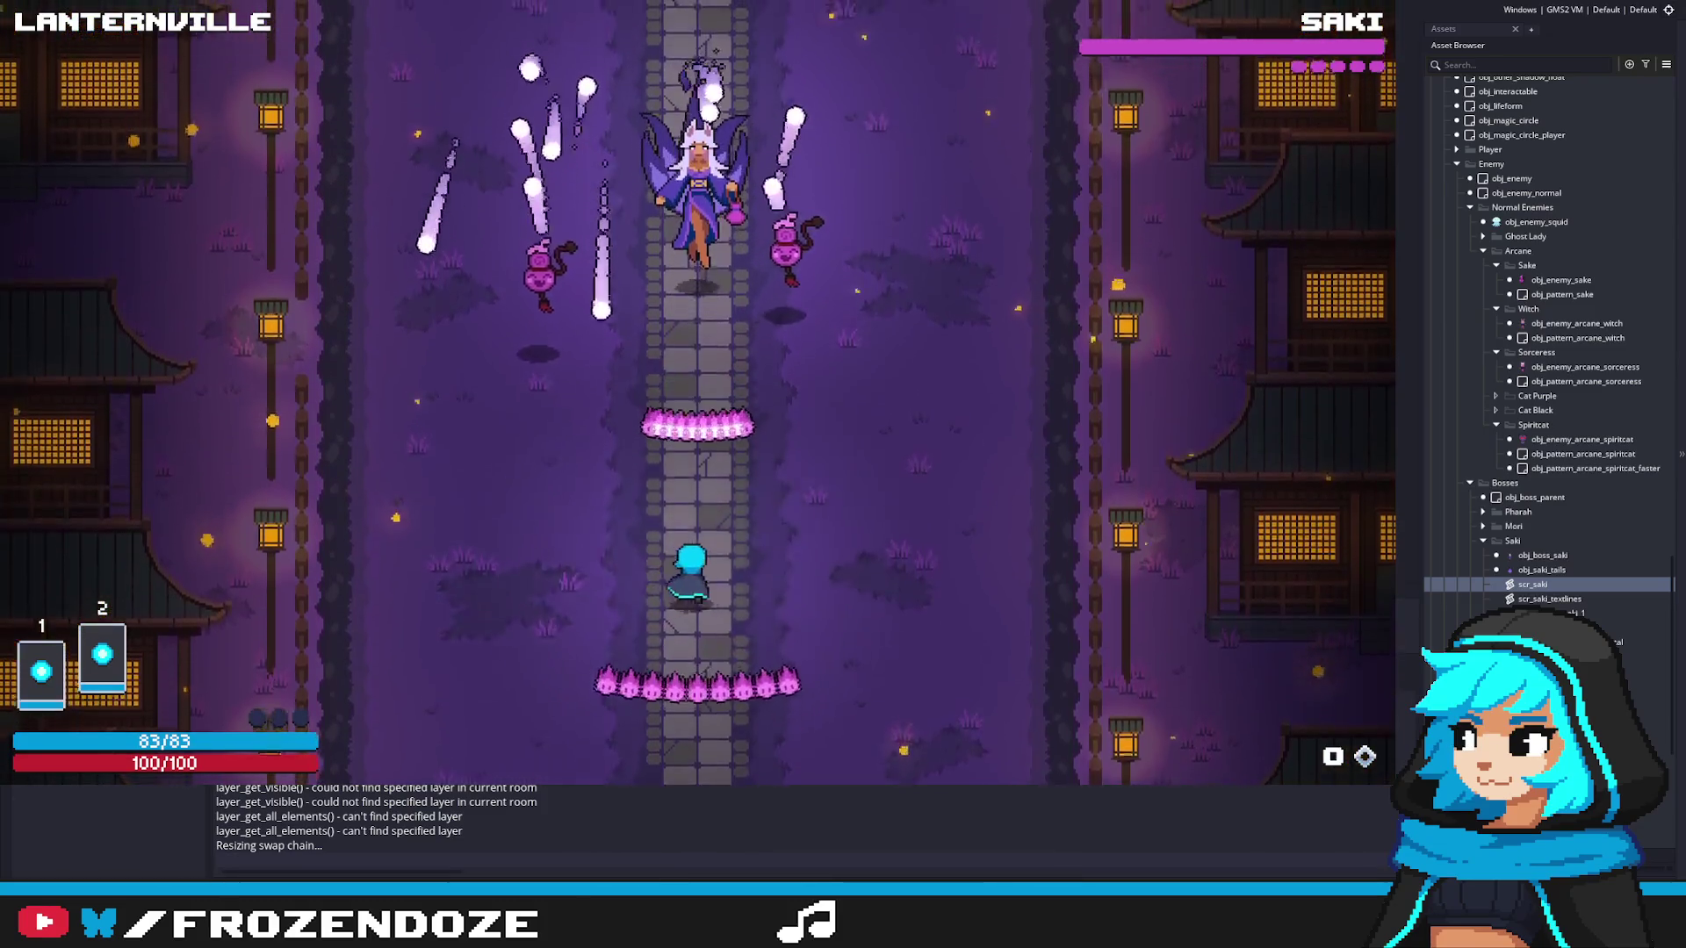
key("w")
key("a")
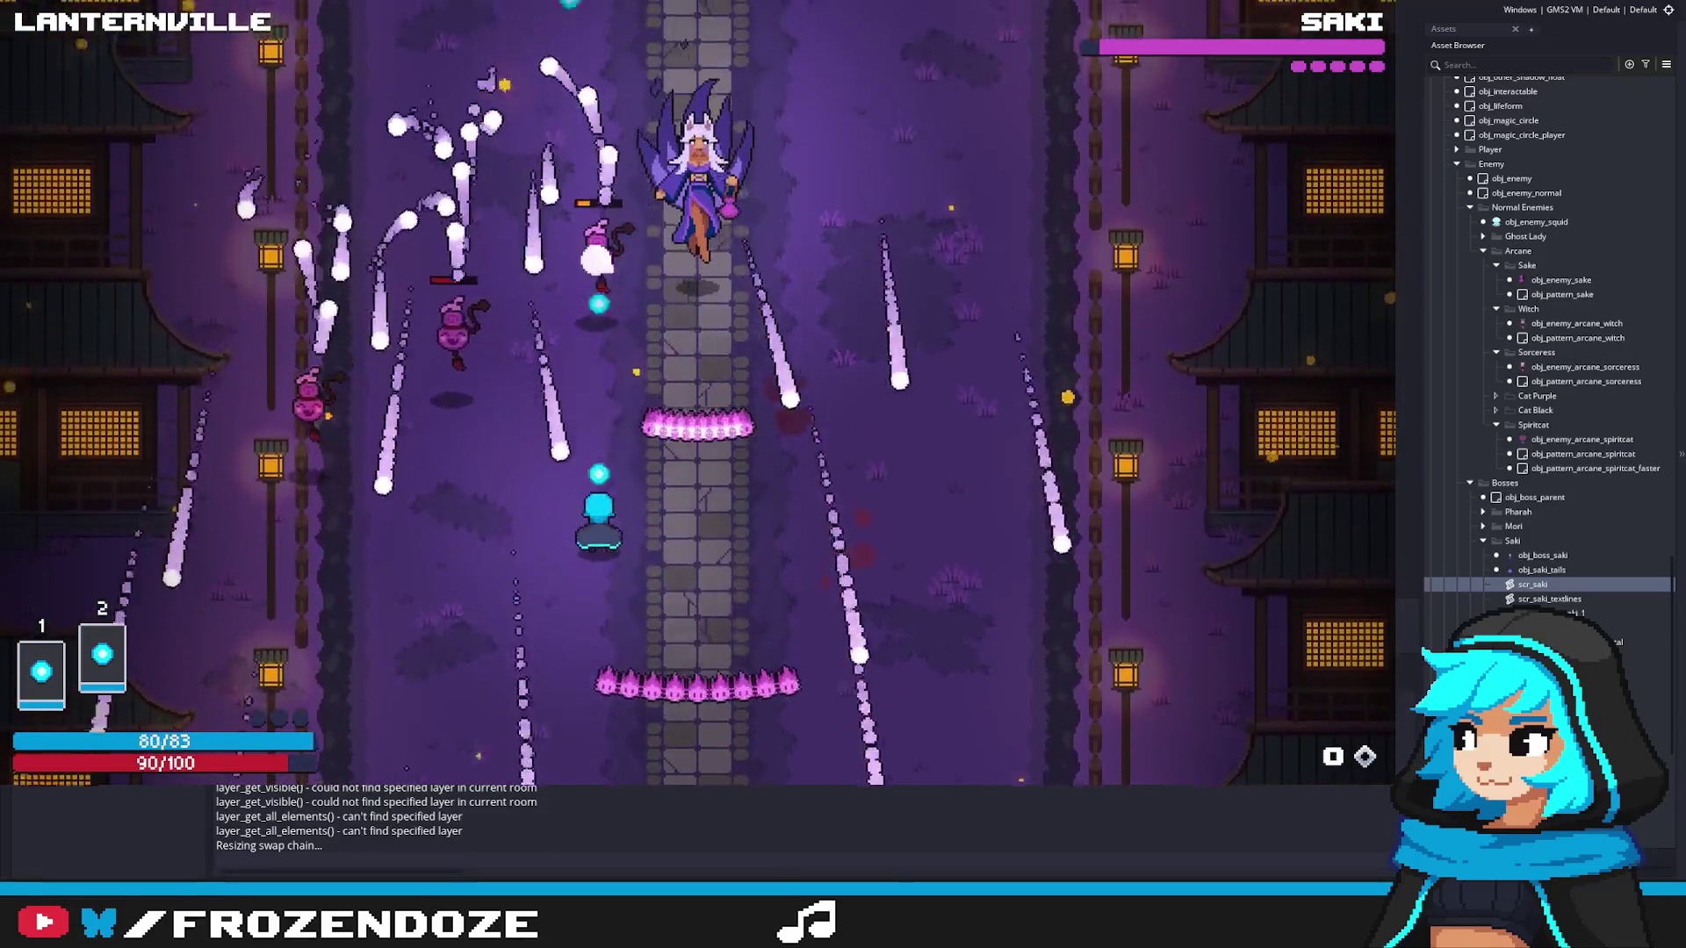
key("d")
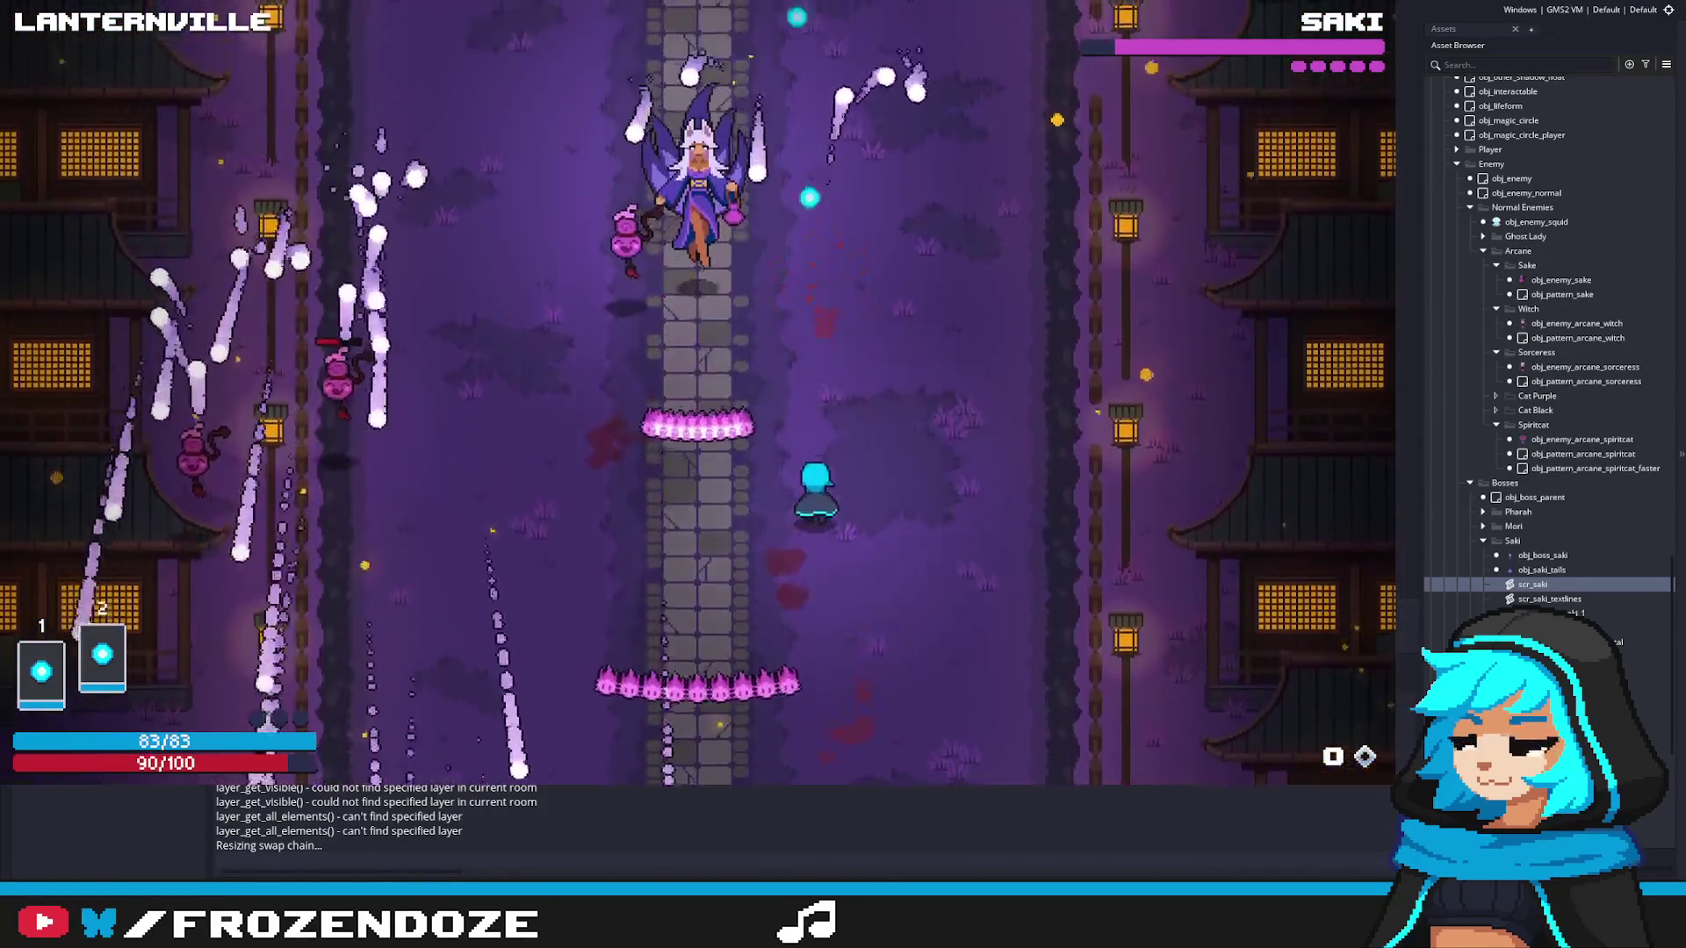
key("a")
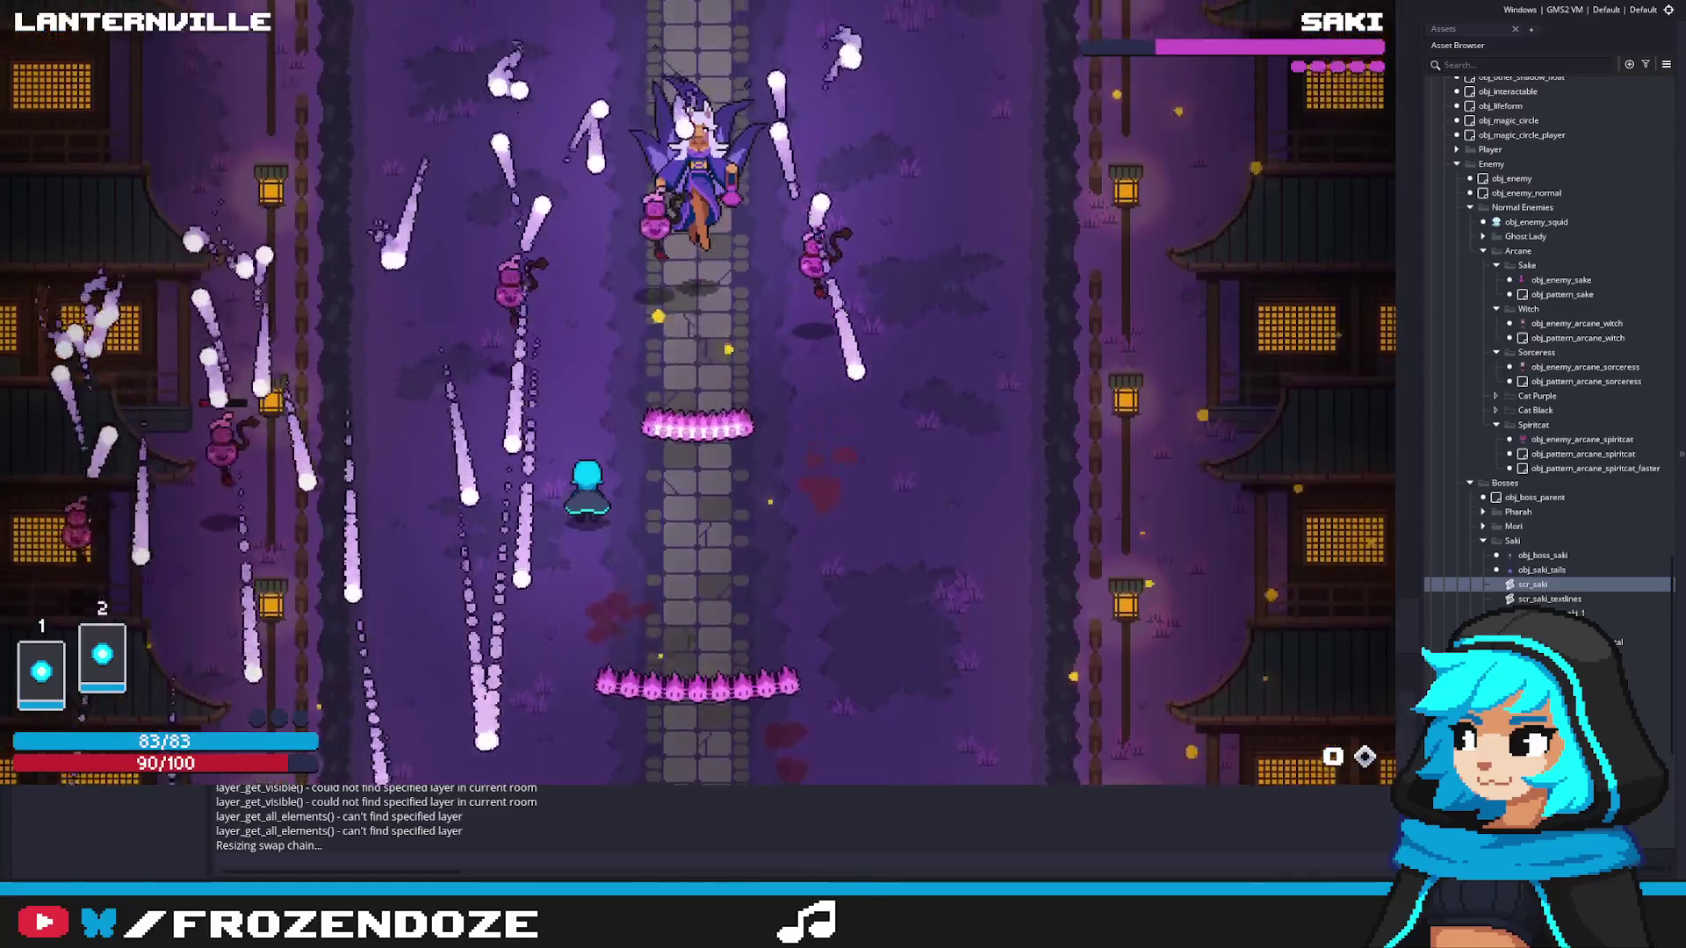
key("s")
key("d")
key("w")
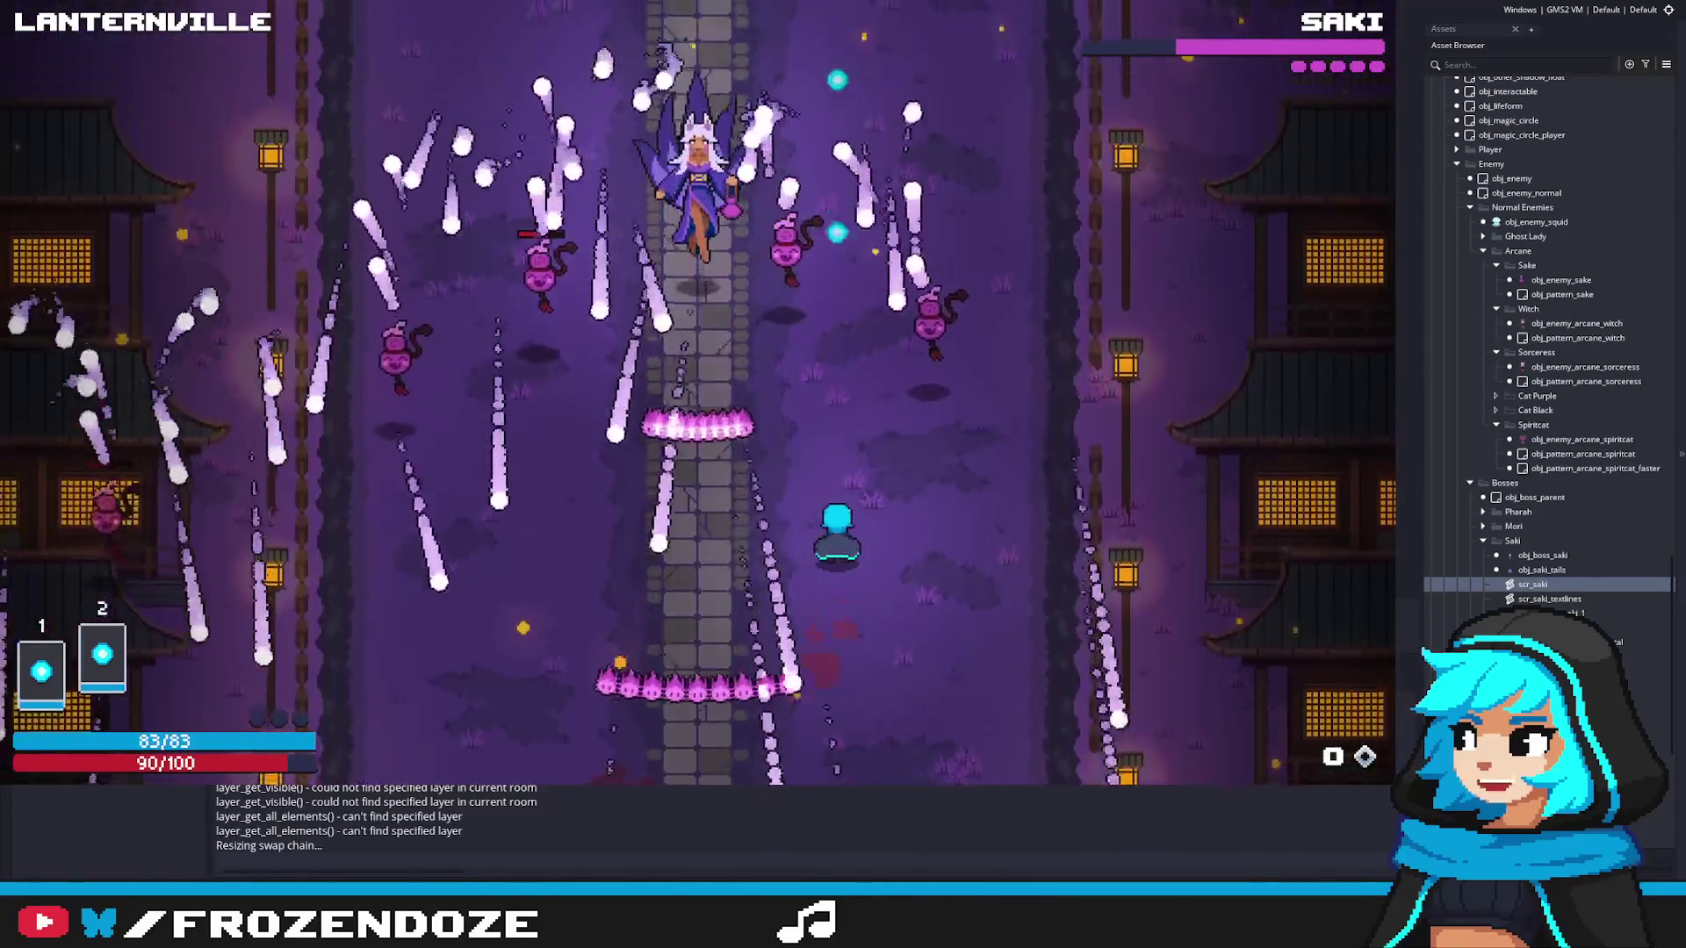
key("a")
key("s")
key("d")
key("s")
key("a")
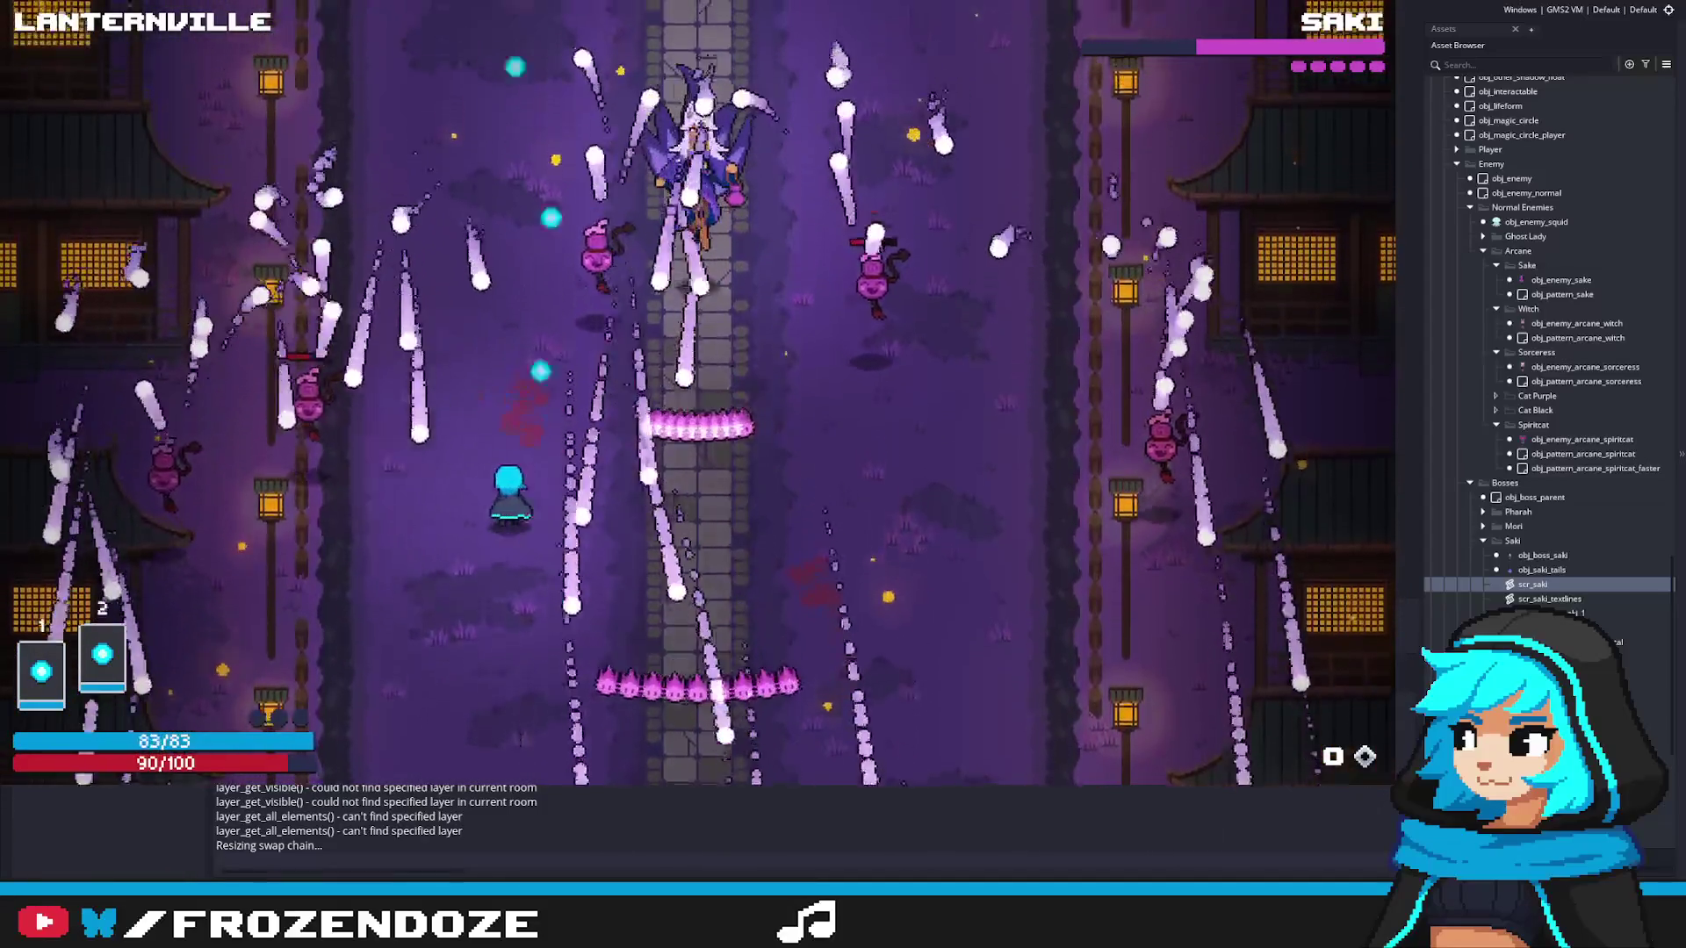
Step: Advance up the path toward Saki while shooting through the pink spiritfire rows
key("d")
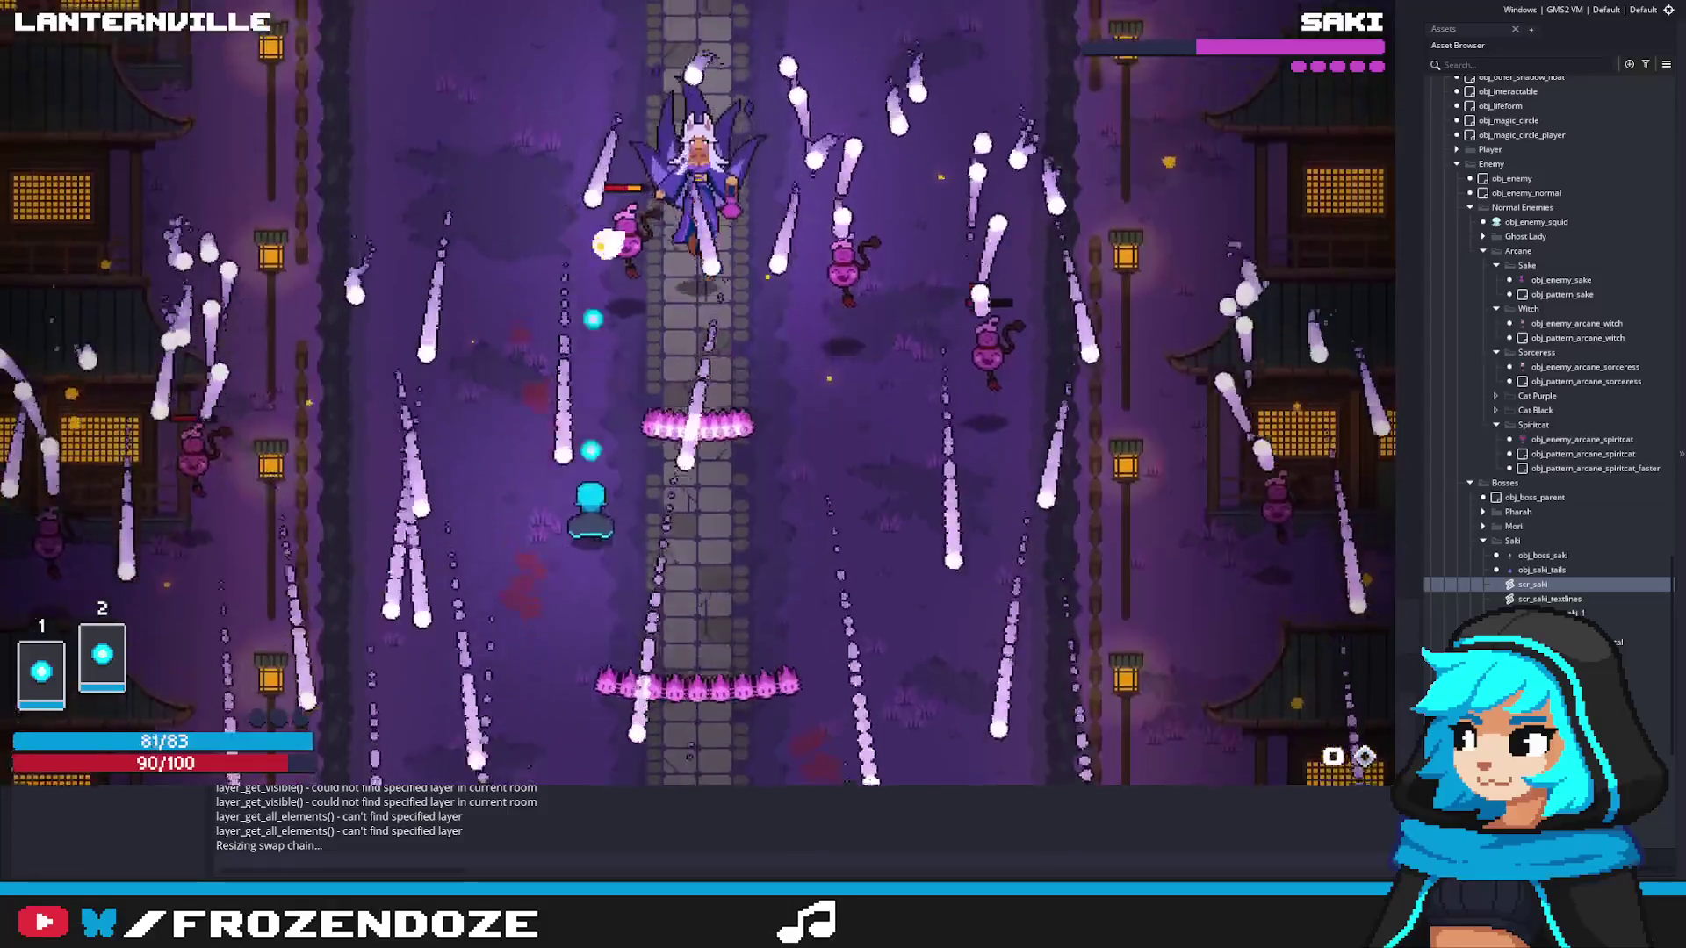
key("w")
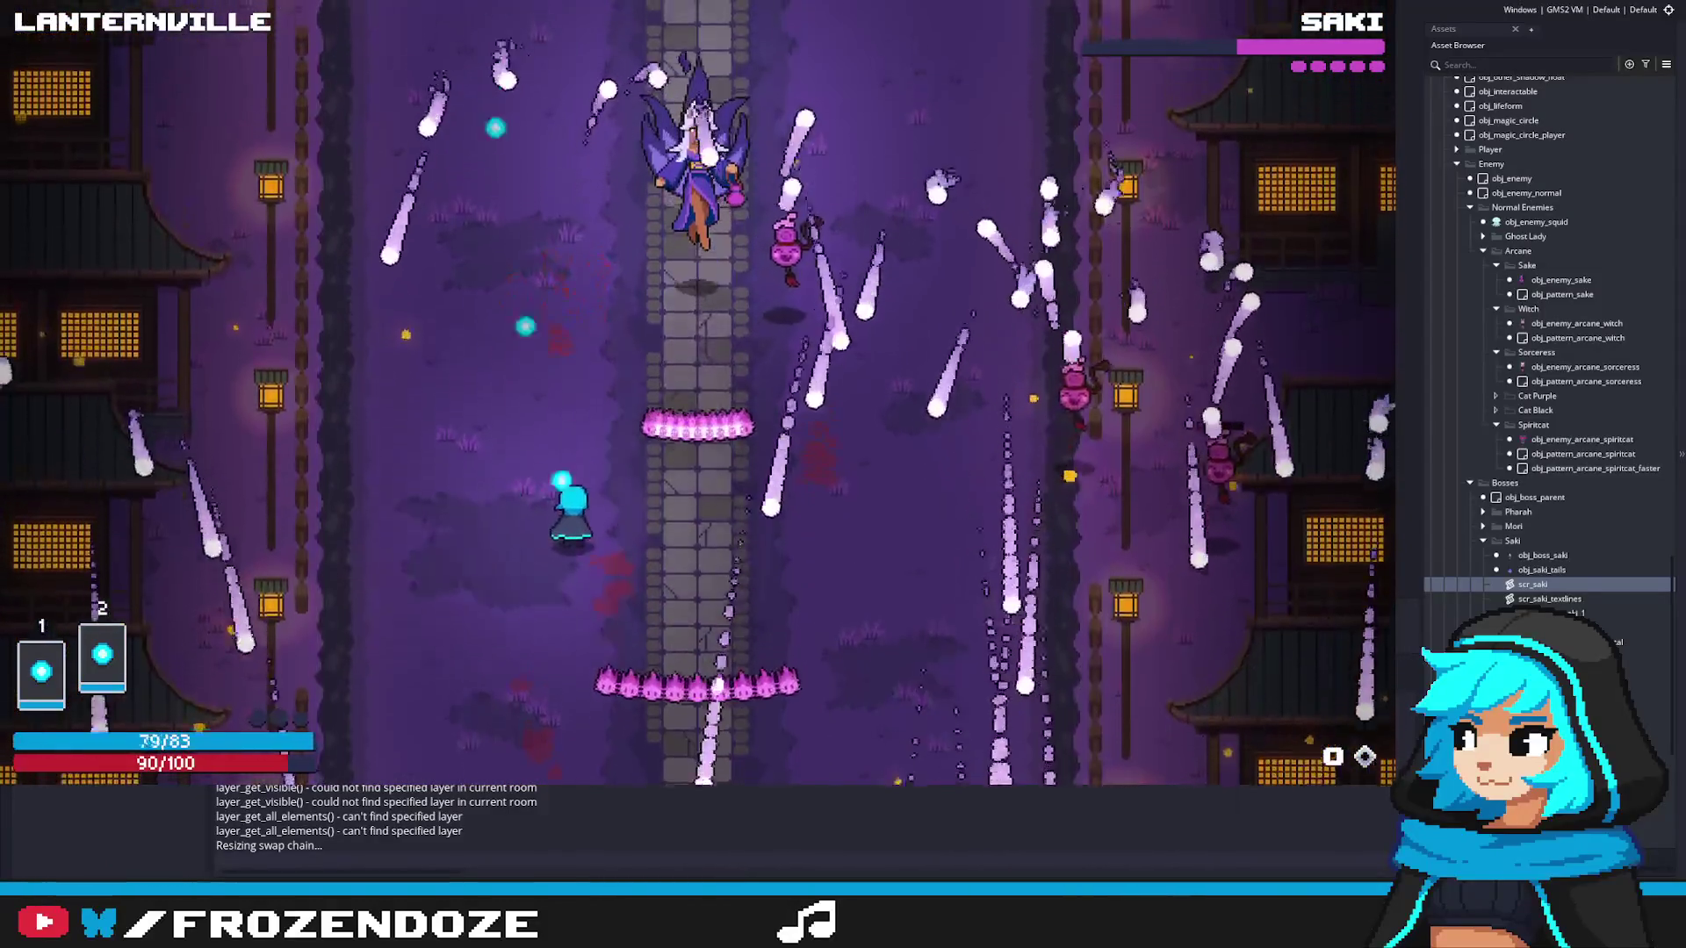
key("w")
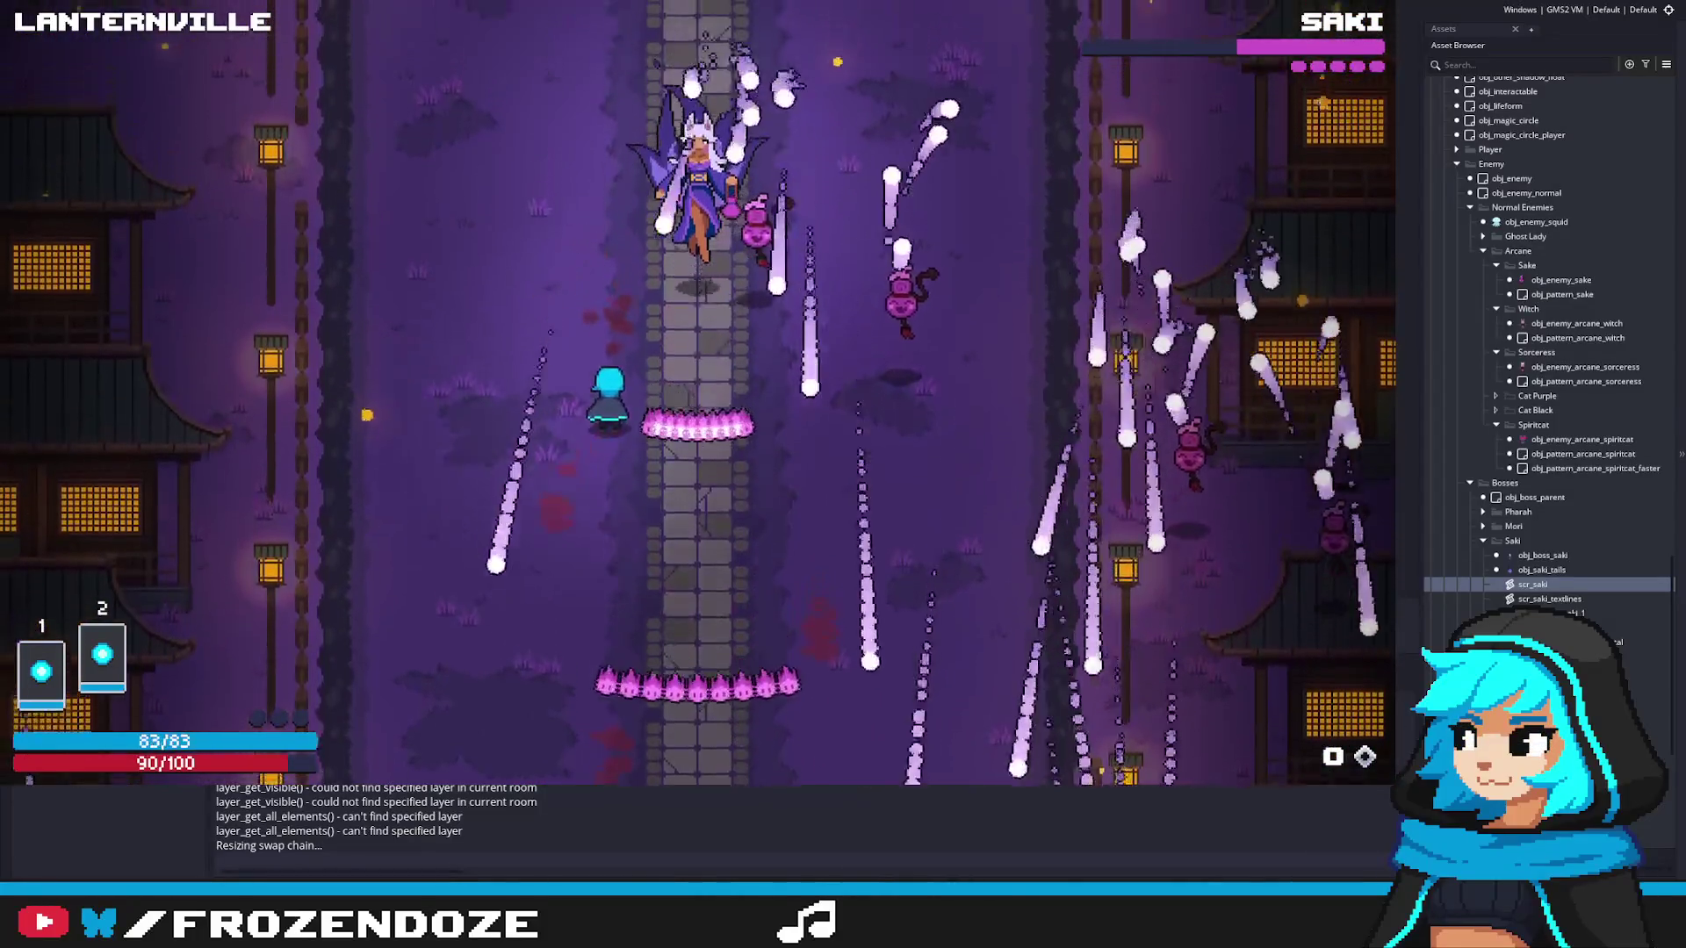
key("w")
key("a")
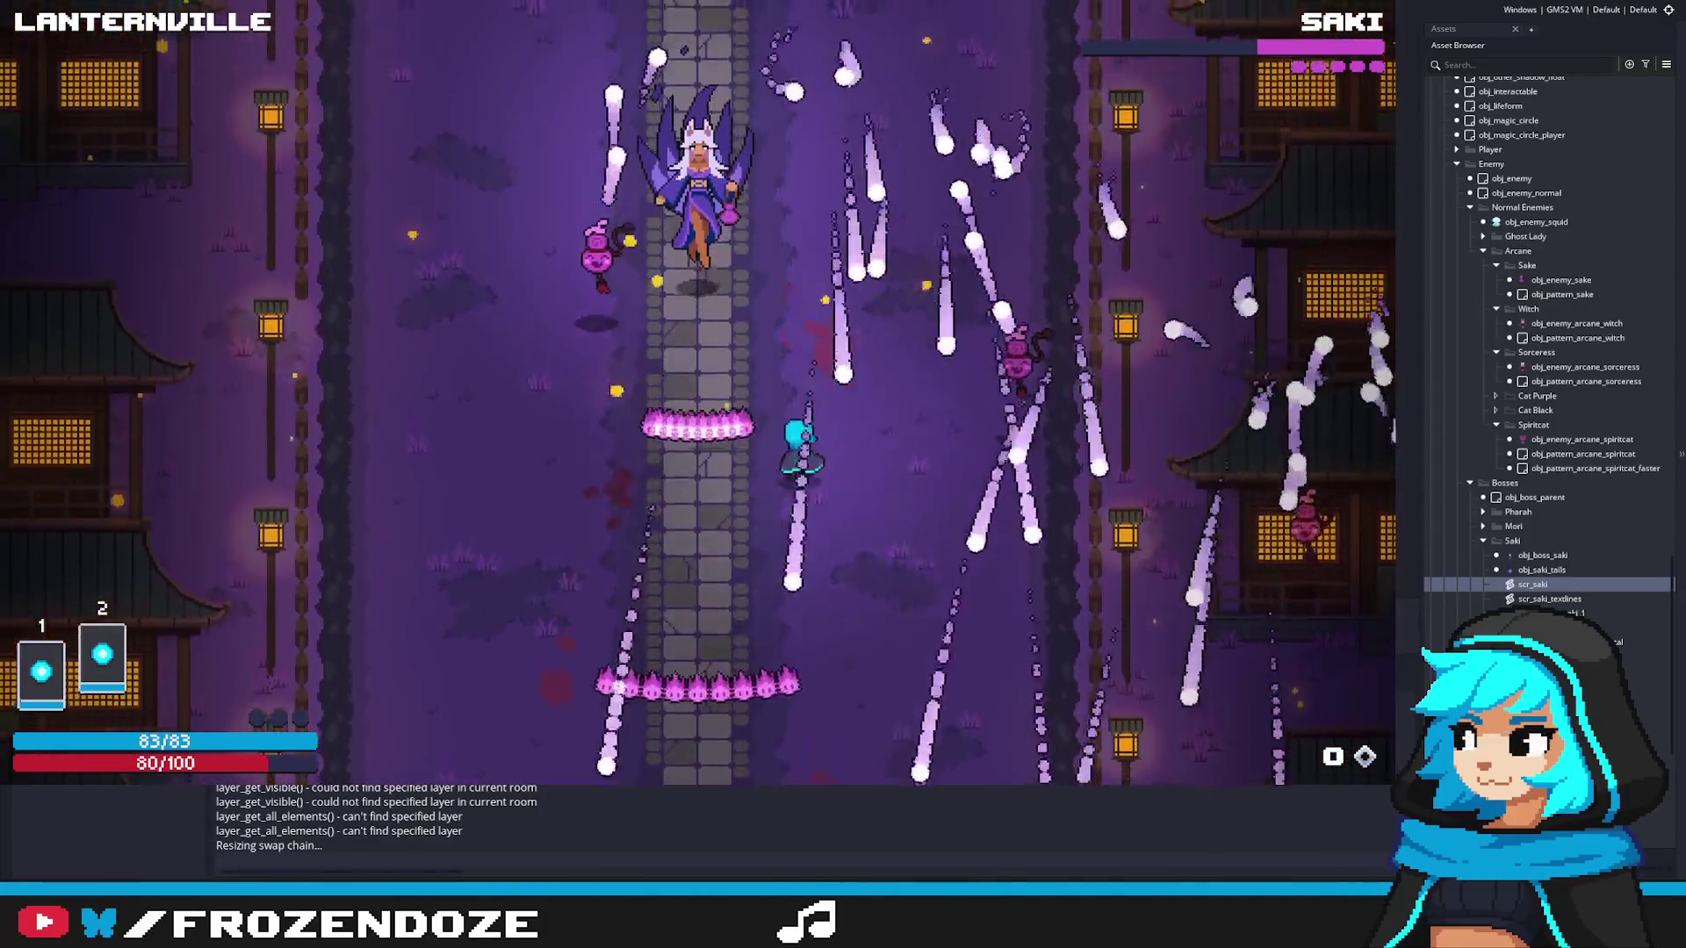
key("w")
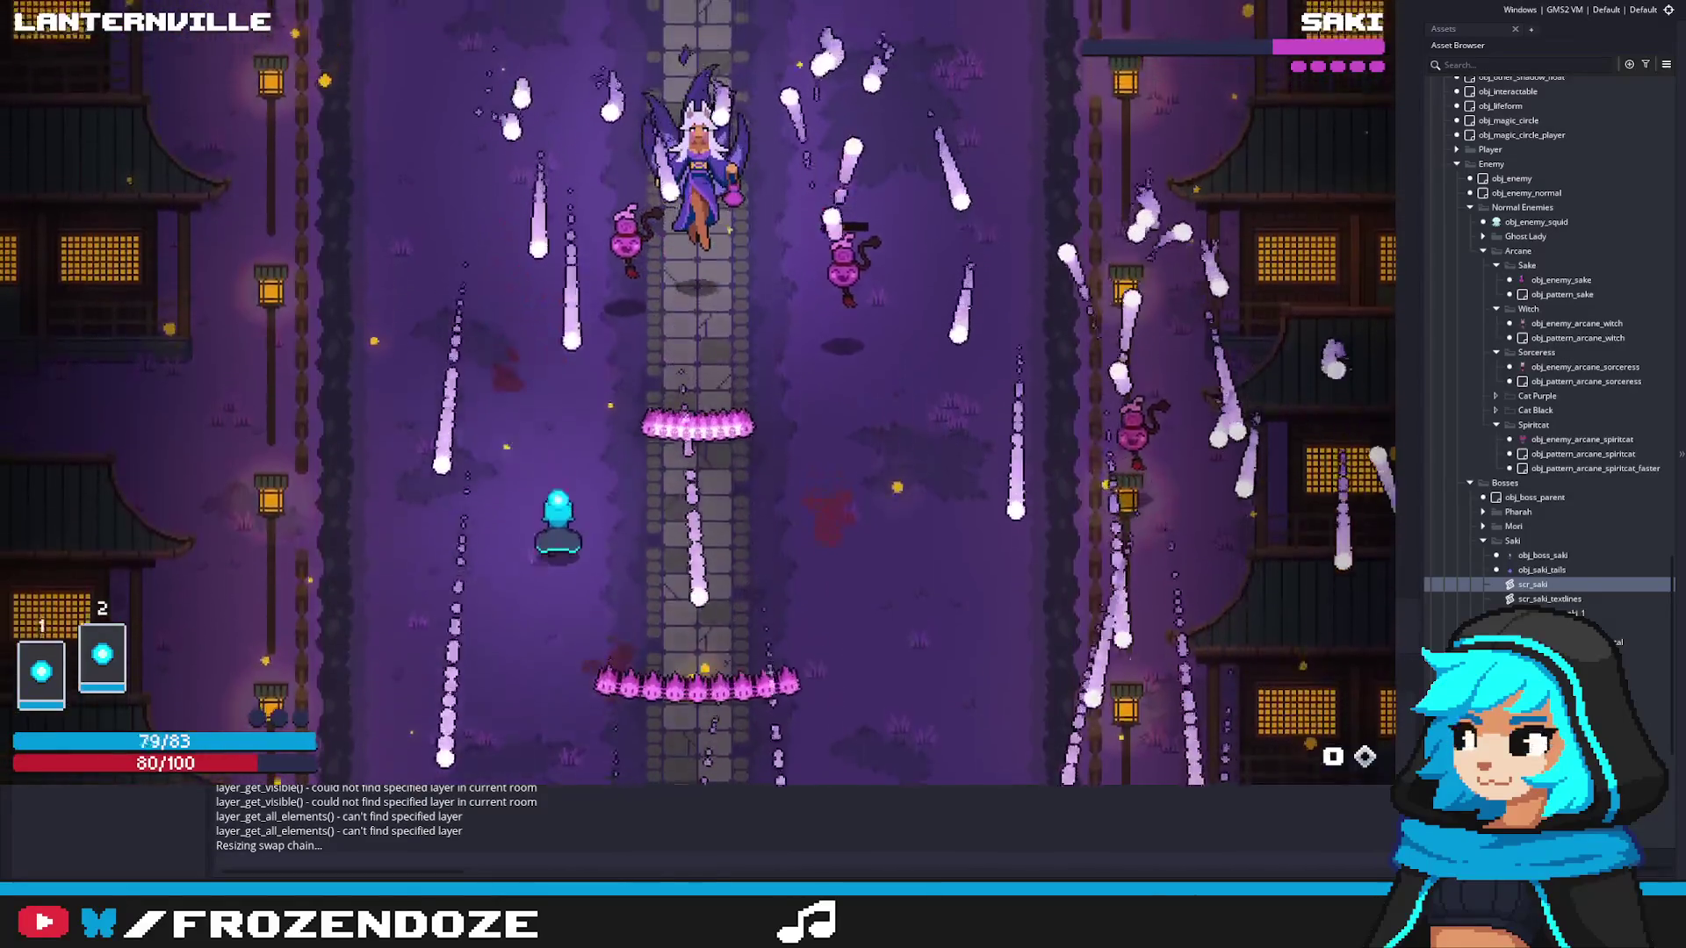